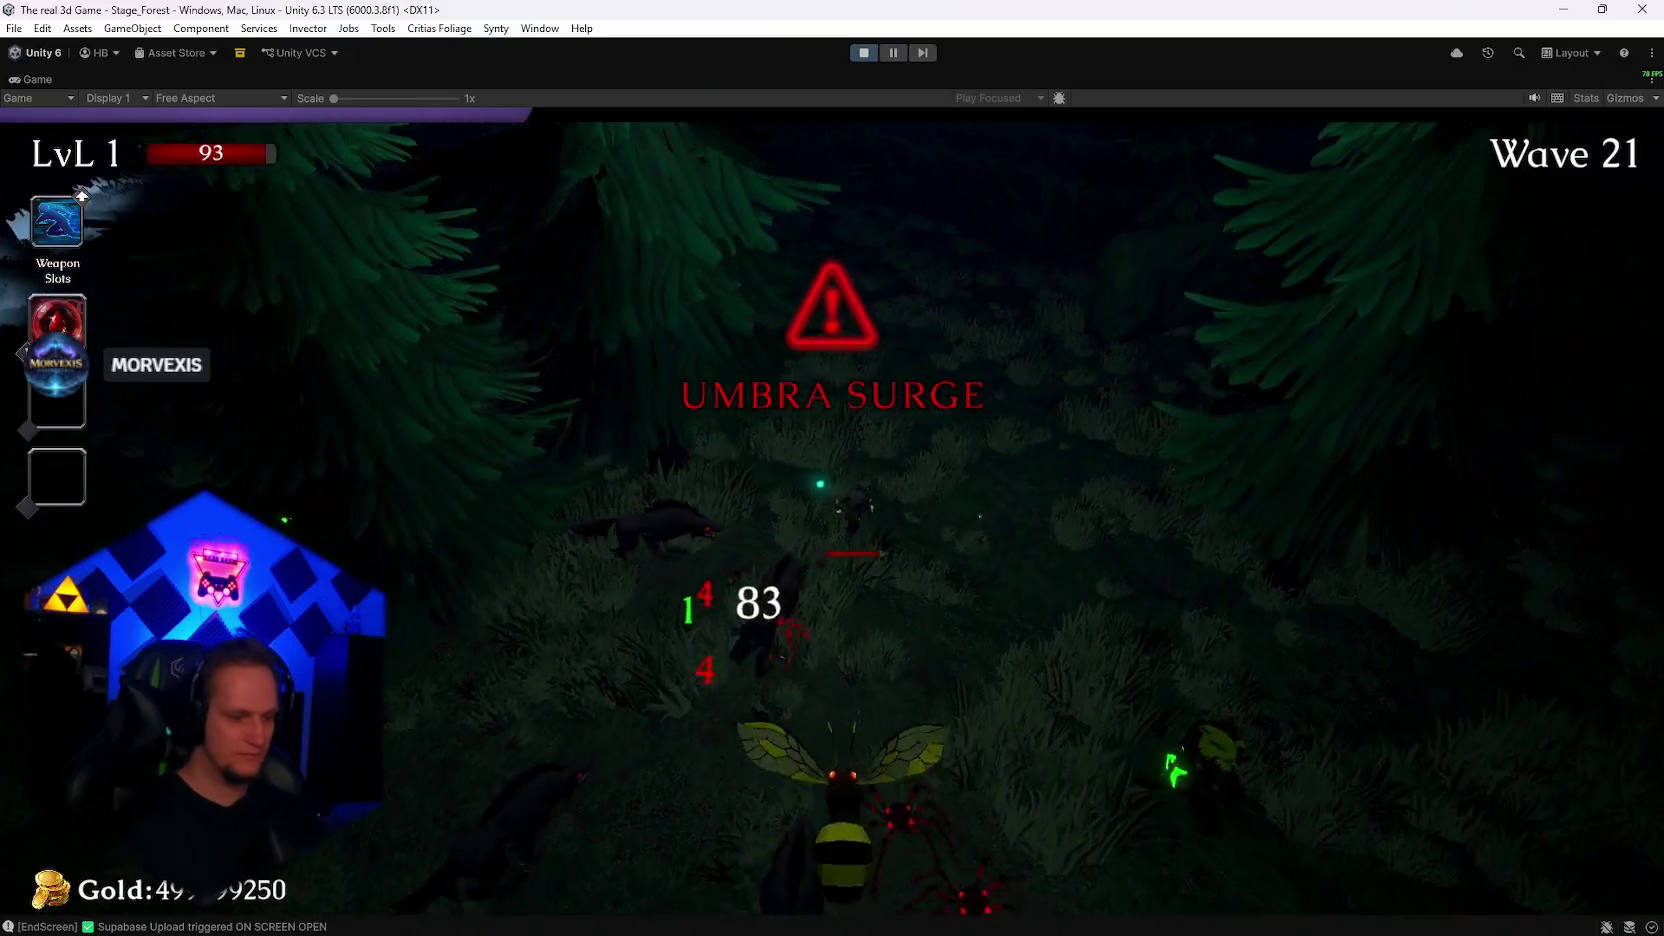
Step: Run the character forward and right through the wave-21 forest, past enemies into open terrain
{"action": "key", "text": "w"}
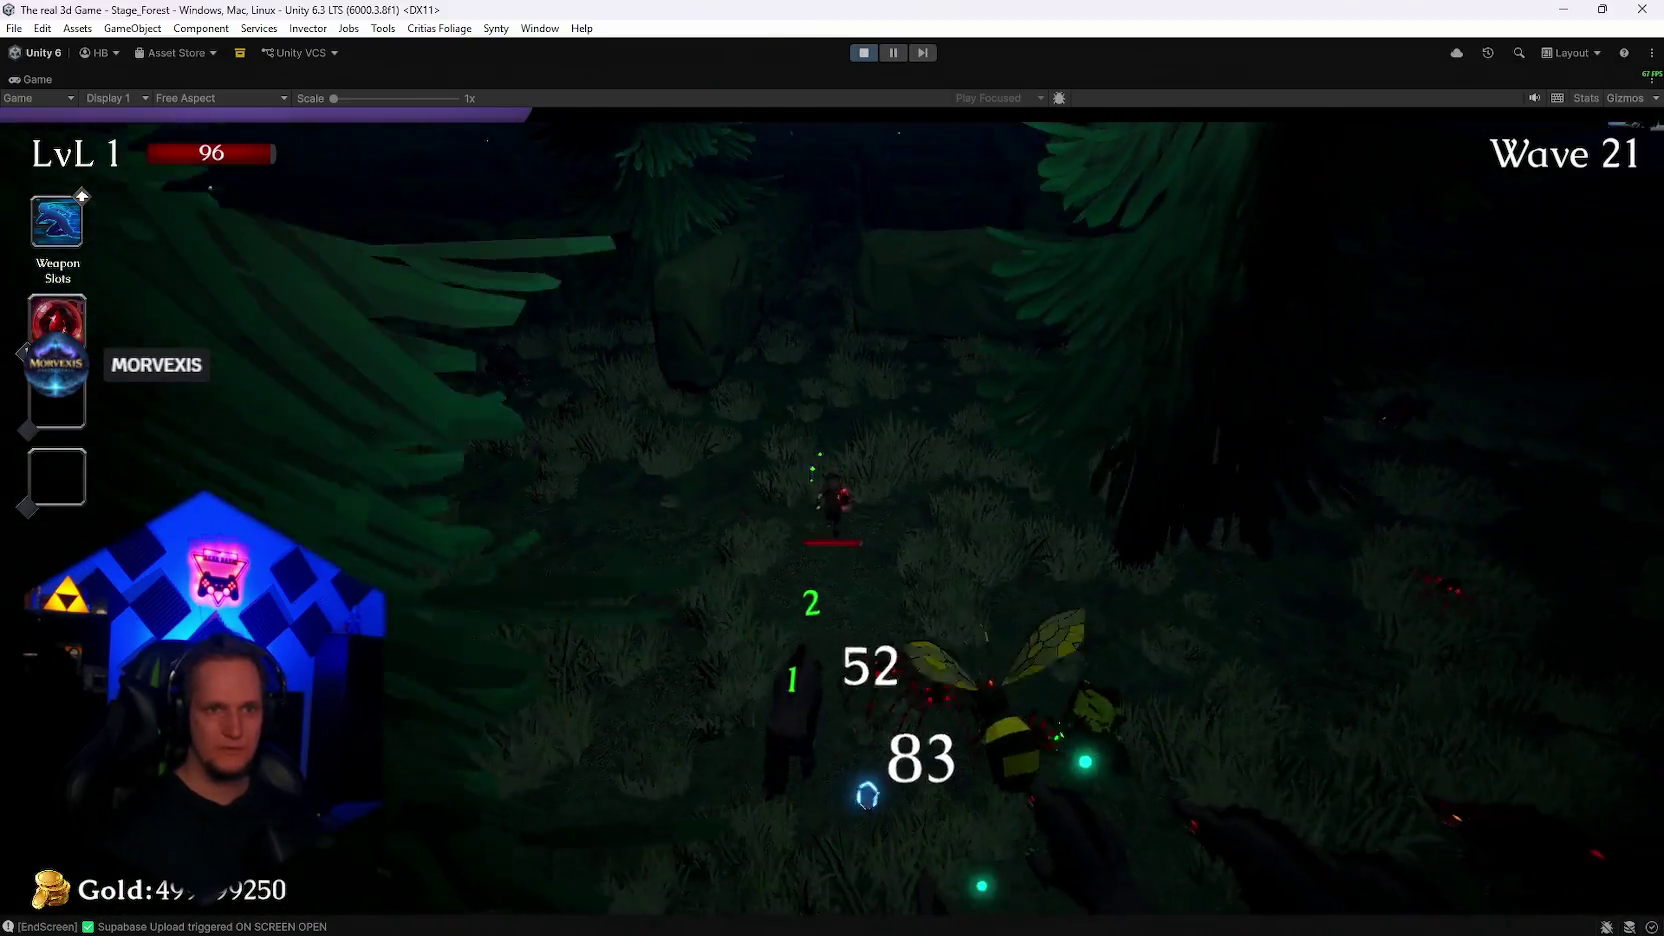
{"action": "key", "text": "w"}
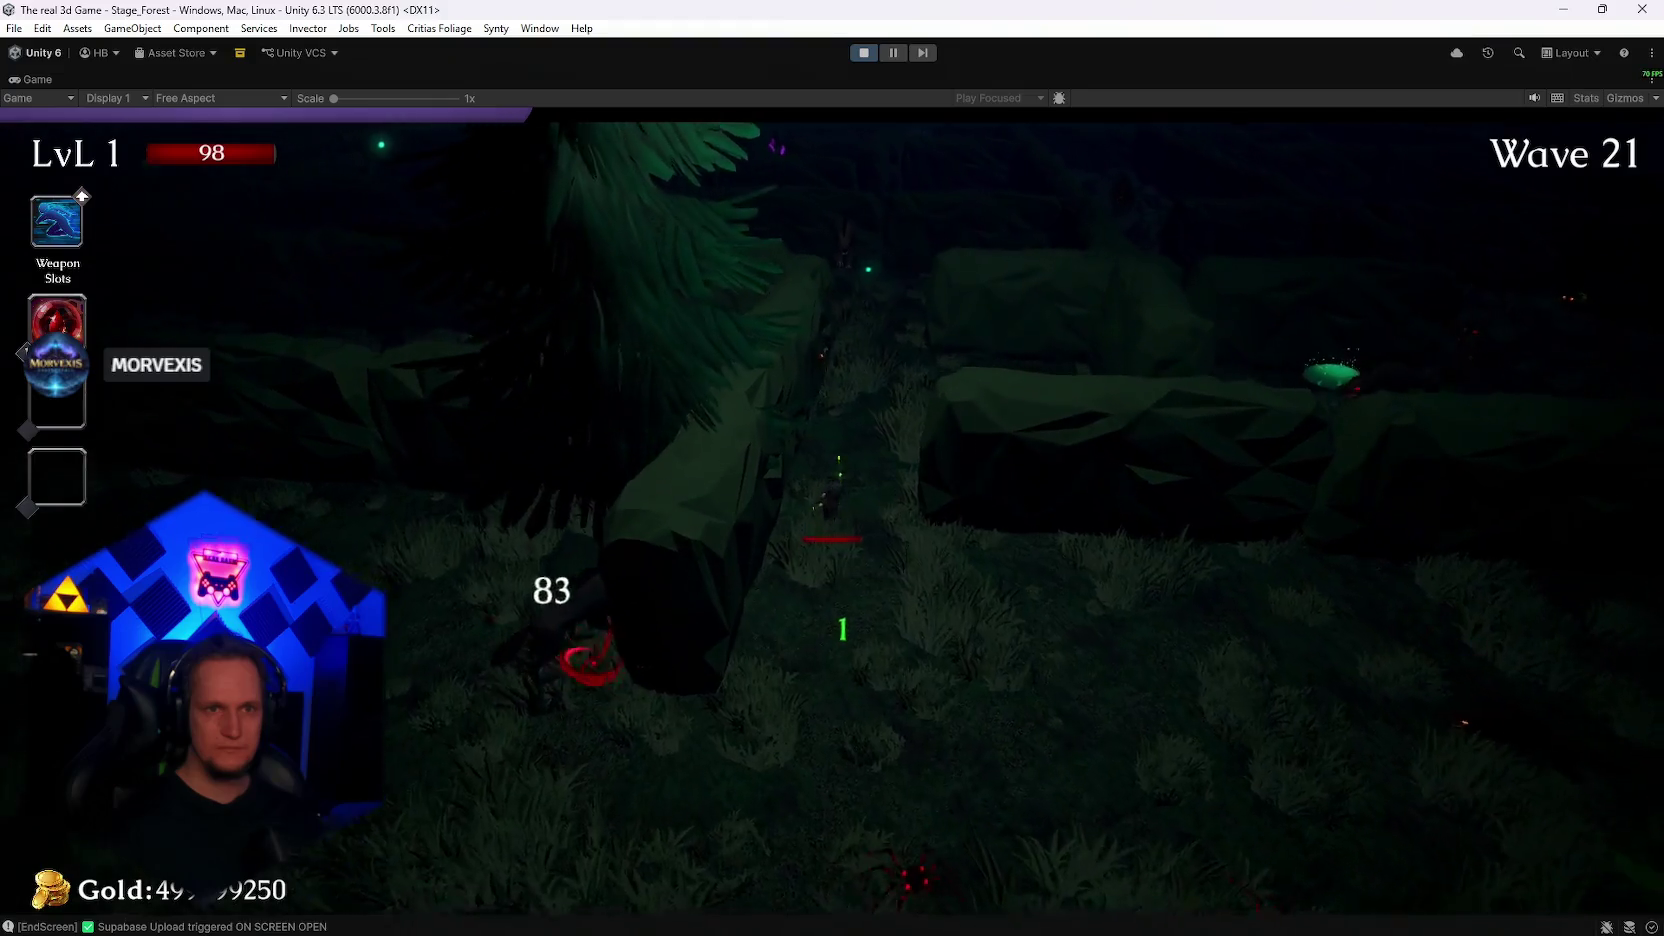
{"action": "key", "text": "w"}
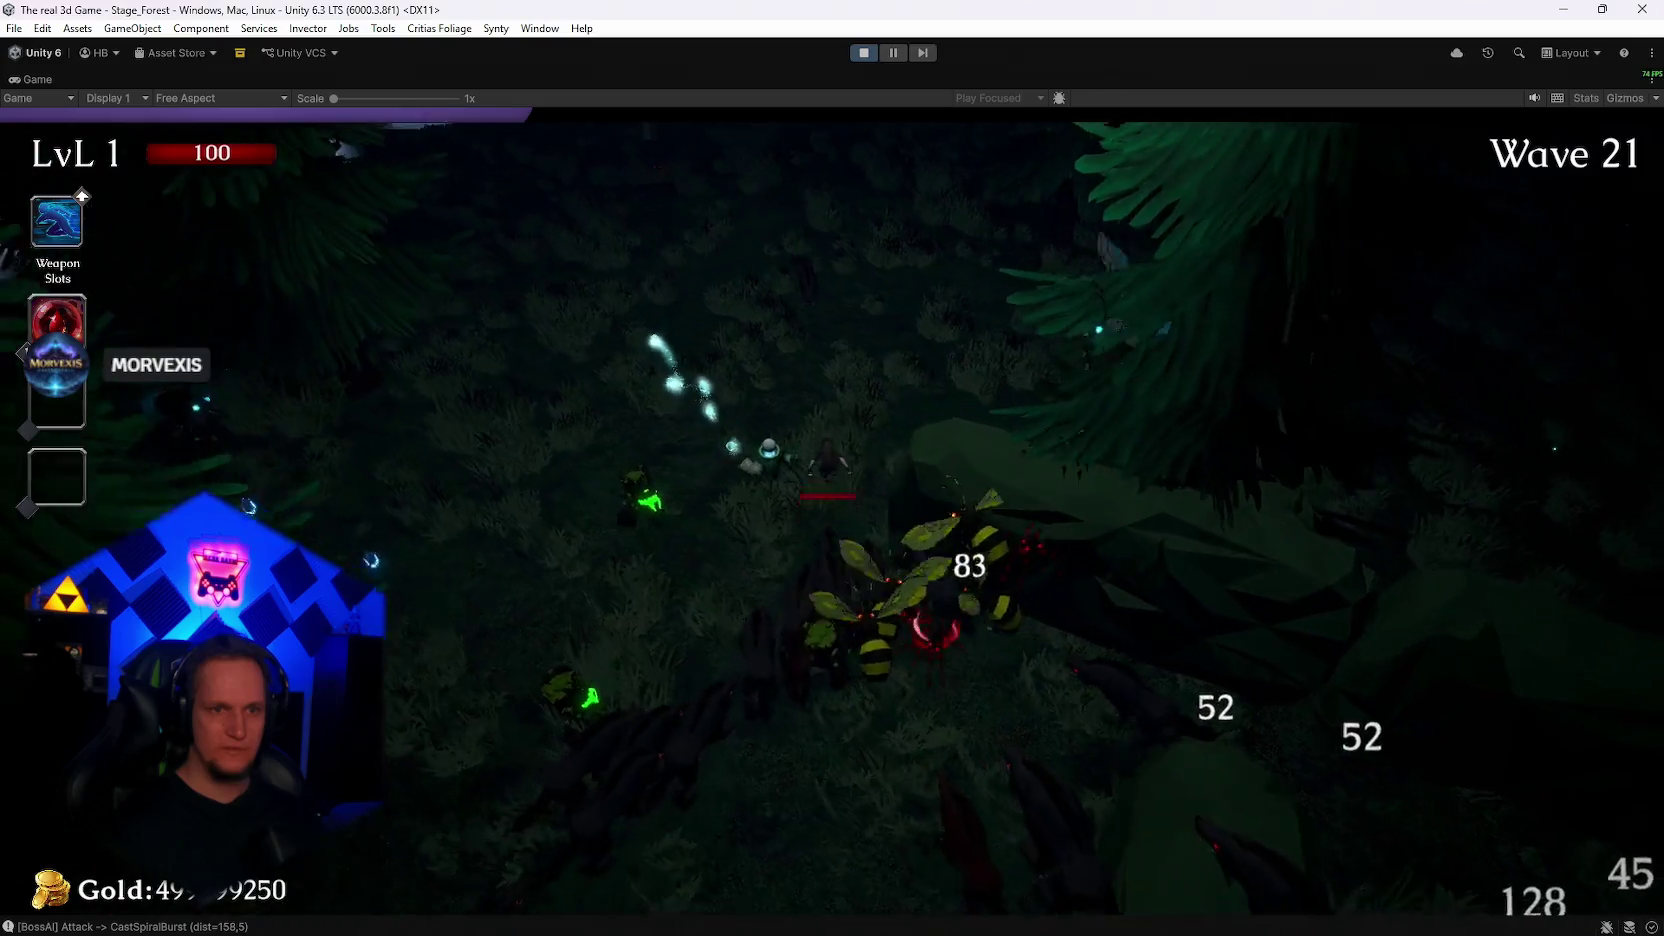
{"action": "key", "text": "w"}
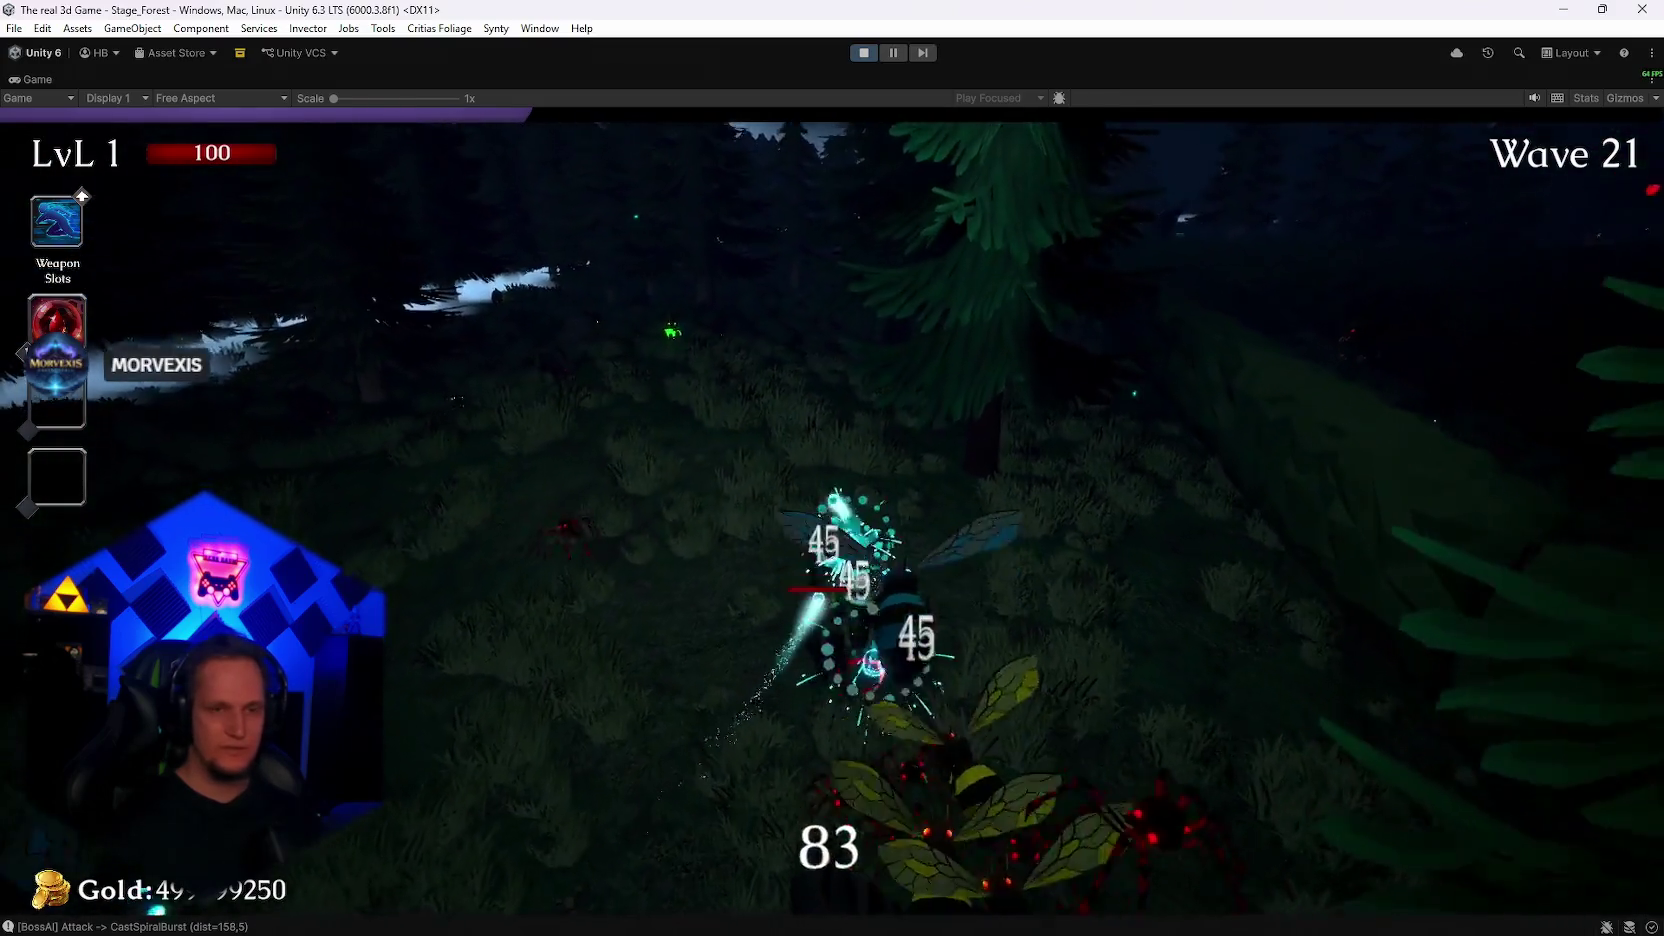
{"action": "key", "text": "d"}
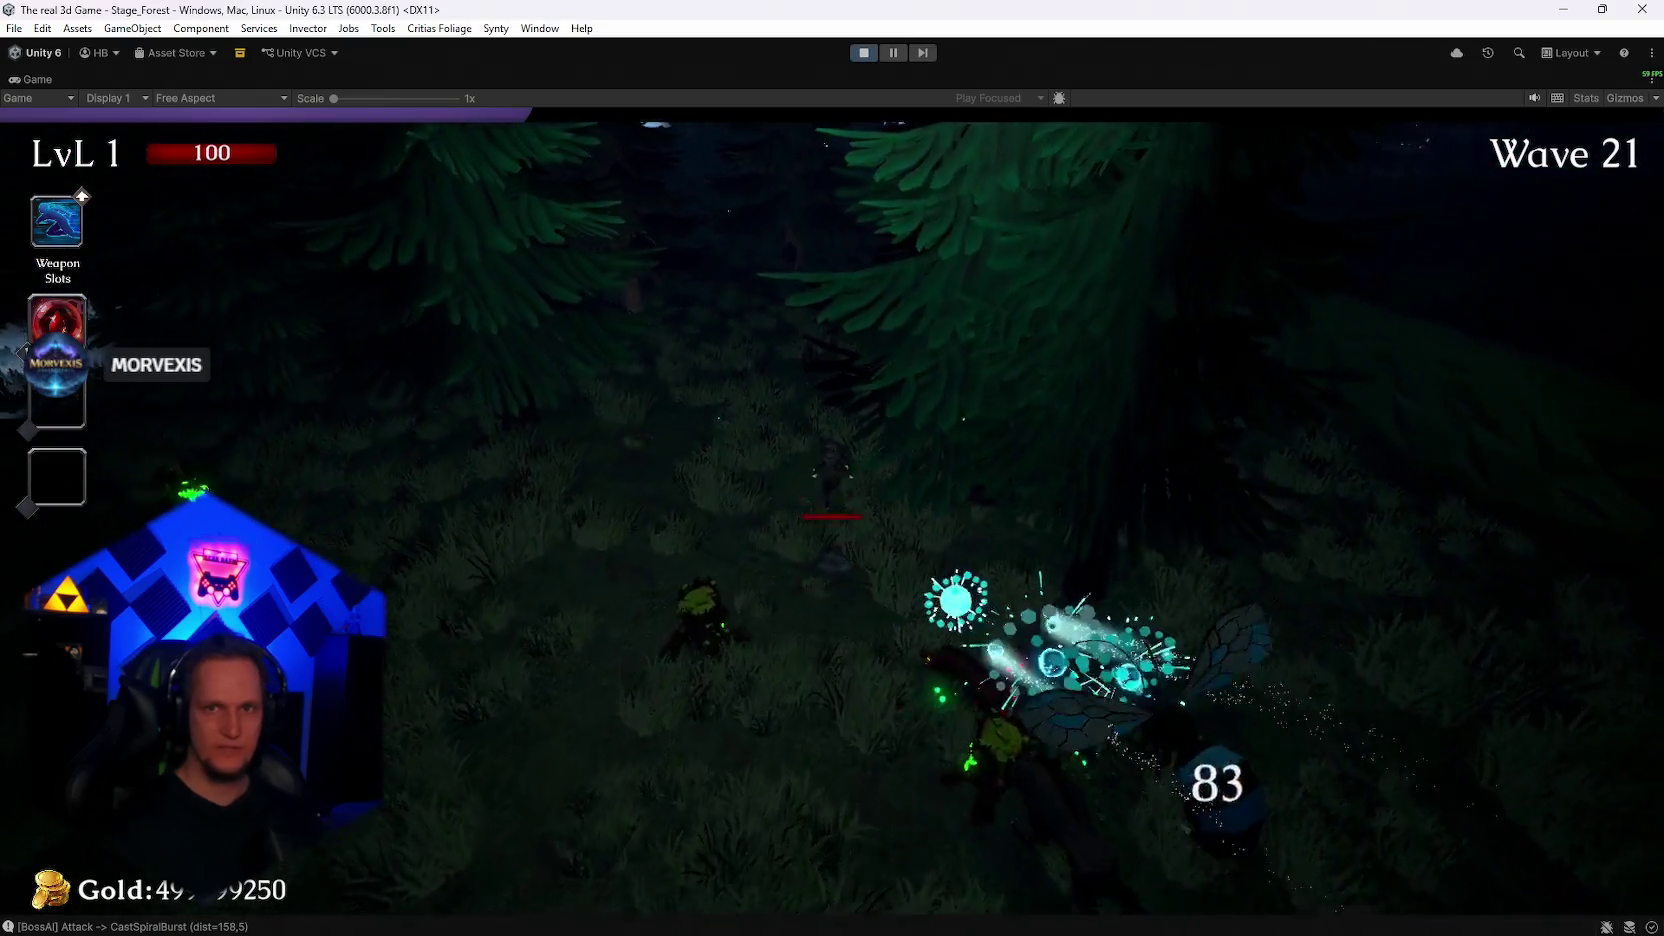
{"action": "key", "text": "w"}
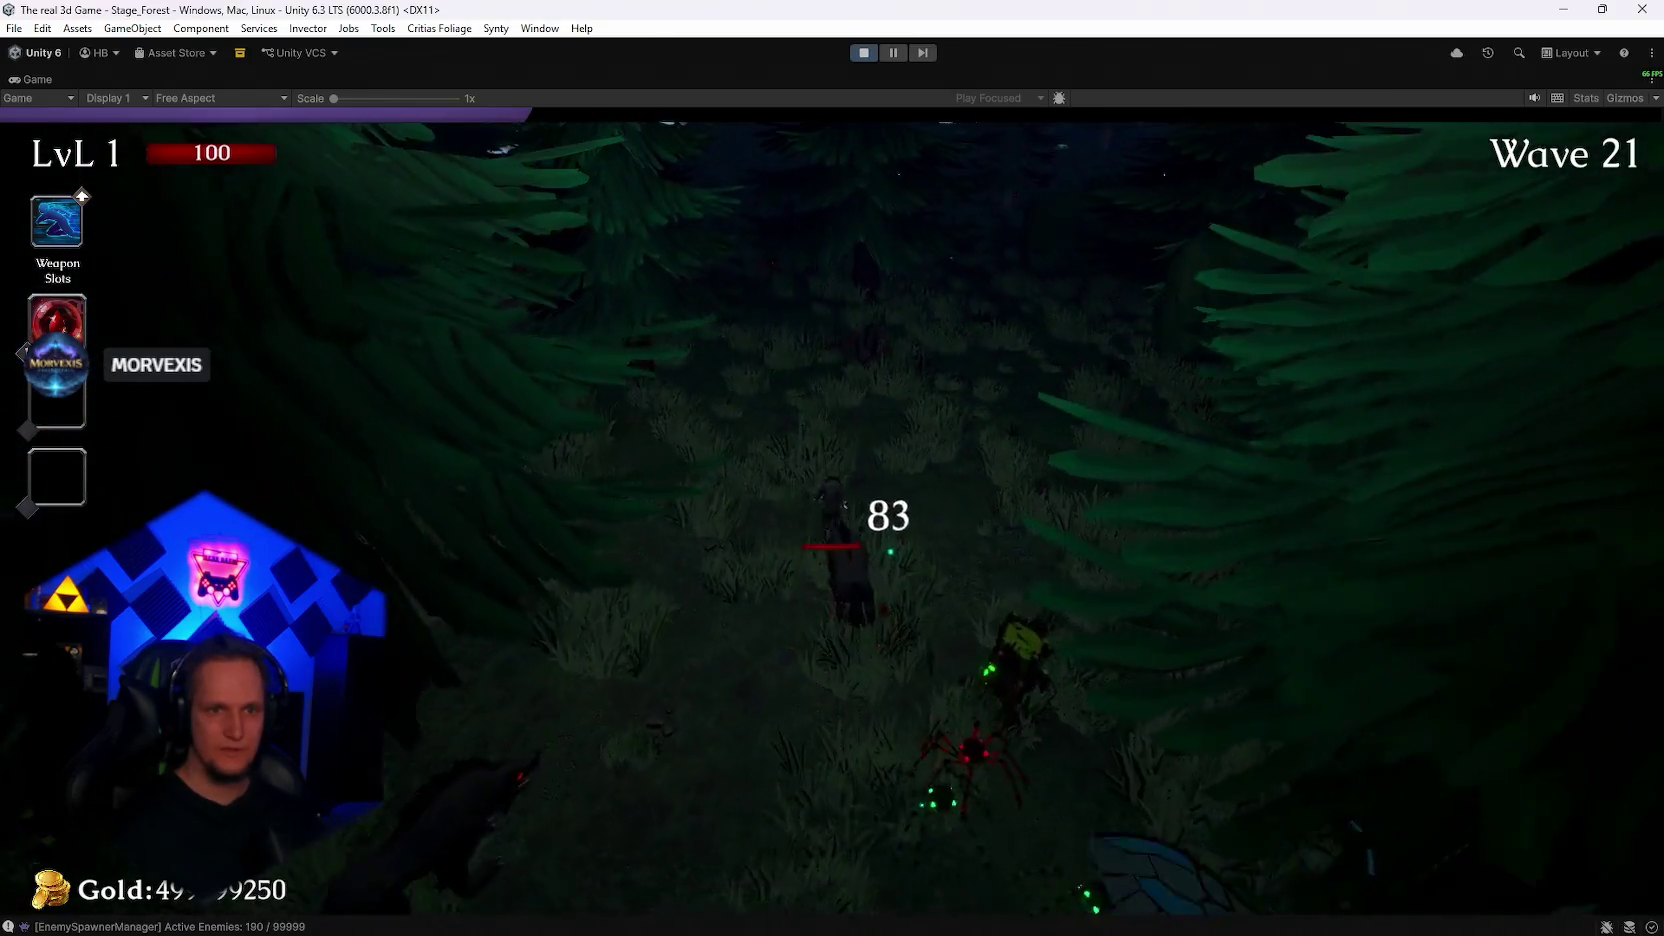
{"action": "key", "text": "w"}
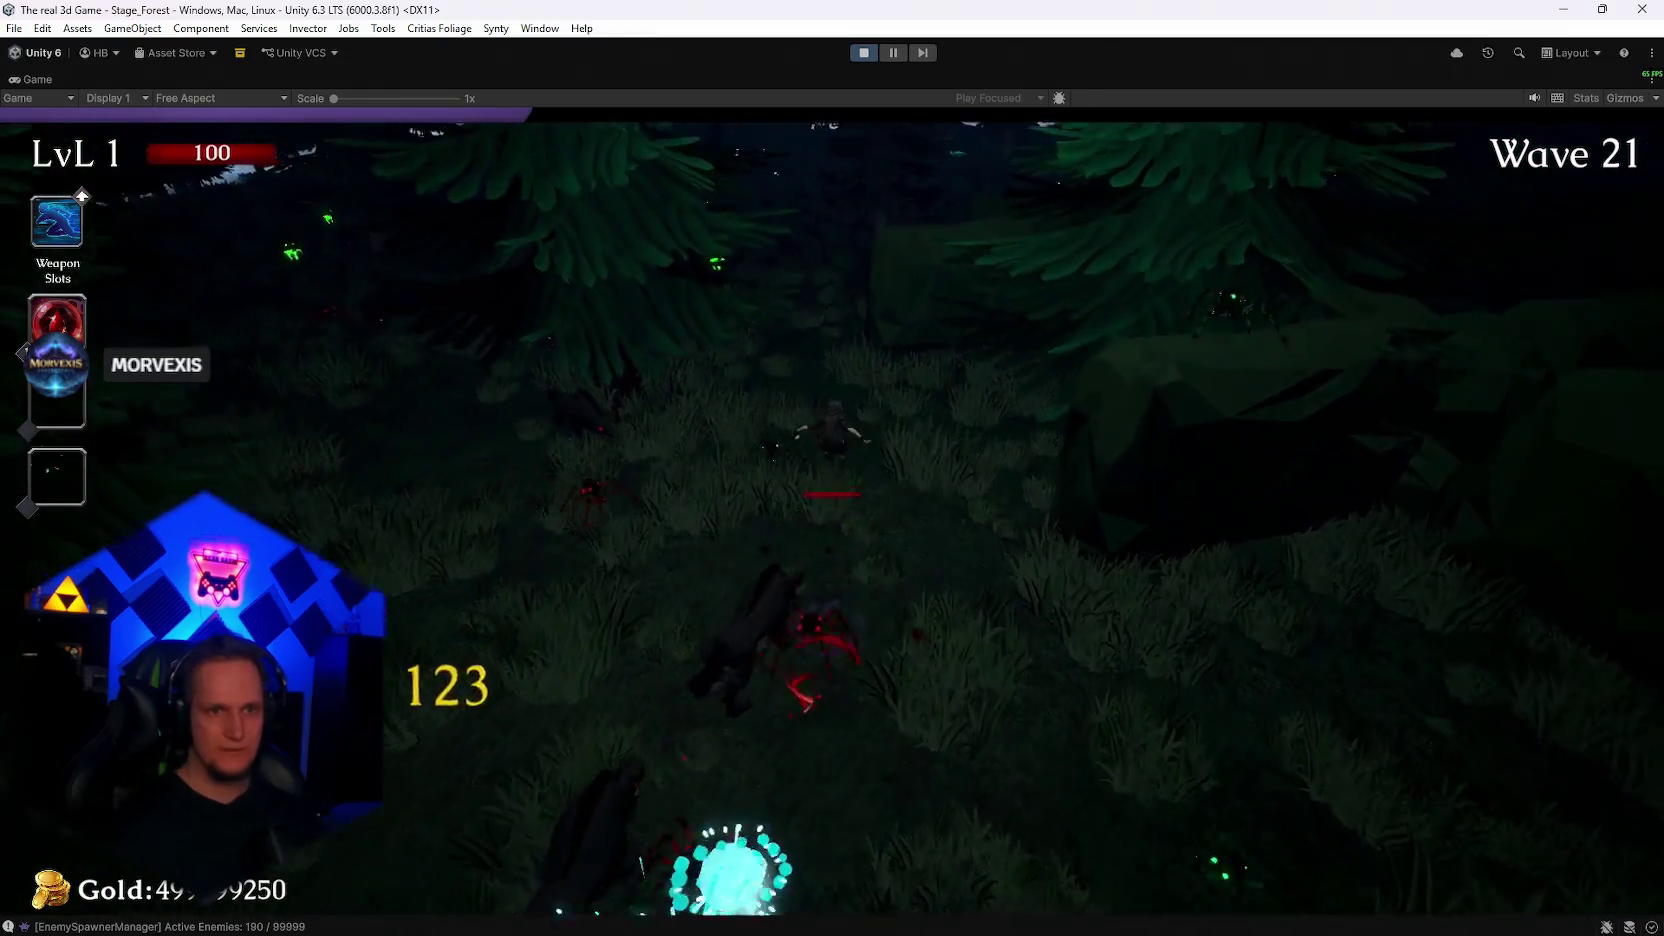
{"action": "key", "text": "w"}
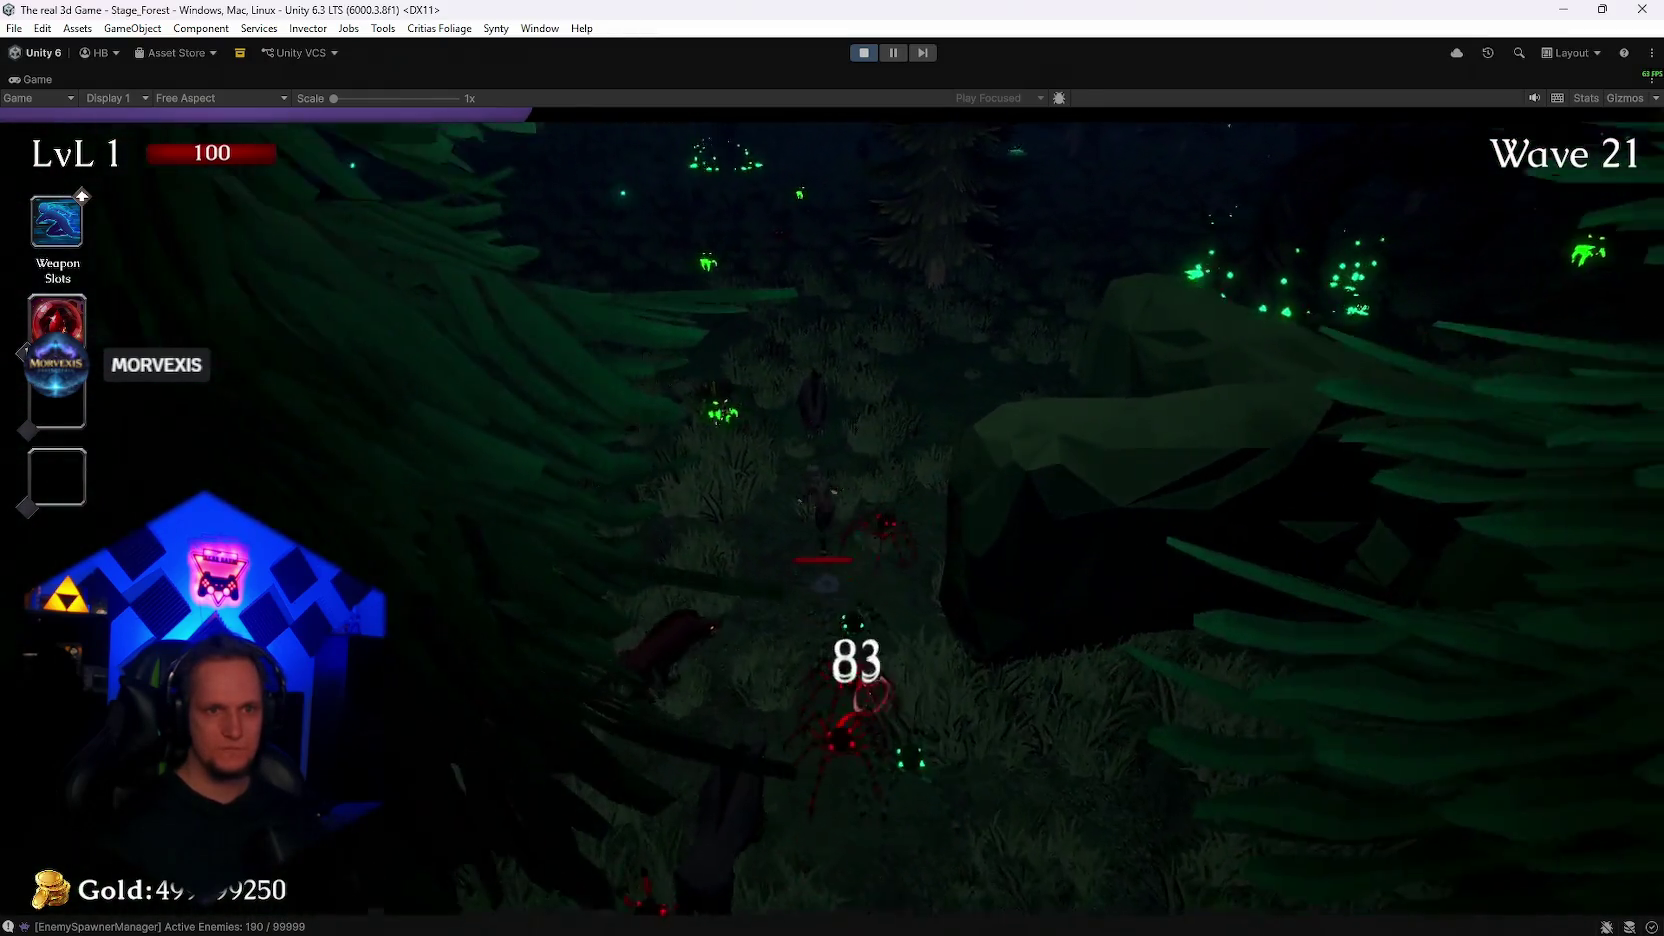
{"action": "key", "text": "w"}
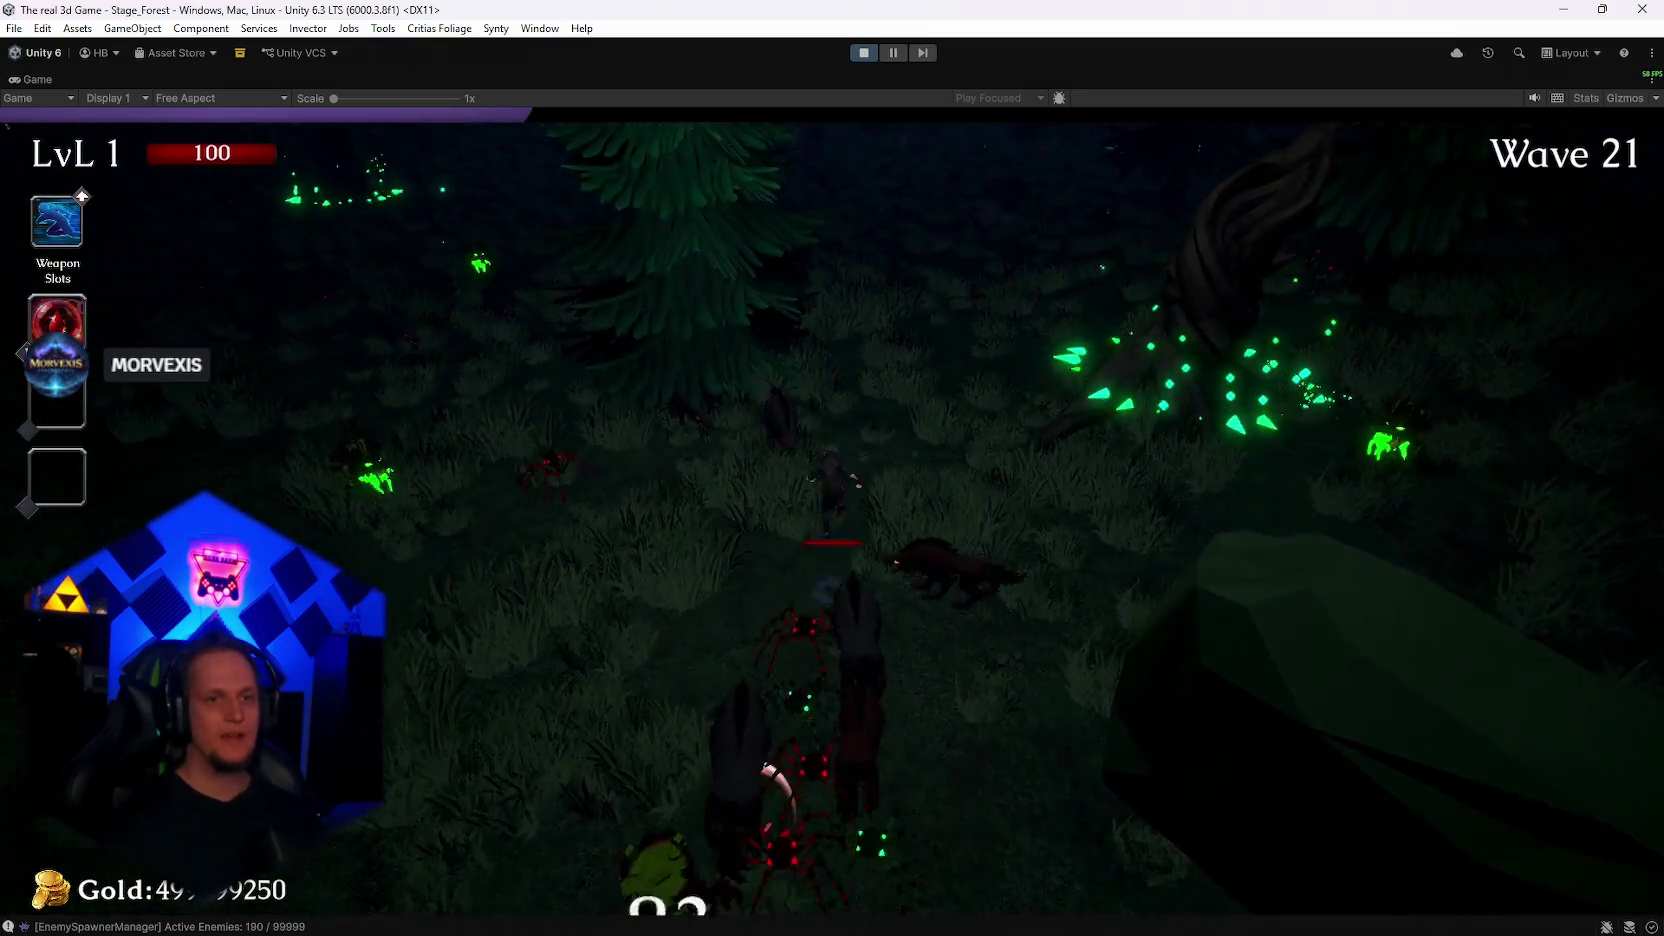
{"action": "key", "text": "w"}
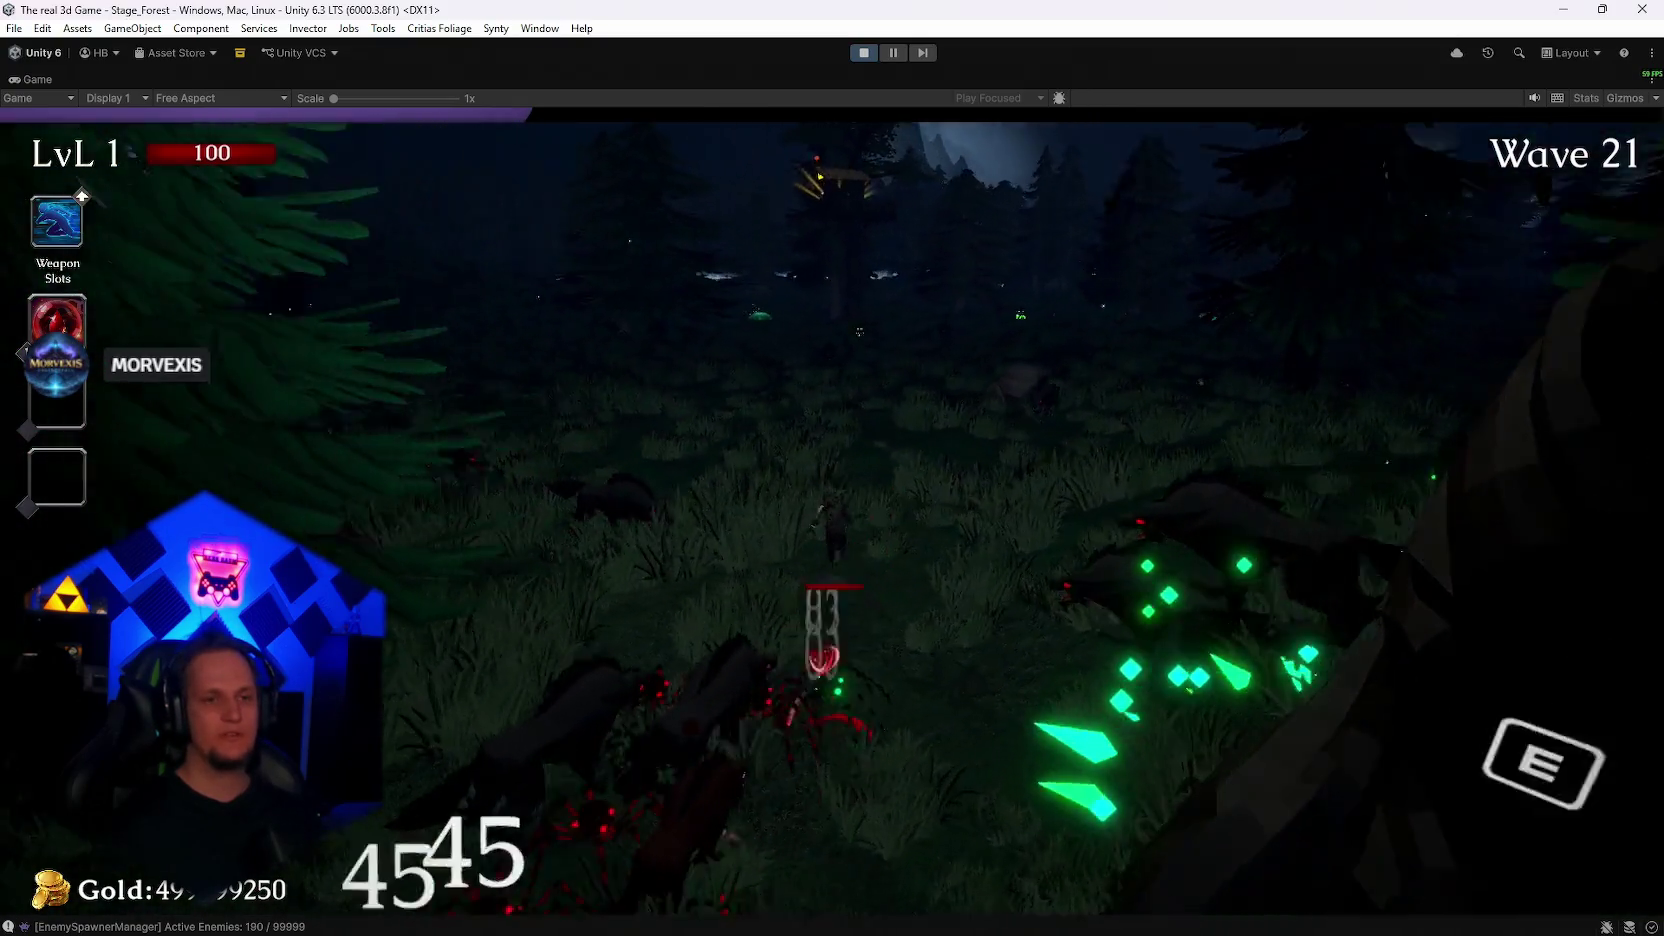
{"action": "key", "text": "w"}
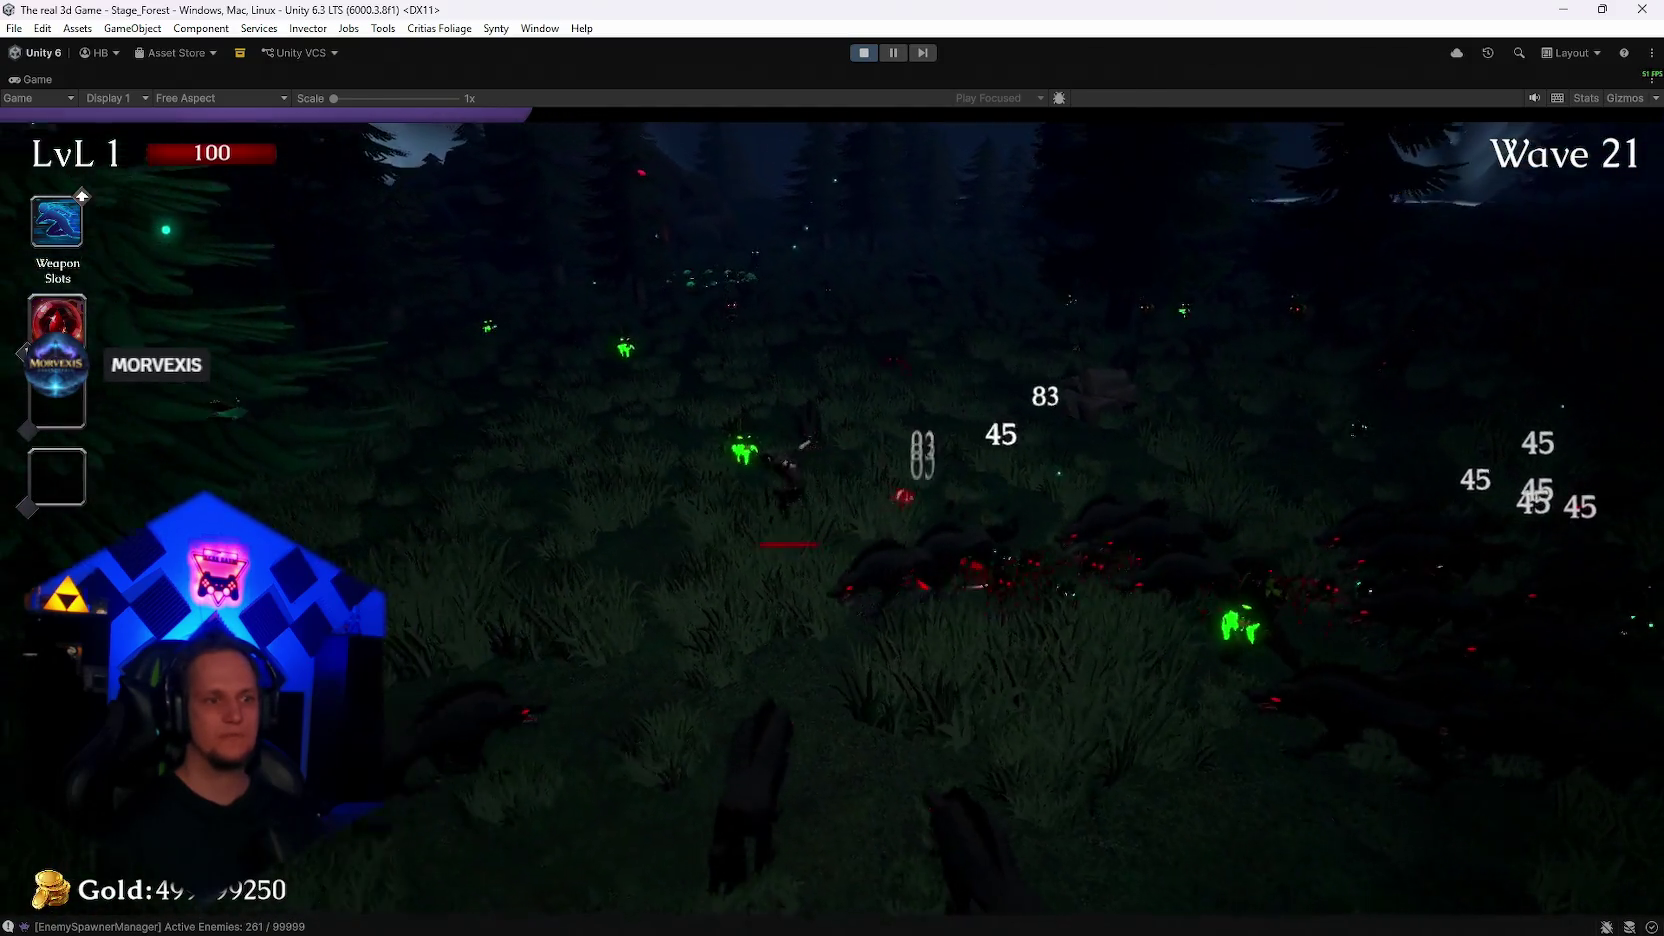
{"action": "key", "text": "w"}
{"action": "key", "text": "w"}
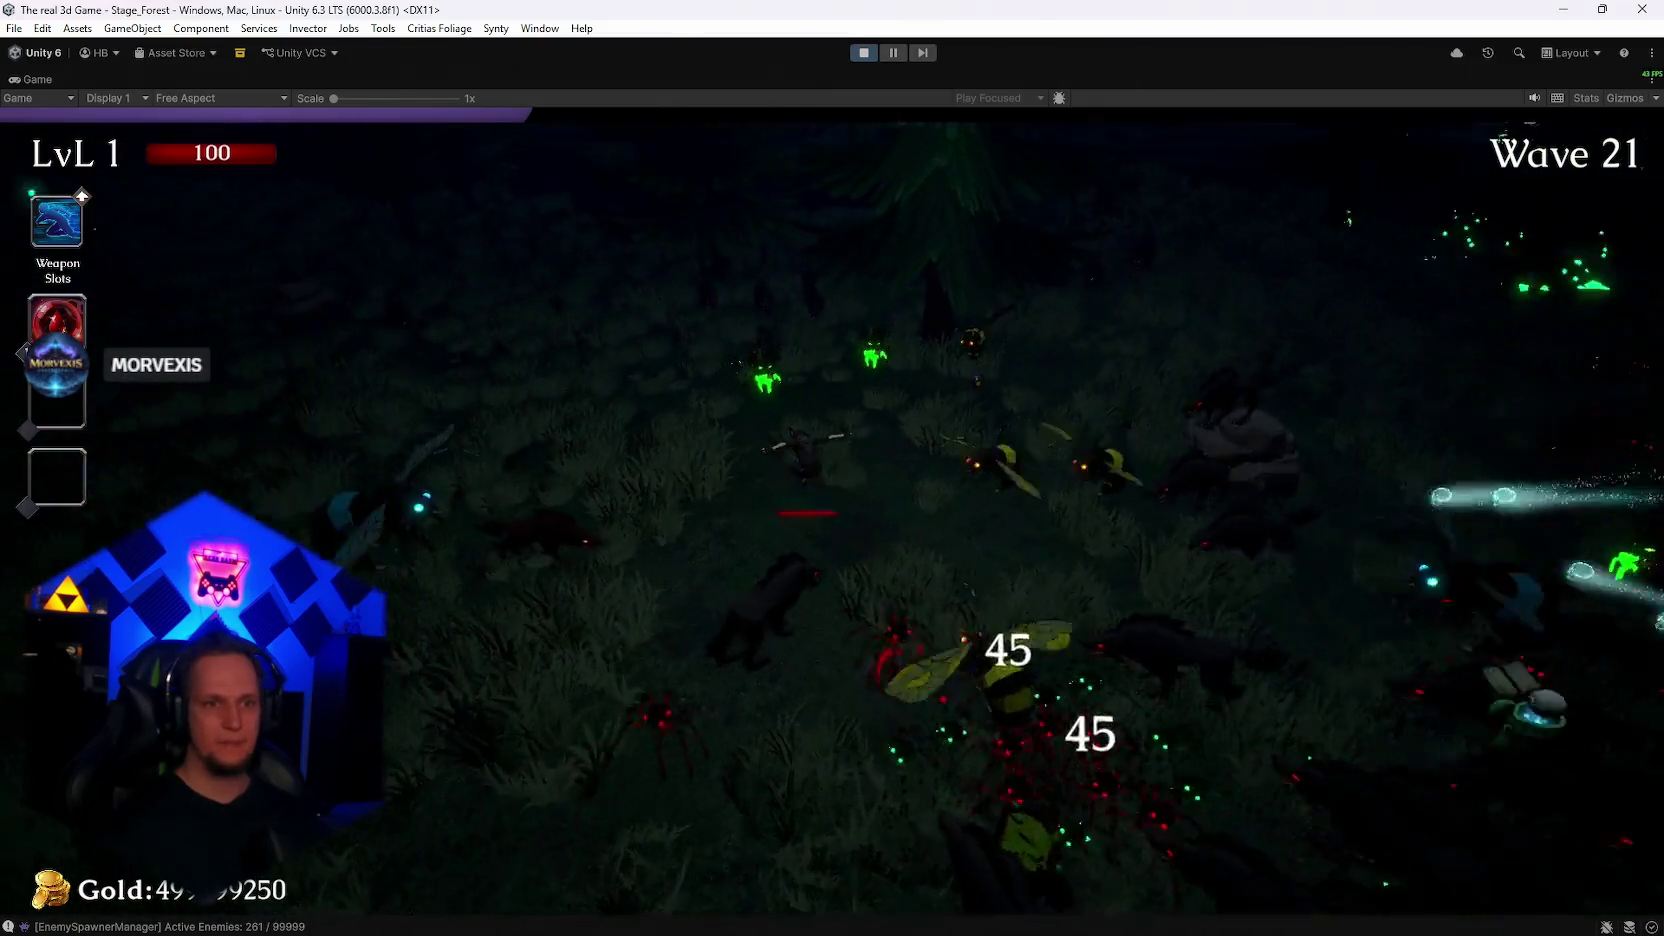
{"action": "key", "text": "w"}
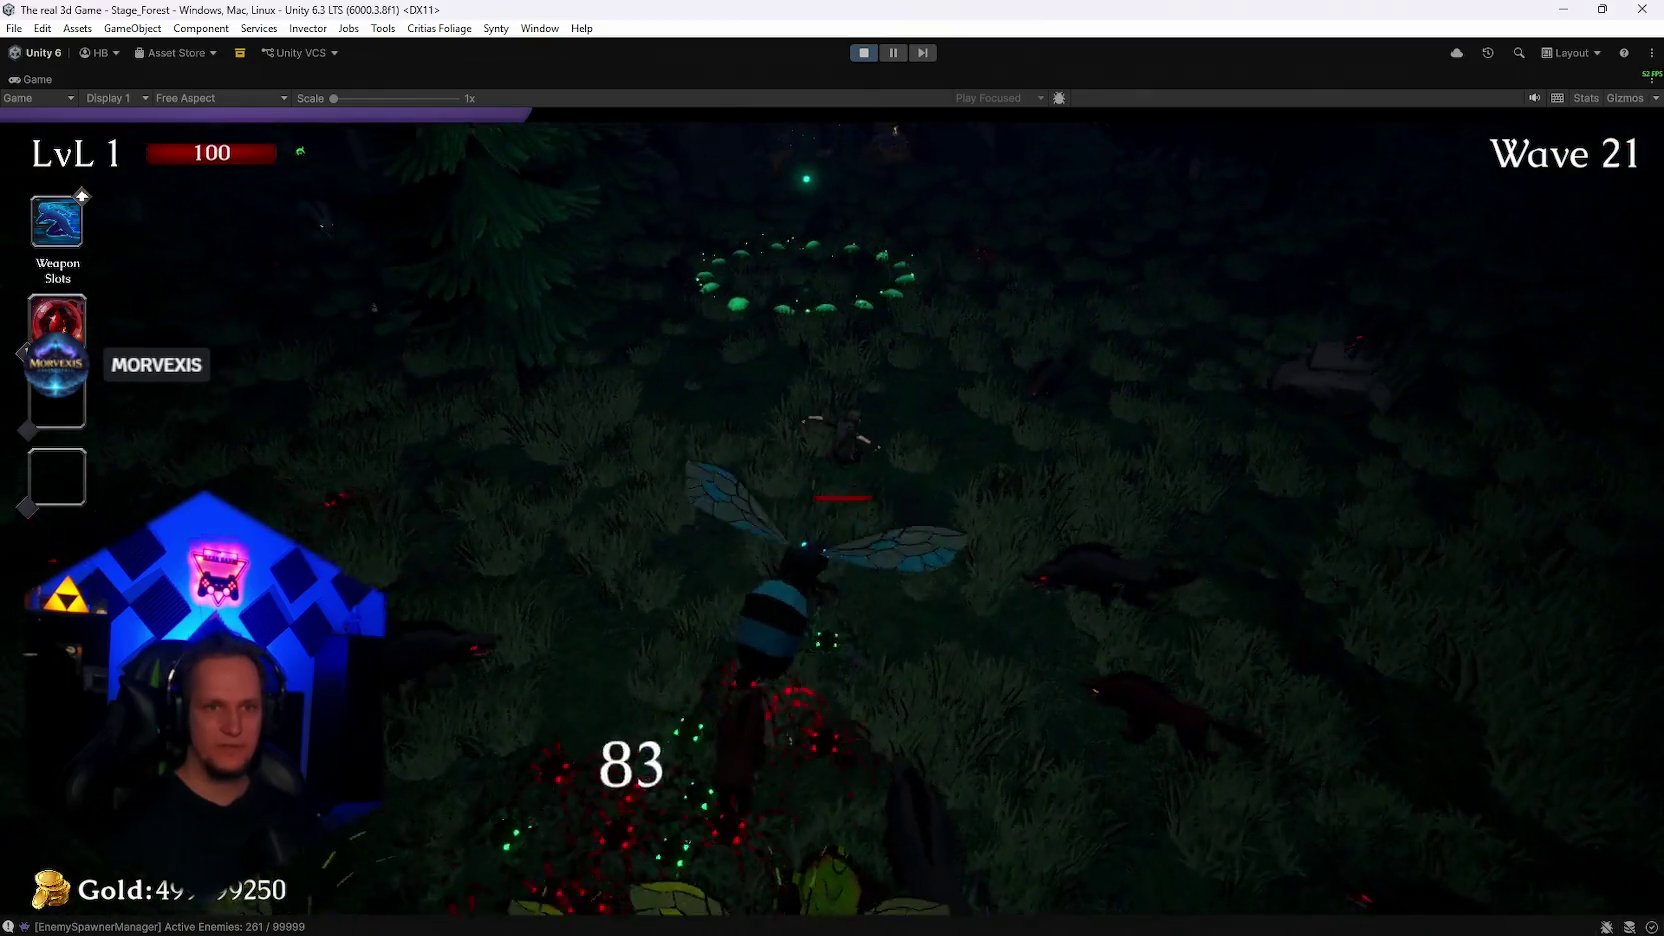
Step: Keep steering the character toward the boss, then pause the run with Esc
{"action": "key", "text": "w"}
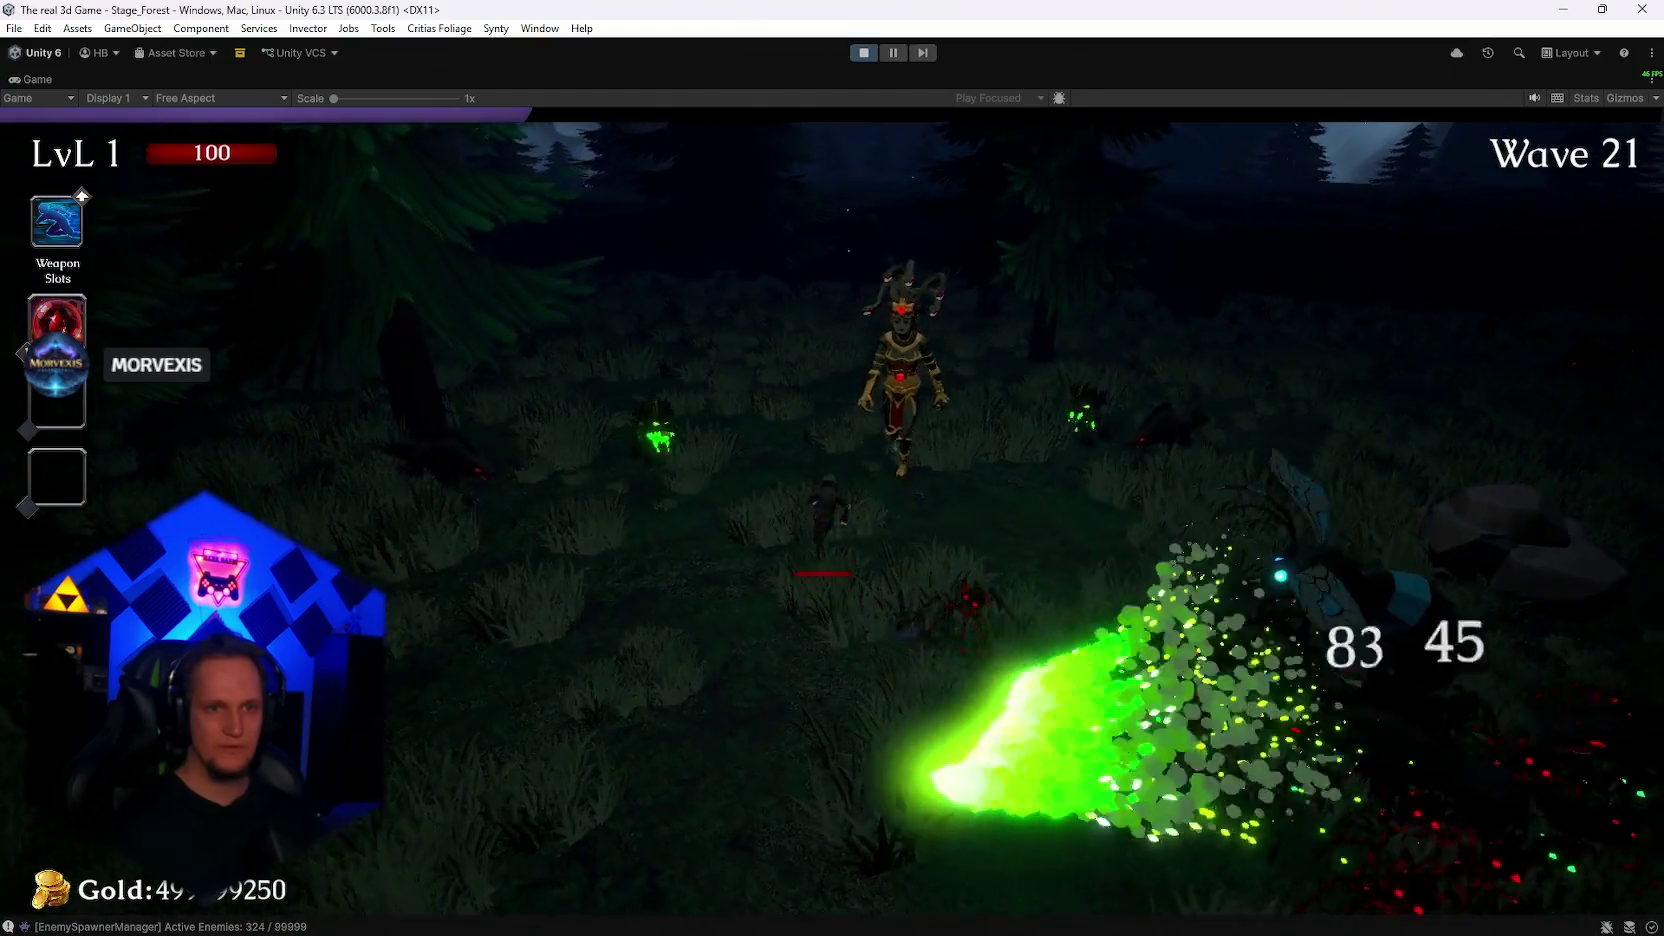
{"action": "key", "text": "w"}
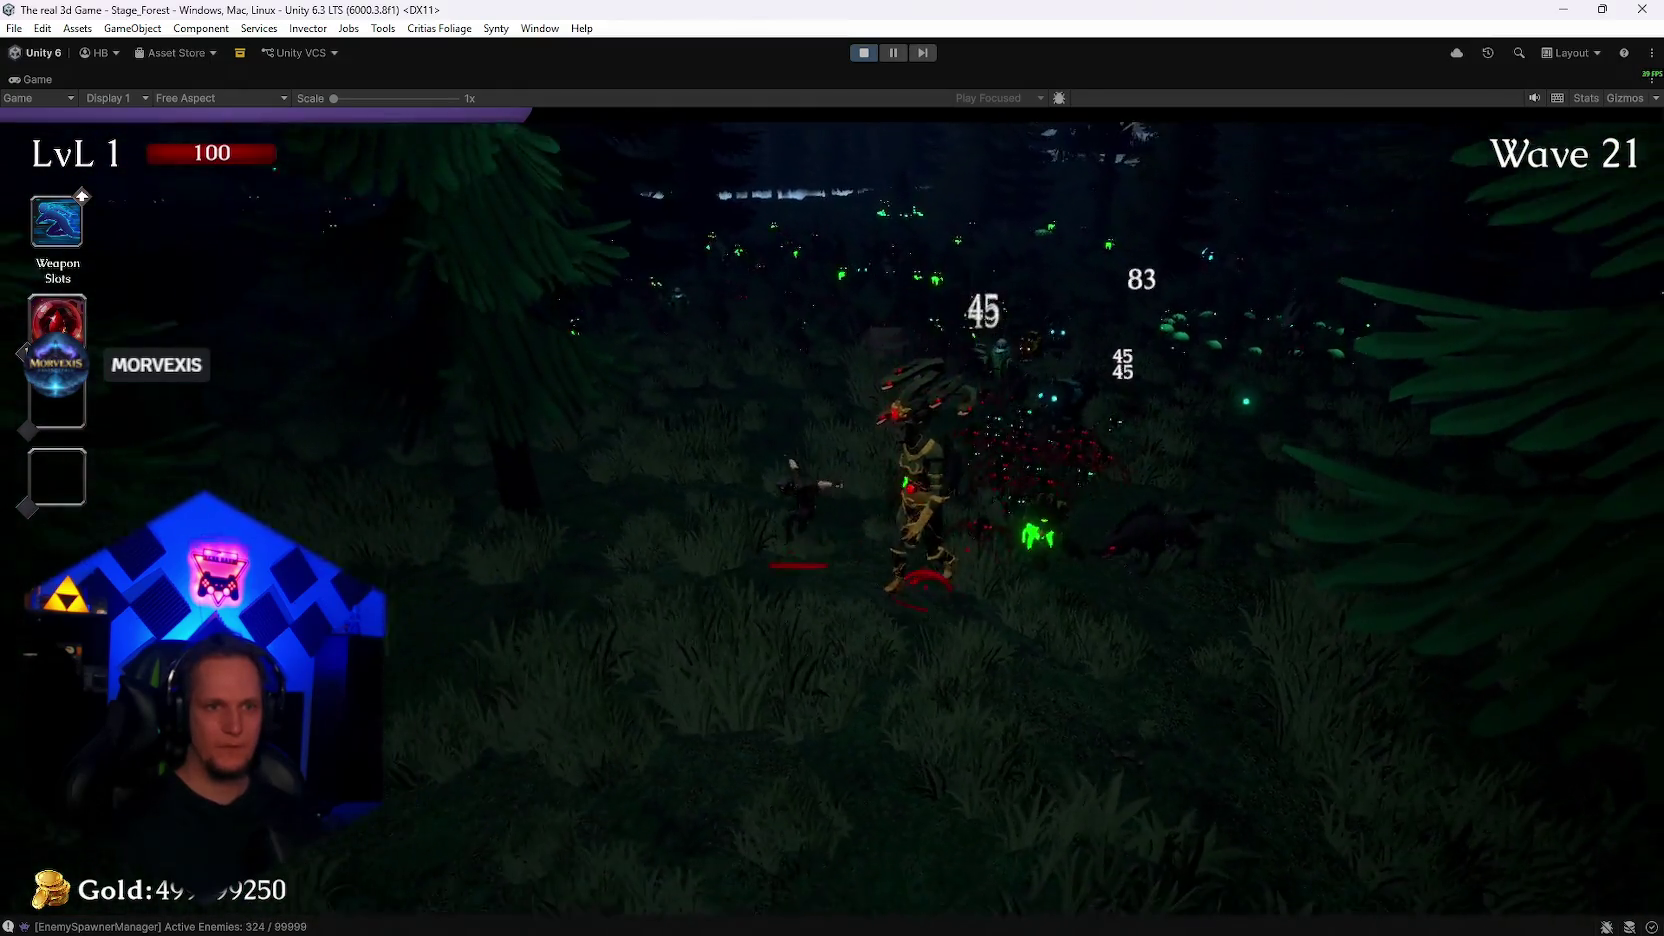
{"action": "key", "text": "w"}
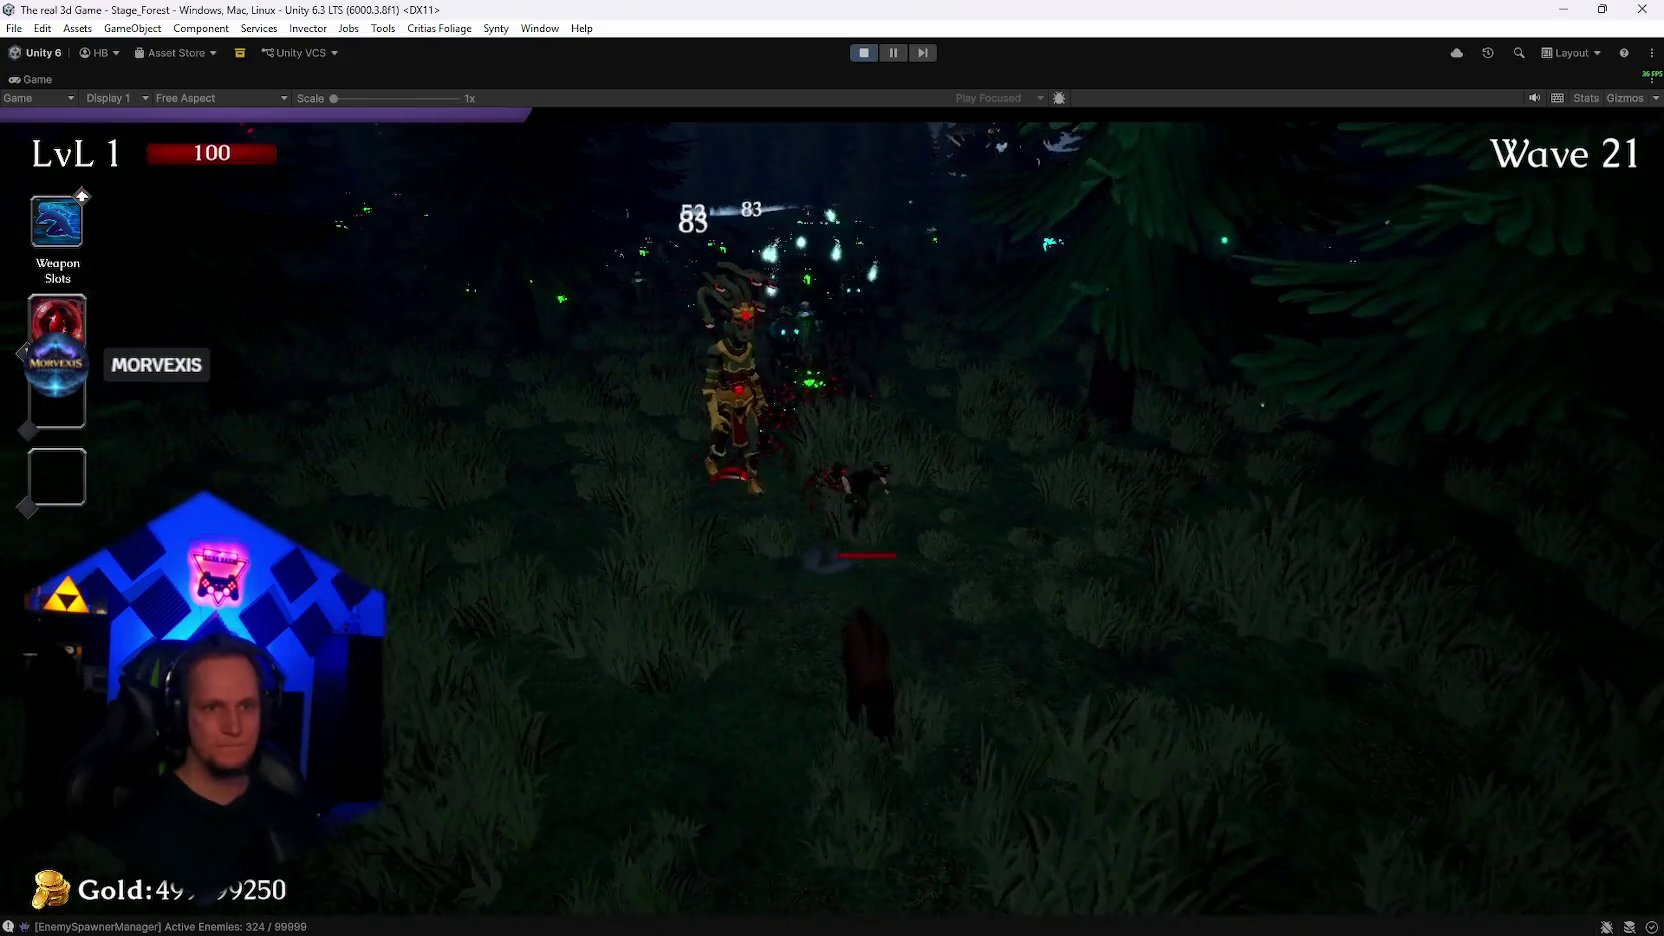
{"action": "key", "text": "w"}
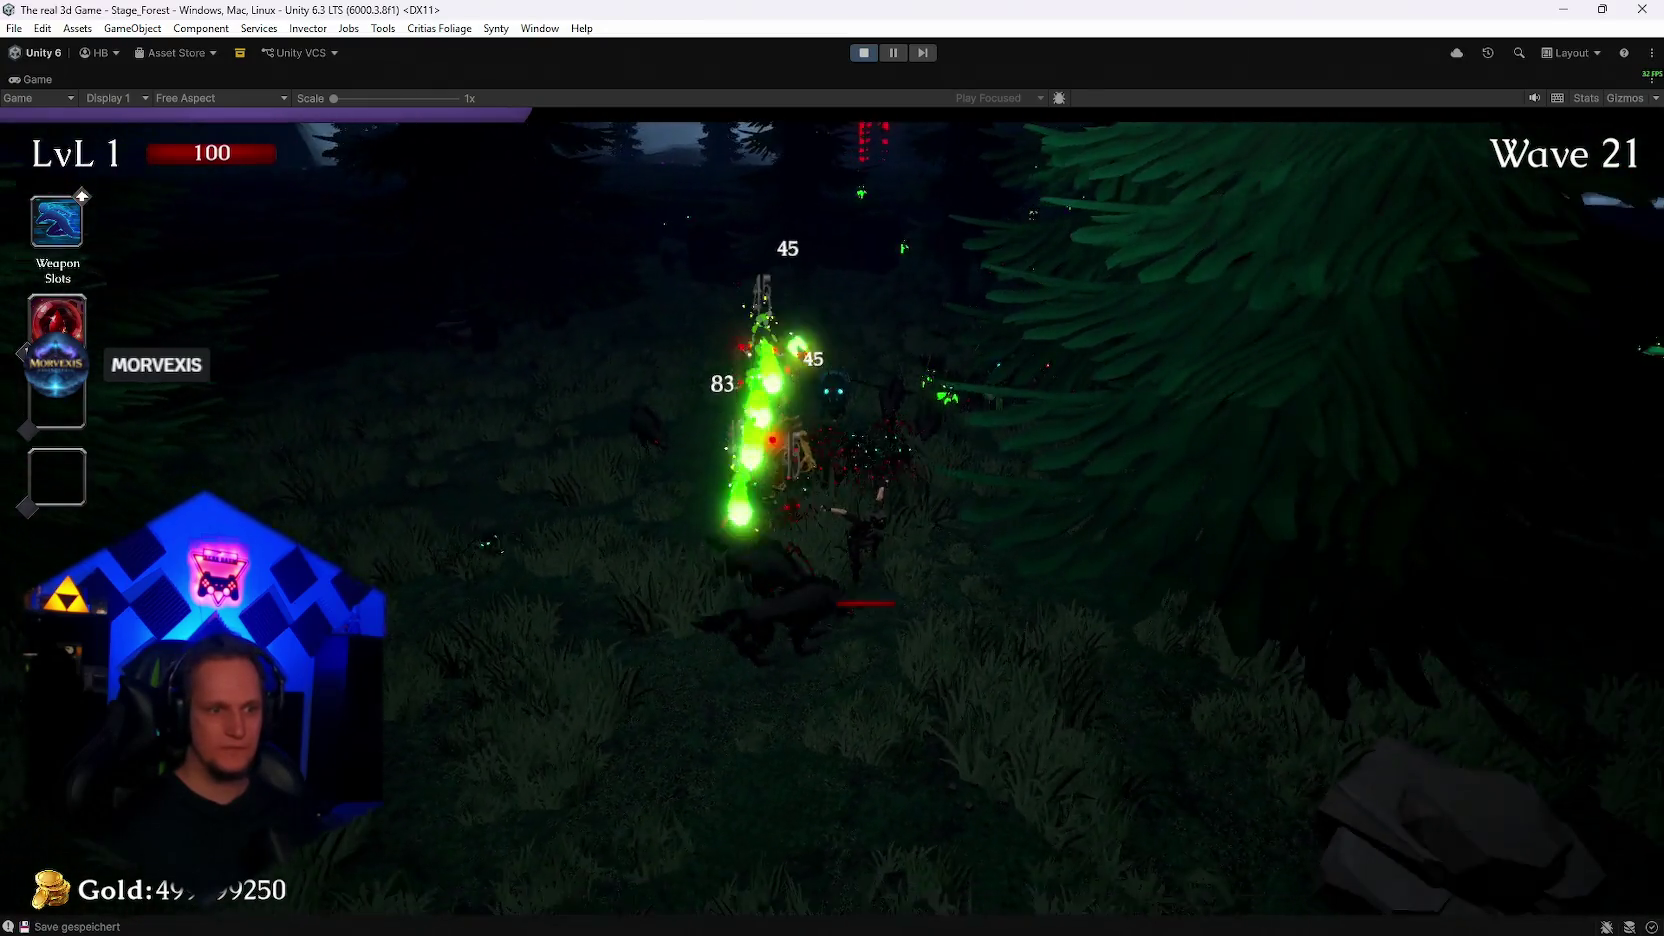
{"action": "key", "text": "w"}
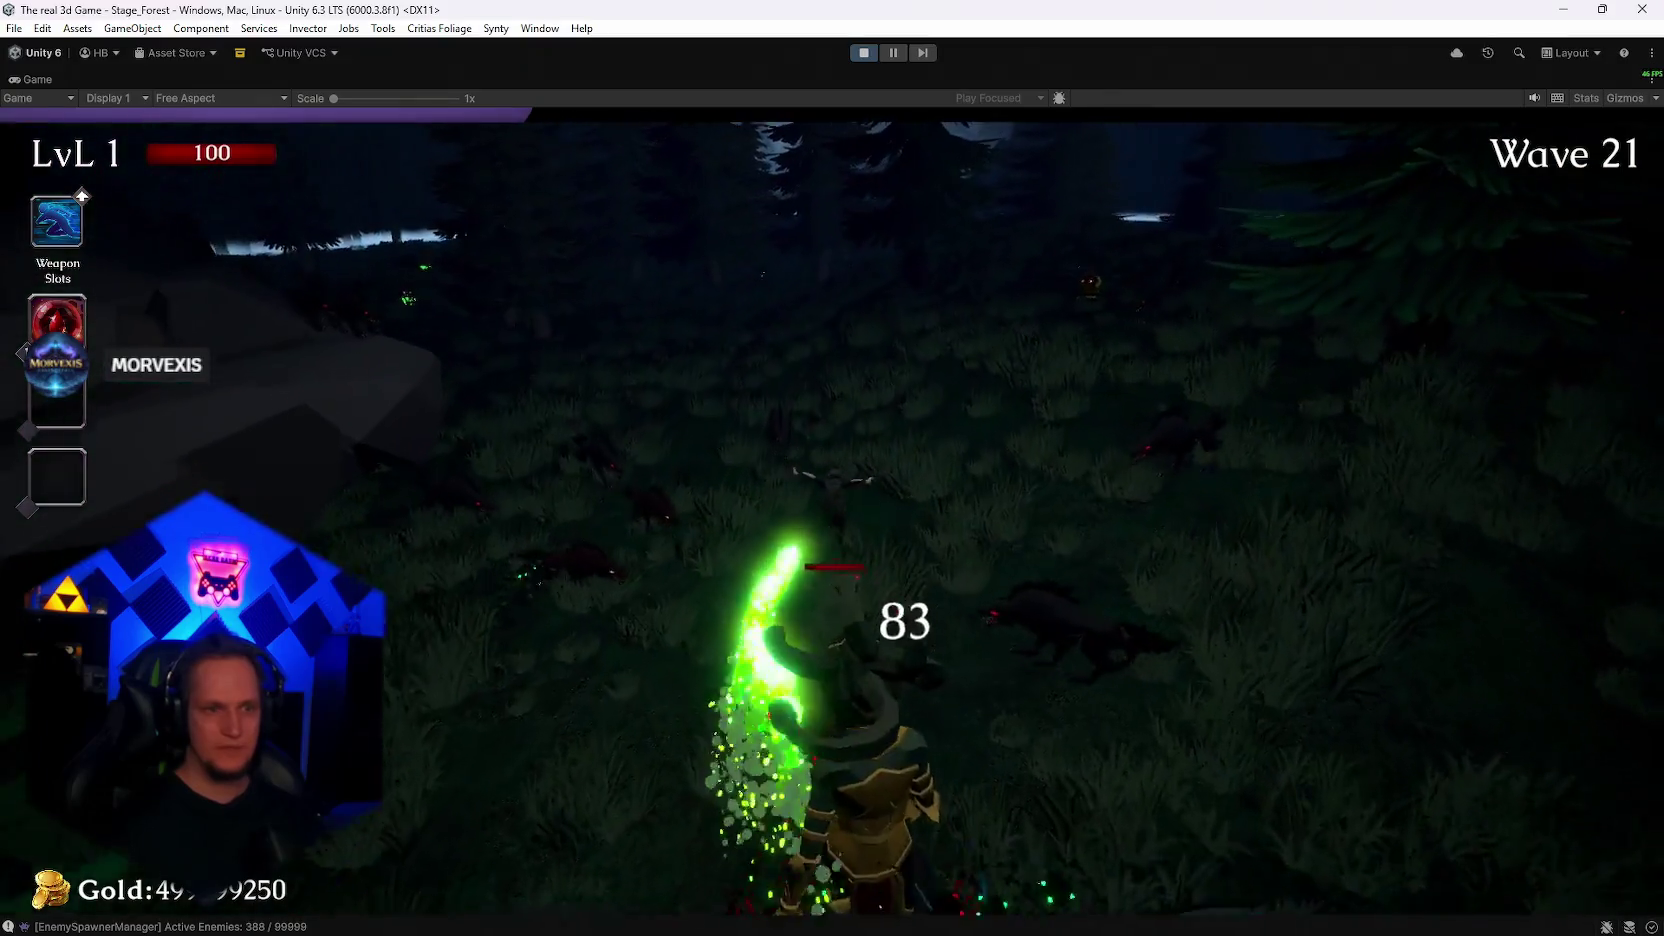
{"action": "key", "text": "w"}
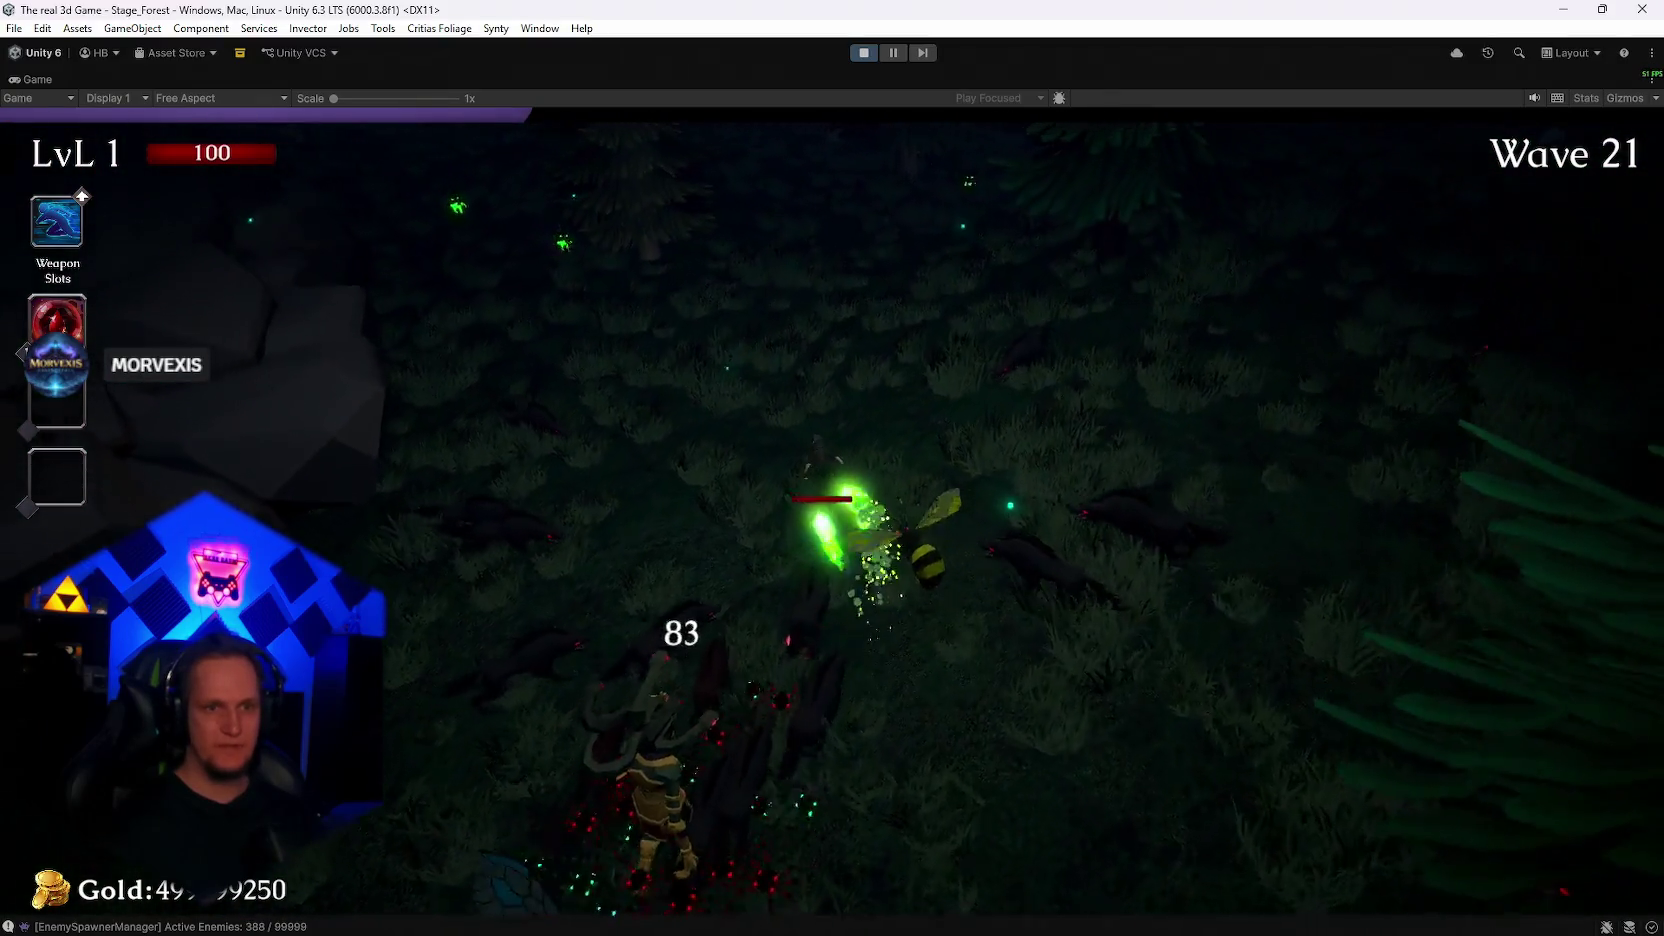
{"action": "key", "text": "d"}
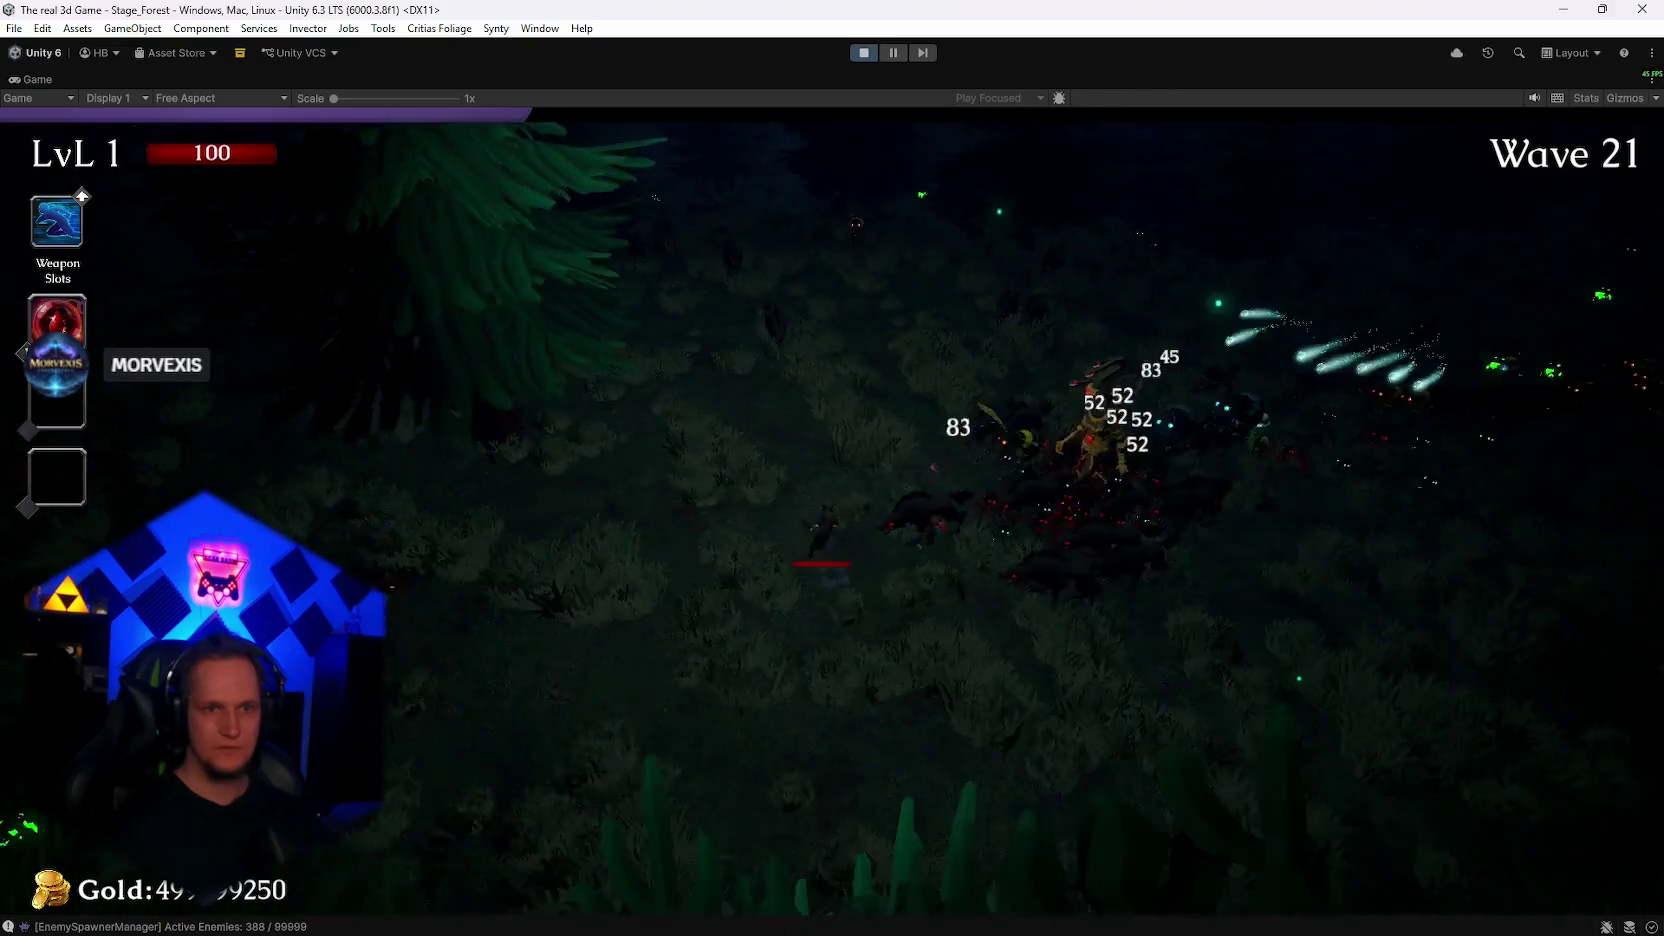
{"action": "key", "text": "d"}
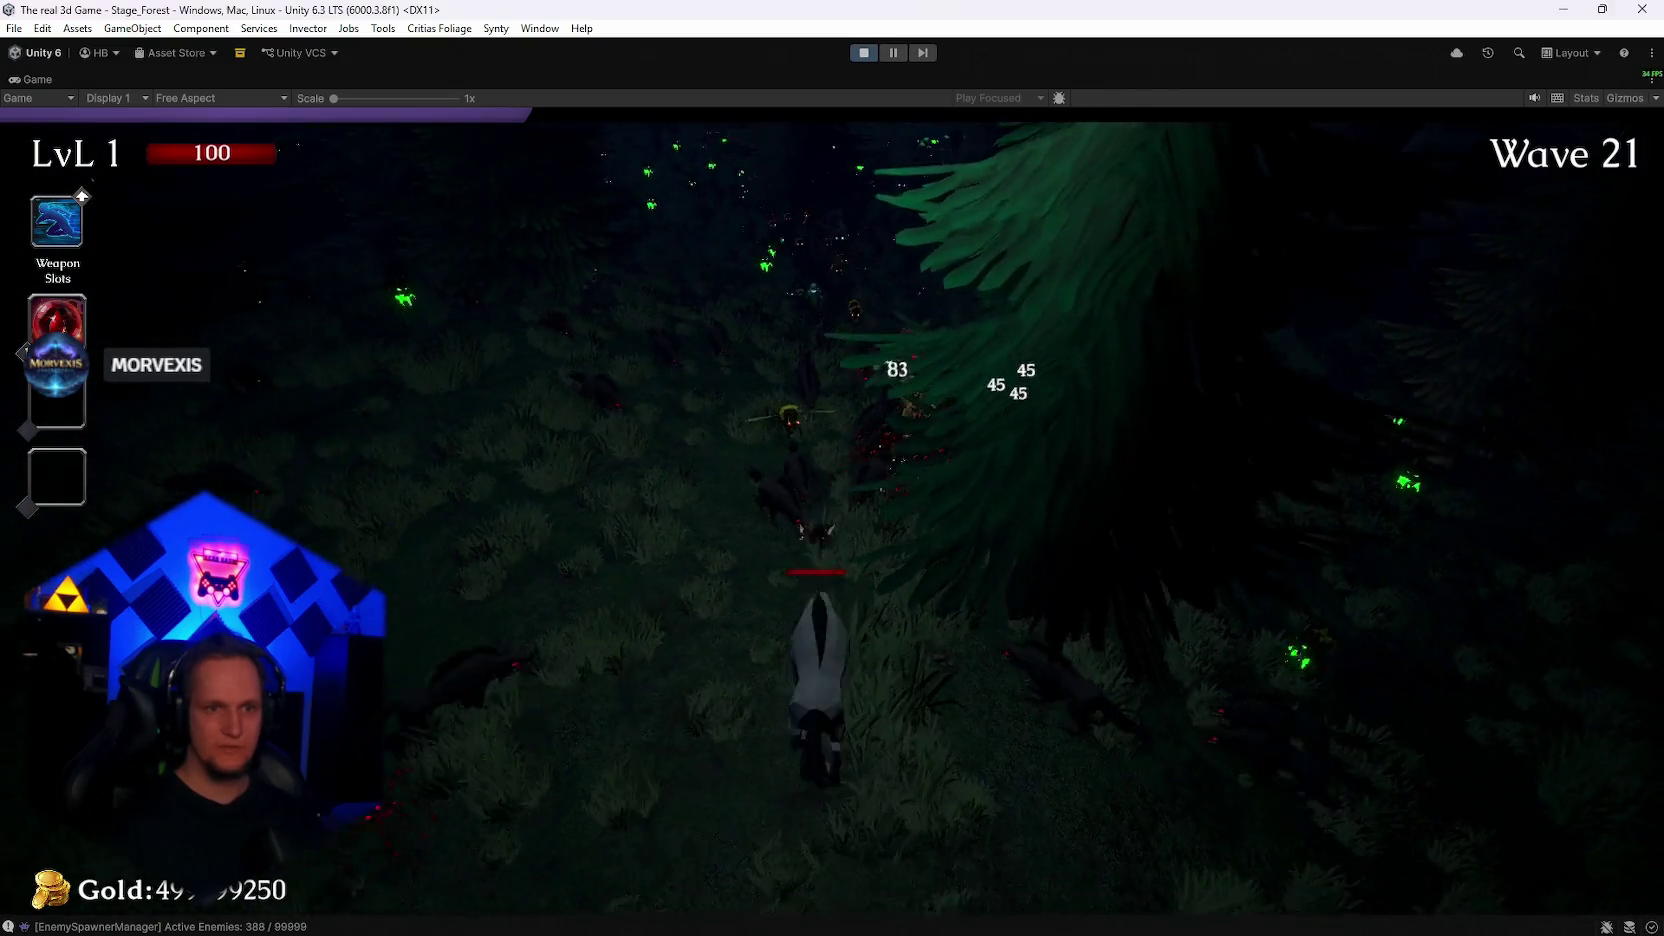
{"action": "key", "text": "w"}
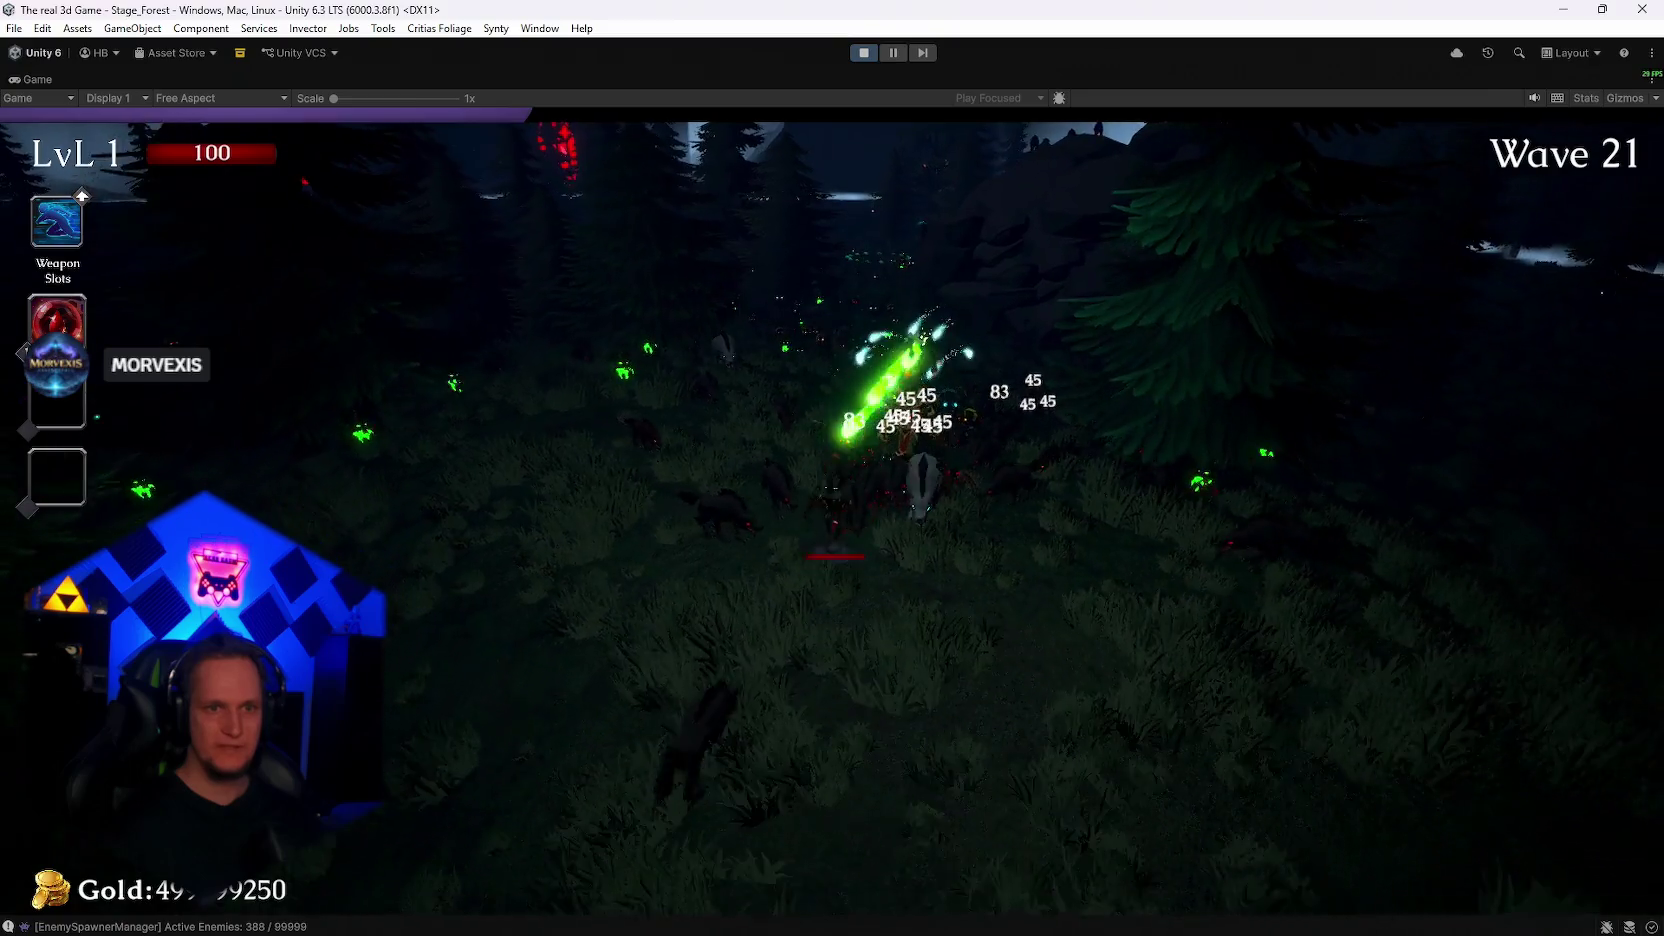
{"action": "key", "text": "w"}
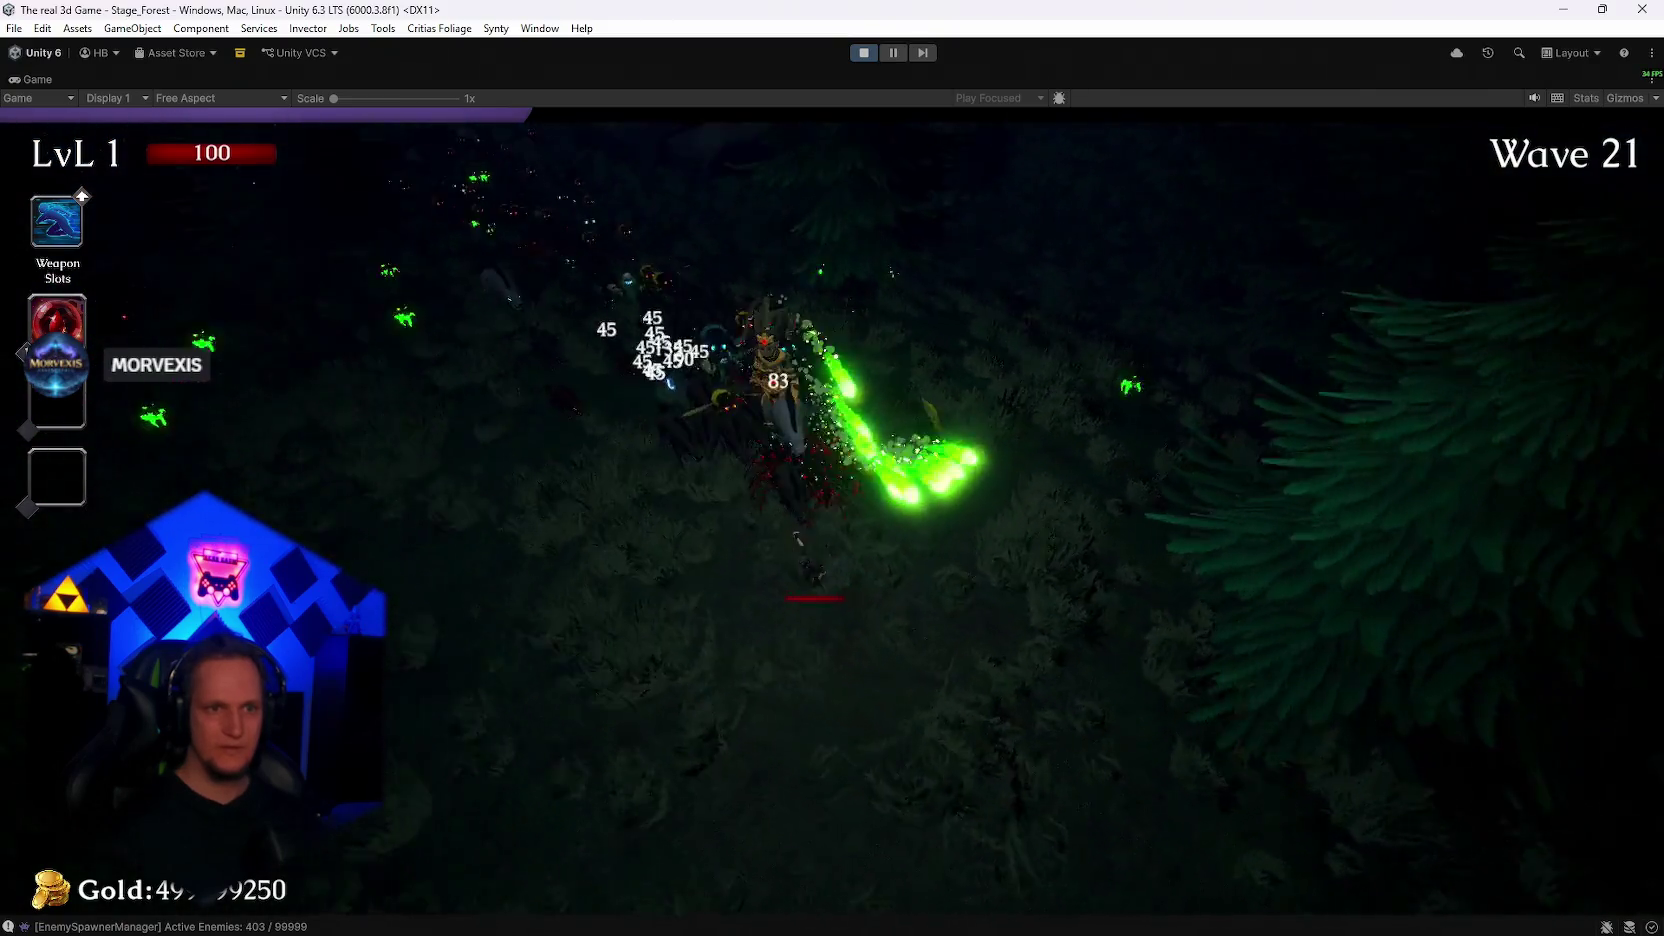
{"action": "key", "text": "d"}
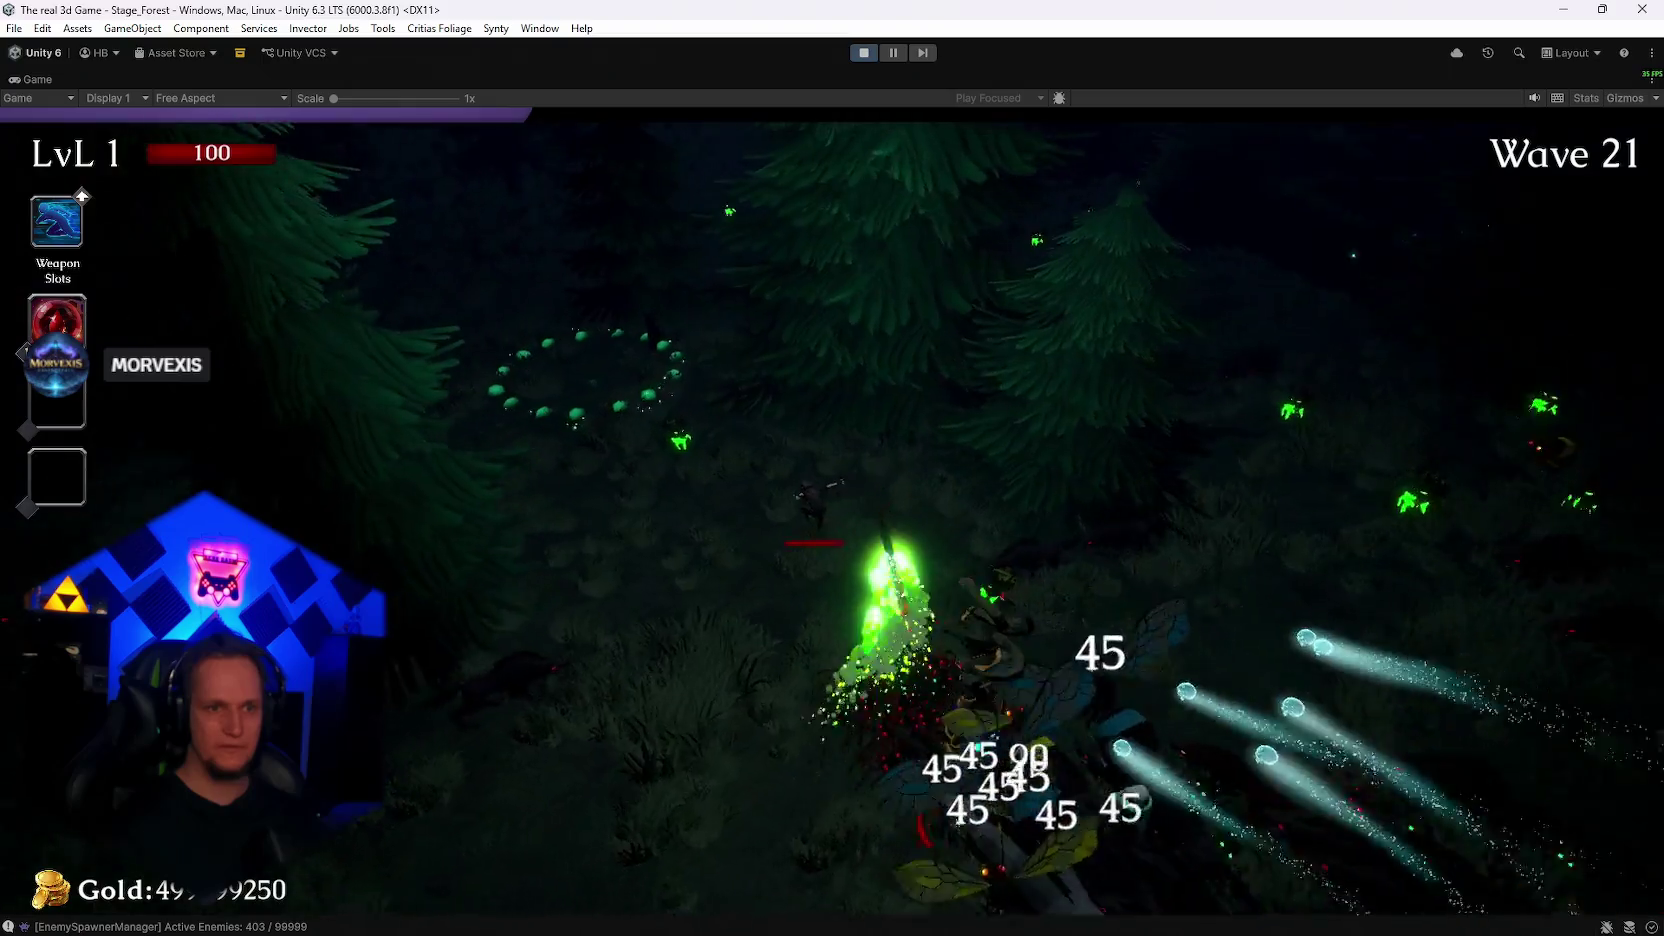
{"action": "key", "text": "a"}
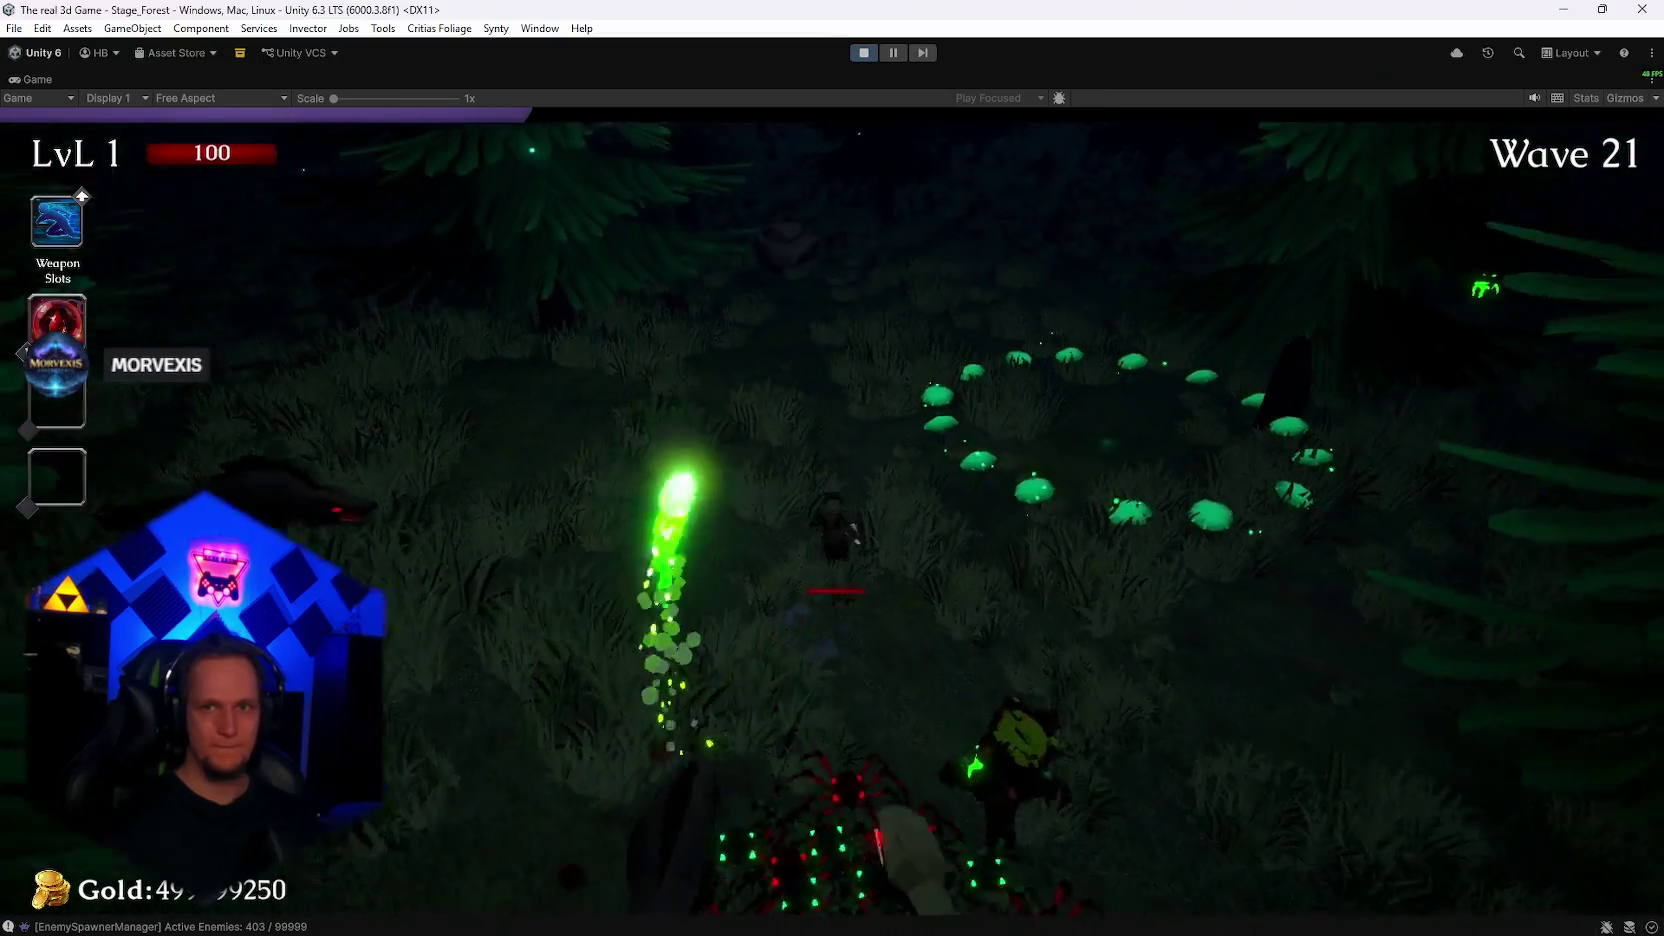
{"action": "key", "text": "Escape"}
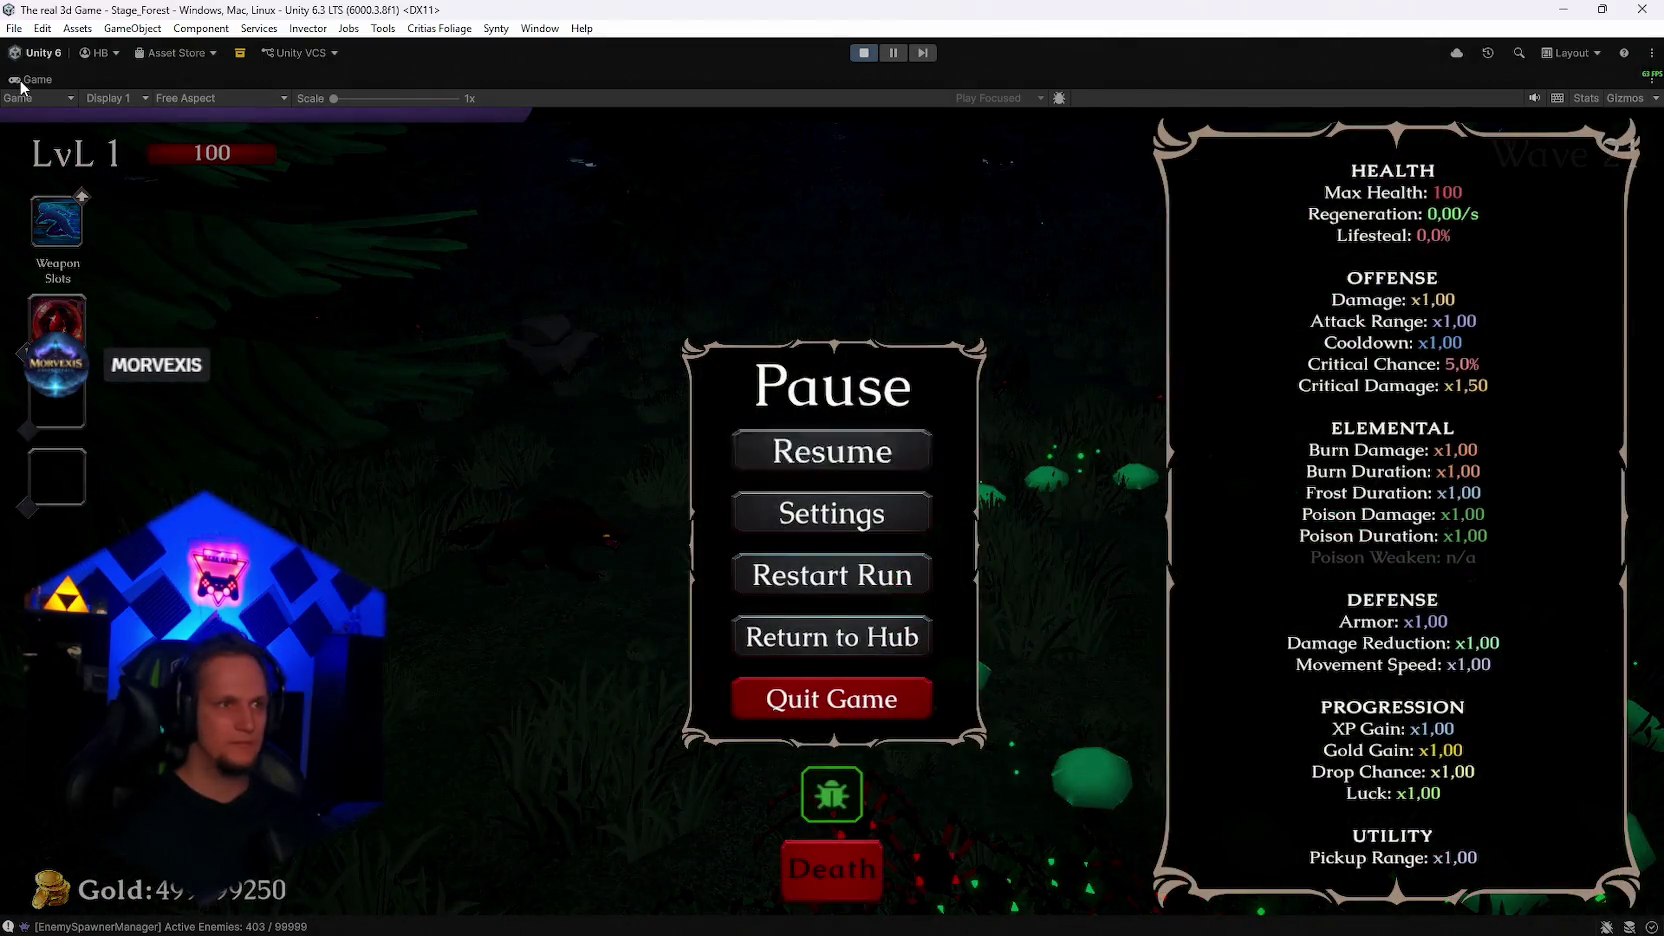
Step: Inspect EnemyUpdateManager and EnemyManager under Stage_Forest, then maximize the Game view
{"action": "double_click", "coordinate": [21, 84]}
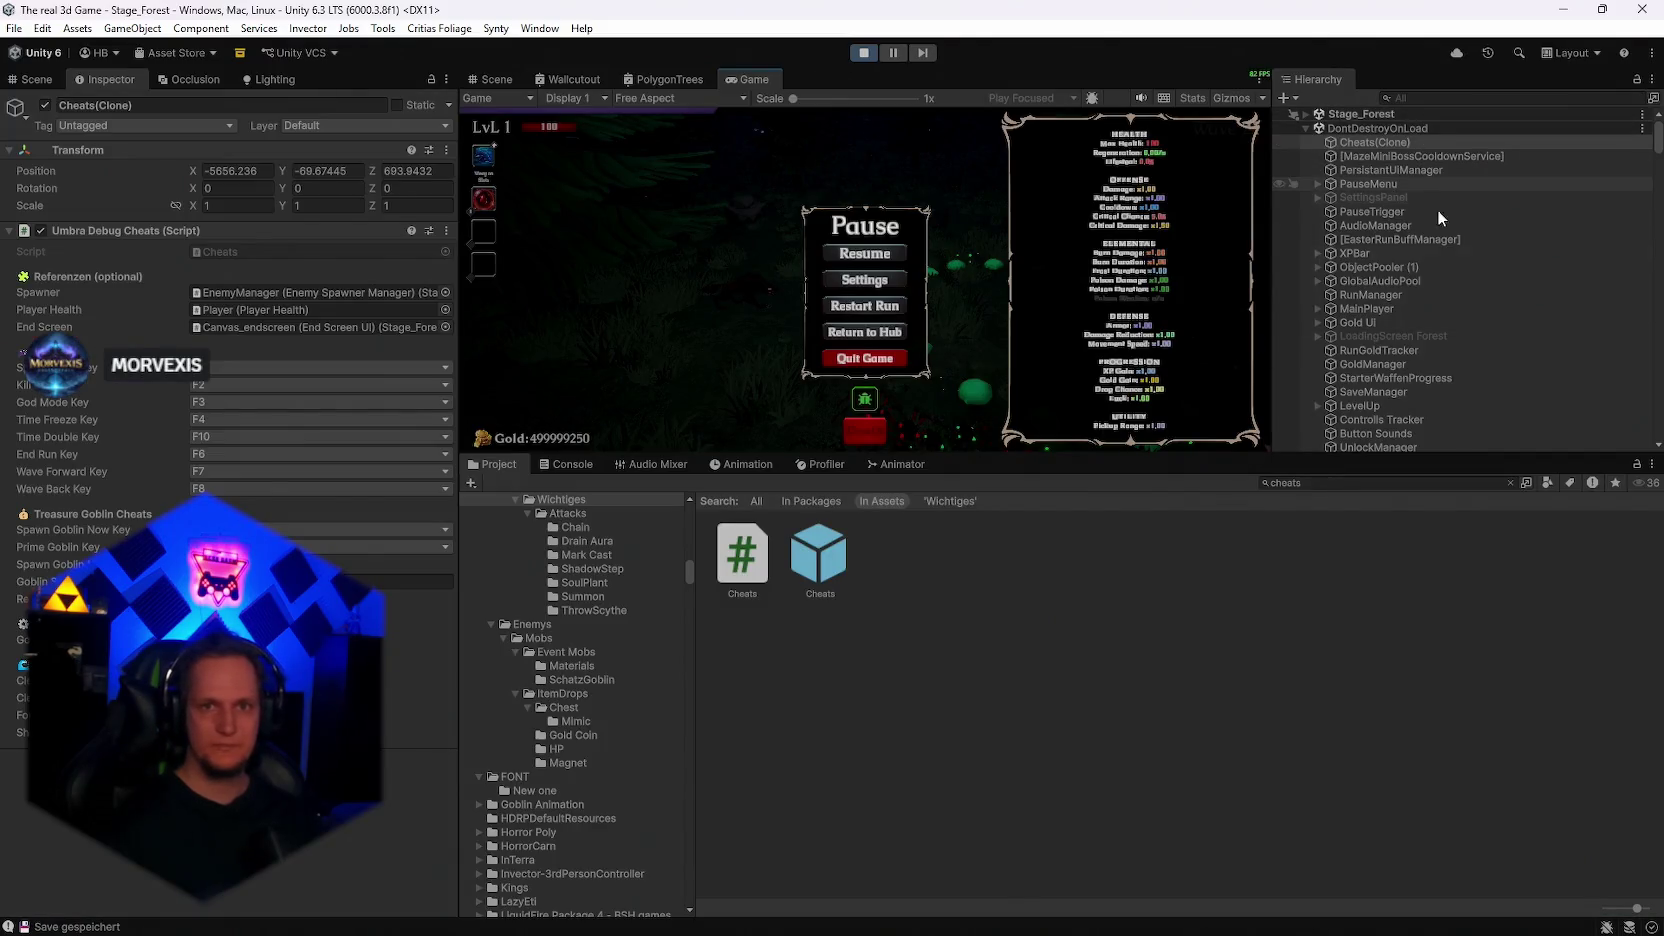
{"action": "left_click", "coordinate": [1306, 115]}
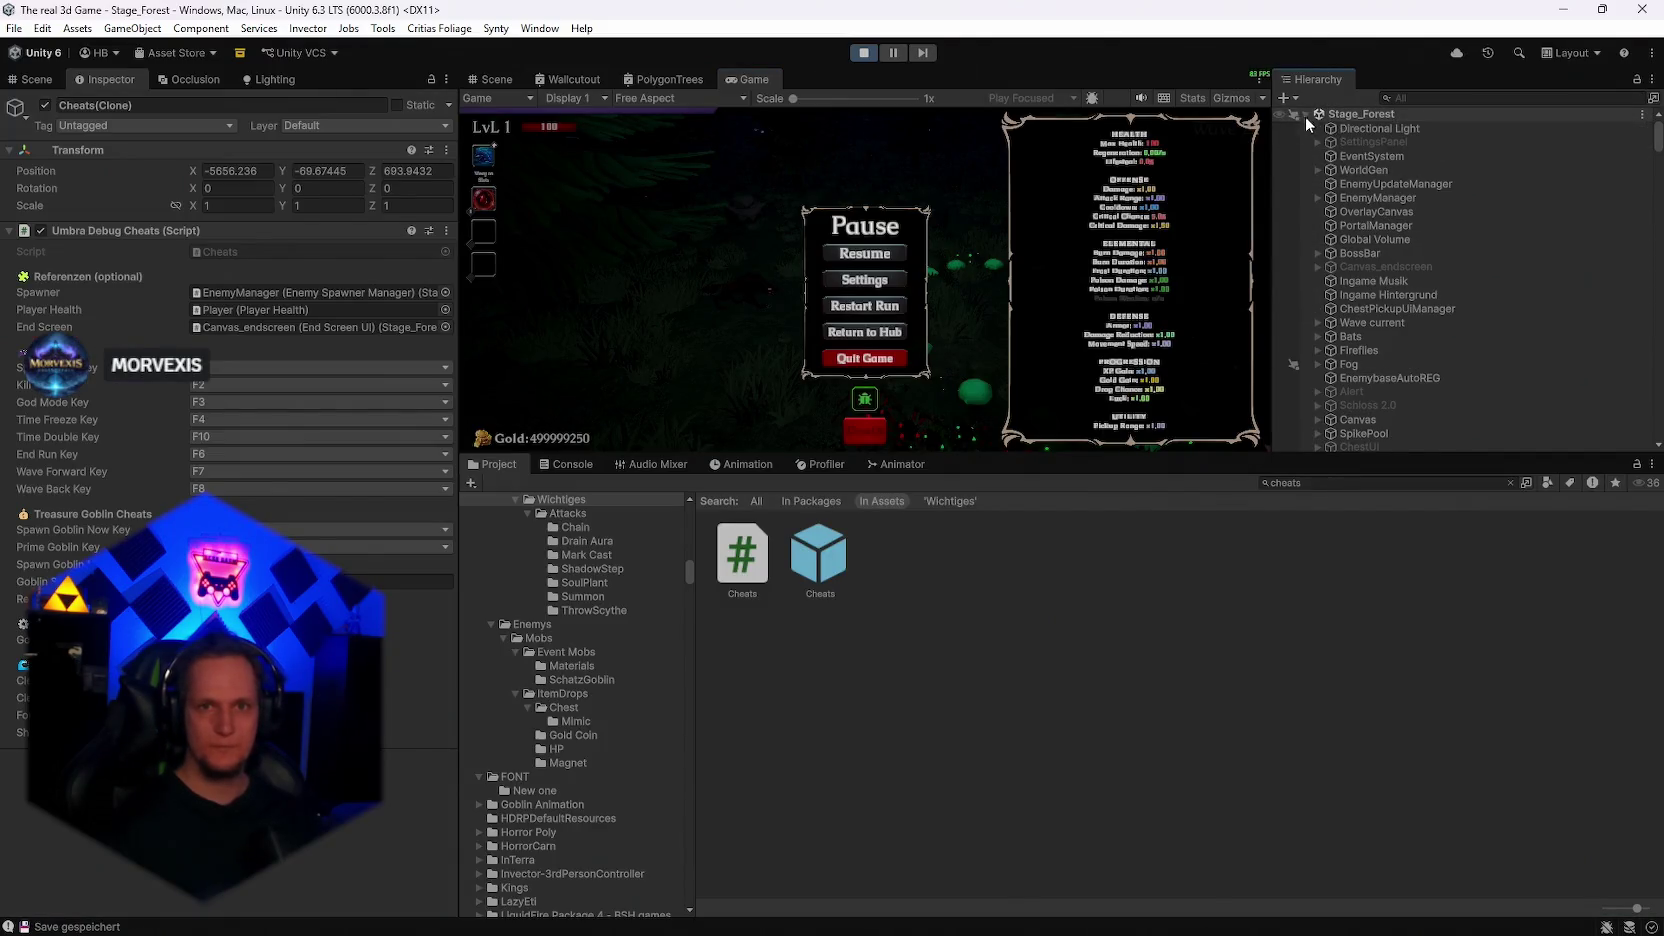
{"action": "left_click", "coordinate": [1408, 185]}
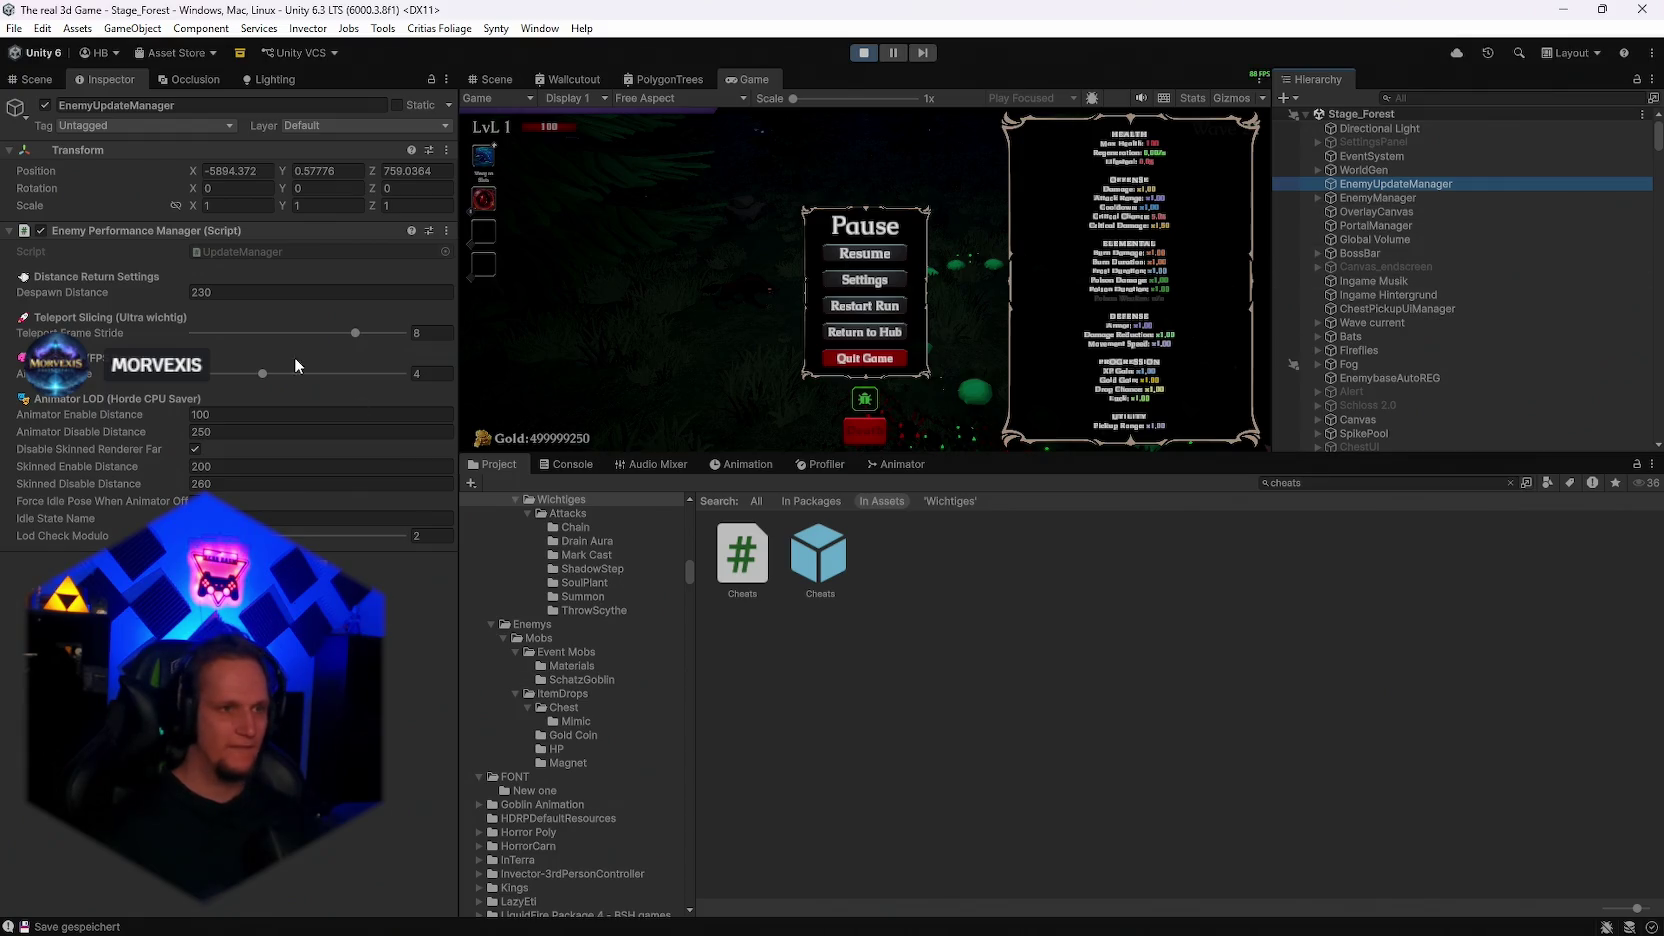
{"action": "left_click", "coordinate": [1398, 199]}
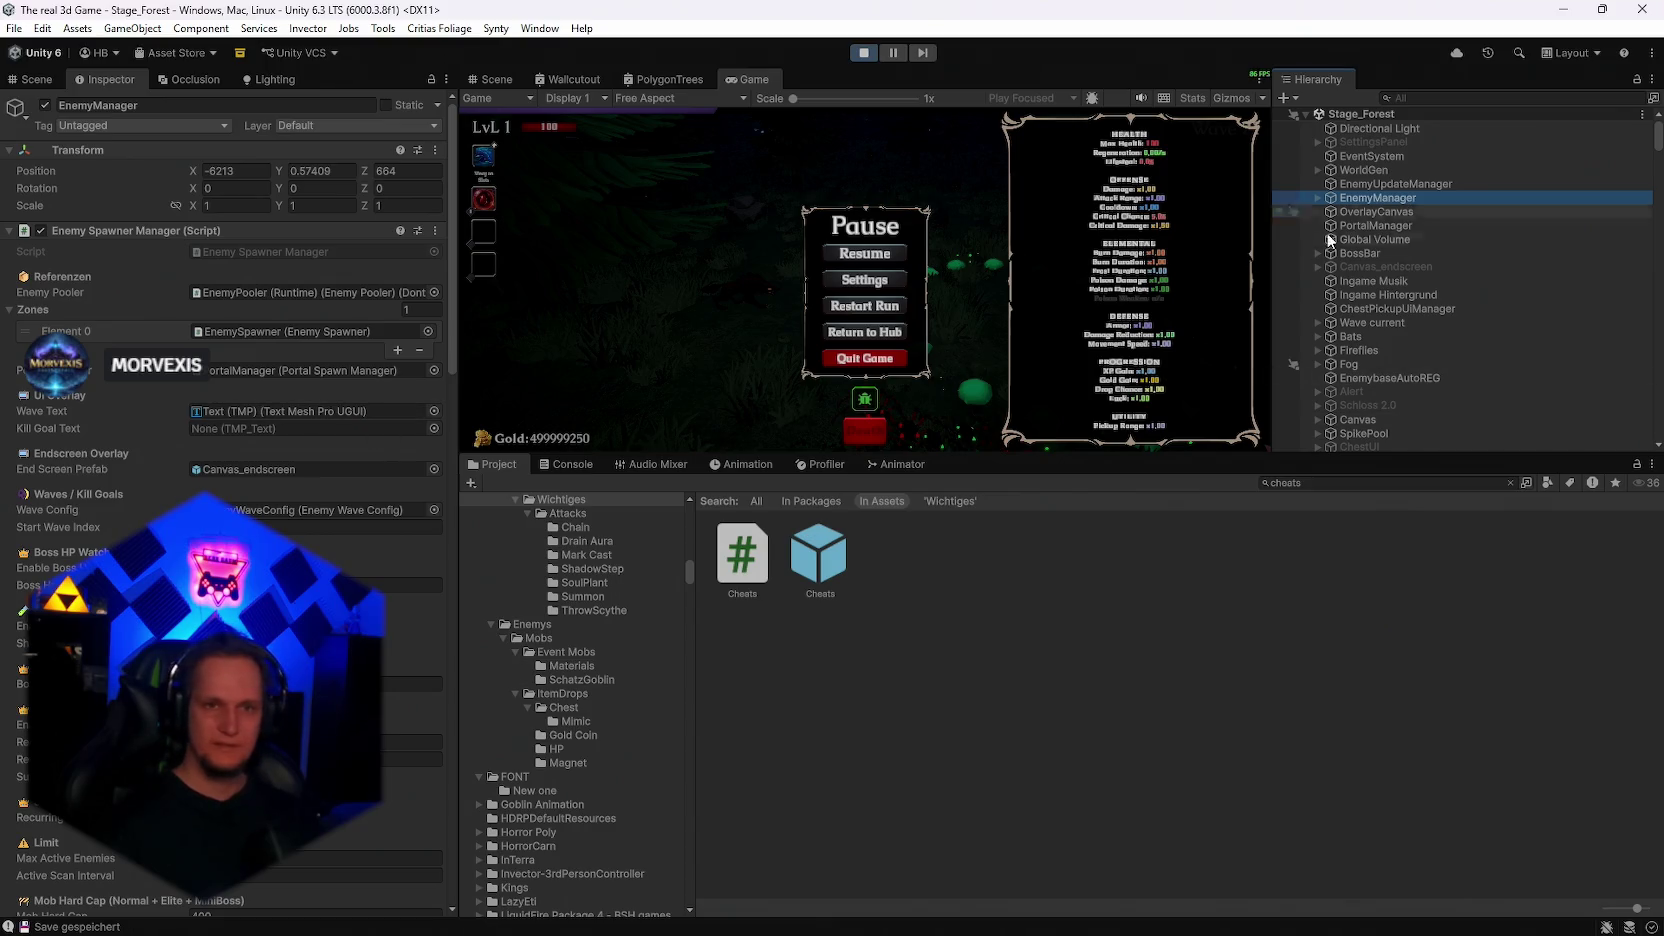
{"action": "scroll", "coordinate": [225, 500], "scroll_direction": "down", "scroll_amount": 3}
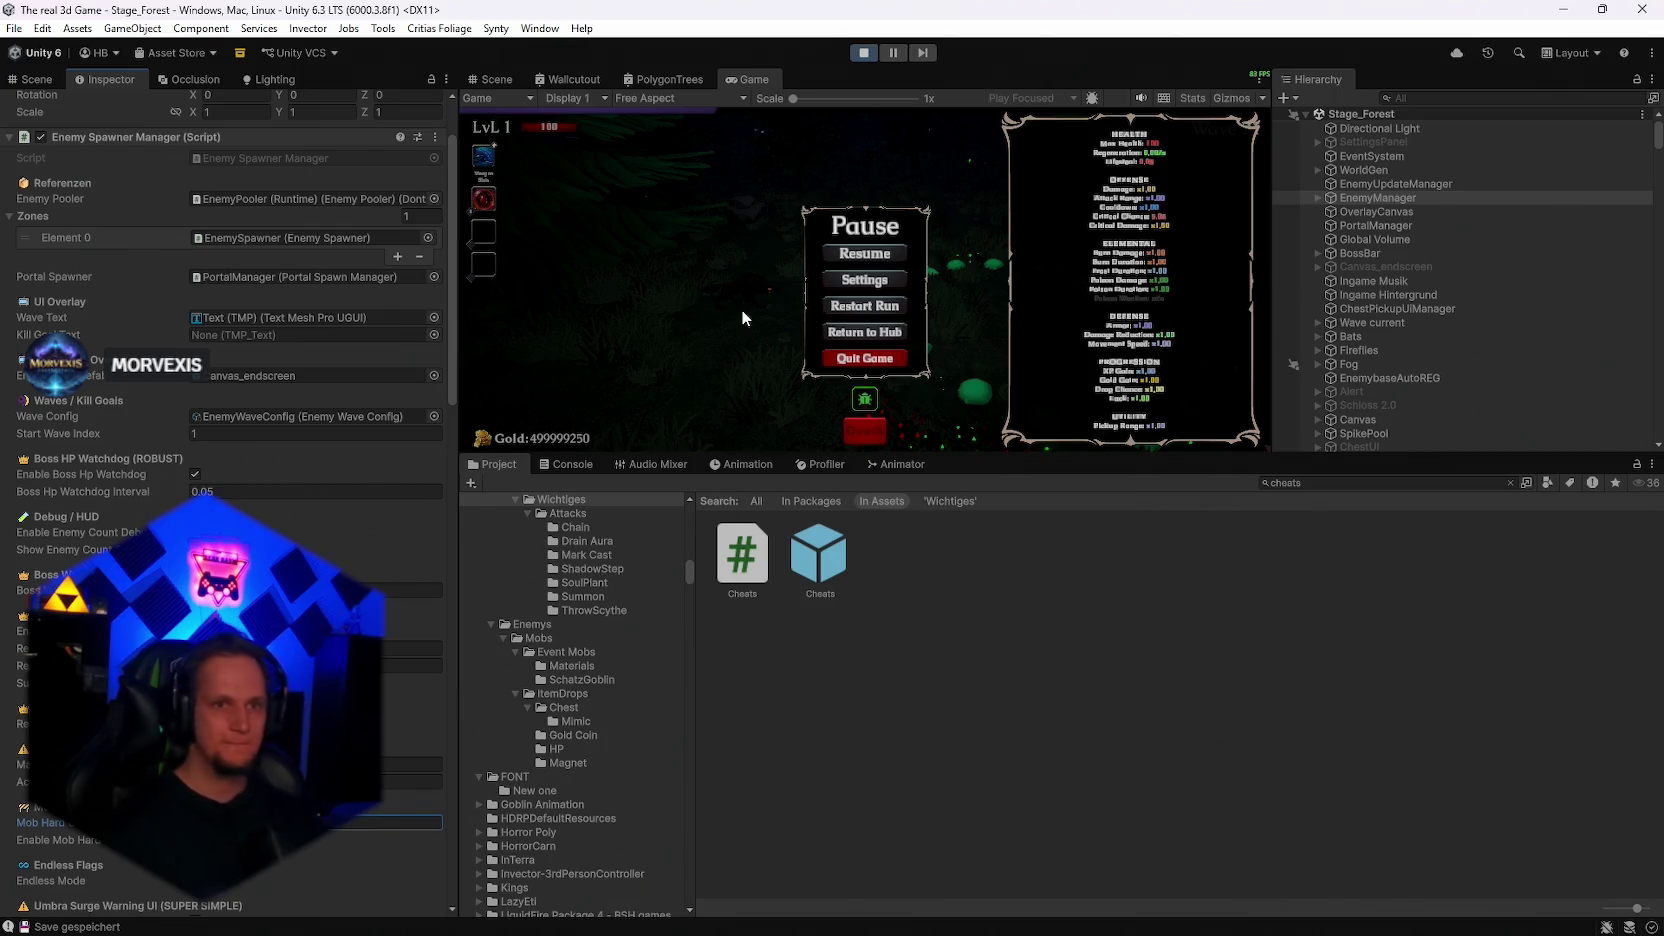
{"action": "double_click", "coordinate": [755, 81]}
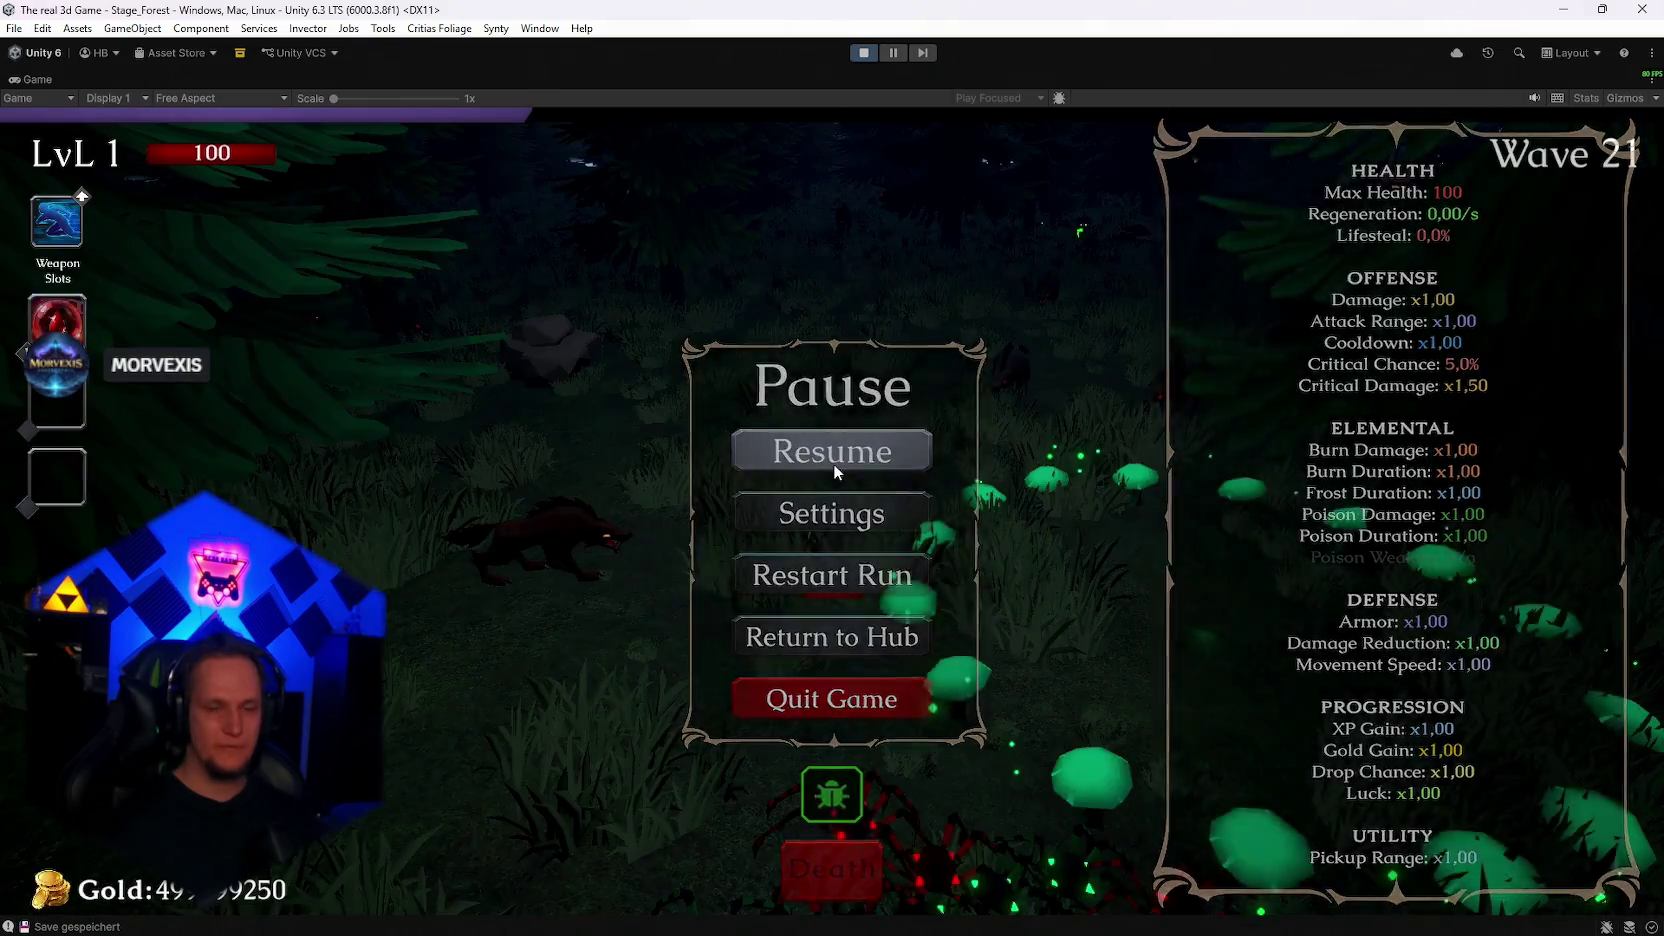
Step: Resume the run and weave the player right and left past the shrine among the wolves
{"action": "left_click", "coordinate": [833, 463]}
{"action": "key", "text": "d"}
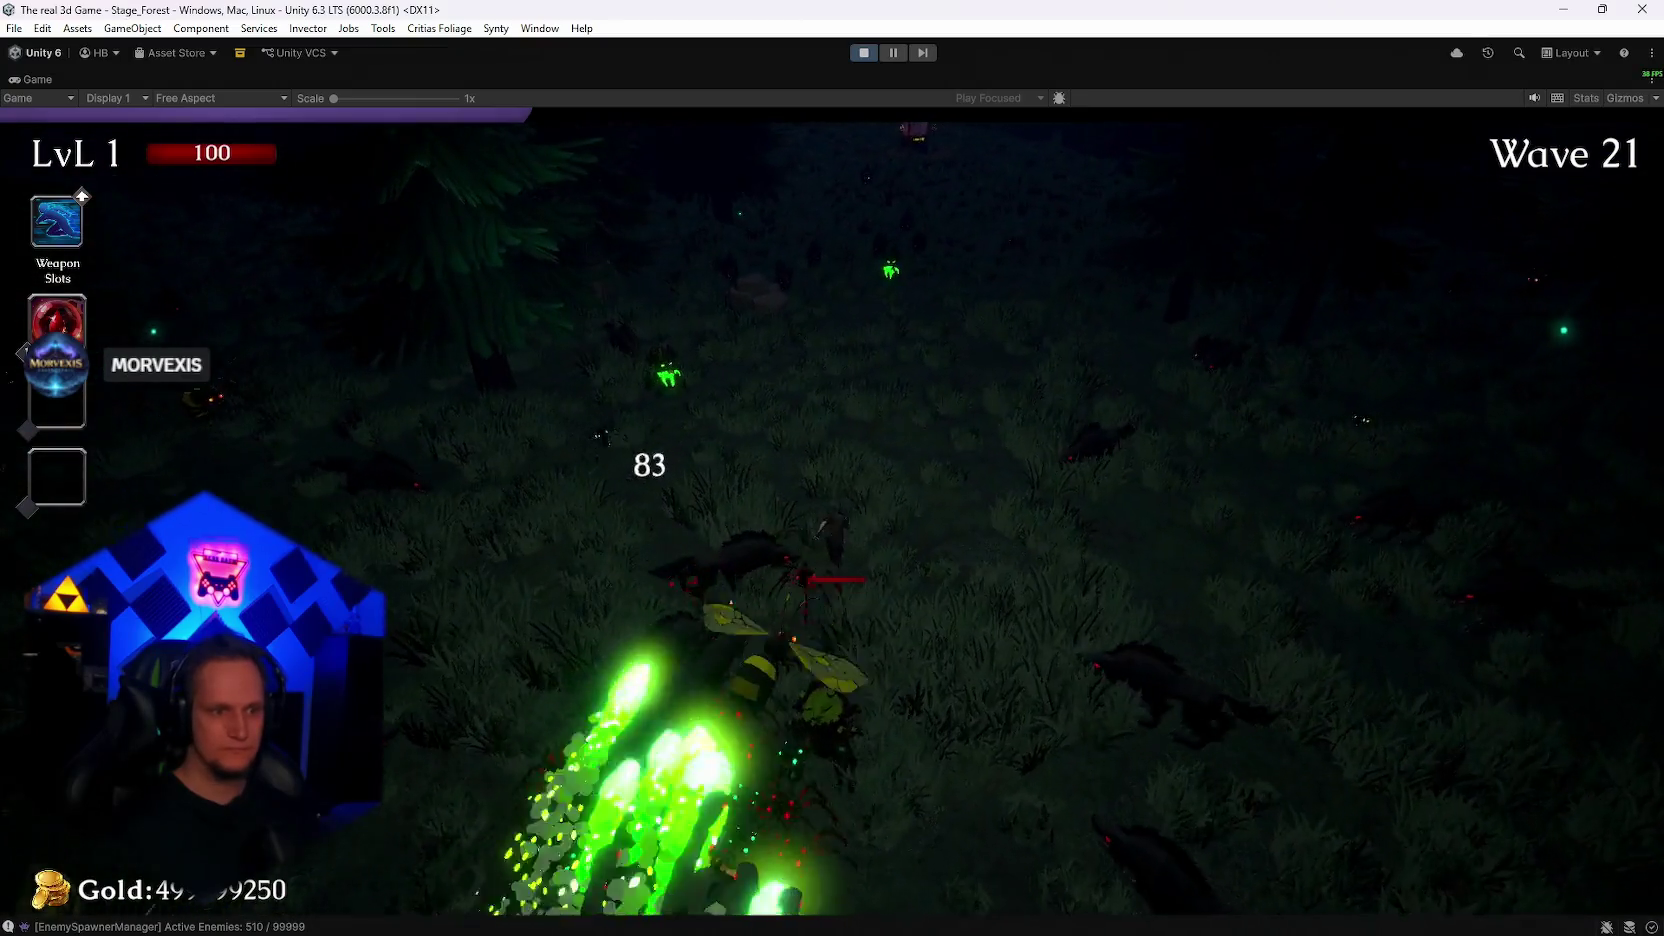
{"action": "key", "text": "d"}
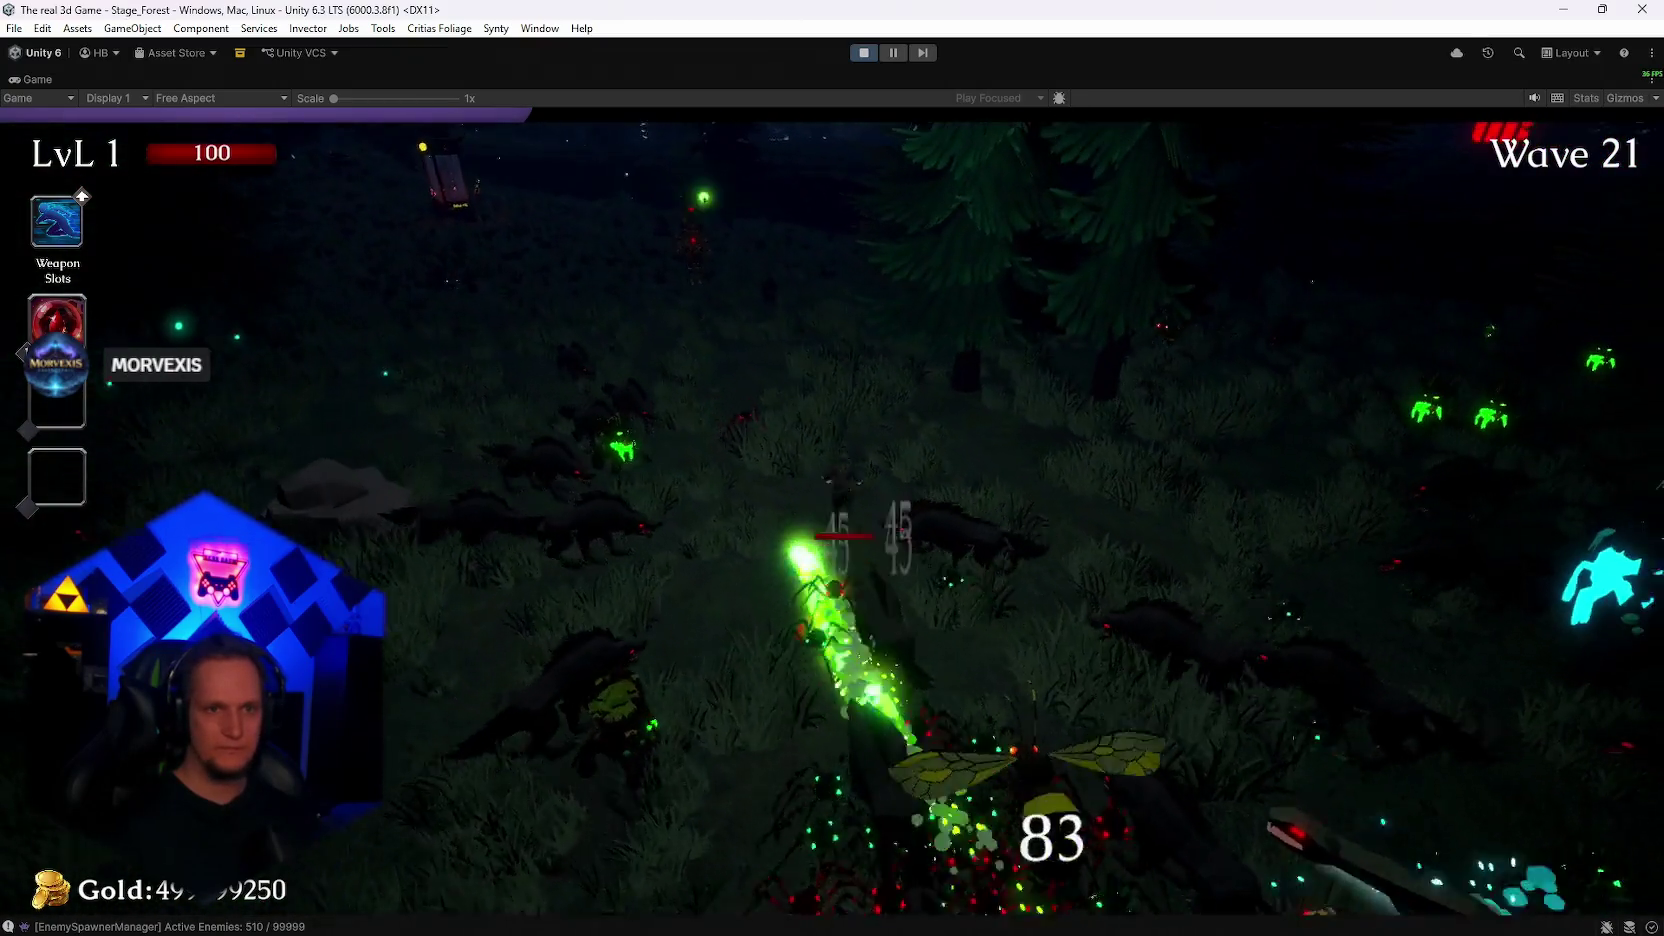
{"action": "key", "text": "d"}
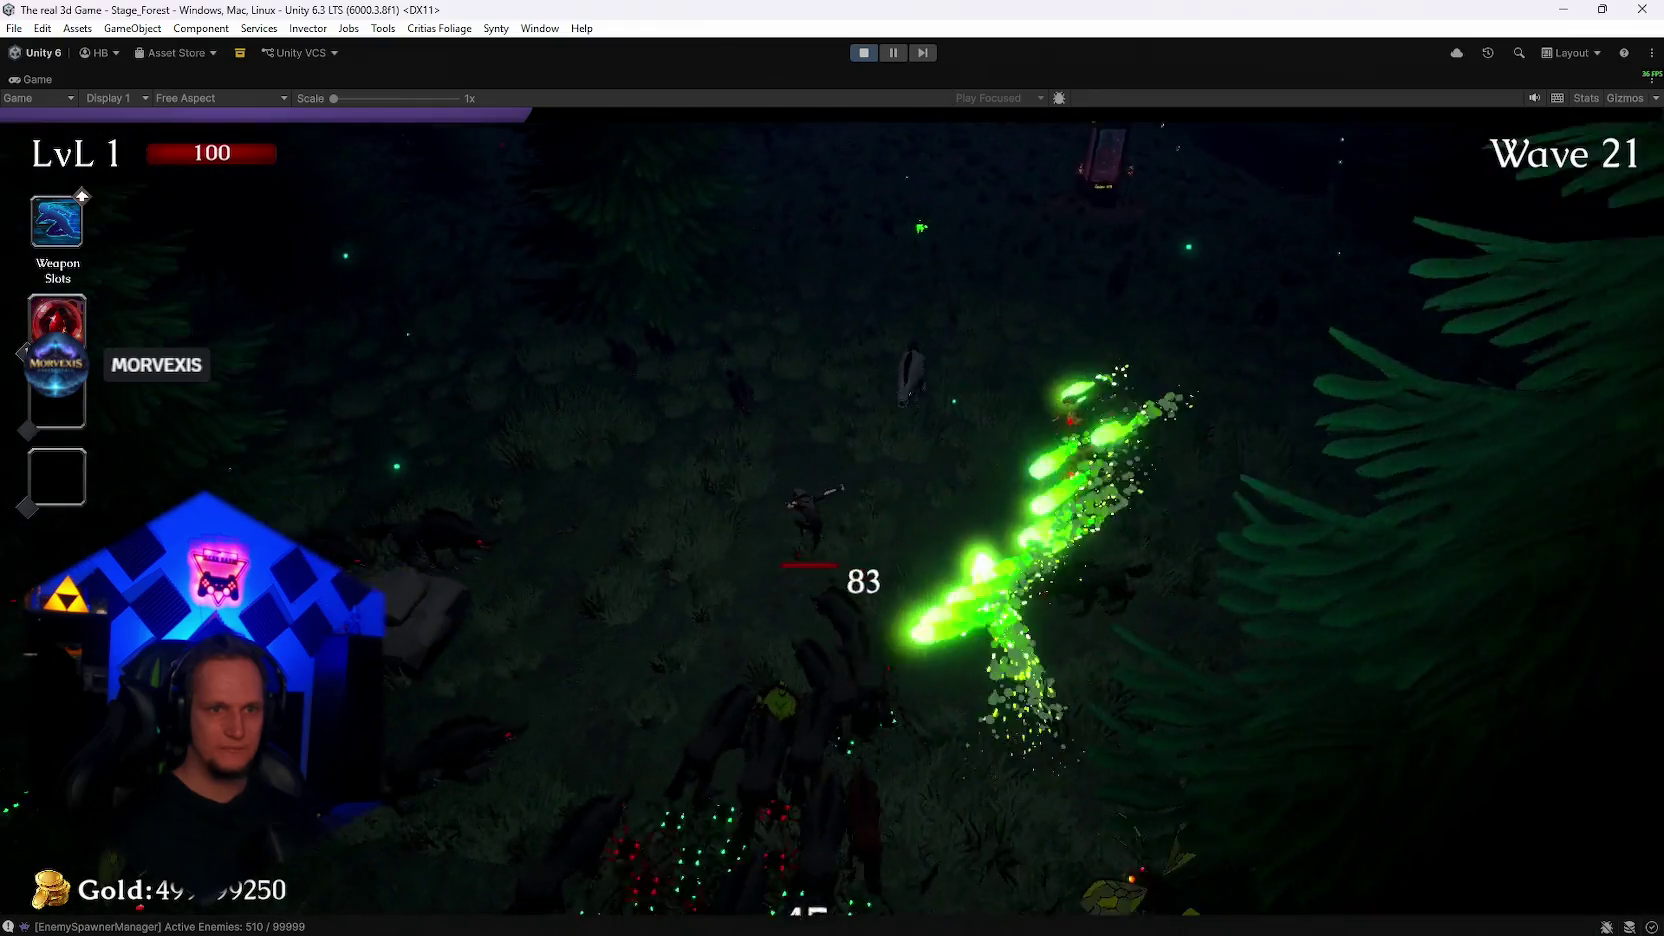
{"action": "key", "text": "d"}
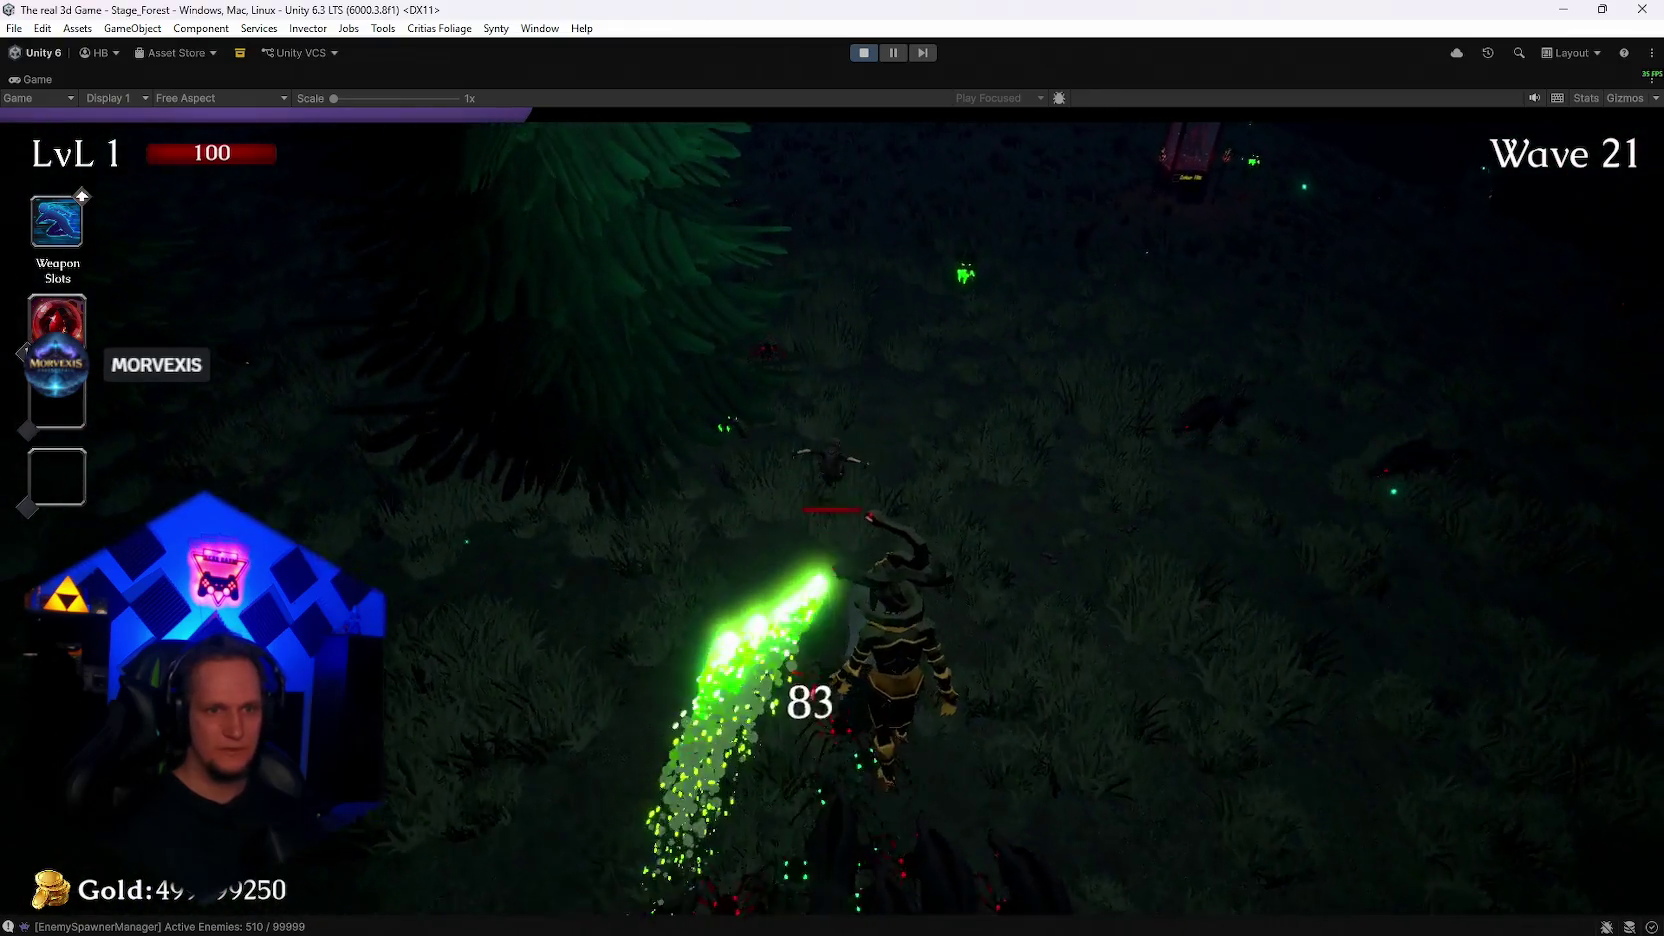
{"action": "key", "text": "a"}
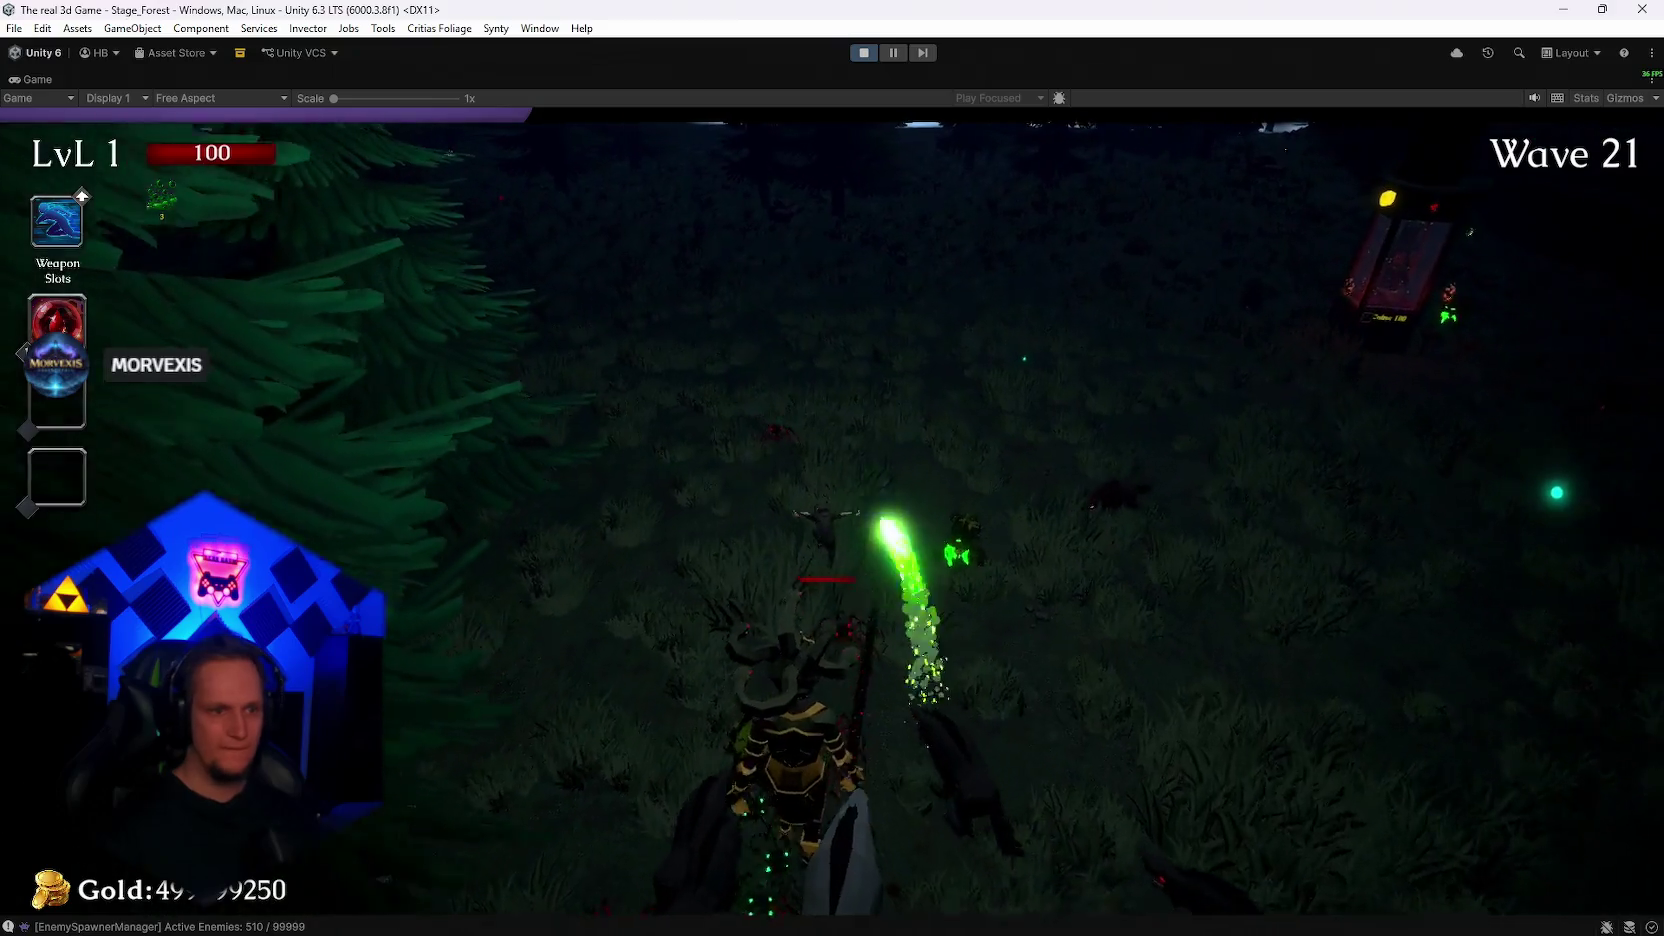
{"action": "key", "text": "a"}
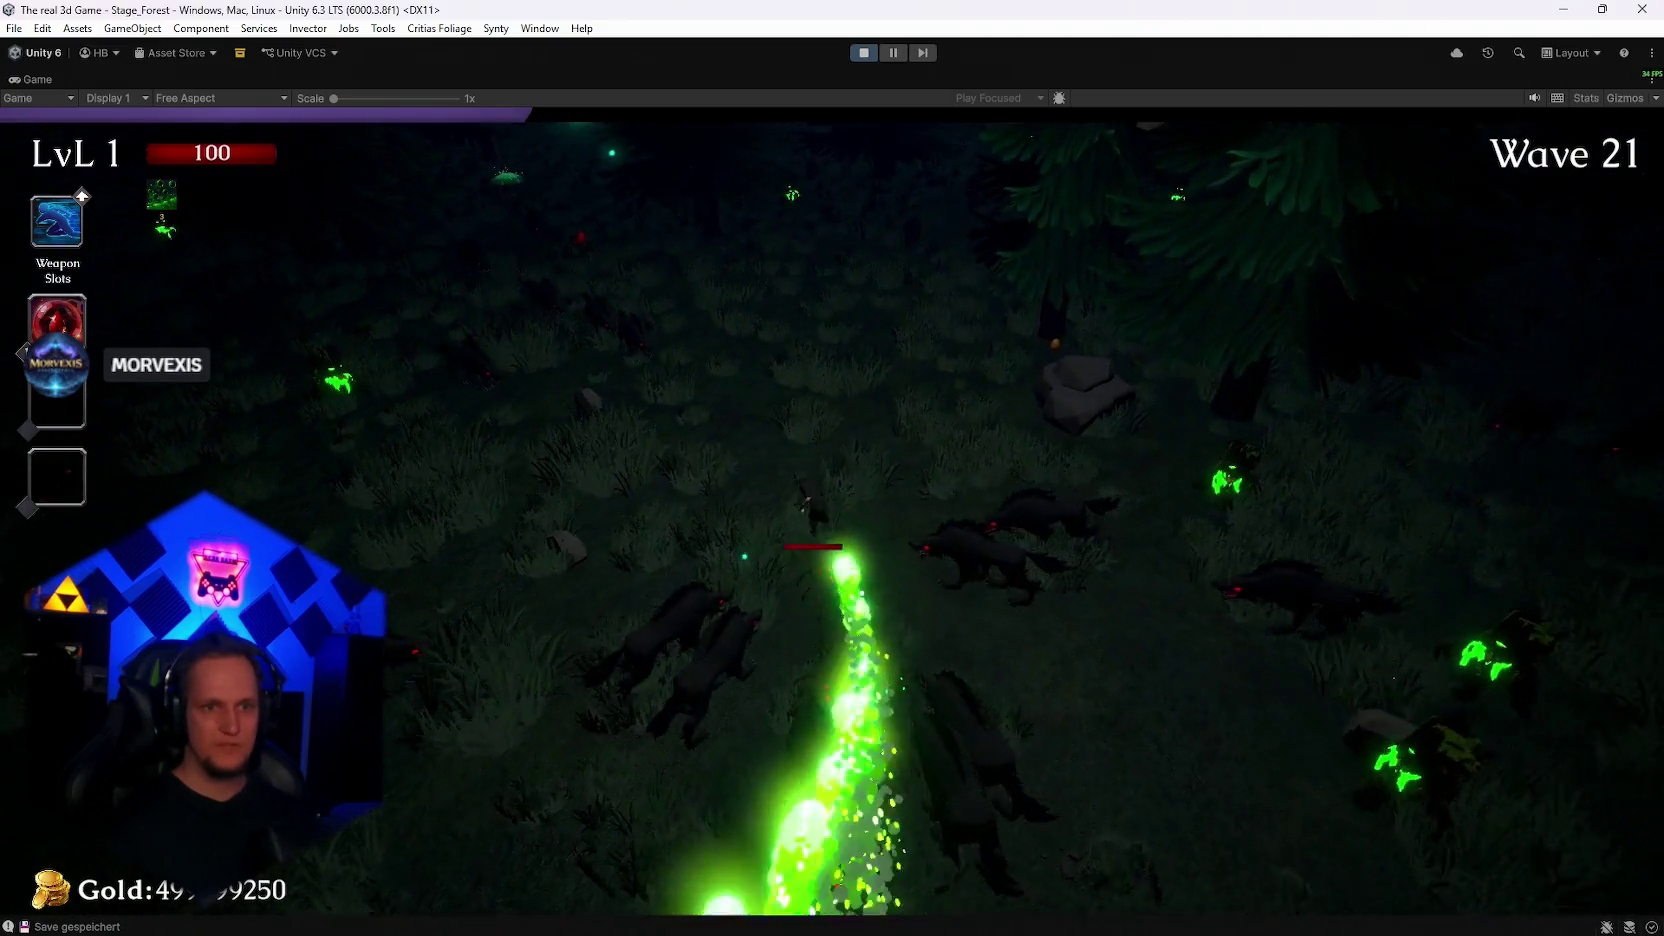
{"action": "key", "text": "d"}
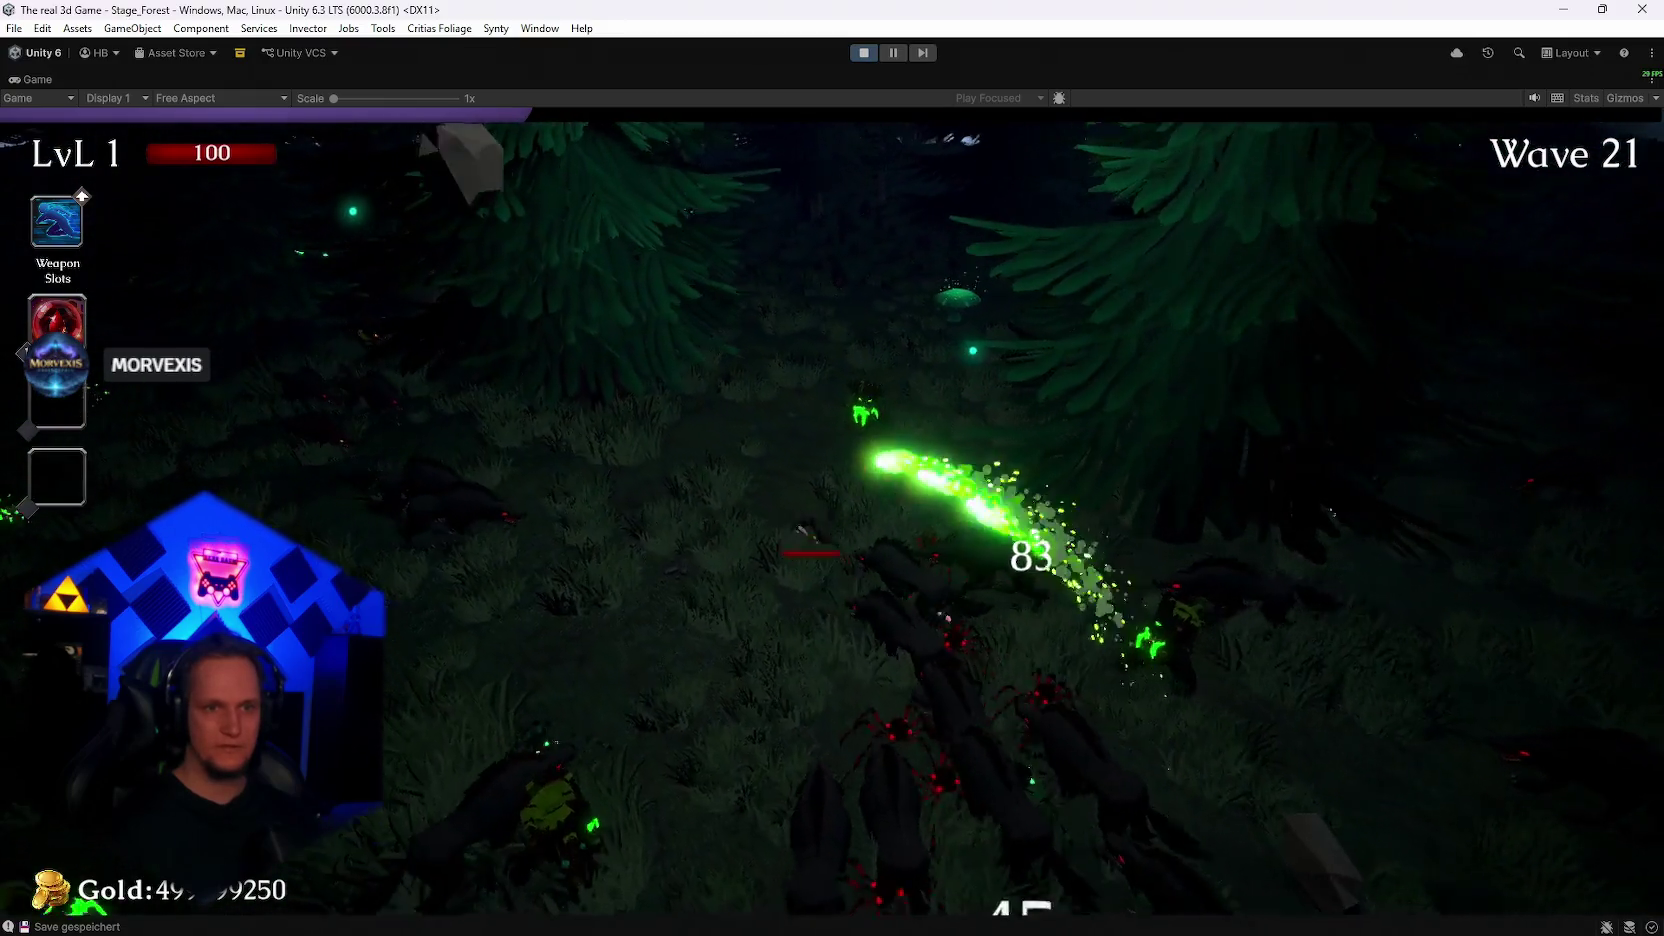
{"action": "key", "text": "a"}
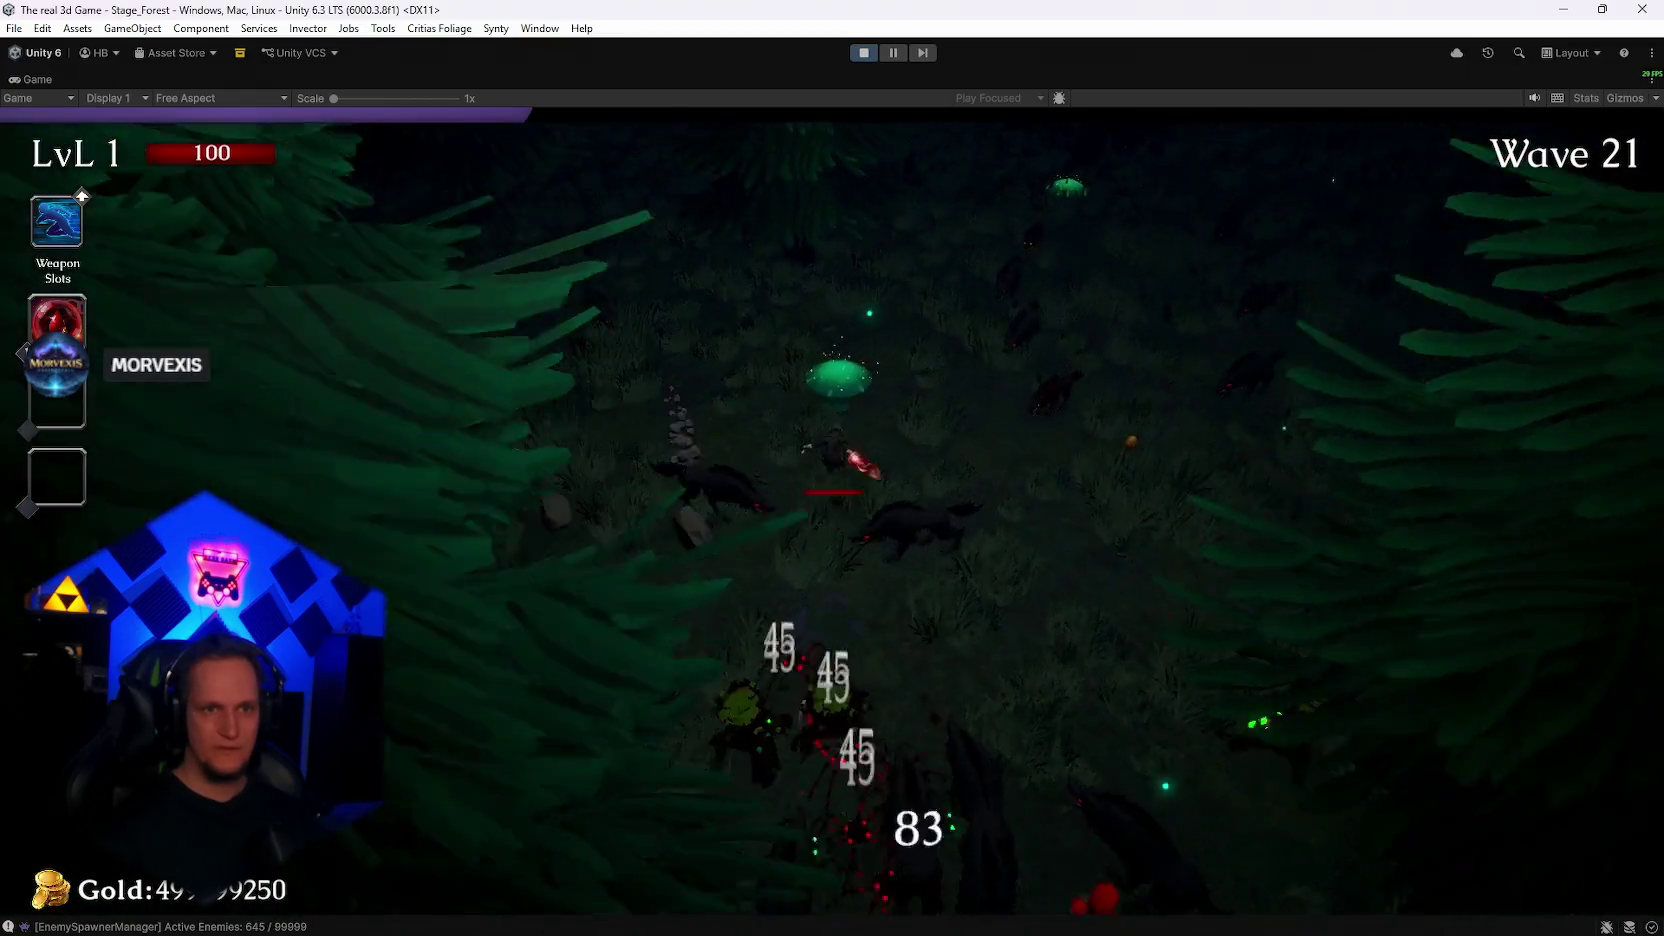
Step: Run the player up past the large tree and among the rocks until the Maze Warden appears
{"action": "key", "text": "w"}
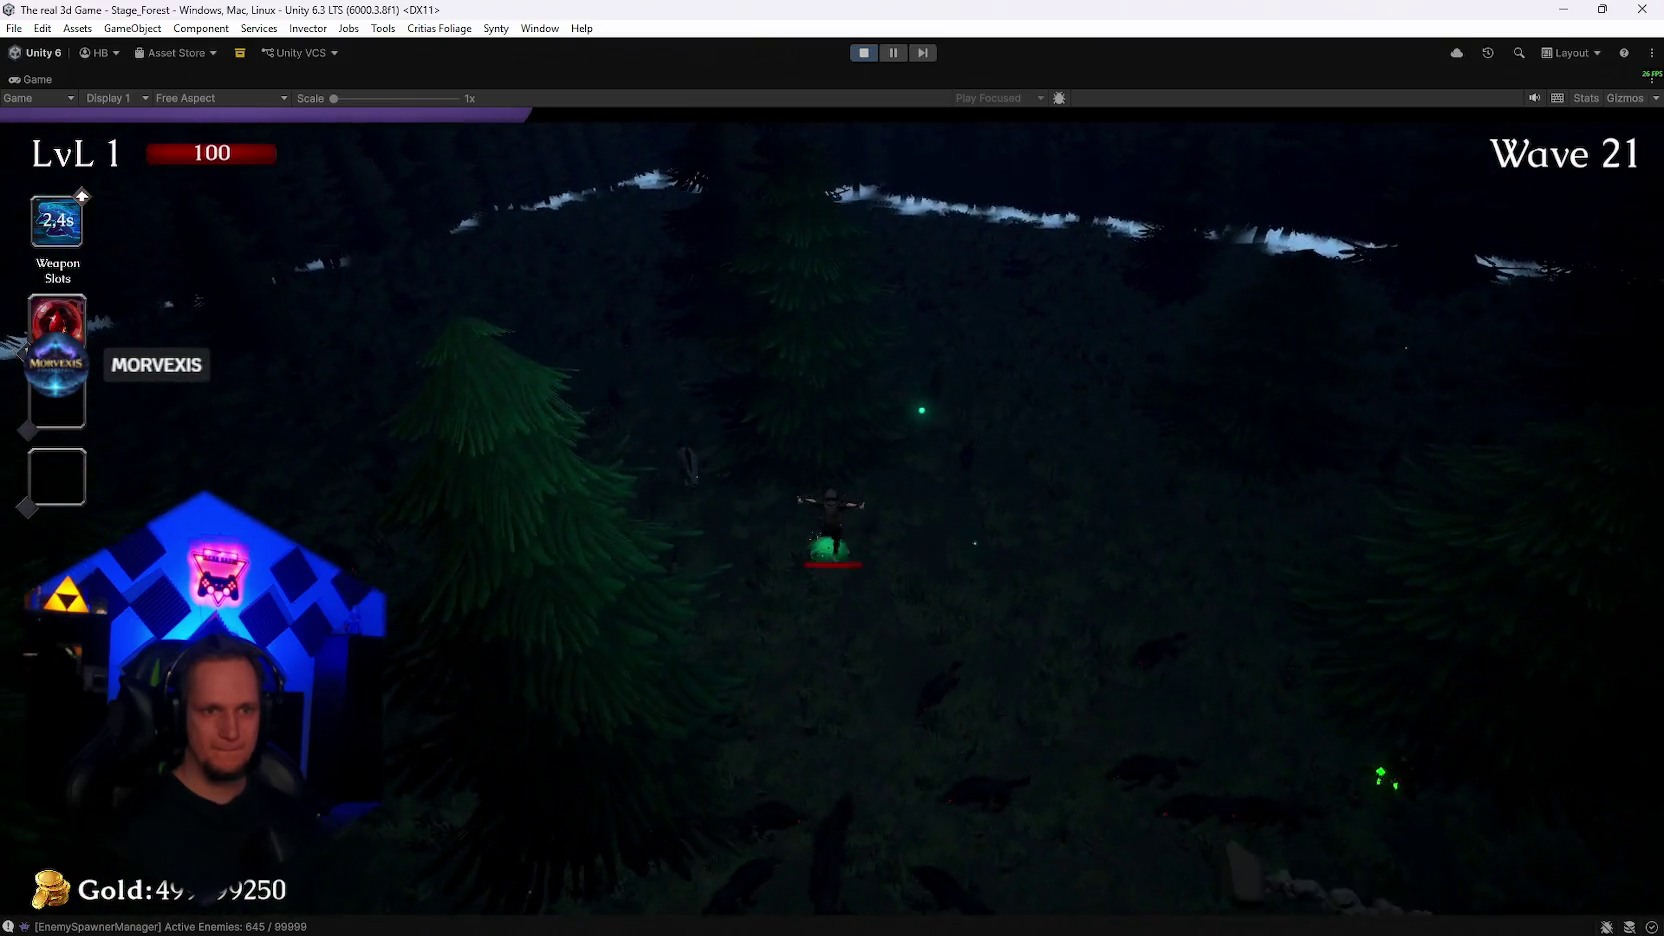
{"action": "key", "text": "w"}
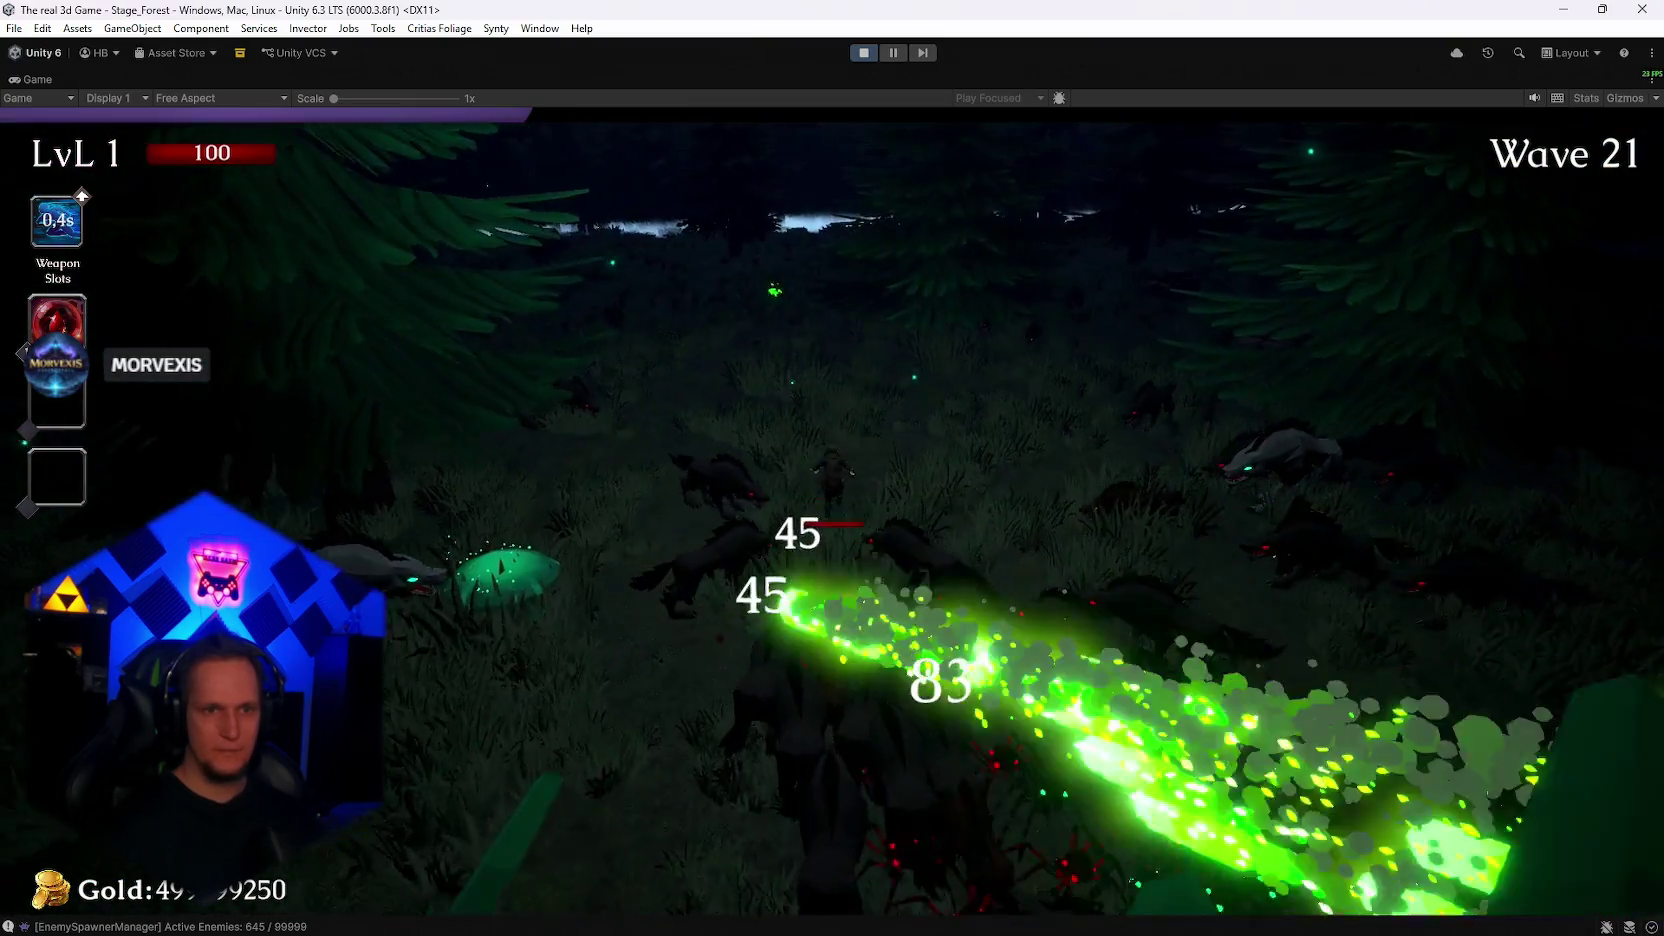
{"action": "key", "text": "w"}
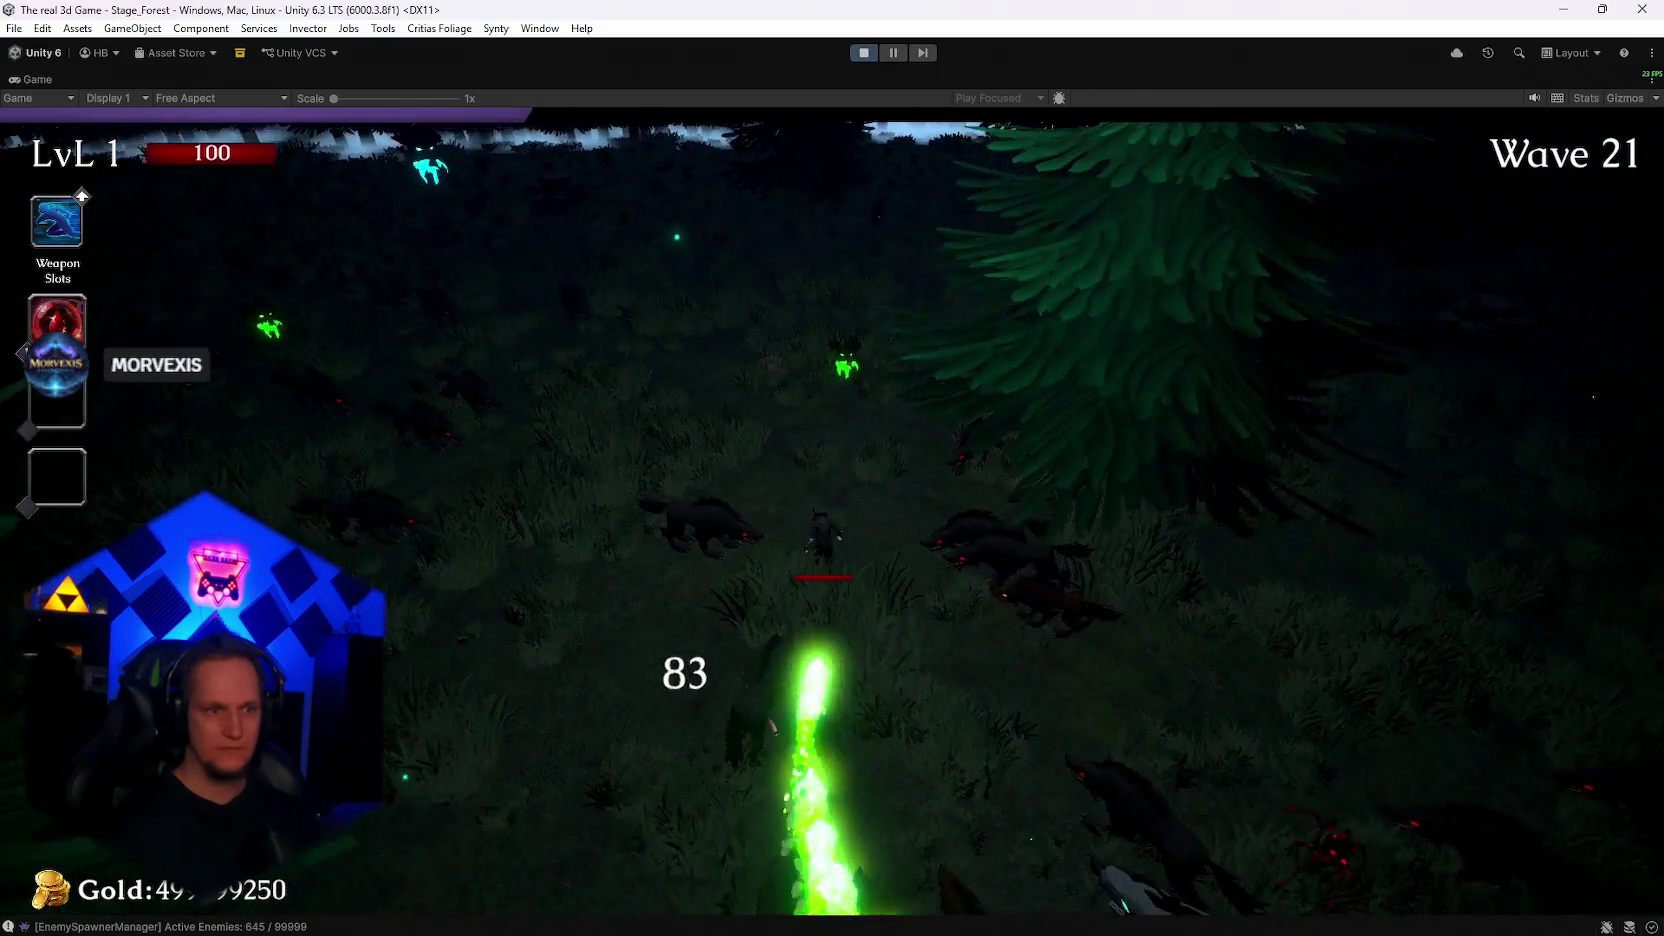
{"action": "key", "text": "w"}
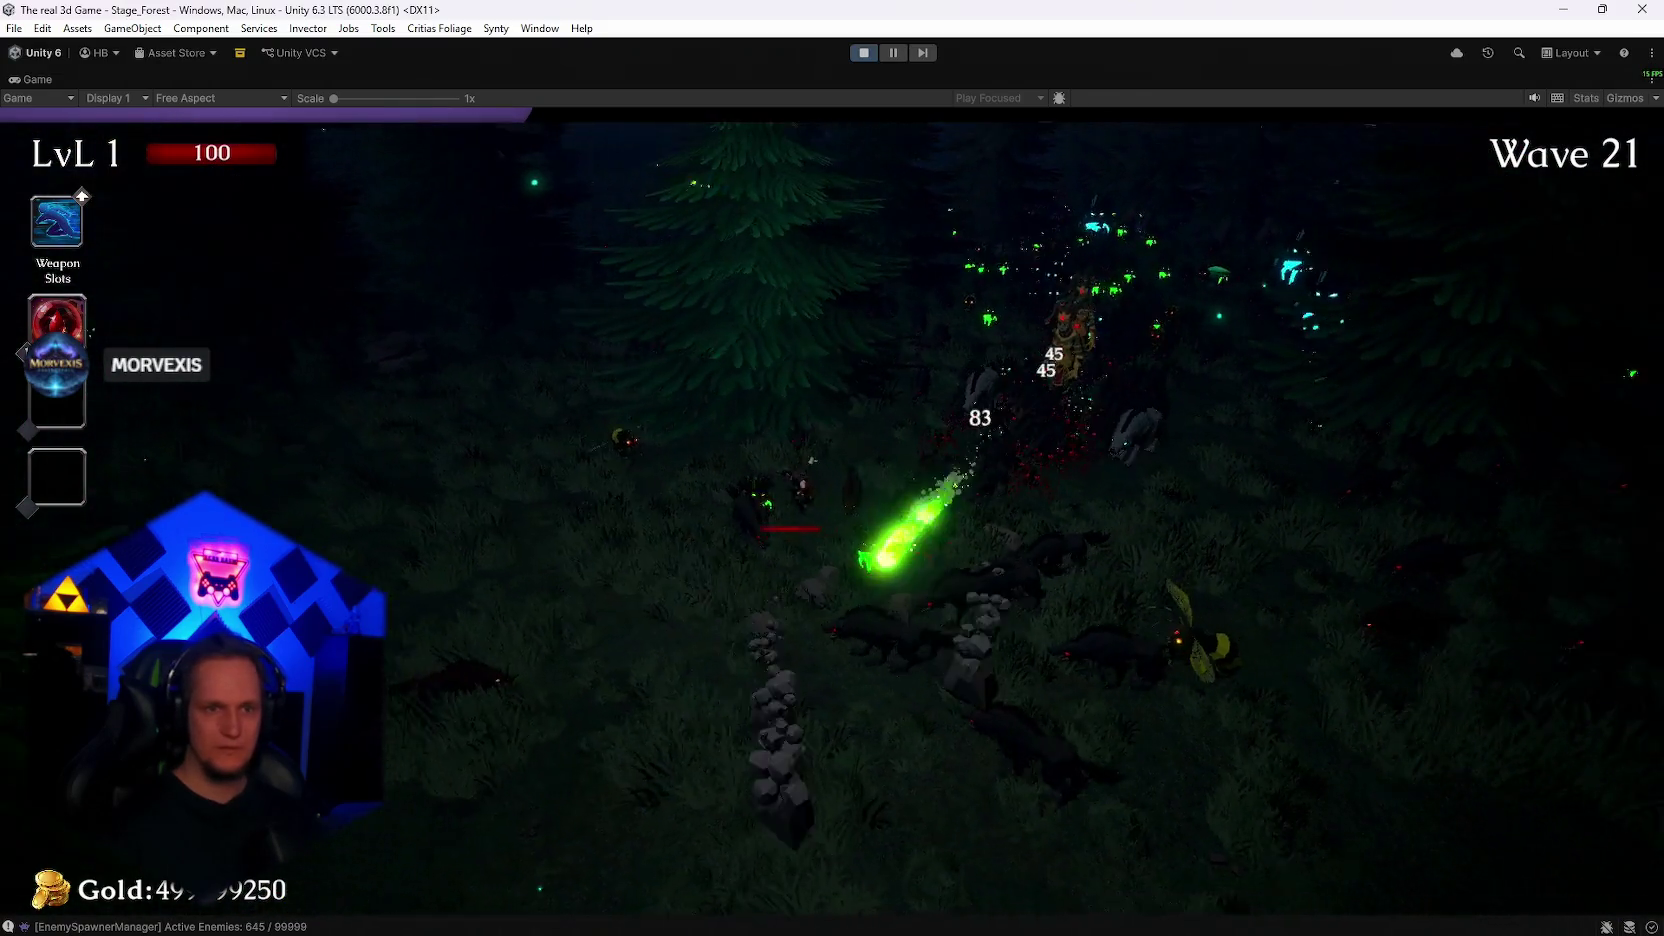
{"action": "key", "text": "w"}
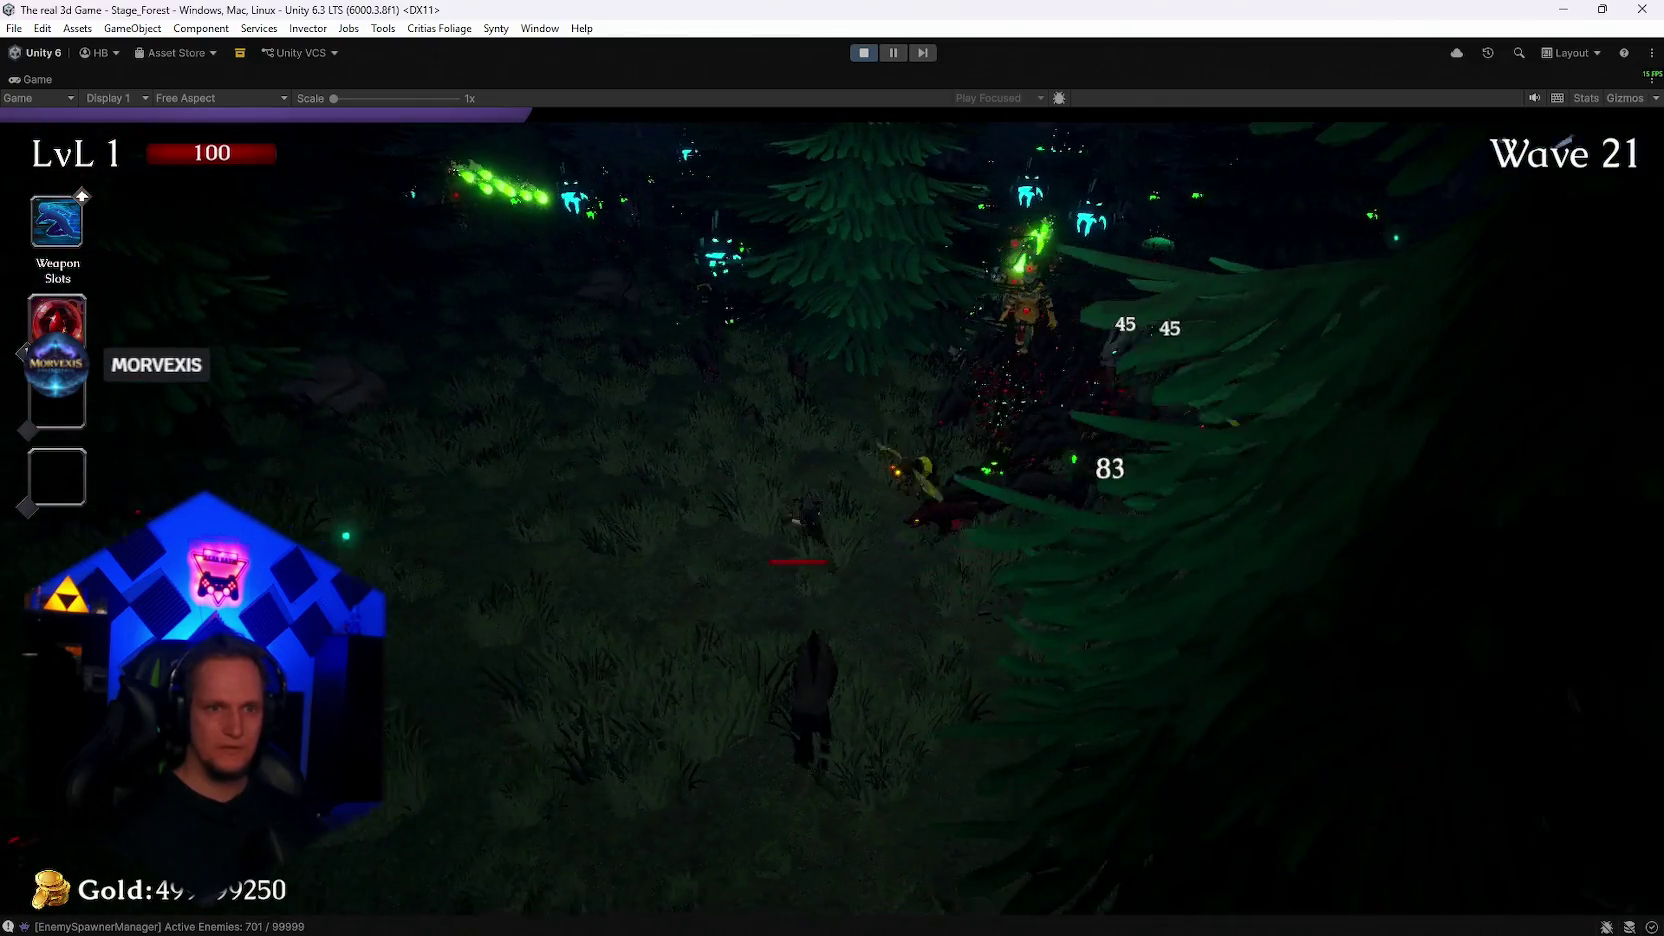
{"action": "key", "text": "w"}
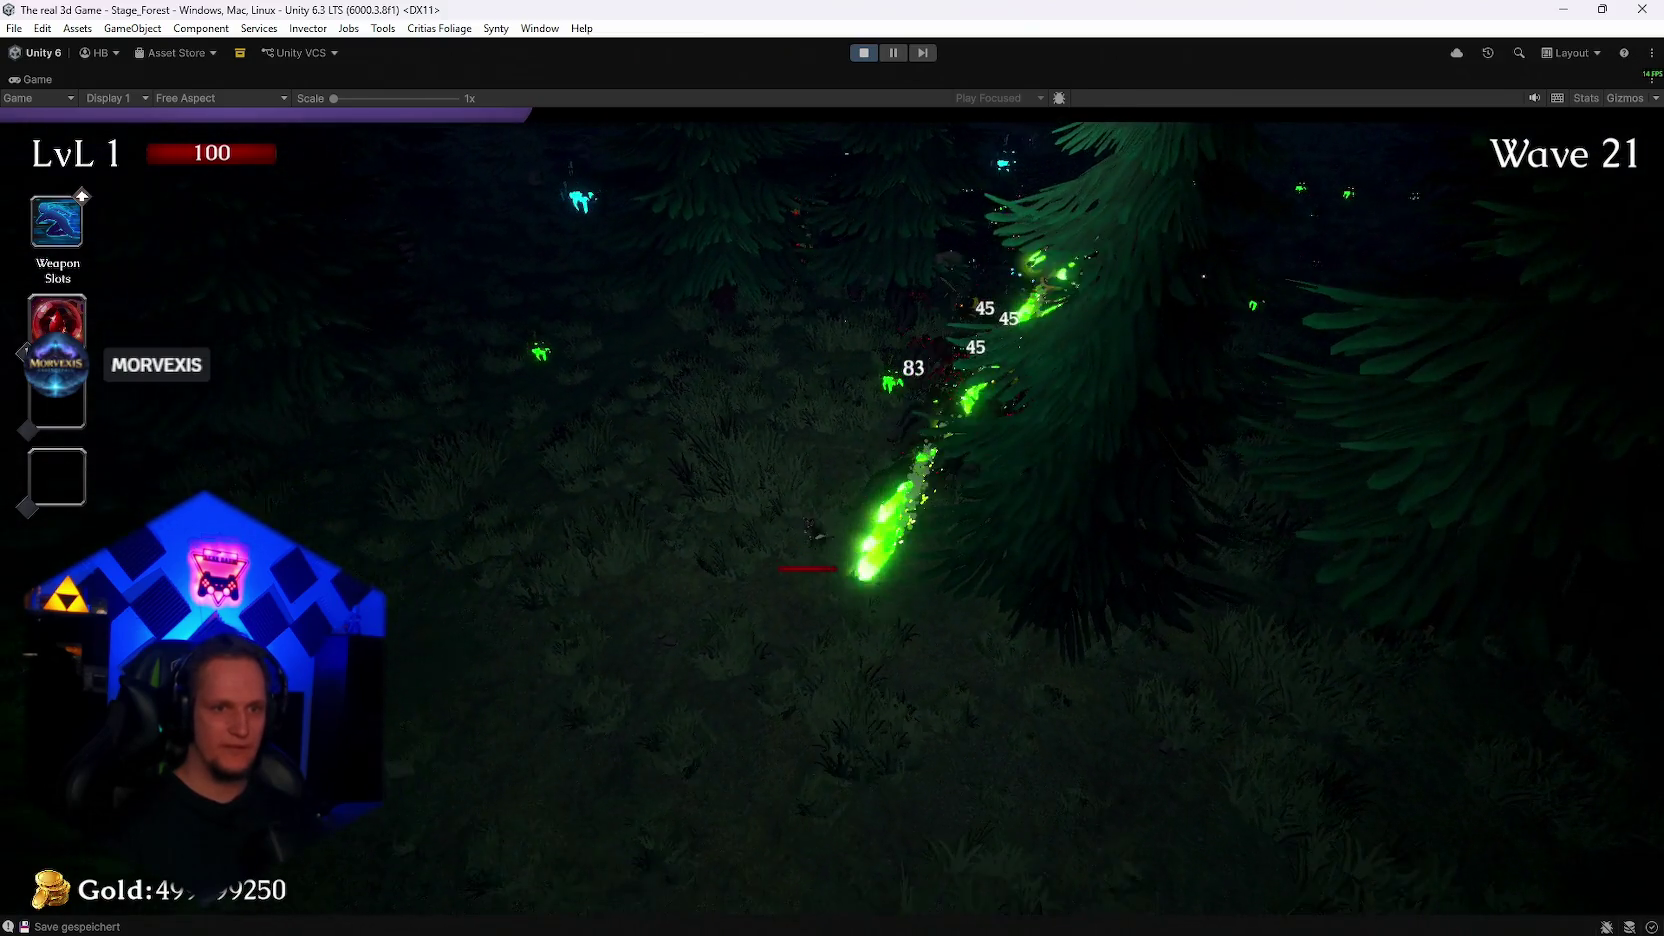
{"action": "key", "text": "a"}
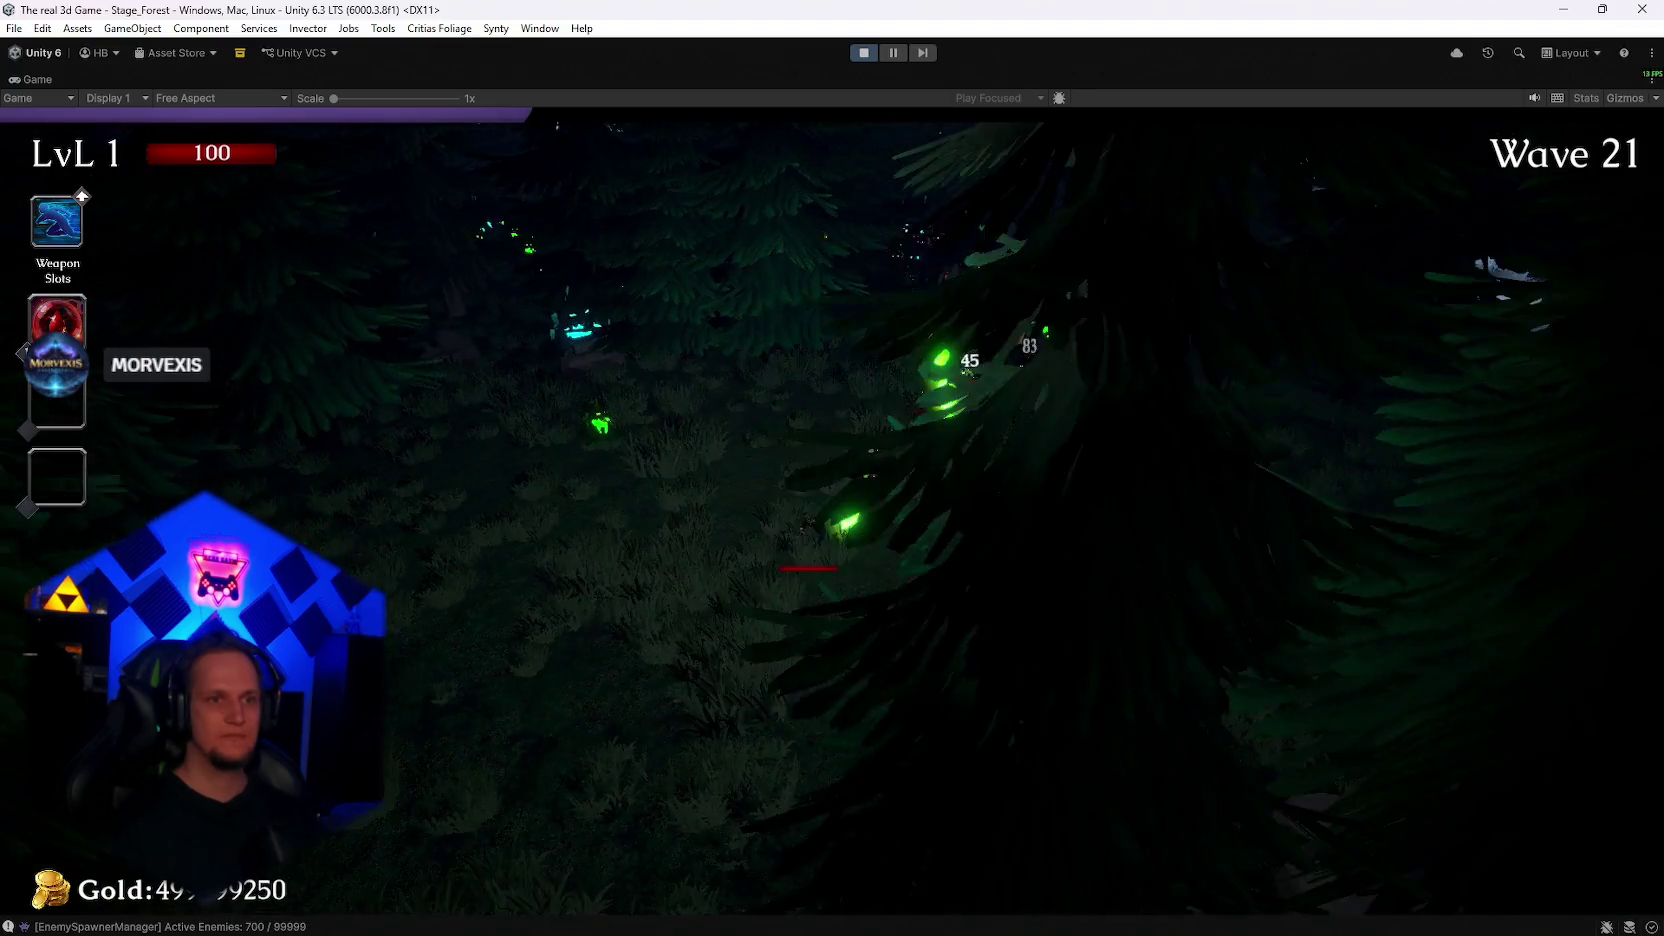
{"action": "key", "text": "a"}
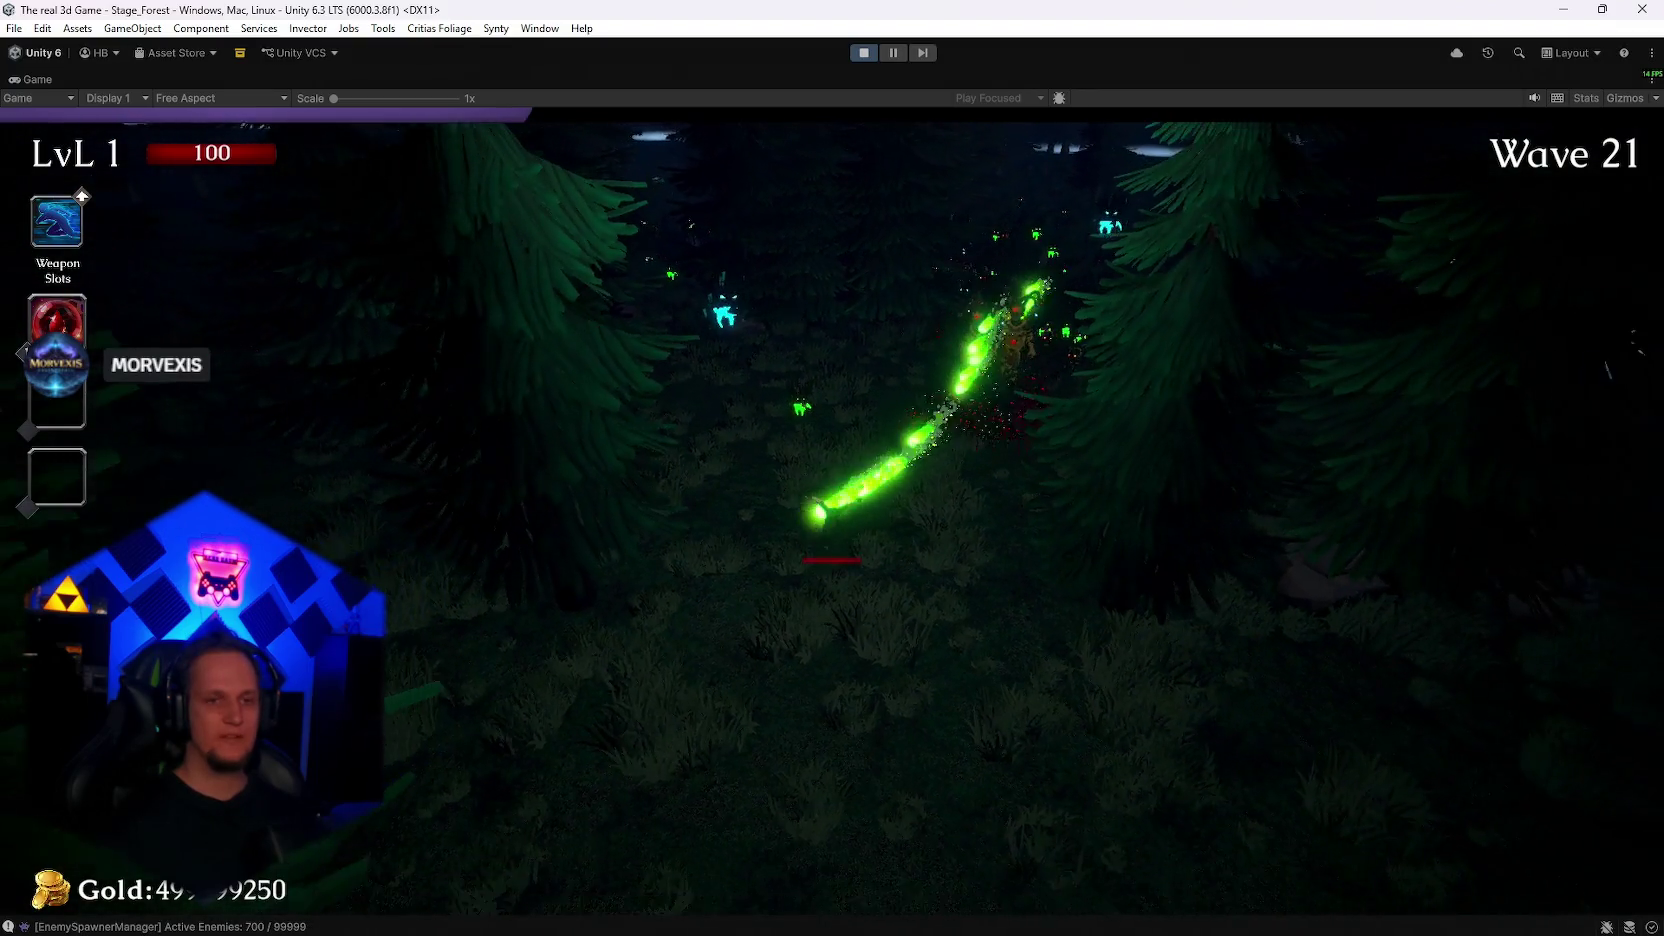
{"action": "key", "text": "s"}
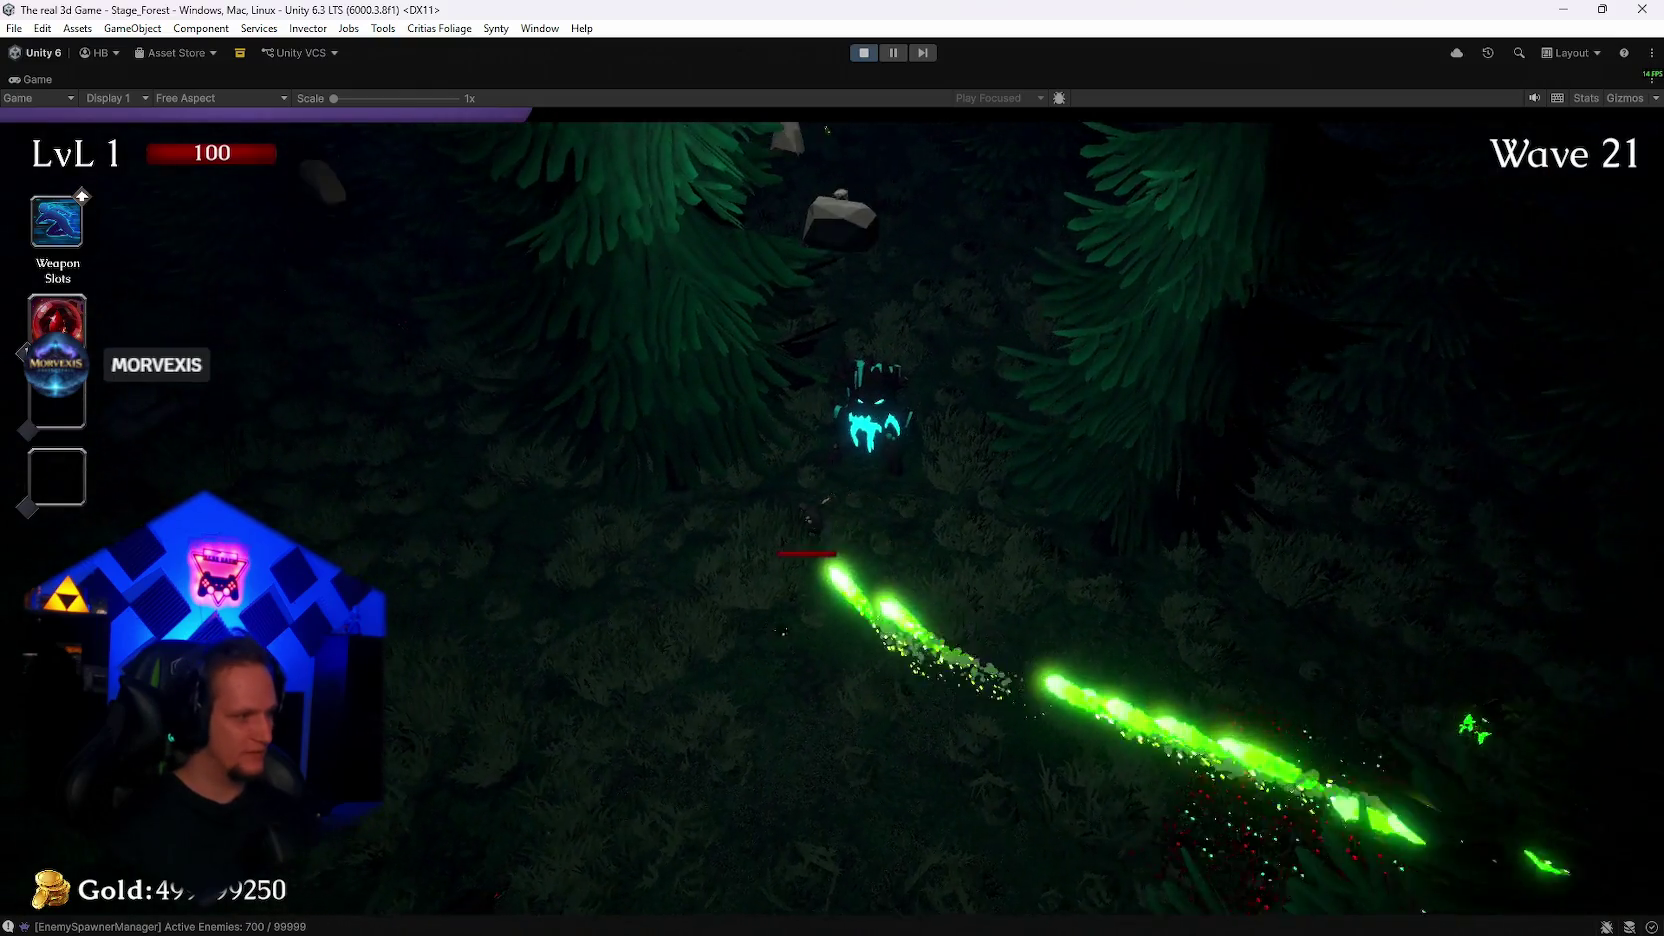
{"action": "key", "text": "w"}
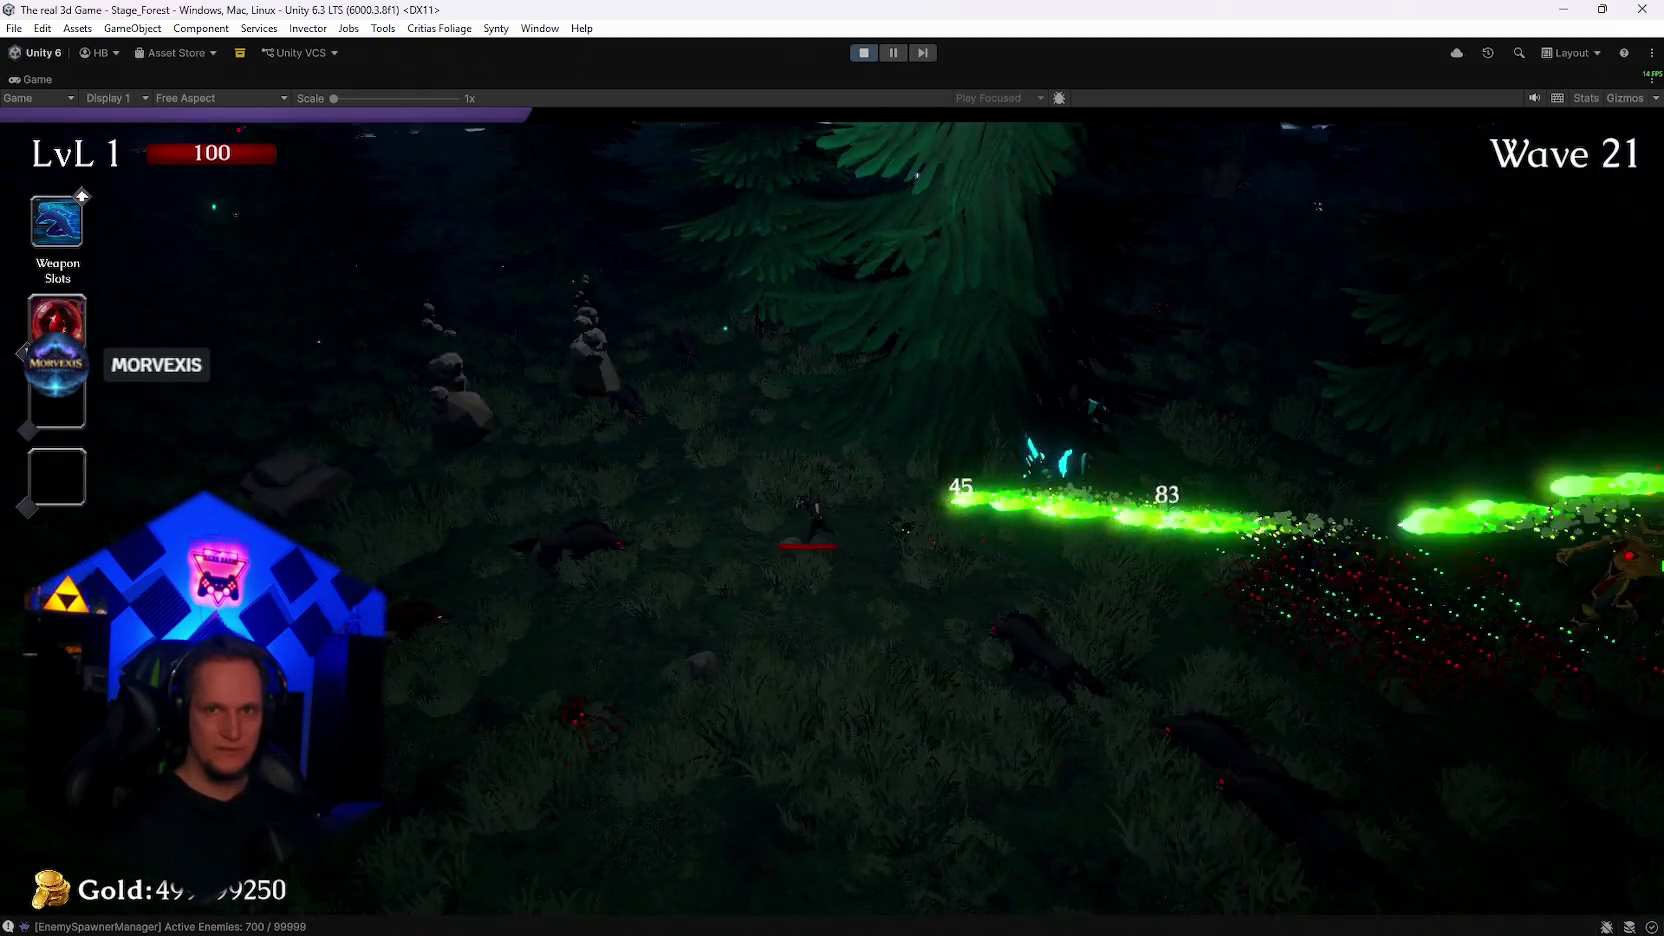
{"action": "key", "text": "s"}
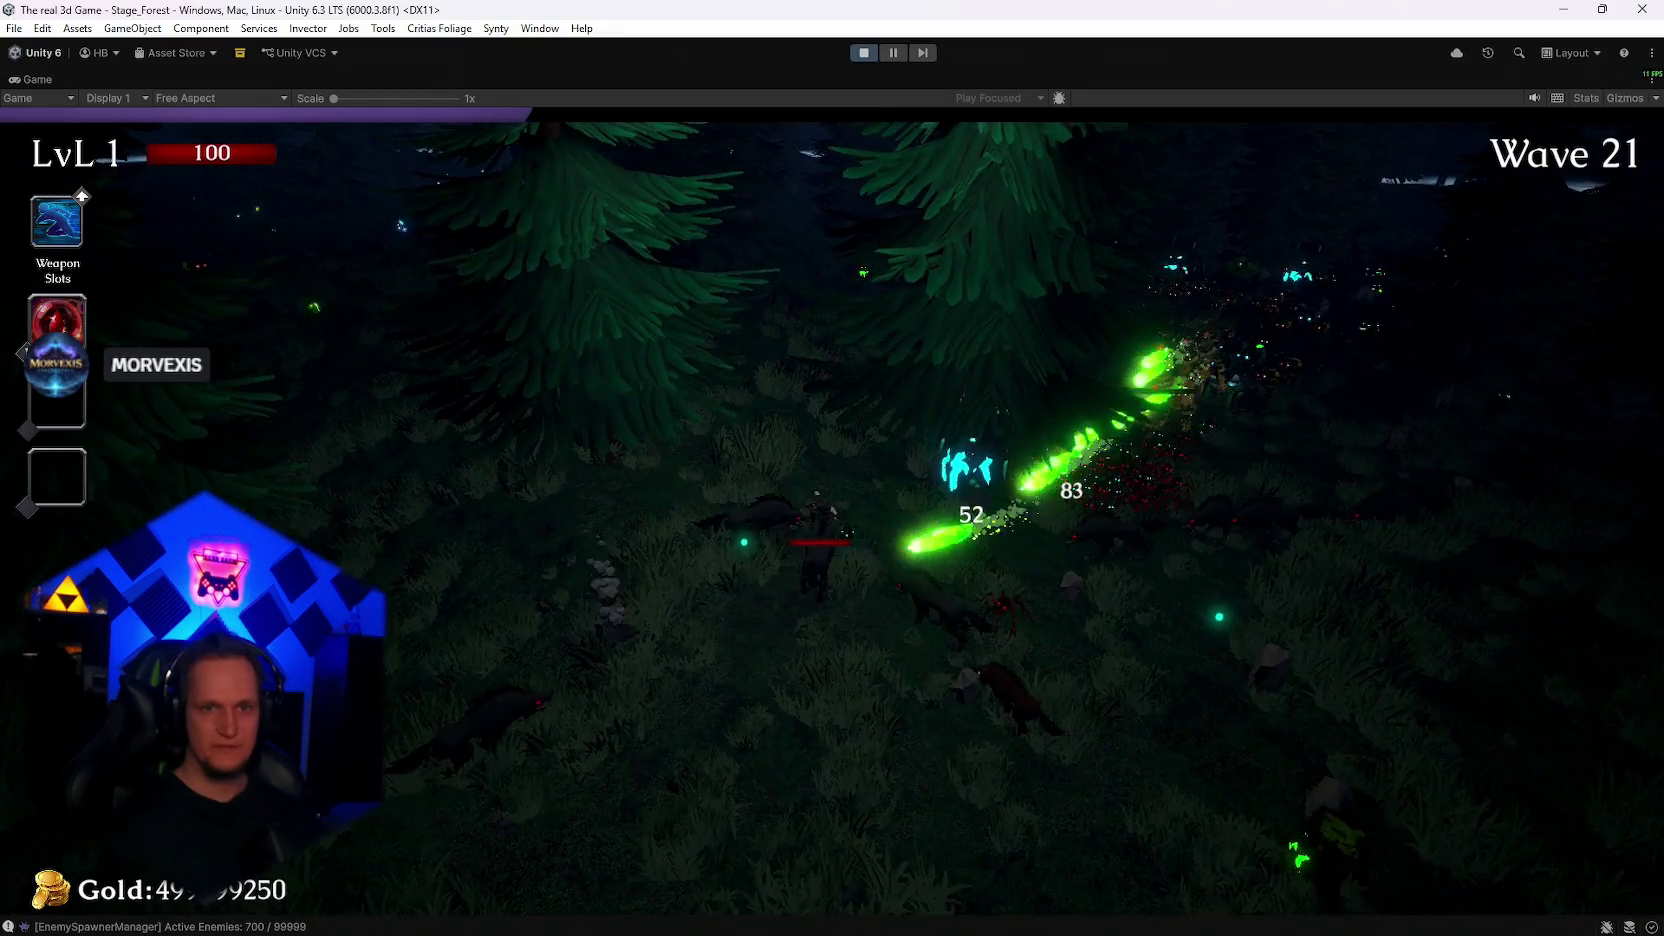
{"action": "key", "text": "w"}
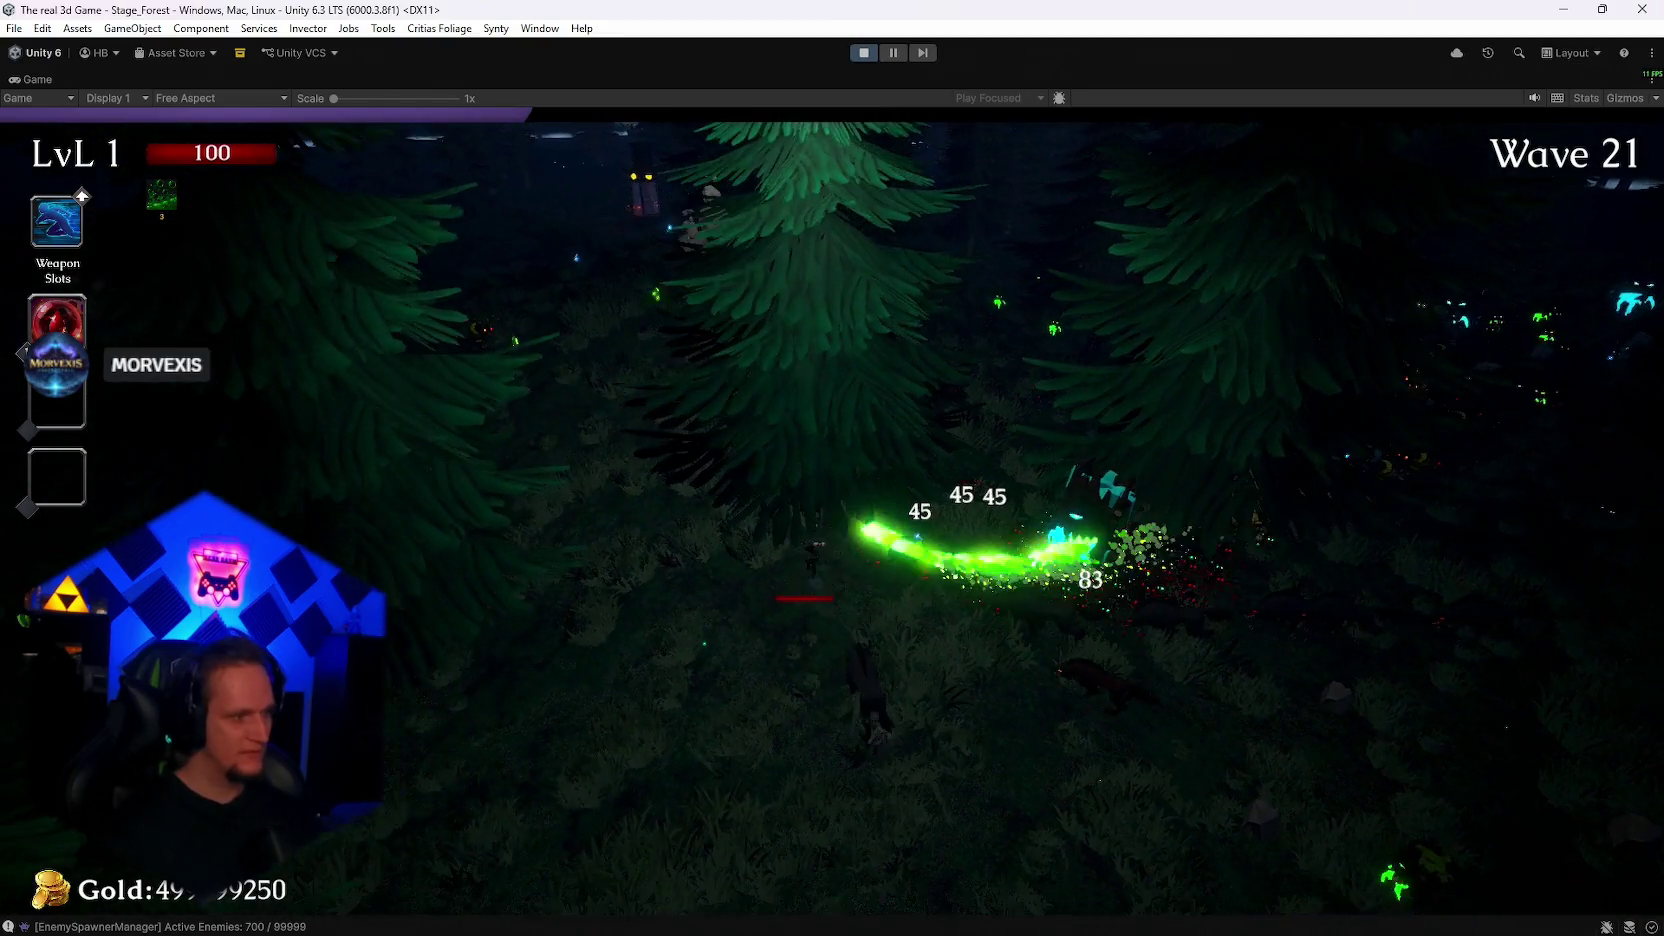
{"action": "key", "text": "w"}
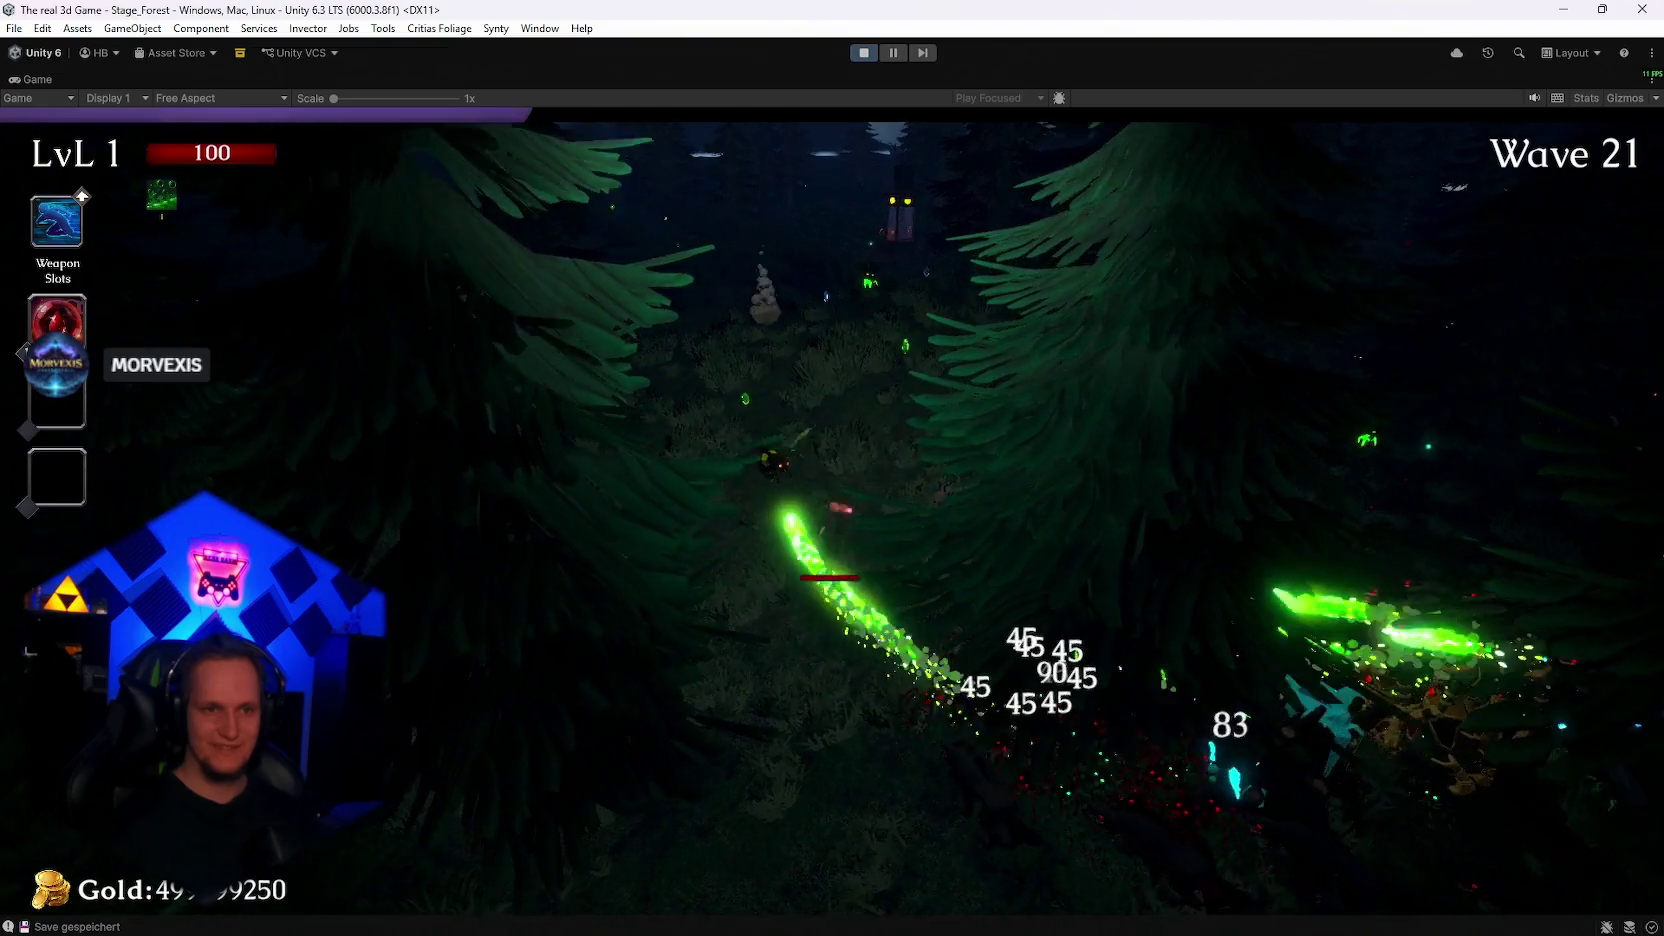
{"action": "key", "text": "w"}
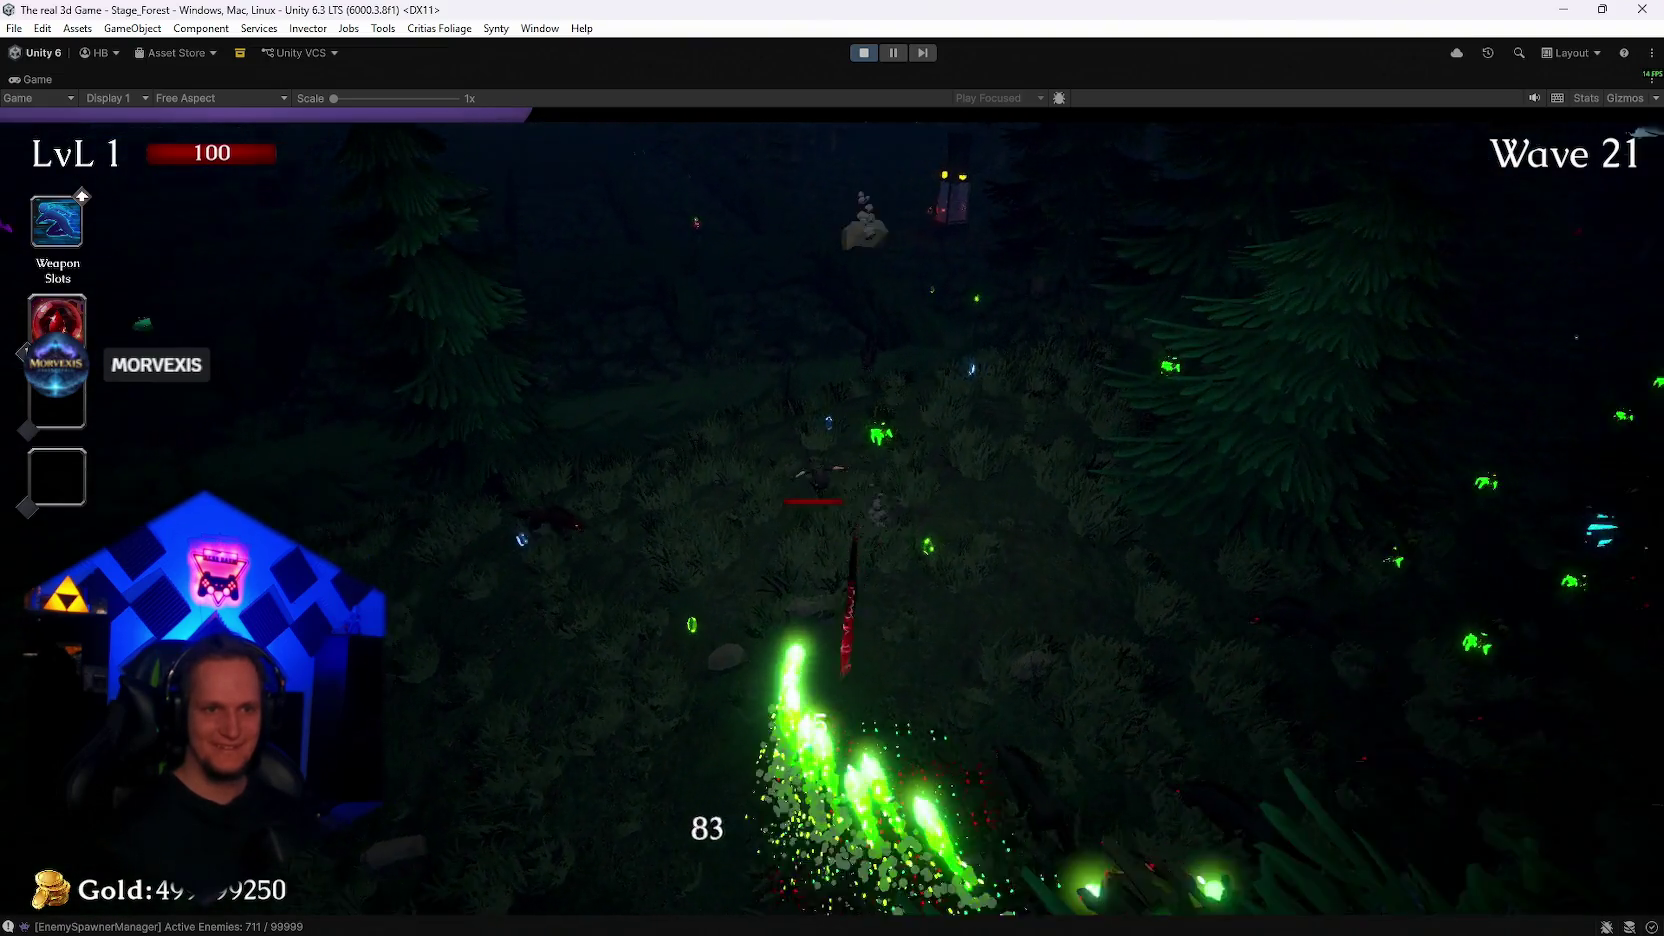
Step: Lead the player down the rocky corridor and along the rock path past the Maze Warden
{"action": "key", "text": "w"}
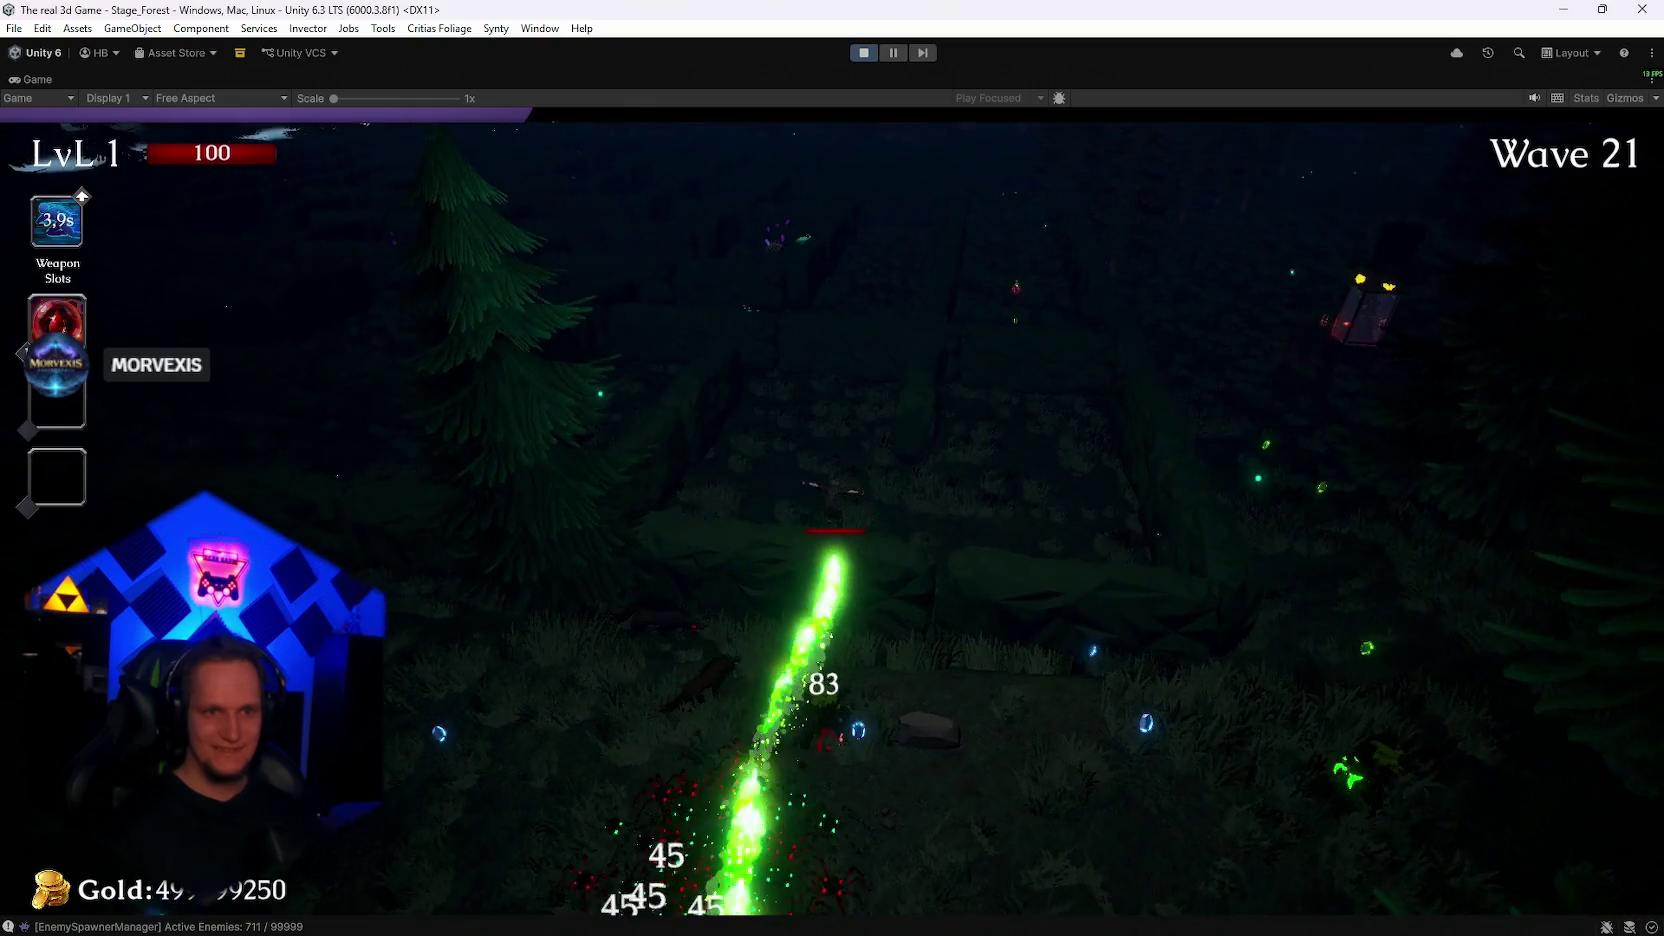
{"action": "key", "text": "w"}
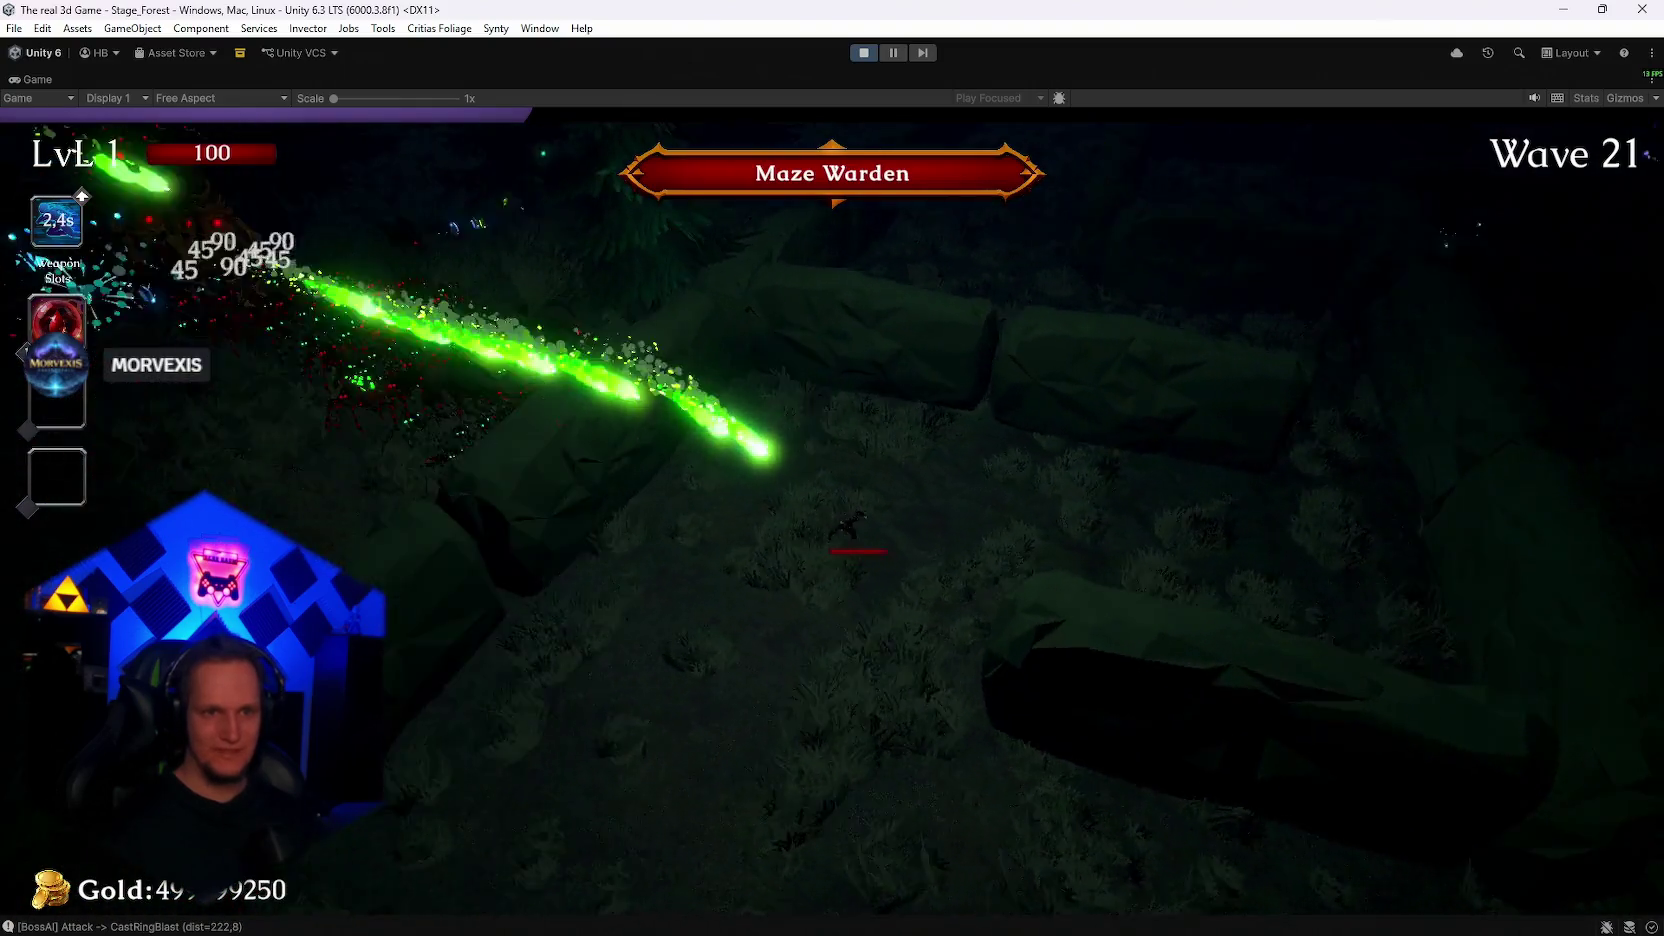
{"action": "key", "text": "a"}
{"action": "key", "text": "w"}
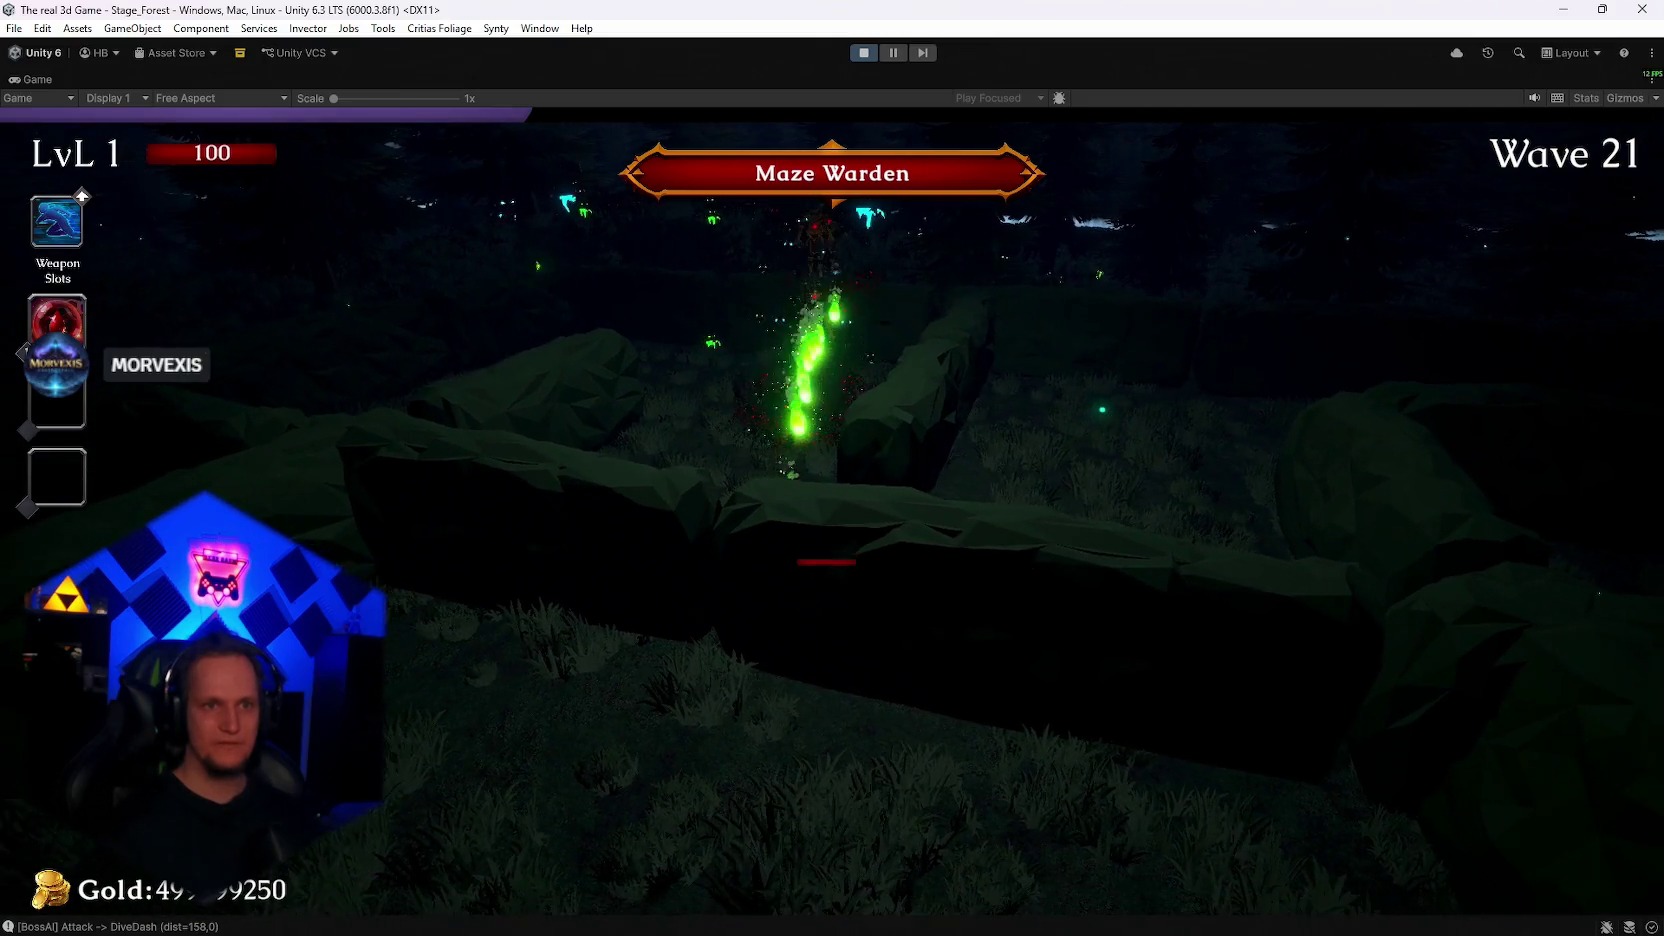
{"action": "key", "text": "w"}
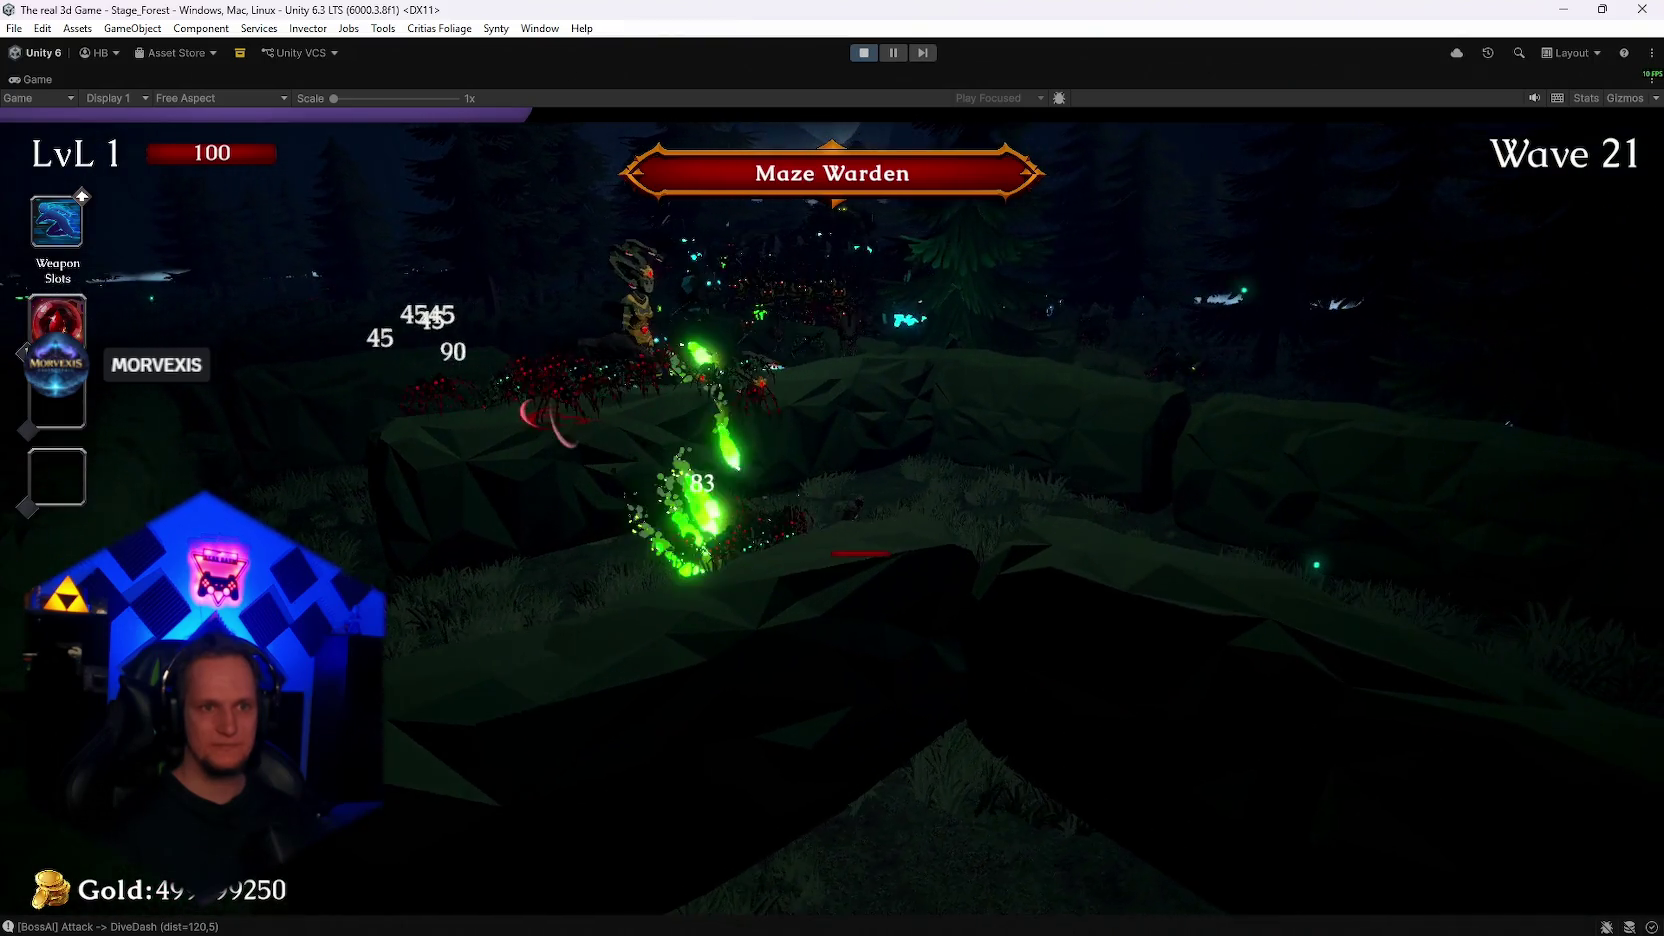
{"action": "key", "text": "w"}
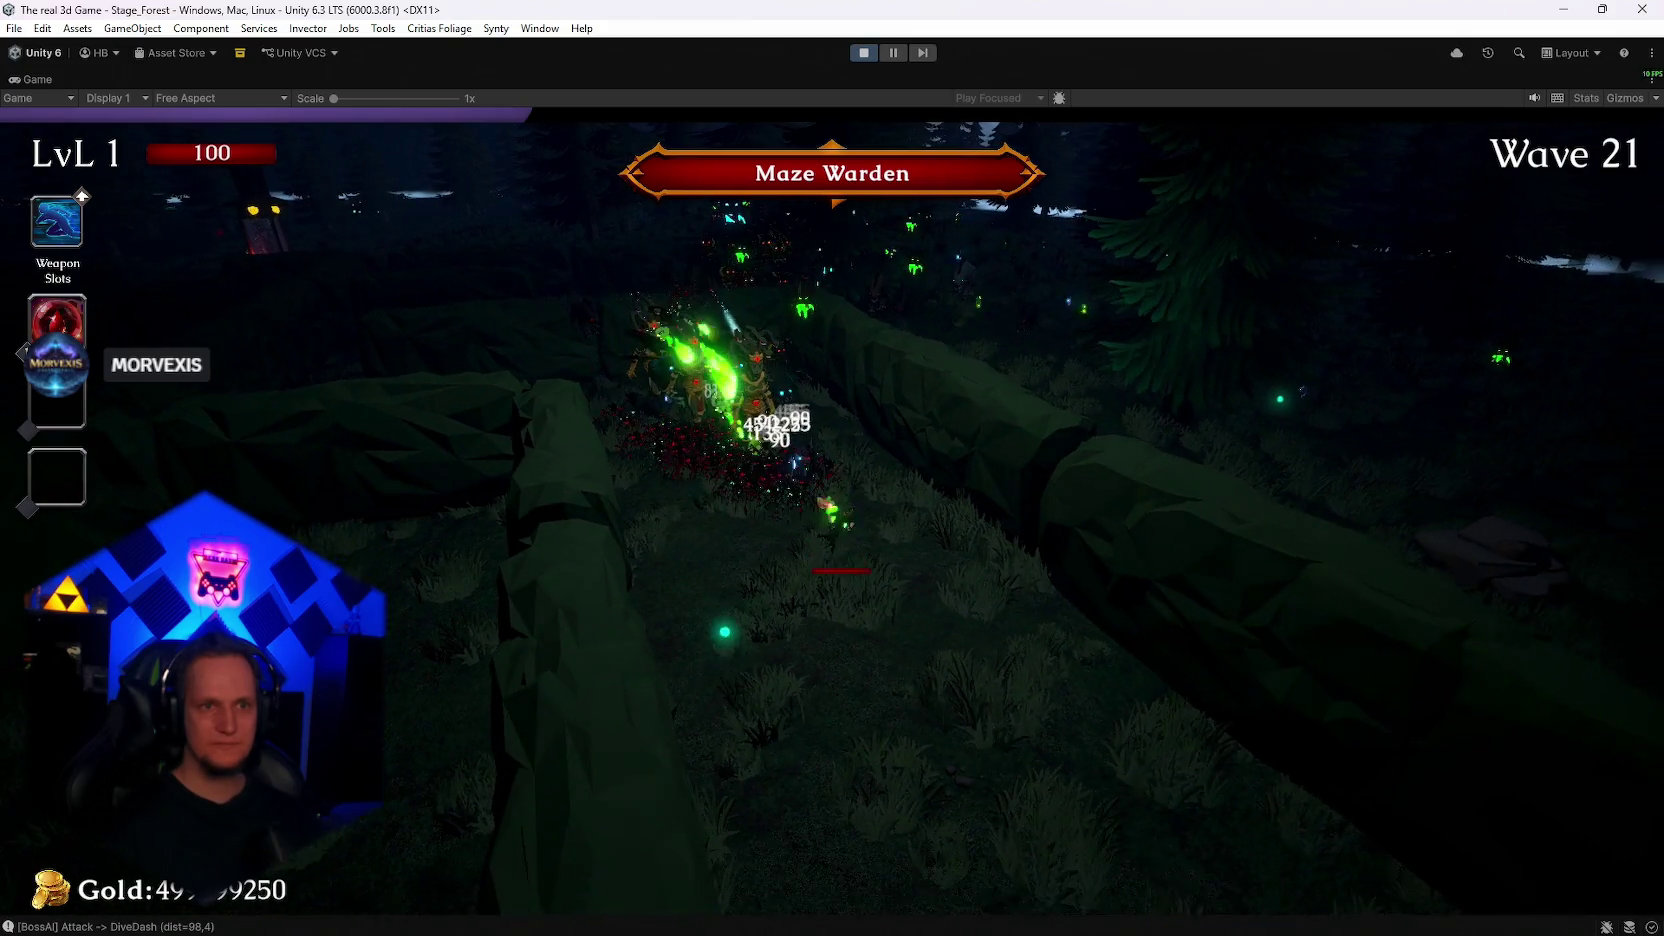
{"action": "key", "text": "w"}
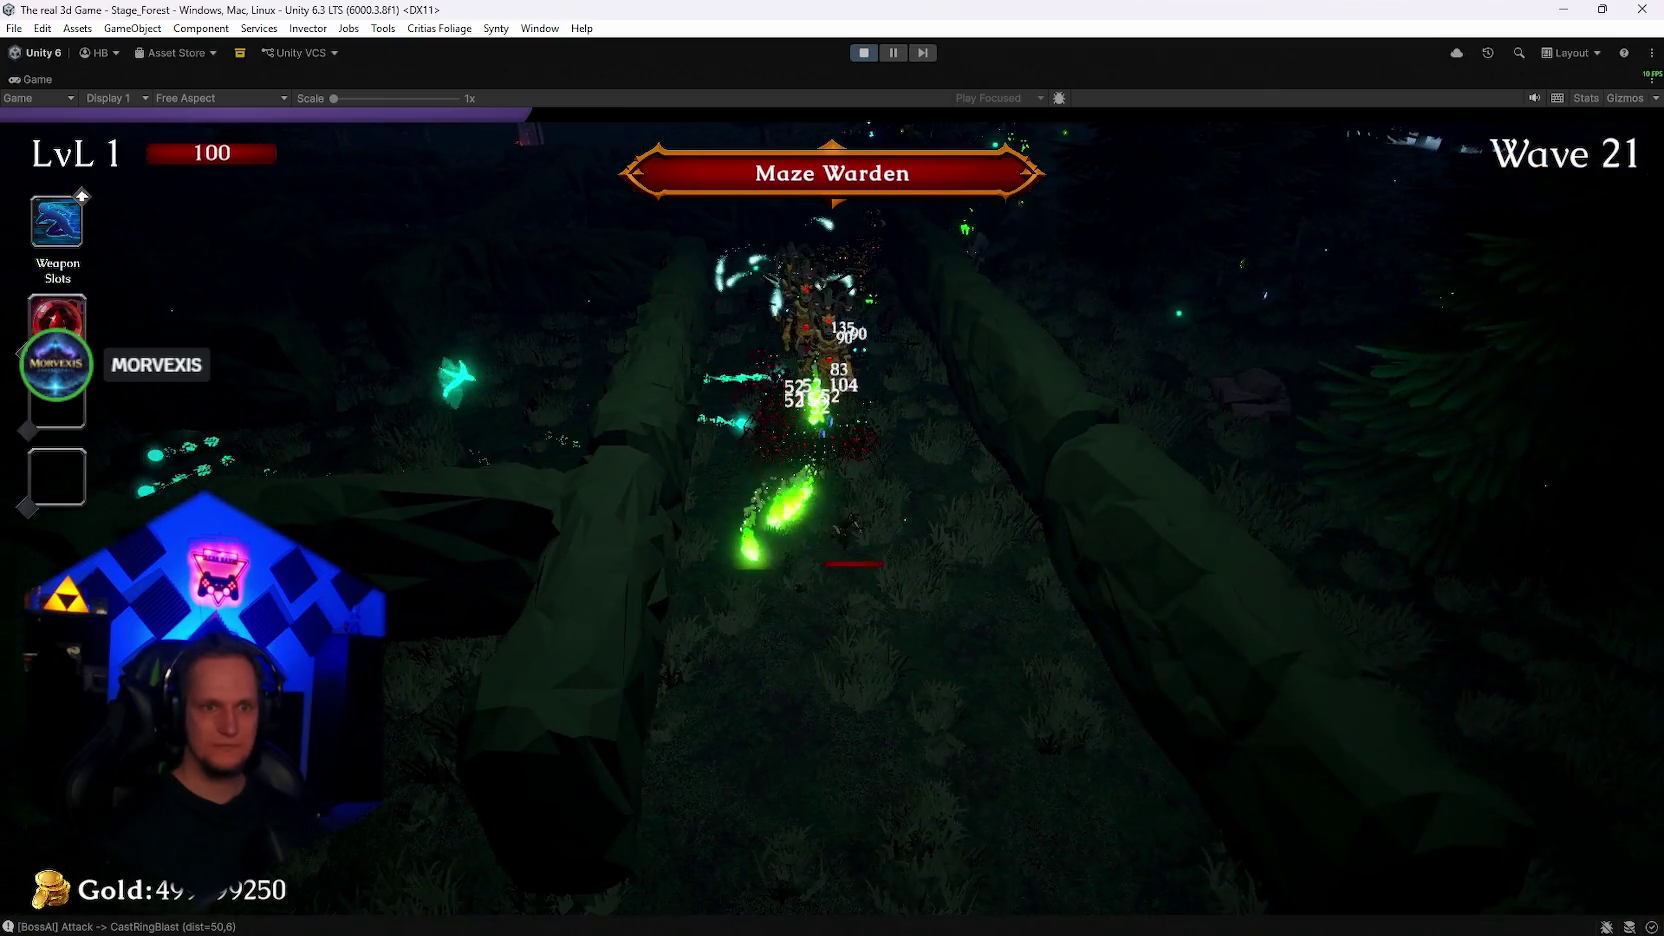
{"action": "key", "text": "w"}
{"action": "key", "text": "w"}
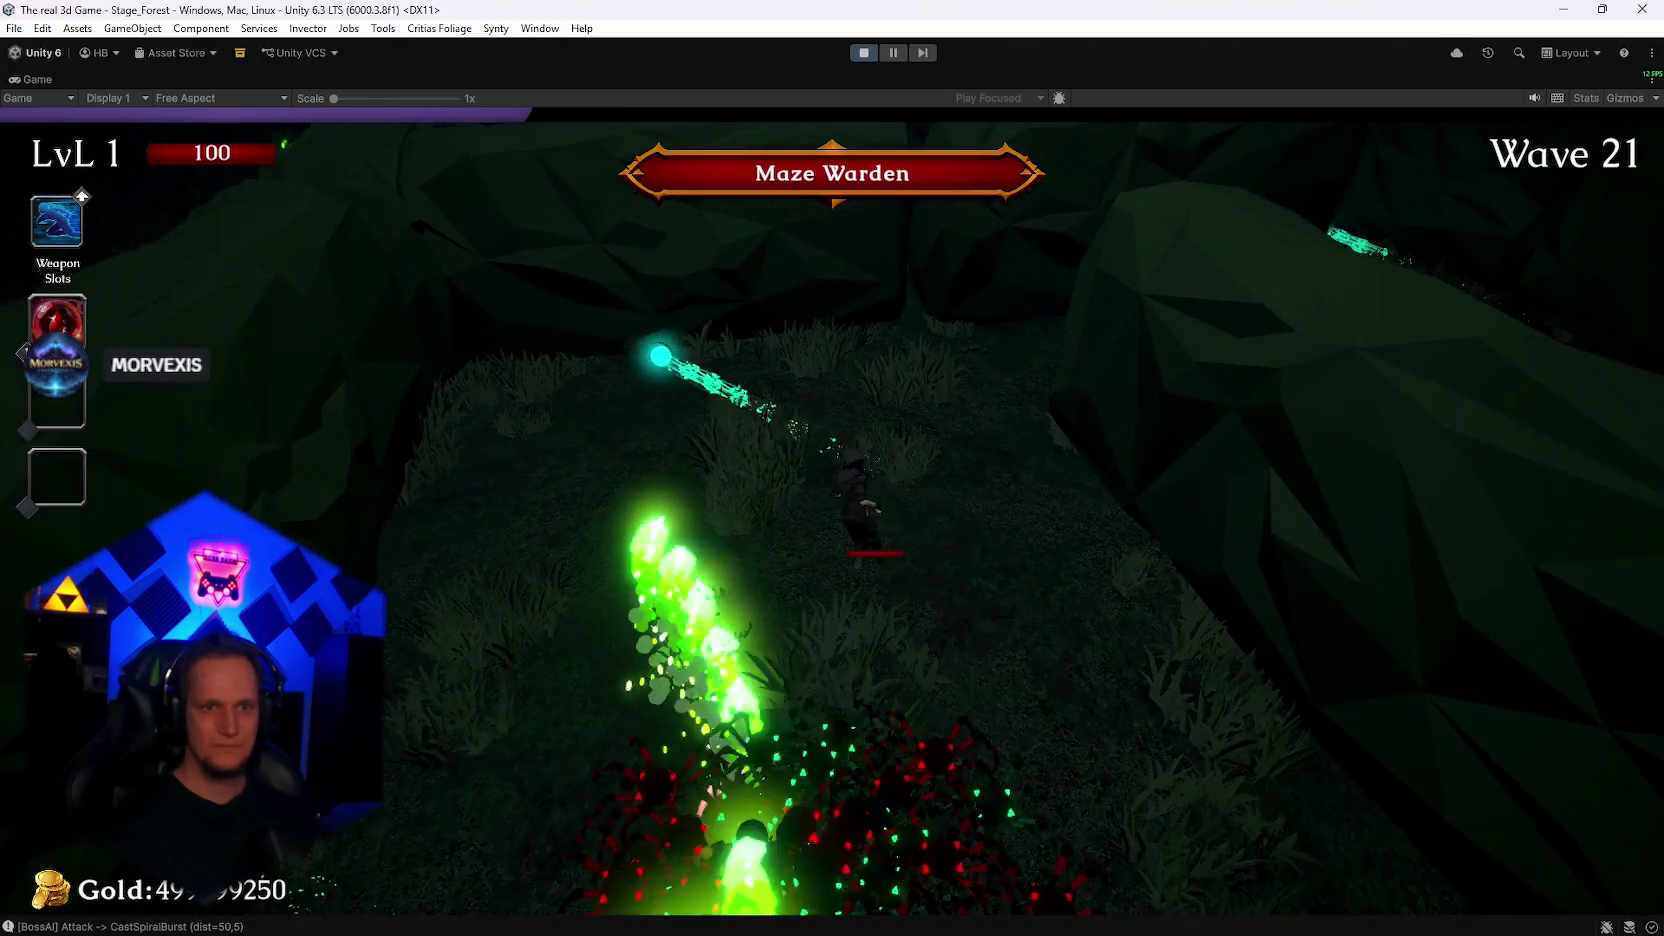
{"action": "key", "text": "w"}
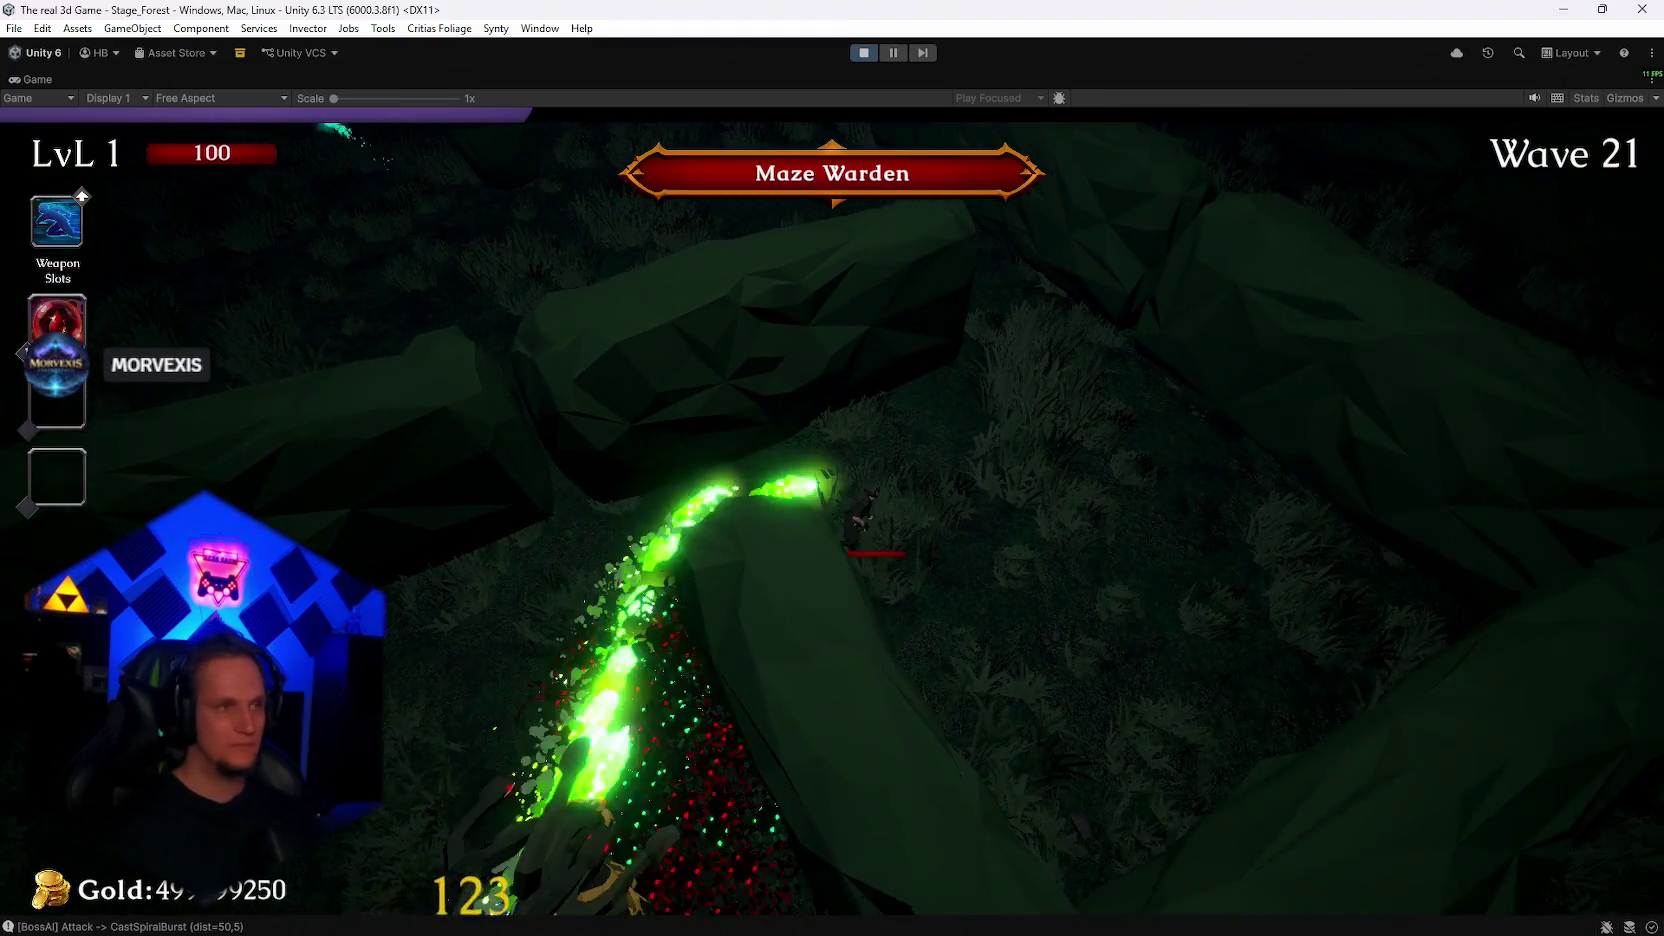
{"action": "key", "text": "w"}
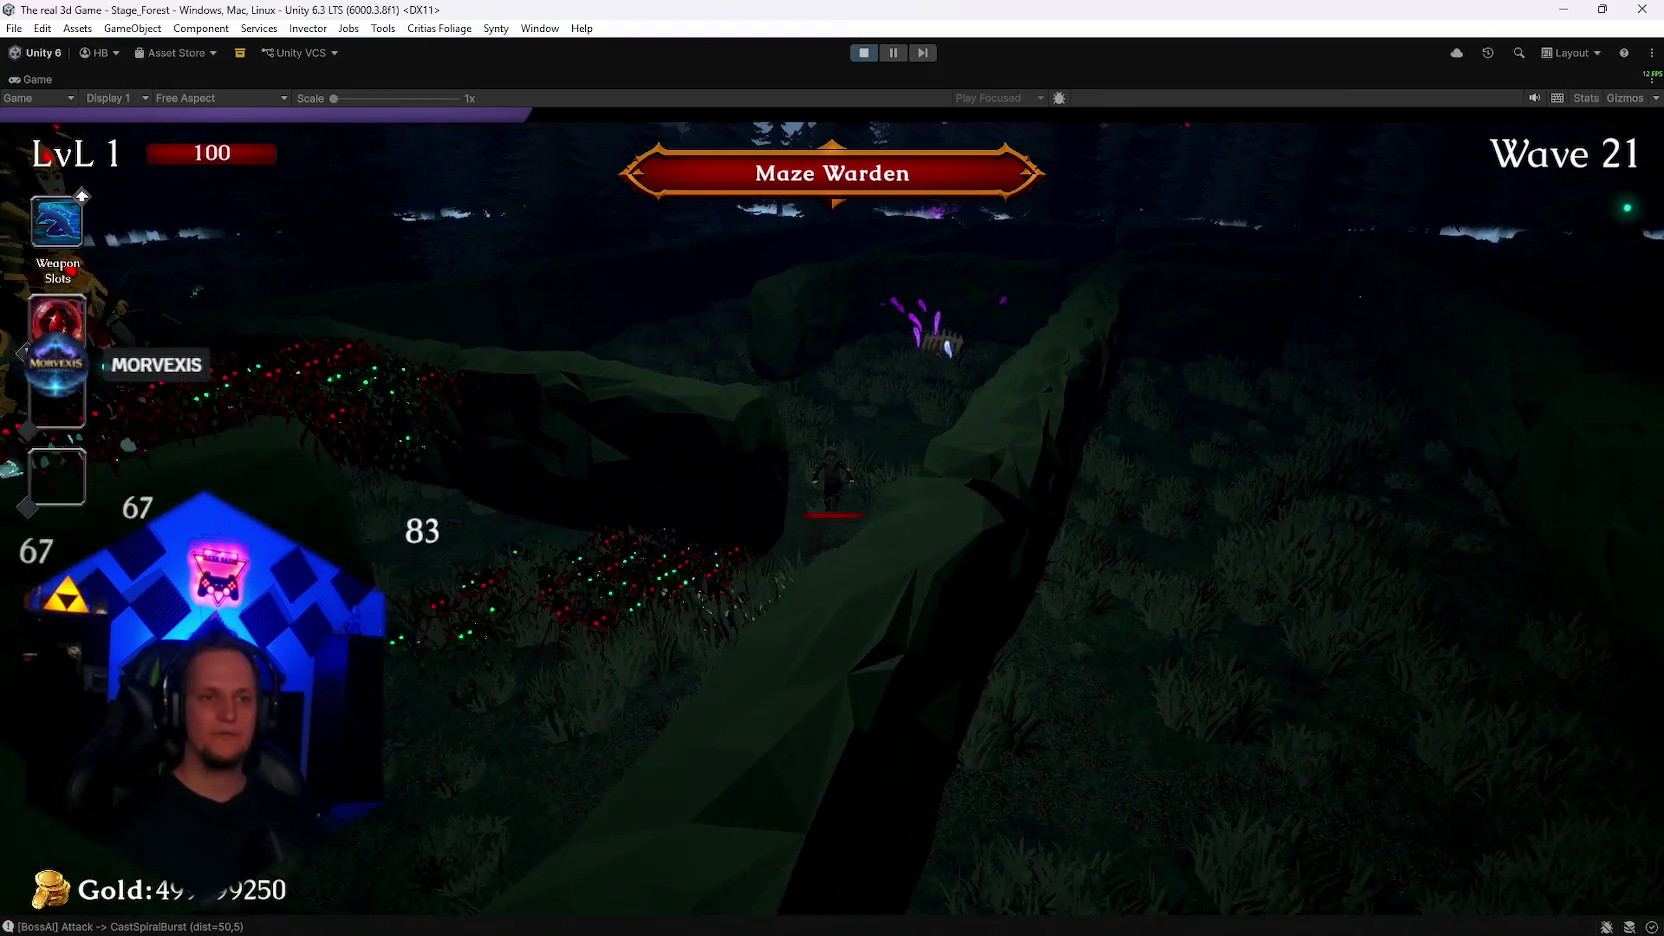
{"action": "key", "text": "w"}
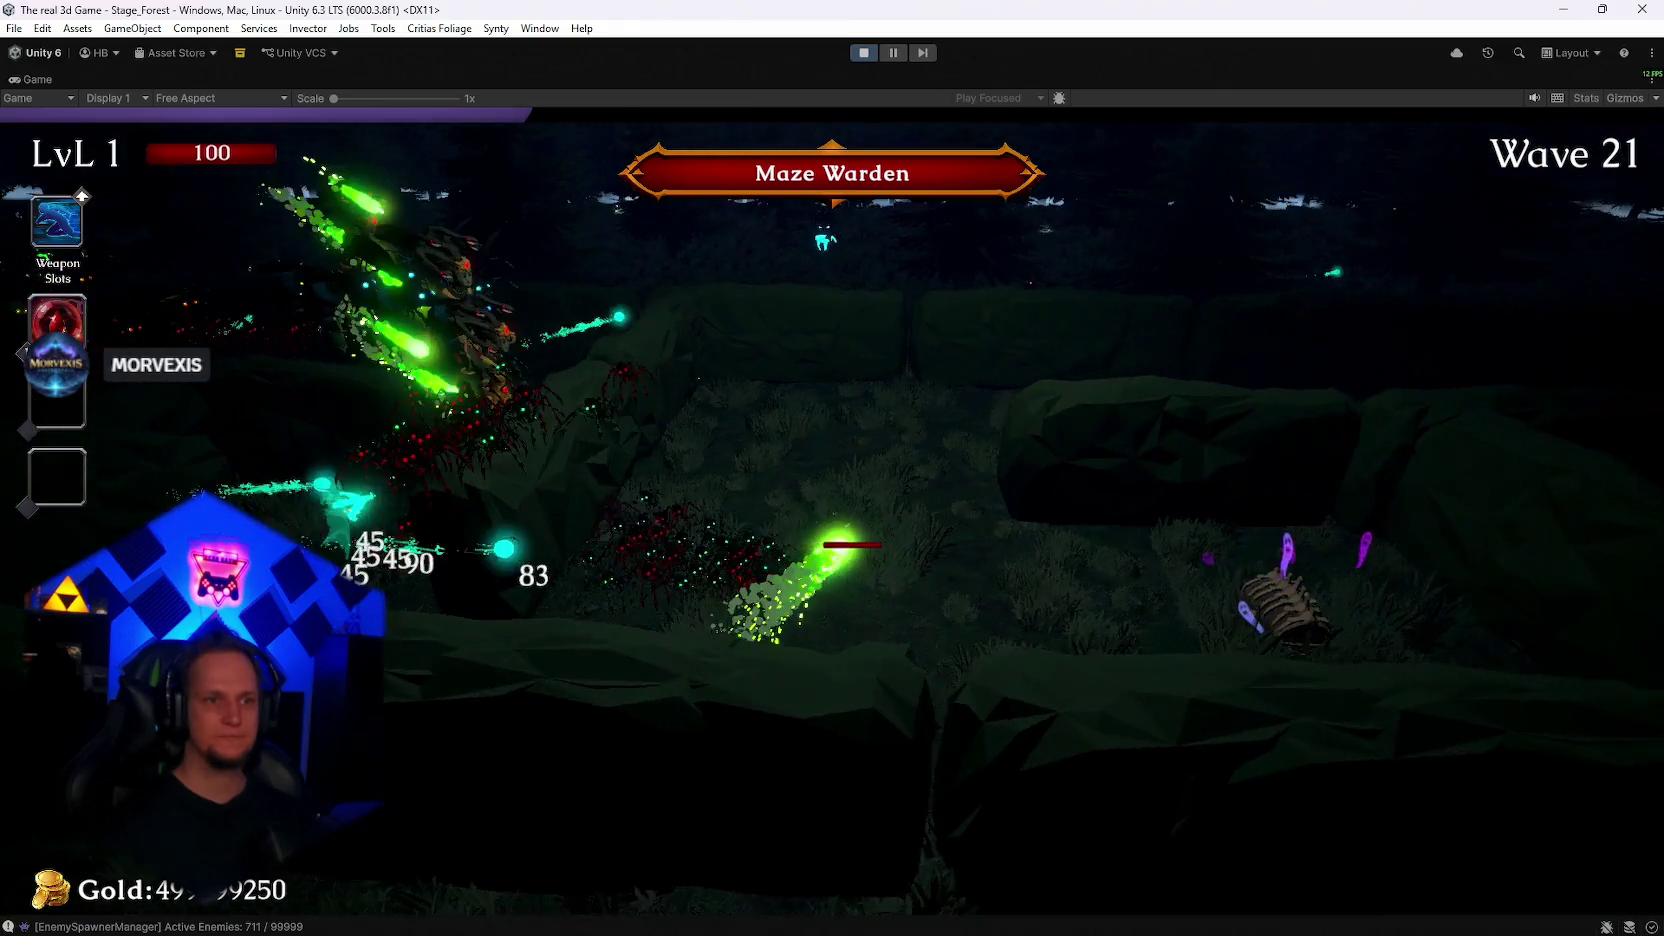
{"action": "key", "text": "w"}
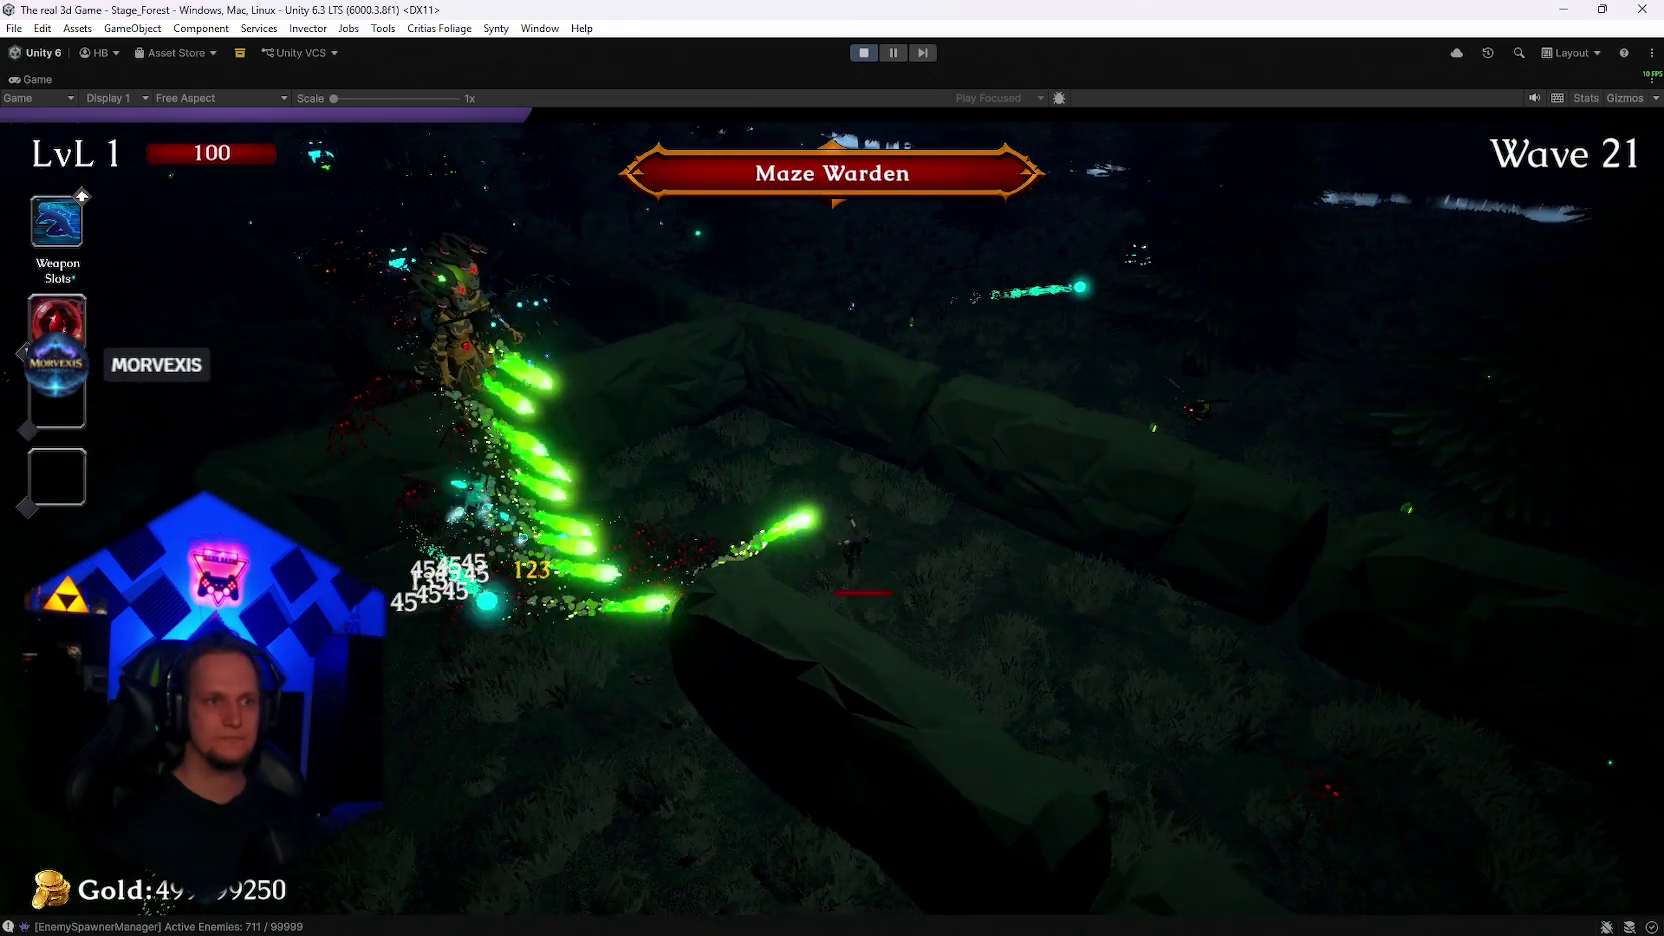
{"action": "key", "text": "w"}
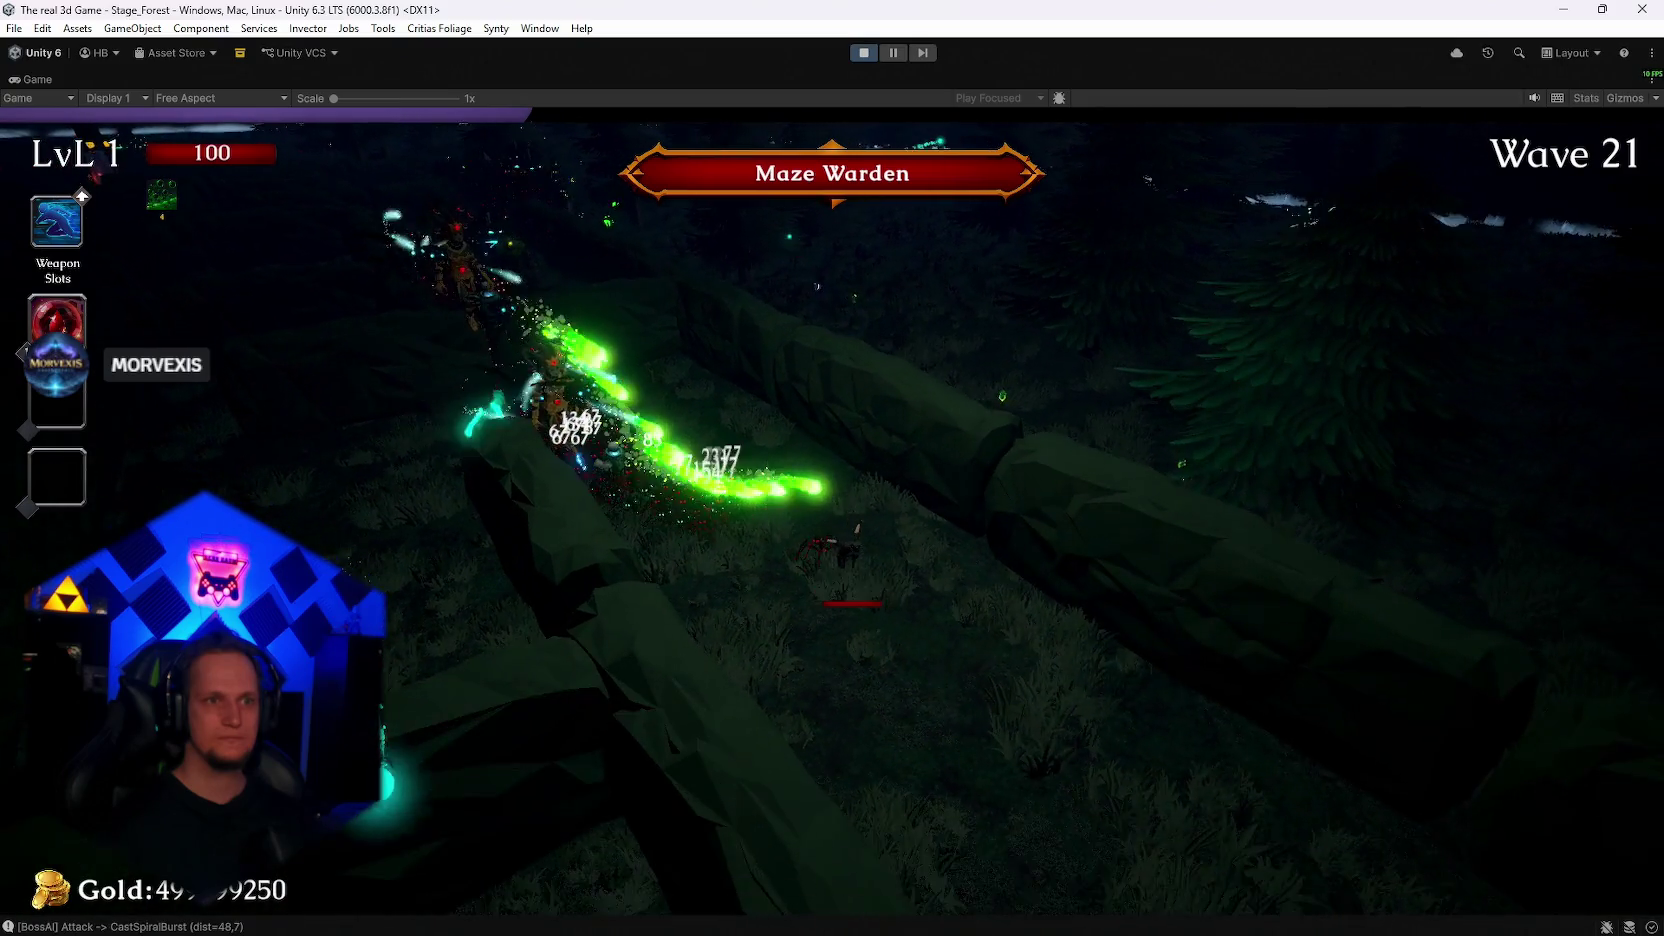
Step: Briefly pause to check stats, keep moving into the clearing, then skip ahead a wave with F2
{"action": "key", "text": "Escape"}
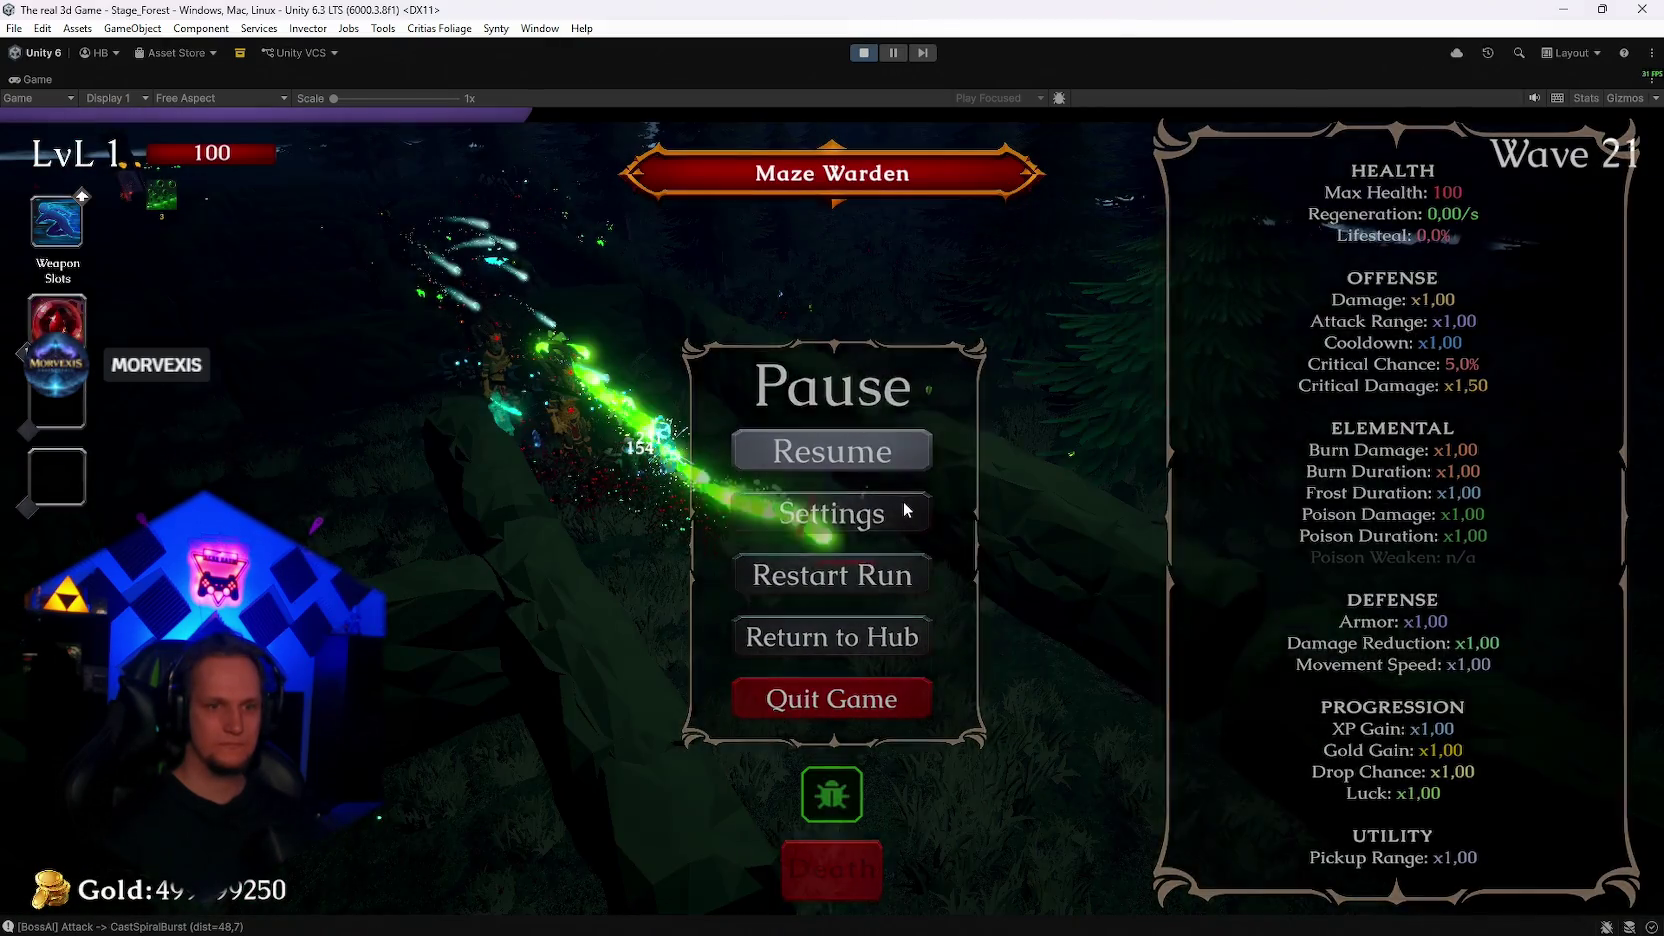
{"action": "key", "text": "Escape"}
{"action": "key", "text": "w"}
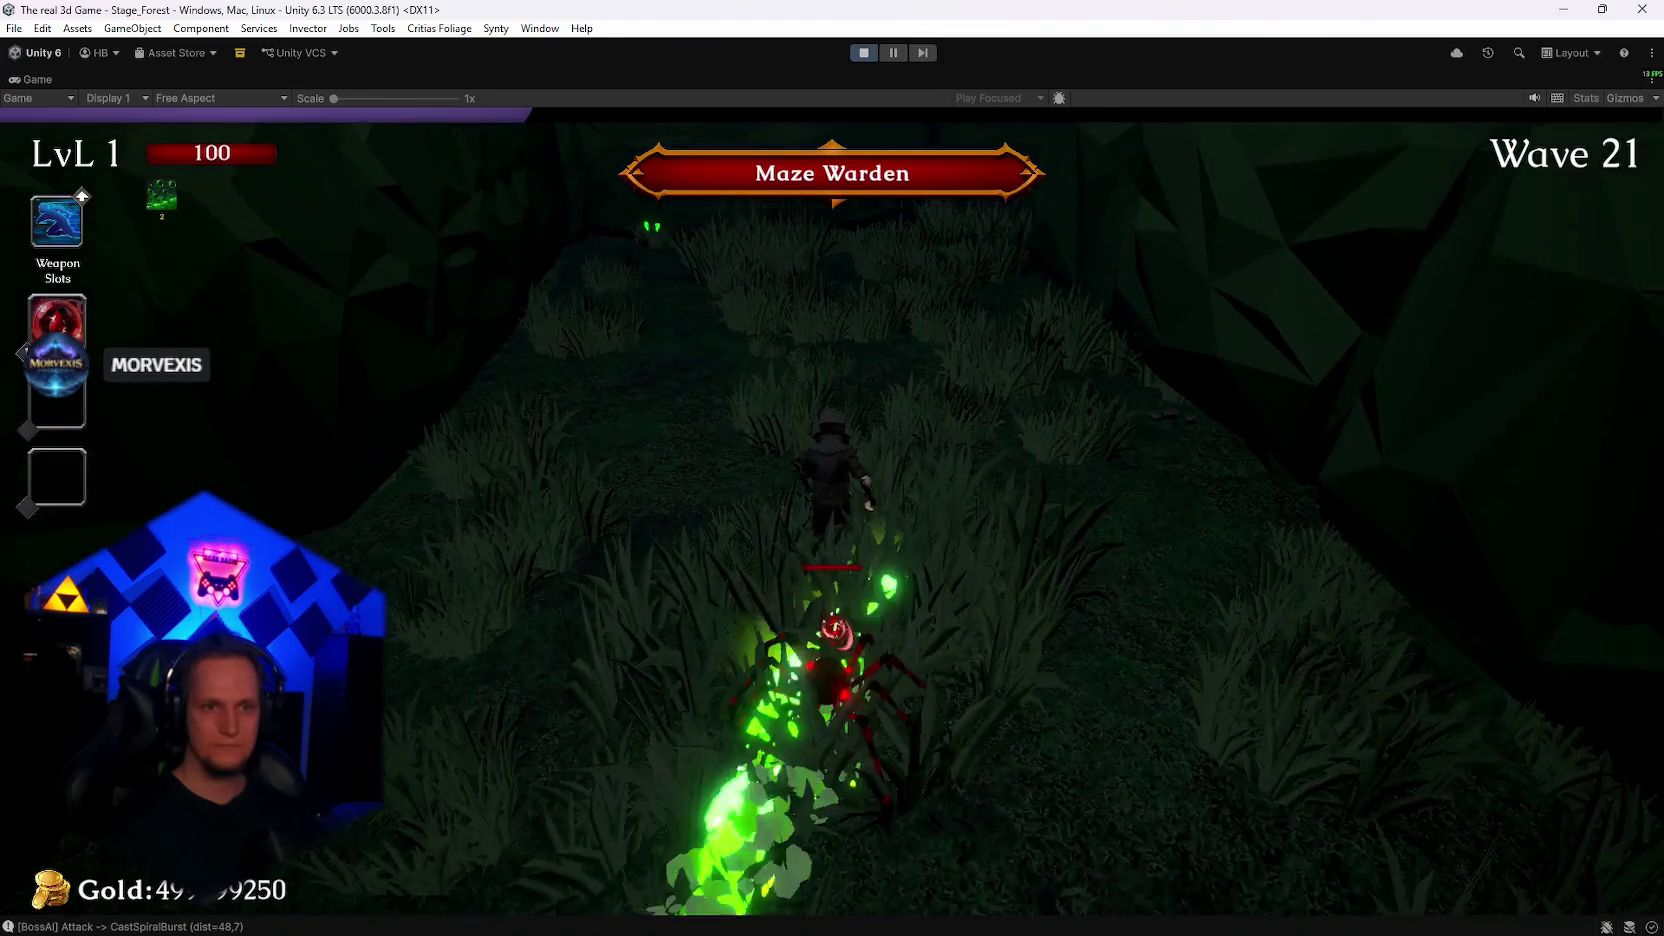
{"action": "key", "text": "w"}
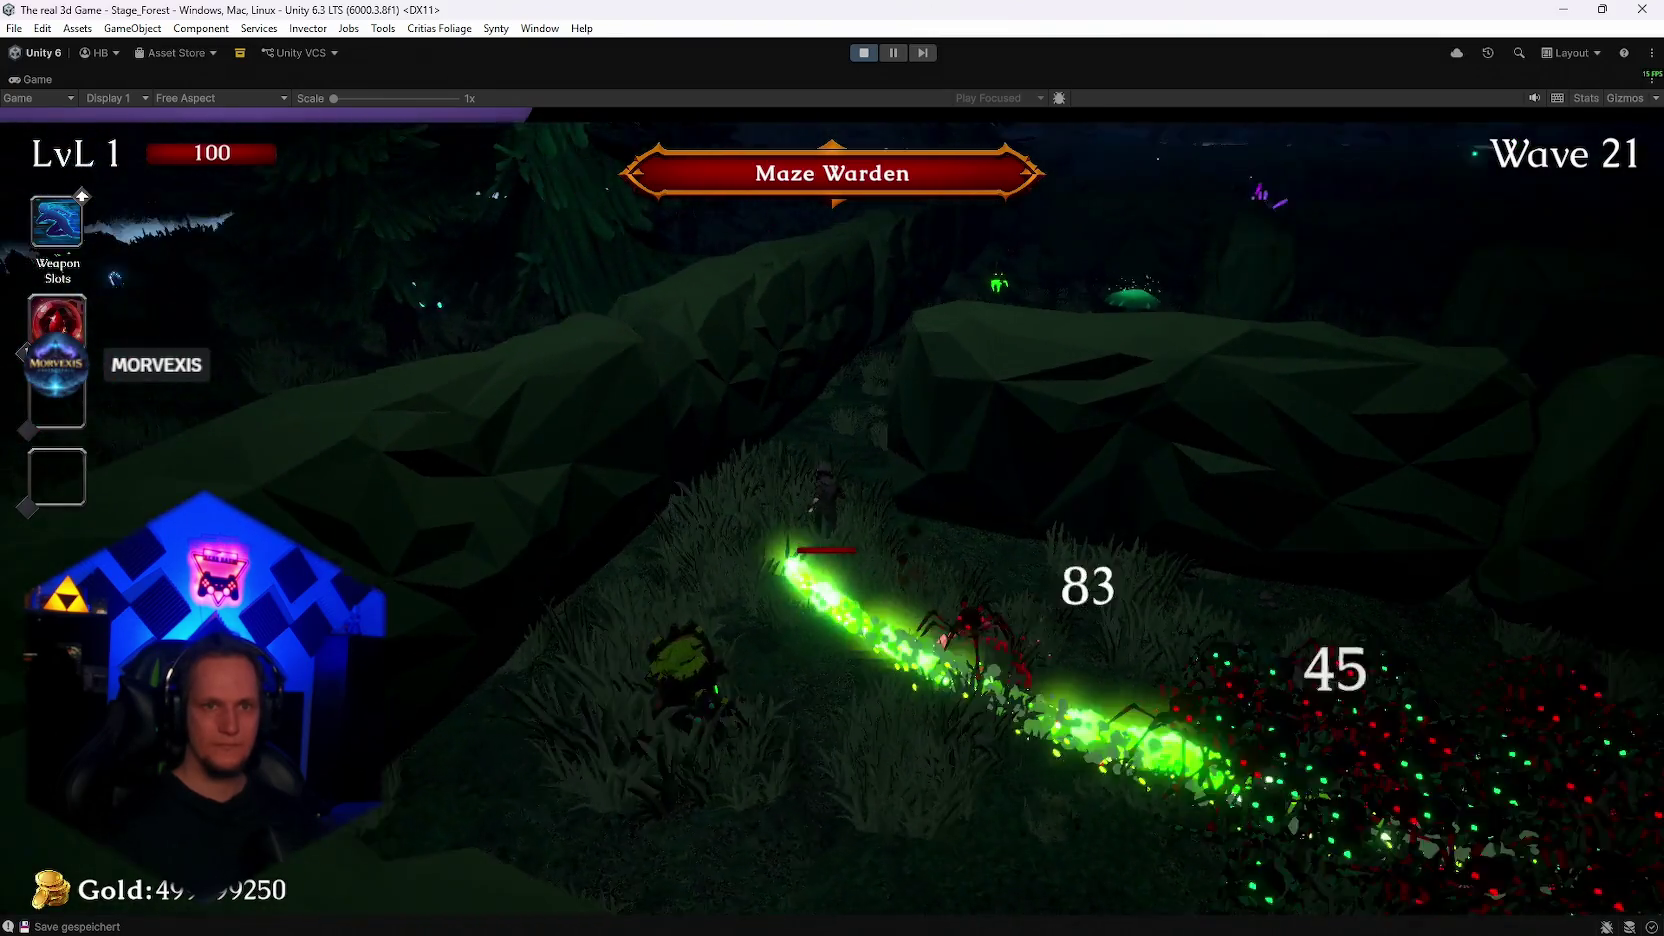
{"action": "key", "text": "w"}
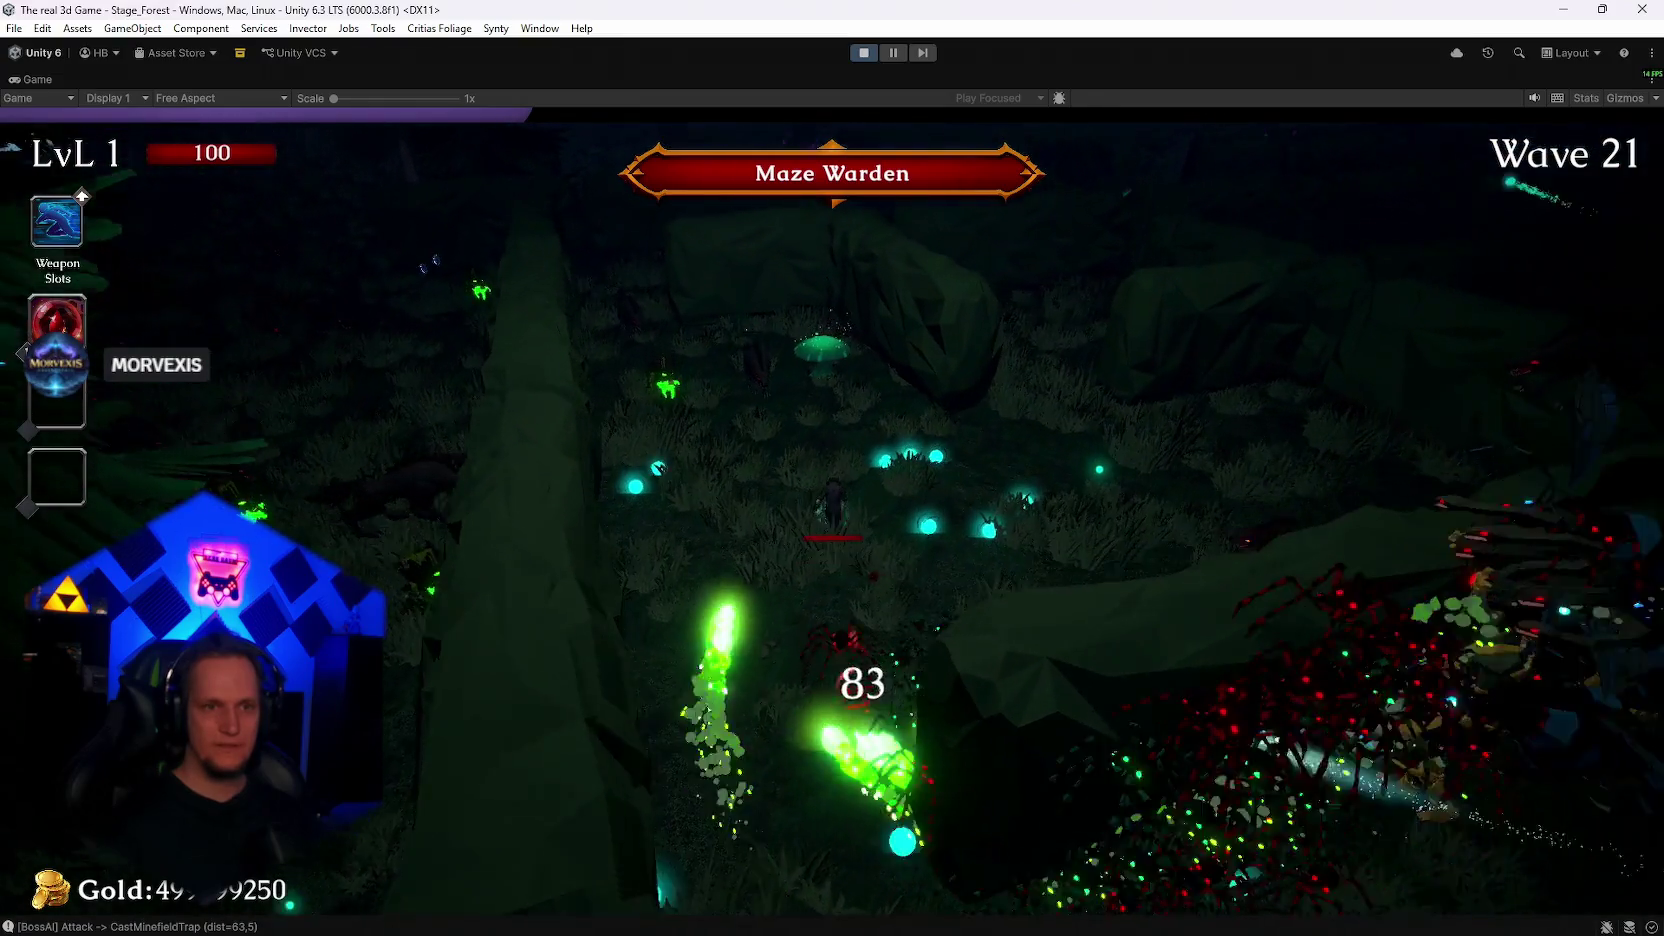
{"action": "key", "text": "Escape"}
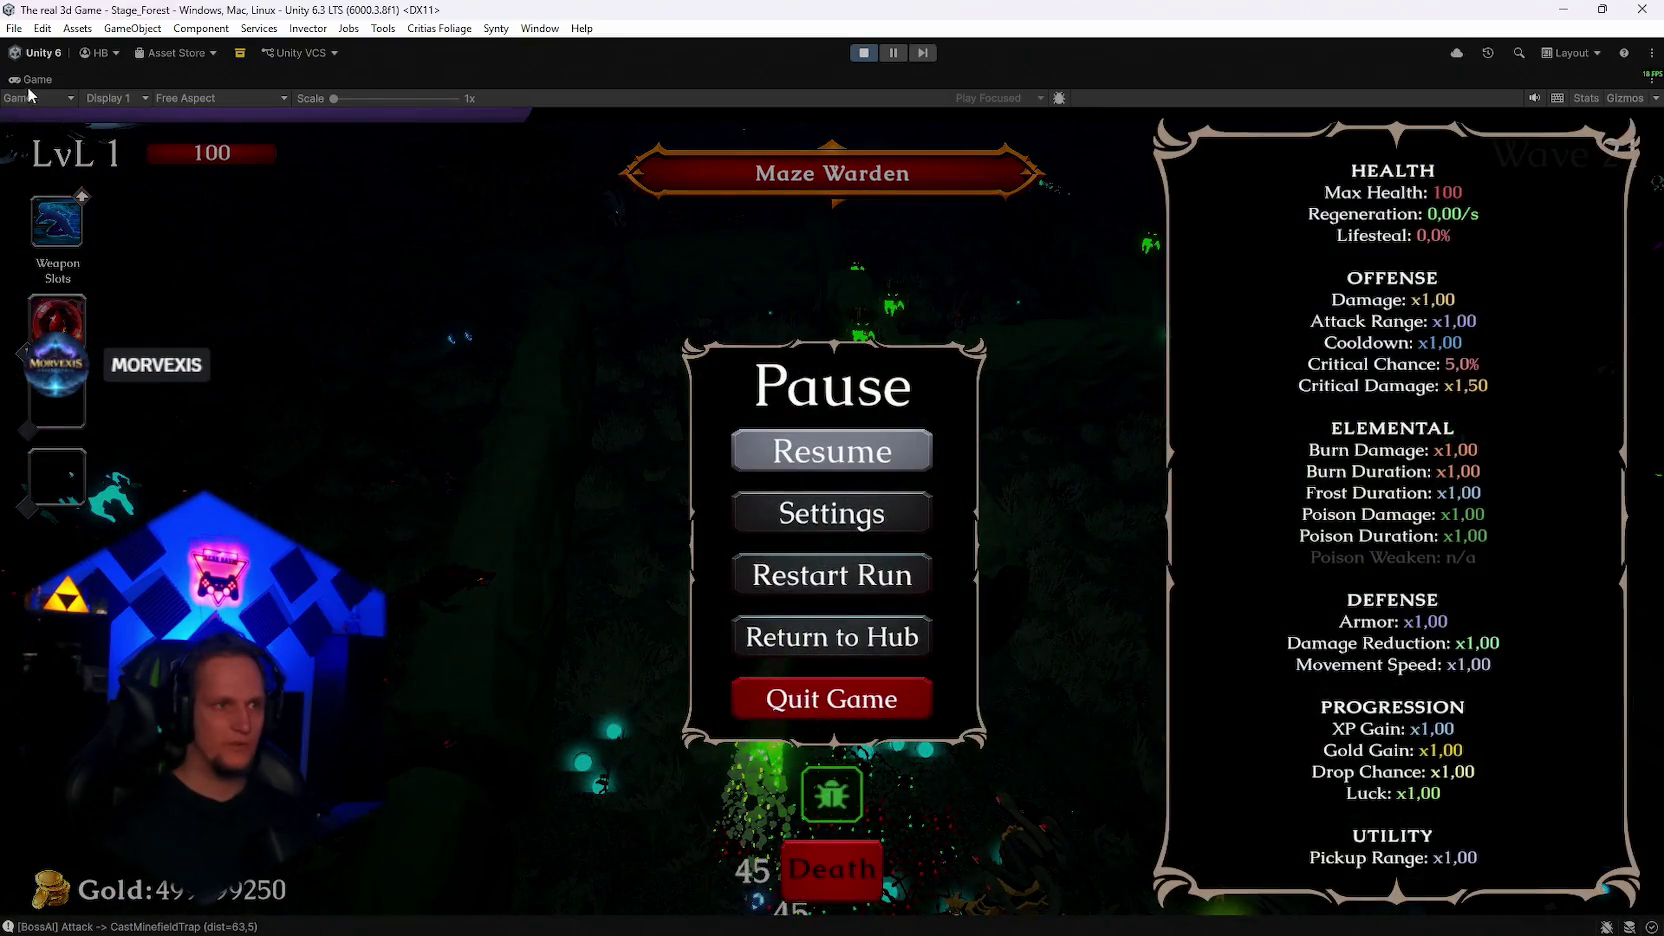
{"action": "left_click", "coordinate": [910, 466]}
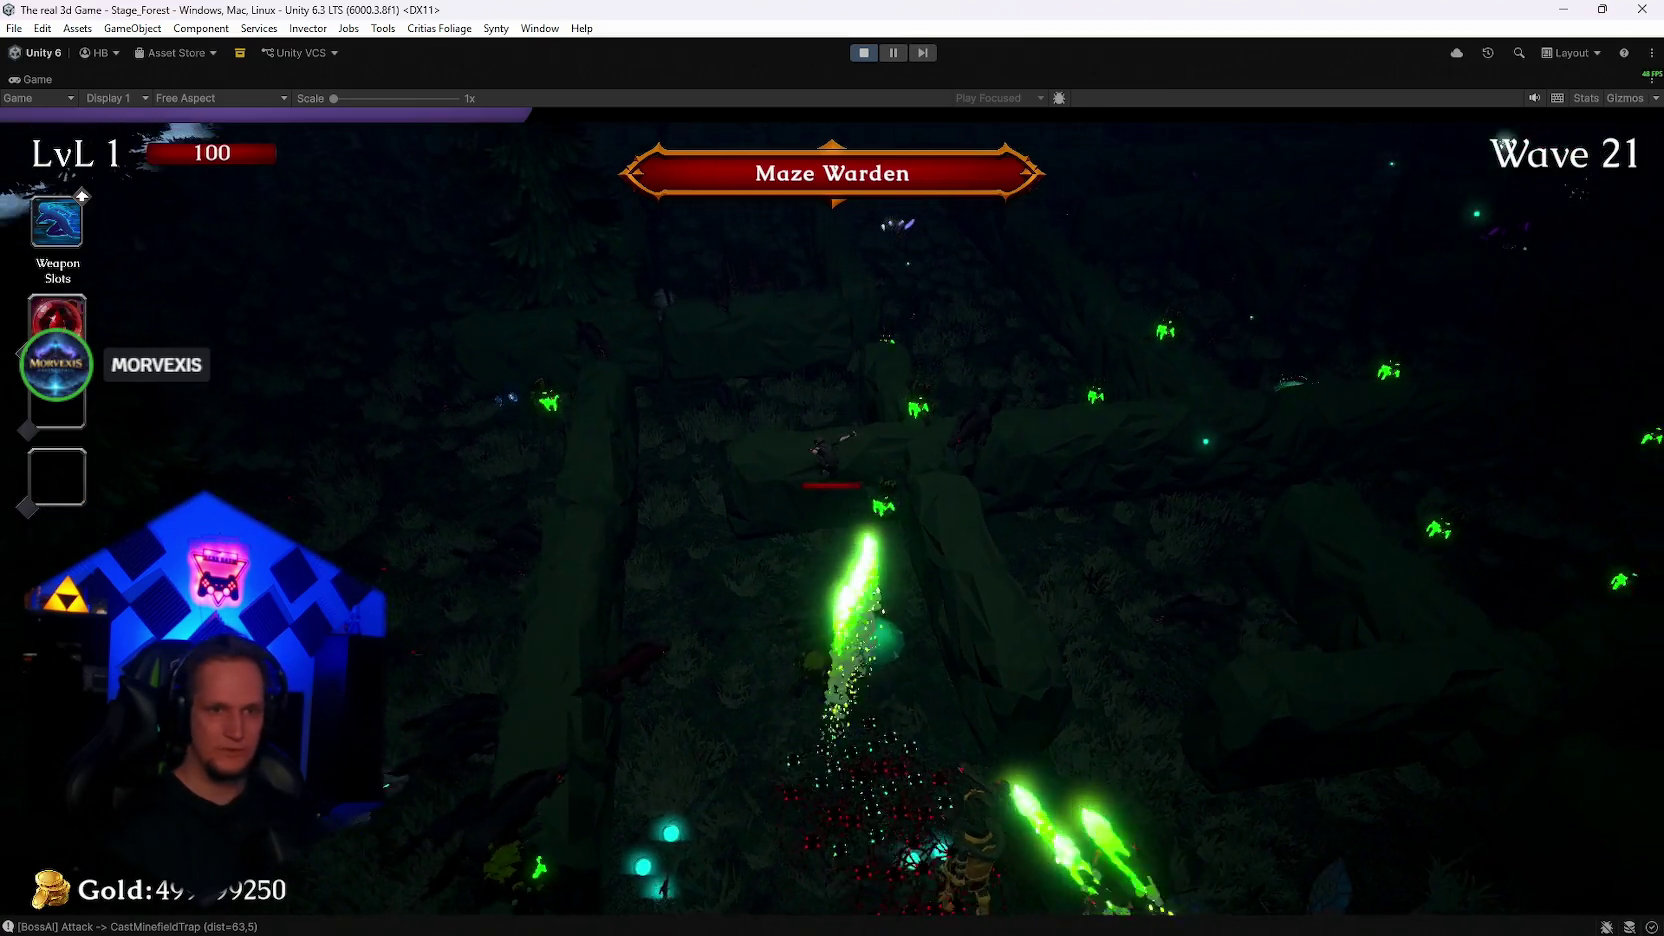
{"action": "key", "text": "F2"}
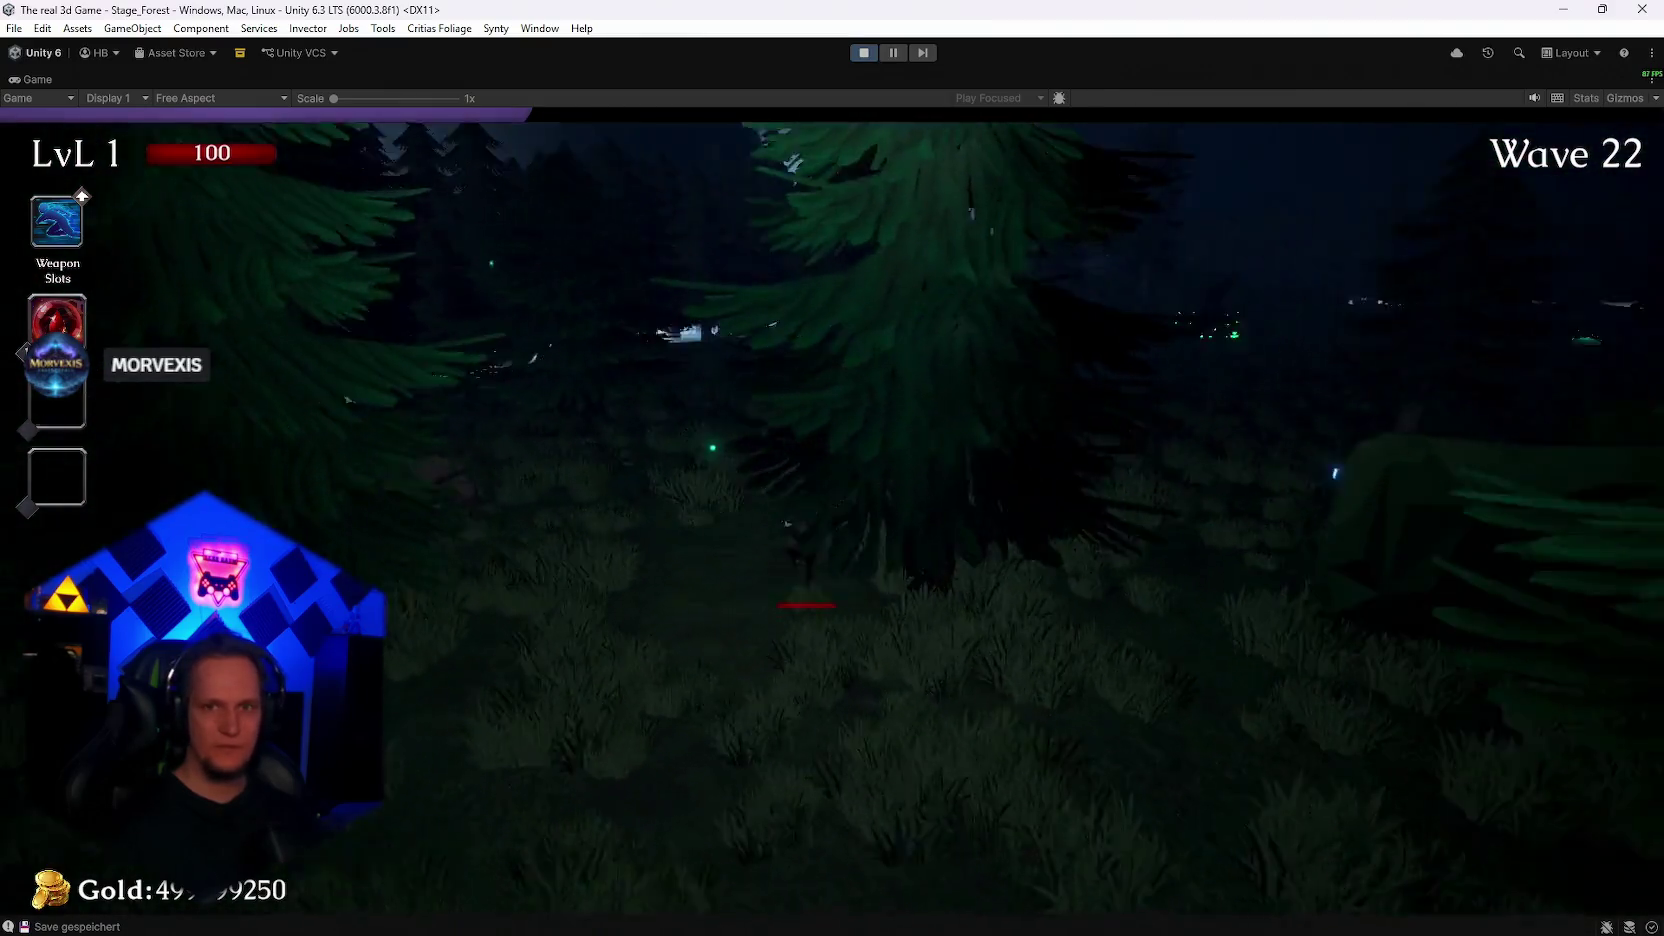
Step: Skip the run from wave 22 to wave 23 with the N cheat key
{"action": "key", "text": "n"}
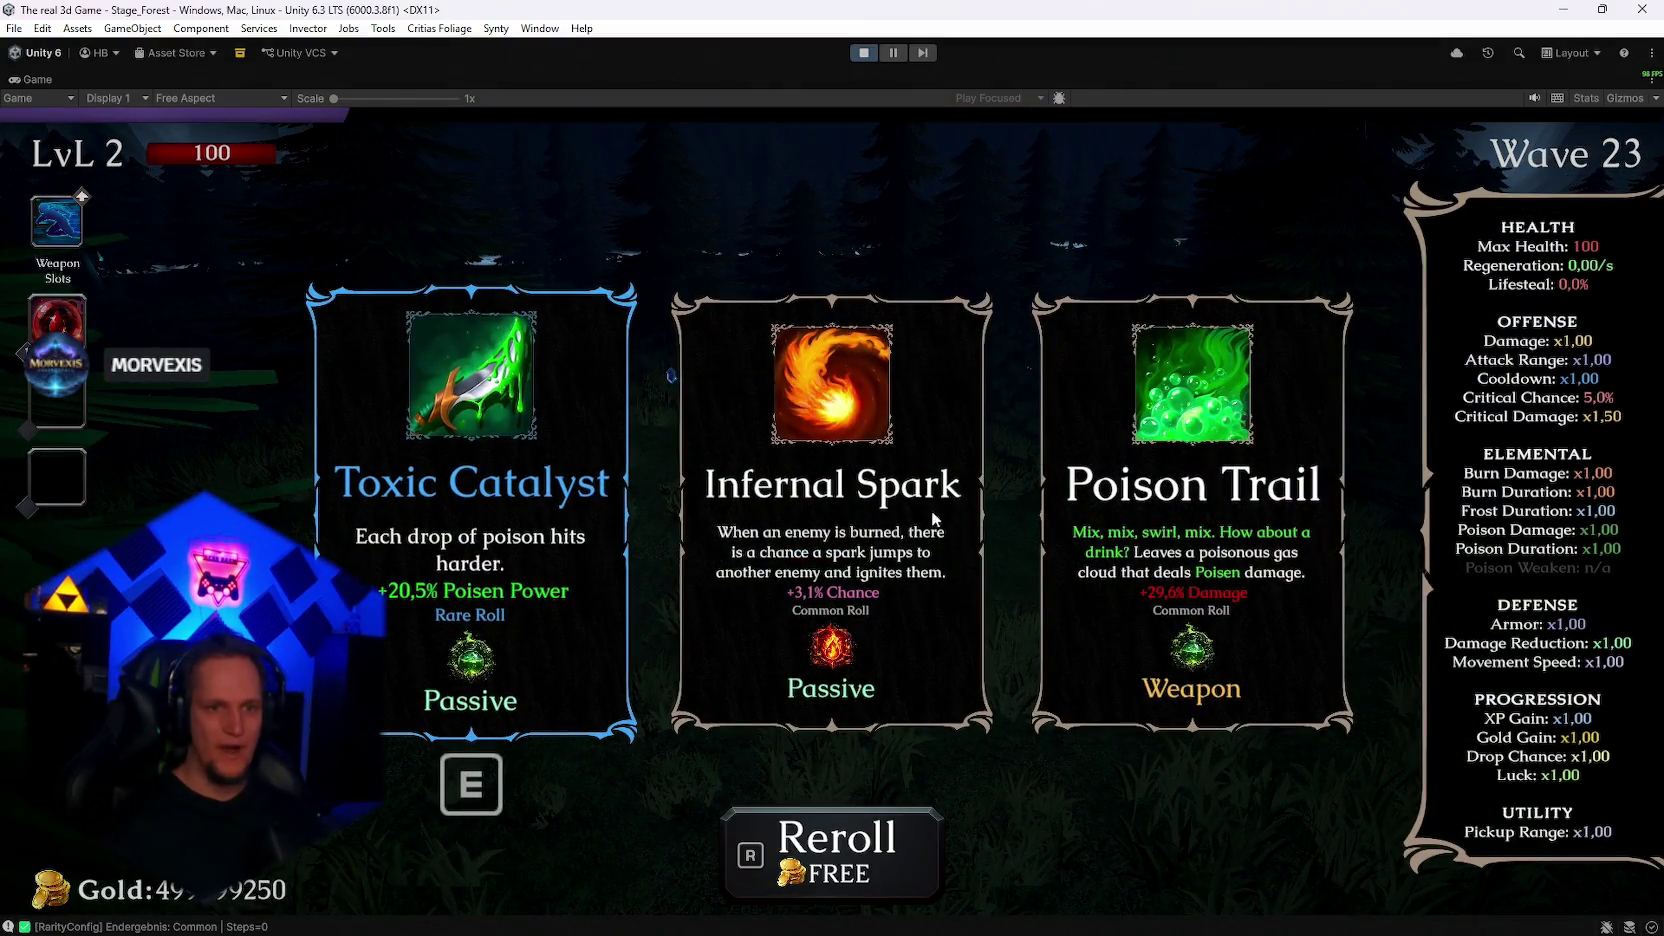
Step: Choose the Poison Trail weapon upgrade, then pause the wave-23 run
{"action": "left_click", "coordinate": [1159, 457]}
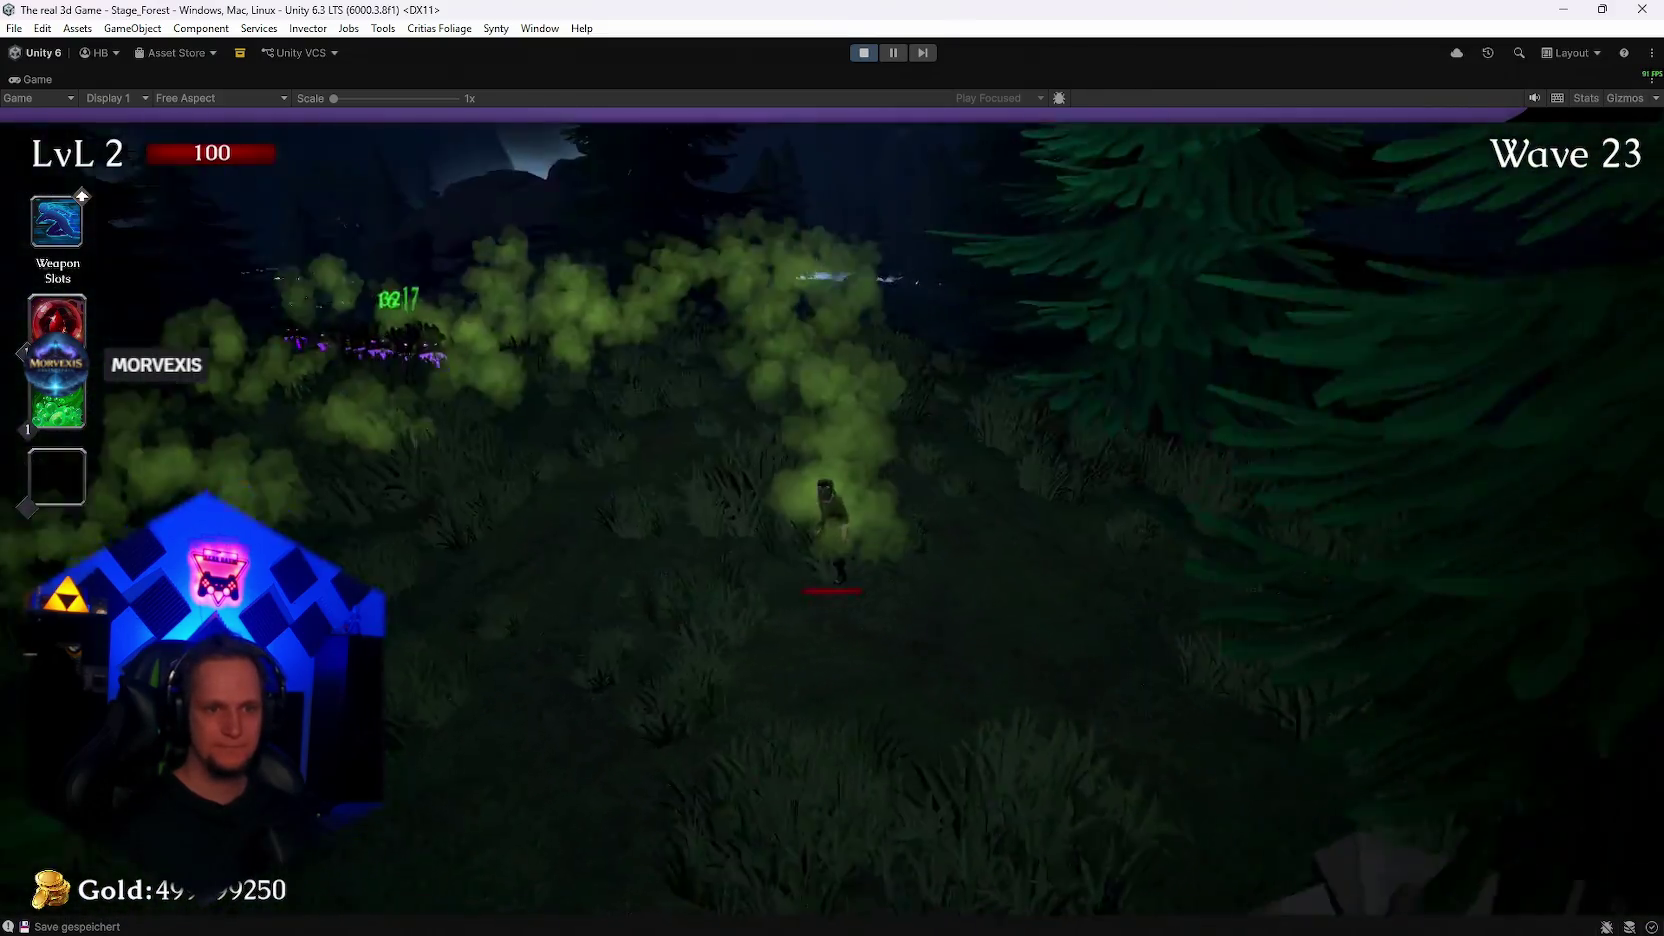
{"action": "key", "text": "Escape"}
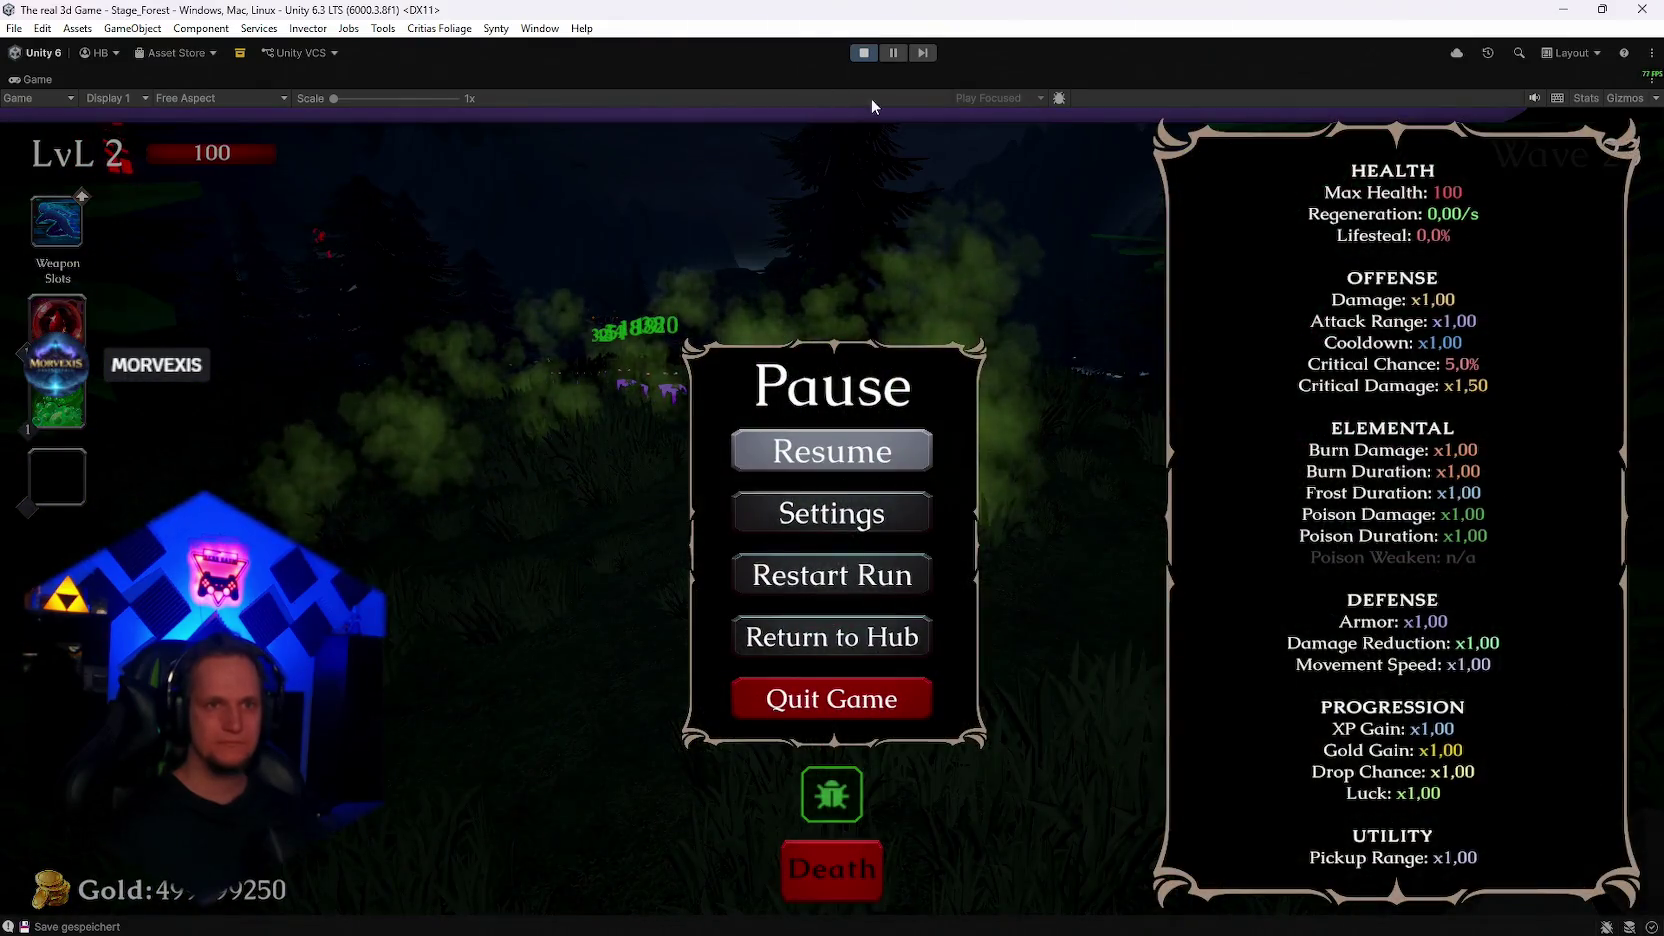
Step: Exit Play mode with Ctrl+P and drag the splitter down to enlarge the Scene view and hierarchy
{"action": "key", "text": "ctrl+p"}
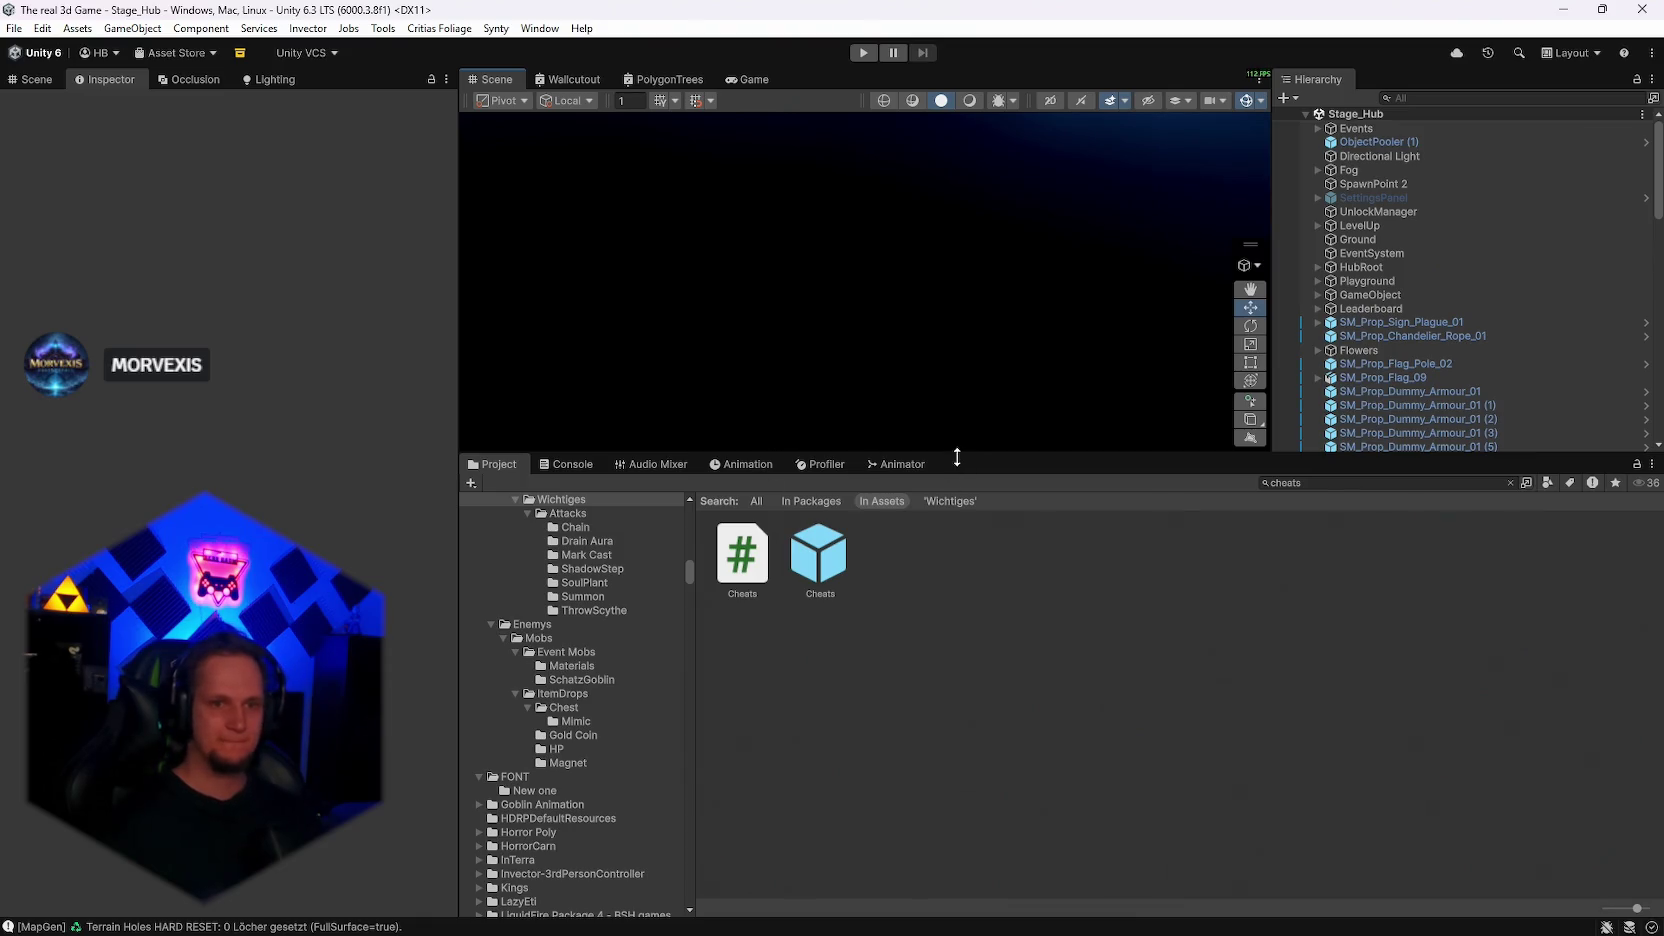
{"action": "left_click_drag", "start_coordinate": [957, 457], "coordinate": [962, 575]}
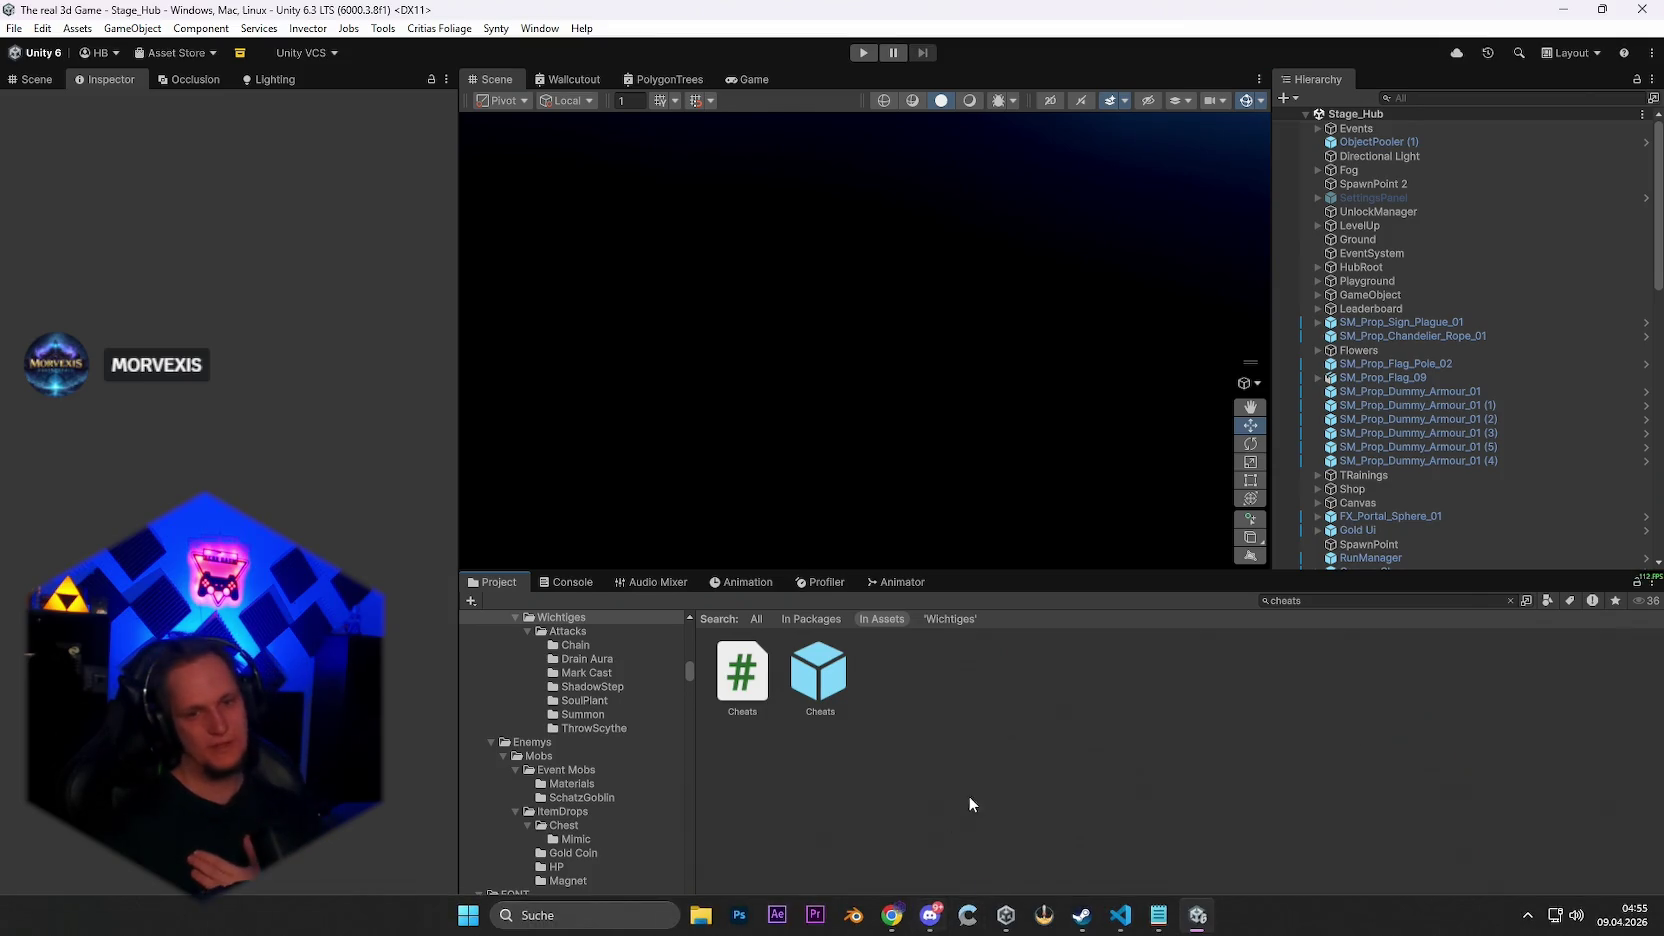
Step: Delete 'Meteor fix größe resett' from the Notepad to-do list, minimize Notepad, and clear the cheats search
{"action": "left_click", "coordinate": [1158, 922]}
{"action": "scroll", "coordinate": [566, 525], "scroll_direction": "down", "scroll_amount": 1}
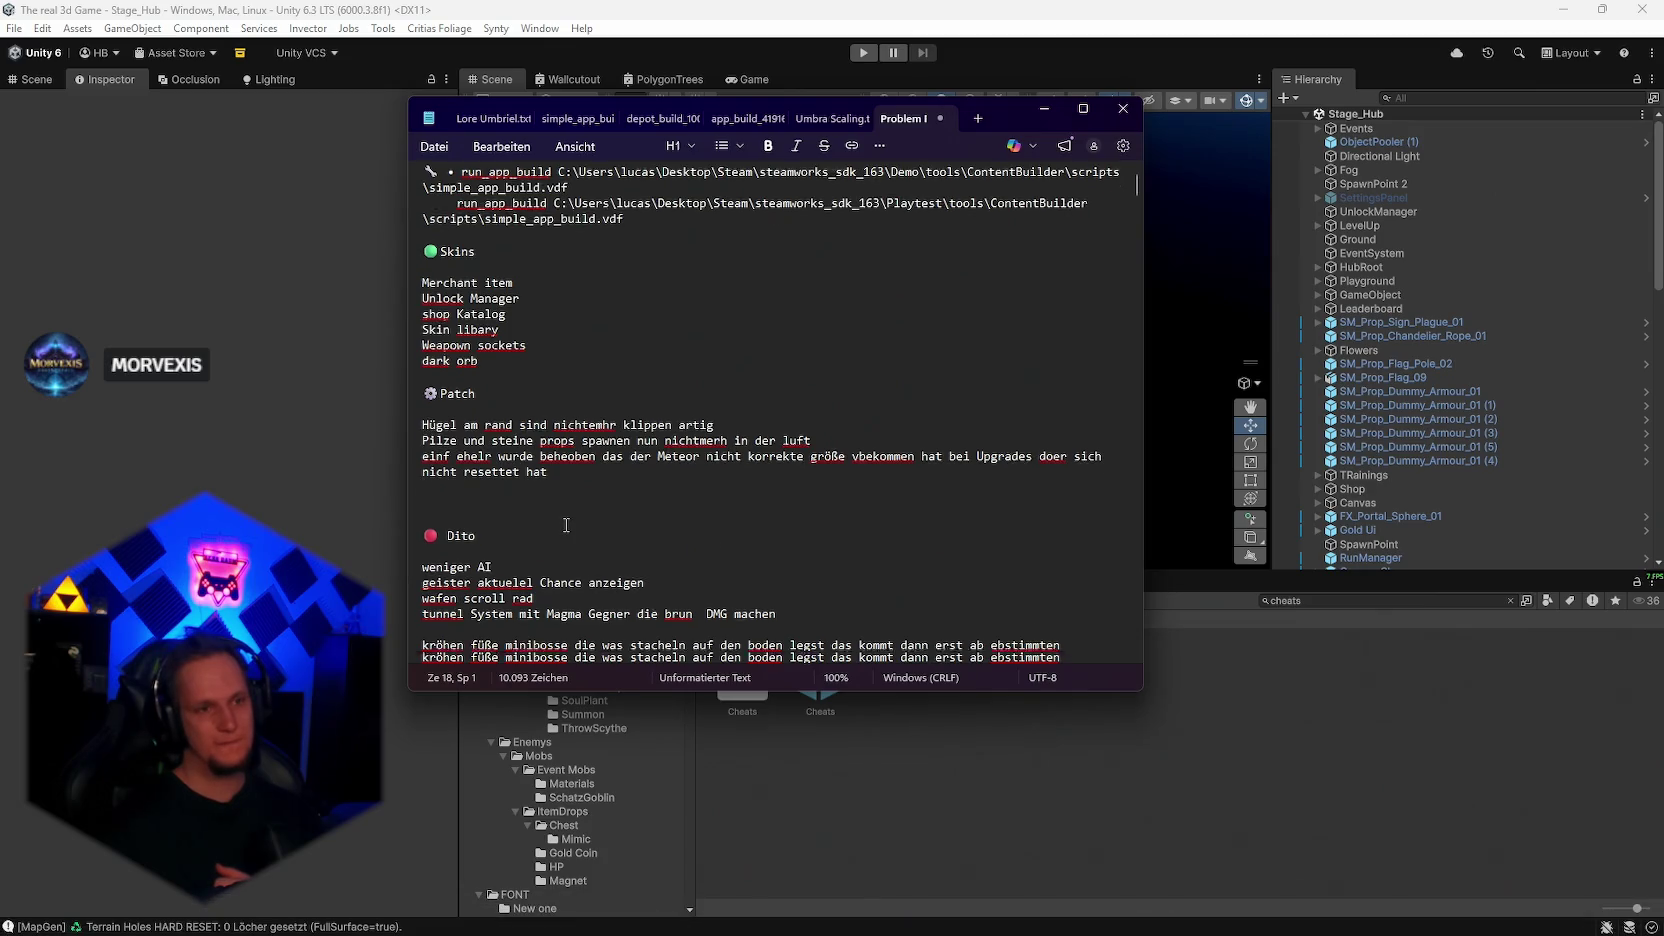
{"action": "scroll", "coordinate": [566, 525], "scroll_direction": "down", "scroll_amount": 2}
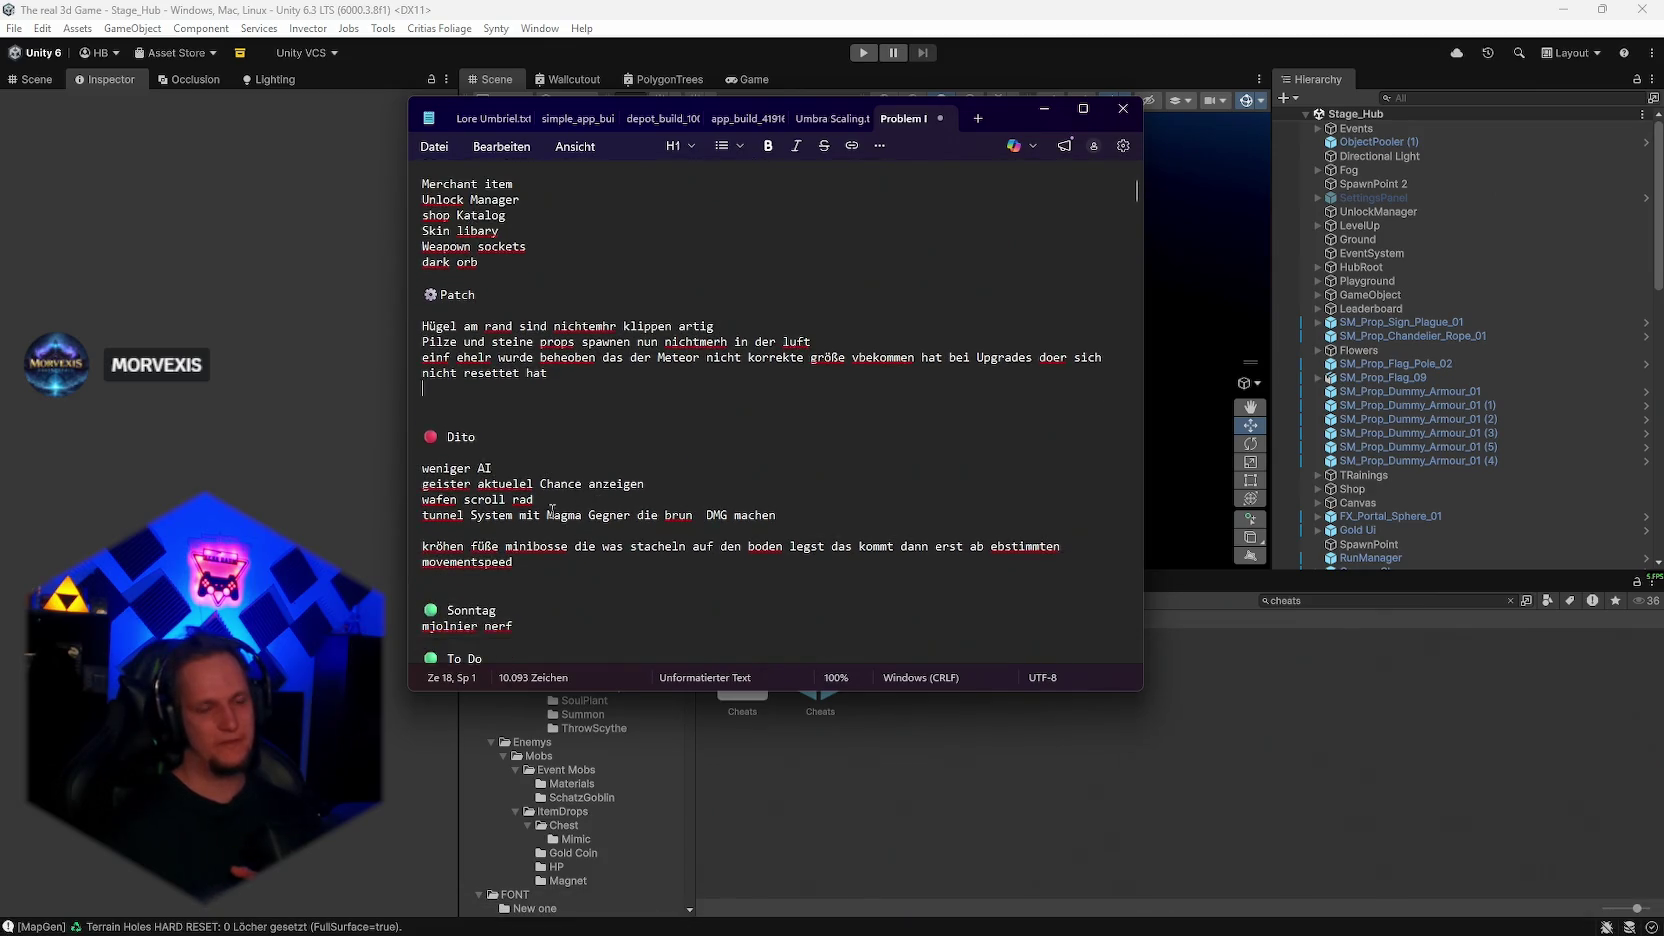
{"action": "scroll", "coordinate": [505, 475], "scroll_direction": "down", "scroll_amount": 3}
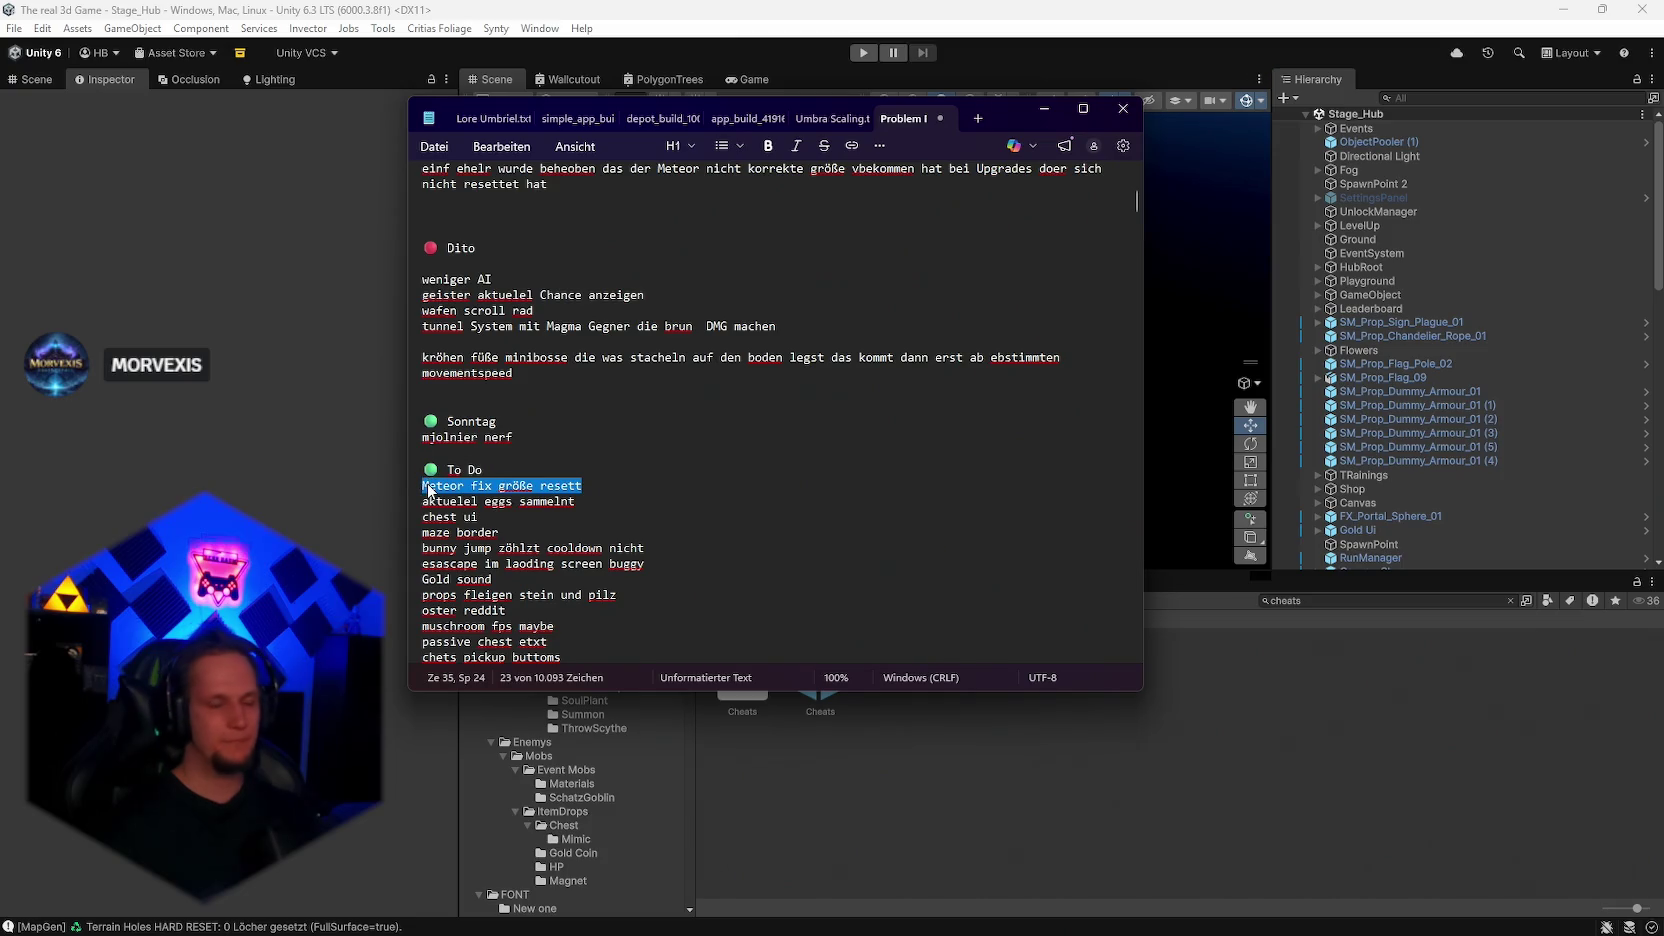
{"action": "key", "text": "BackSpace"}
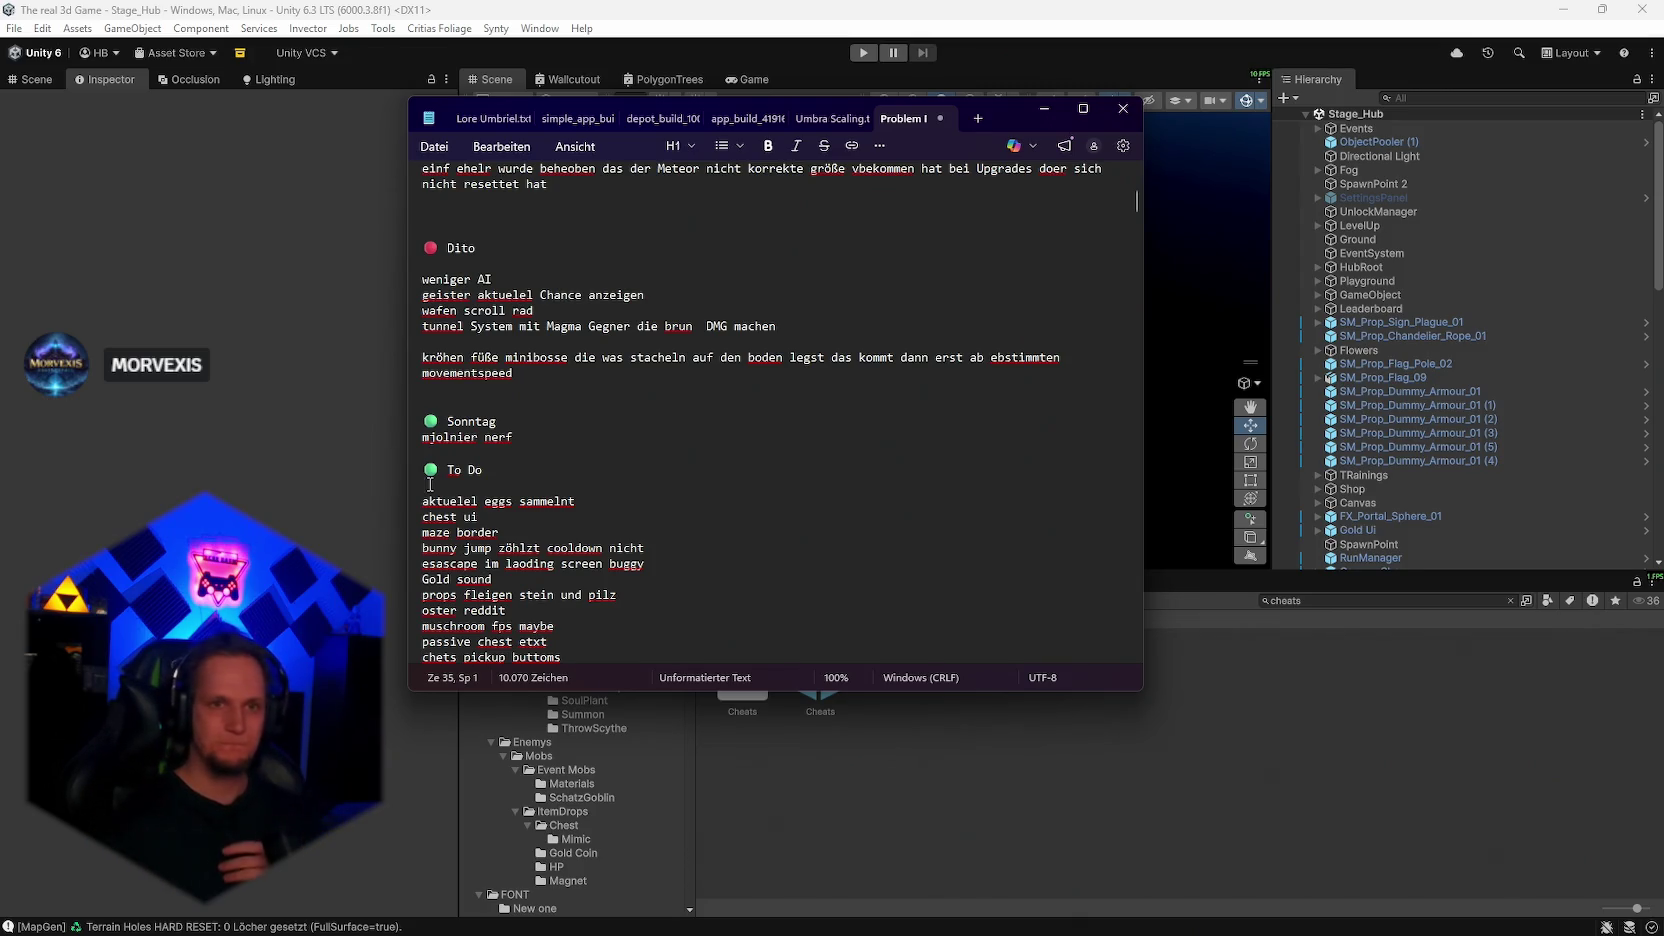
{"action": "left_click", "coordinate": [1043, 110]}
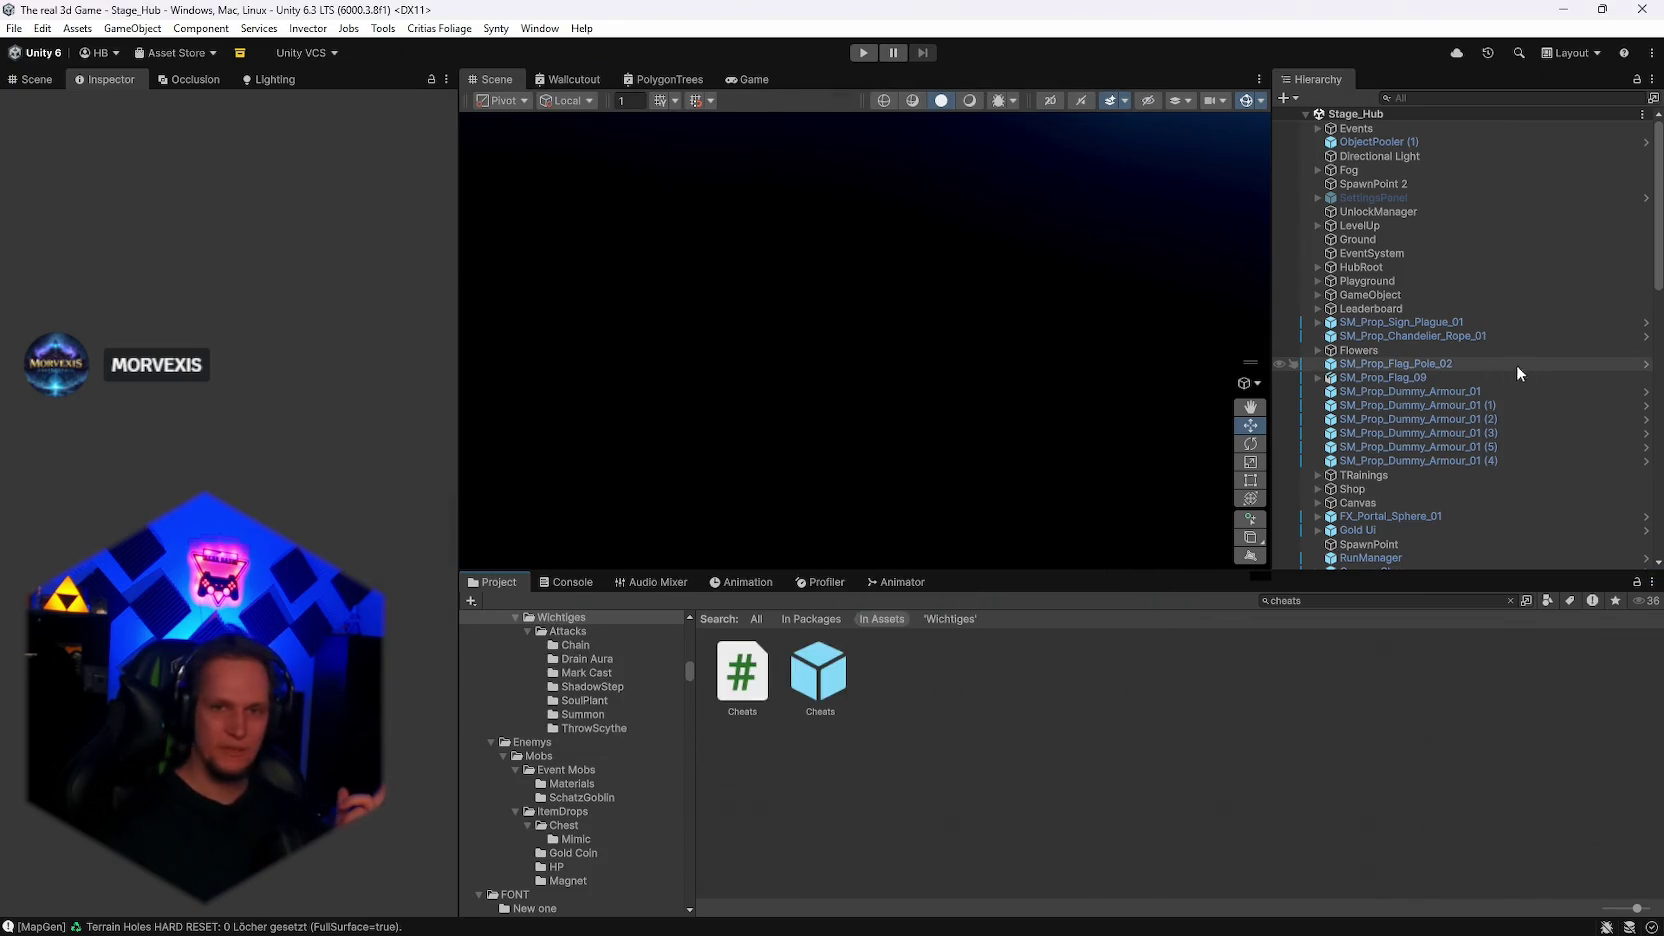
{"action": "key", "text": "BackSpace"}
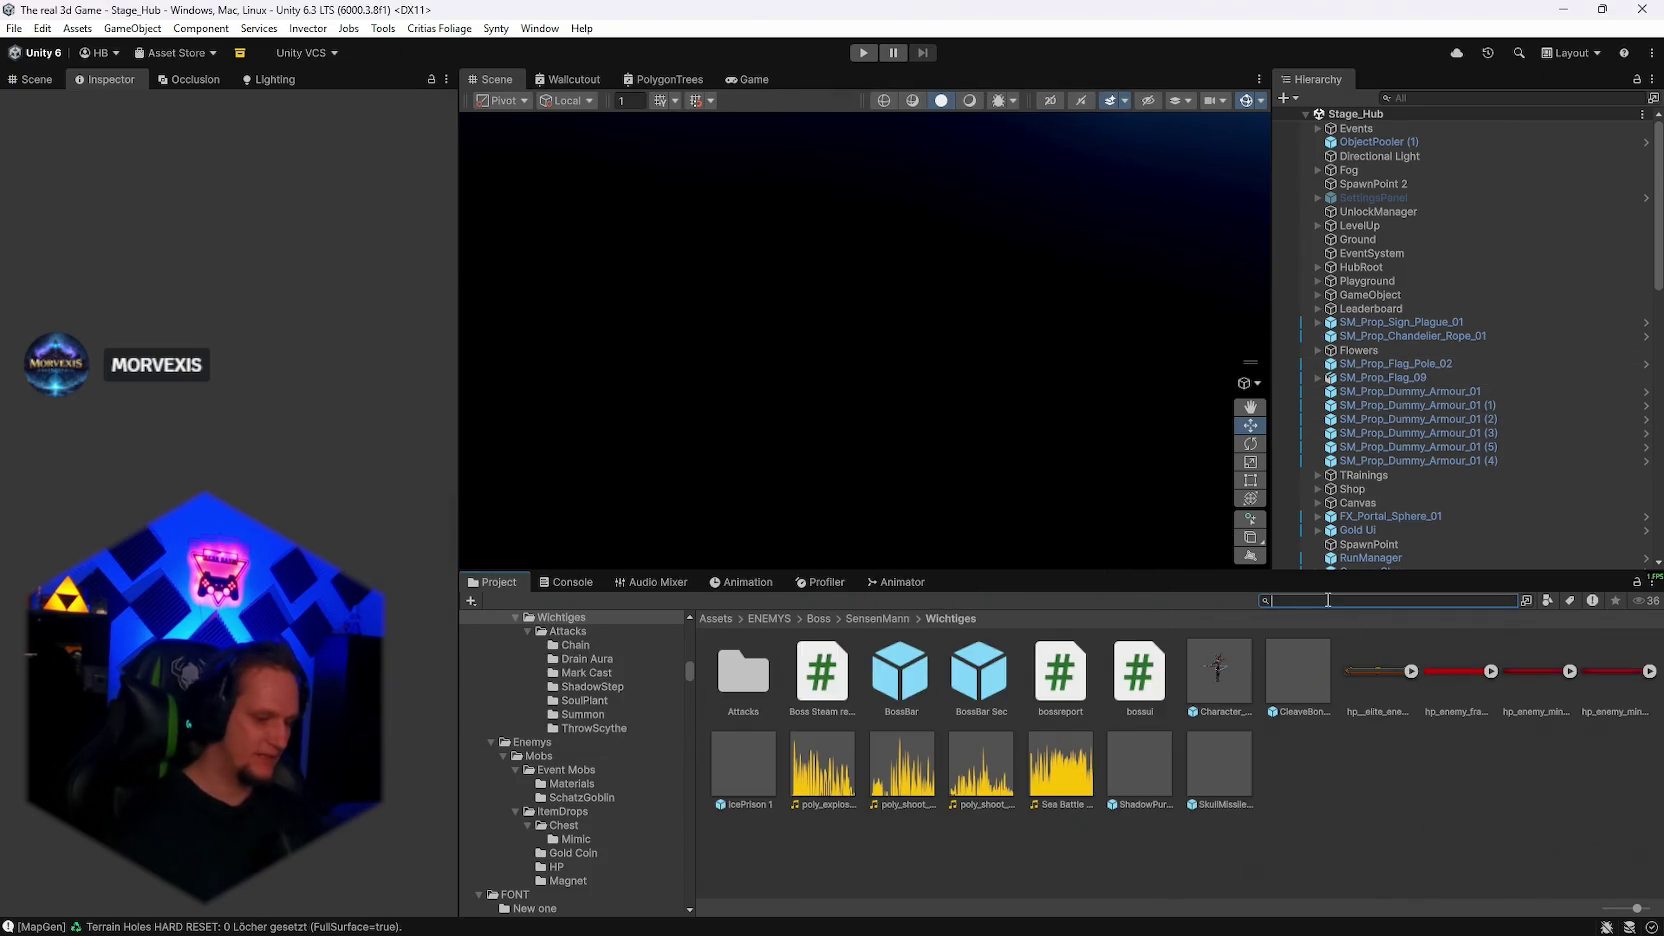
Step: Search the Project for 'MOB' and open the MOB Polygonal Wolf Black prefab
{"action": "type", "text": "MOB"}
{"action": "scroll", "coordinate": [1296, 843], "scroll_direction": "down", "scroll_amount": 2}
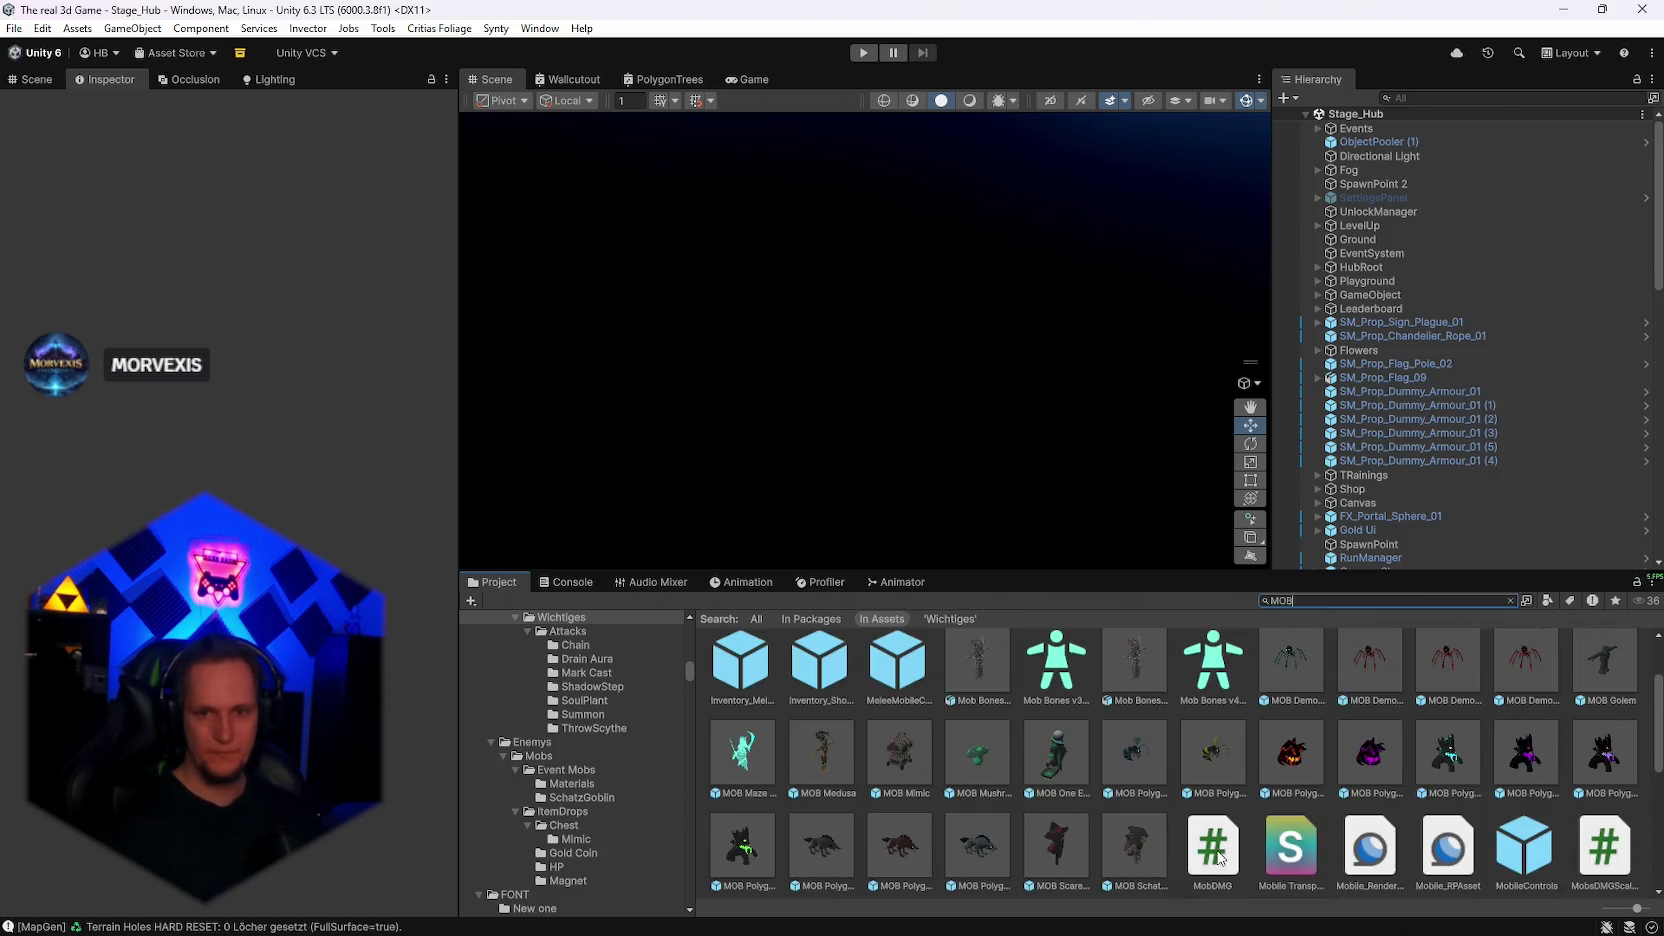
{"action": "double_click", "coordinate": [828, 855]}
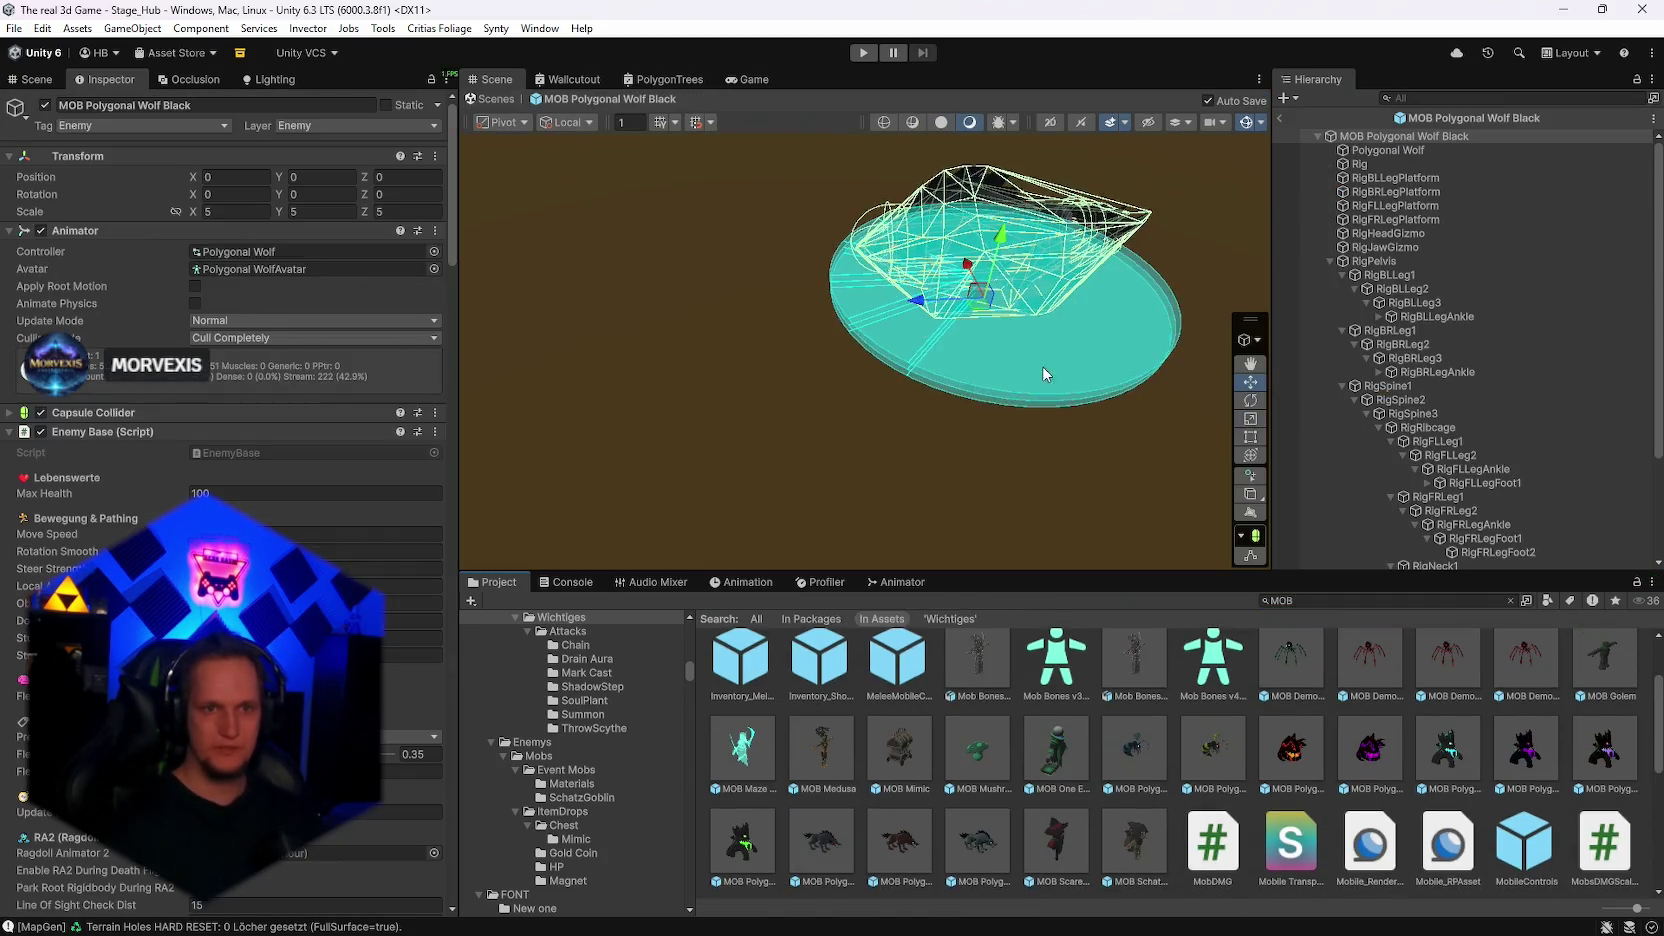
Step: Orbit around the wolf model and select the Polygonal Wolf mesh object in the Hierarchy
{"action": "mouse_move", "coordinate": [1034, 226]}
{"action": "left_mouse_down"}
{"action": "mouse_move", "coordinate": [861, 265]}
{"action": "mouse_move", "coordinate": [1210, 232]}
{"action": "left_mouse_up"}
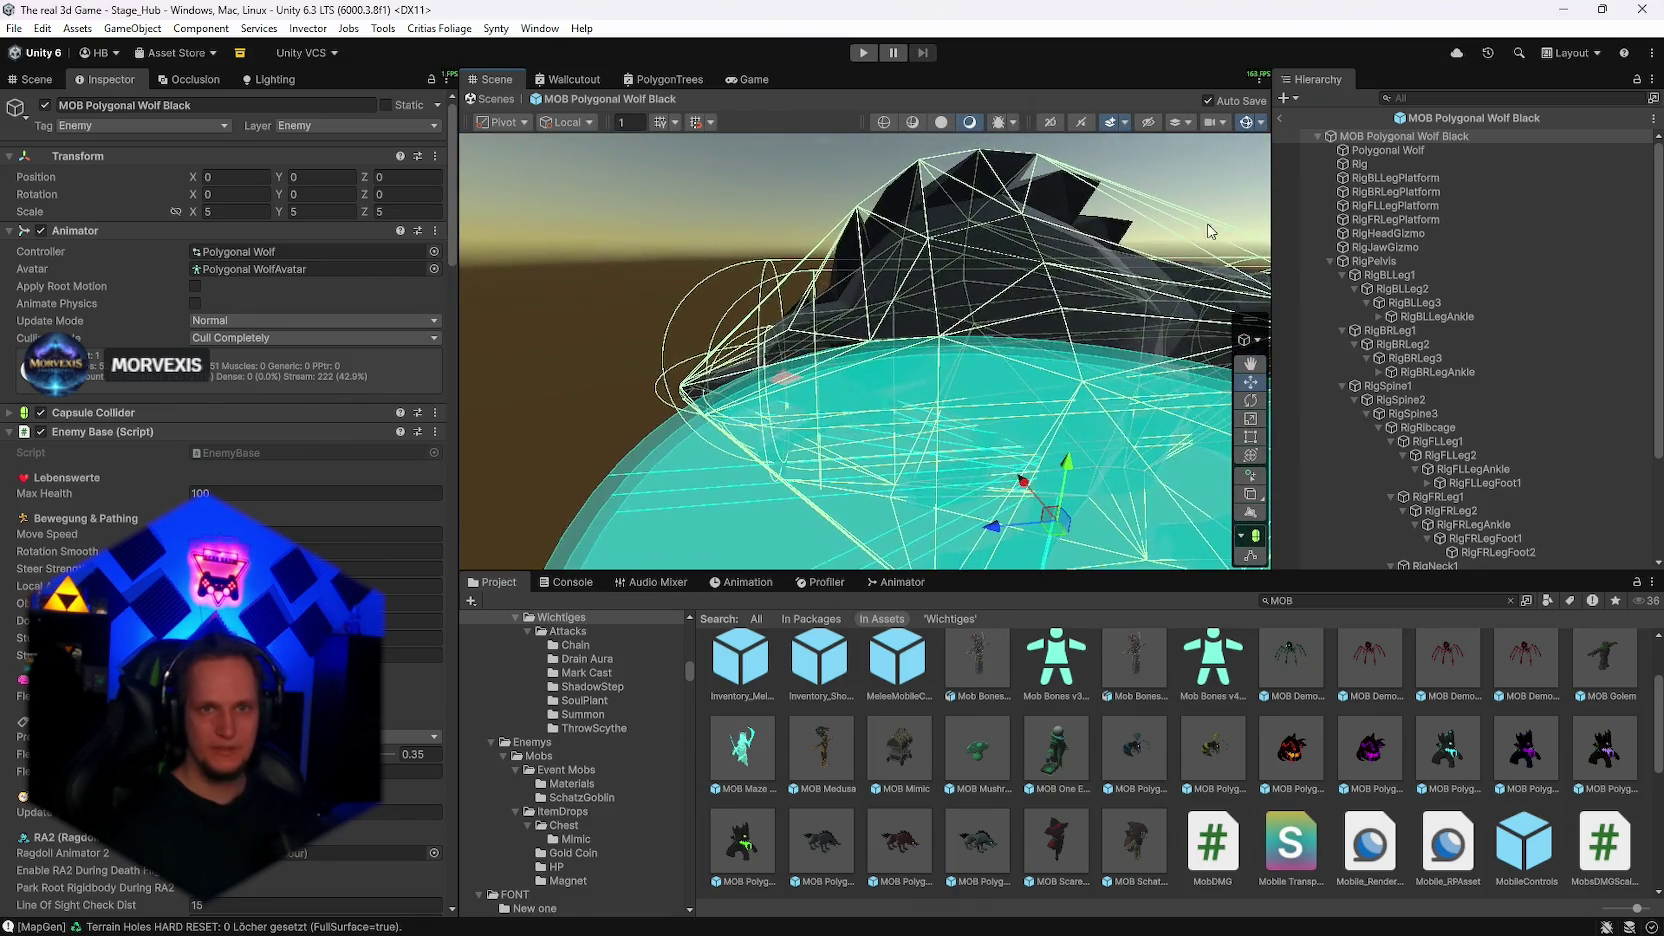
{"action": "left_click", "coordinate": [1380, 150]}
{"action": "left_click", "coordinate": [1380, 165]}
{"action": "left_click", "coordinate": [1380, 152]}
{"action": "mouse_move", "coordinate": [1000, 280]}
{"action": "left_mouse_down"}
{"action": "mouse_move", "coordinate": [977, 293]}
{"action": "mouse_move", "coordinate": [1593, 307]}
{"action": "mouse_move", "coordinate": [40, 290]}
{"action": "mouse_move", "coordinate": [174, 274]}
{"action": "mouse_move", "coordinate": [98, 251]}
{"action": "mouse_move", "coordinate": [129, 177]}
{"action": "mouse_move", "coordinate": [58, 191]}
{"action": "mouse_move", "coordinate": [1580, 192]}
{"action": "mouse_move", "coordinate": [770, 270]}
{"action": "mouse_move", "coordinate": [1469, 259]}
{"action": "mouse_move", "coordinate": [1277, 276]}
{"action": "mouse_move", "coordinate": [778, 139]}
{"action": "mouse_move", "coordinate": [940, 235]}
{"action": "left_mouse_up"}
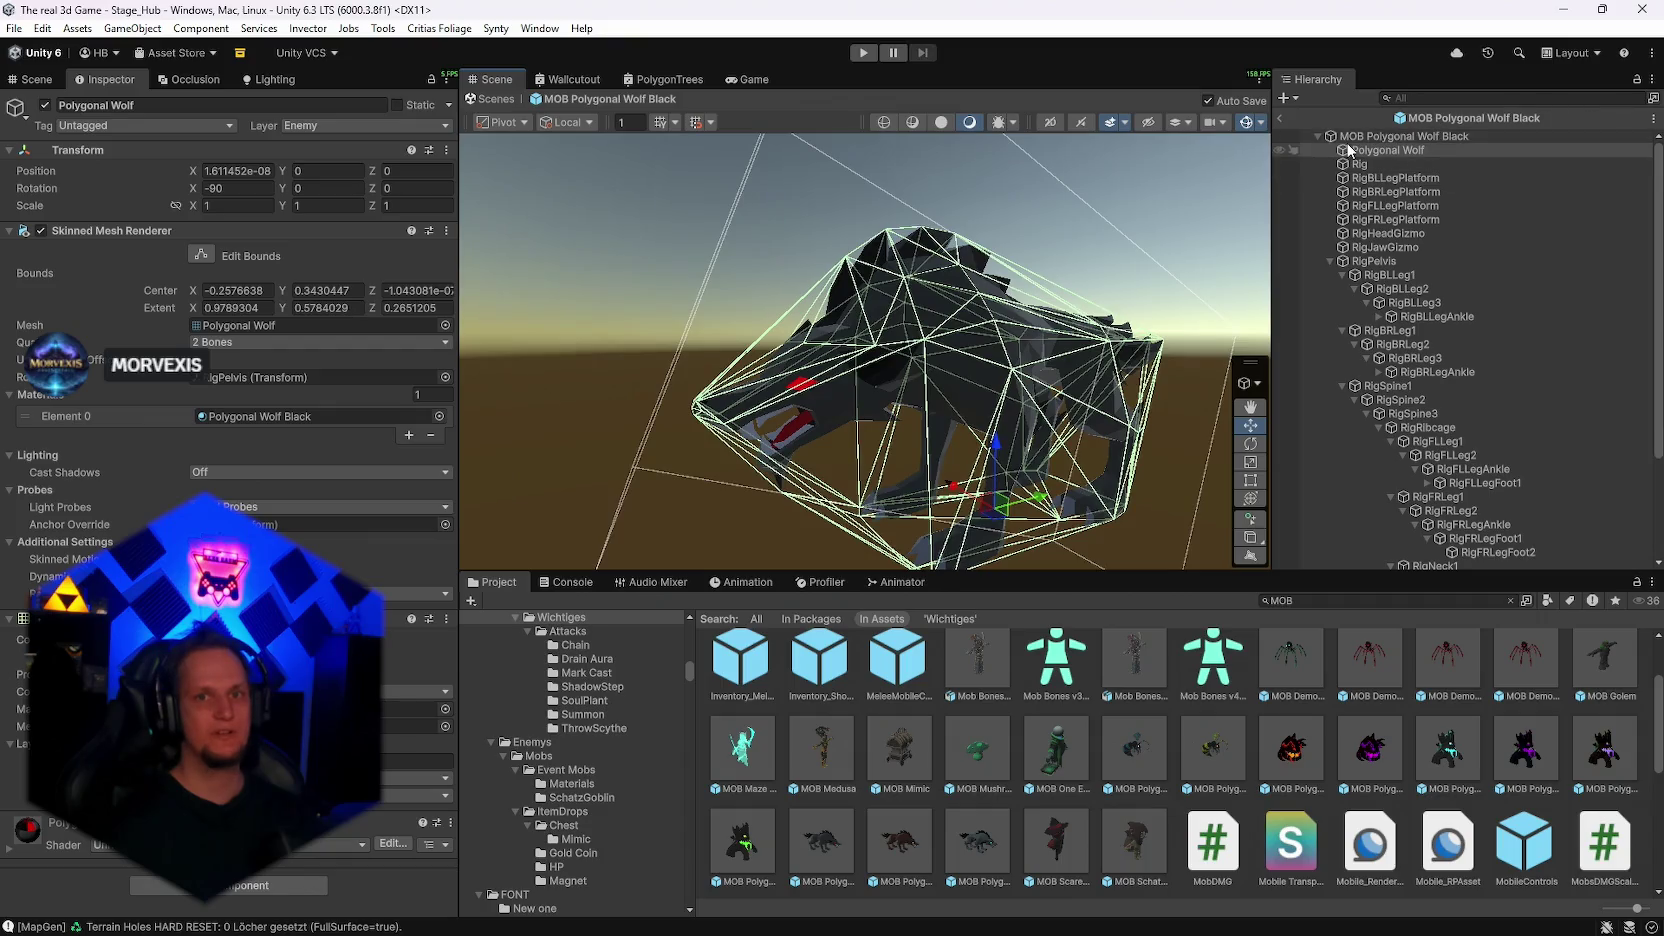
{"action": "left_click", "coordinate": [1360, 164]}
{"action": "left_click", "coordinate": [1370, 178]}
{"action": "left_click", "coordinate": [1380, 205]}
{"action": "left_click", "coordinate": [1386, 233]}
{"action": "left_click", "coordinate": [1374, 261]}
{"action": "left_click", "coordinate": [1401, 289]}
{"action": "left_click", "coordinate": [1390, 330]}
{"action": "left_click", "coordinate": [1388, 386]}
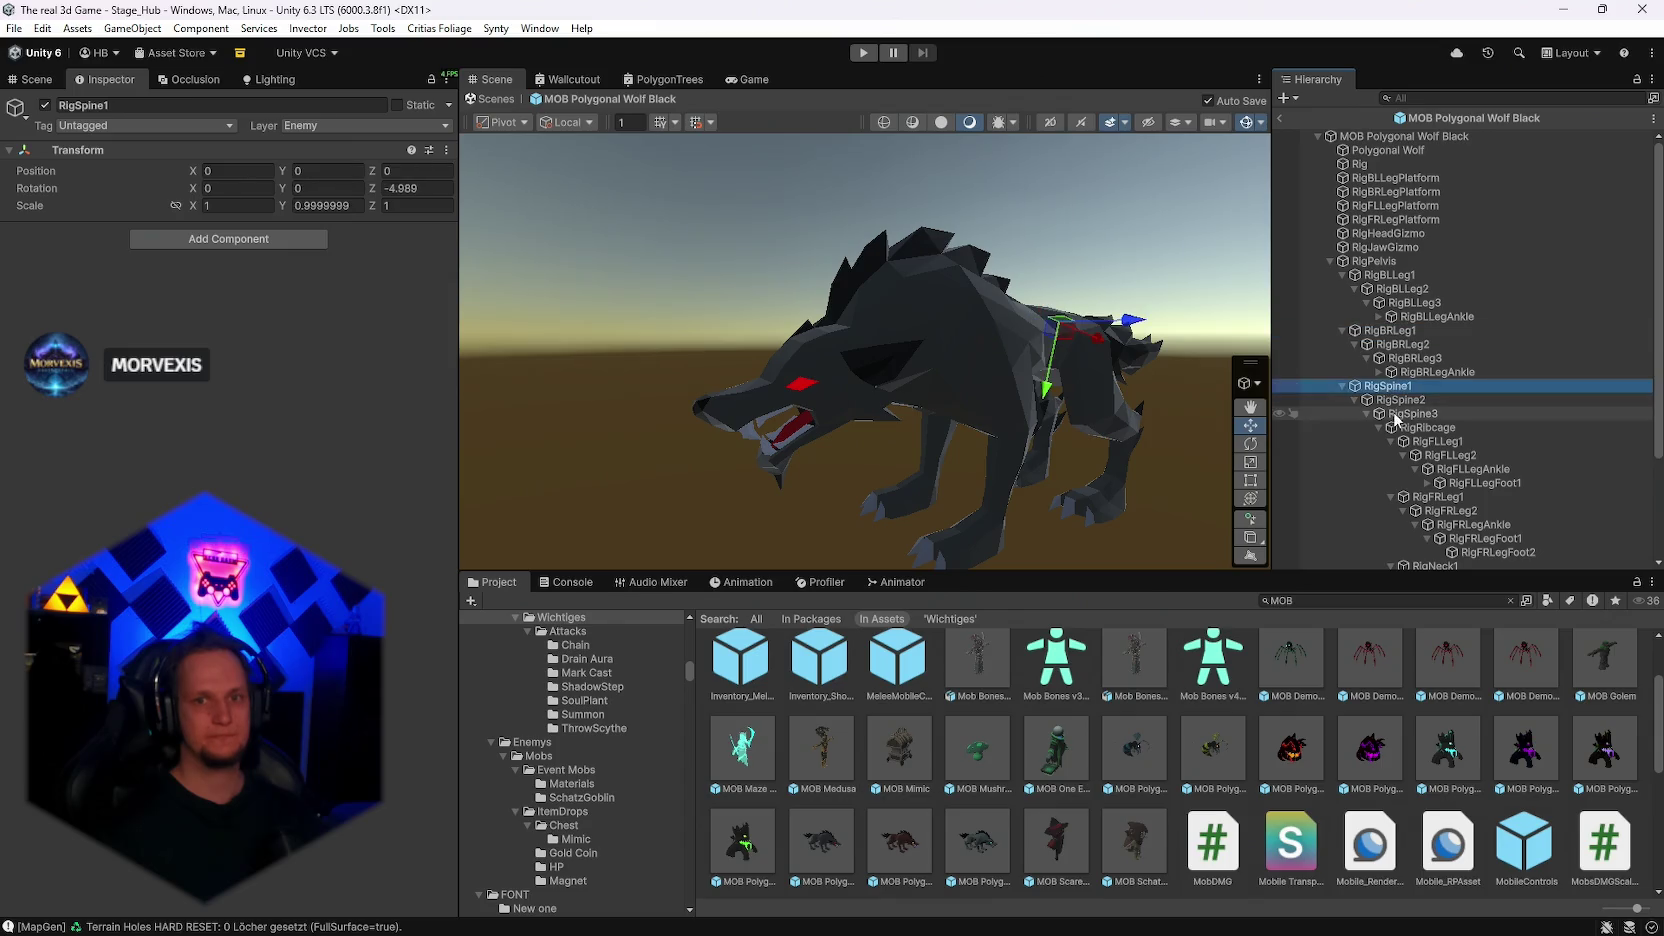
{"action": "scroll", "coordinate": [1395, 419], "scroll_direction": "down", "scroll_amount": 3}
{"action": "left_click", "coordinate": [1385, 479]}
{"action": "left_click", "coordinate": [1380, 465]}
{"action": "left_click", "coordinate": [1385, 535]}
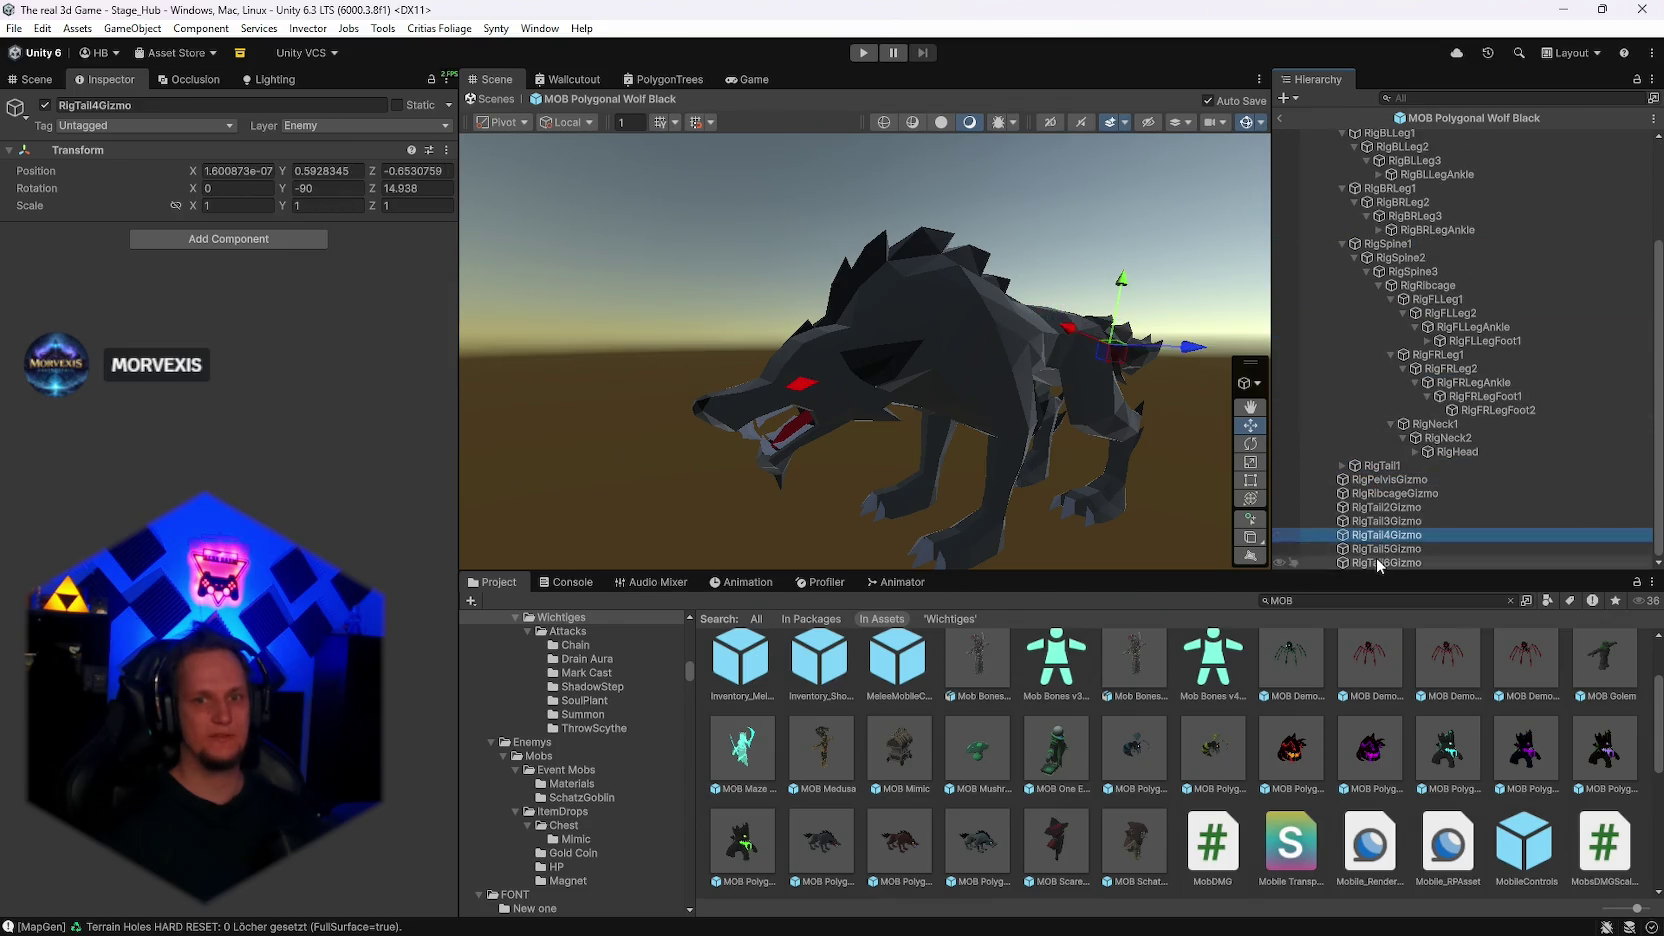
{"action": "left_click", "coordinate": [1377, 560]}
{"action": "scroll", "coordinate": [1420, 350], "scroll_direction": "up", "scroll_amount": 5}
{"action": "left_click", "coordinate": [1404, 136]}
{"action": "left_click_drag", "start_coordinate": [940, 330], "coordinate": [992, 288]}
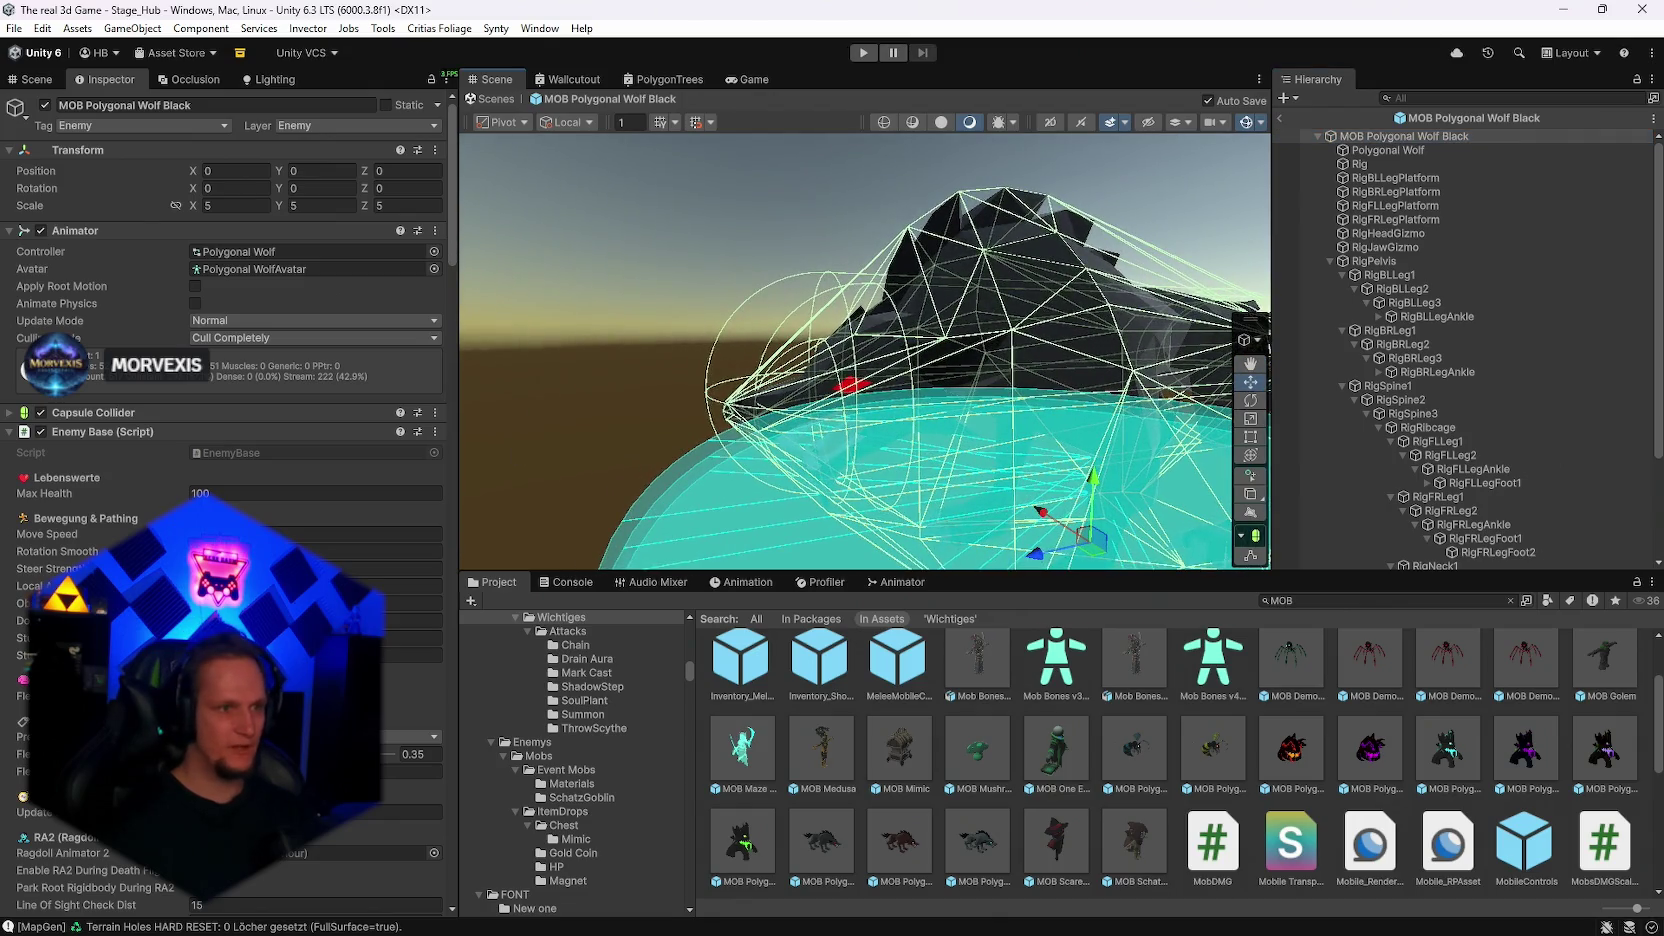
{"action": "left_click", "coordinate": [41, 413]}
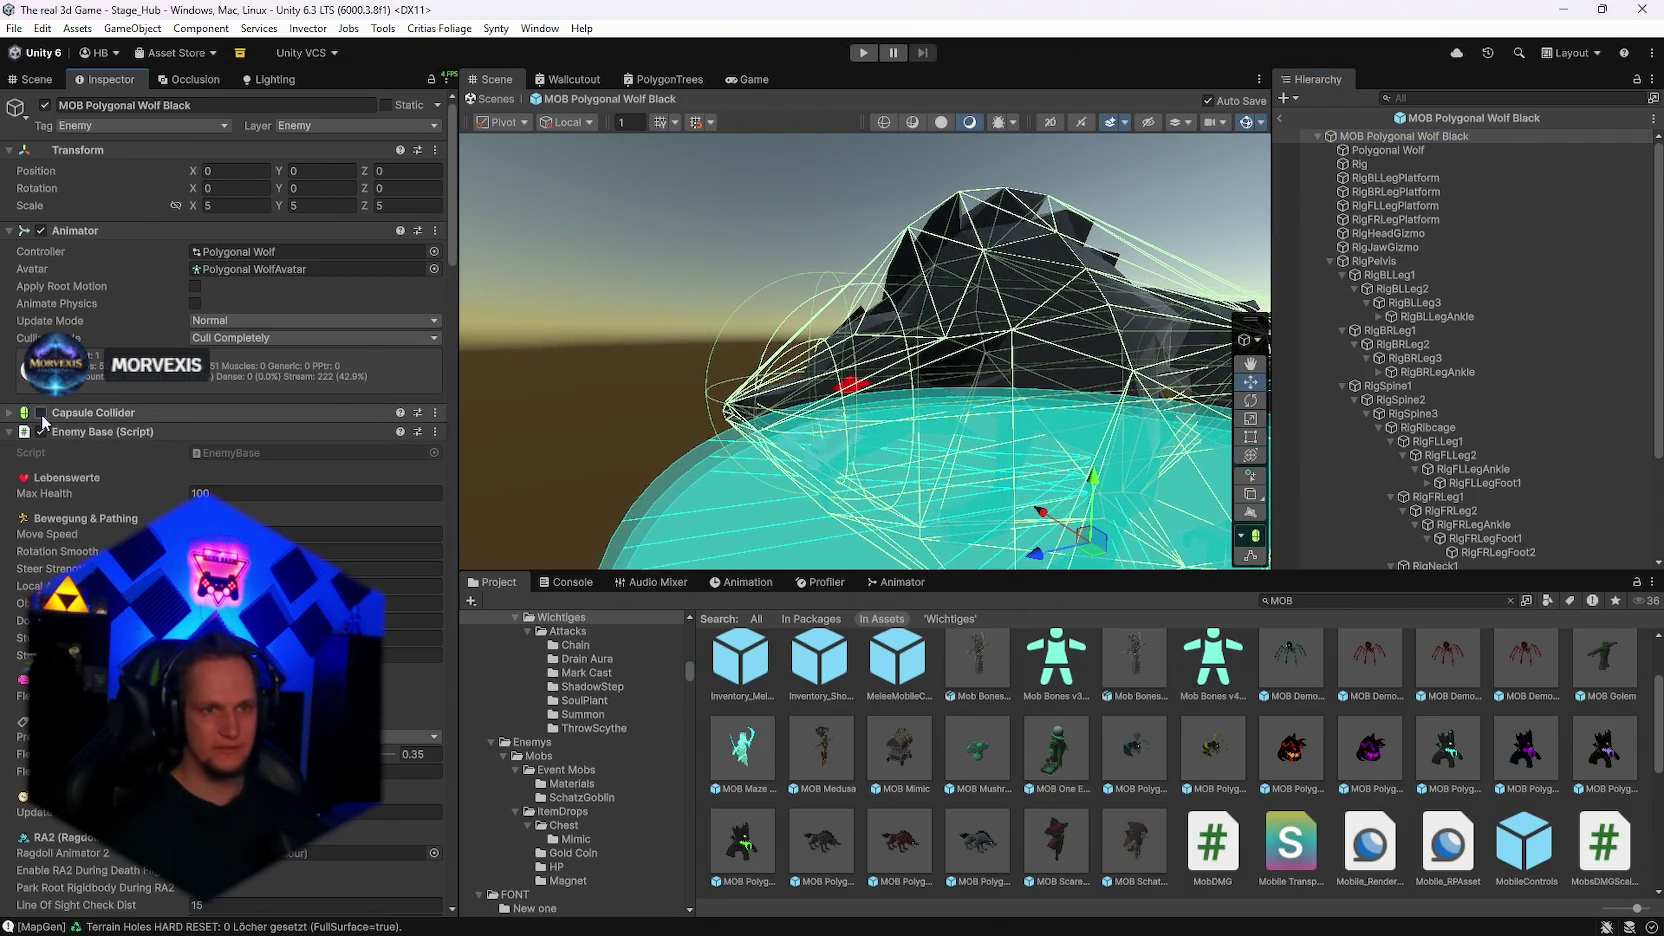
{"action": "left_click", "coordinate": [41, 413]}
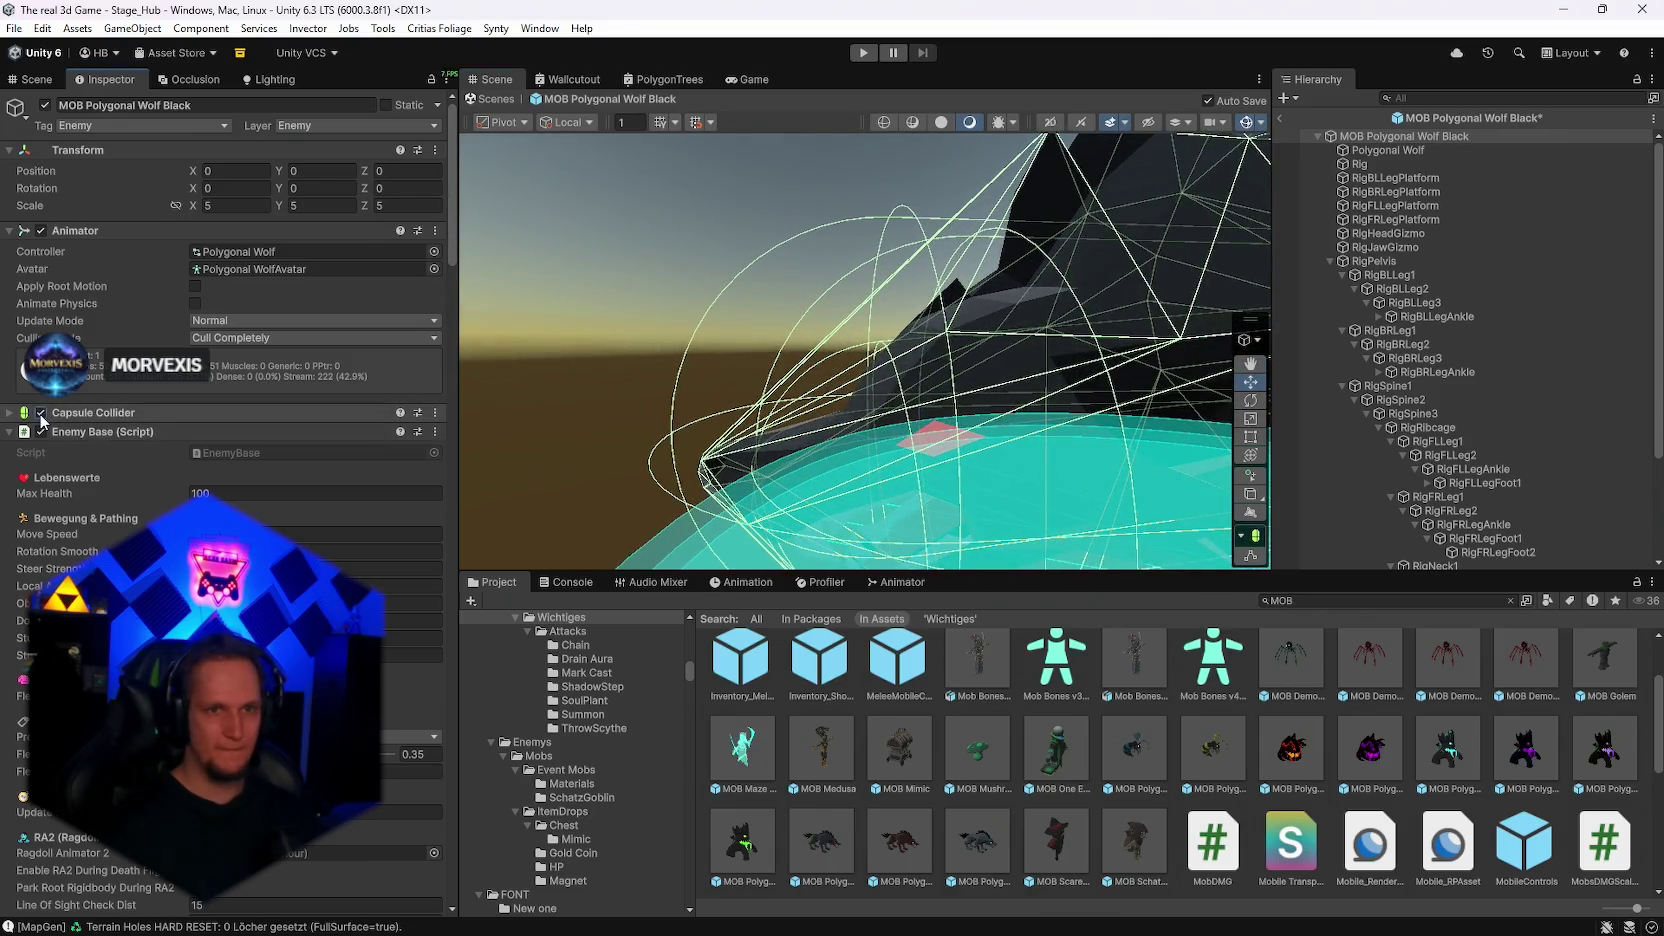
{"action": "left_click", "coordinate": [41, 413]}
{"action": "left_click", "coordinate": [41, 413]}
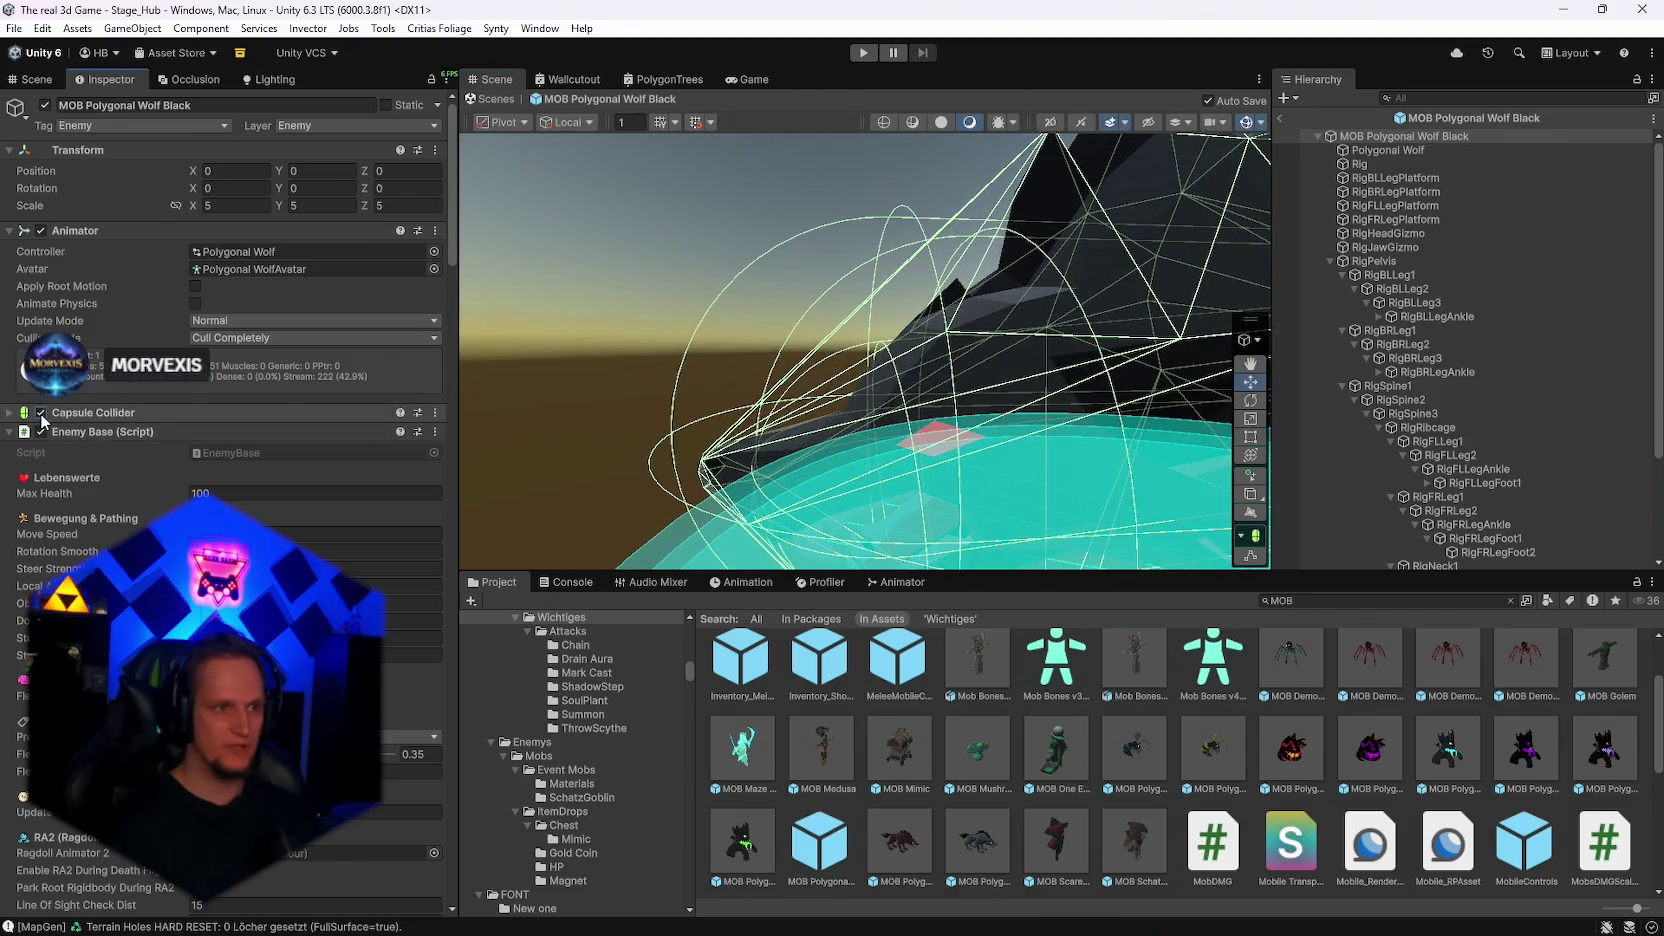
{"action": "left_click", "coordinate": [41, 413]}
{"action": "left_click", "coordinate": [41, 413]}
{"action": "left_click", "coordinate": [41, 413]}
{"action": "left_click", "coordinate": [41, 413]}
{"action": "mouse_move", "coordinate": [680, 270]}
{"action": "left_mouse_down"}
{"action": "mouse_move", "coordinate": [699, 265]}
{"action": "mouse_move", "coordinate": [672, 264]}
{"action": "left_mouse_up"}
{"action": "scroll", "coordinate": [860, 350], "scroll_direction": "down", "scroll_amount": 5}
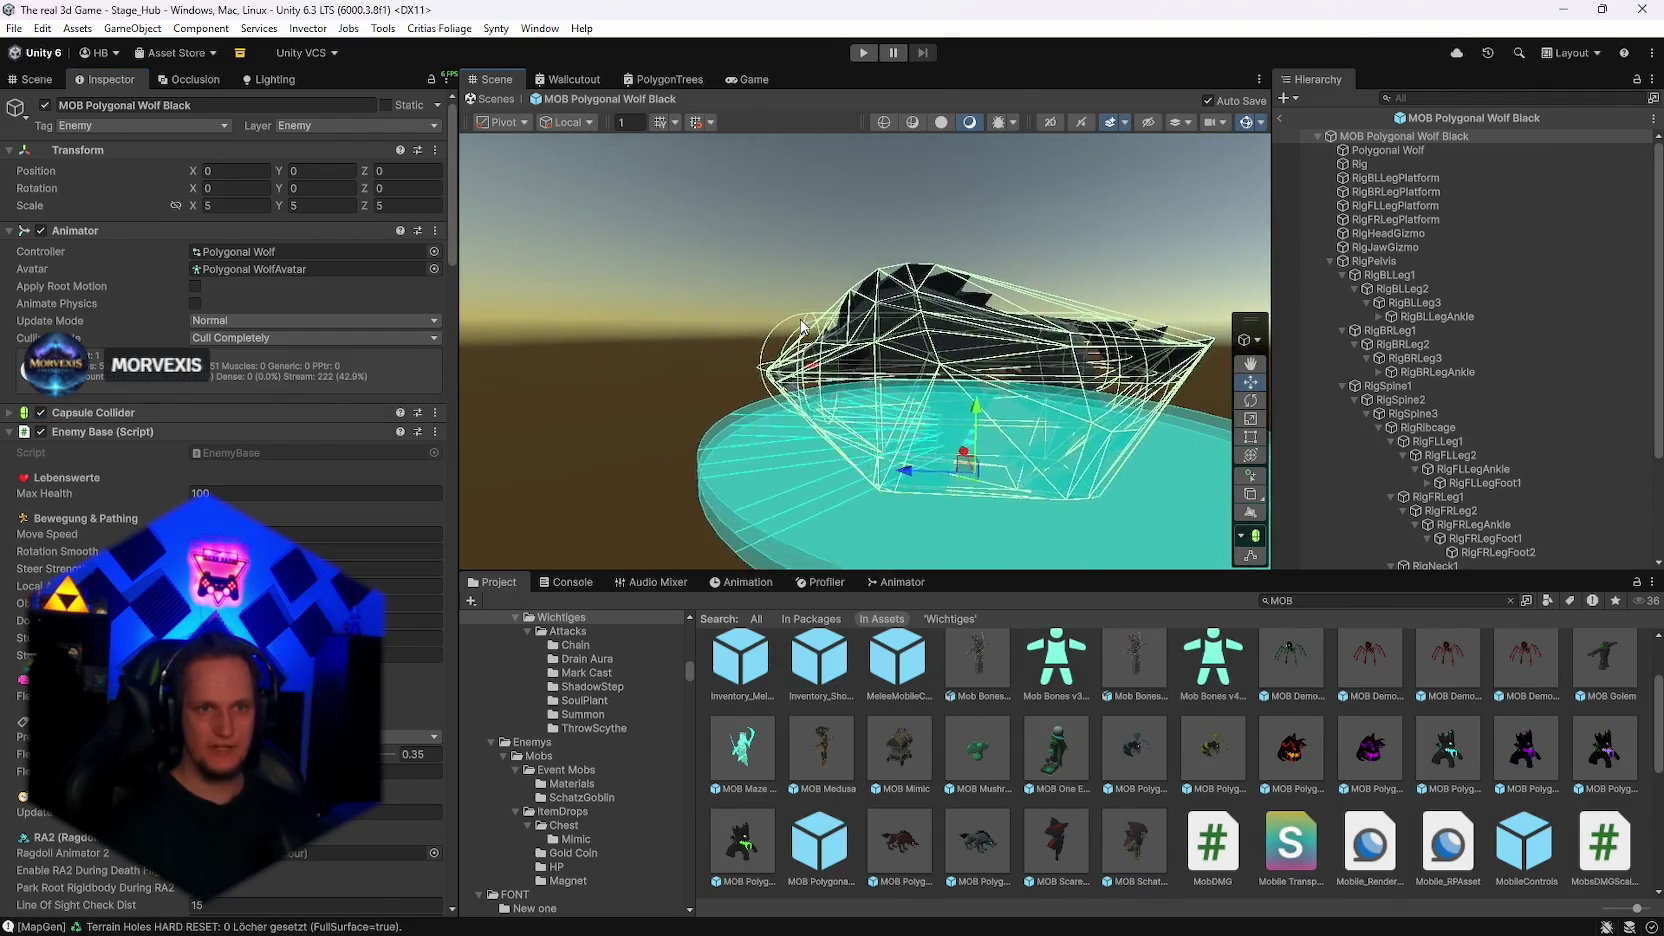
{"action": "scroll", "coordinate": [980, 407], "scroll_direction": "up", "scroll_amount": 6}
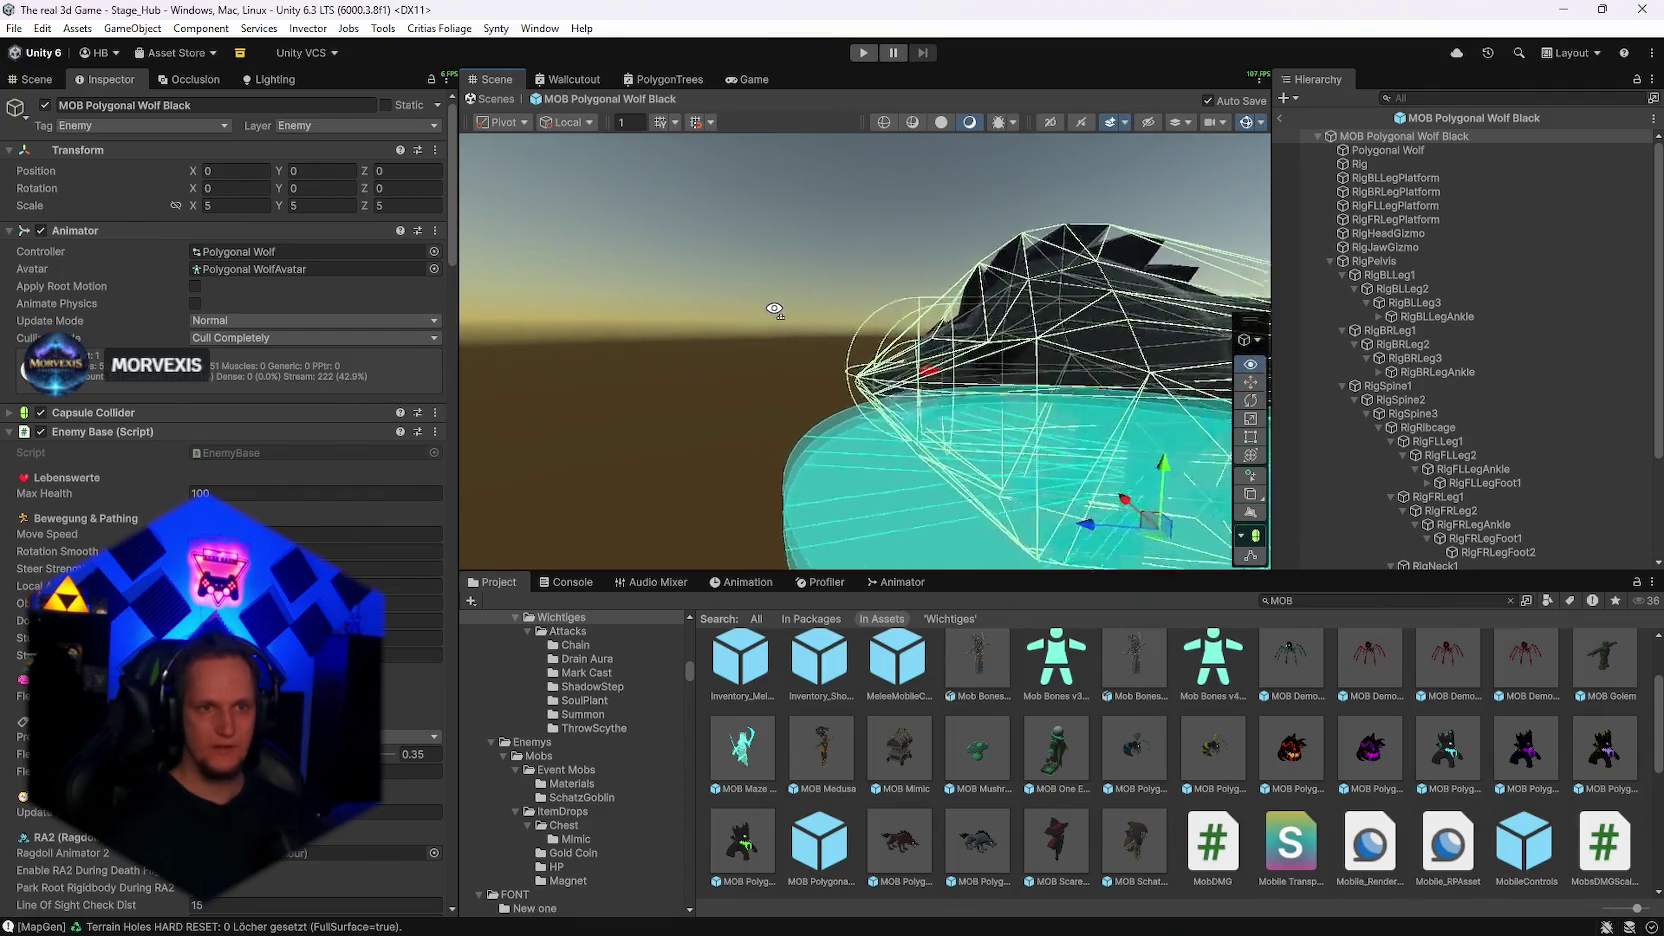
{"action": "left_click", "coordinate": [43, 414]}
{"action": "left_click", "coordinate": [43, 414]}
{"action": "left_click", "coordinate": [43, 414]}
{"action": "left_click", "coordinate": [43, 414]}
{"action": "left_click", "coordinate": [43, 414]}
{"action": "left_click", "coordinate": [43, 414]}
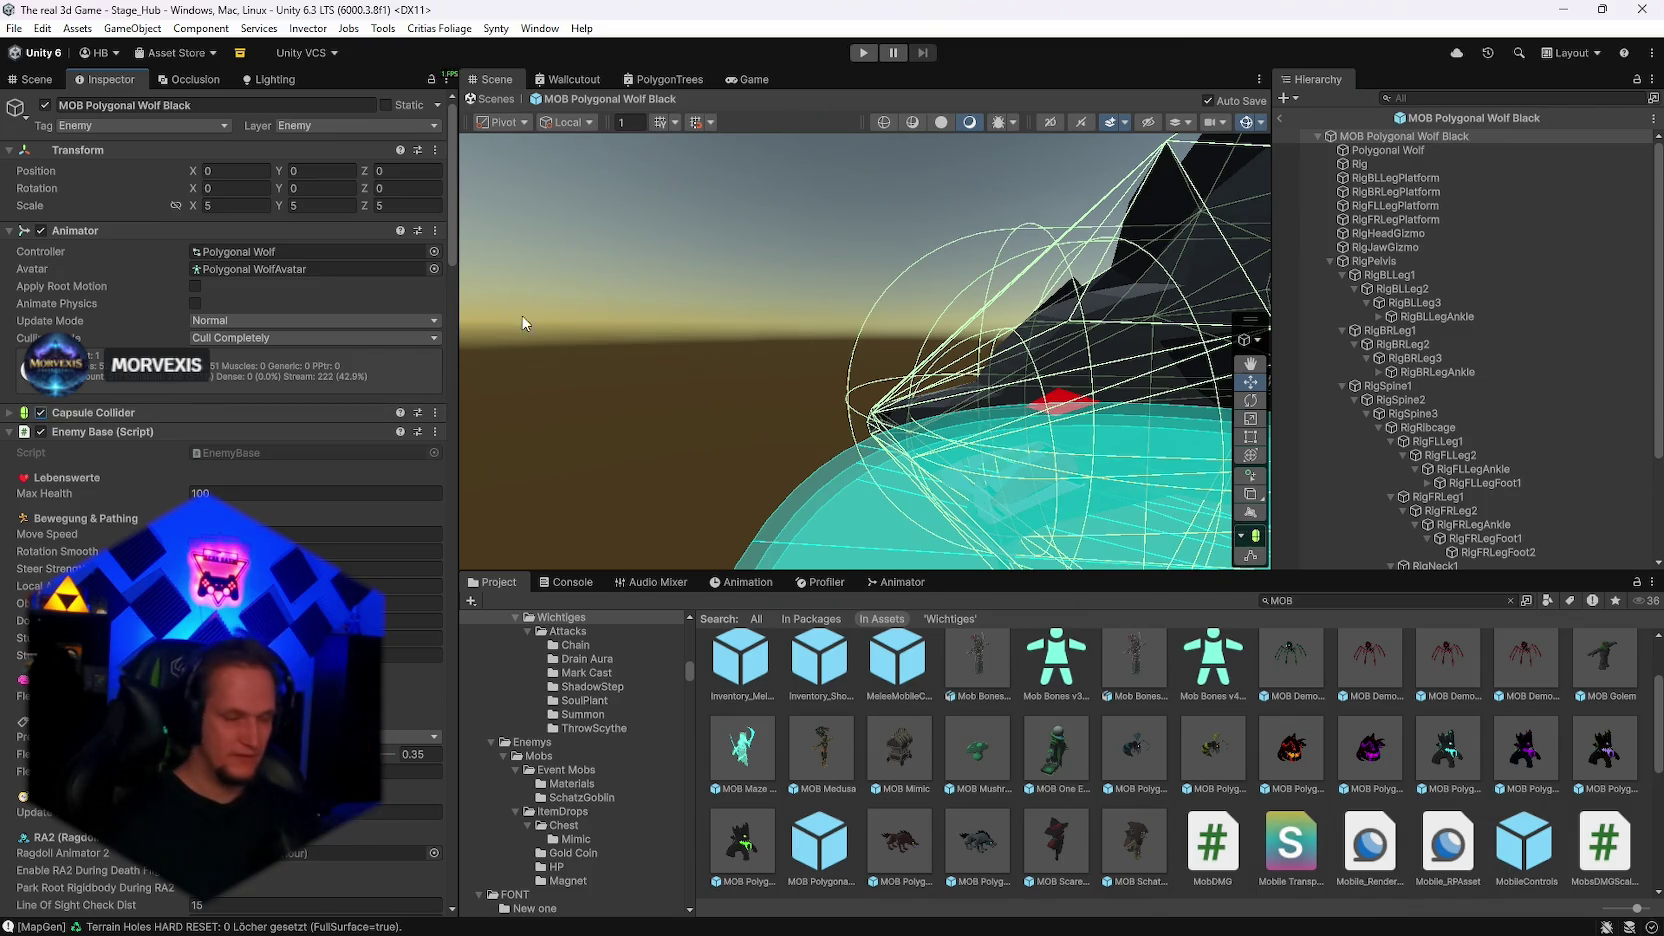
{"action": "left_click_drag", "start_coordinate": [883, 392], "coordinate": [812, 307]}
{"action": "scroll", "coordinate": [800, 320], "scroll_direction": "down", "scroll_amount": 3}
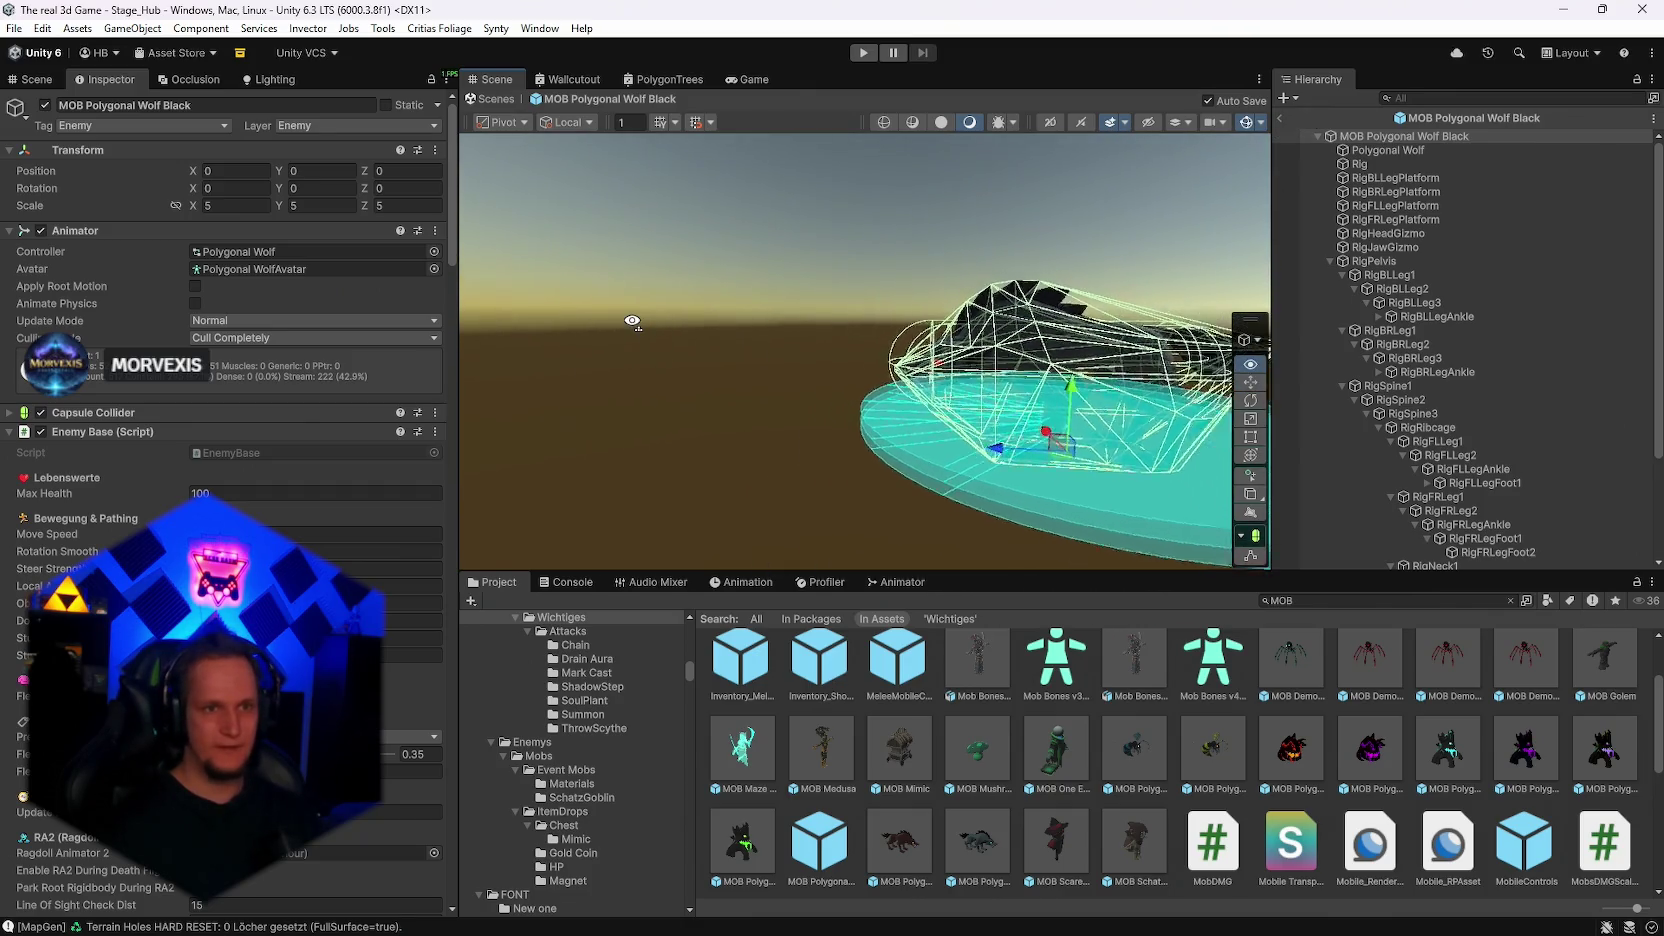
{"action": "scroll", "coordinate": [658, 320], "scroll_direction": "down", "scroll_amount": 2}
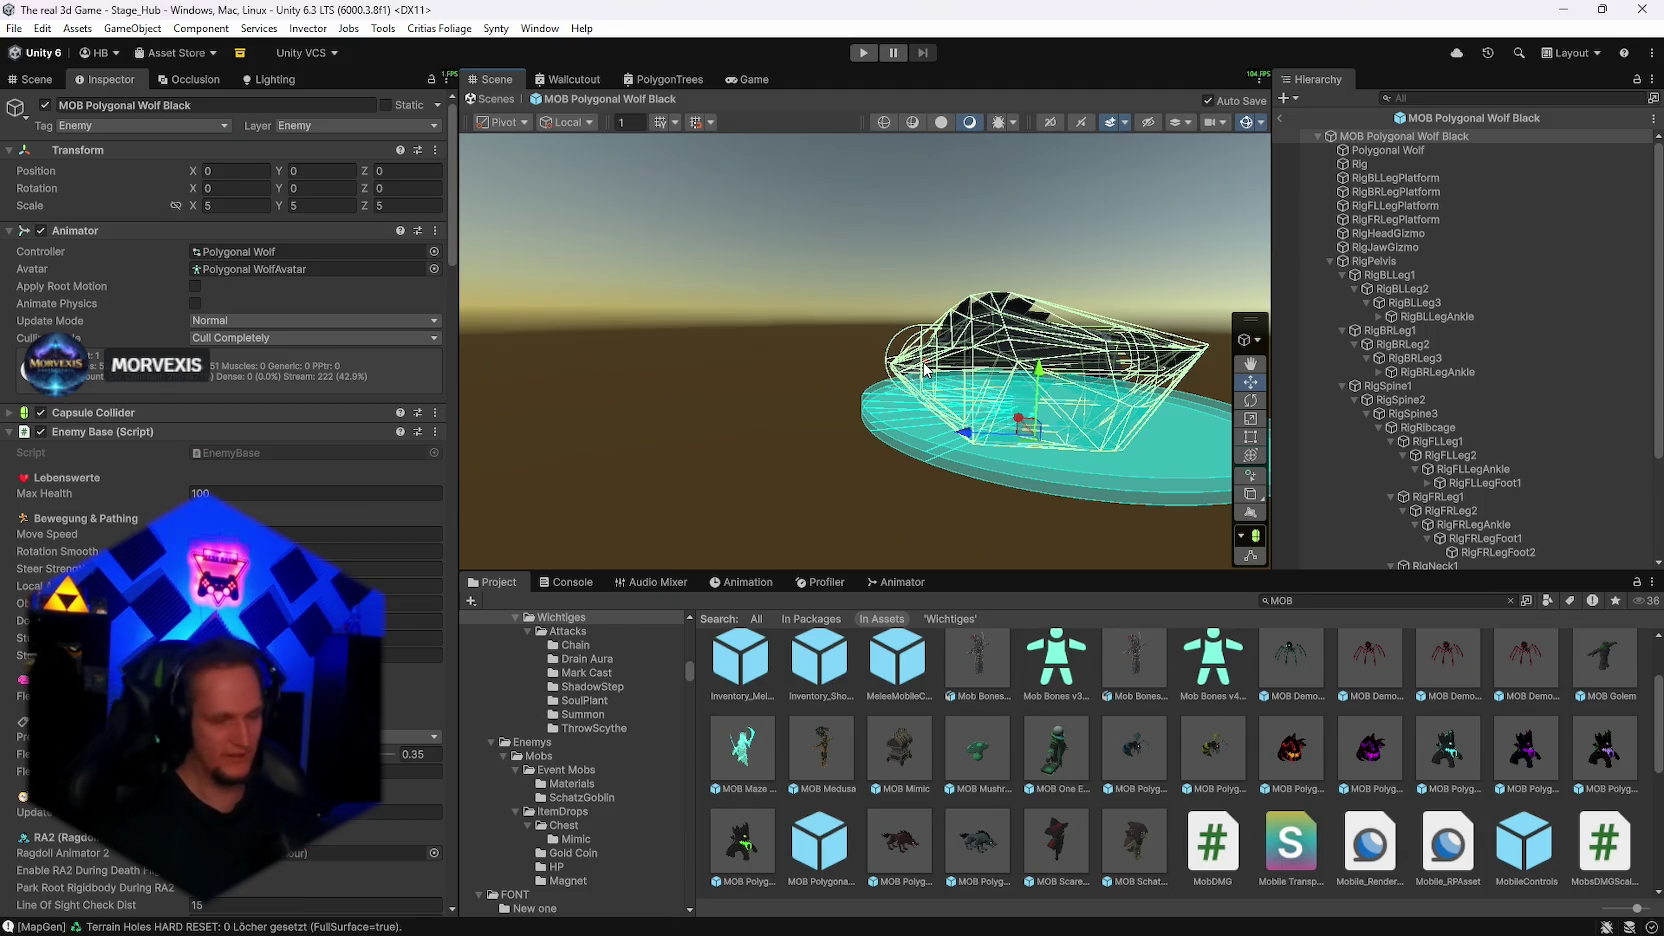
Step: Exit the MOB Polygonal Wolf Black prefab via the breadcrumb back arrow to Stage_Hub
{"action": "scroll", "coordinate": [926, 368], "scroll_direction": "up", "scroll_amount": 3}
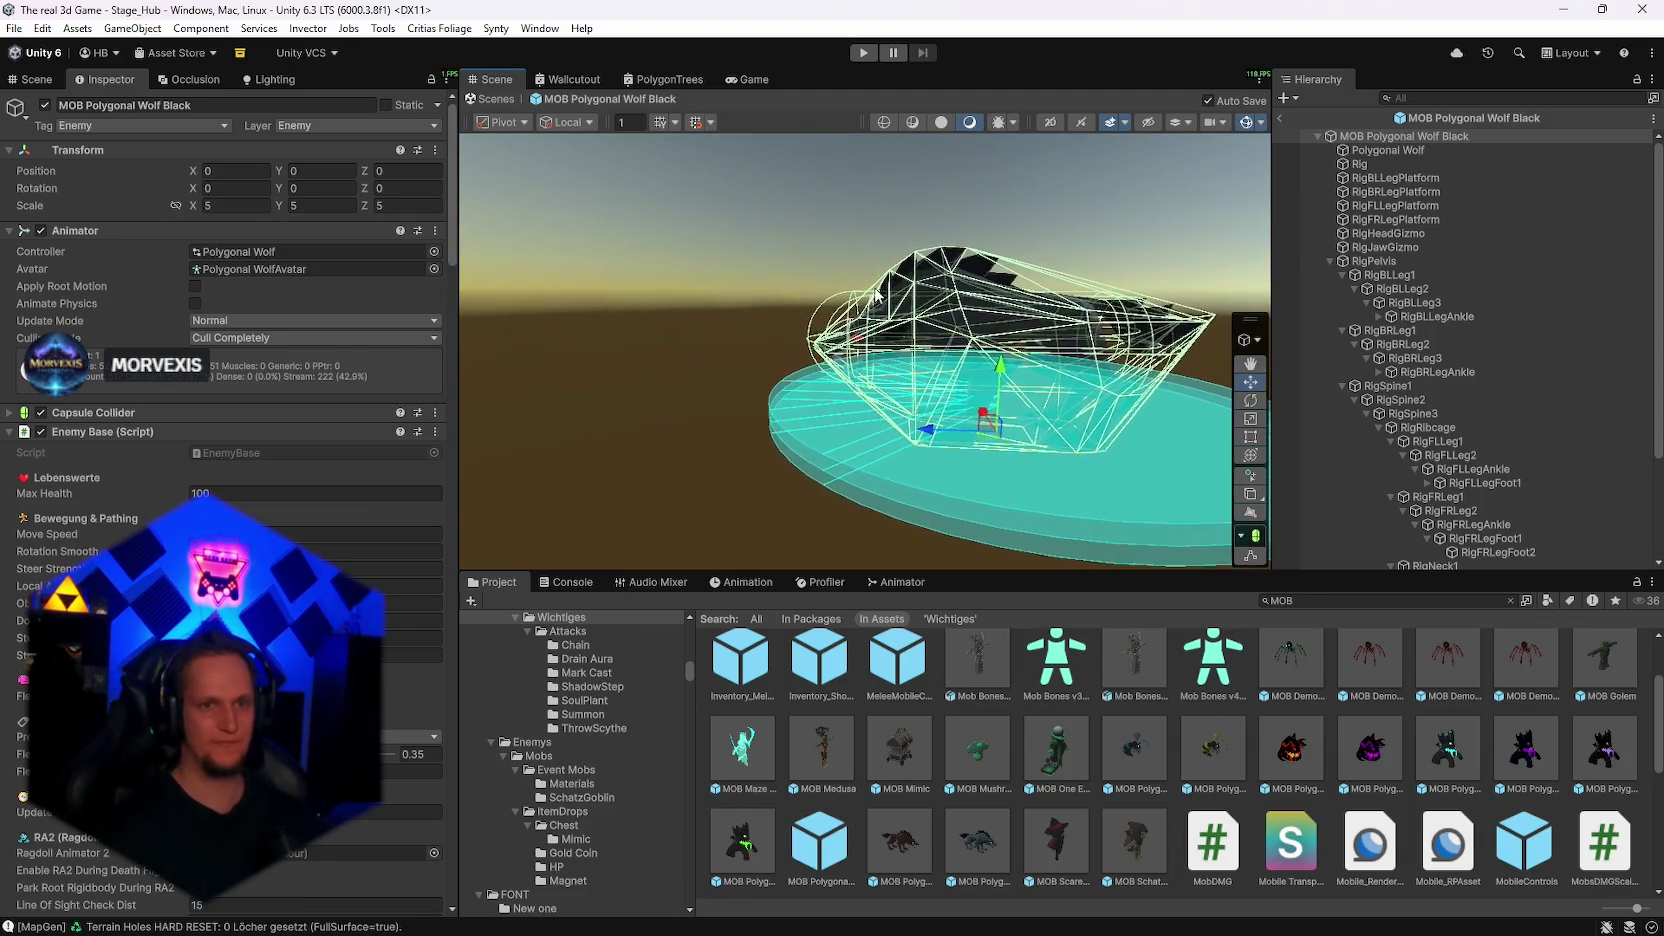
{"action": "left_click", "coordinate": [1280, 118]}
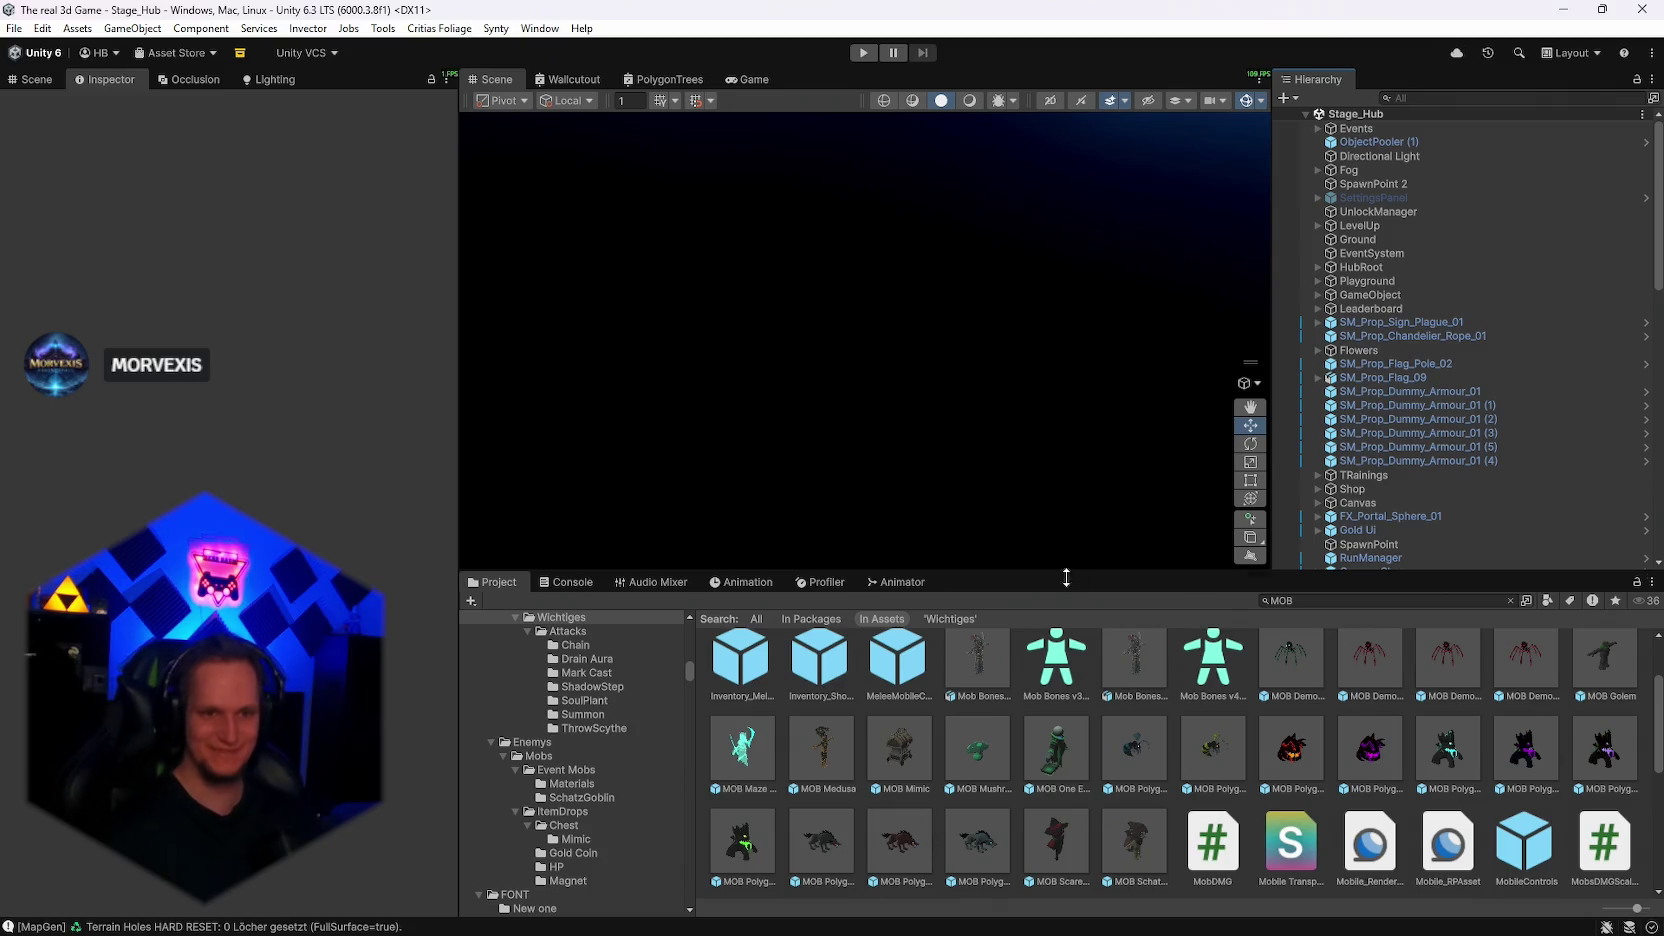
Step: Bring up the Problem notes in Notepad and scroll to the Patch section
{"action": "left_click", "coordinate": [1160, 918]}
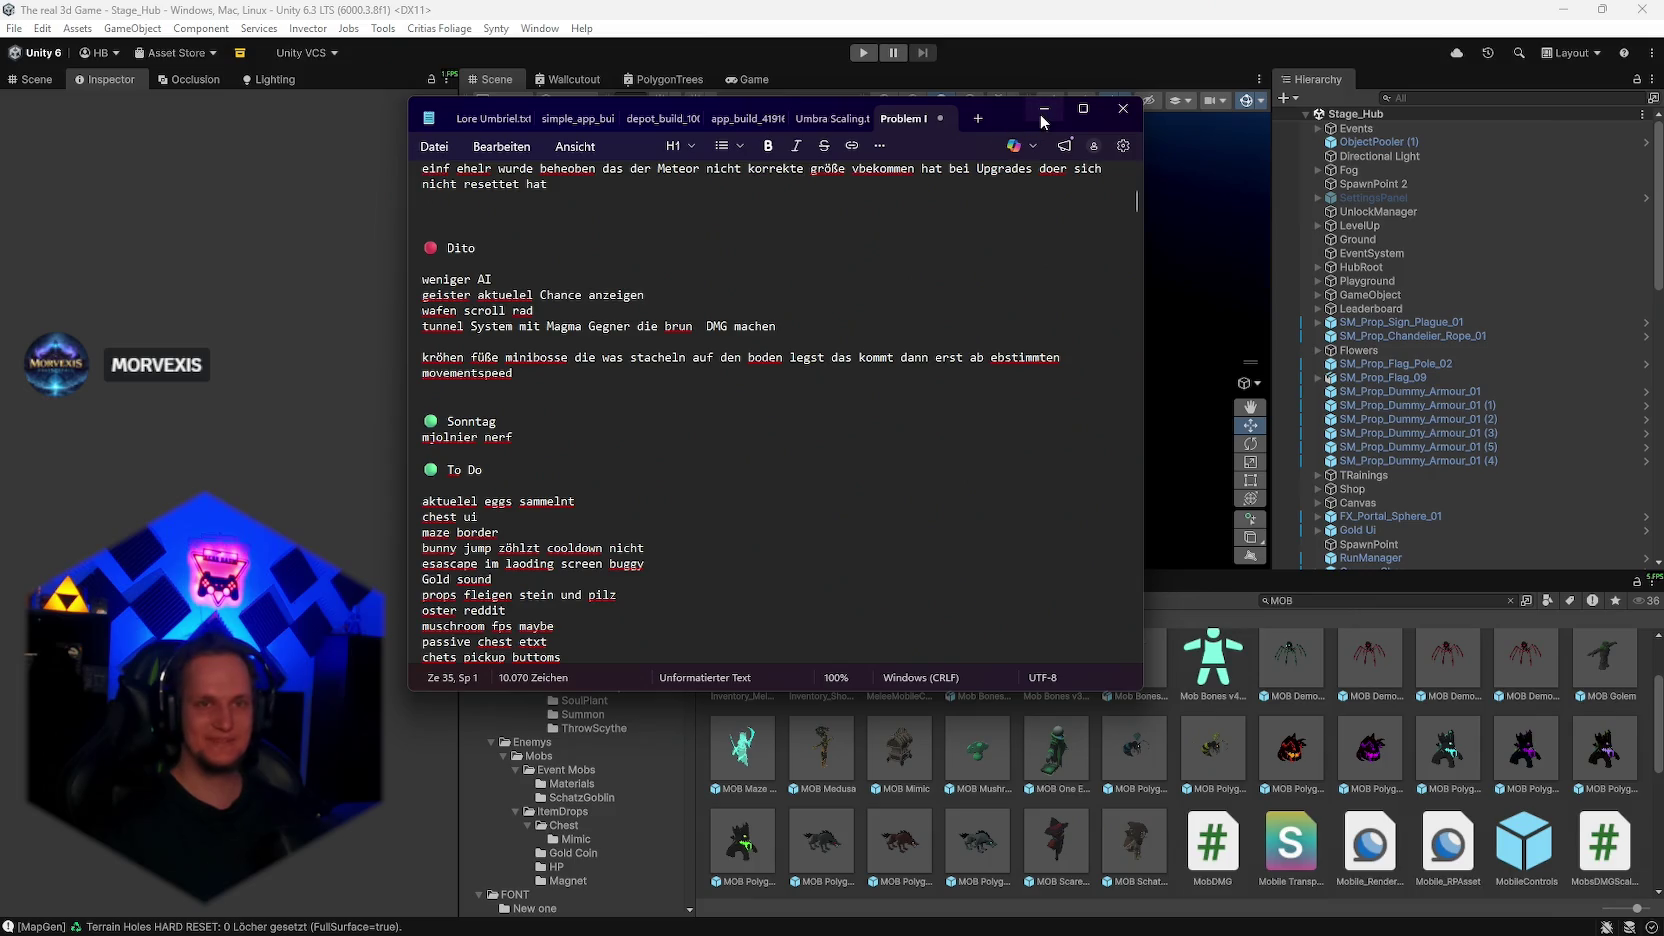
{"action": "left_click", "coordinate": [1043, 110]}
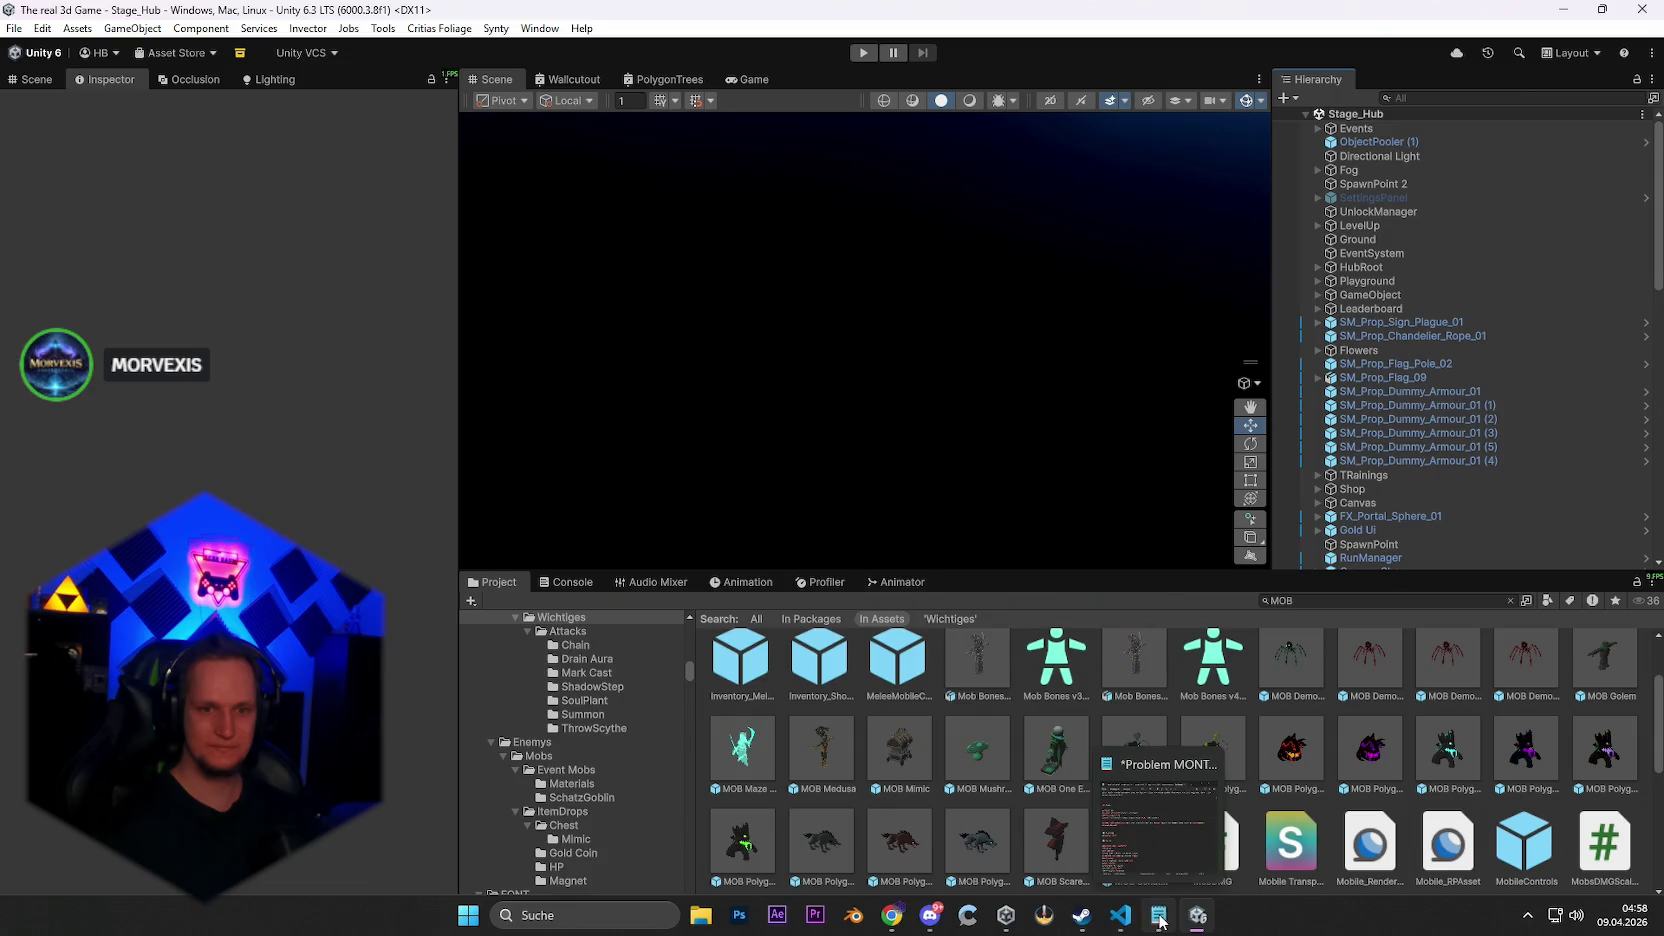
{"action": "left_click", "coordinate": [1160, 918]}
{"action": "left_click", "coordinate": [1160, 918]}
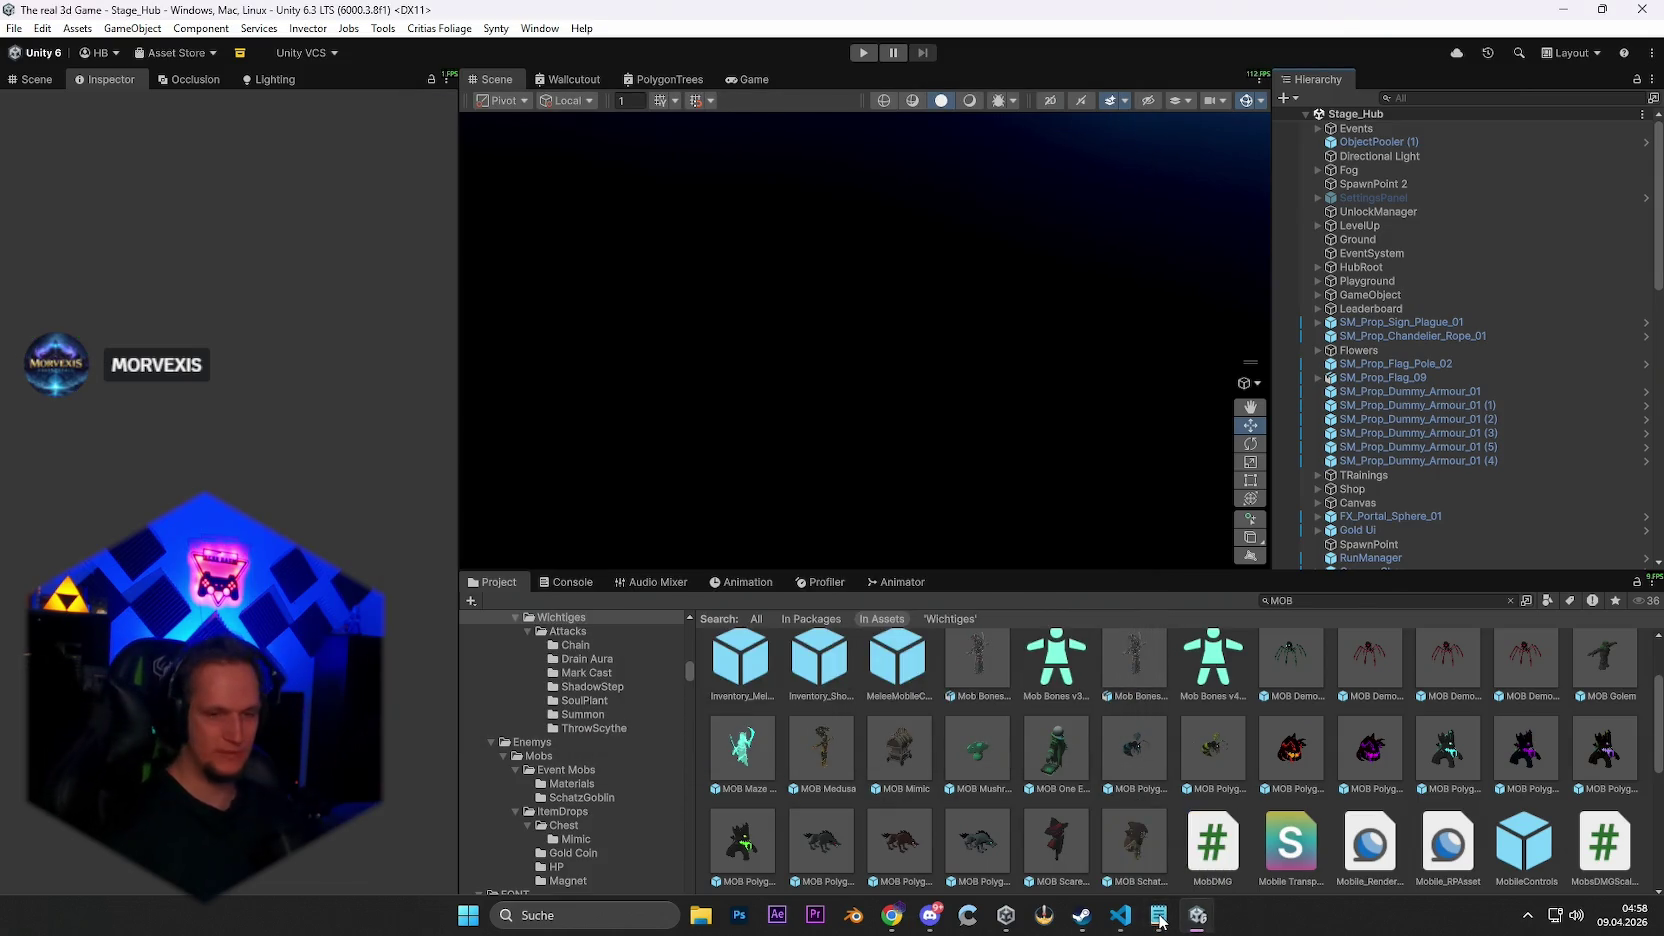
{"action": "left_click", "coordinate": [1160, 918]}
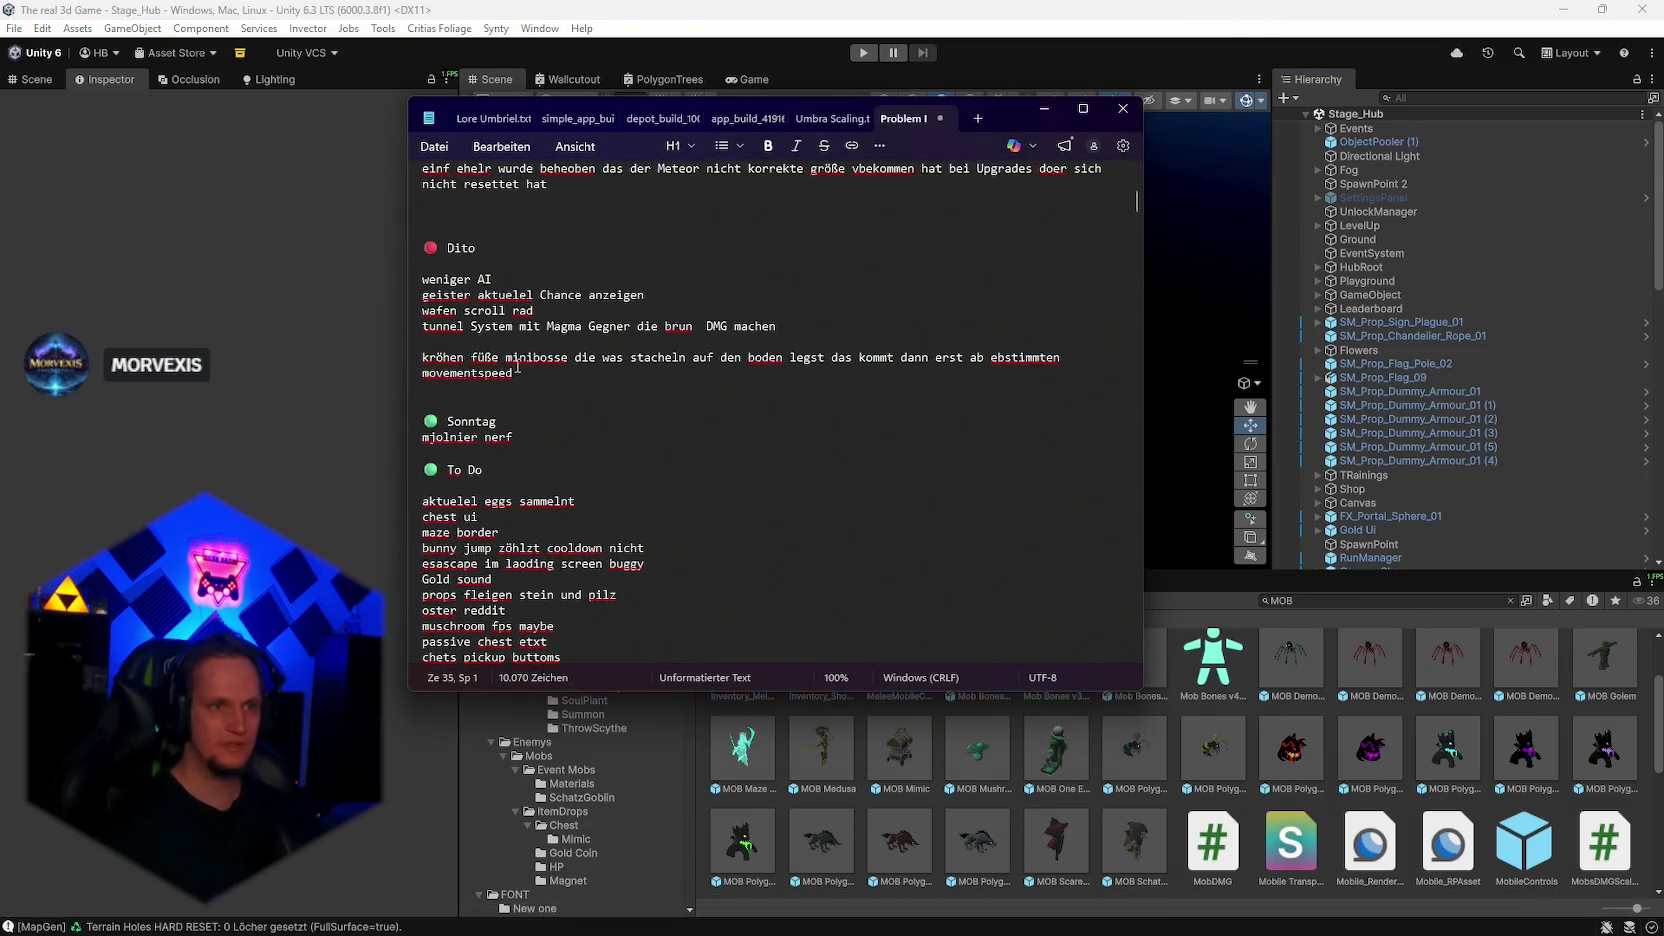
{"action": "scroll", "coordinate": [542, 486], "scroll_direction": "up", "scroll_amount": 4}
{"action": "scroll", "coordinate": [542, 486], "scroll_direction": "up", "scroll_amount": 3}
Step: Add 'mobbs biuggen unter den boden entfernt' as a new line after the last Patch entry
{"action": "left_click", "coordinate": [555, 484]}
{"action": "key", "text": "Return"}
{"action": "type", "text": "mob bug"}
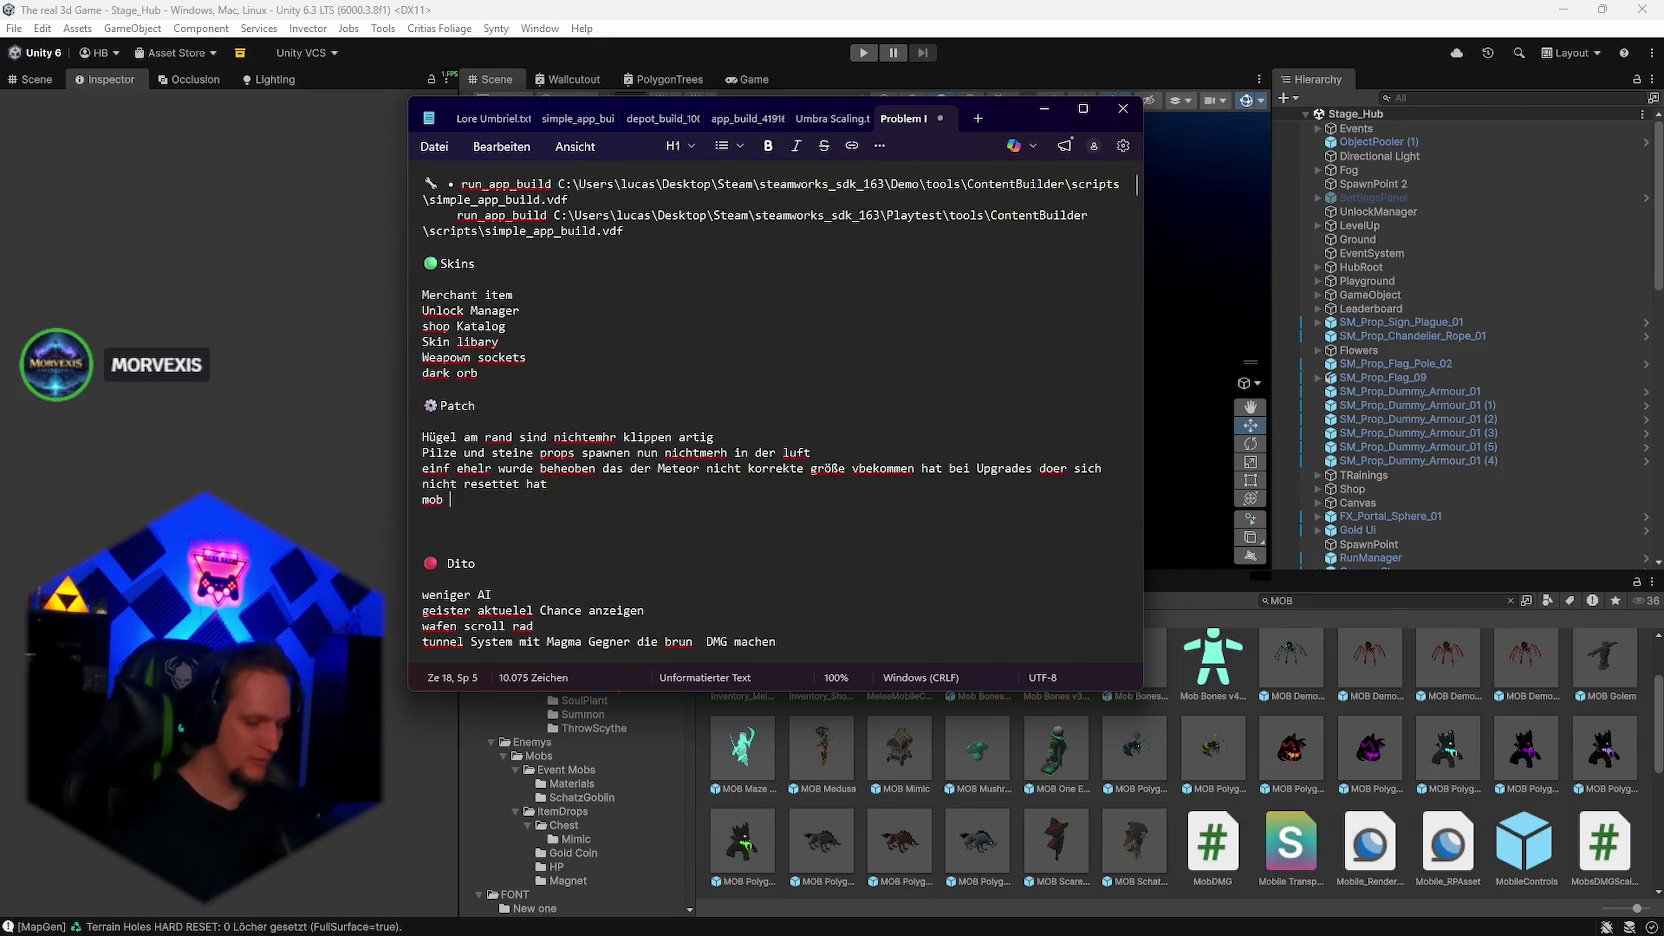
{"action": "key", "text": "BackSpace"}
{"action": "key", "text": "BackSpace"}
{"action": "key", "text": "BackSpace"}
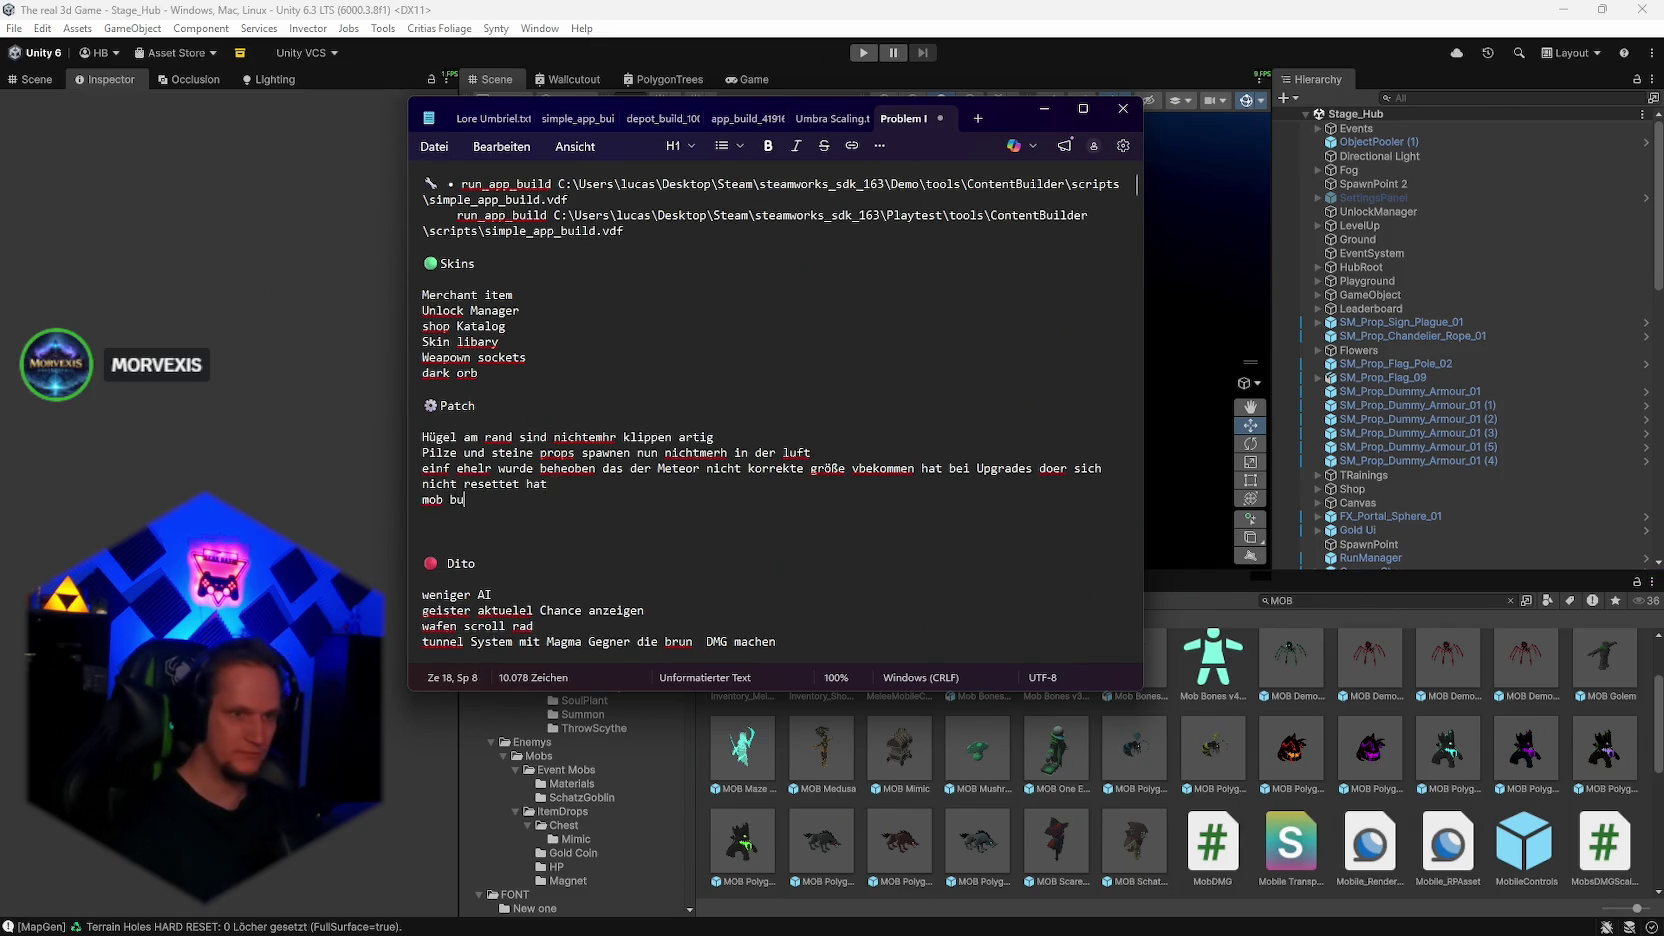
{"action": "type", "text": "s biu"}
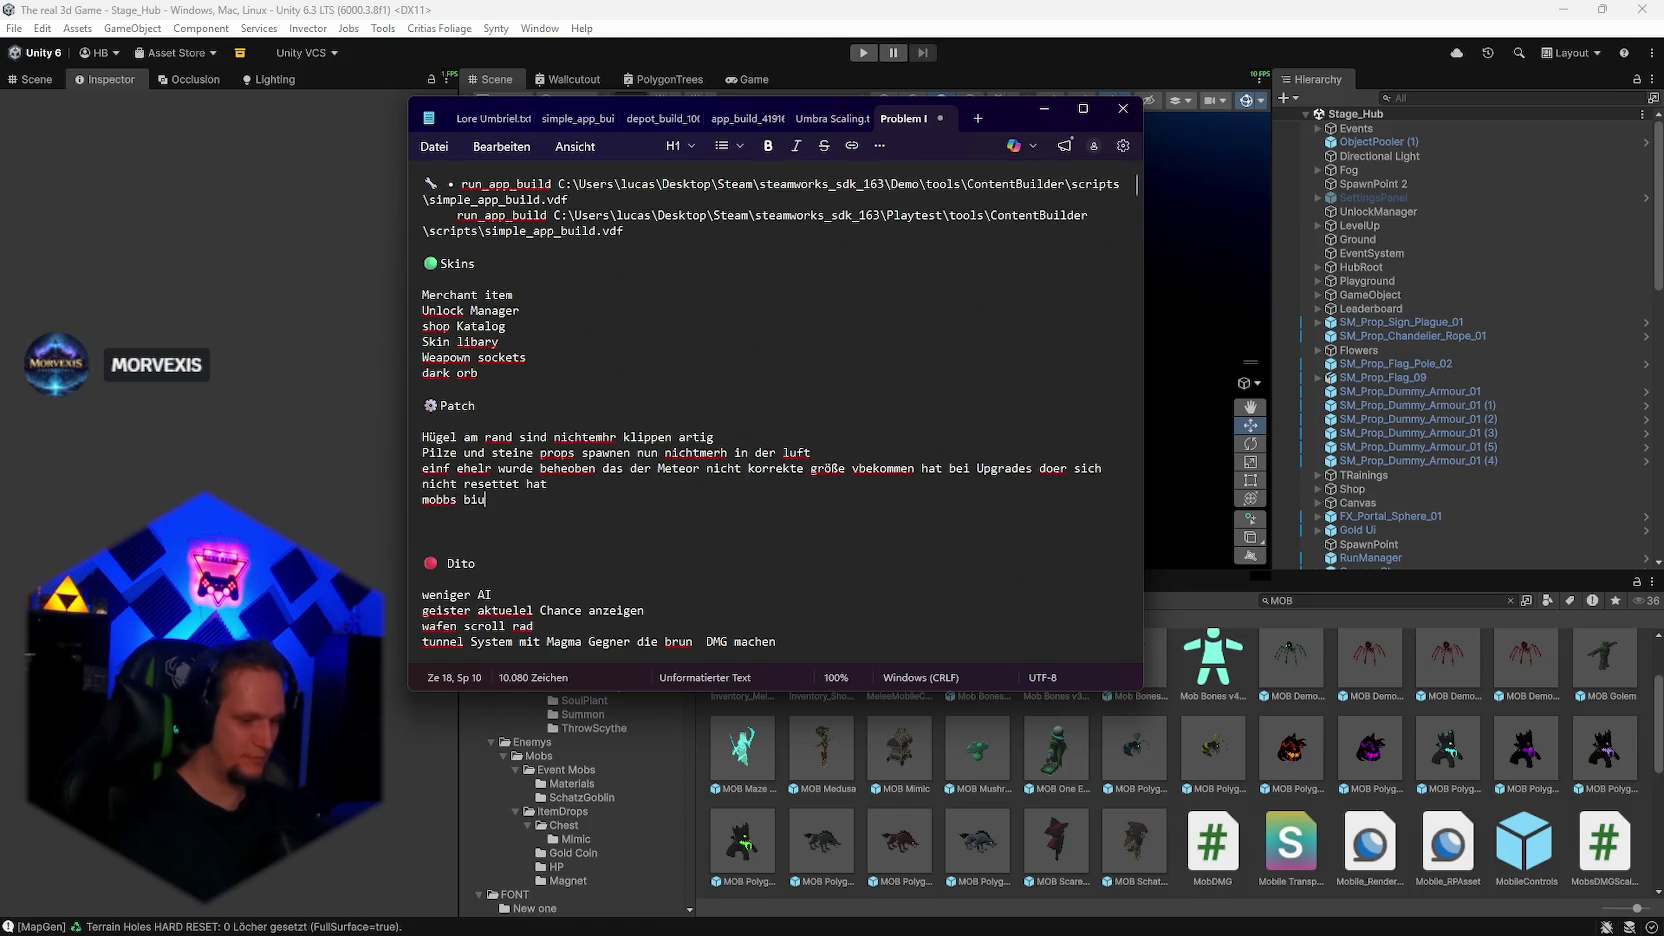
{"action": "type", "text": "ggen unter den boden entfern"}
{"action": "type", "text": "t"}
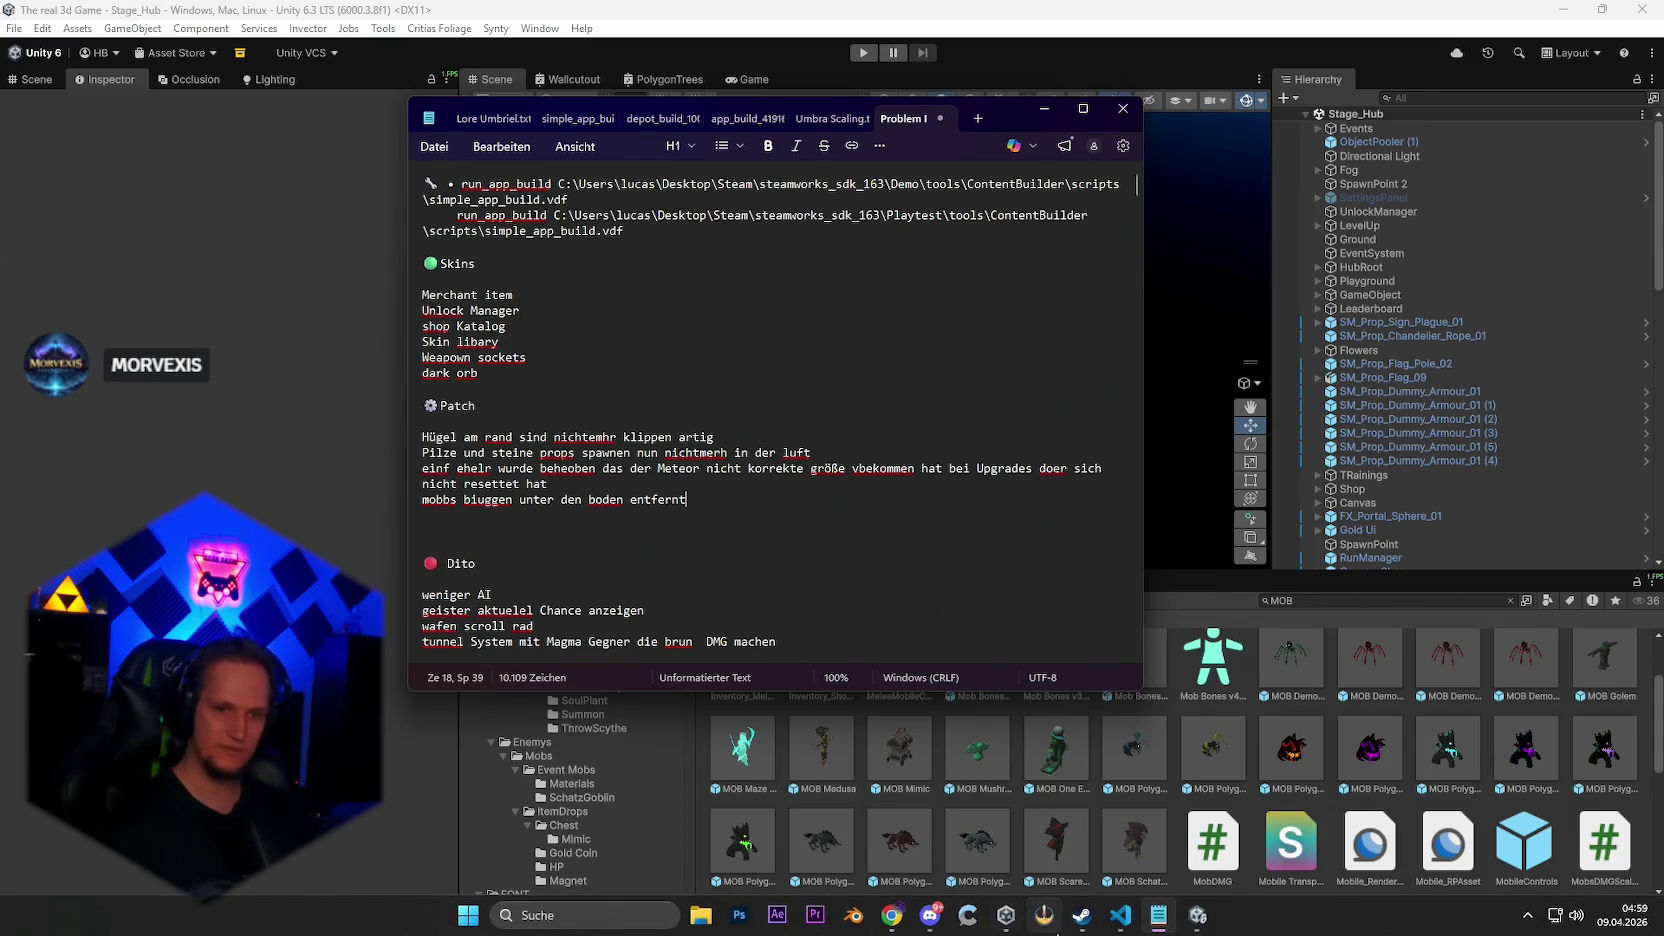
Step: Switch over to the Visual Studio Code editor
{"action": "left_click", "coordinate": [1118, 918]}
{"action": "left_click", "coordinate": [1118, 918]}
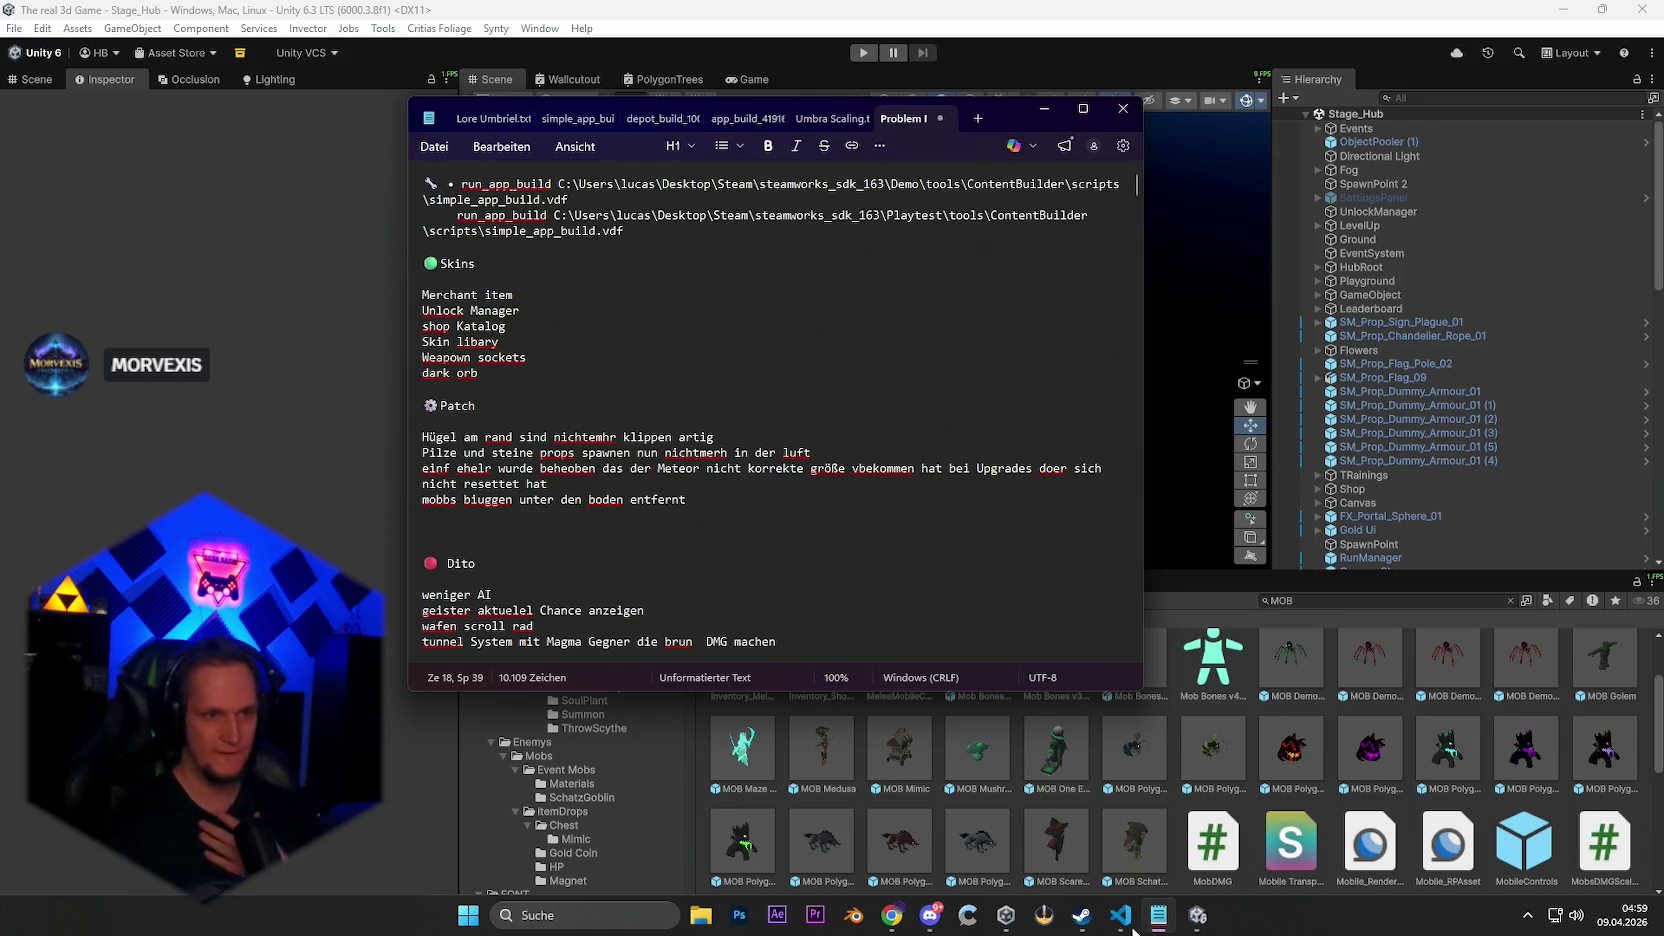
{"action": "left_click", "coordinate": [1117, 924]}
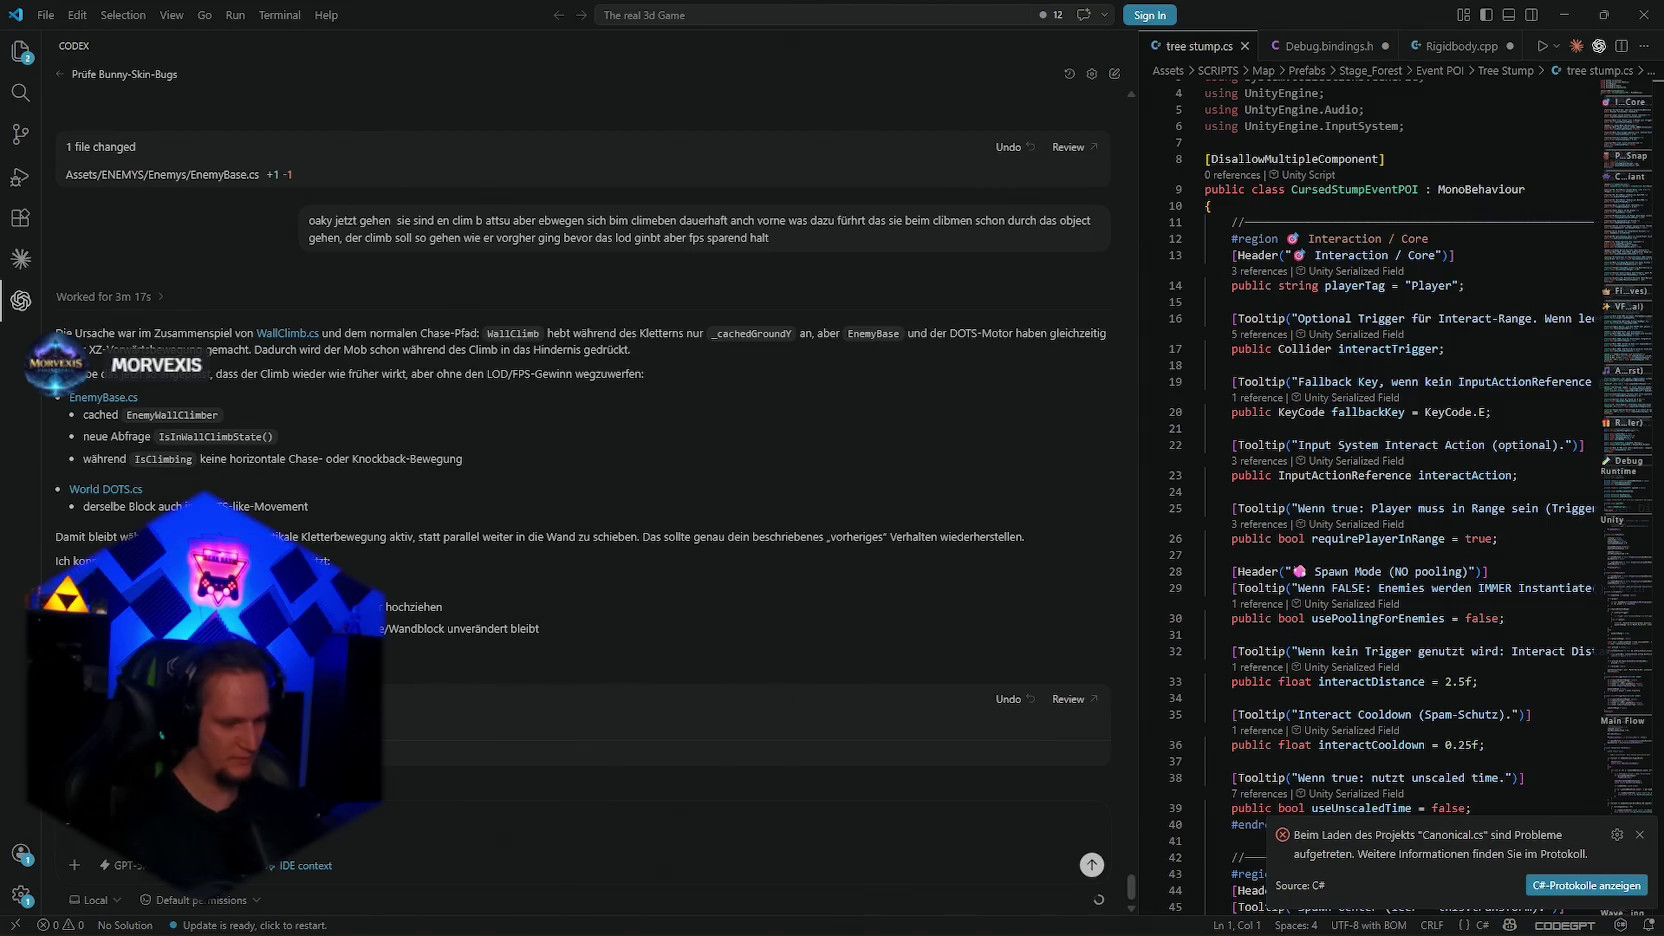
Step: Type a Codex follow-up: the rest still walks through without climbing despite min height 0 and max 50
{"action": "type", "text": "uell der rest geht"}
{"action": "type", "text": " eifnahc durch ohen"}
{"action": "type", "text": " climb"}
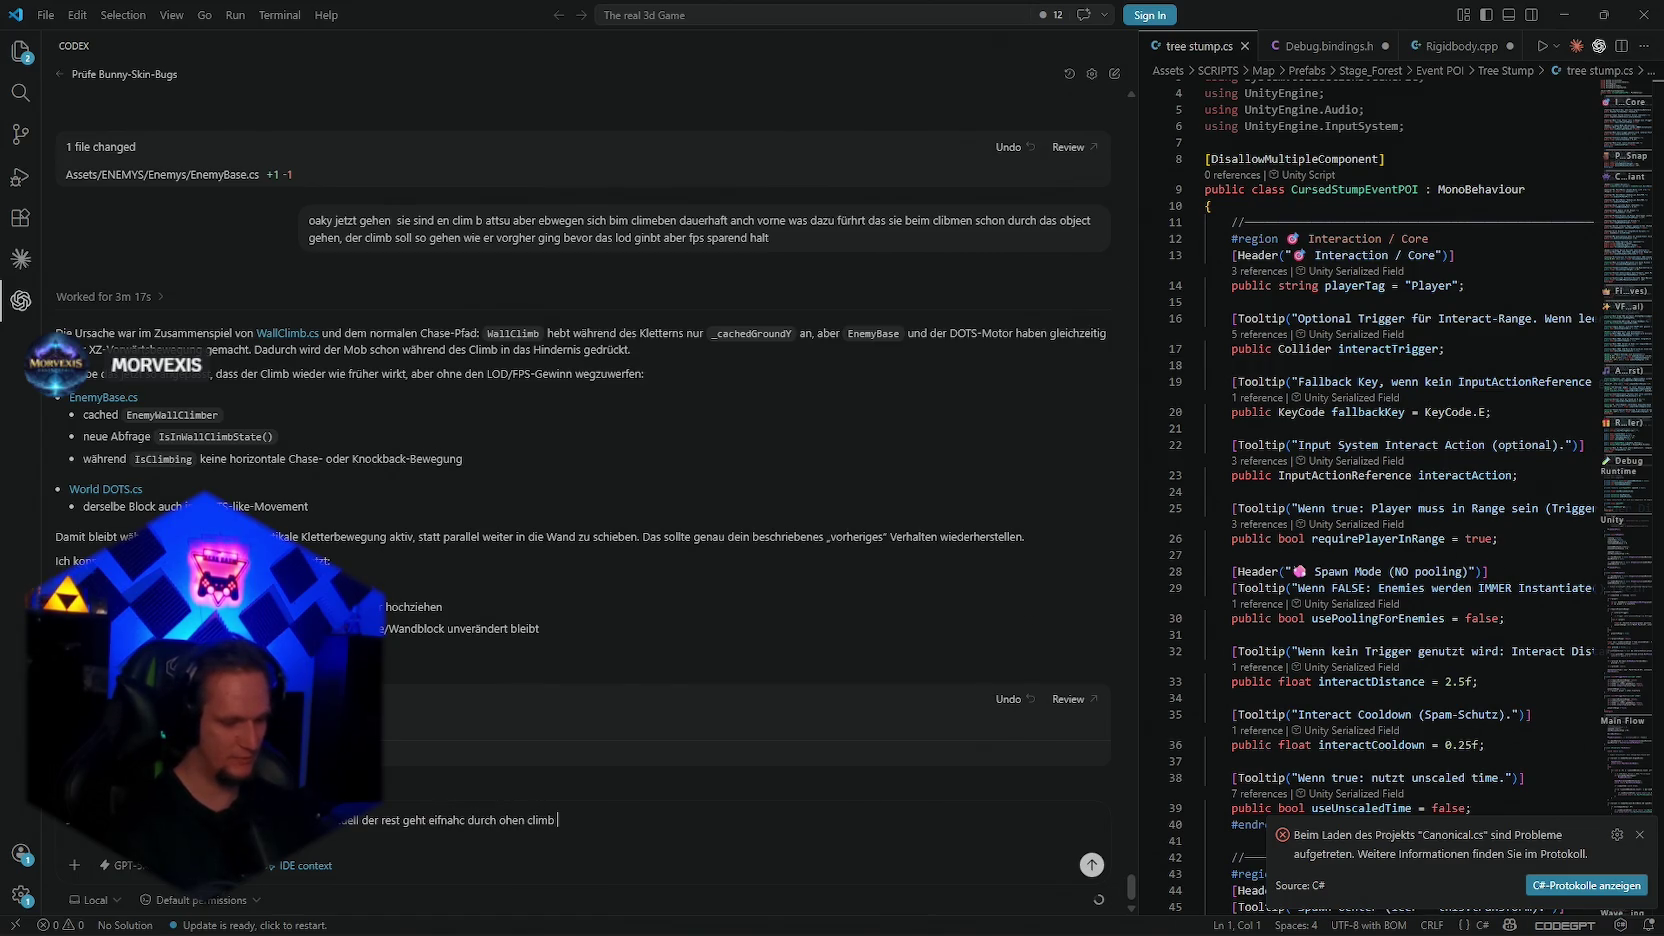
{"action": "type", "text": " trotz min"}
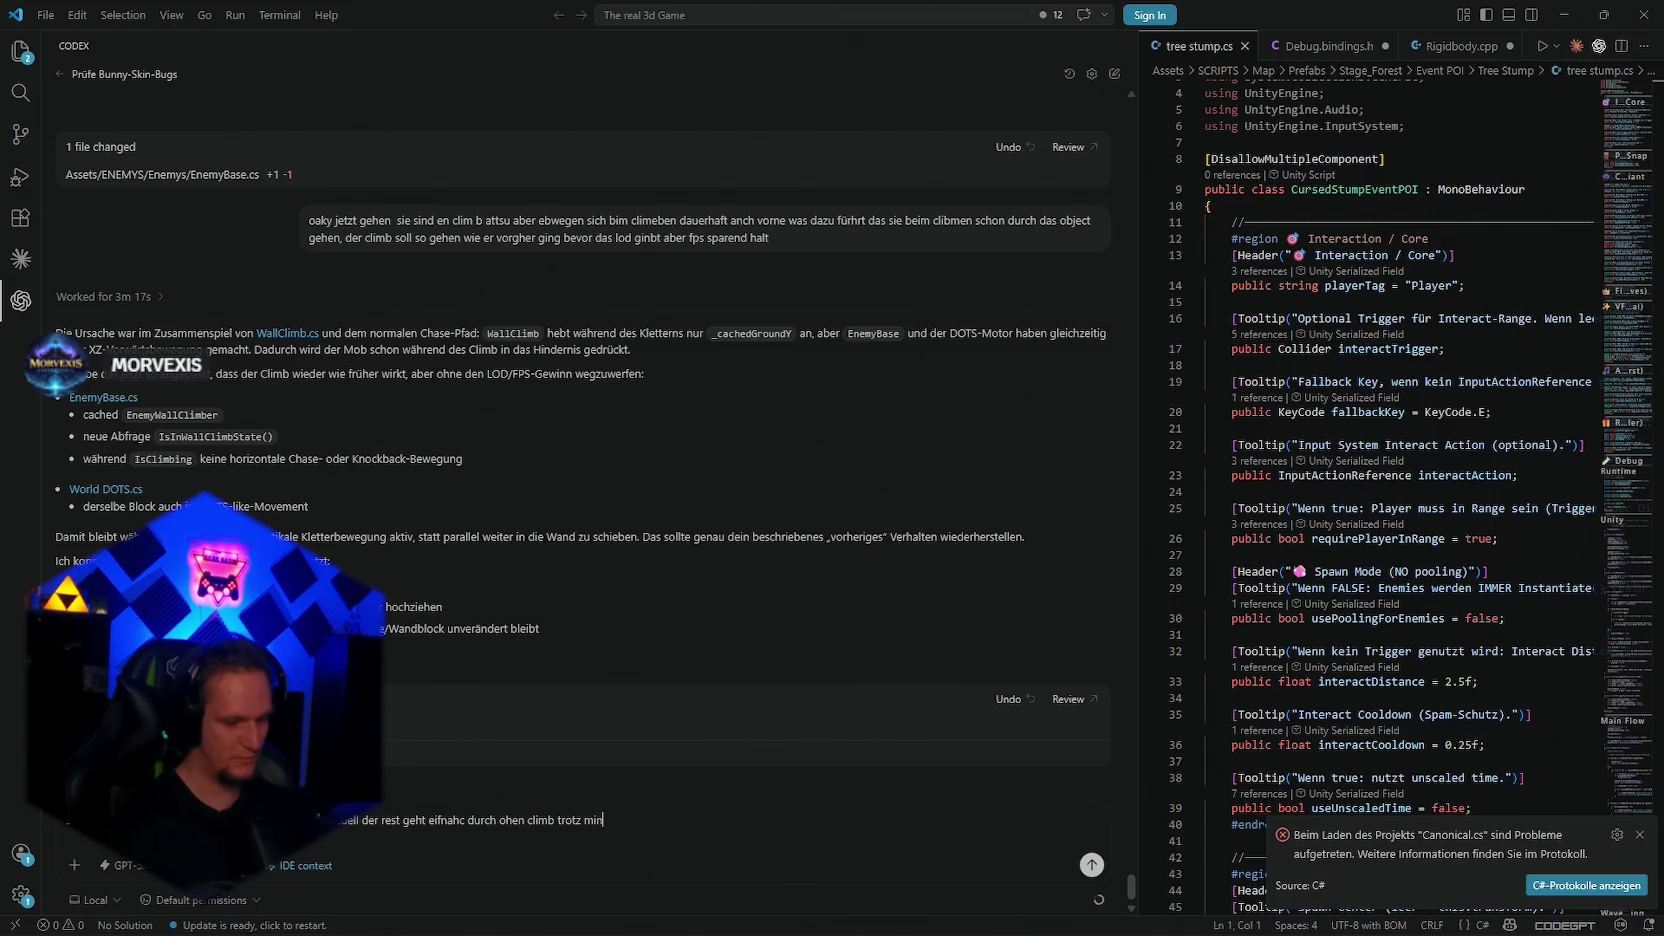
{"action": "type", "text": " height 0 udn amx"}
{"action": "type", "text": " 50"}
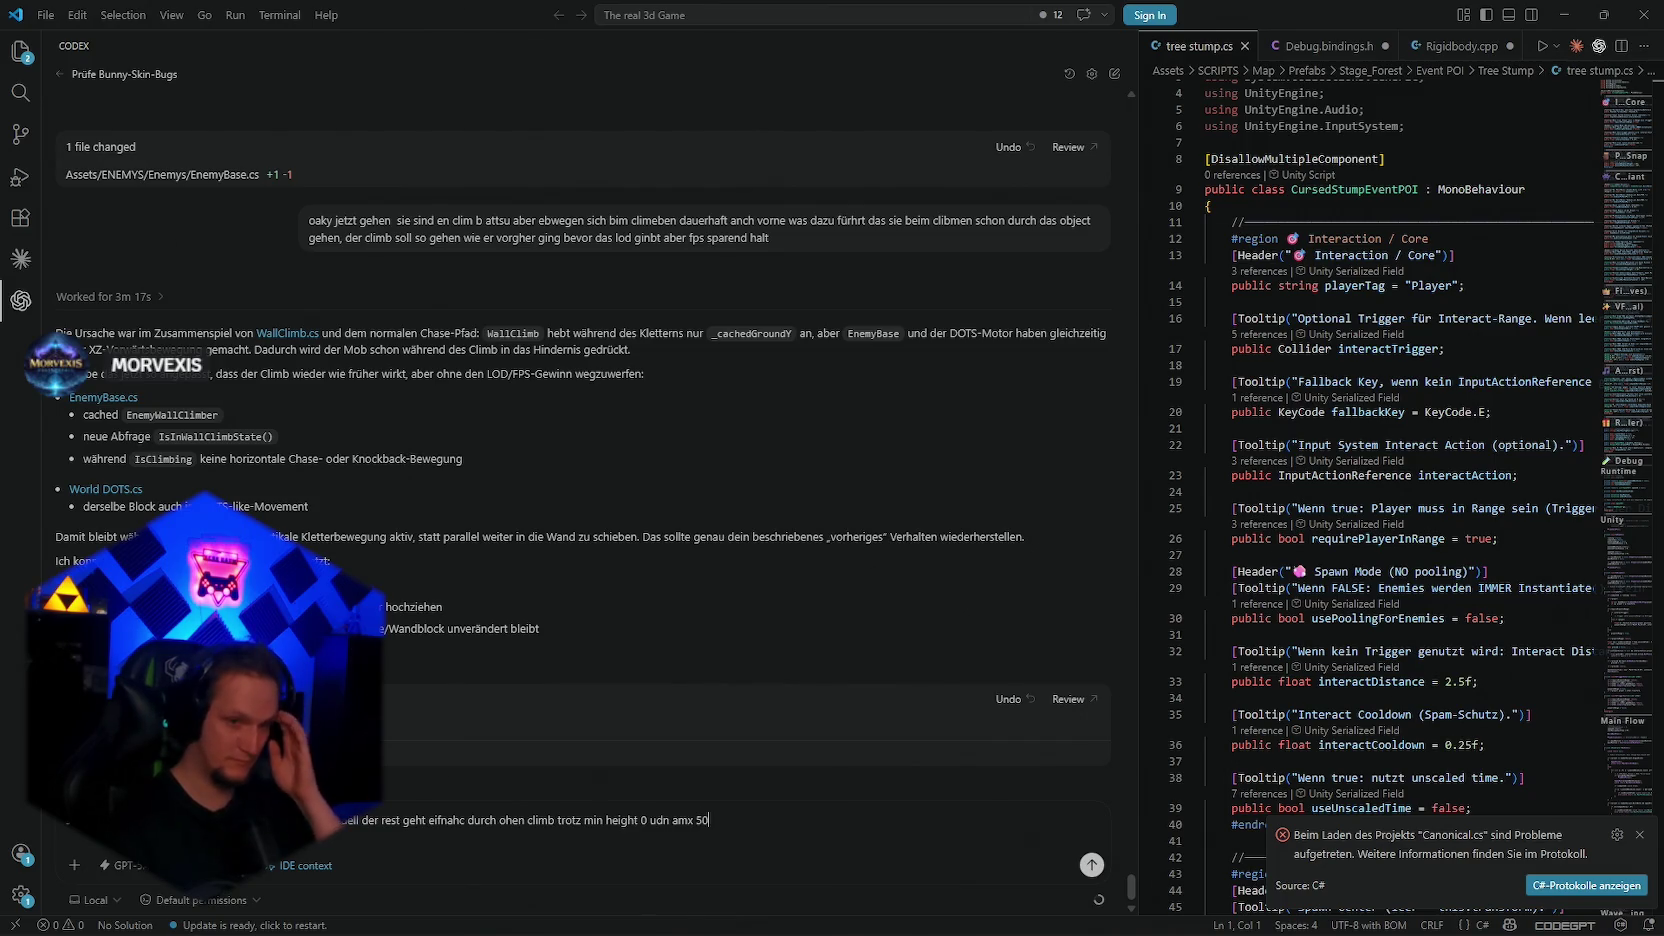
{"action": "key", "text": "BackSpace"}
{"action": "key", "text": "BackSpace"}
{"action": "key", "text": "BackSpace"}
{"action": "type", "text": "max50ps schoenden dauerhaft funrkiontücjtig sit das zeiö"}
Step: Send the follow-up to Codex, which adds a forceDetectNow check to WallClimb.cs
{"action": "key", "text": "Return"}
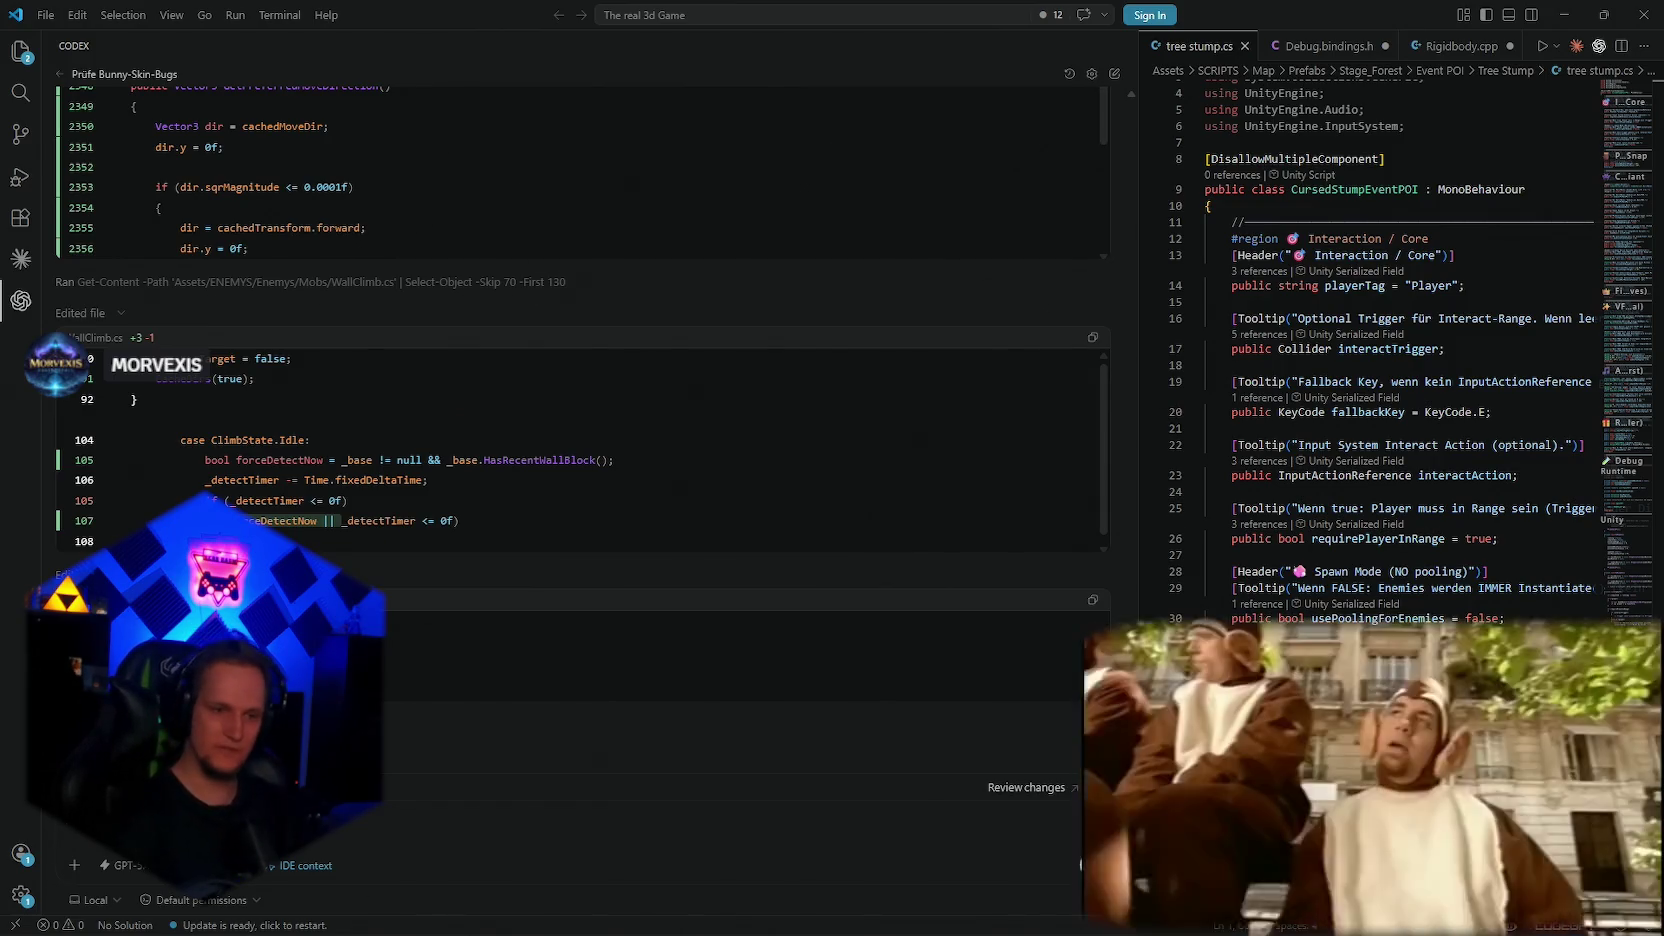
Step: Minimize the Notepad notes to reveal Codex's forceDetectNow edit to WallClimb.cs
{"action": "mouse_move", "coordinate": [683, 884]}
{"action": "key", "text": "alt+Tab"}
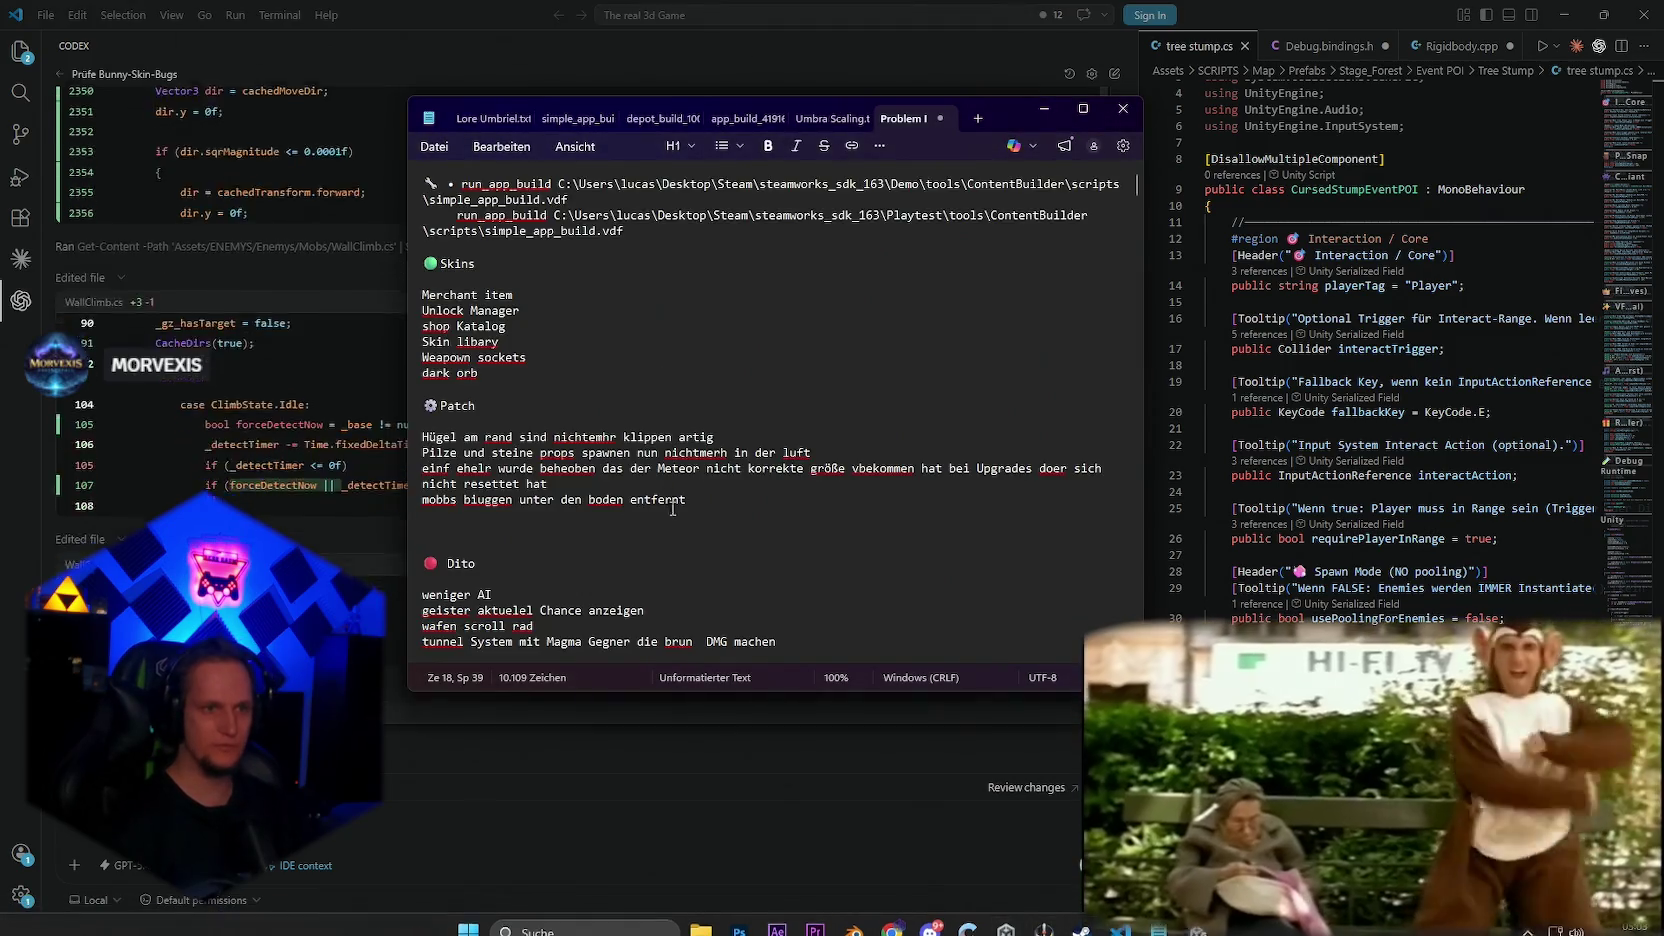
{"action": "scroll", "coordinate": [685, 513], "scroll_direction": "down", "scroll_amount": 10}
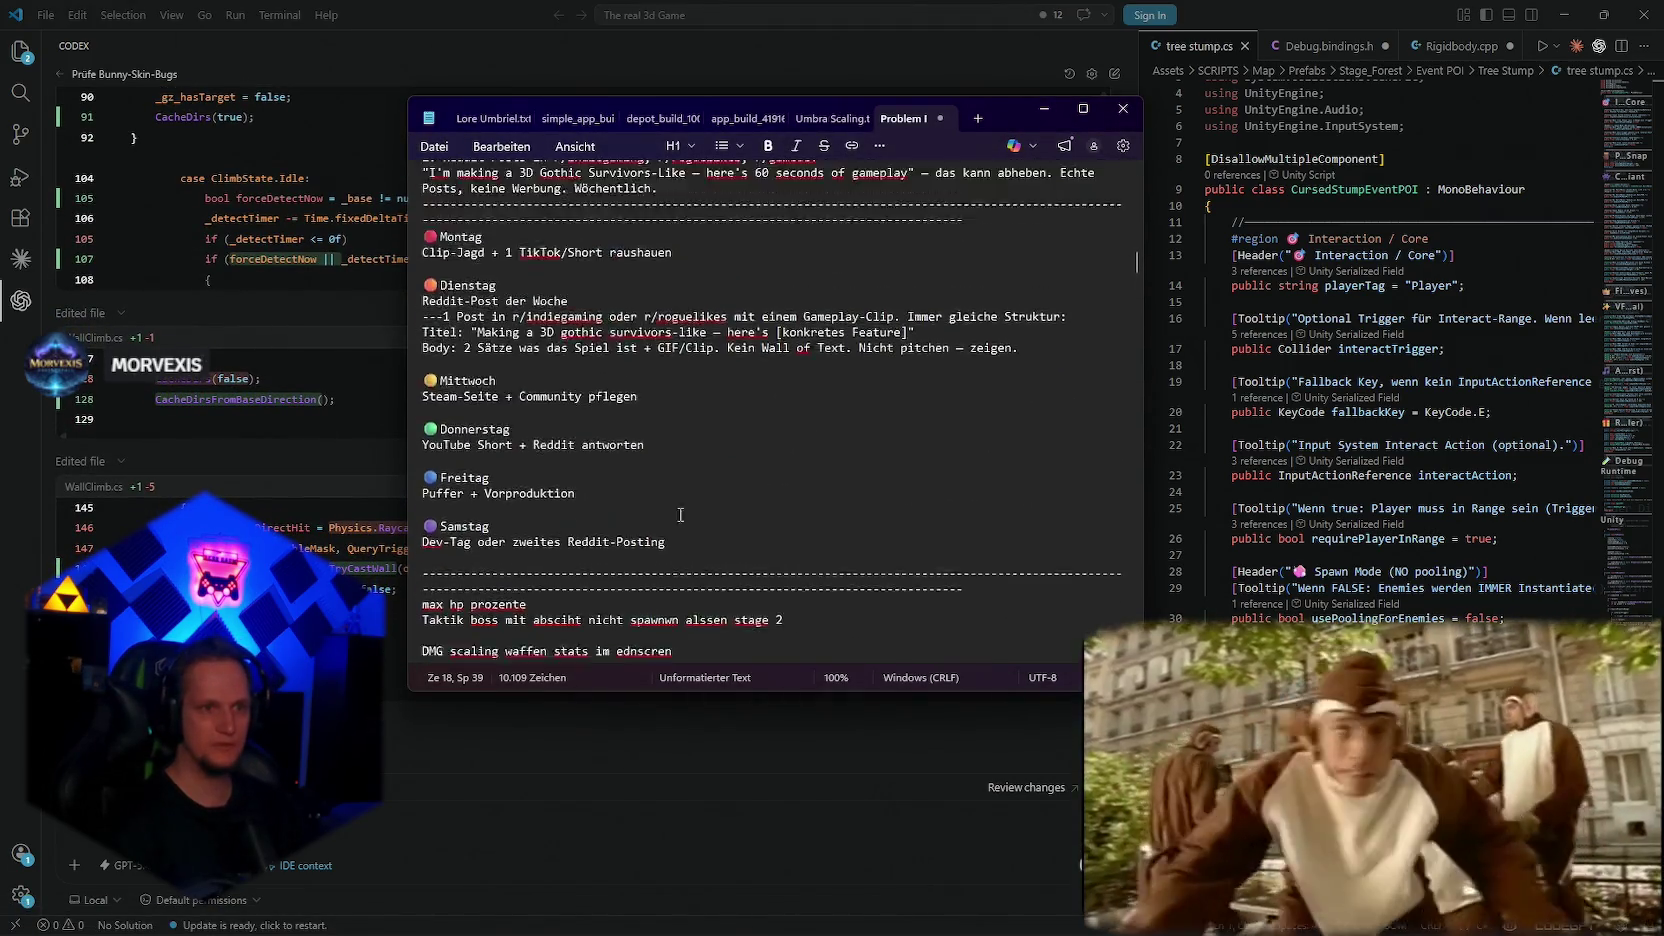
{"action": "scroll", "coordinate": [685, 513], "scroll_direction": "up", "scroll_amount": 5}
{"action": "mouse_move", "coordinate": [808, 925]}
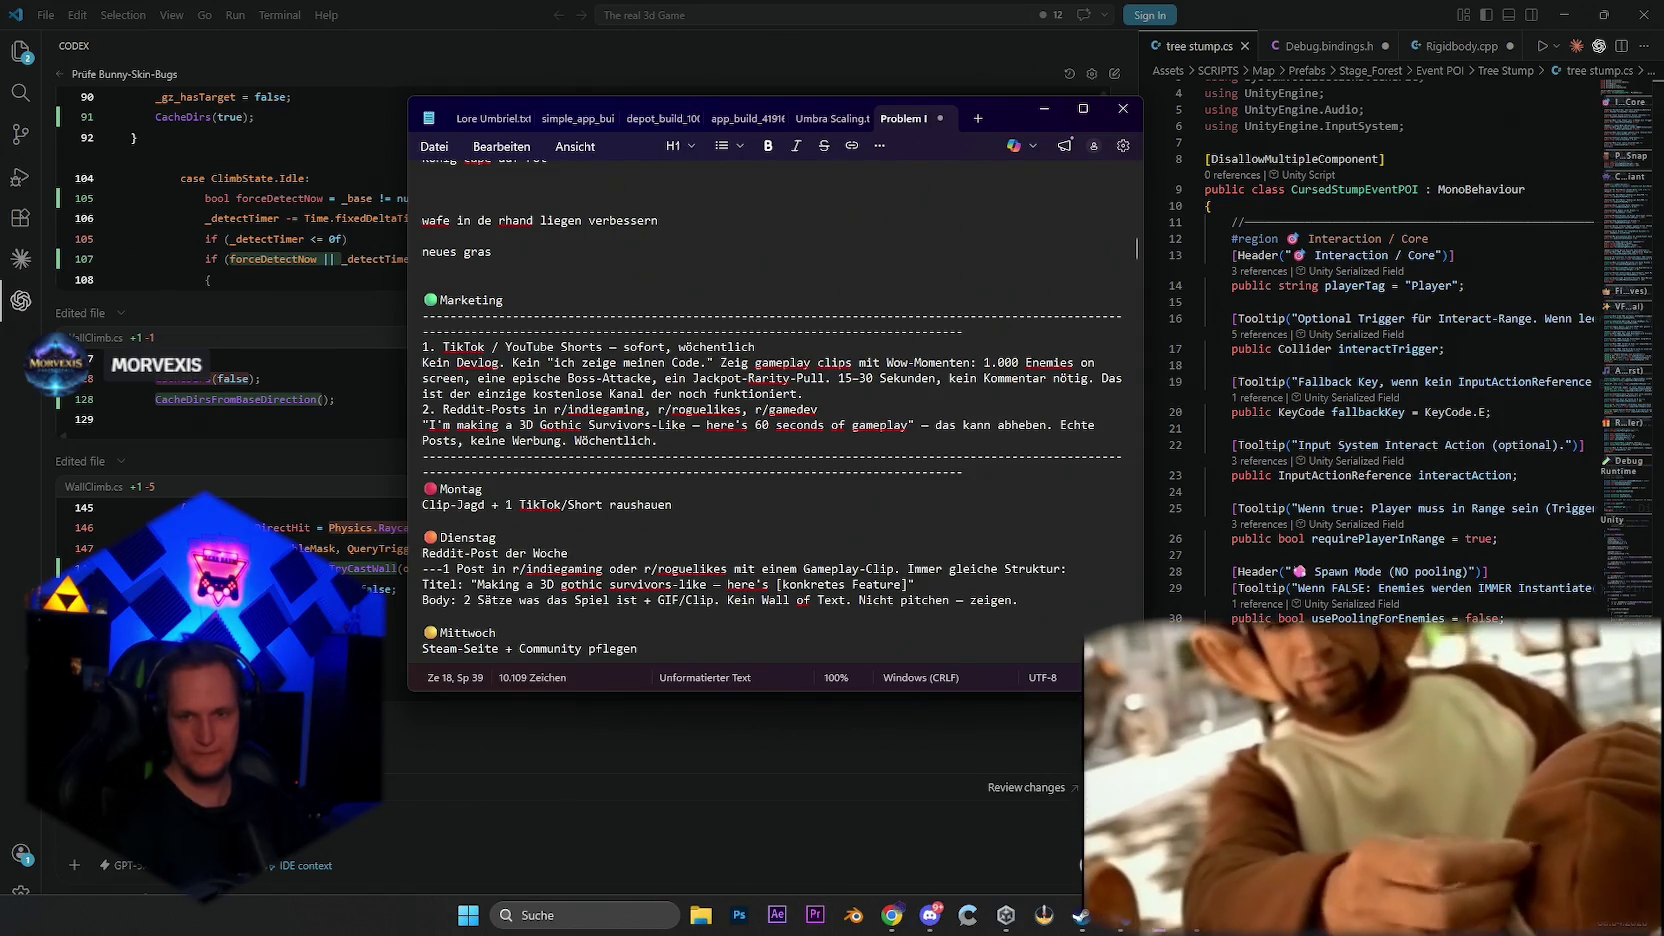
{"action": "scroll", "coordinate": [781, 478], "scroll_direction": "down", "scroll_amount": 4}
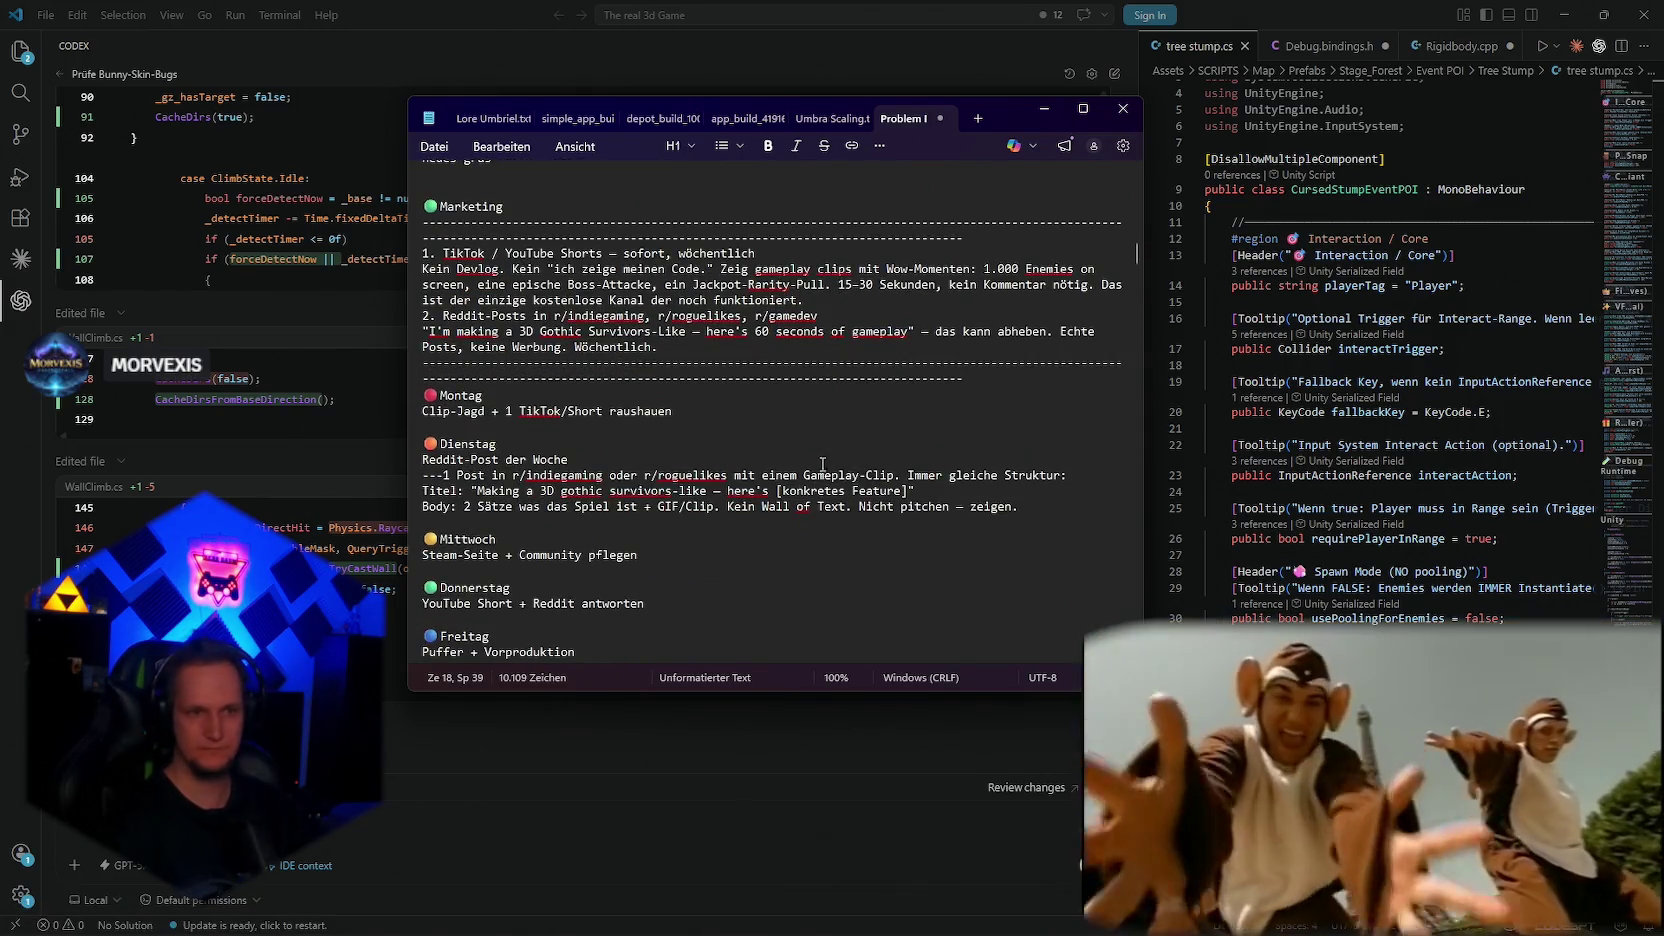
{"action": "scroll", "coordinate": [797, 478], "scroll_direction": "down", "scroll_amount": 2}
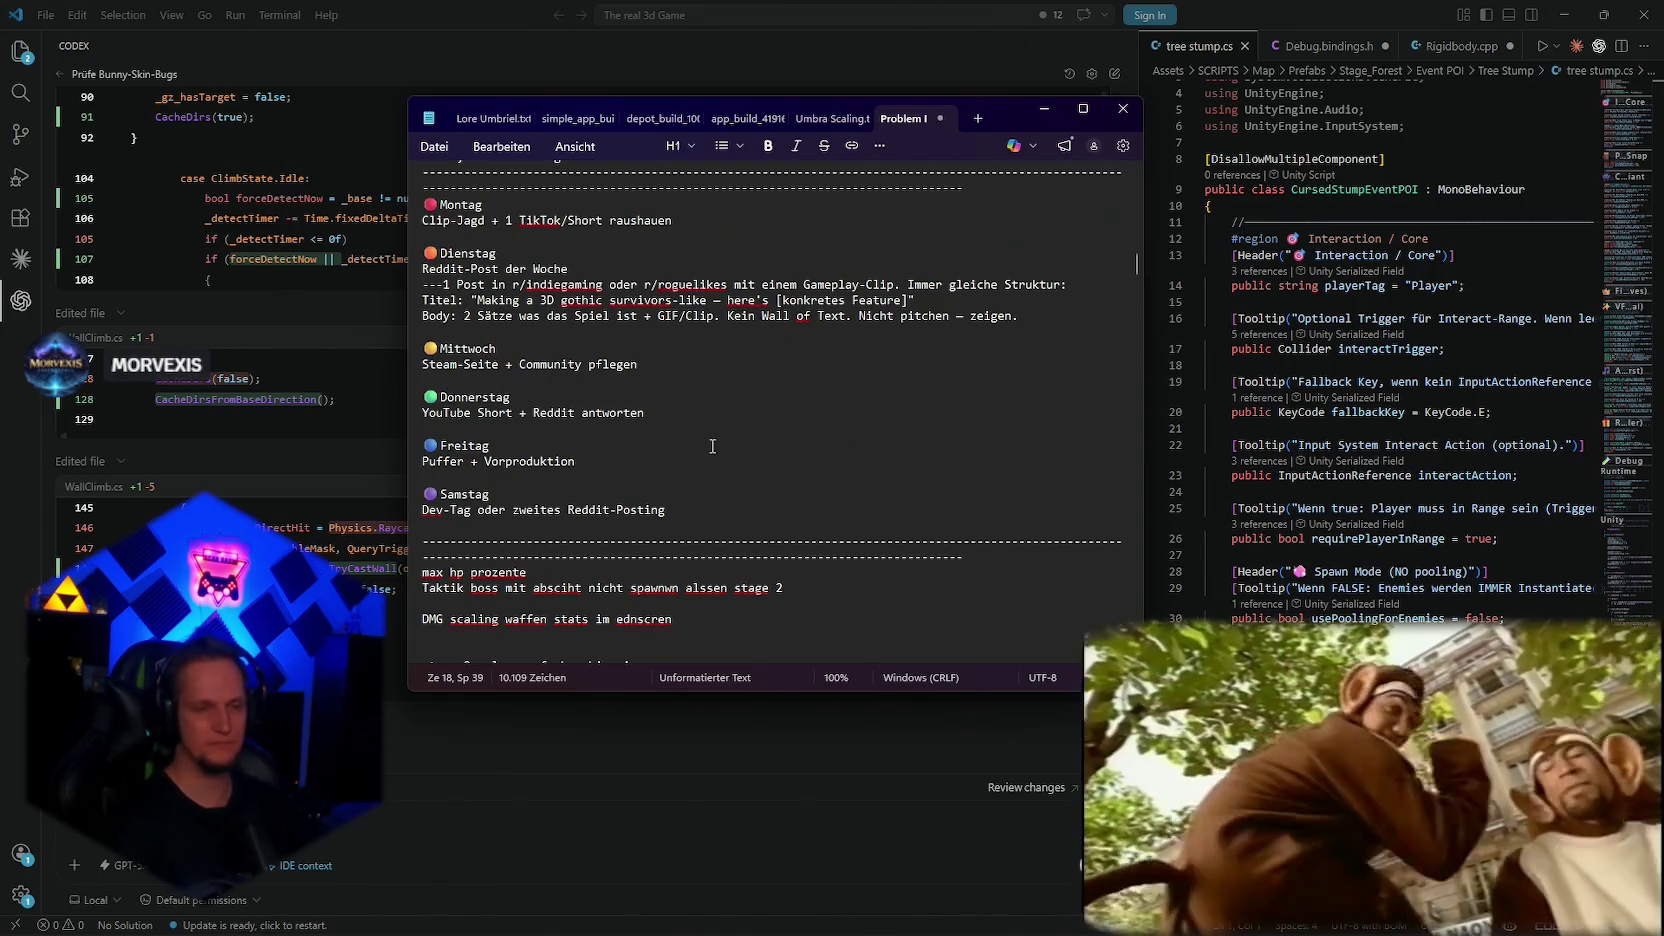
{"action": "left_click", "coordinate": [1044, 108]}
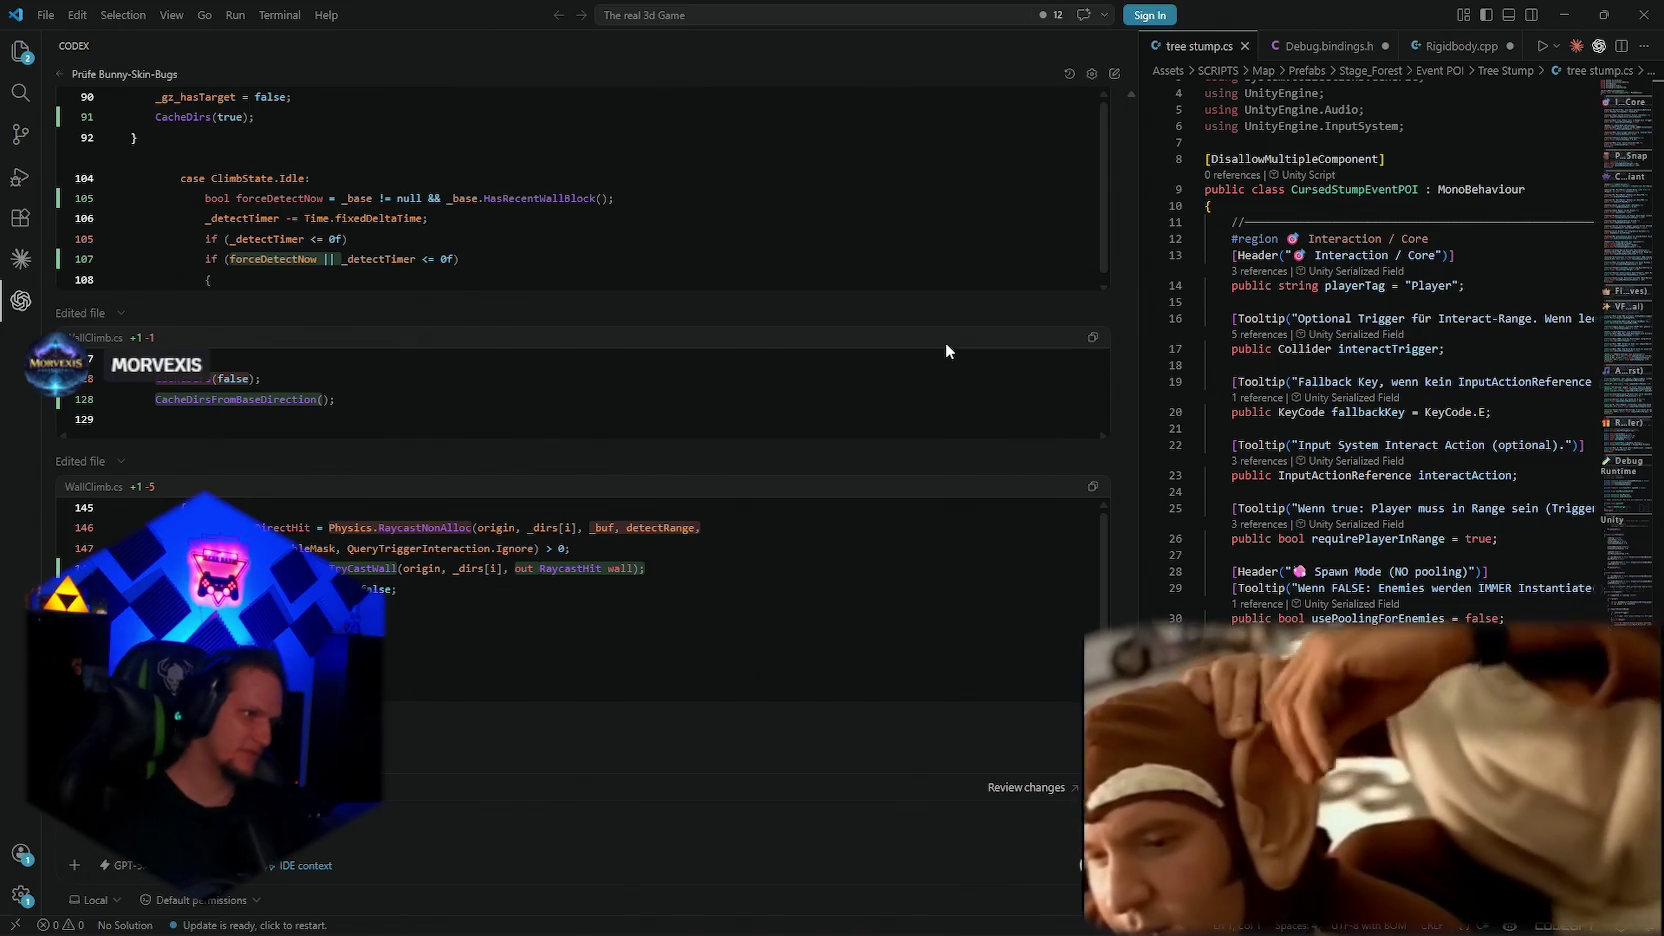
Step: Scroll through Codex's WallClimb.cs diffs to its summary of SphereCast-first wall detection
{"action": "scroll", "coordinate": [945, 344], "scroll_direction": "down", "scroll_amount": 3}
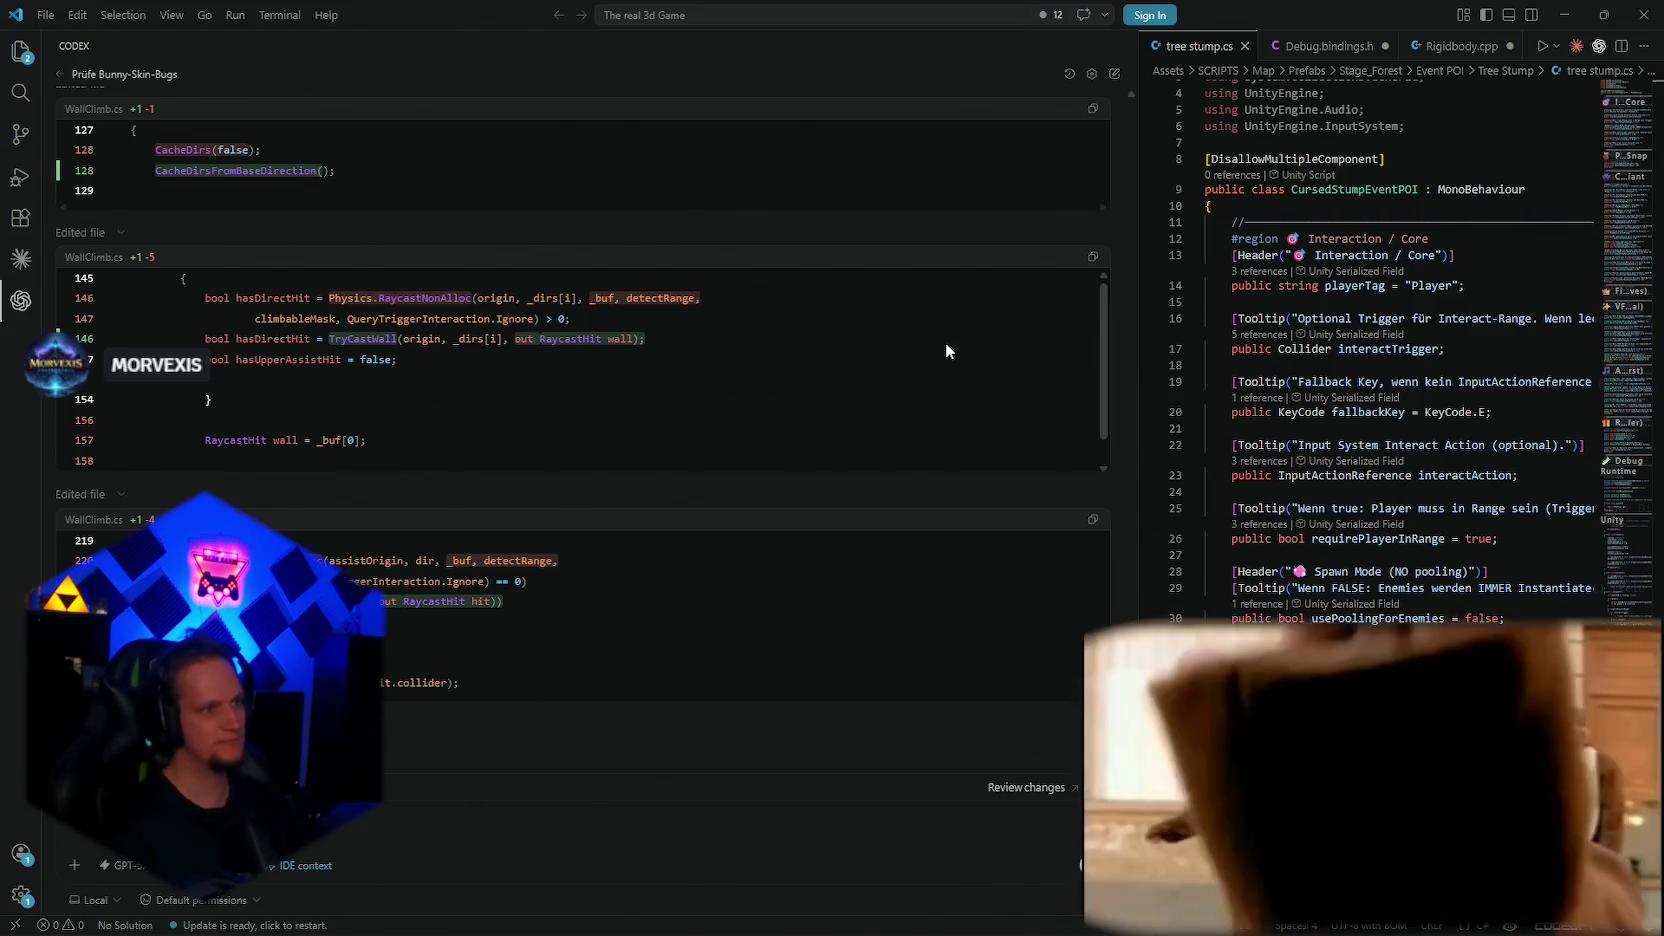
{"action": "scroll", "coordinate": [946, 344], "scroll_direction": "down", "scroll_amount": 5}
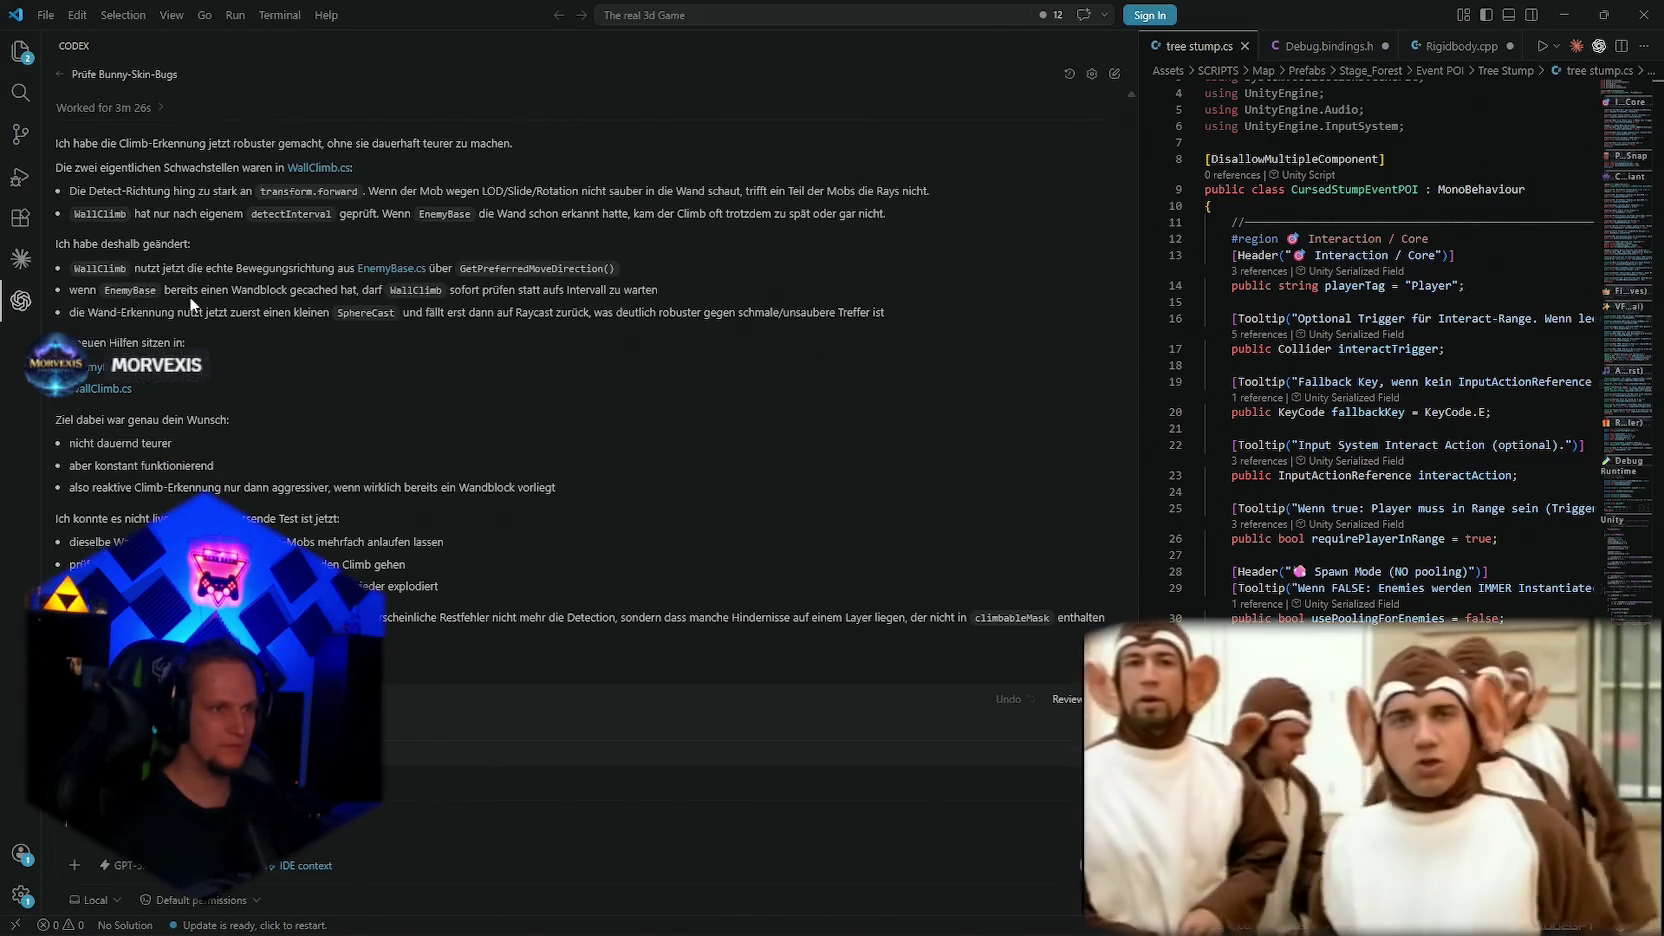
Step: Switch to Unity 6 so the WallClimb.cs changes compile
{"action": "key", "text": "alt+Tab"}
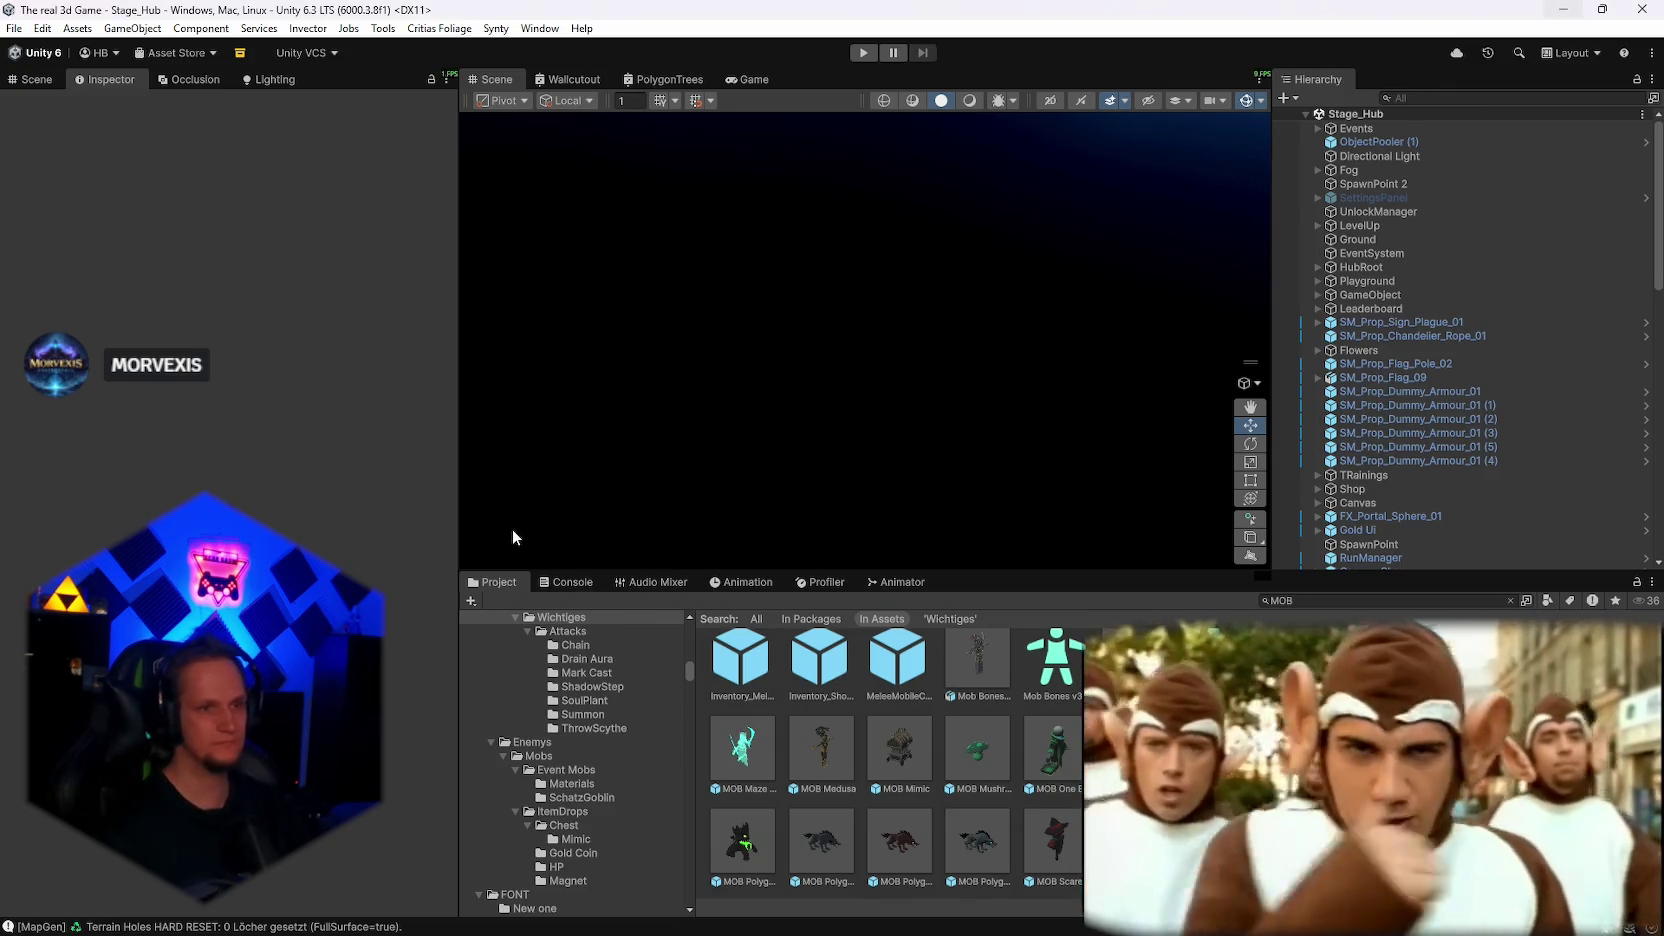
Step: Show the Console and start the Stage_Hub scene in play mode
{"action": "left_click", "coordinate": [566, 582]}
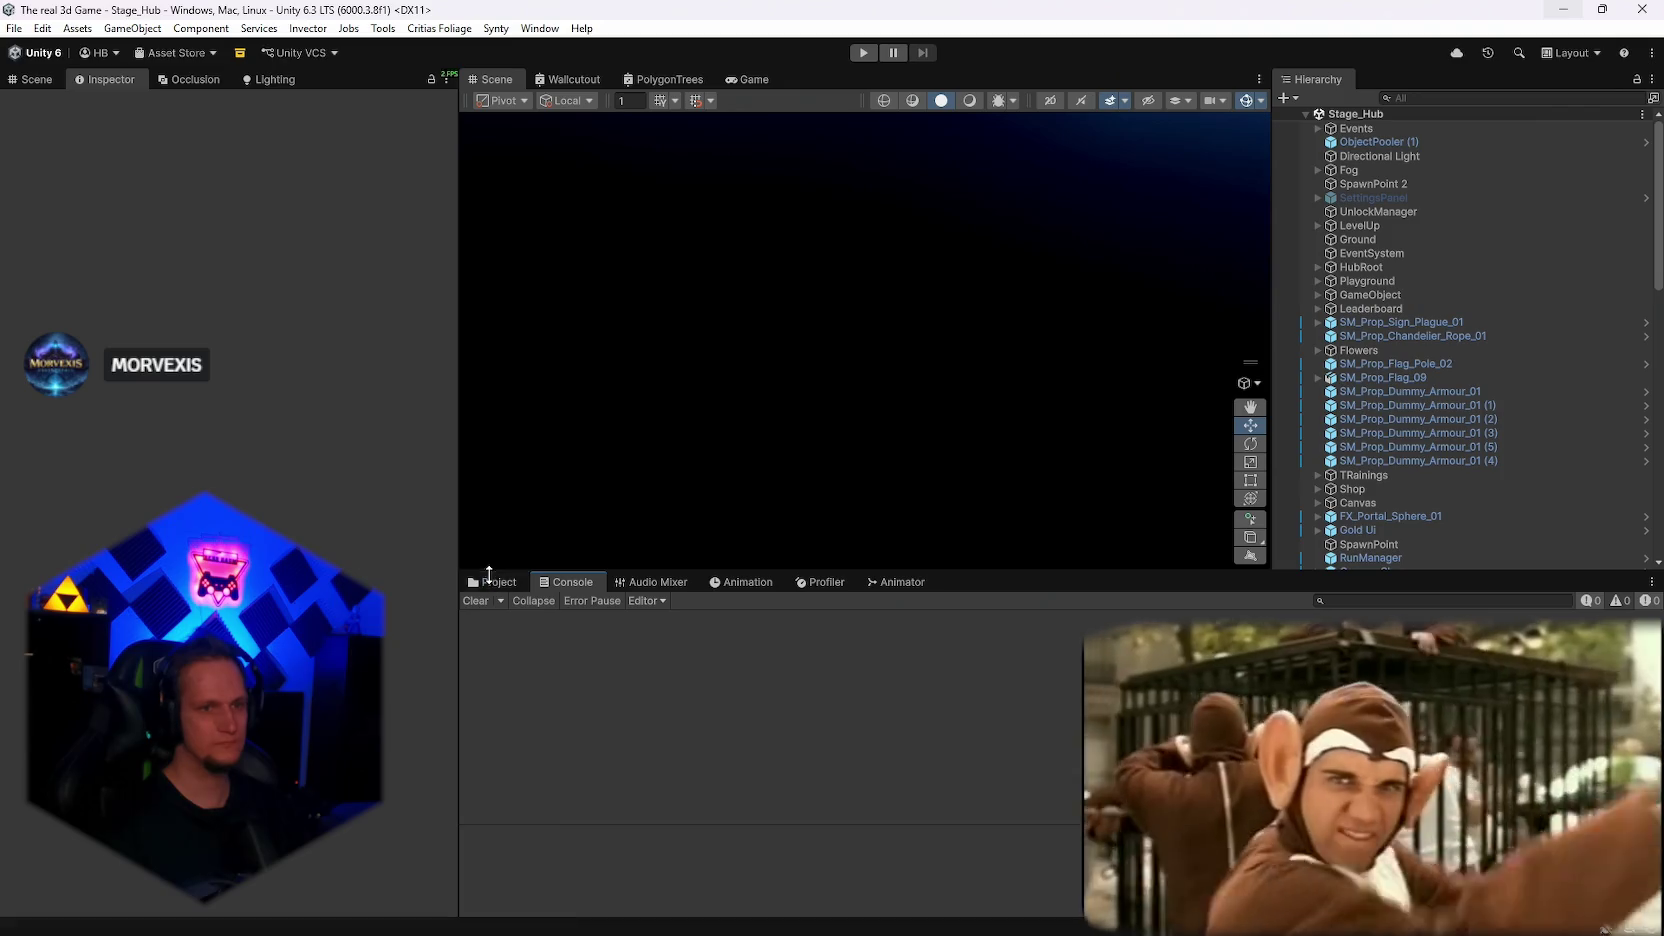
{"action": "left_click", "coordinate": [866, 53]}
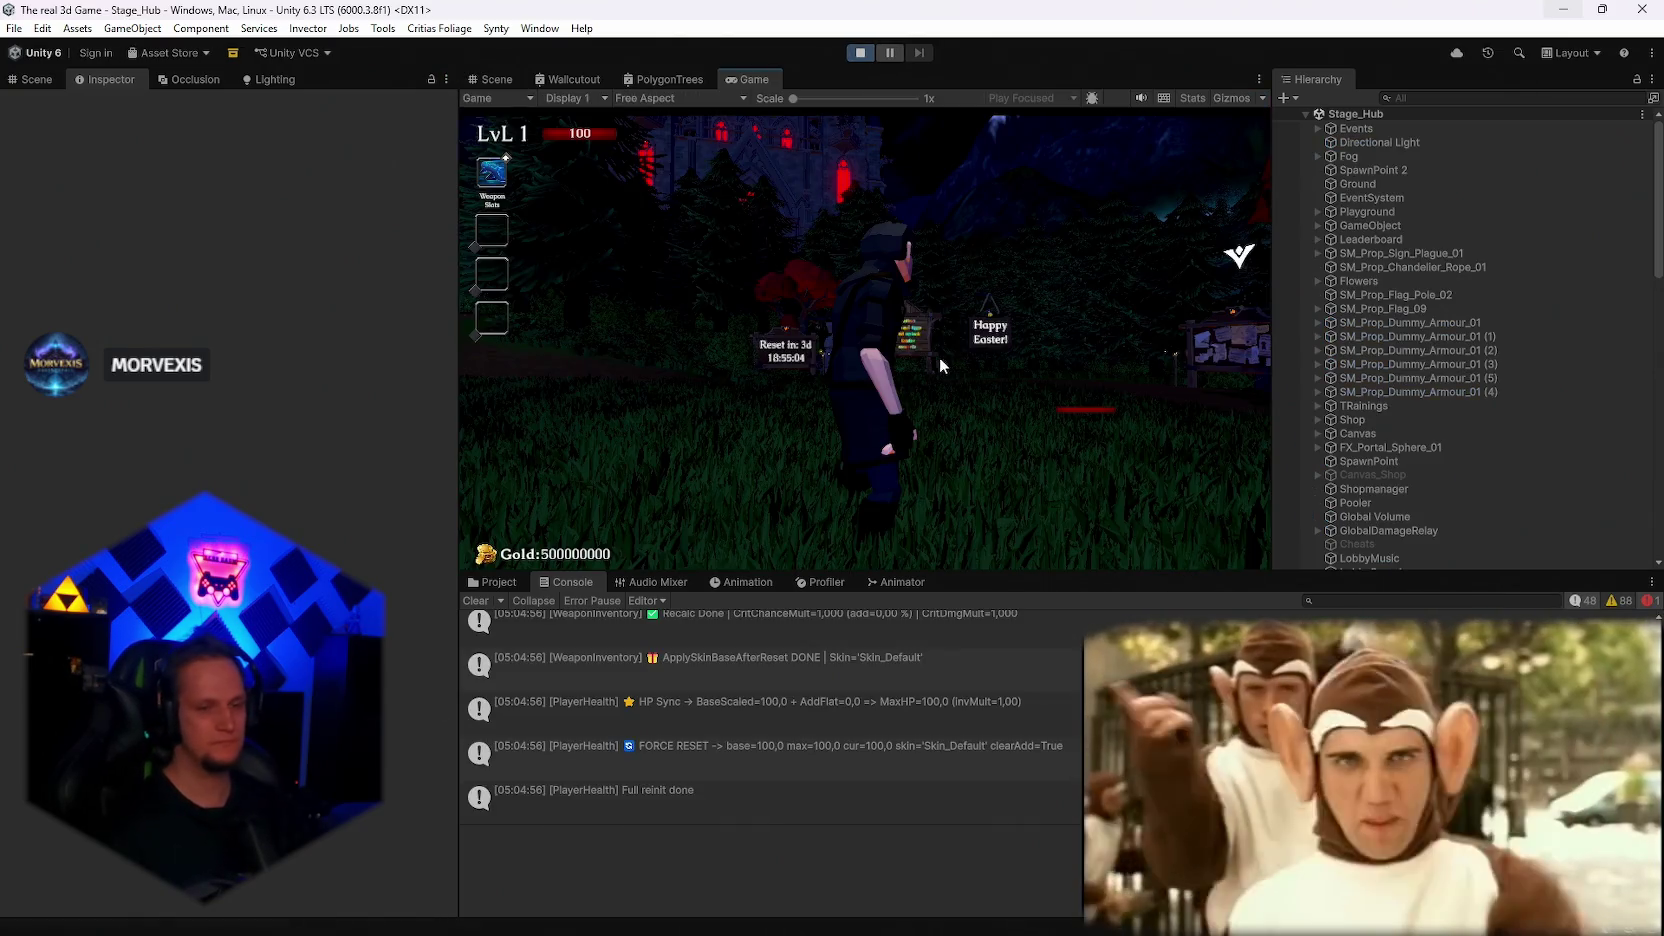
Step: Run through the hub, take Fire Tornado as the starting weapon and maximize the Game view
{"action": "left_click", "coordinate": [932, 352]}
{"action": "key", "text": "w"}
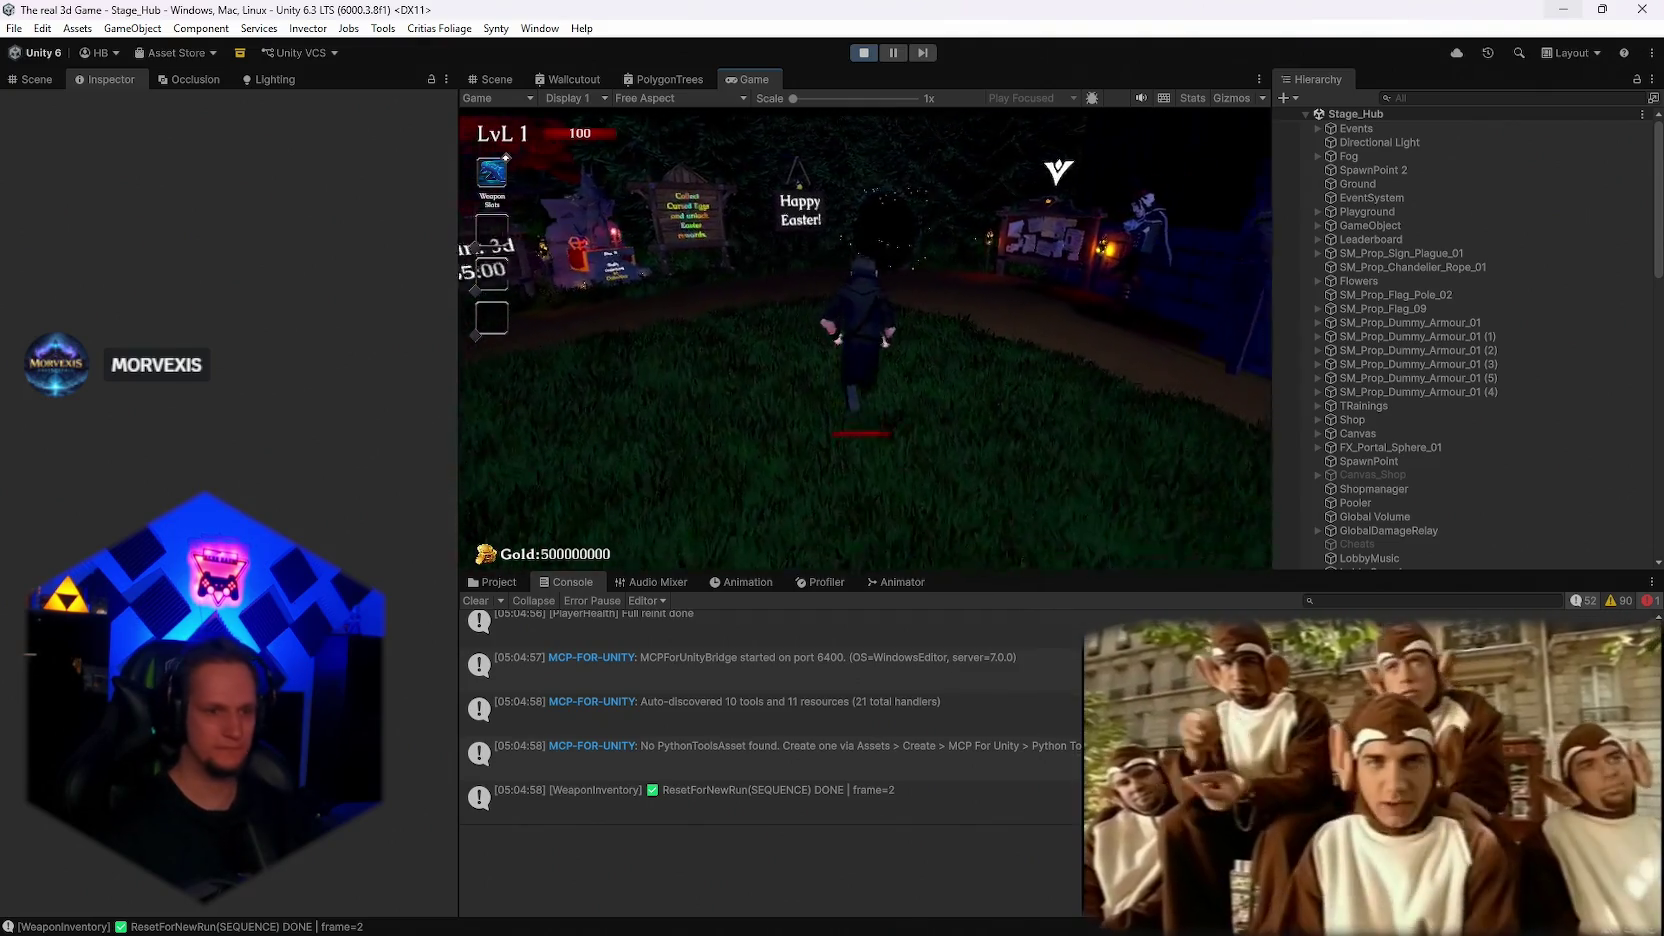
{"action": "left_click", "coordinate": [865, 330]}
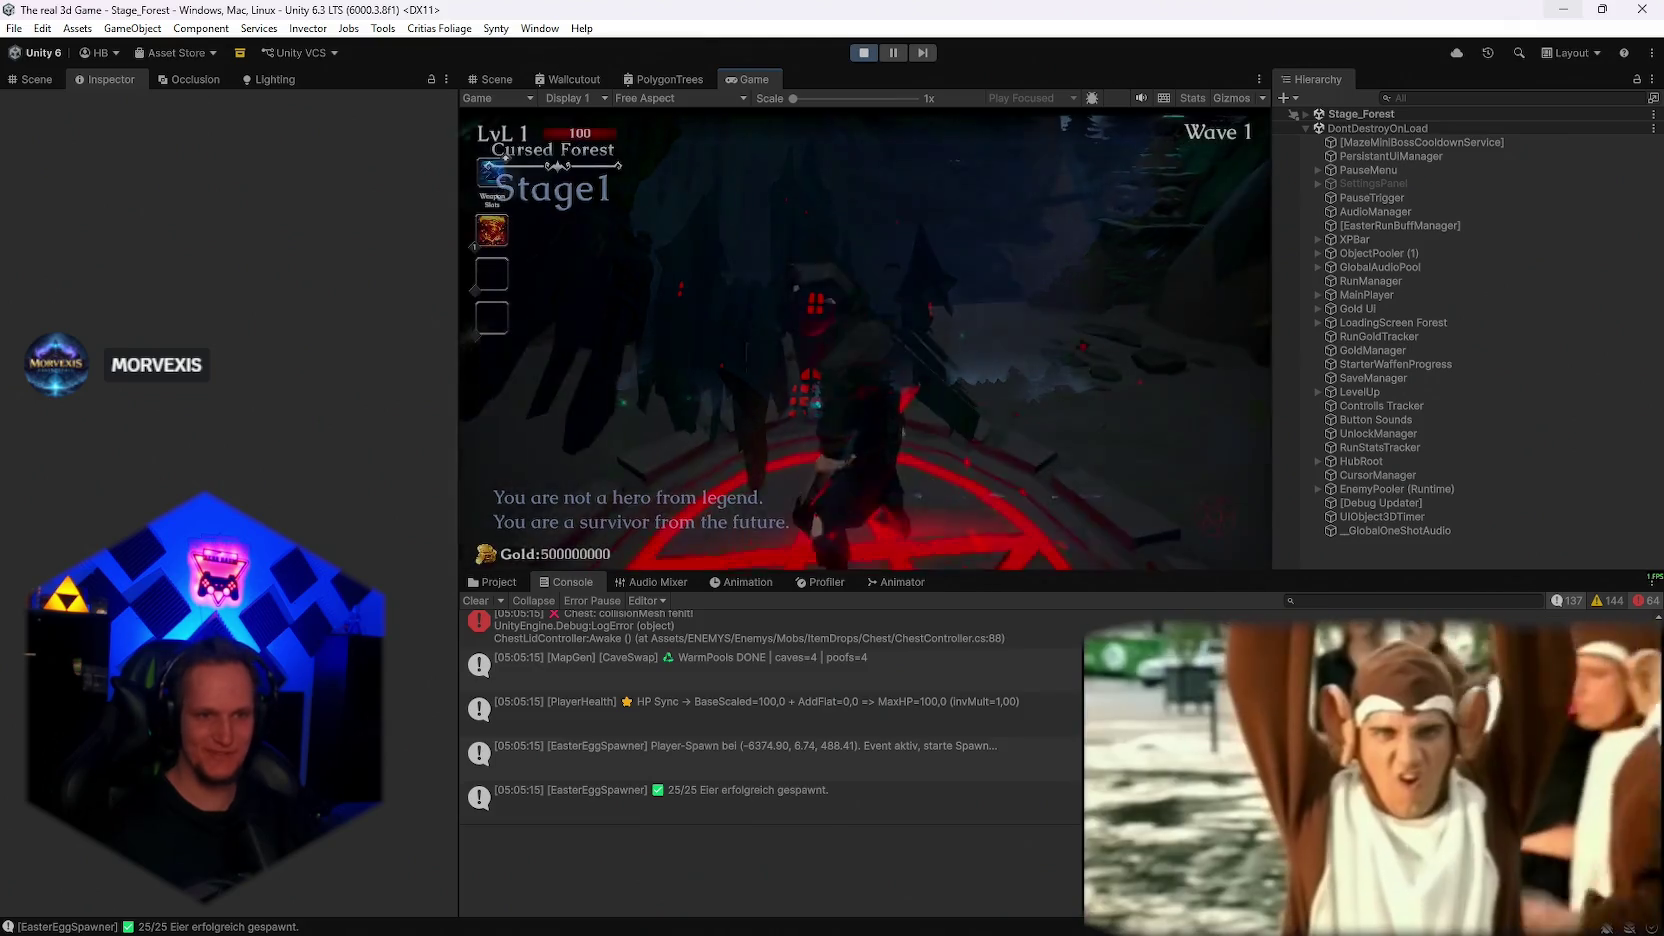
{"action": "double_click", "coordinate": [745, 80]}
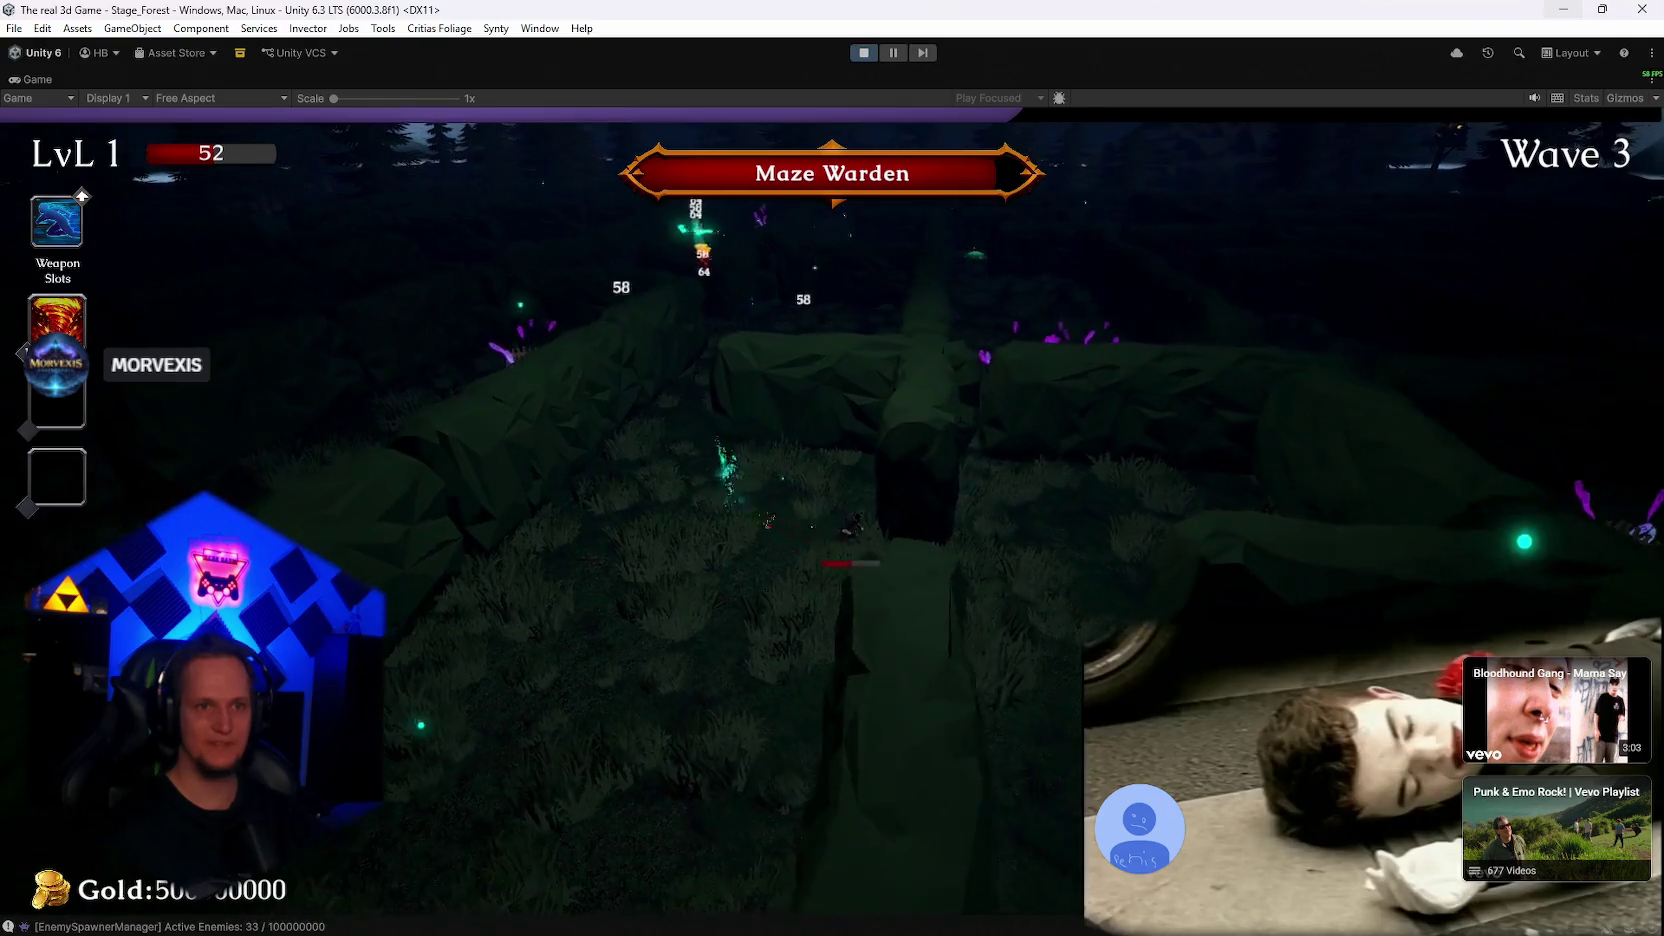
Step: Pause, restore the editor layout, clear the console cheats filter and re-maximize the Game view
{"action": "key", "text": "Escape"}
{"action": "double_click", "coordinate": [37, 77]}
{"action": "type", "text": "cheats"}
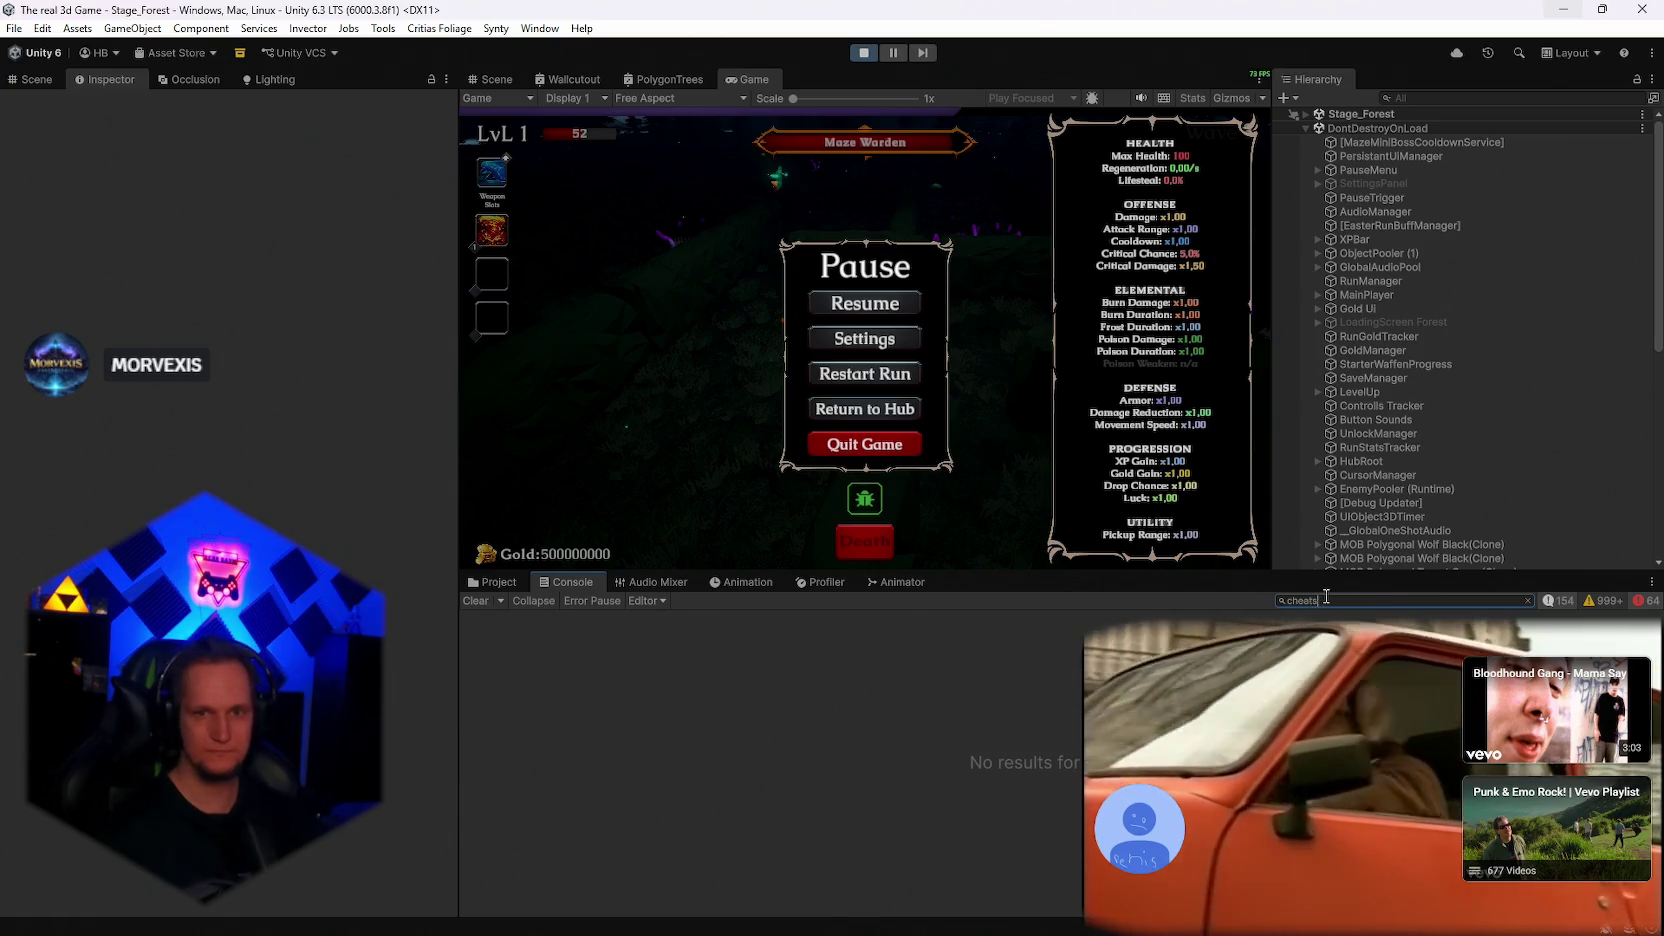
{"action": "key", "text": "BackSpace"}
{"action": "key", "text": "BackSpace"}
{"action": "key", "text": "BackSpace"}
{"action": "key", "text": "ctrl+5"}
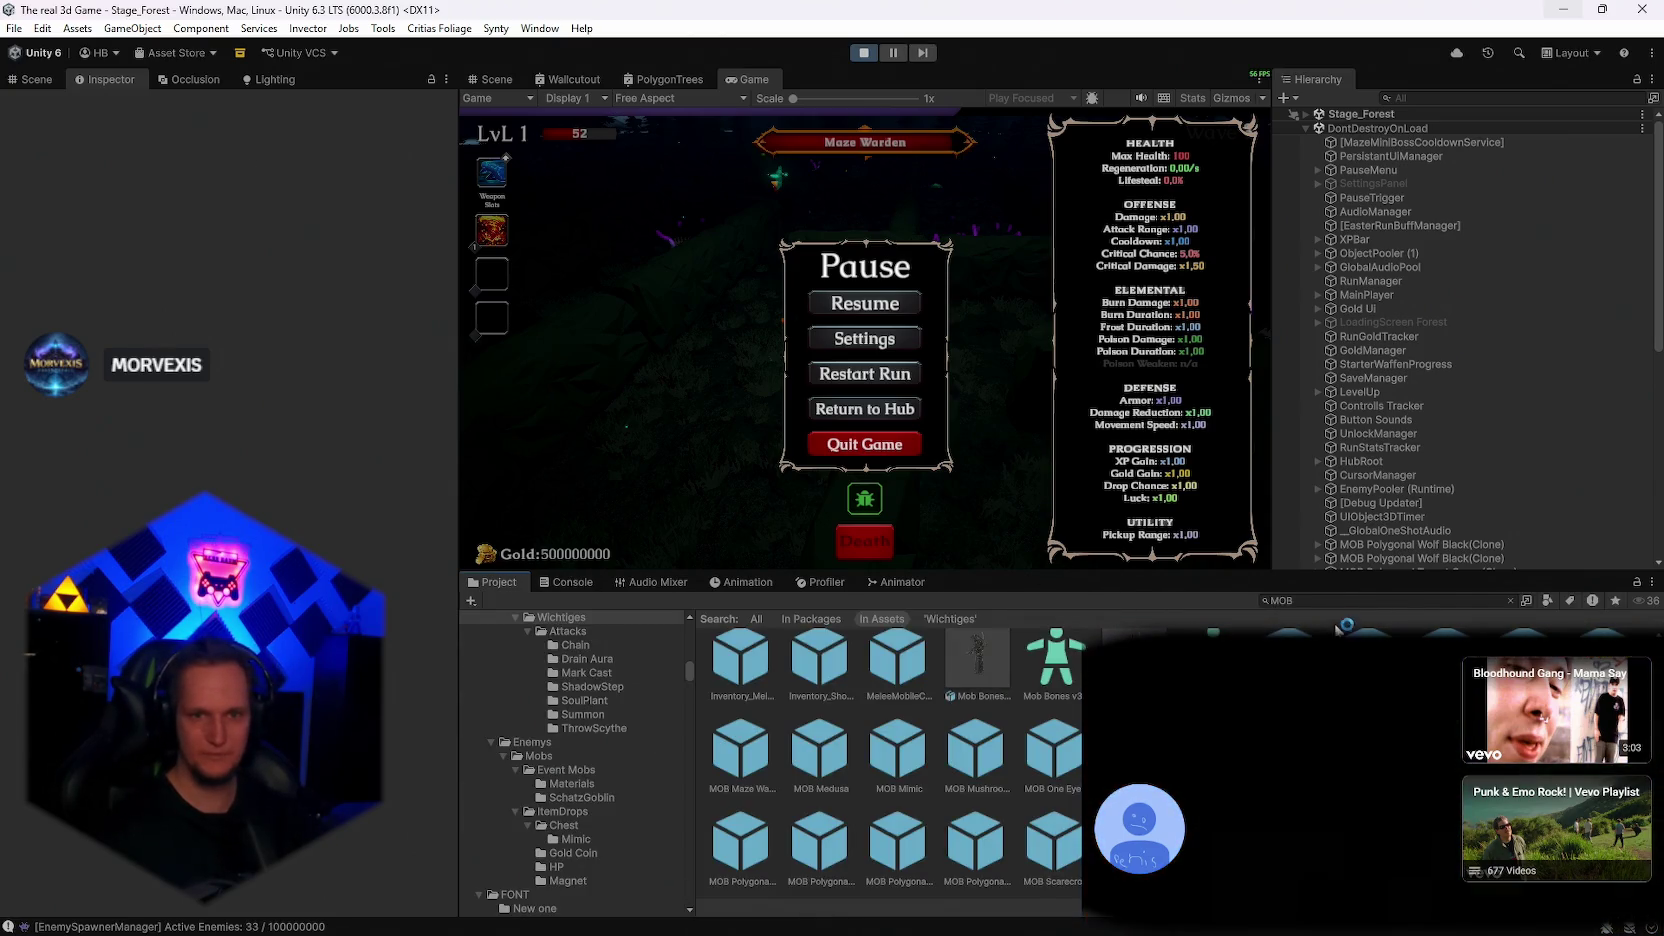
{"action": "double_click", "coordinate": [750, 79]}
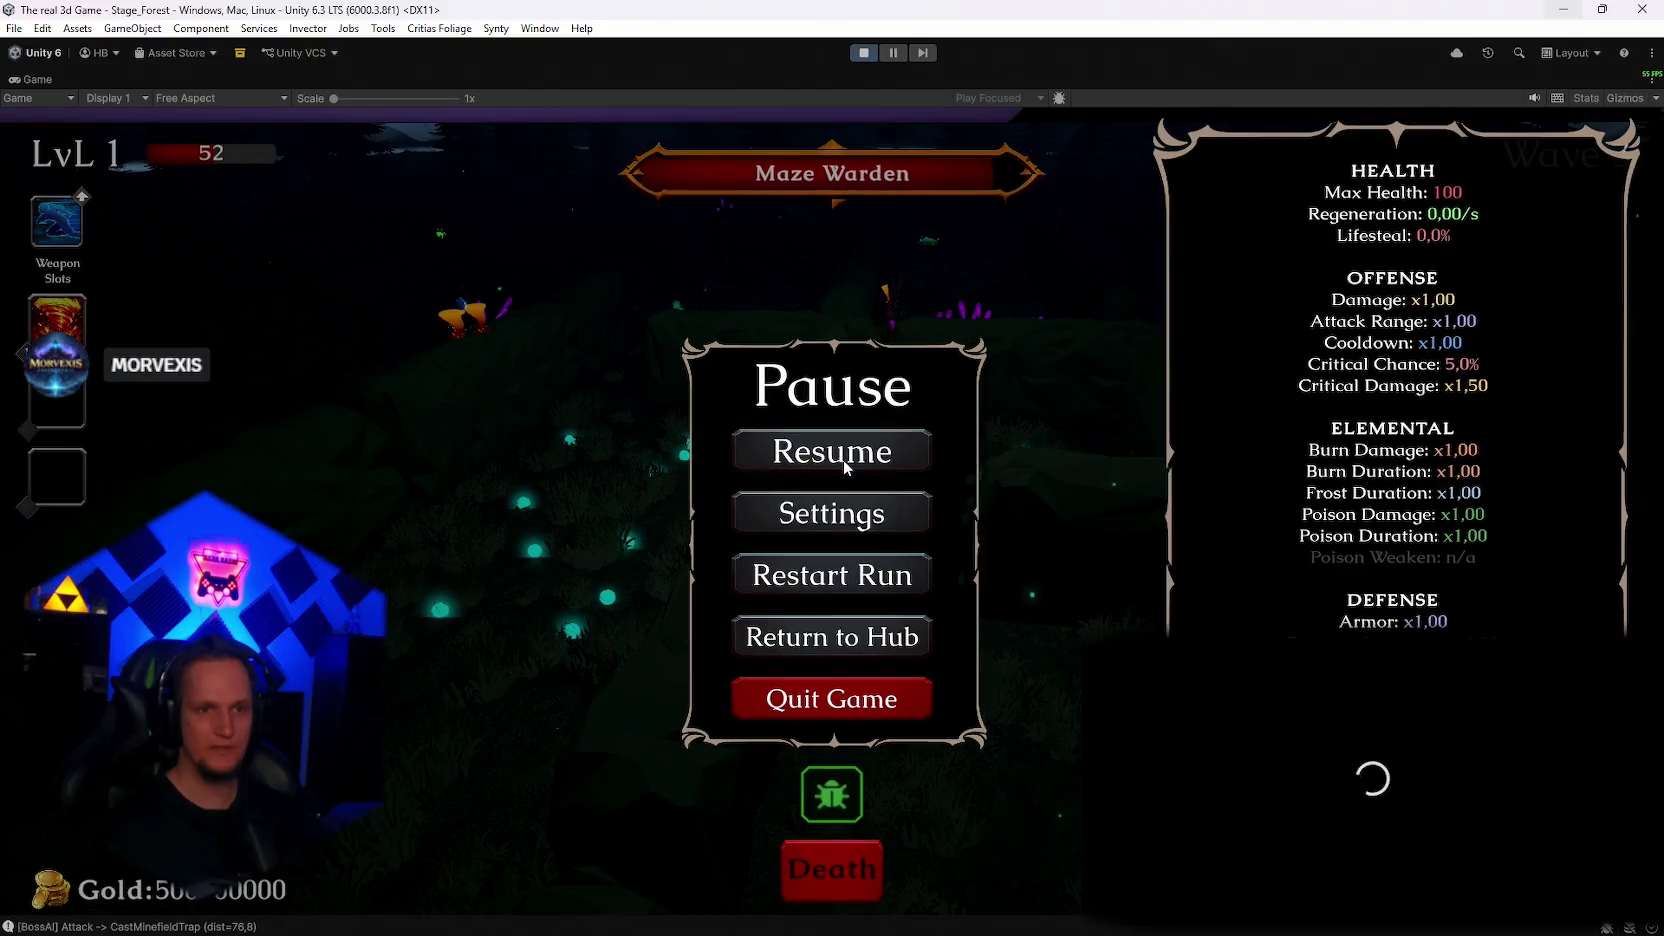
Step: Resume the run, dismiss the Run Complete summary and pick the Grenade Launcher upgrade
{"action": "left_click", "coordinate": [842, 459]}
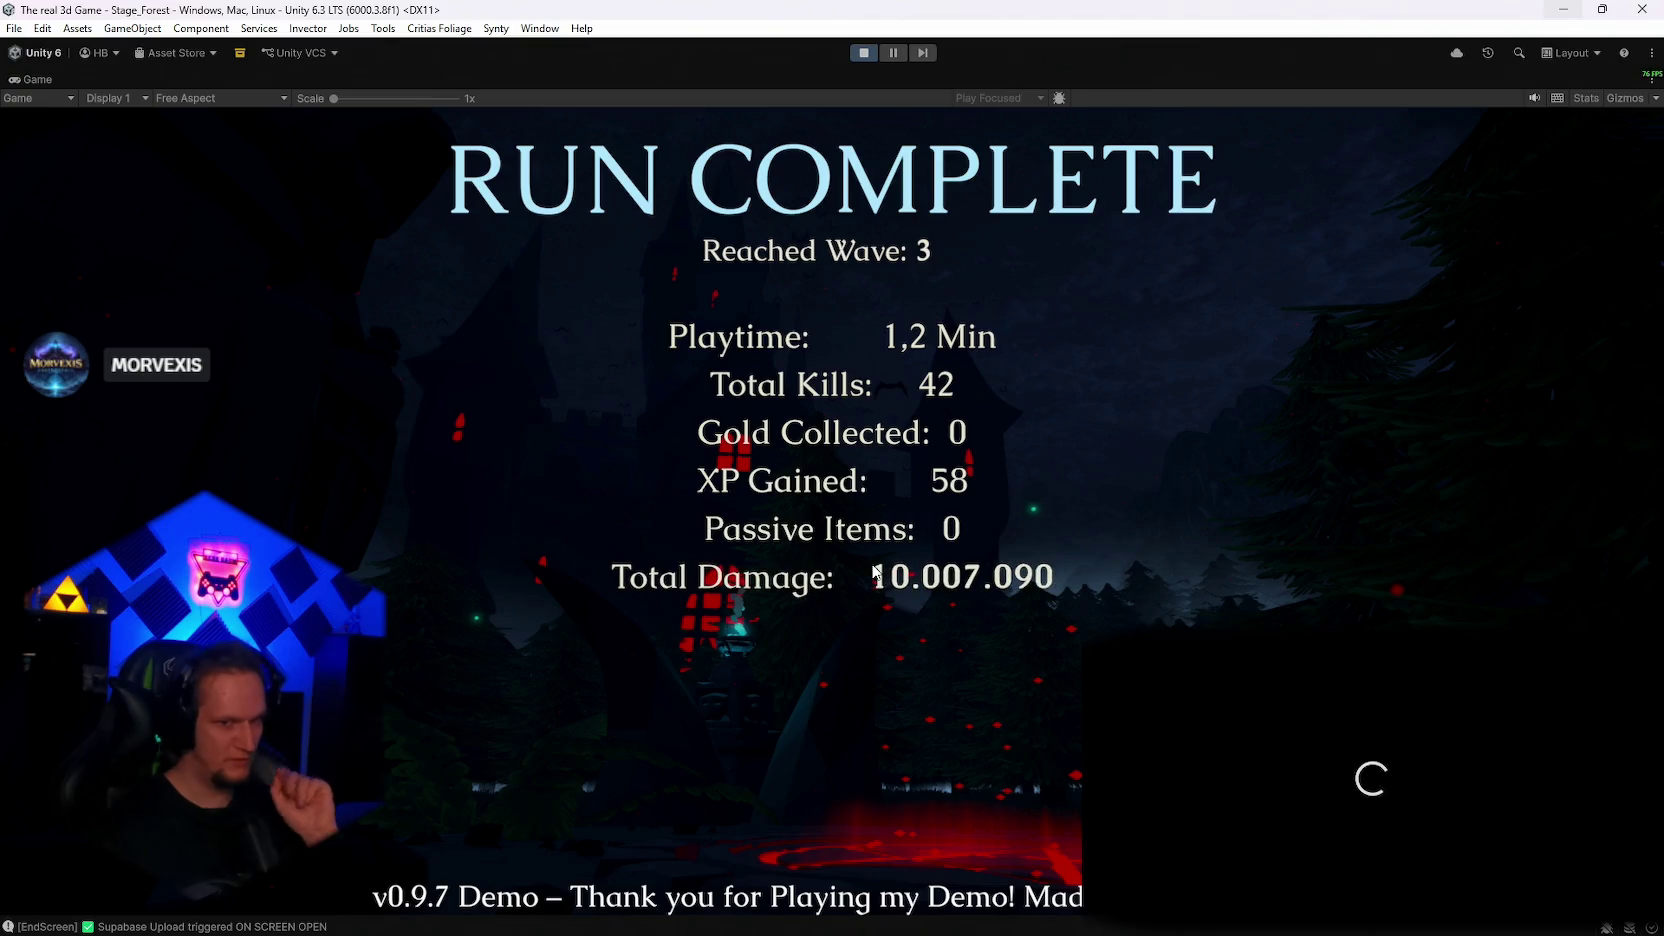
{"action": "left_click", "coordinate": [395, 825]}
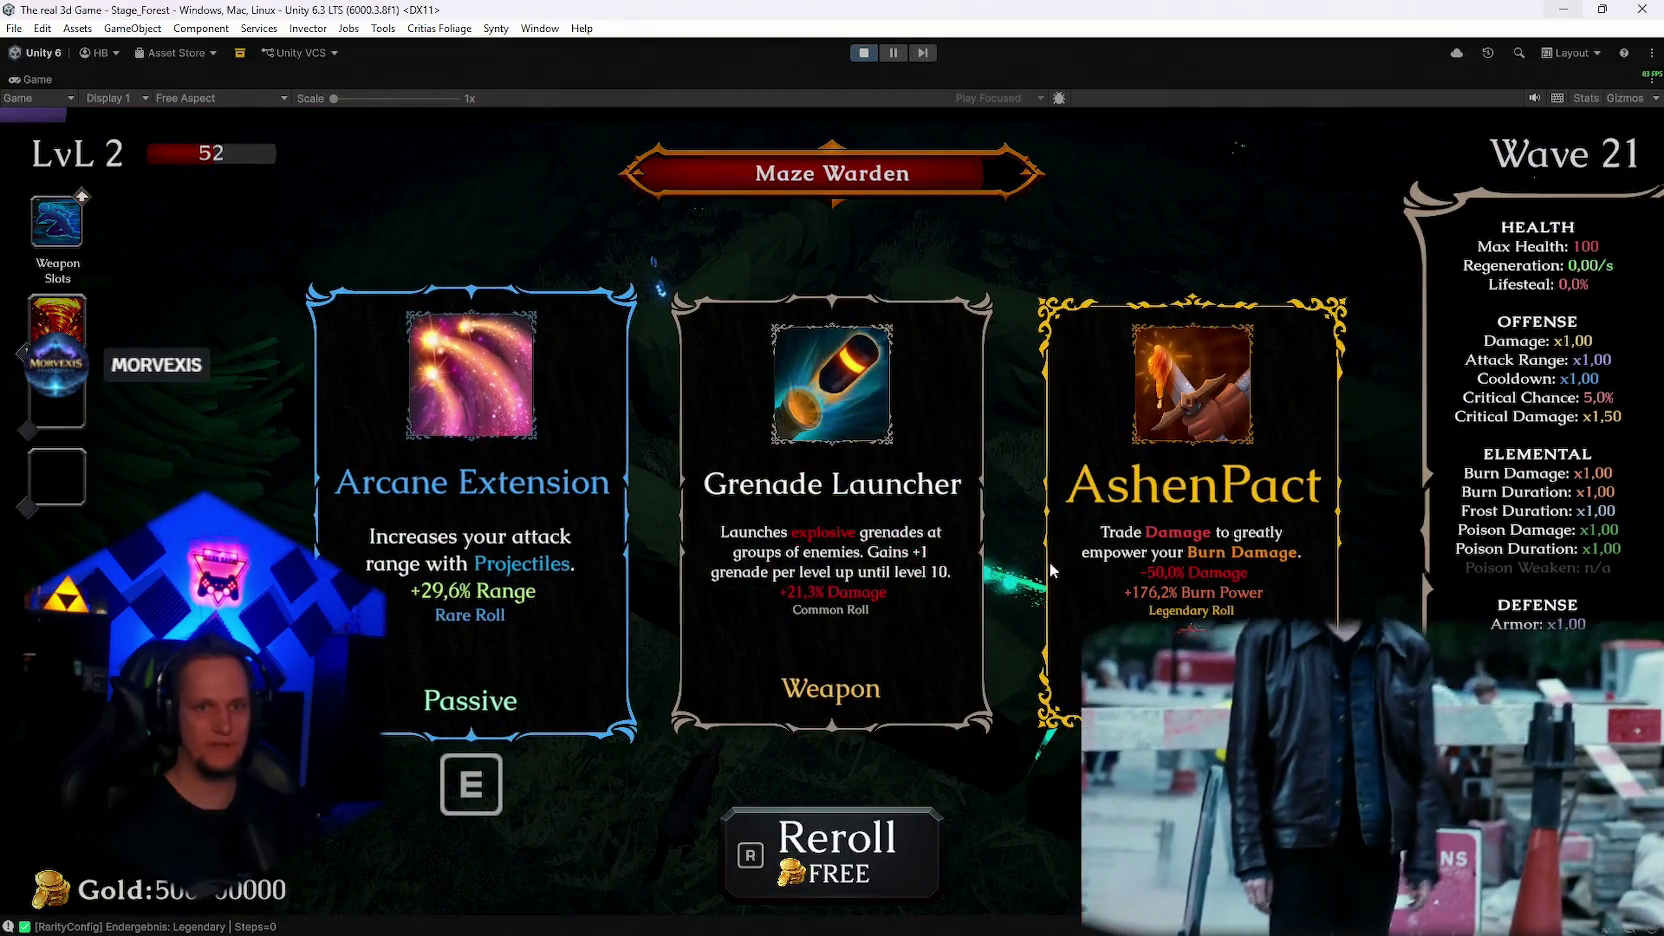
{"action": "left_click", "coordinate": [872, 556]}
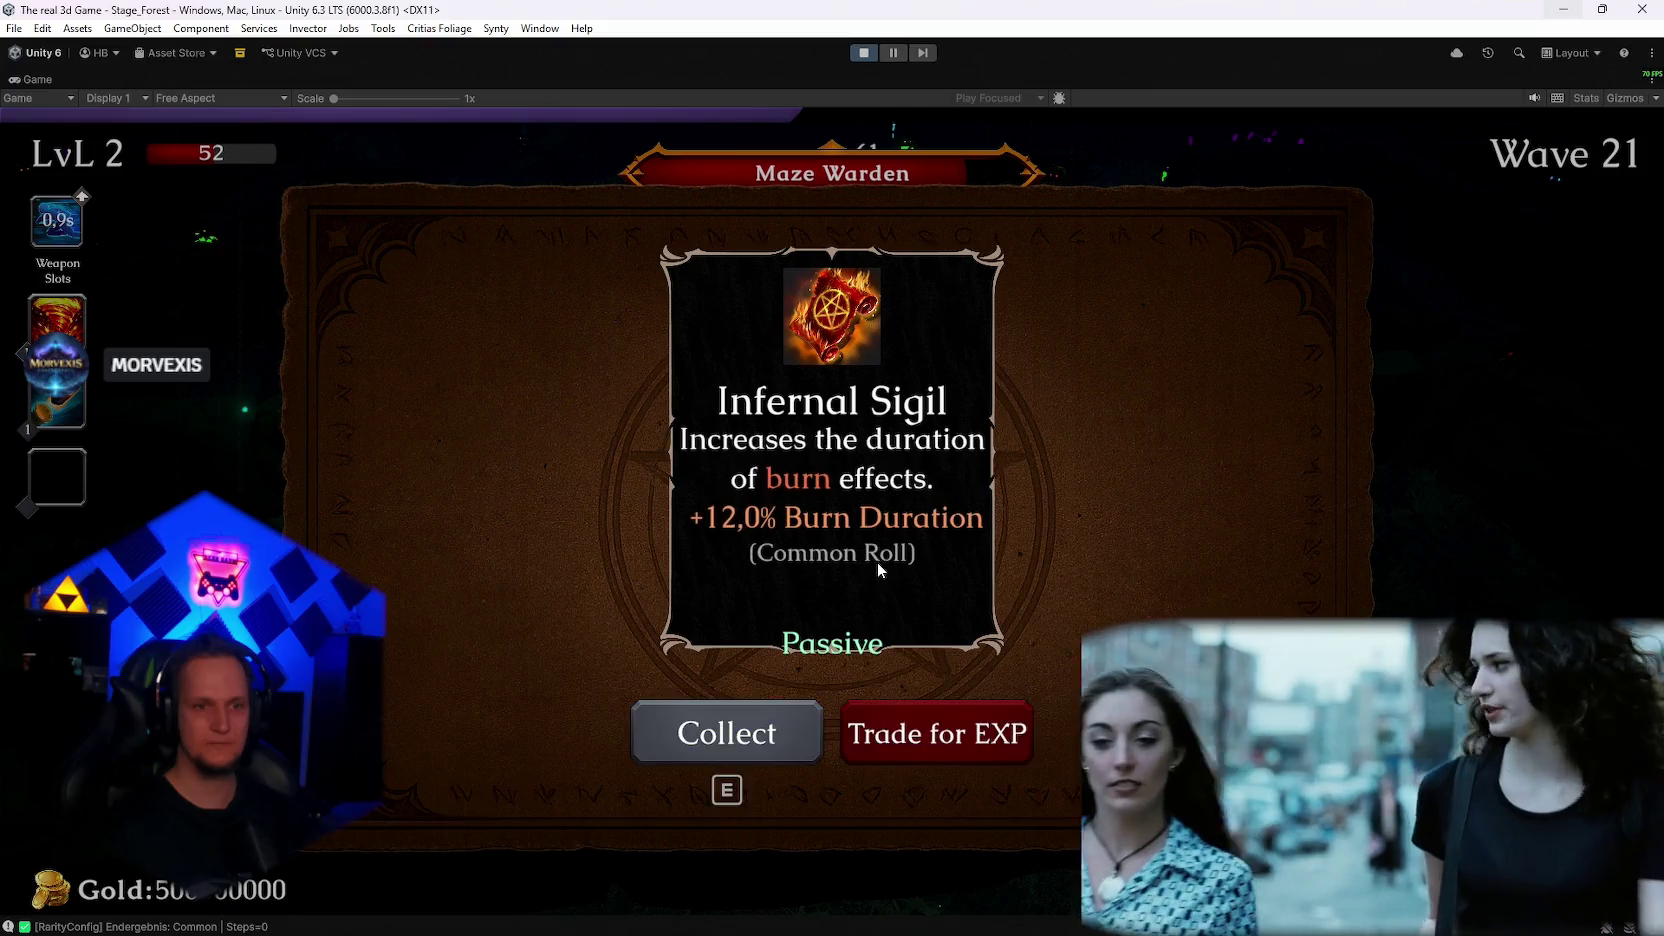
Step: Collect Infernal Sigil, choose Infernal Spark, then restore the editor layout with the Console showing
{"action": "key", "text": "e"}
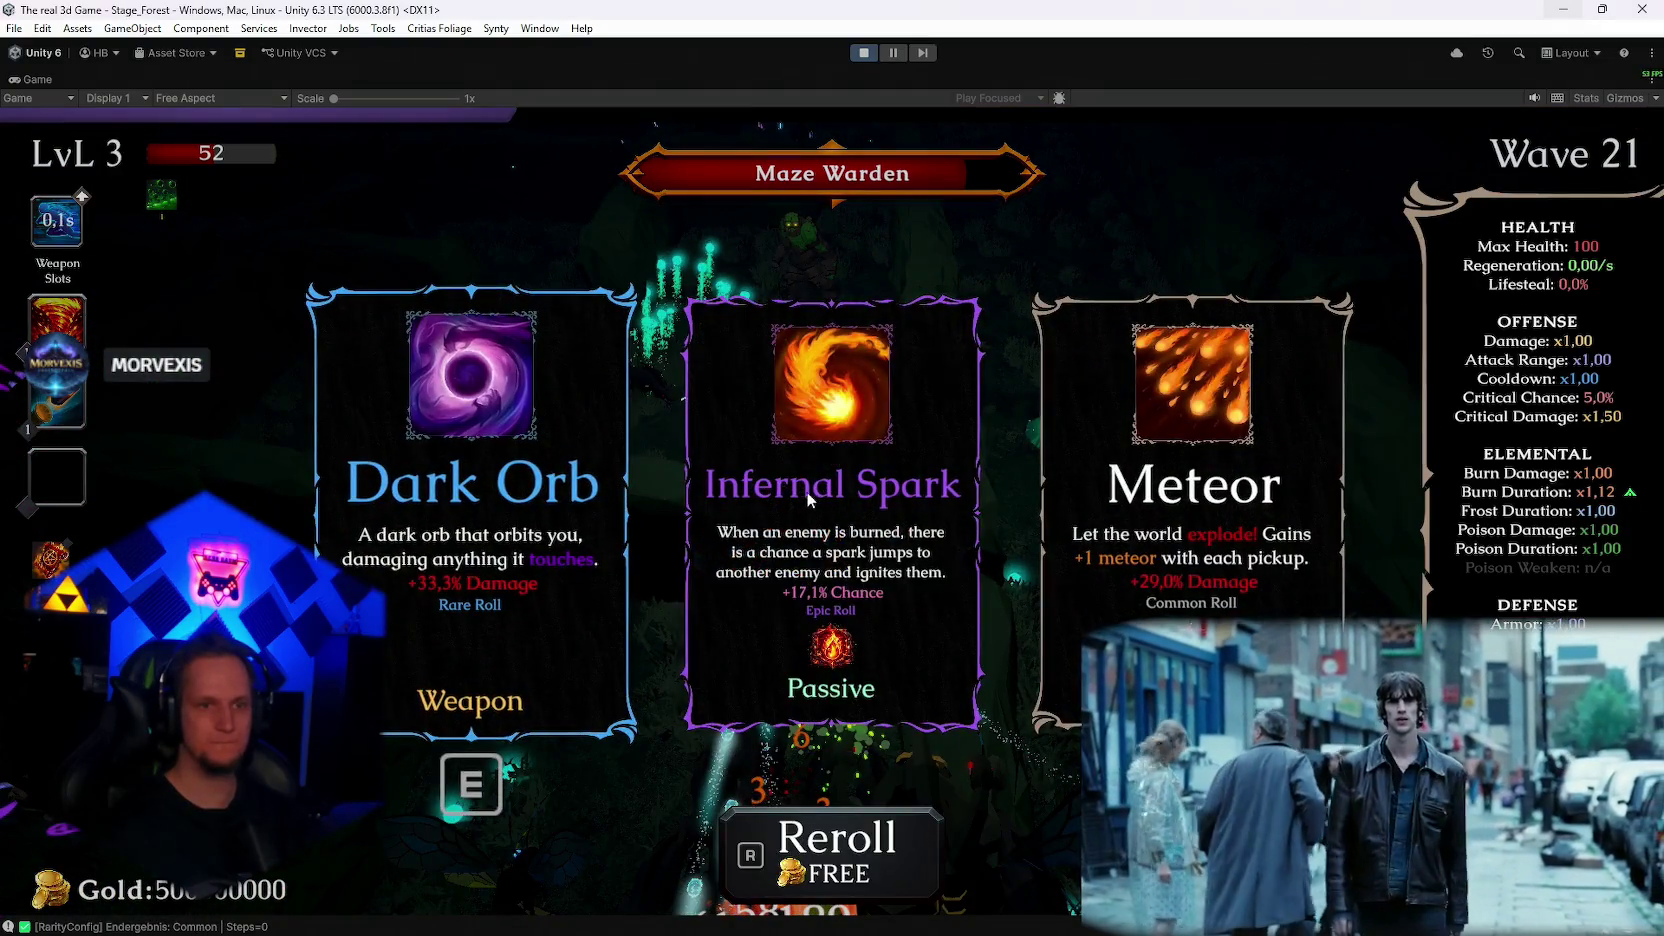
{"action": "left_click", "coordinate": [810, 499]}
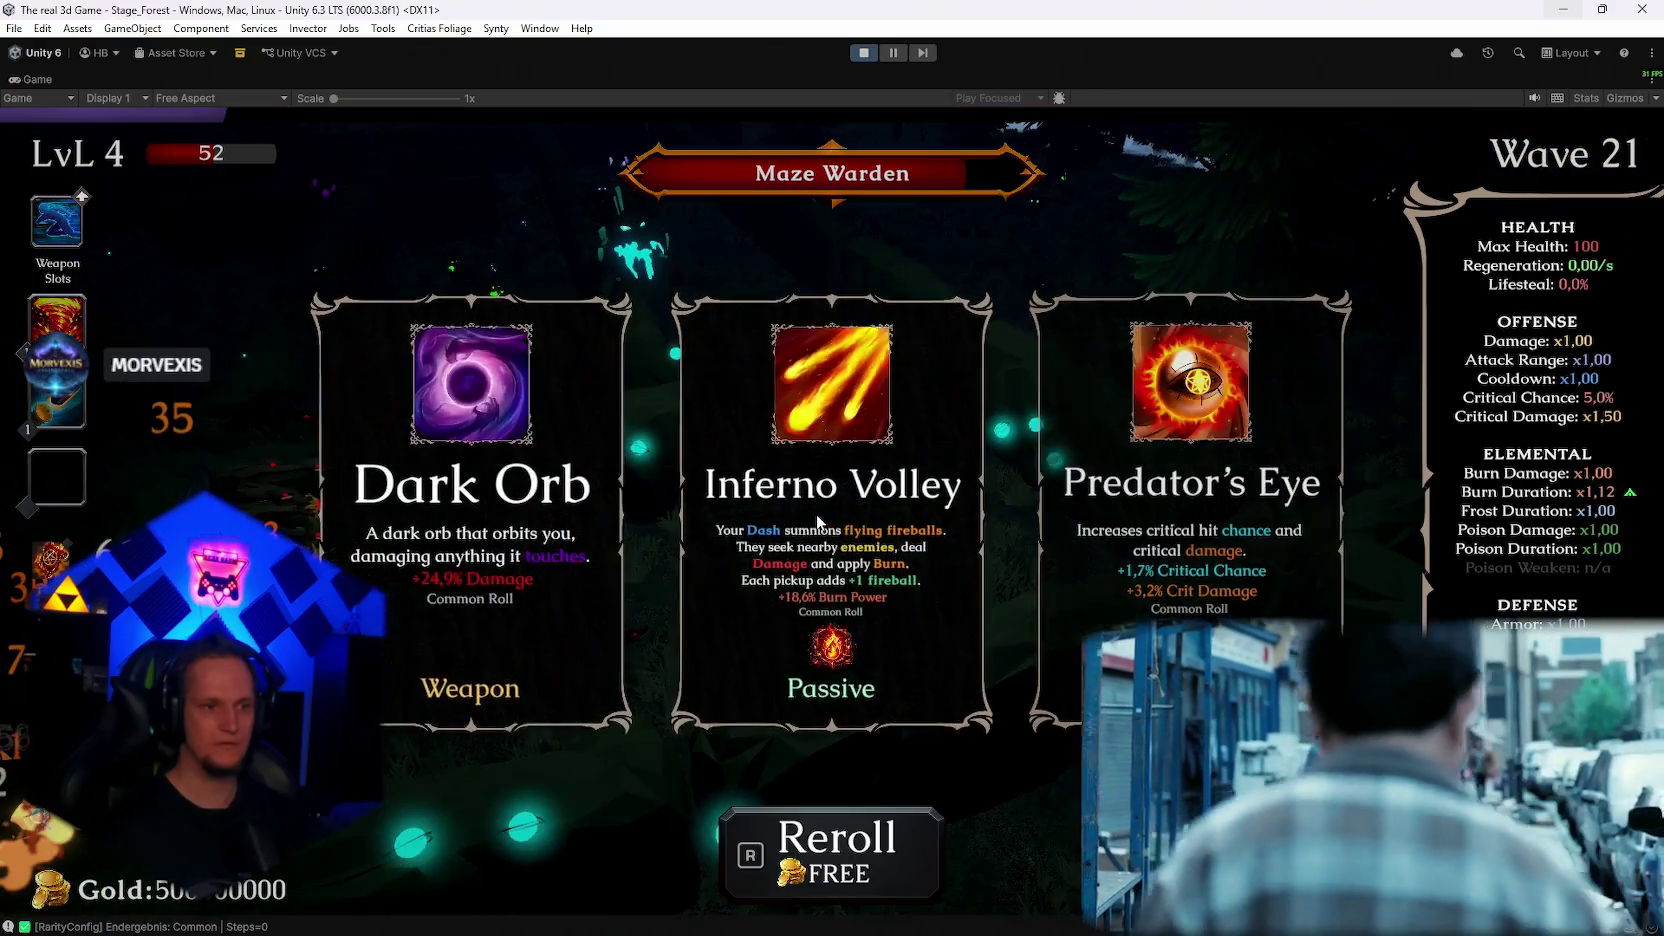
{"action": "double_click", "coordinate": [22, 82]}
{"action": "left_click", "coordinate": [573, 582]}
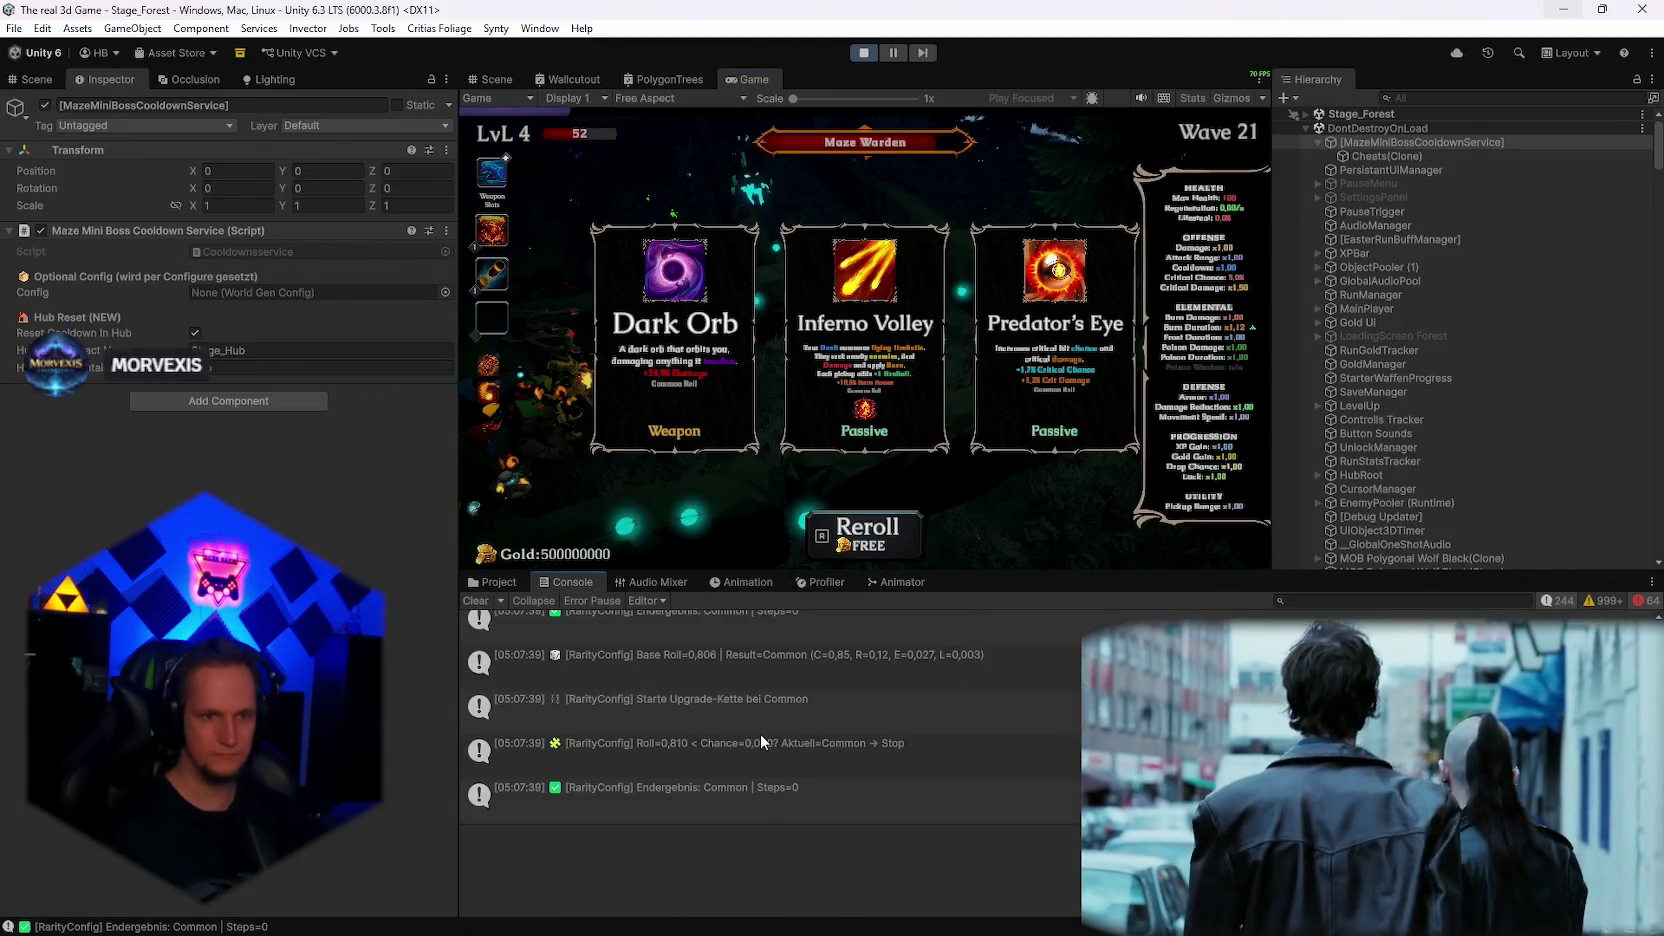
Step: Take the Inferno Volley upgrade, then pause the game and maximize the Game view
{"action": "scroll", "coordinate": [792, 760], "scroll_direction": "up", "scroll_amount": 10}
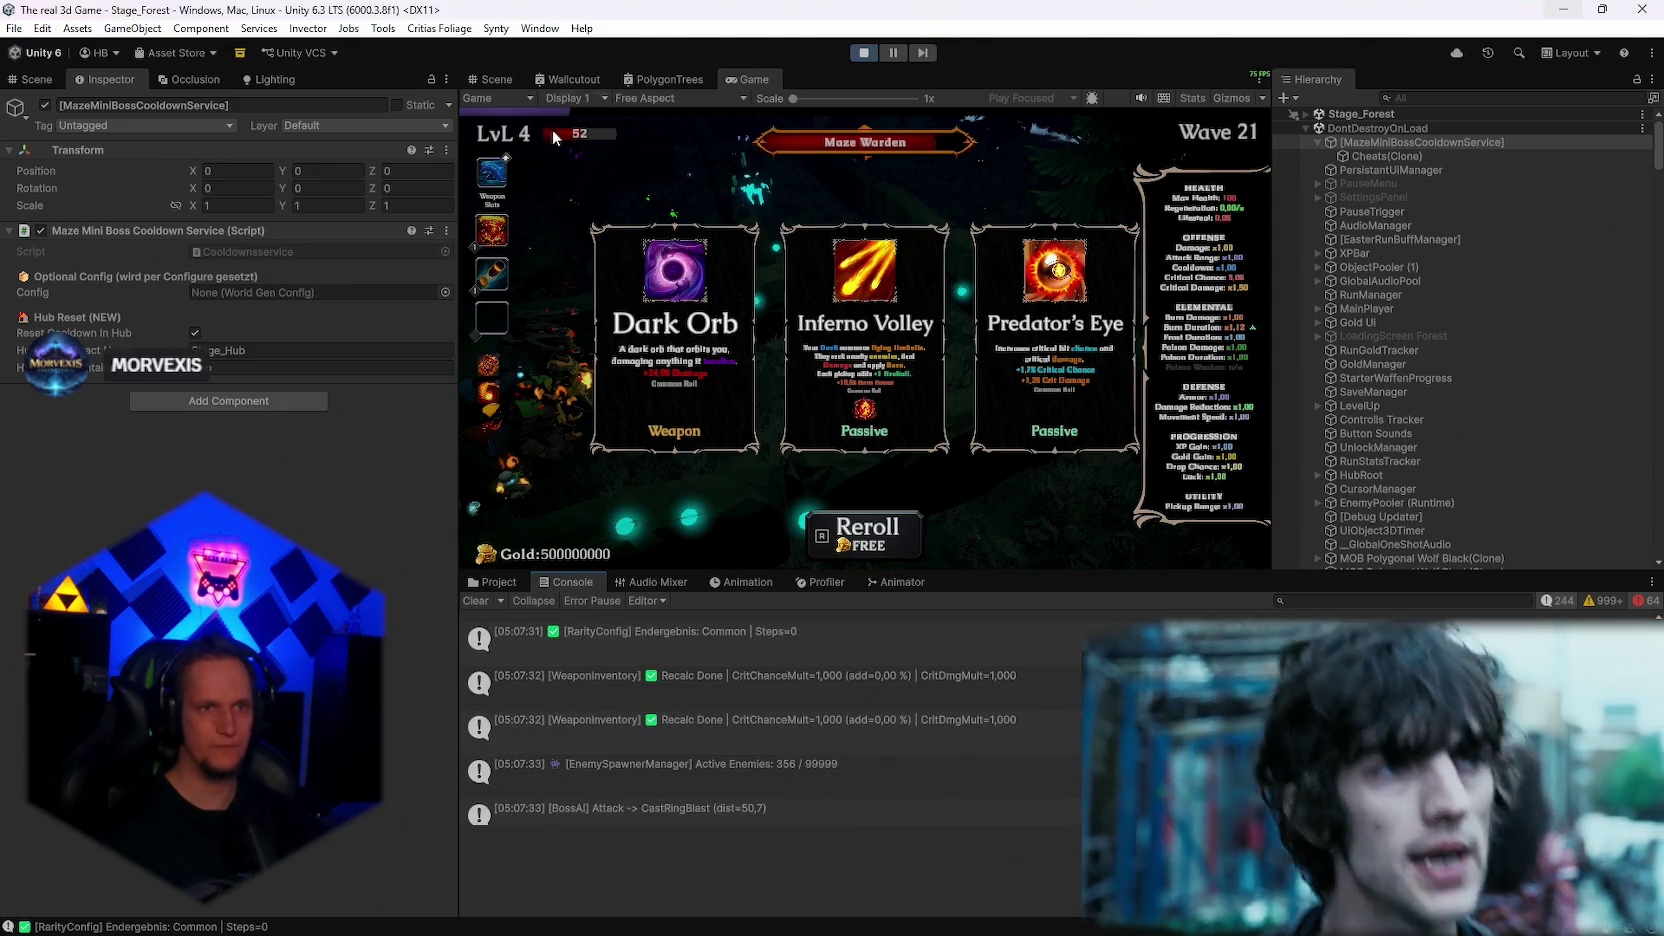
{"action": "scroll", "coordinate": [840, 697], "scroll_direction": "down", "scroll_amount": 10}
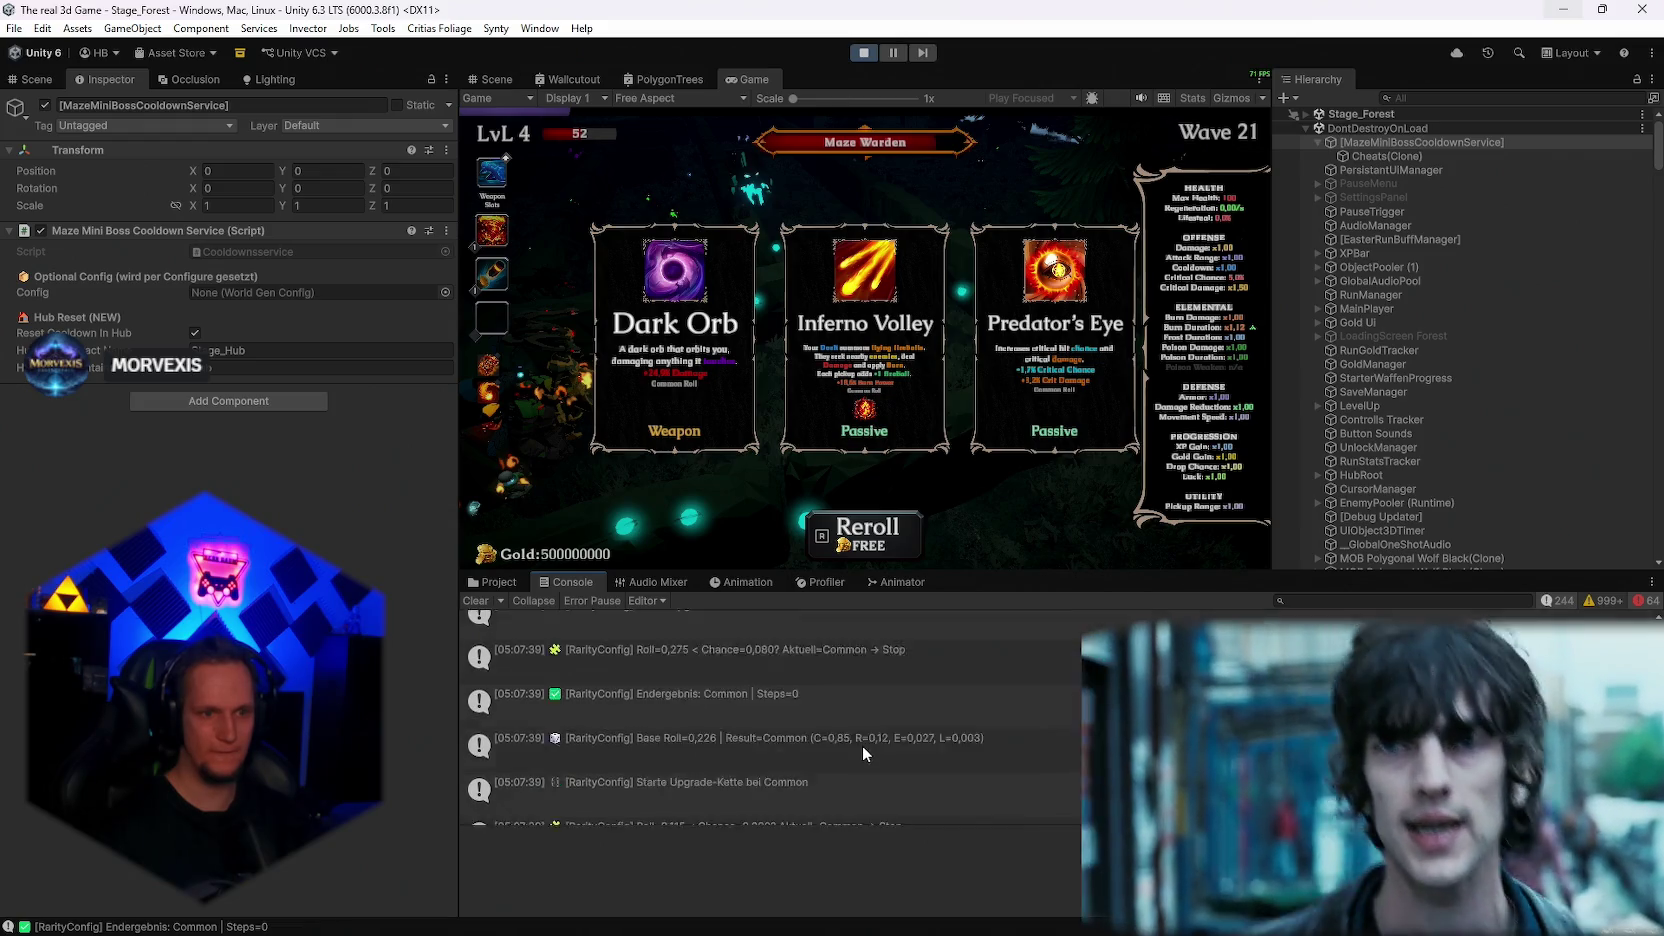
{"action": "scroll", "coordinate": [755, 660], "scroll_direction": "up", "scroll_amount": 1}
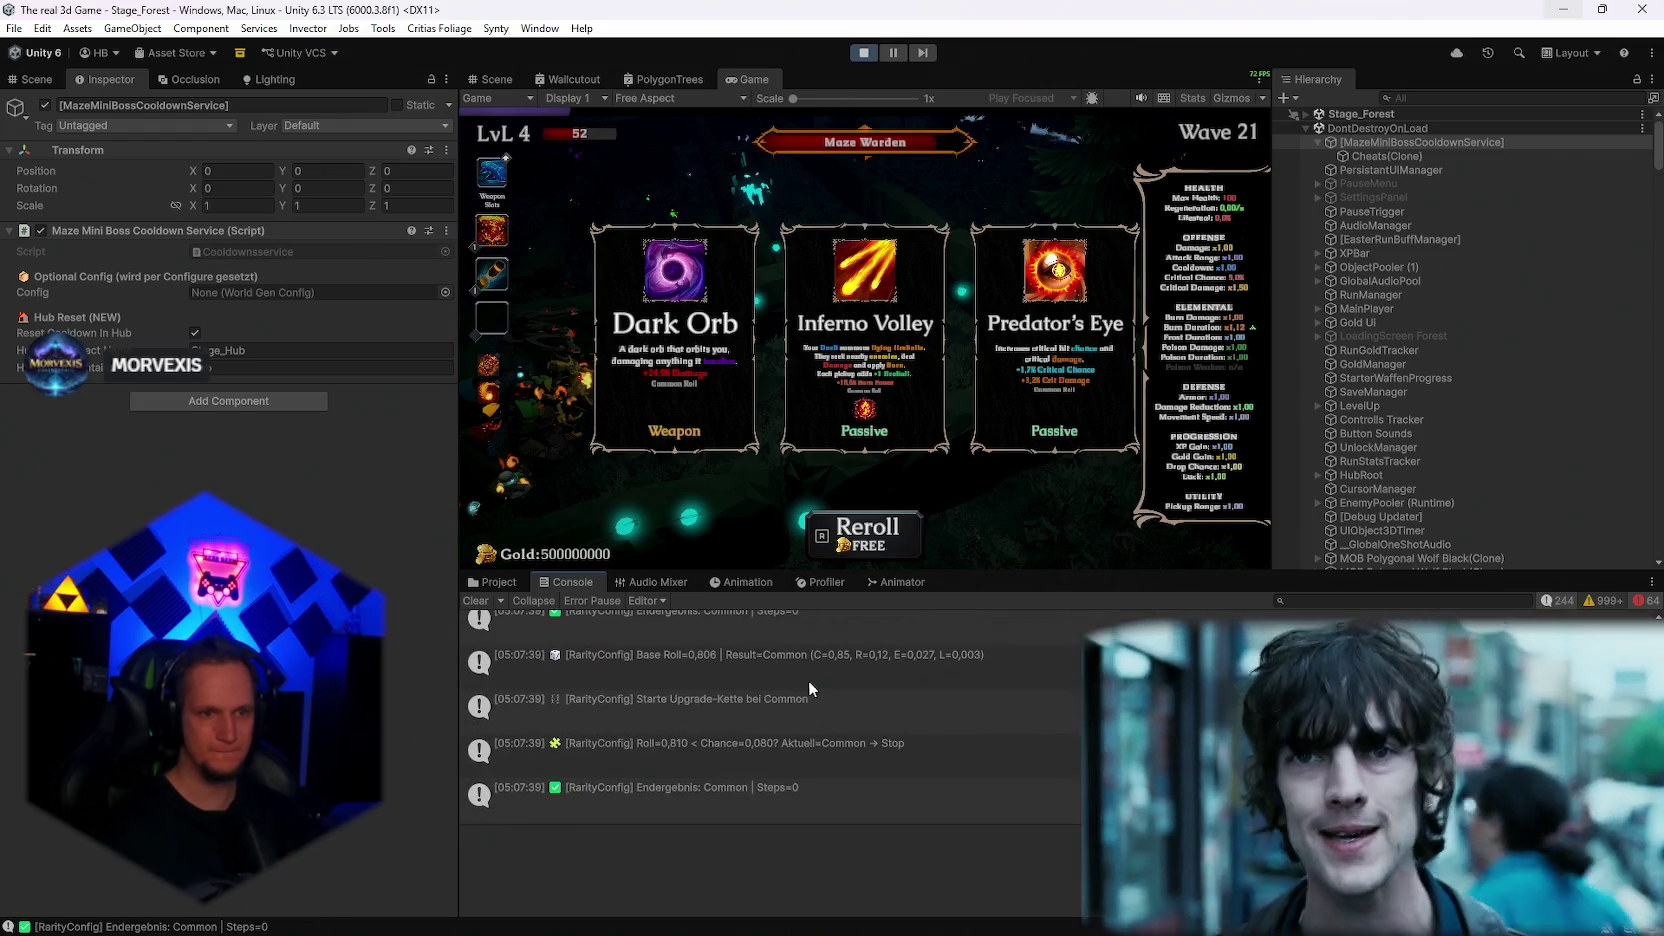
{"action": "left_click", "coordinate": [864, 333]}
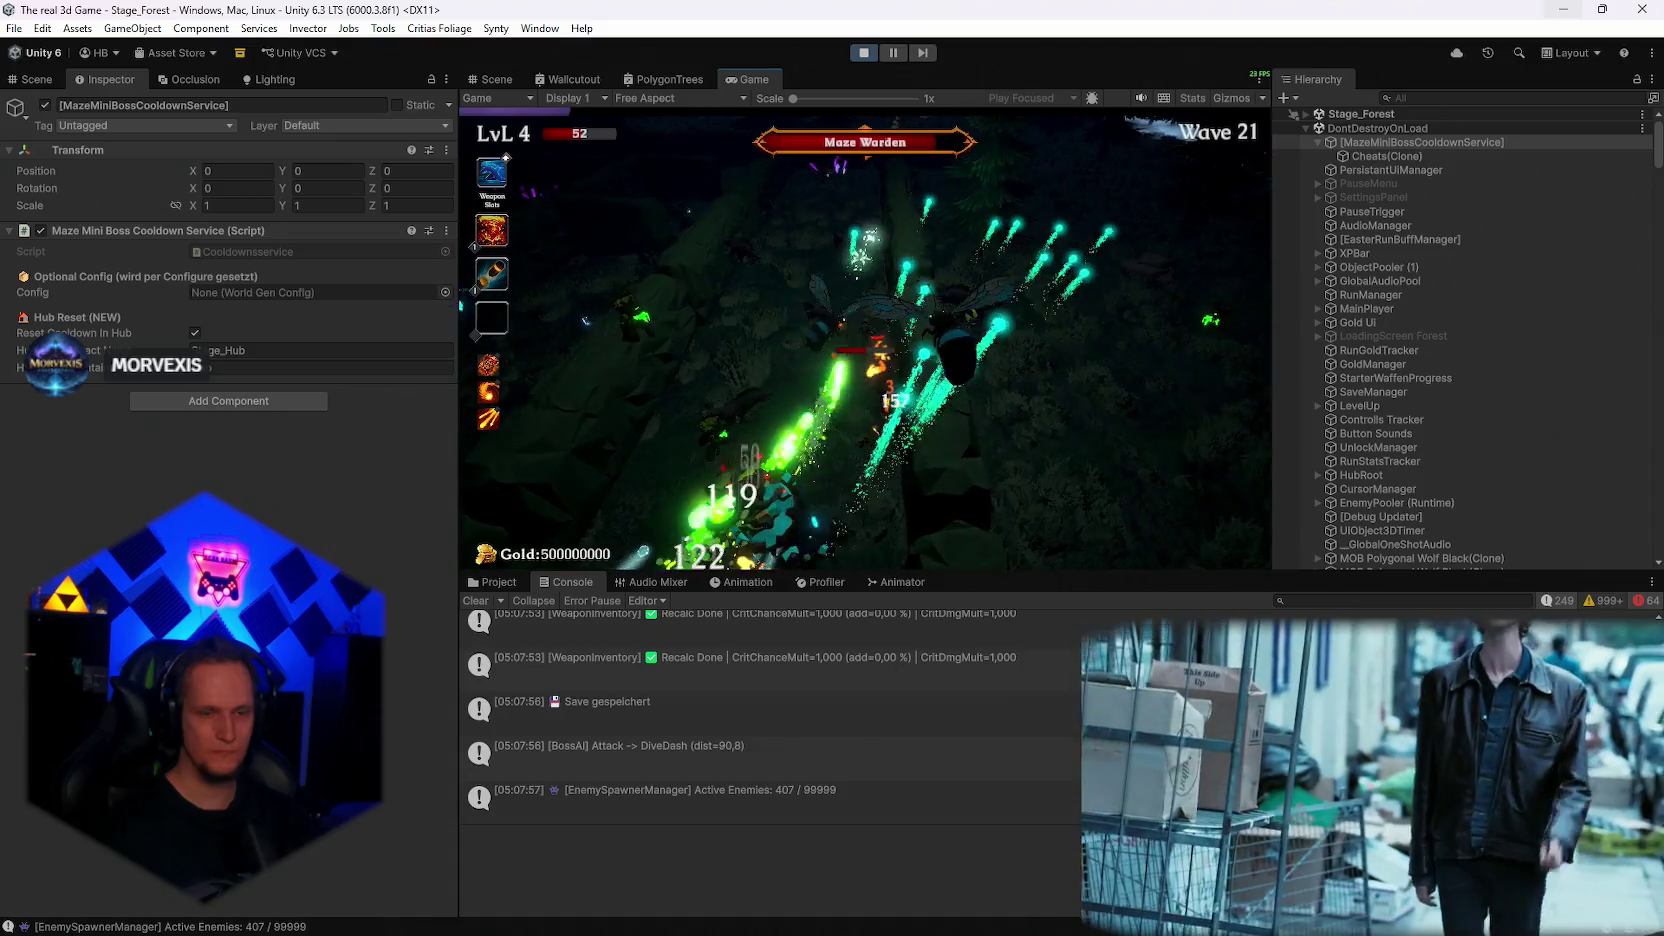
{"action": "key", "text": "Escape"}
{"action": "double_click", "coordinate": [752, 78]}
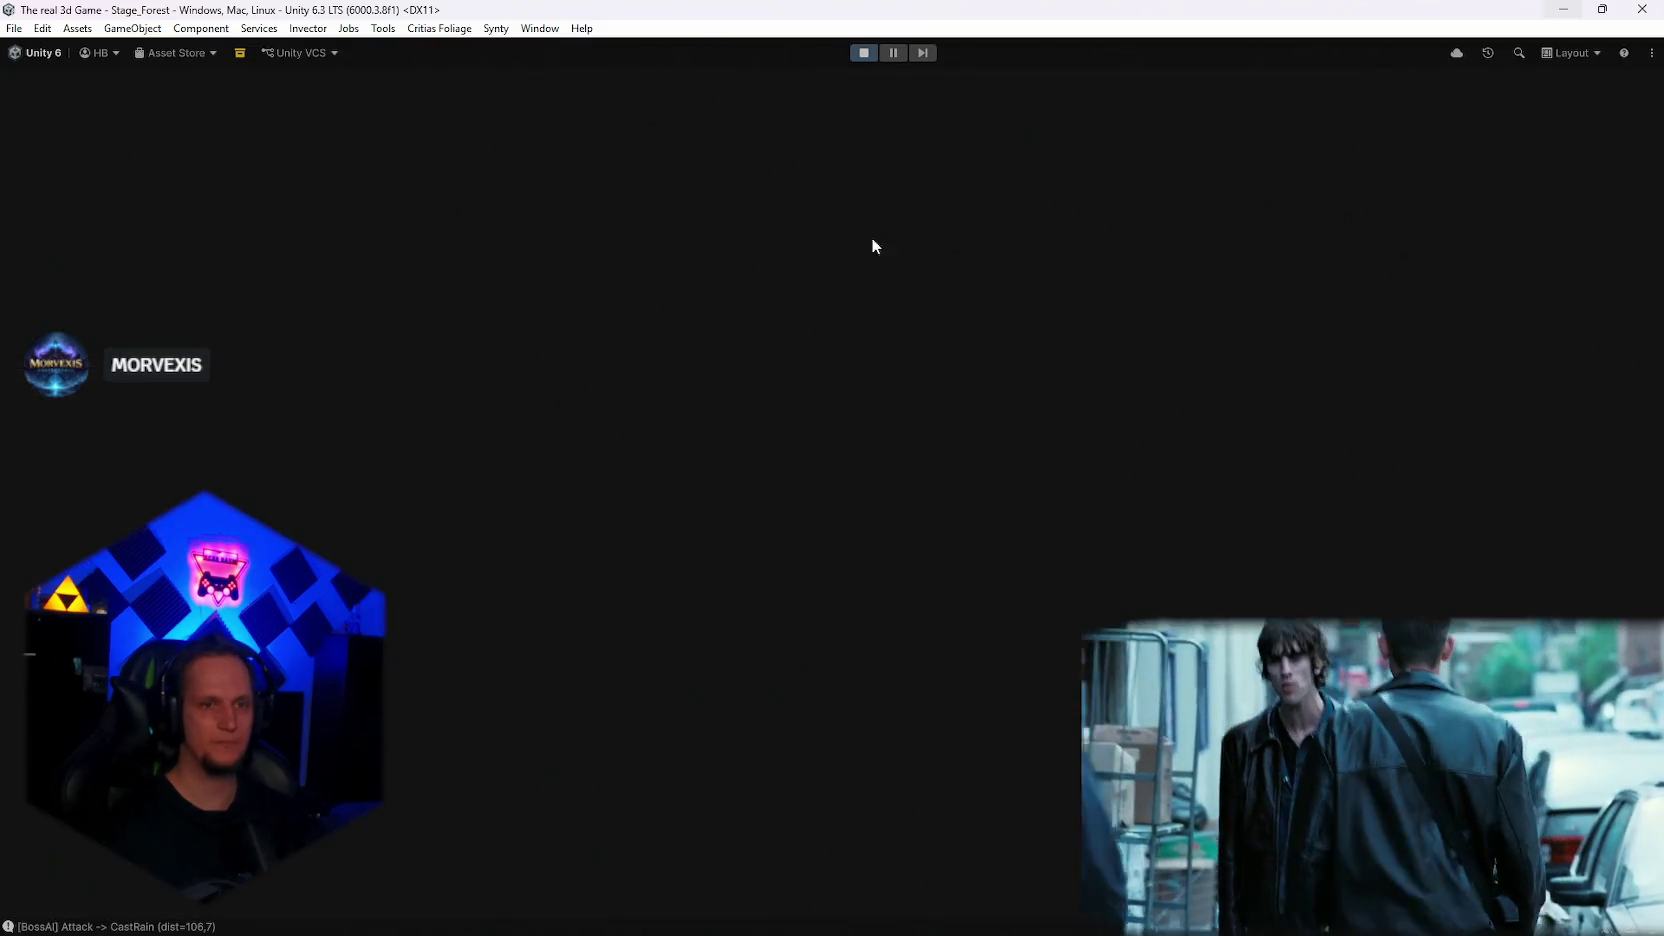
Step: Resume, collect the weapon reward, take Ice Barrier, AshenPact, Ice Blade and Toxic Catalyst, then pause
{"action": "left_click", "coordinate": [840, 464]}
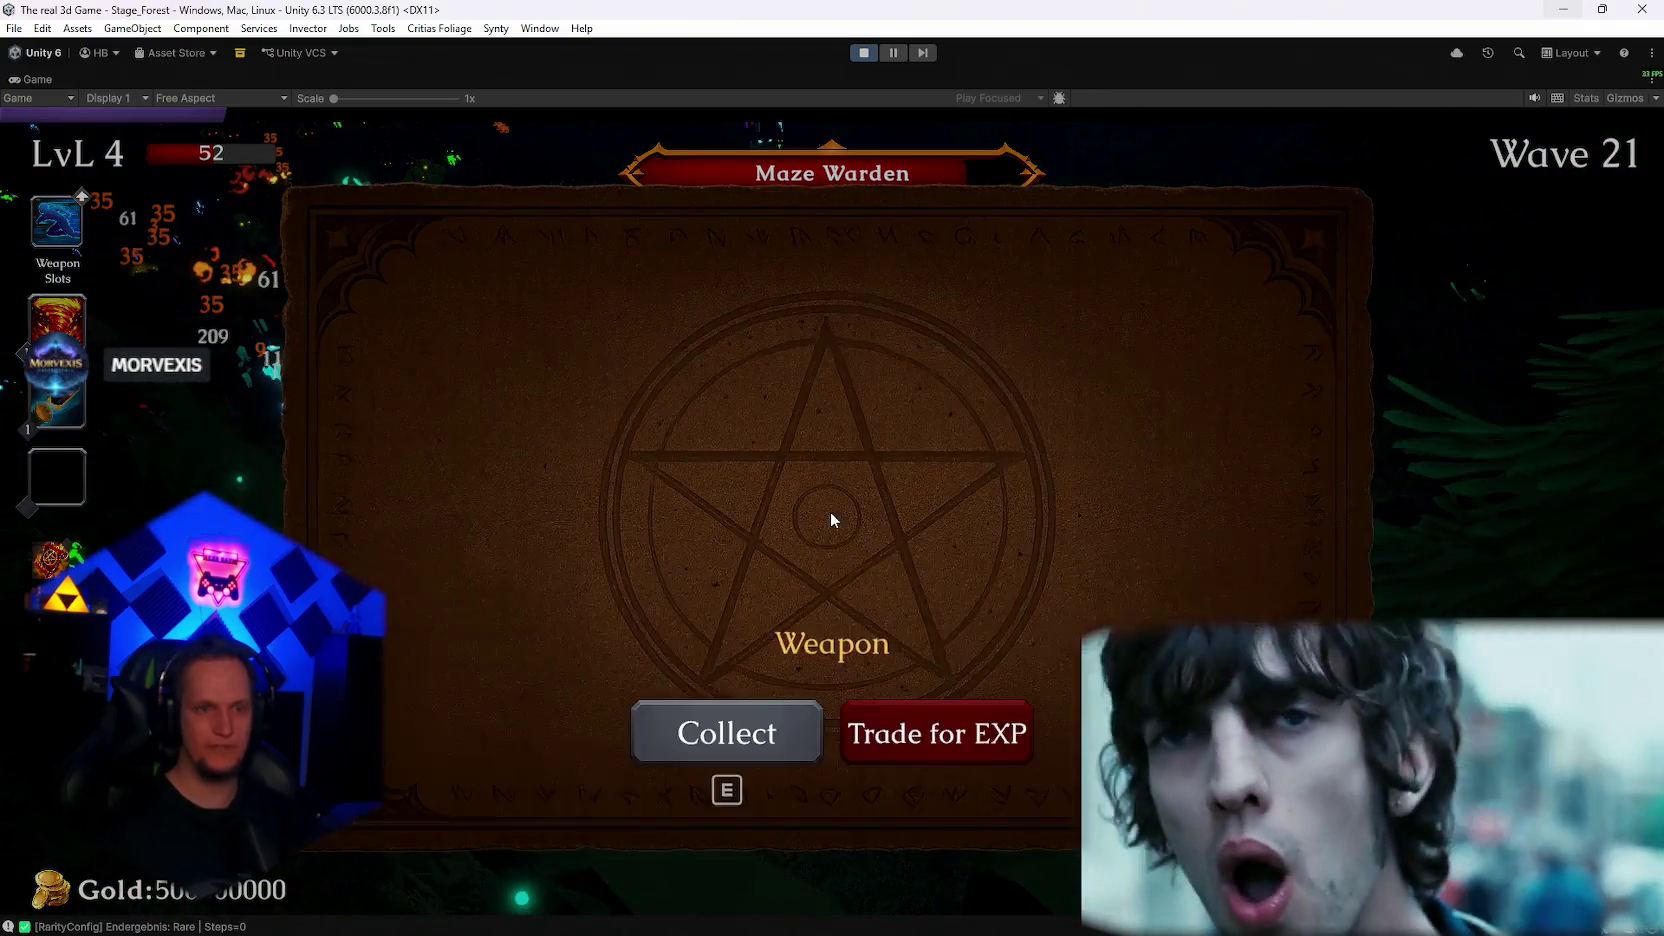
{"action": "left_click", "coordinate": [728, 732]}
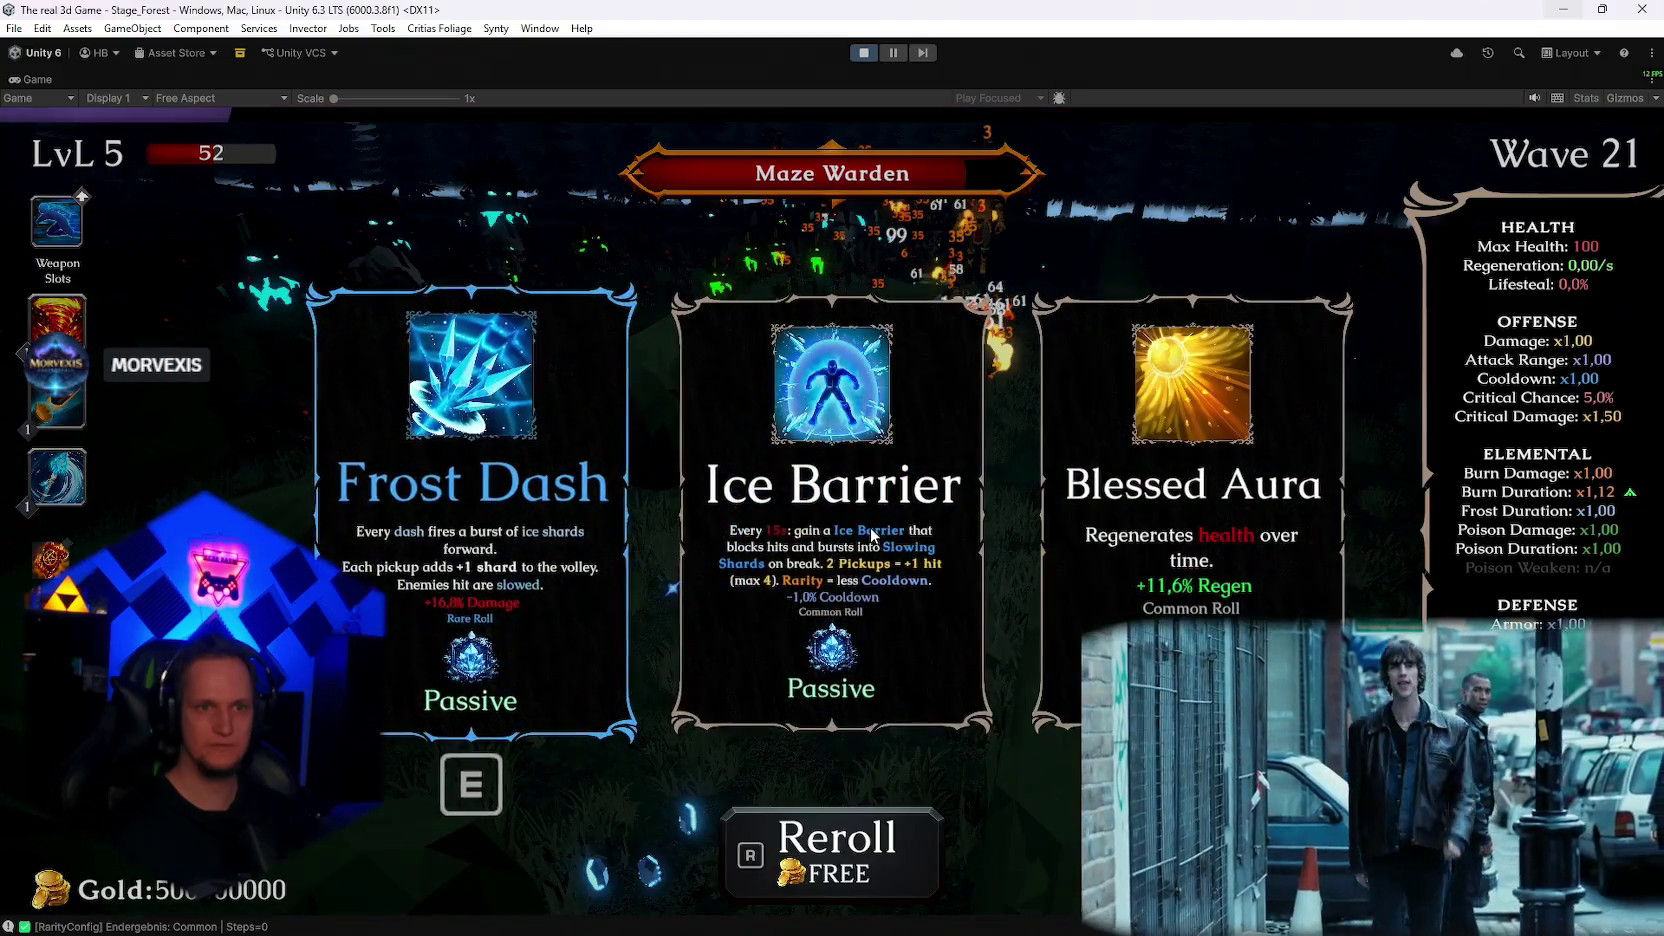
{"action": "left_click", "coordinate": [871, 535]}
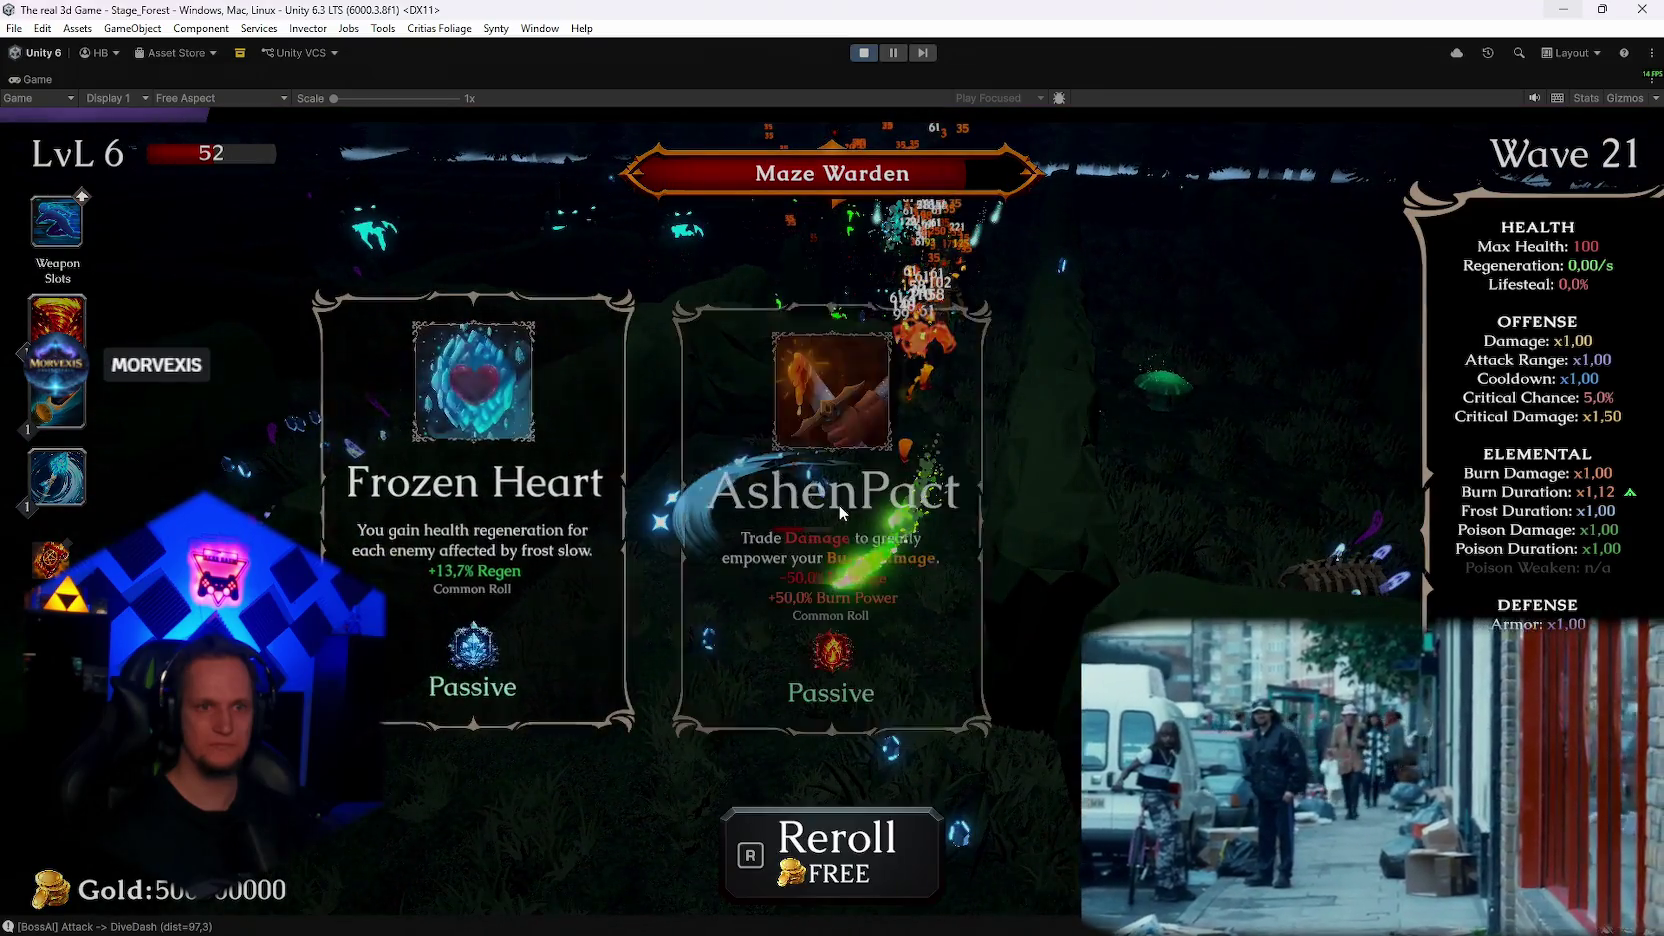
{"action": "left_click", "coordinate": [842, 506]}
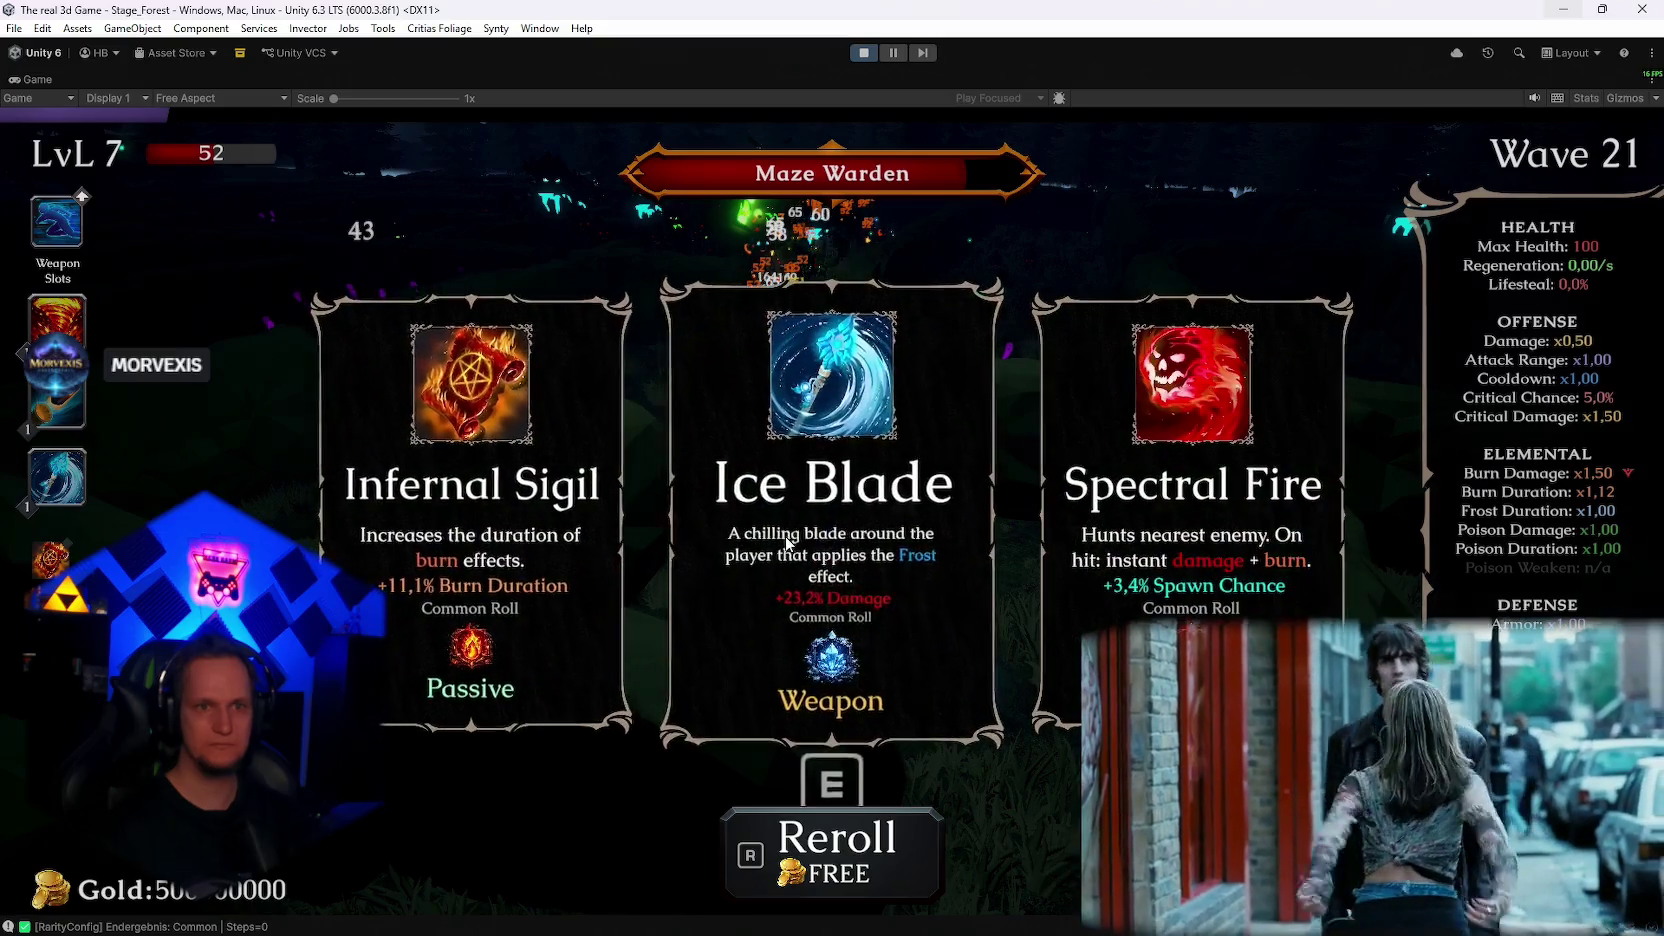
{"action": "left_click", "coordinate": [805, 513]}
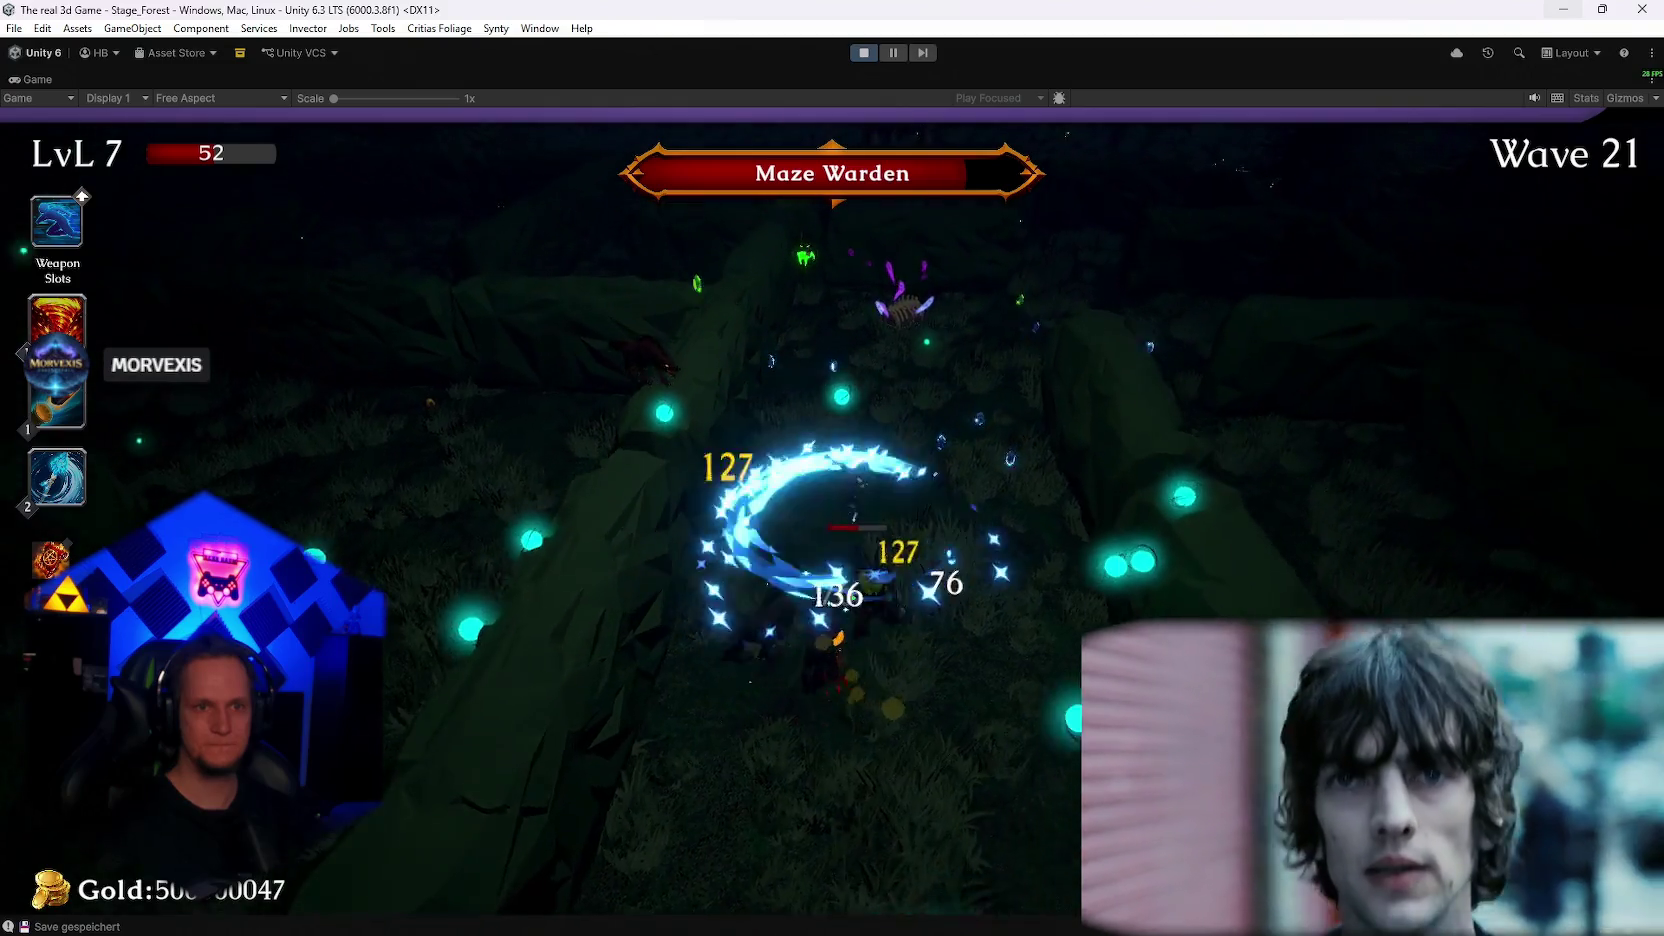
{"action": "left_click", "coordinate": [838, 514]}
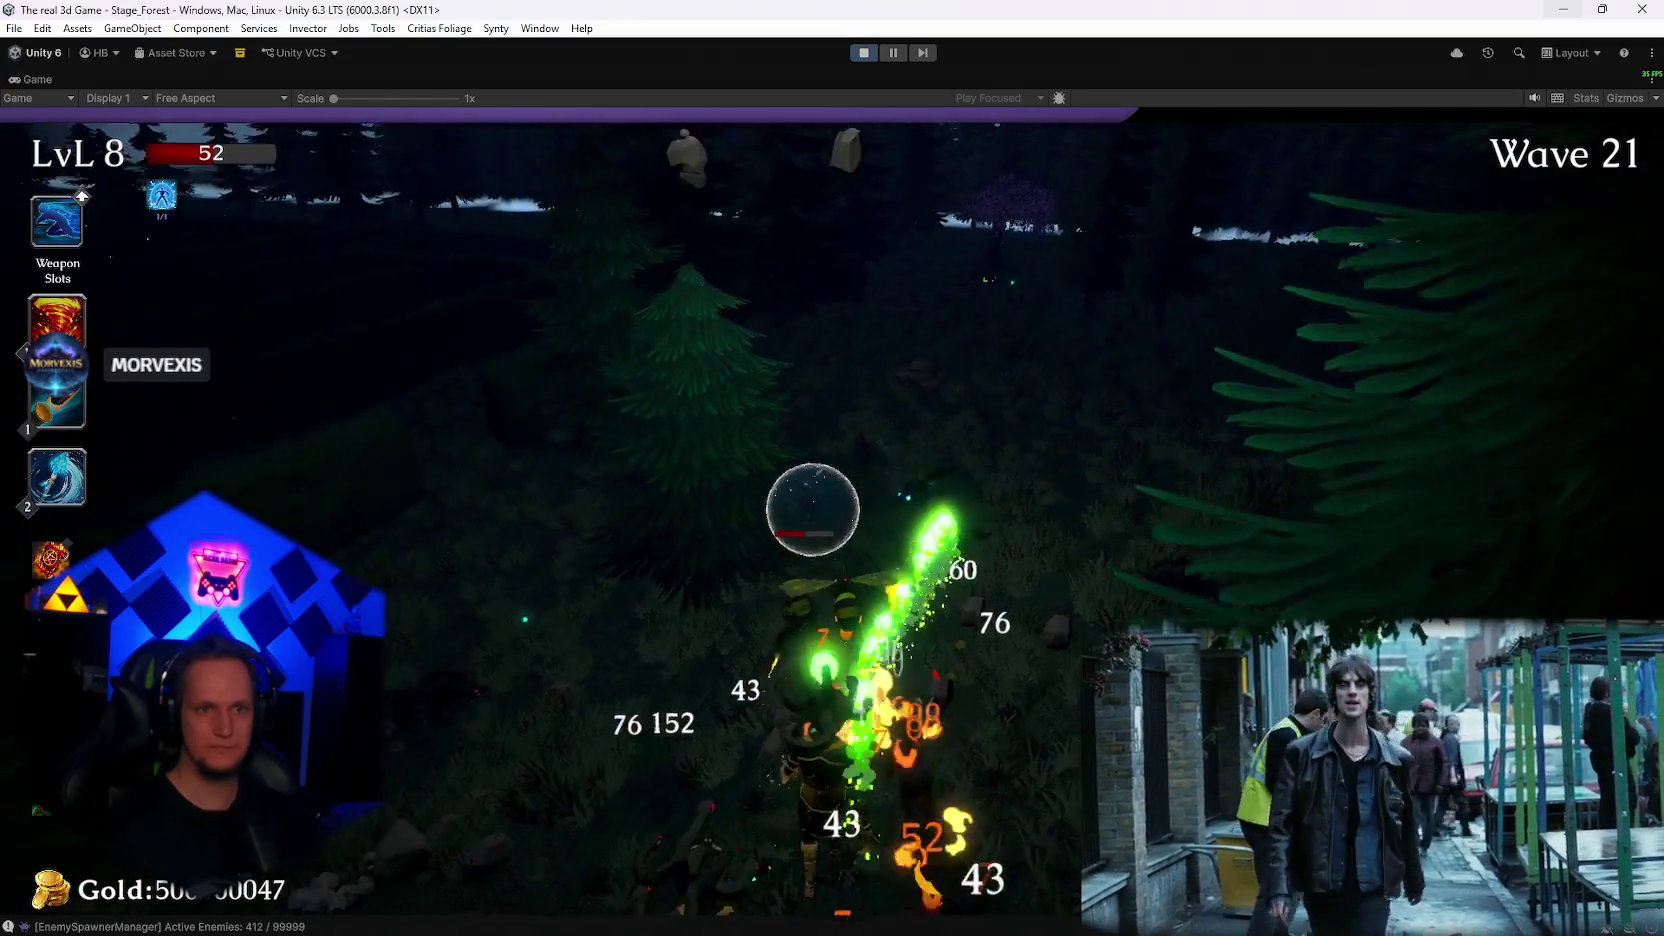
{"action": "key", "text": "Escape"}
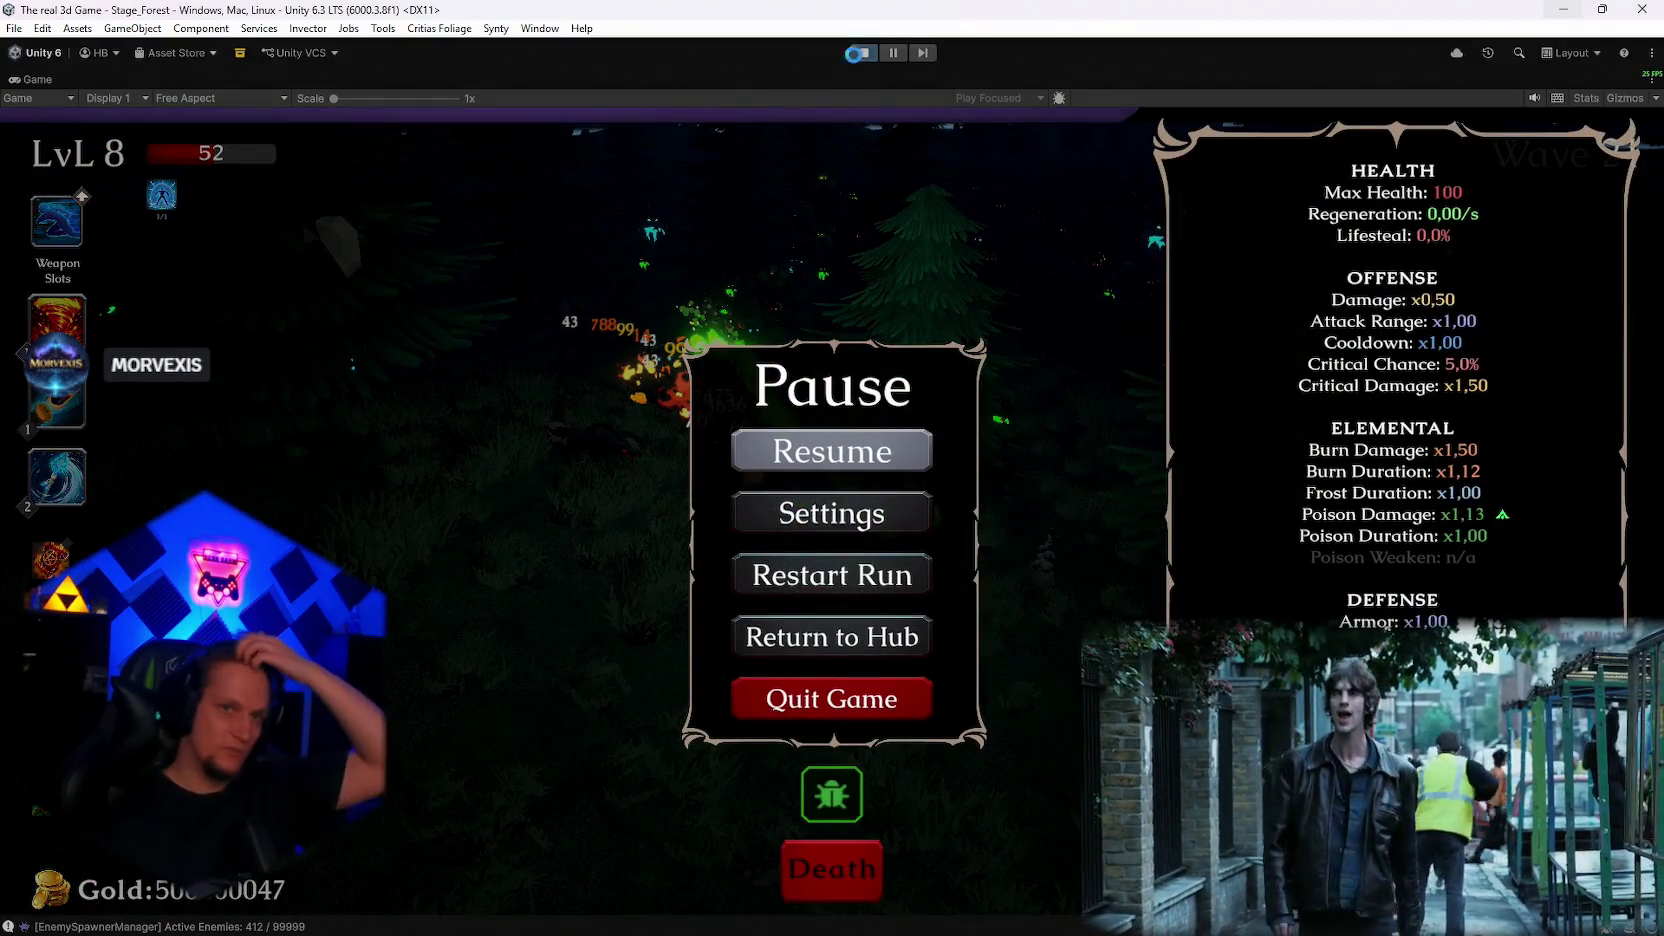
Step: Exit Play mode, clear the Console, and bring the Steam library to the front
{"action": "left_click", "coordinate": [857, 53]}
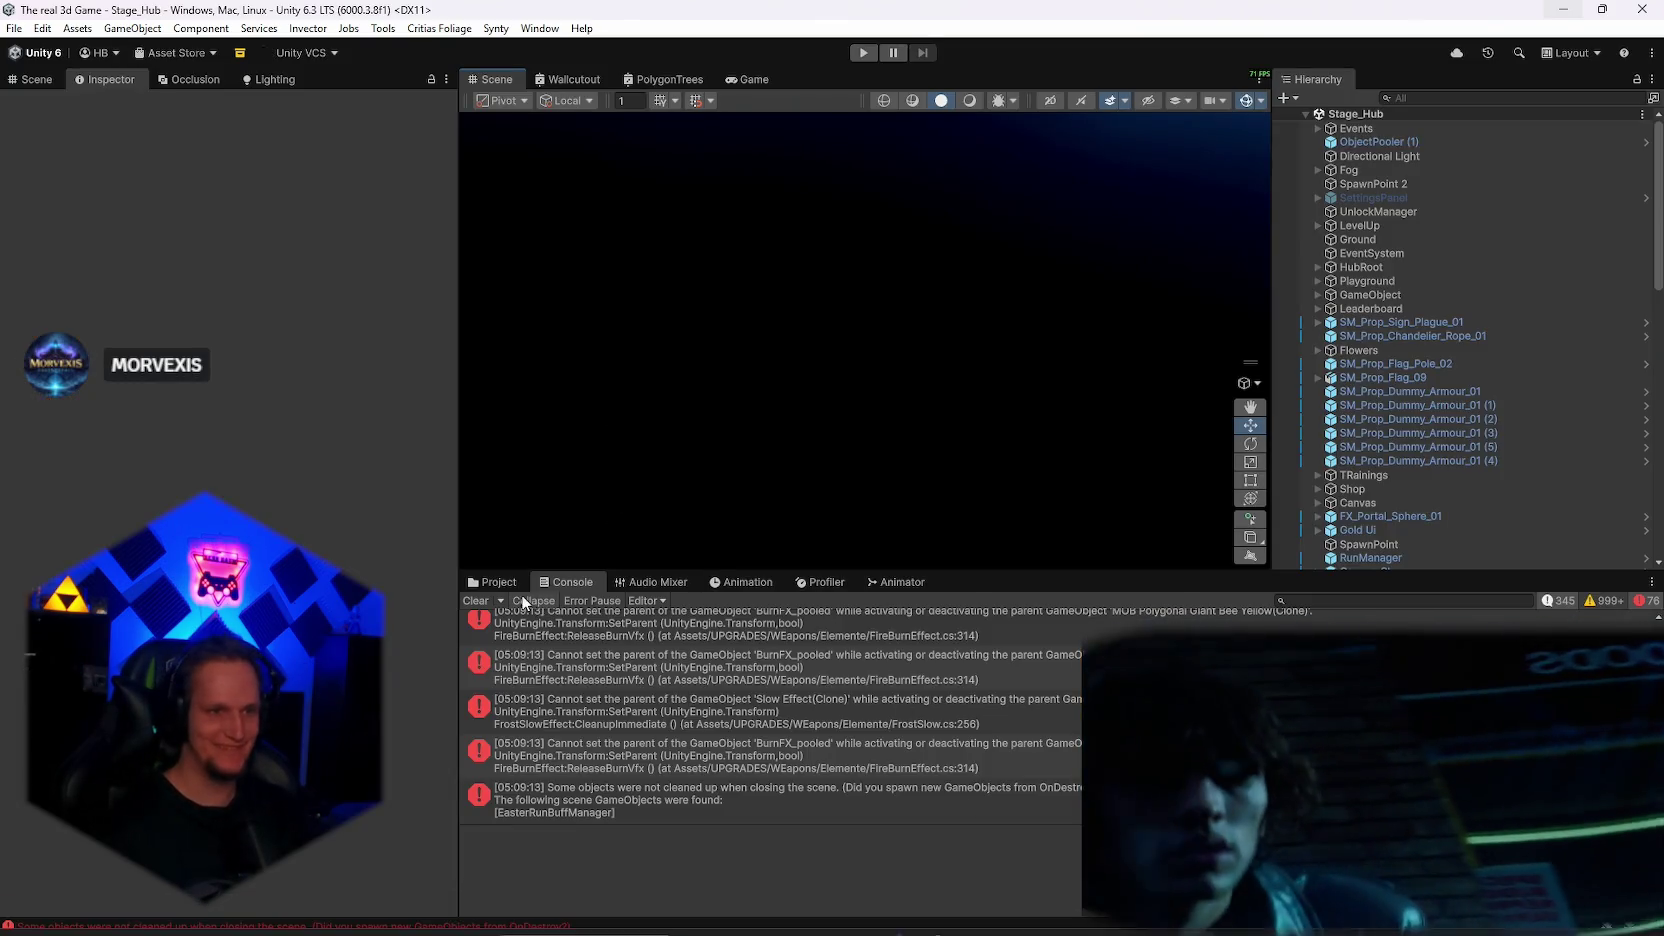
{"action": "left_click", "coordinate": [475, 600]}
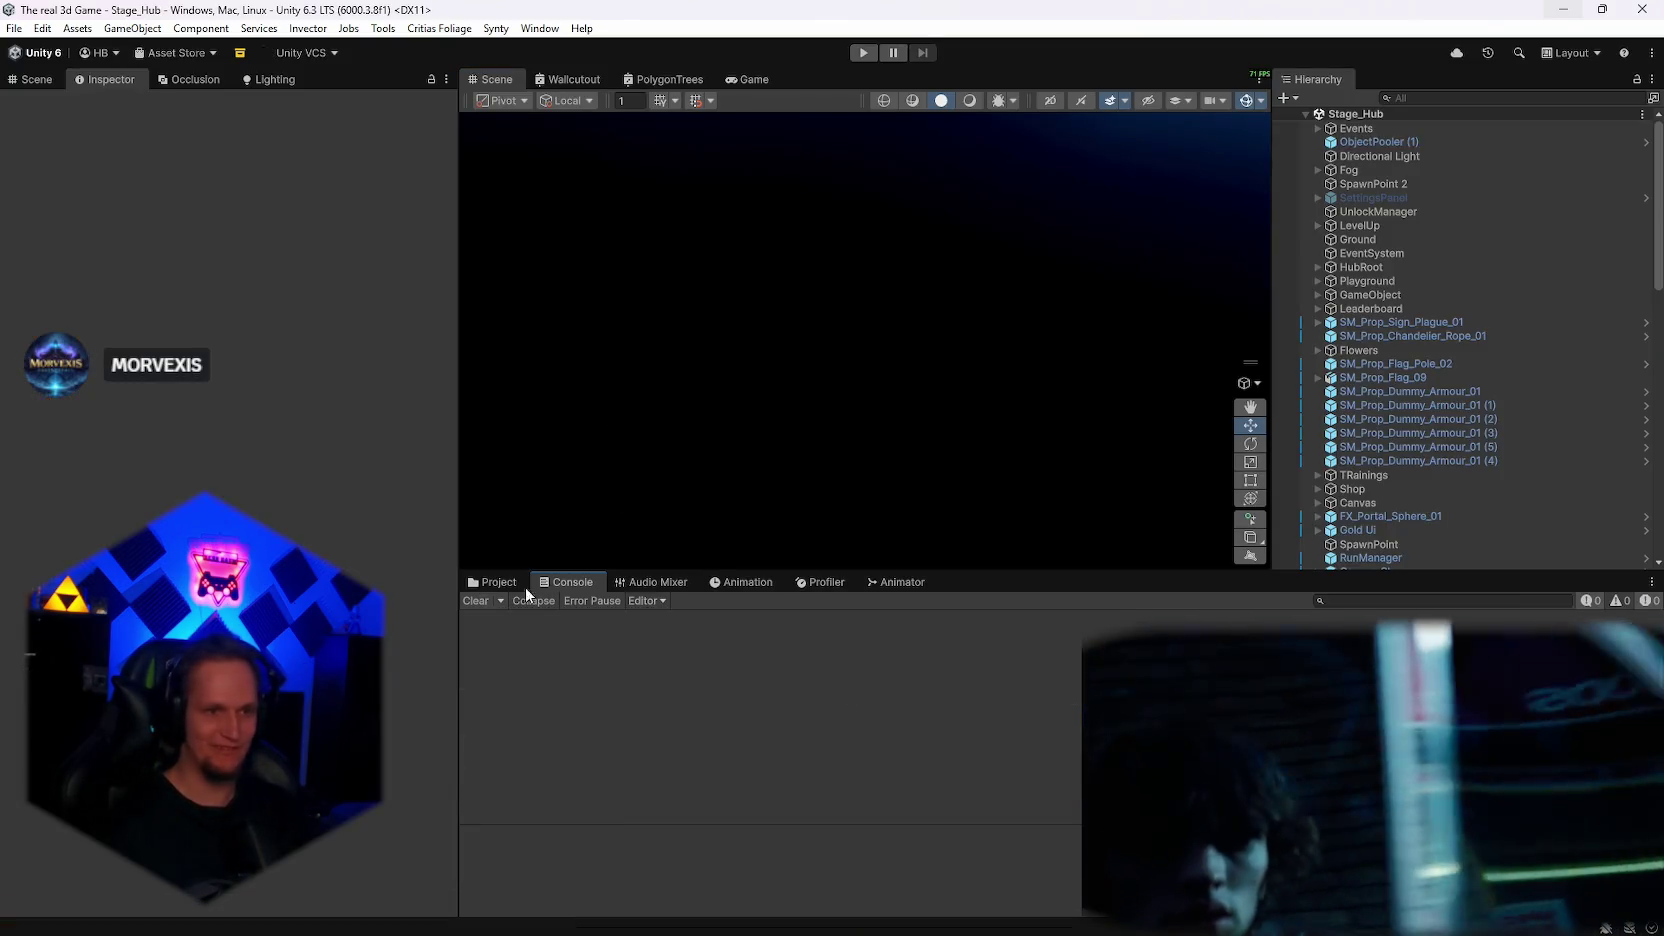
{"action": "mouse_move", "coordinate": [1101, 928]}
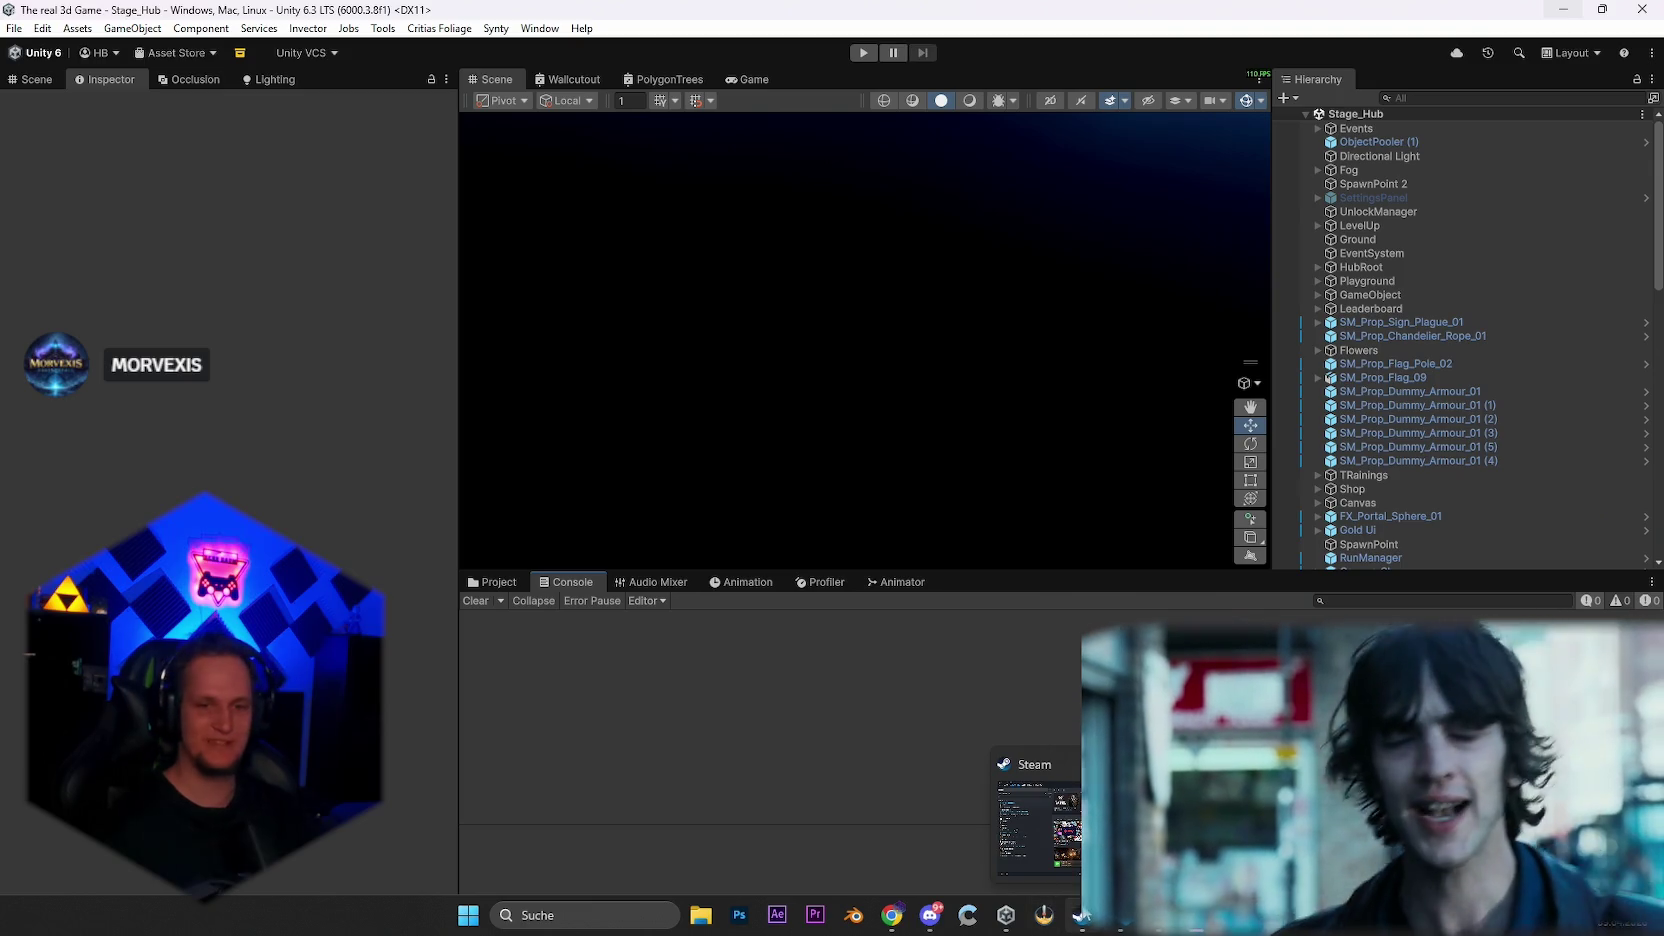
{"action": "left_click", "coordinate": [1086, 918]}
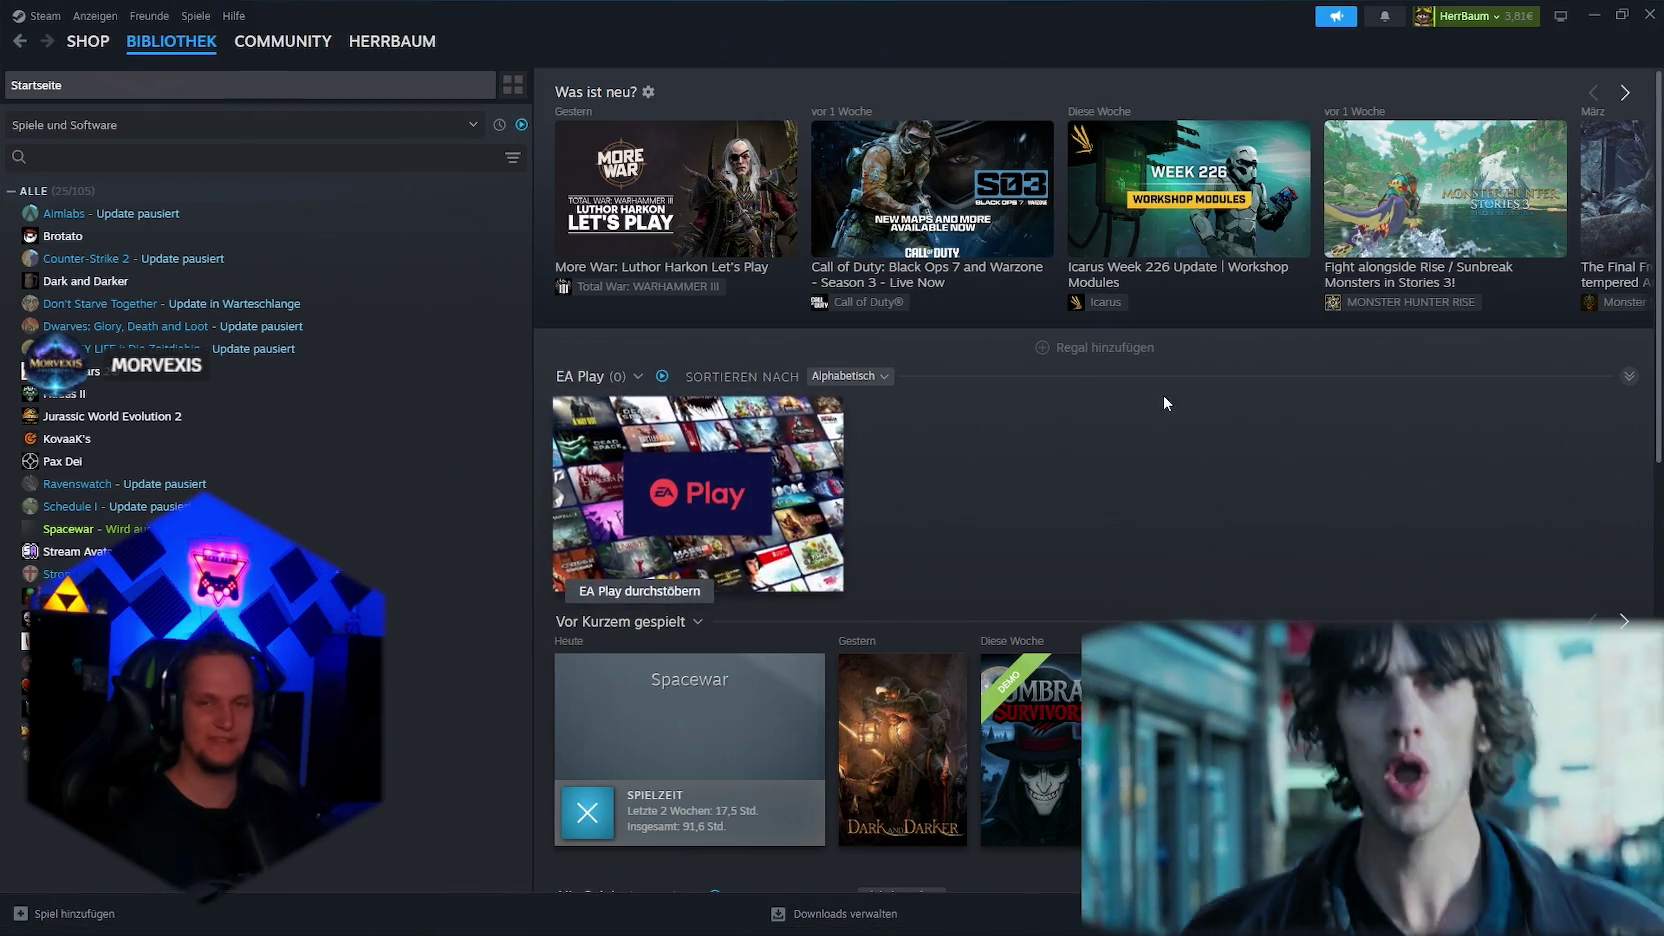
{"action": "left_click", "coordinate": [1590, 17]}
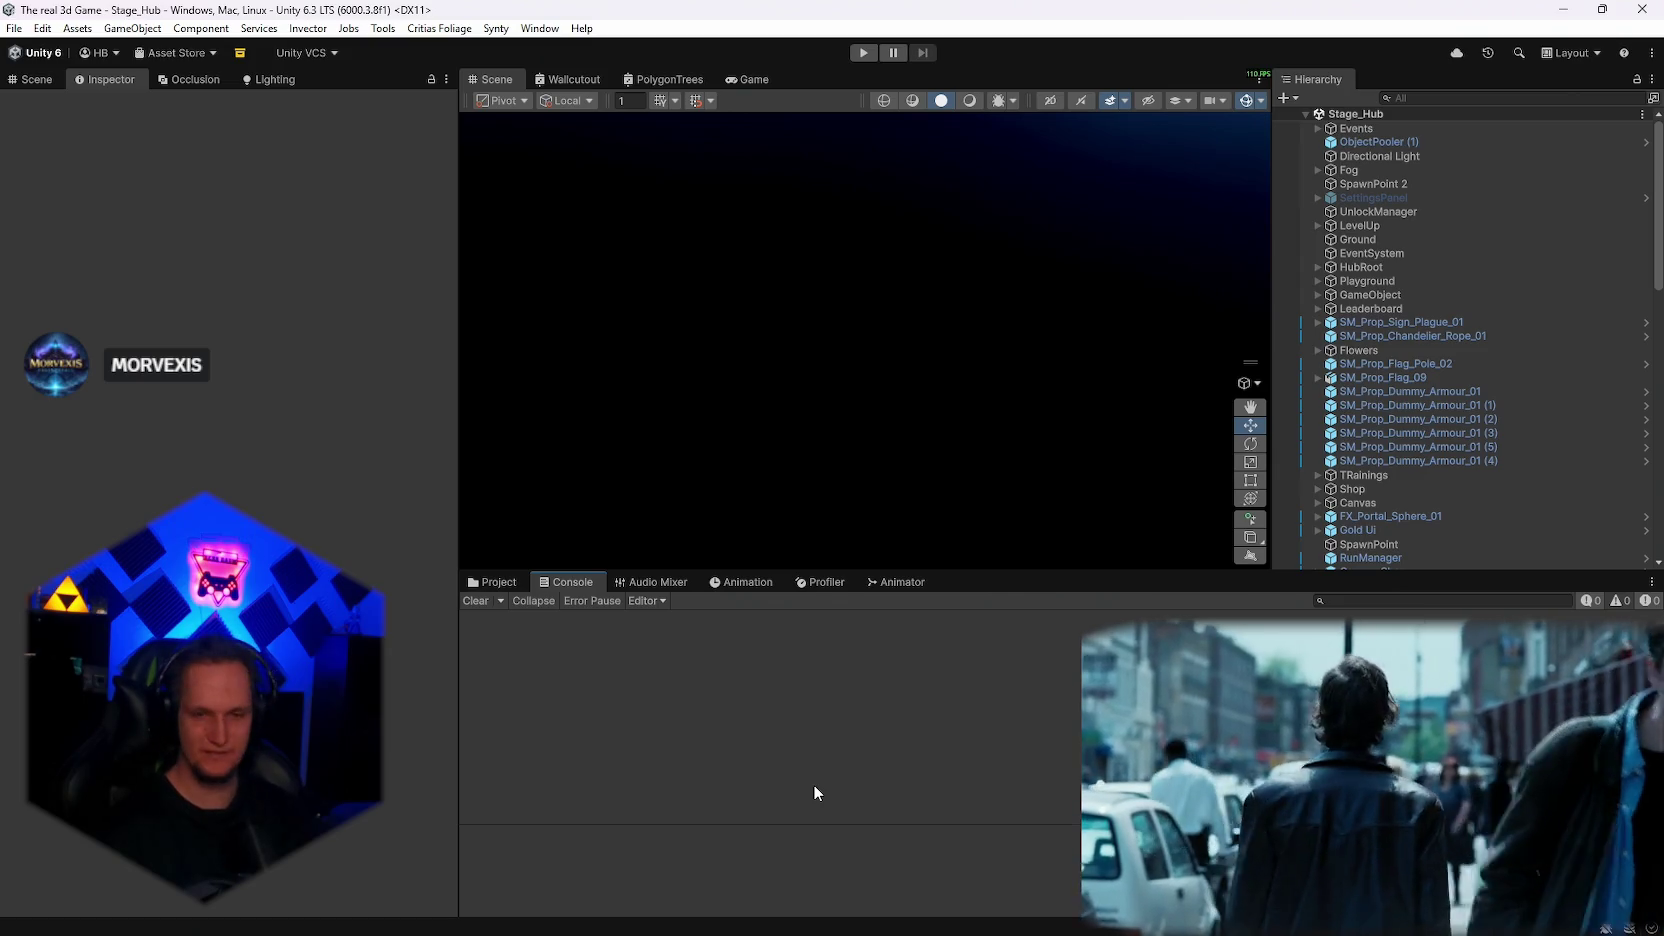
Step: Show Unity's Project tab, skim the Notepad marketing and To Do notes, then minimize Notepad
{"action": "left_click", "coordinate": [492, 584]}
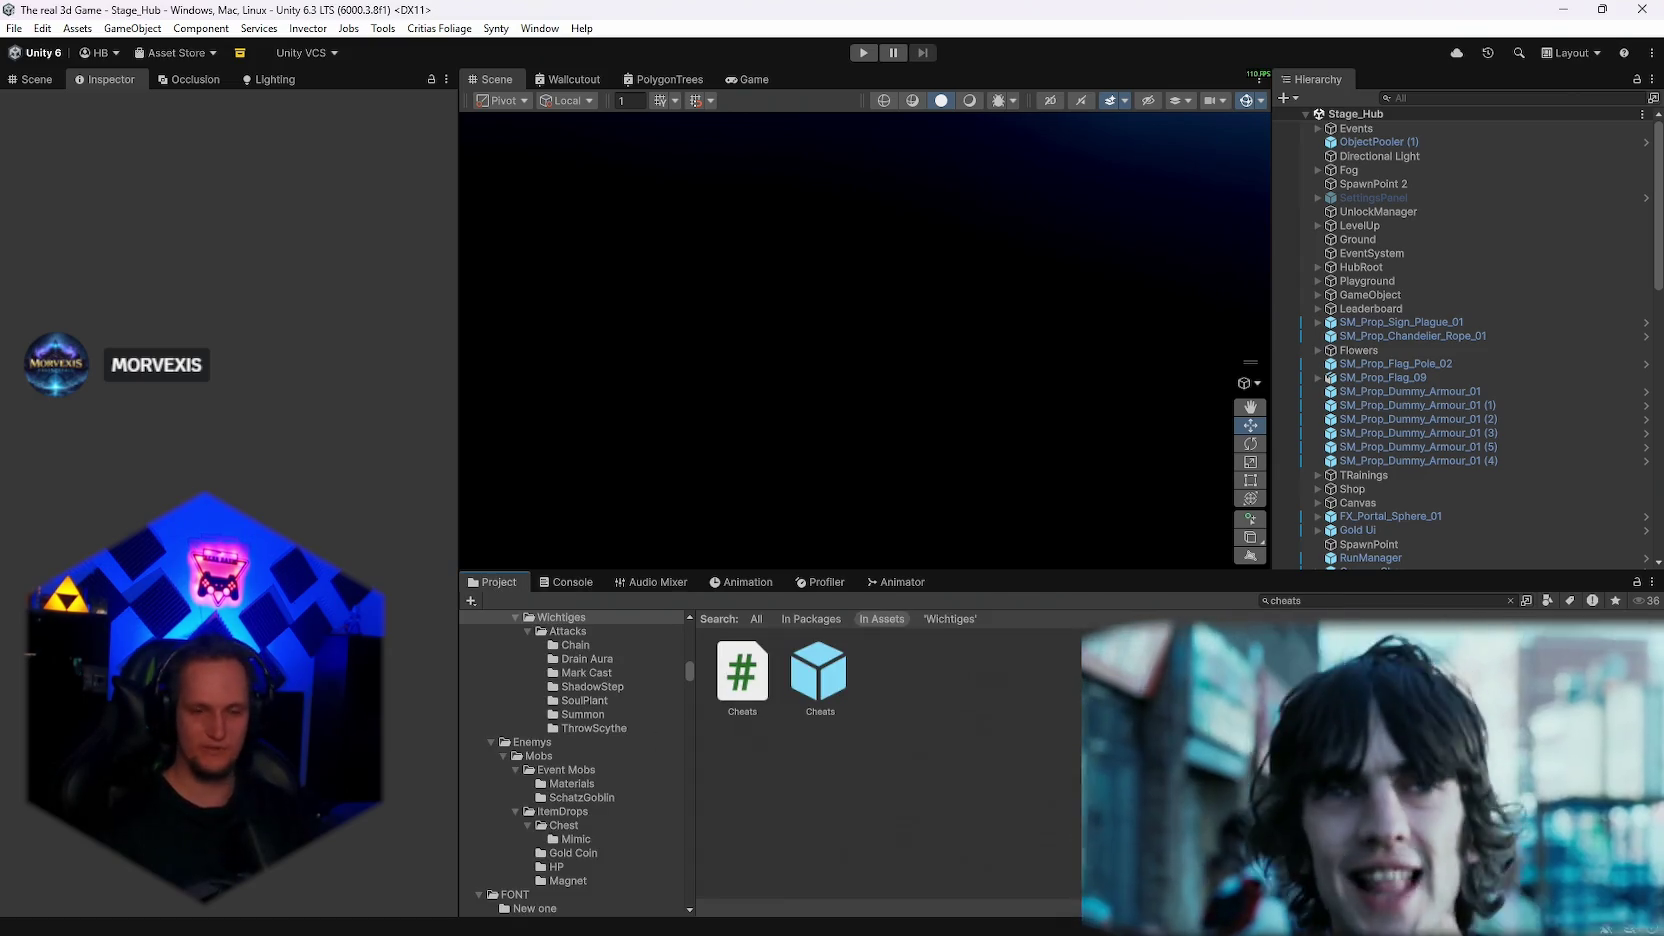
{"action": "mouse_move", "coordinate": [1081, 930]}
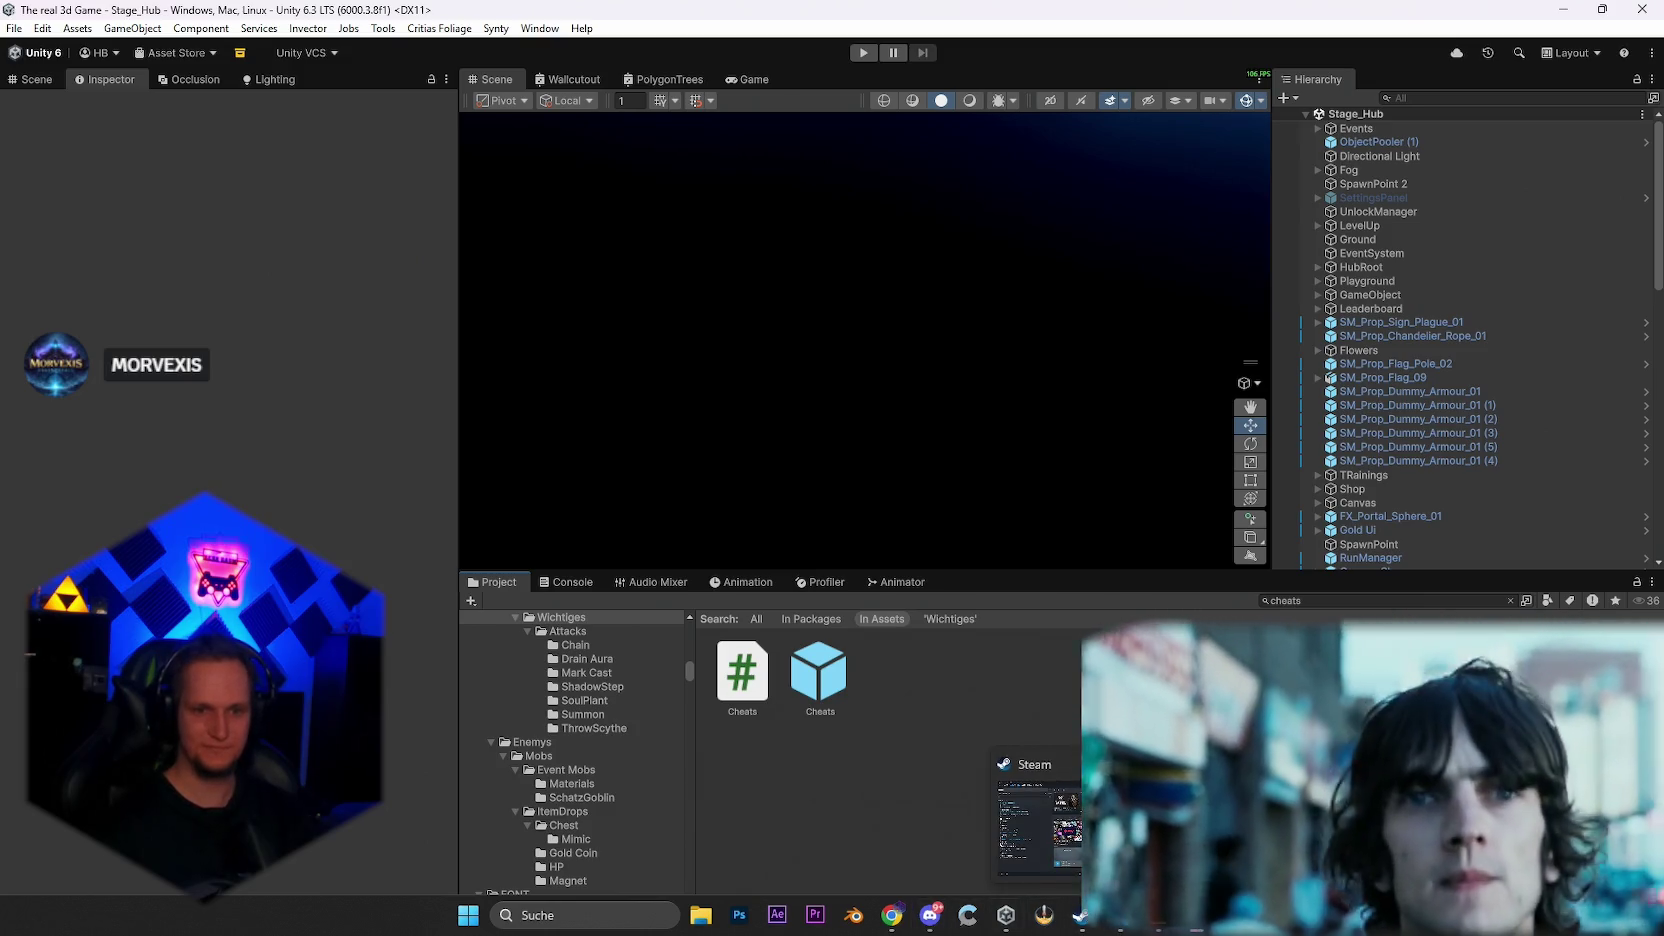
{"action": "left_click", "coordinate": [1040, 820]}
{"action": "scroll", "coordinate": [678, 532], "scroll_direction": "up", "scroll_amount": 10}
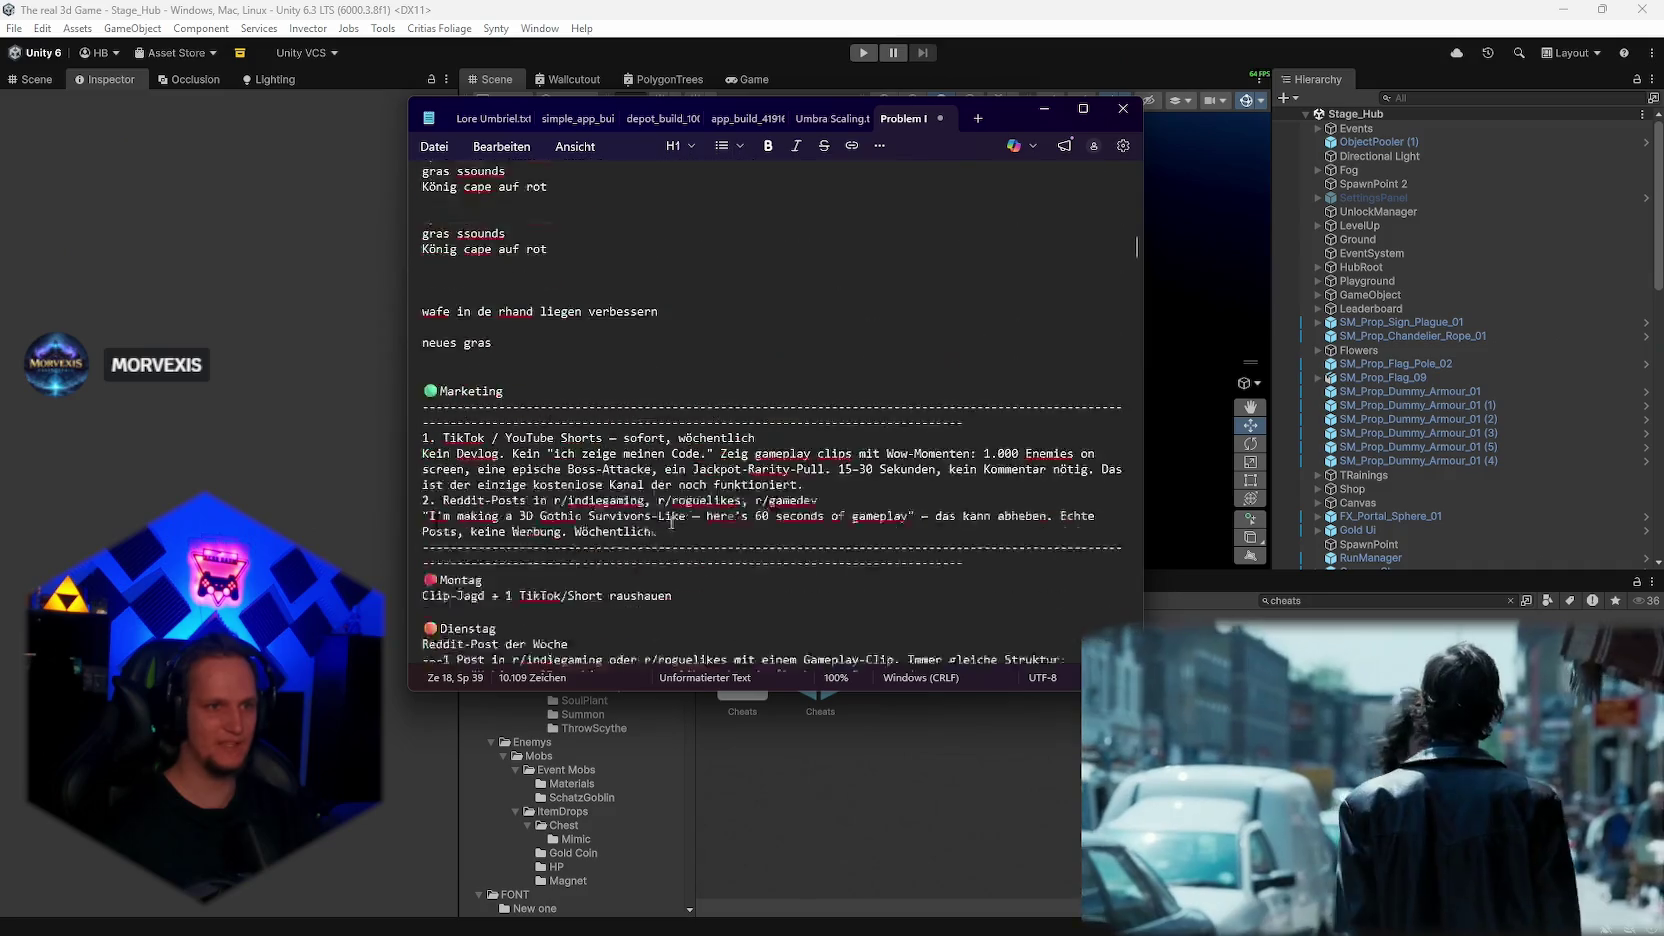
{"action": "scroll", "coordinate": [678, 532], "scroll_direction": "up", "scroll_amount": 2}
{"action": "scroll", "coordinate": [678, 532], "scroll_direction": "down", "scroll_amount": 5}
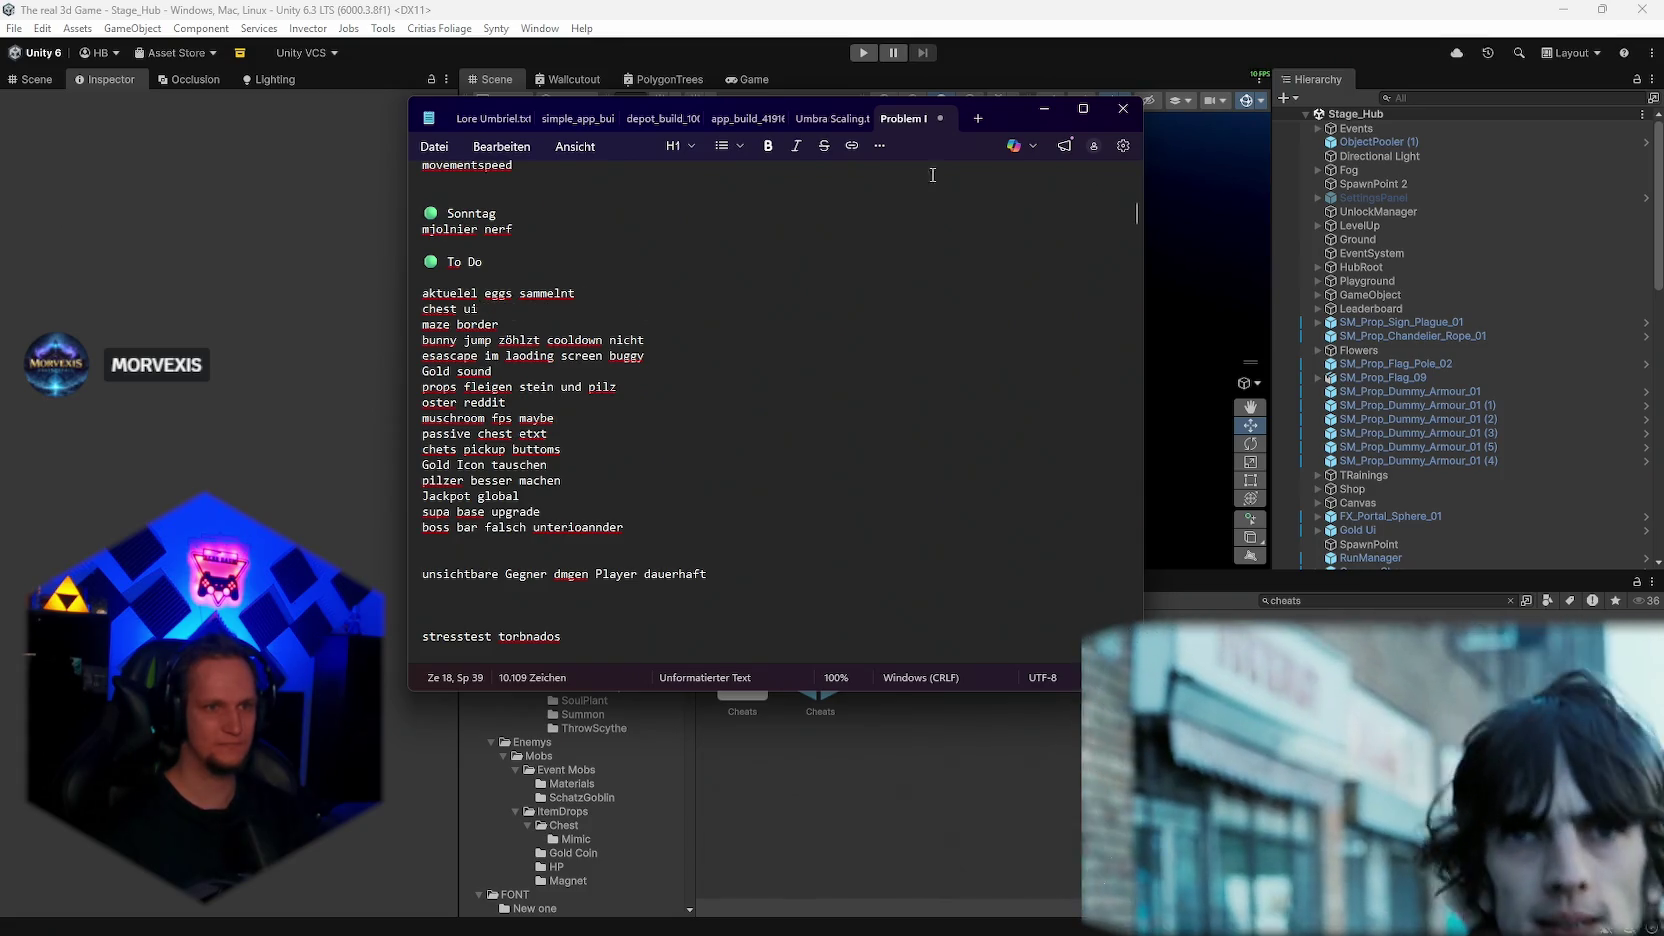
{"action": "left_click", "coordinate": [1046, 110]}
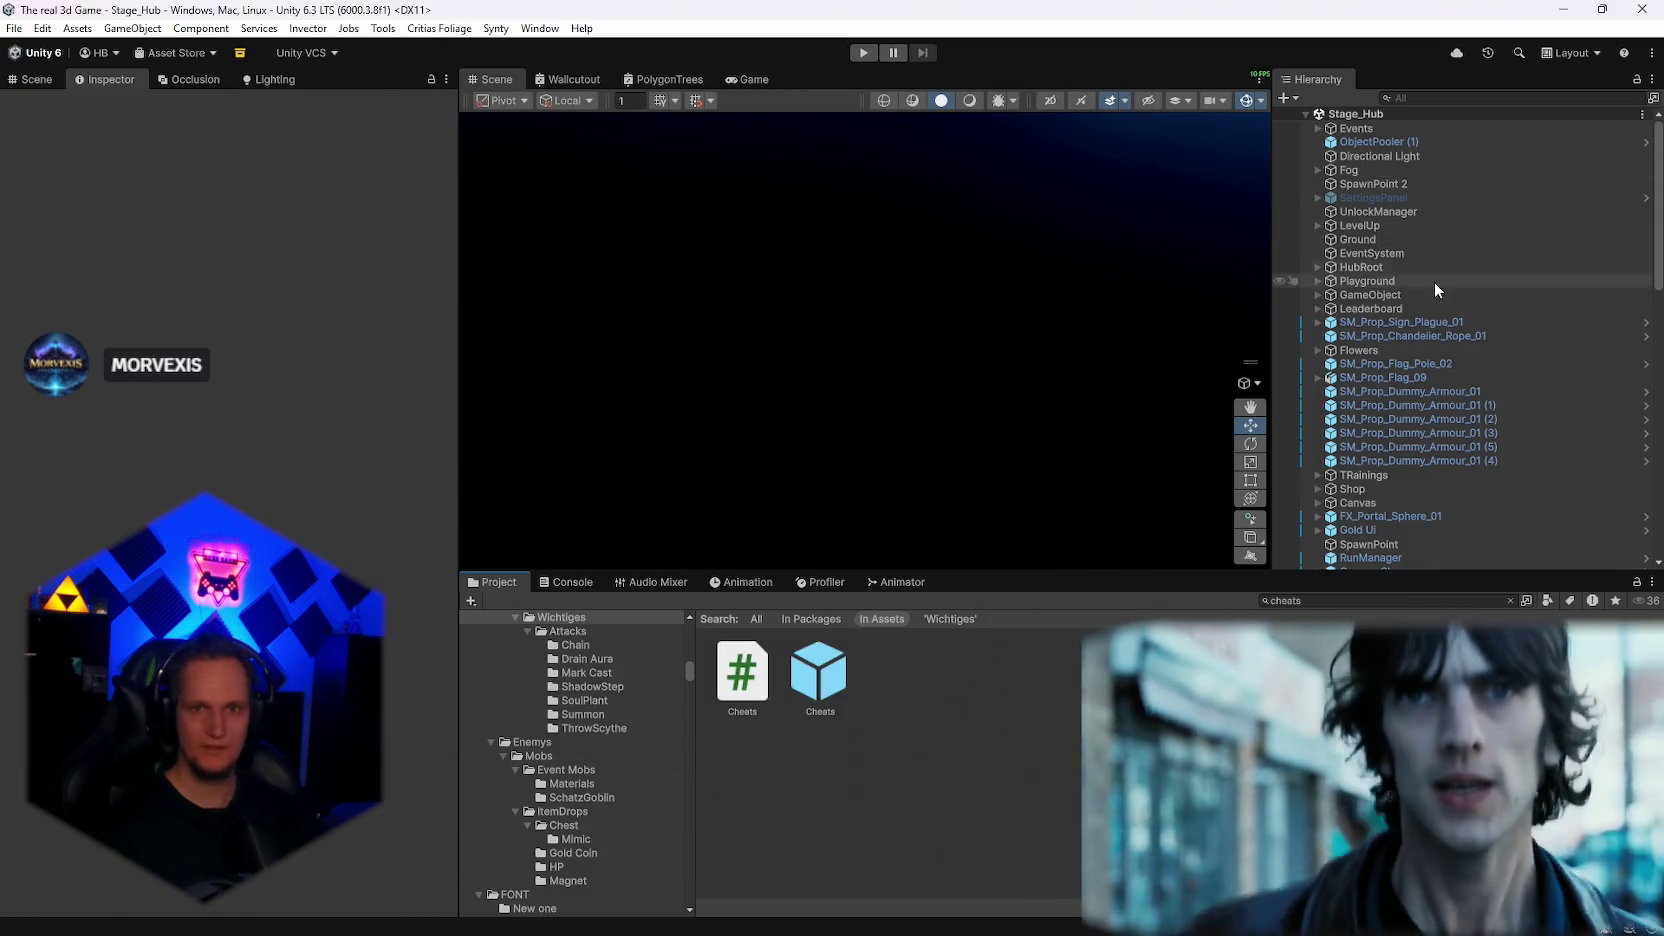
{"action": "left_click", "coordinate": [14, 28]}
Step: Open the recent Stage_Forest scene and open the ChestUI prefab asset in isolation
{"action": "mouse_move", "coordinate": [120, 87]}
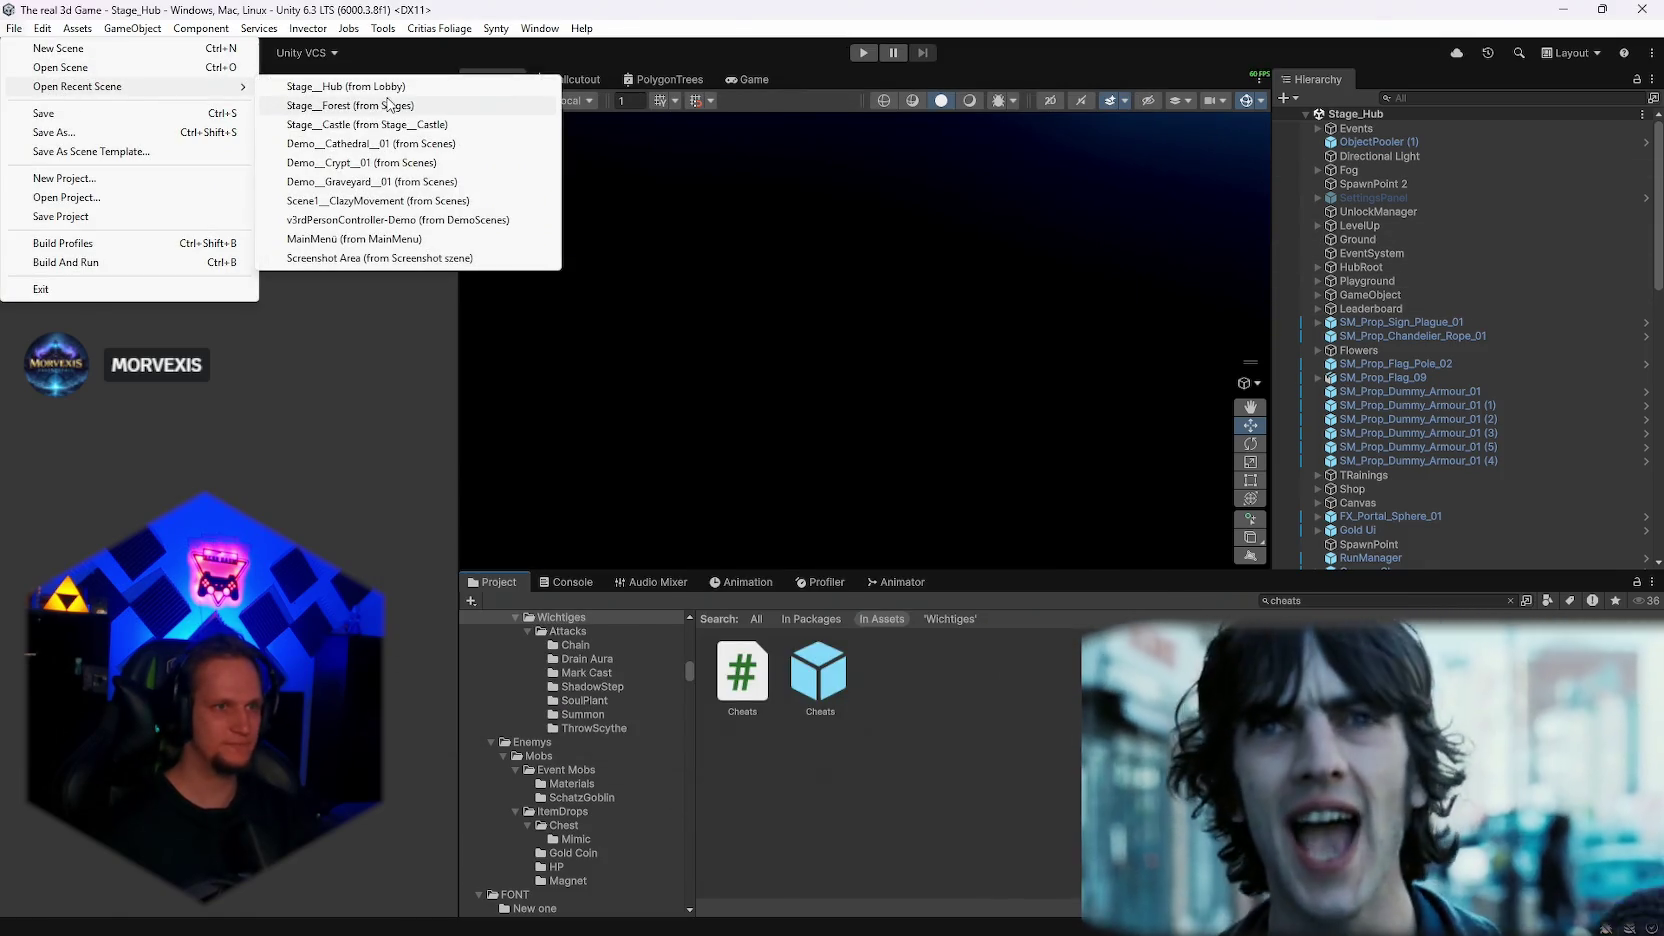
{"action": "left_click", "coordinate": [370, 106]}
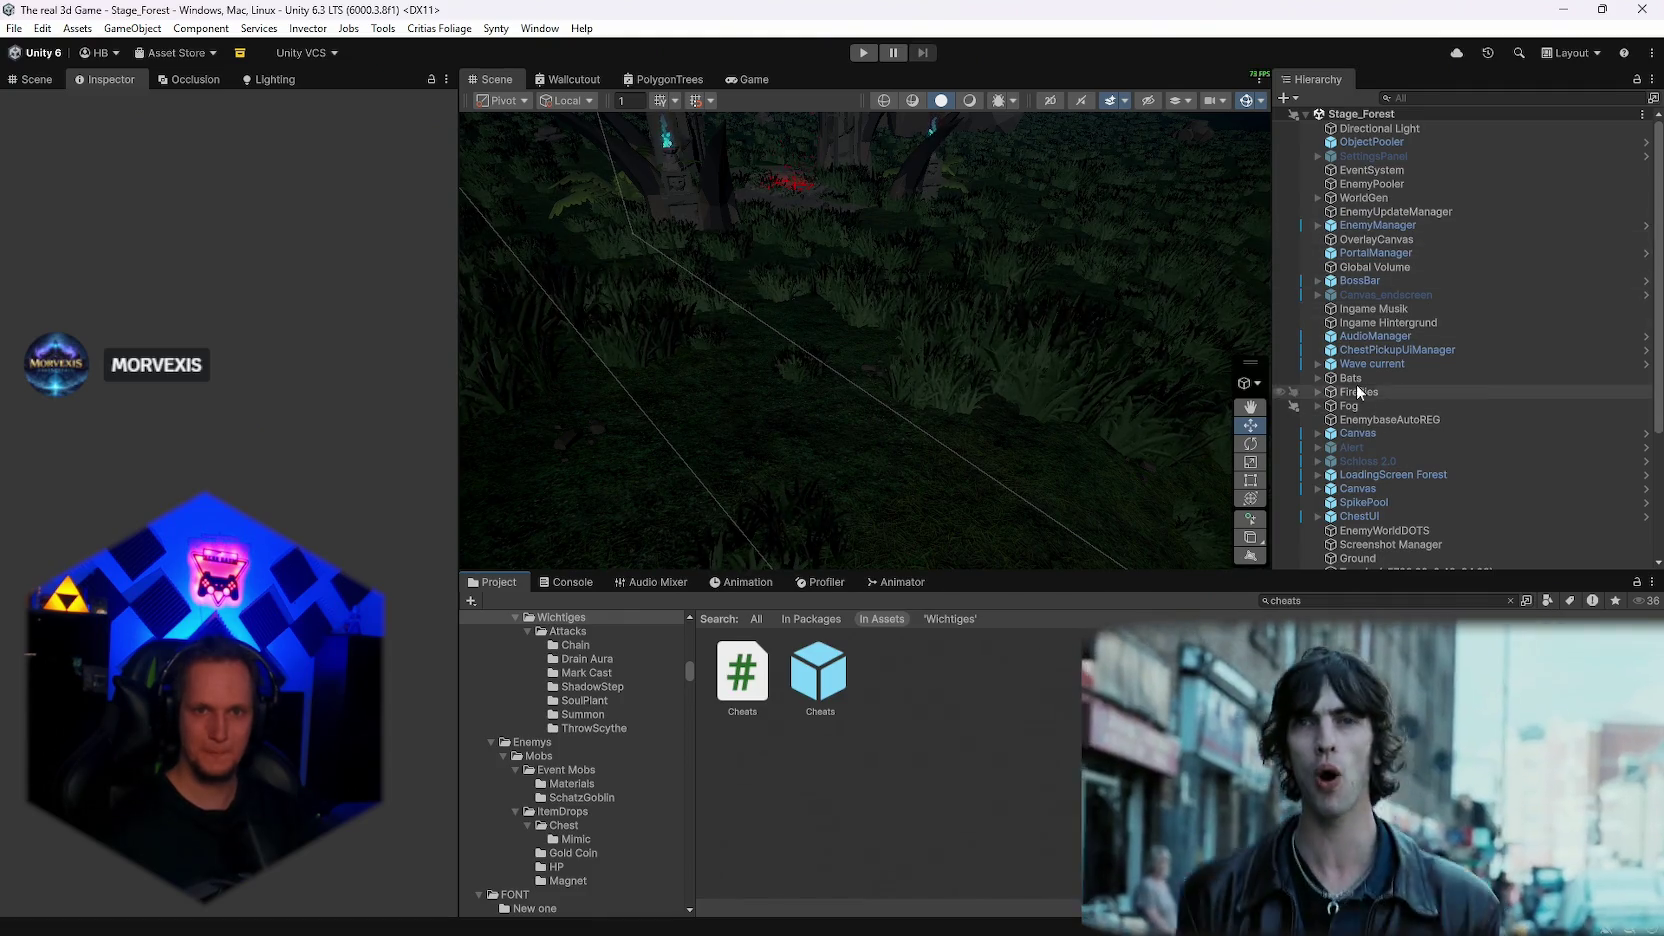
{"action": "scroll", "coordinate": [1388, 412], "scroll_direction": "down", "scroll_amount": 1}
{"action": "left_click", "coordinate": [1361, 464]}
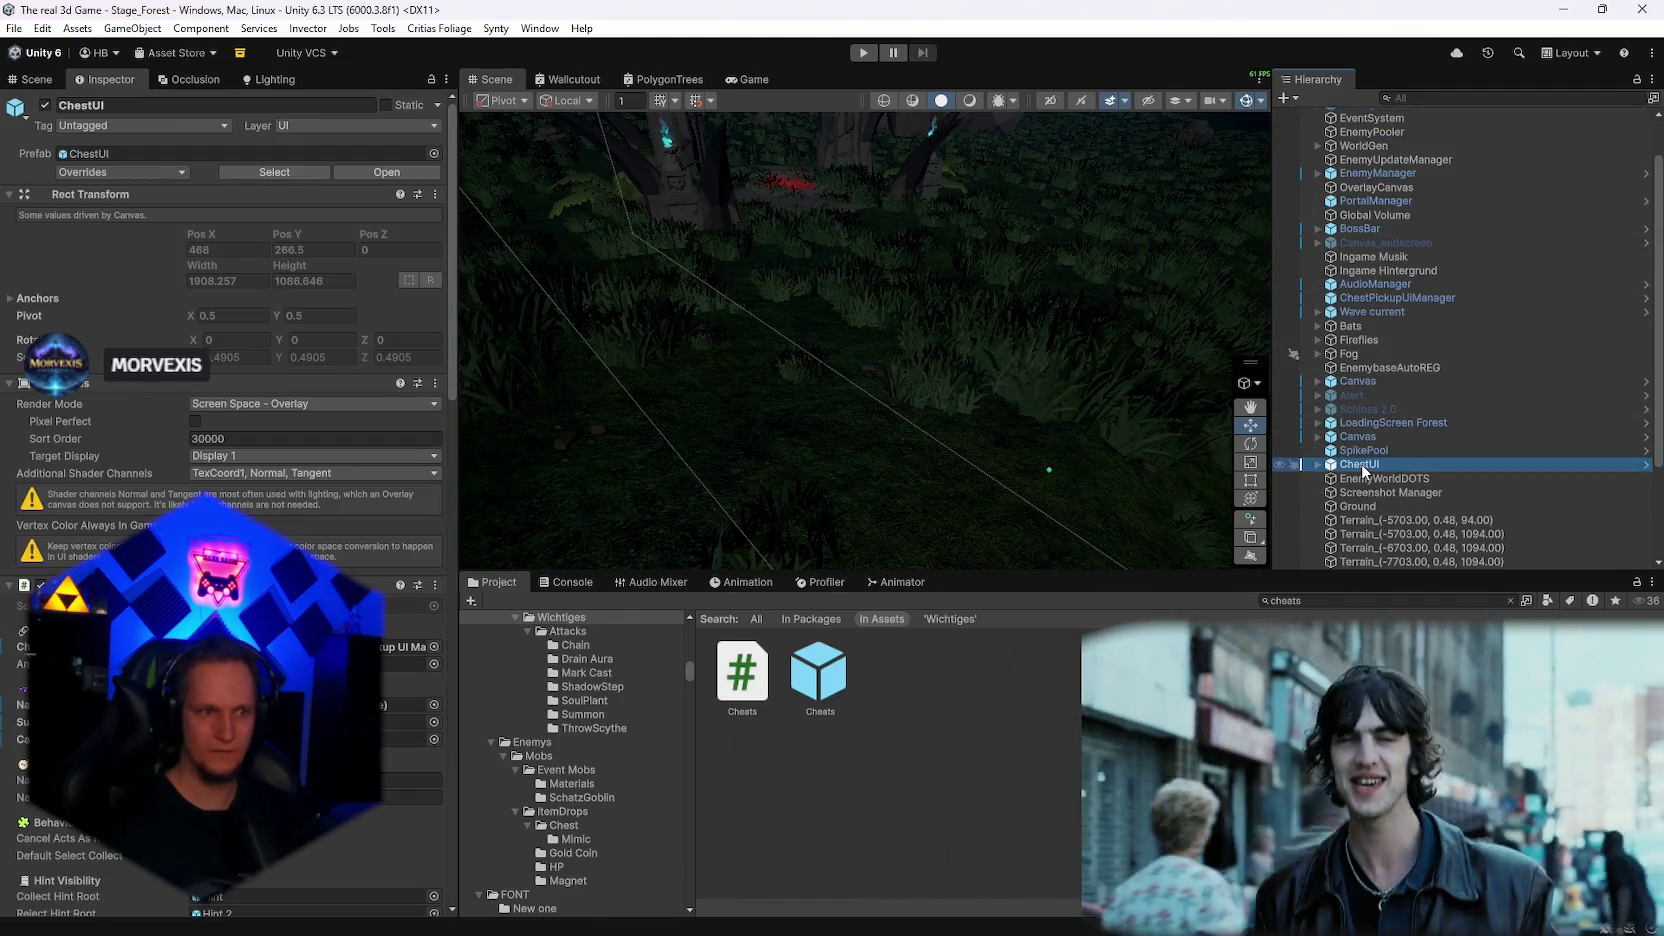
{"action": "right_click", "coordinate": [1361, 463]}
{"action": "mouse_move", "coordinate": [1420, 356]}
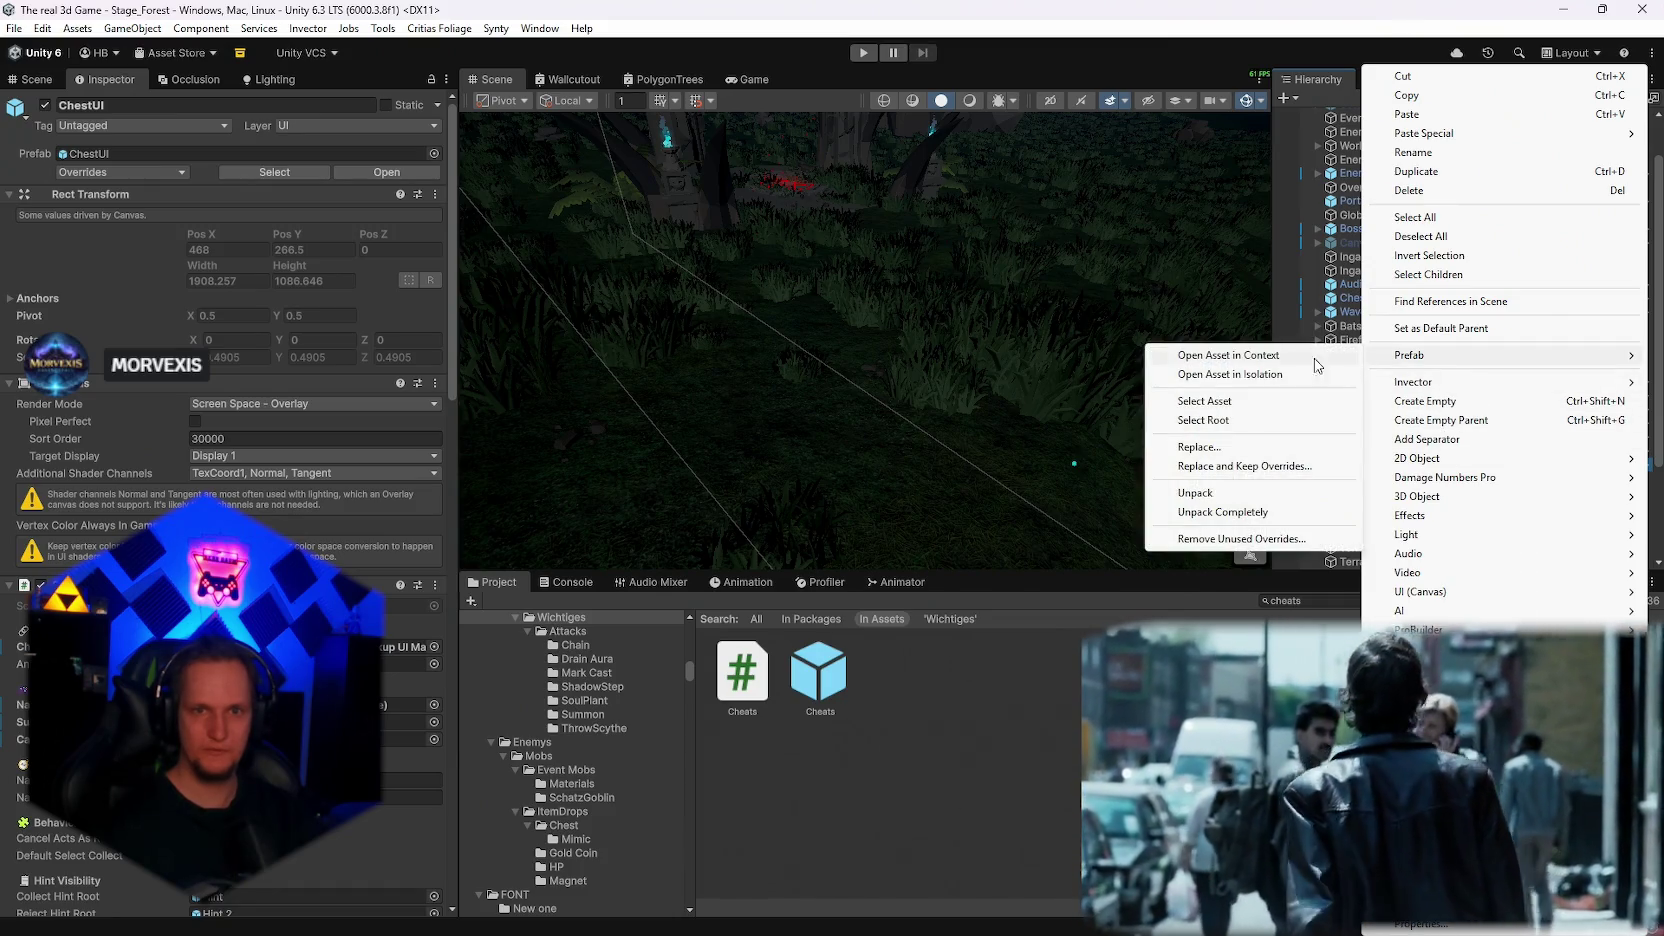
{"action": "left_click", "coordinate": [1228, 375]}
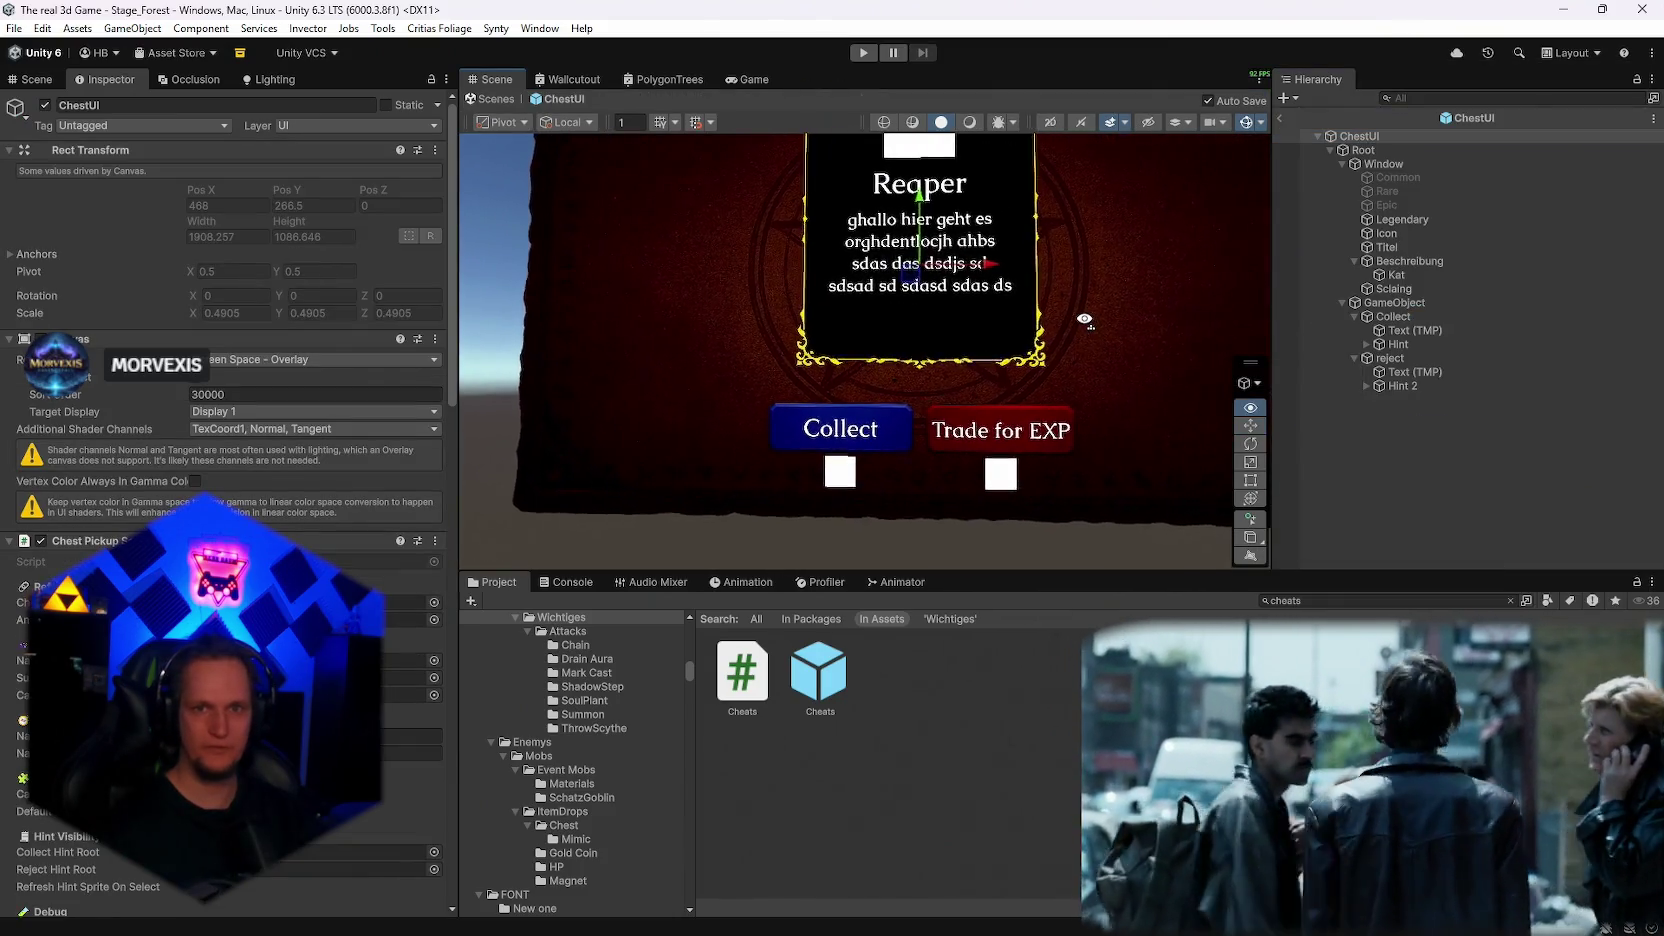
Step: Move the Kat text up to Pos Y -139, exit prefab mode, check Overrides, reopen Stage_Hub
{"action": "left_click", "coordinate": [1377, 275]}
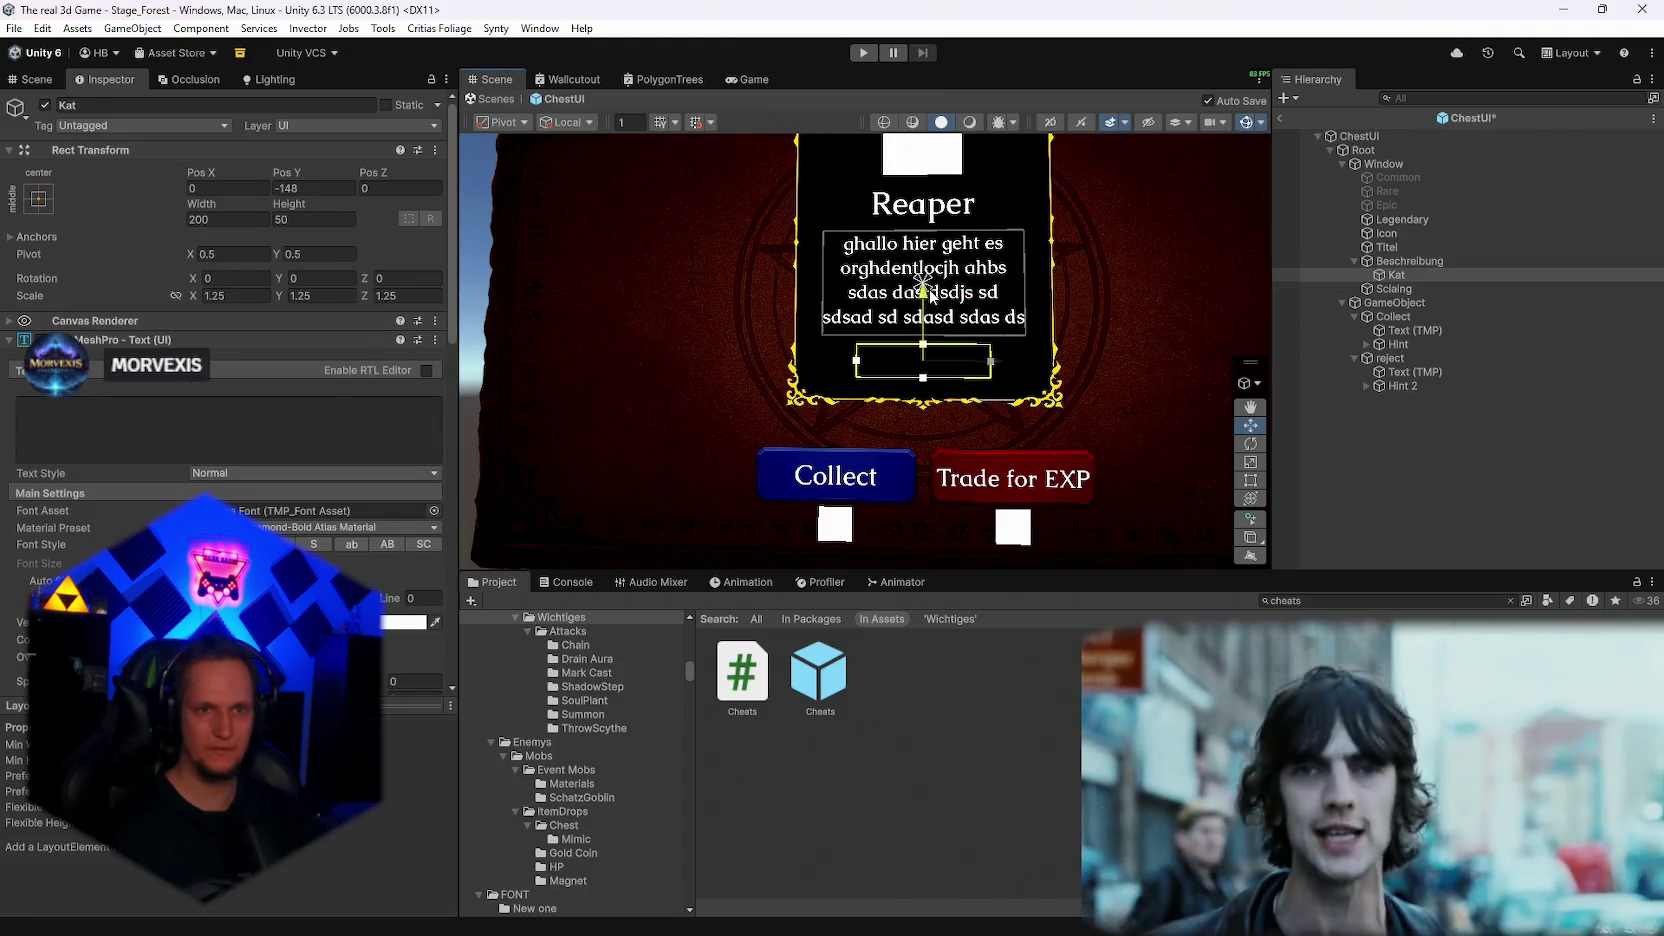
{"action": "left_click", "coordinate": [1400, 261]}
{"action": "left_click", "coordinate": [1392, 276]}
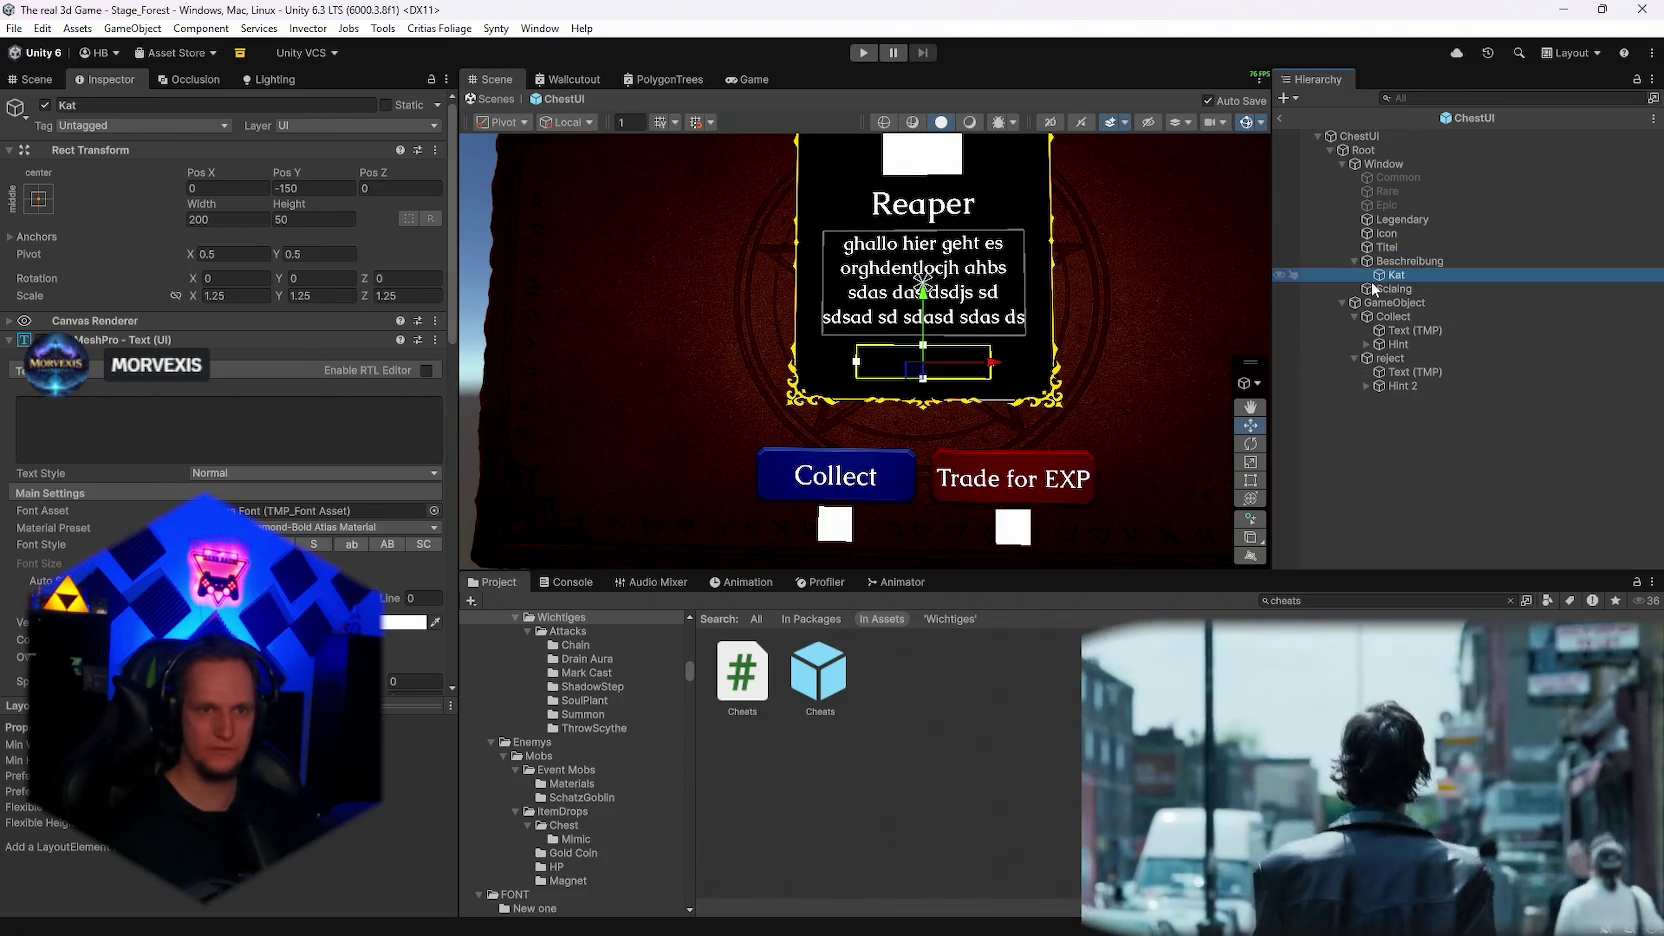
{"action": "left_click_drag", "start_coordinate": [935, 288], "coordinate": [928, 292]}
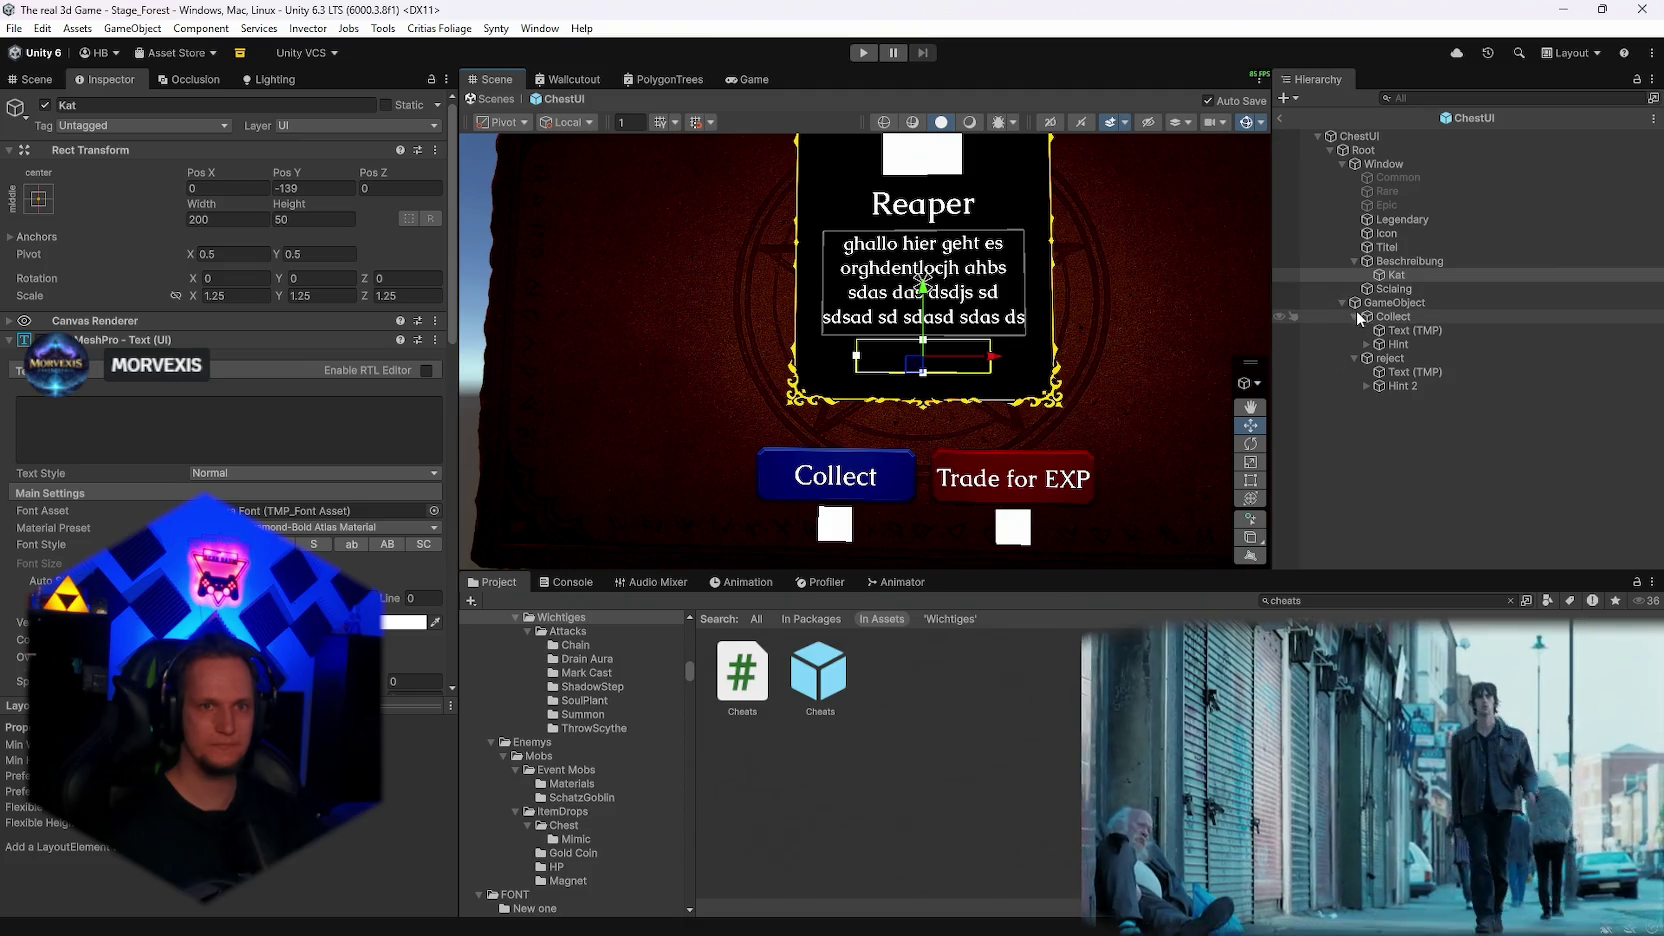
{"action": "left_click", "coordinate": [1282, 119]}
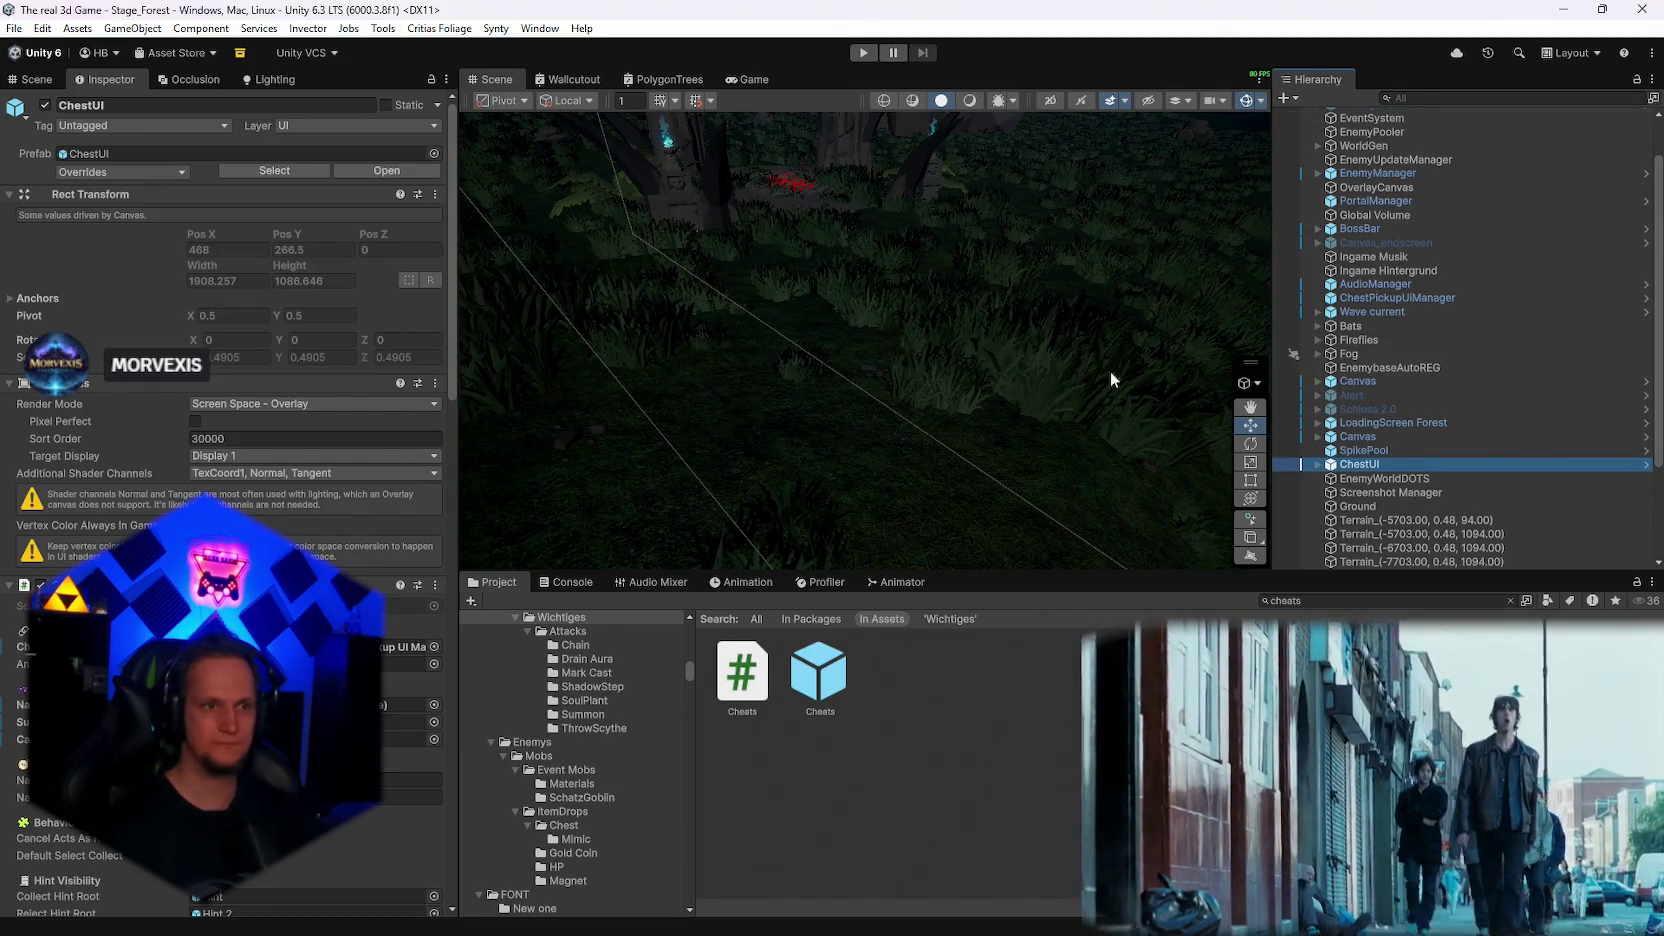
{"action": "left_click", "coordinate": [110, 172]}
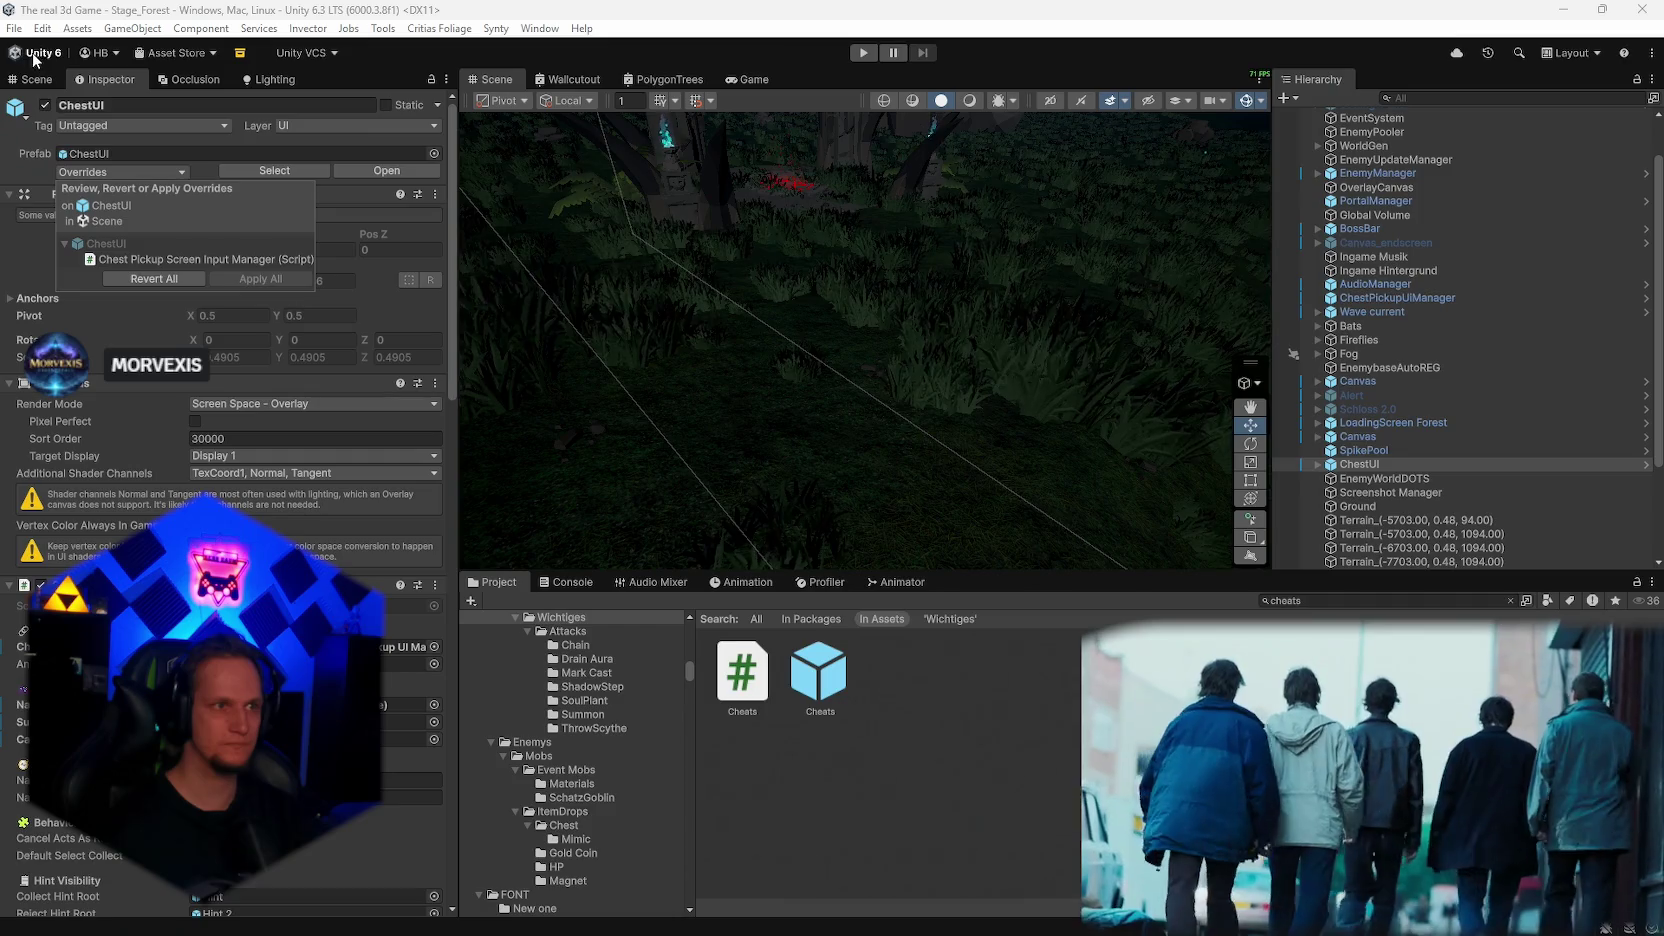
{"action": "left_click", "coordinate": [14, 28]}
{"action": "left_click", "coordinate": [765, 390]}
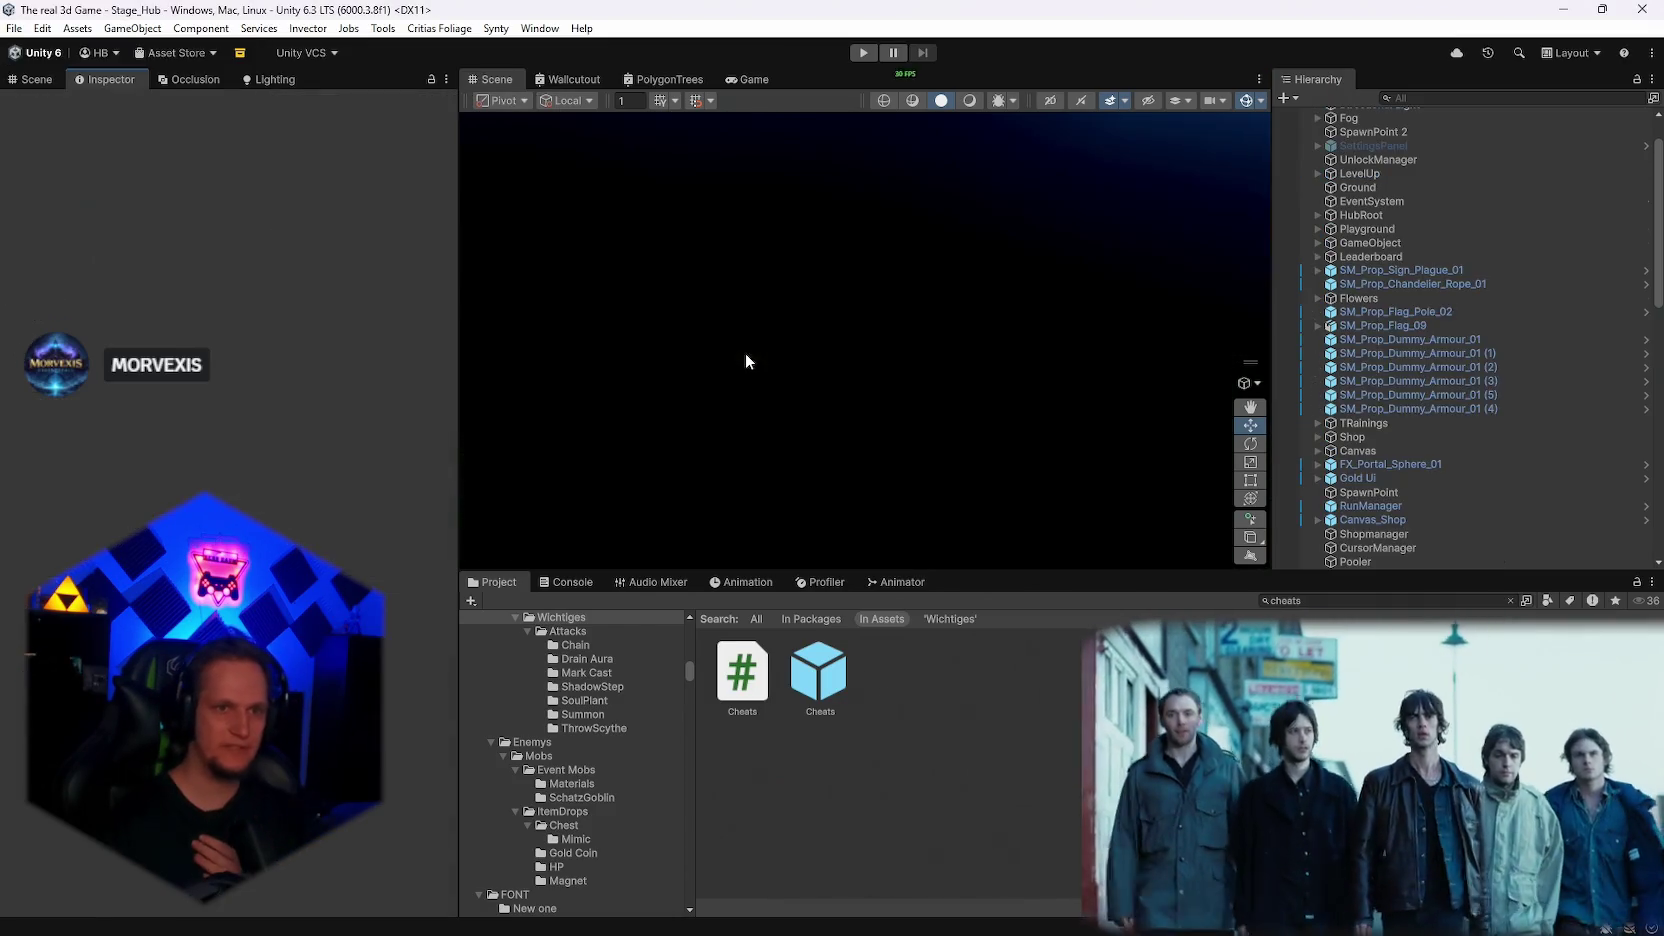
Step: Start a test run, pause it, and inspect the Chest Weapon(Clone) object in the Scene view
{"action": "left_click", "coordinate": [865, 52]}
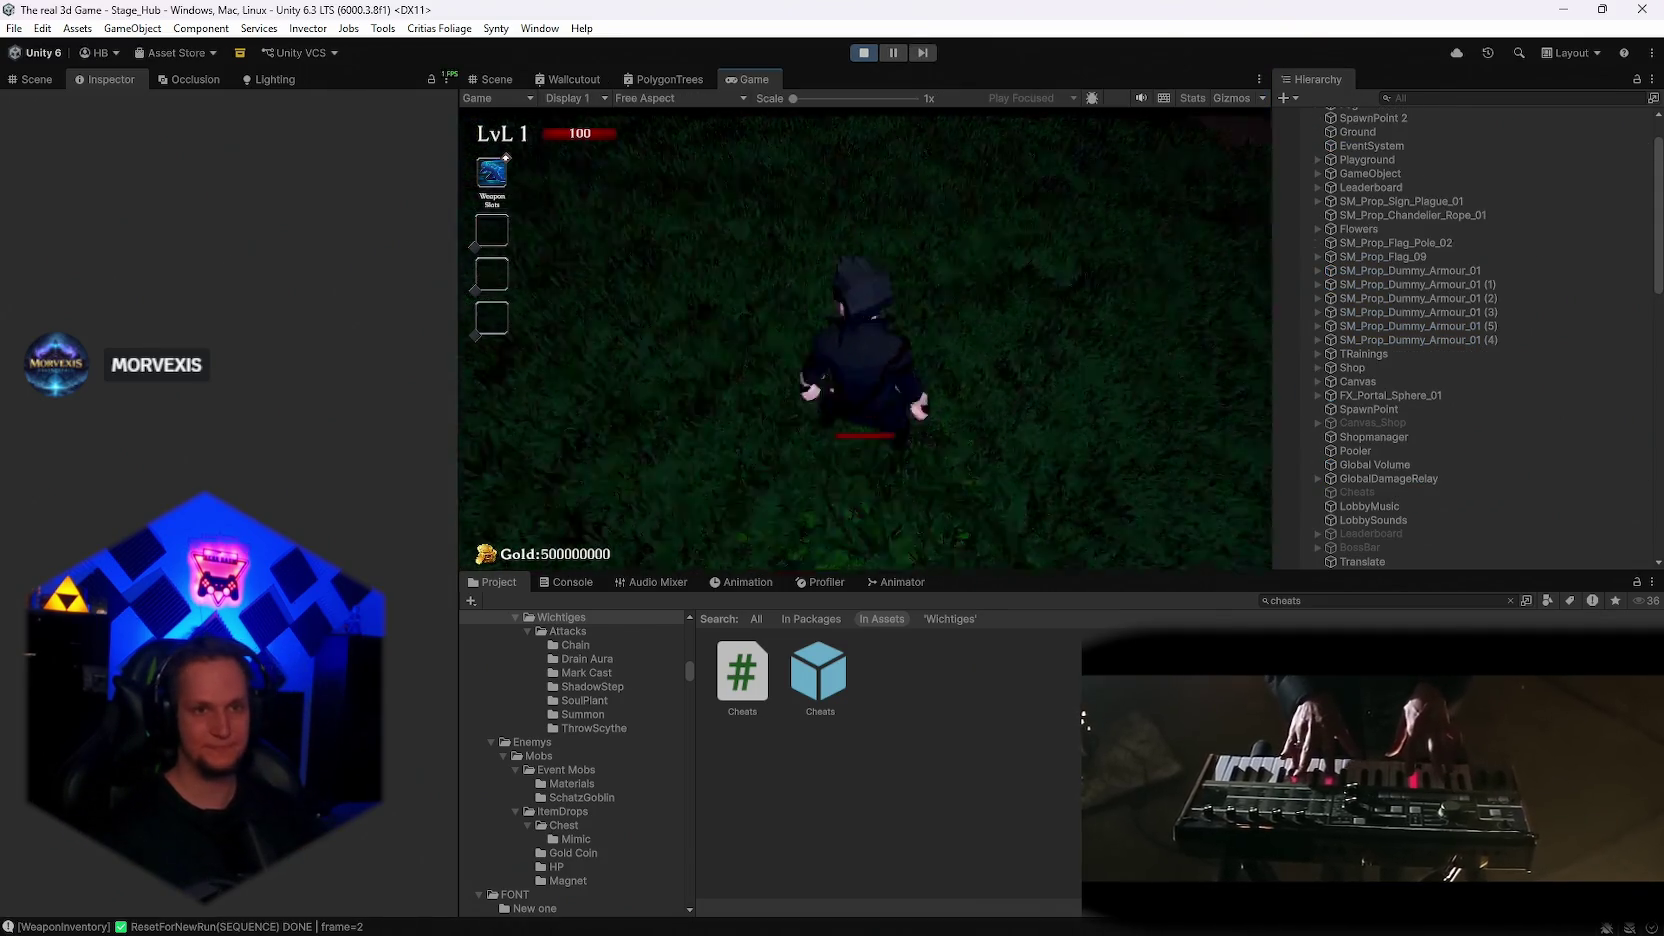
{"action": "key", "text": "Escape"}
{"action": "type", "text": "weapo"}
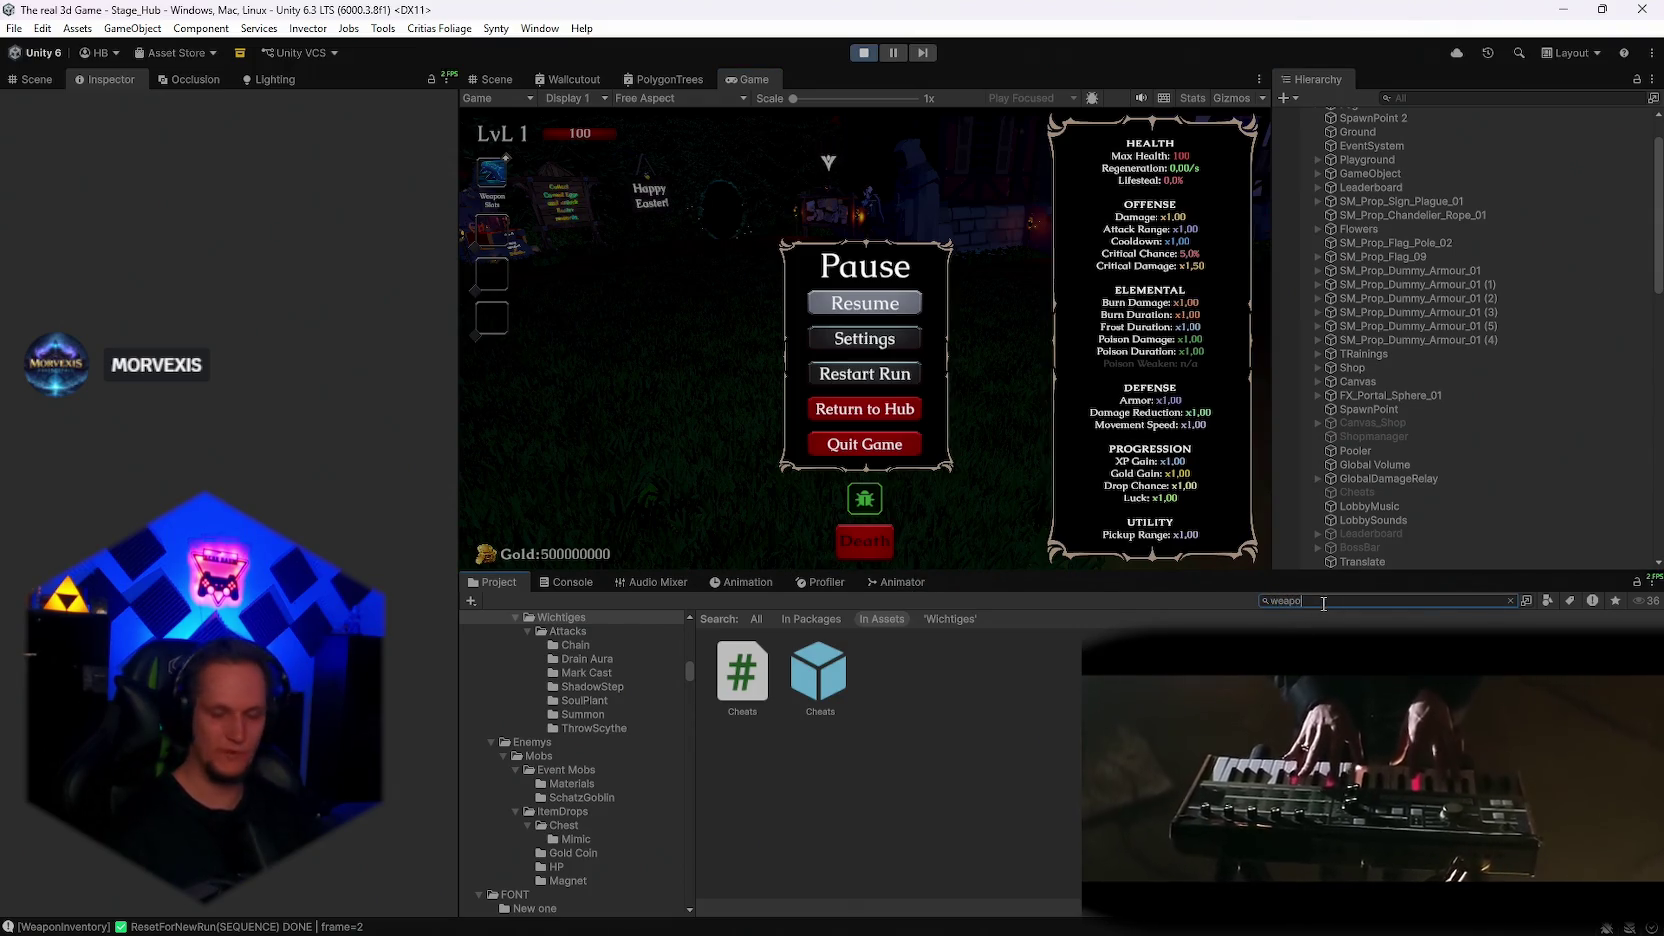
{"action": "type", "text": "n"}
{"action": "scroll", "coordinate": [1083, 790], "scroll_direction": "down", "scroll_amount": 2}
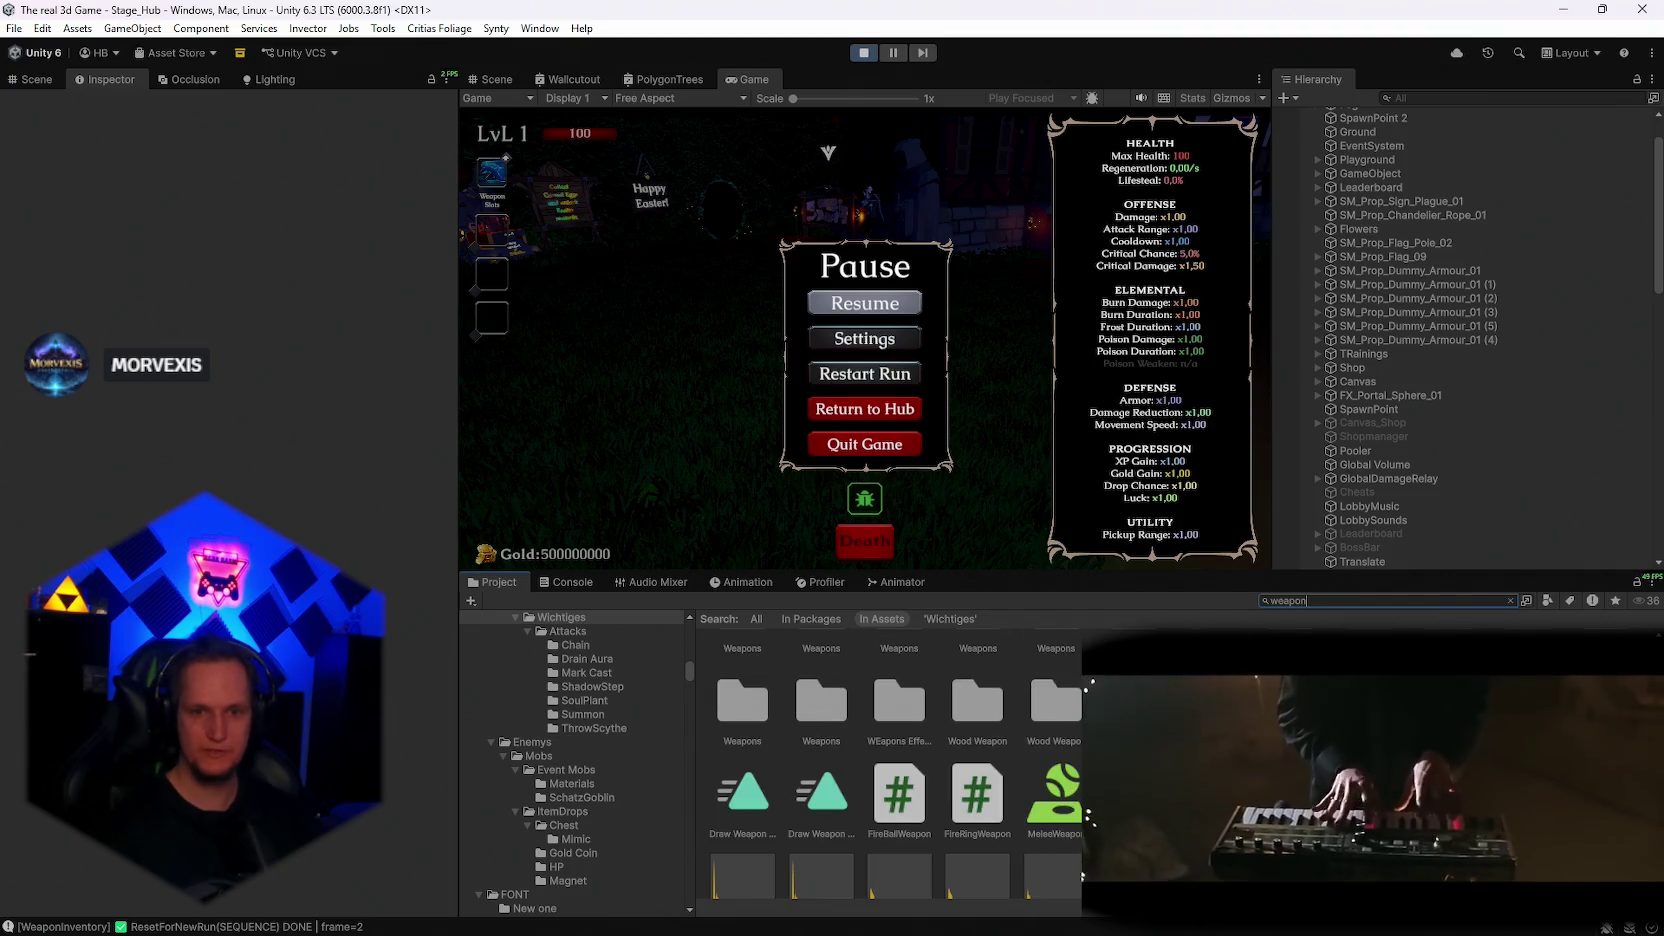
{"action": "left_click", "coordinate": [490, 82]}
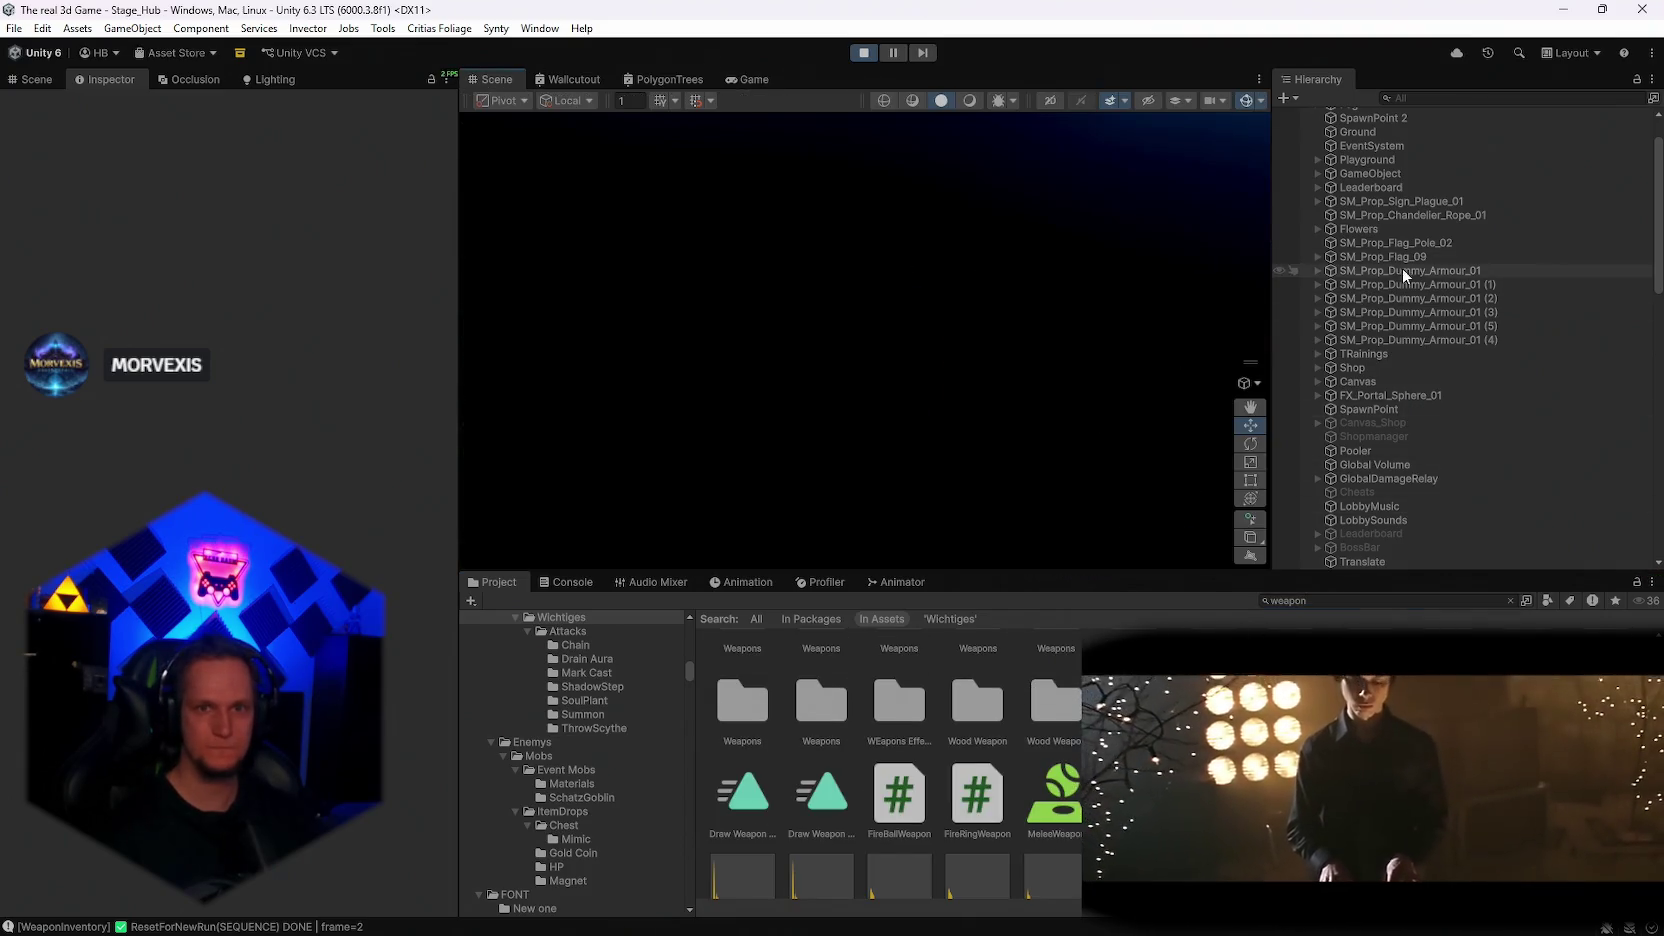
{"action": "scroll", "coordinate": [1401, 268], "scroll_direction": "up", "scroll_amount": 2}
{"action": "double_click", "coordinate": [1351, 130]}
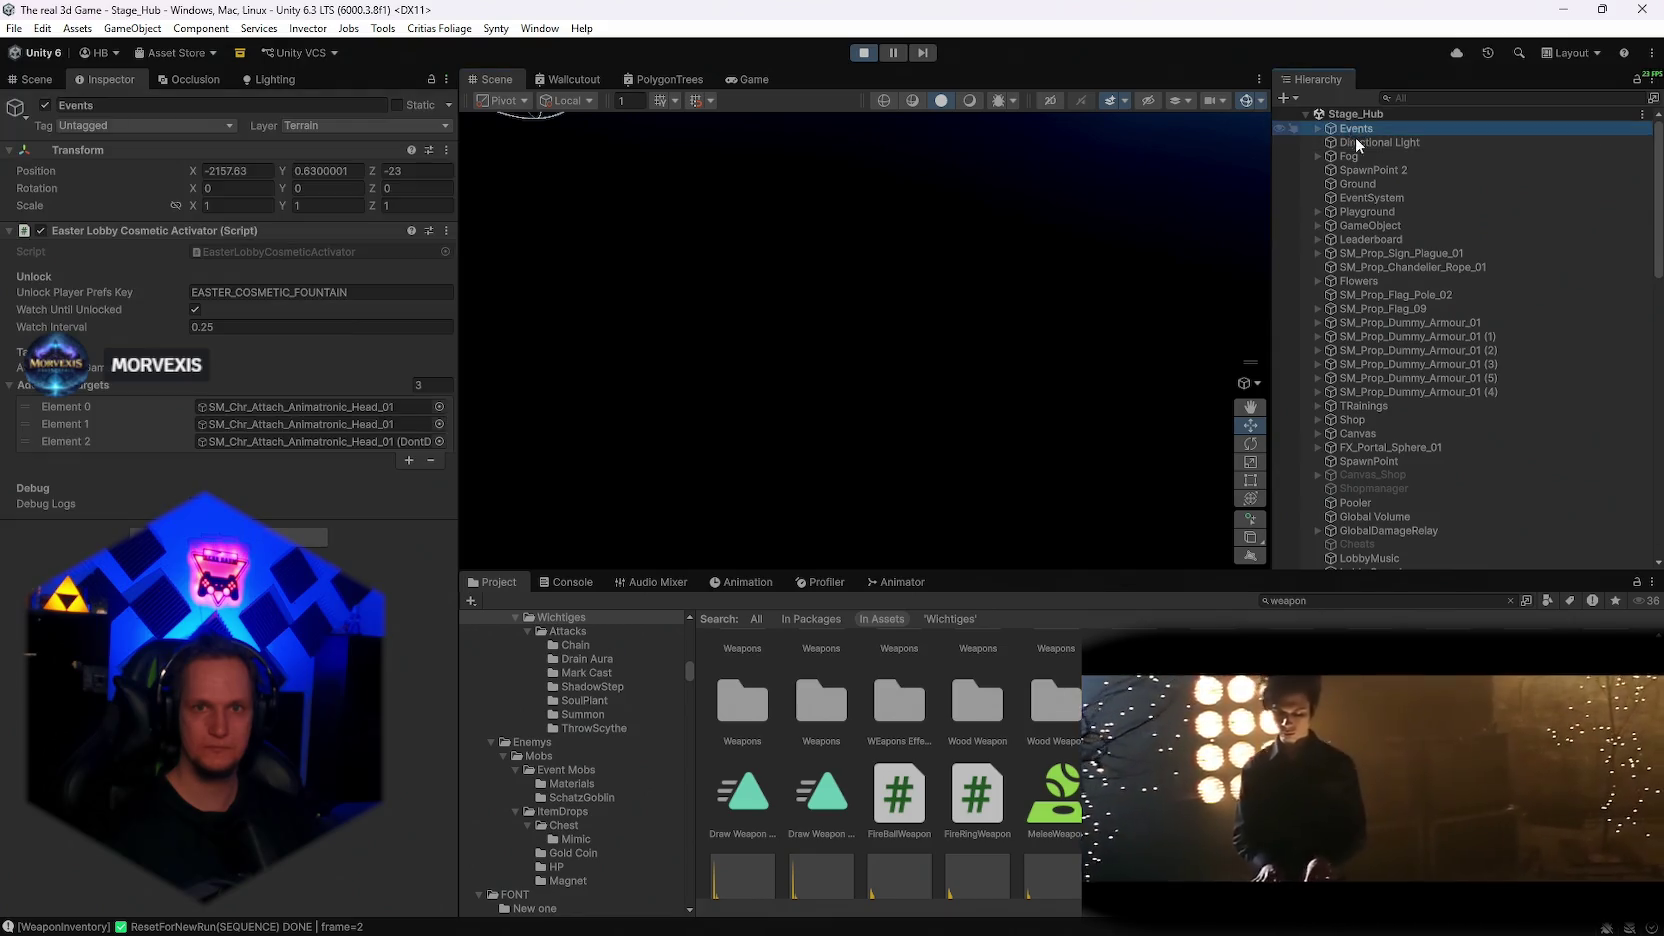
{"action": "scroll", "coordinate": [1066, 278], "scroll_direction": "up", "scroll_amount": 10}
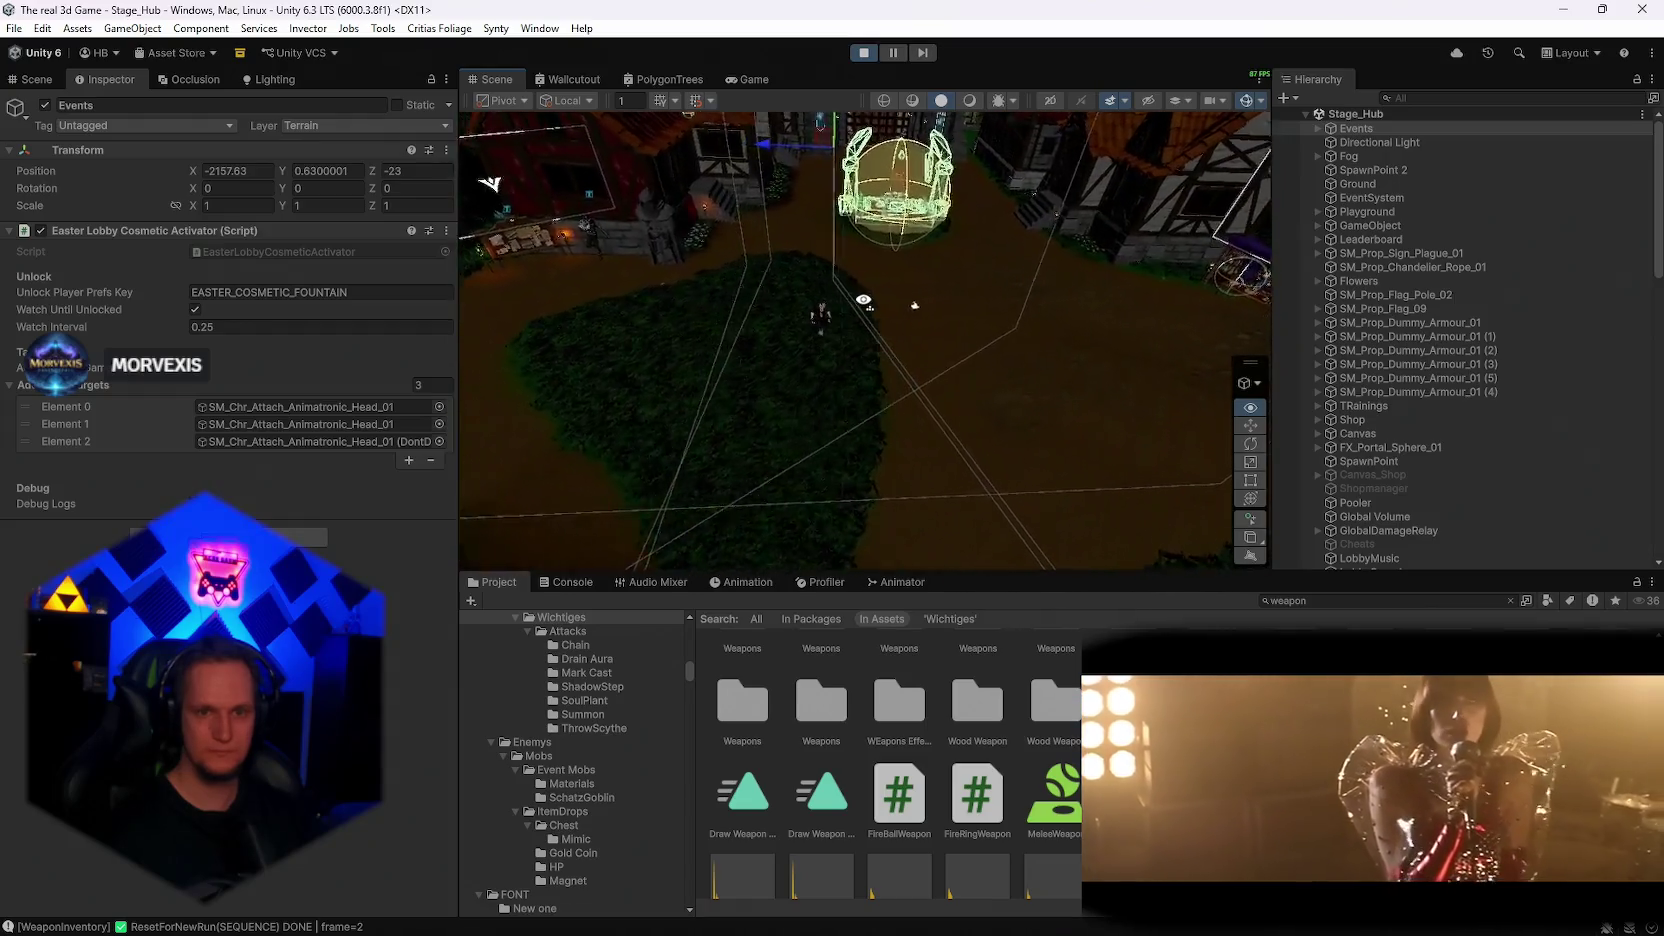
{"action": "left_click", "coordinate": [932, 378]}
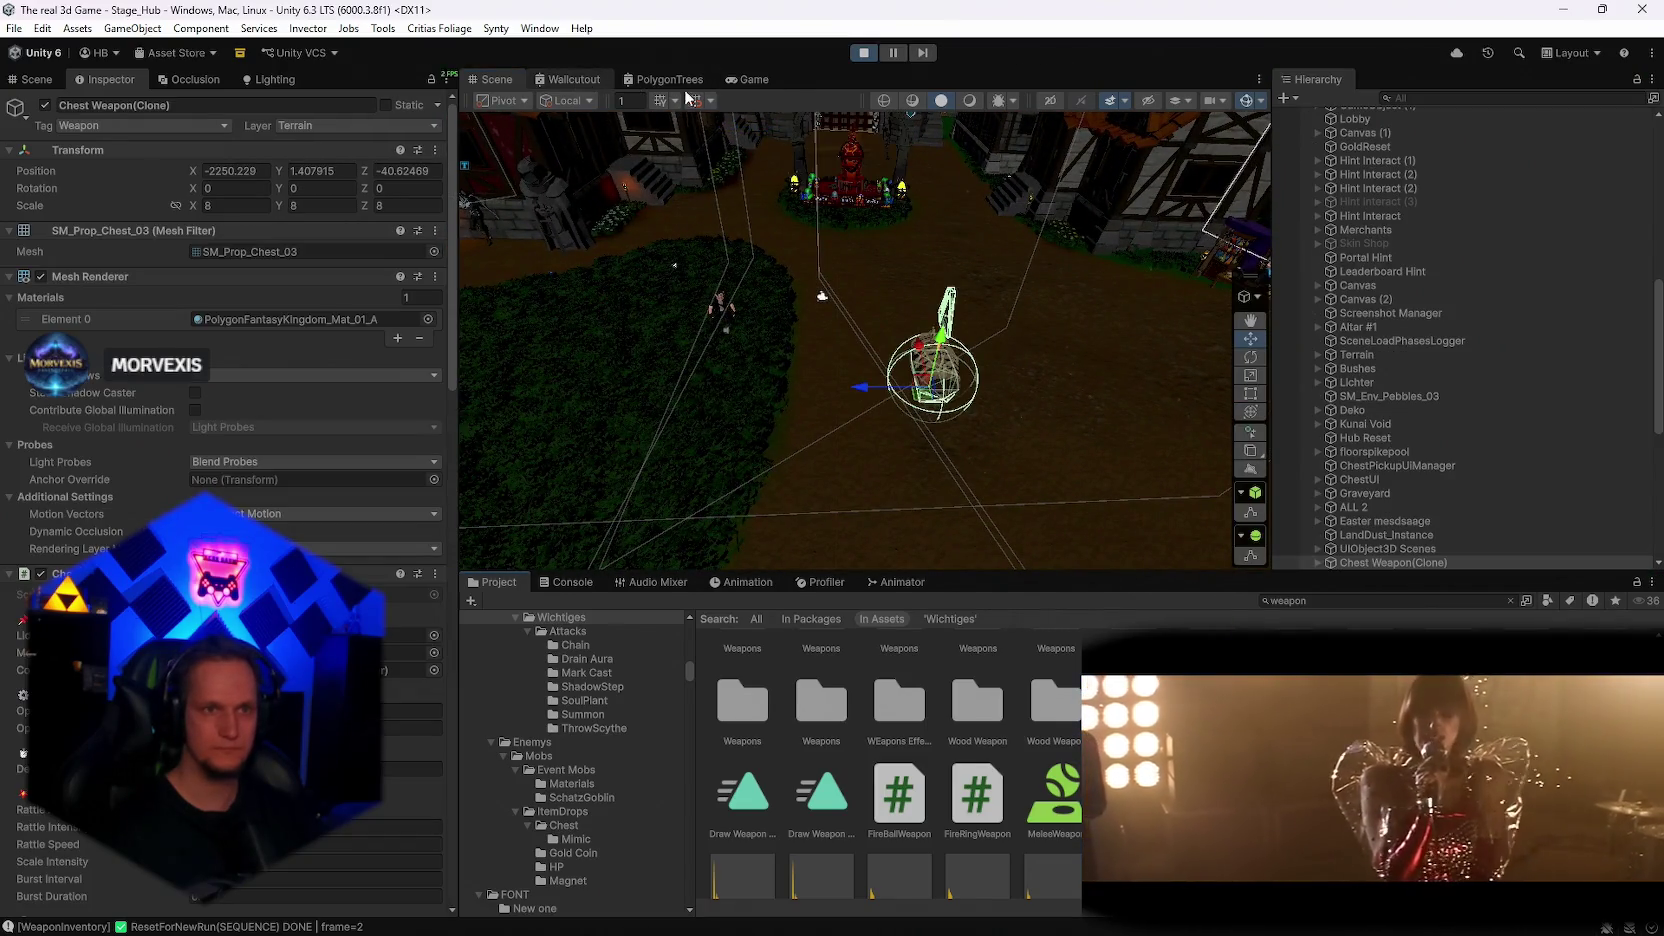
Step: Resume the game, open the chest to collect the Meteor weapon, then stop play mode
{"action": "left_click", "coordinate": [747, 81]}
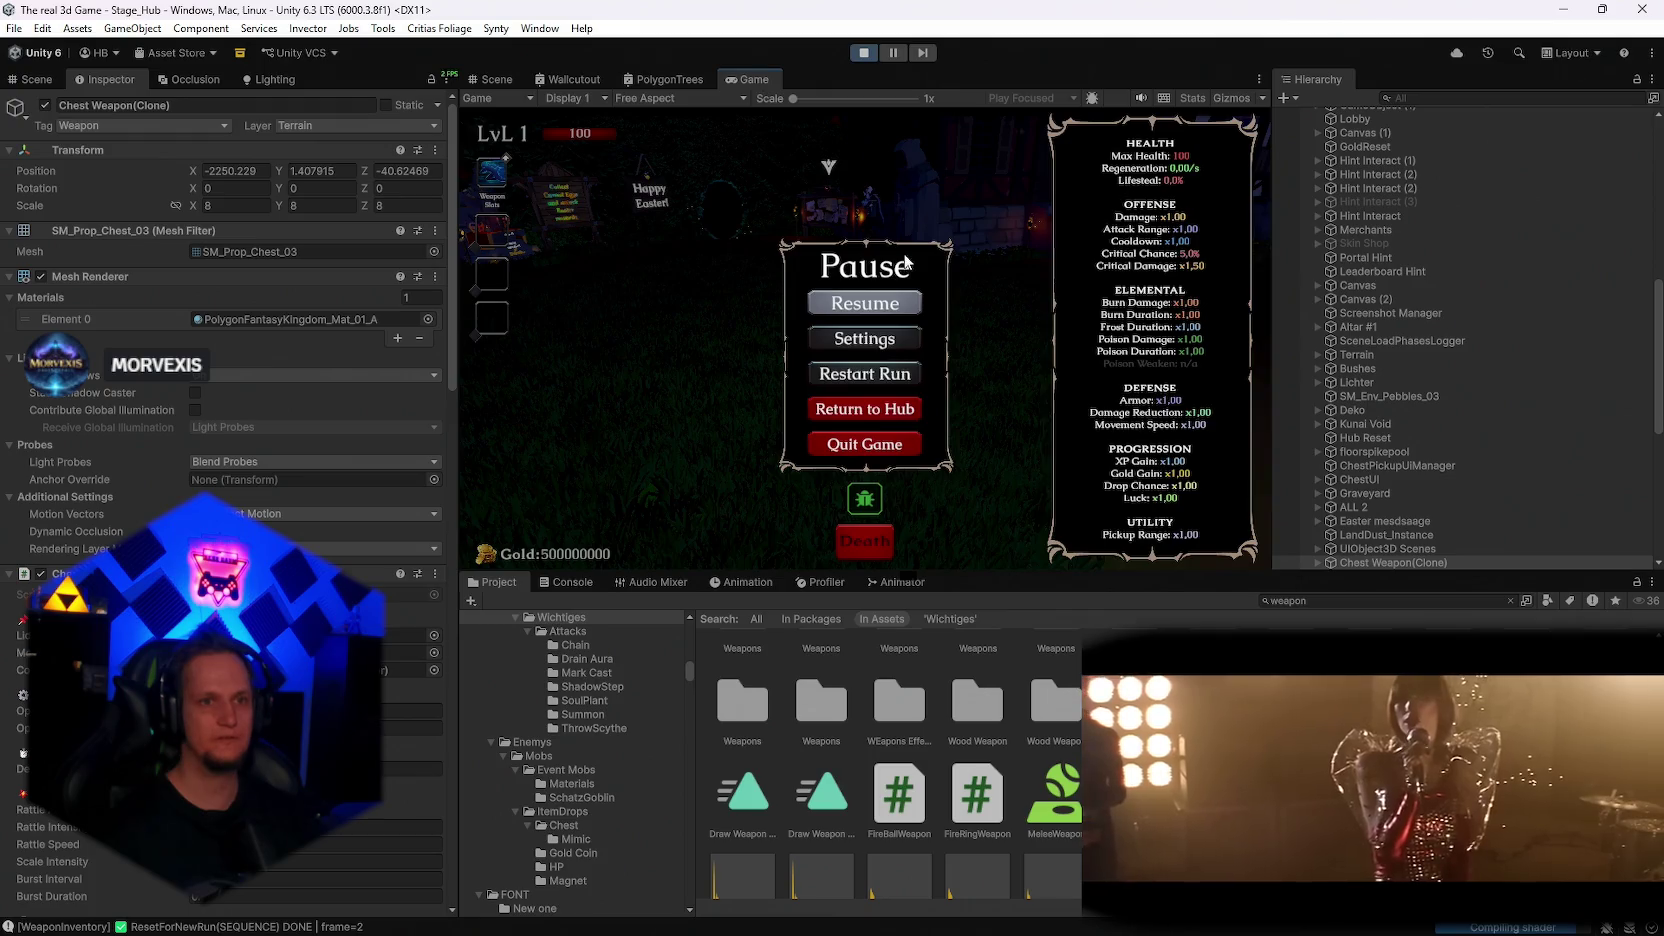
{"action": "key", "text": "Escape"}
{"action": "key", "text": "w"}
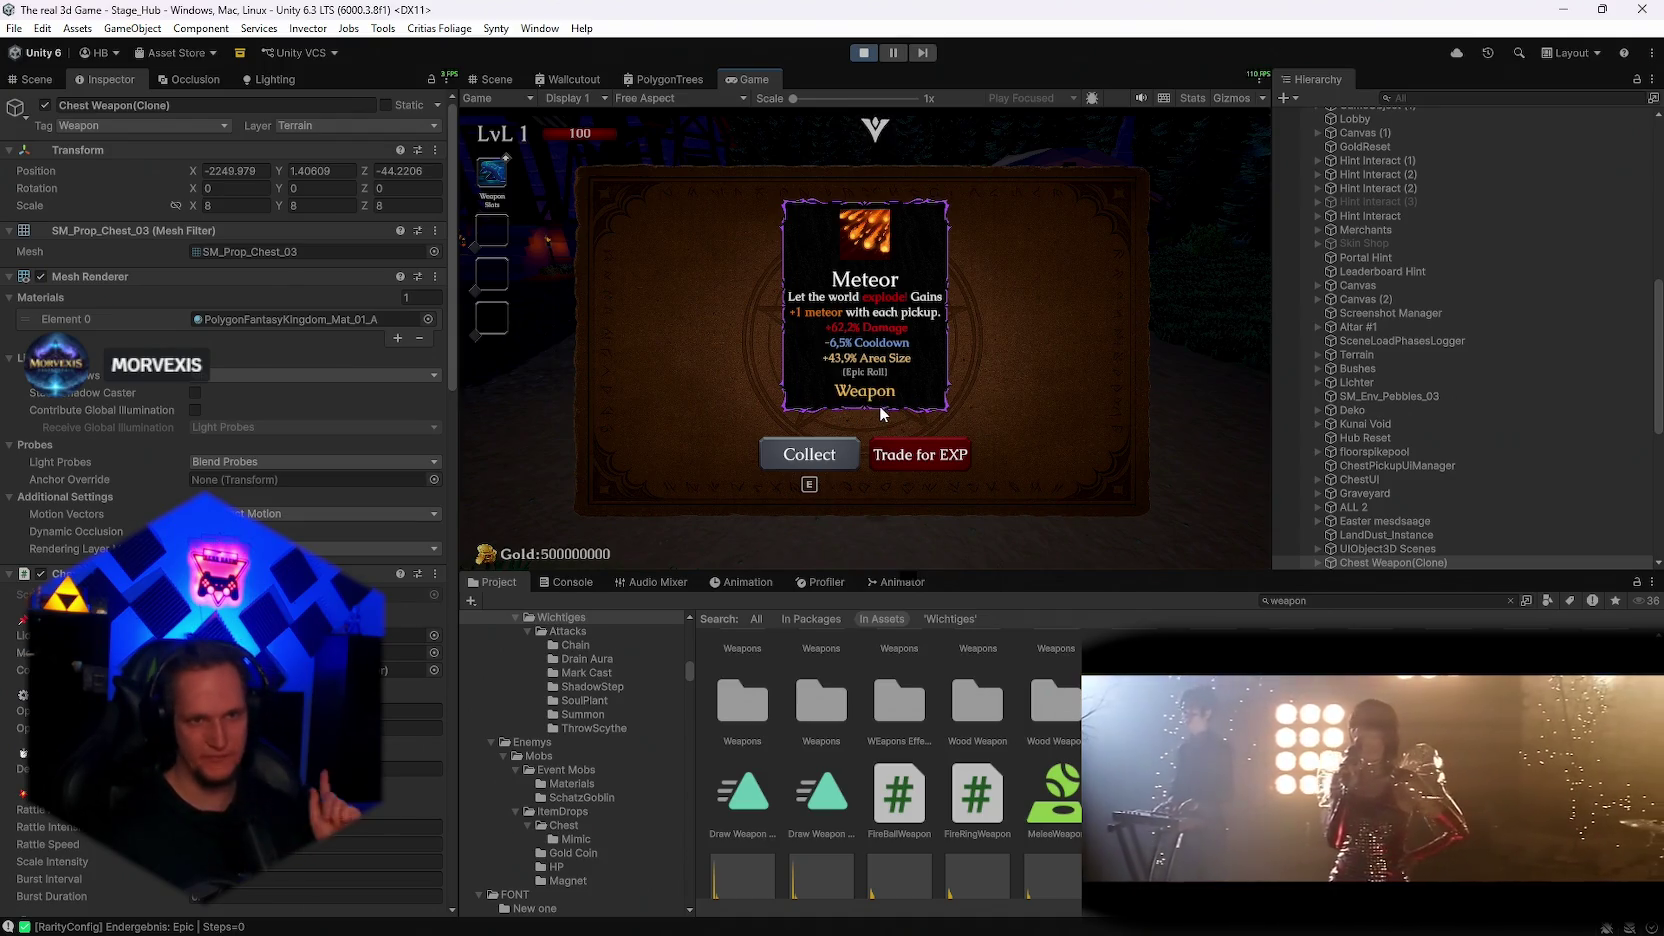
{"action": "left_click", "coordinate": [807, 459]}
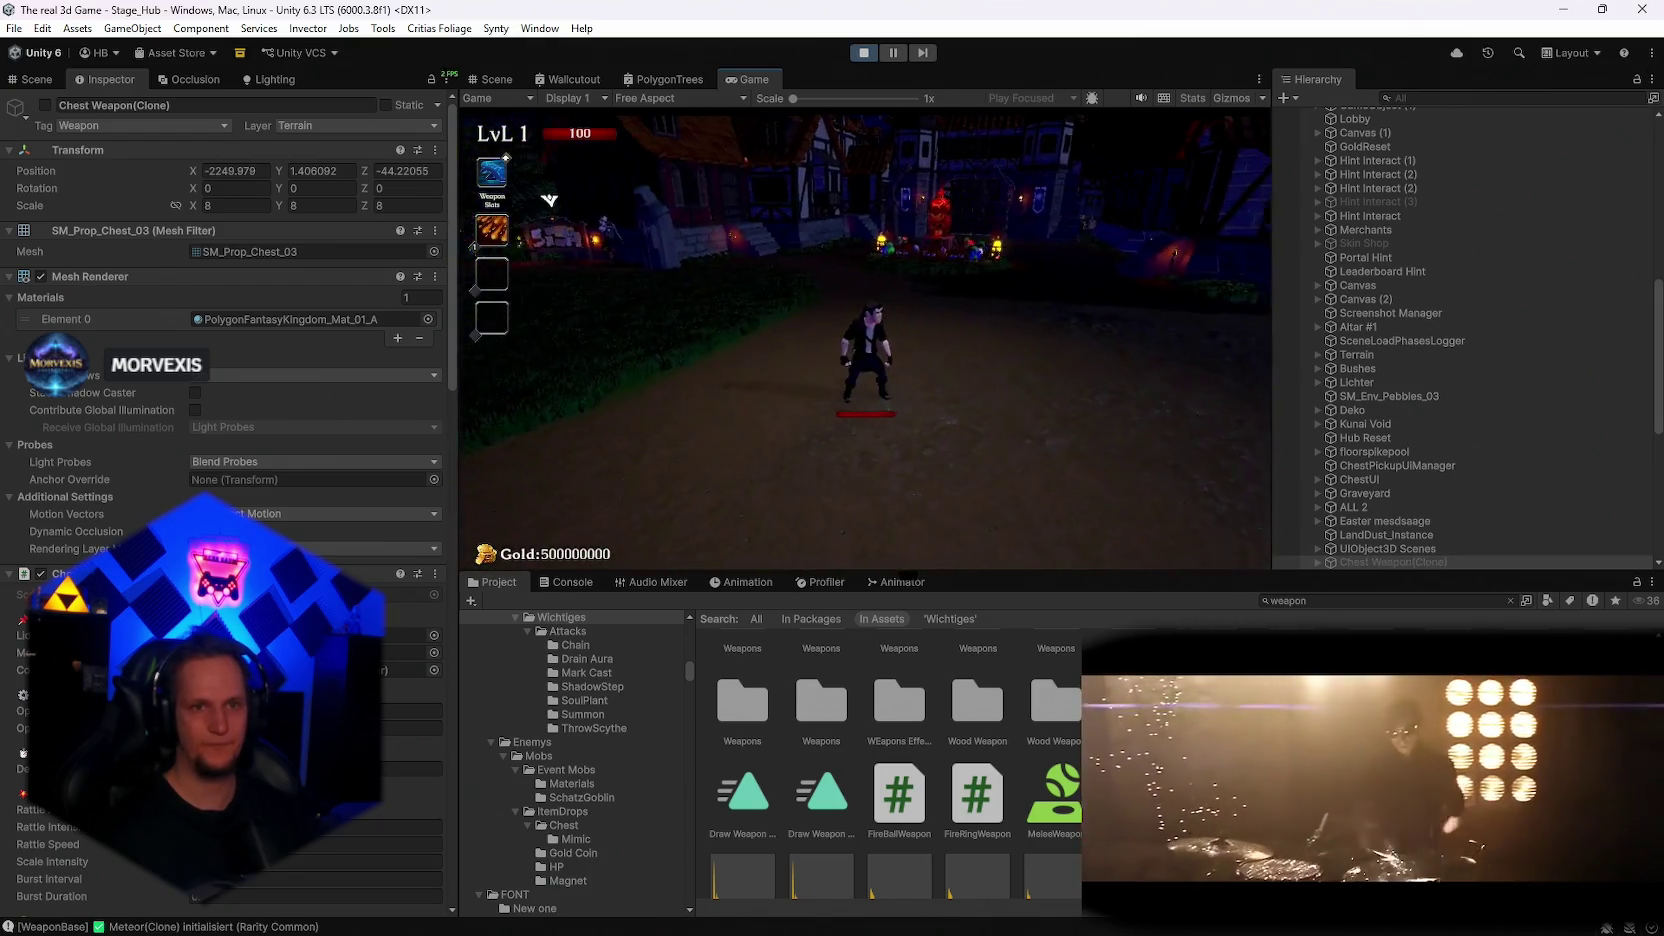
{"action": "key", "text": "Escape"}
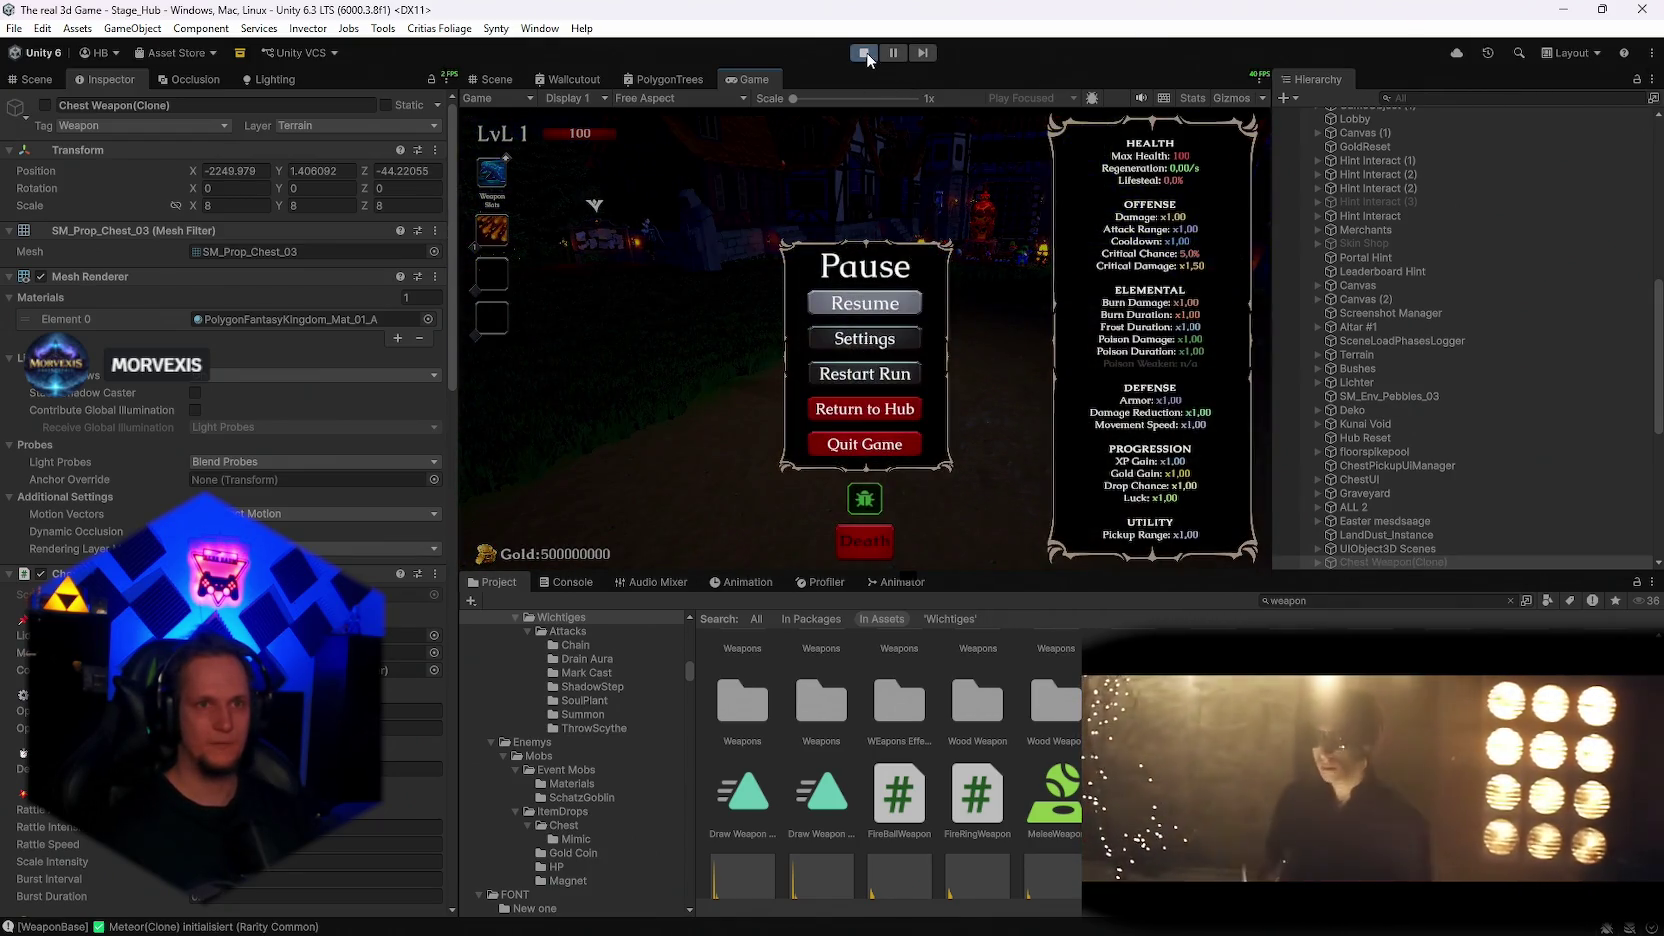
{"action": "left_click", "coordinate": [866, 52]}
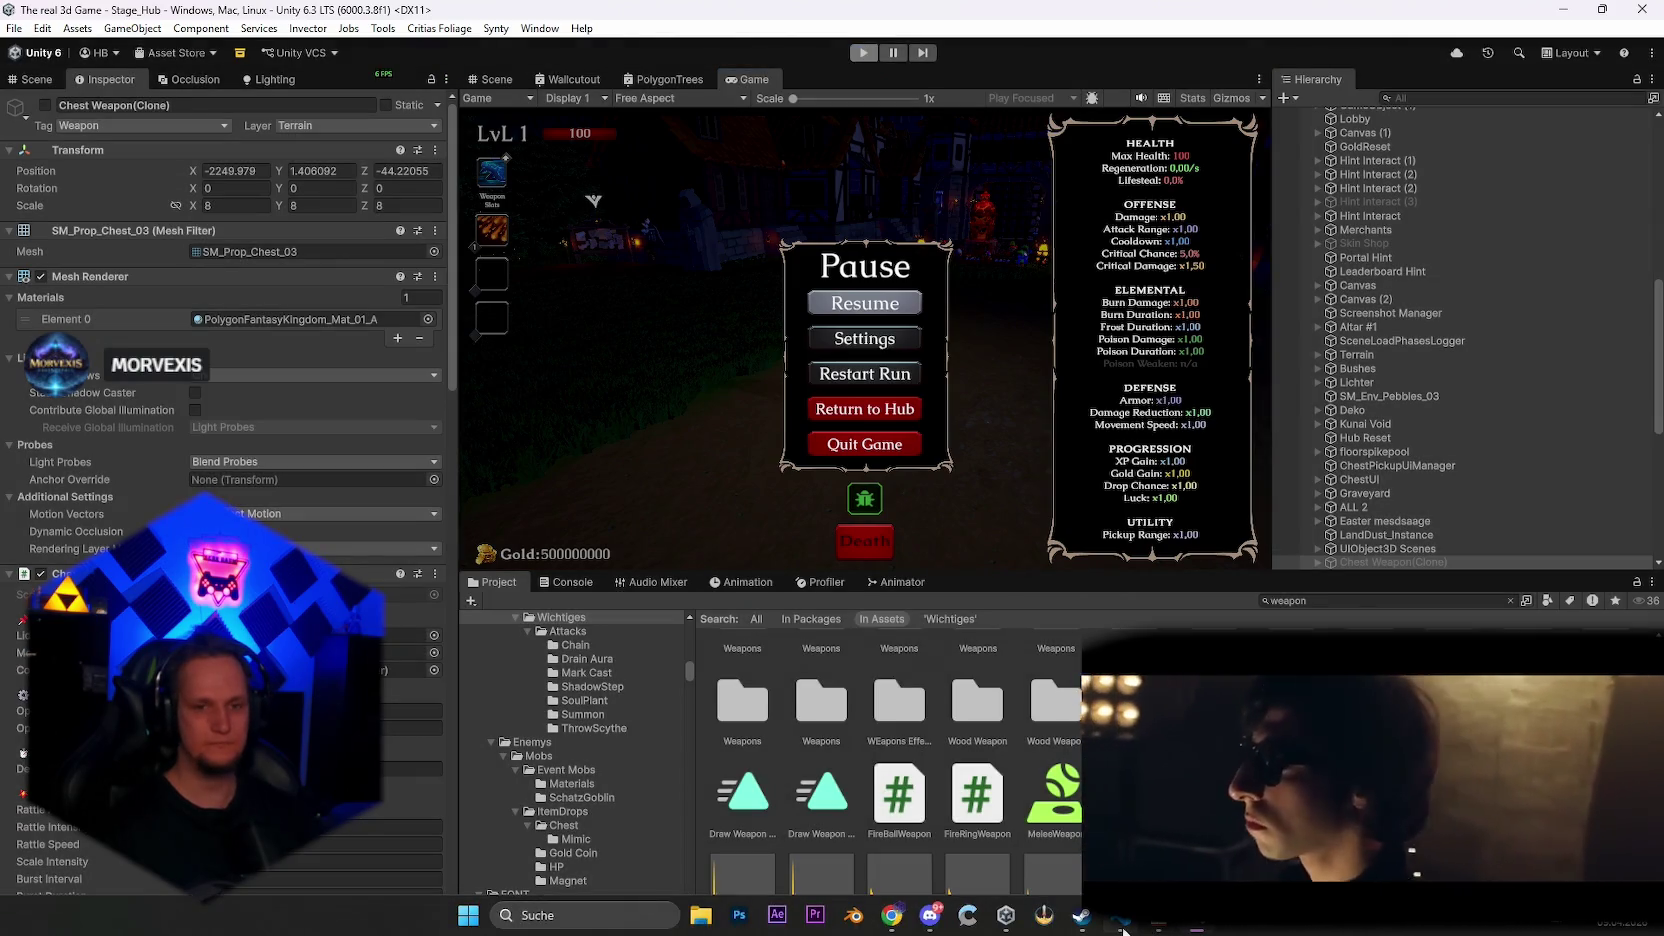
Step: Bring up Notepad, scroll back through the patch notes and to-do list, then minimize it
{"action": "left_click", "coordinate": [1153, 928]}
{"action": "scroll", "coordinate": [615, 518], "scroll_direction": "up", "scroll_amount": 3}
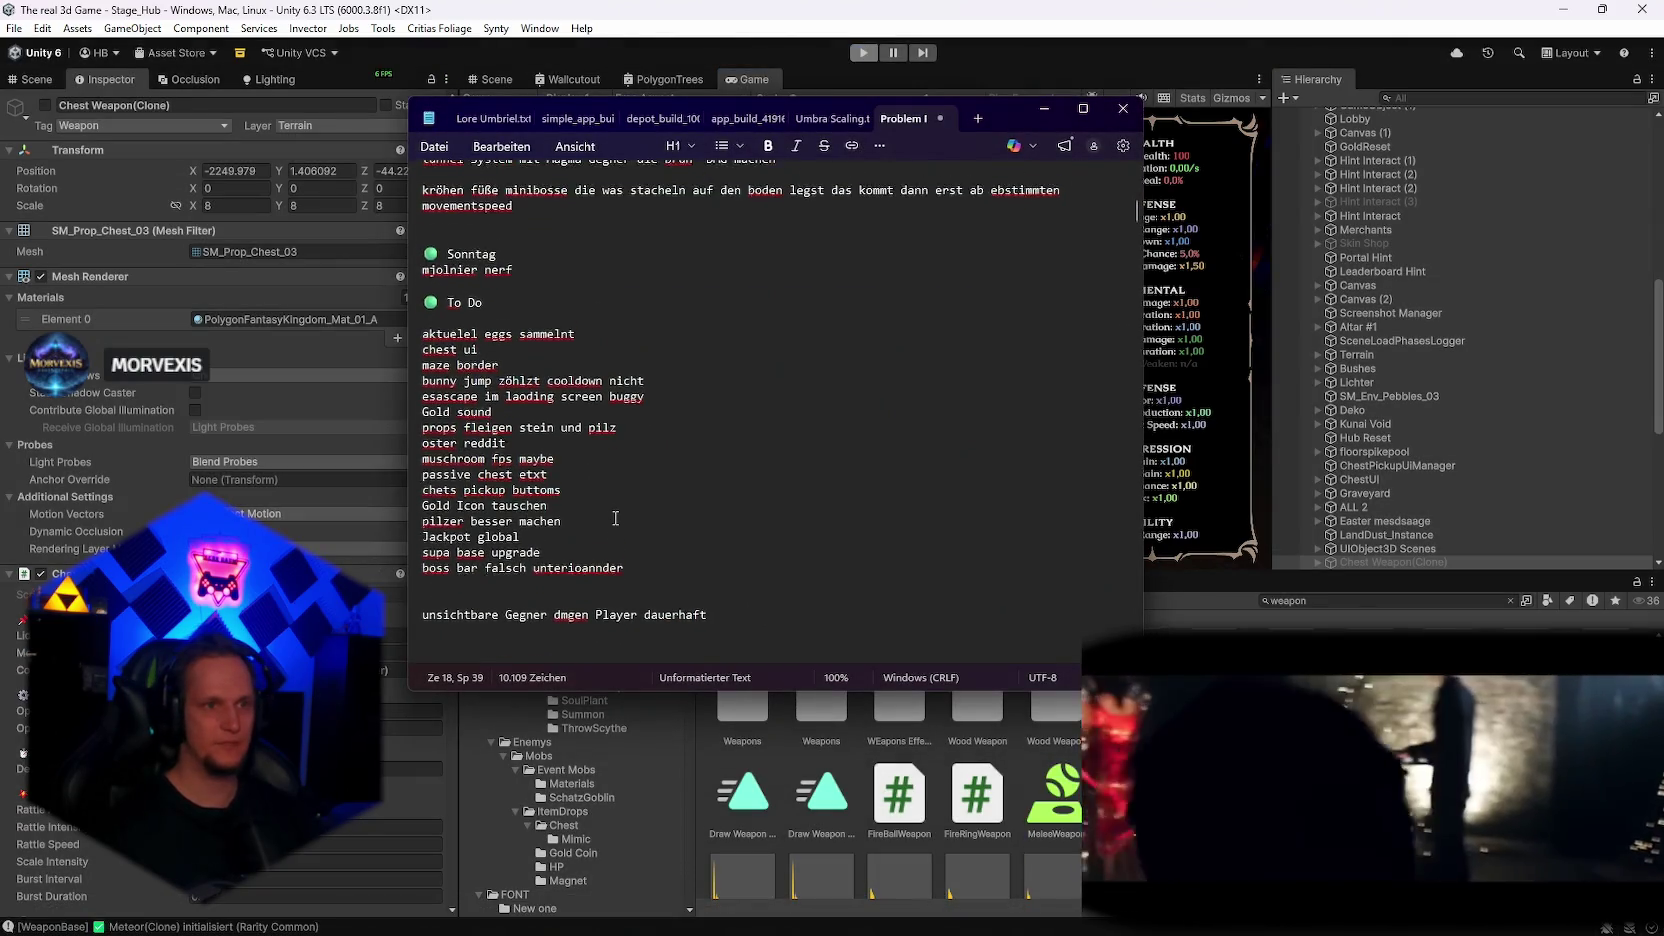
{"action": "scroll", "coordinate": [615, 518], "scroll_direction": "up", "scroll_amount": 4}
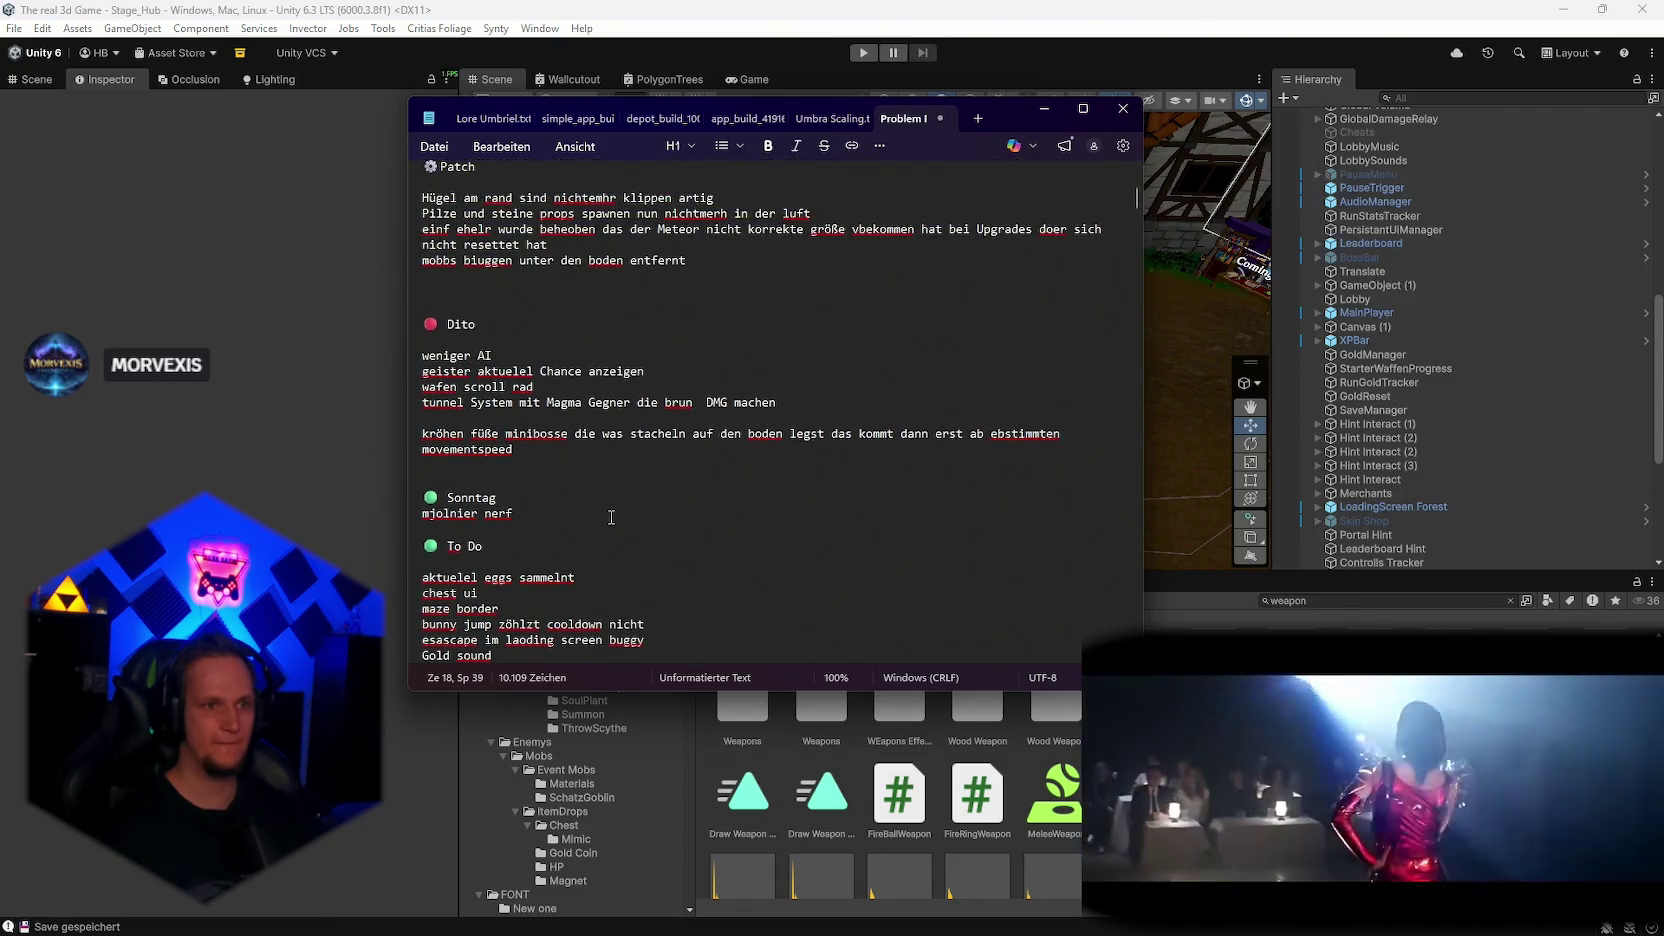
{"action": "scroll", "coordinate": [578, 483], "scroll_direction": "up", "scroll_amount": 2}
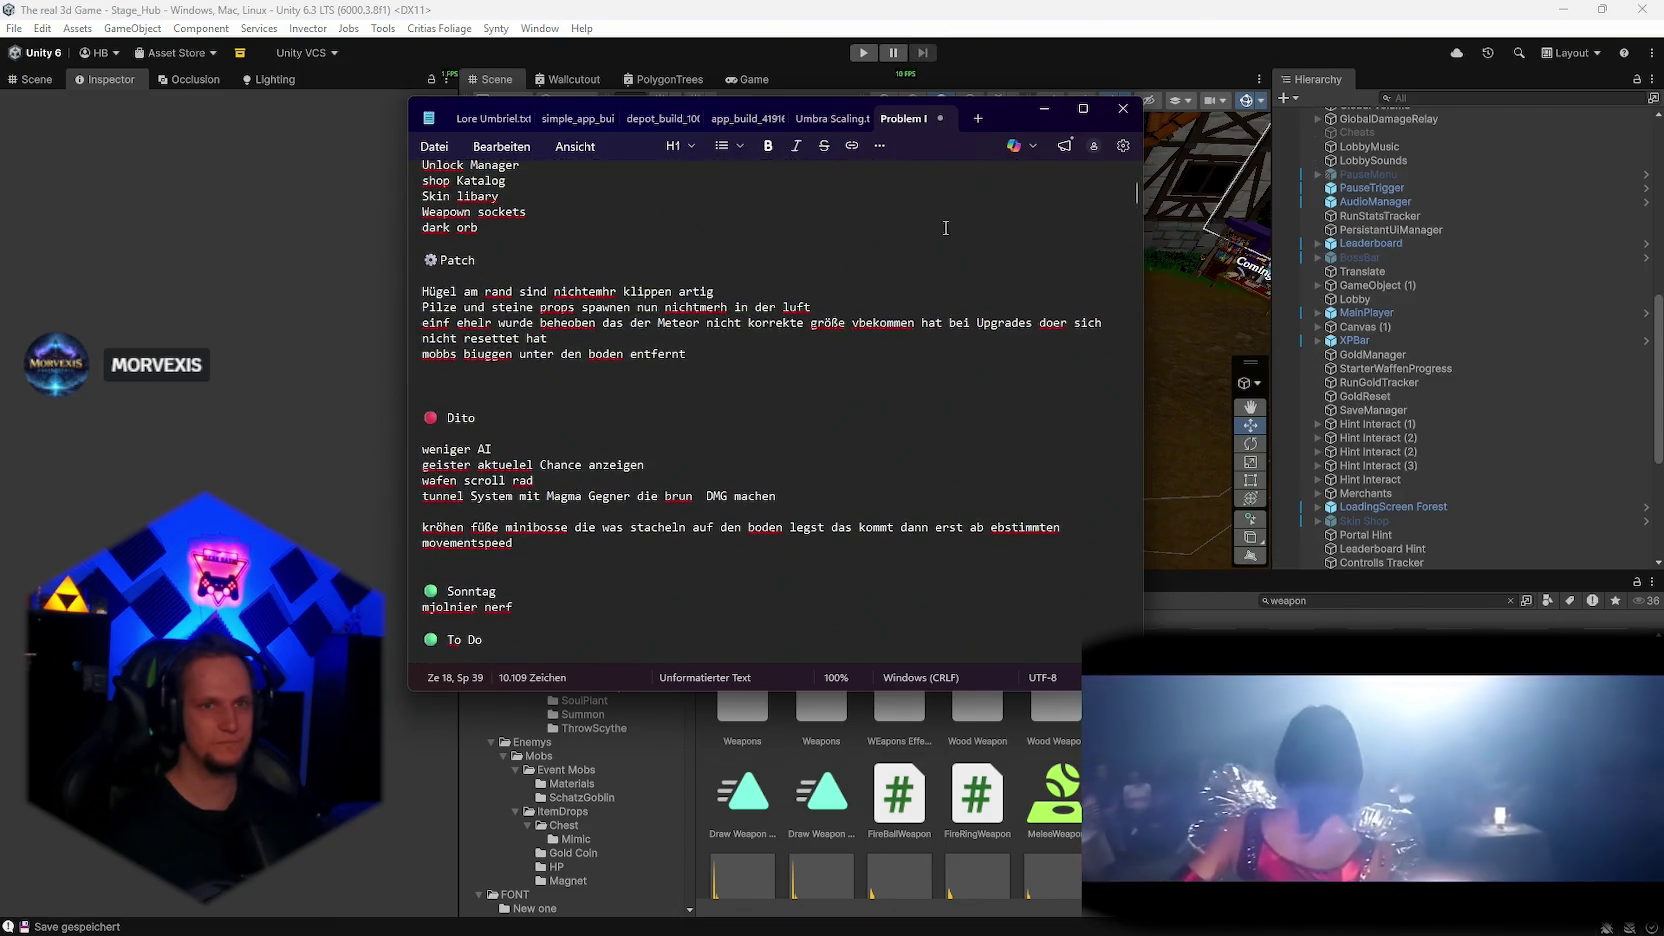
{"action": "left_click", "coordinate": [1050, 104]}
{"action": "left_click", "coordinate": [14, 28]}
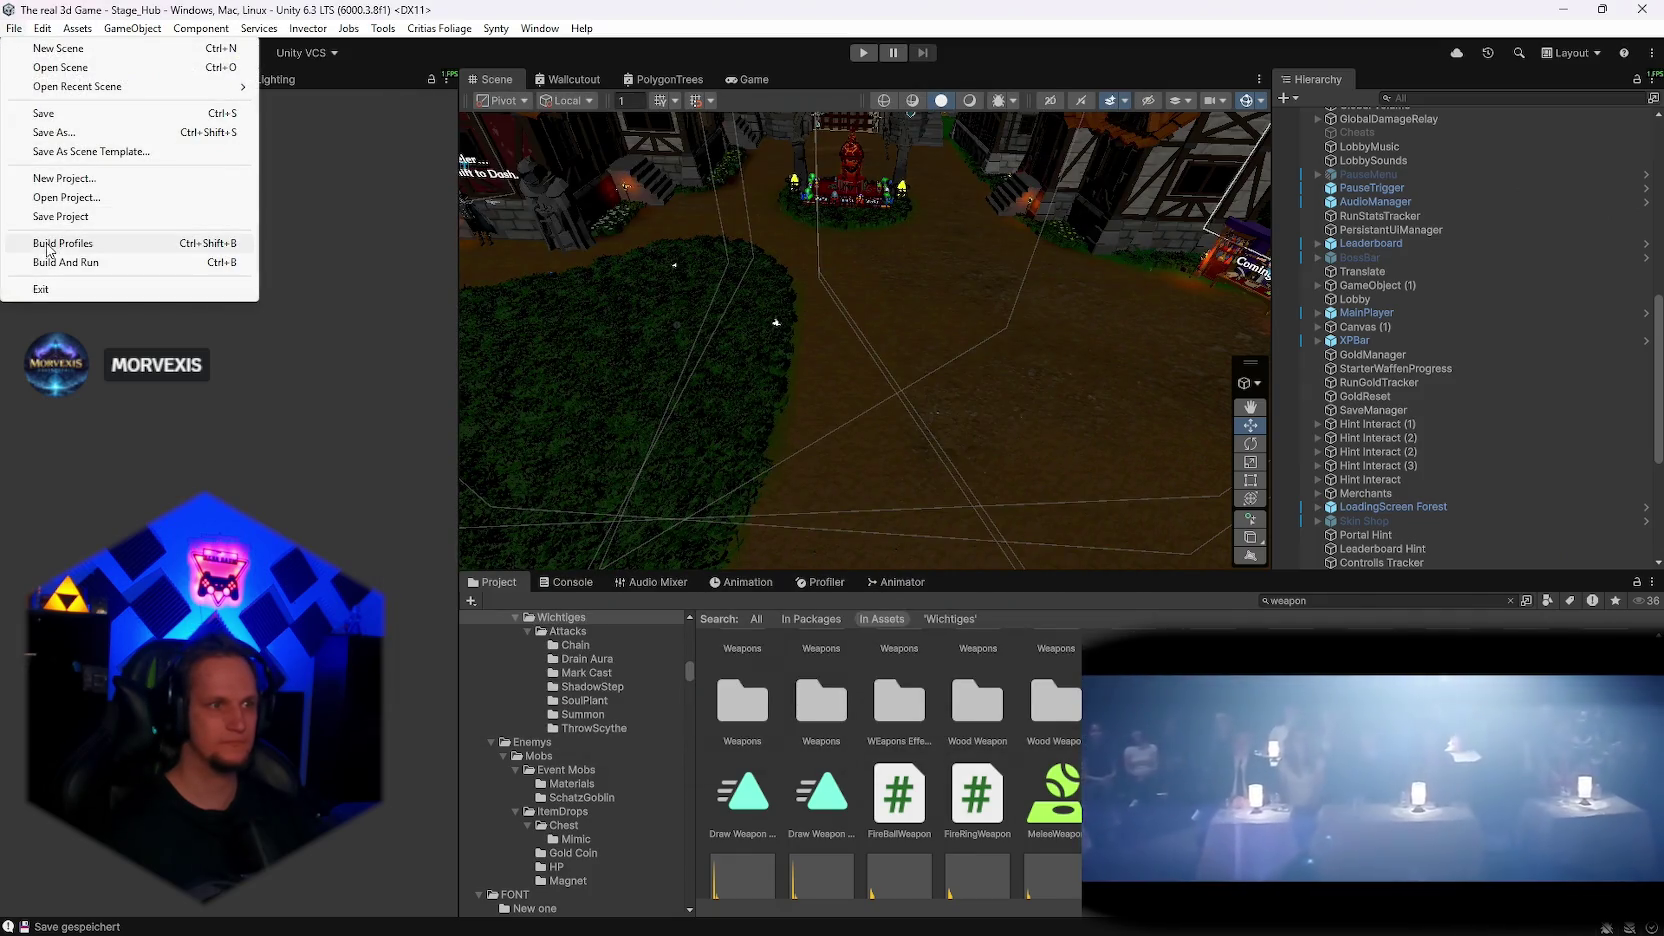
Step: Build for Windows into the Steamworks ContentBuilder 'content' folder, then switch to Chrome
{"action": "left_click", "coordinate": [48, 249]}
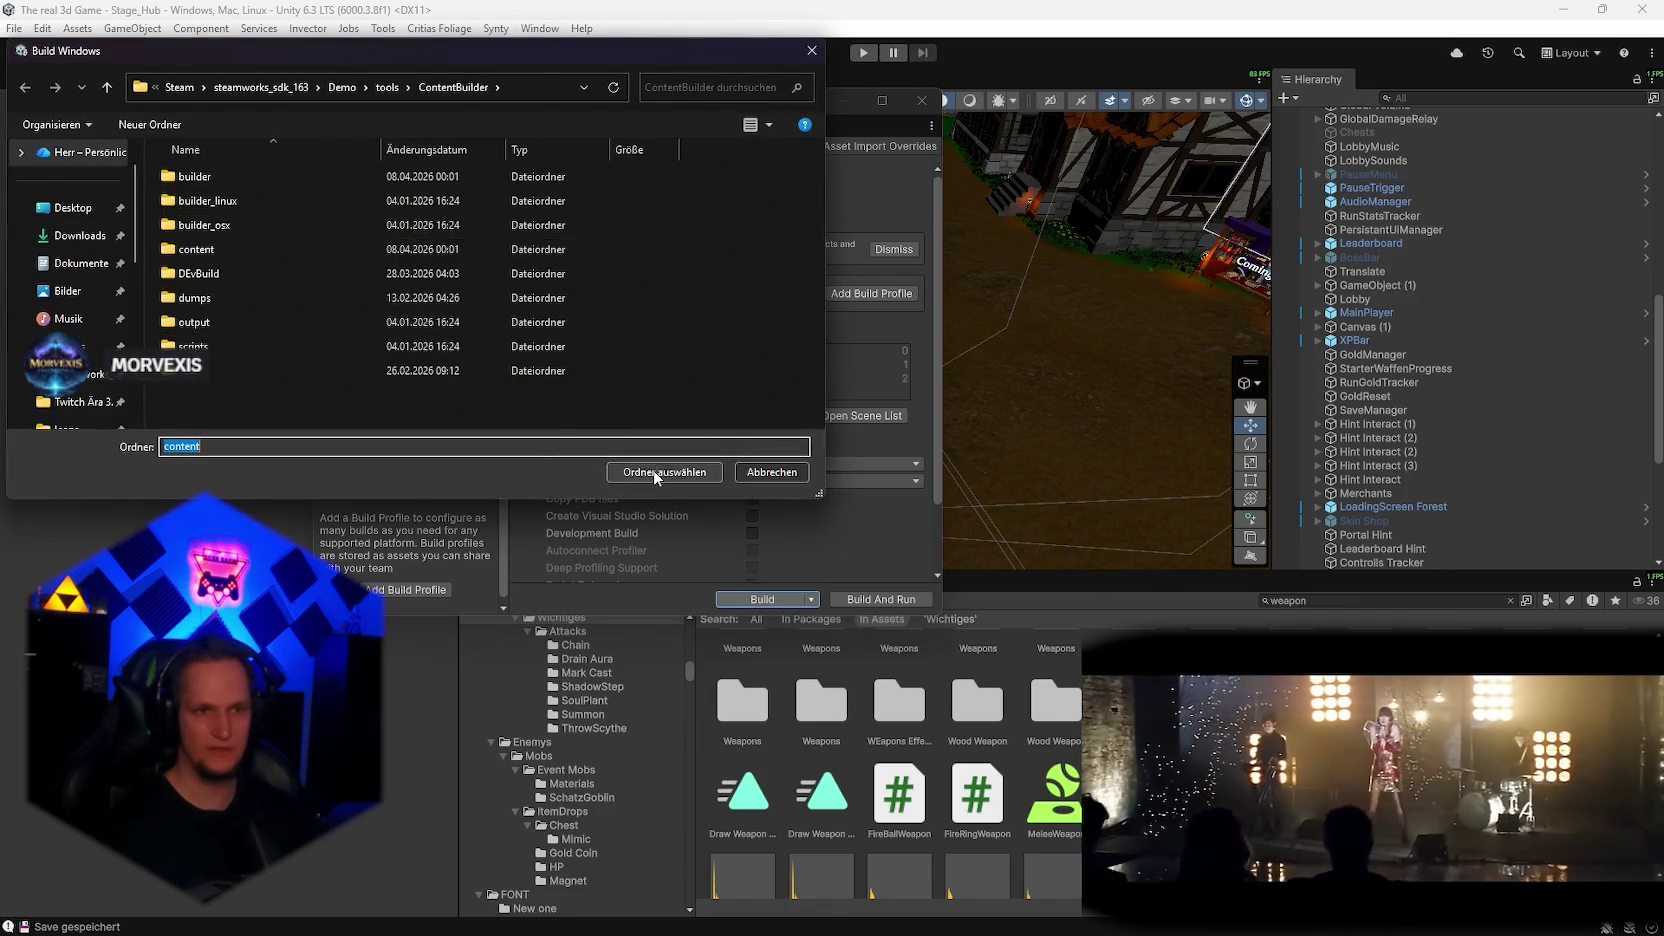
{"action": "left_click", "coordinate": [657, 475]}
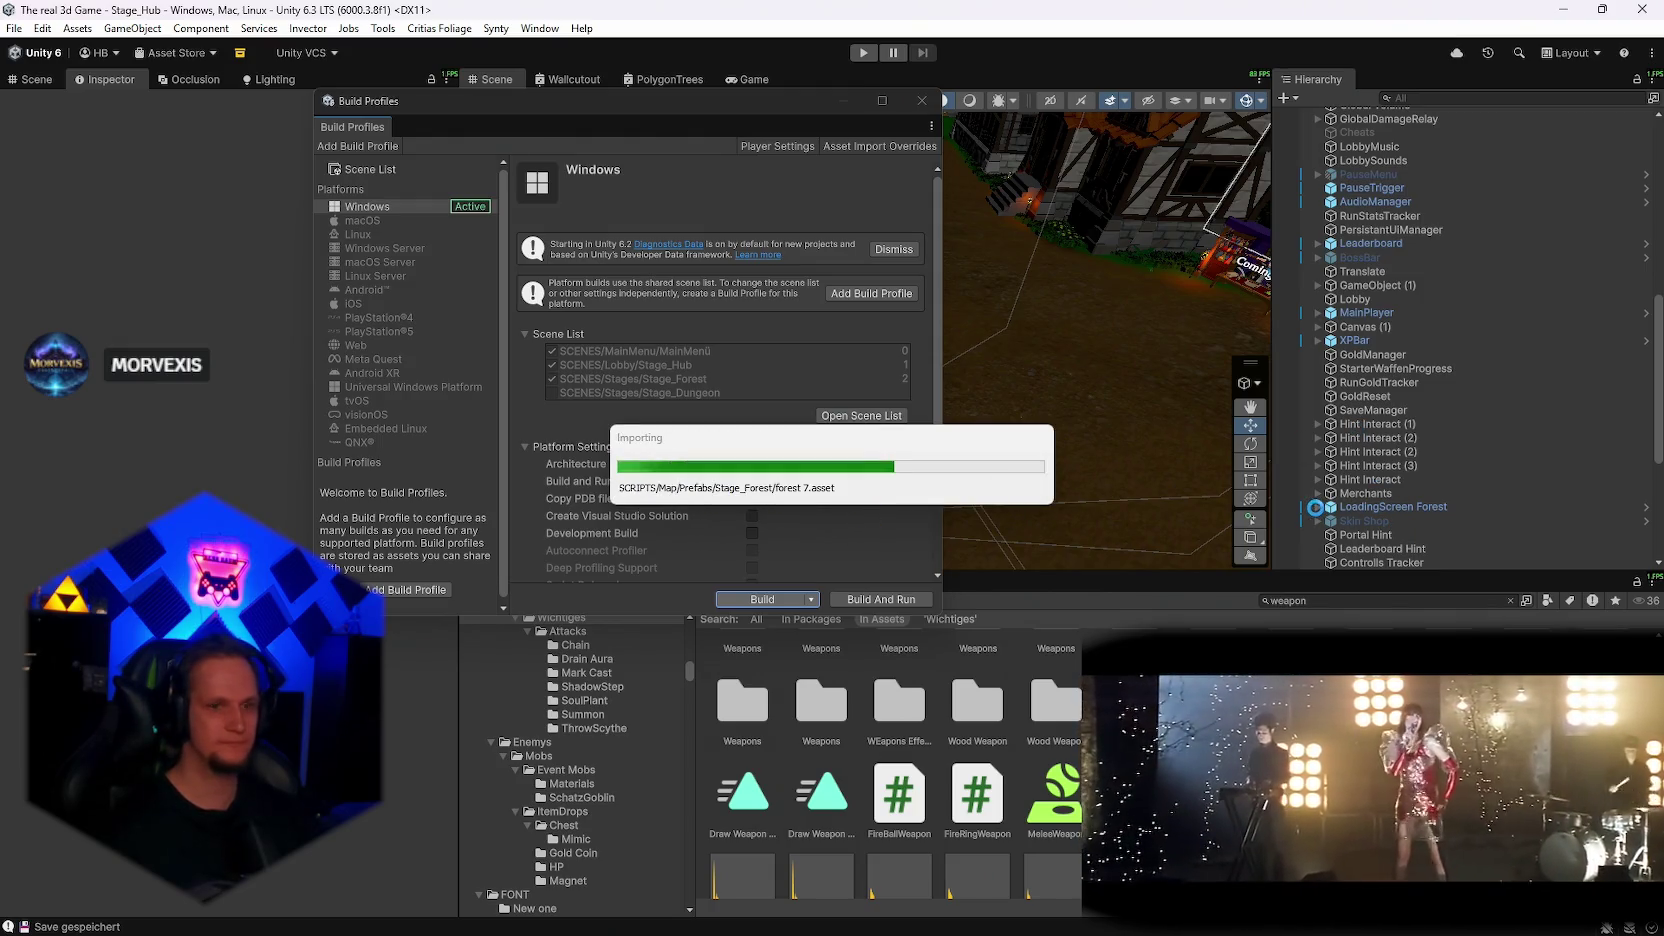
{"action": "mouse_move", "coordinate": [1073, 927]}
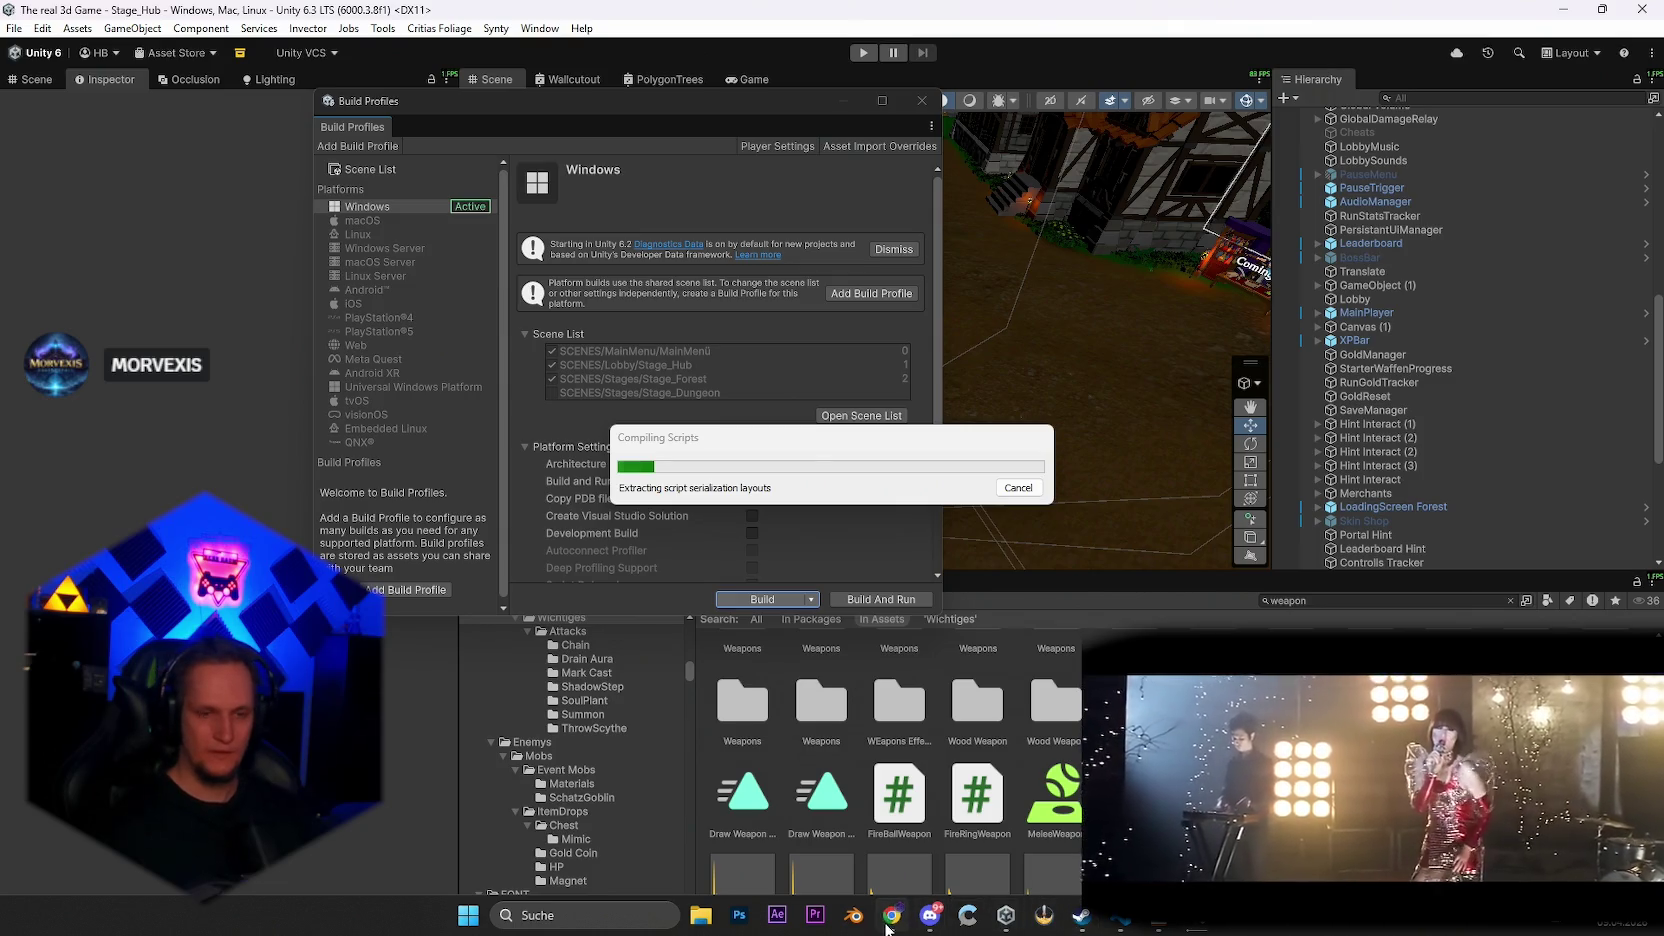
{"action": "left_click", "coordinate": [887, 926]}
{"action": "left_click", "coordinate": [258, 22]}
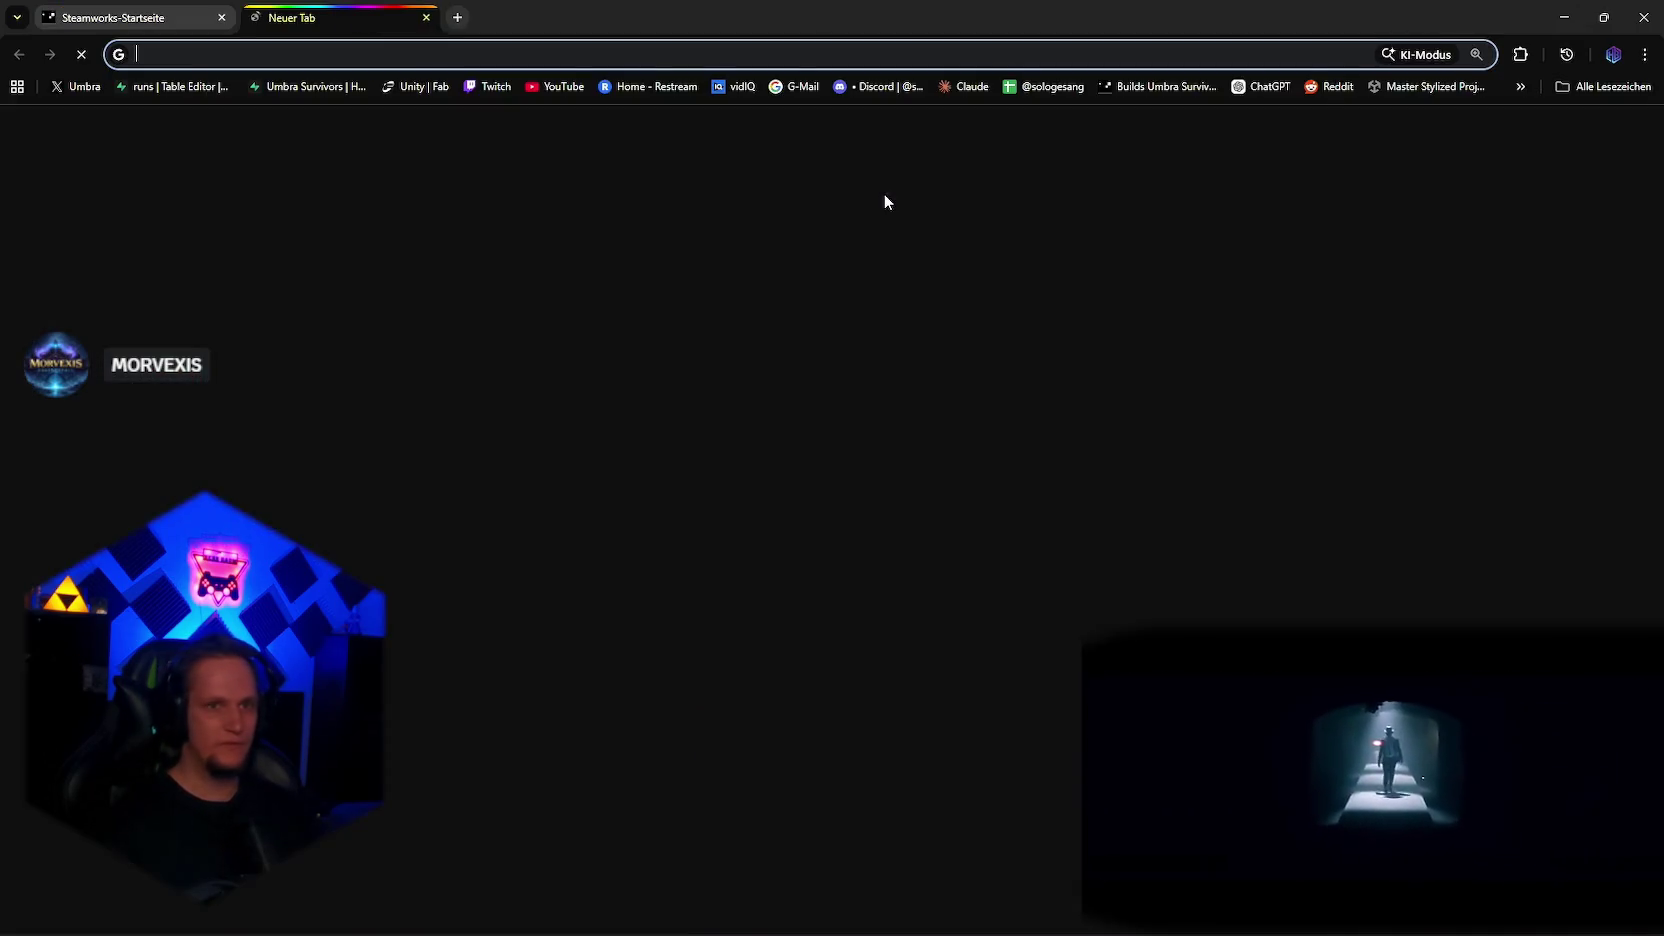
Step: Load TikTok by typing 'tiktok' and go to TikTok Studio's Hochladen upload page
{"action": "type", "text": "tiktok.com/@herrbaumttv"}
{"action": "key", "text": "Return"}
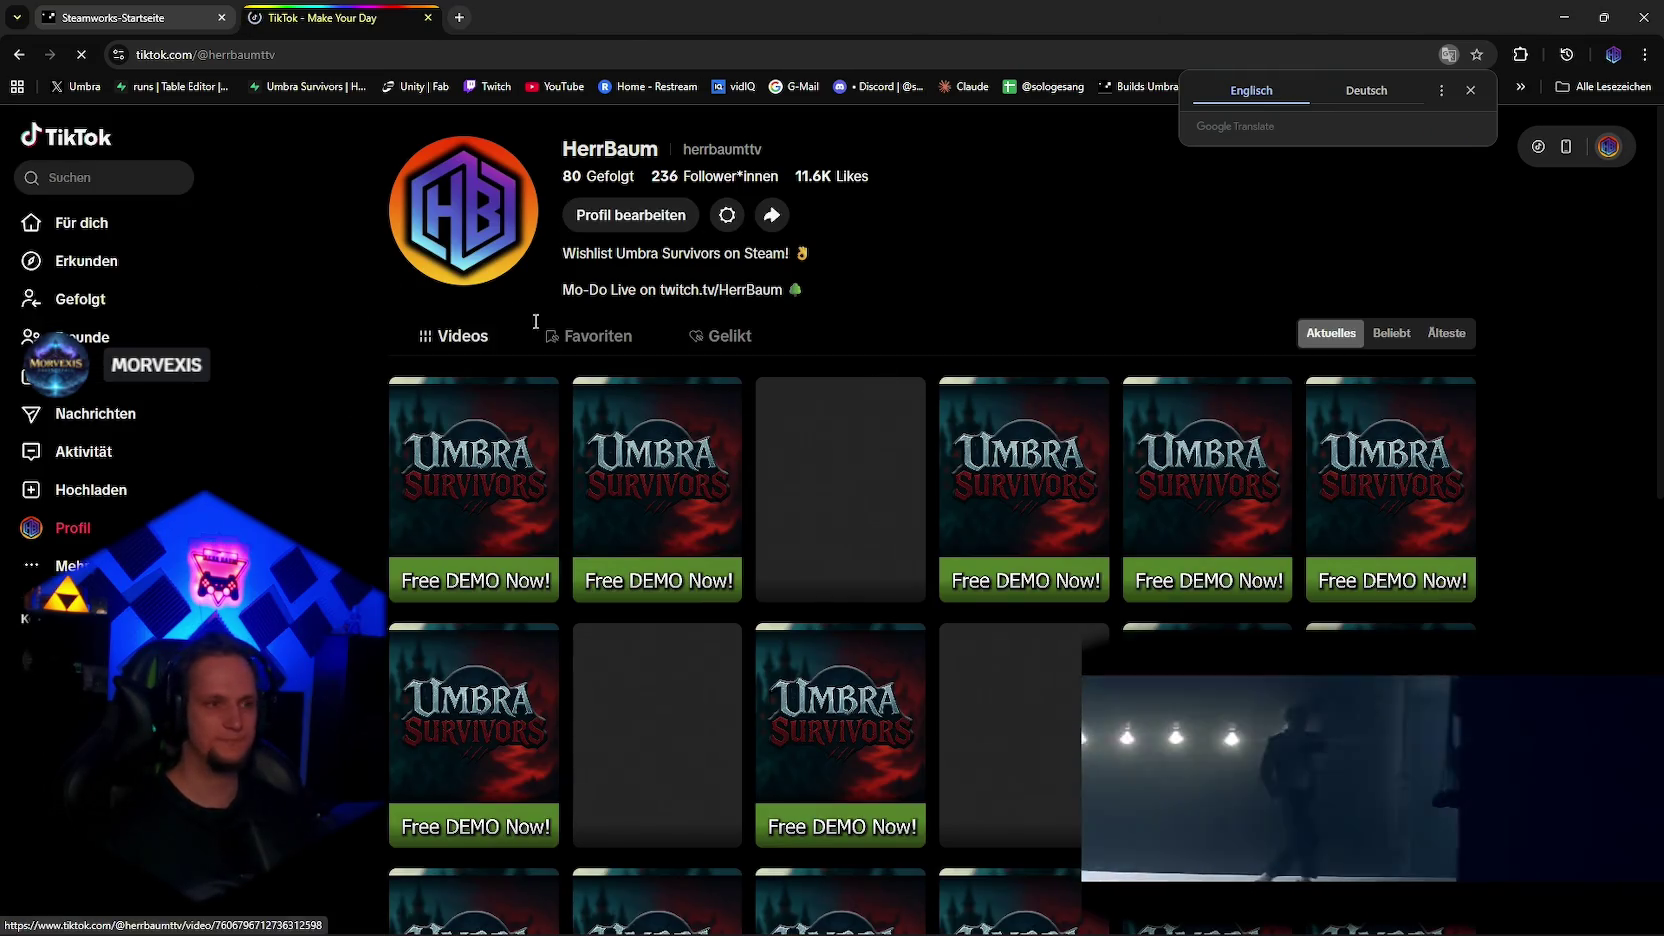
{"action": "left_click", "coordinate": [95, 490]}
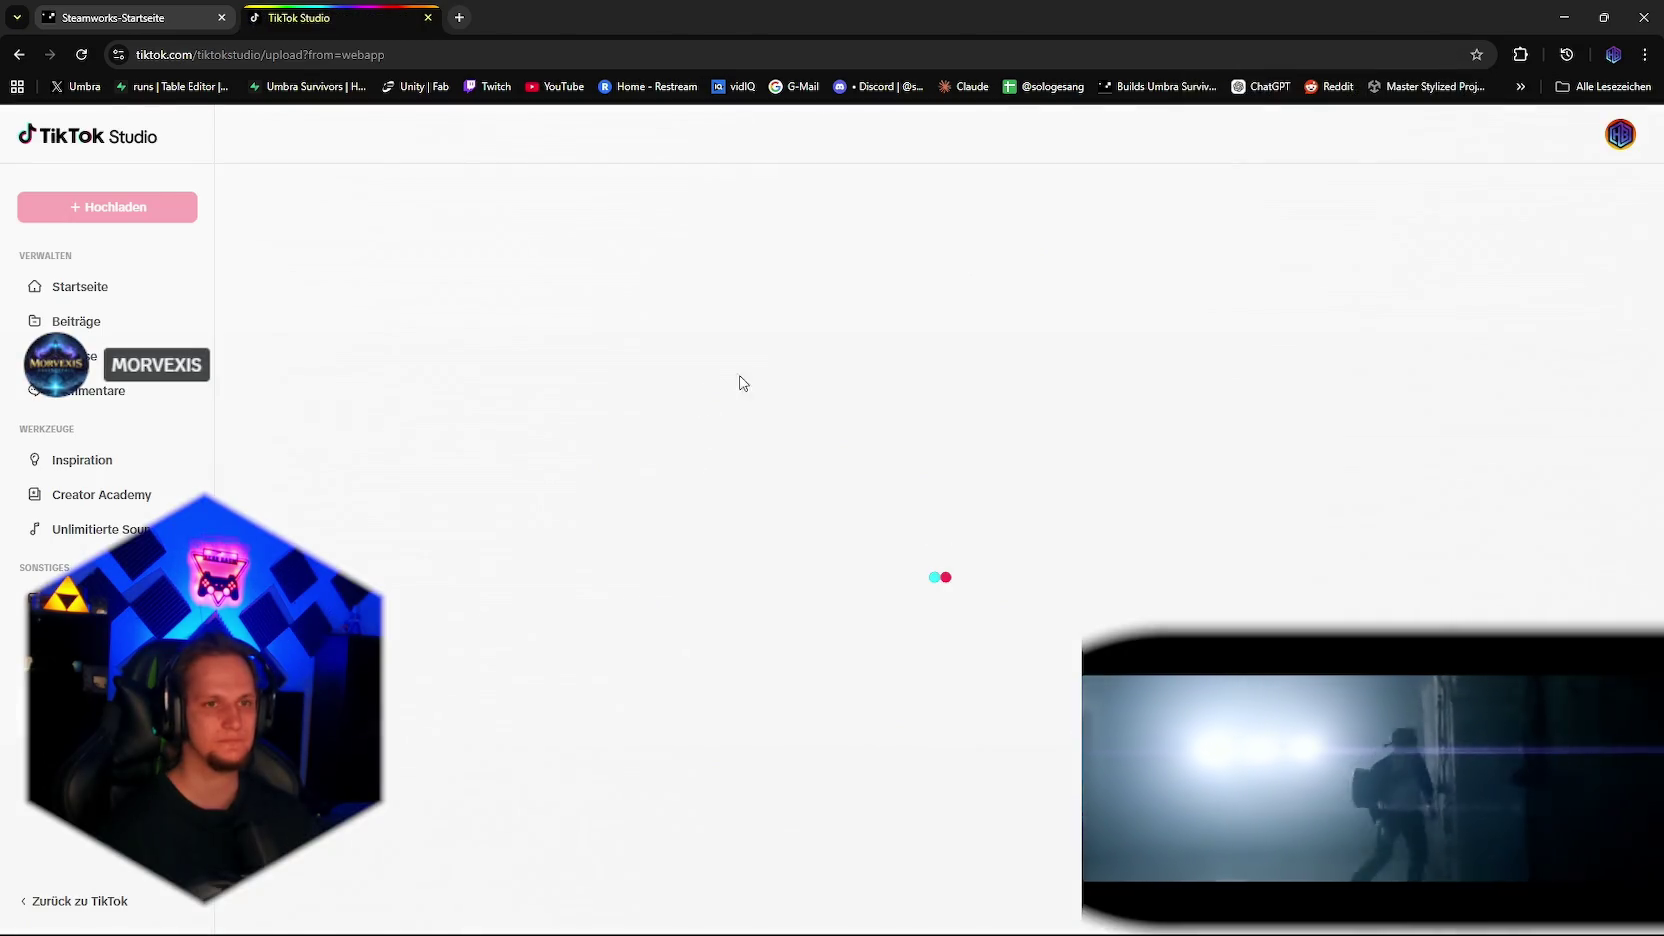
{"action": "mouse_move", "coordinate": [876, 889]}
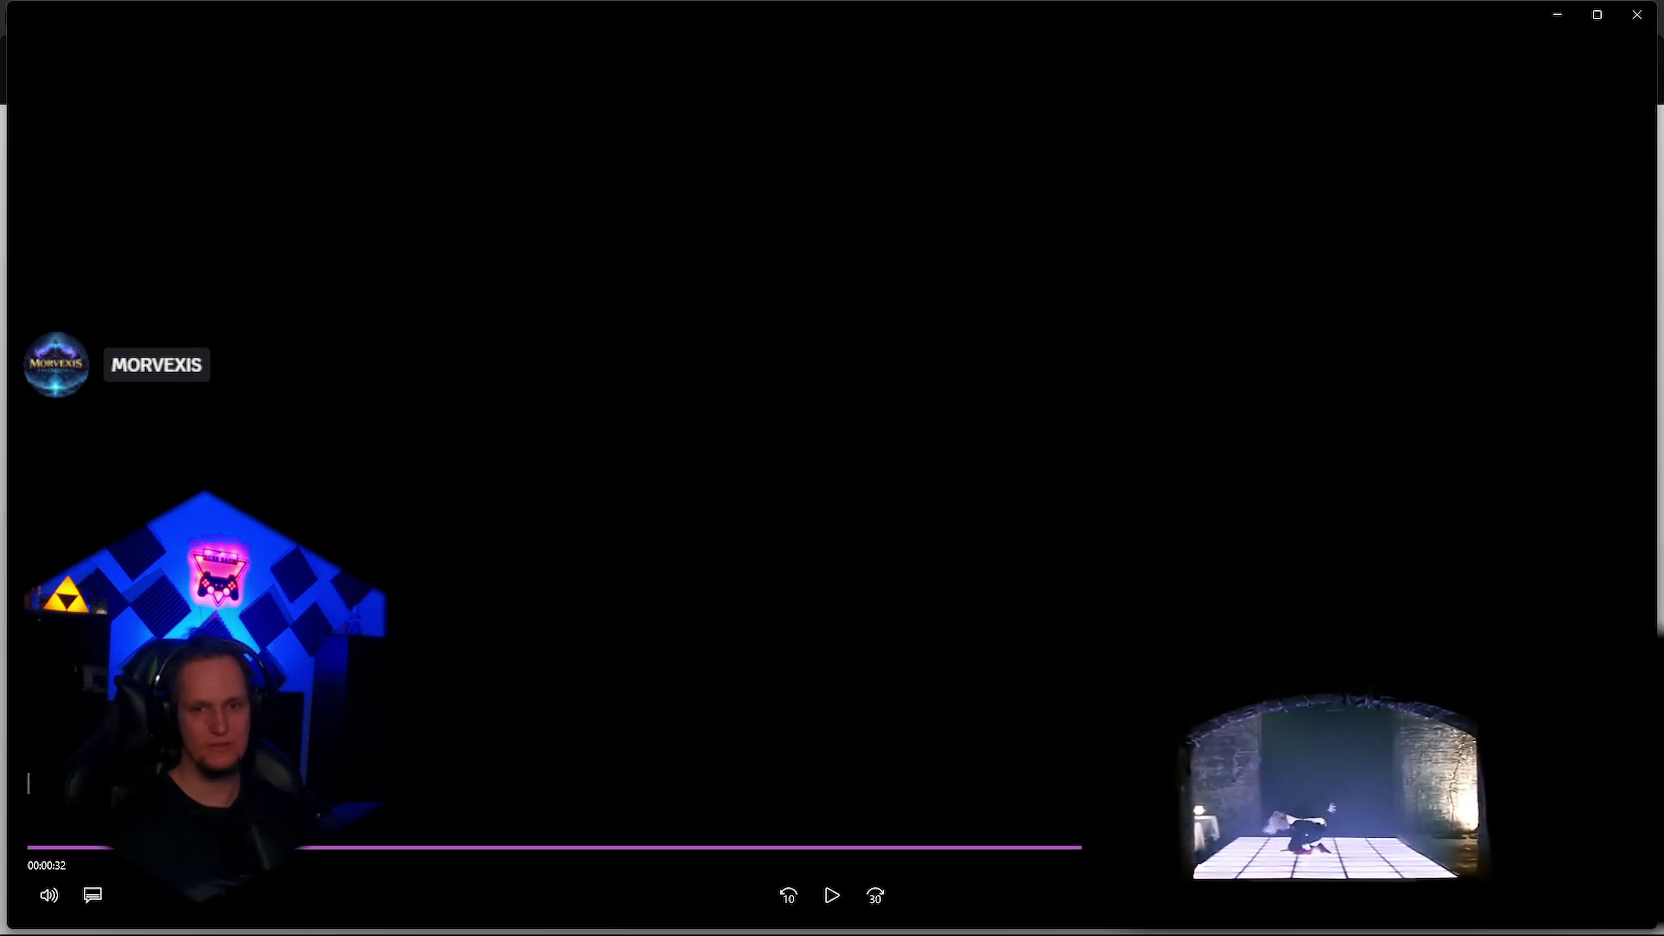
Step: Close the Media Player clip preview and open a new Chrome tab
{"action": "left_click", "coordinate": [1640, 28]}
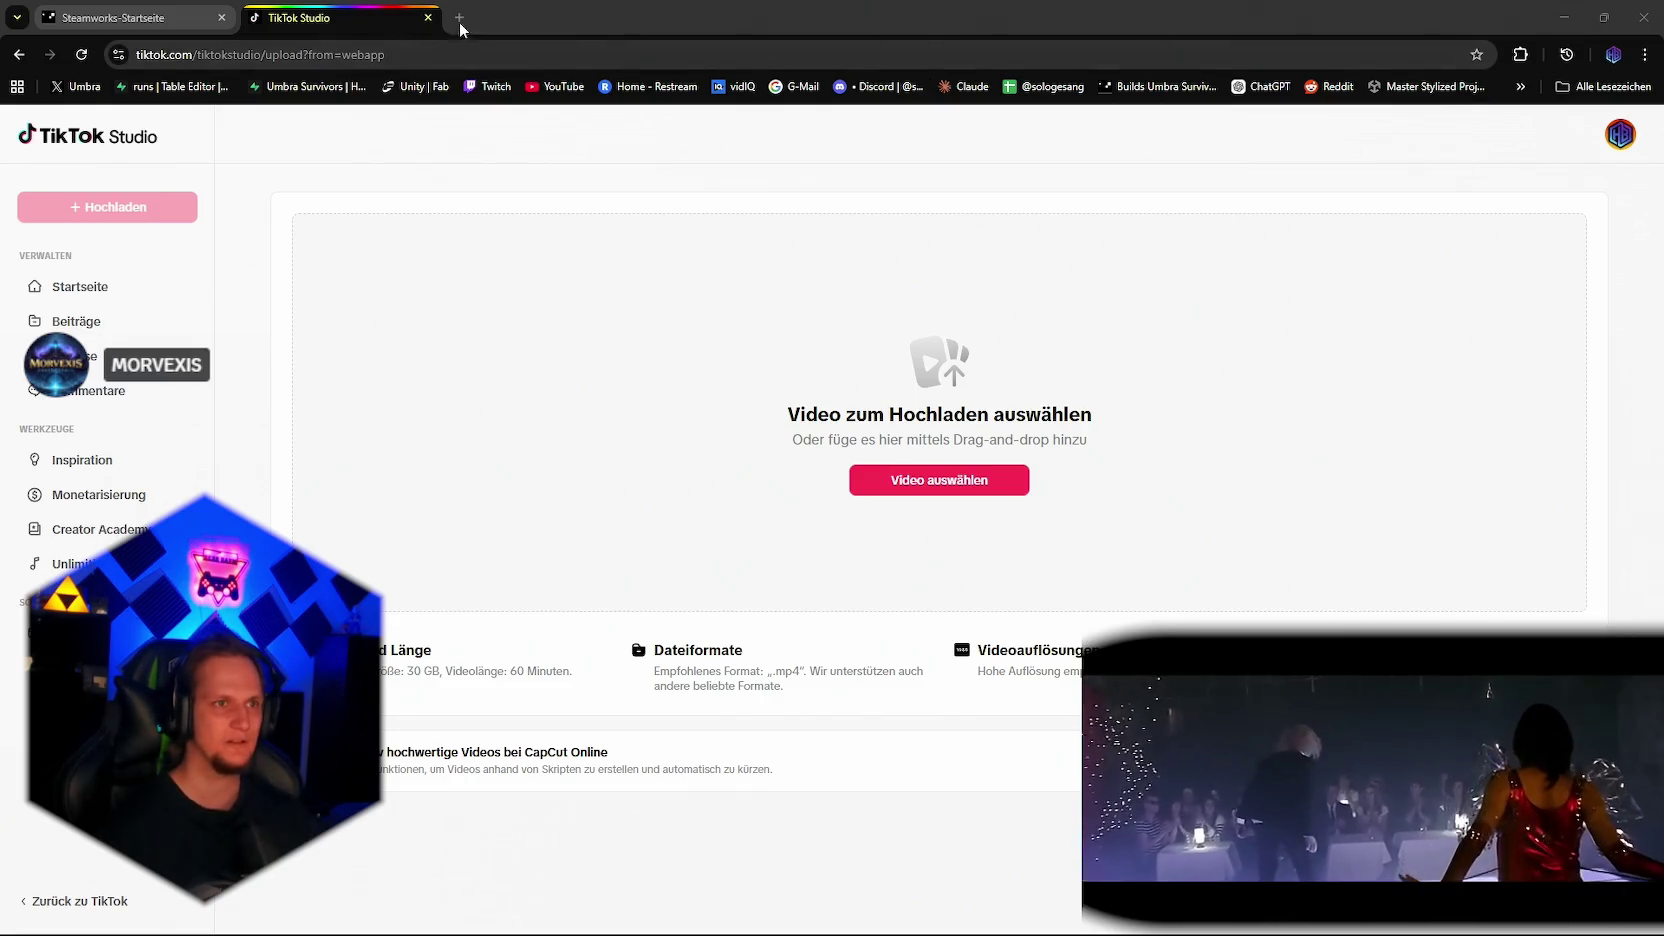
{"action": "key", "text": "ctrl+t"}
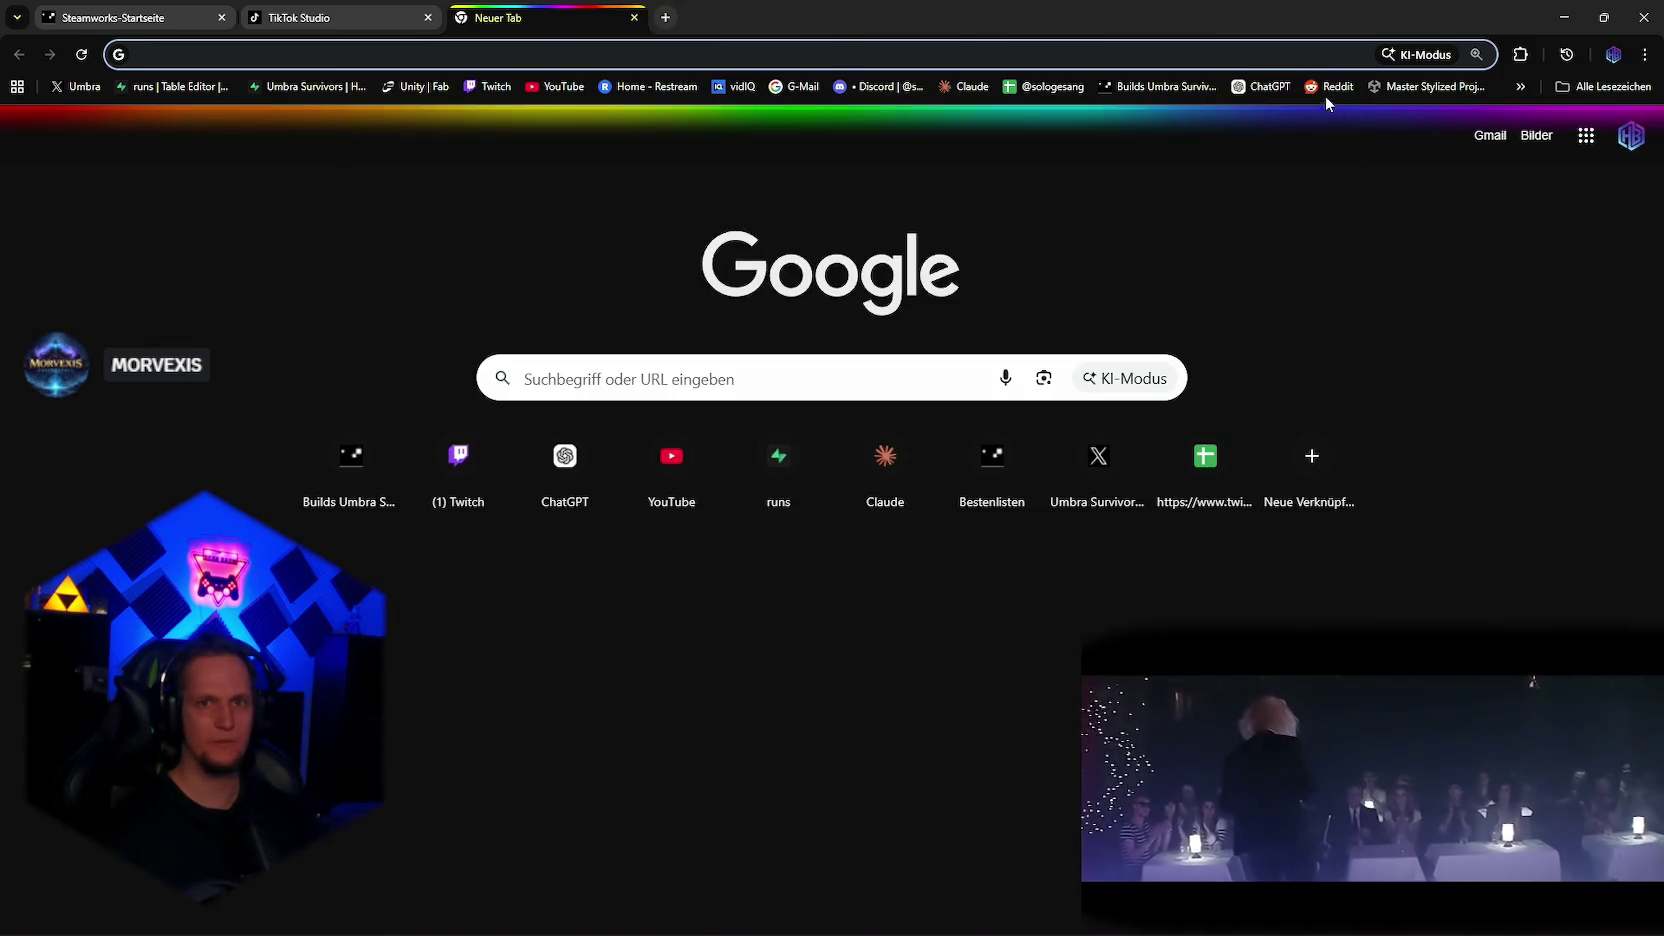
Step: On Reddit, open the notifications and view the stats for the 93-views post
{"action": "left_click", "coordinate": [1327, 88]}
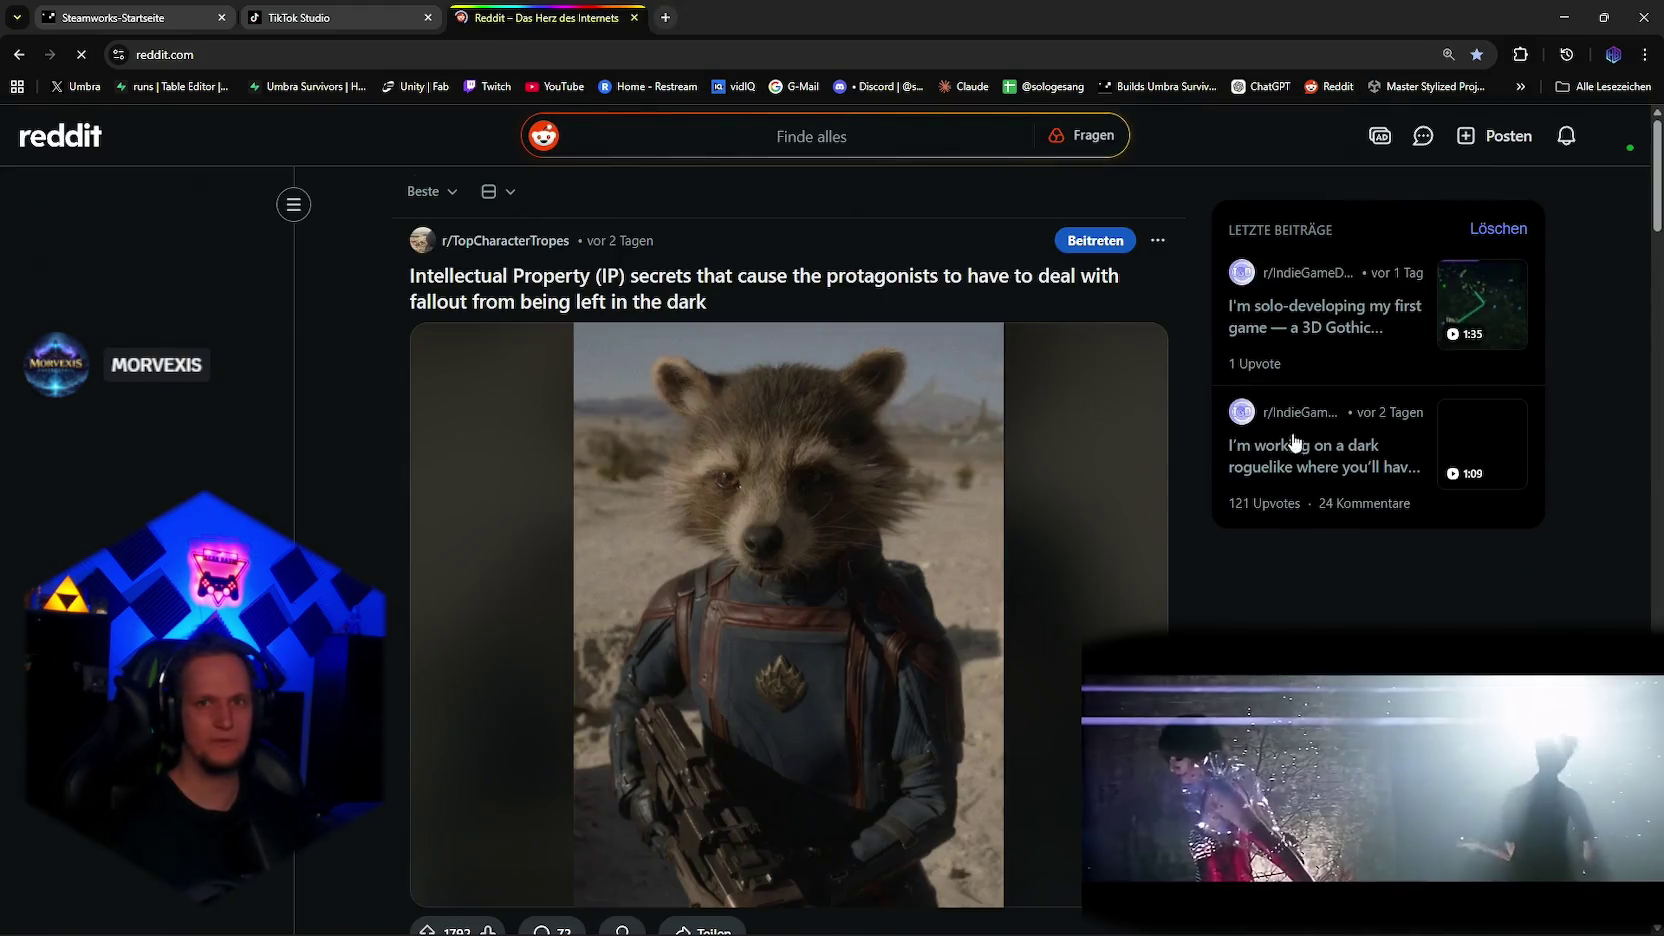
{"action": "left_click", "coordinate": [1570, 140]}
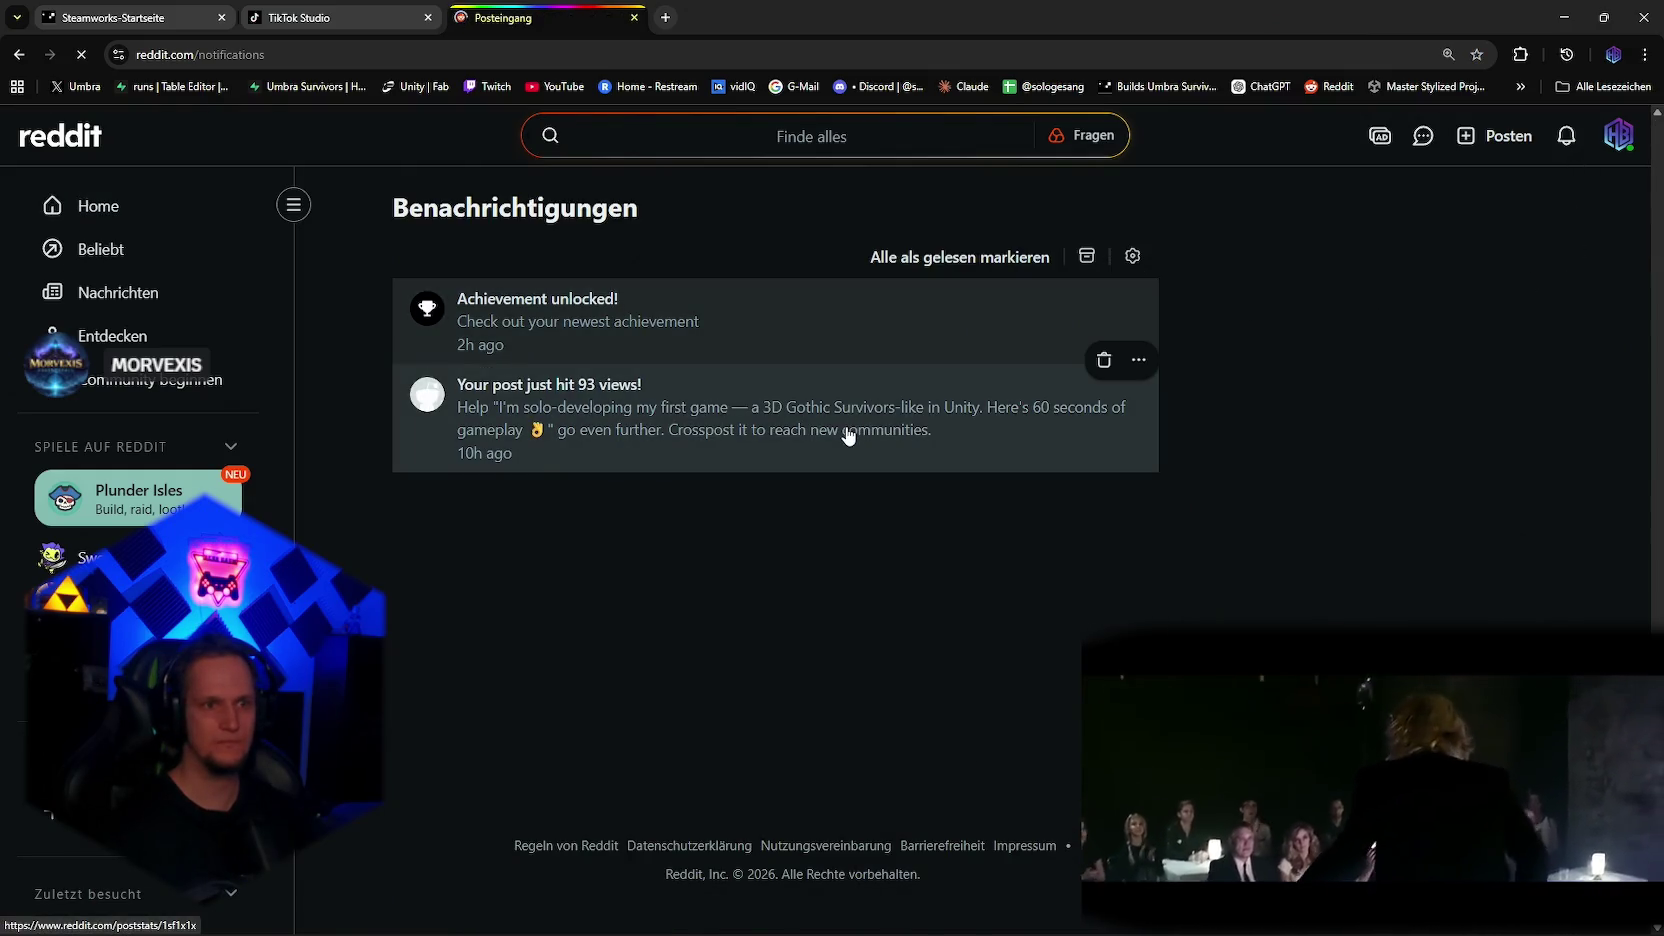
{"action": "left_click", "coordinate": [809, 424]}
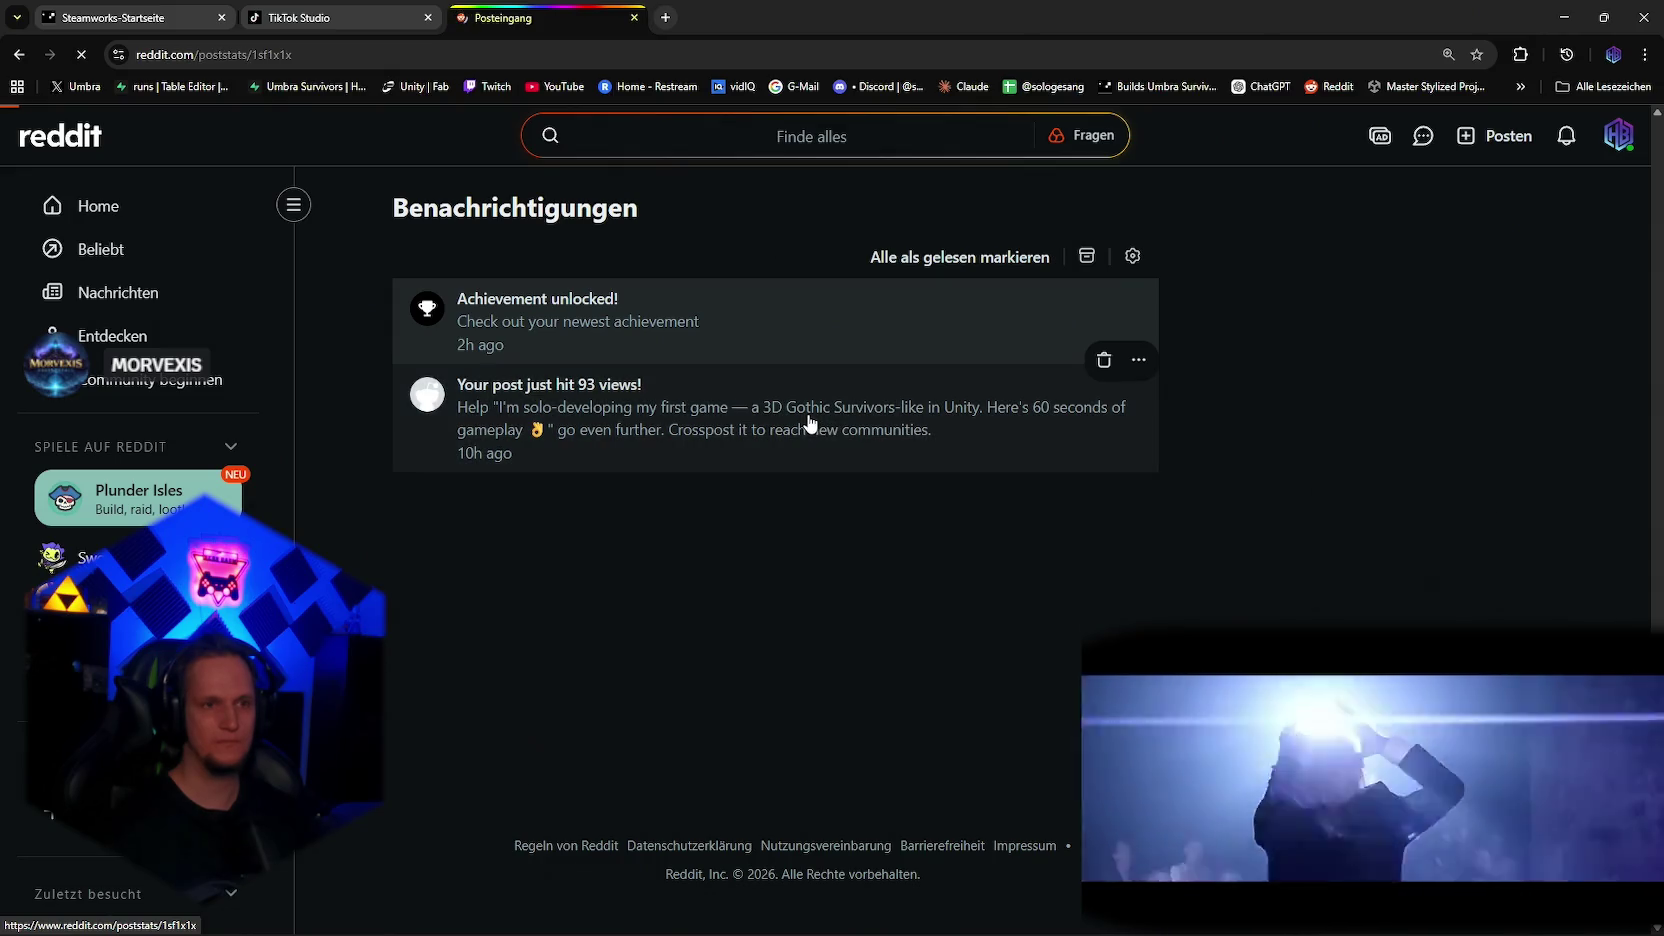
{"action": "scroll", "coordinate": [880, 450], "scroll_direction": "down", "scroll_amount": 5}
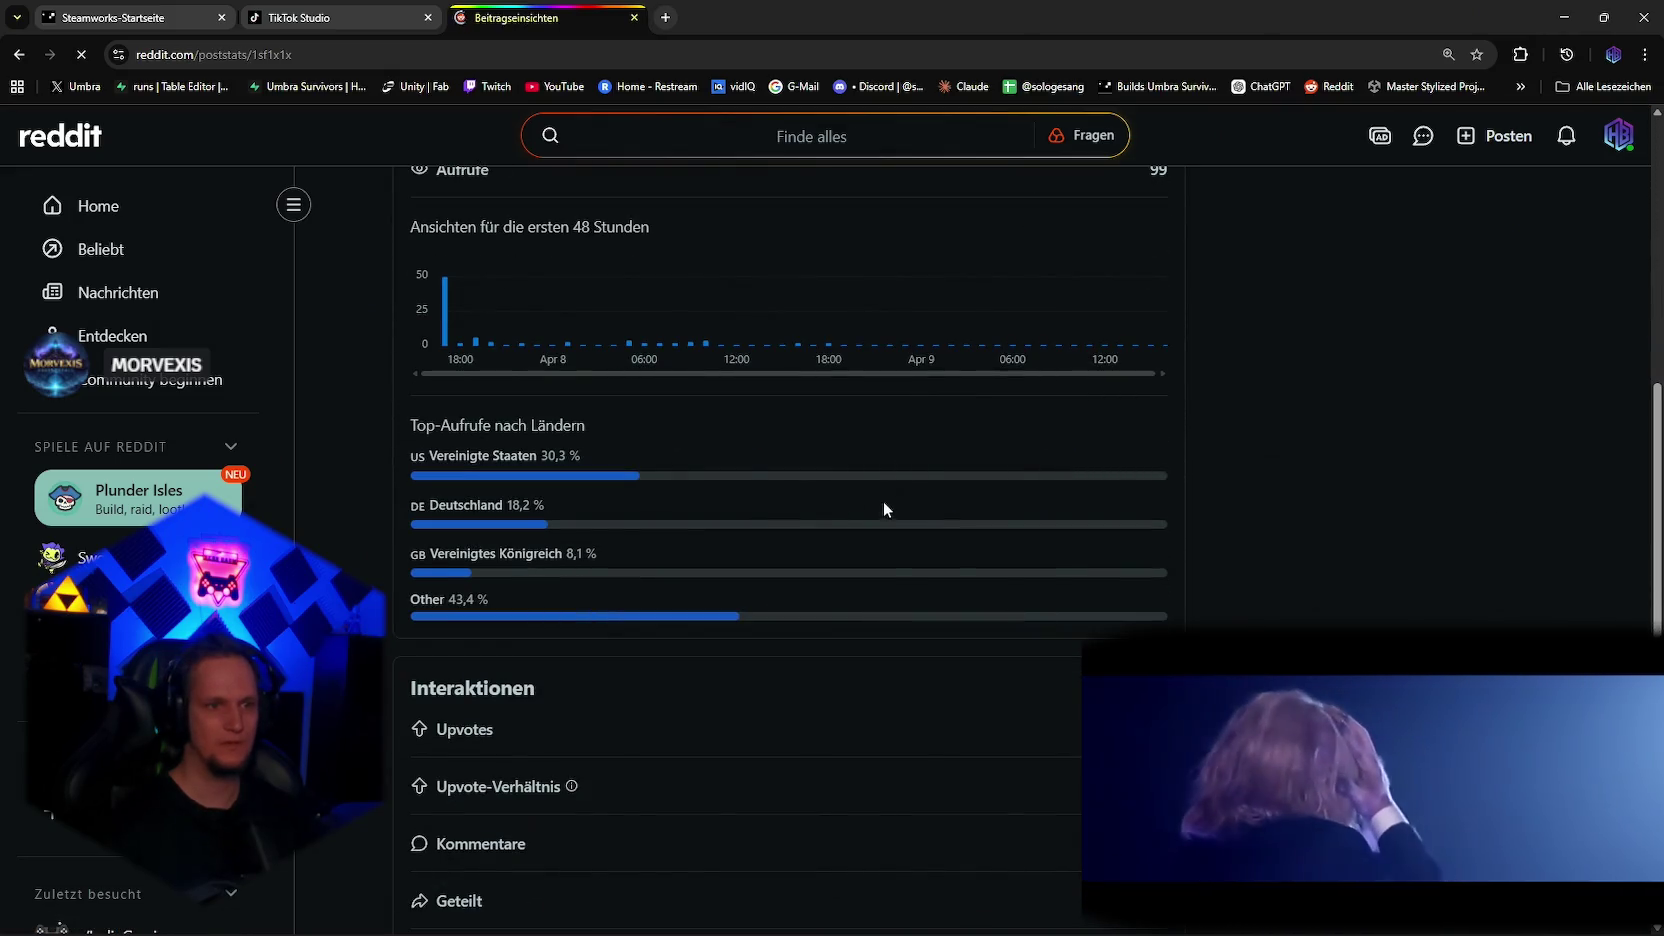
{"action": "scroll", "coordinate": [860, 530], "scroll_direction": "down", "scroll_amount": 4}
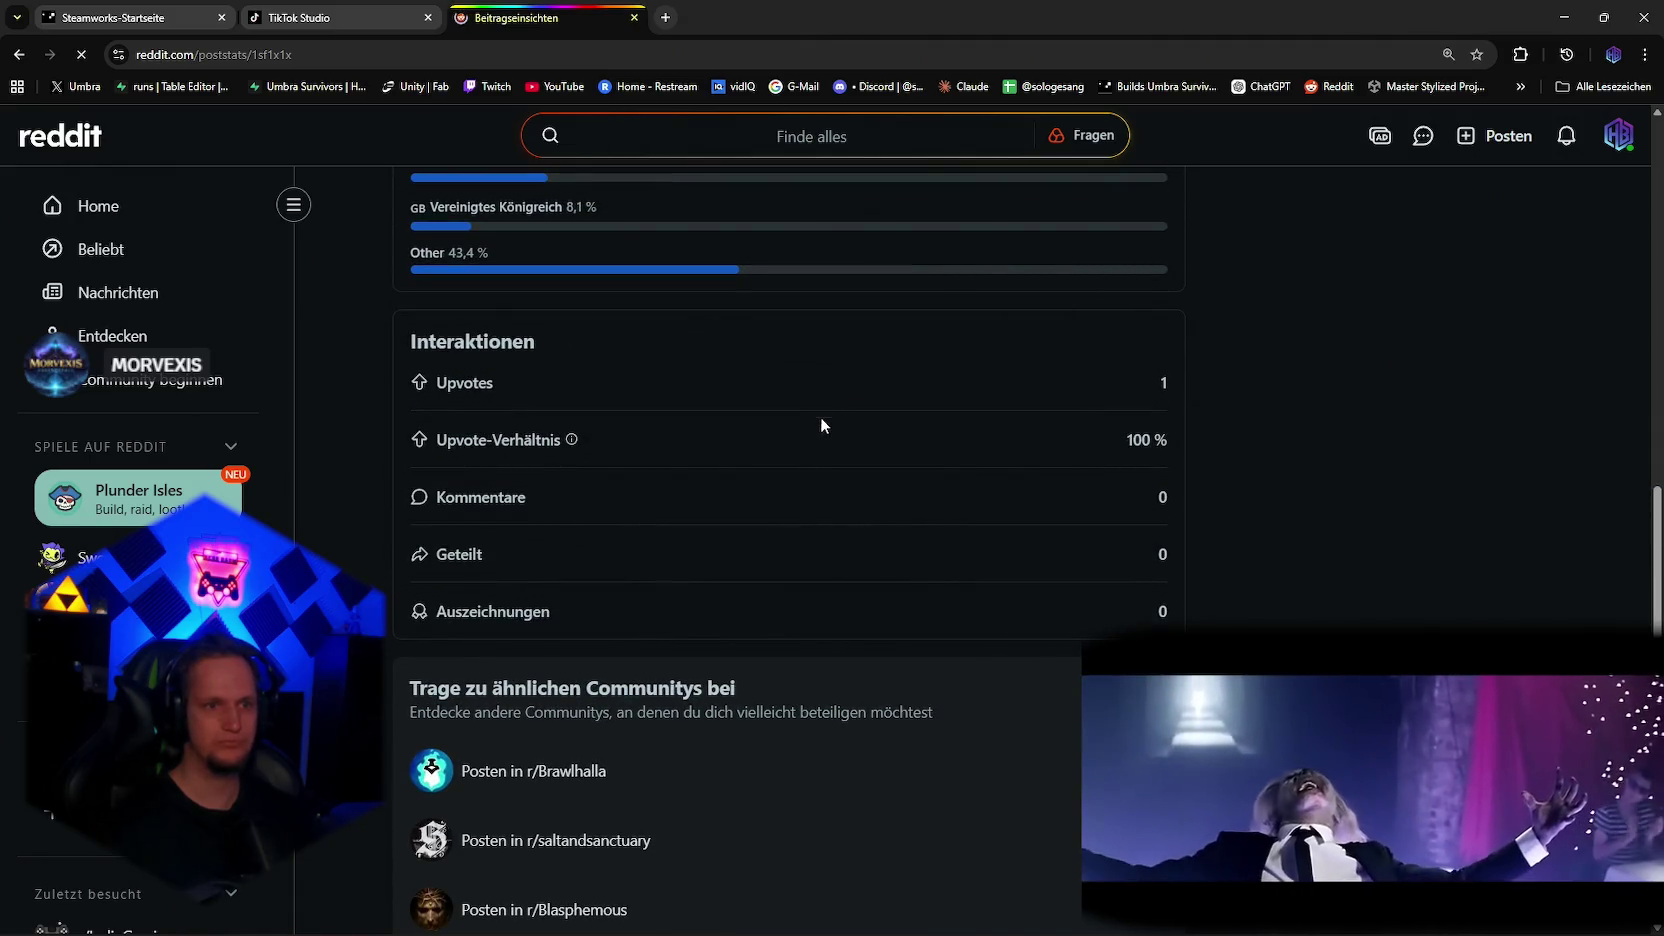
{"action": "scroll", "coordinate": [790, 500], "scroll_direction": "up", "scroll_amount": 10}
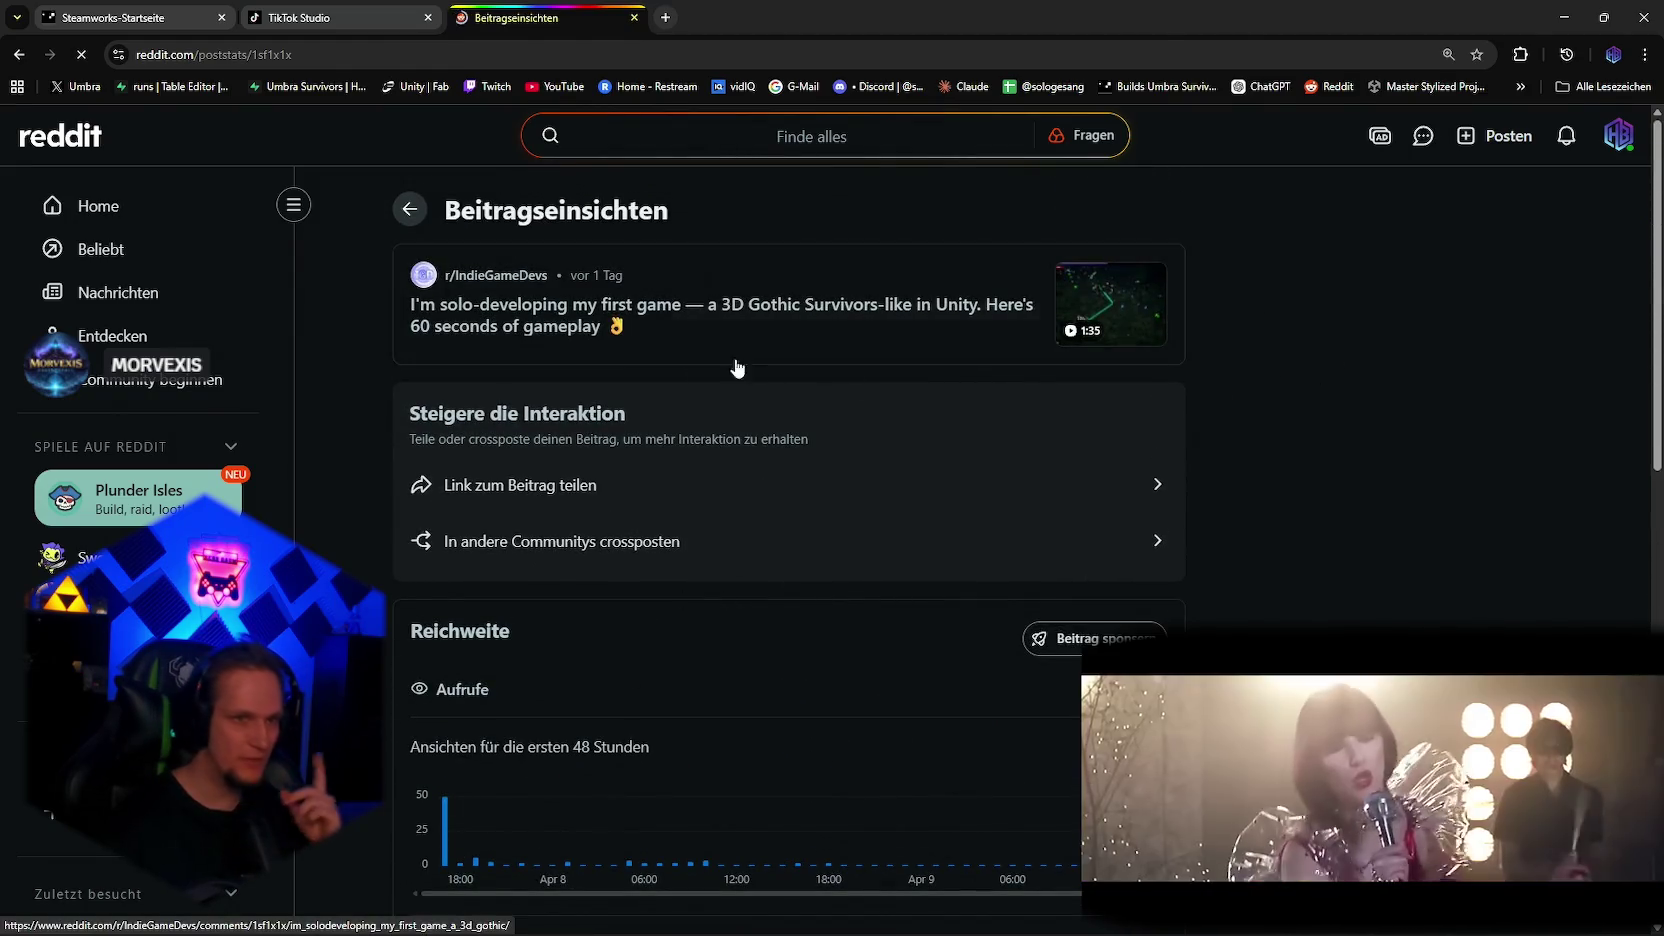
Step: Open the post and select its title up to 'Survivors-like'
{"action": "left_click", "coordinate": [664, 341]}
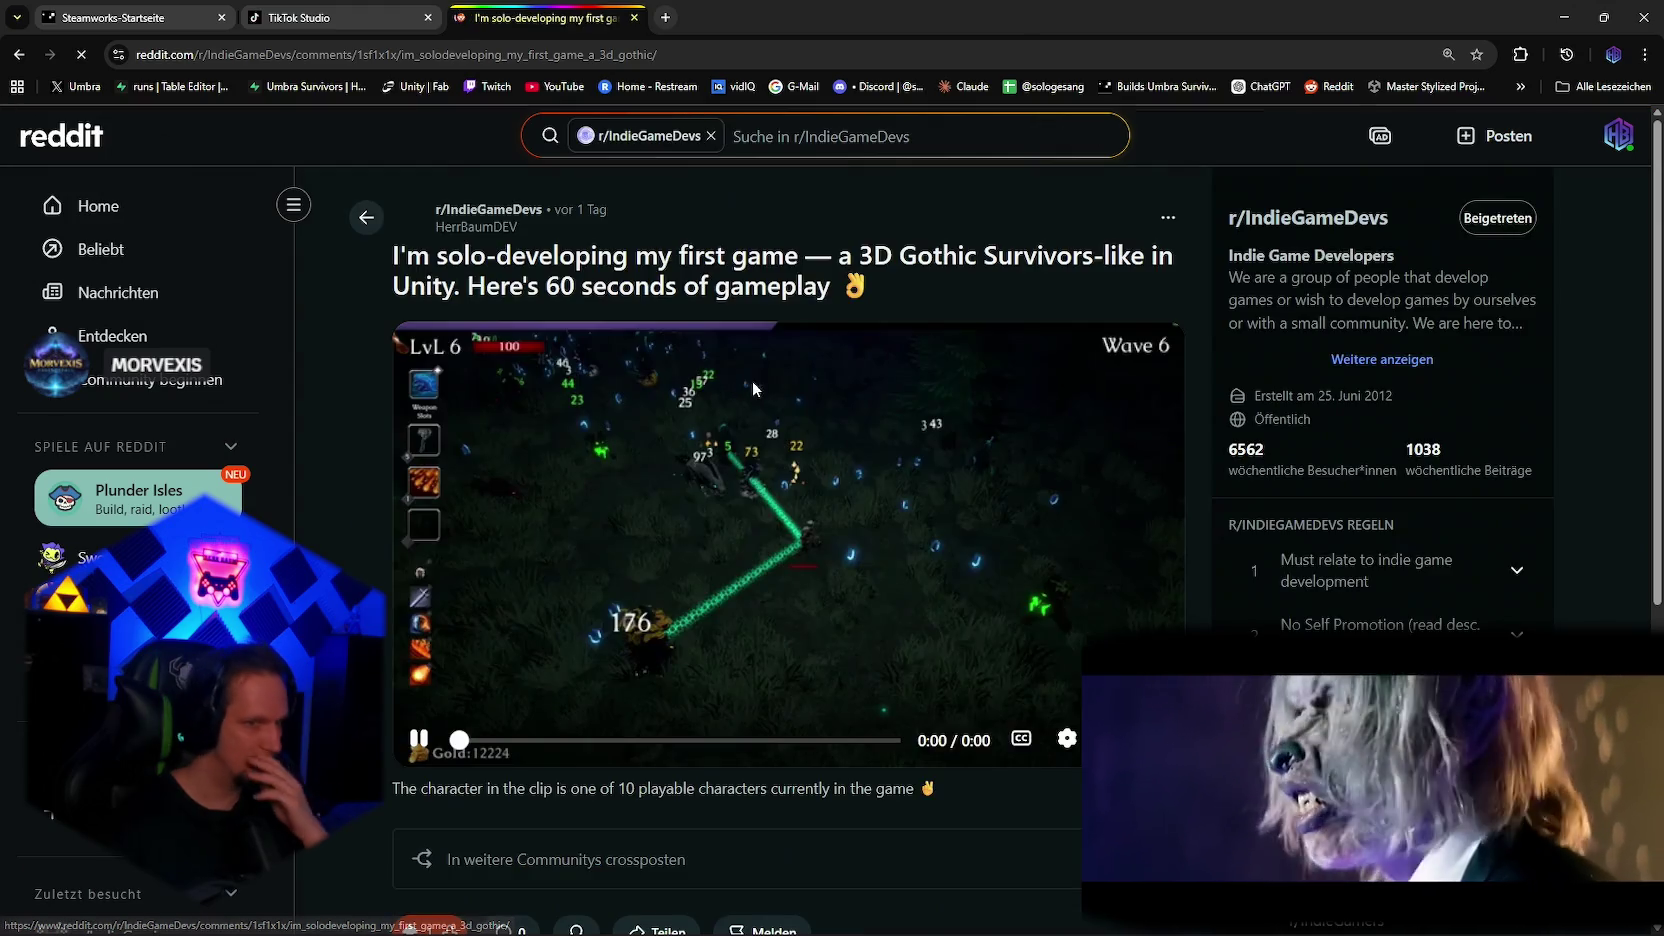
{"action": "triple_click", "coordinate": [894, 296]}
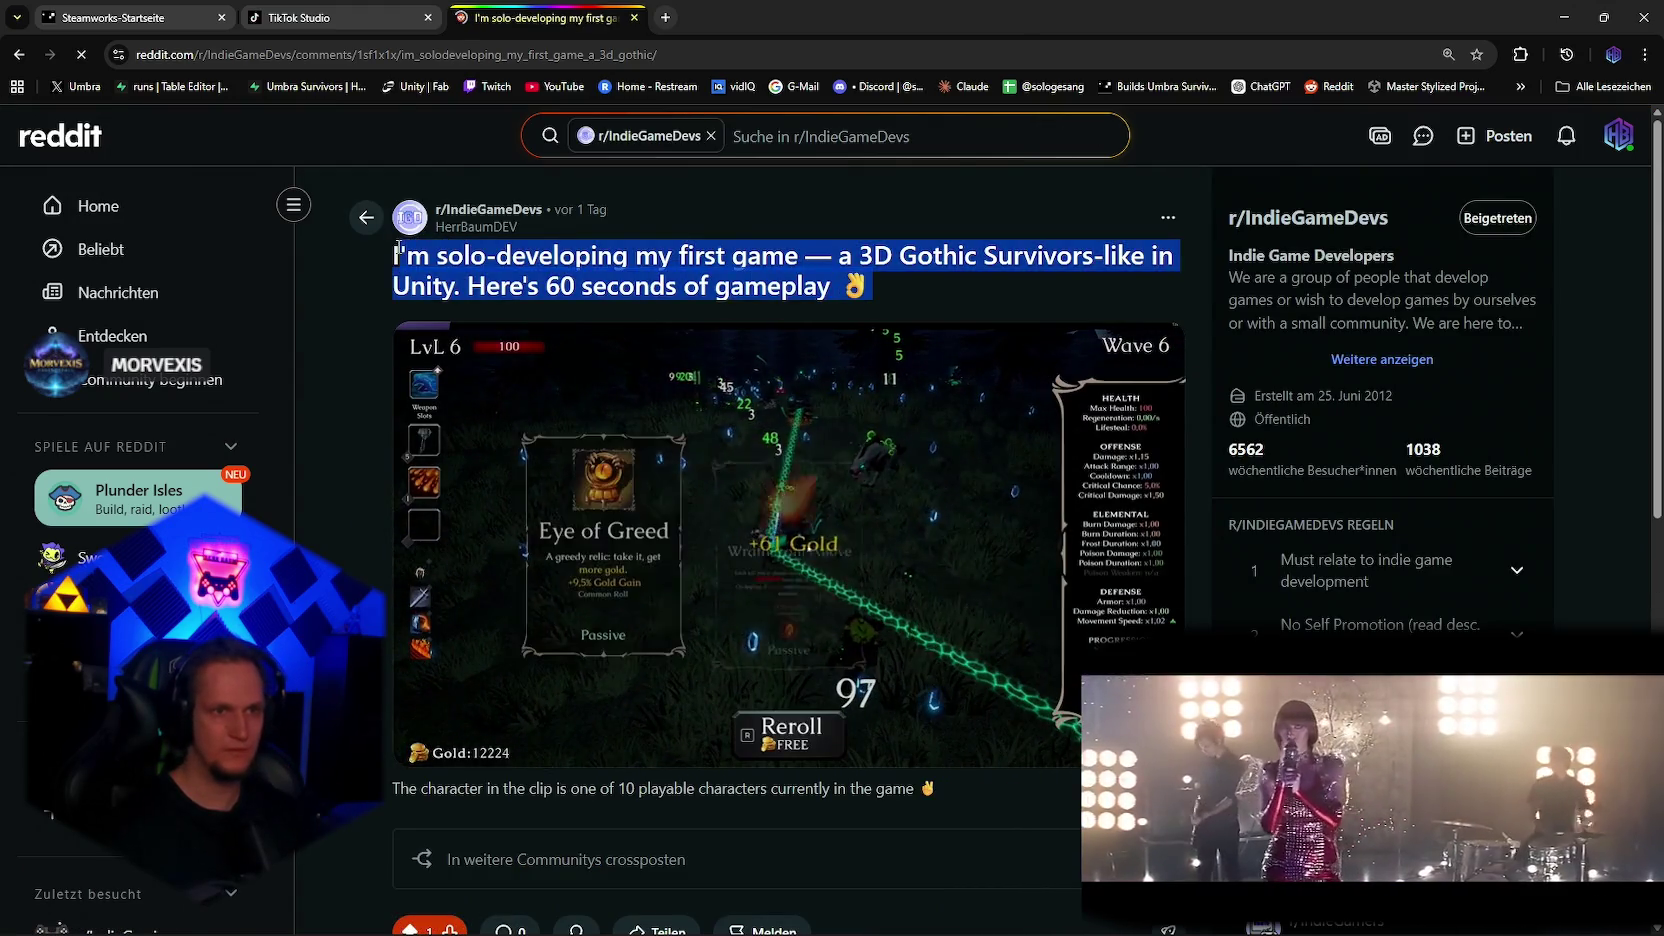
{"action": "left_click", "coordinate": [781, 290]}
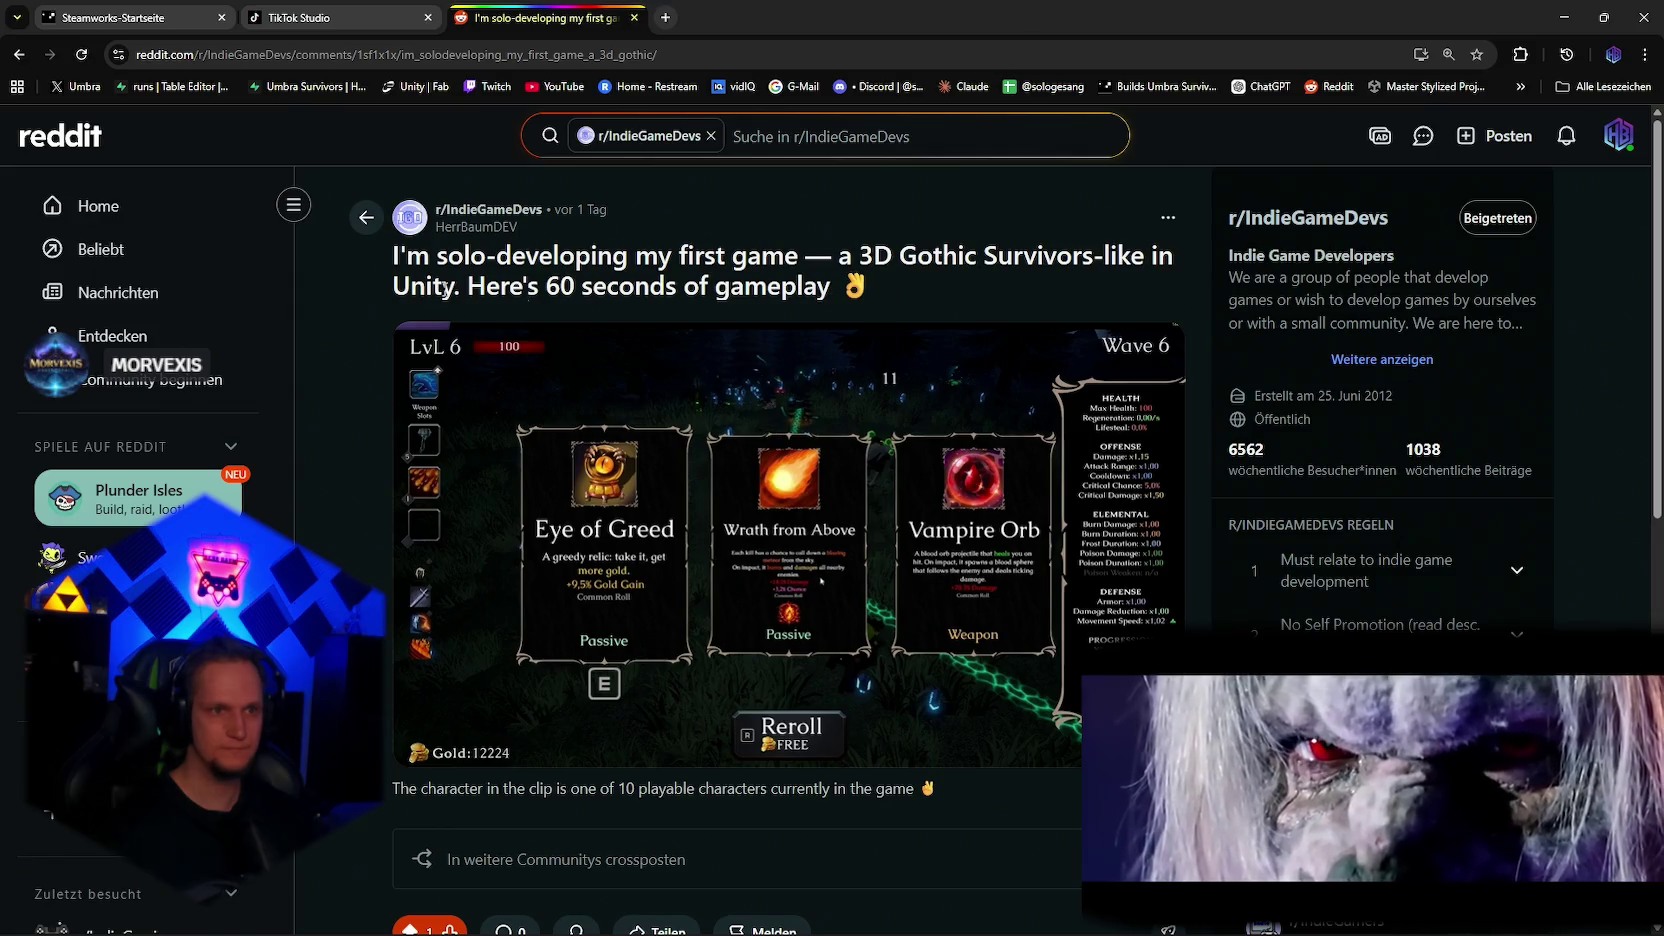
{"action": "triple_click", "coordinate": [456, 288]}
{"action": "left_click", "coordinate": [1137, 267]}
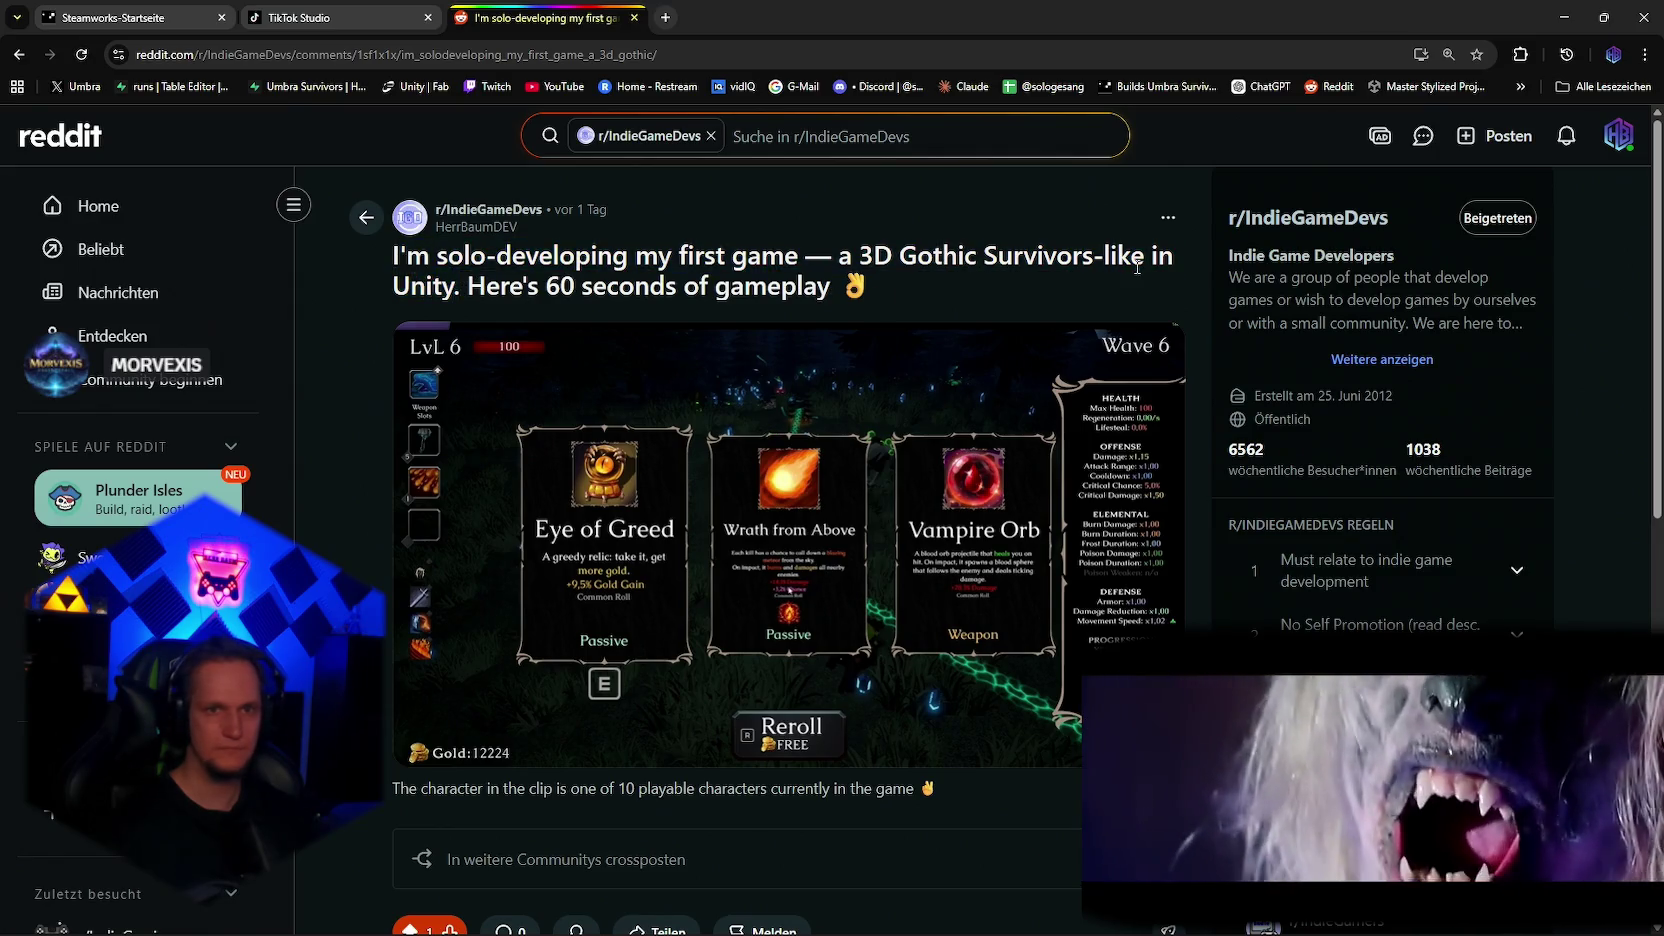
{"action": "left_click_drag", "start_coordinate": [1145, 258], "coordinate": [393, 258]}
{"action": "scroll", "coordinate": [120, 918], "scroll_direction": "down", "scroll_amount": 3}
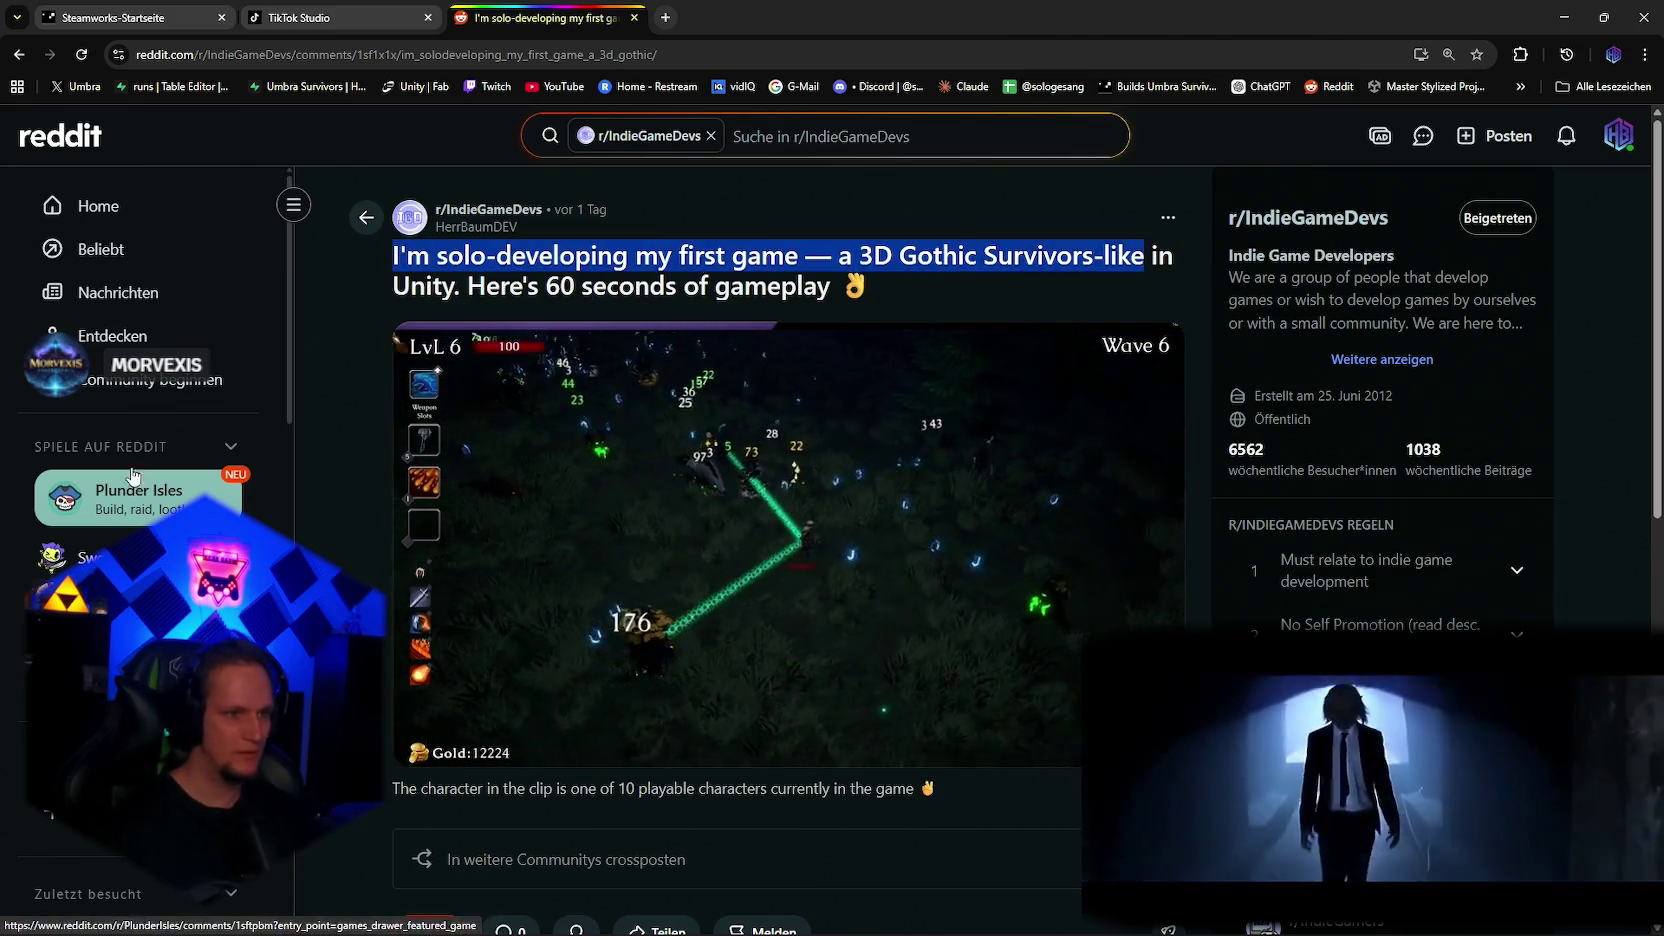
Step: Open the r/IndieGaming subreddit and join it
{"action": "left_click", "coordinate": [120, 628]}
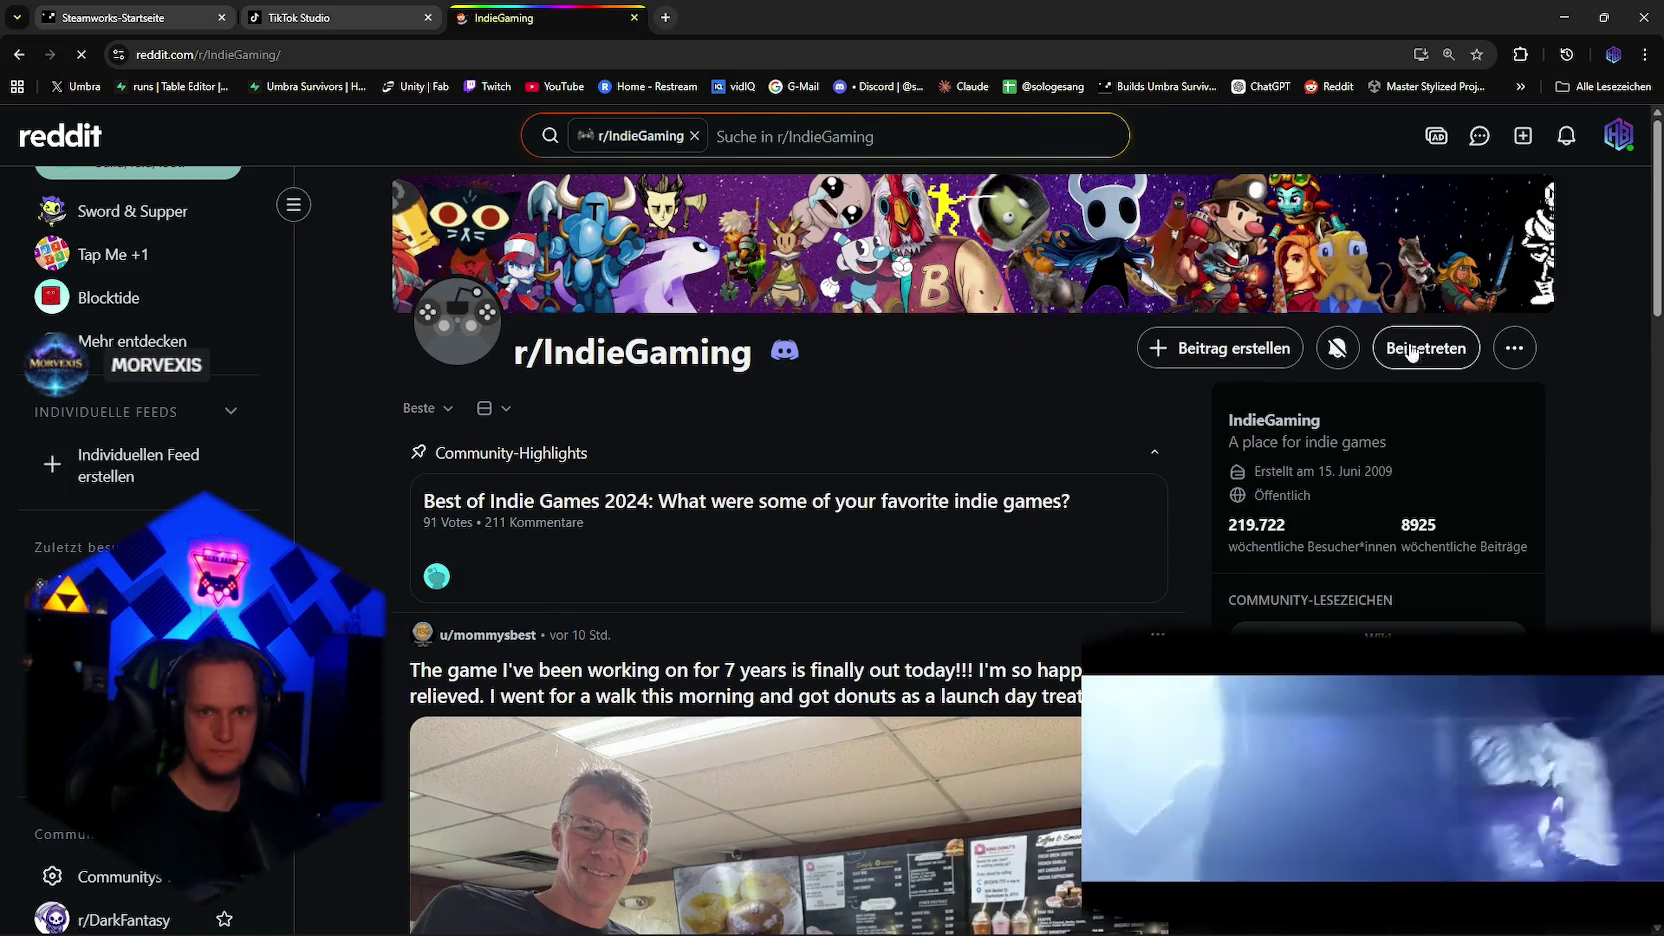
{"action": "left_click", "coordinate": [1410, 352]}
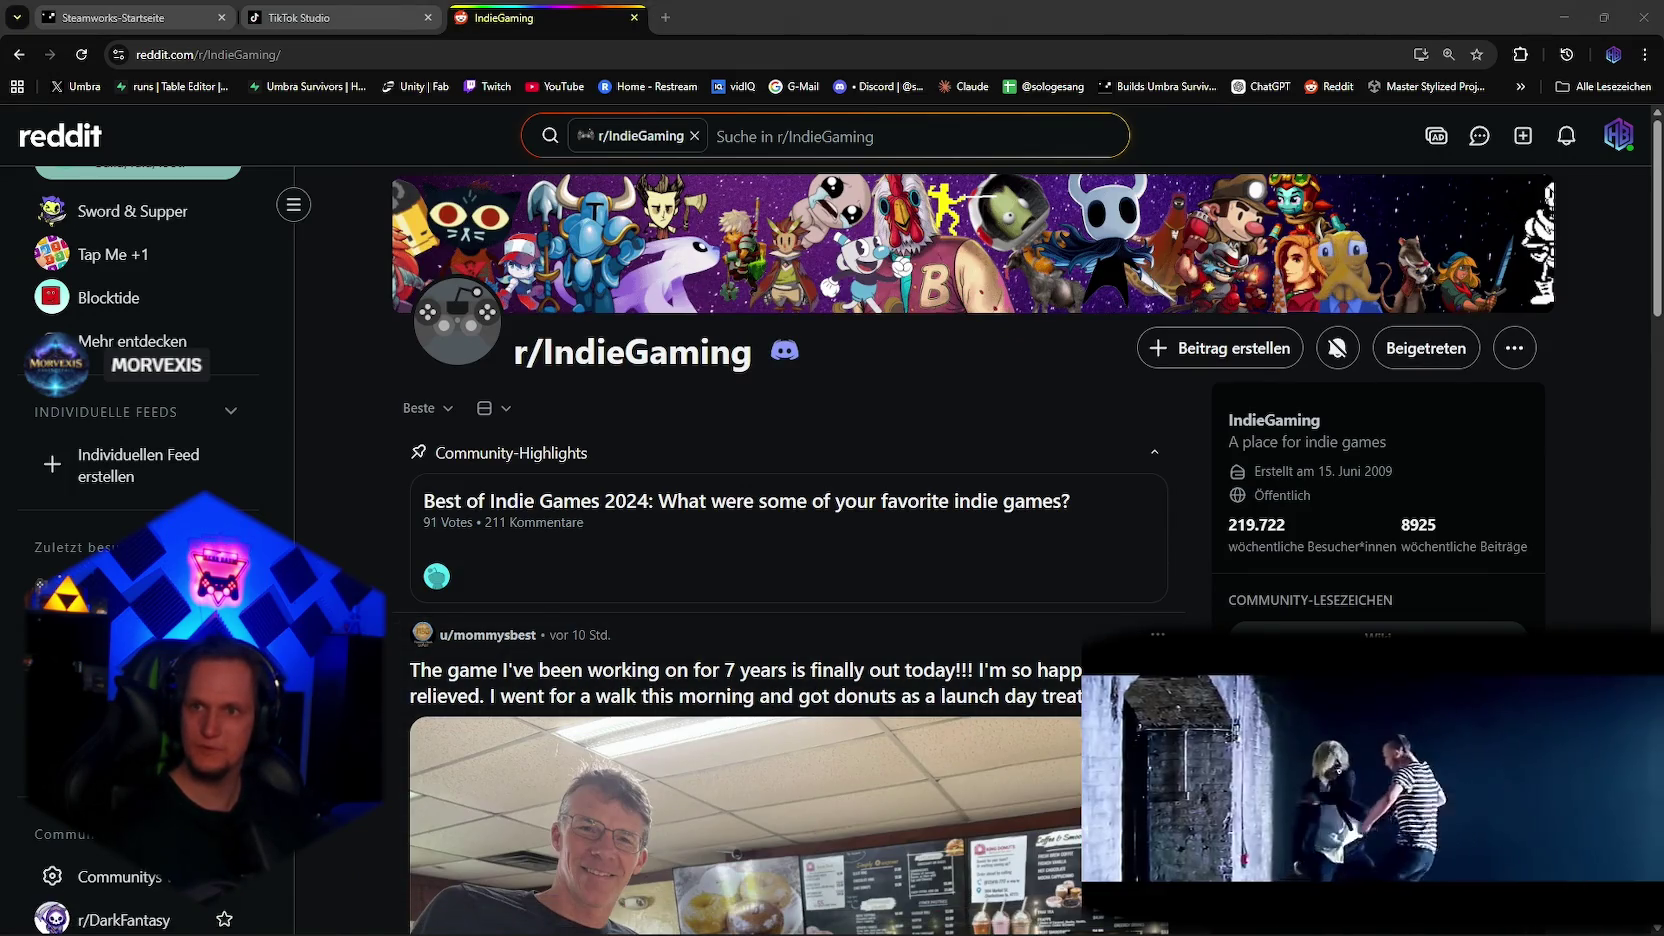
{"action": "scroll", "coordinate": [900, 750], "scroll_direction": "down", "scroll_amount": 8}
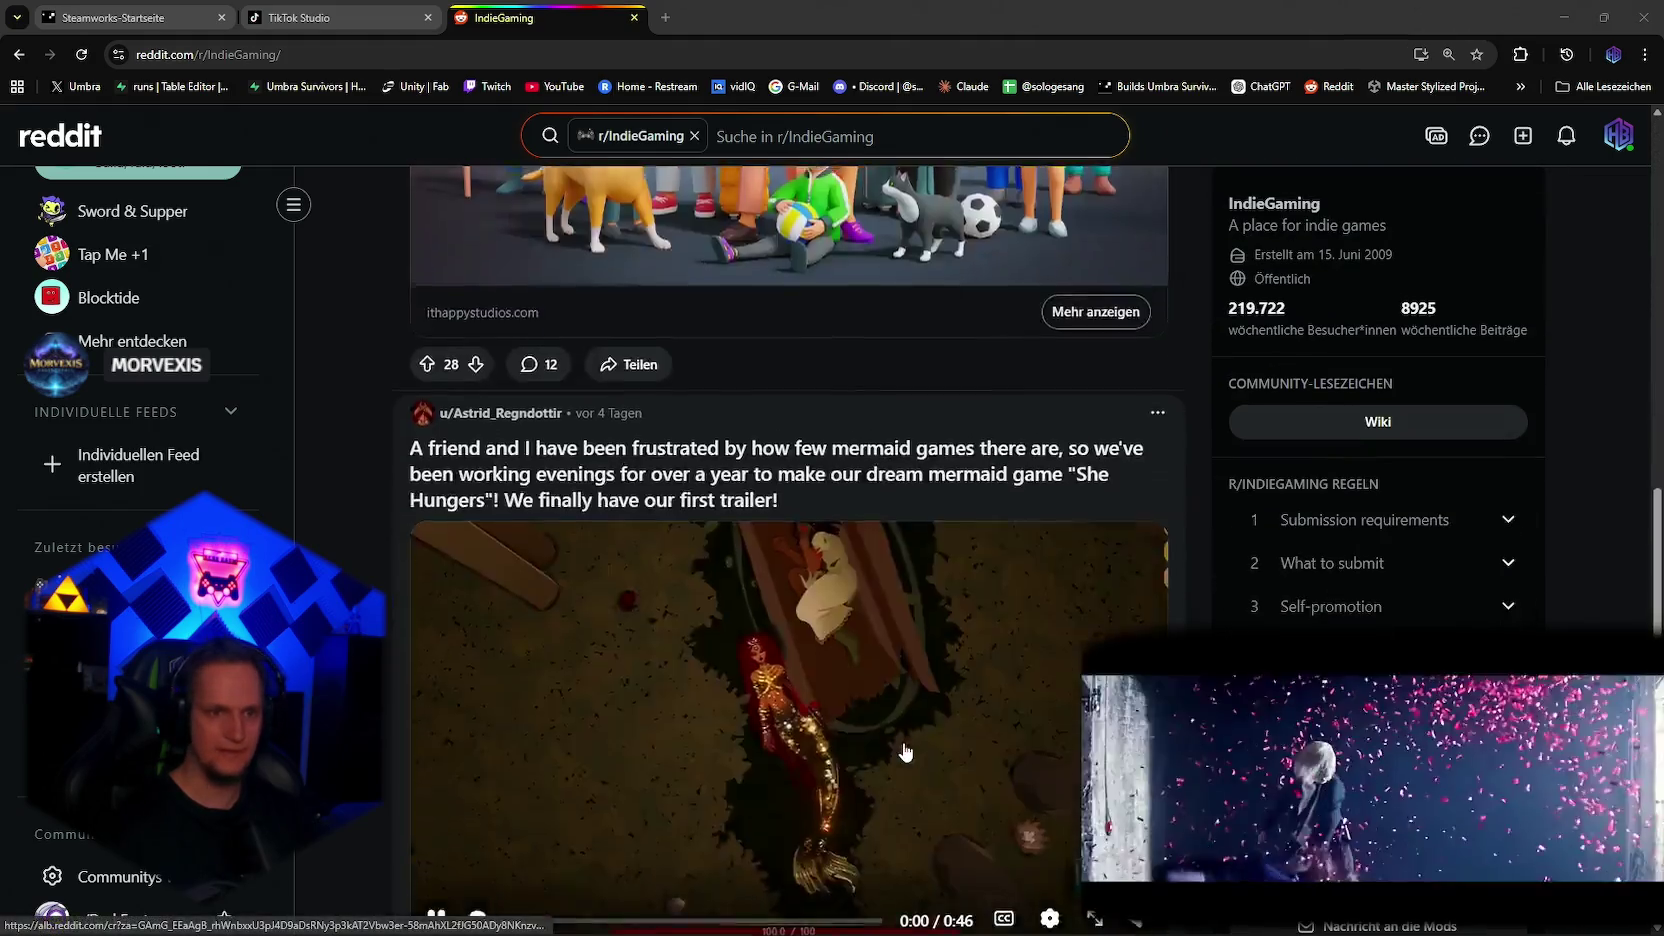
{"action": "scroll", "coordinate": [900, 750], "scroll_direction": "up", "scroll_amount": 8}
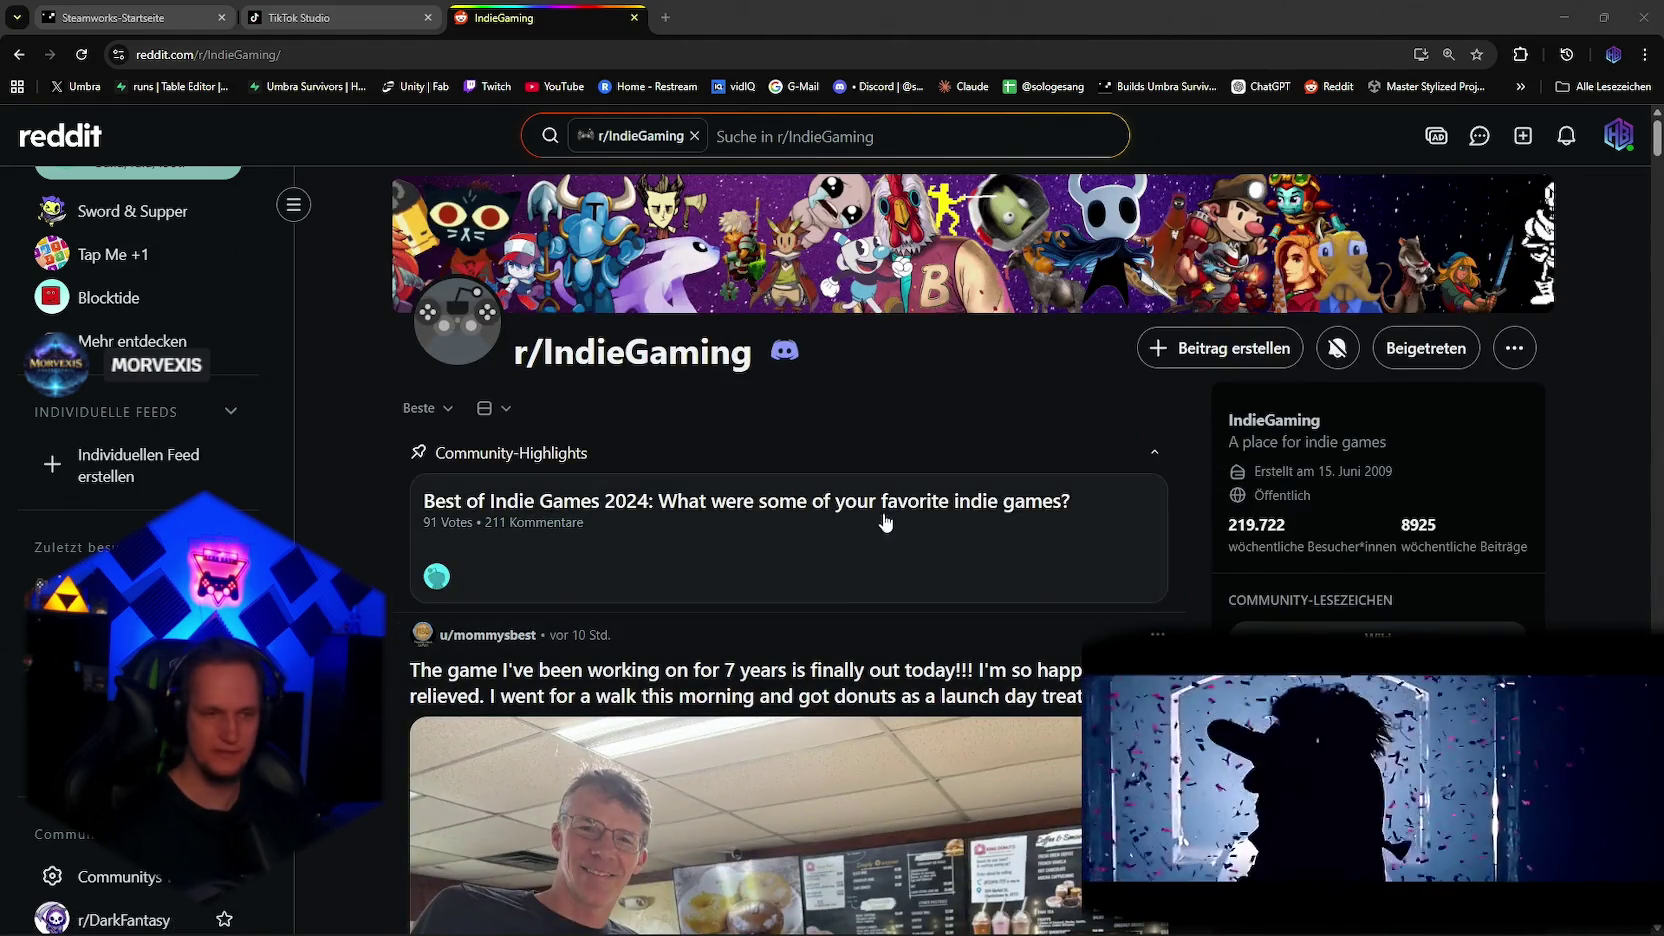
{"action": "scroll", "coordinate": [880, 520], "scroll_direction": "down", "scroll_amount": 3}
{"action": "scroll", "coordinate": [912, 617], "scroll_direction": "up", "scroll_amount": 3}
Step: Try creating a post in r/IndieGaming, dismiss the restriction notice, and read the submission requirements rule
{"action": "left_click", "coordinate": [1236, 356]}
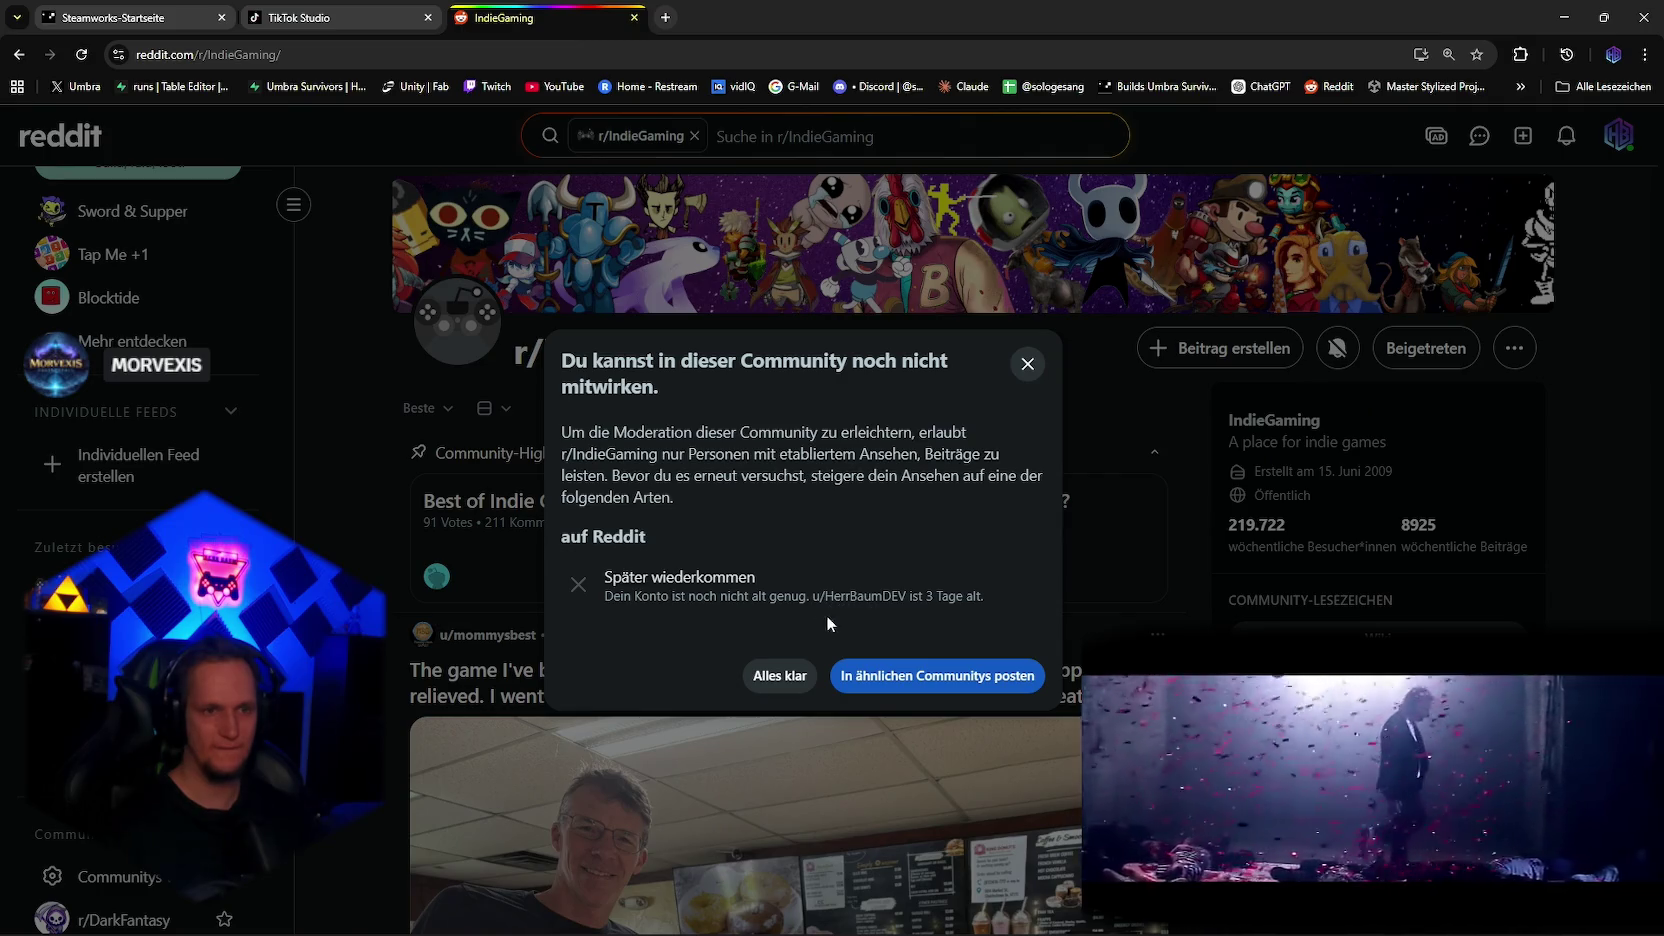
{"action": "left_click", "coordinate": [1027, 364]}
{"action": "scroll", "coordinate": [1326, 555], "scroll_direction": "down", "scroll_amount": 5}
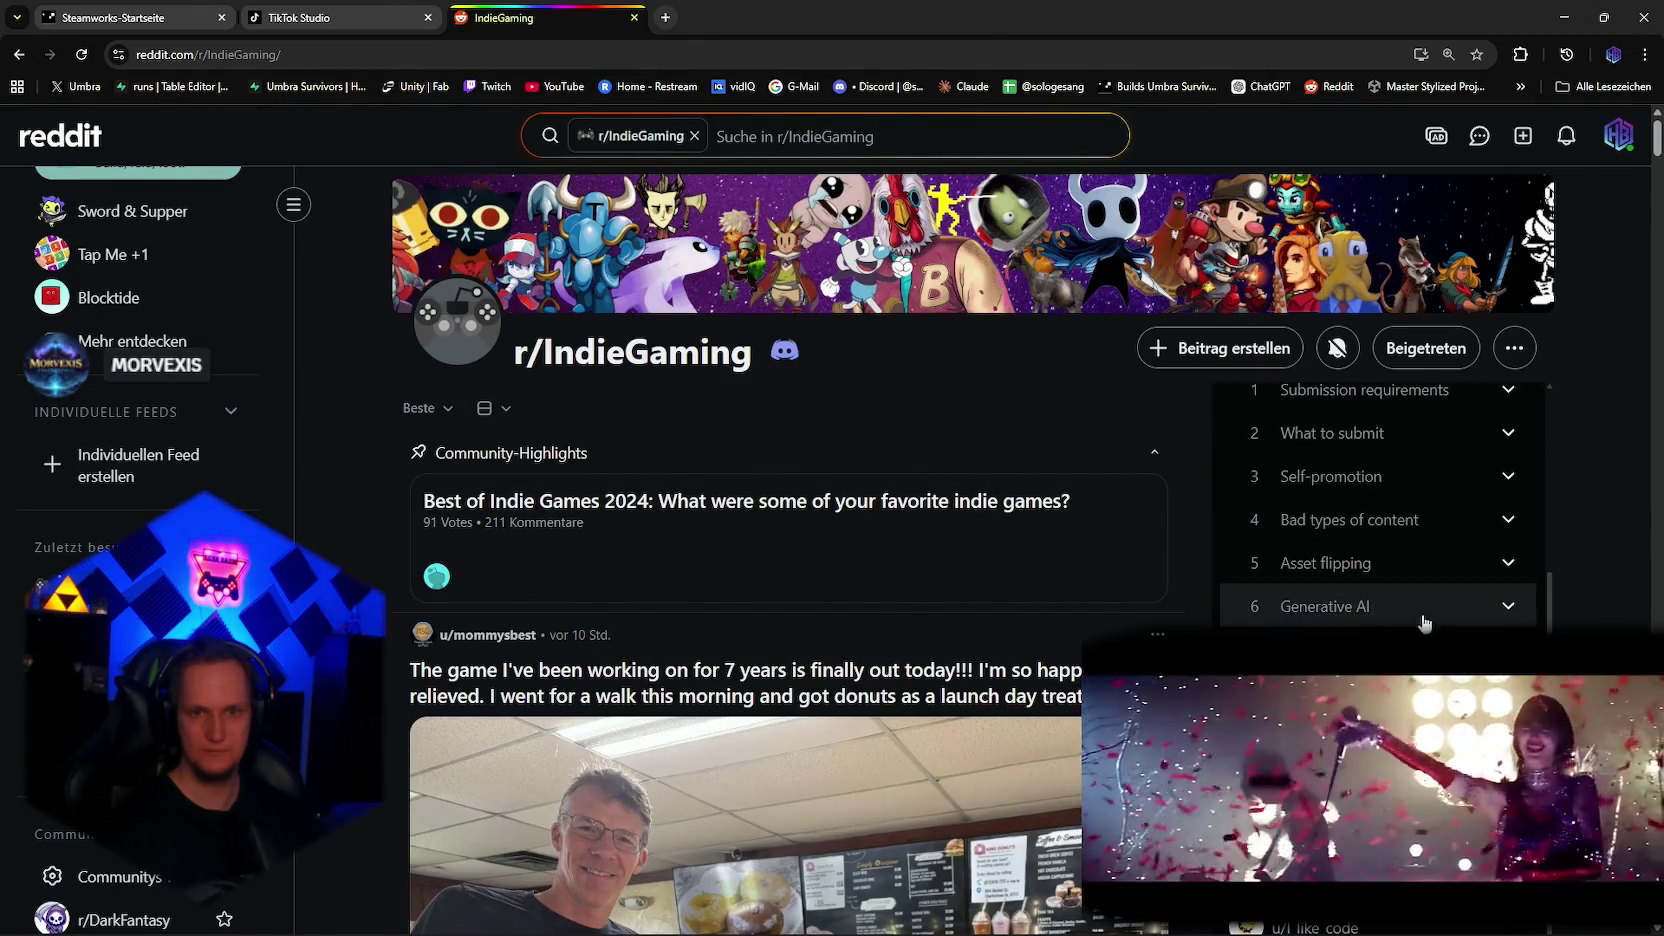
{"action": "scroll", "coordinate": [1420, 560], "scroll_direction": "up", "scroll_amount": 2}
{"action": "left_click", "coordinate": [1424, 565]}
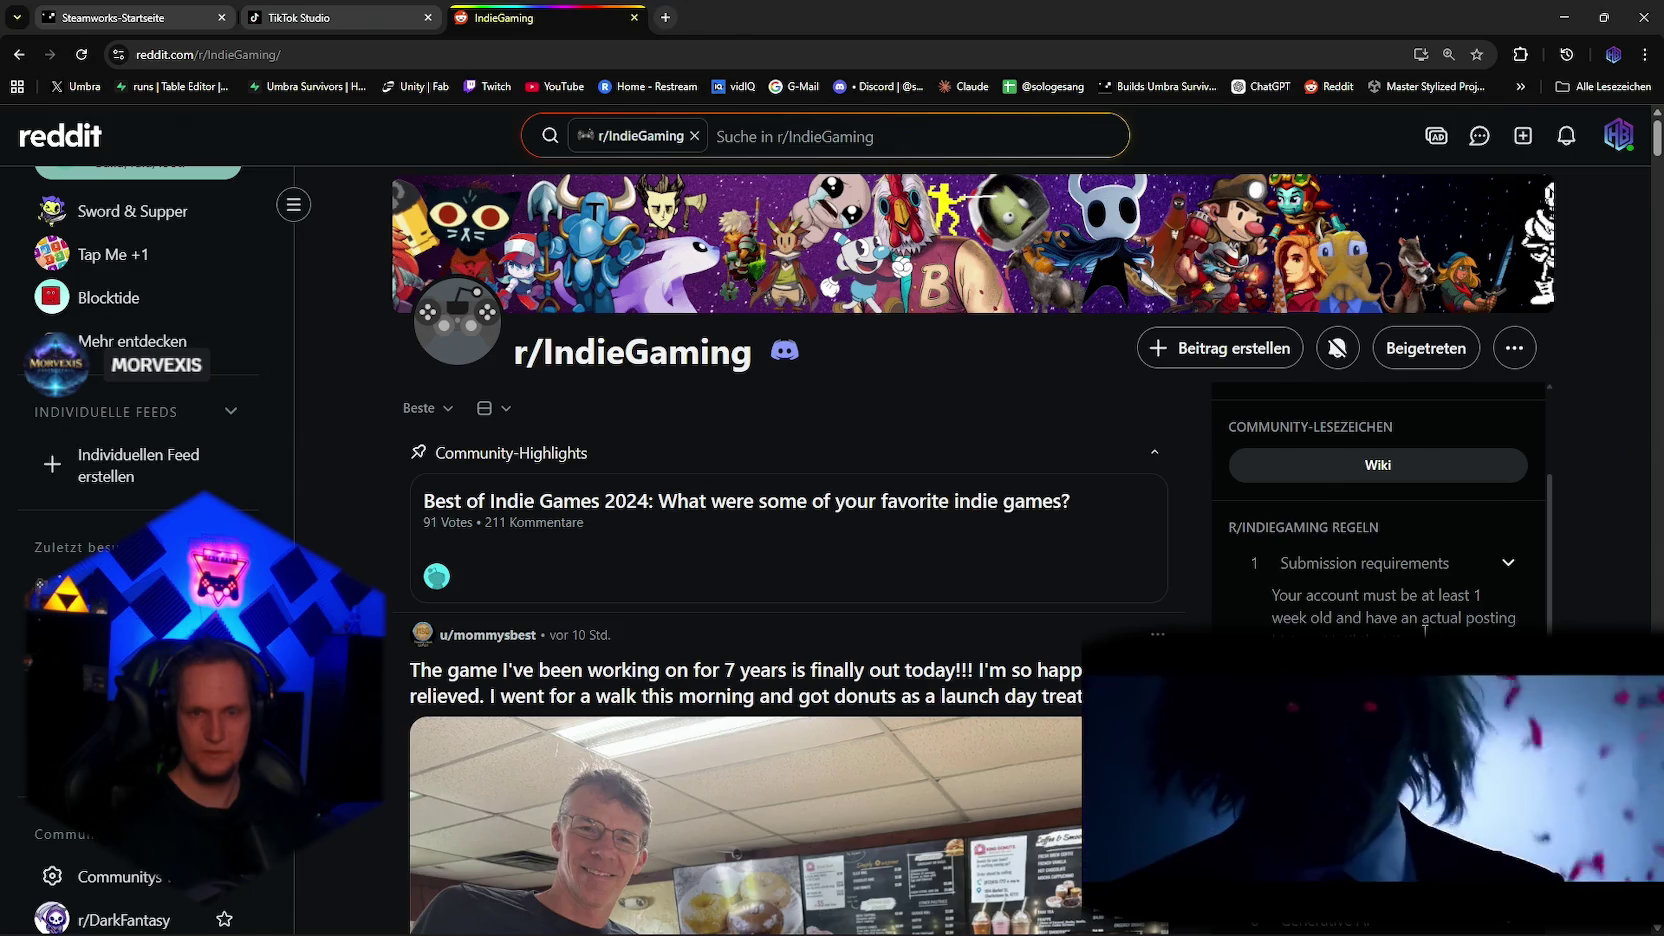
{"action": "left_click", "coordinate": [1450, 562]}
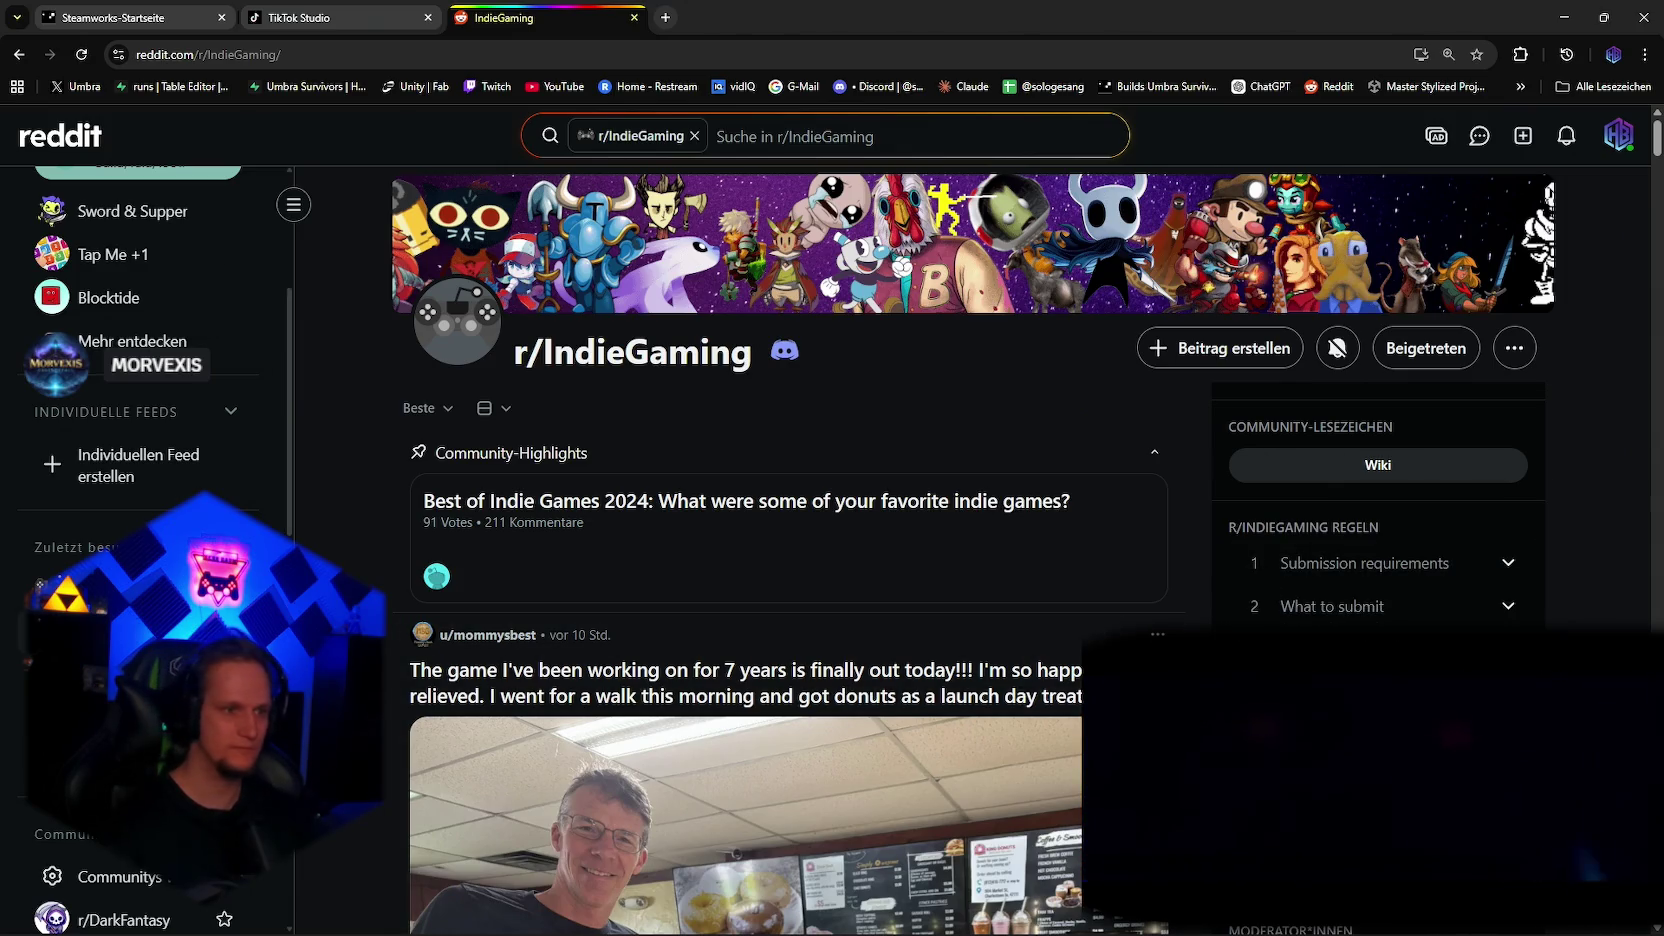
{"action": "scroll", "coordinate": [145, 500], "scroll_direction": "down", "scroll_amount": 3}
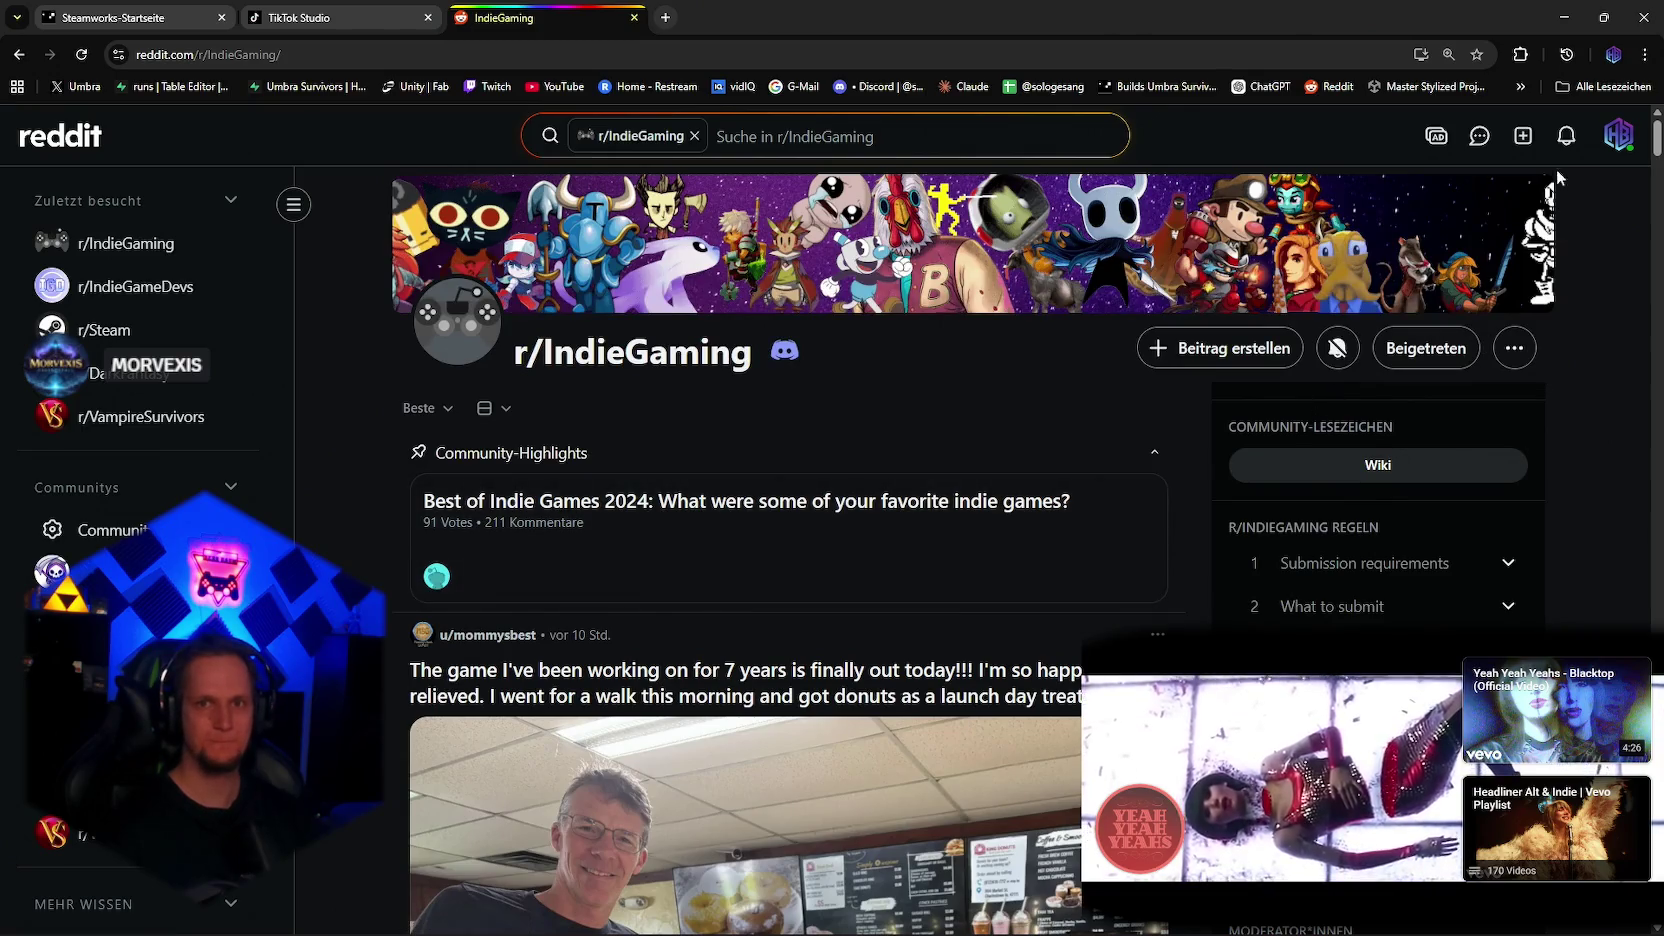
Step: View the Bananenbaby achievement from notifications, then close the Reddit tab
{"action": "left_click", "coordinate": [1566, 135]}
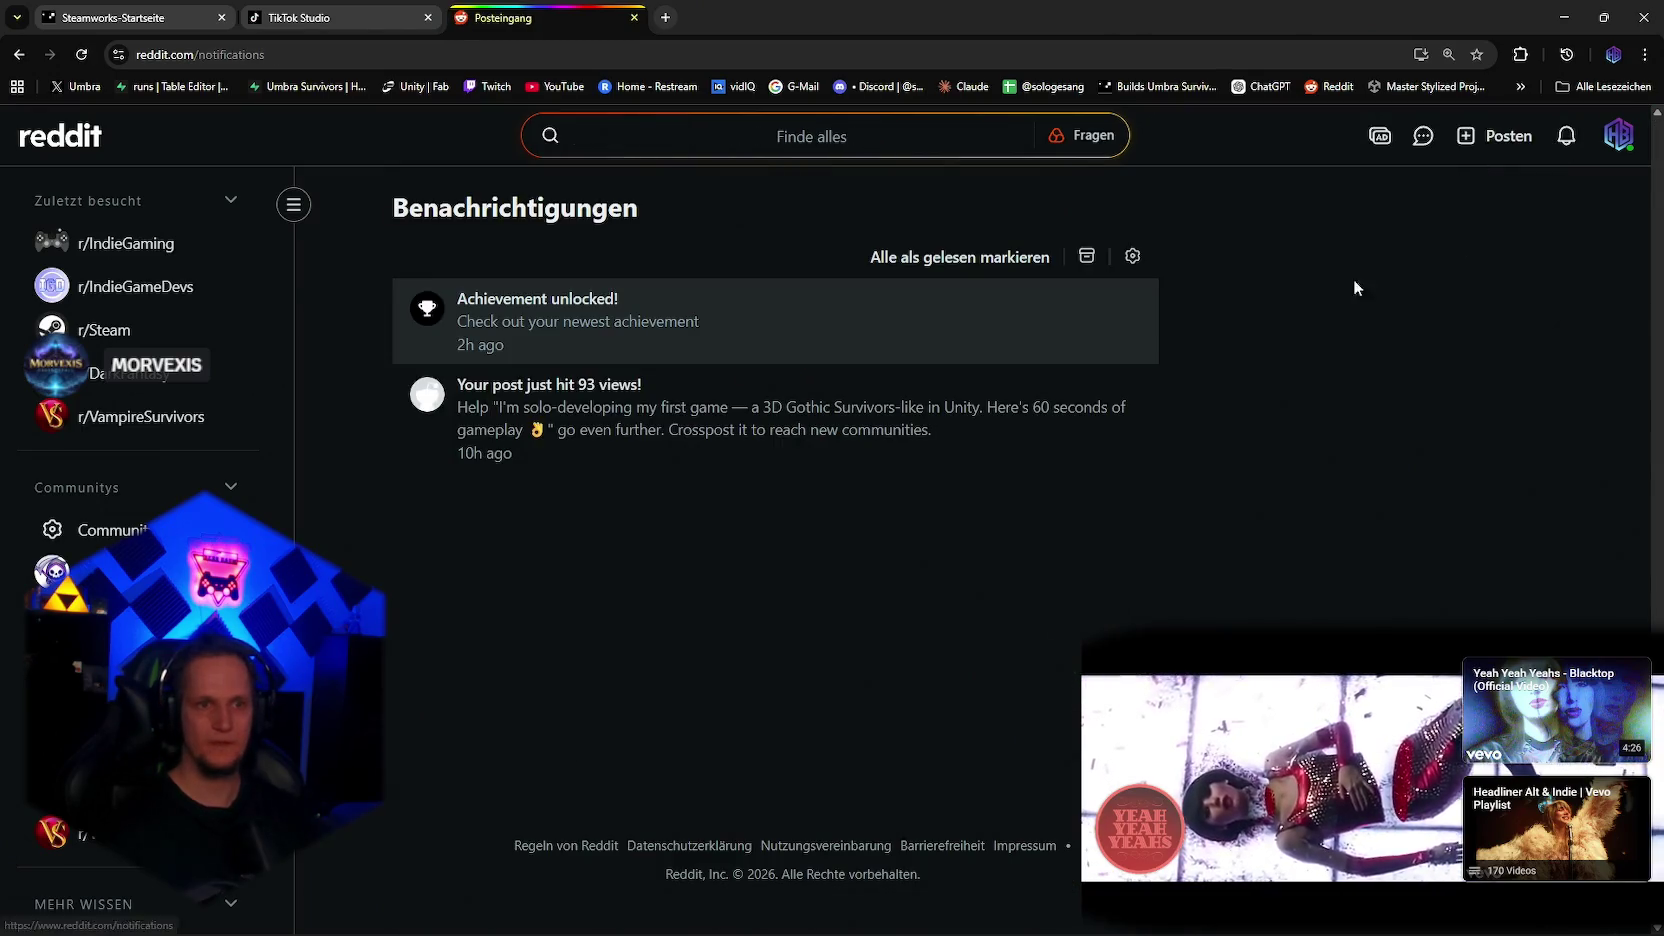
{"action": "left_click", "coordinate": [900, 330]}
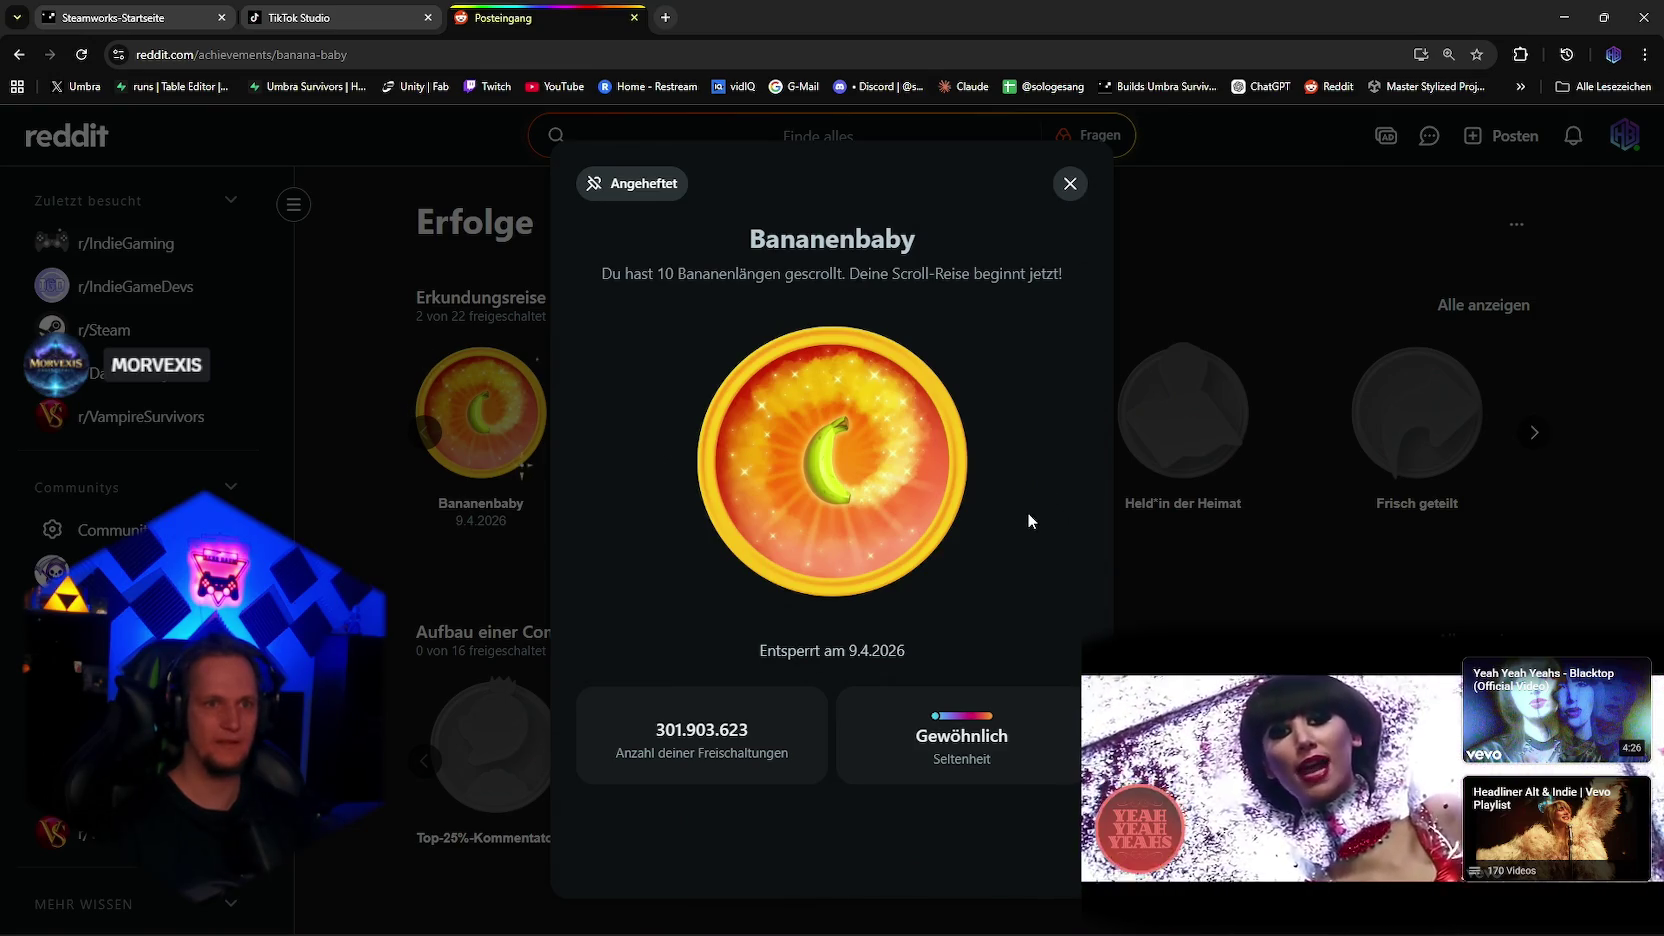
{"action": "left_click", "coordinate": [1070, 183]}
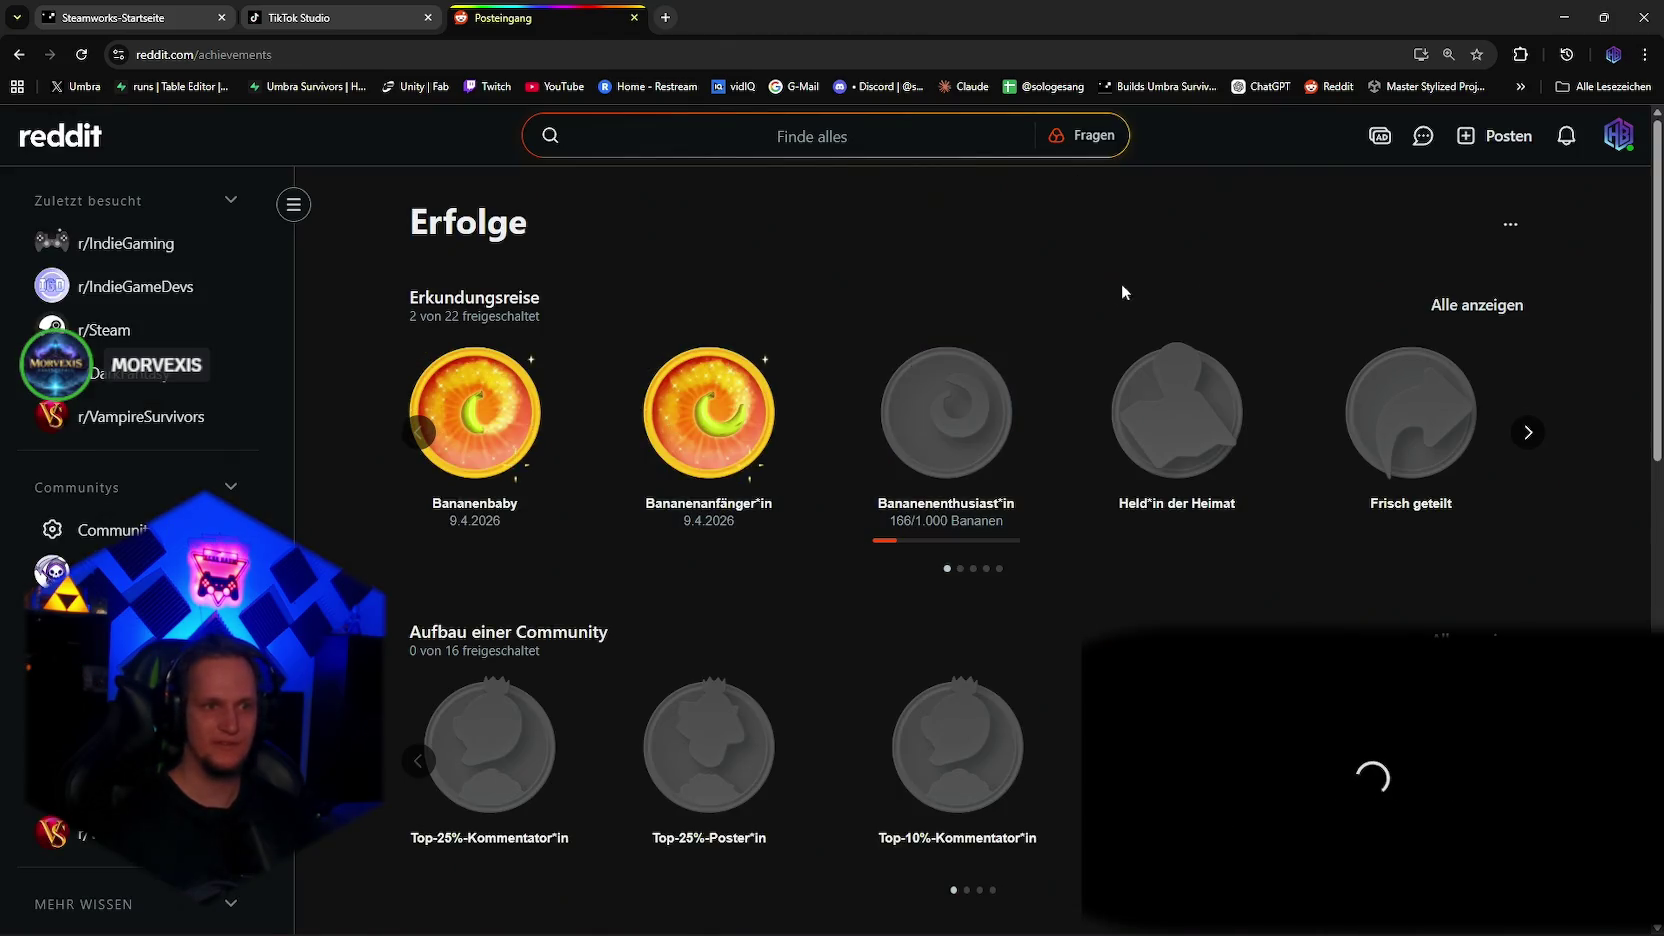
{"action": "left_click", "coordinate": [634, 17]}
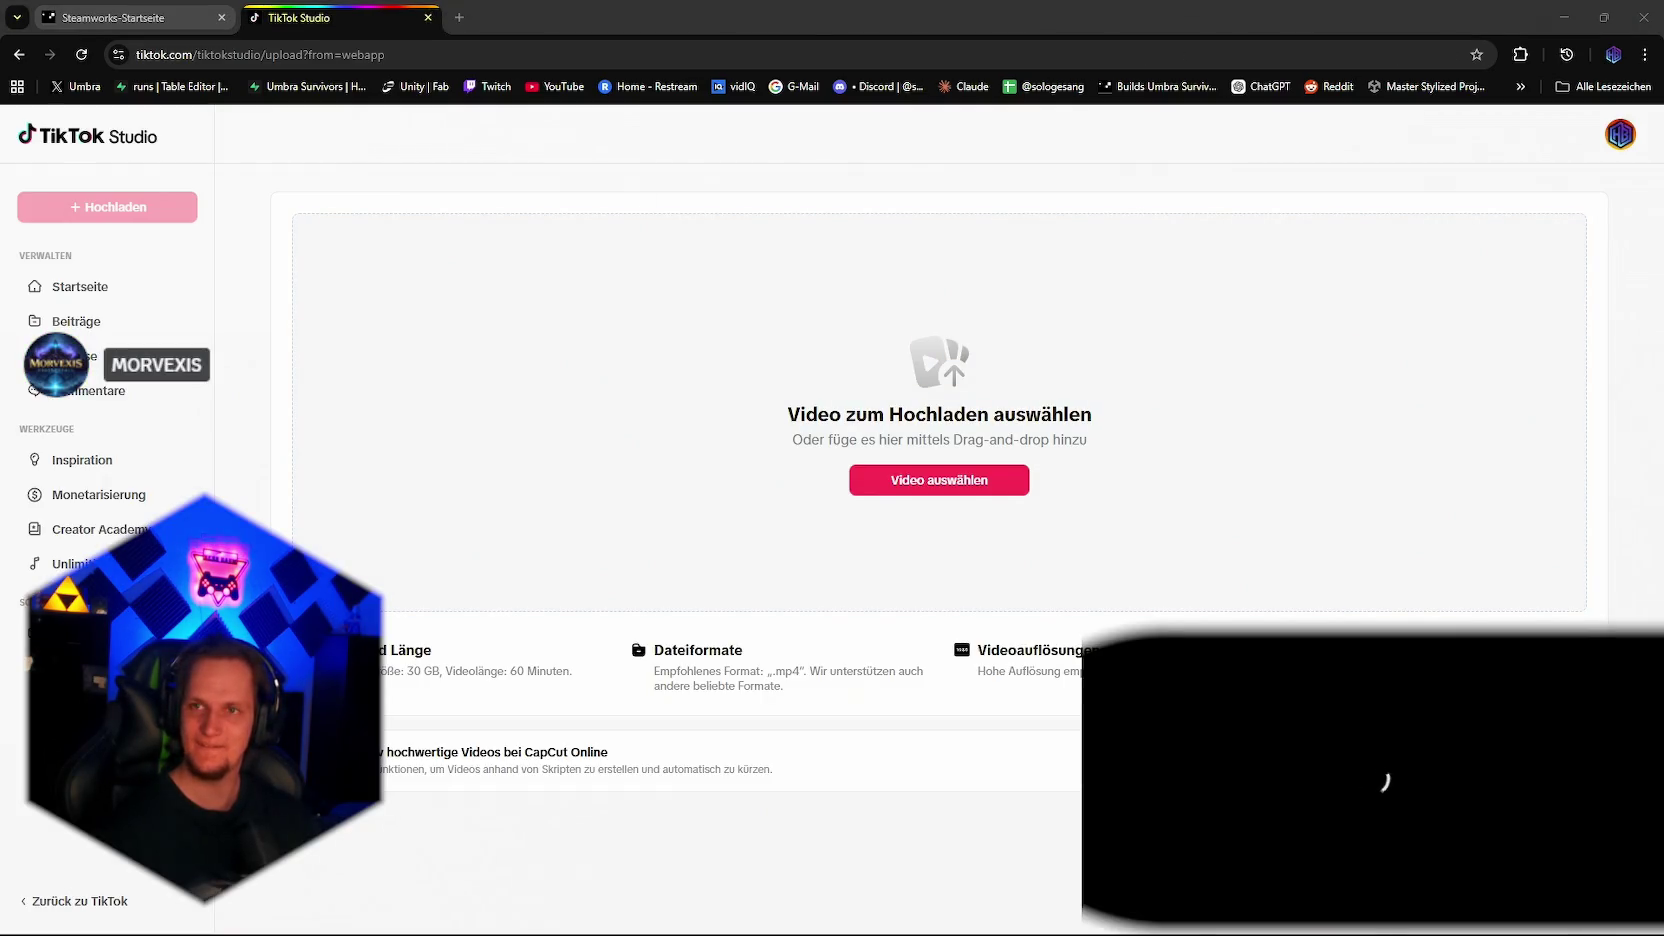
Step: Upload Easter event.mp4 in TikTok Studio and open Claude in a new tab
{"action": "mouse_move", "coordinate": [1275, 370]}
{"action": "left_mouse_down"}
{"action": "mouse_move", "coordinate": [988, 396]}
{"action": "mouse_move", "coordinate": [1003, 442]}
{"action": "left_mouse_up"}
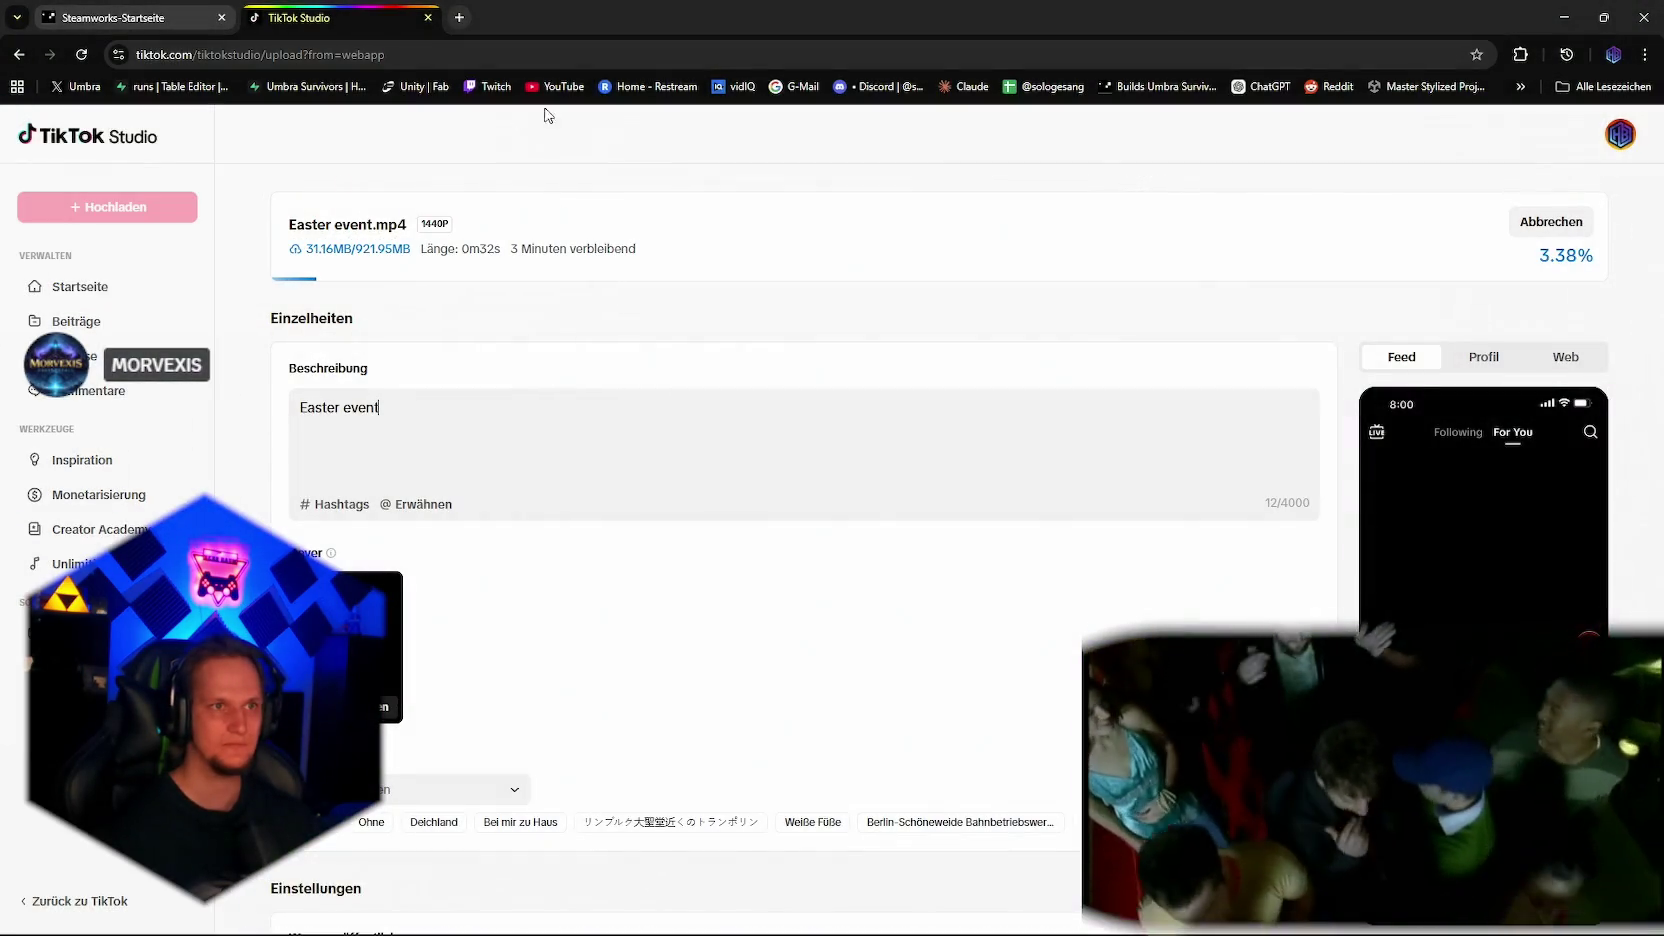
{"action": "key", "text": "ctrl+t"}
{"action": "left_click", "coordinate": [960, 87]}
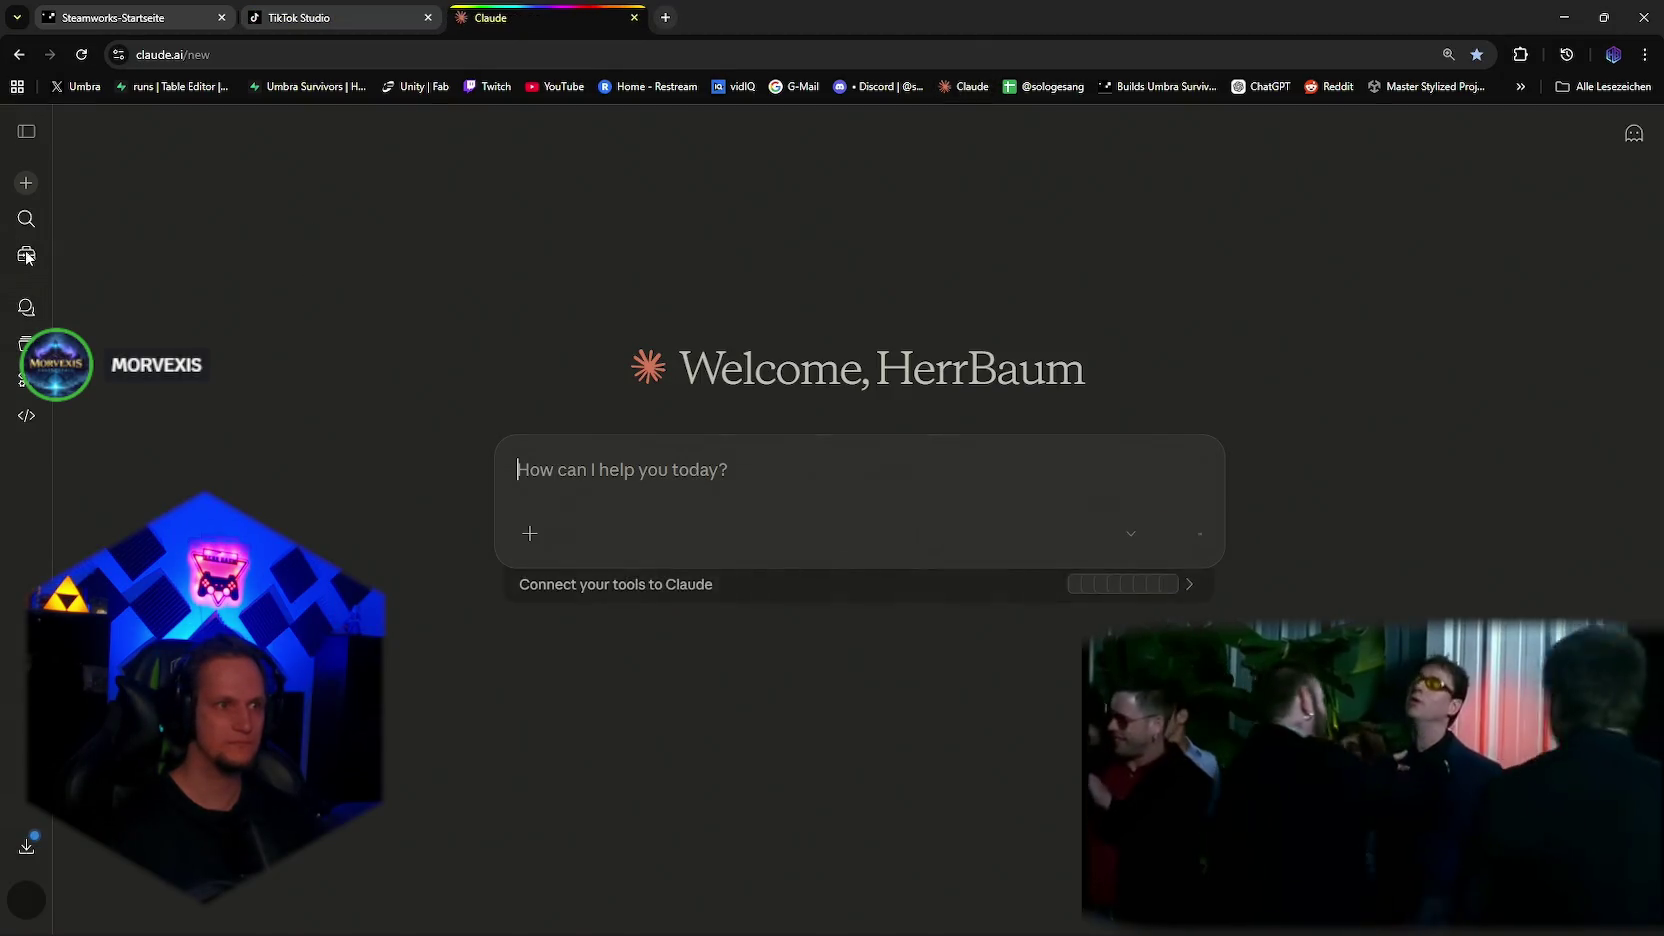
Step: Open the Realitätscheck chat in Claude
{"action": "left_click", "coordinate": [26, 131]}
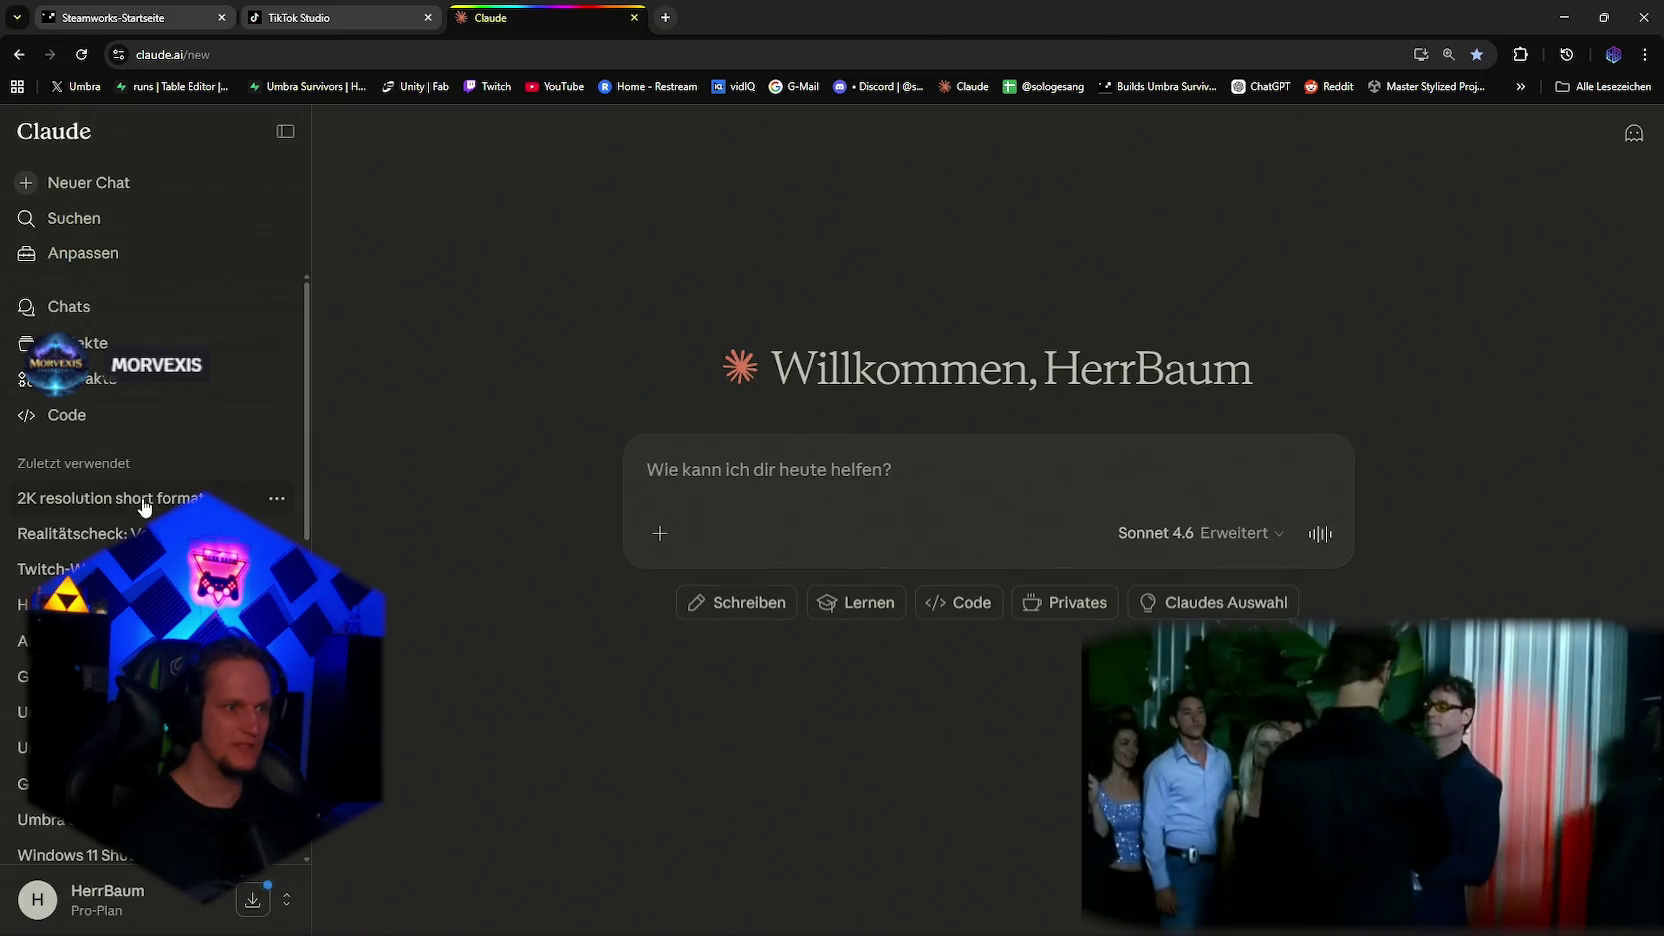
{"action": "left_click", "coordinate": [70, 533]}
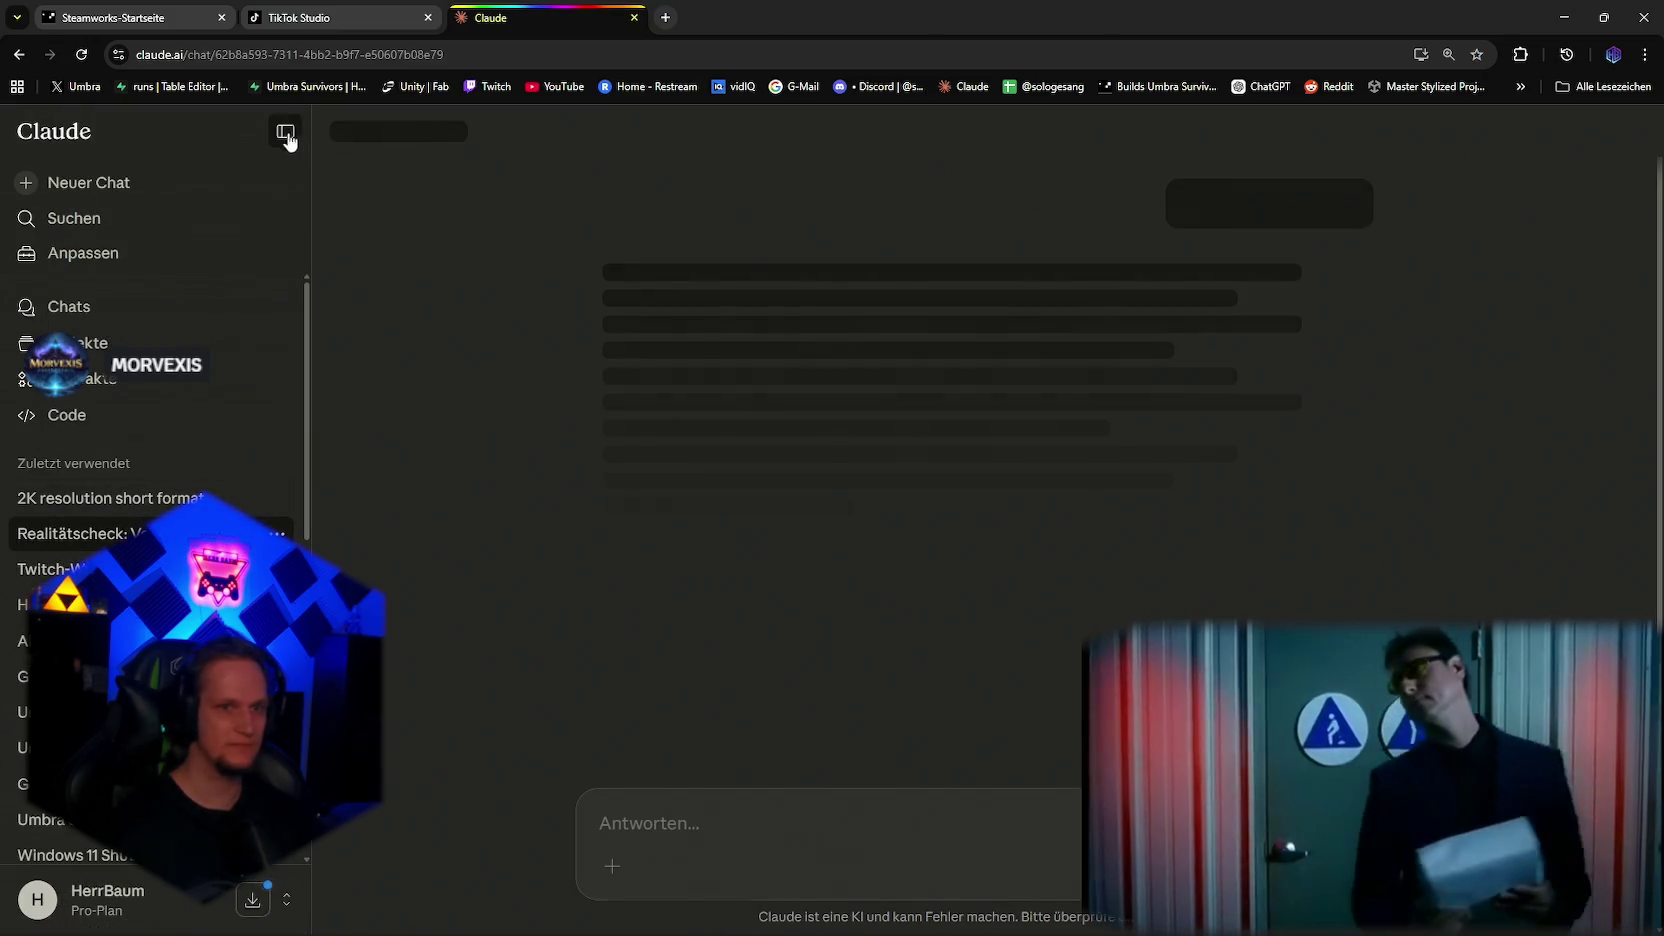
{"action": "left_click", "coordinate": [285, 131]}
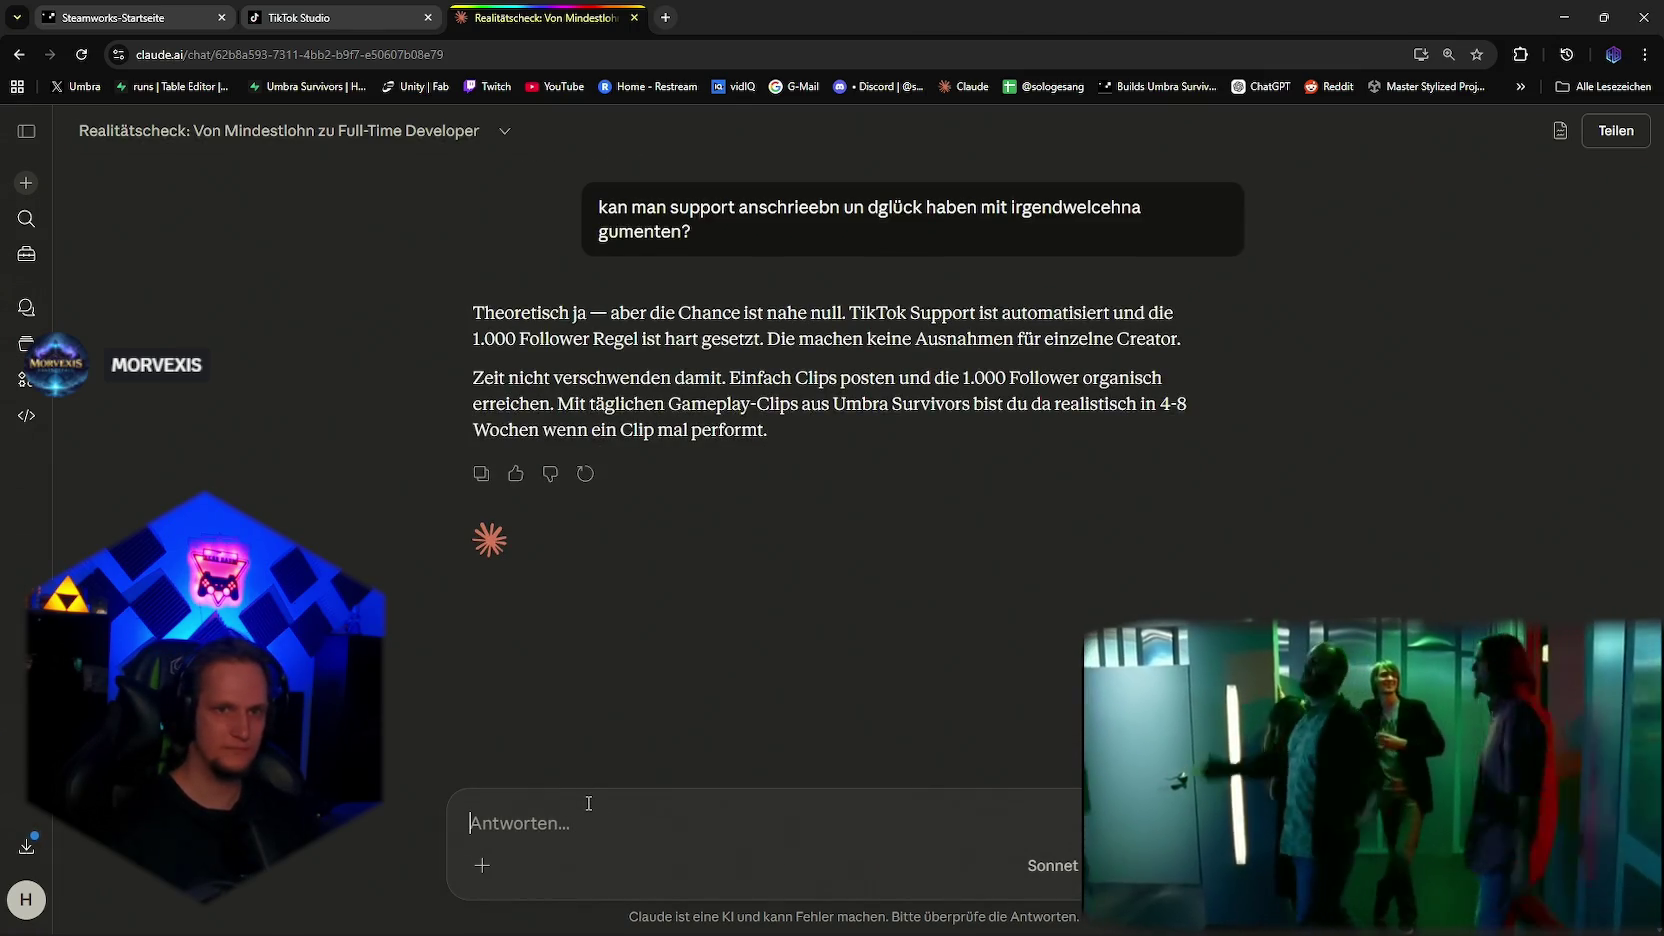
Step: Paste the screenshot and send a request for wishlist and free-demo TikTok and YouTube Shorts descriptions
{"action": "key", "text": "ctrl+v"}
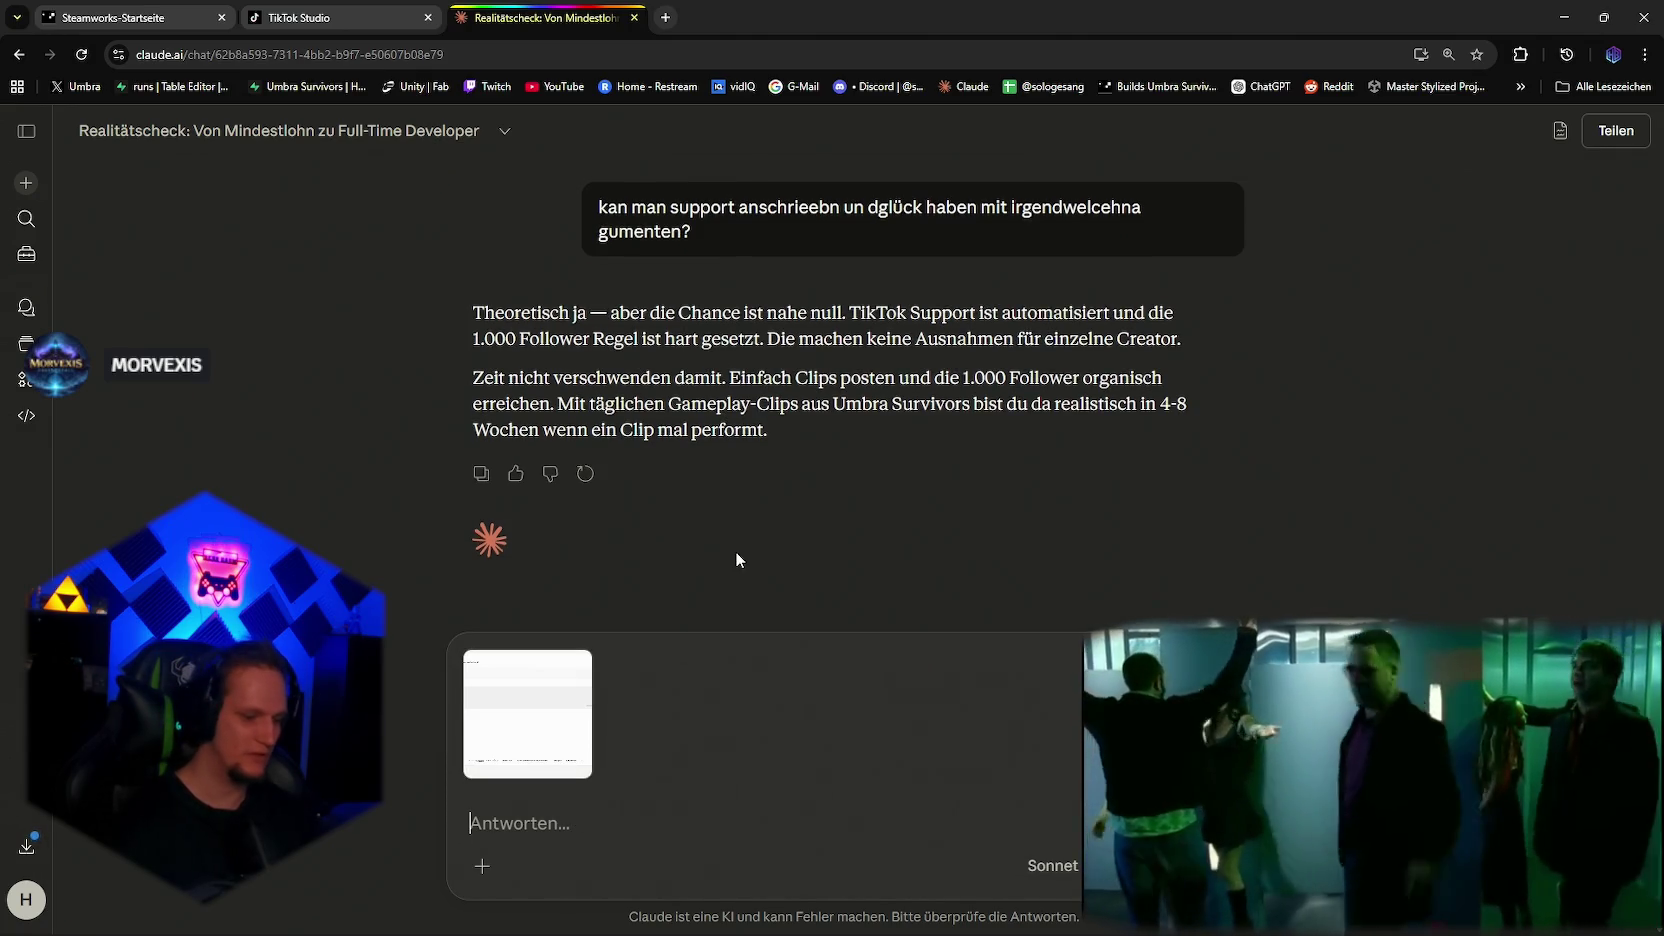
{"action": "type", "text": "mri eien"}
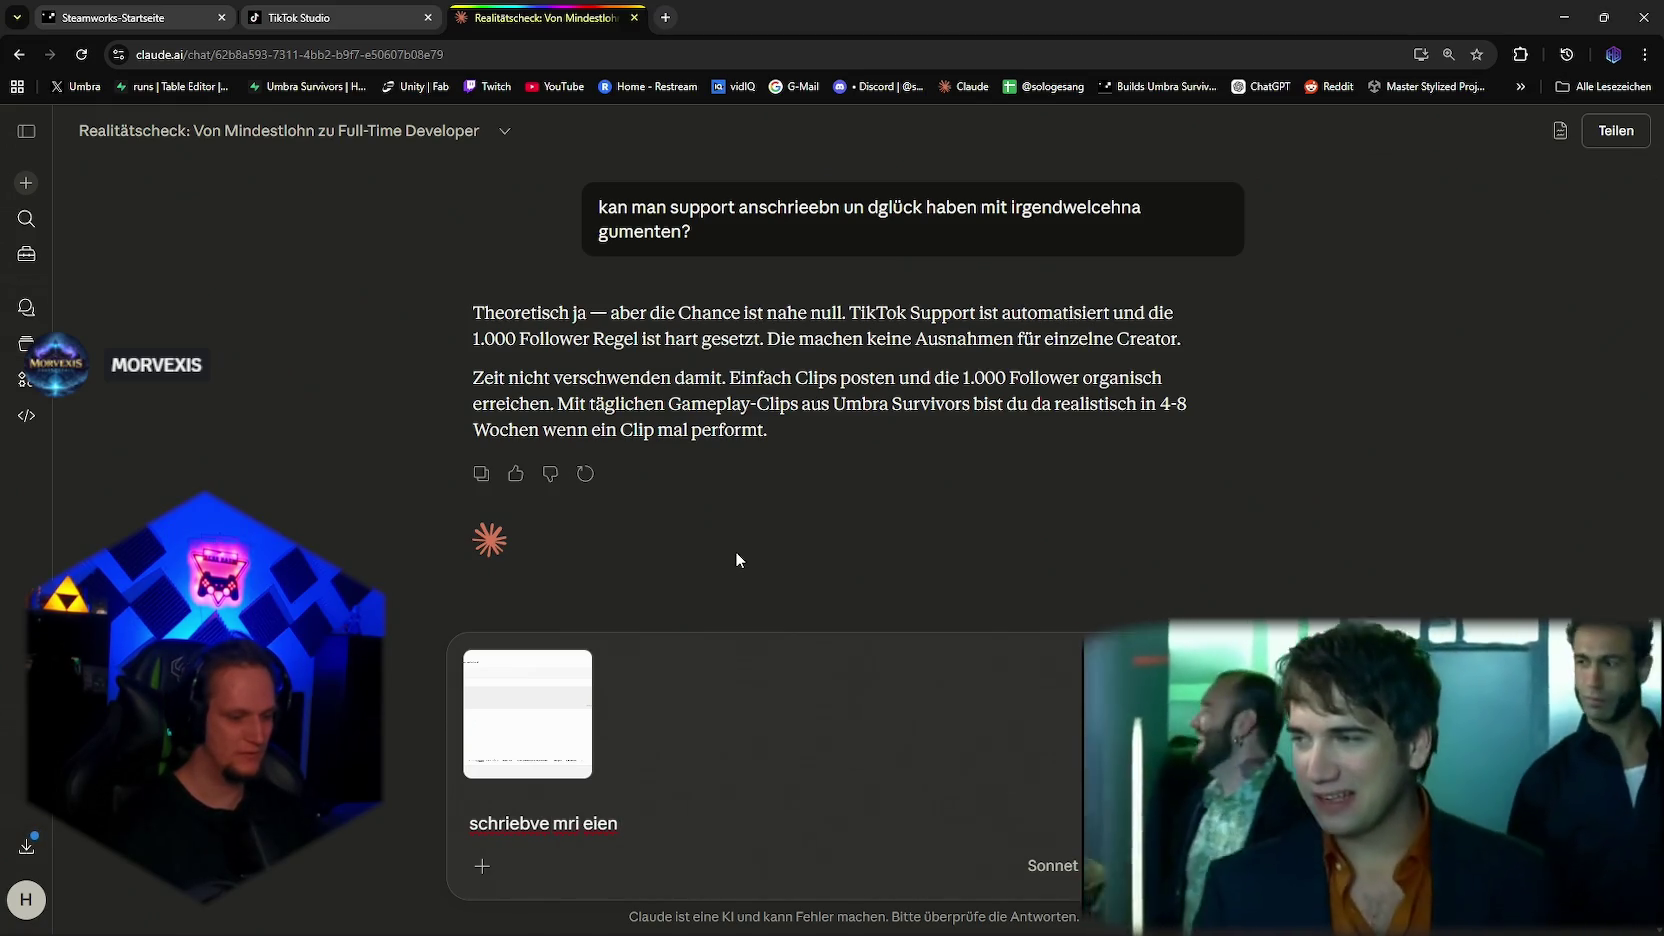
{"action": "type", "text": " wihslsit orentierte udn free demo orentierte nachr"}
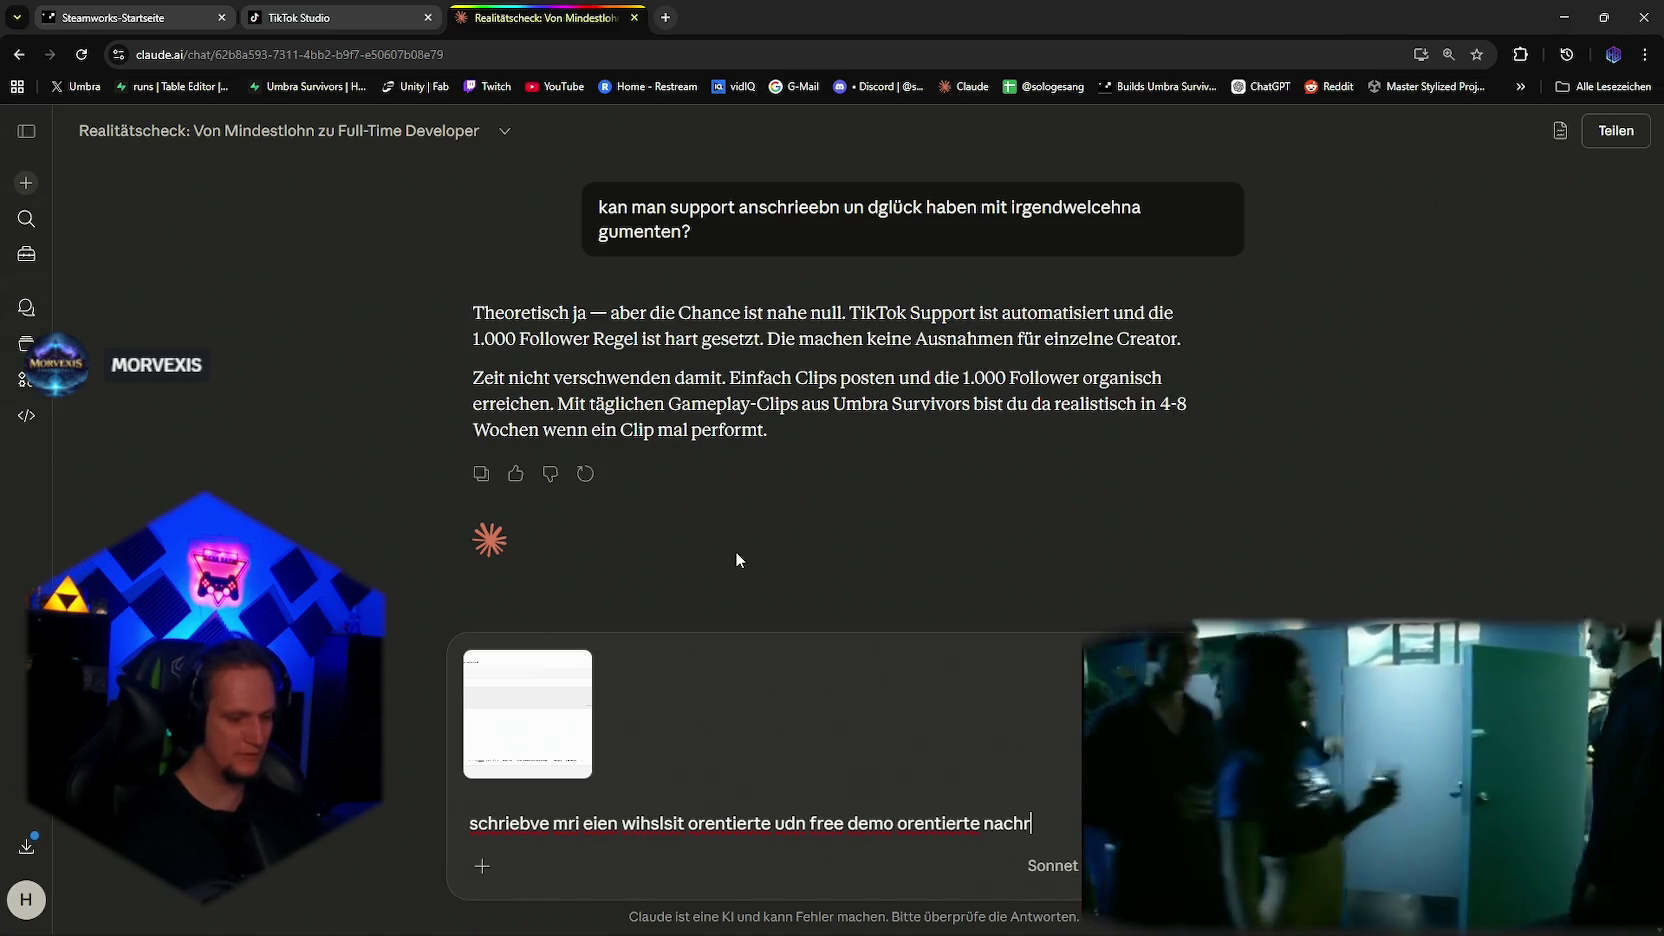
{"action": "key", "text": "BackSpace"}
{"action": "key", "text": "BackSpace"}
{"action": "key", "text": "BackSpace"}
{"action": "type", "text": "bes"}
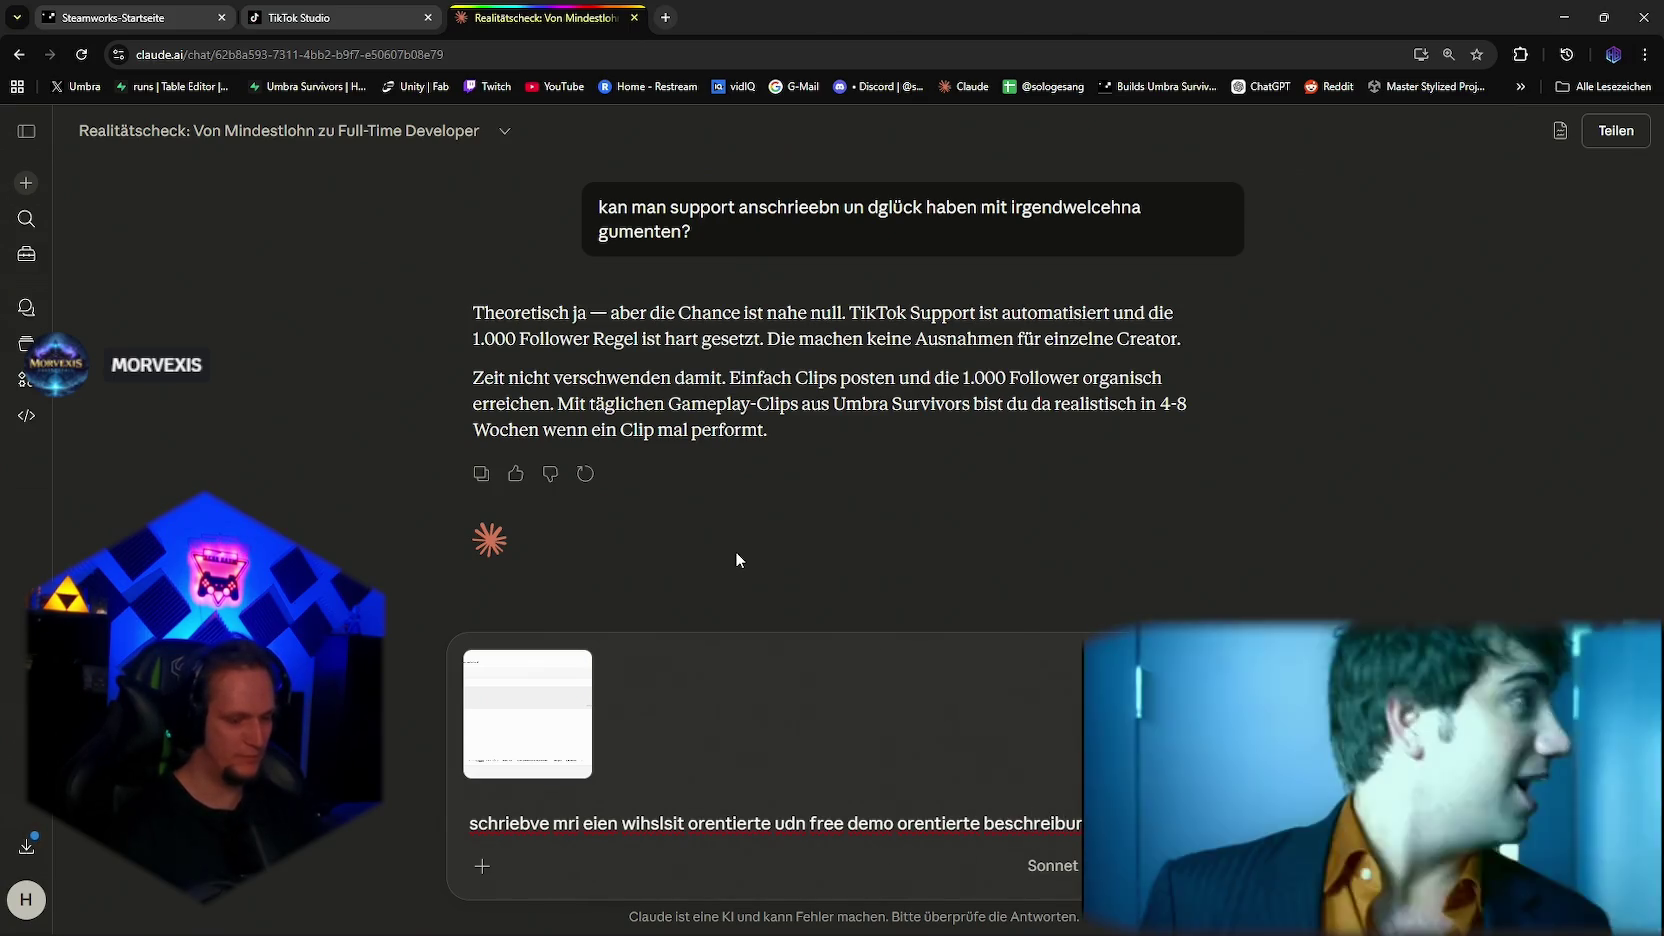
{"action": "type", "text": "masse als social medaia experte für tiktok"}
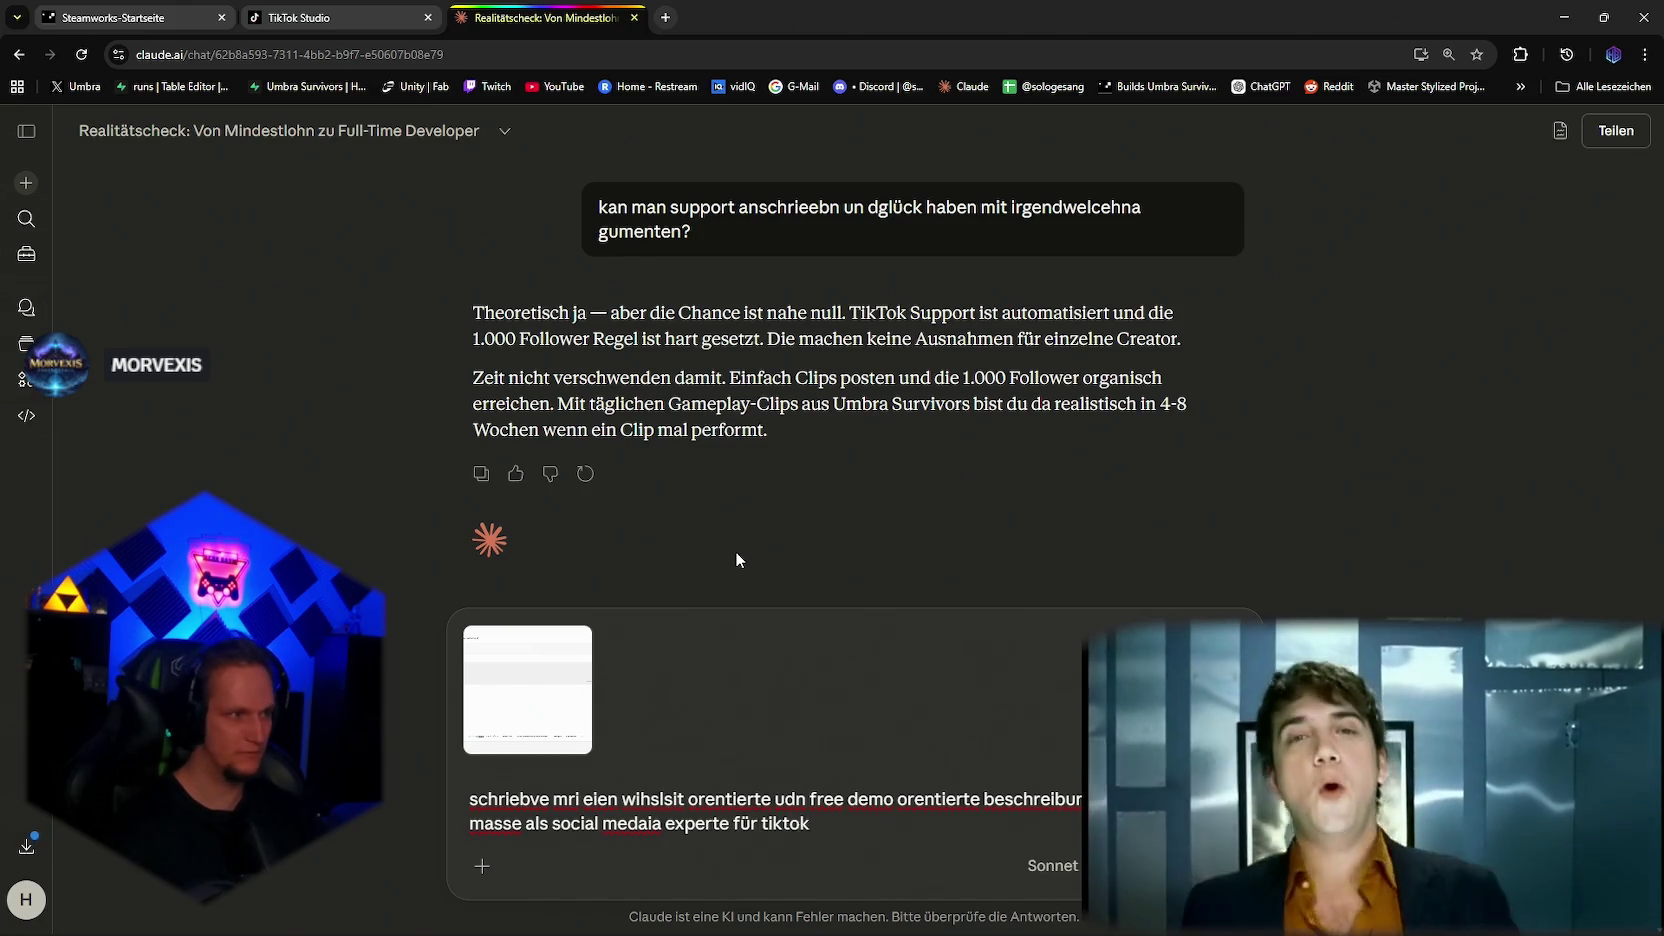
{"action": "type", "text": "ien version für YT shorts"}
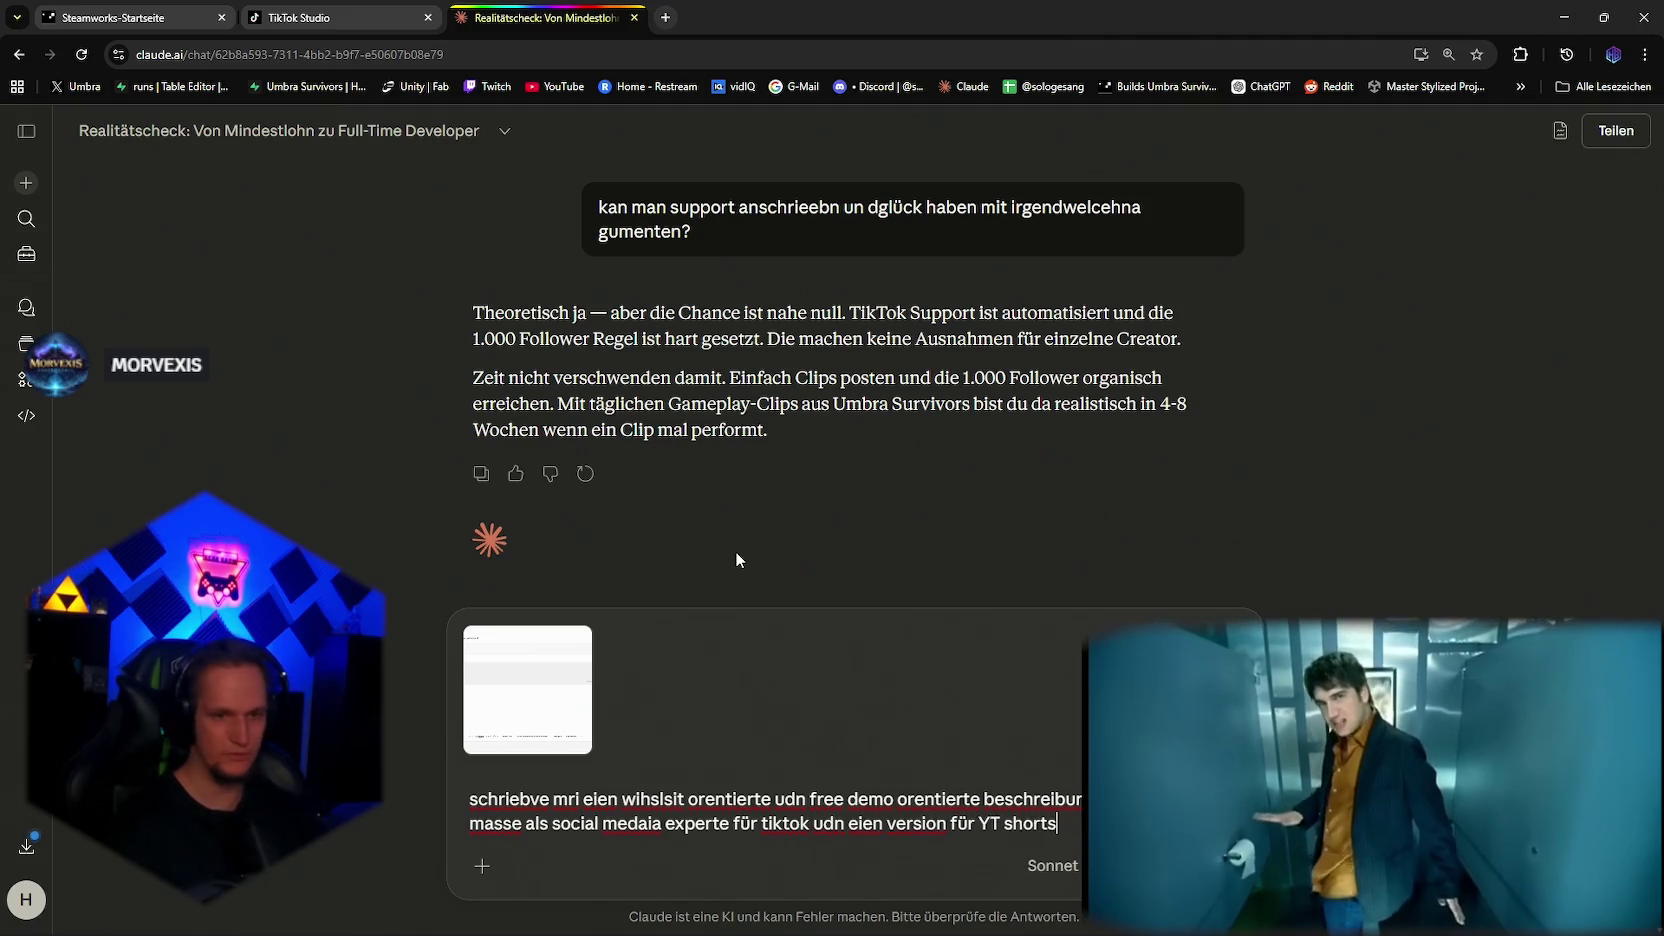
{"action": "key", "text": "Return"}
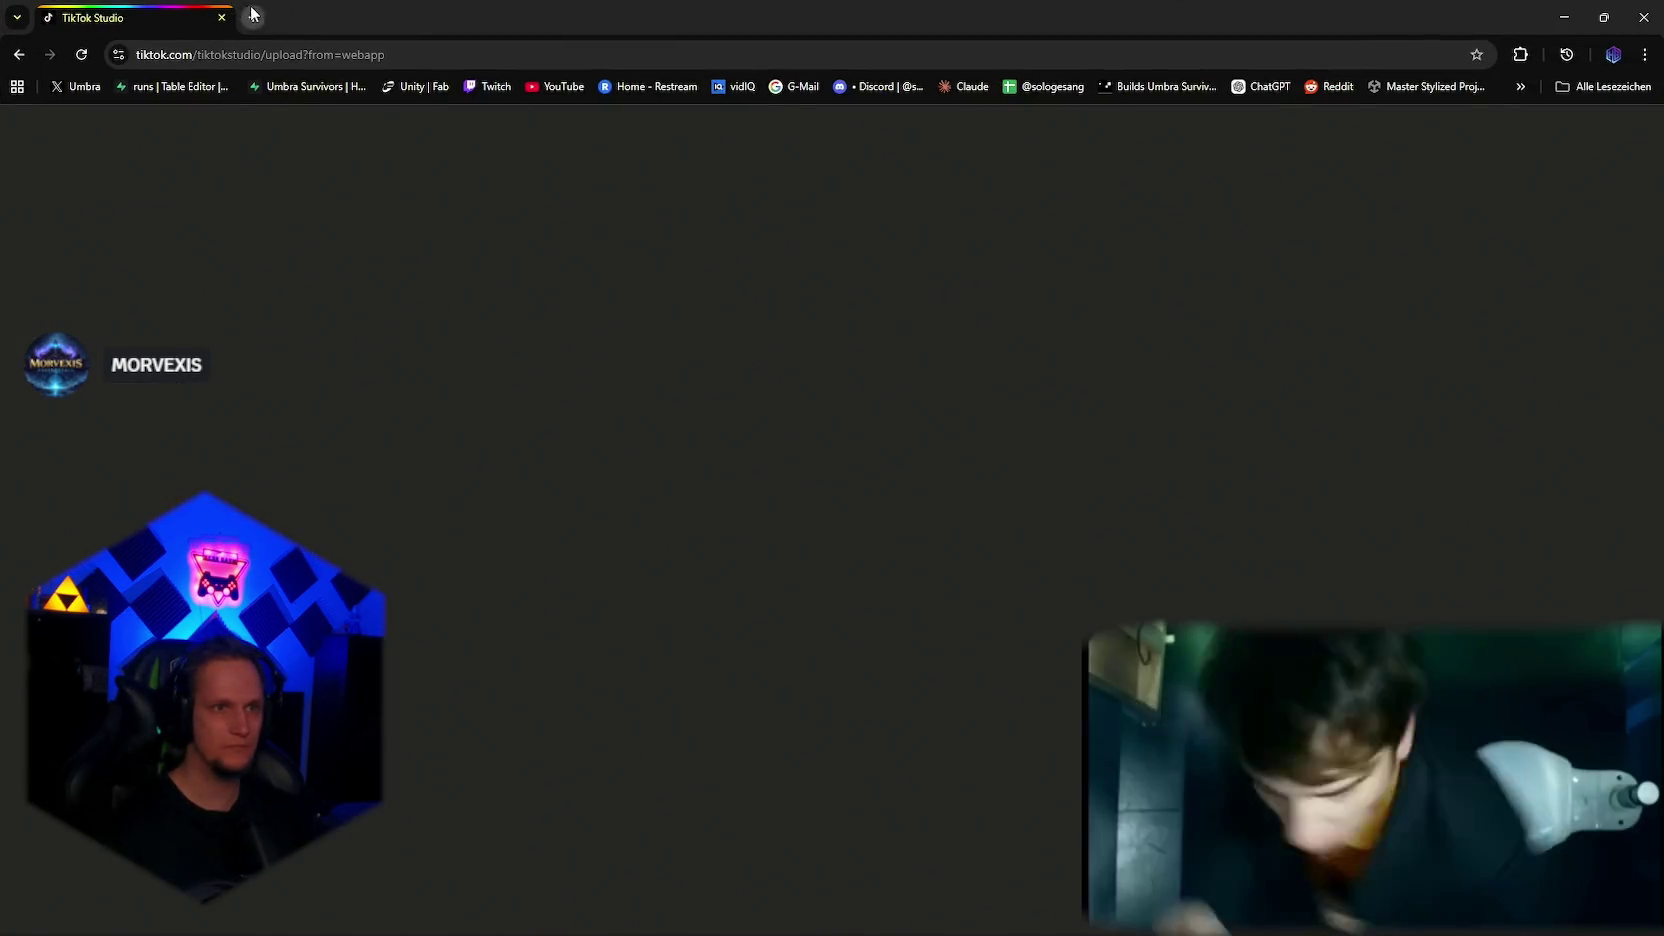
Step: Open YouTube in a new tab and start a new video upload in YouTube Studio
{"action": "left_click", "coordinate": [240, 17]}
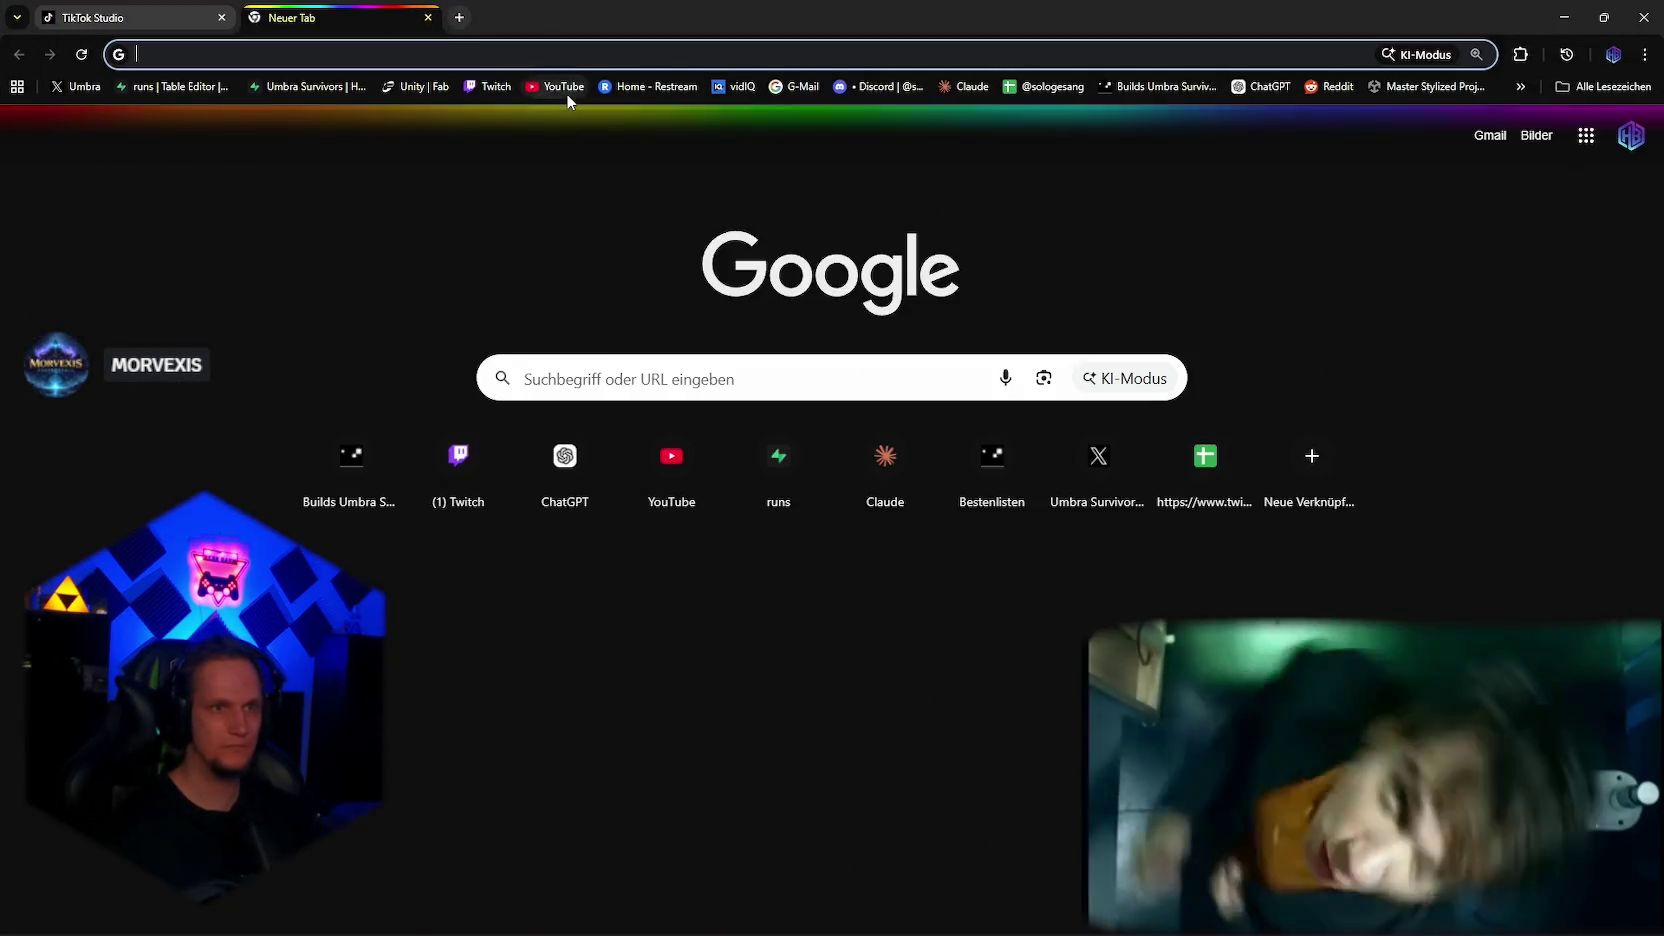
{"action": "left_click", "coordinate": [560, 87]}
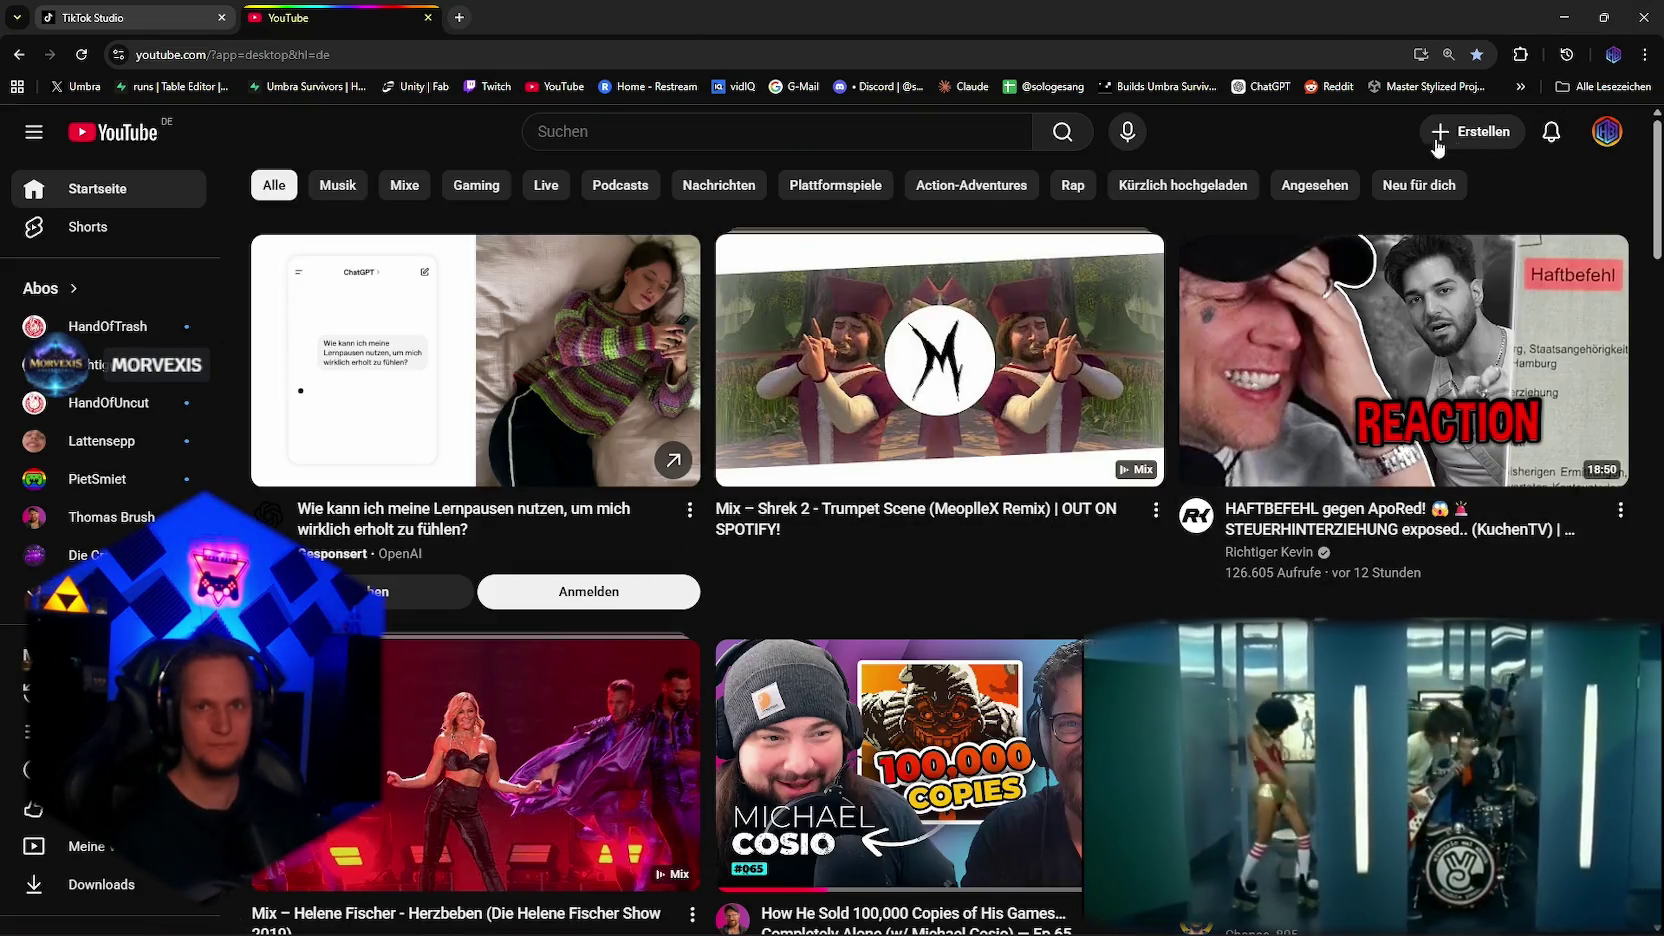
{"action": "left_click", "coordinate": [1472, 131]}
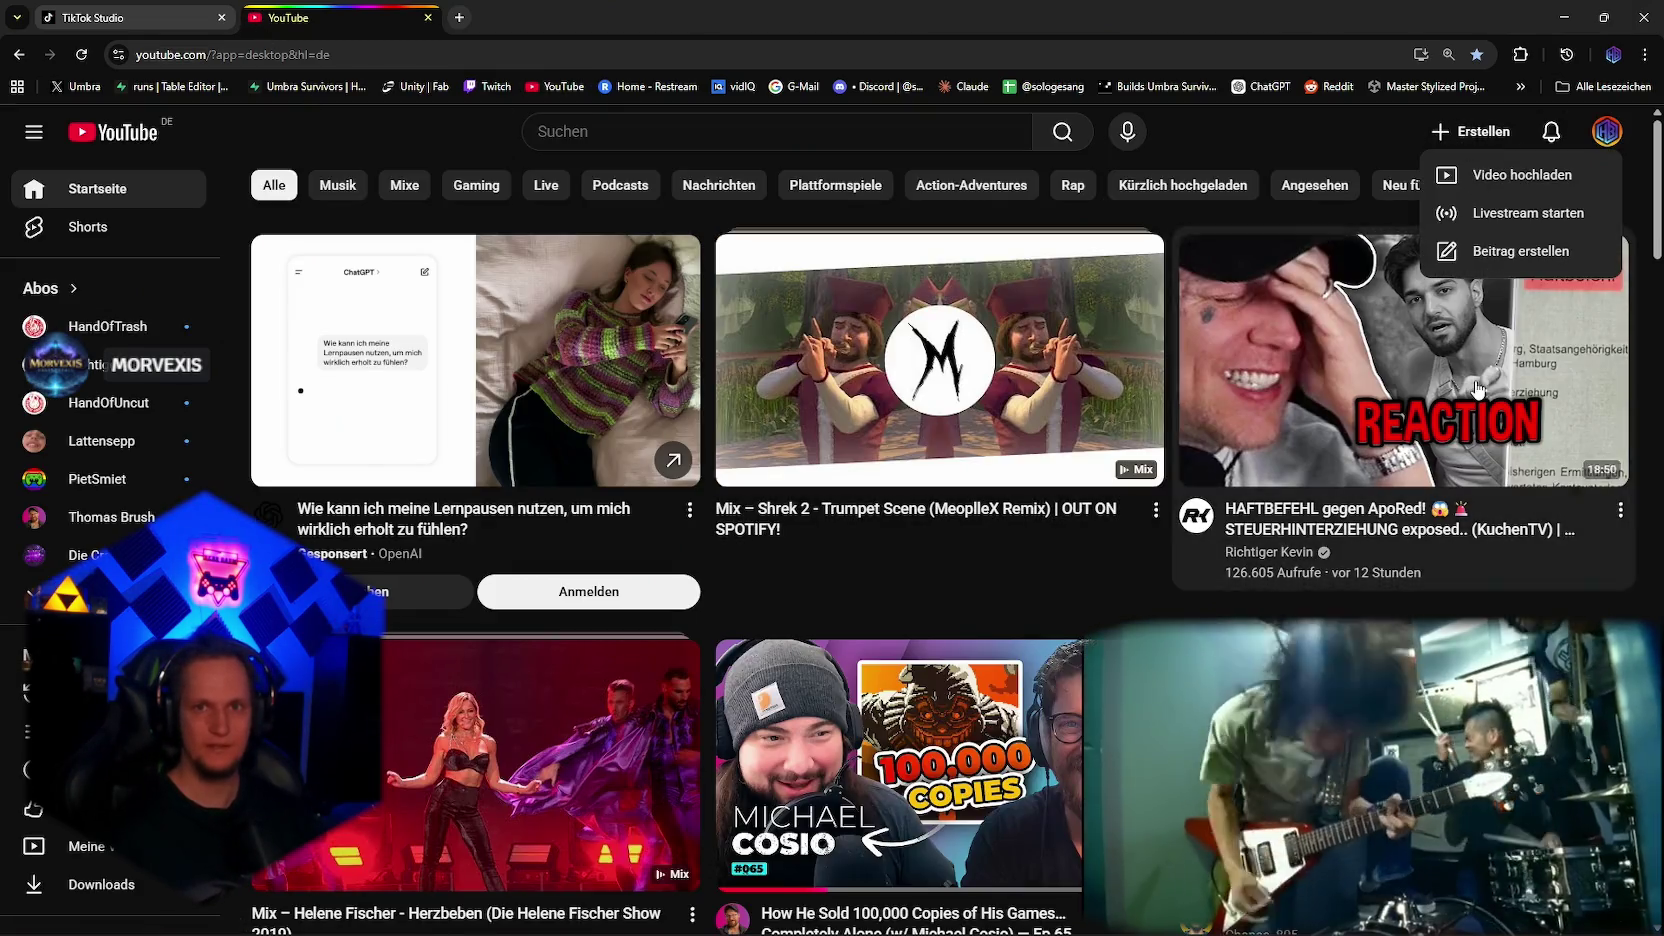
{"action": "left_click", "coordinate": [1503, 188]}
Step: Replace the TikTok description with the generated wishlist and free-demo Easter text
{"action": "left_click", "coordinate": [110, 17]}
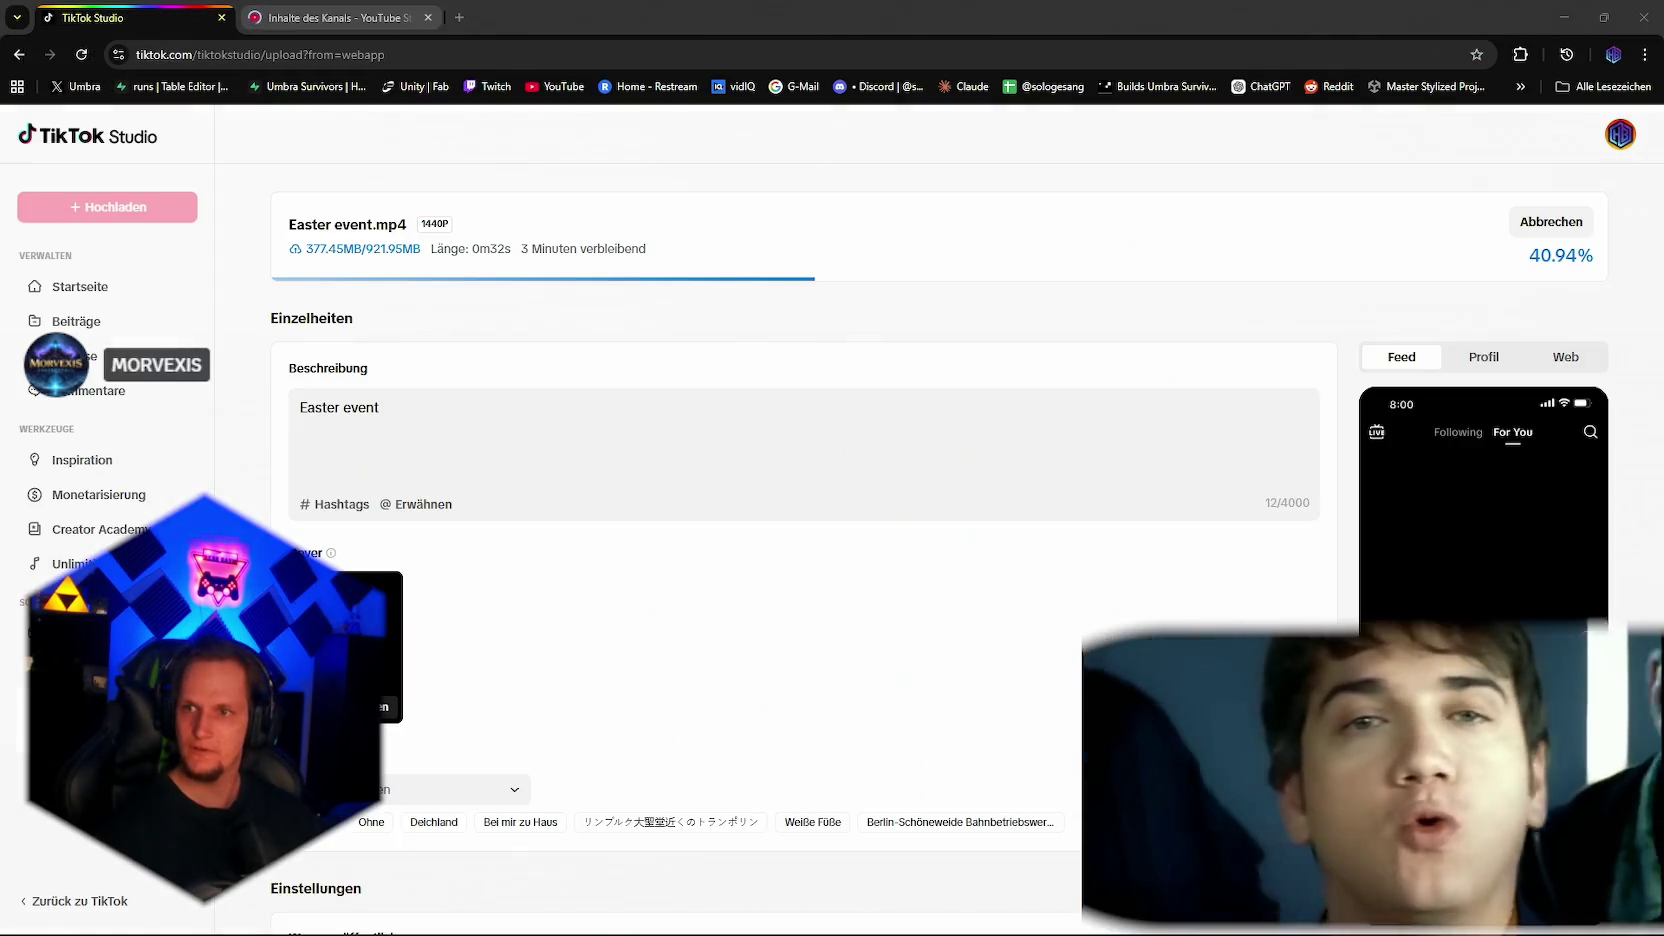
{"action": "left_click", "coordinate": [449, 400]}
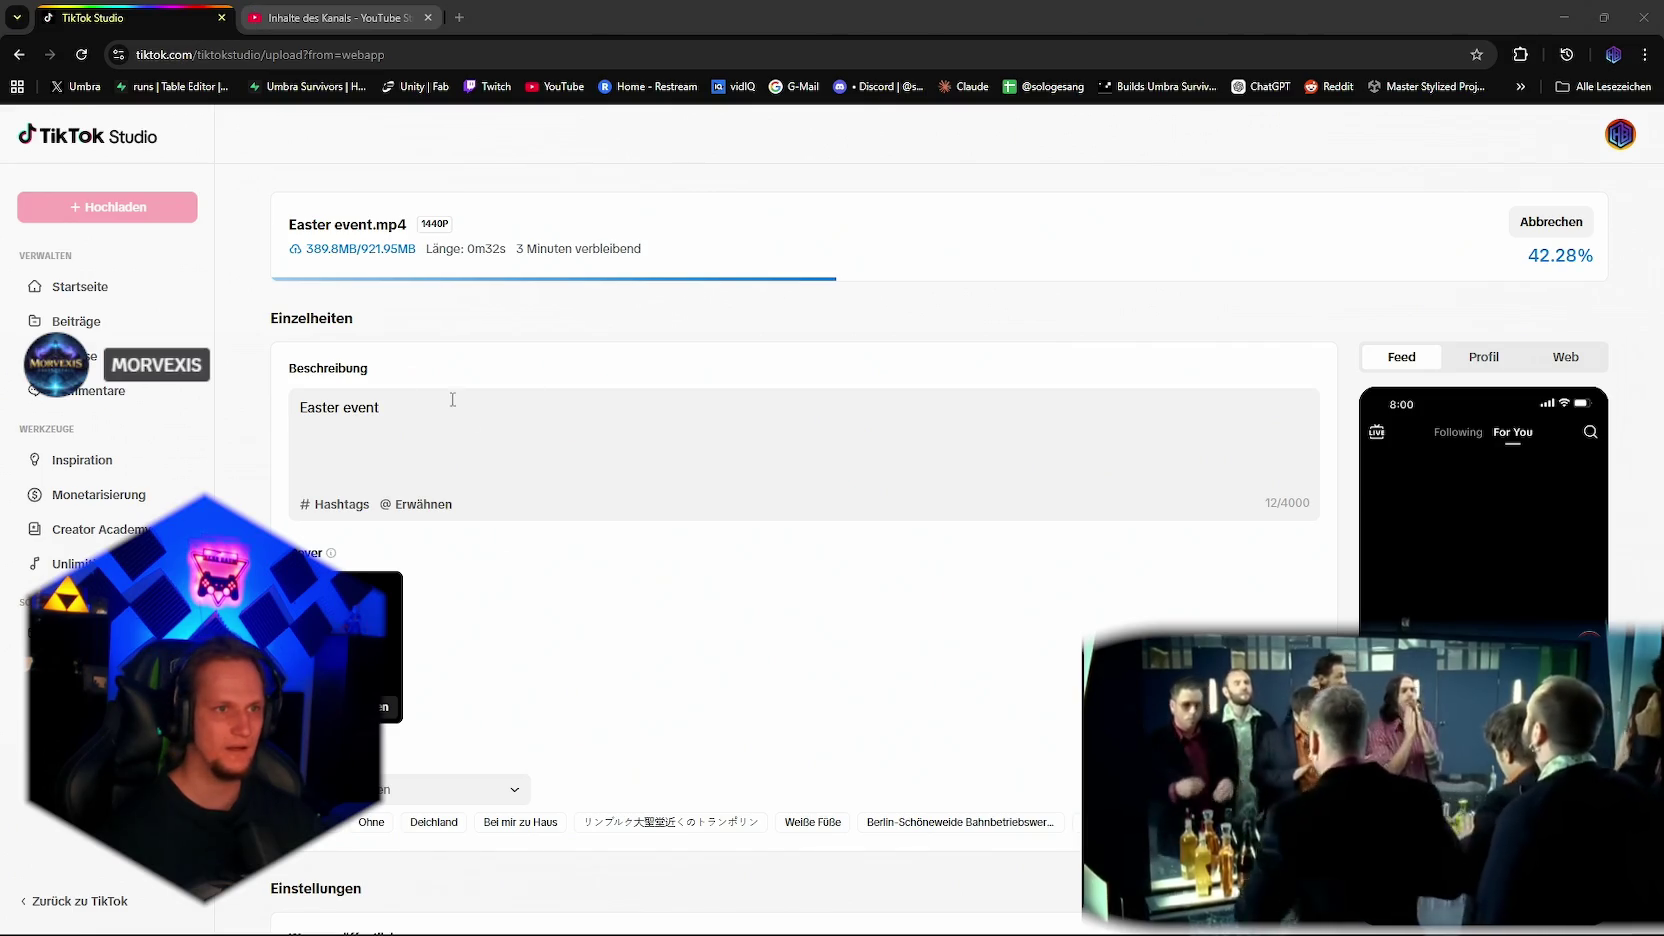
{"action": "key", "text": "ctrl+a"}
{"action": "key", "text": "ctrl+v"}
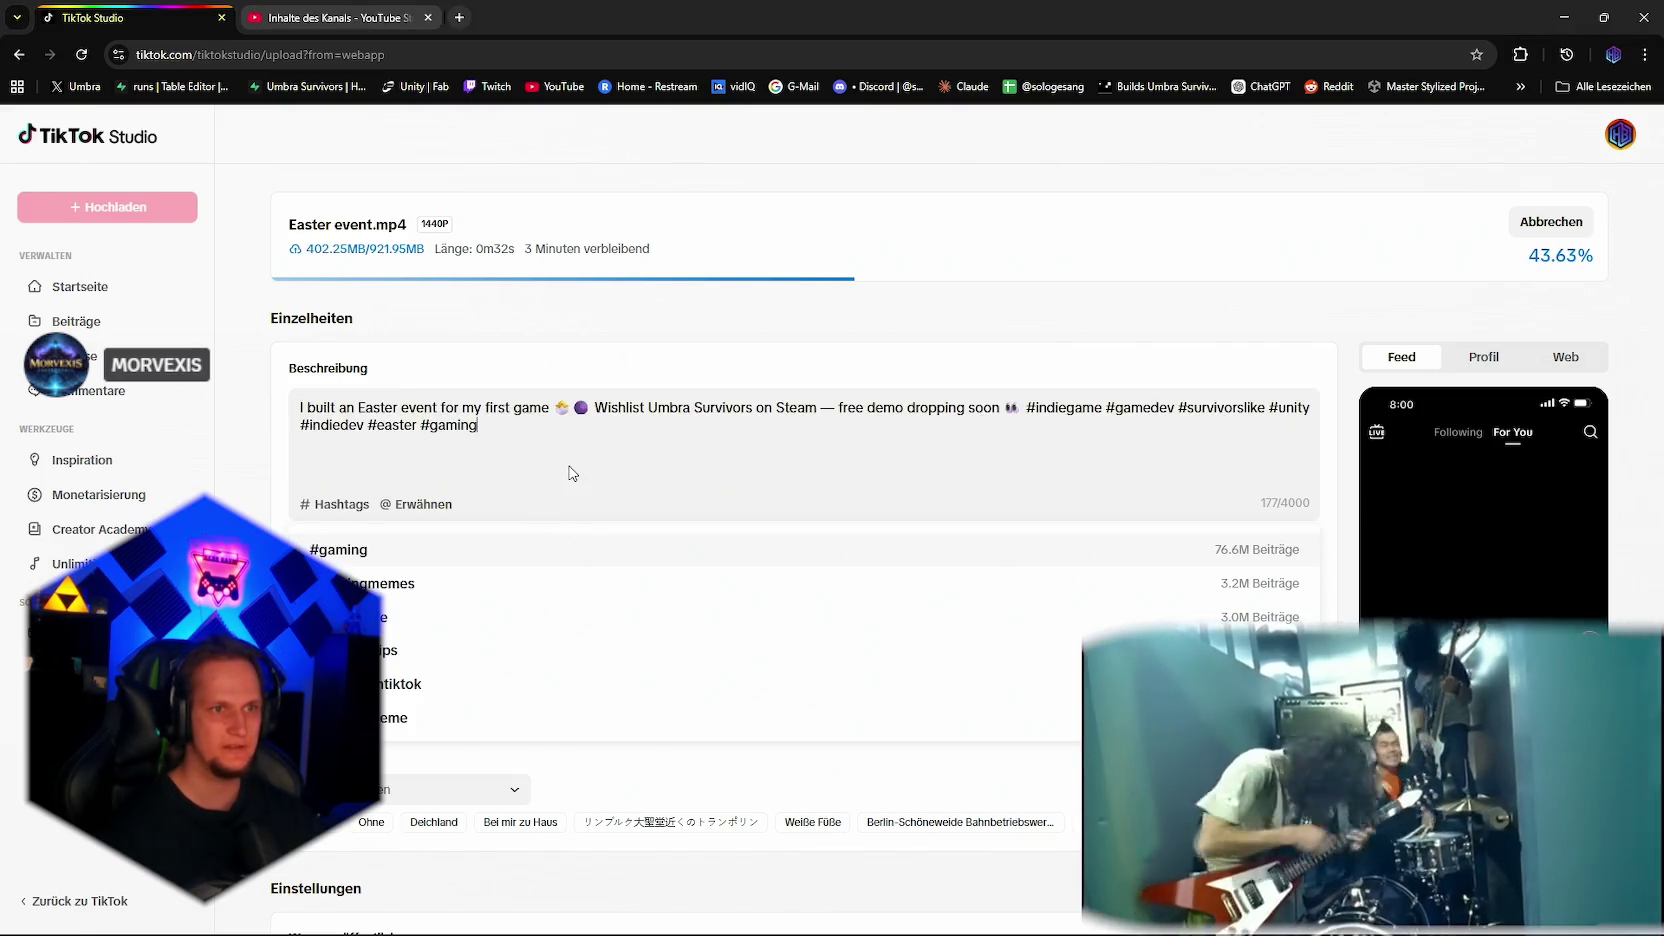
{"action": "left_click", "coordinate": [779, 418]}
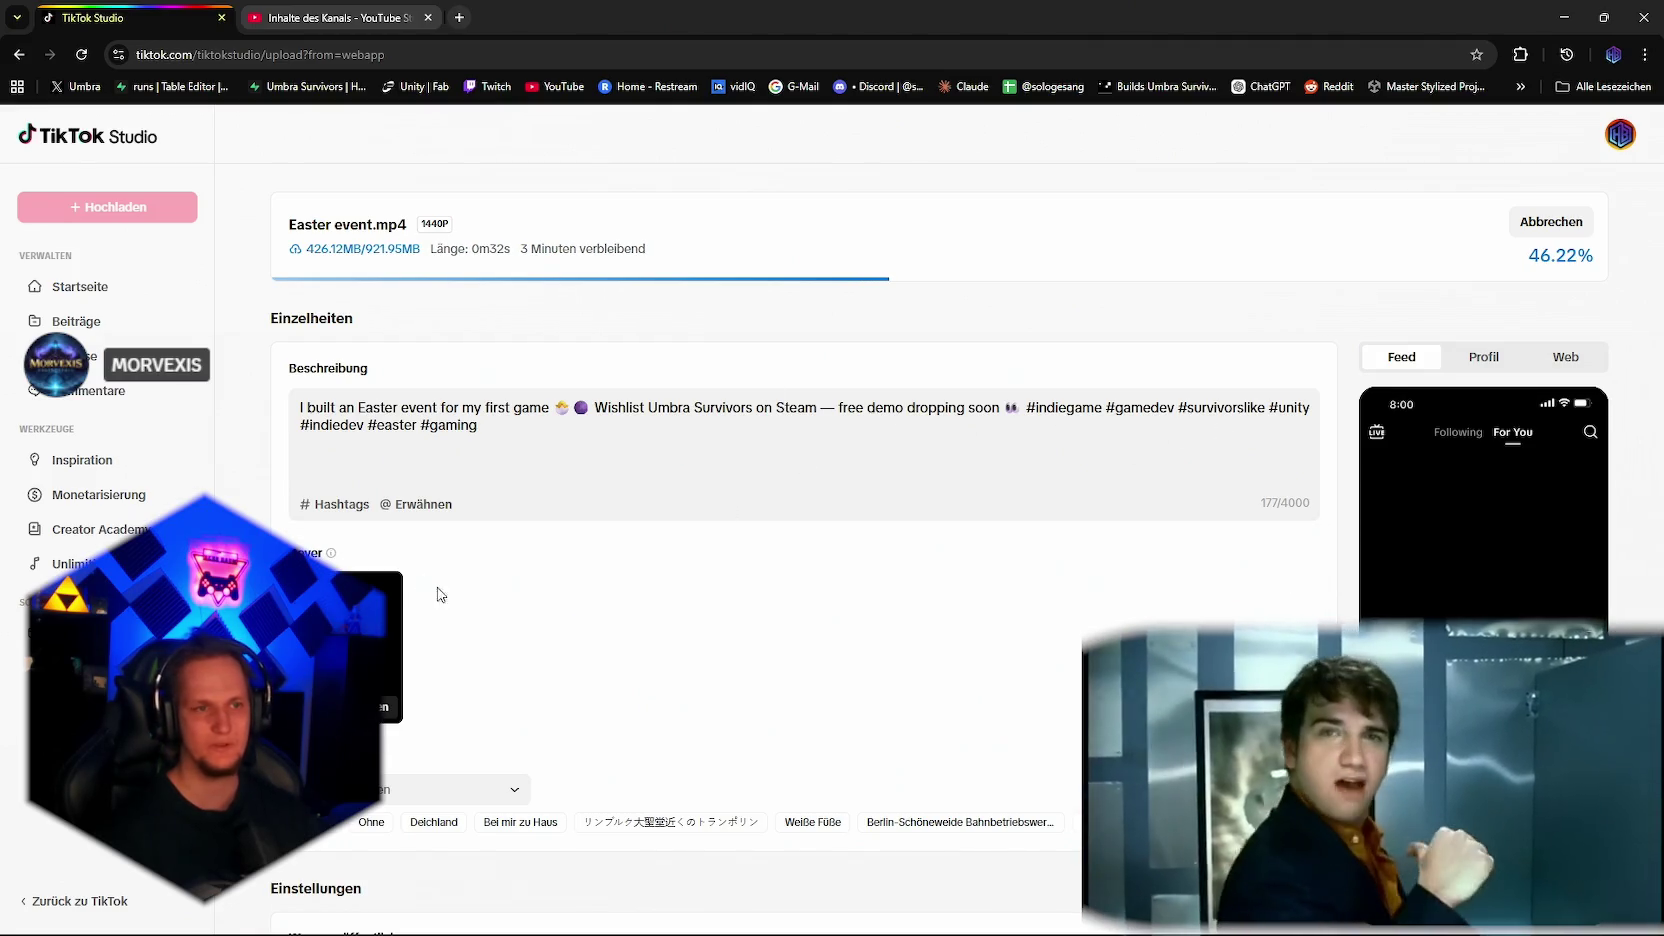
Step: Open the TikTok cover frame picker and scrub to a later frame
{"action": "scroll", "coordinate": [357, 545], "scroll_direction": "down", "scroll_amount": 2}
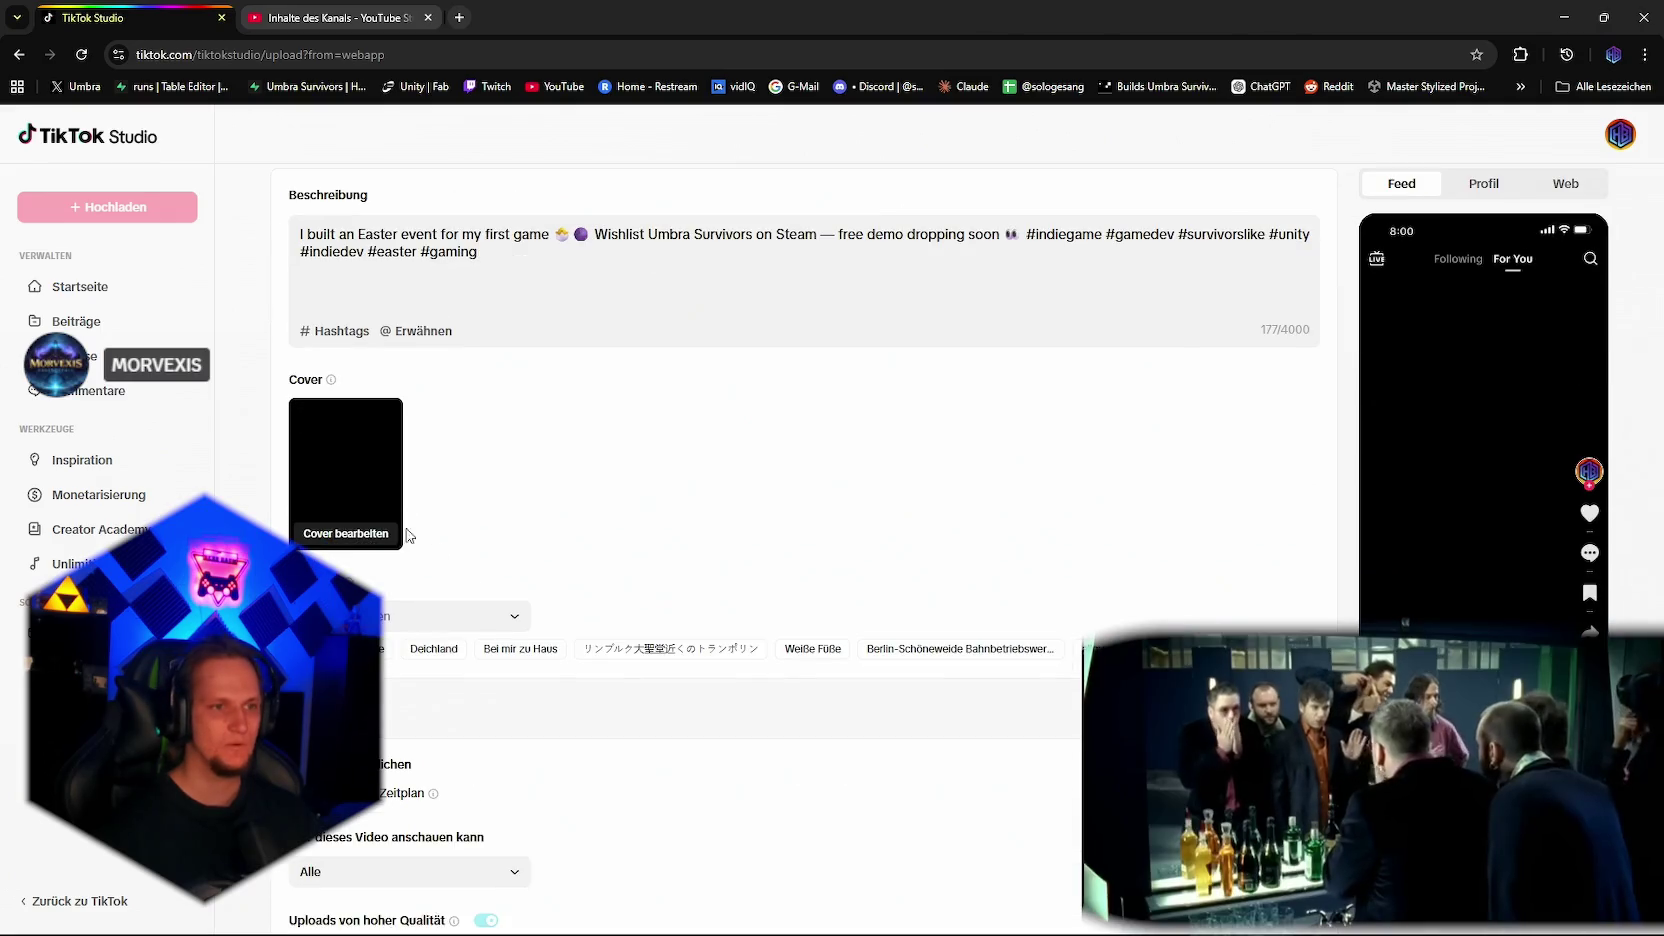
{"action": "left_click", "coordinate": [350, 533]}
{"action": "left_click_drag", "start_coordinate": [735, 680], "coordinate": [779, 690]}
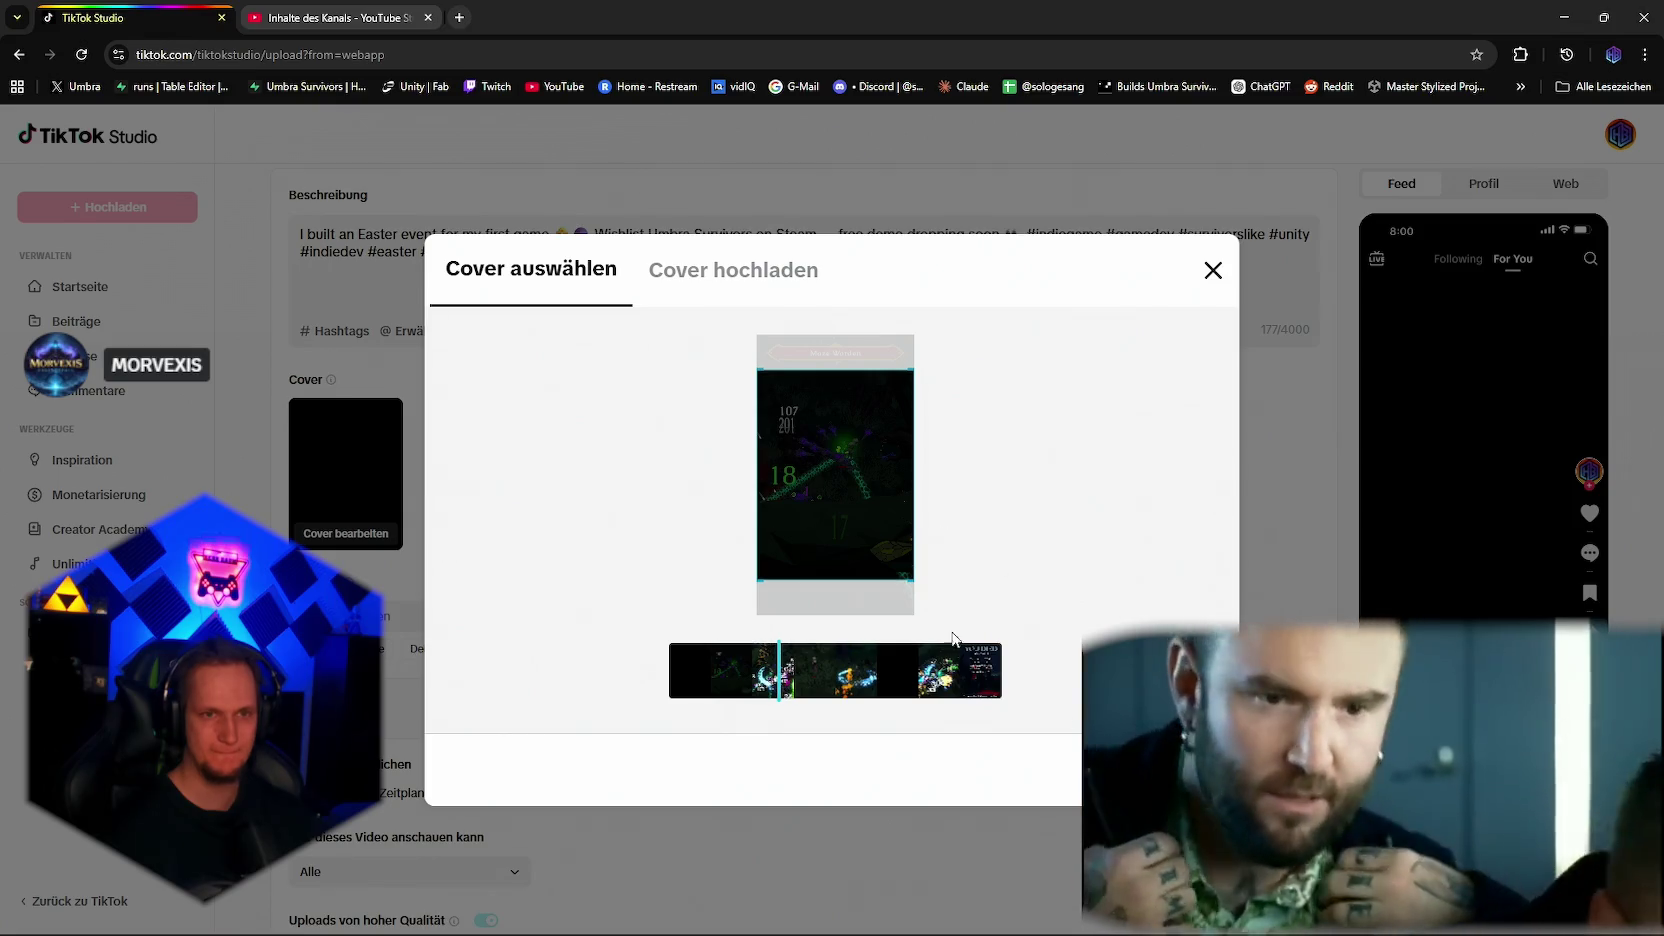
{"action": "left_click", "coordinate": [331, 19]}
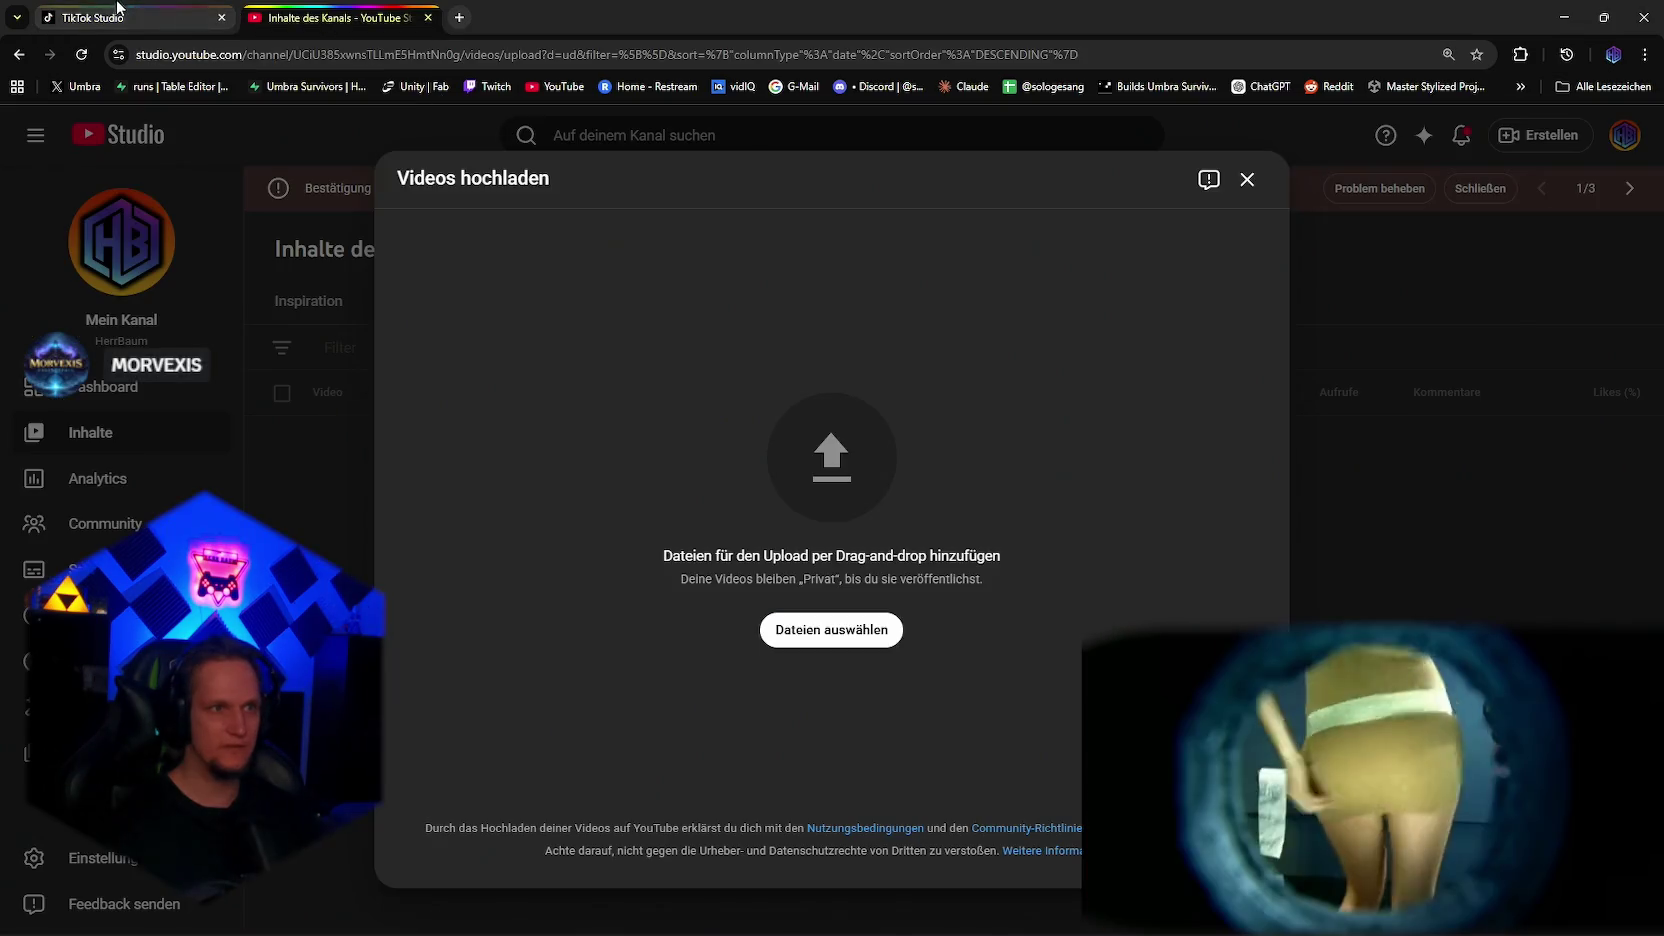
Step: Close Unity's Build Profiles window, then return to the TikTok Studio tab in Chrome
{"action": "key", "text": "ctrl+Tab"}
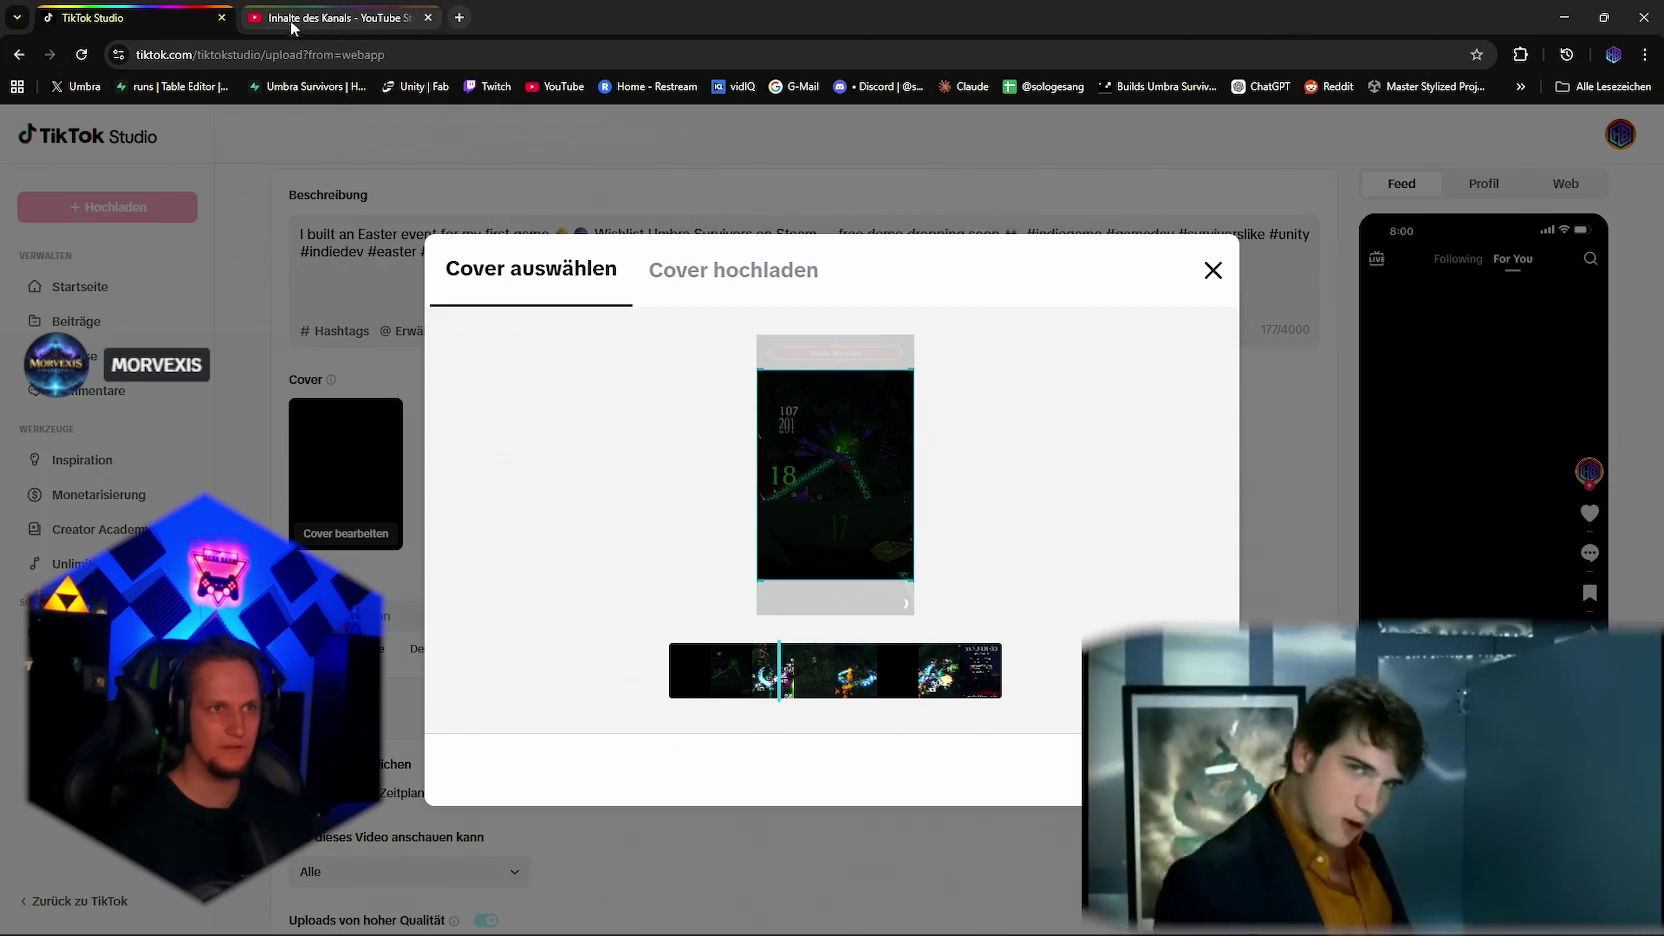
{"action": "left_click", "coordinate": [328, 27]}
{"action": "mouse_move", "coordinate": [1113, 929]}
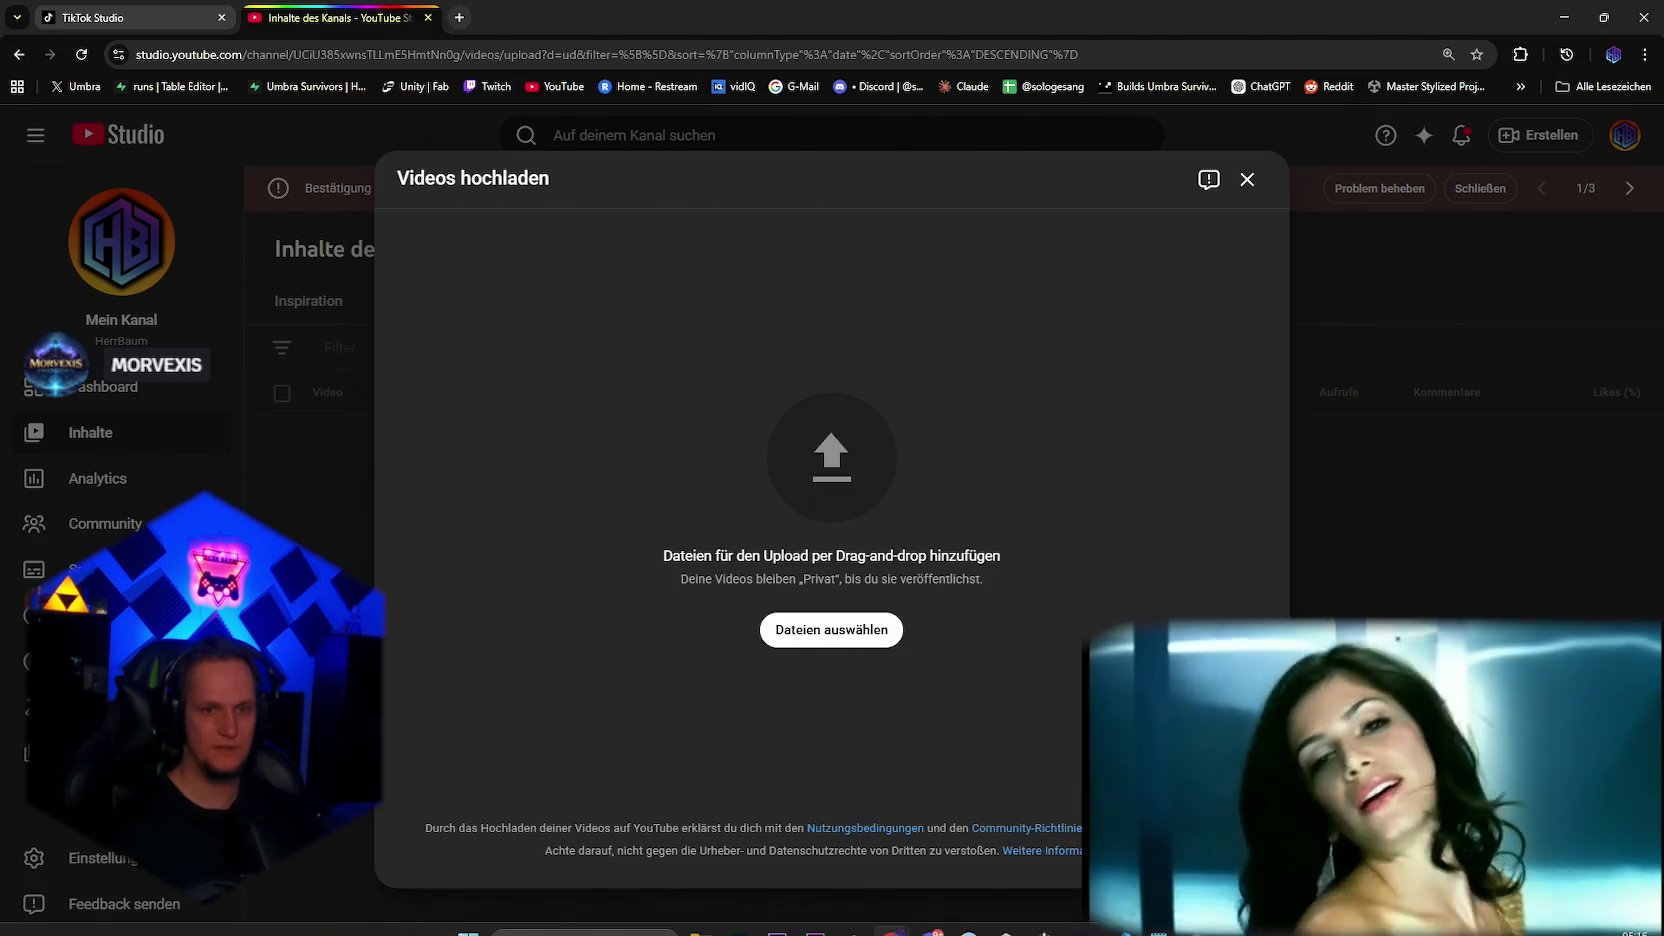
{"action": "mouse_move", "coordinate": [1005, 915]}
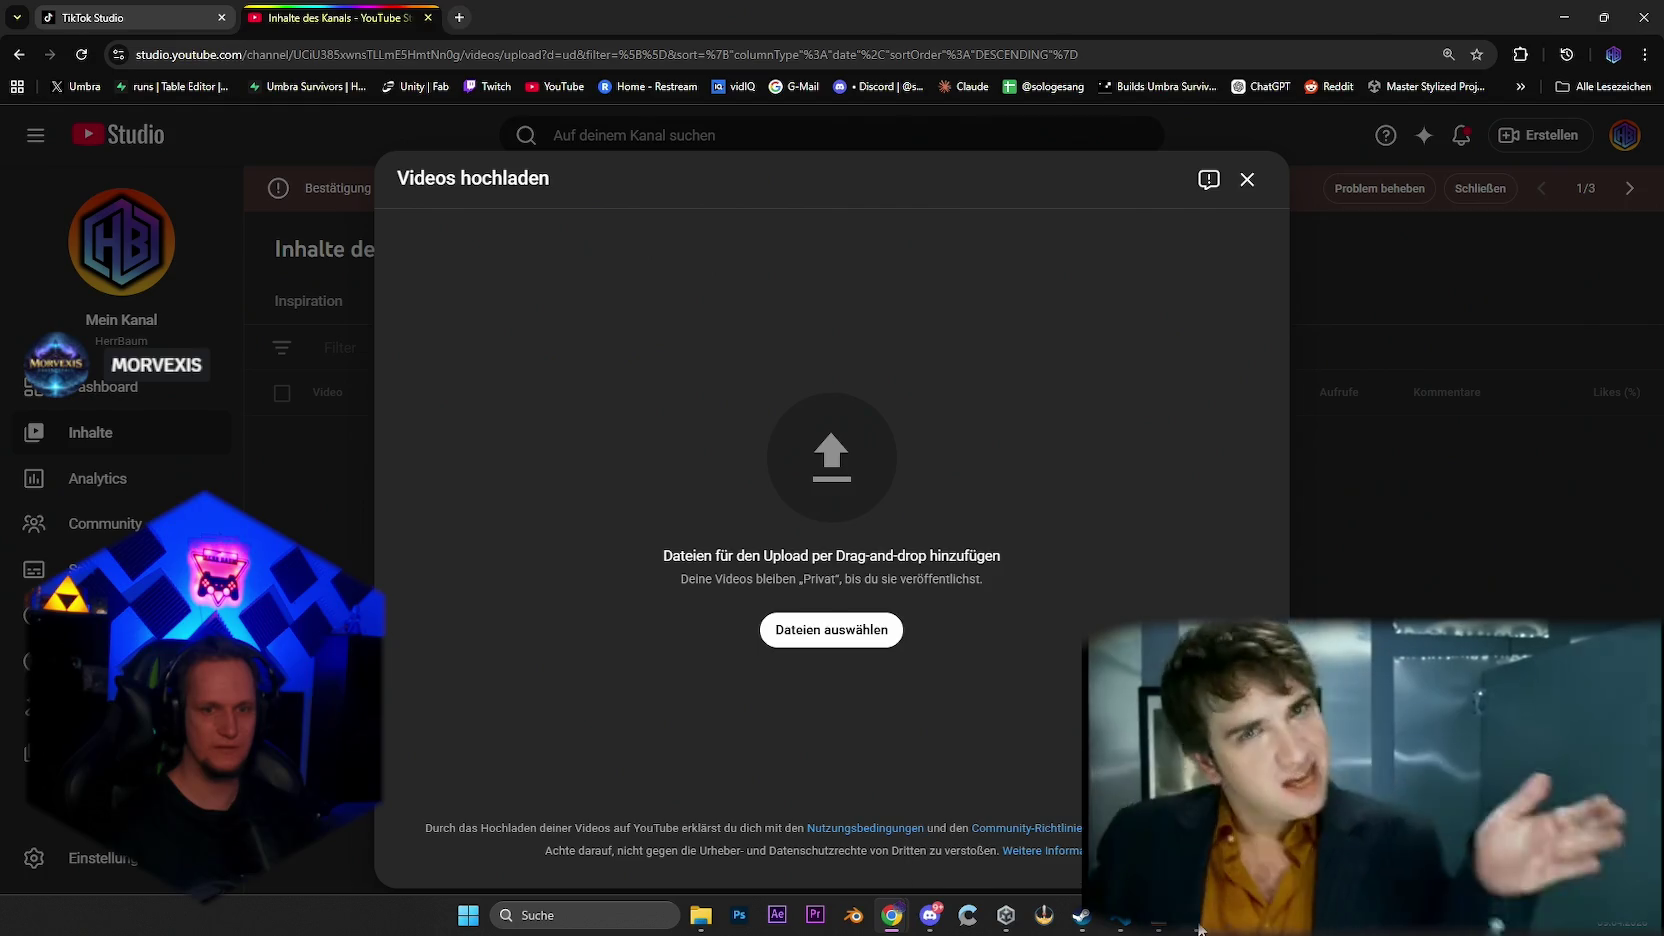
{"action": "left_click", "coordinate": [975, 830]}
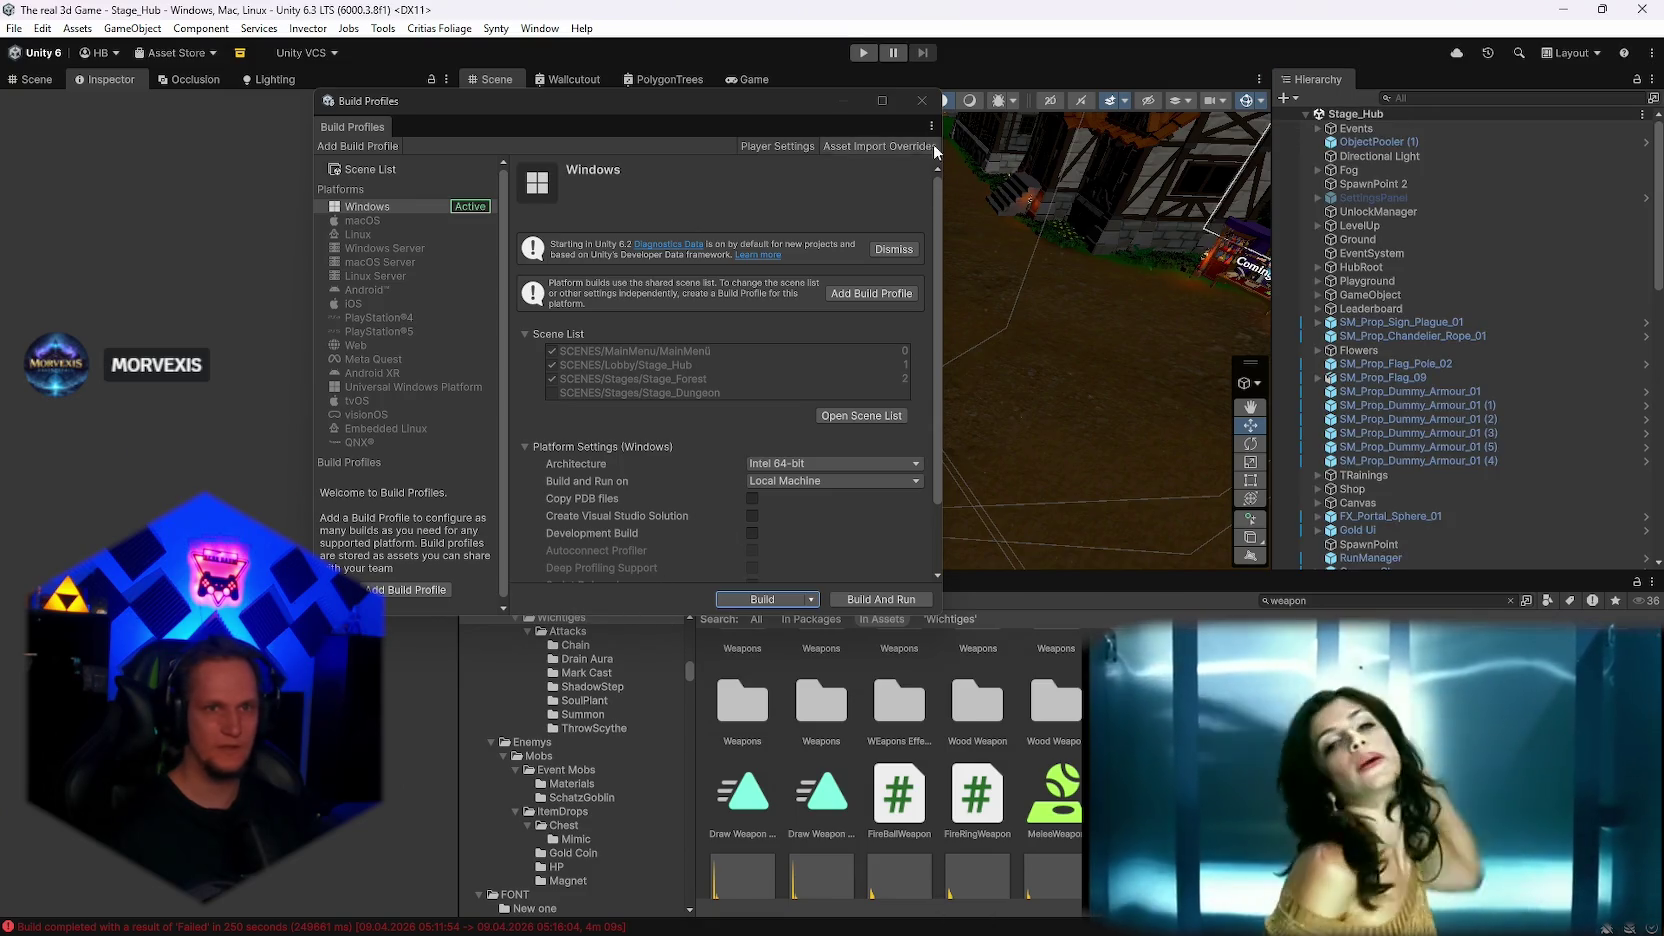
{"action": "left_click", "coordinate": [921, 100]}
{"action": "key", "text": "alt+Tab"}
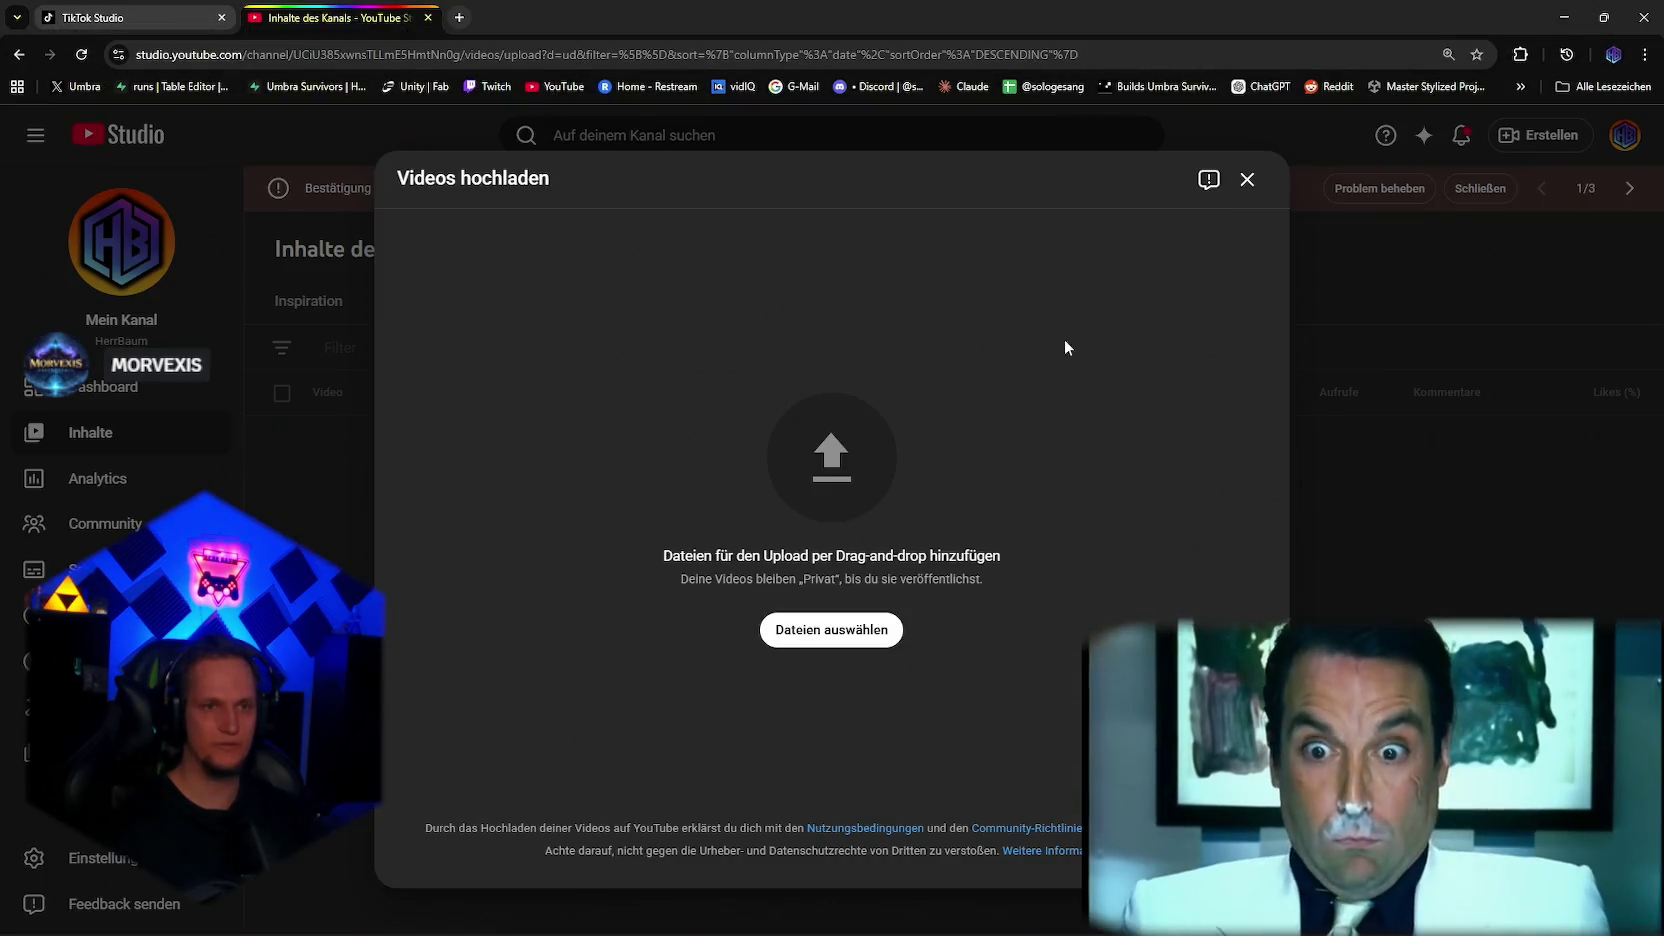
{"action": "key", "text": "ctrl+Tab"}
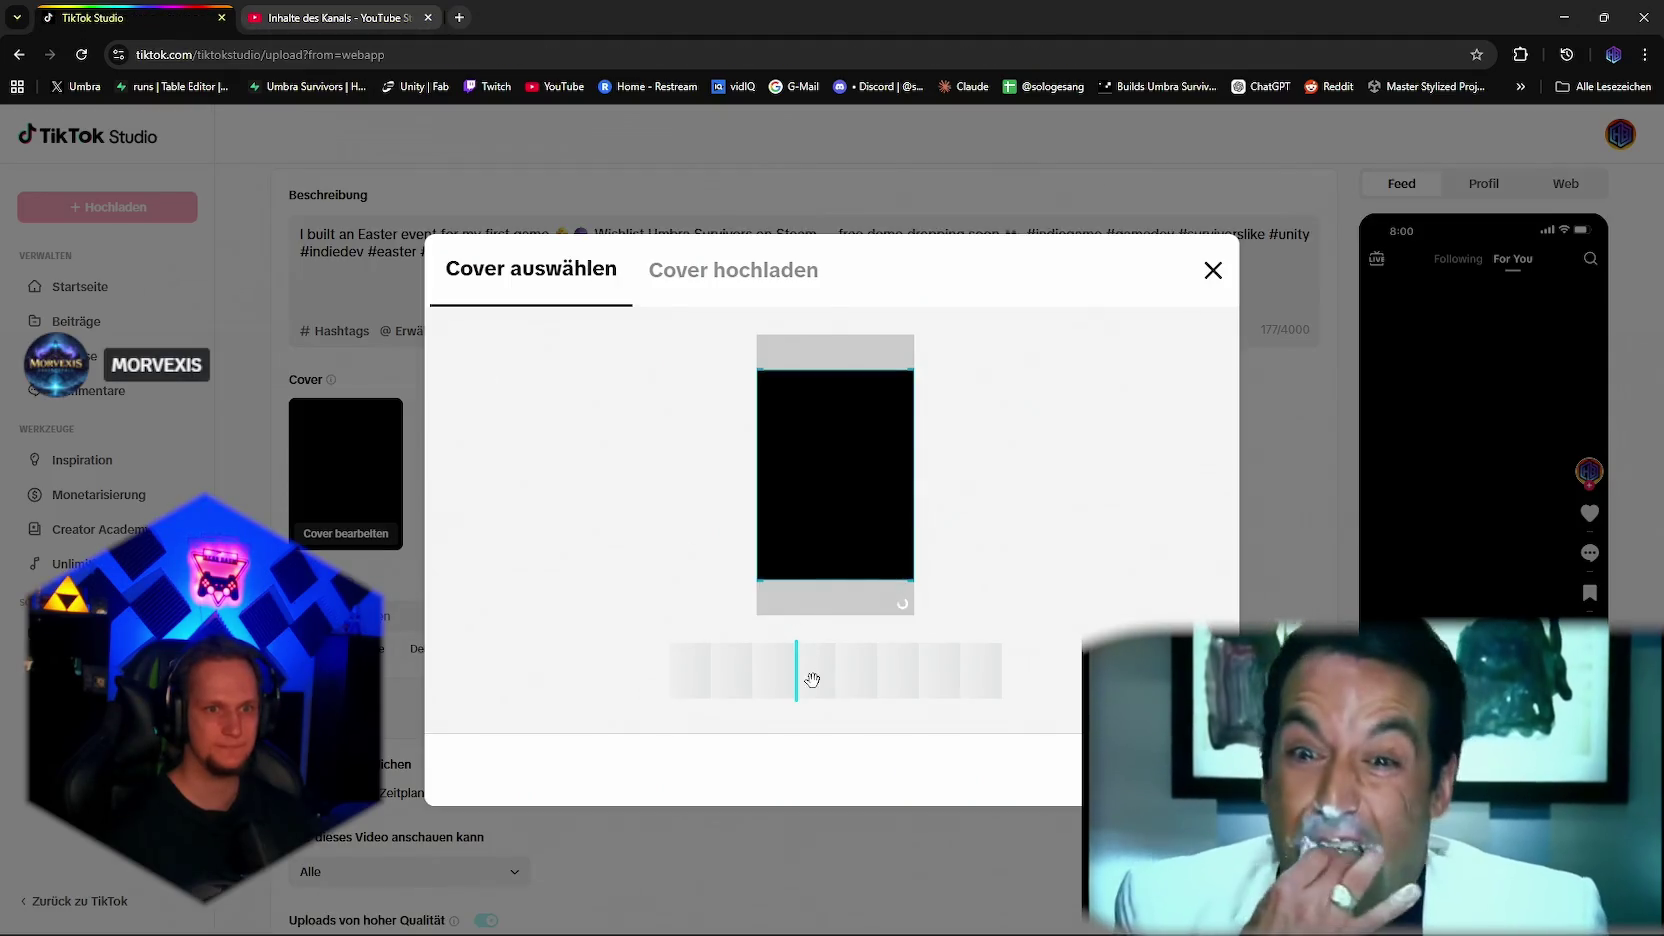
Step: Scrub through the Easter clip's frames for a cover, then switch to Cover hochladen
{"action": "left_click", "coordinate": [818, 680]}
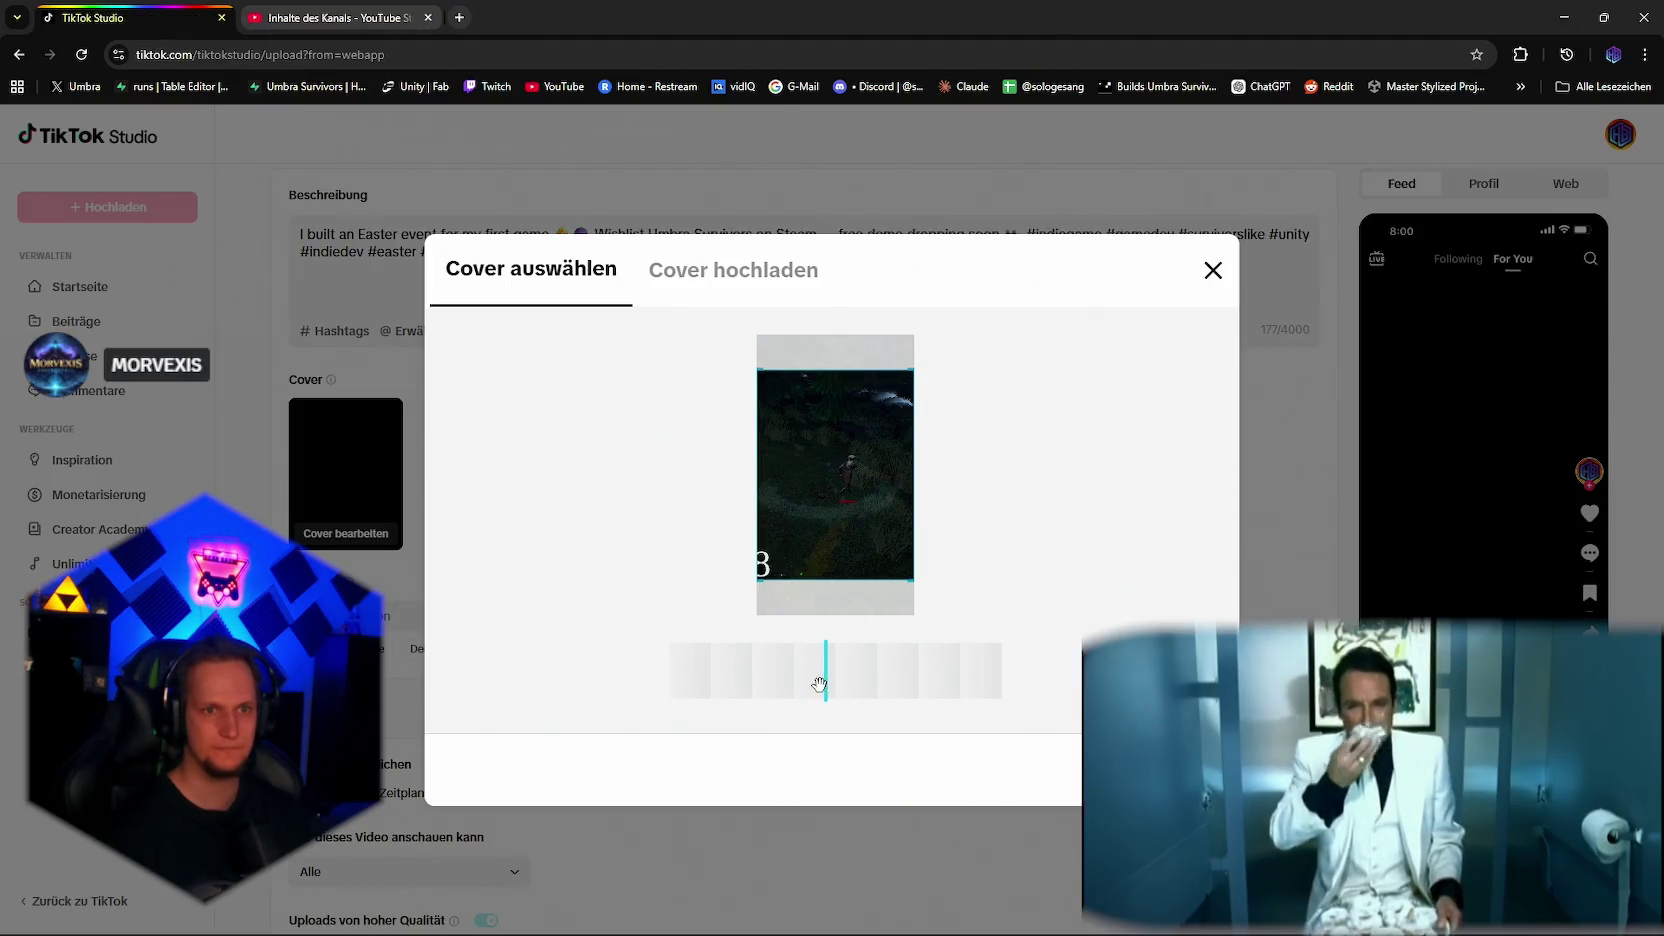
{"action": "mouse_move", "coordinate": [814, 683]}
{"action": "left_mouse_down"}
{"action": "mouse_move", "coordinate": [680, 684]}
{"action": "mouse_move", "coordinate": [980, 676]}
{"action": "left_mouse_up"}
{"action": "left_click", "coordinate": [718, 686]}
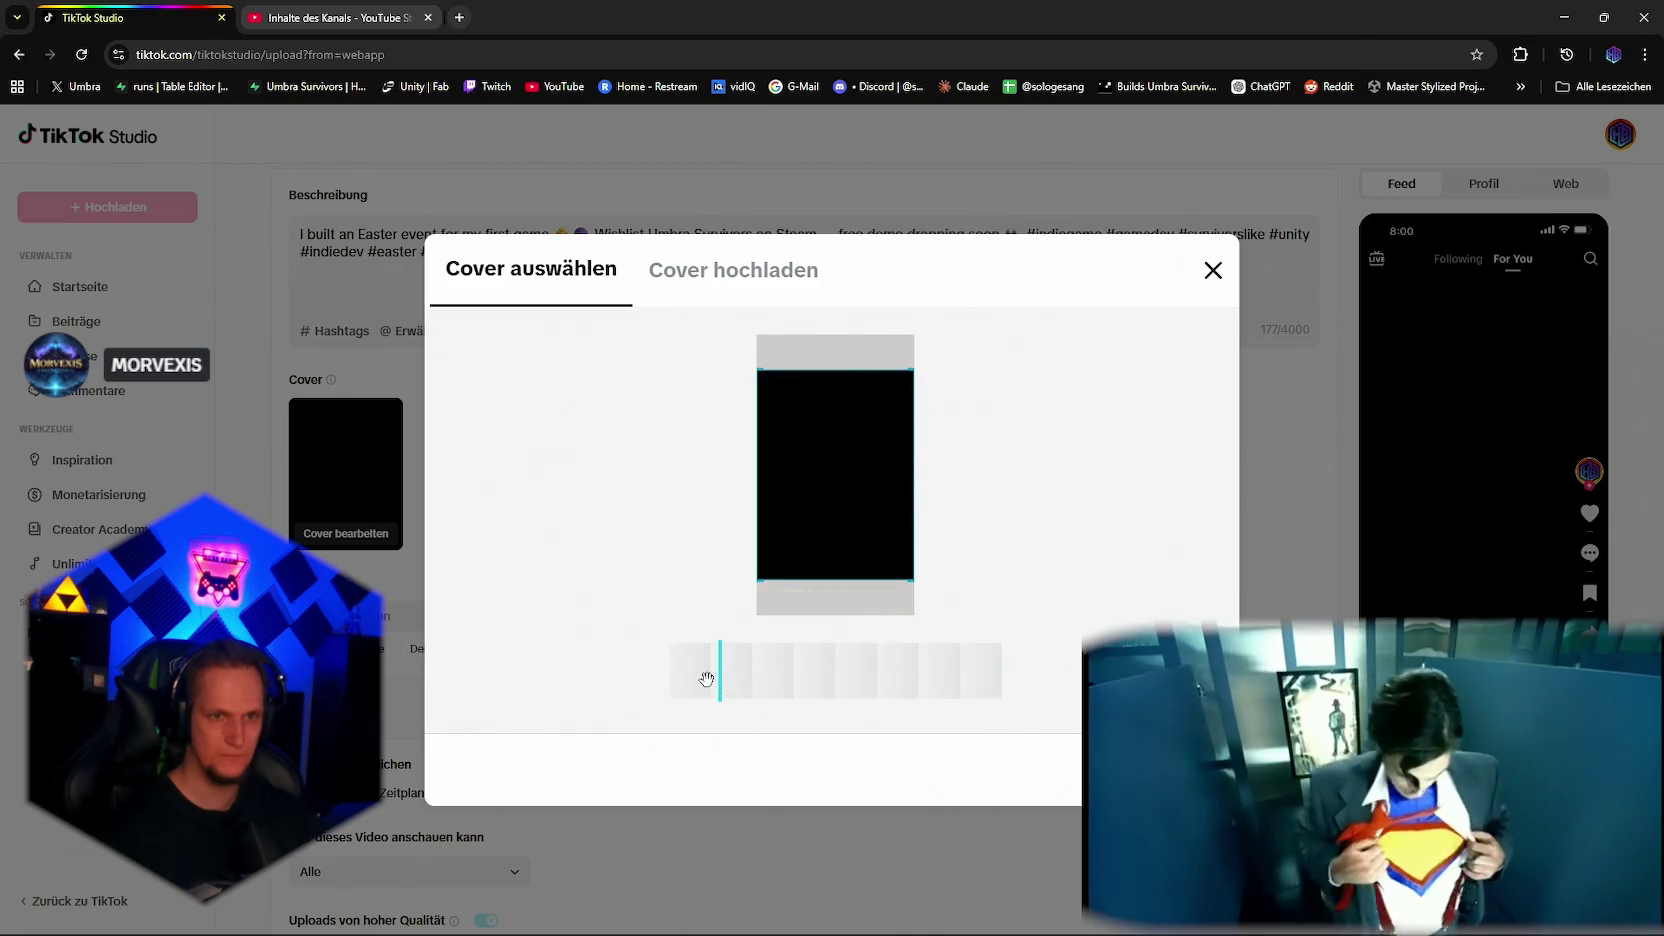
{"action": "left_click", "coordinate": [683, 677]}
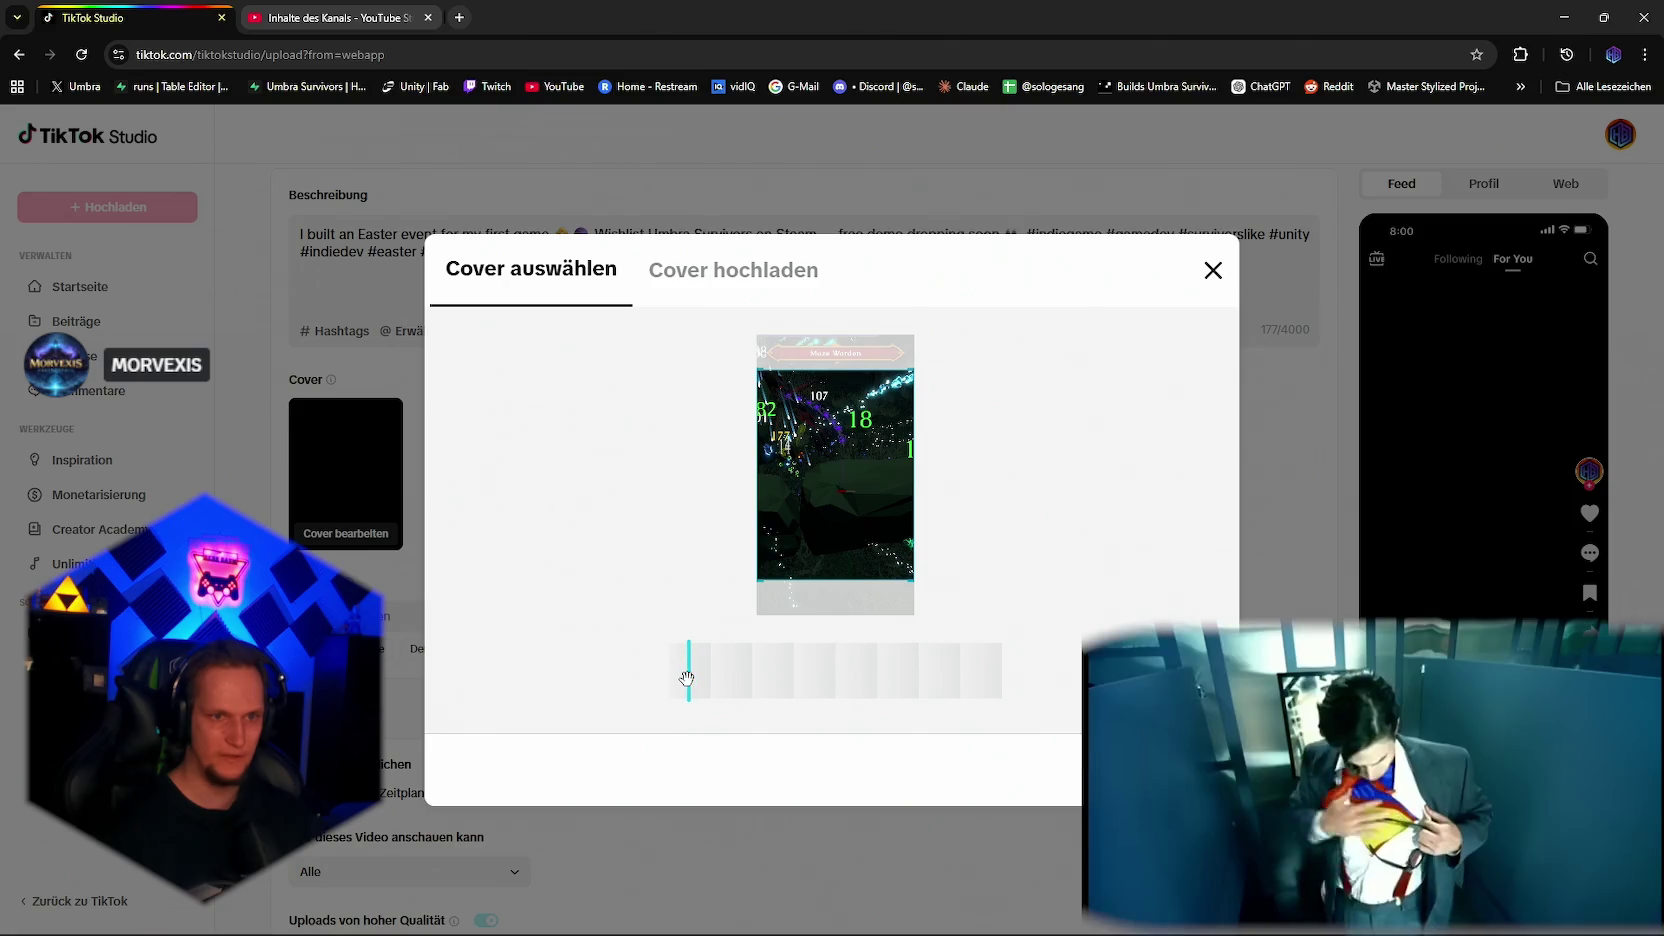
{"action": "left_click_drag", "start_coordinate": [679, 677], "coordinate": [678, 679]}
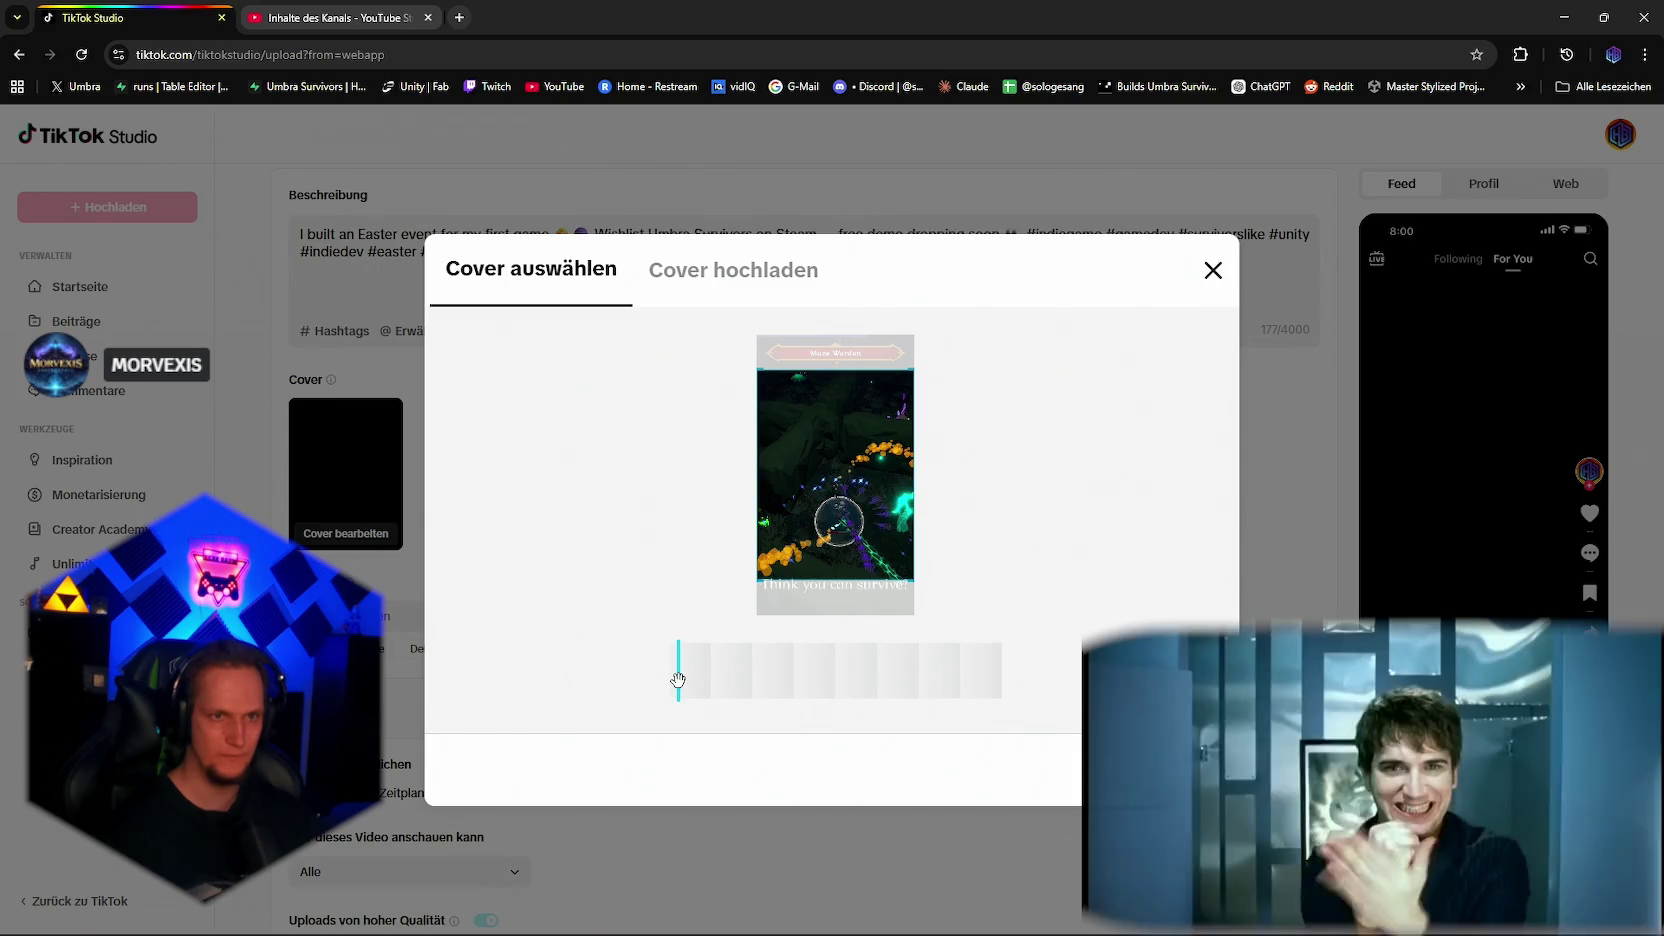
{"action": "left_click", "coordinate": [733, 270]}
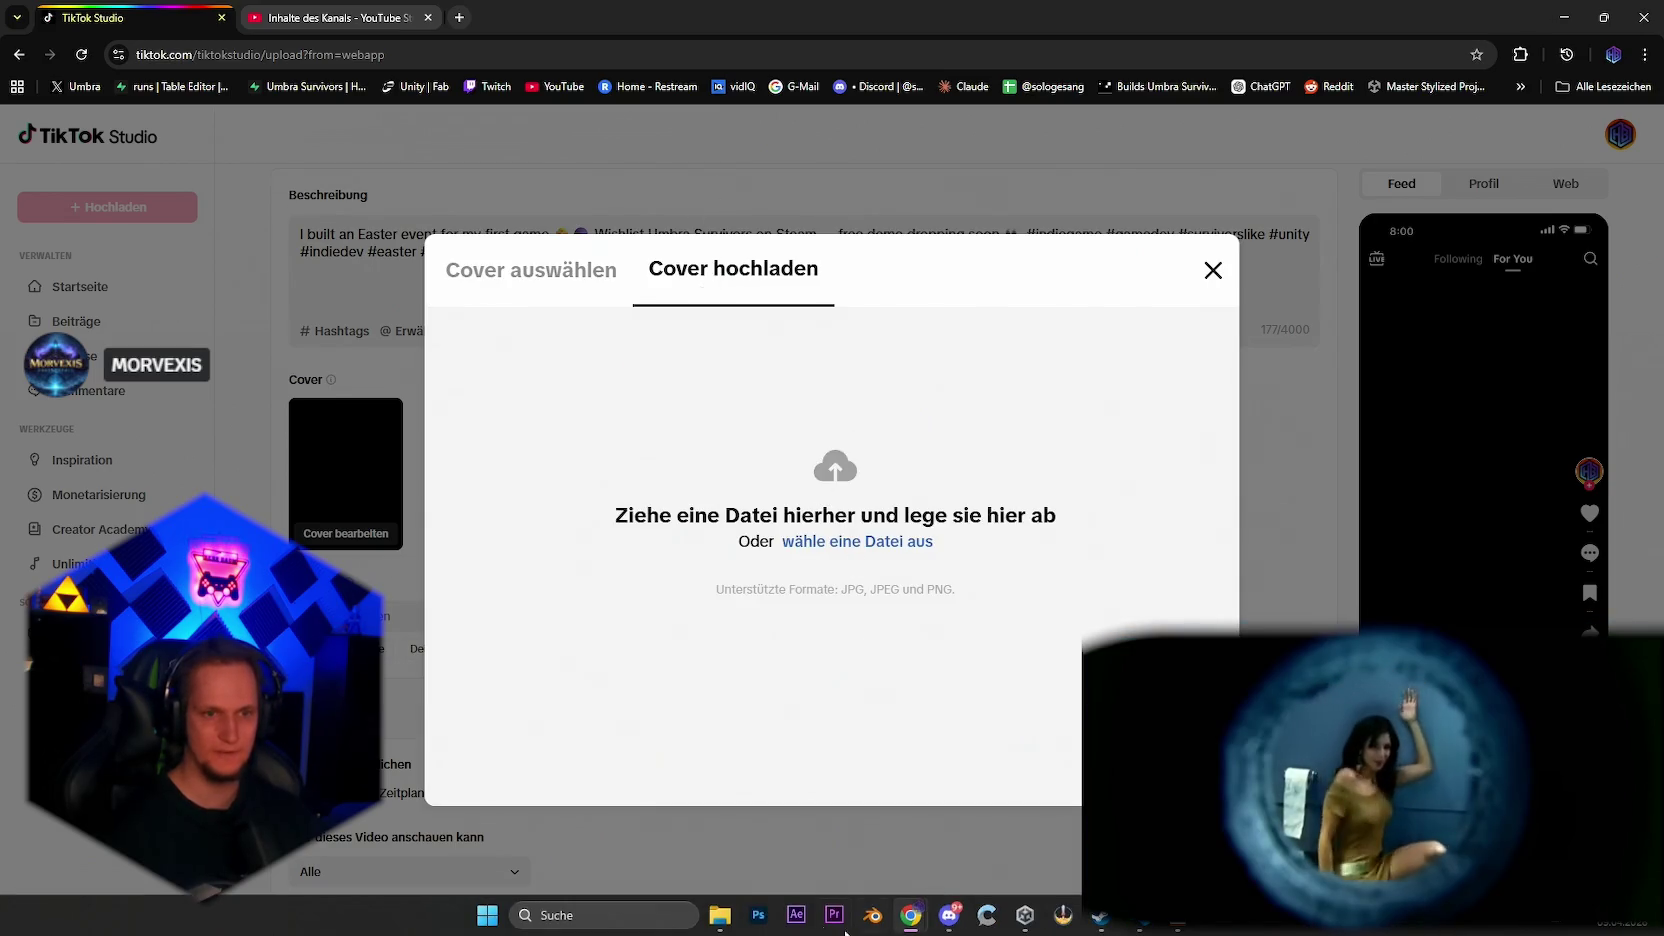
{"action": "left_click", "coordinate": [733, 925]}
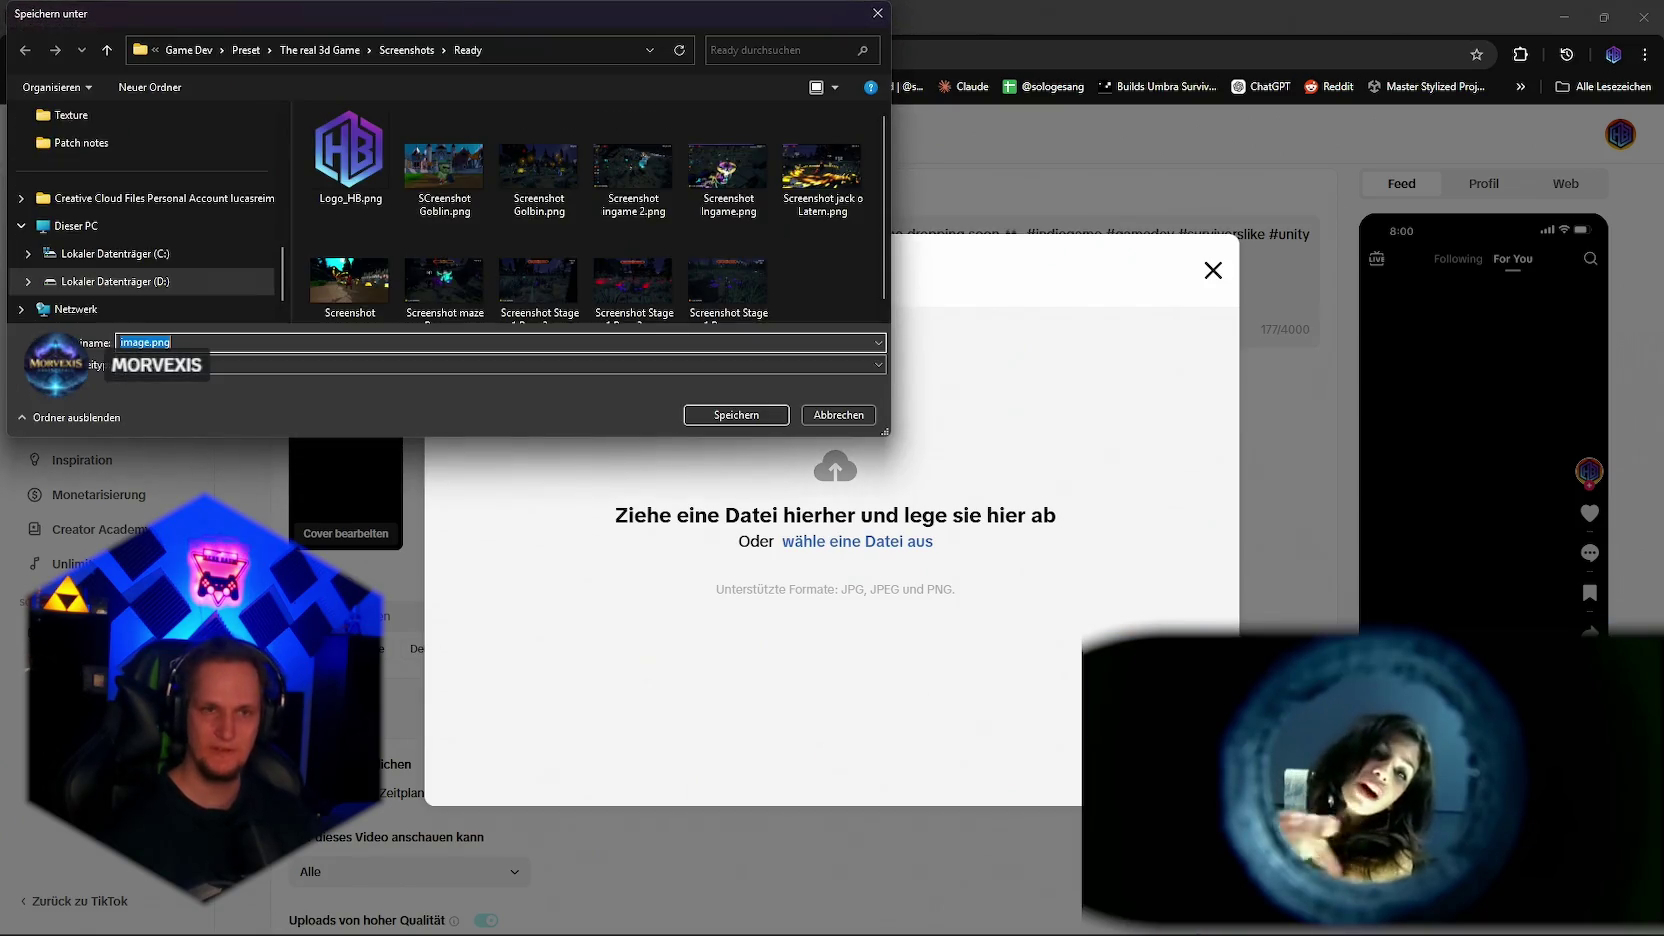
Step: Save the bunny screenshot as image.png in Screenshots\Ready and upload it as the cover
{"action": "left_click", "coordinate": [745, 417]}
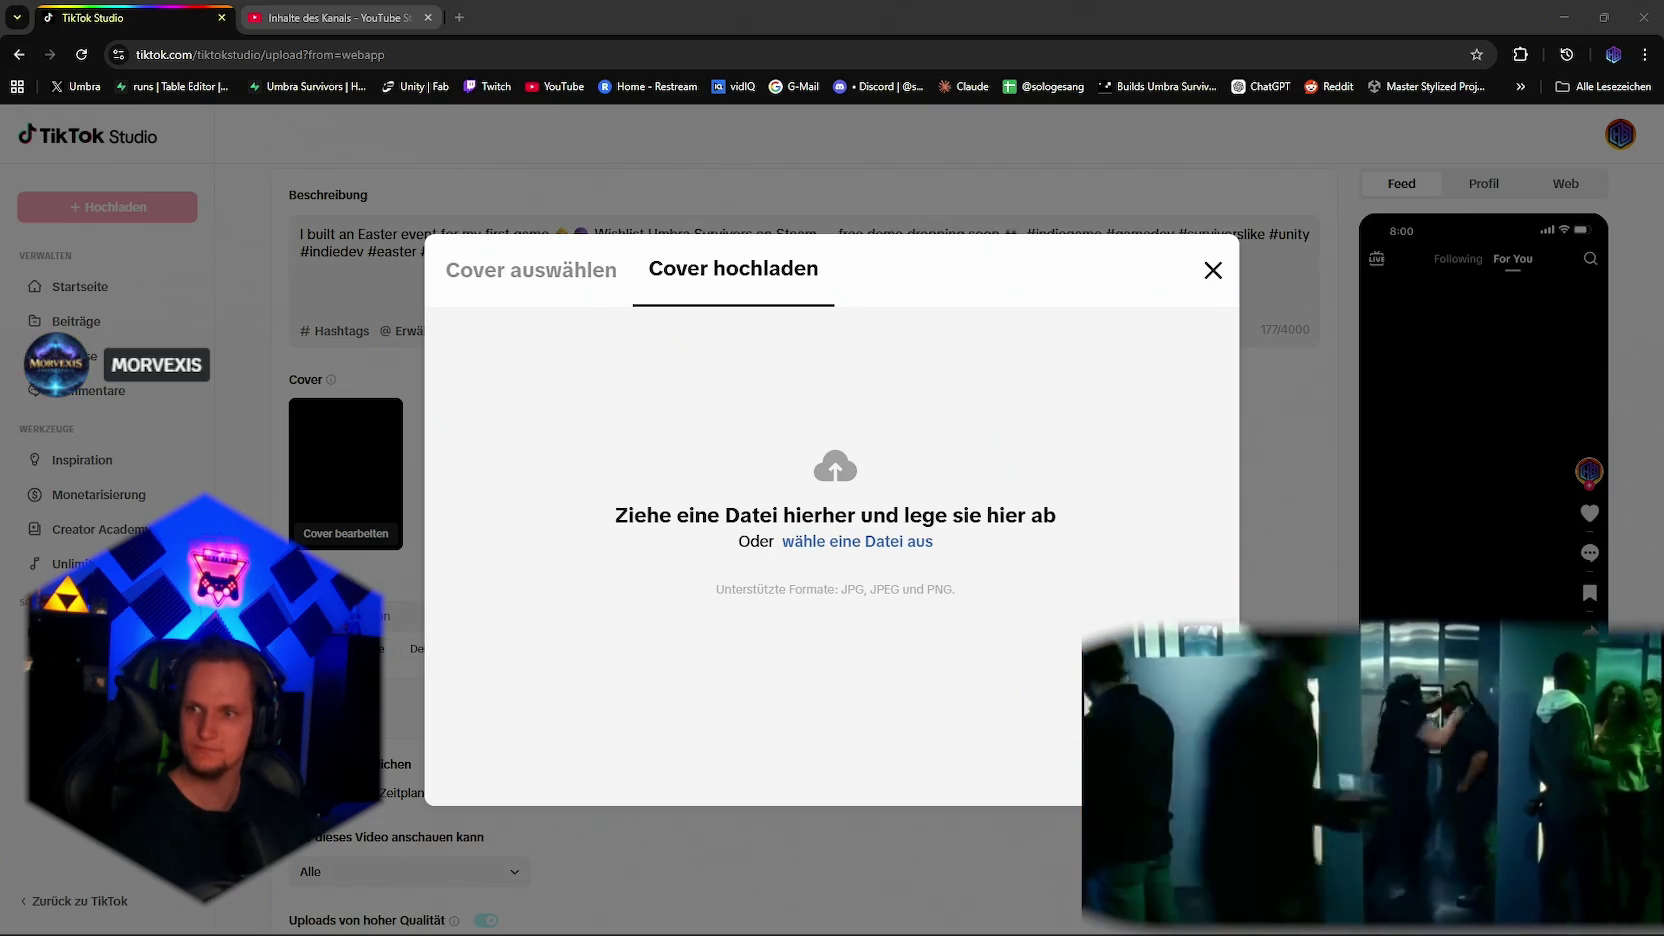
{"action": "key", "text": "ctrl+s"}
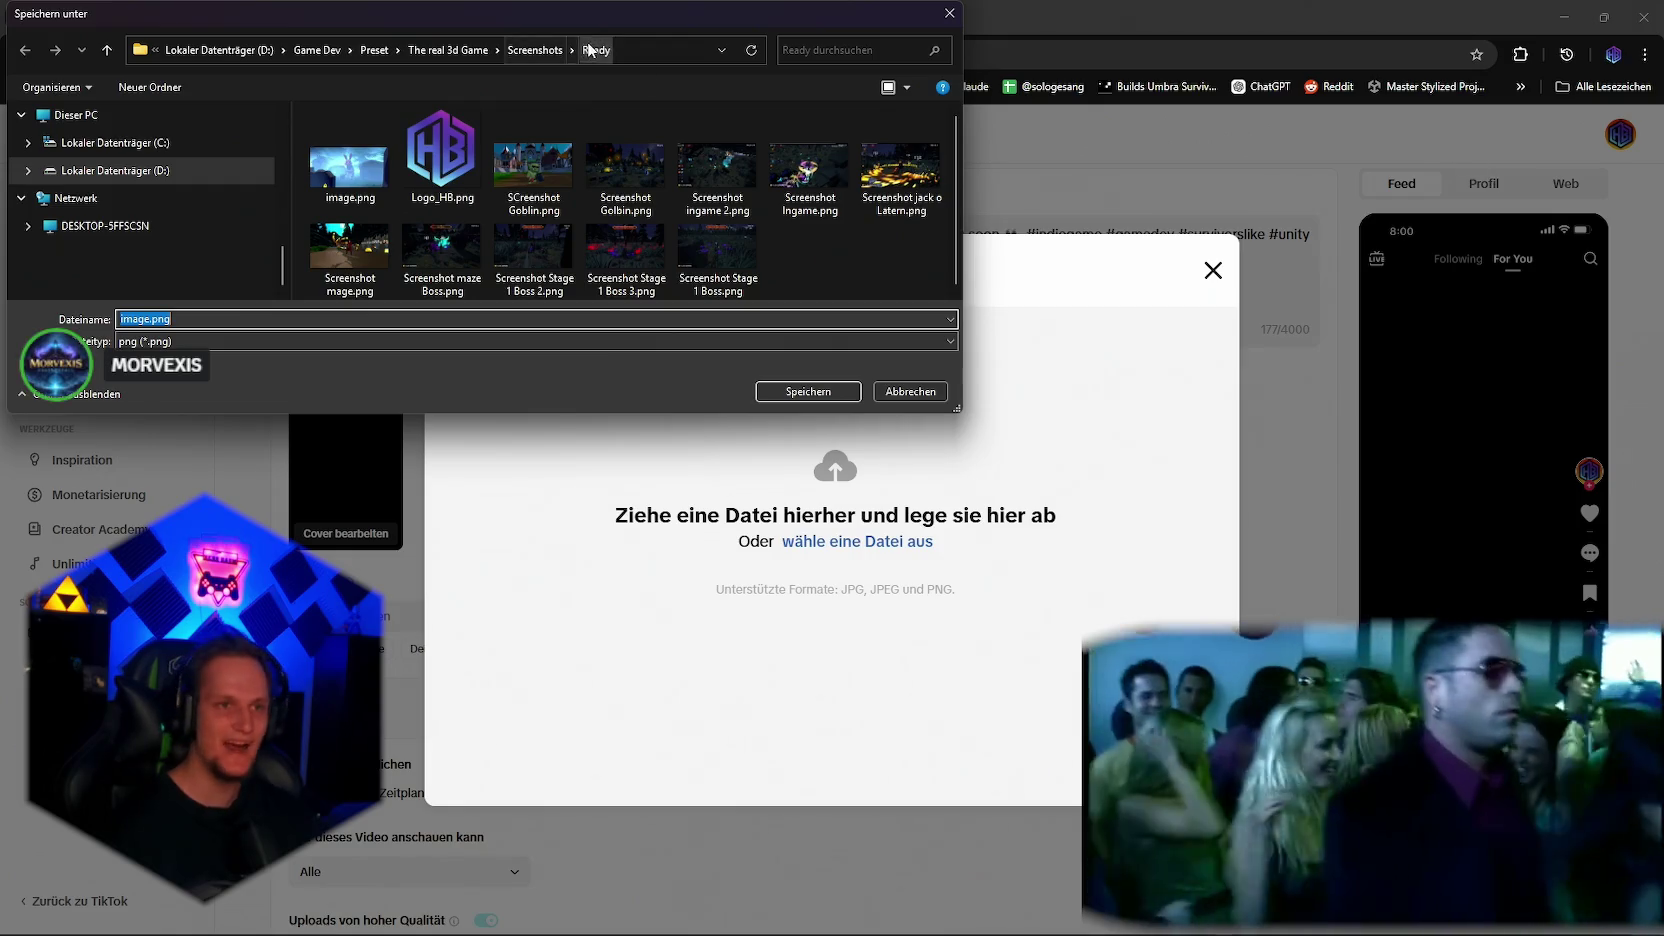
{"action": "double_click", "coordinate": [348, 168]}
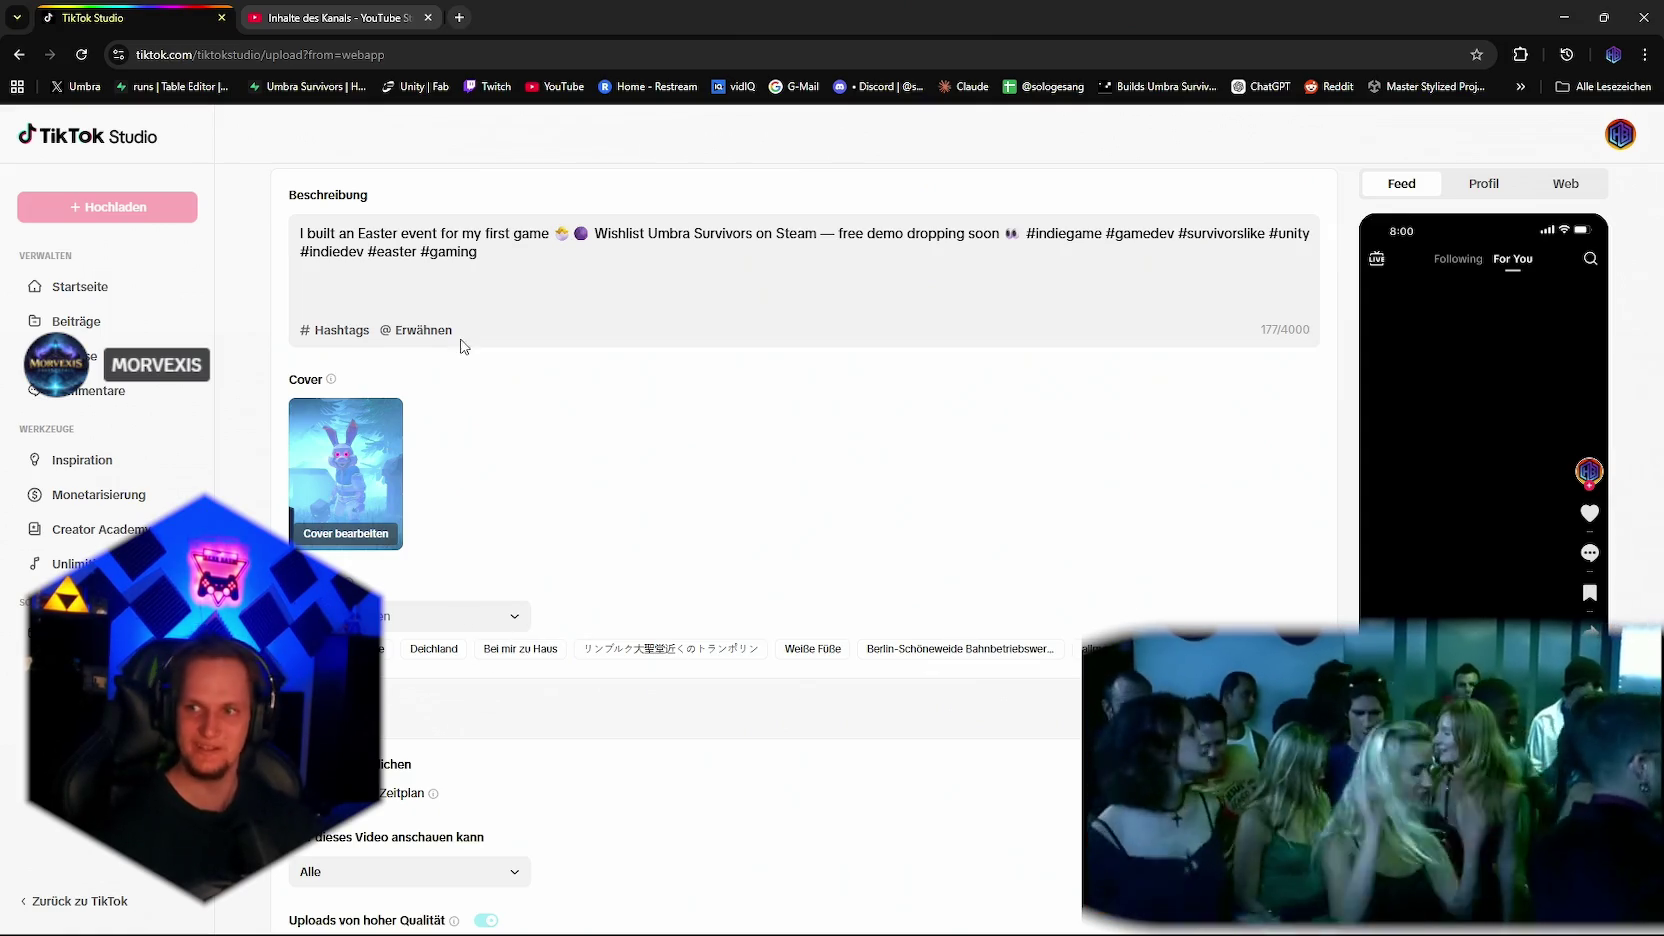
{"action": "left_click", "coordinate": [377, 497]}
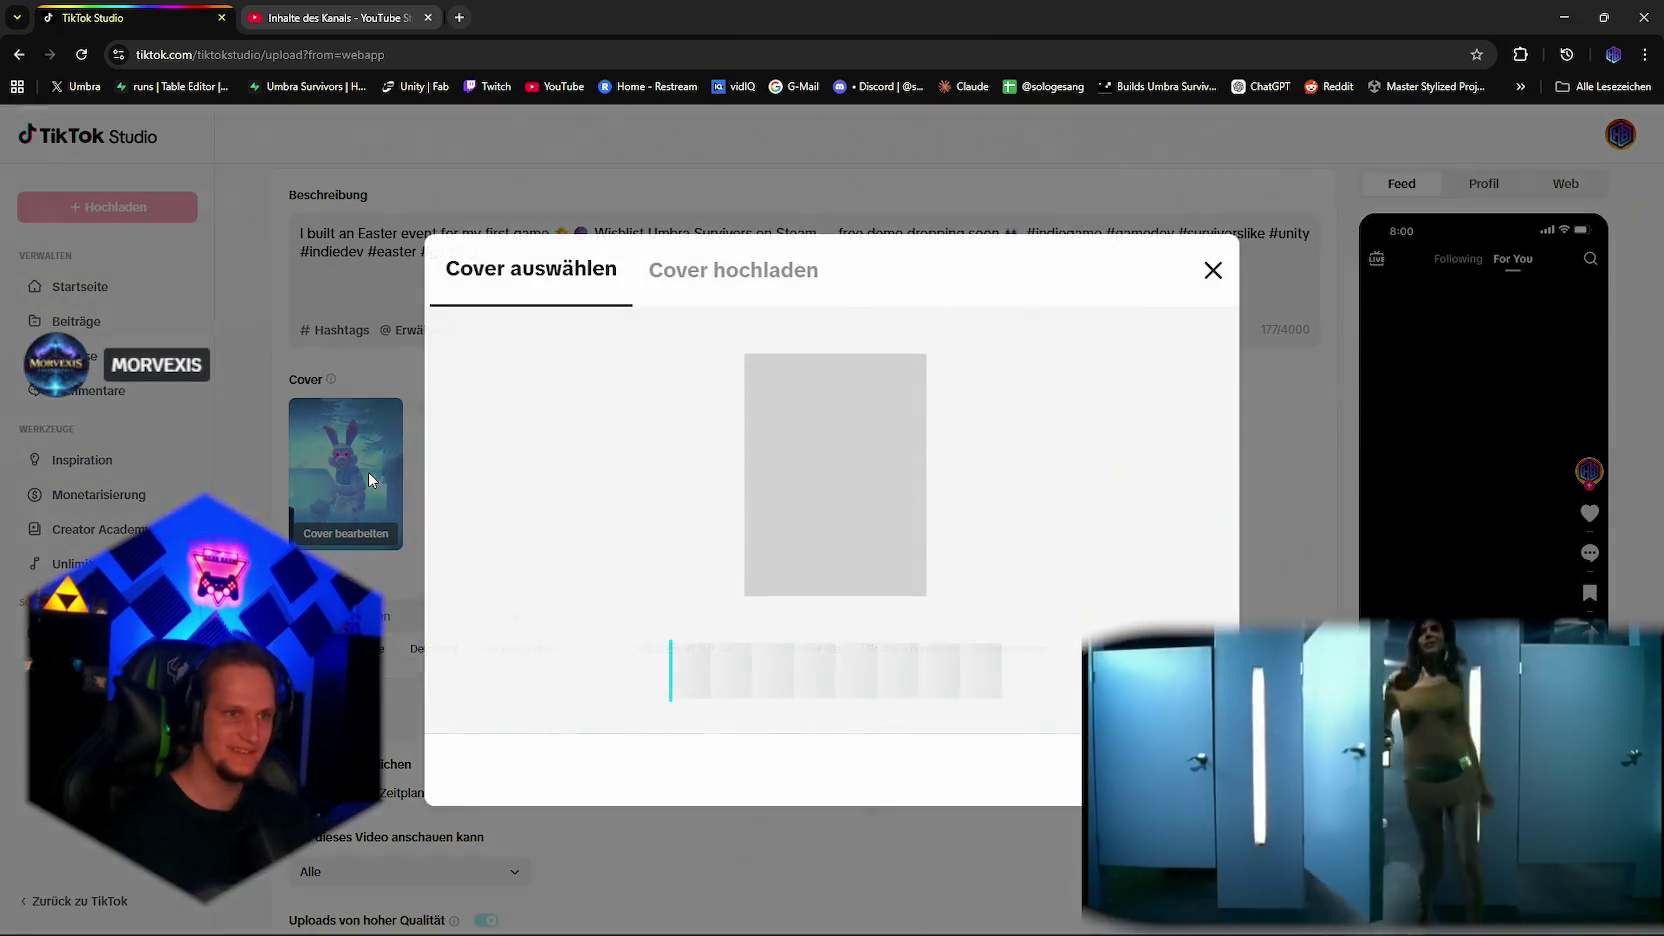
Step: Close the cover editor and scroll down to the scheduling options
{"action": "left_click", "coordinate": [1214, 270]}
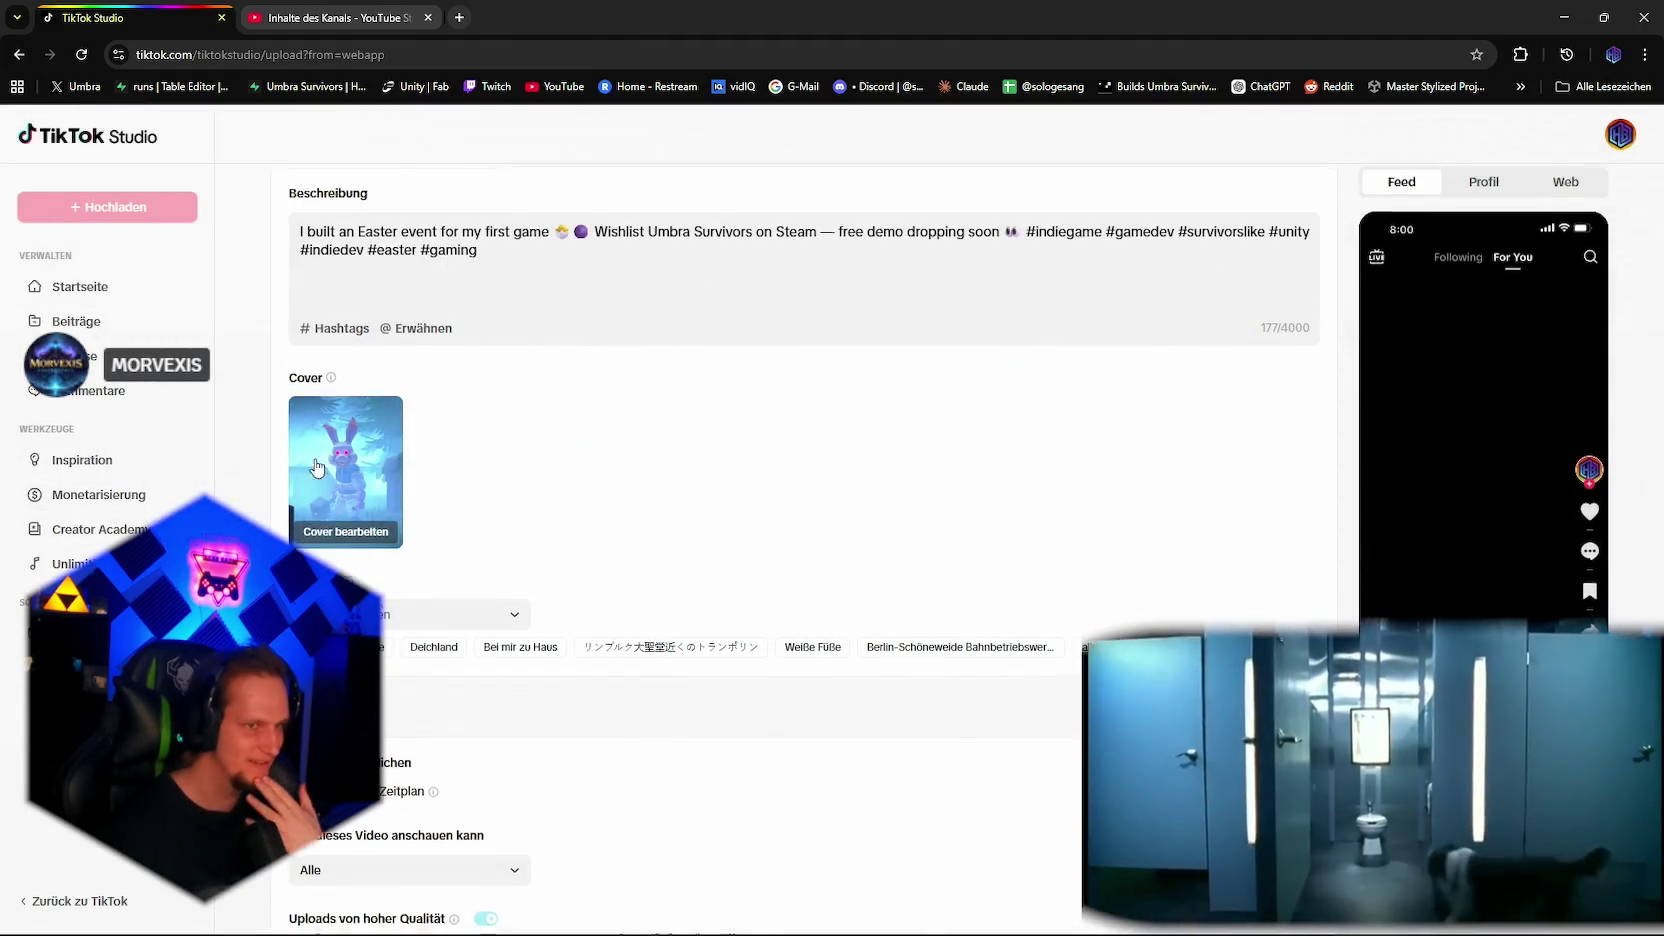
{"action": "scroll", "coordinate": [565, 583], "scroll_direction": "down", "scroll_amount": 3}
{"action": "scroll", "coordinate": [511, 519], "scroll_direction": "up", "scroll_amount": 4}
{"action": "scroll", "coordinate": [511, 519], "scroll_direction": "down", "scroll_amount": 1}
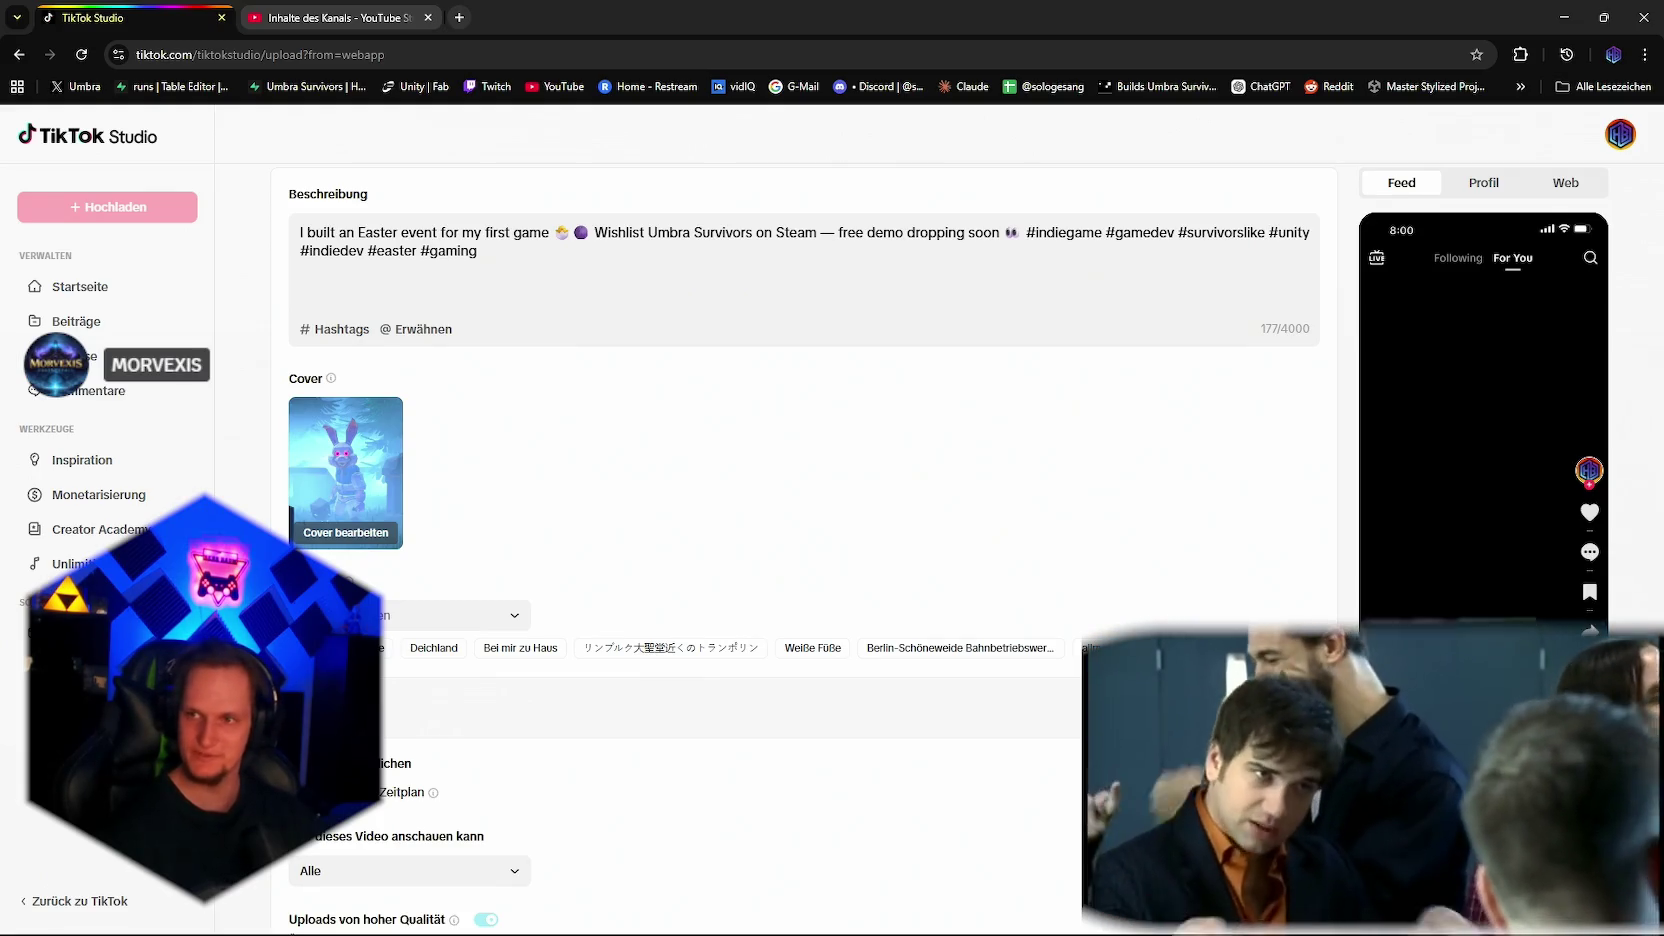
{"action": "scroll", "coordinate": [583, 529], "scroll_direction": "down", "scroll_amount": 3}
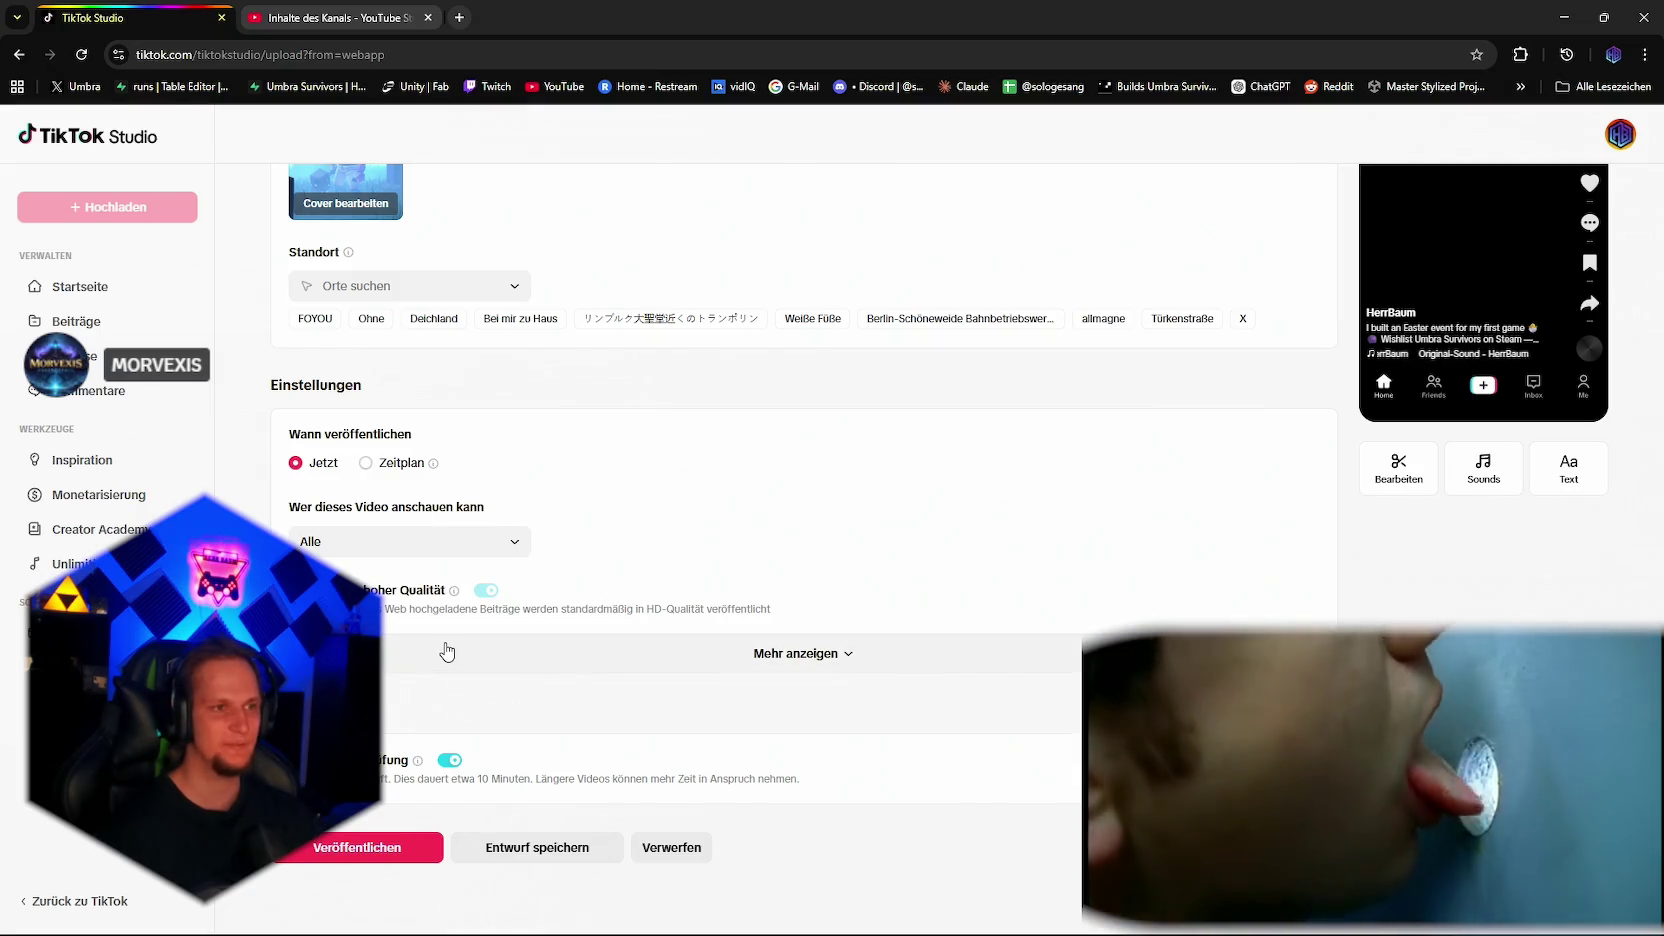
{"action": "scroll", "coordinate": [450, 653], "scroll_direction": "up", "scroll_amount": 5}
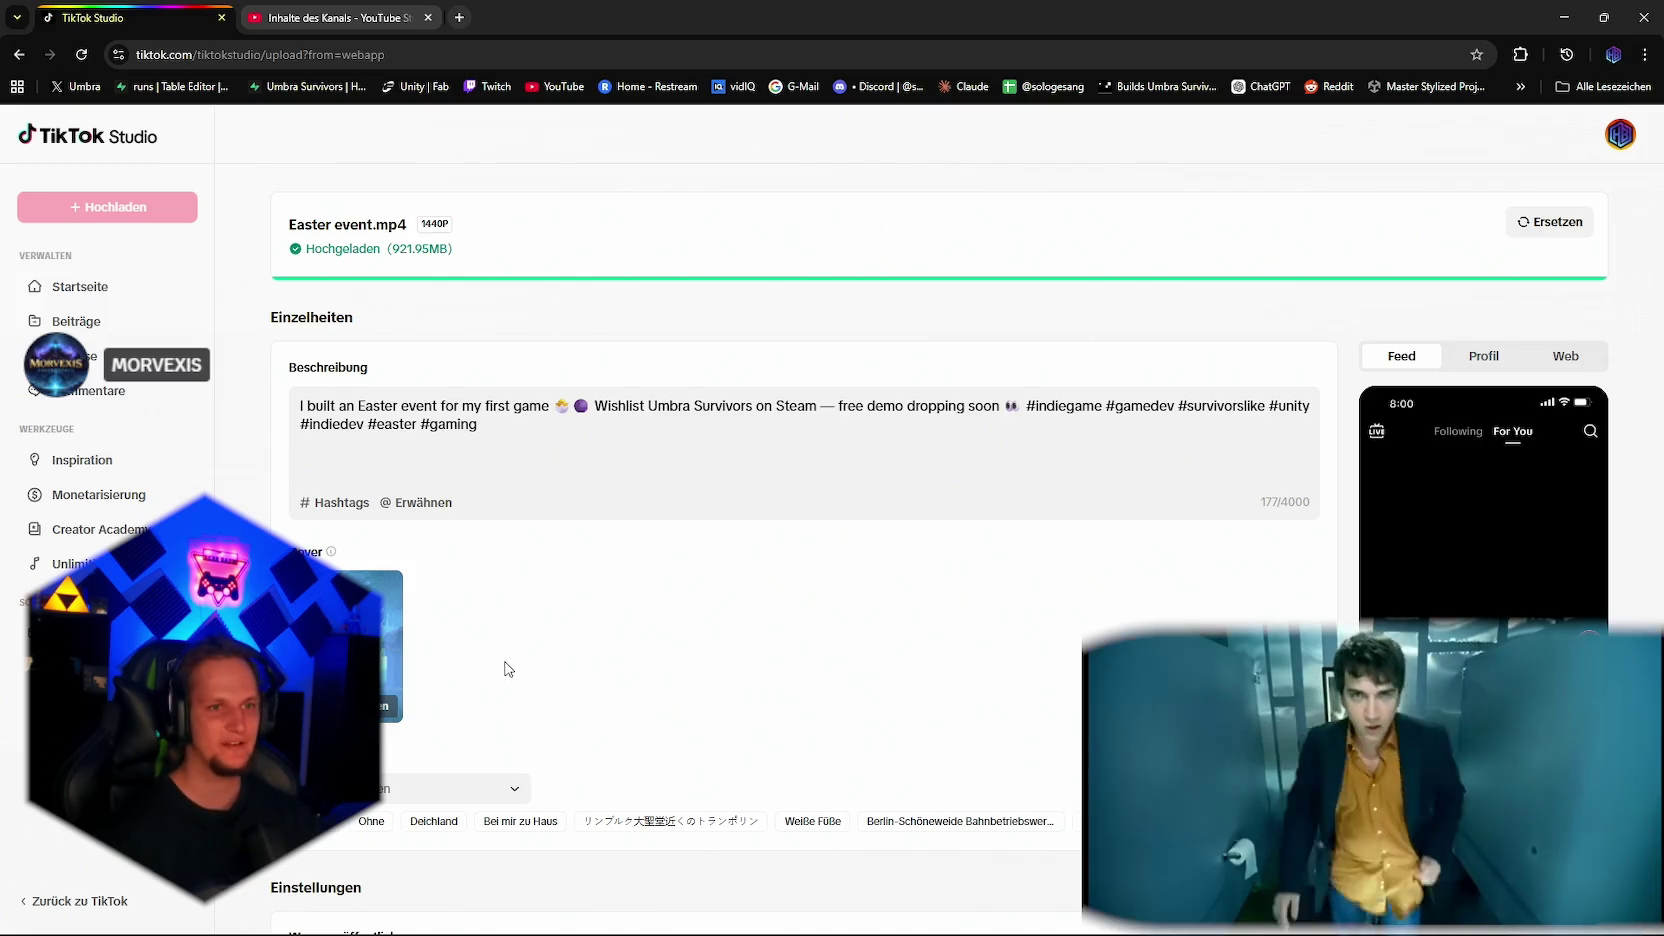
{"action": "scroll", "coordinate": [540, 711], "scroll_direction": "down", "scroll_amount": 5}
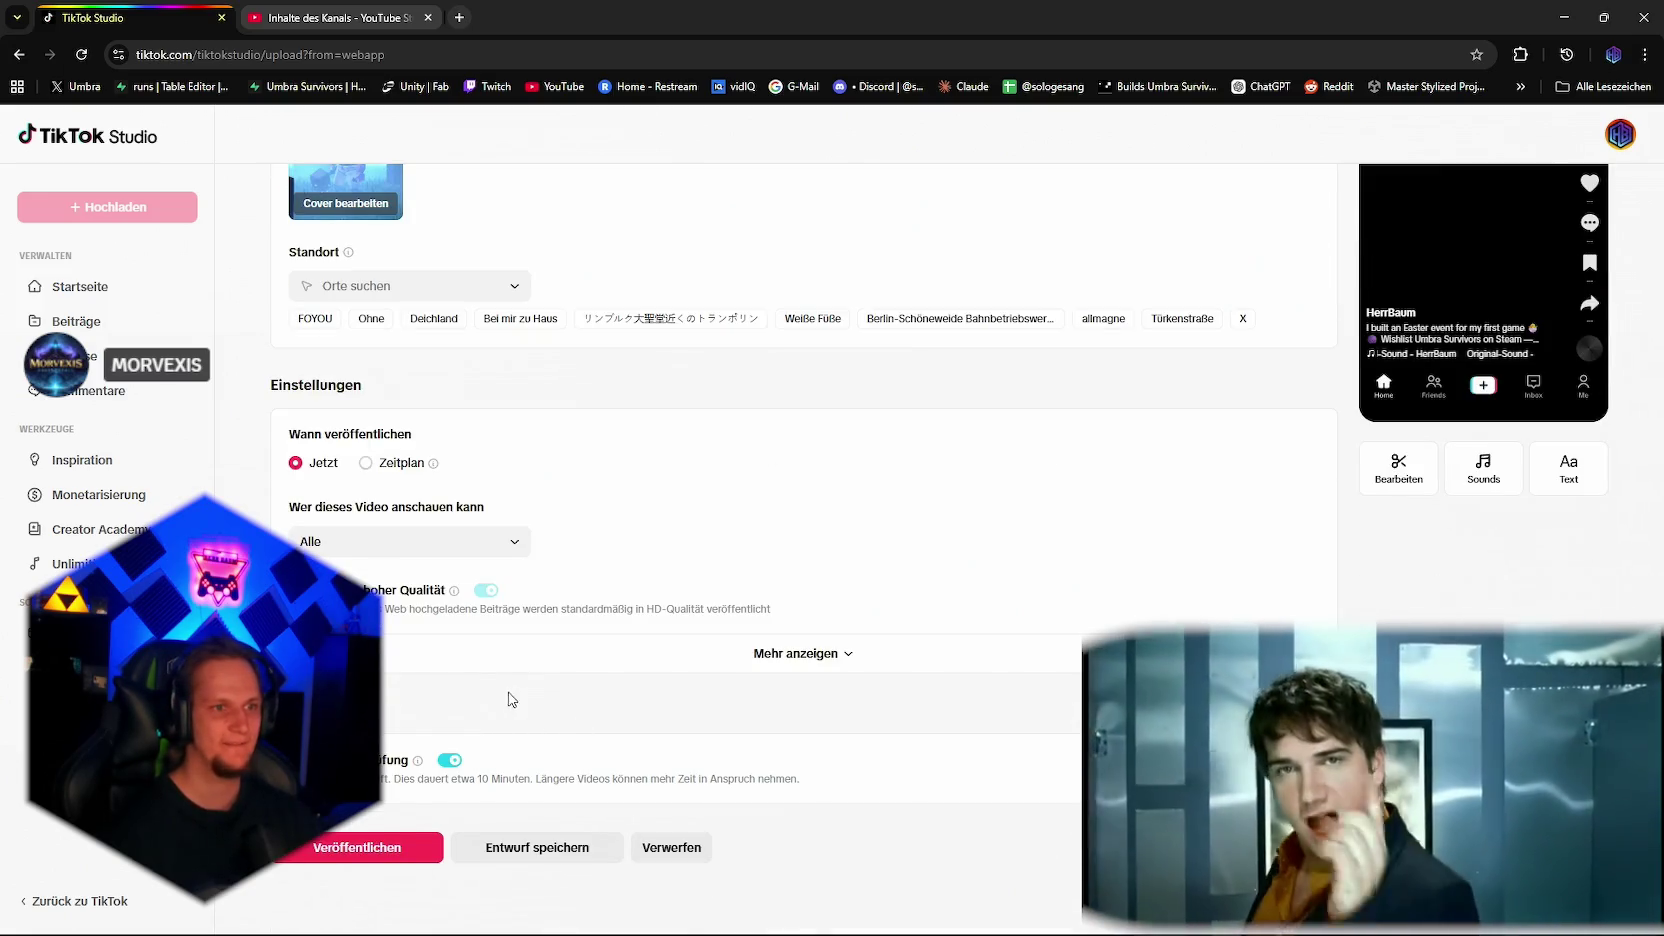
{"action": "scroll", "coordinate": [510, 700], "scroll_direction": "up", "scroll_amount": 2}
{"action": "scroll", "coordinate": [410, 656], "scroll_direction": "down", "scroll_amount": 2}
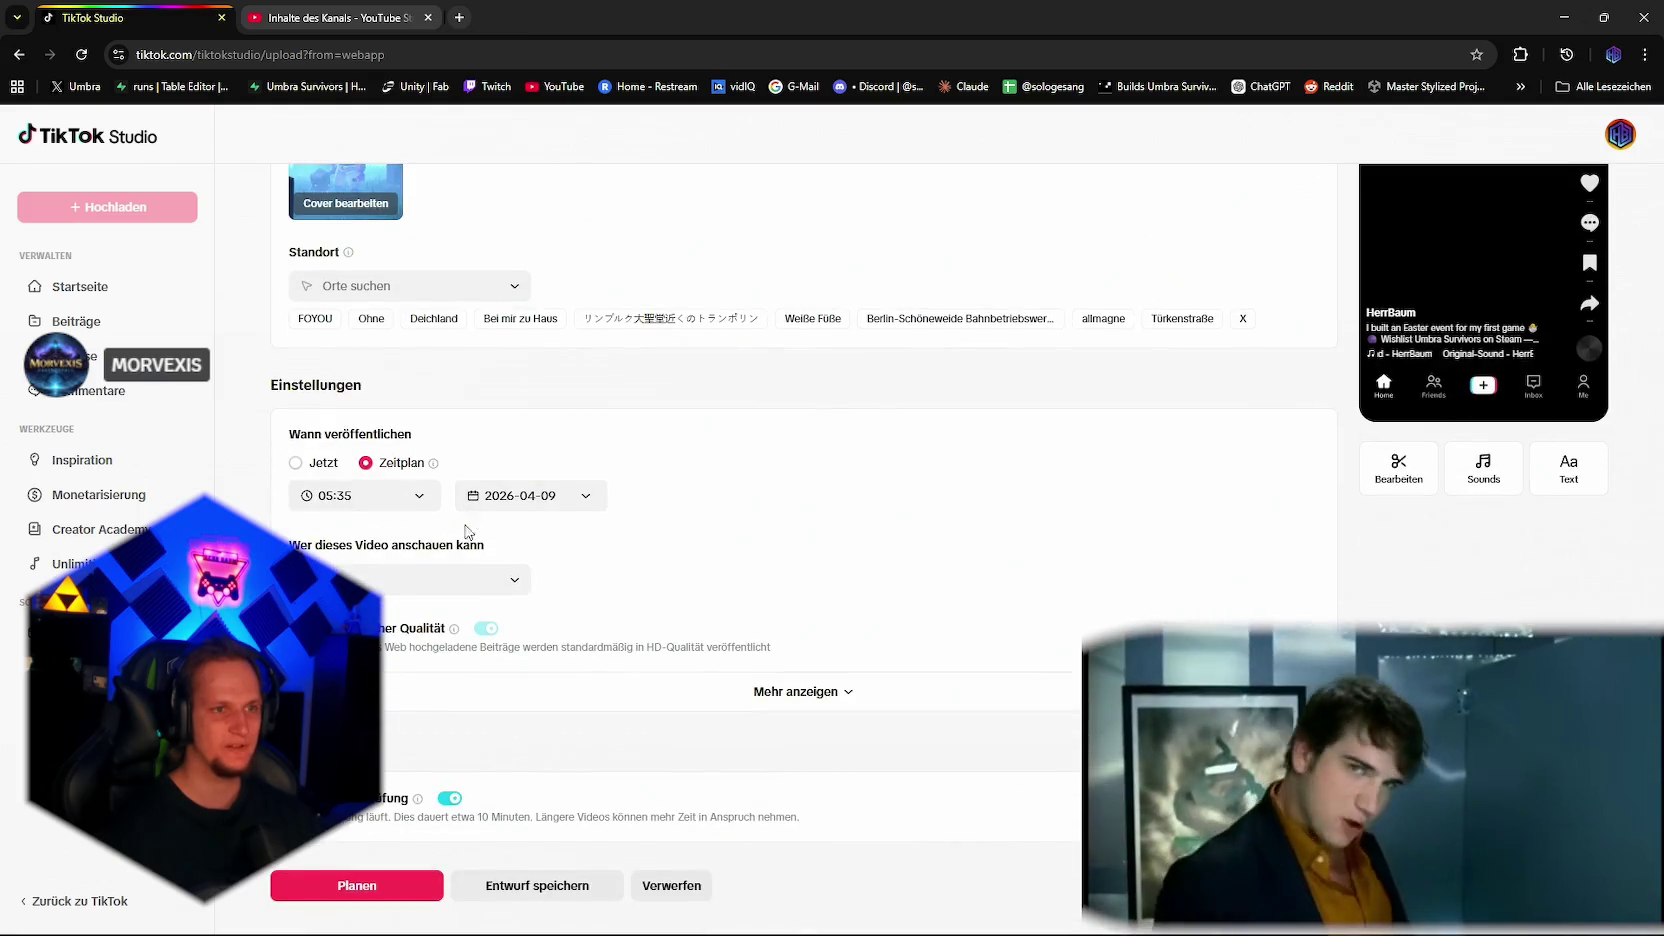
Step: Schedule the clip for 12:00 on 2026-04-09 with viewers set to Alle
{"action": "left_click", "coordinate": [580, 496]}
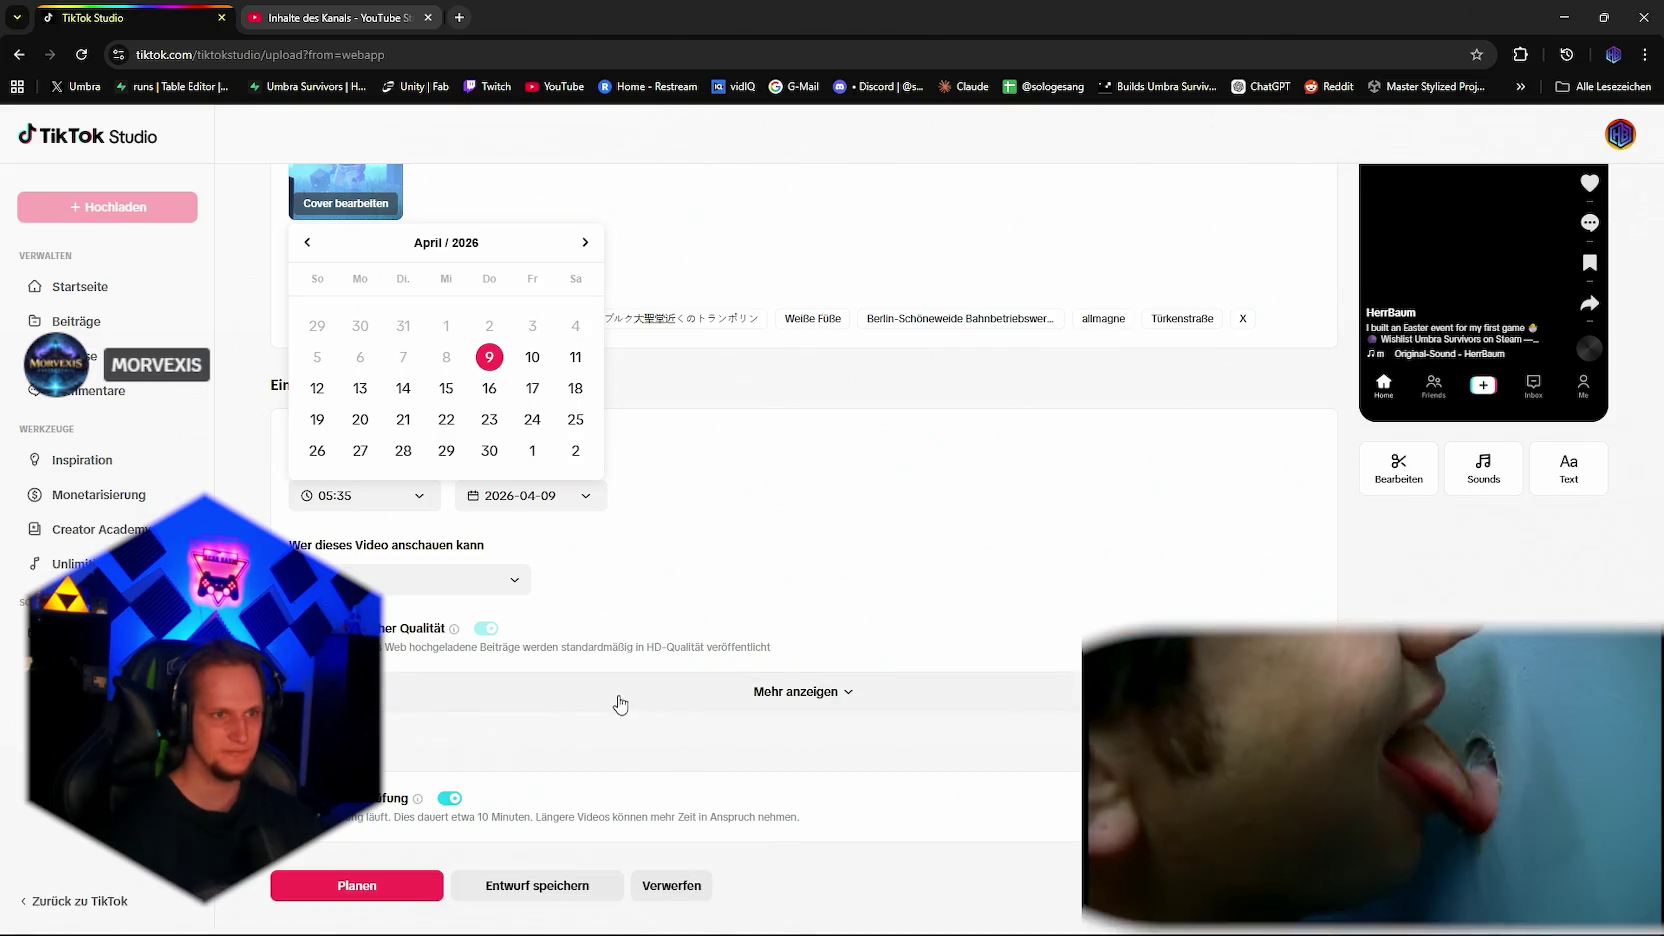
{"action": "left_click", "coordinate": [655, 558]}
{"action": "left_click", "coordinate": [430, 503]}
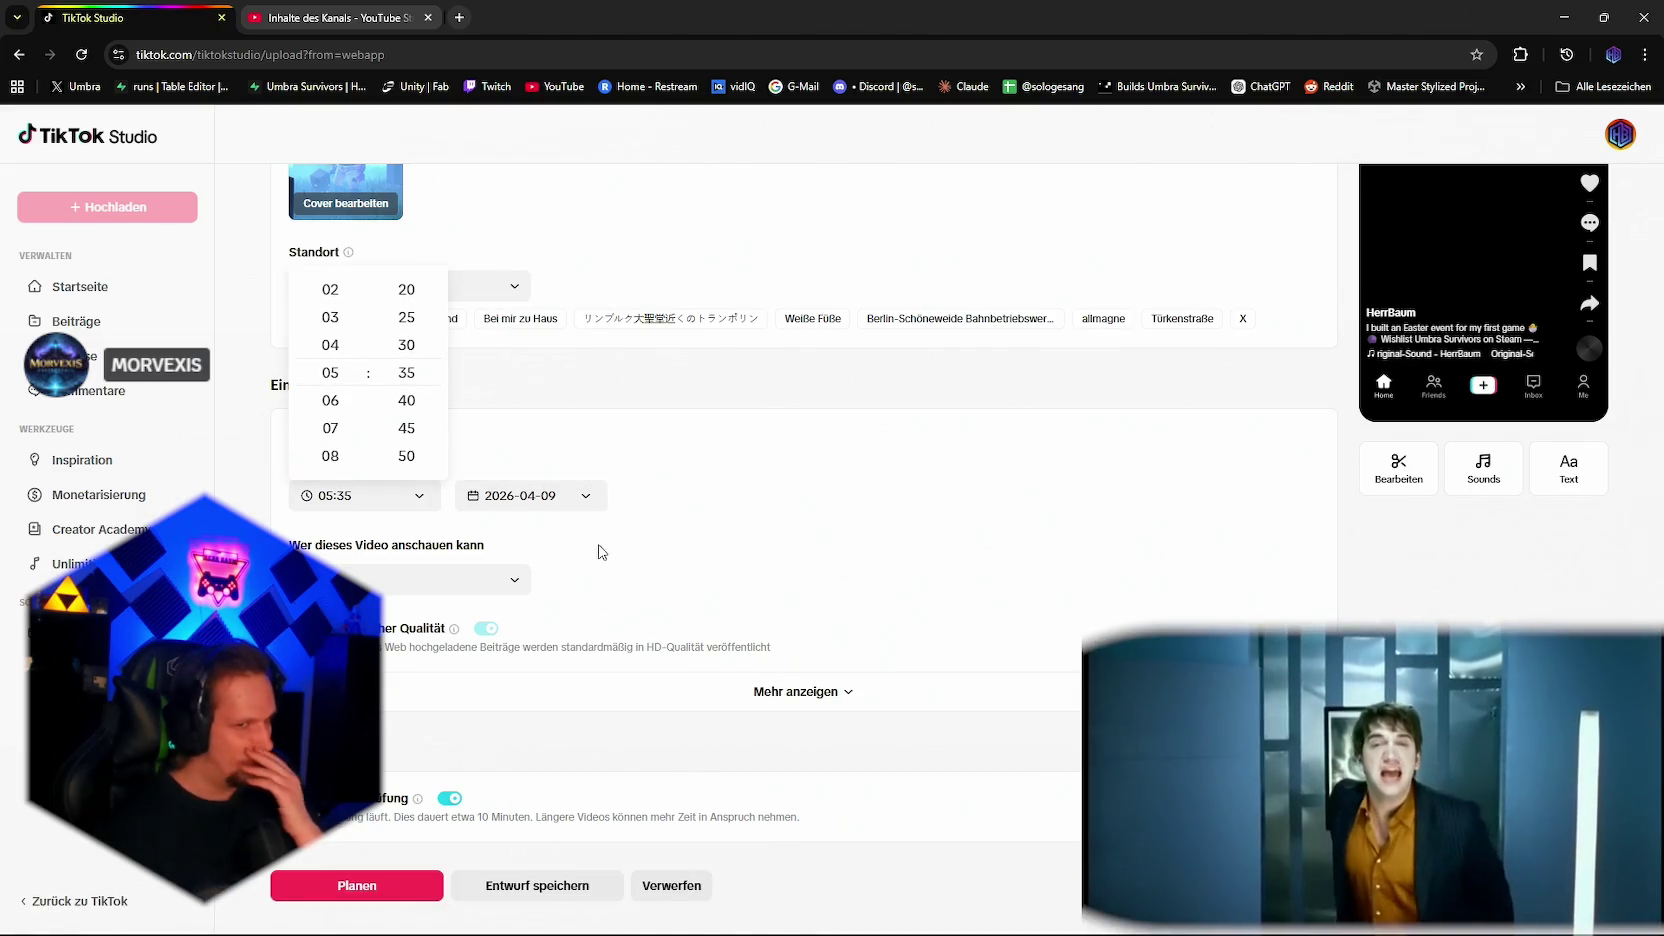
{"action": "left_click", "coordinate": [340, 403]}
{"action": "scroll", "coordinate": [335, 415], "scroll_direction": "down", "scroll_amount": 5}
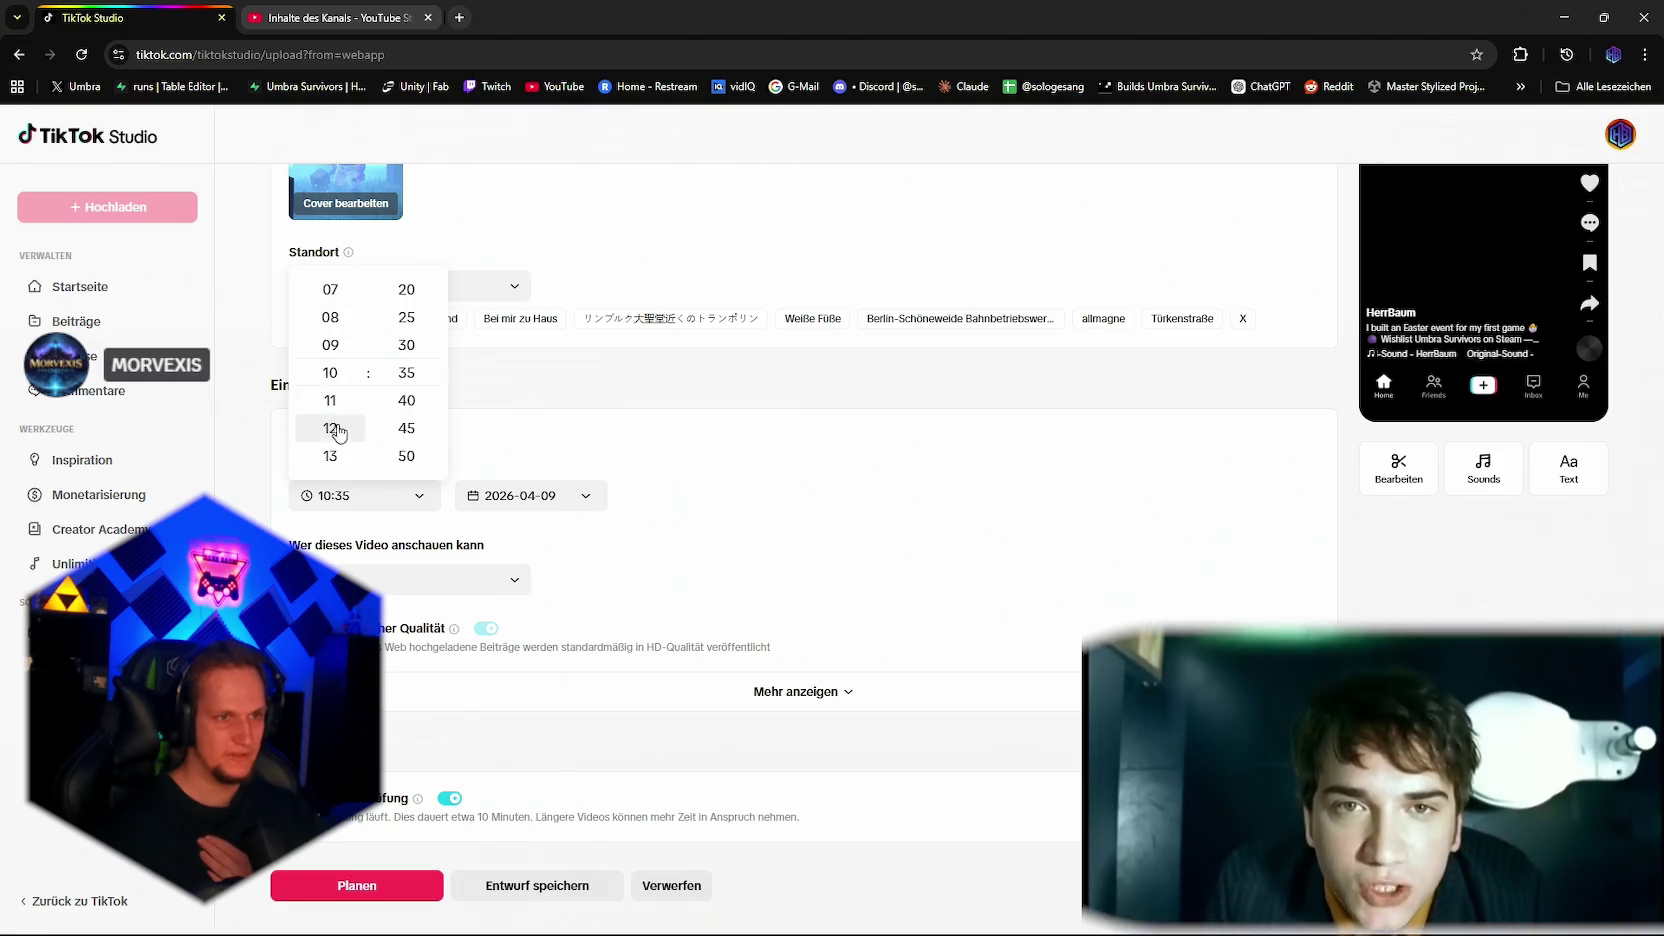
{"action": "scroll", "coordinate": [400, 435], "scroll_direction": "up", "scroll_amount": 4}
{"action": "scroll", "coordinate": [411, 383], "scroll_direction": "up", "scroll_amount": 1}
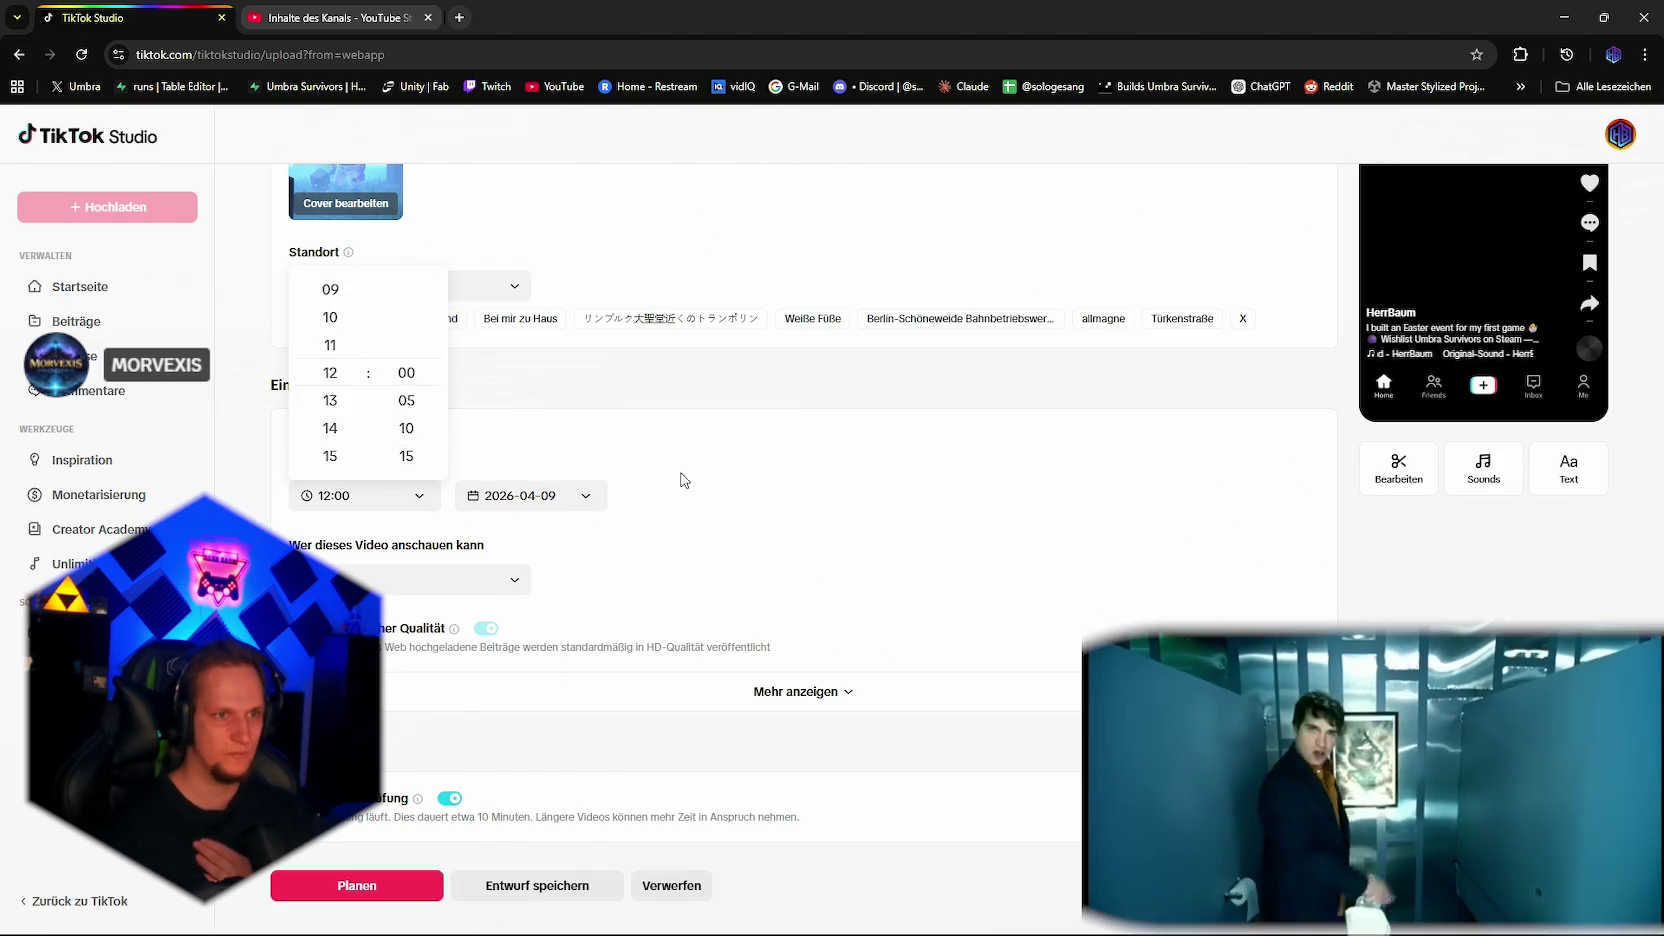
{"action": "scroll", "coordinate": [652, 560], "scroll_direction": "up", "scroll_amount": 3}
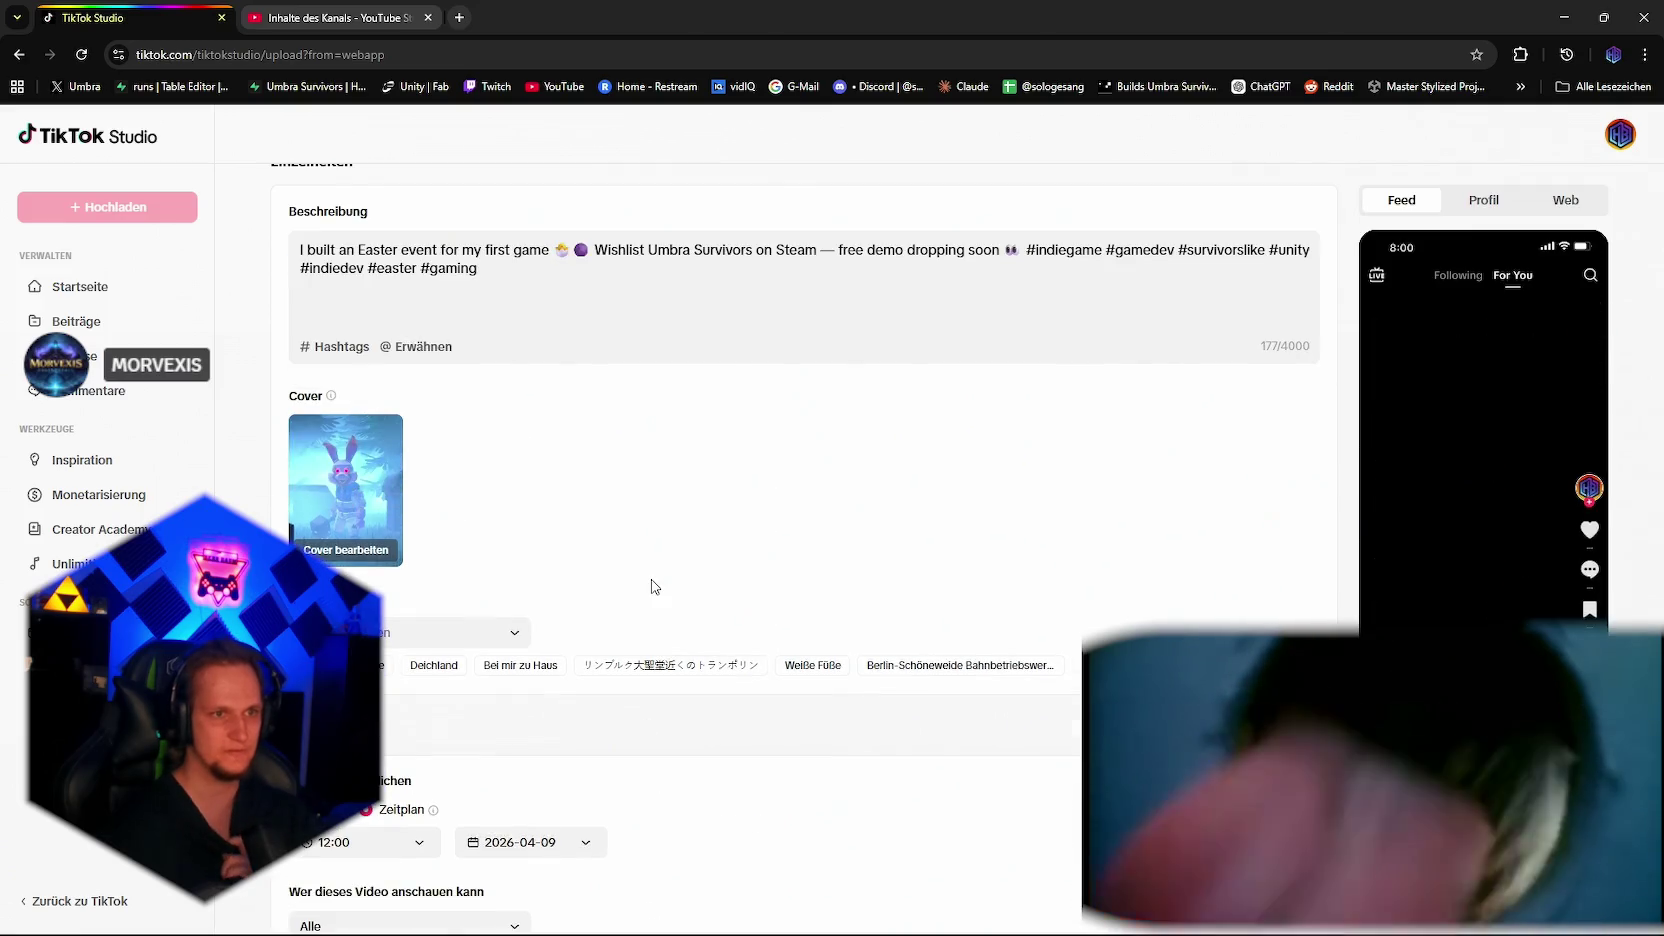
{"action": "scroll", "coordinate": [660, 600], "scroll_direction": "down", "scroll_amount": 4}
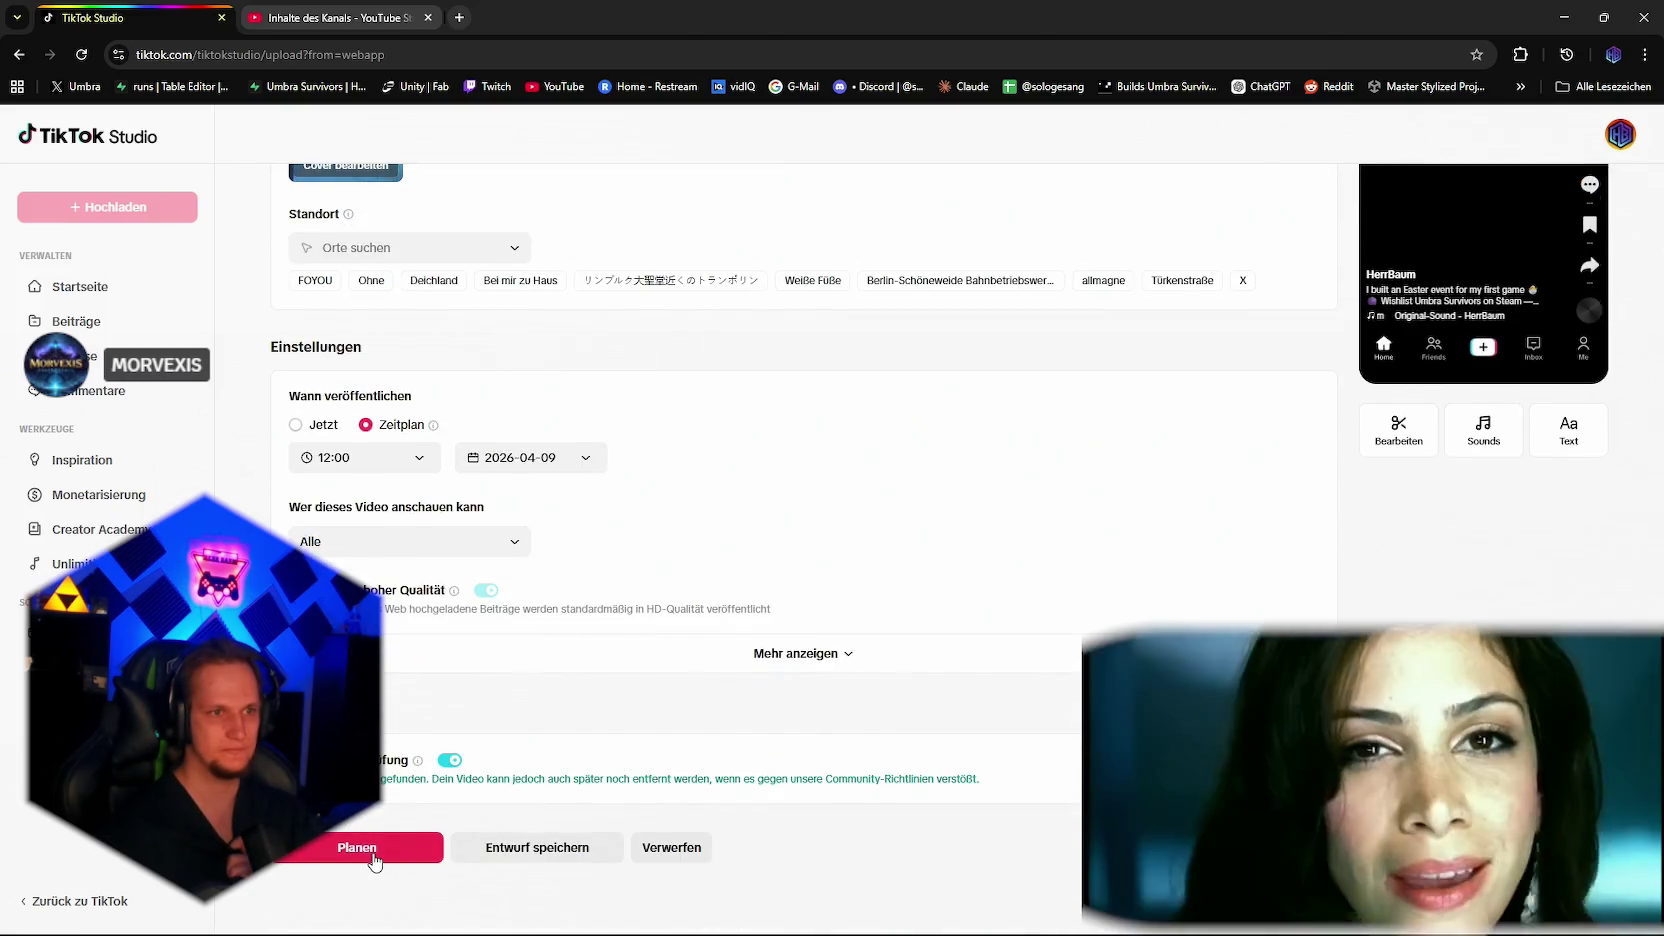
{"action": "left_click", "coordinate": [372, 858]}
{"action": "key", "text": "ctrl+Tab"}
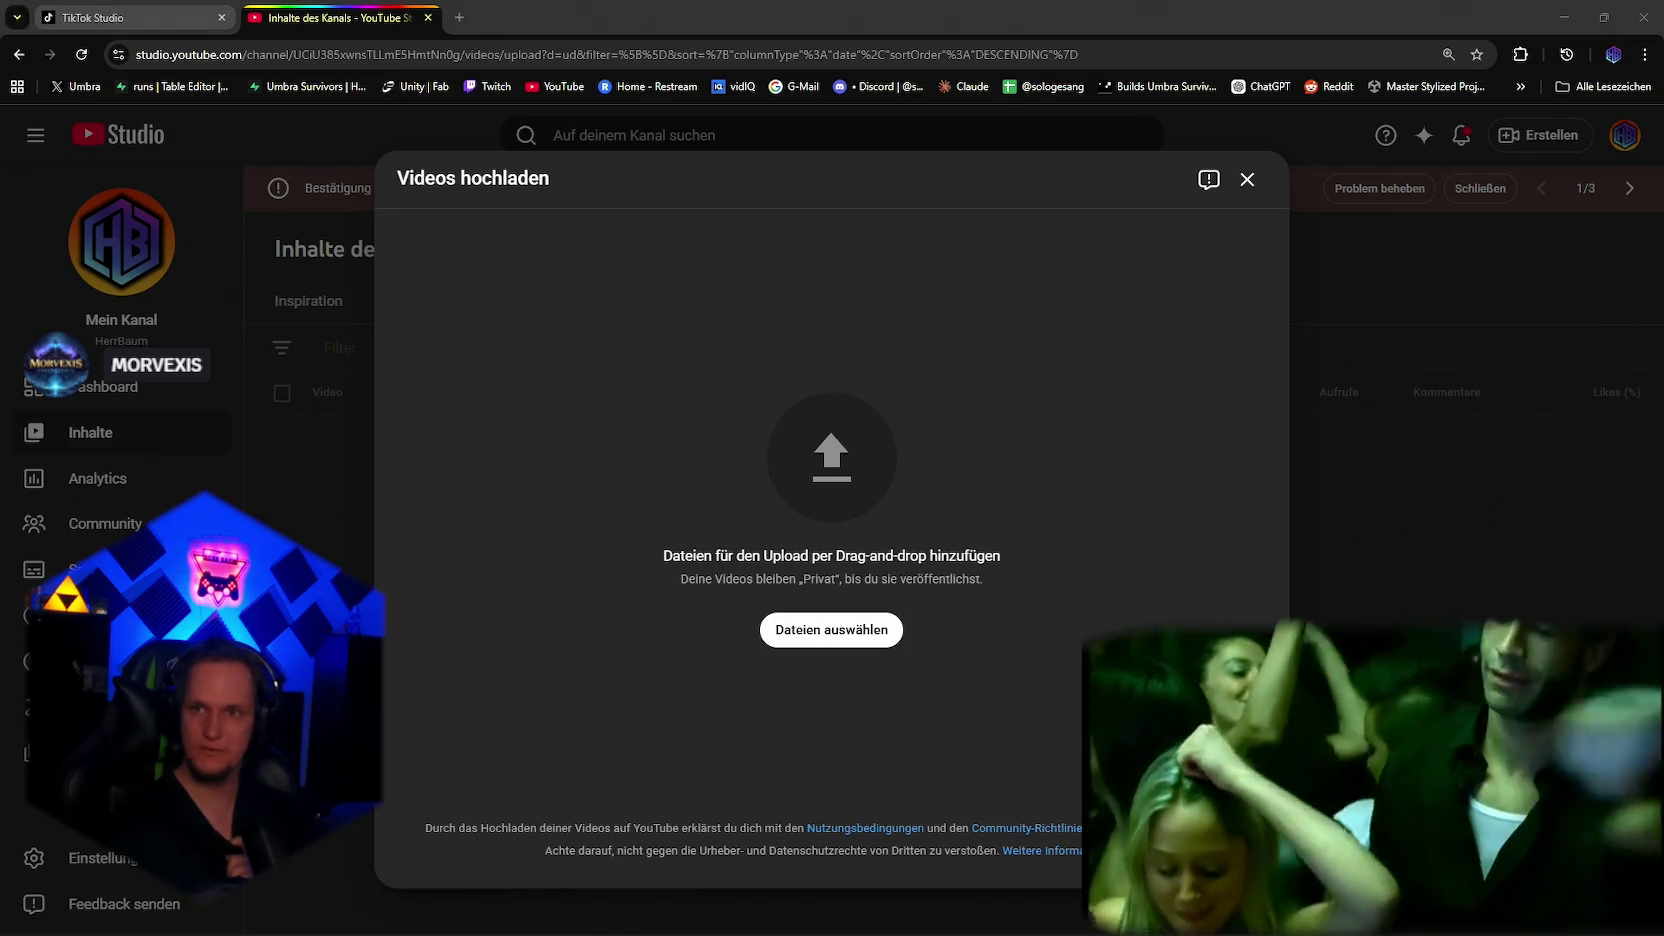
Step: Drop Easter event.mp4 into YouTube Studio's upload dialog and dismiss the stray save dialog
{"action": "left_click_drag", "start_coordinate": [900, 925], "coordinate": [1082, 494]}
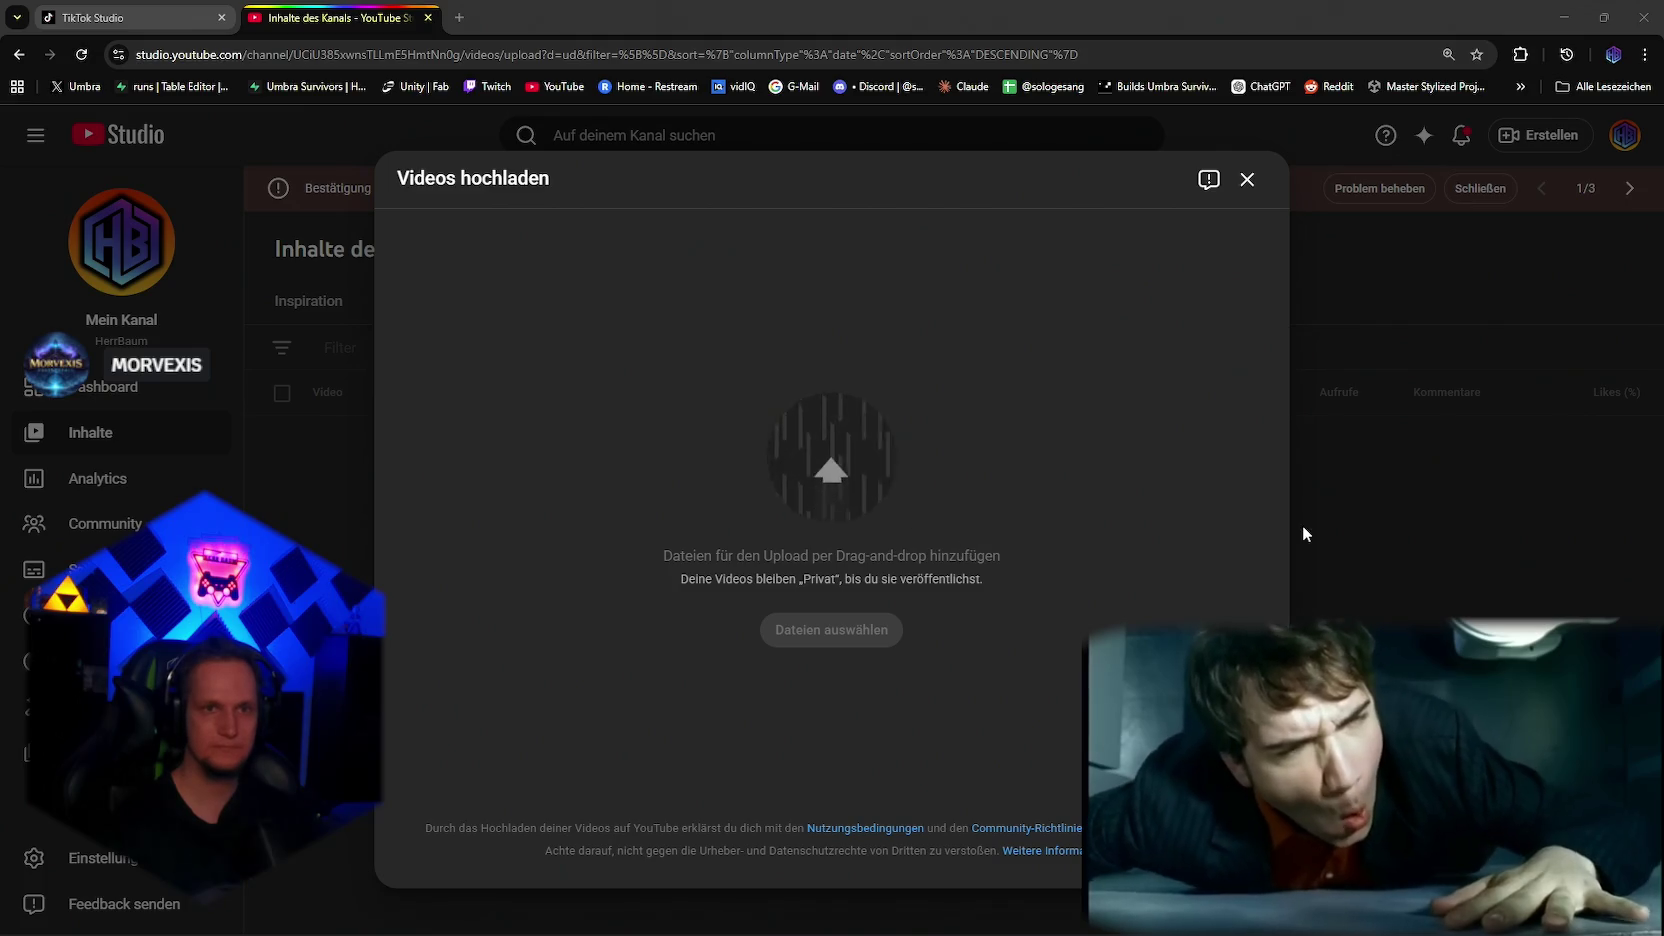
{"action": "key", "text": "alt+Tab"}
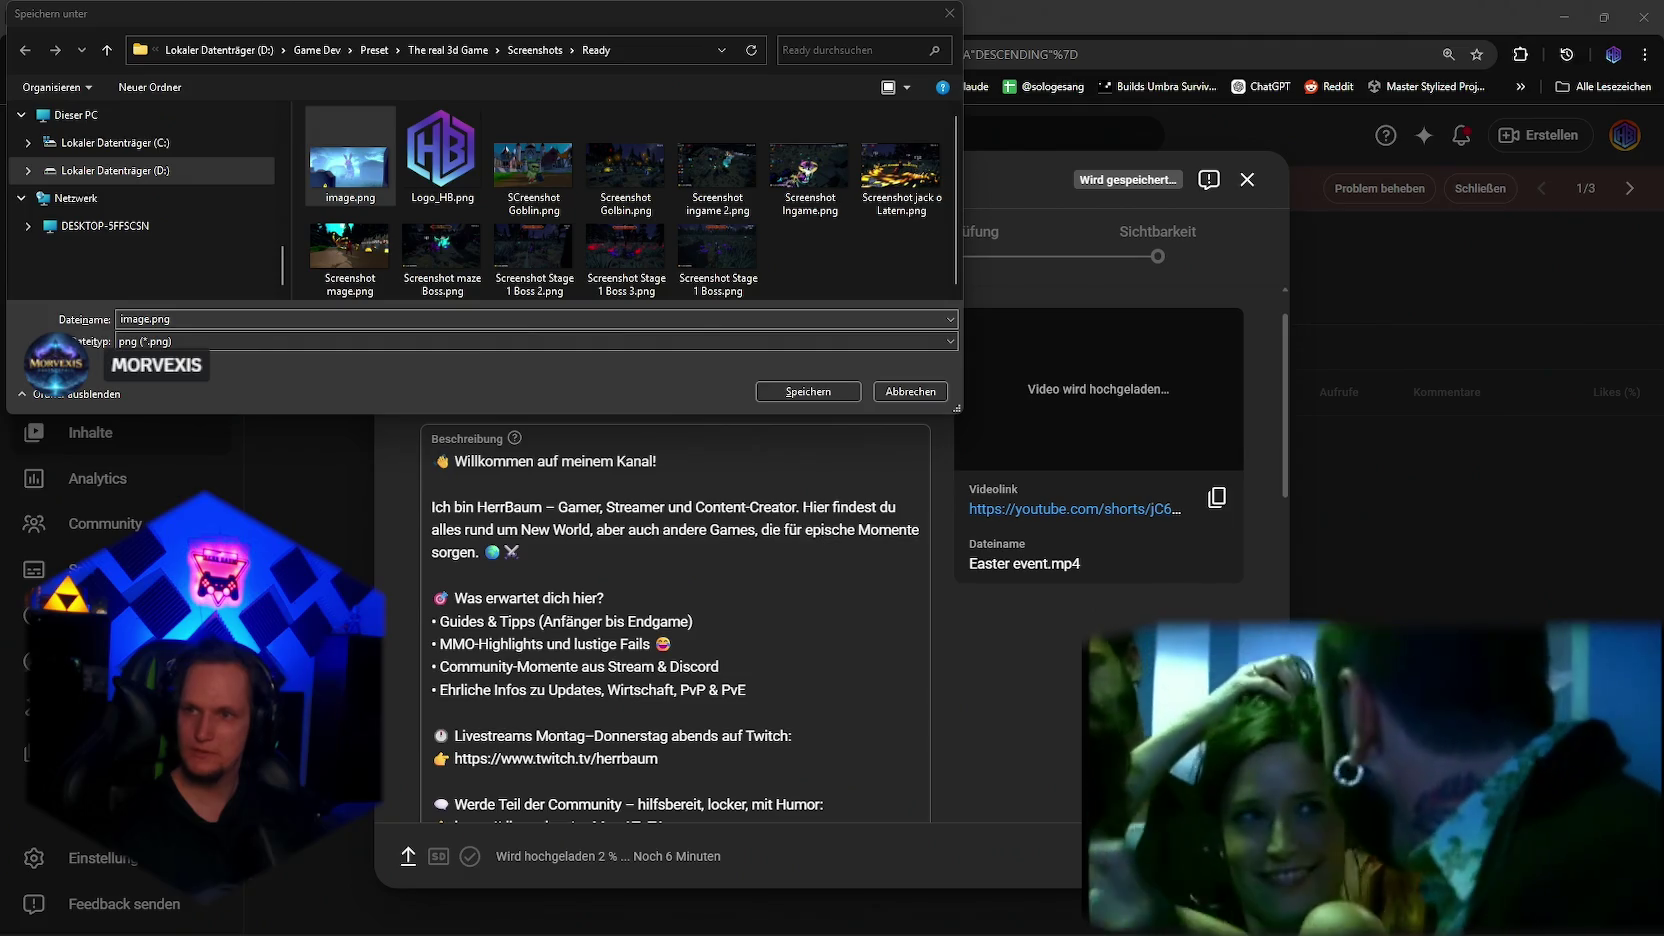
{"action": "left_click", "coordinate": [997, 703]}
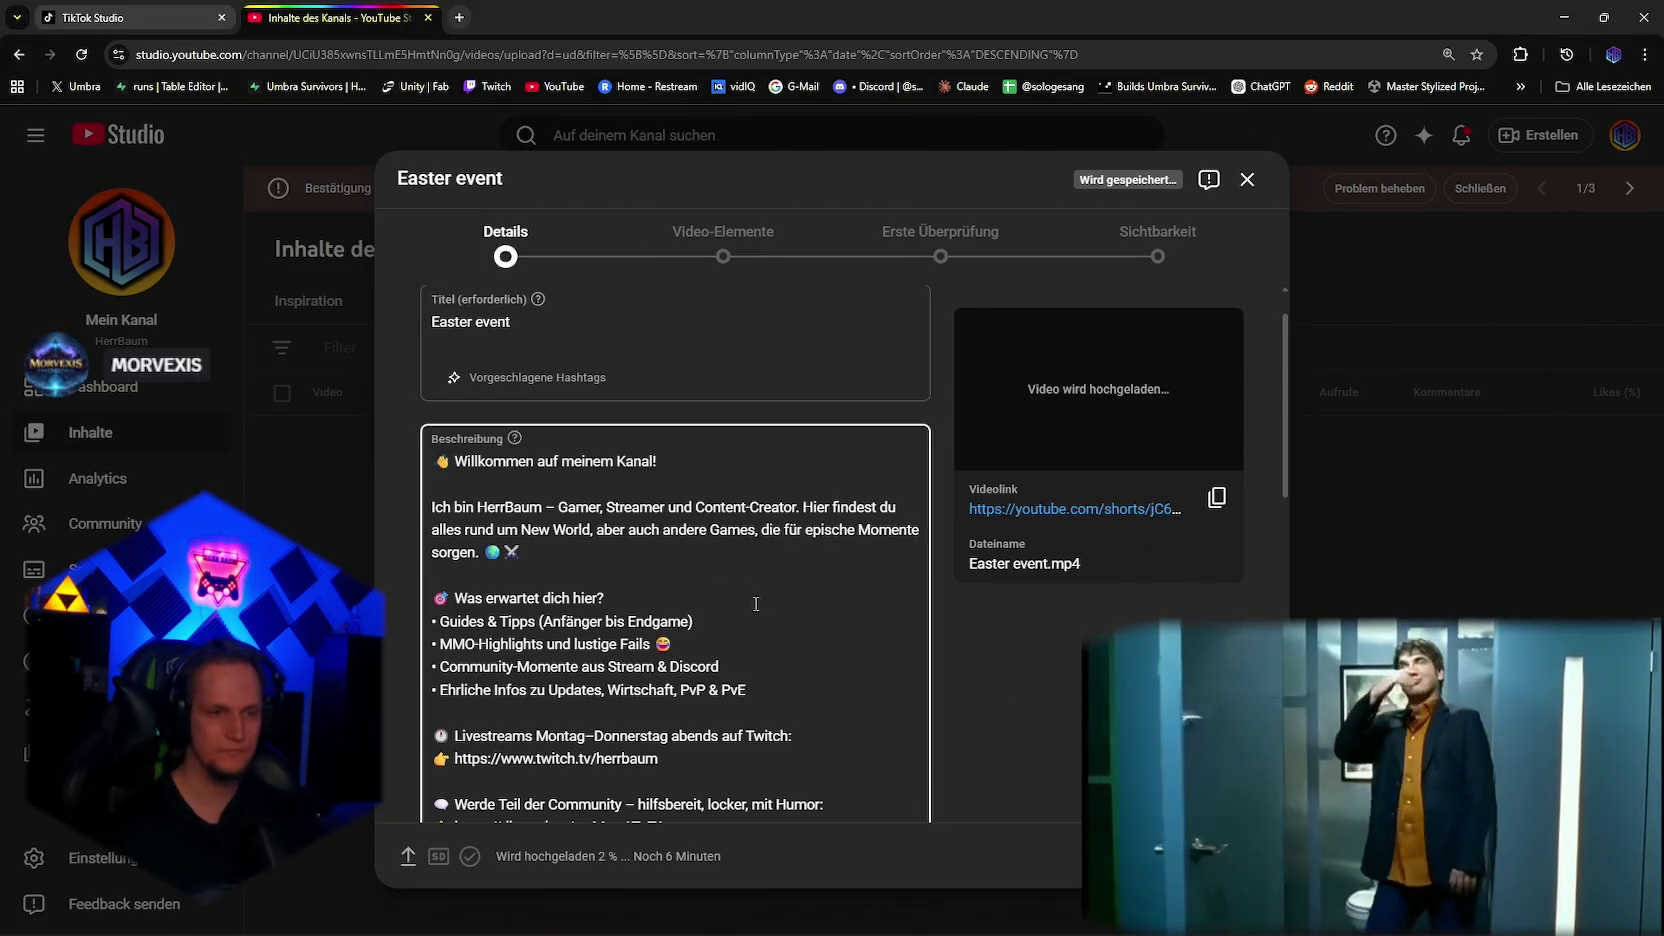
{"action": "scroll", "coordinate": [756, 604], "scroll_direction": "down", "scroll_amount": 2}
{"action": "scroll", "coordinate": [730, 612], "scroll_direction": "up", "scroll_amount": 2}
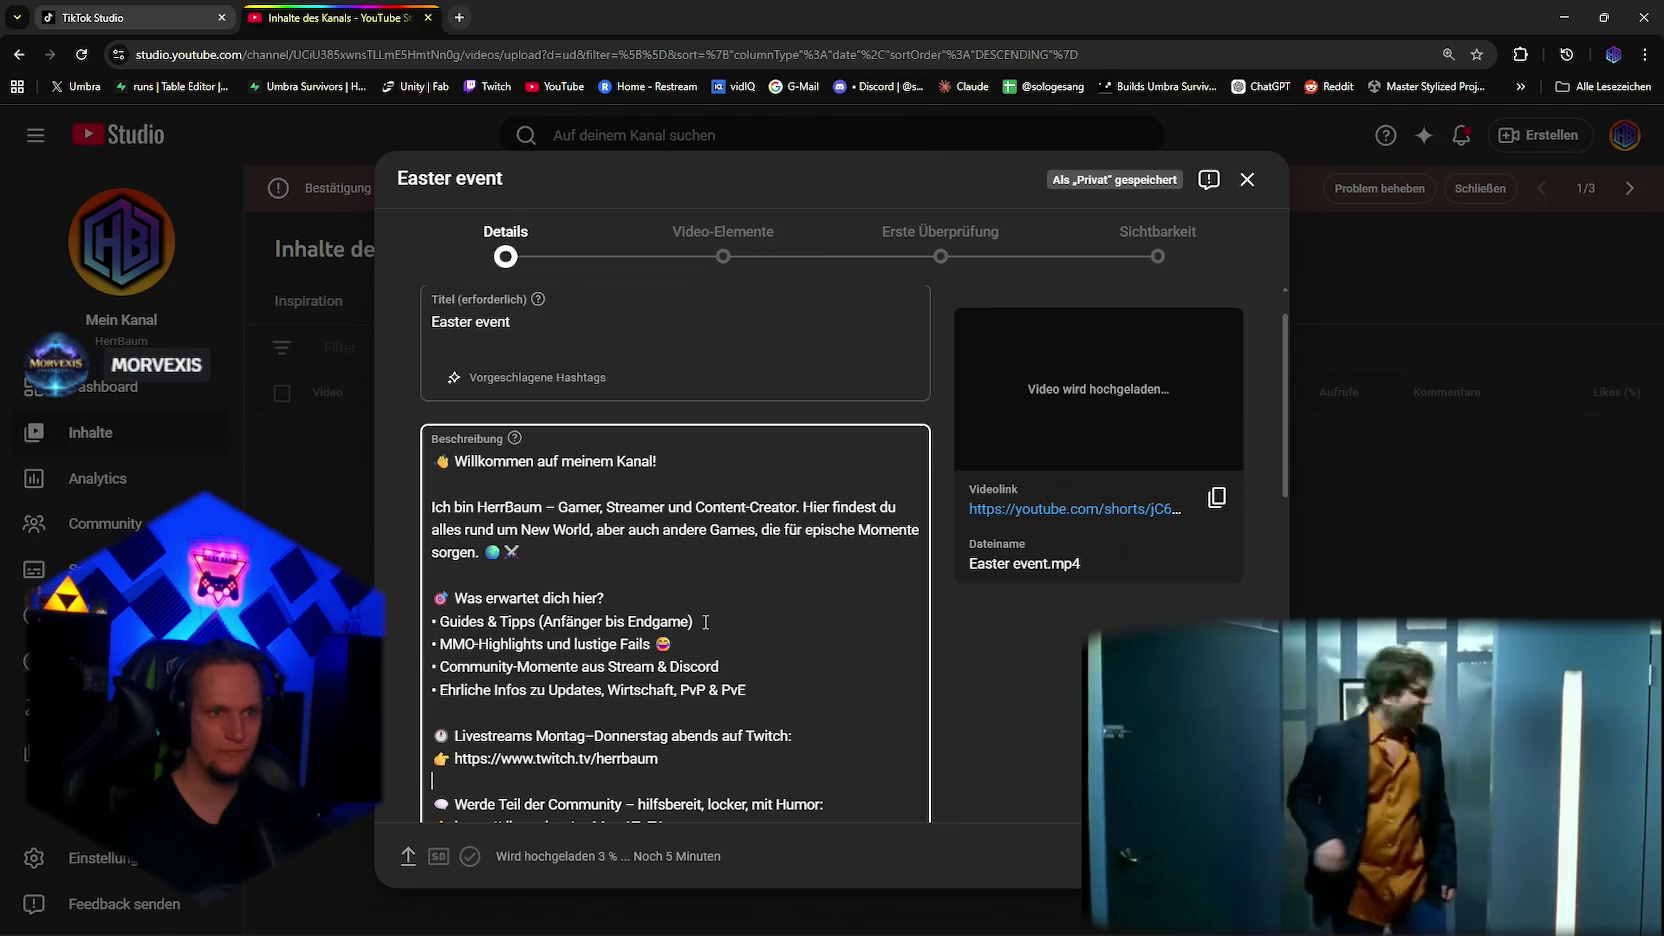
Step: Replace the video description with the Umbra Survivors wishlist and free-demo Easter text
{"action": "key", "text": "ctrl+a"}
{"action": "type", "text": "Easter event just dropped in Umbra Survivors 🐣 — my first solo dev game. Free demo coming soon, wishlist it on Steam now 🟣 #indiegame #gamedev #unitydev #survivorslike #indiedev"}
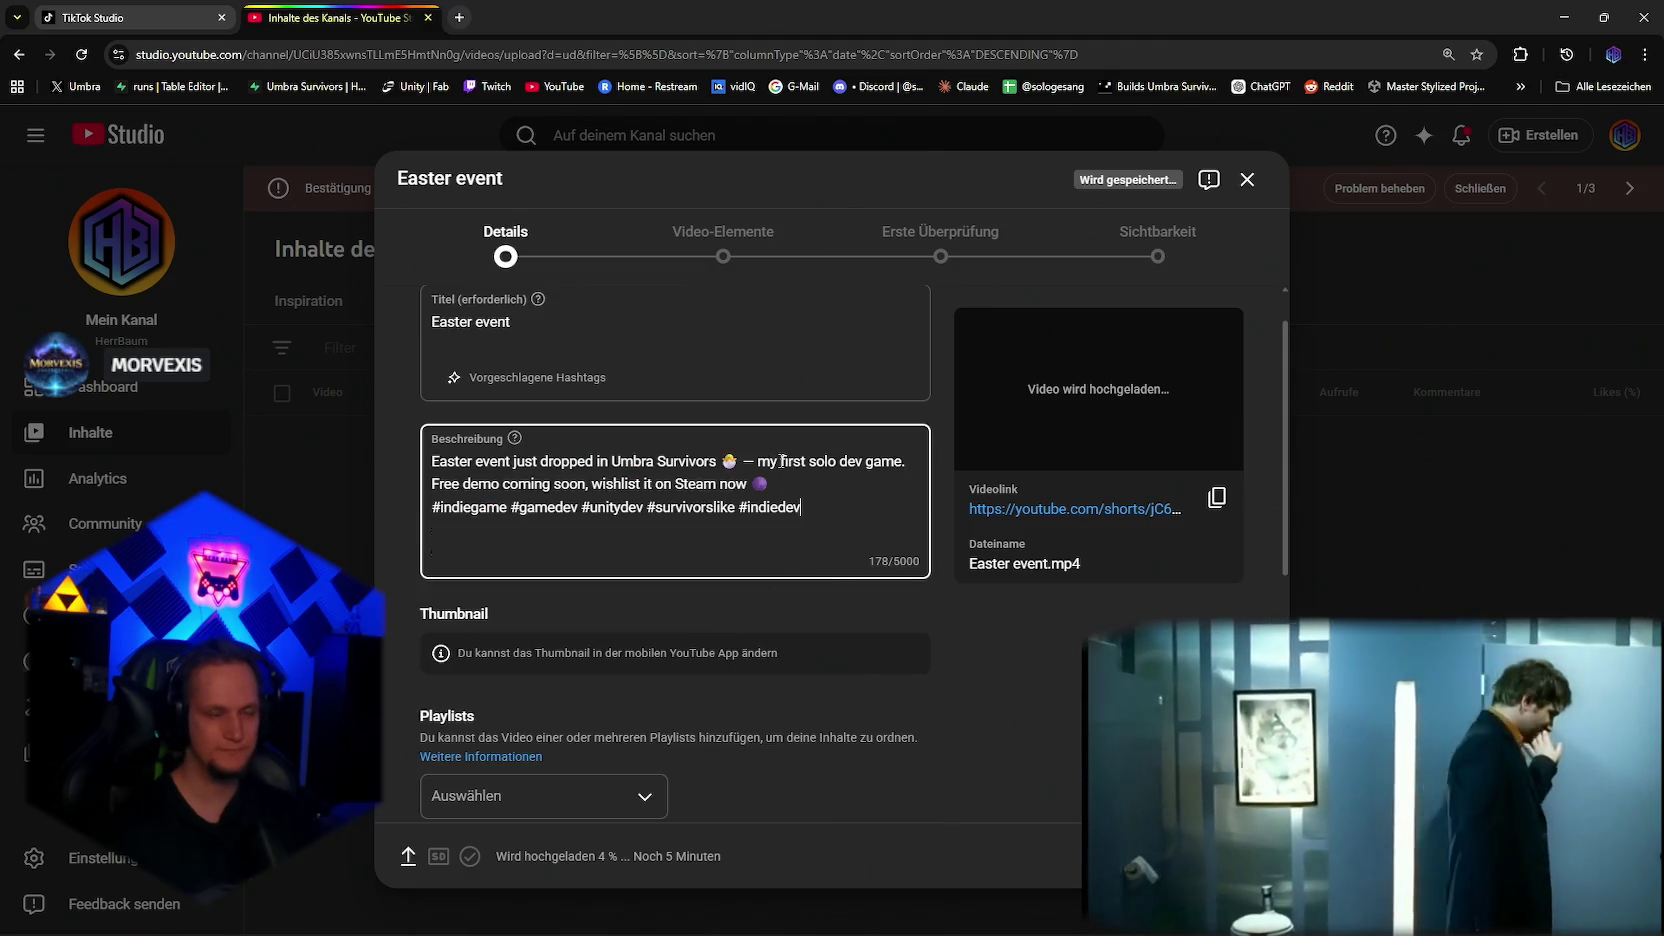
{"action": "scroll", "coordinate": [900, 458], "scroll_direction": "up", "scroll_amount": 2}
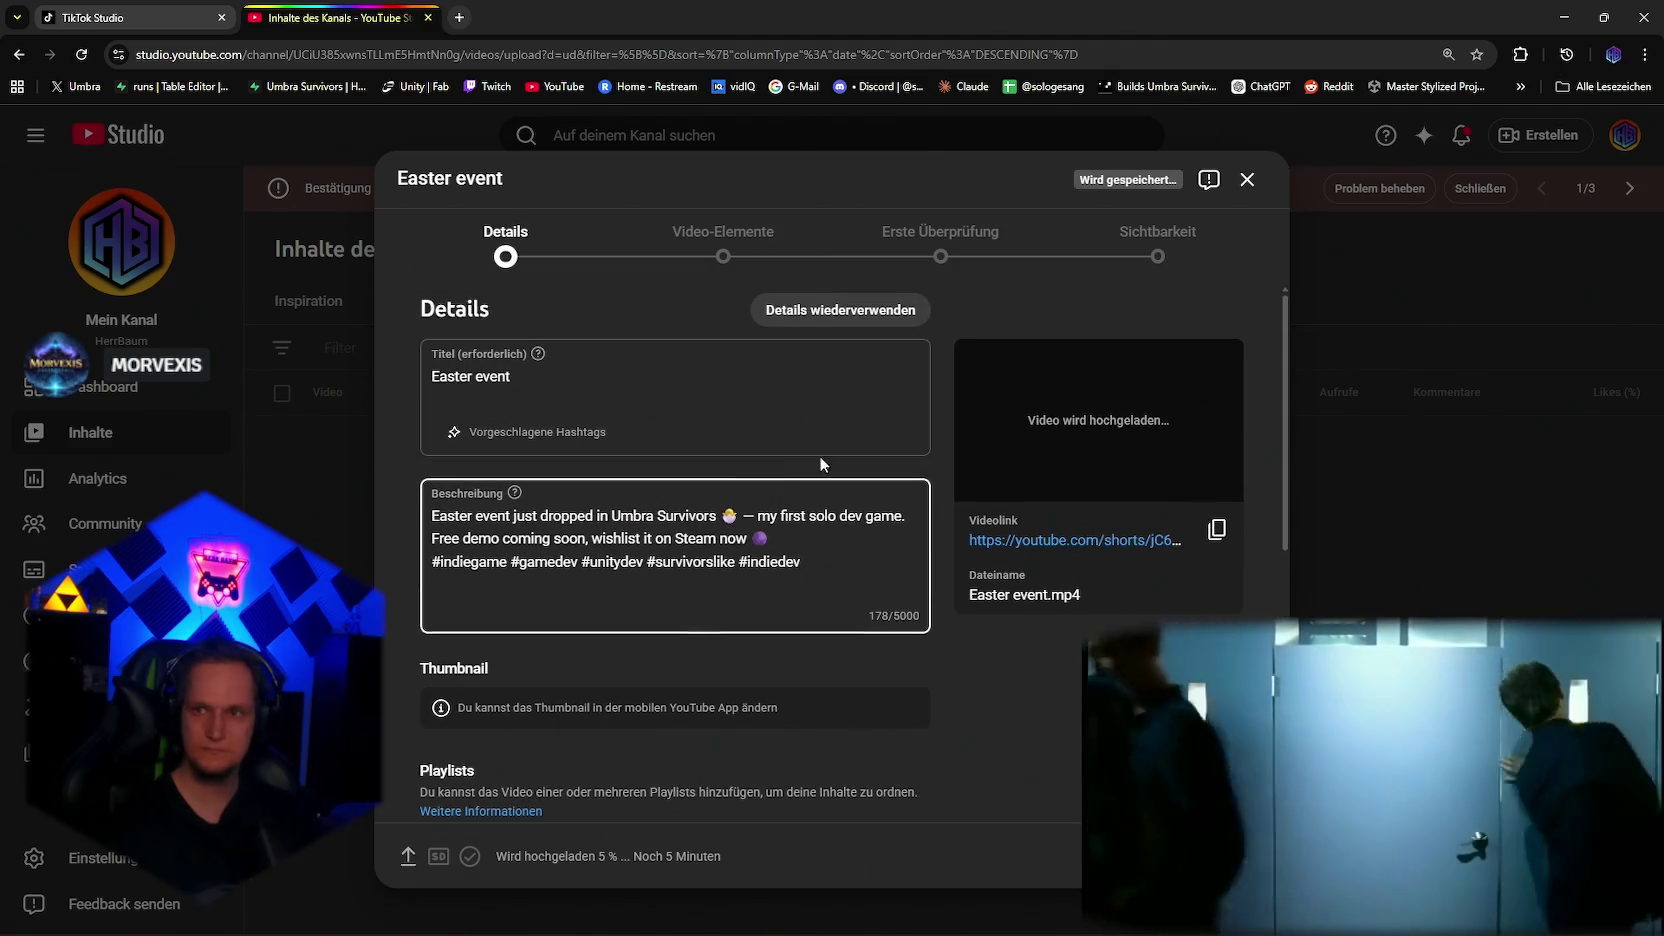
{"action": "key", "text": "alt+Tab"}
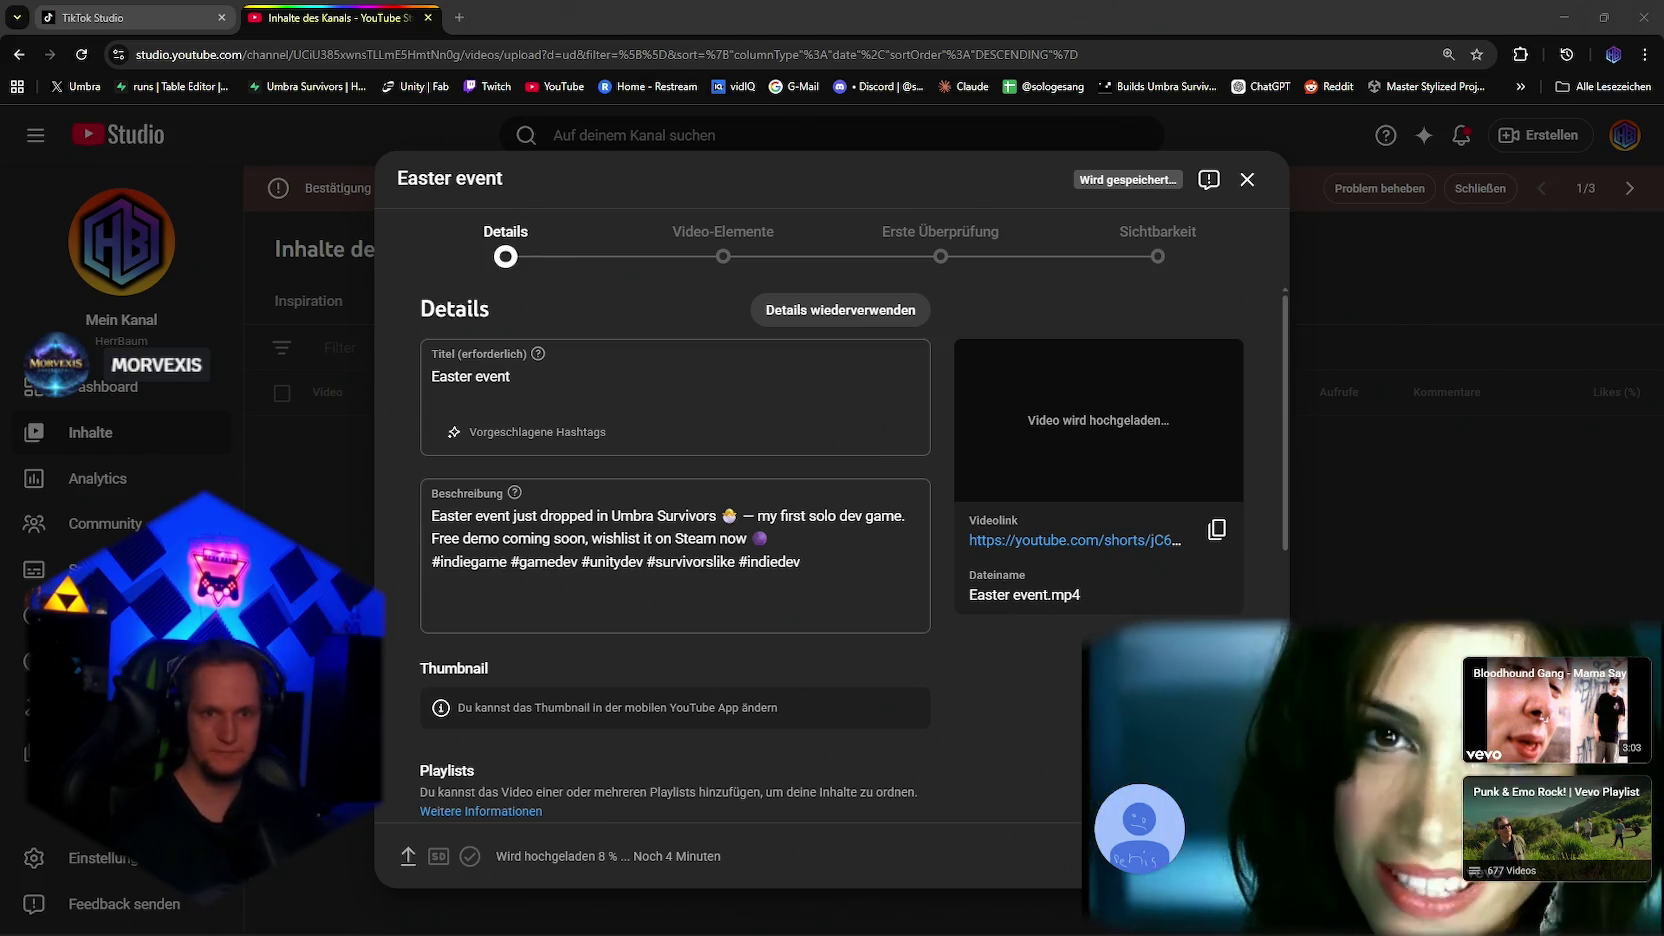
{"action": "scroll", "coordinate": [945, 562], "scroll_direction": "down", "scroll_amount": 3}
Step: Keep Umbra Surviviors as the upload's playlist
{"action": "scroll", "coordinate": [590, 525], "scroll_direction": "up", "scroll_amount": 1}
{"action": "scroll", "coordinate": [587, 530], "scroll_direction": "down", "scroll_amount": 1}
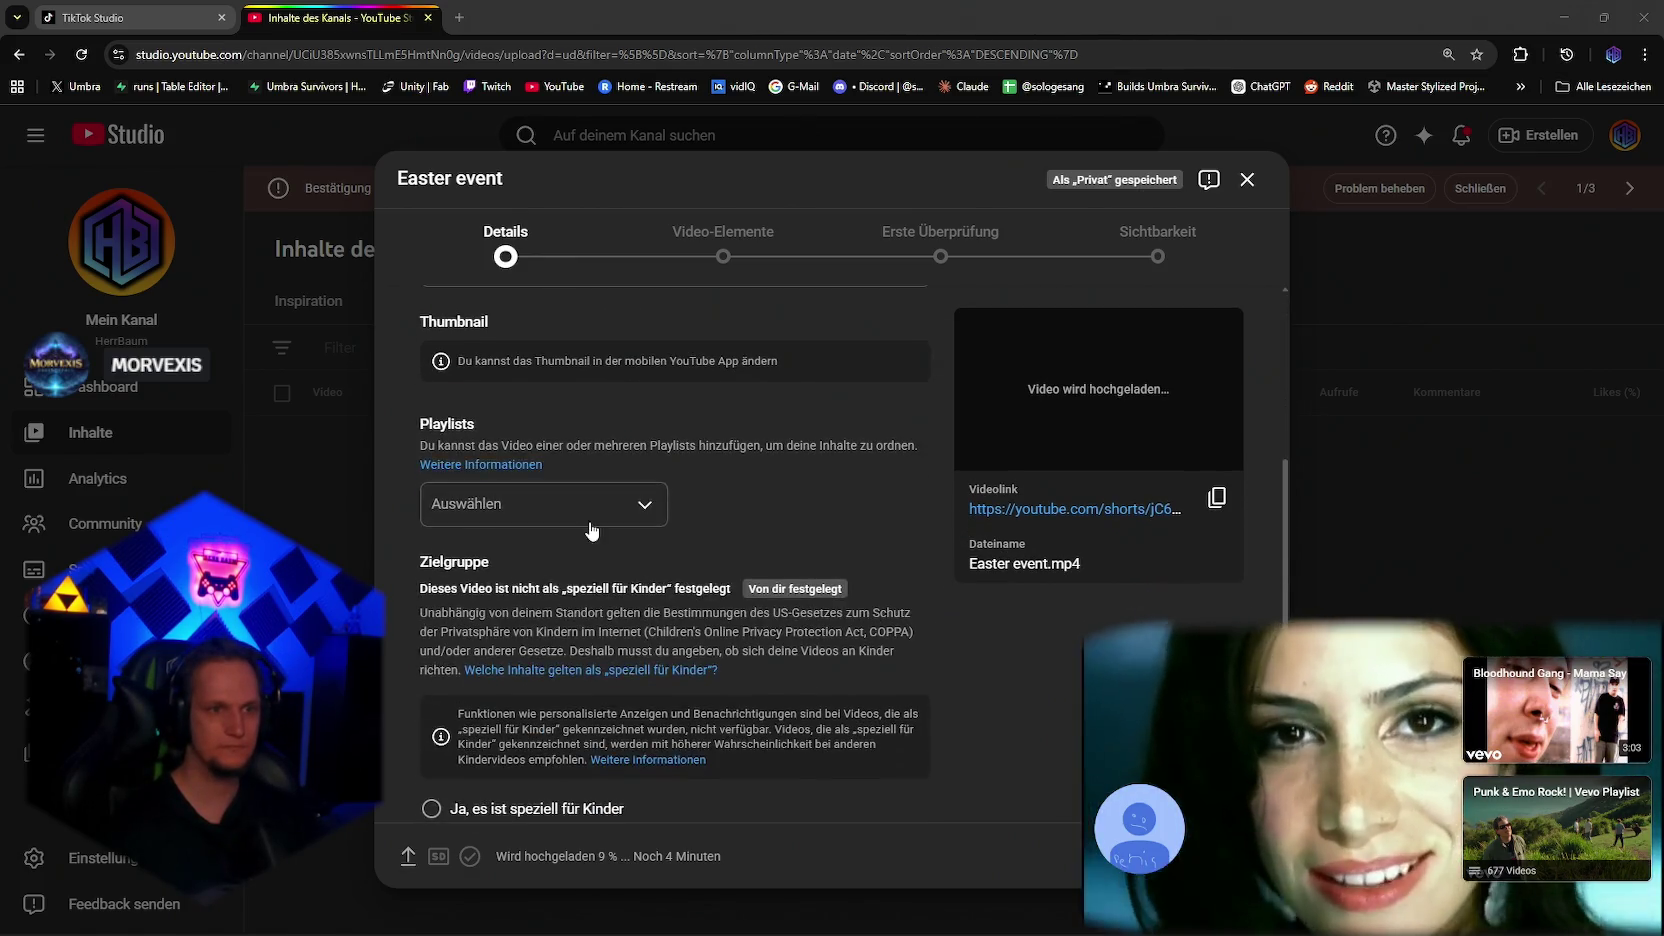
{"action": "left_click", "coordinate": [600, 512]}
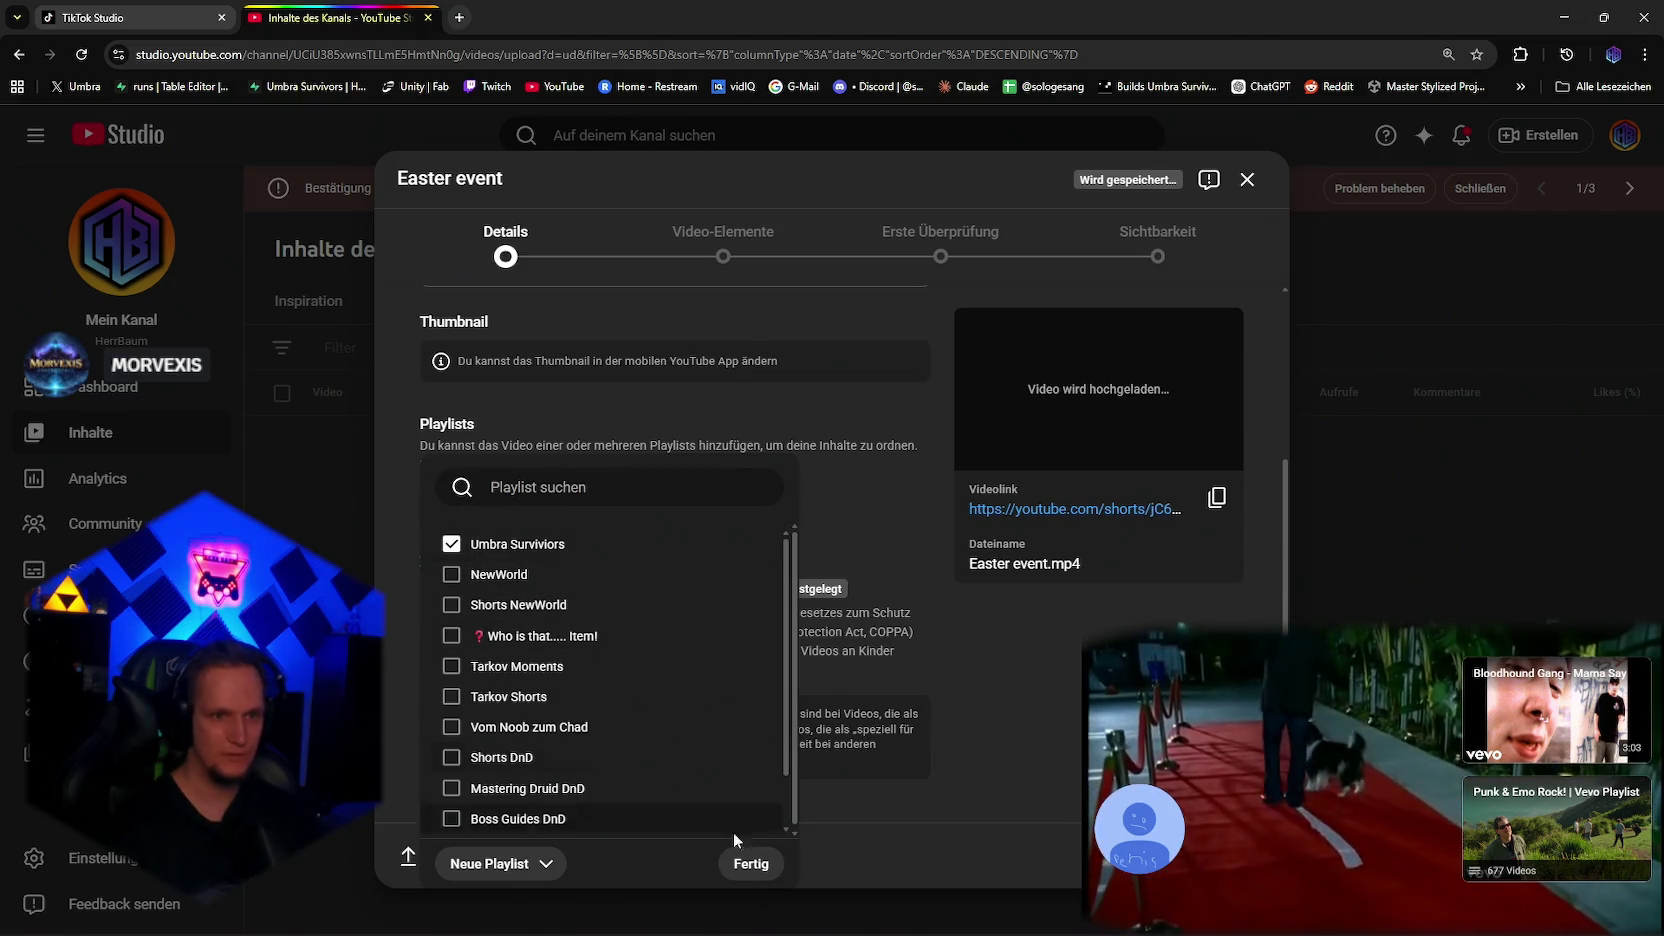
{"action": "left_click", "coordinate": [740, 860]}
Step: Review the tags, then open Details wiederverwenden to copy details from another video
{"action": "scroll", "coordinate": [698, 680], "scroll_direction": "down", "scroll_amount": 5}
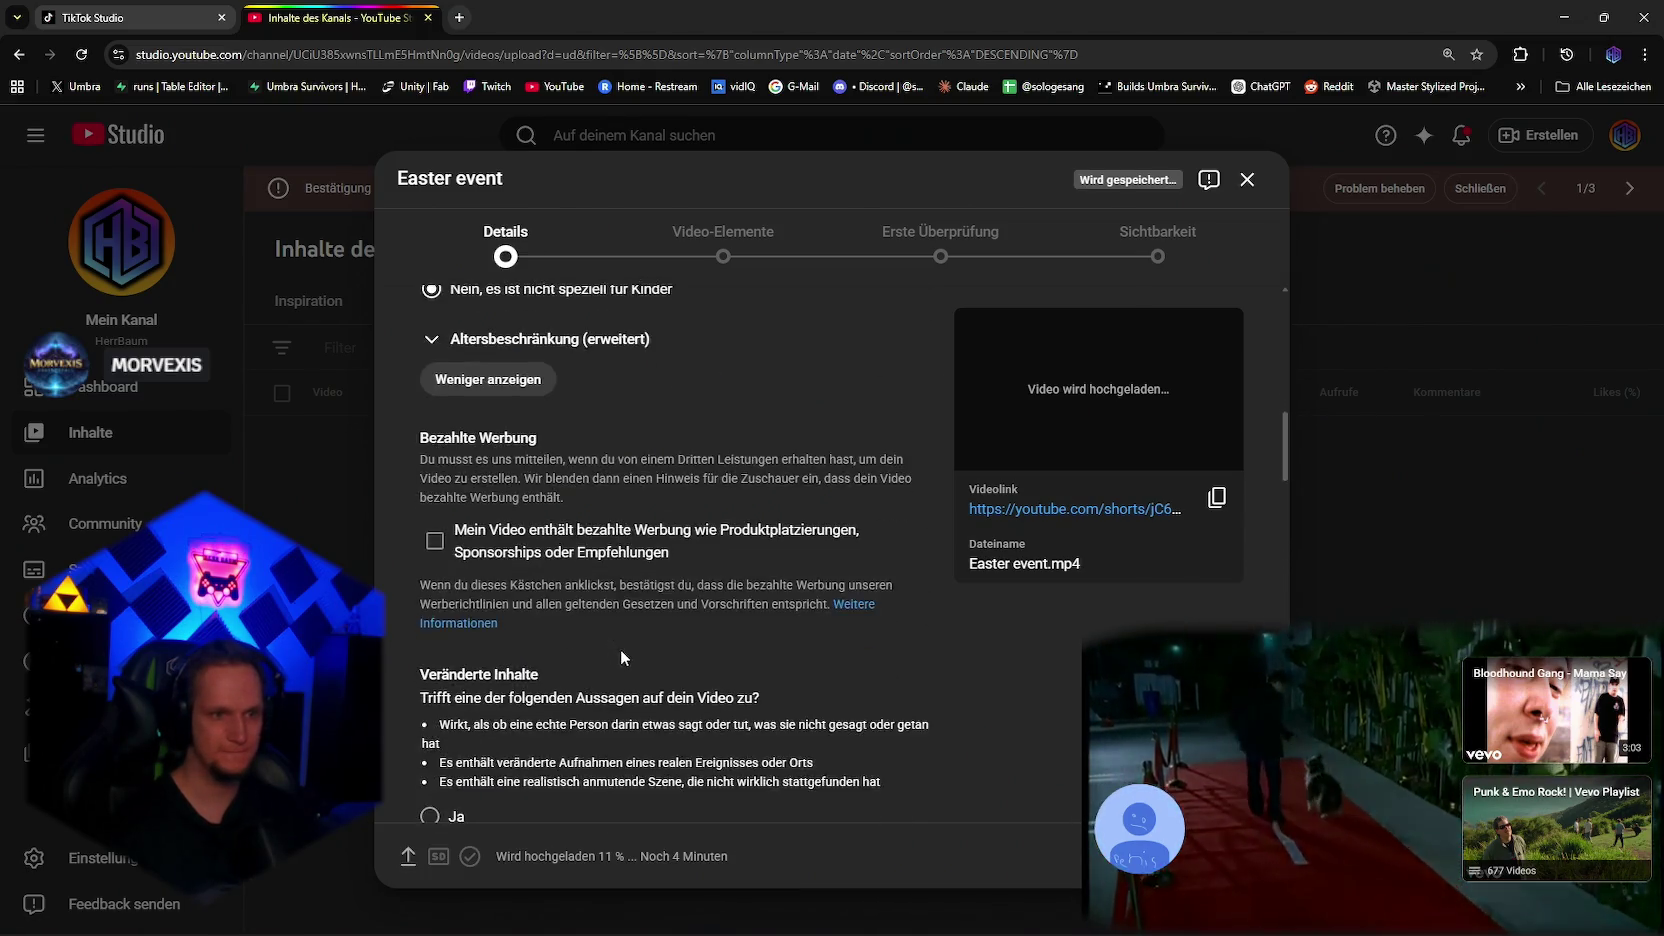
{"action": "scroll", "coordinate": [620, 657], "scroll_direction": "down", "scroll_amount": 15}
{"action": "scroll", "coordinate": [637, 629], "scroll_direction": "up", "scroll_amount": 4}
{"action": "scroll", "coordinate": [770, 640], "scroll_direction": "down", "scroll_amount": 1}
{"action": "scroll", "coordinate": [809, 557], "scroll_direction": "down", "scroll_amount": 2}
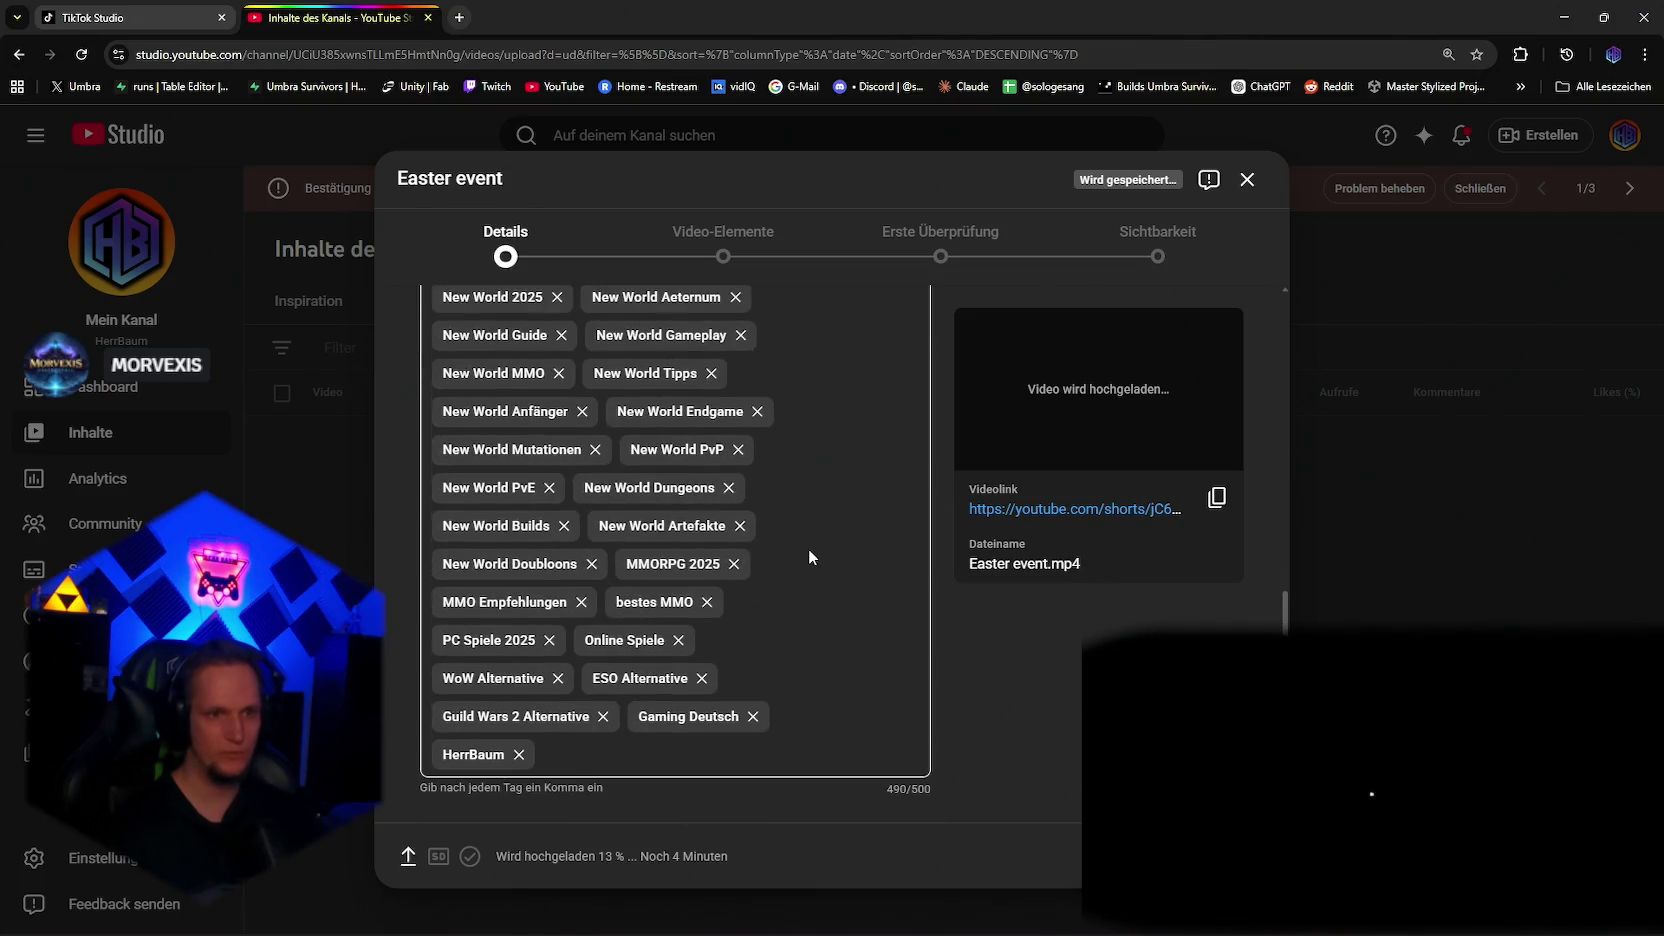
{"action": "scroll", "coordinate": [811, 554], "scroll_direction": "down", "scroll_amount": 5}
{"action": "scroll", "coordinate": [811, 554], "scroll_direction": "up", "scroll_amount": 2}
{"action": "scroll", "coordinate": [810, 546], "scroll_direction": "up", "scroll_amount": 8}
{"action": "scroll", "coordinate": [810, 556], "scroll_direction": "down", "scroll_amount": 2}
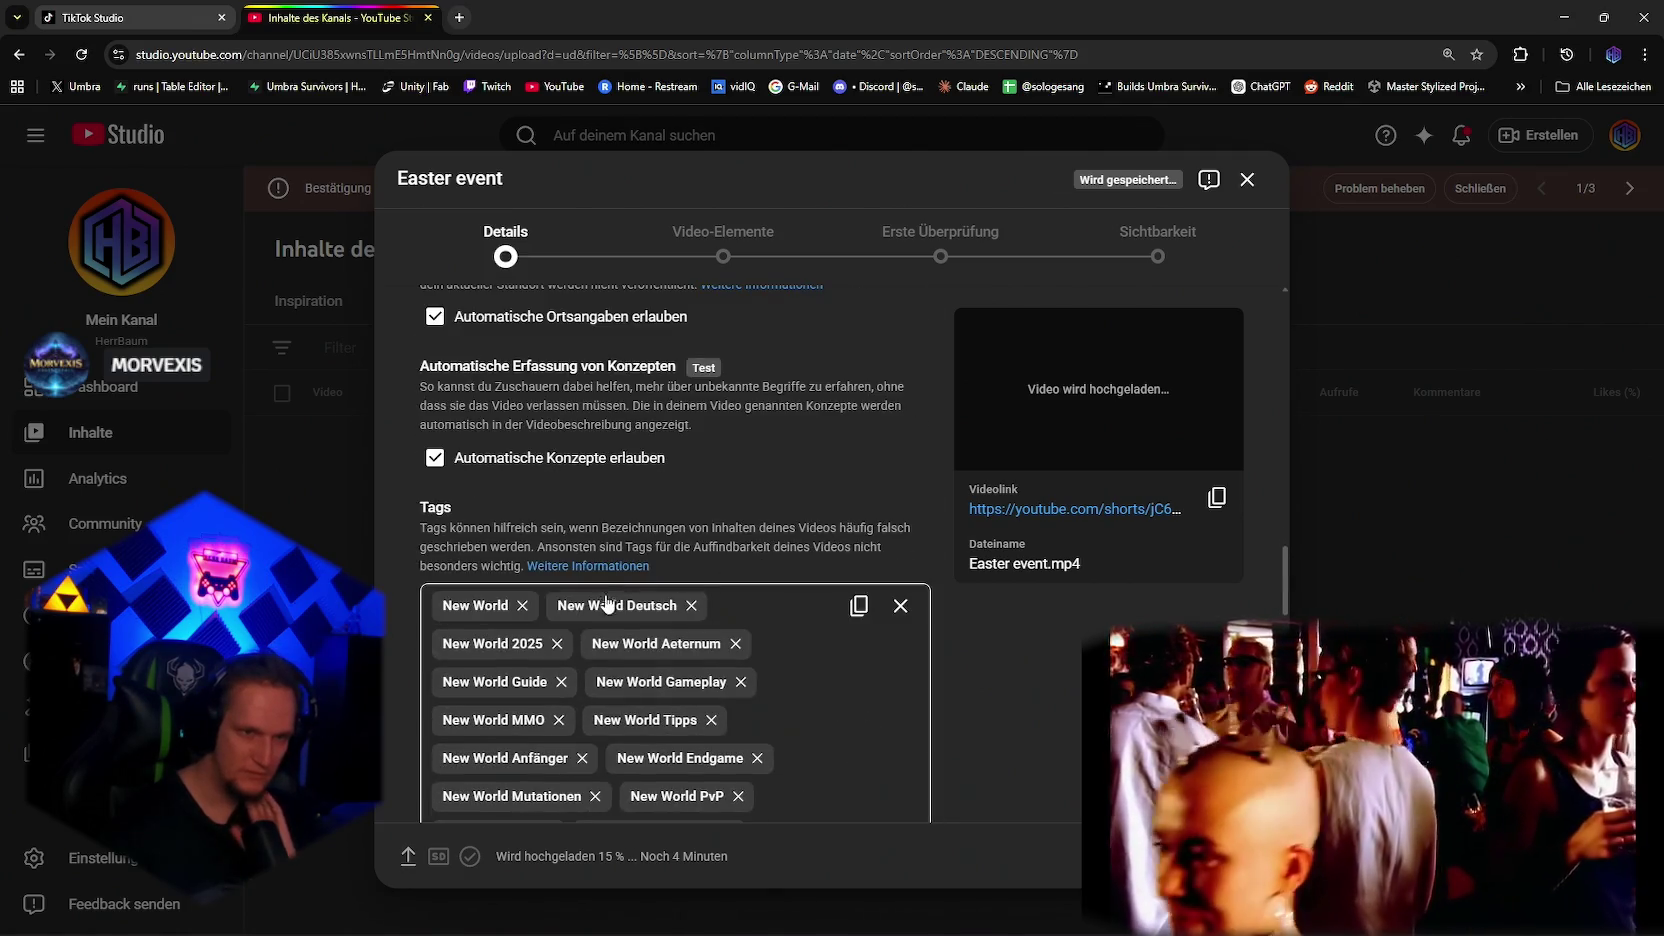
{"action": "scroll", "coordinate": [700, 592], "scroll_direction": "down", "scroll_amount": 3}
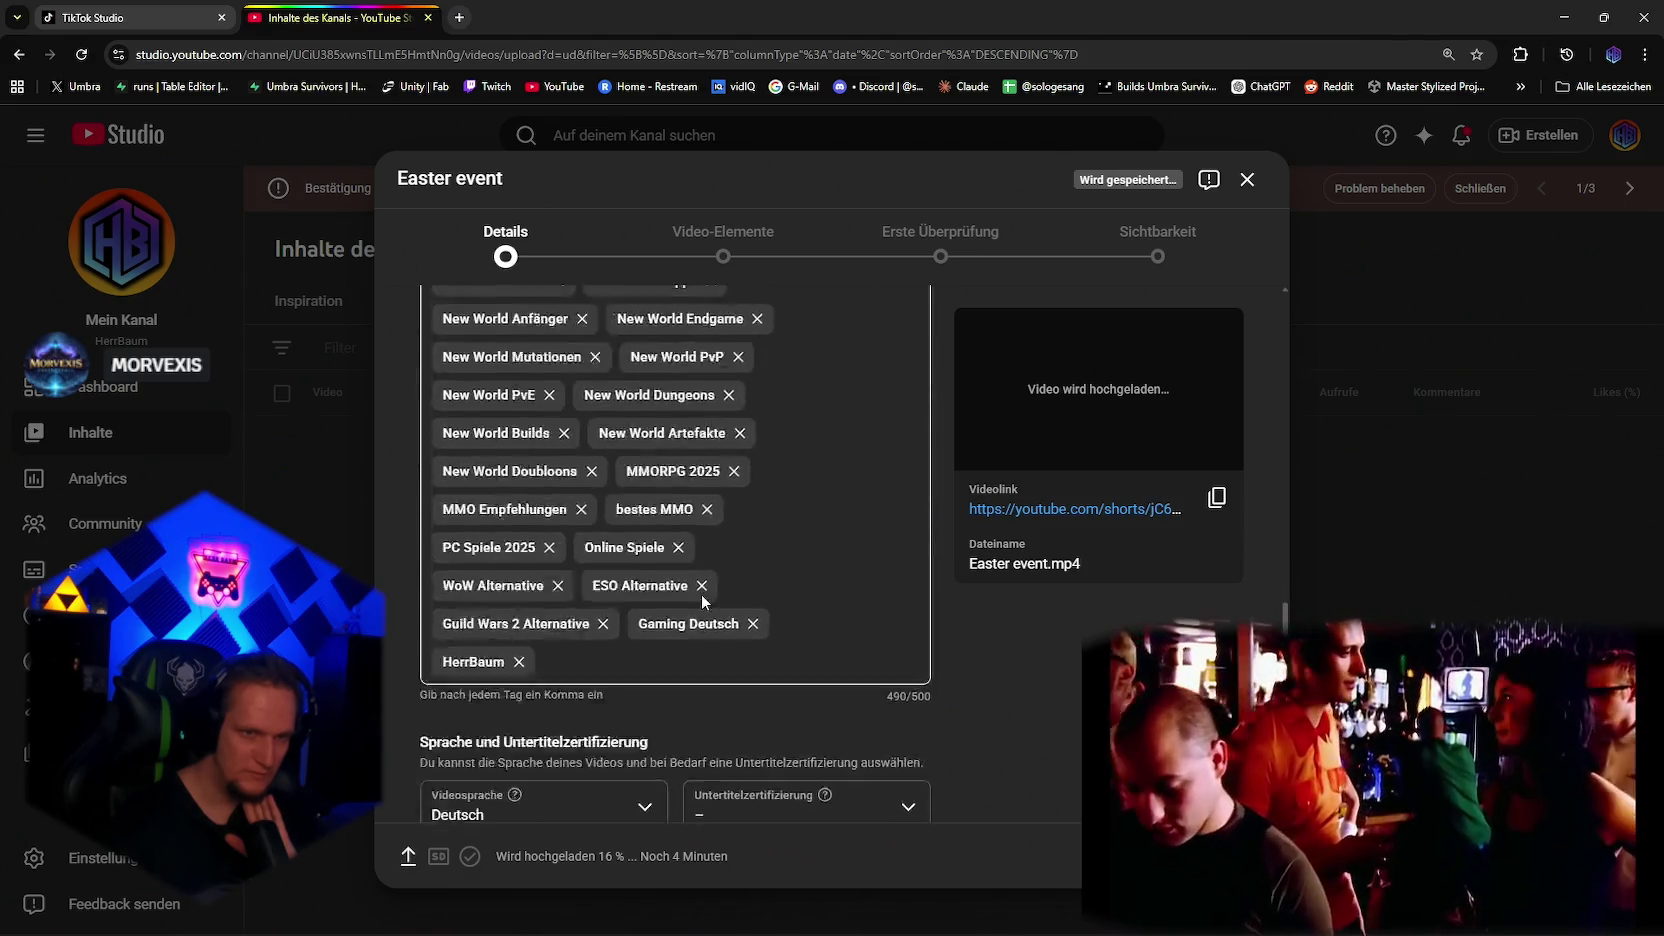
{"action": "scroll", "coordinate": [838, 607], "scroll_direction": "up", "scroll_amount": 15}
{"action": "left_click", "coordinate": [840, 312]}
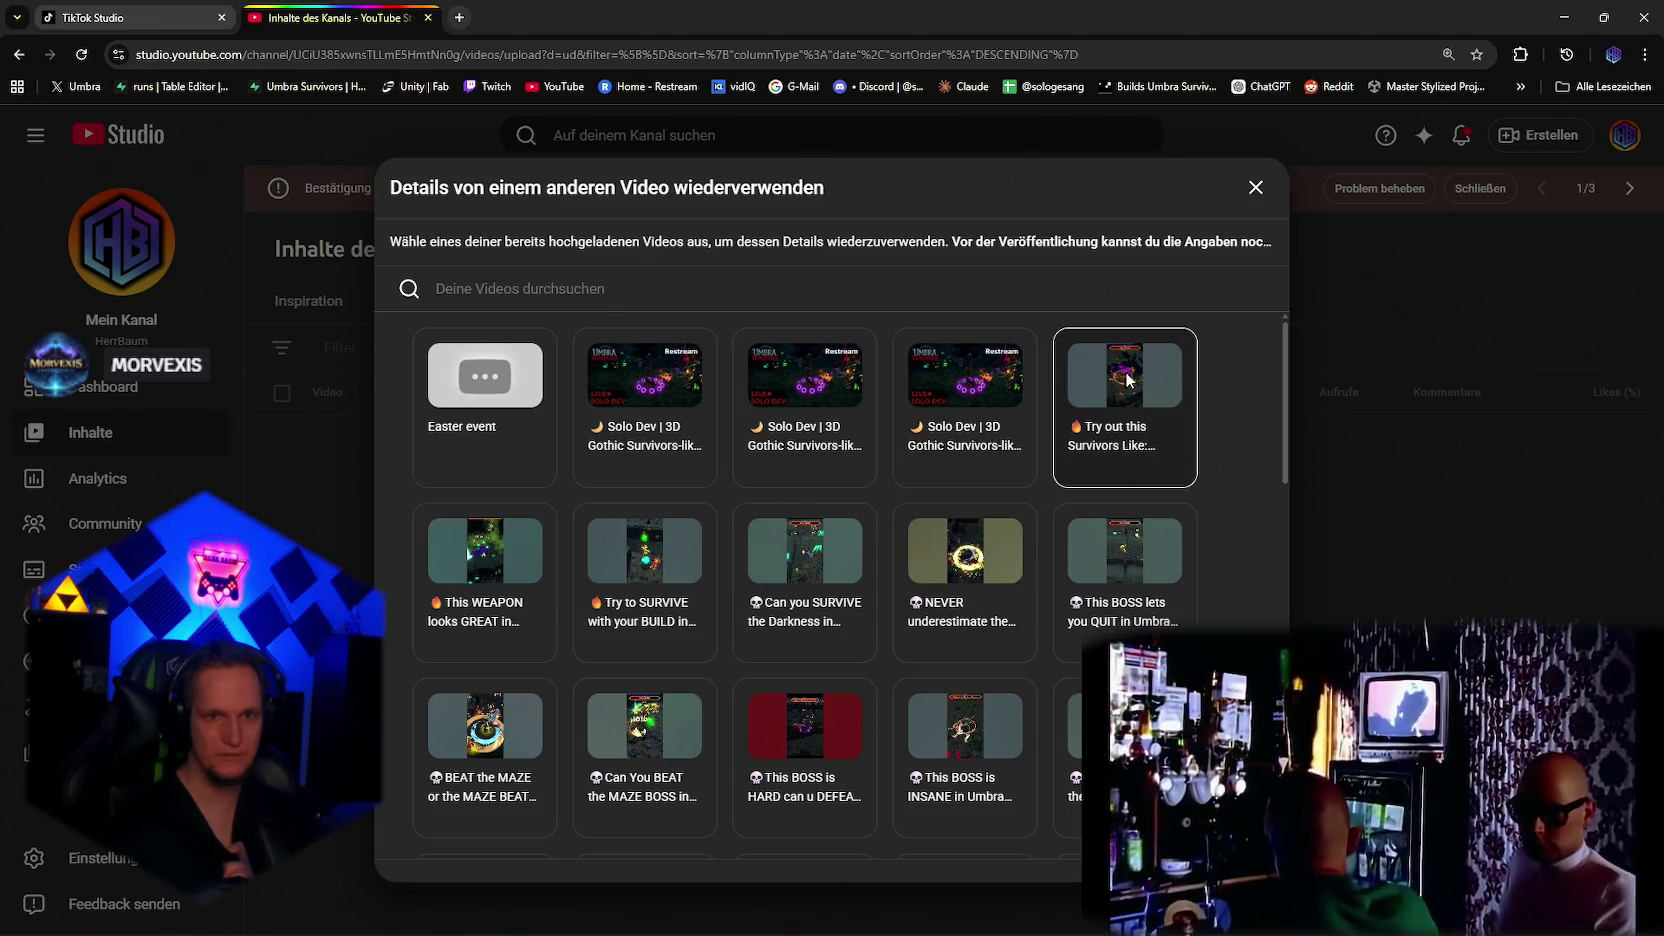
Step: Apply every detail except Titel from the Survivors Like video to the Easter upload
{"action": "left_click", "coordinate": [1127, 379]}
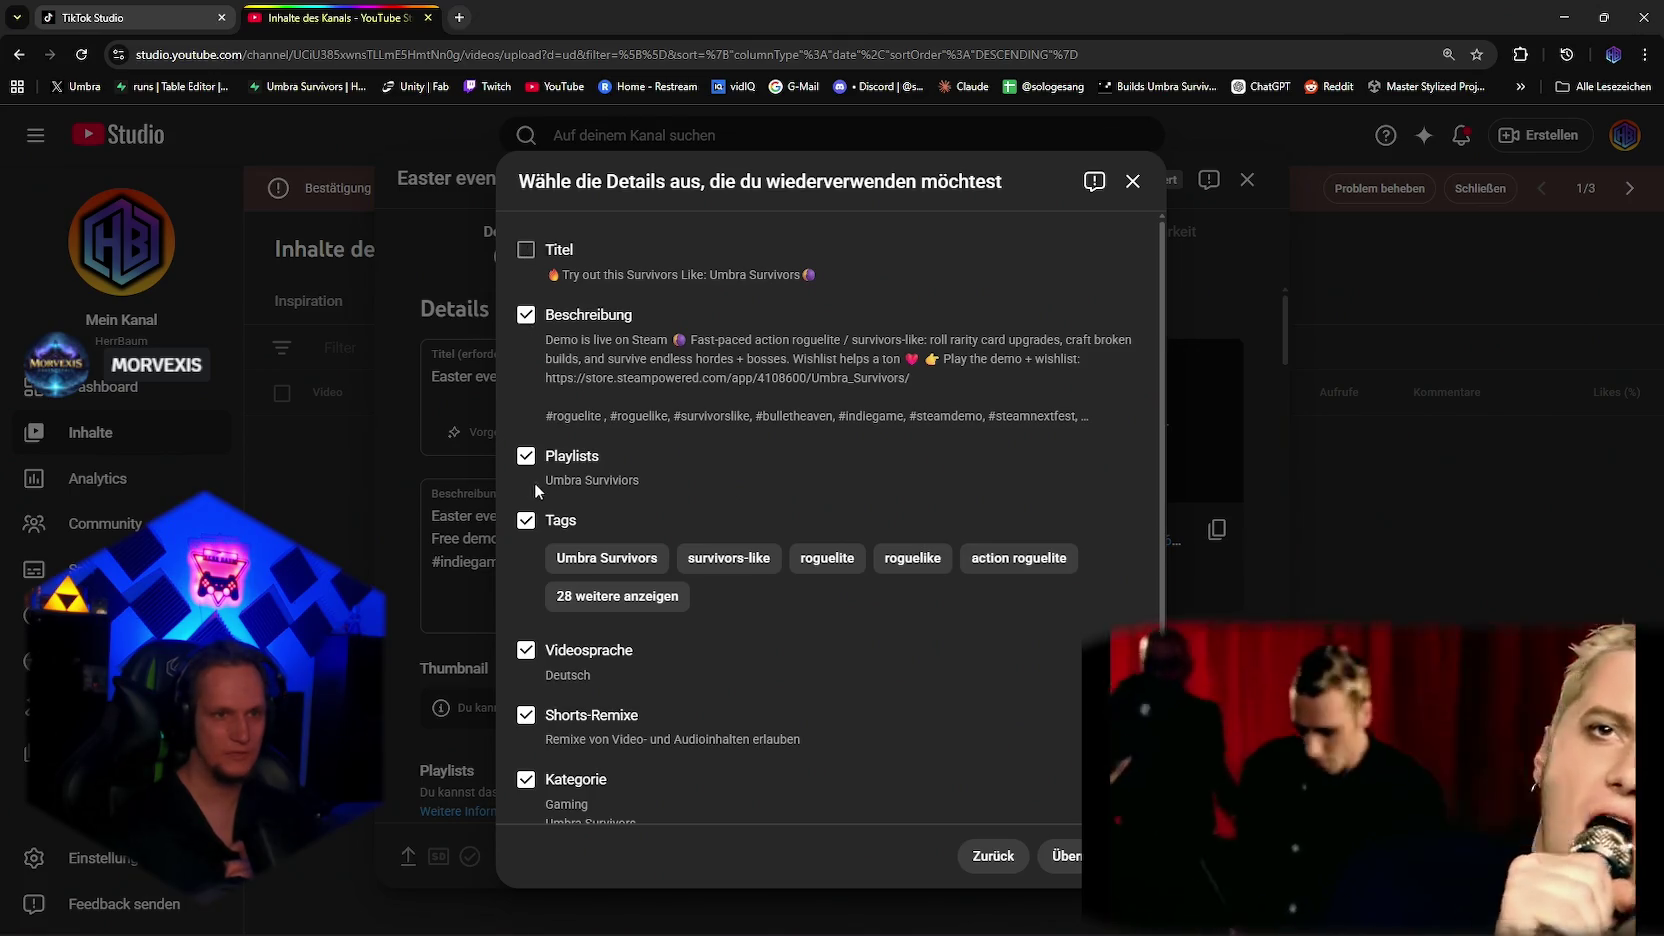
{"action": "scroll", "coordinate": [599, 517], "scroll_direction": "down", "scroll_amount": 1}
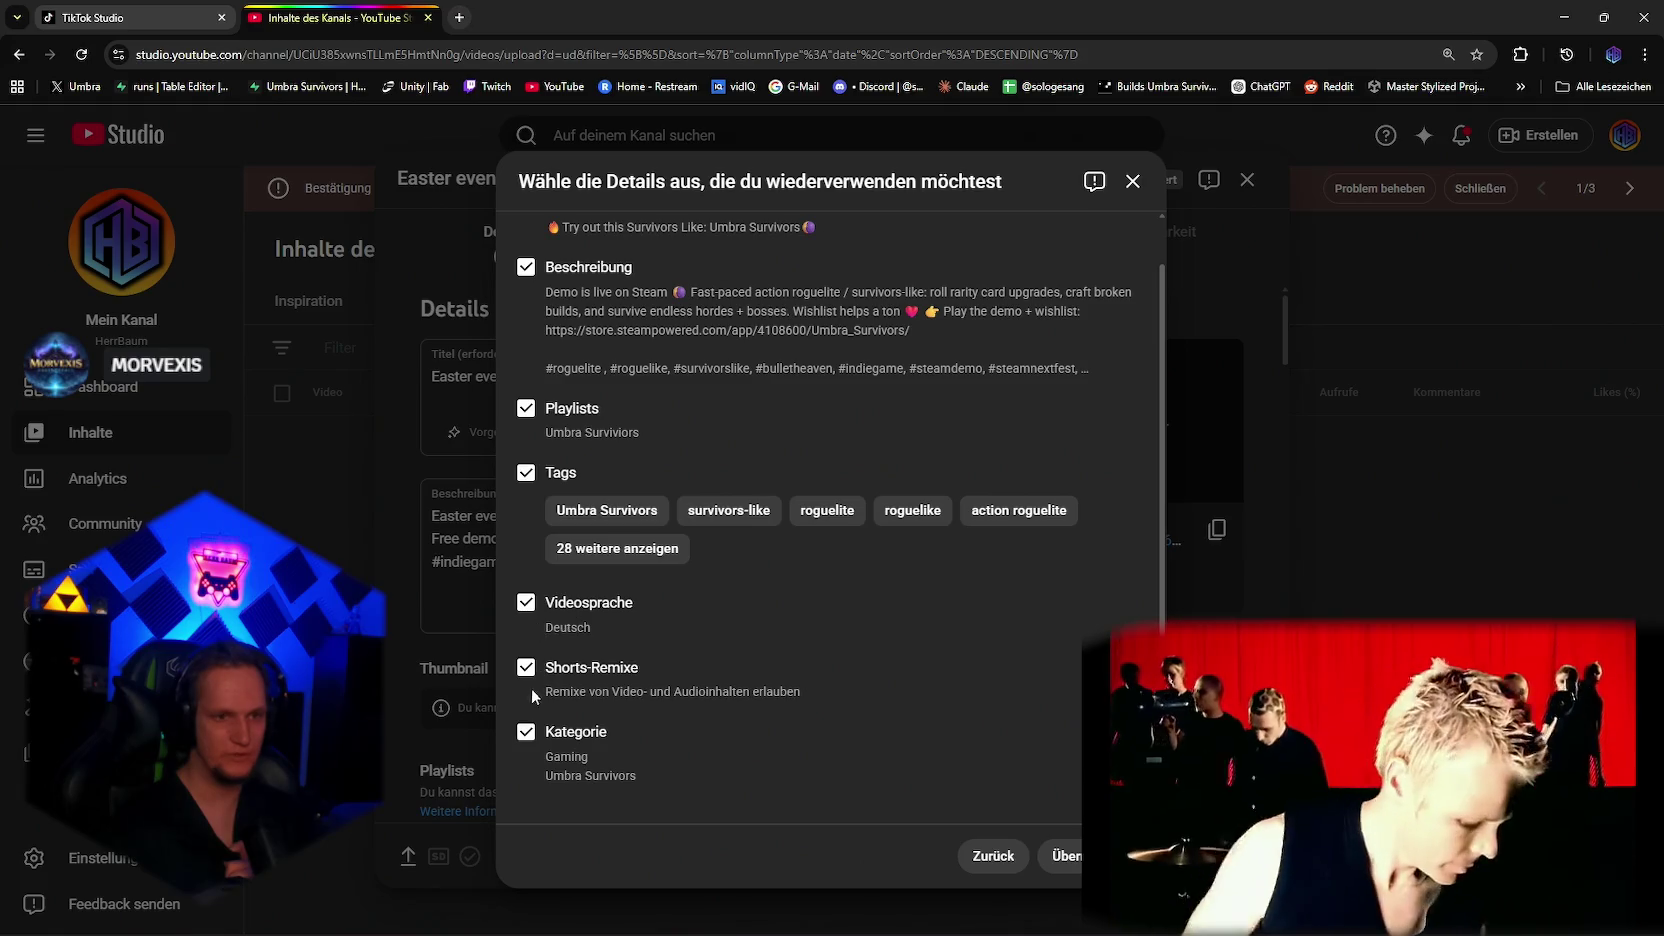
{"action": "left_click", "coordinate": [1065, 856]}
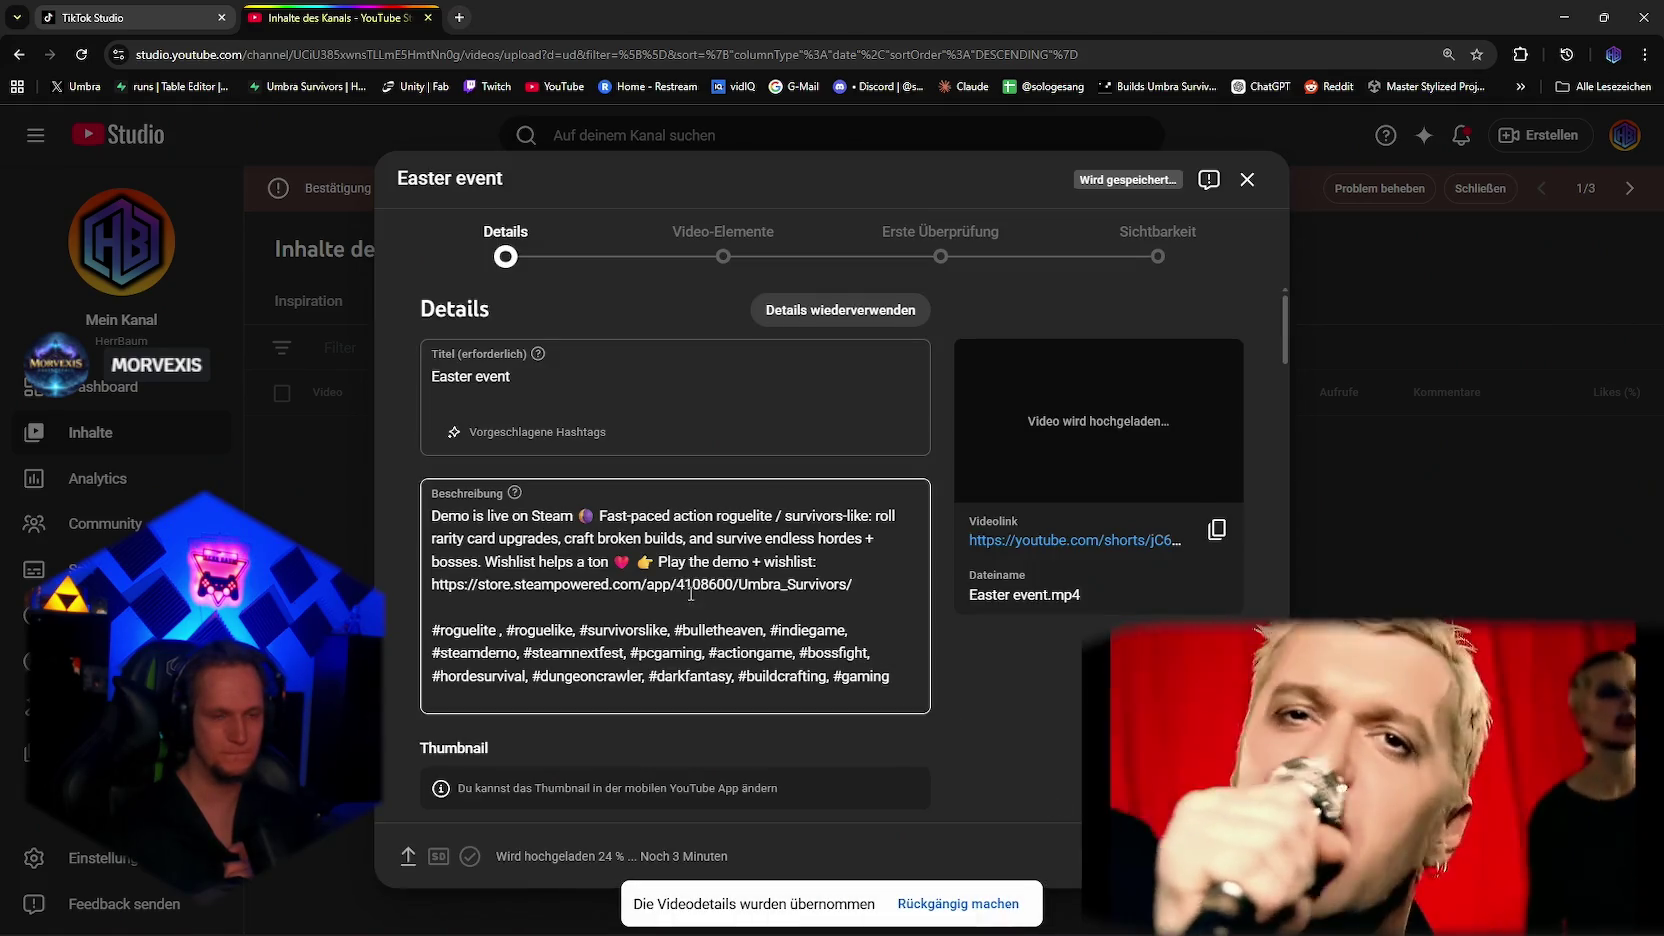
Step: Set Videosprache to Keine Angabe and continue to the Video-Elemente step
{"action": "scroll", "coordinate": [703, 604], "scroll_direction": "down", "scroll_amount": 10}
{"action": "scroll", "coordinate": [703, 604], "scroll_direction": "down", "scroll_amount": 10}
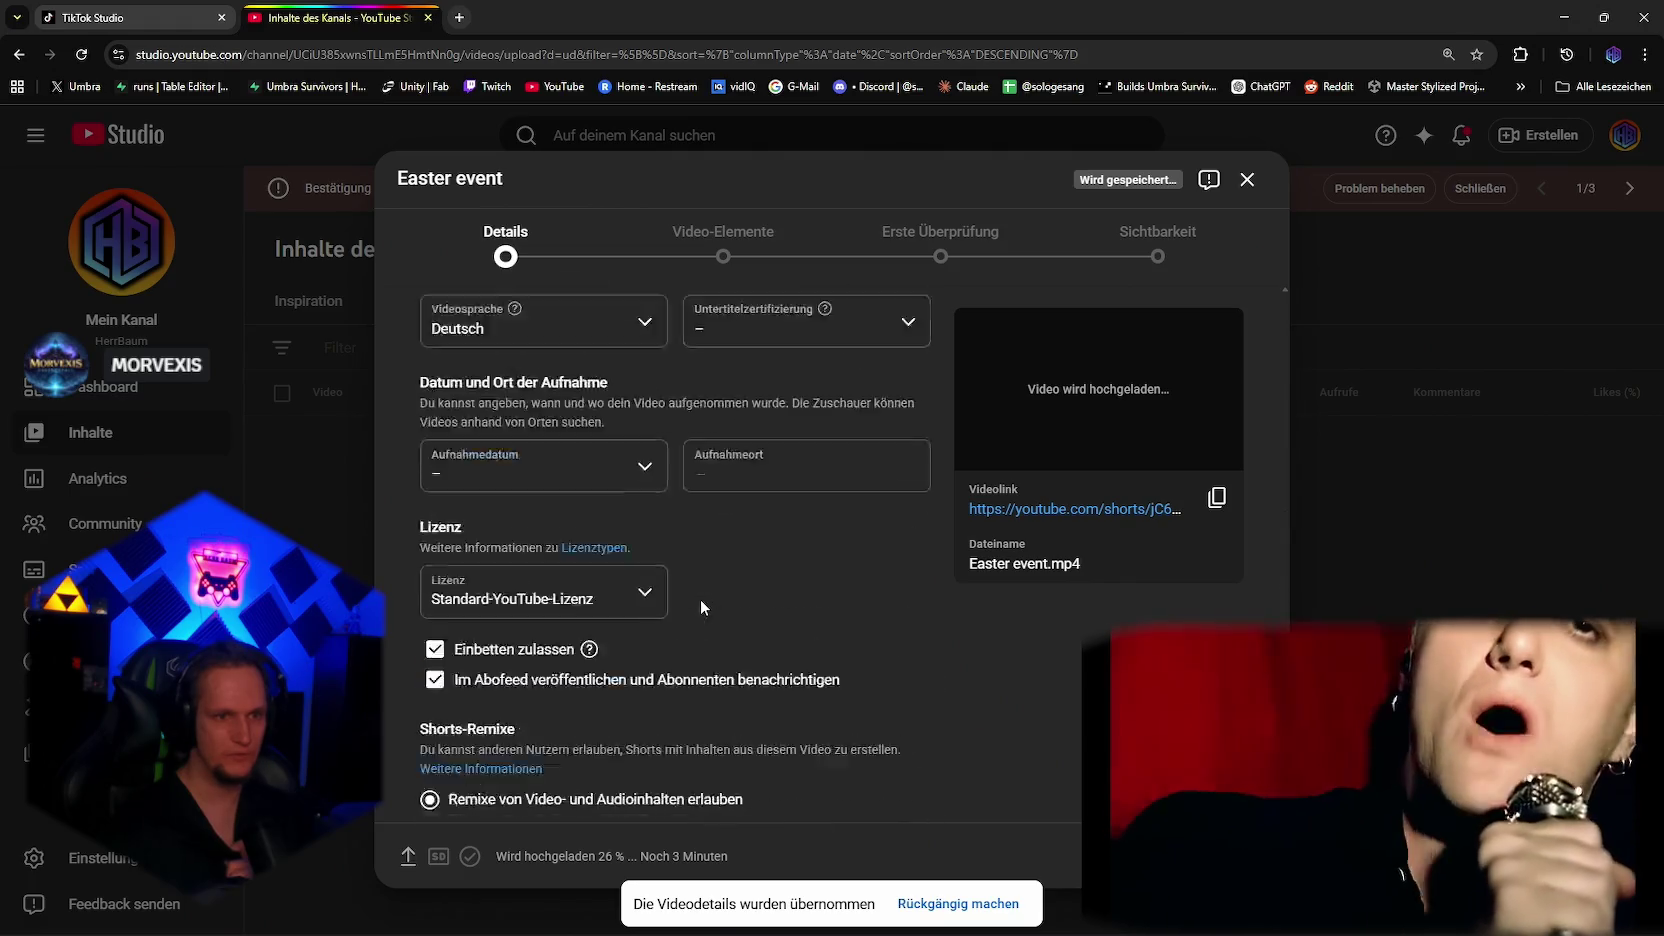
{"action": "scroll", "coordinate": [645, 622], "scroll_direction": "up", "scroll_amount": 4}
{"action": "scroll", "coordinate": [680, 605], "scroll_direction": "down", "scroll_amount": 6}
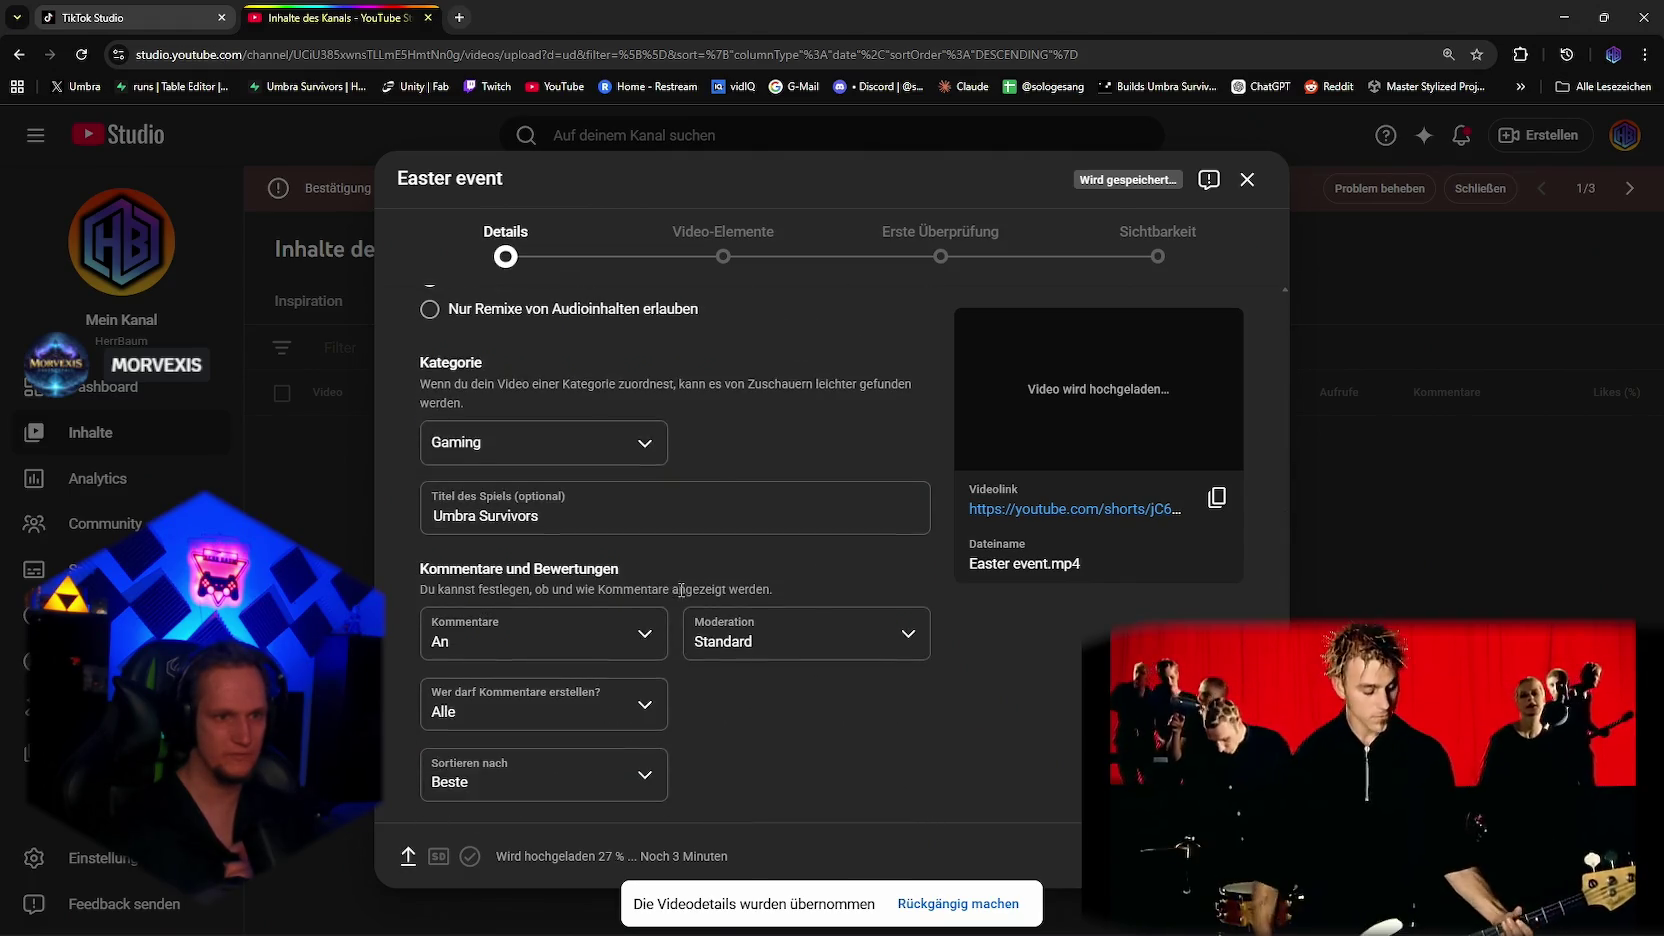
{"action": "scroll", "coordinate": [705, 630], "scroll_direction": "up", "scroll_amount": 5}
{"action": "scroll", "coordinate": [705, 624], "scroll_direction": "up", "scroll_amount": 3}
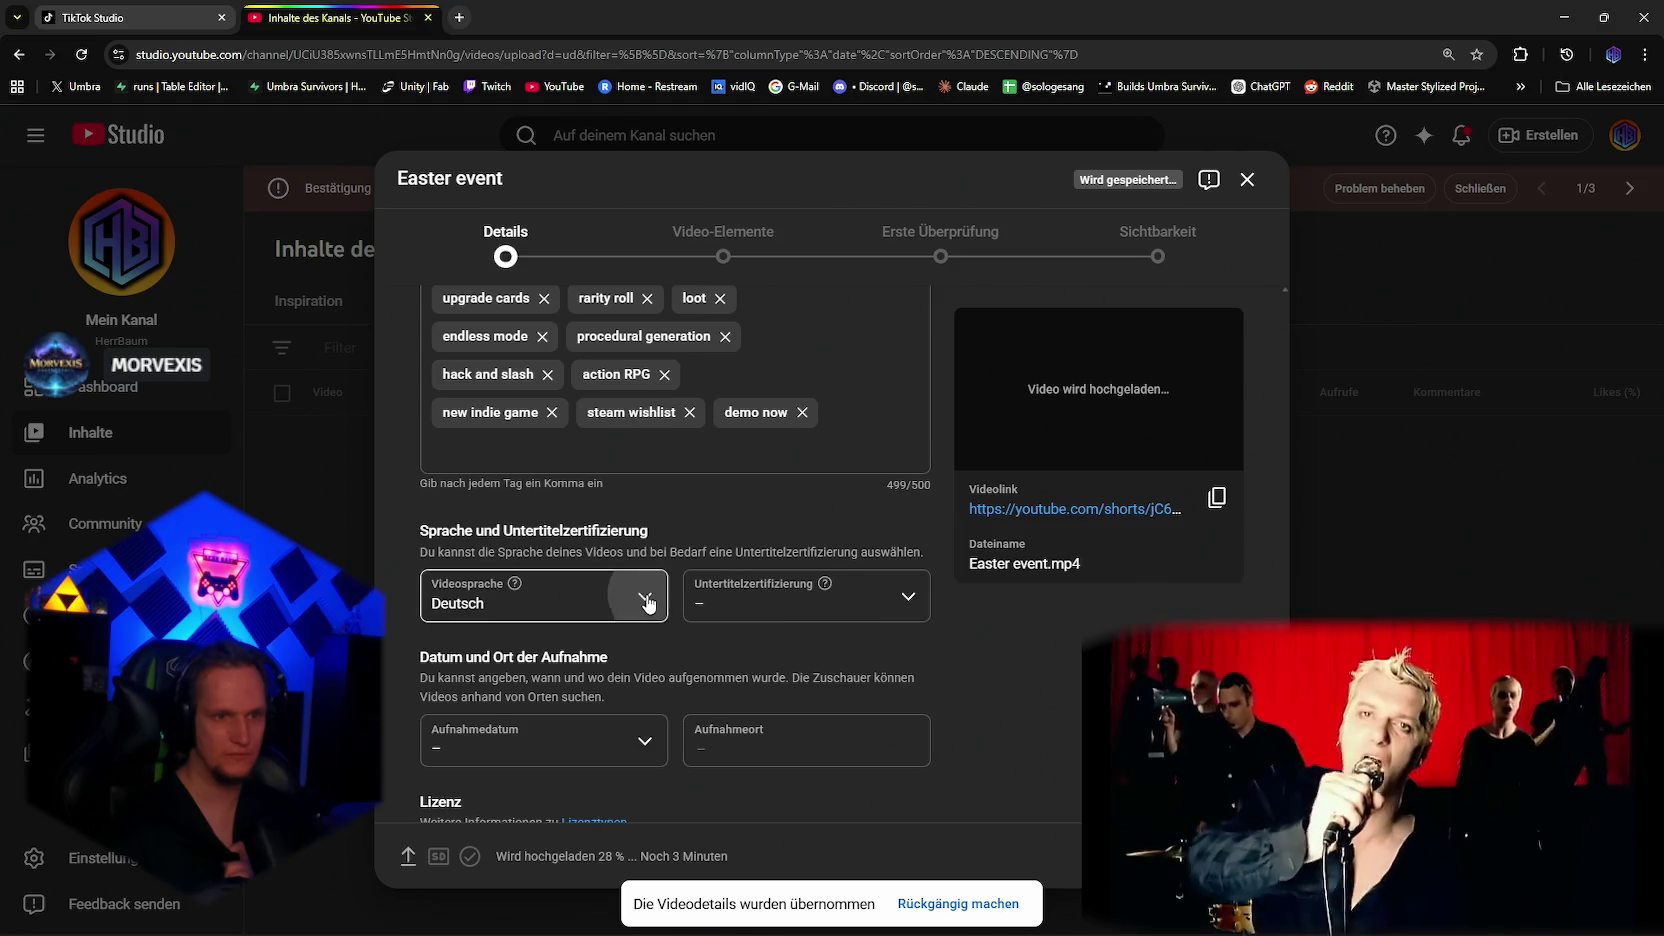
{"action": "left_click", "coordinate": [645, 600]}
{"action": "scroll", "coordinate": [594, 483], "scroll_direction": "up", "scroll_amount": 10}
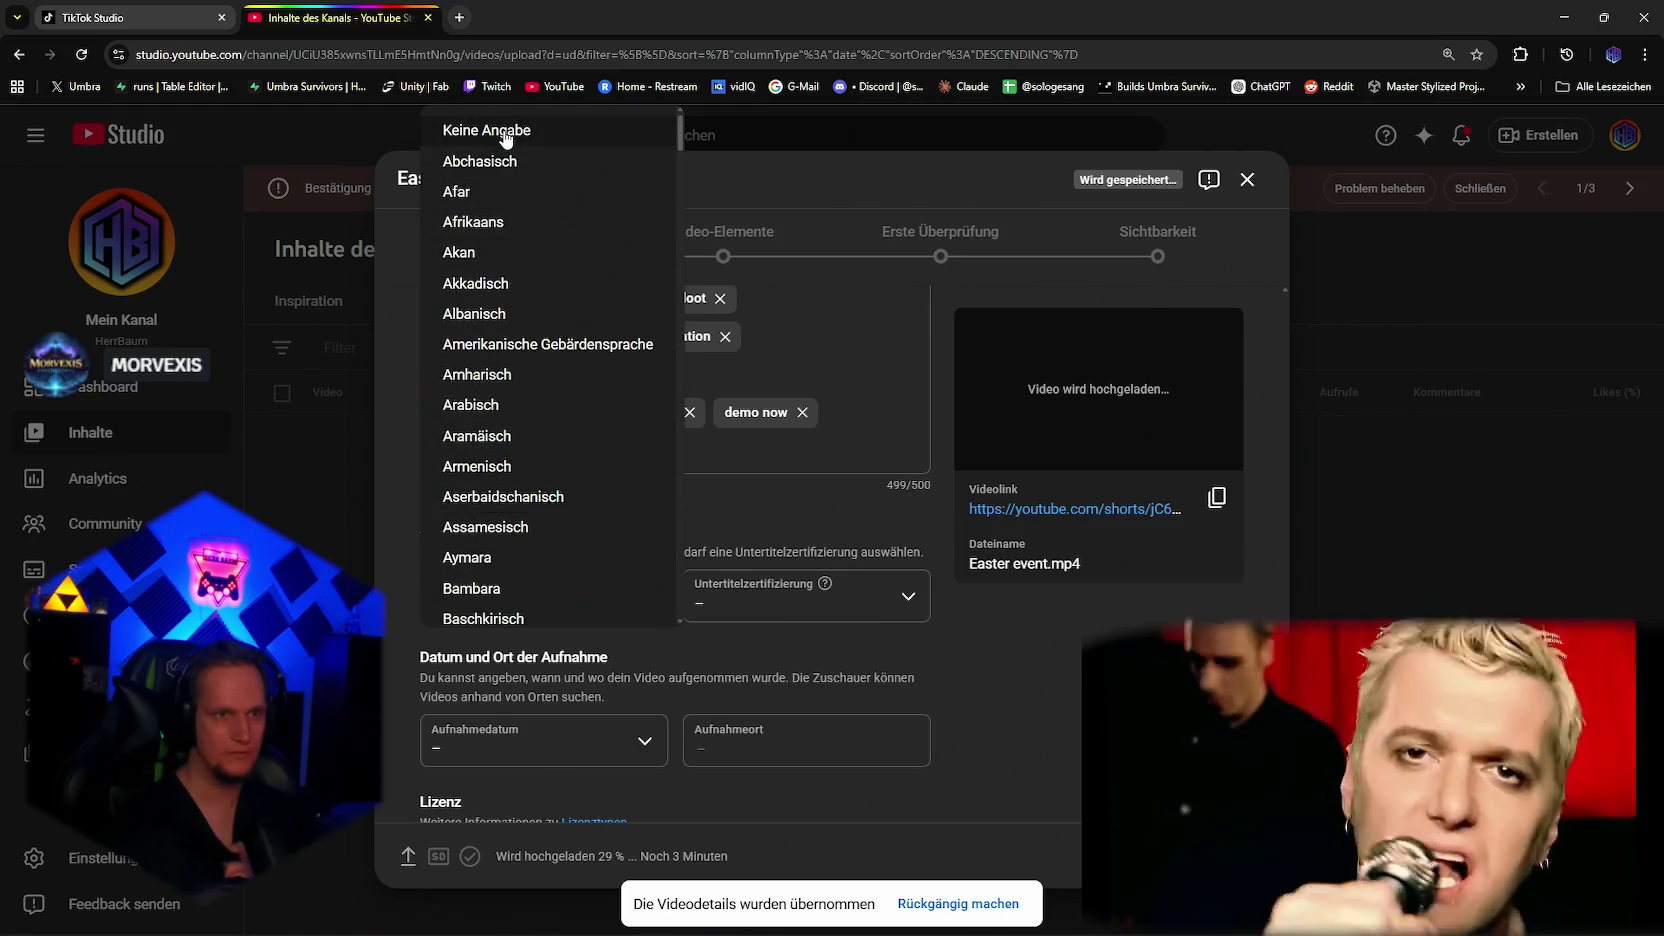
{"action": "left_click", "coordinate": [506, 131]}
{"action": "left_click", "coordinate": [1230, 856]}
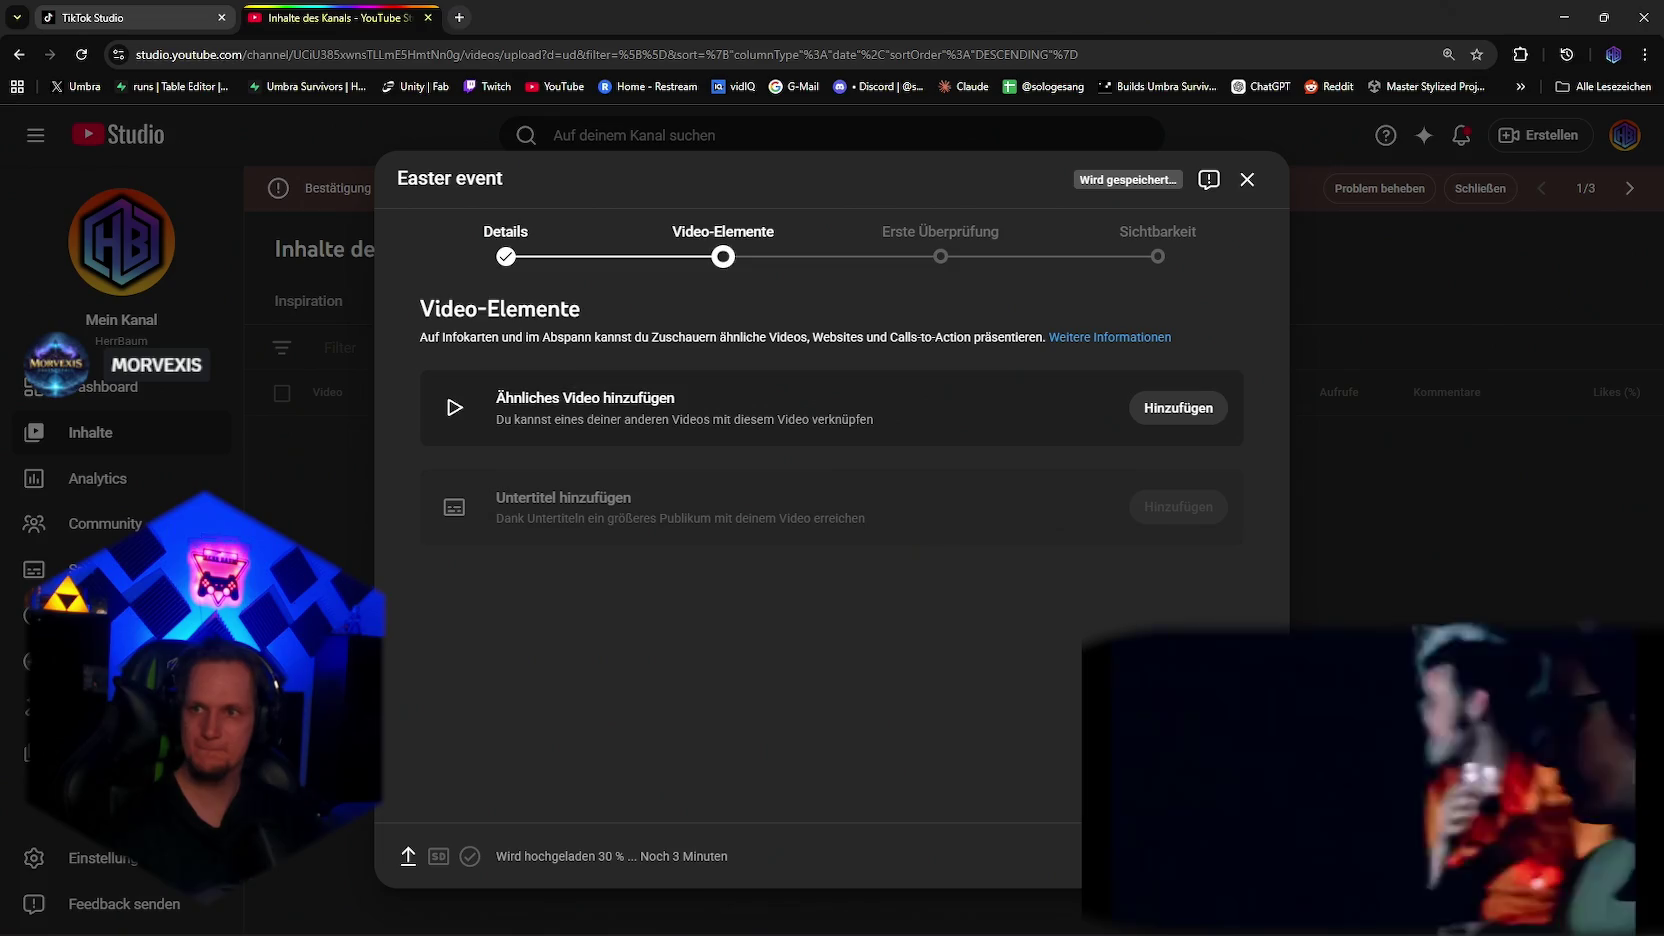
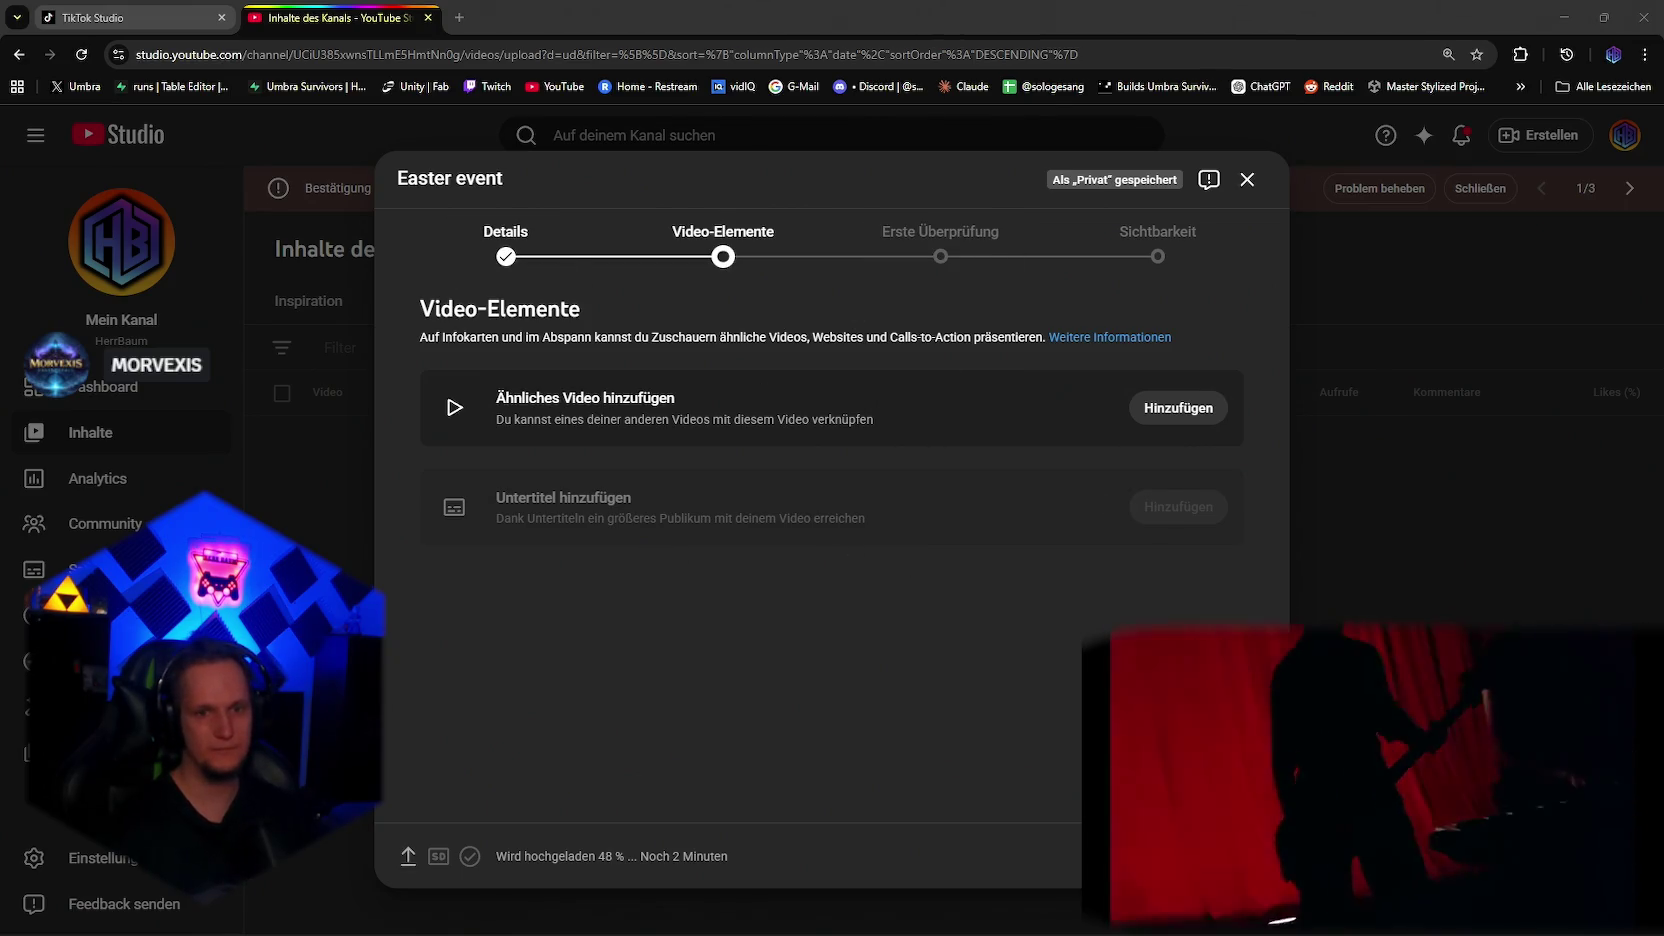
Step: Replace the video's title on the Details page with the new Easter event title
{"action": "left_click", "coordinate": [505, 256]}
{"action": "left_click", "coordinate": [585, 402]}
{"action": "key", "text": "ctrl+a"}
{"action": "type", "text": "This Easter event in my indie game is INSANE 🐣 🟣"}
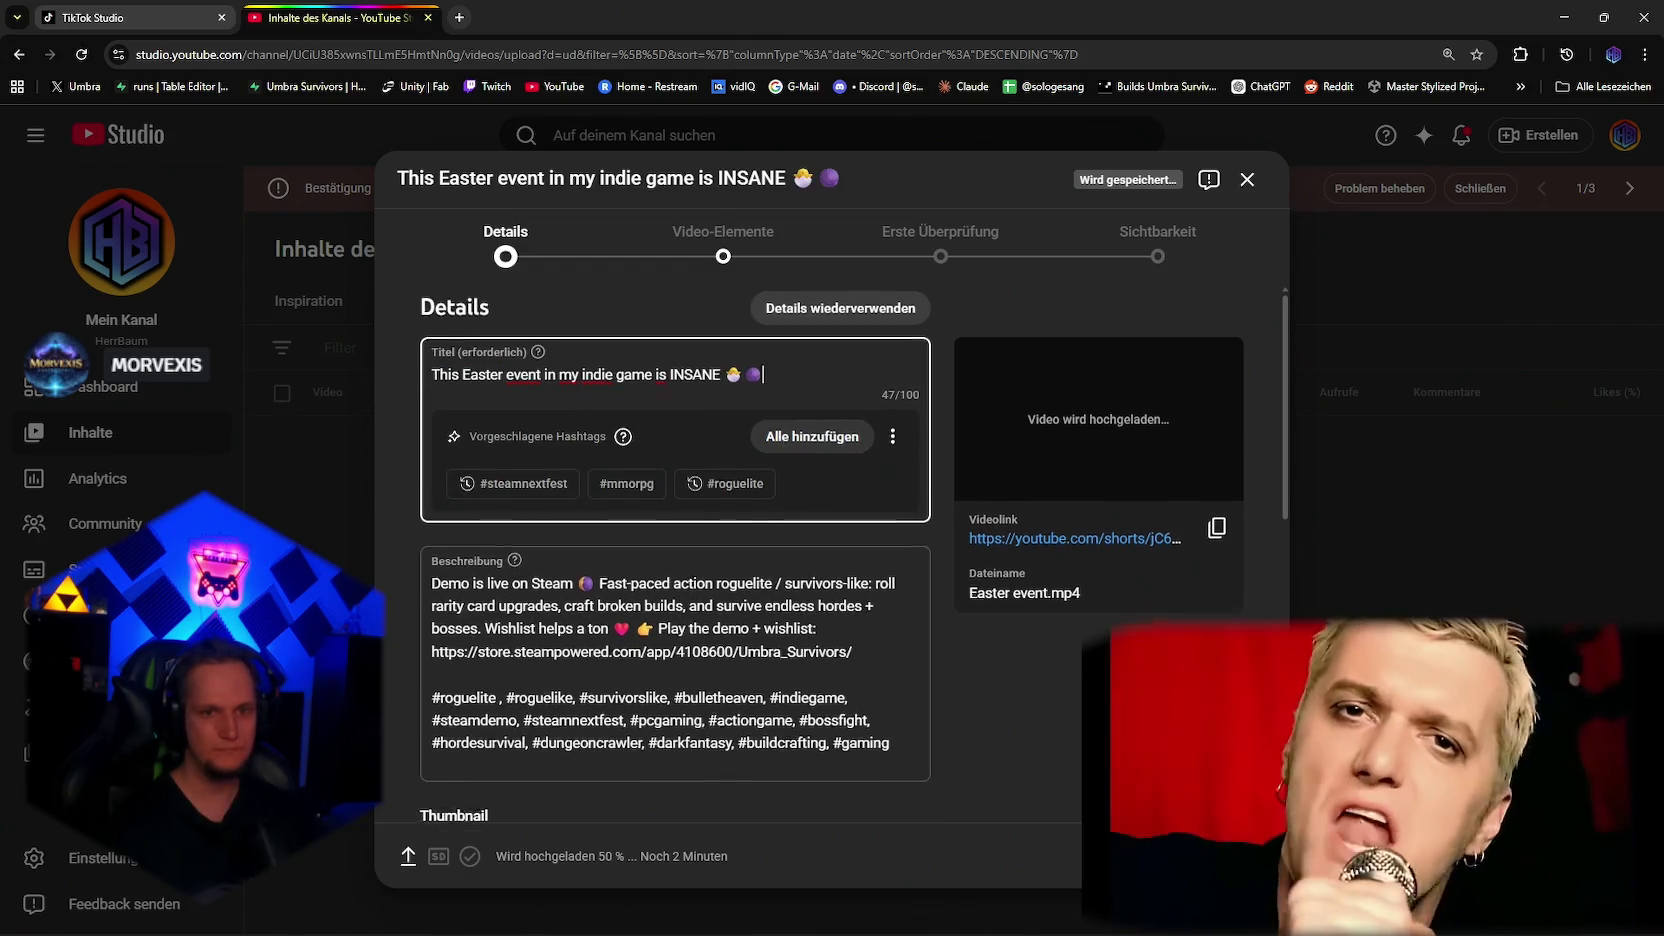
{"action": "scroll", "coordinate": [864, 536], "scroll_direction": "down", "scroll_amount": 7}
{"action": "scroll", "coordinate": [864, 536], "scroll_direction": "up", "scroll_amount": 3}
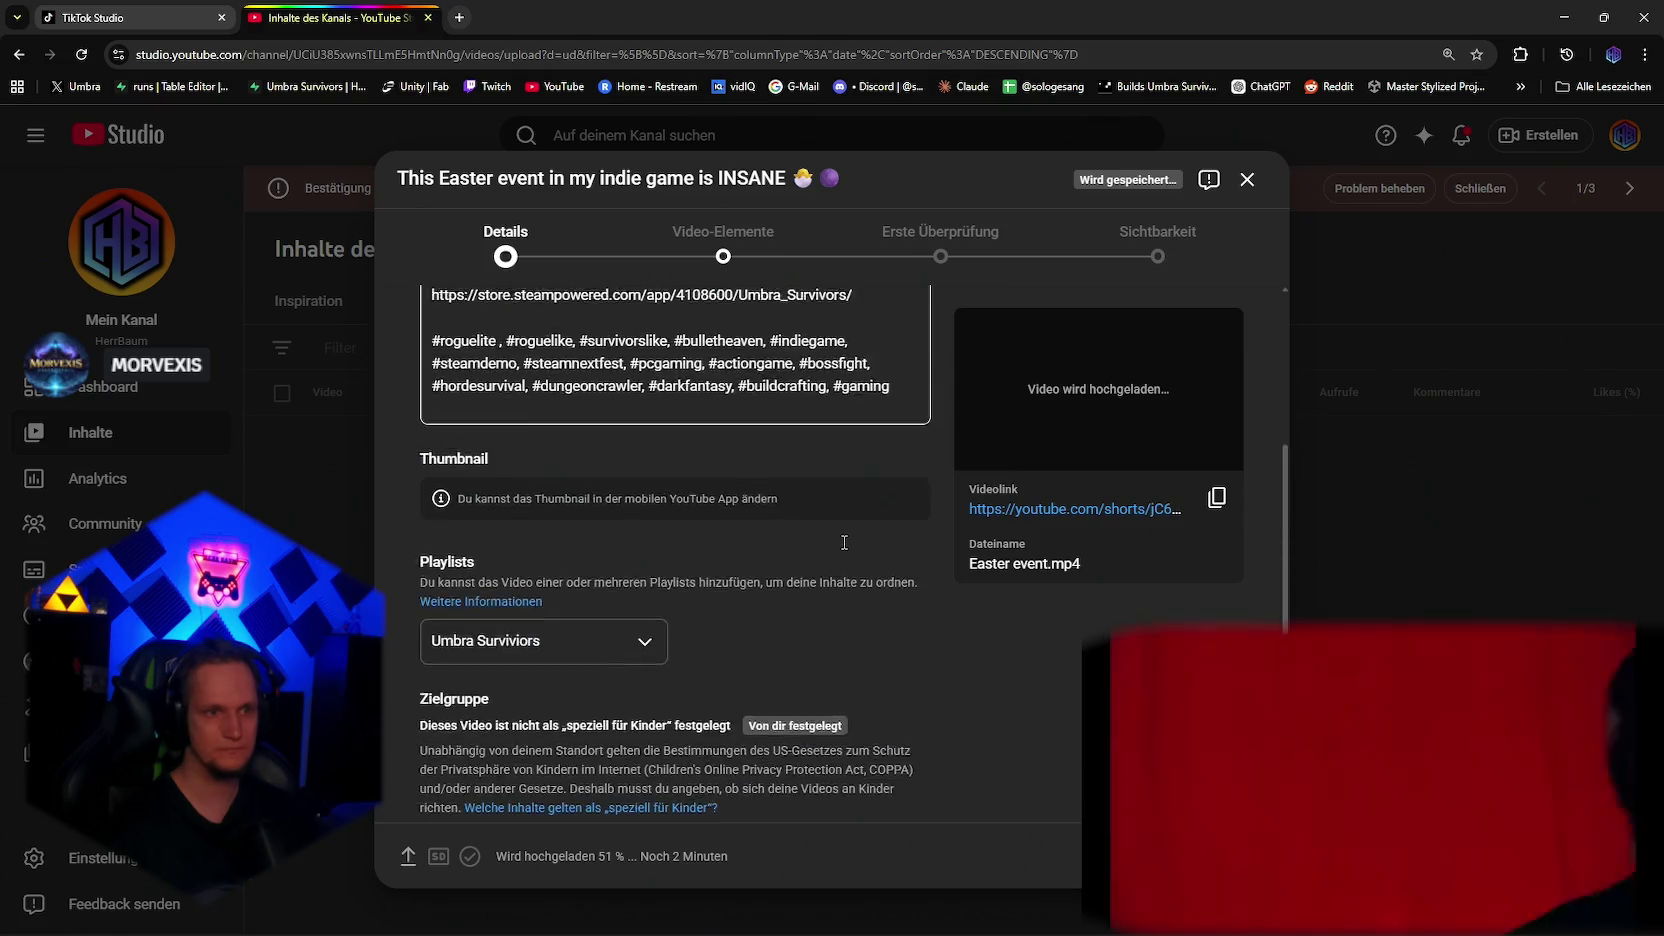
{"action": "scroll", "coordinate": [864, 536], "scroll_direction": "down", "scroll_amount": 3}
Step: Link the Umbra Survivors trailer as the related video under Video-Elemente
{"action": "left_click", "coordinate": [1225, 856]}
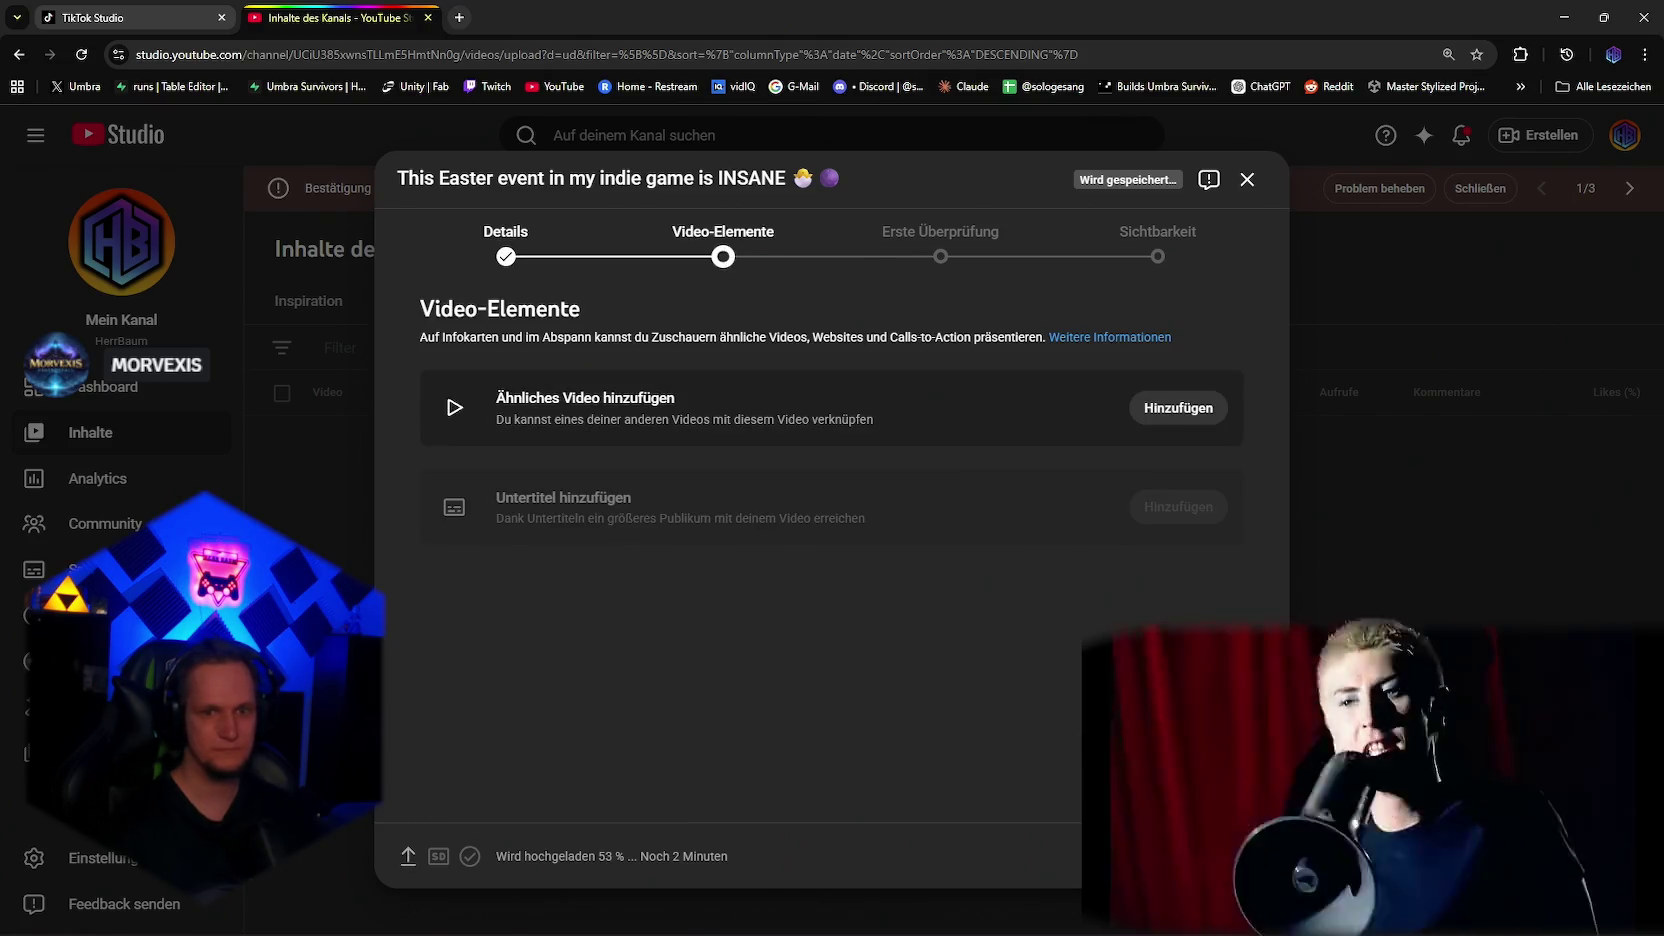
{"action": "left_click", "coordinate": [1182, 417]}
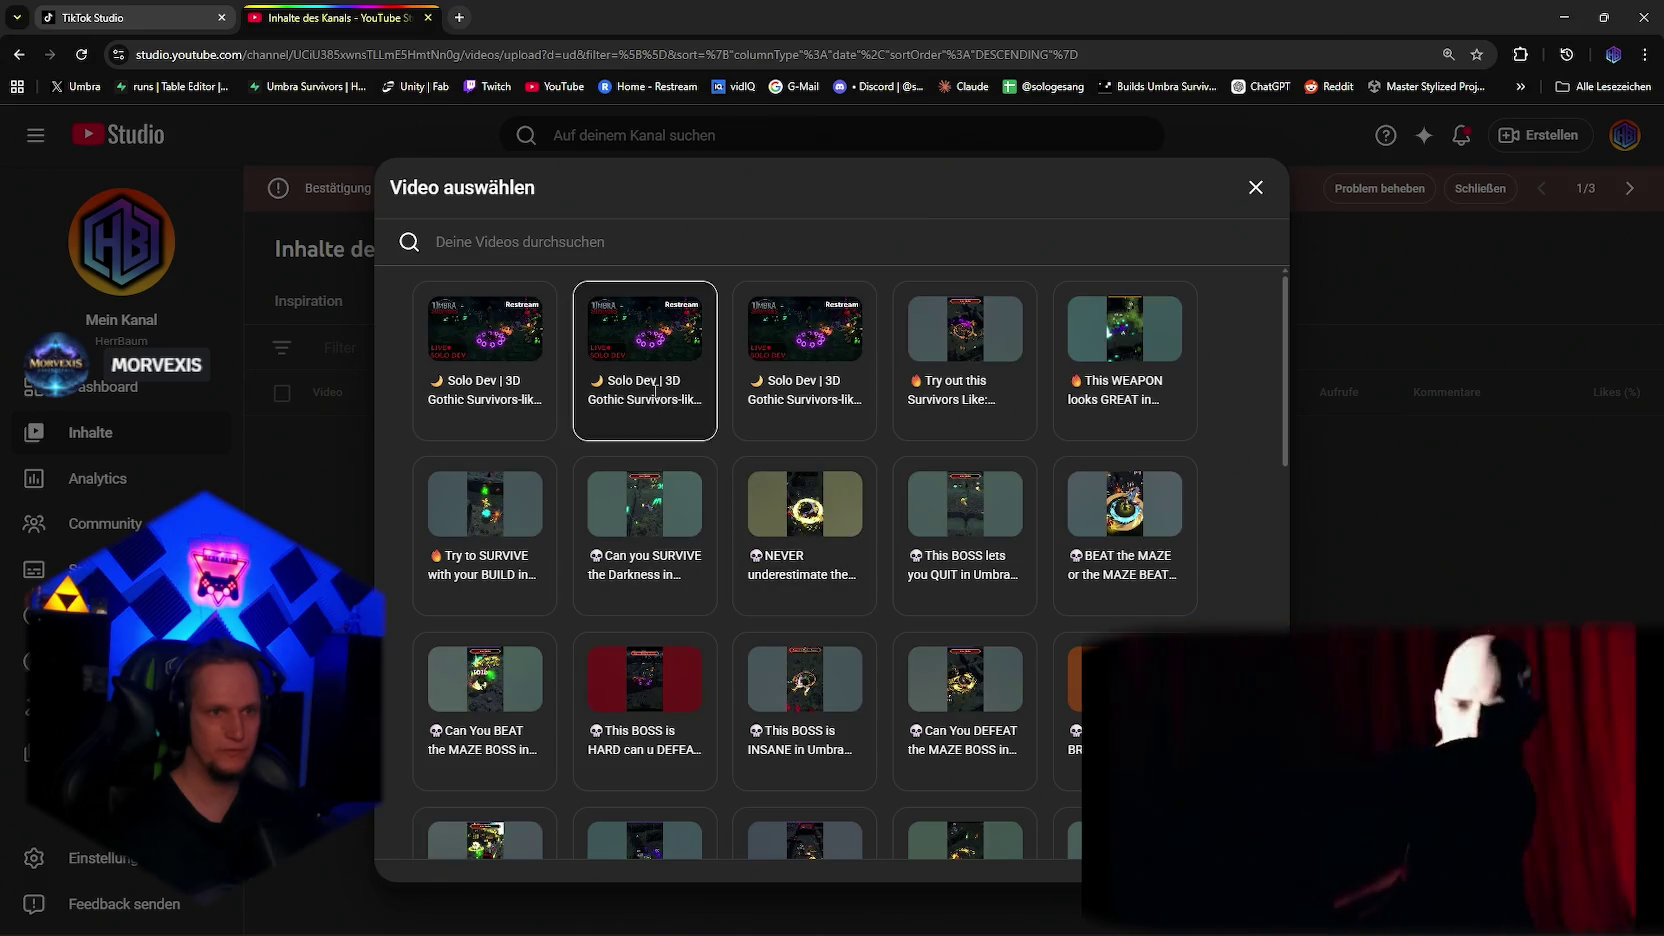
{"action": "scroll", "coordinate": [933, 458], "scroll_direction": "down", "scroll_amount": 13}
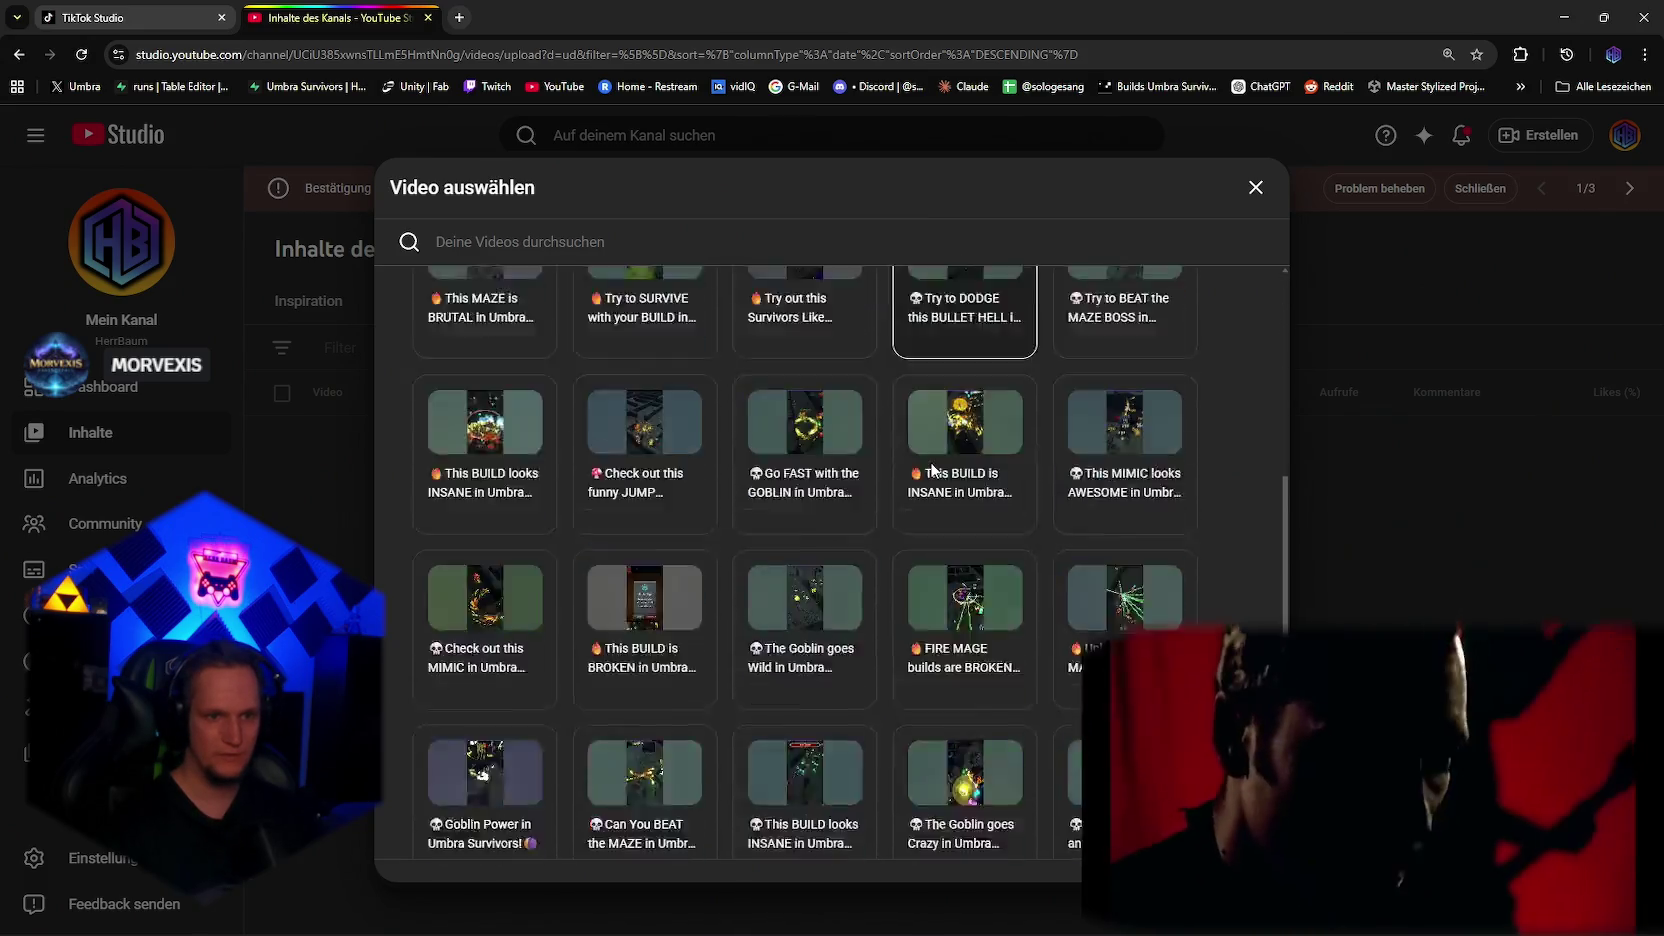
{"action": "left_click", "coordinate": [463, 708]}
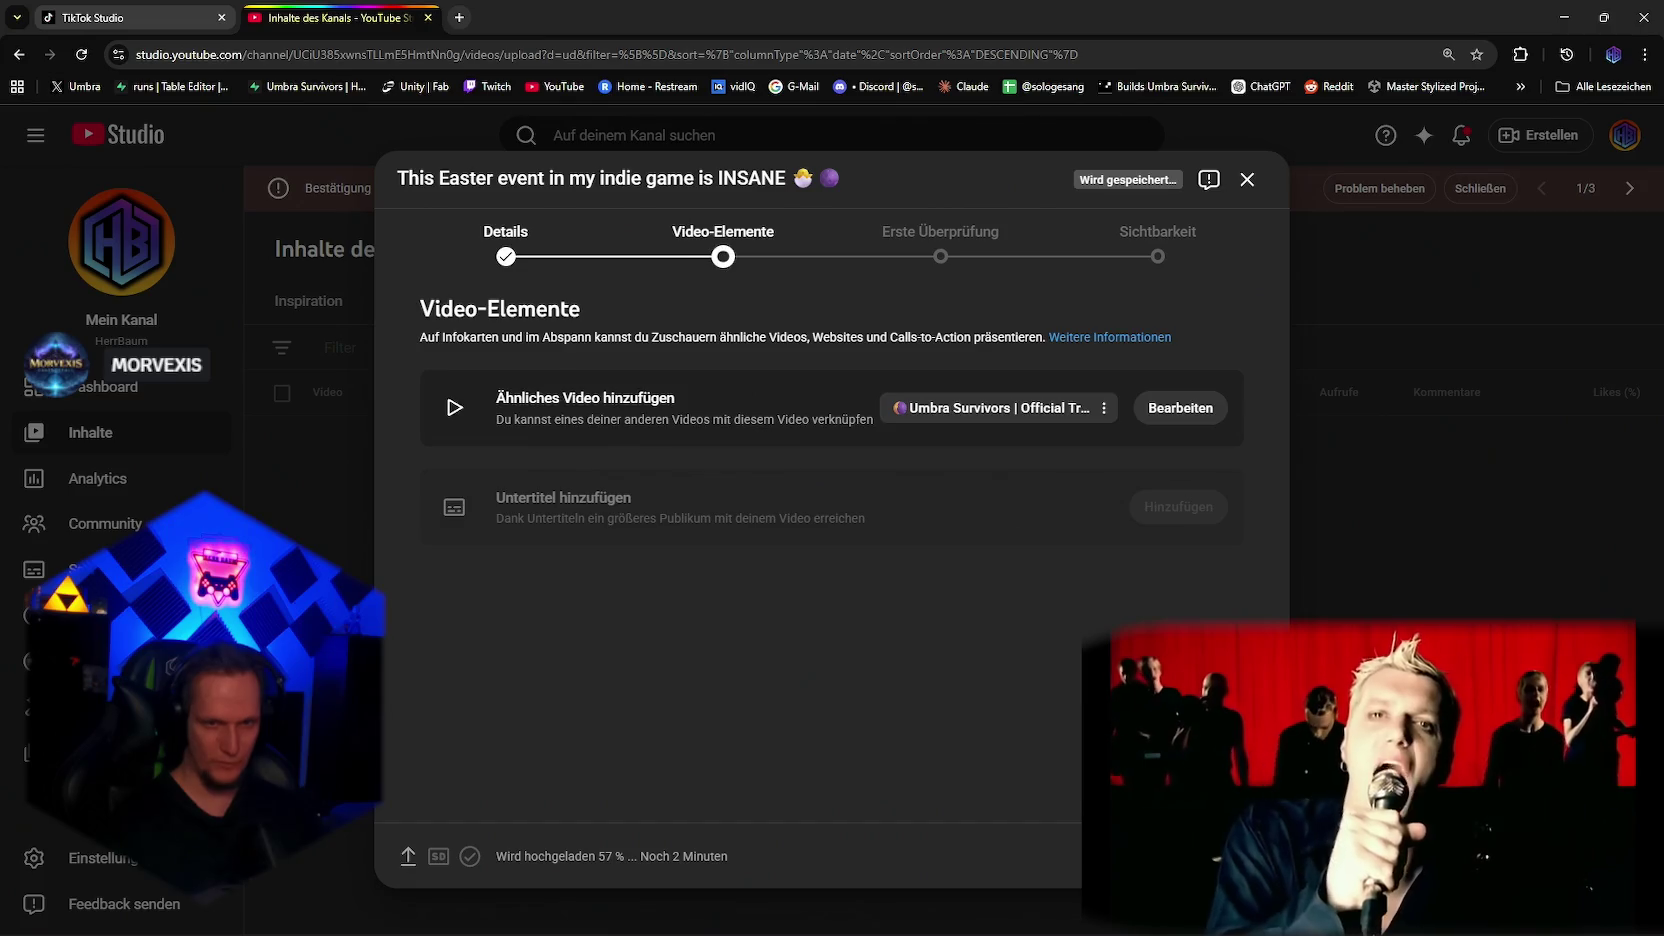
Step: Schedule the video public for 09.04.2026 at 12:00 and dismiss the pre-check warning
{"action": "left_click", "coordinate": [1214, 856]}
{"action": "left_click", "coordinate": [1214, 856]}
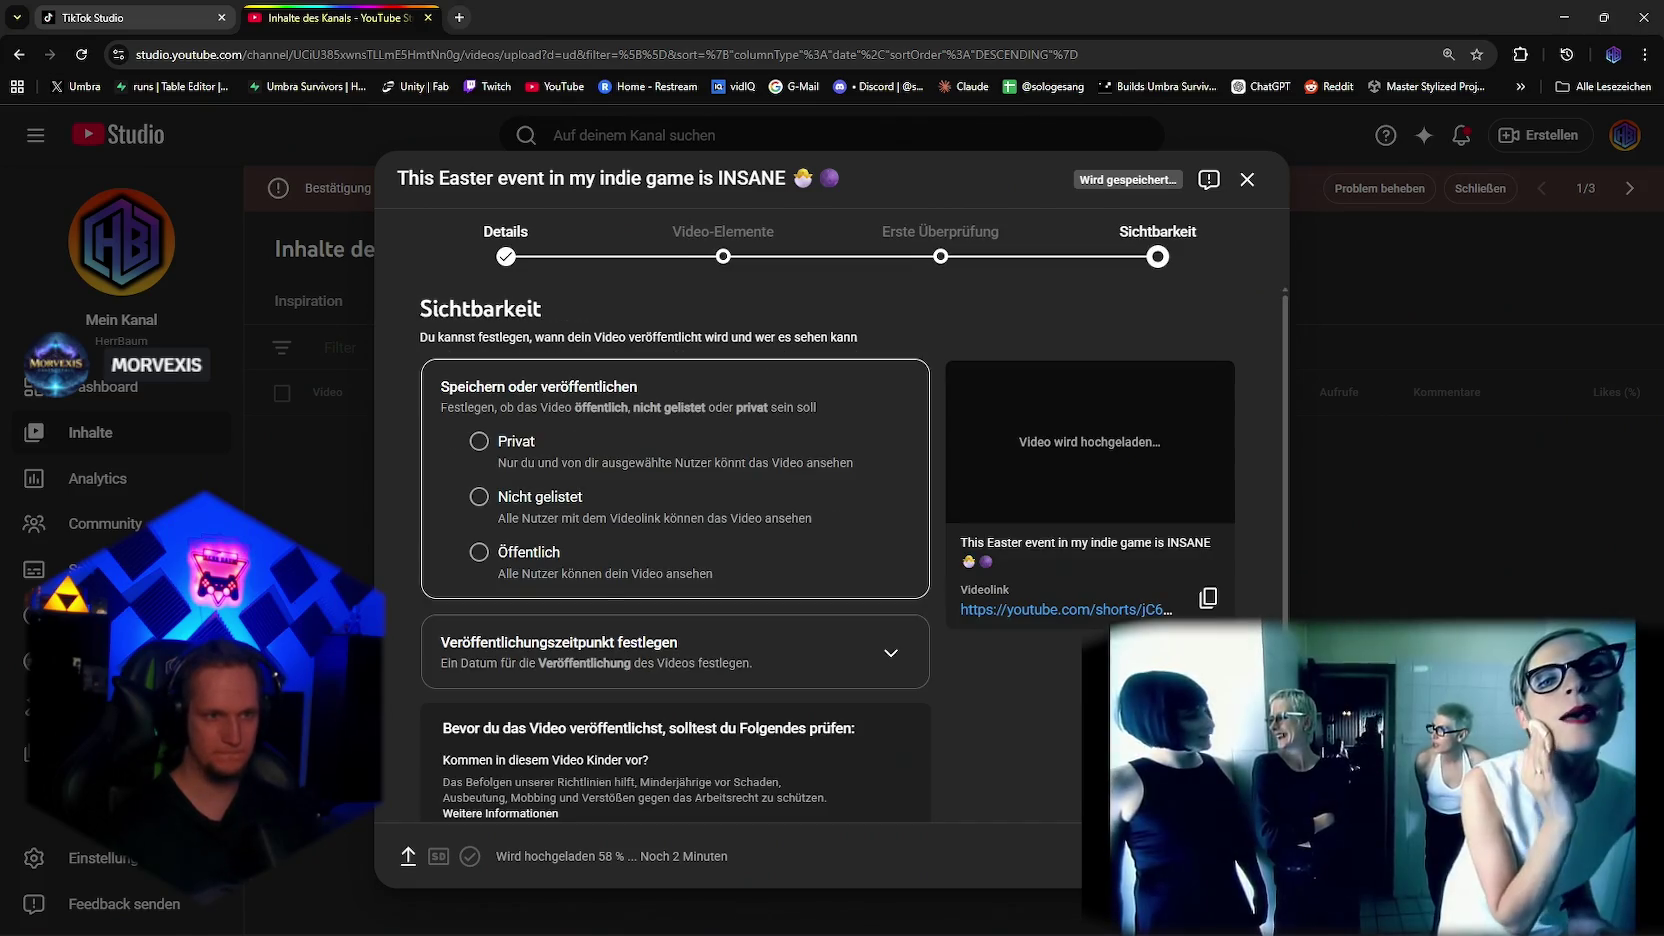
{"action": "scroll", "coordinate": [776, 560], "scroll_direction": "down", "scroll_amount": 2}
{"action": "left_click", "coordinate": [776, 540]}
{"action": "left_click", "coordinate": [547, 500]}
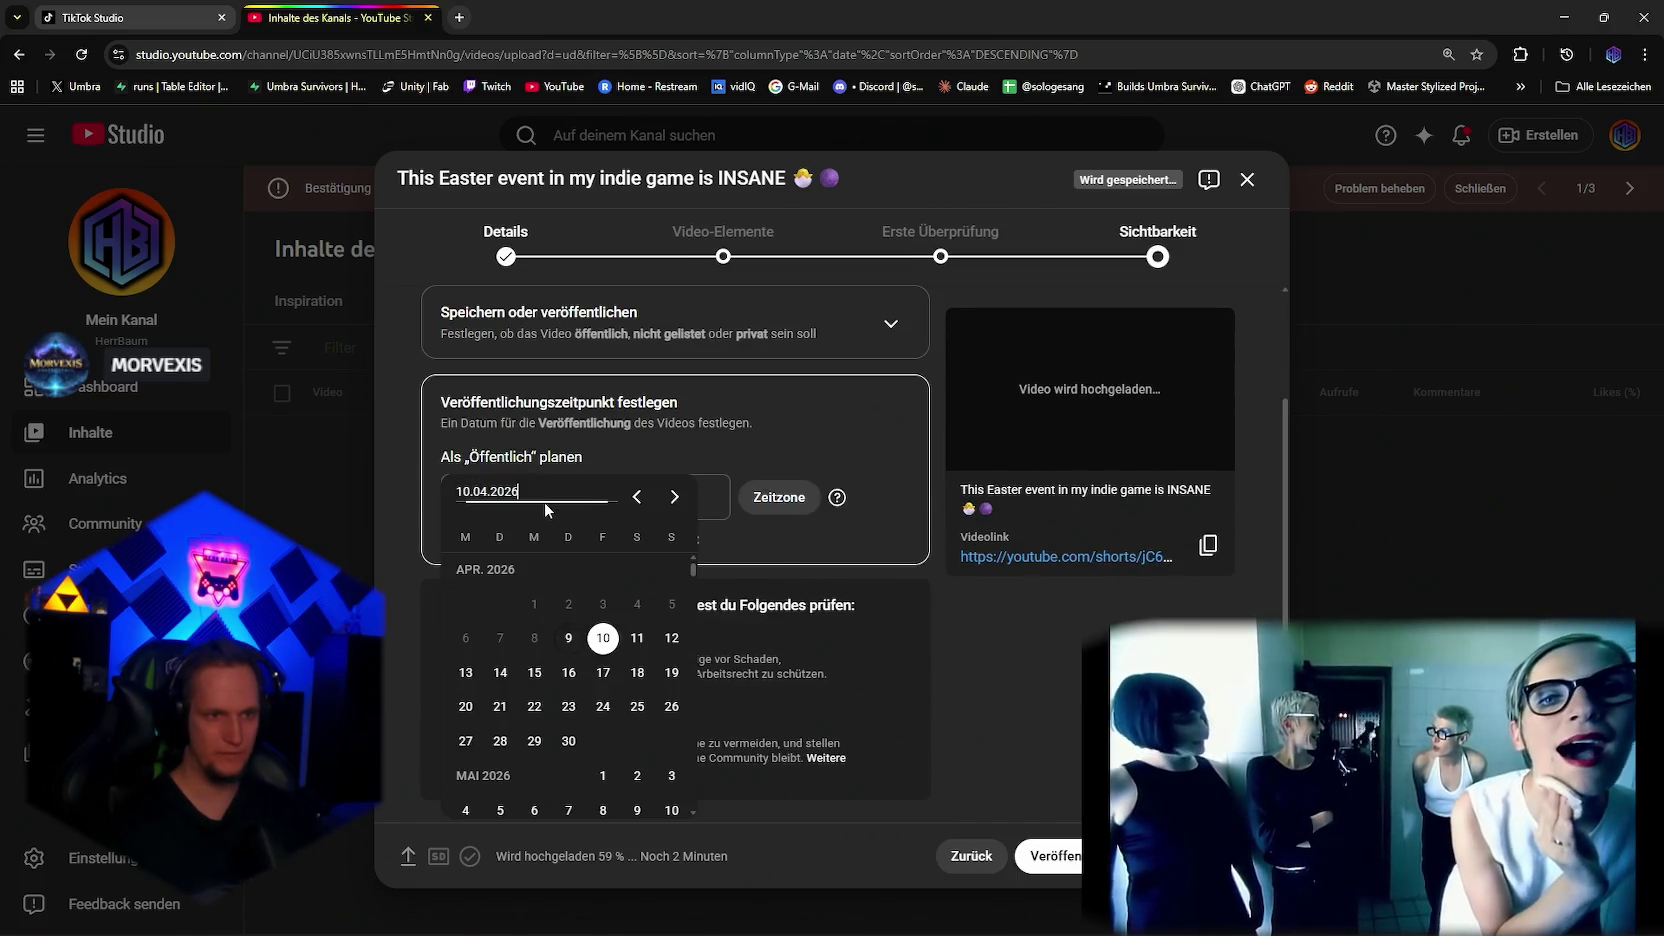
{"action": "left_click", "coordinate": [569, 638]}
{"action": "left_click", "coordinate": [668, 497]}
{"action": "scroll", "coordinate": [690, 660], "scroll_direction": "down", "scroll_amount": 10}
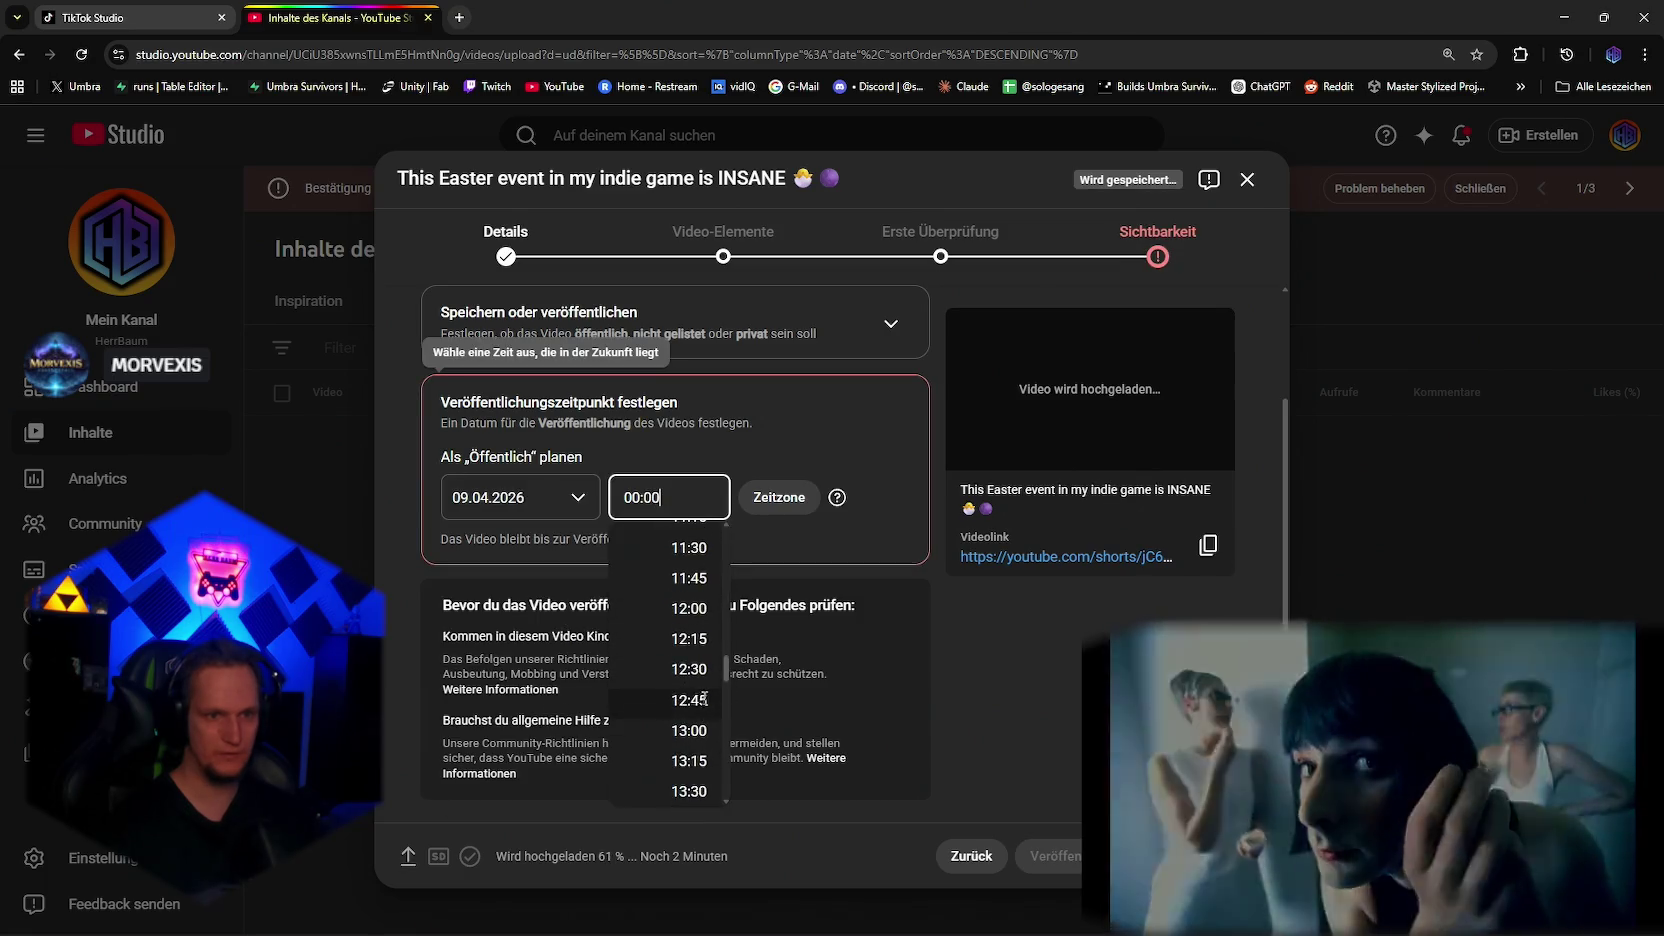
{"action": "left_click", "coordinate": [686, 599]}
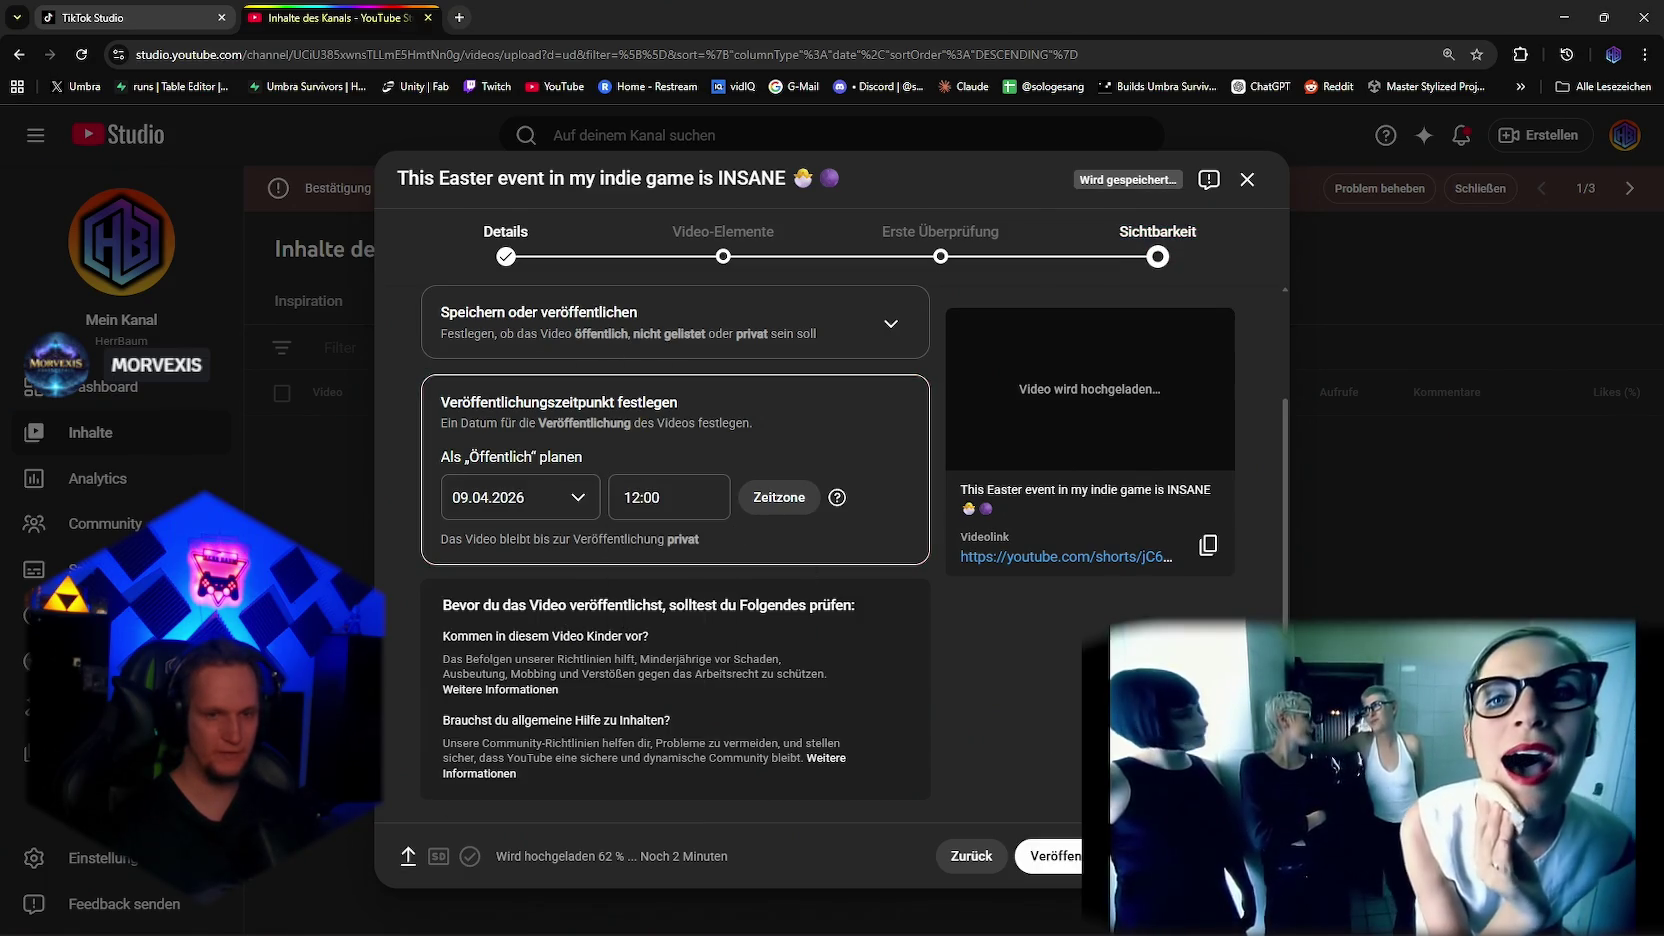
{"action": "left_click", "coordinate": [1050, 856]}
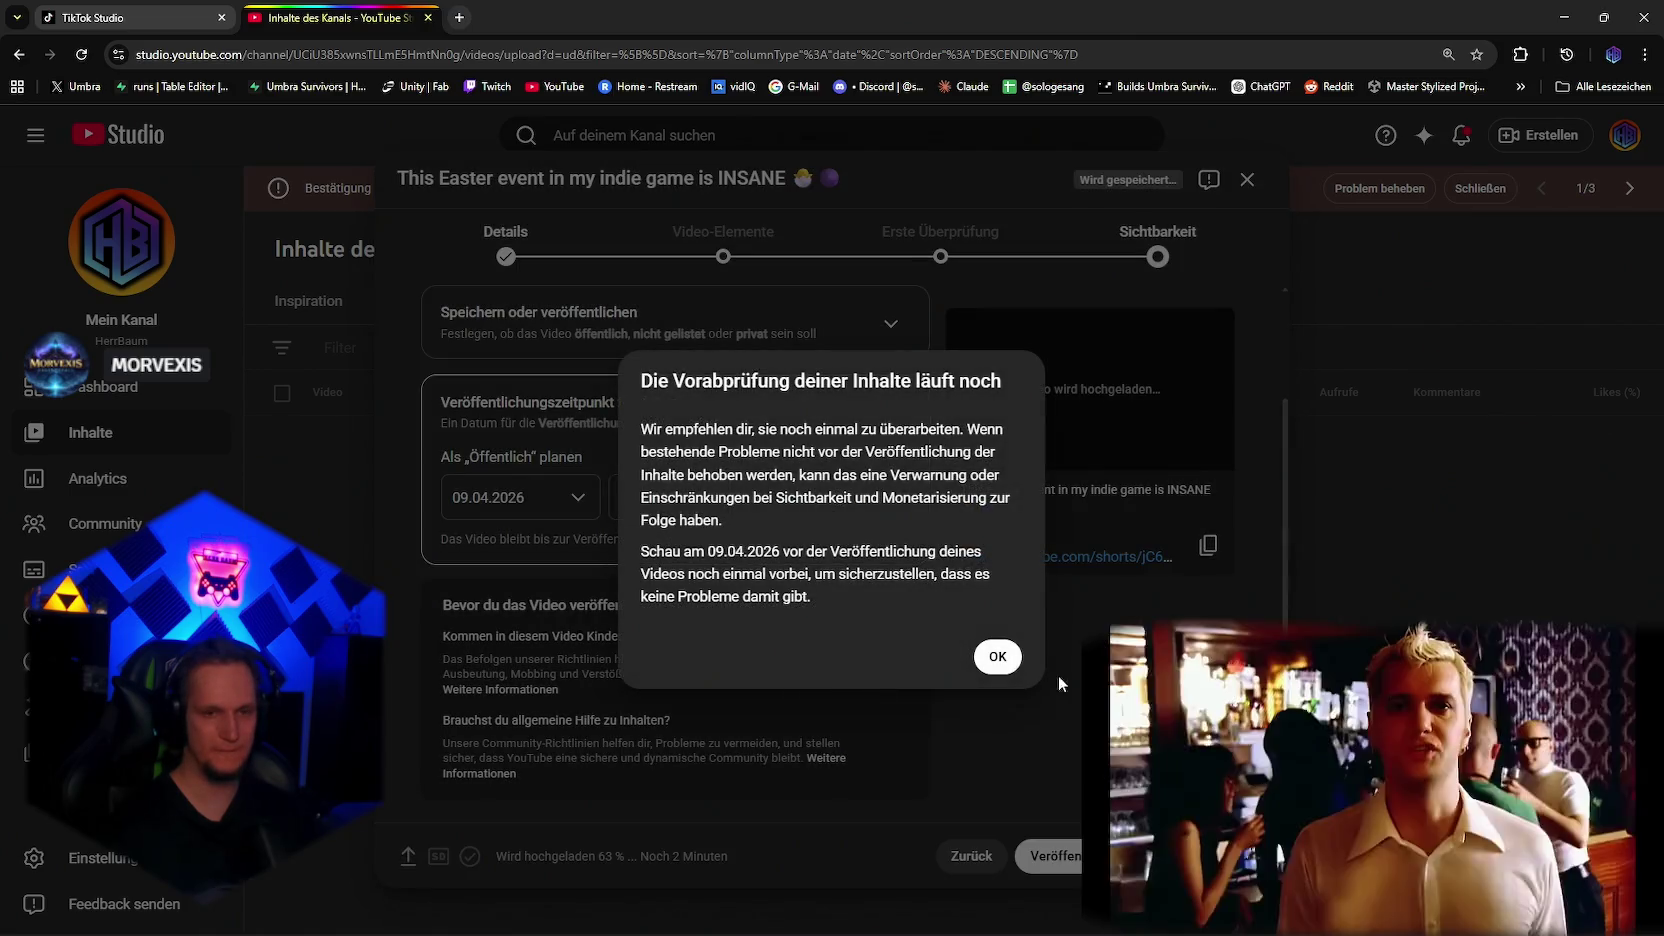
{"action": "left_click", "coordinate": [1005, 658]}
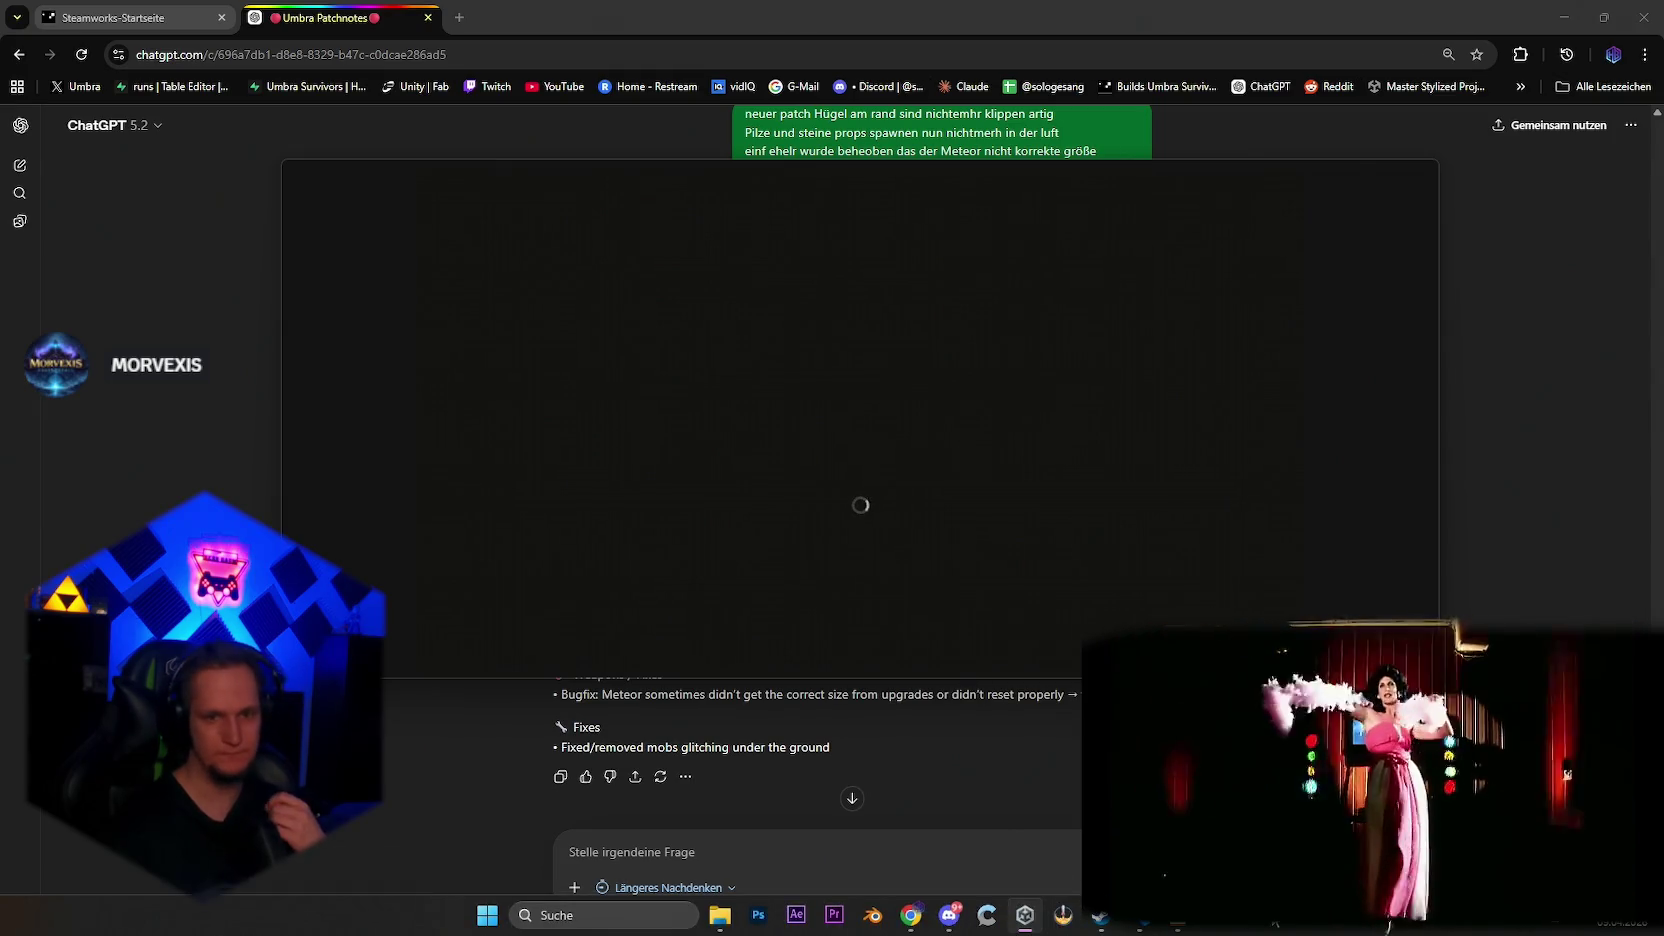
Step: End two stray running tasks in Task Manager and close it
{"action": "key", "text": "ctrl+shift+Escape"}
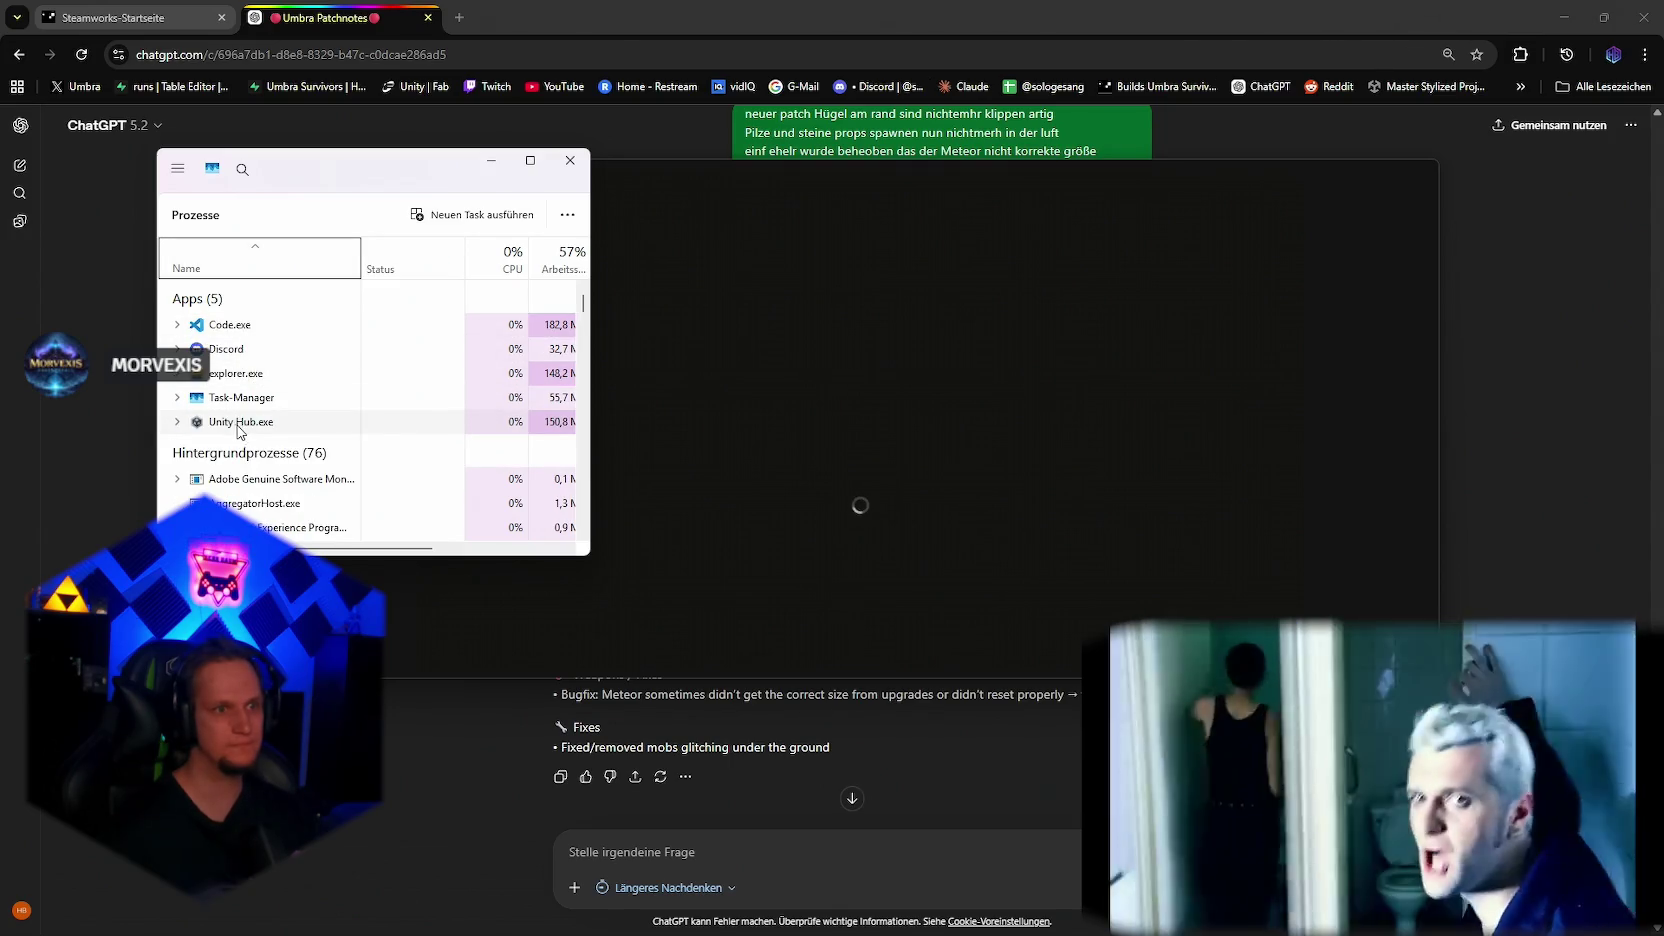
{"action": "right_click", "coordinate": [241, 421]}
{"action": "left_click", "coordinate": [285, 450]}
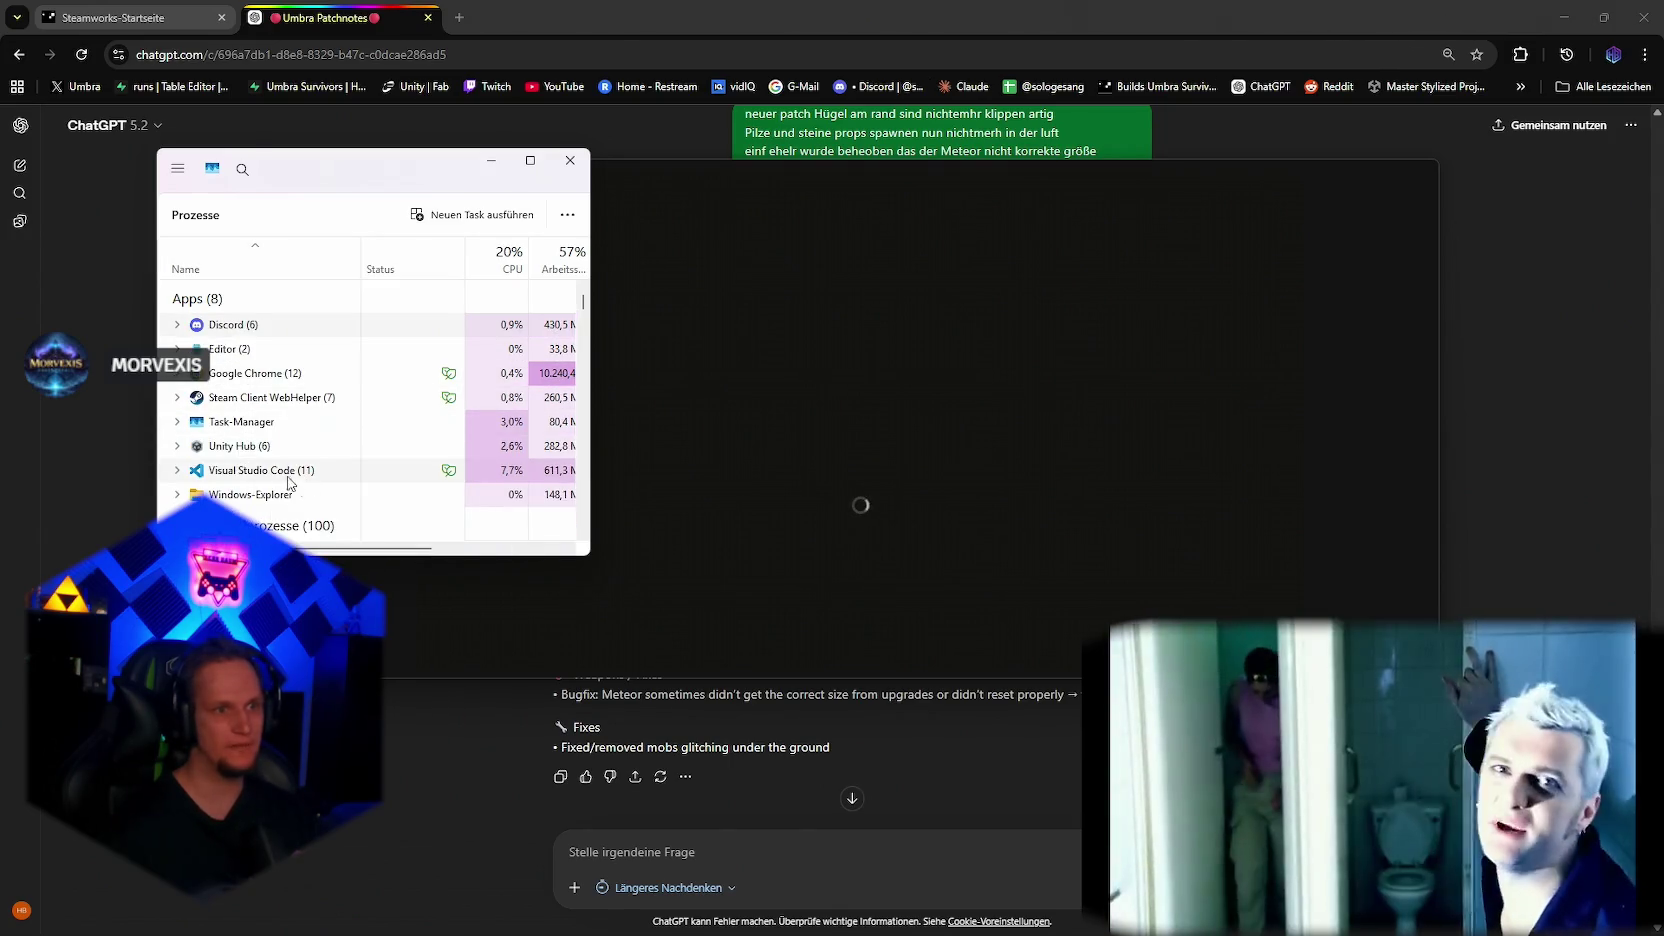
{"action": "right_click", "coordinate": [289, 480]}
{"action": "left_click", "coordinate": [310, 502]}
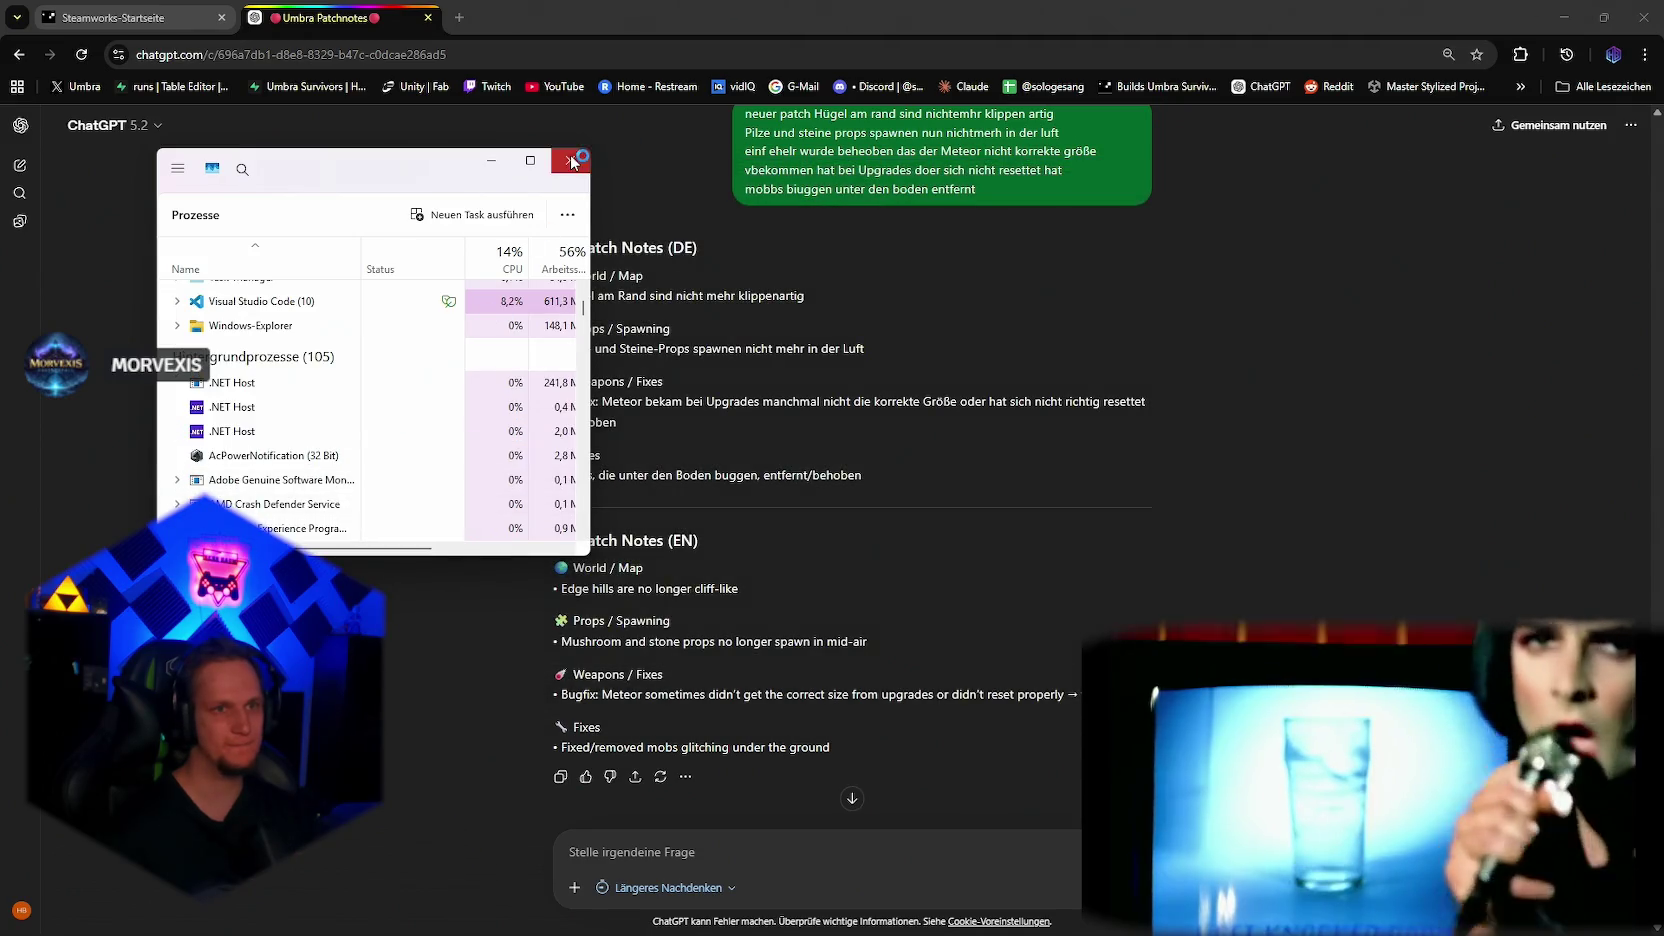
{"action": "left_click", "coordinate": [572, 163]}
Step: Relaunch Unity from the taskbar, then reopen Task Manager maximized
{"action": "mouse_move", "coordinate": [1040, 925]}
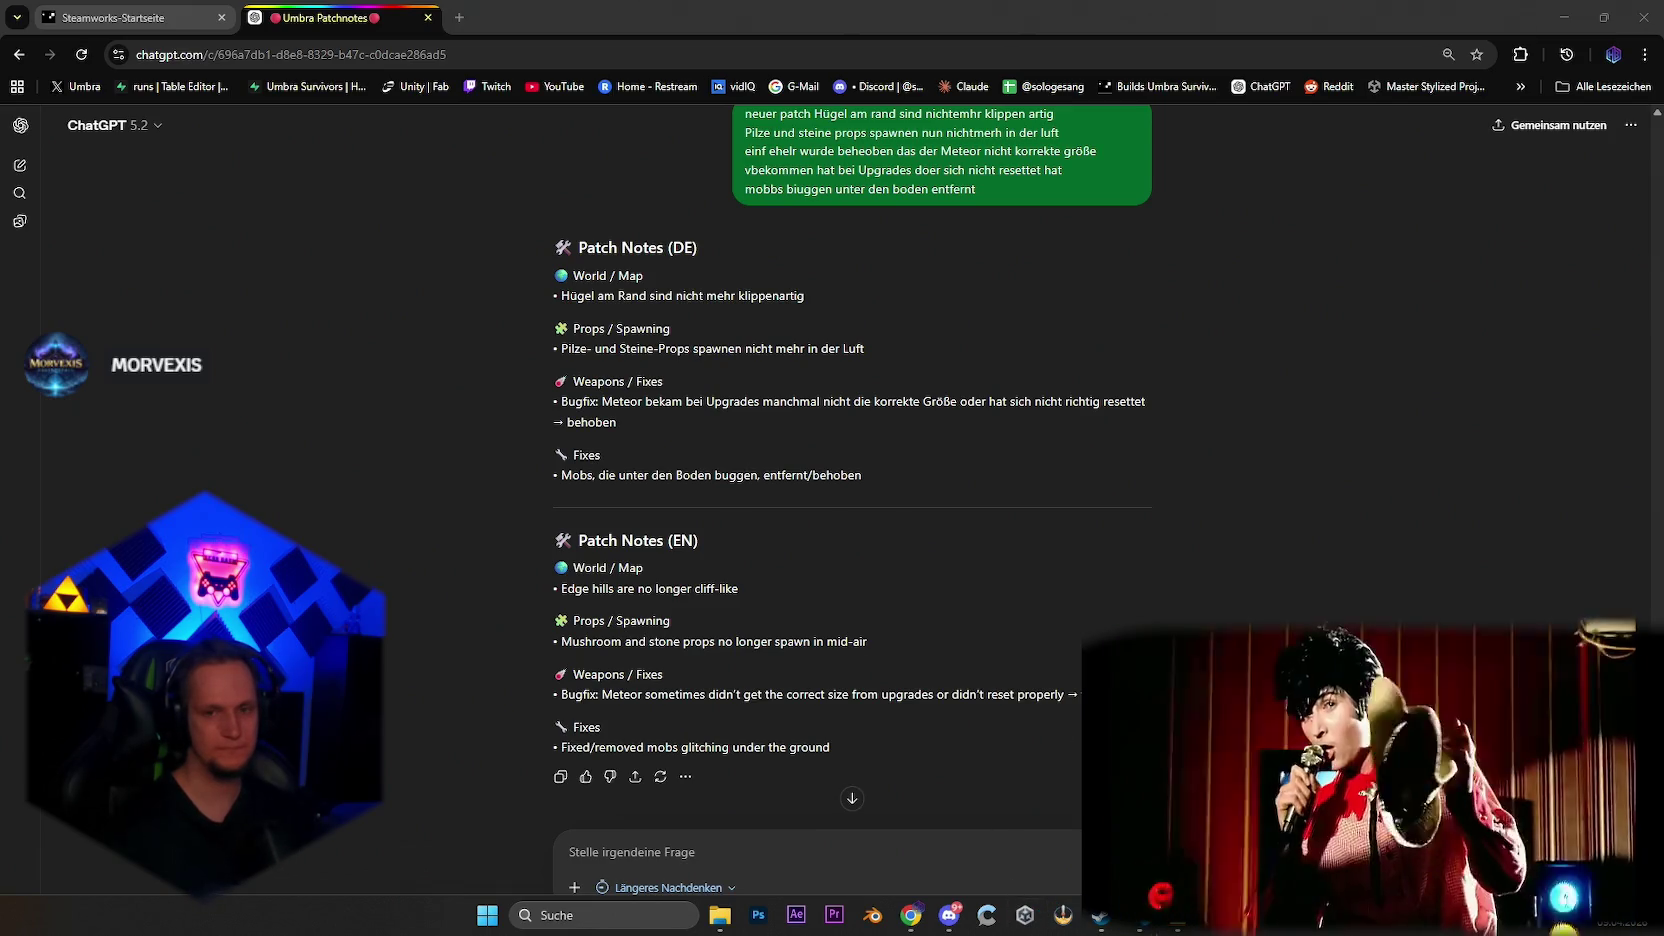
{"action": "left_click", "coordinate": [1024, 915]}
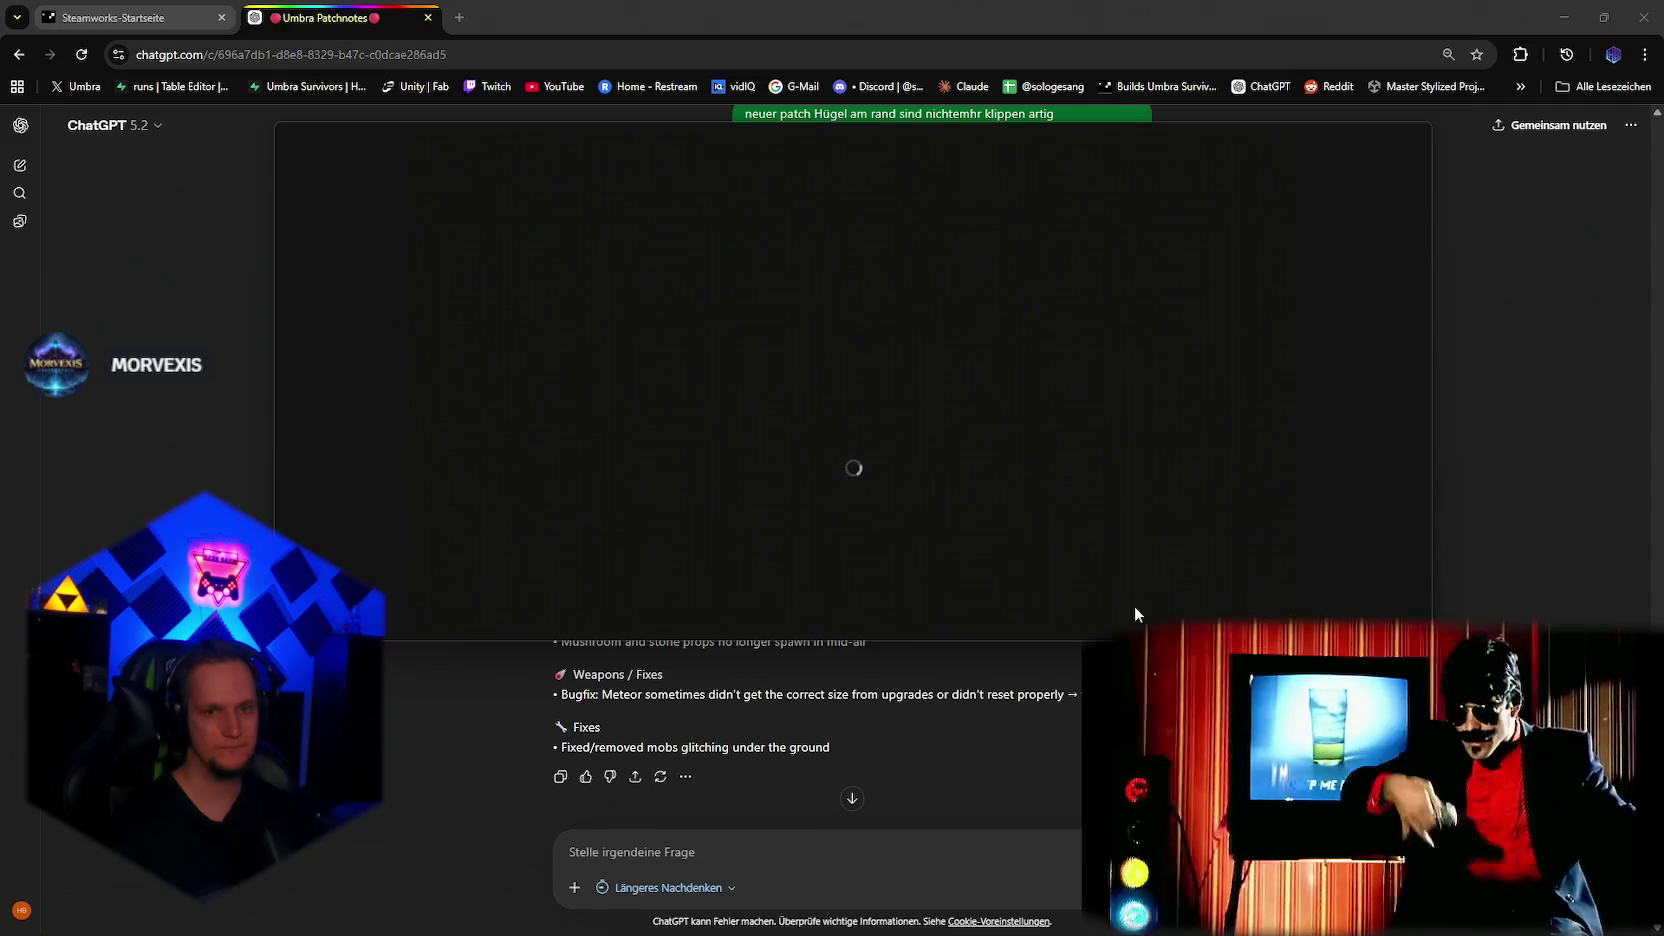
{"action": "mouse_move", "coordinate": [1388, 927]}
{"action": "key", "text": "ctrl+shift+Escape"}
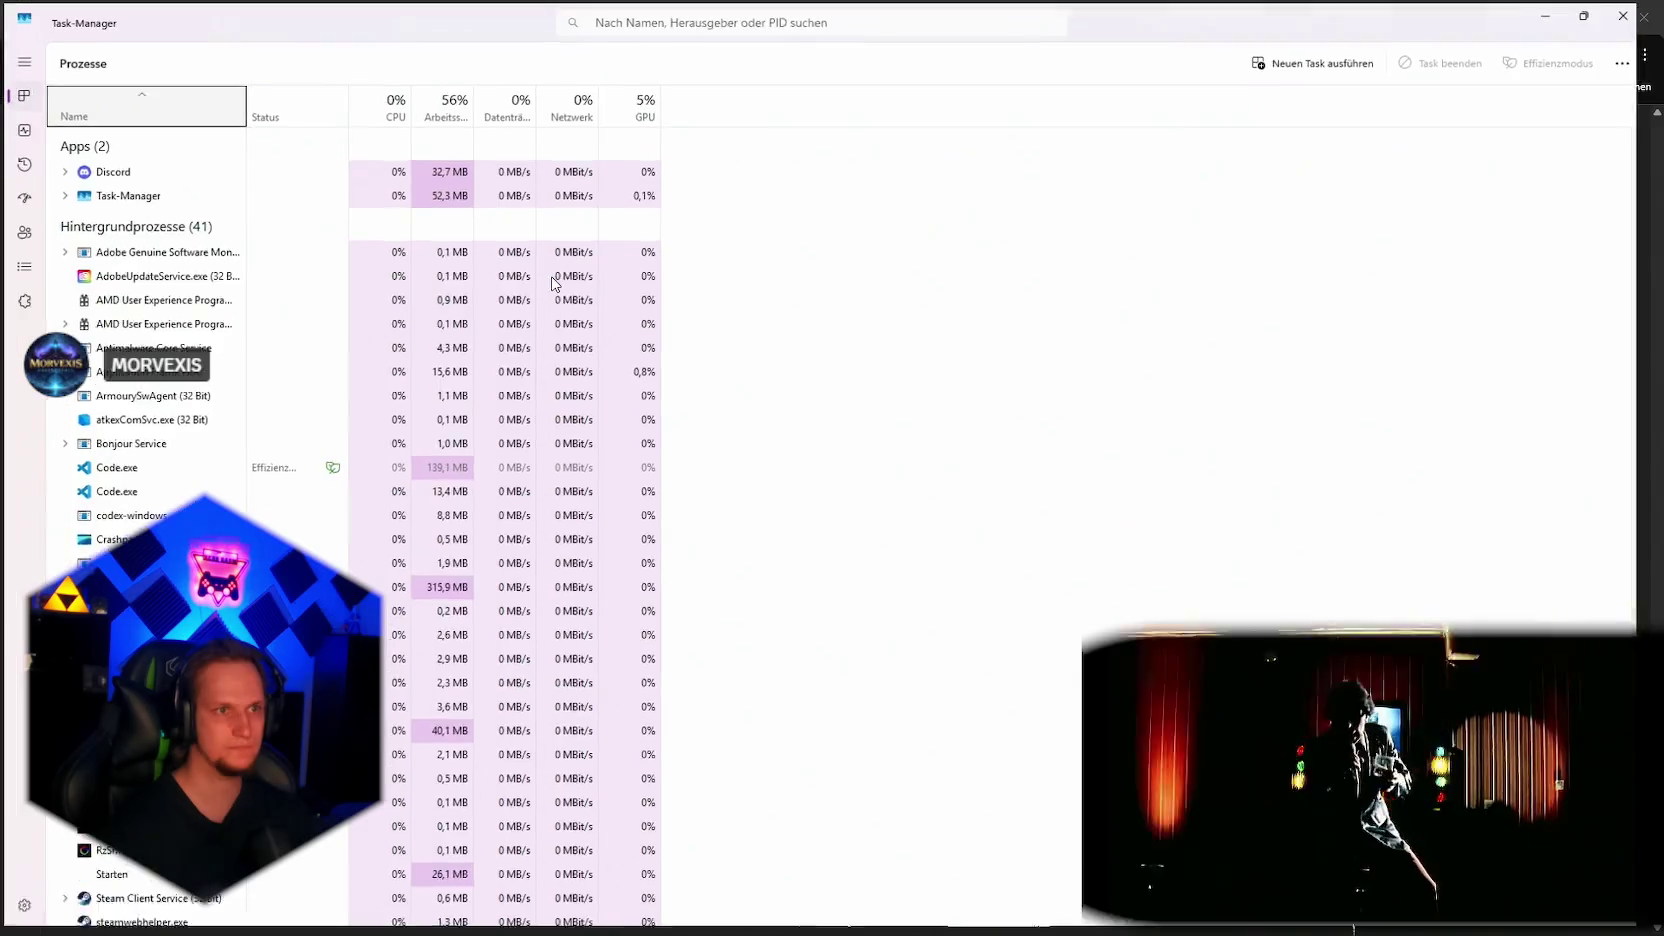
{"action": "left_click", "coordinate": [494, 163]}
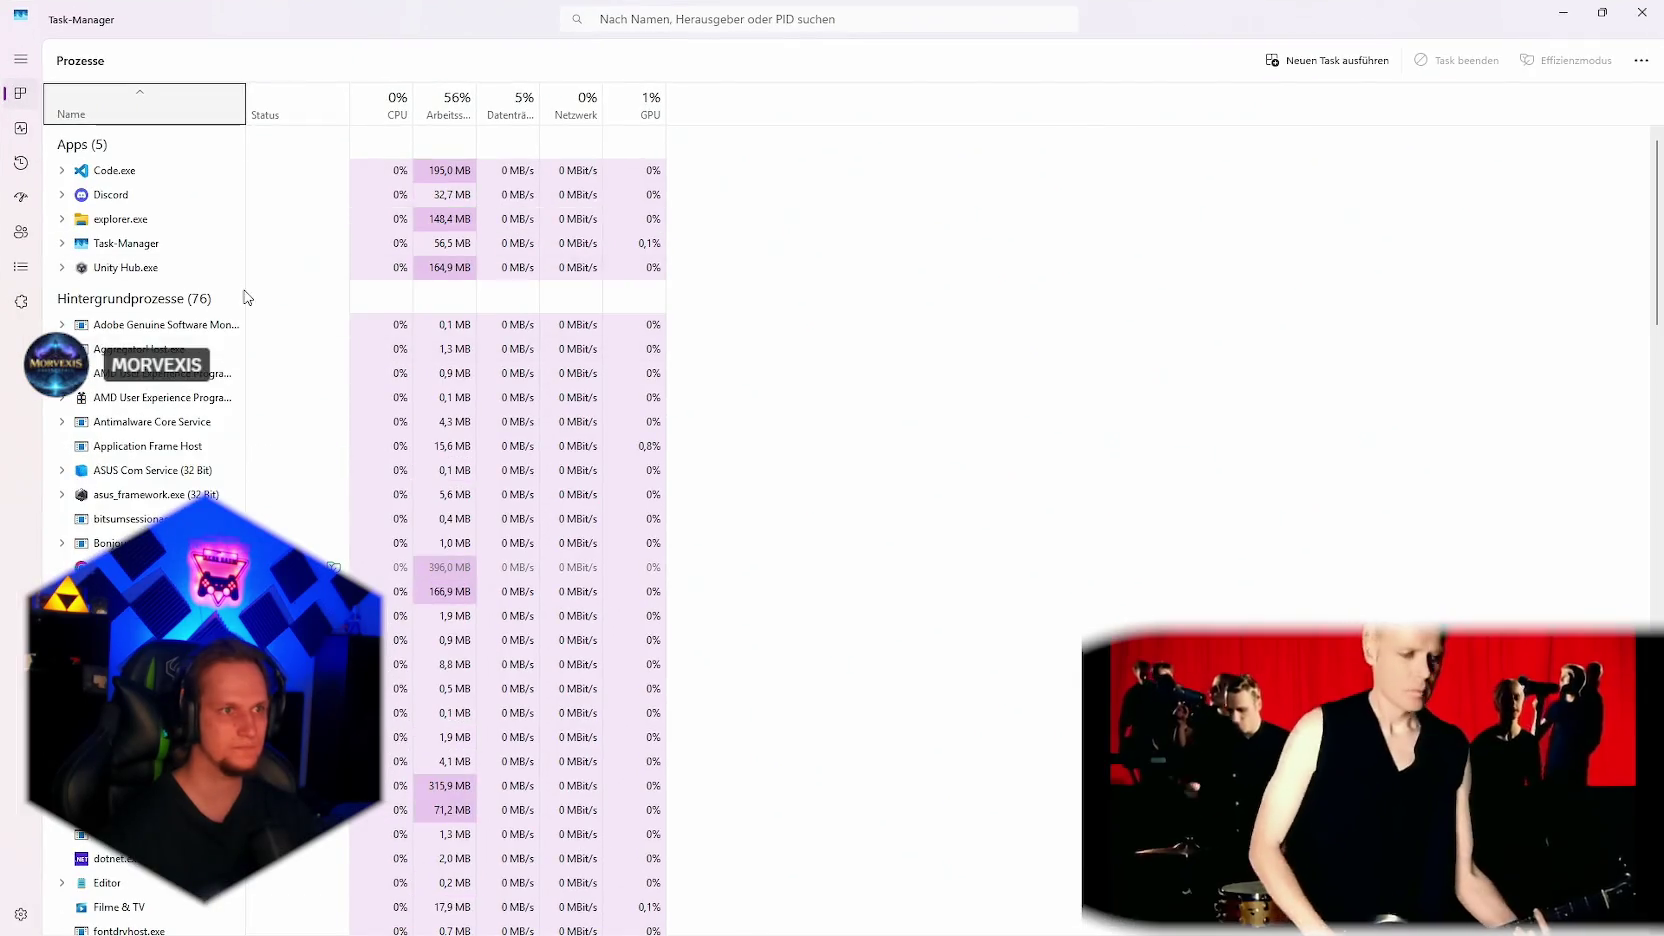
Step: End the Unity Hub task and switch to the Details process list
{"action": "right_click", "coordinate": [145, 278]}
{"action": "left_click", "coordinate": [200, 326]}
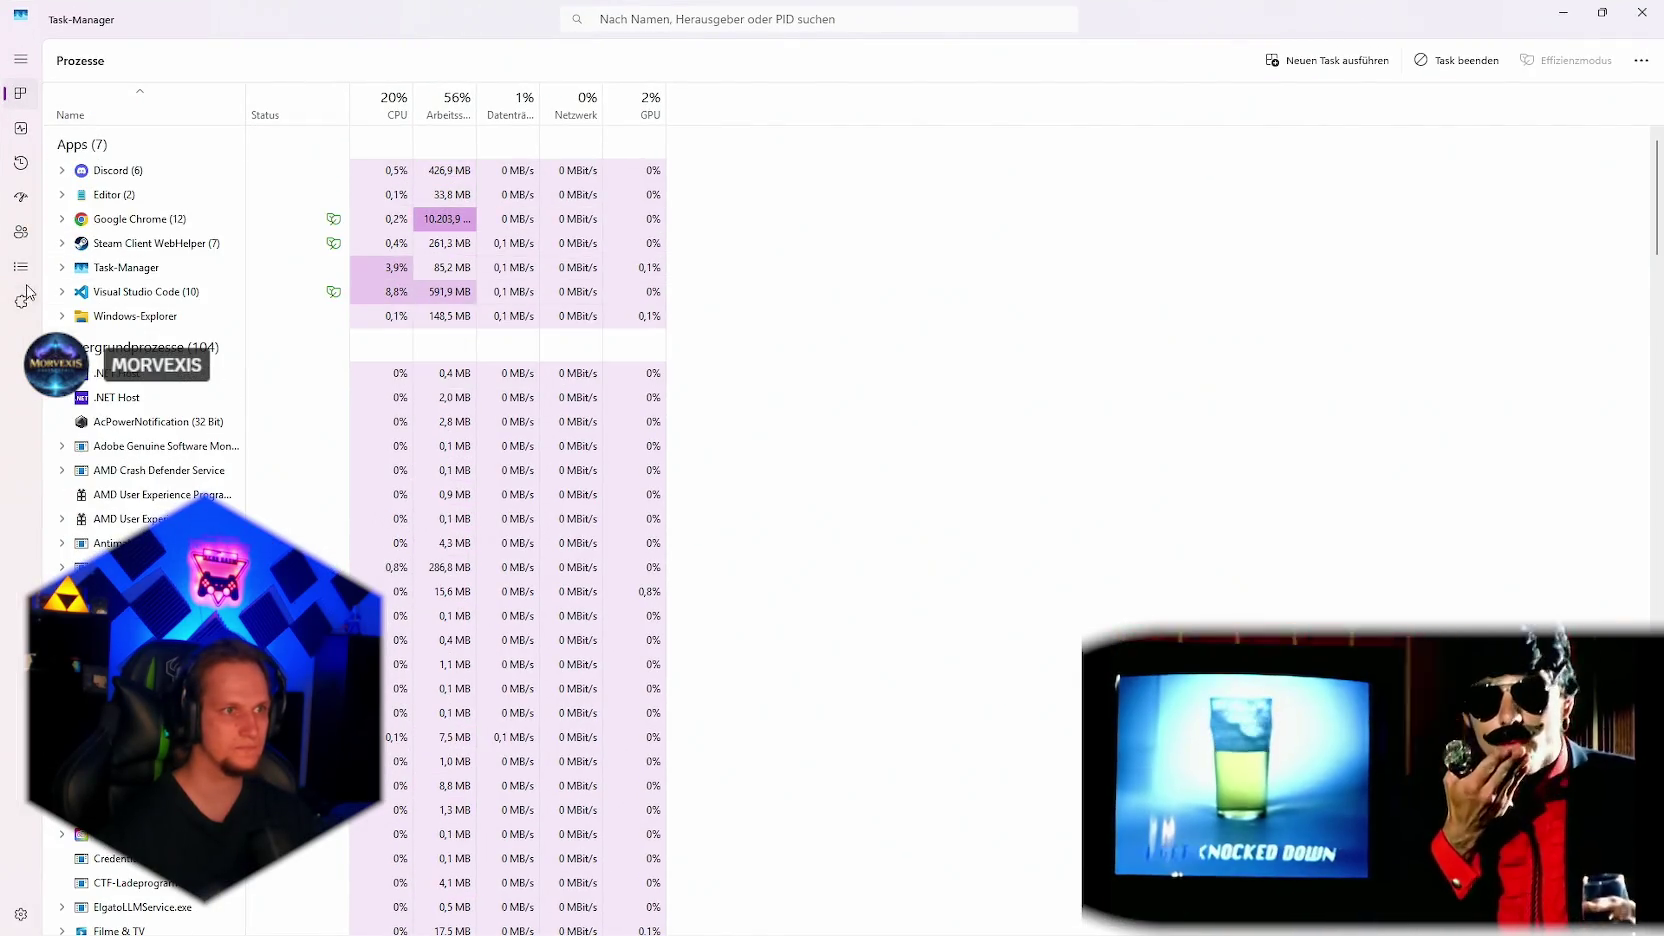
{"action": "left_click", "coordinate": [21, 266]}
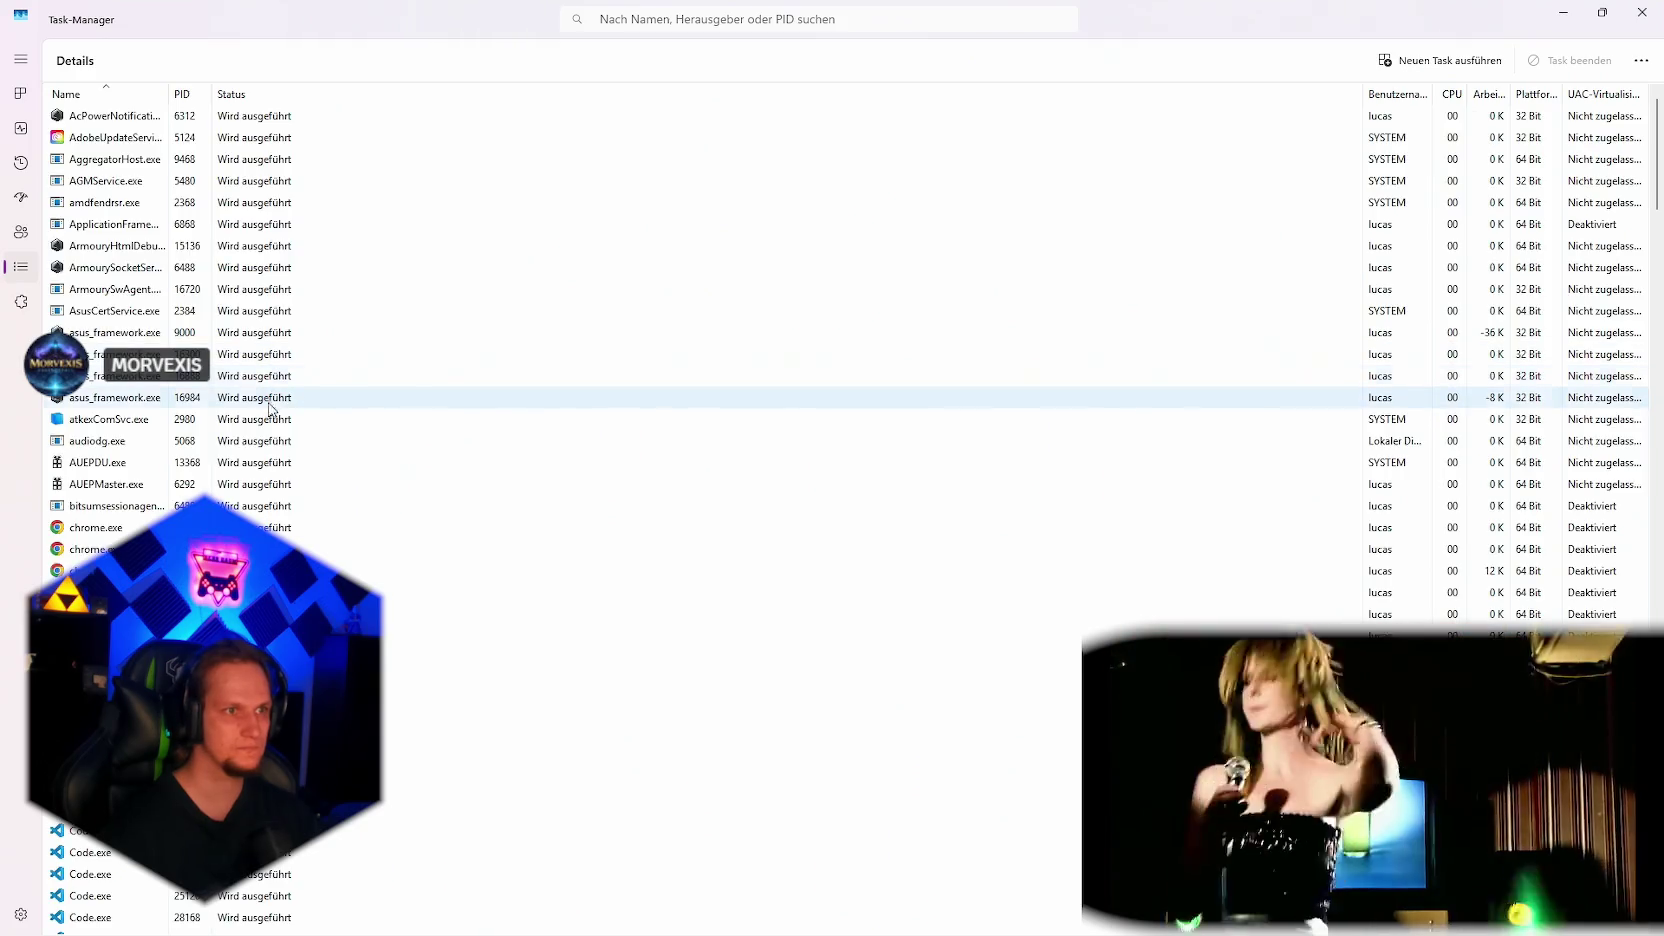
{"action": "scroll", "coordinate": [285, 420], "scroll_direction": "down", "scroll_amount": 10}
{"action": "scroll", "coordinate": [305, 436], "scroll_direction": "down", "scroll_amount": 10}
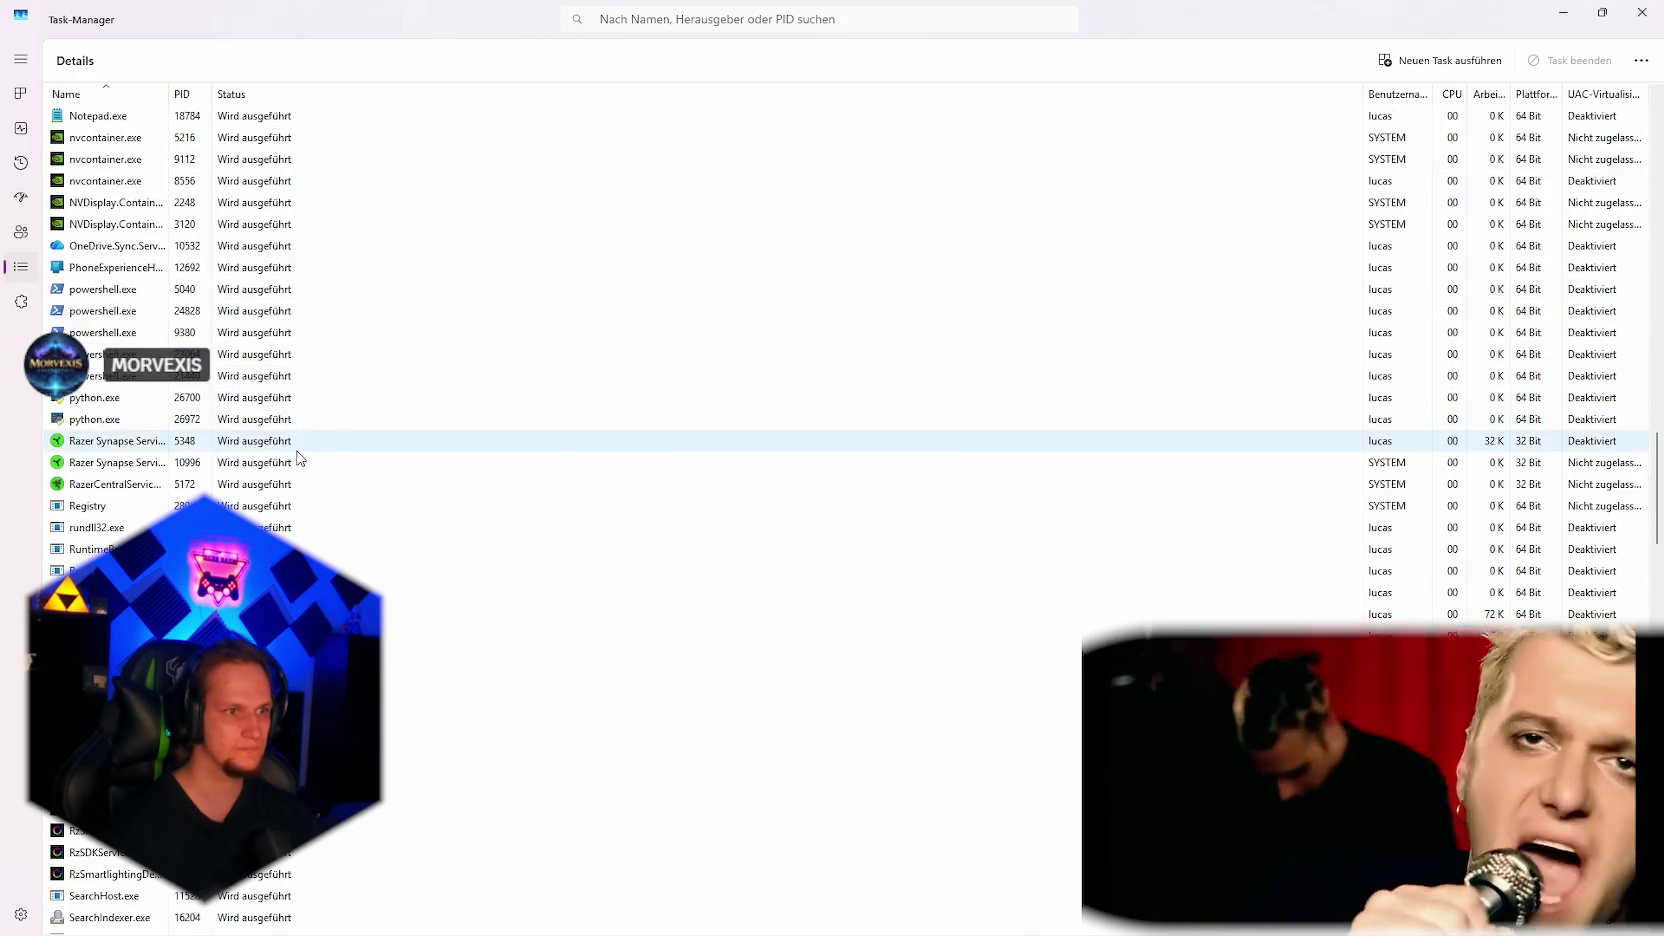
{"action": "scroll", "coordinate": [304, 482], "scroll_direction": "up", "scroll_amount": 10}
{"action": "scroll", "coordinate": [298, 512], "scroll_direction": "down", "scroll_amount": 15}
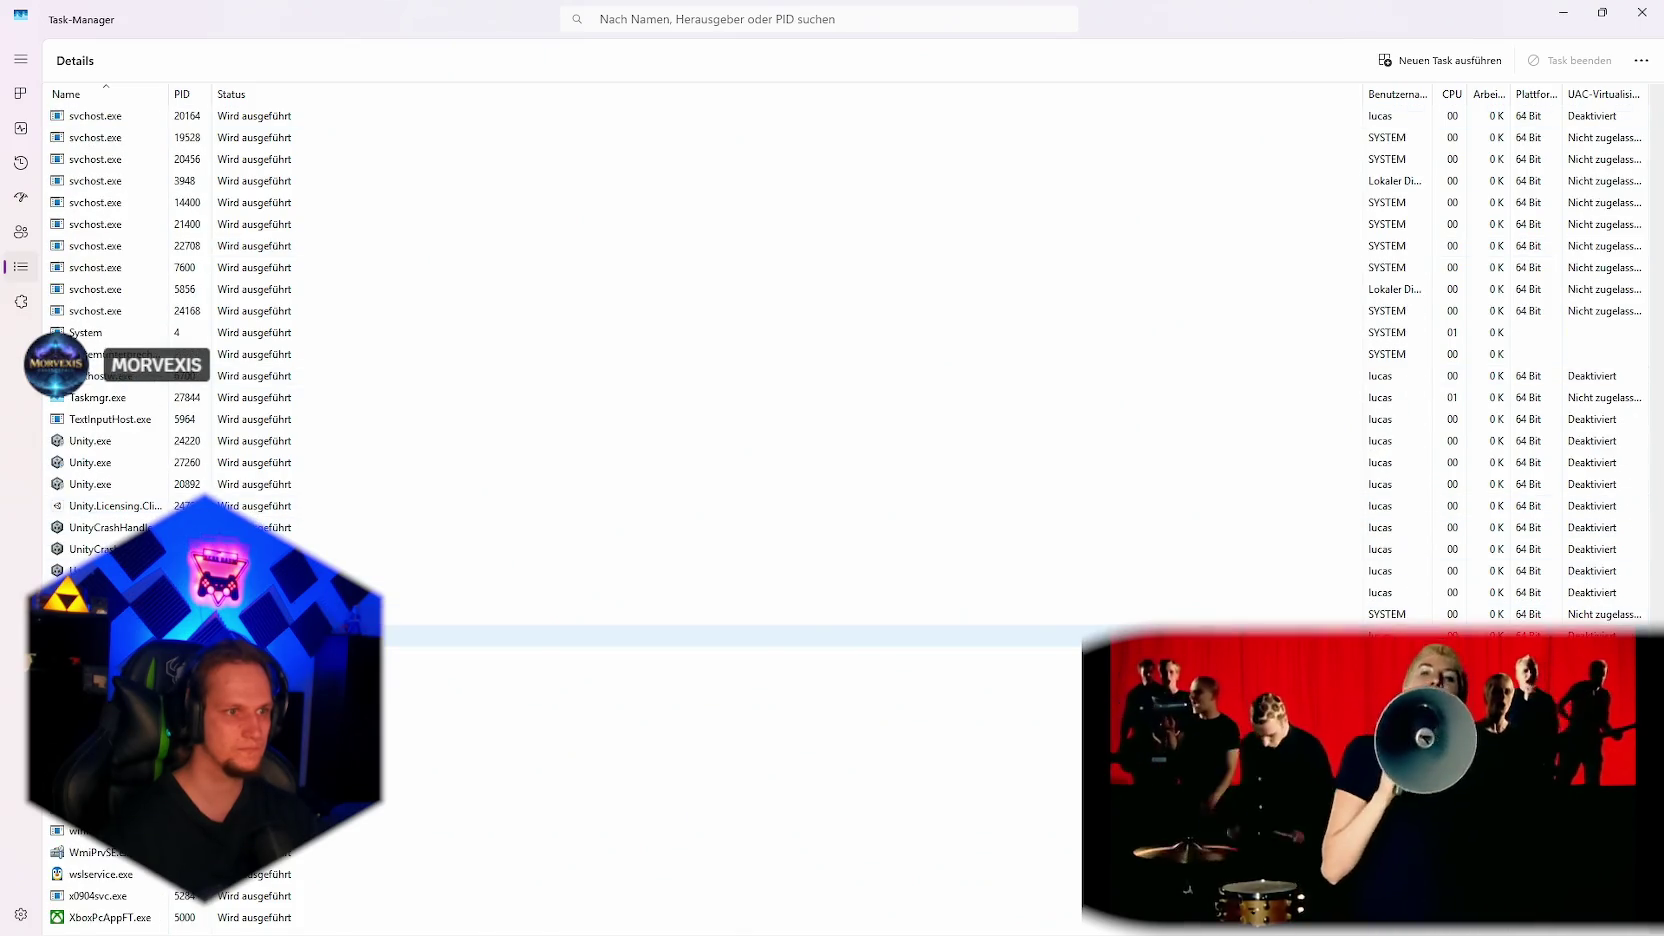
Step: End the process trees of the first Unity.exe and Unity.Licensing.Client
{"action": "right_click", "coordinate": [93, 445]}
{"action": "left_click", "coordinate": [150, 484]}
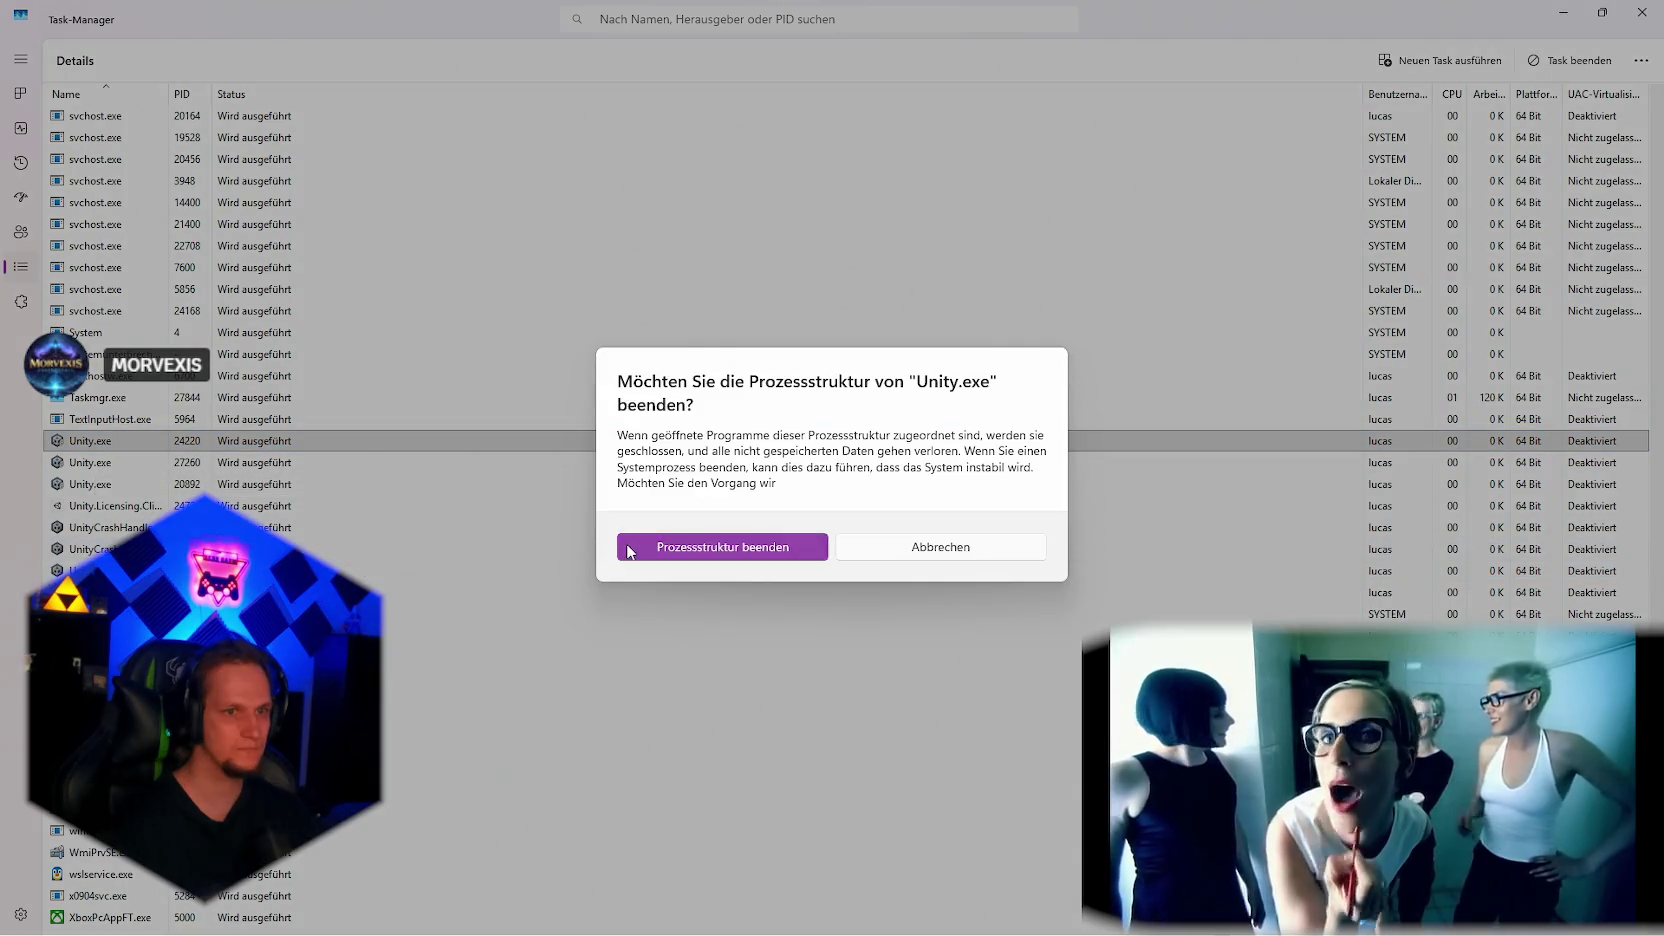
{"action": "left_click", "coordinate": [724, 547]}
{"action": "right_click", "coordinate": [528, 549]}
{"action": "left_click", "coordinate": [585, 588]}
{"action": "left_click", "coordinate": [720, 546]}
{"action": "left_click", "coordinate": [96, 530]}
Step: End the remaining Unity.exe processes and minimize Task Manager
{"action": "right_click", "coordinate": [96, 539]}
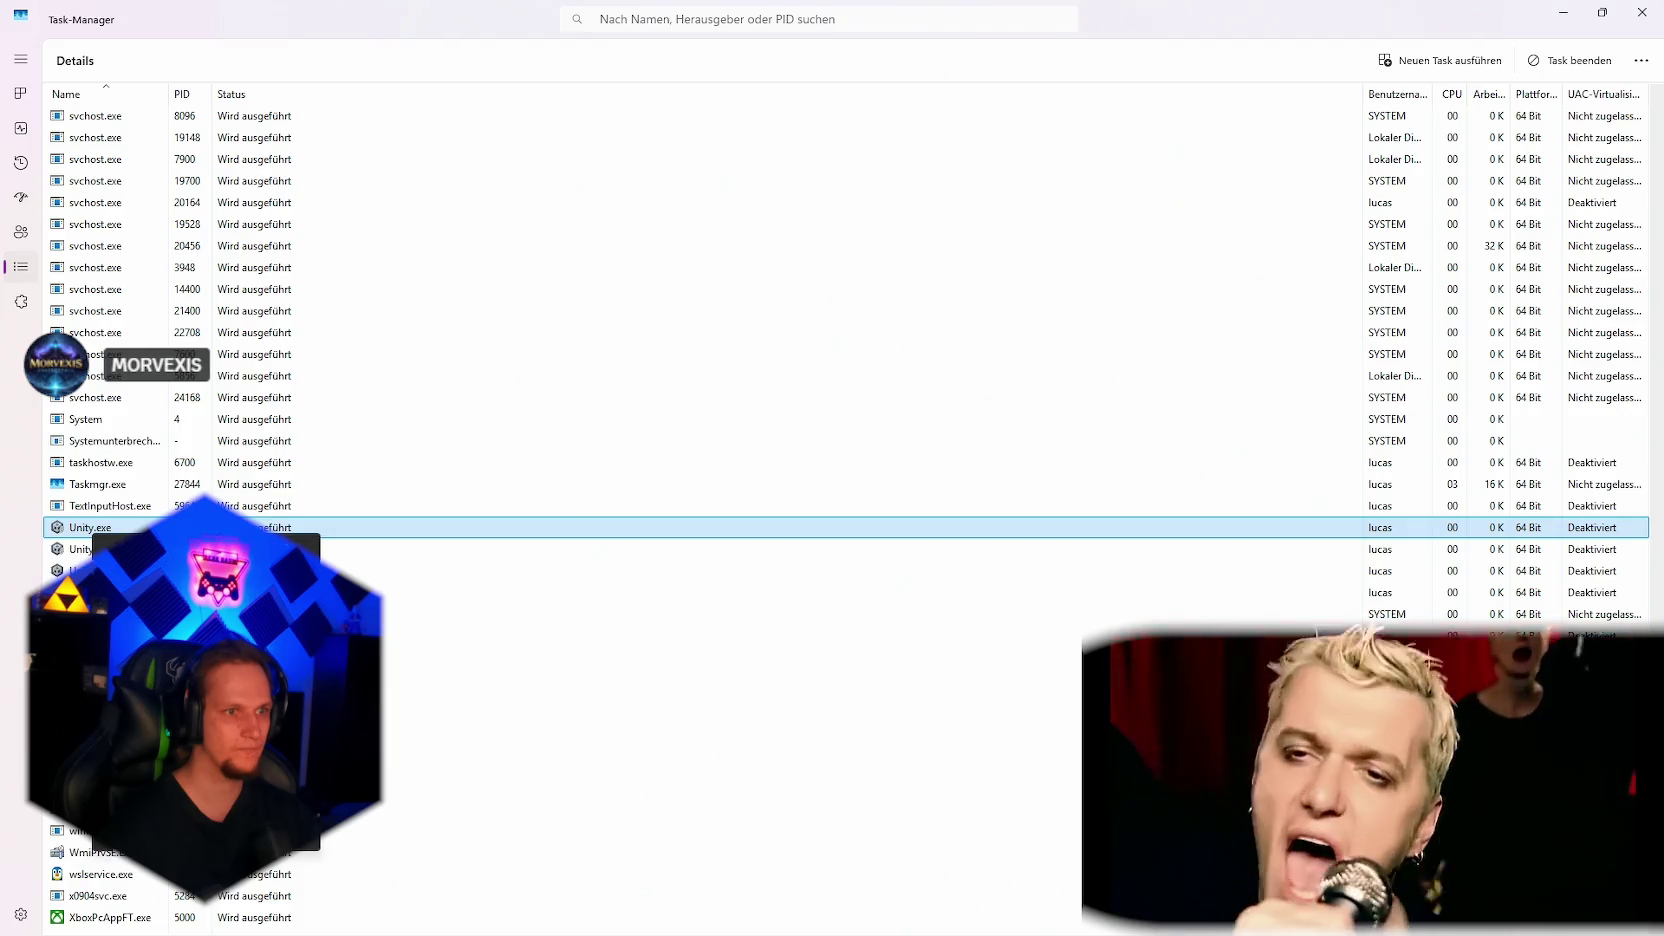
{"action": "left_click", "coordinate": [153, 578]}
{"action": "left_click", "coordinate": [720, 546]}
{"action": "left_click", "coordinate": [375, 571]}
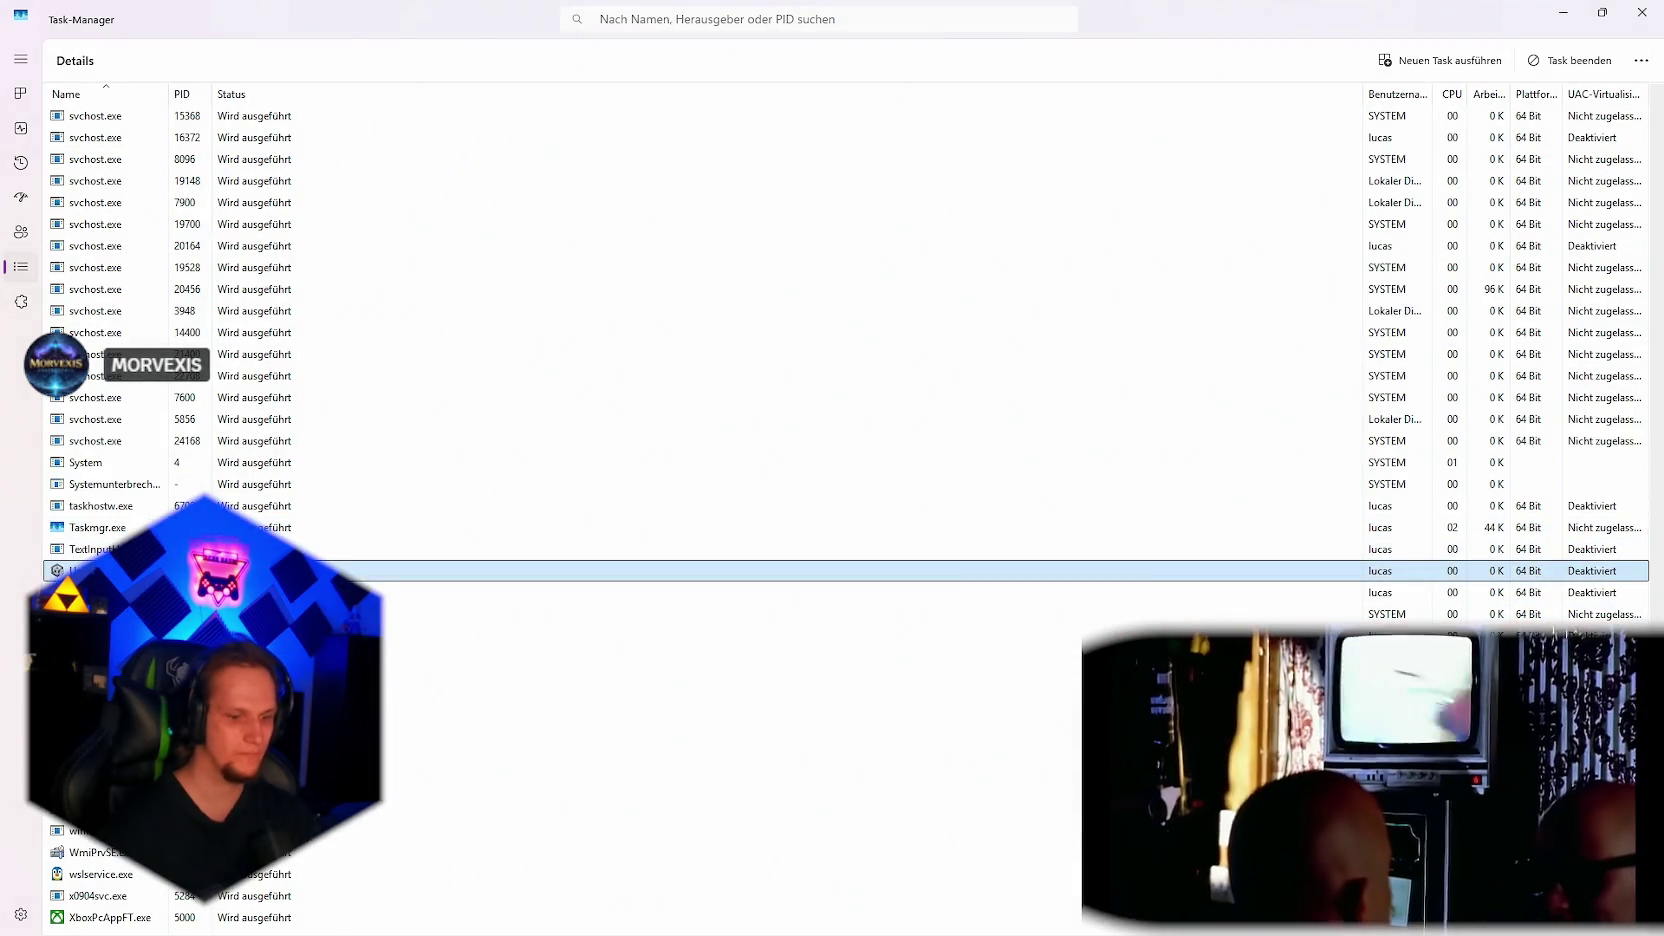
{"action": "key", "text": "Delete"}
{"action": "key", "text": "Return"}
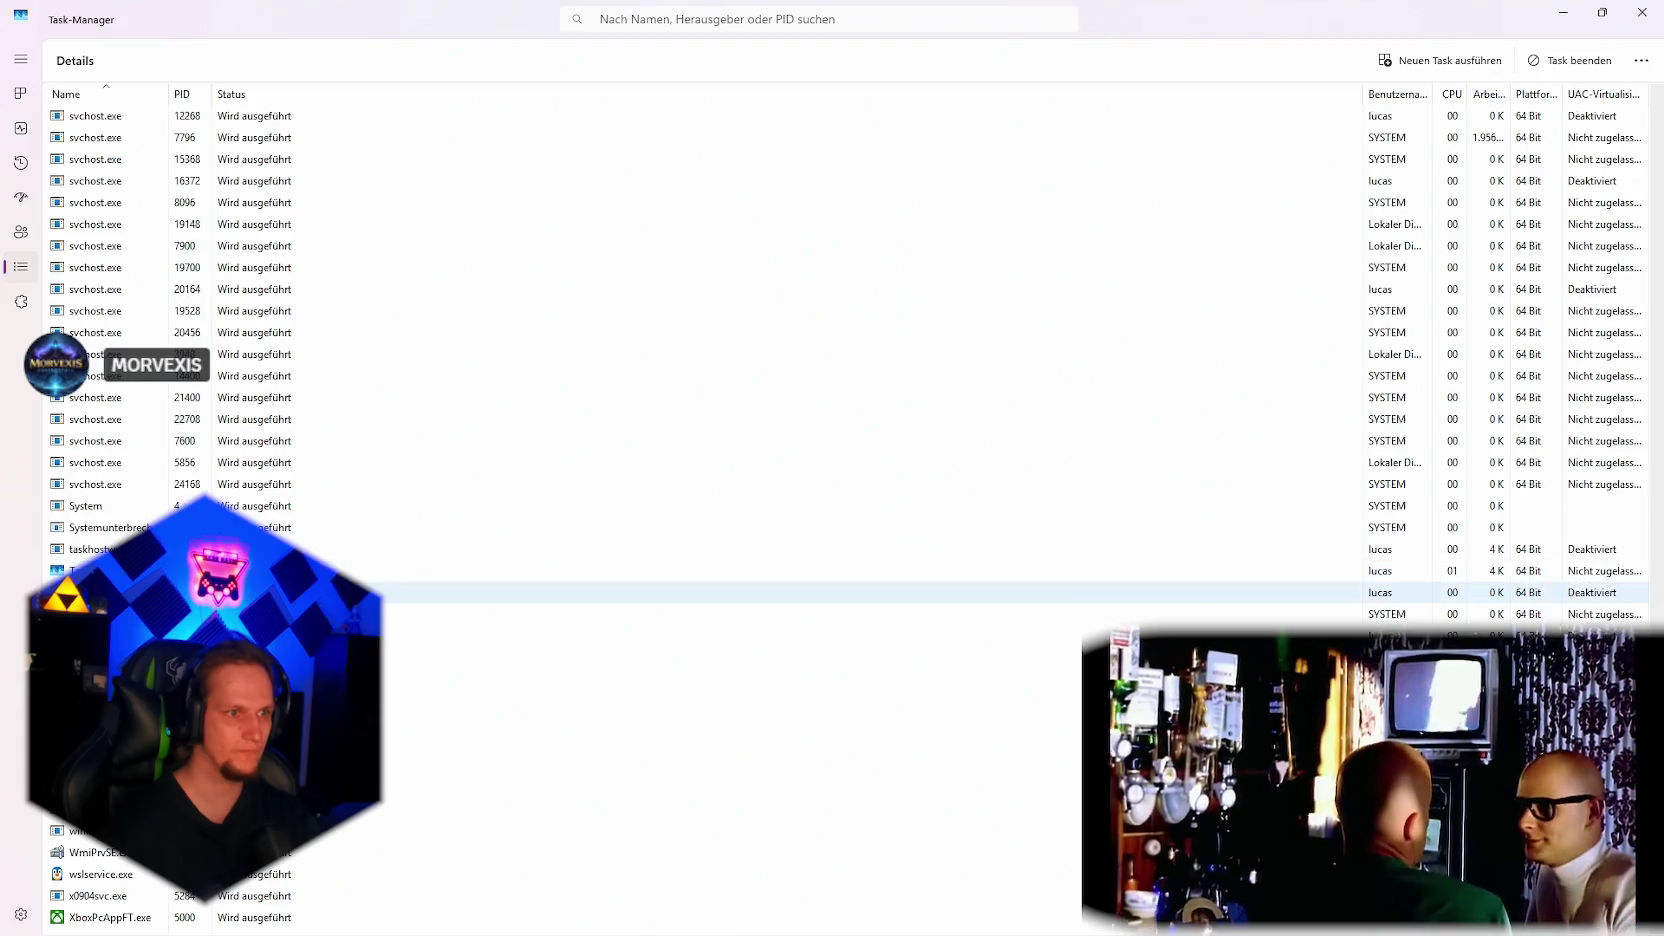
{"action": "scroll", "coordinate": [415, 590], "scroll_direction": "up", "scroll_amount": 3}
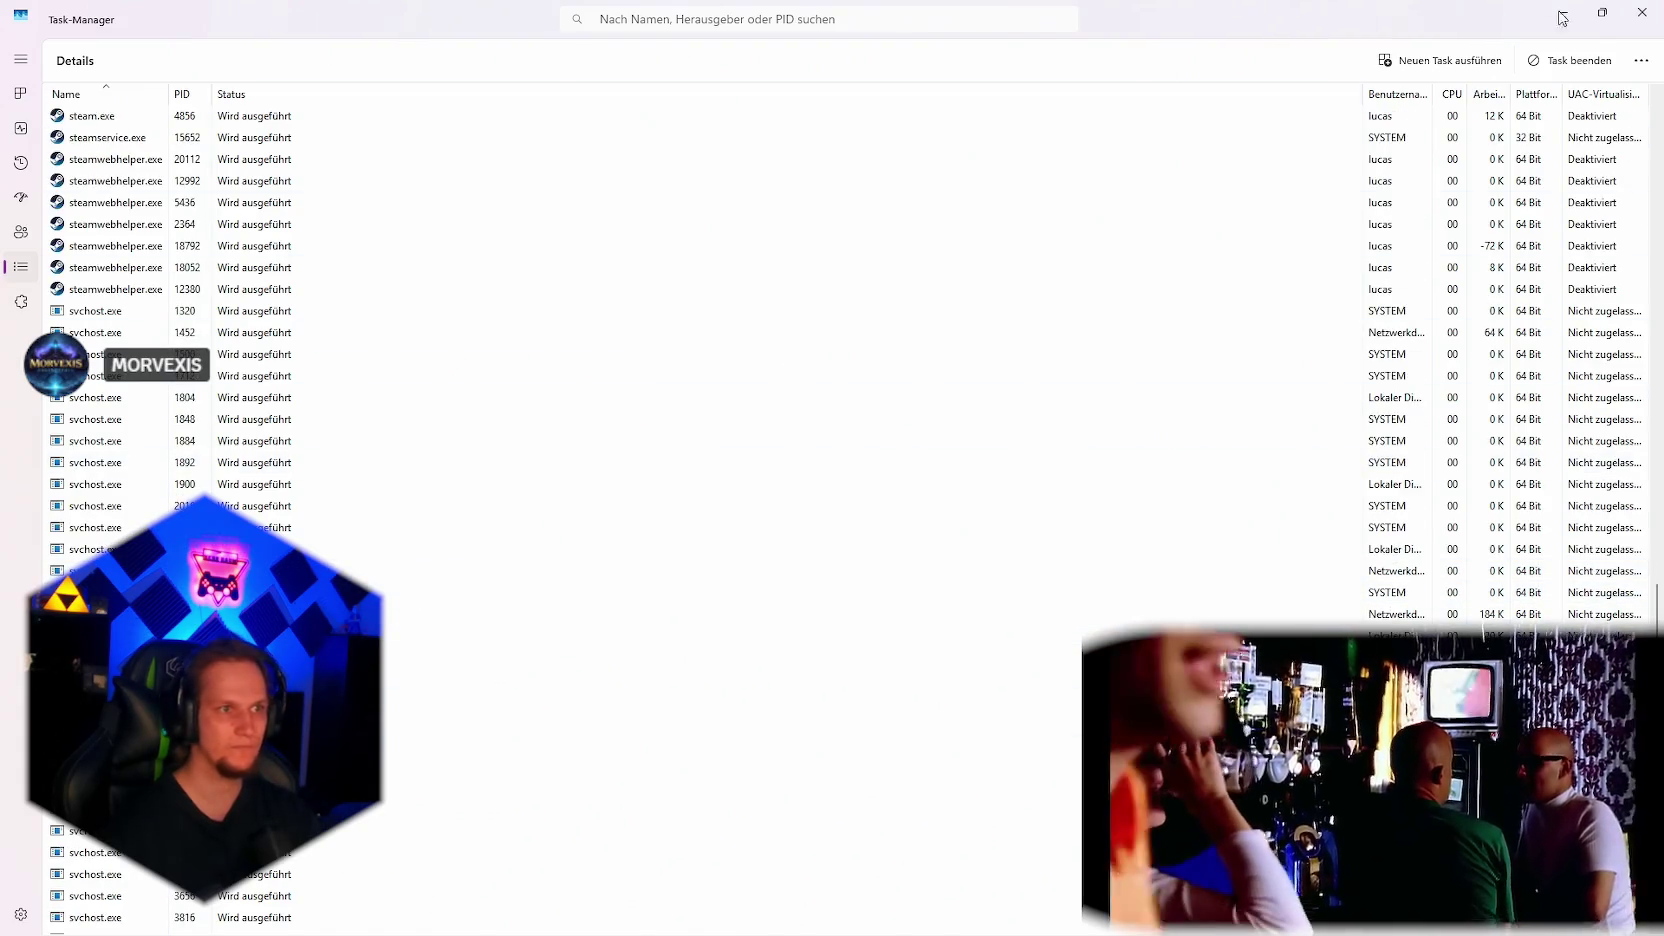
{"action": "left_click", "coordinate": [910, 915]}
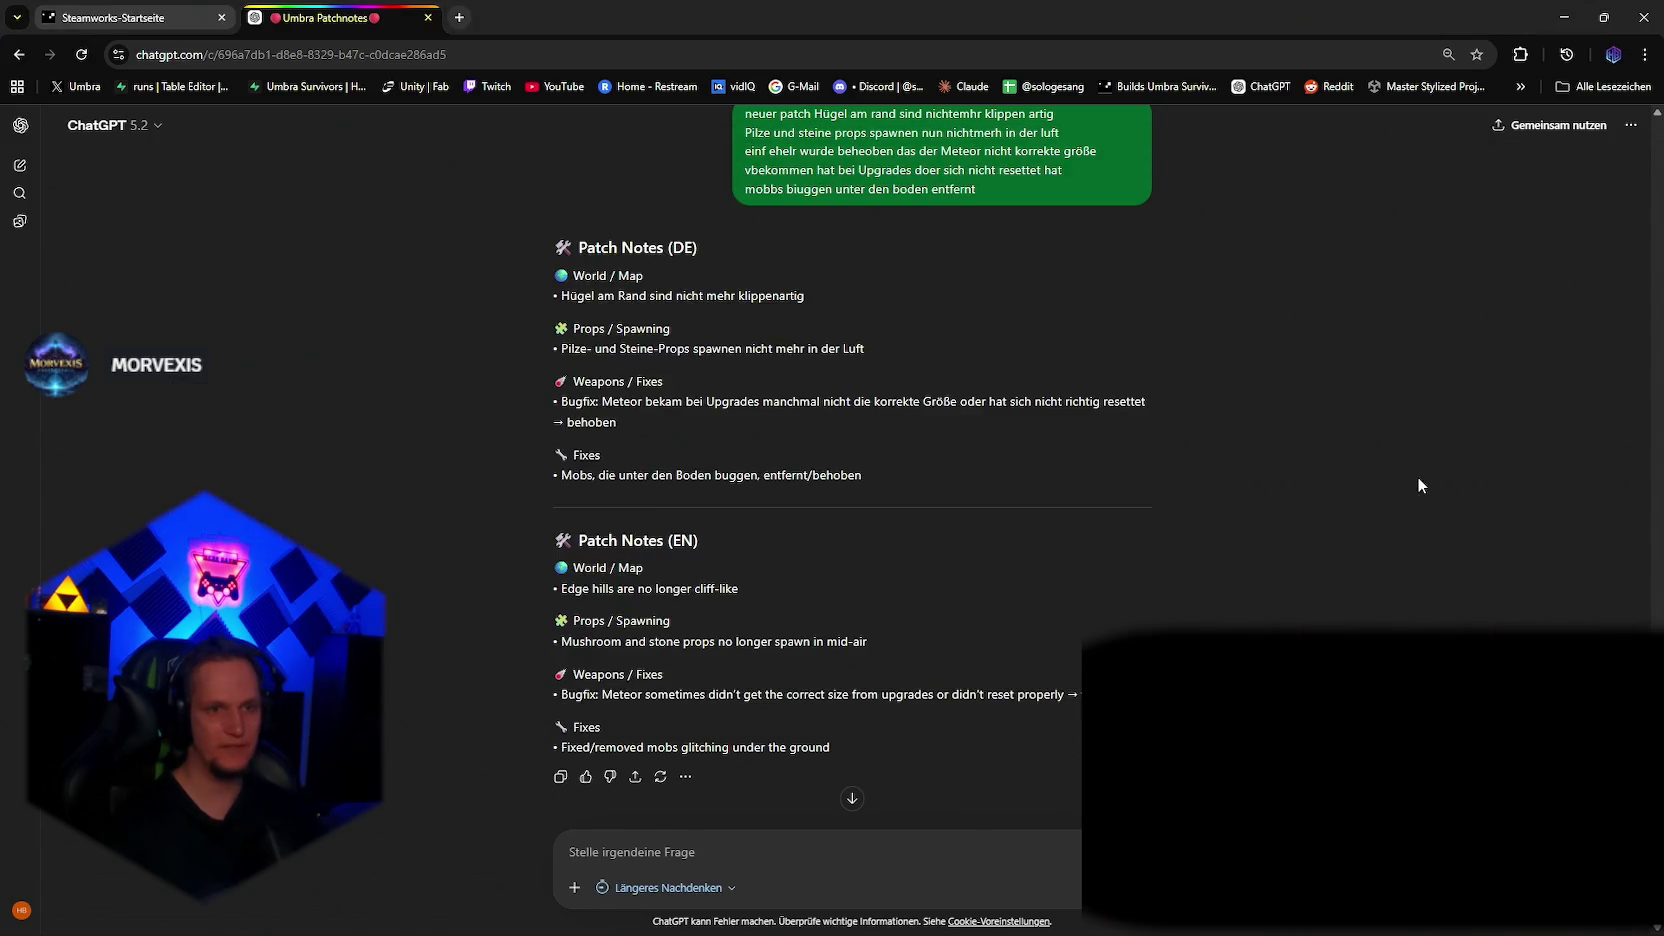
Step: Close Chrome and Notepad, then bring the YouTube Studio video list forward
{"action": "left_click", "coordinate": [1646, 8]}
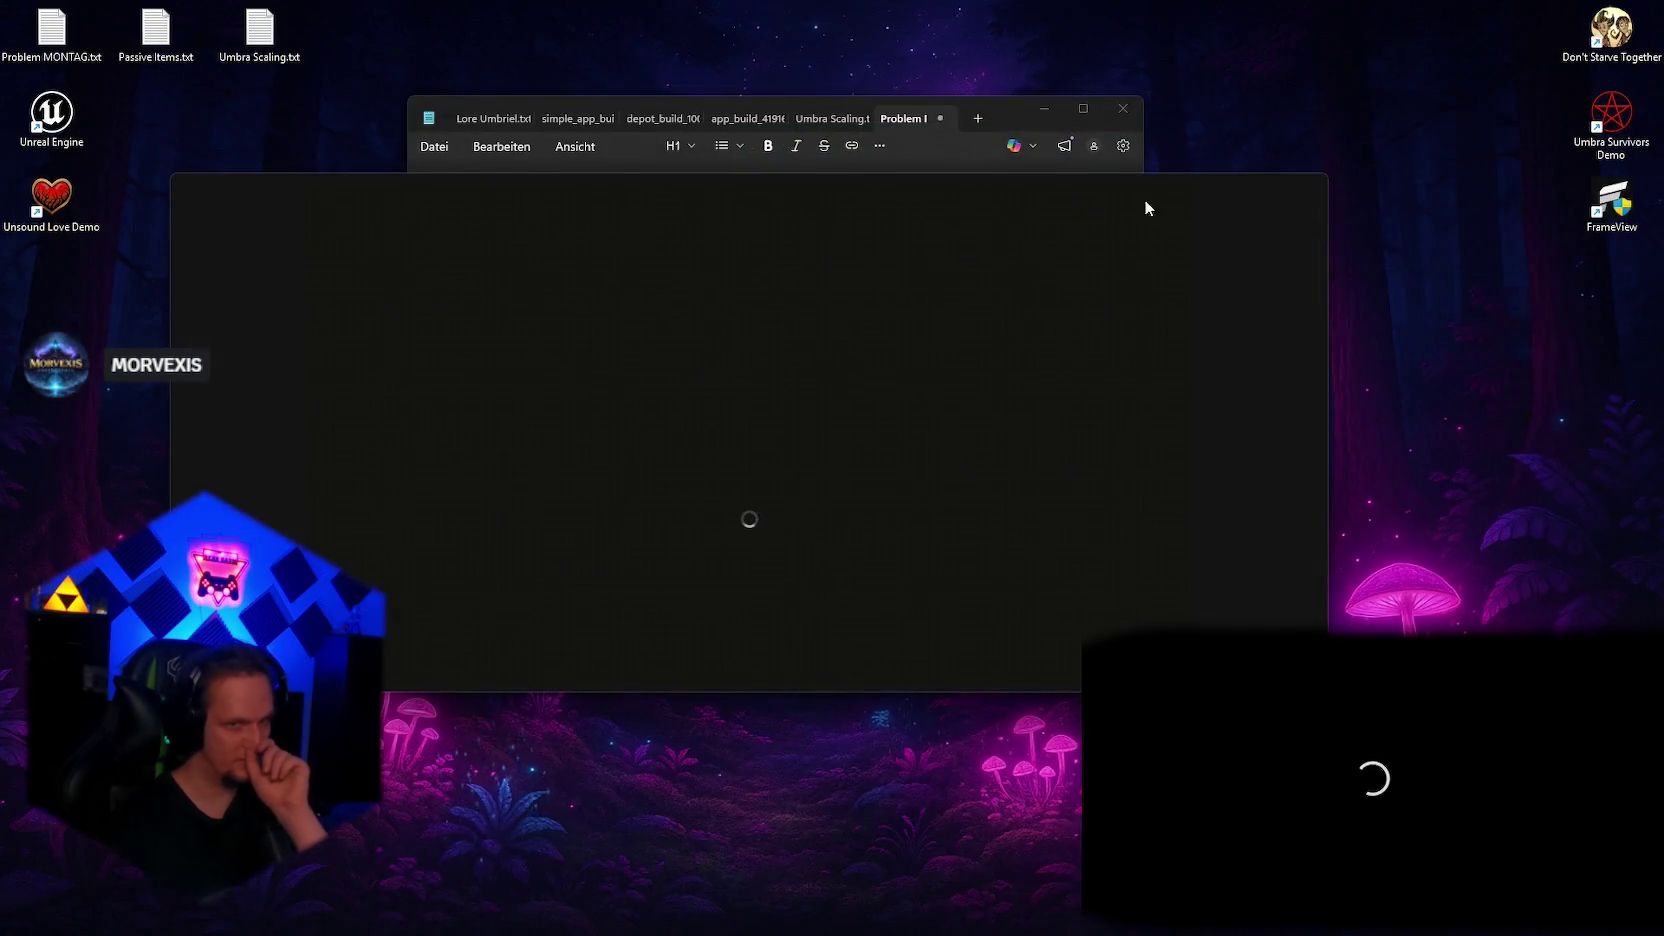
{"action": "left_click", "coordinate": [1135, 106]}
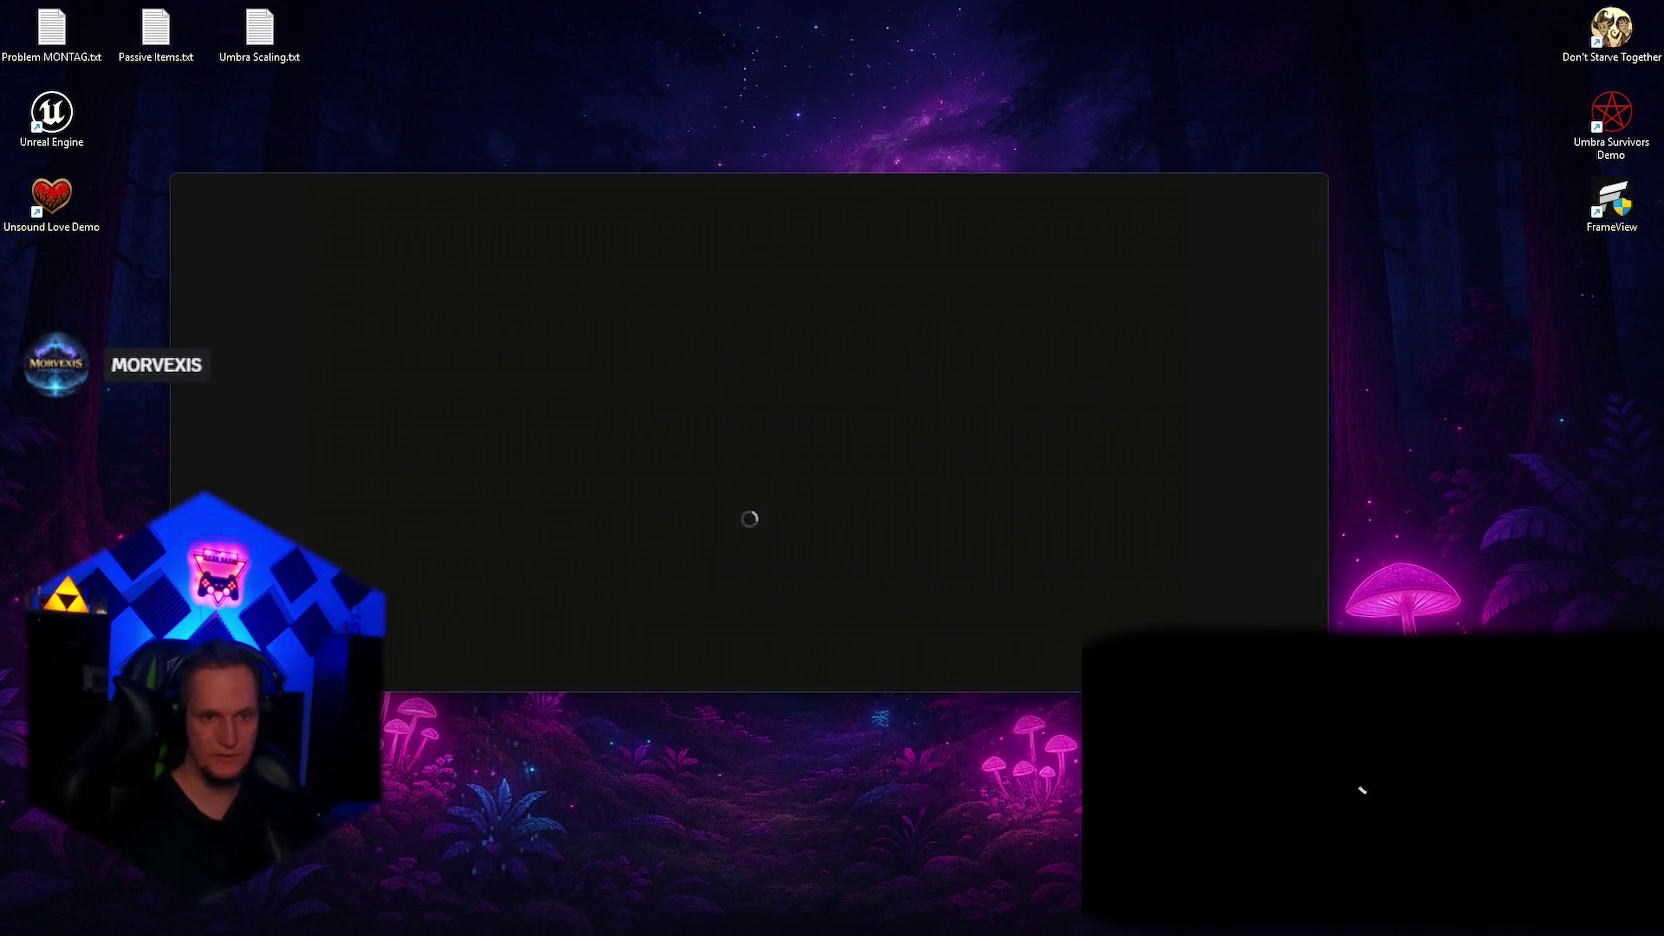
{"action": "left_click", "coordinate": [930, 915]}
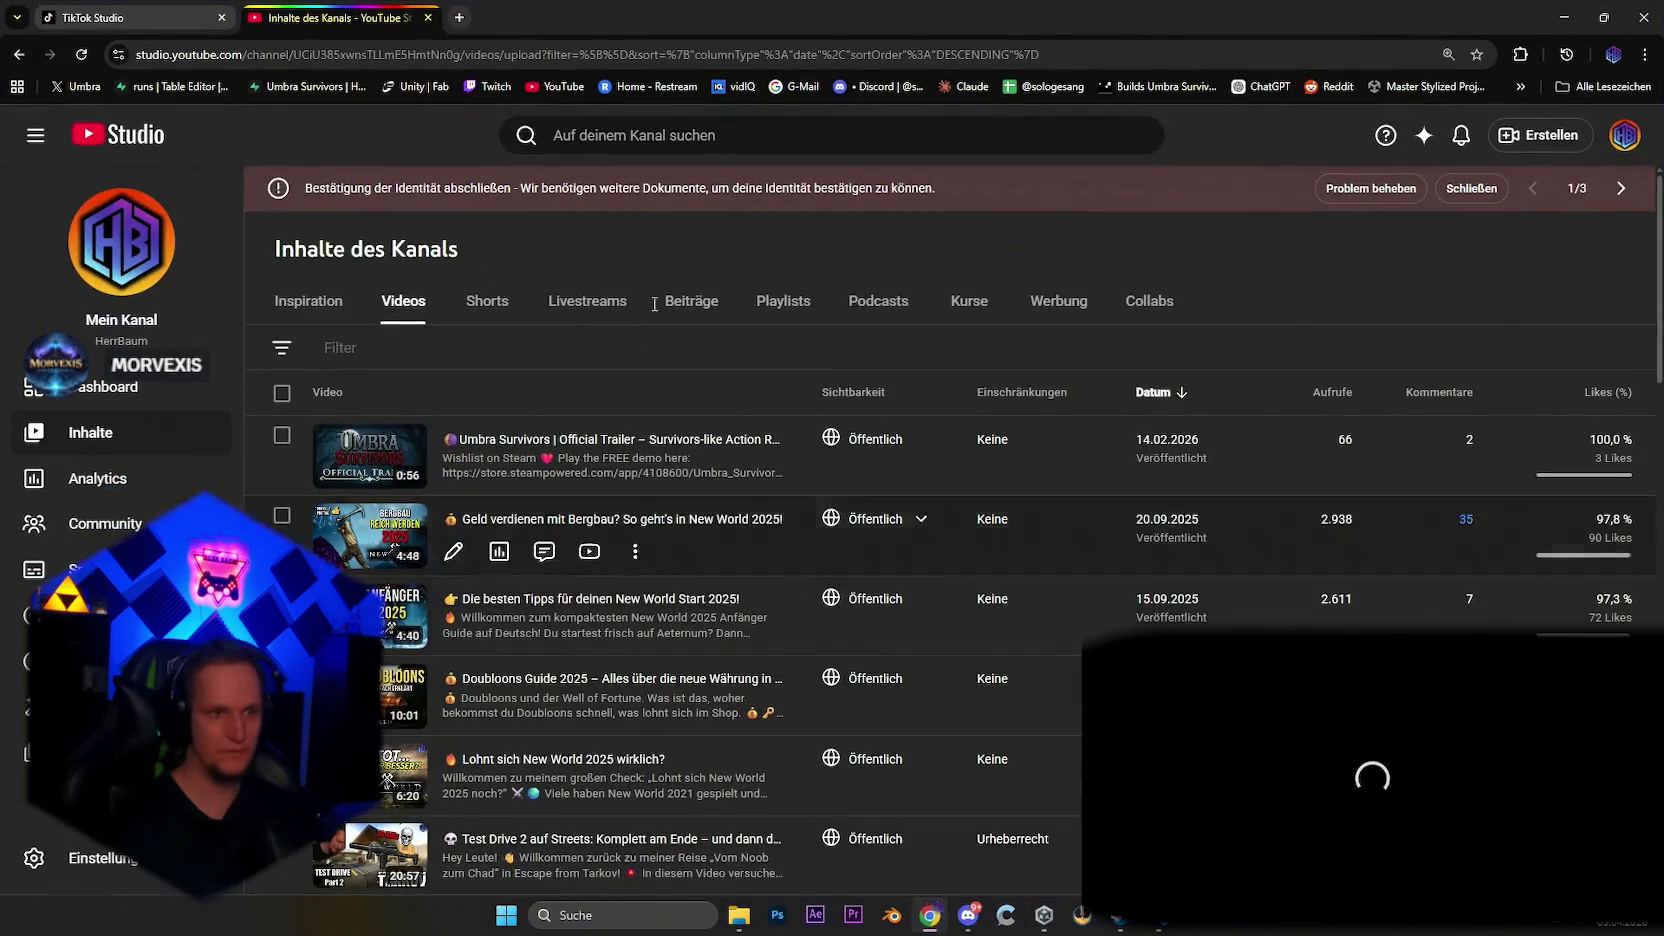
Step: Browse the channel's Inspiration and Shorts lists, then close Chrome
{"action": "left_click", "coordinate": [308, 300]}
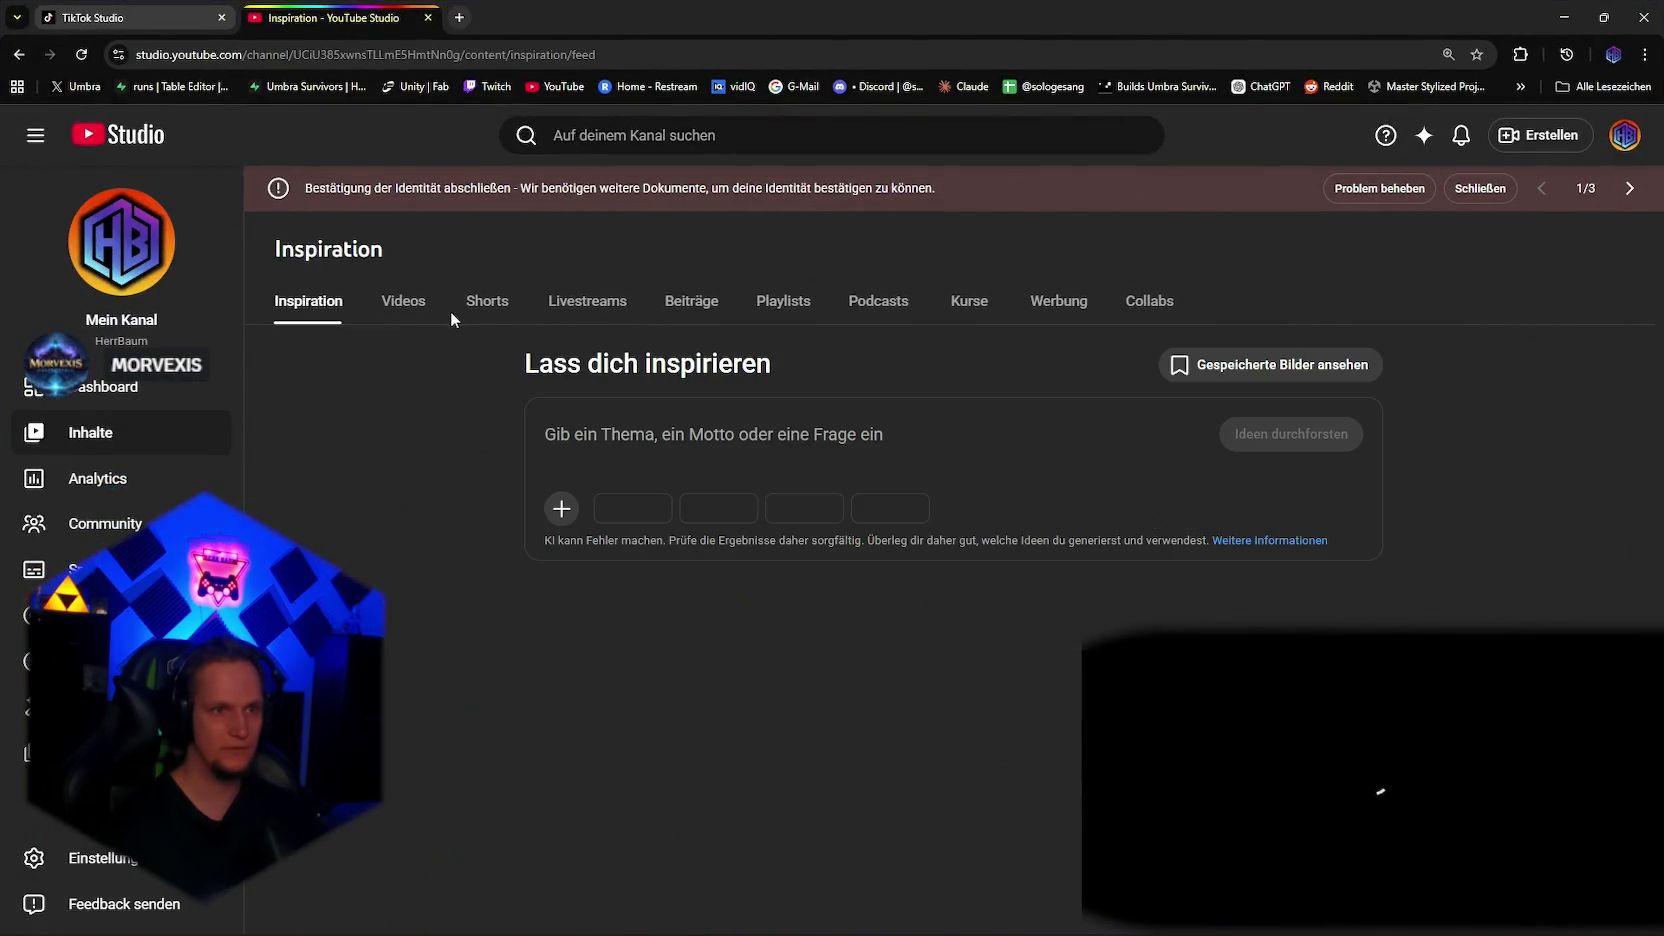
{"action": "left_click", "coordinate": [488, 305]}
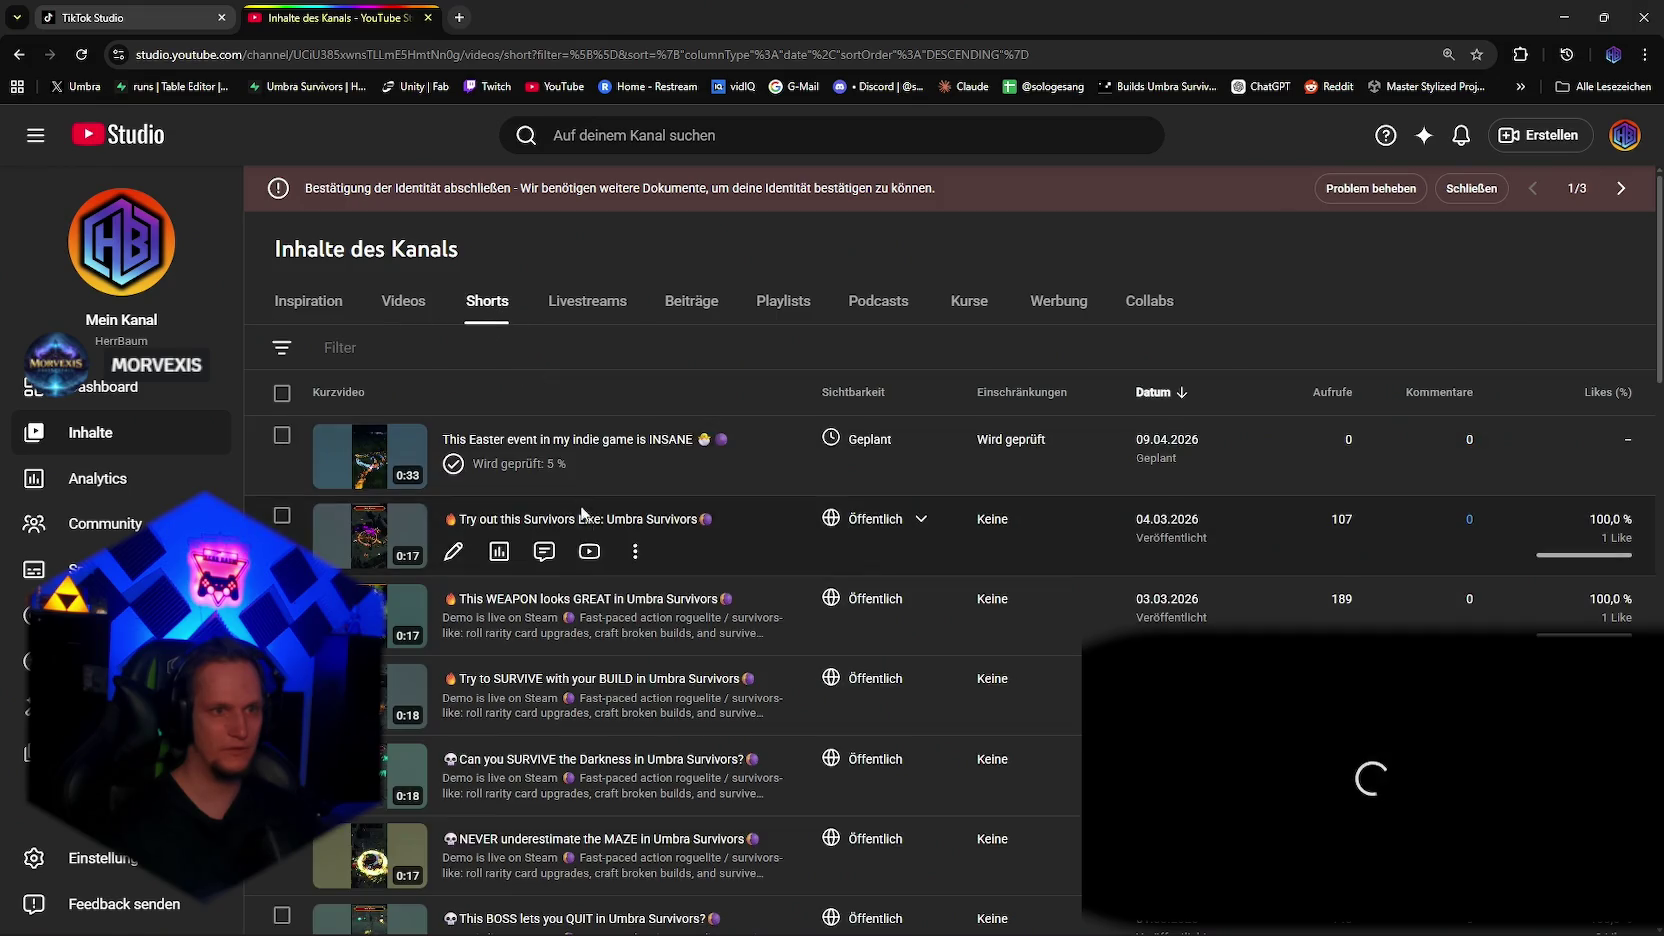
{"action": "left_click", "coordinate": [1650, 8]}
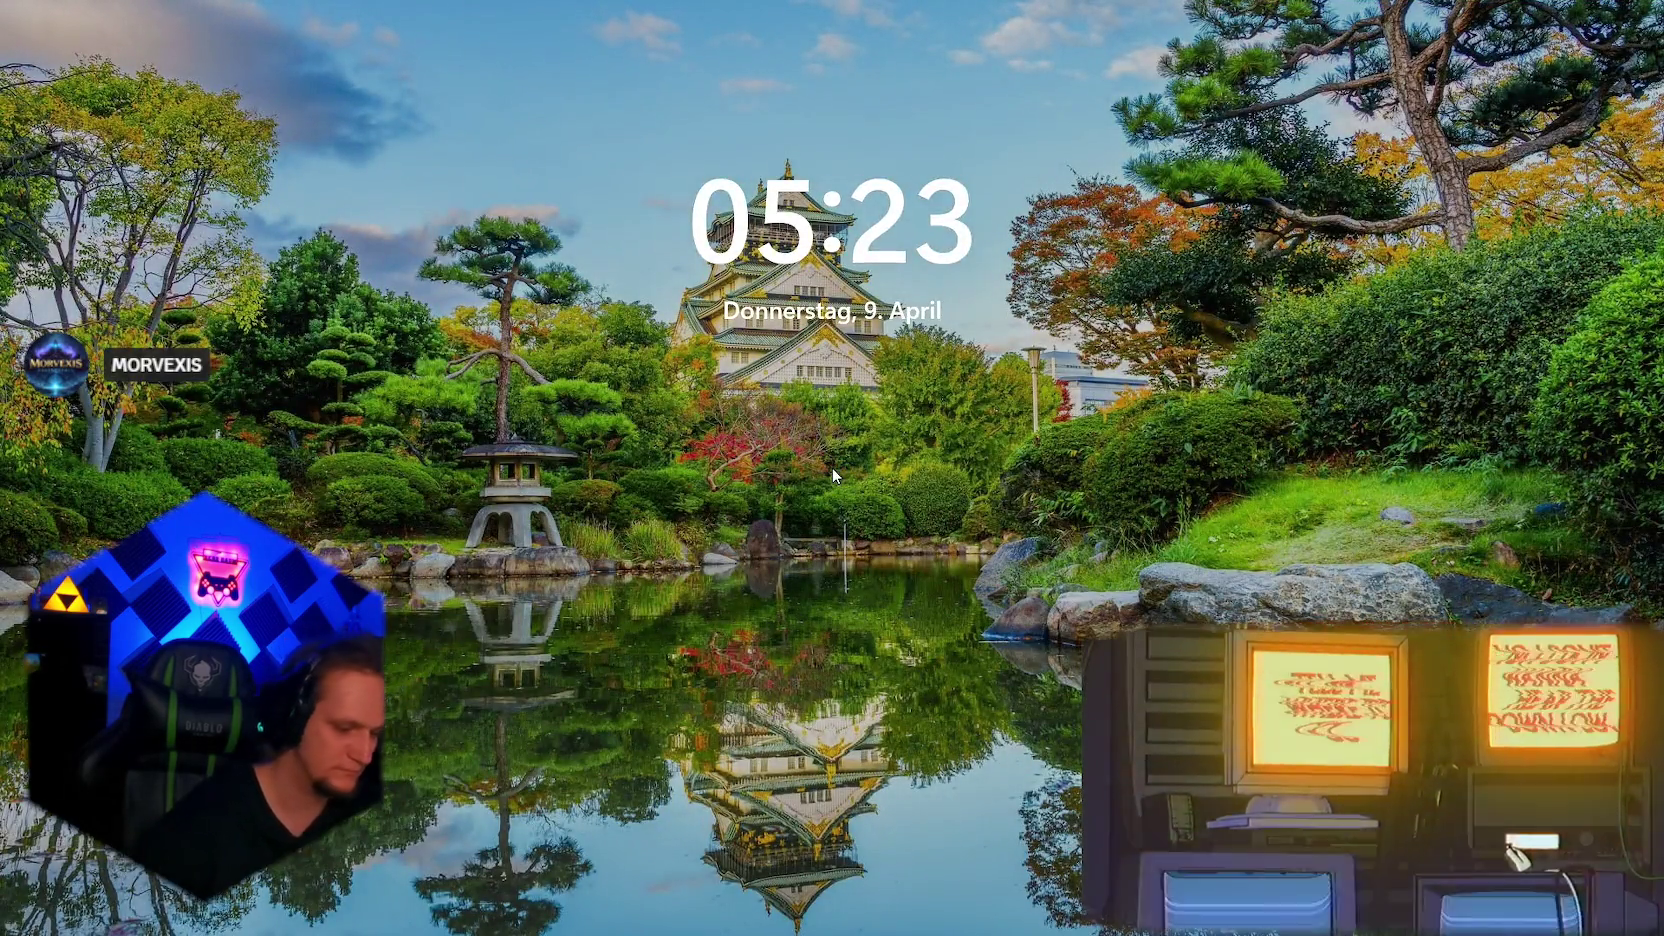
Step: Dismiss the lock screen and launch Unity Hub from the taskbar
{"action": "left_click", "coordinate": [832, 467]}
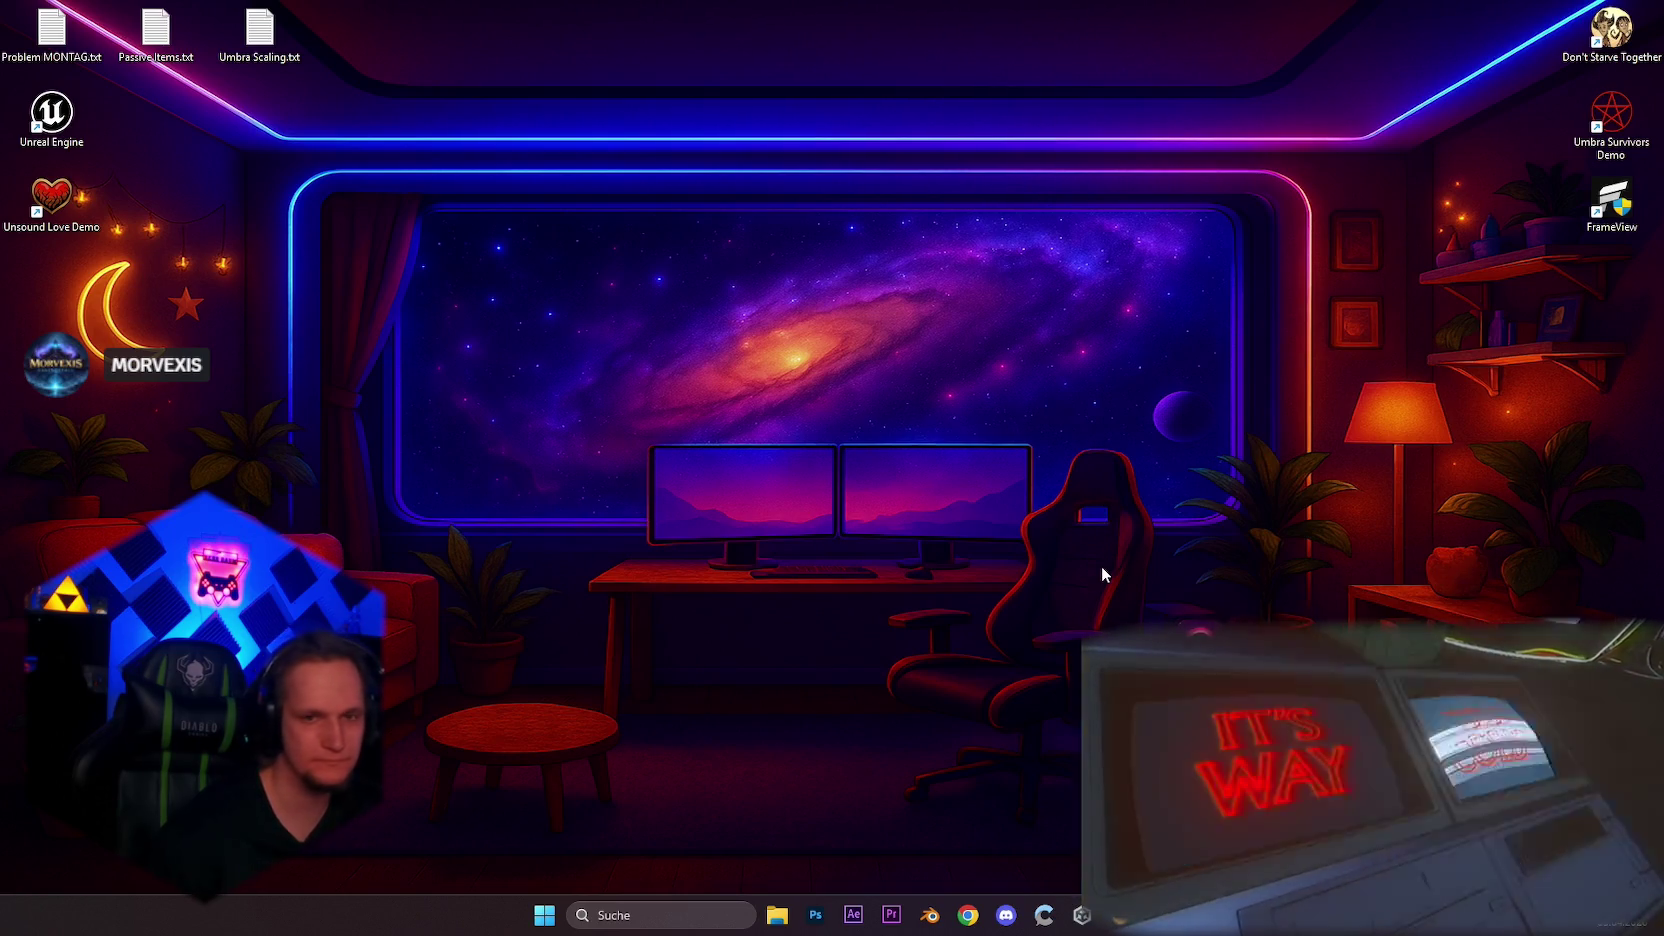
{"action": "left_click", "coordinate": [966, 915]}
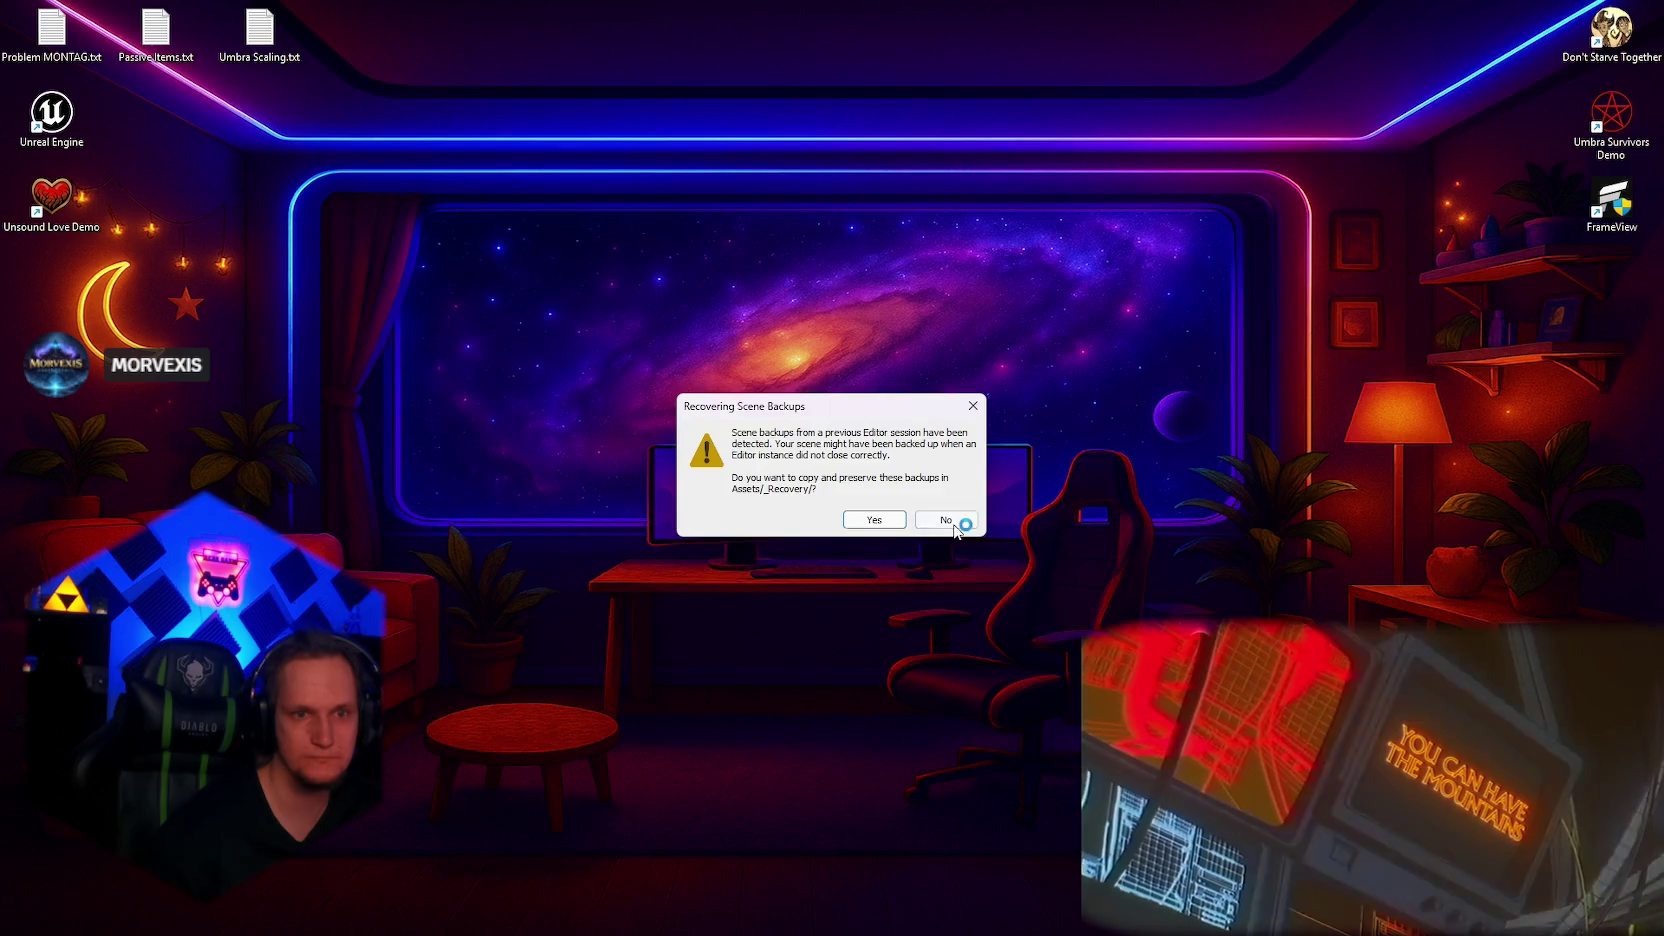
Step: Skip scene backup recovery for Umbra Survivors, close Chatterino, and switch to Discord
{"action": "left_click", "coordinate": [954, 524]}
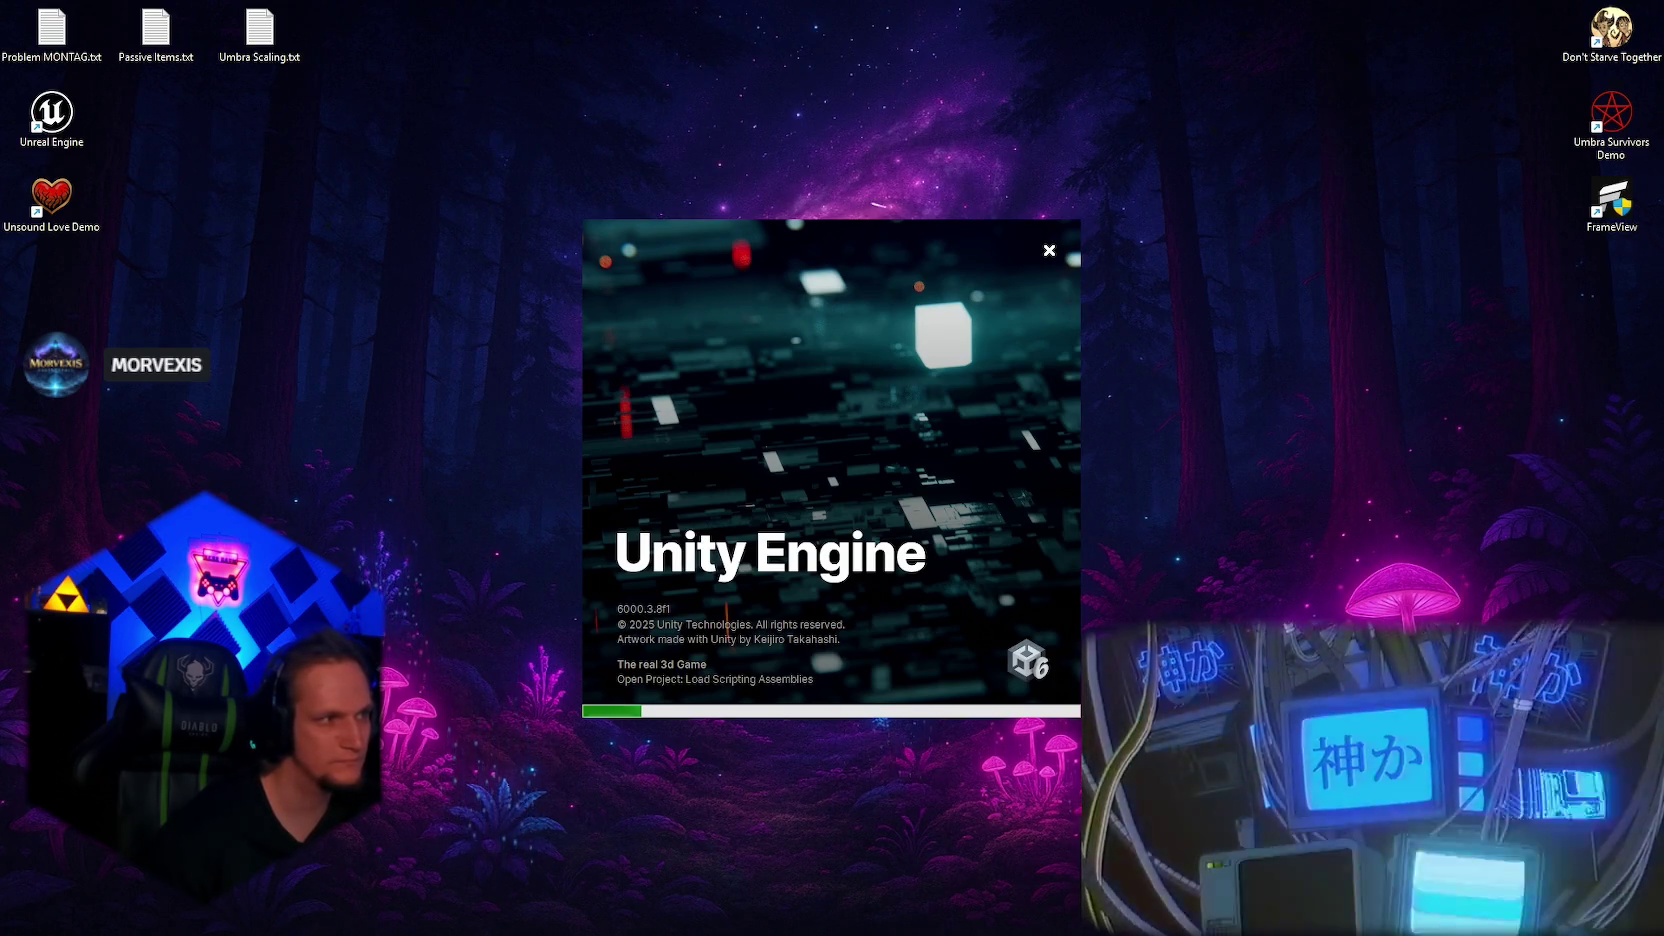
{"action": "mouse_move", "coordinate": [1063, 915]}
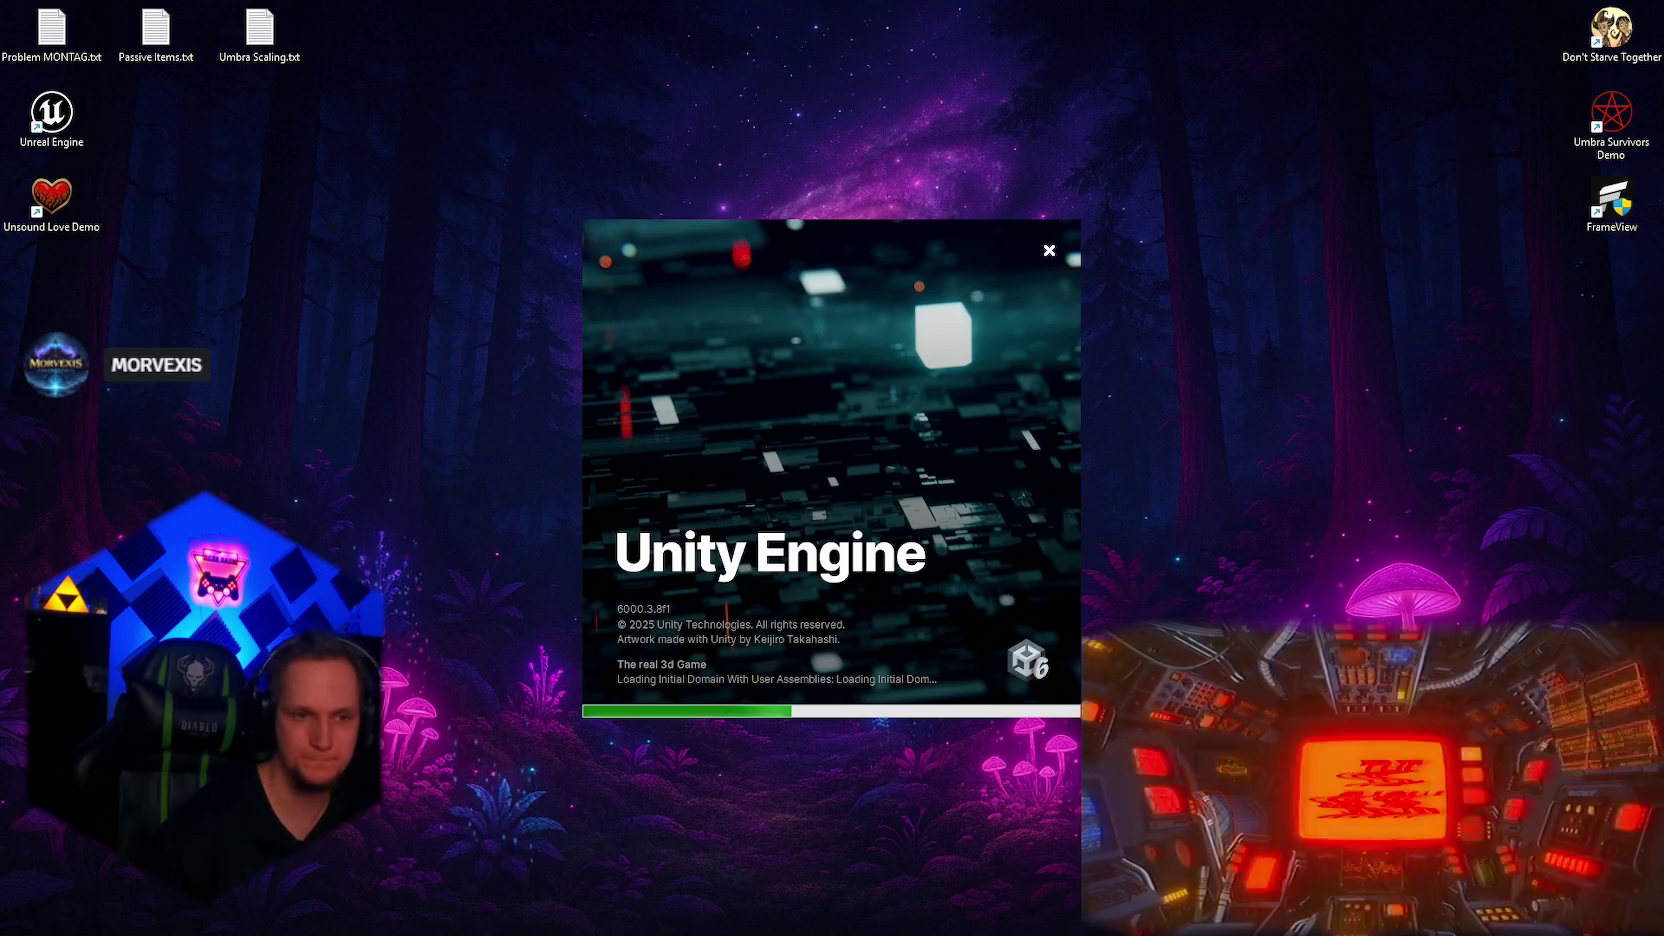
{"action": "left_click", "coordinate": [1025, 915]}
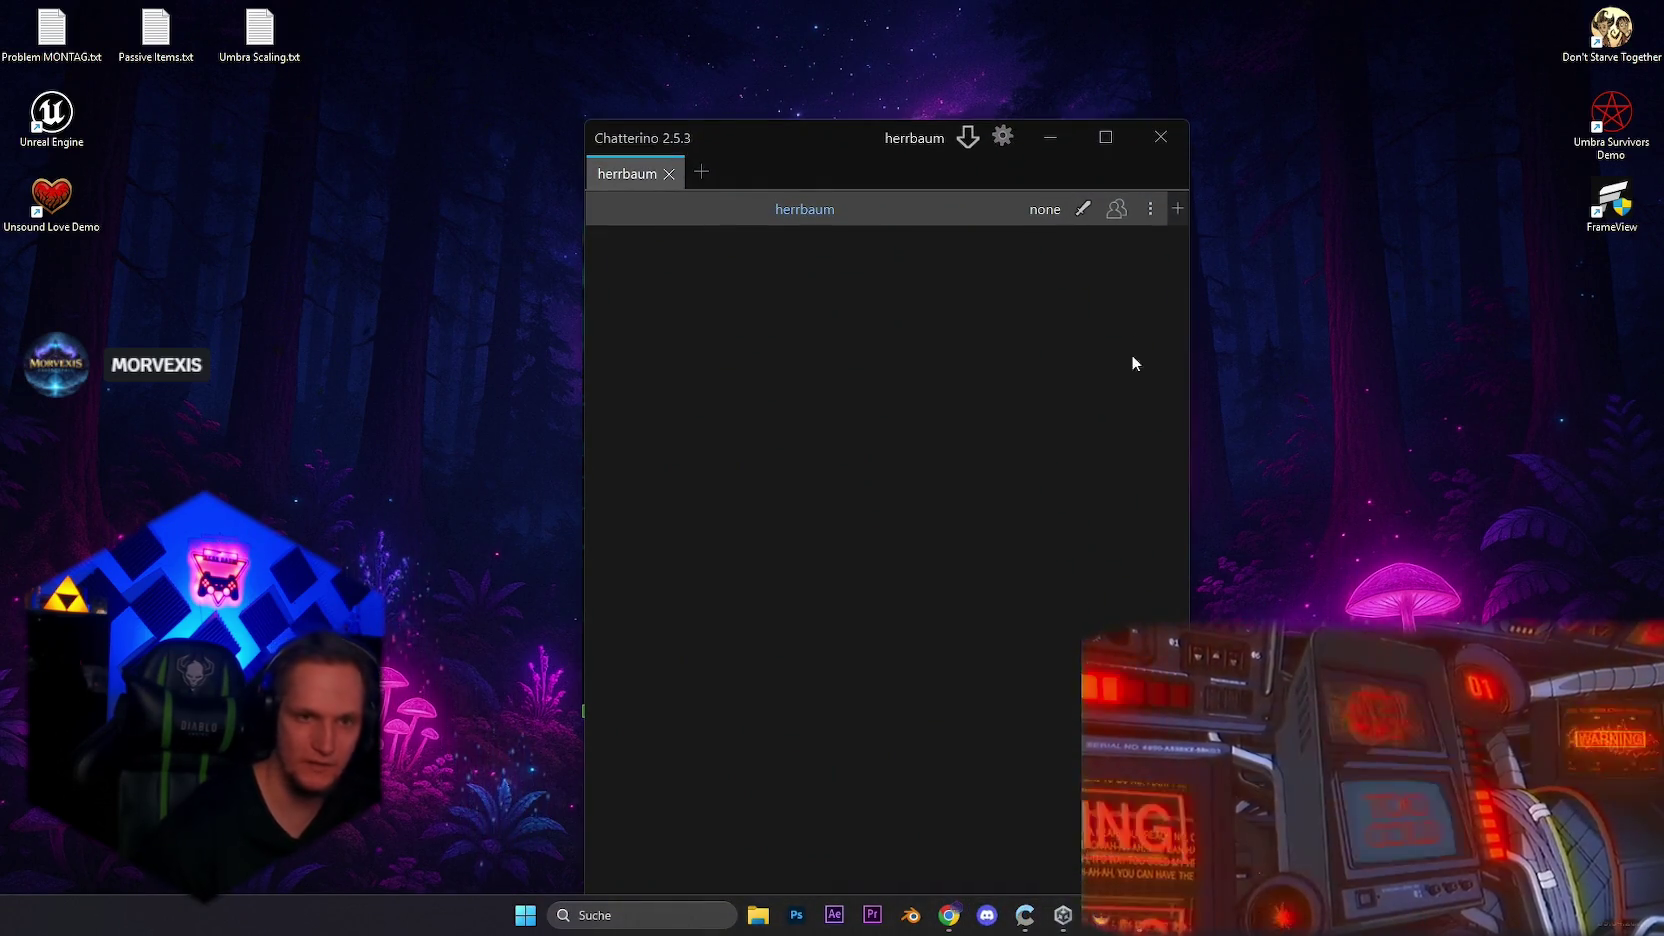
{"action": "left_click", "coordinate": [1162, 138]}
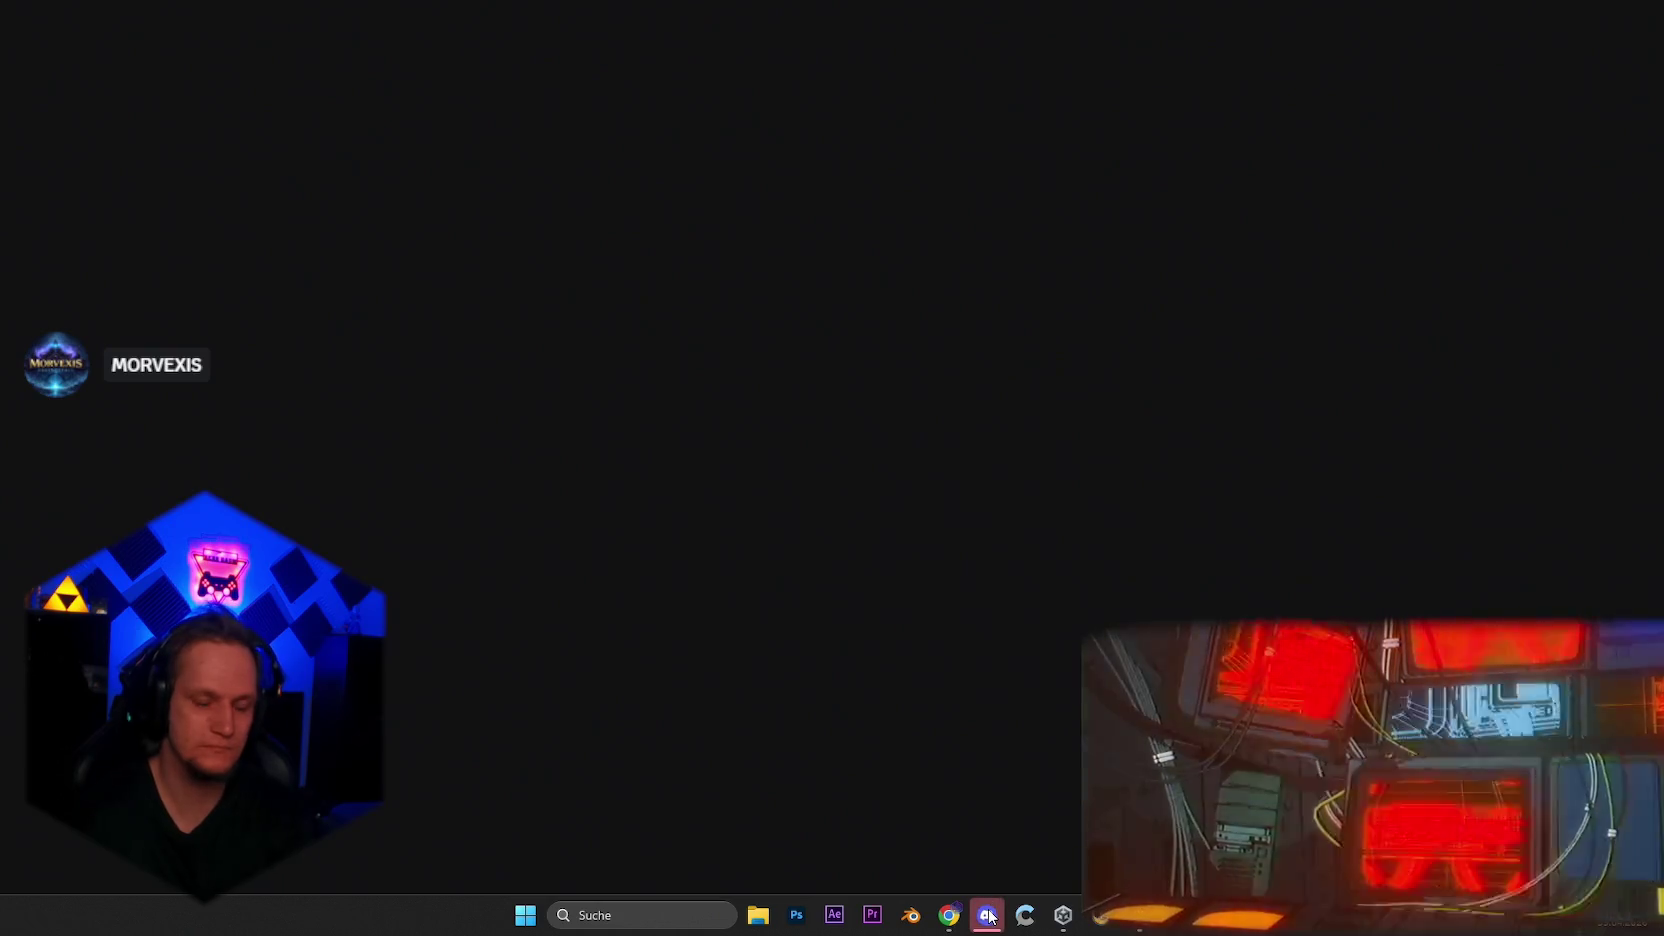
{"action": "left_click", "coordinate": [998, 897]}
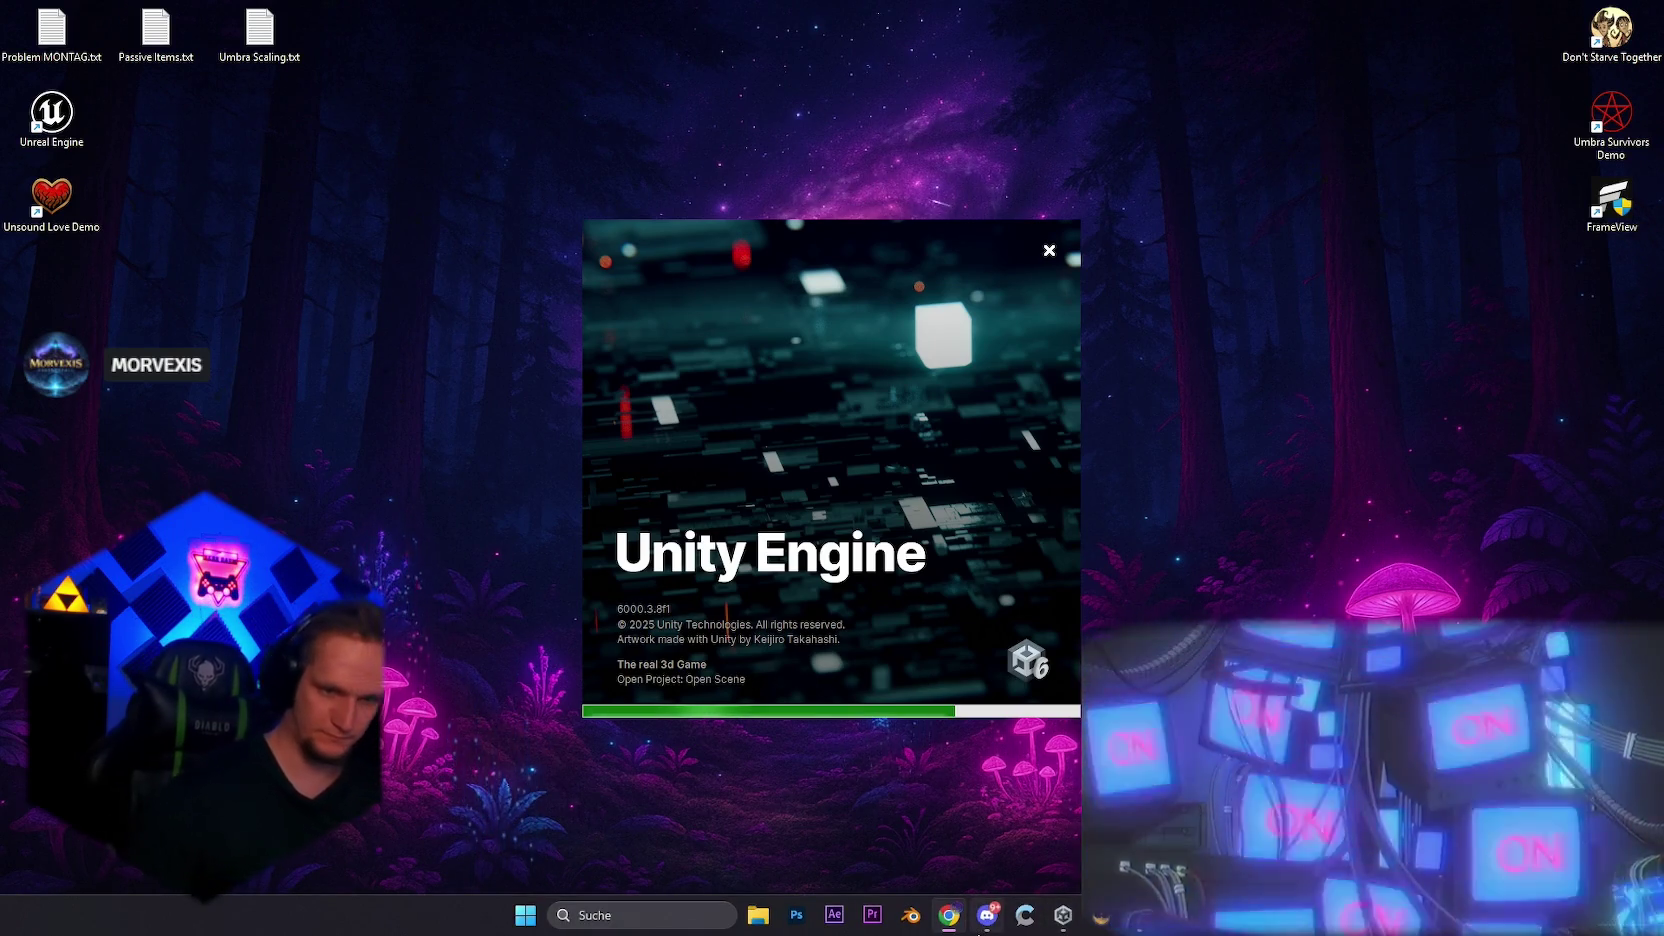
{"action": "left_click", "coordinate": [980, 931]}
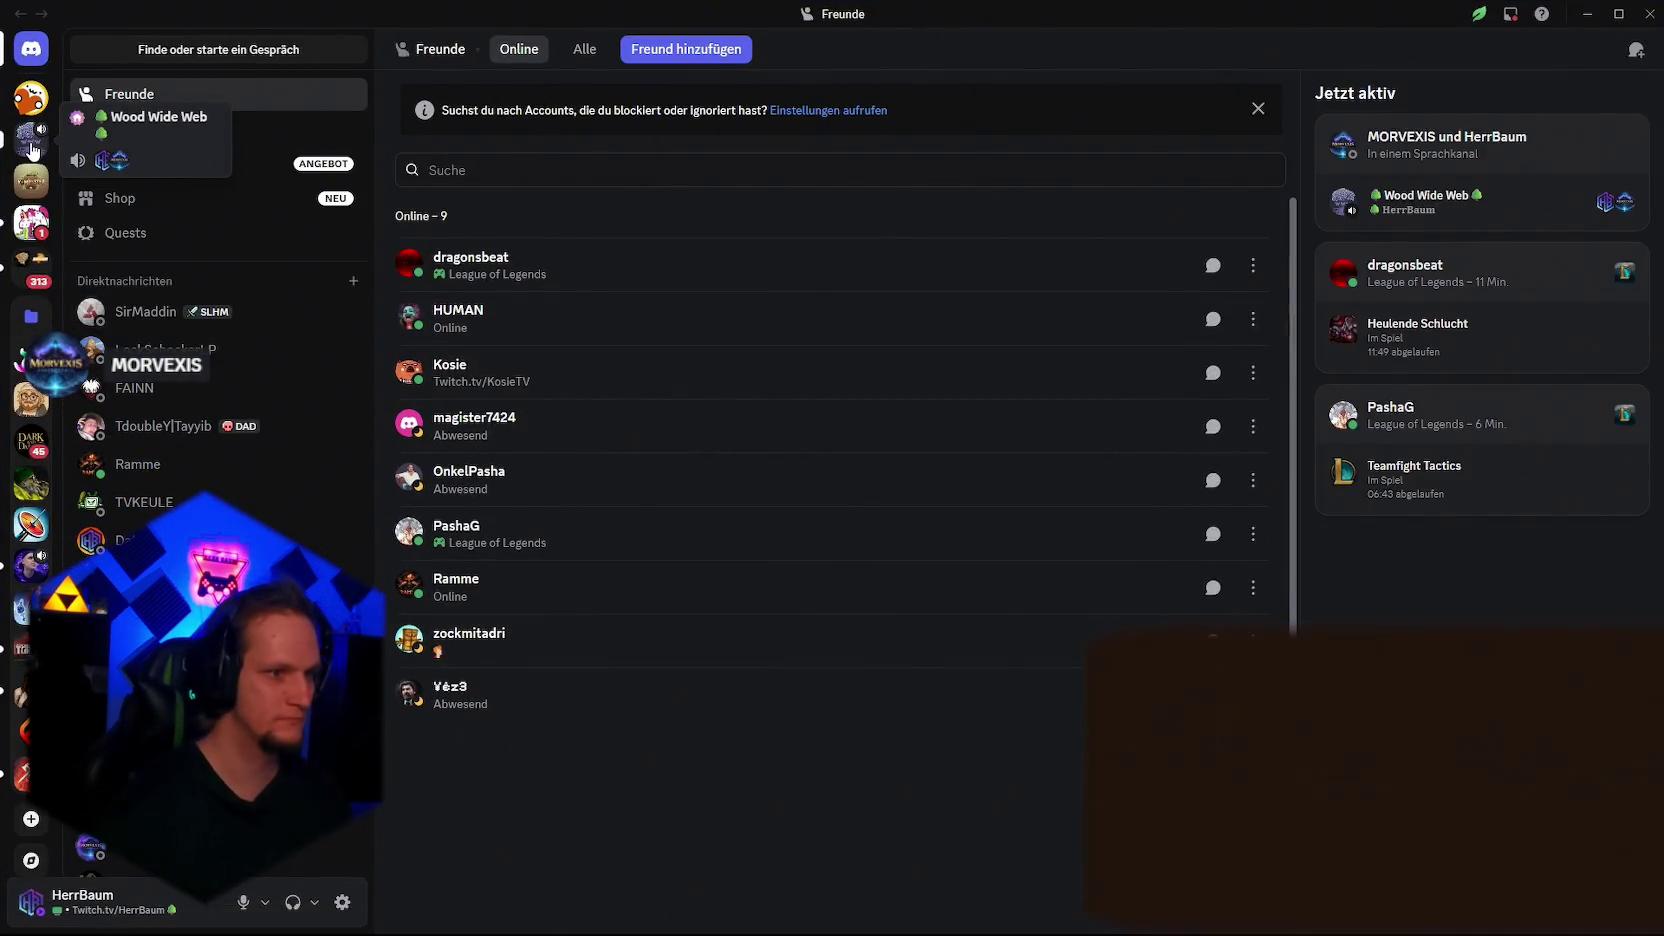
Step: Paste the patch notes into the Wood Wide Web Patches channel and remove the '(DE)' tag
{"action": "left_click", "coordinate": [30, 138]}
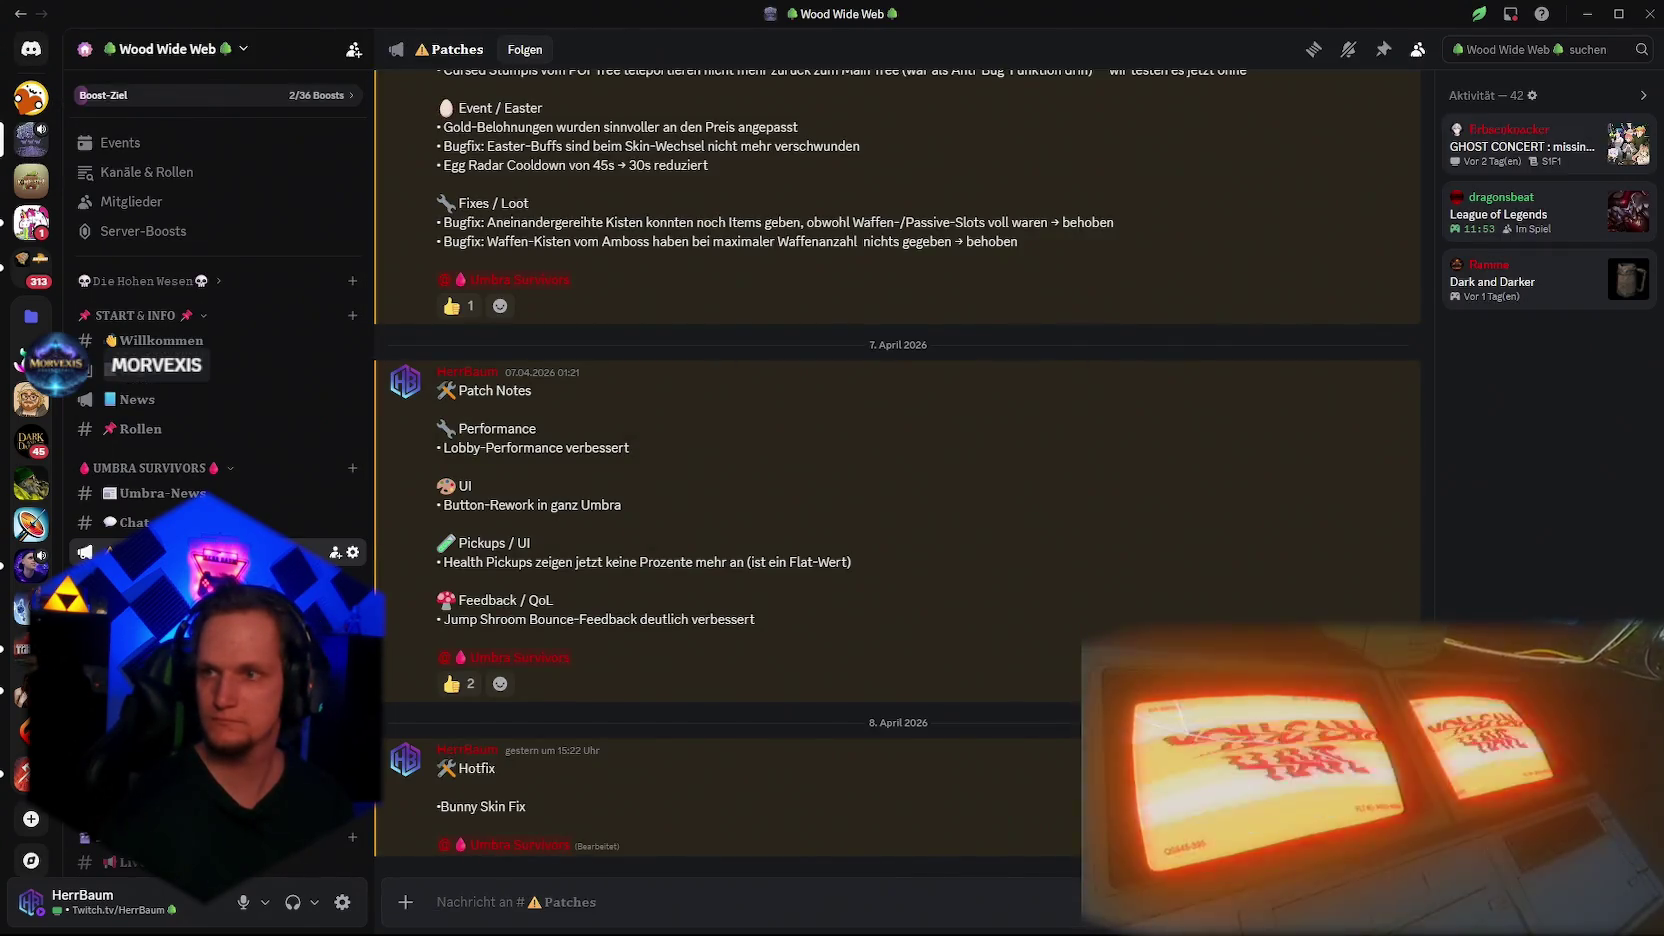
{"action": "key", "text": "ctrl+v"}
{"action": "left_click_drag", "start_coordinate": [561, 673], "coordinate": [534, 680]}
{"action": "key", "text": "BackSpace"}
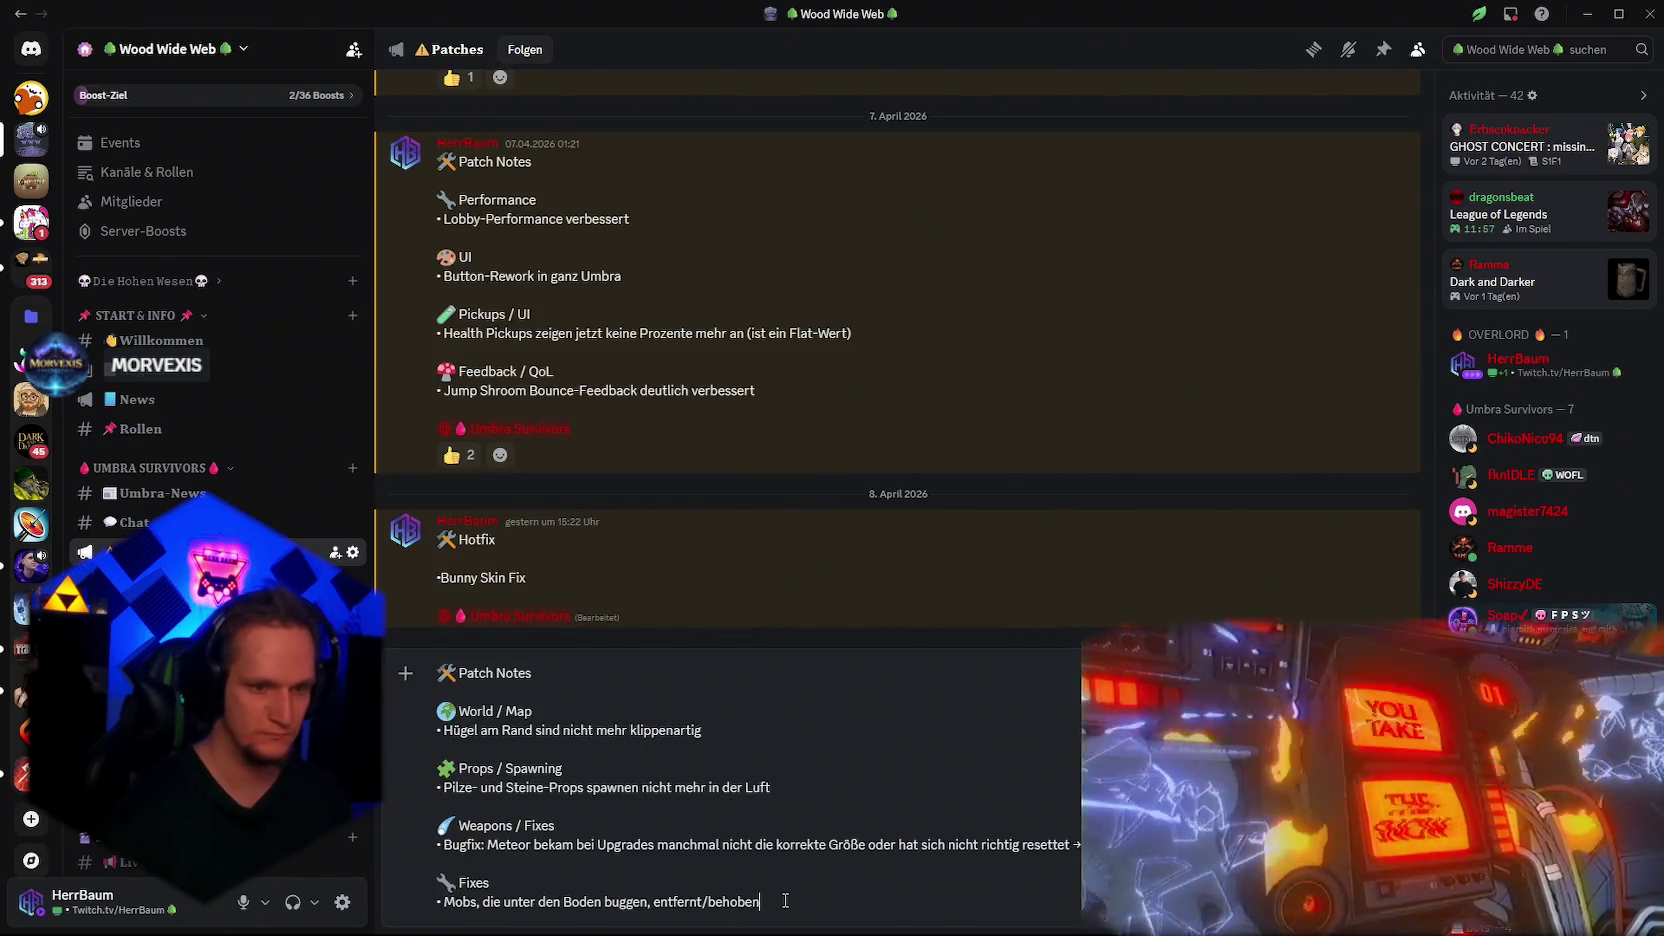
{"action": "left_click", "coordinate": [785, 901]}
{"action": "key", "text": "shift+Return"}
{"action": "type", "text": "@umbr"}
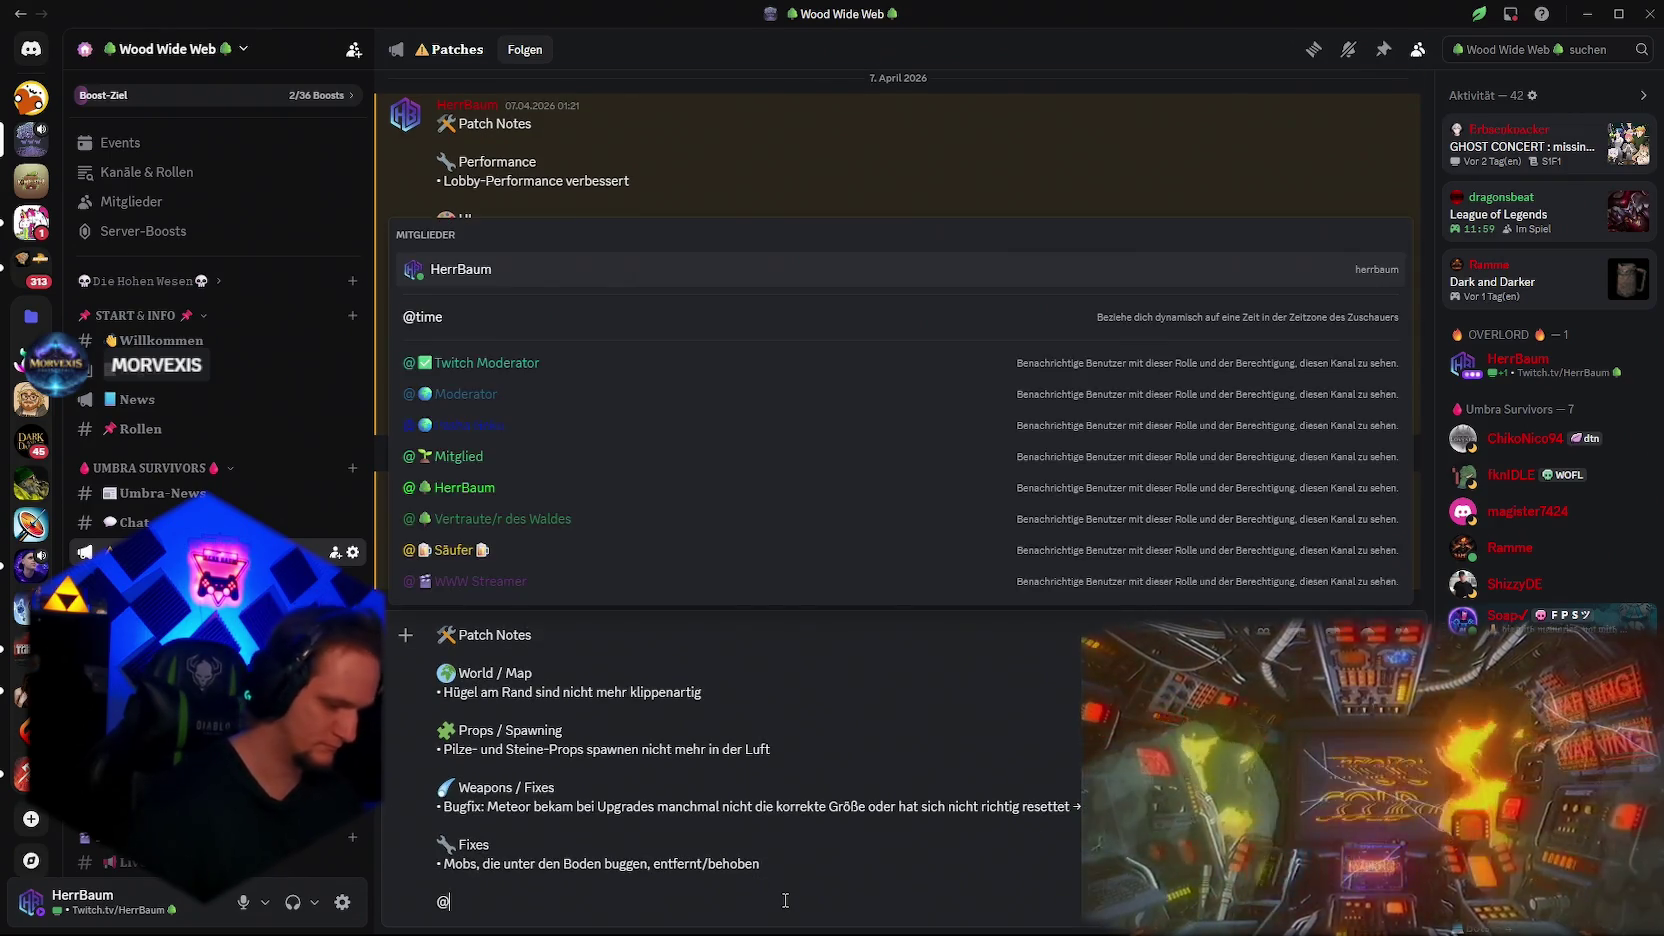
{"action": "left_click", "coordinate": [506, 590]}
{"action": "key", "text": "alt+Tab"}
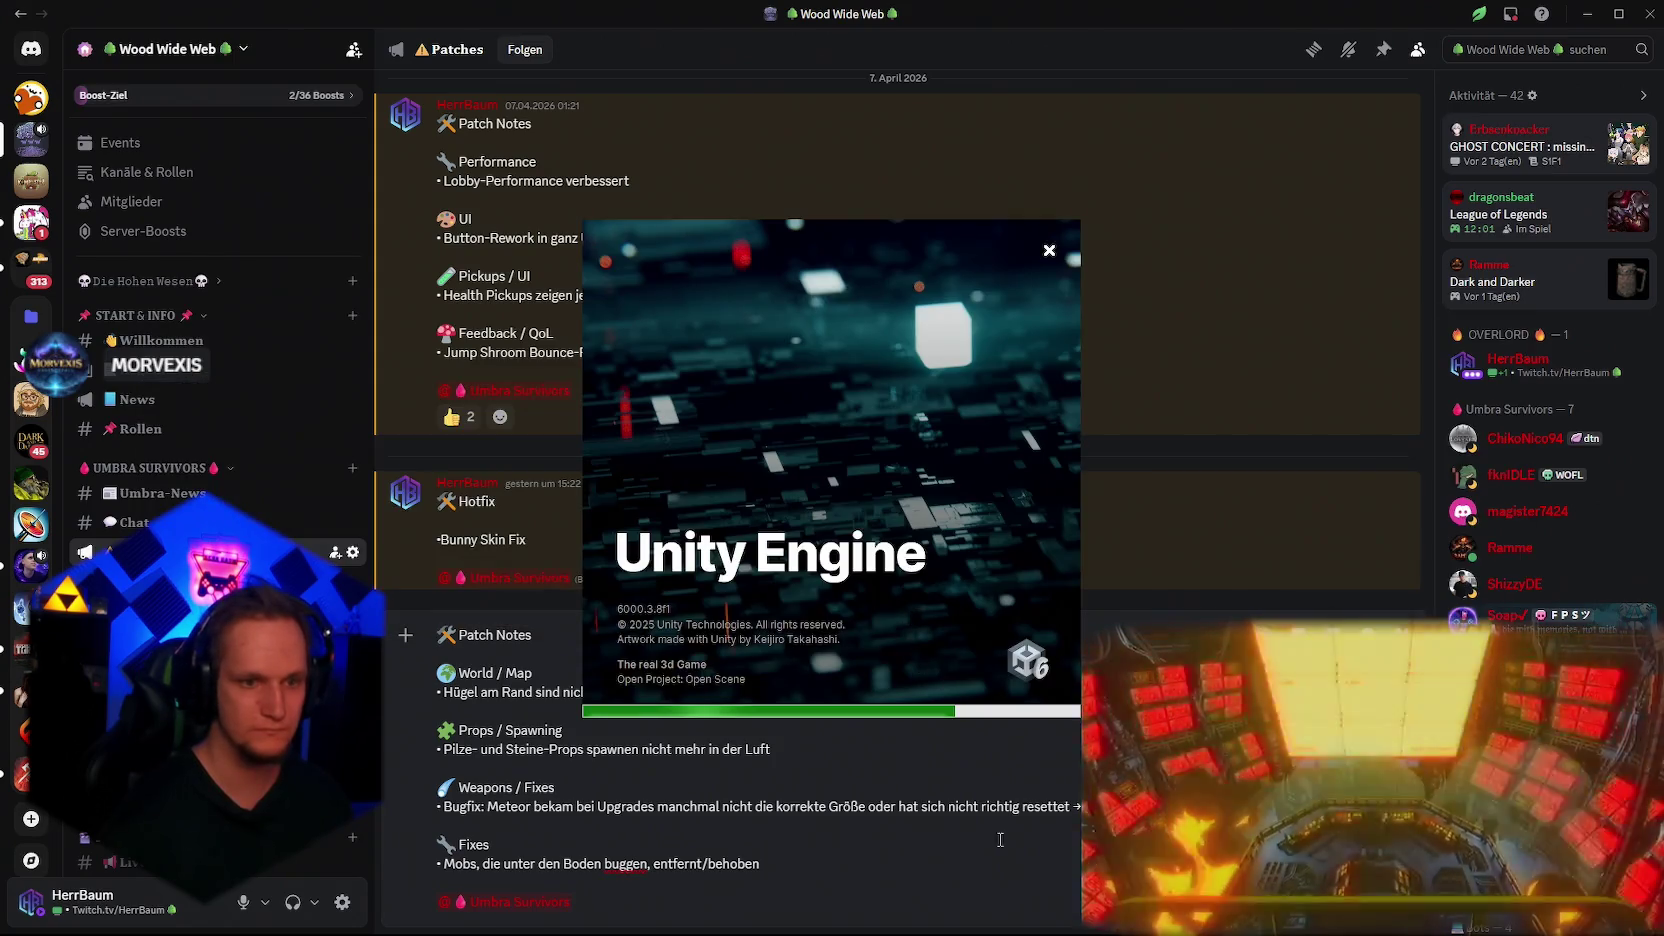
{"action": "left_click", "coordinate": [895, 870]}
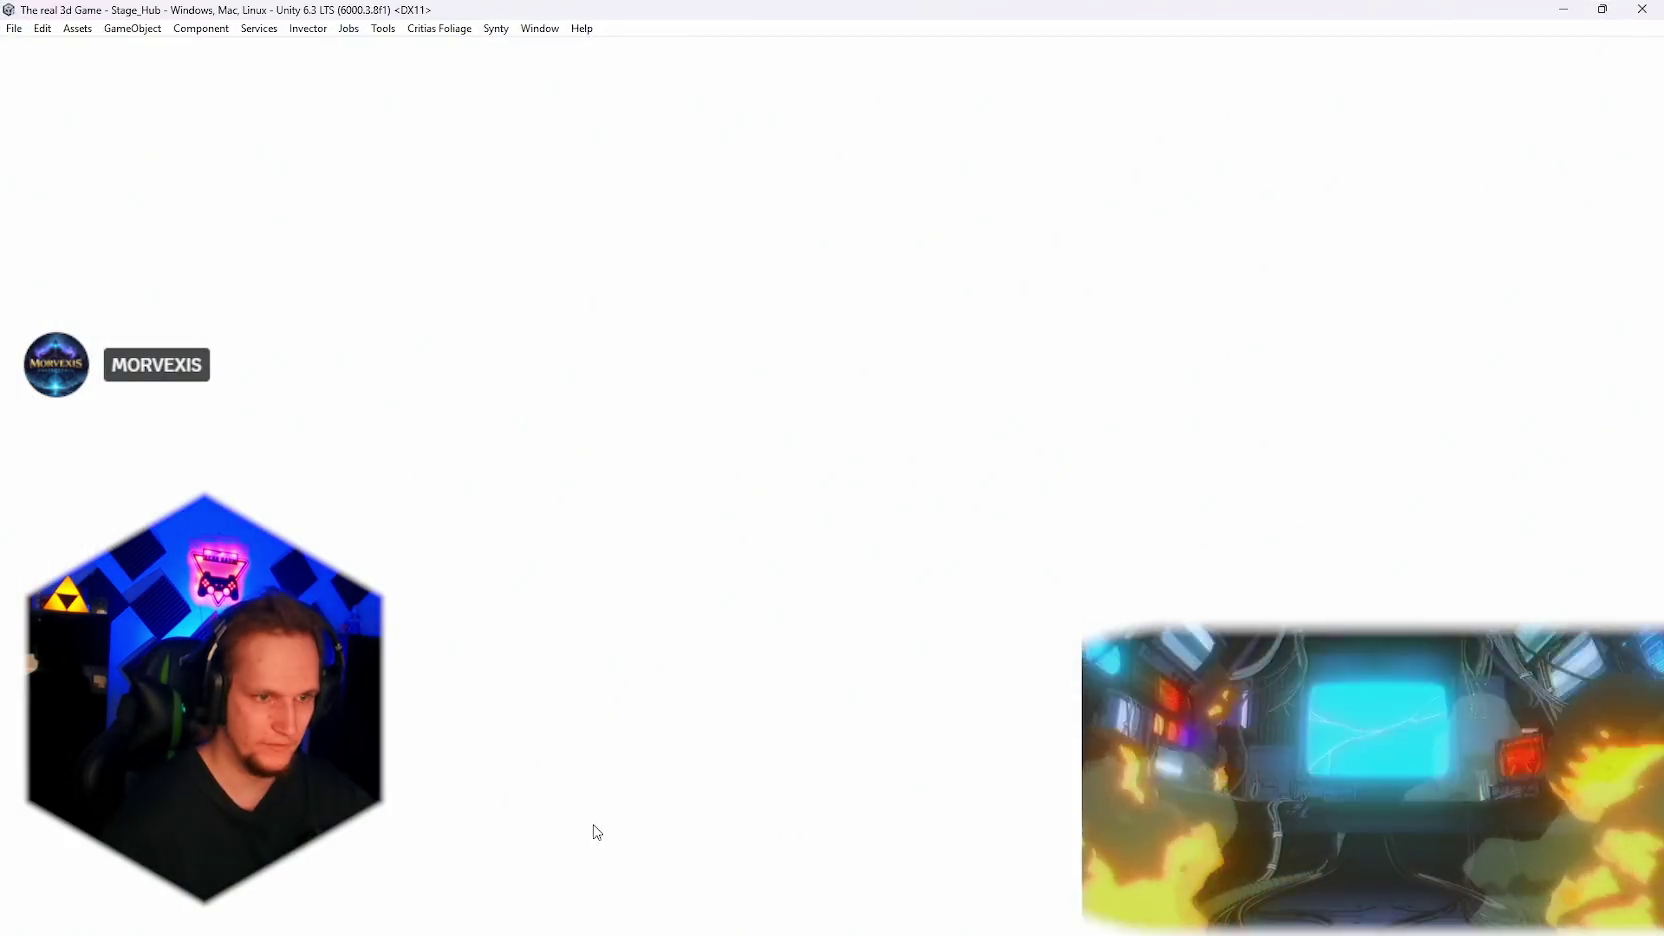
Step: Switch to Unity, expand Playground, and filter the Stage_Hub hierarchy by 'terr'
{"action": "key", "text": "alt+Tab"}
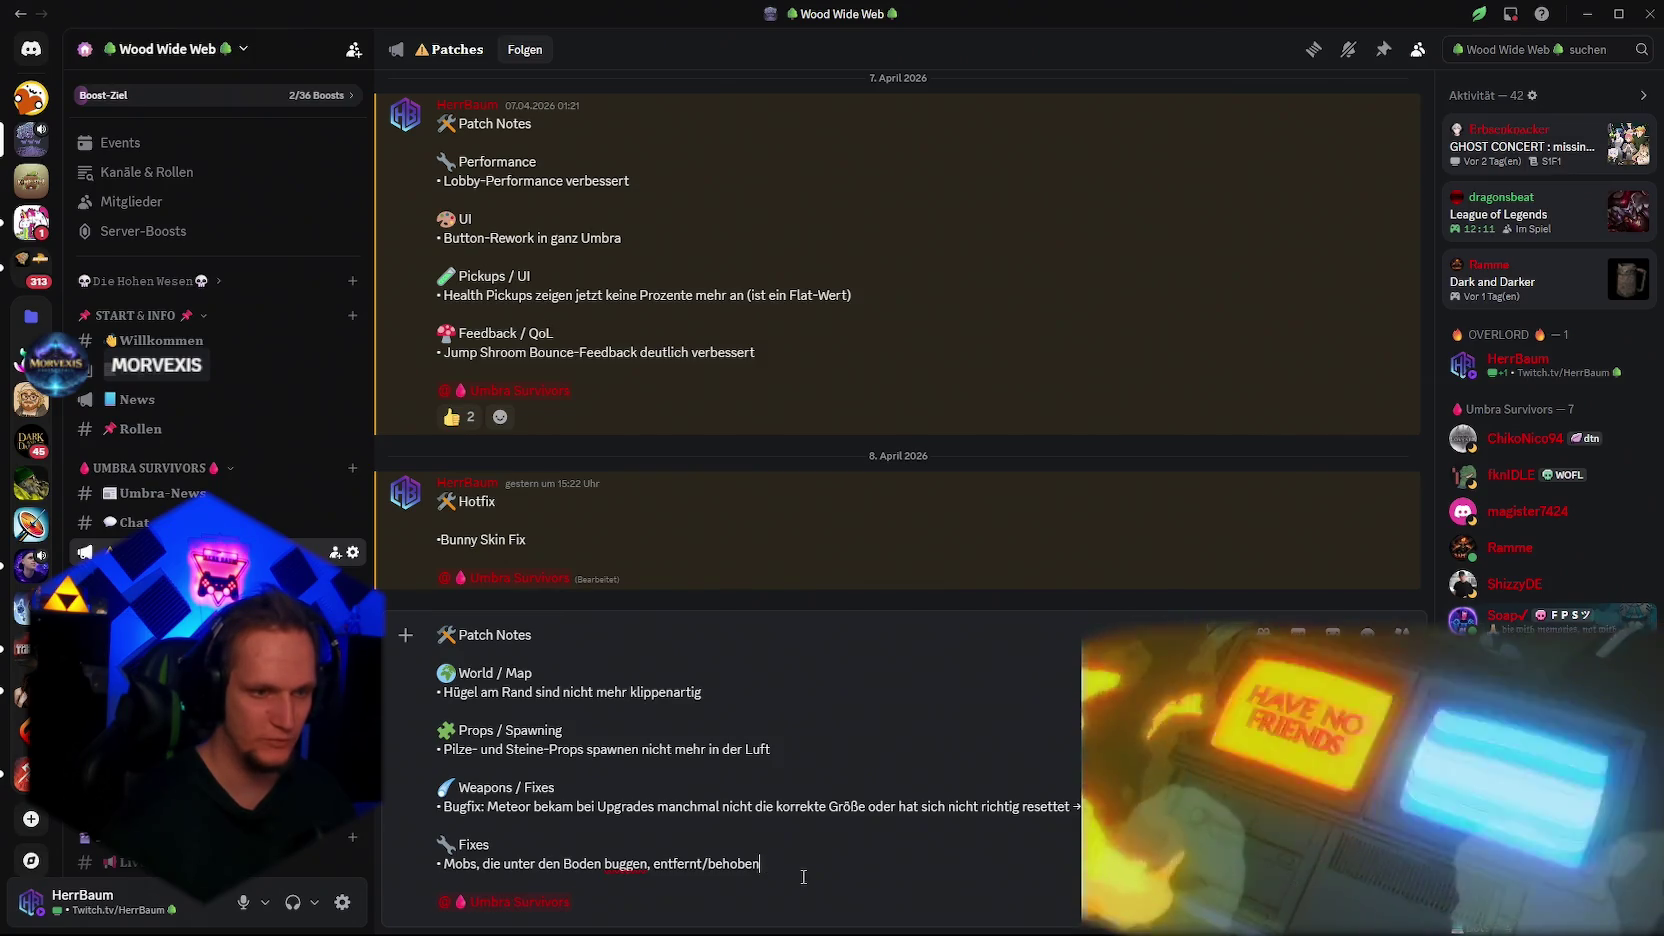
{"action": "key", "text": "alt+Tab"}
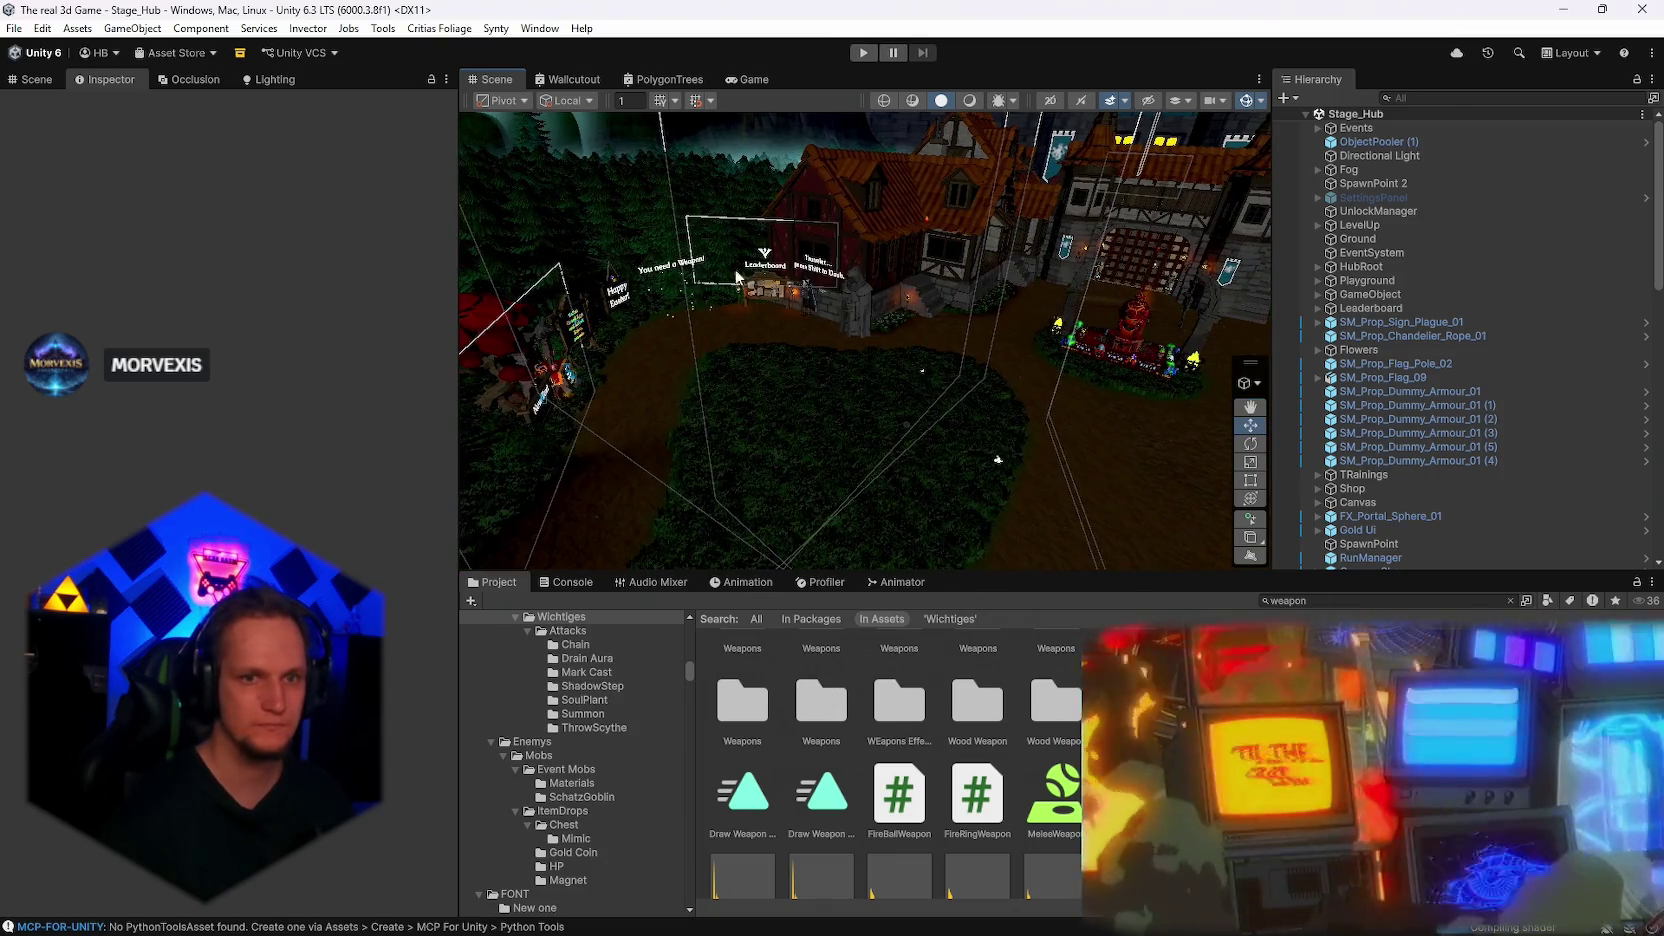
{"action": "scroll", "coordinate": [1470, 350], "scroll_direction": "down", "scroll_amount": 10}
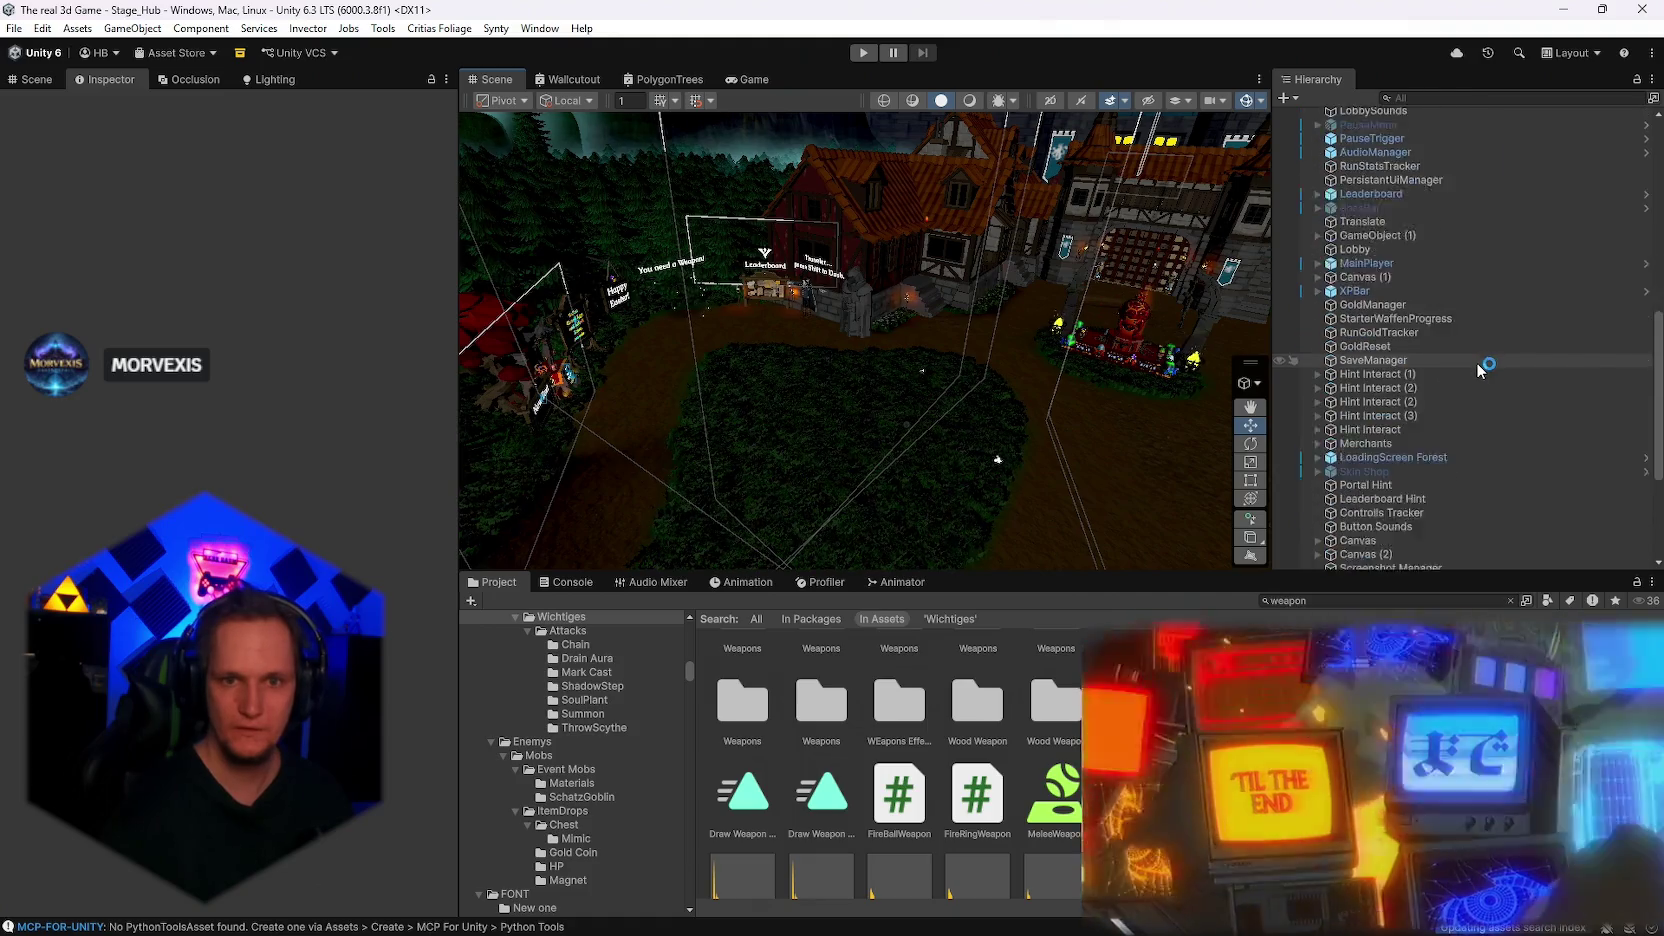
{"action": "scroll", "coordinate": [1442, 400], "scroll_direction": "up", "scroll_amount": 15}
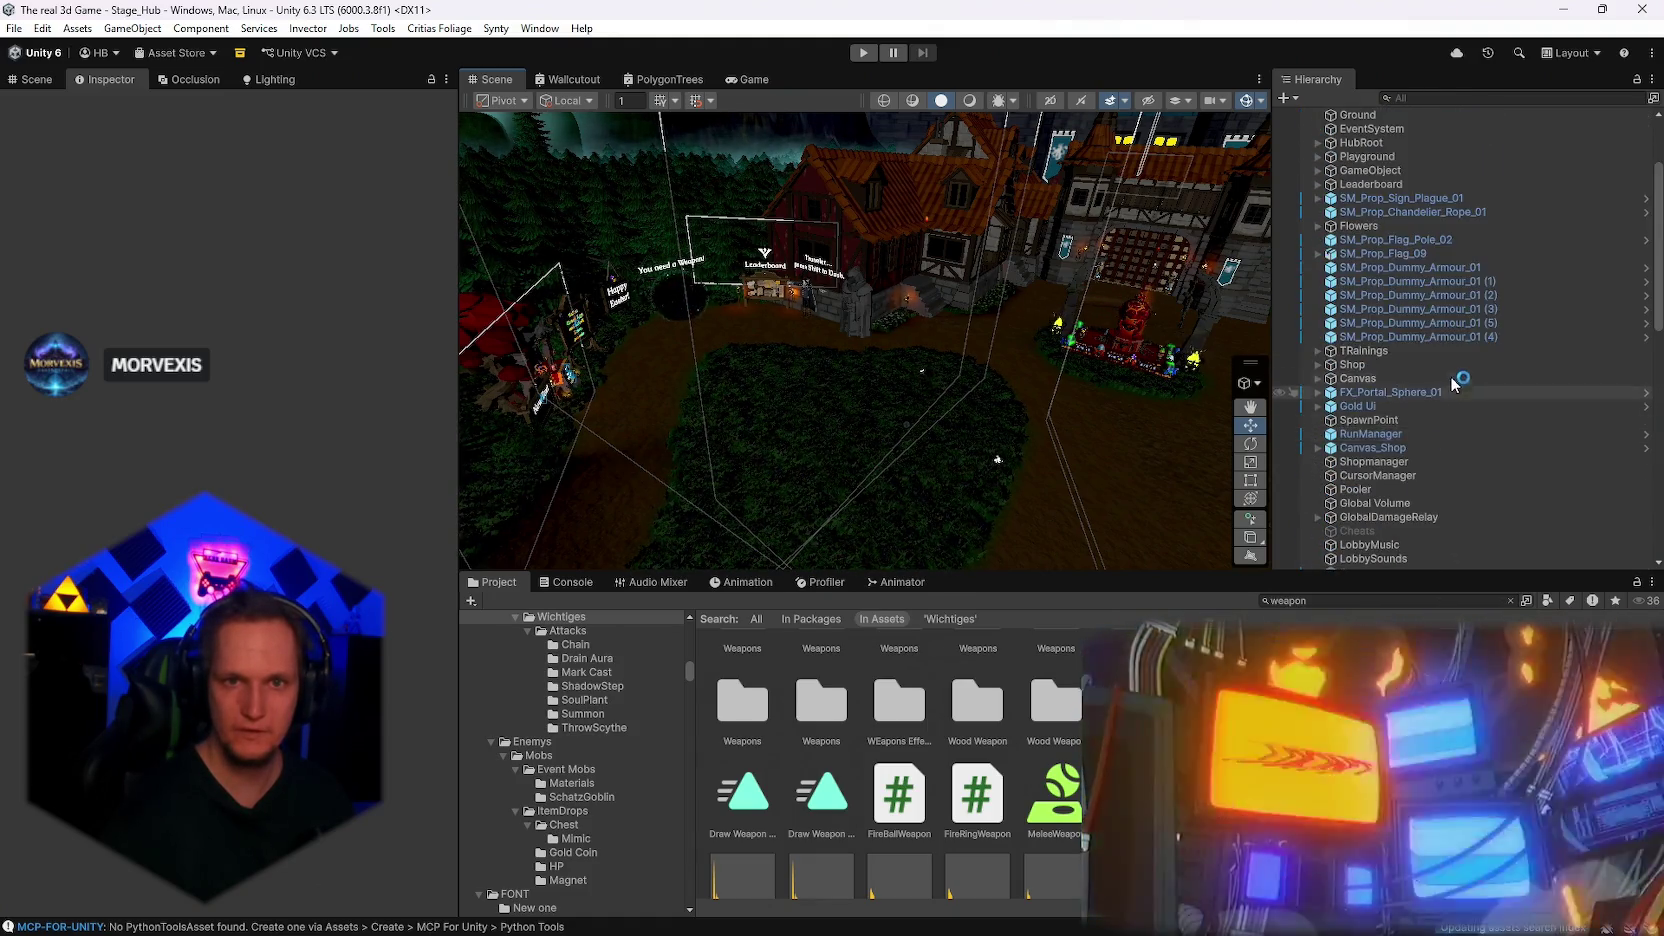
{"action": "scroll", "coordinate": [1440, 300], "scroll_direction": "down", "scroll_amount": 5}
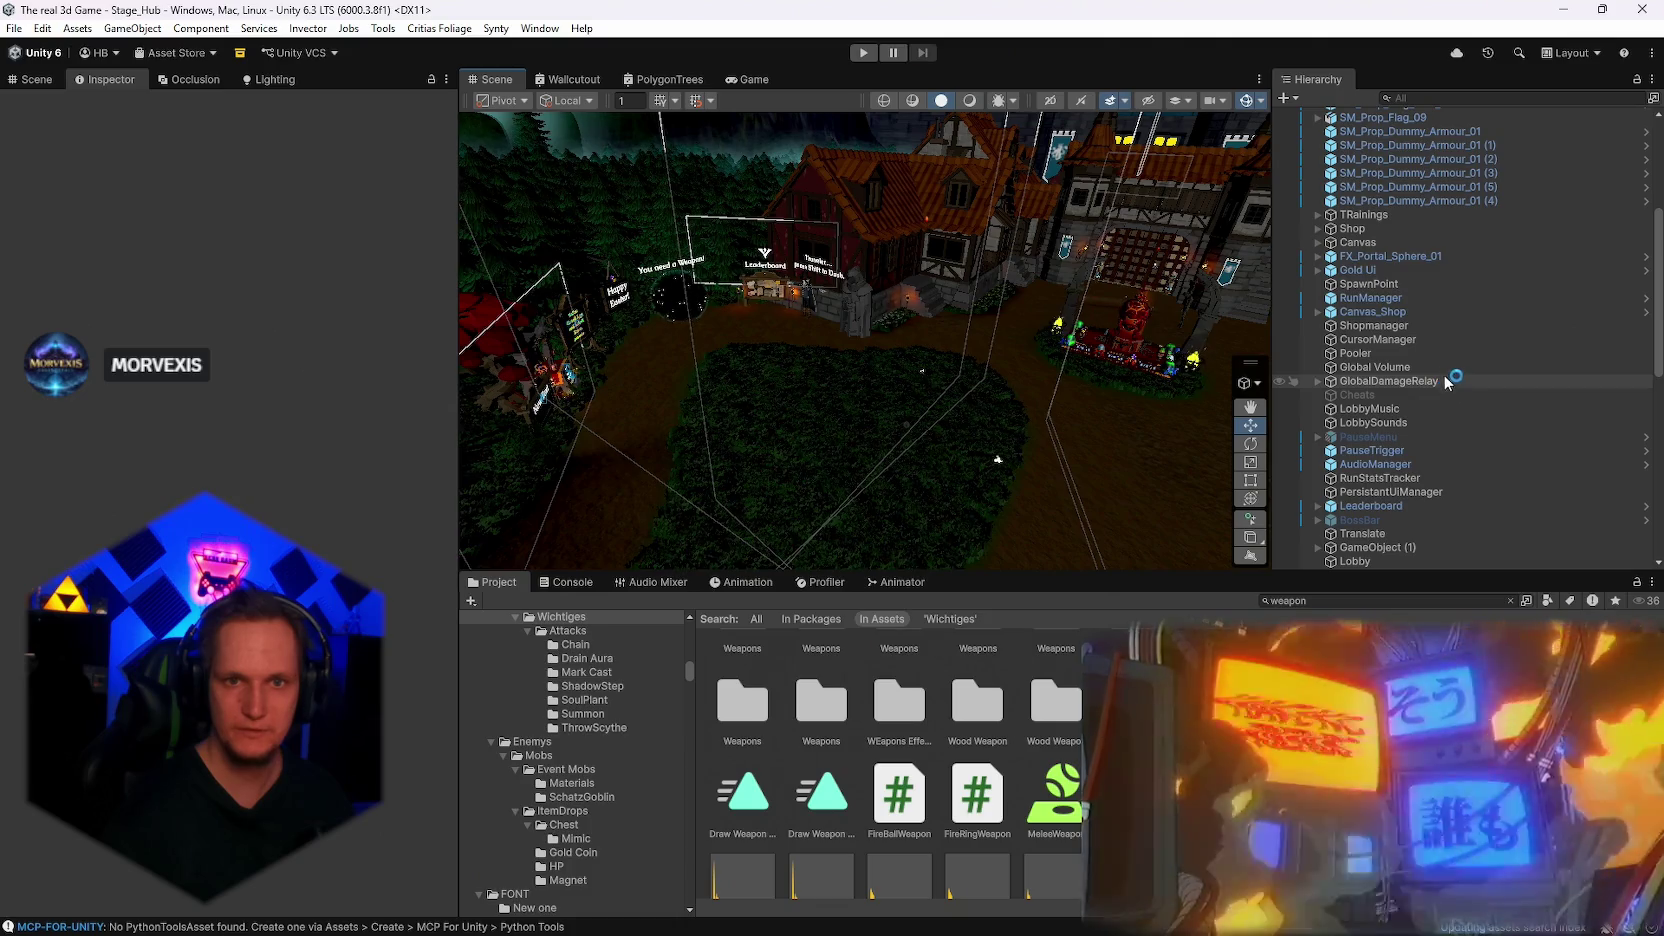
{"action": "scroll", "coordinate": [1426, 294], "scroll_direction": "up", "scroll_amount": 5}
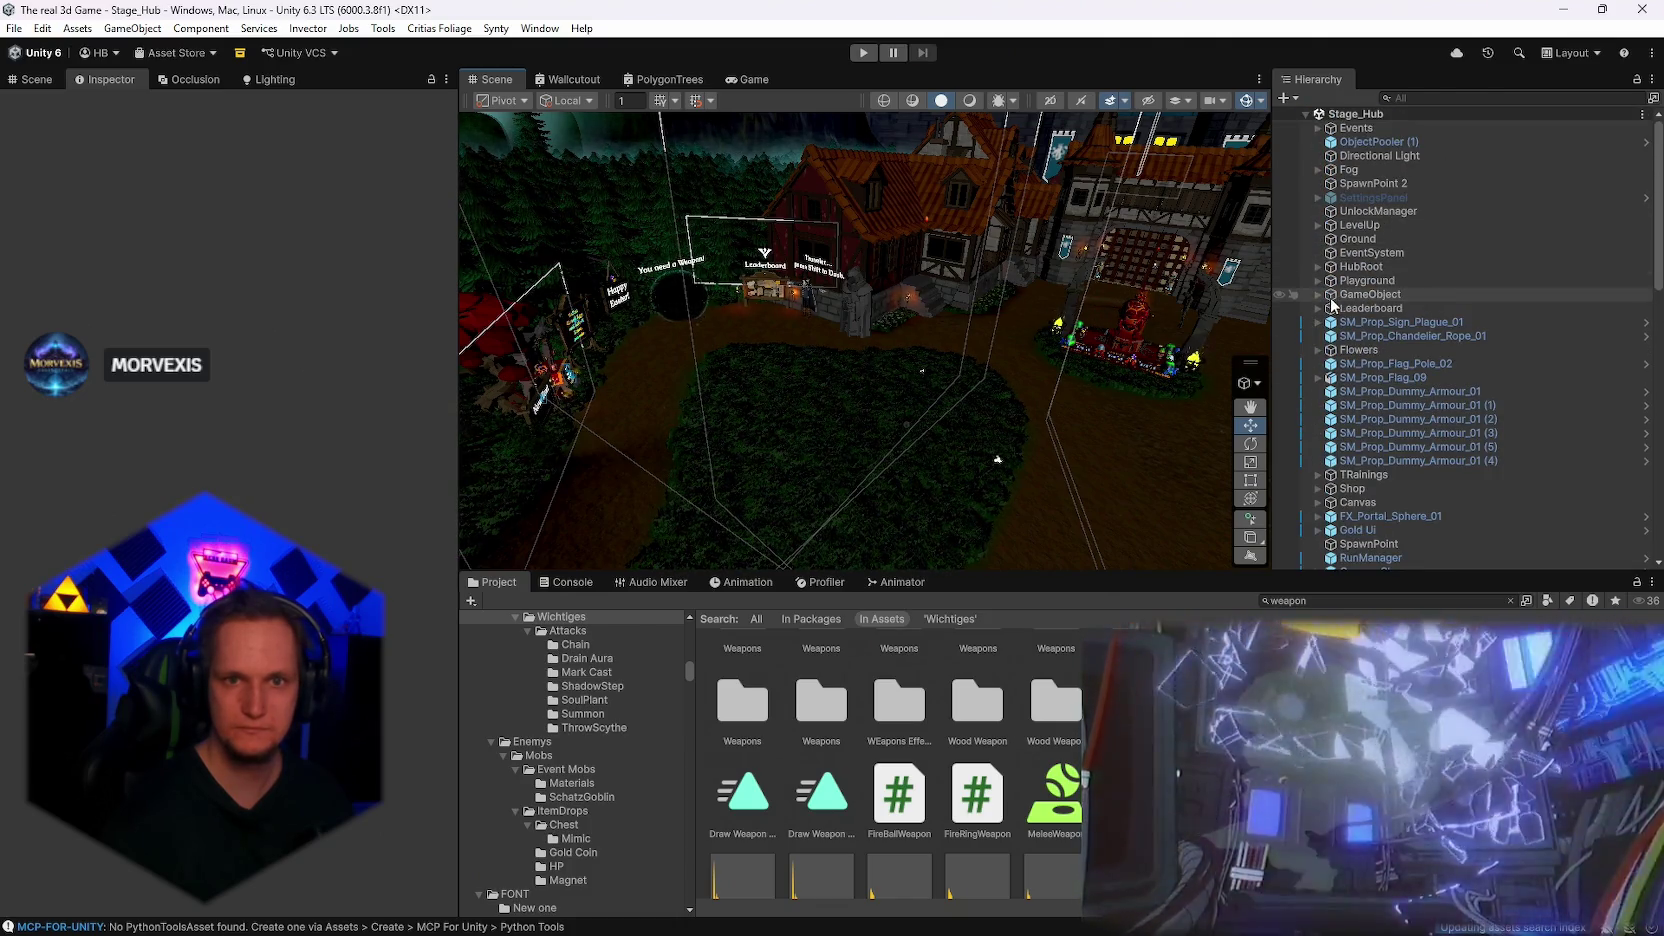
{"action": "left_click", "coordinate": [1319, 282]}
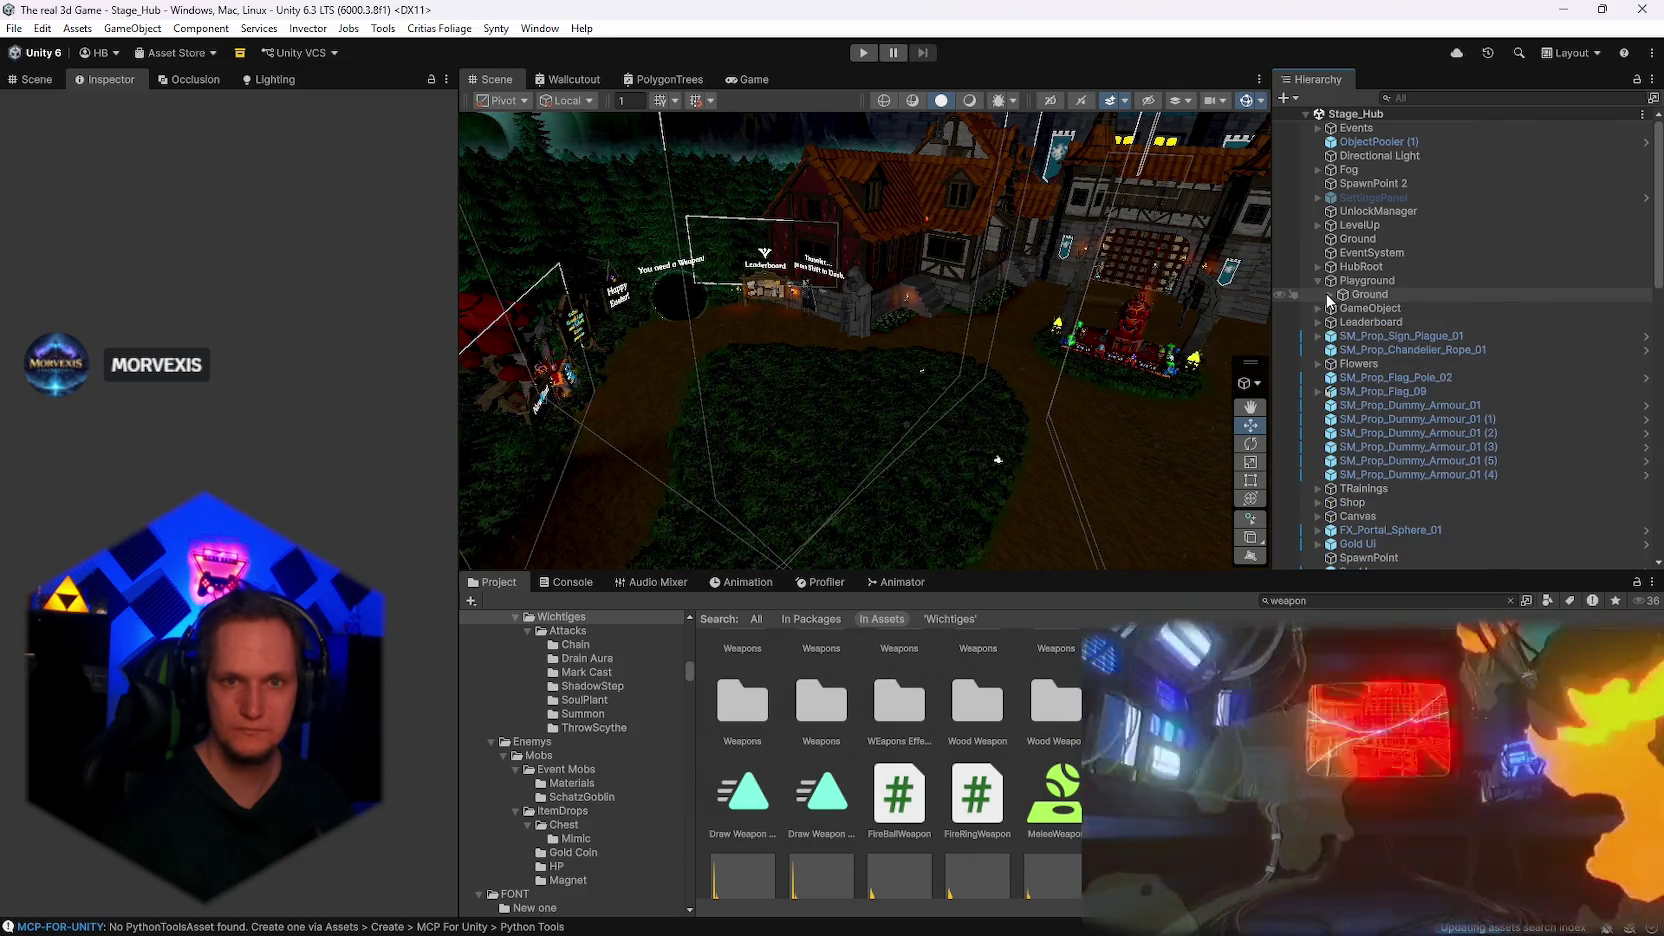
{"action": "left_click", "coordinate": [1418, 100]}
{"action": "type", "text": "terr"}
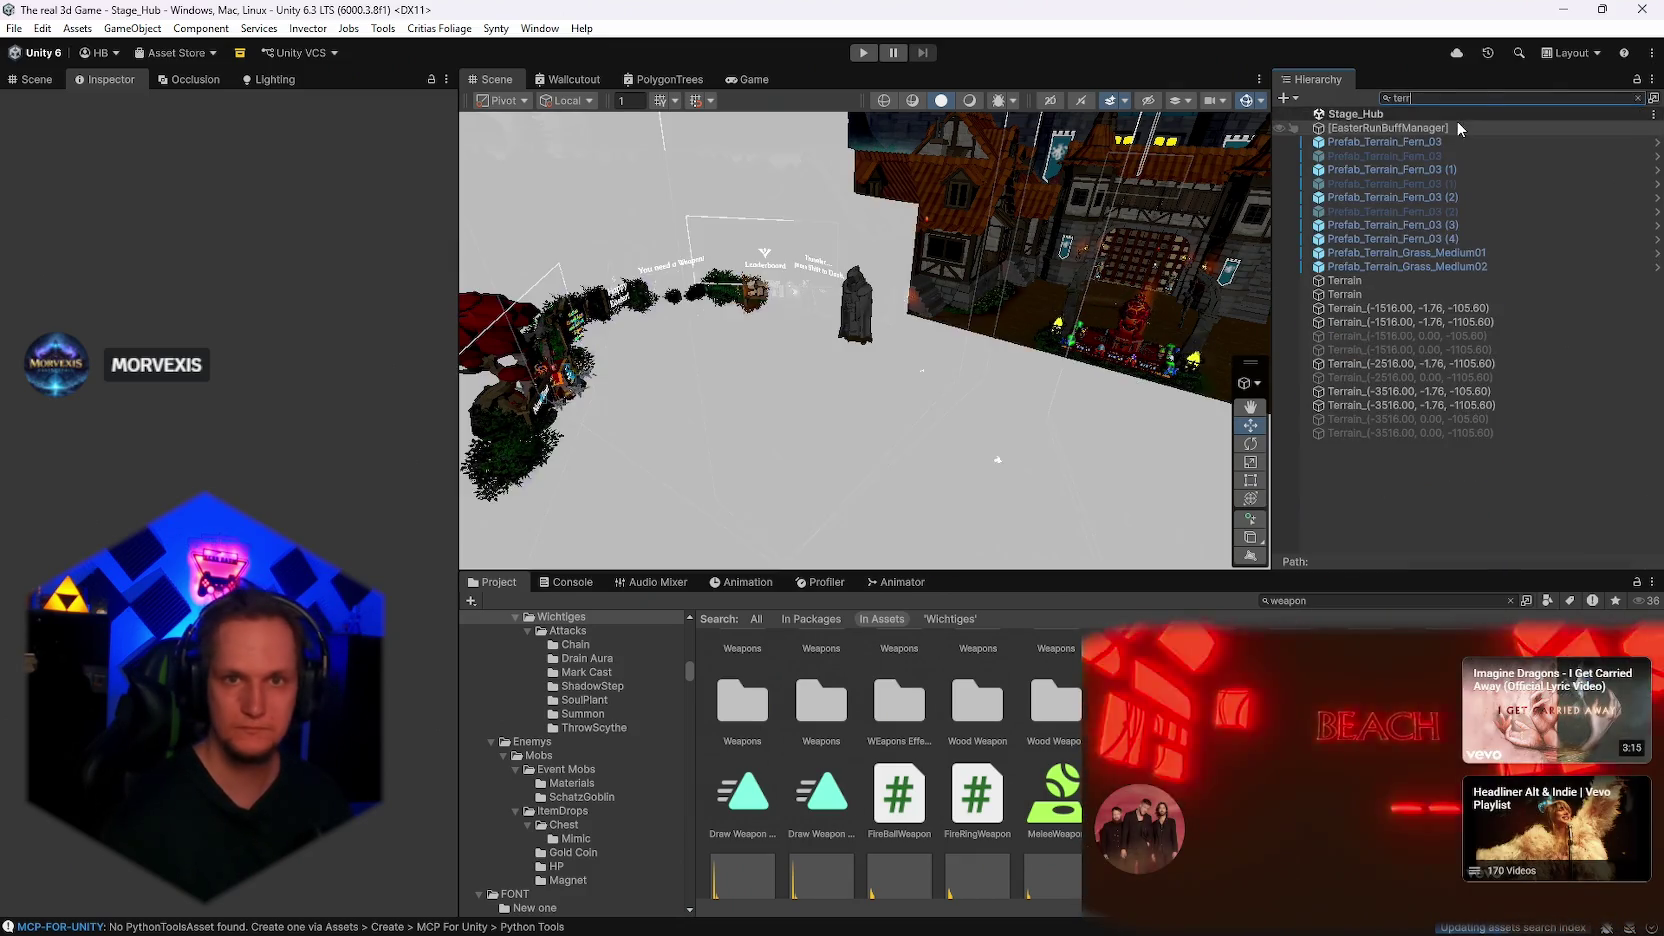
{"action": "left_click", "coordinate": [1386, 310]}
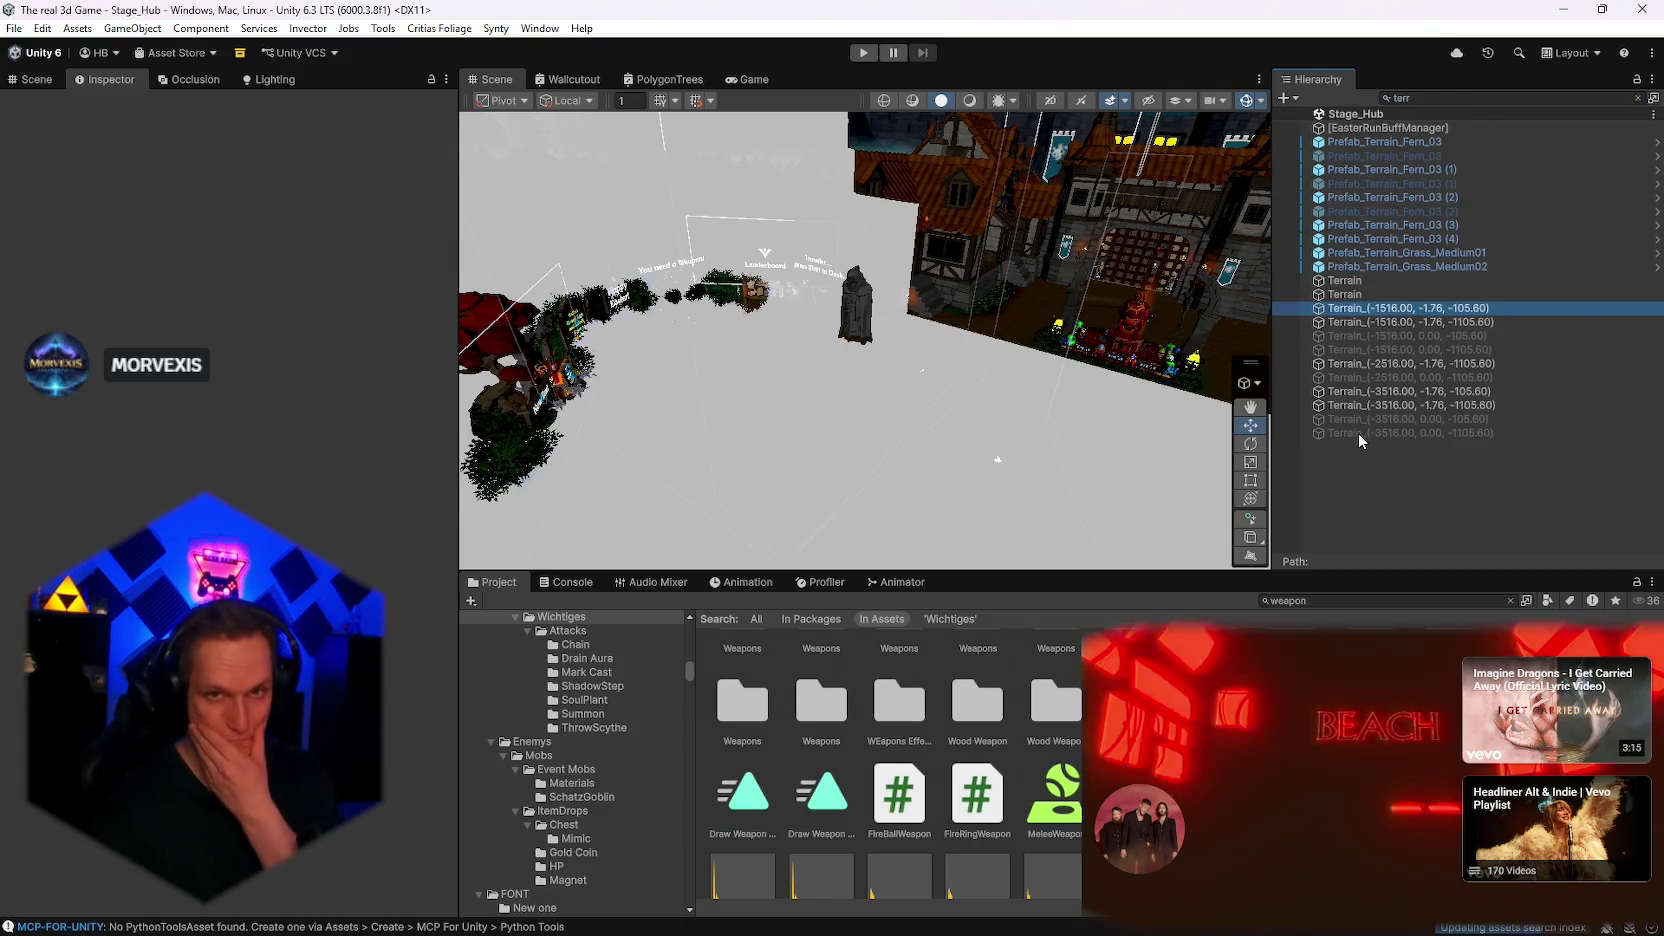
{"action": "left_click", "coordinate": [1358, 433], "text": "shift"}
{"action": "left_click", "coordinate": [1364, 283], "text": "shift"}
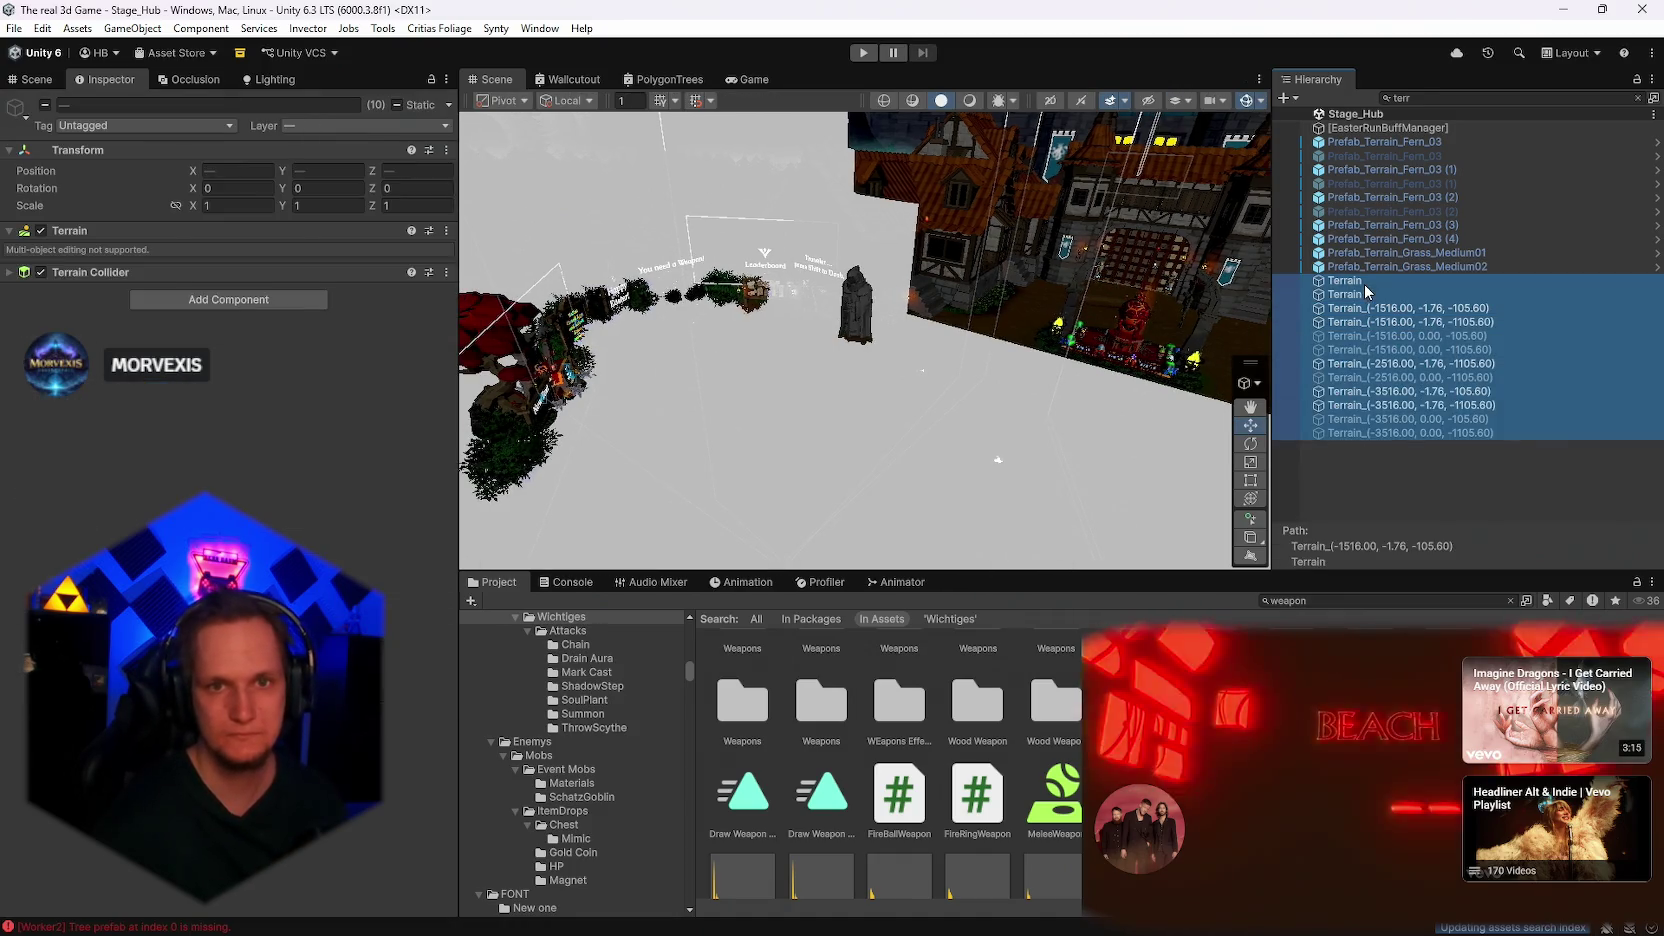
{"action": "left_click", "coordinate": [145, 125]}
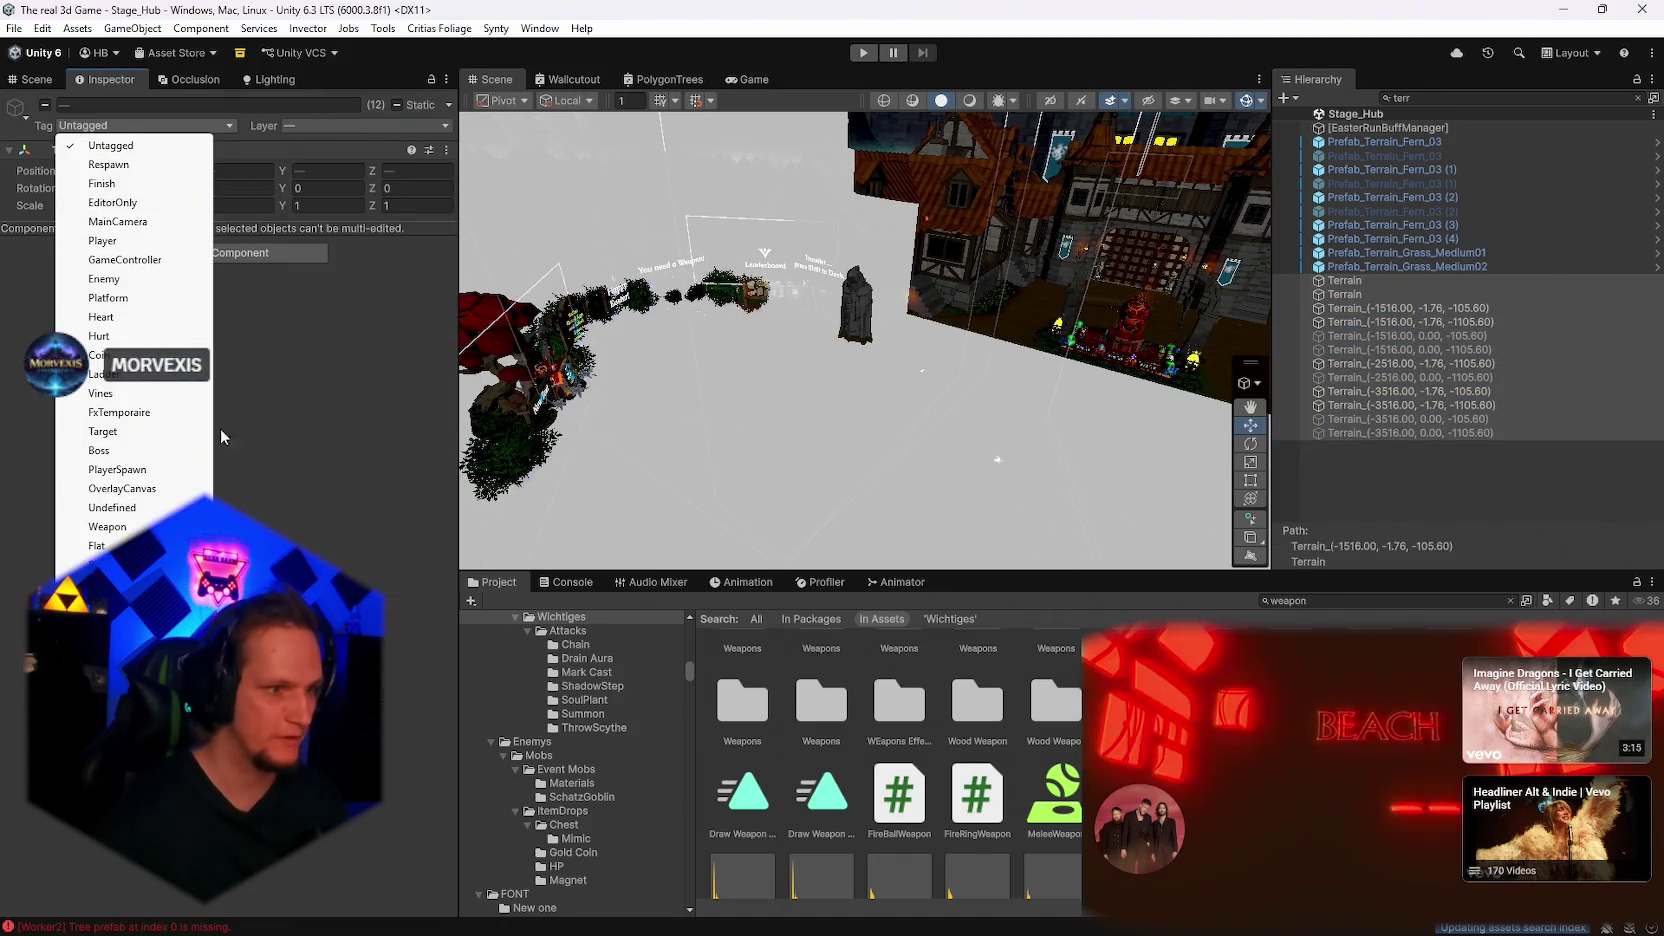
{"action": "left_click", "coordinate": [100, 564]}
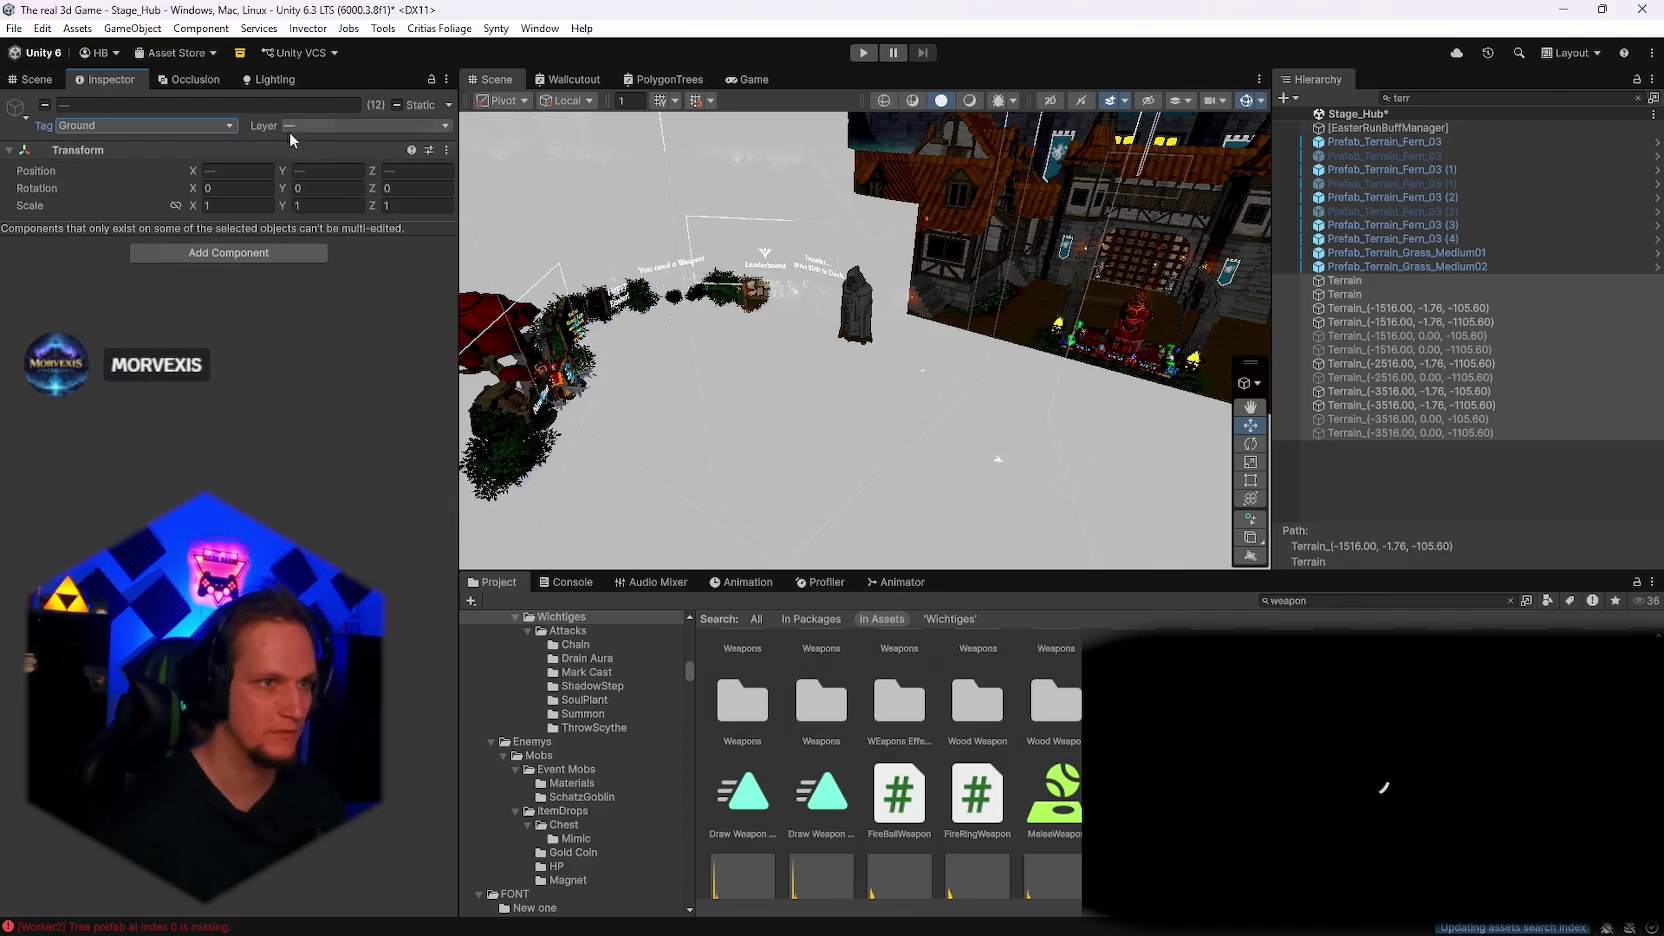
{"action": "left_click", "coordinate": [365, 125]}
{"action": "left_click", "coordinate": [350, 278]}
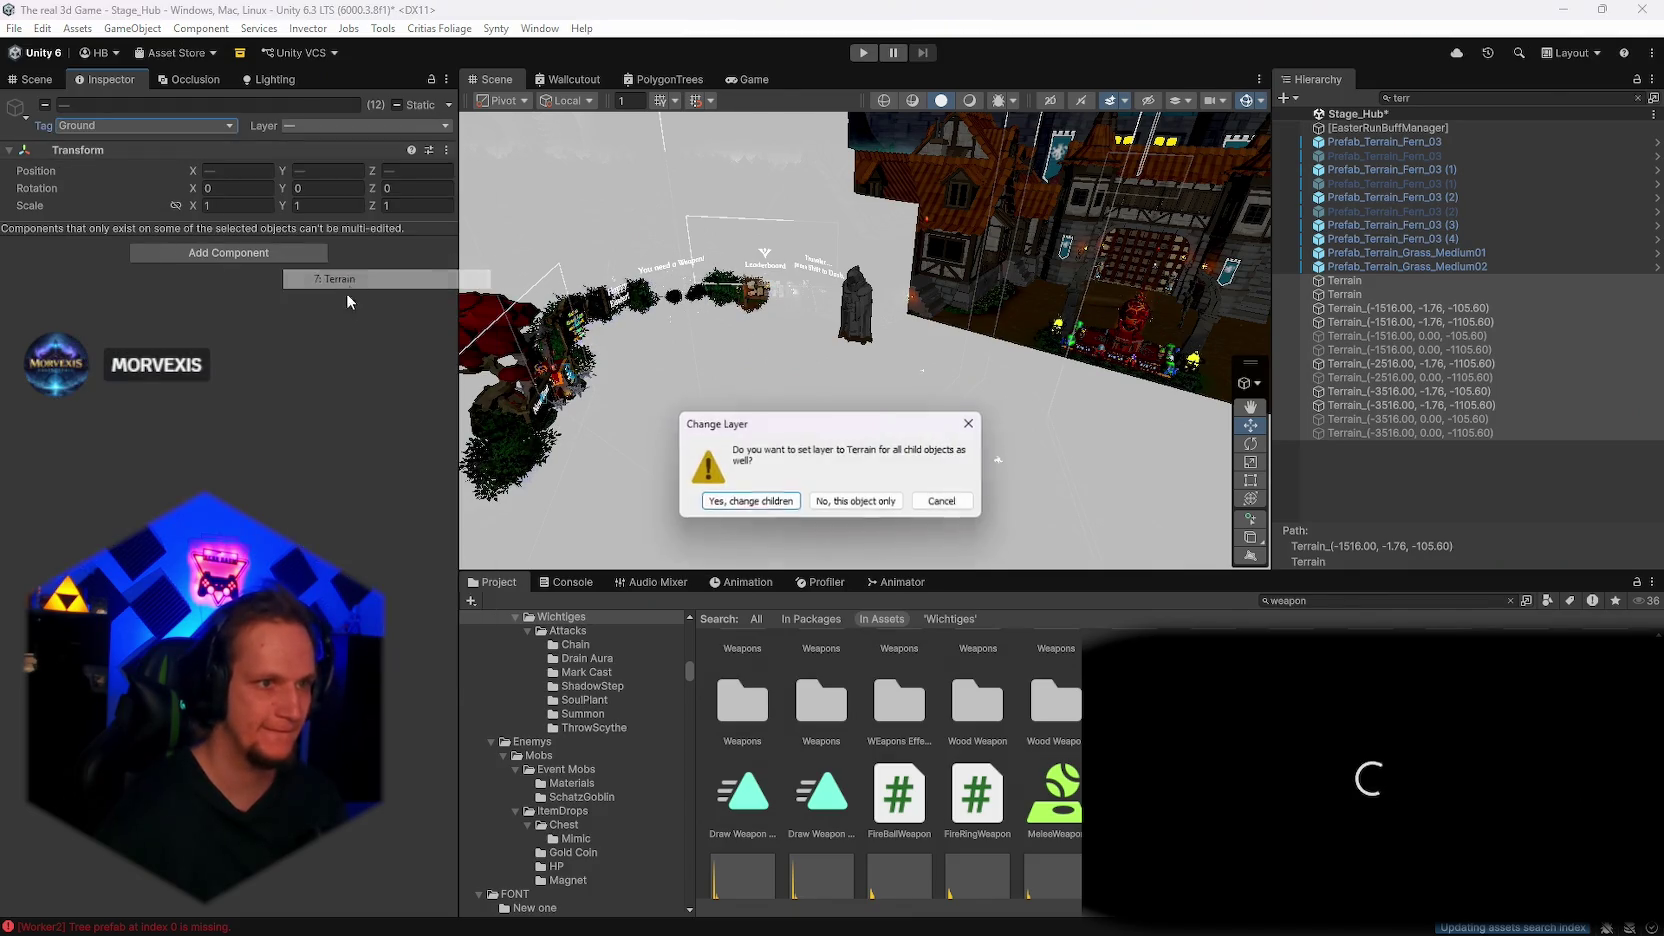
{"action": "left_click", "coordinate": [745, 502]}
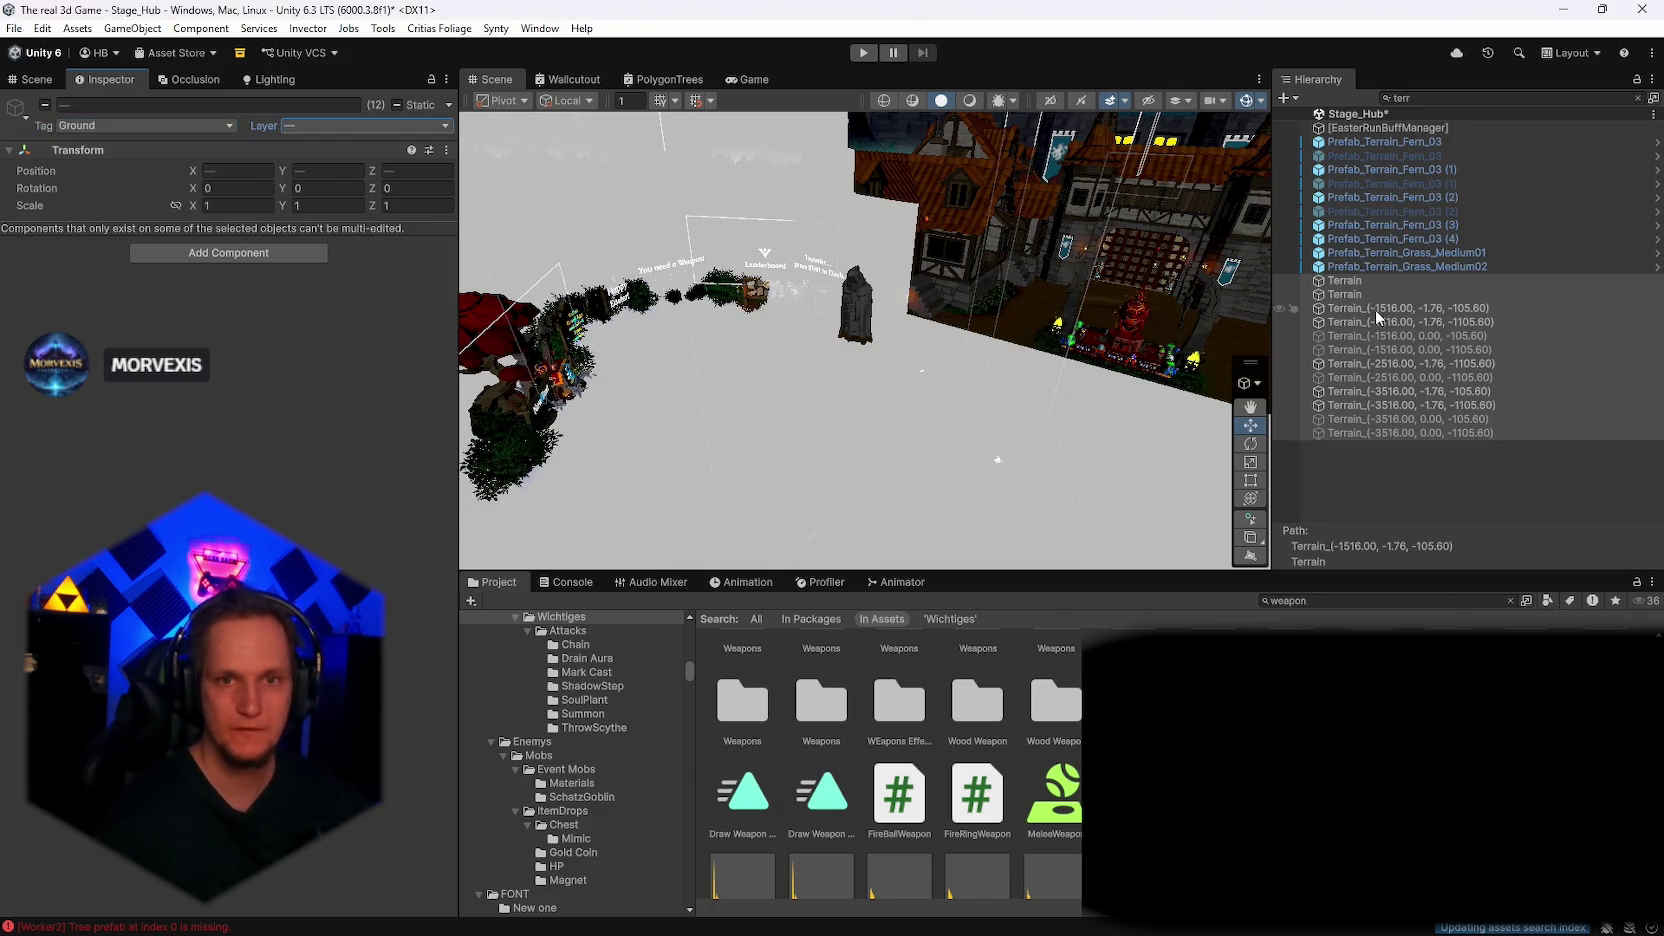
{"action": "left_click", "coordinate": [1360, 283]}
{"action": "left_click", "coordinate": [1426, 94]}
{"action": "key", "text": "BackSpace"}
{"action": "key", "text": "BackSpace"}
{"action": "key", "text": "BackSpace"}
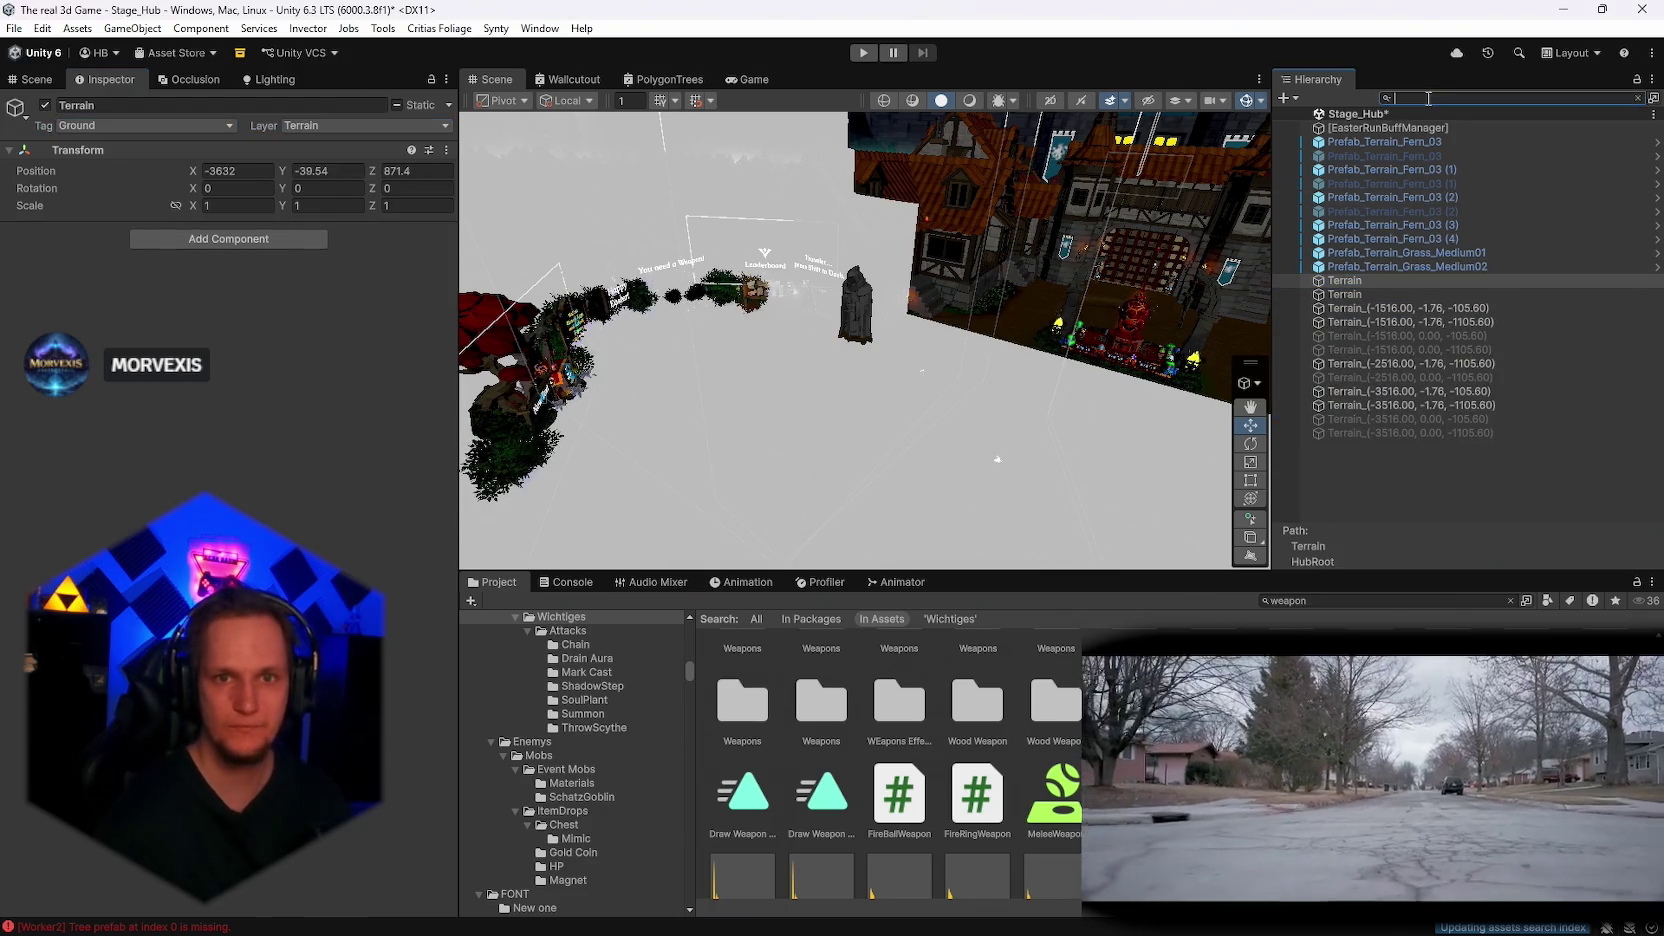
{"action": "left_click", "coordinate": [1330, 309]}
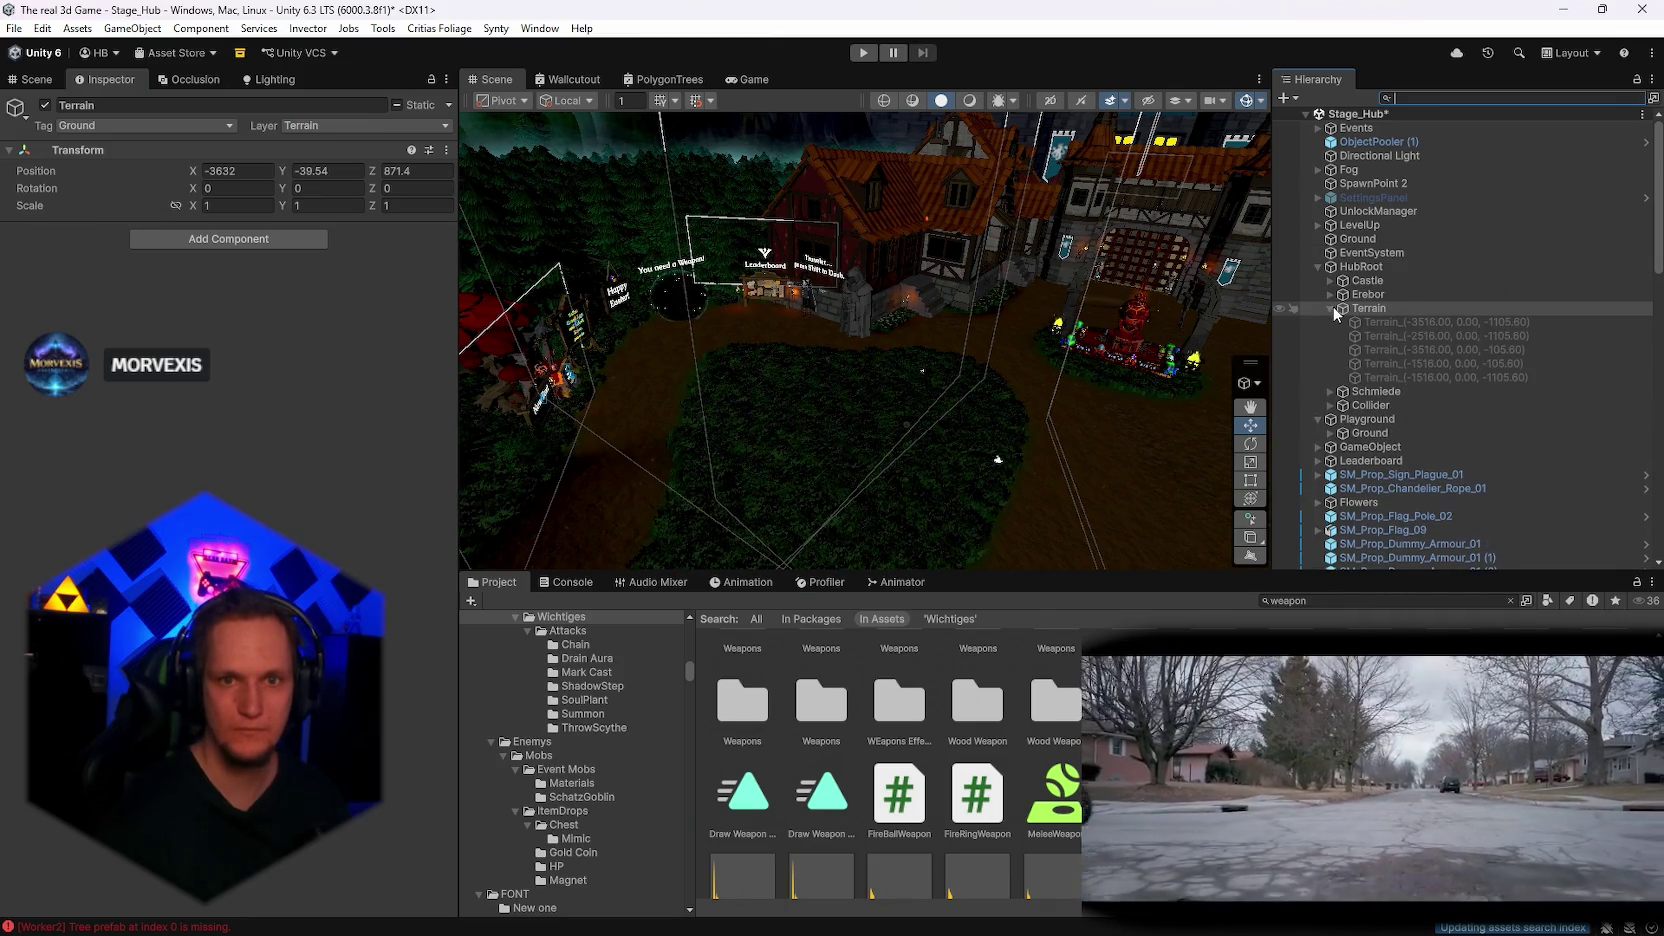
{"action": "left_click", "coordinate": [1331, 309]}
{"action": "mouse_move", "coordinate": [900, 399]}
{"action": "left_mouse_down"}
{"action": "mouse_move", "coordinate": [780, 177]}
{"action": "mouse_move", "coordinate": [669, 301]}
{"action": "left_mouse_up"}
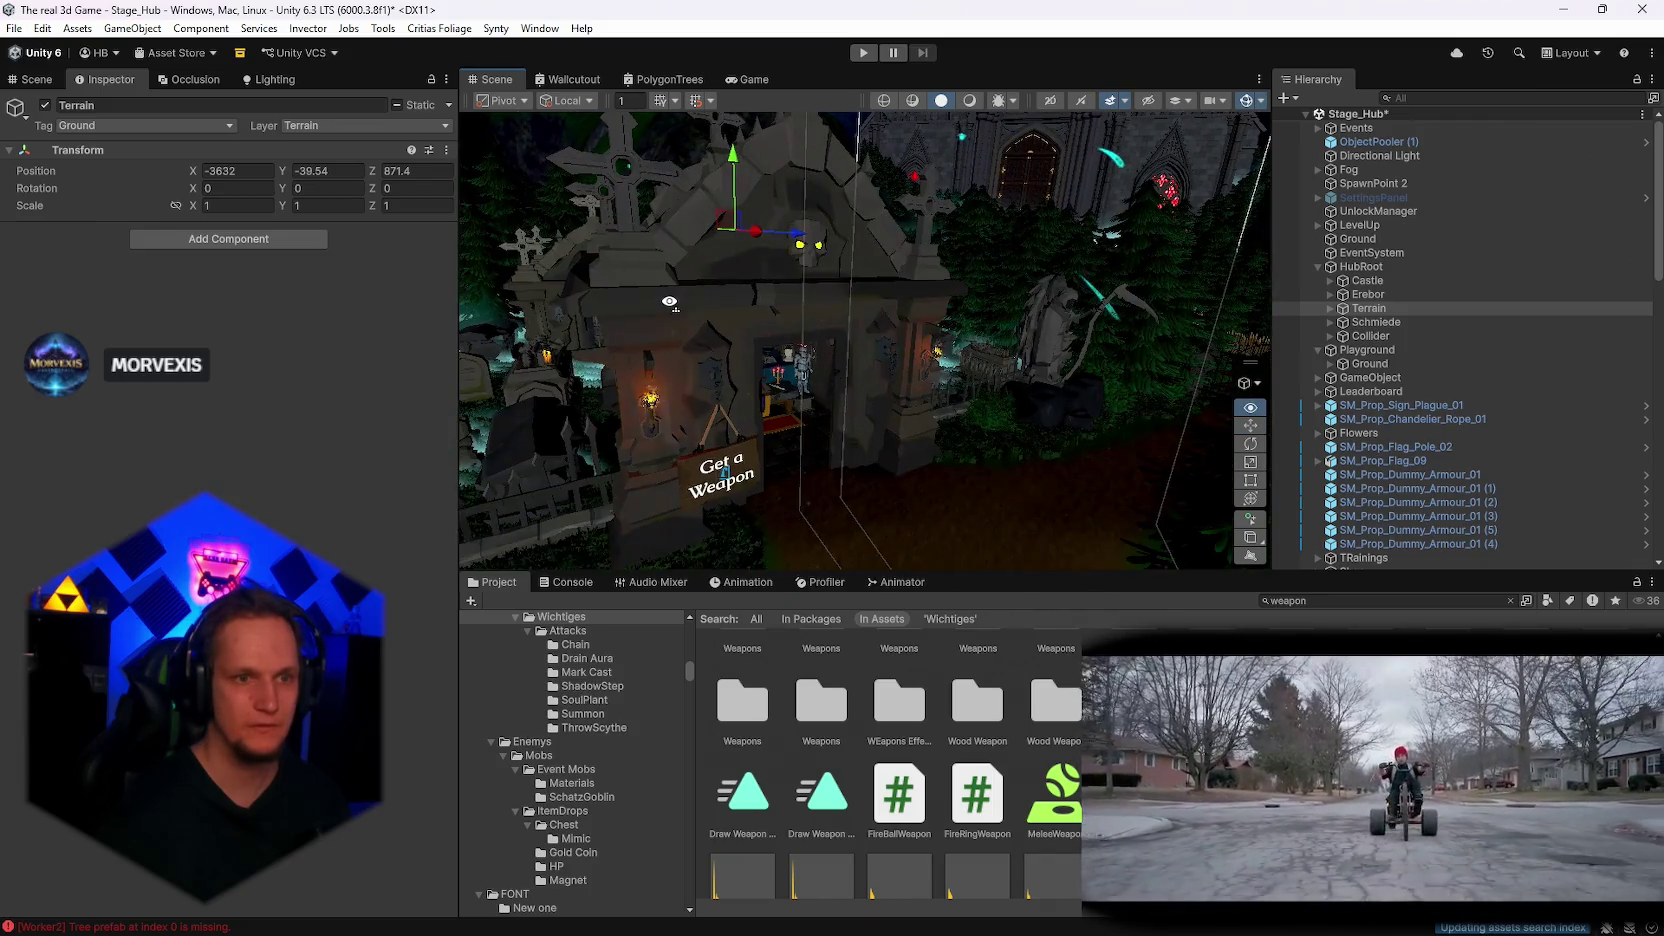
{"action": "key", "text": "f"}
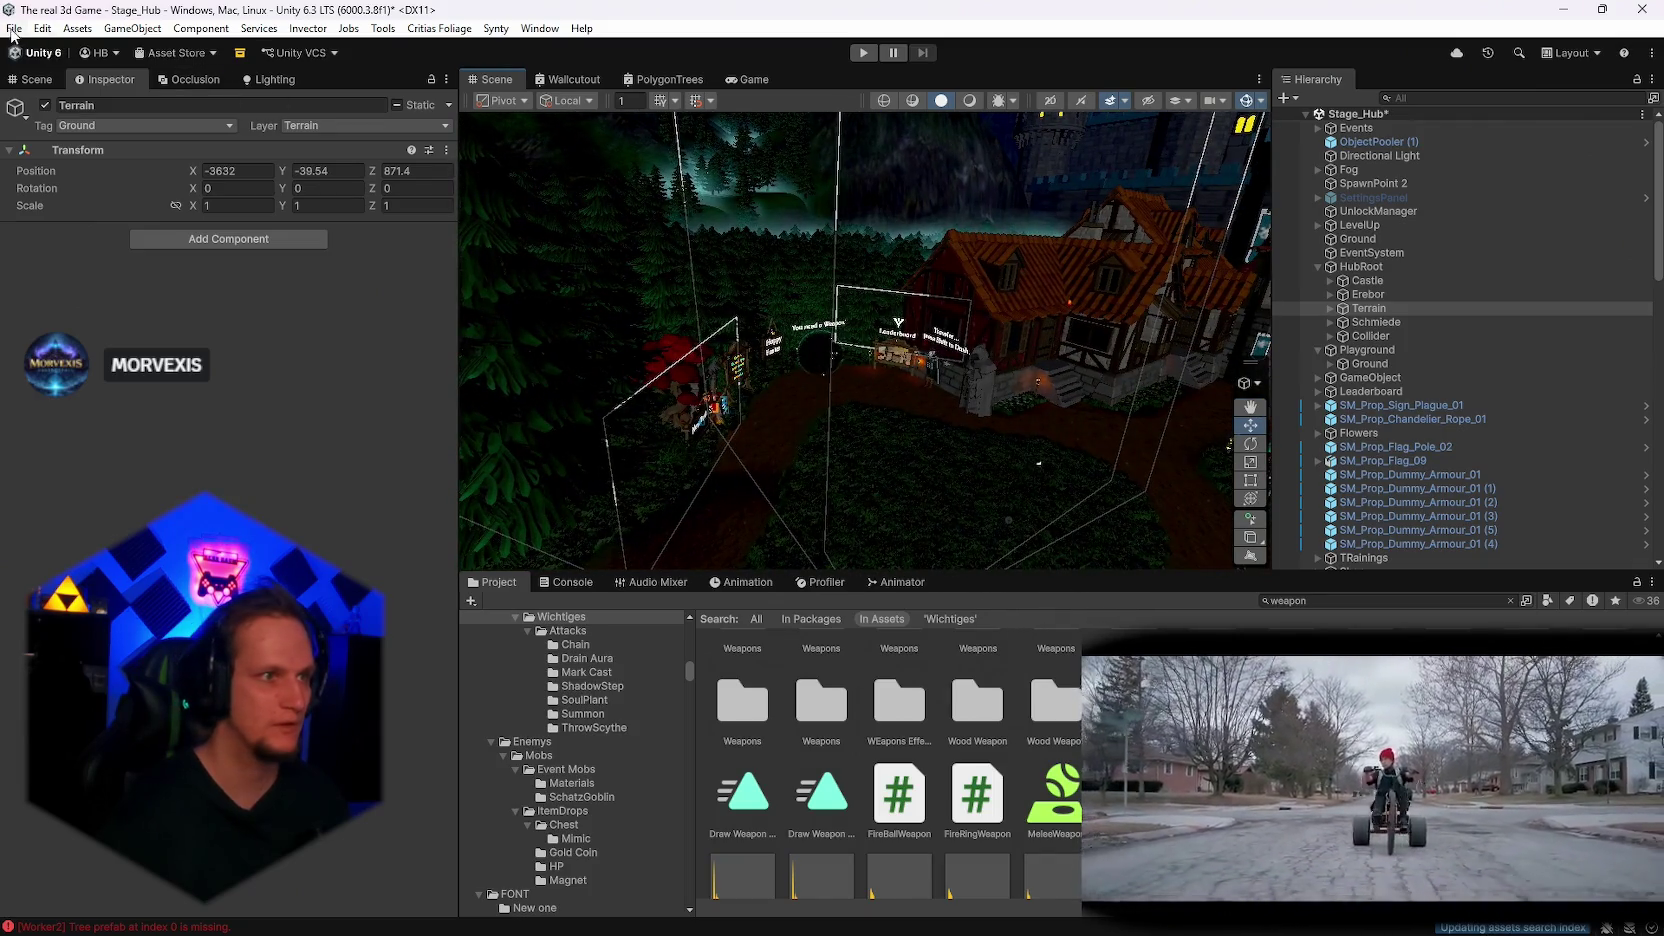
Step: Start a Windows build from Build Profiles into the ContentBuilder 'content' folder
{"action": "left_click", "coordinate": [13, 30]}
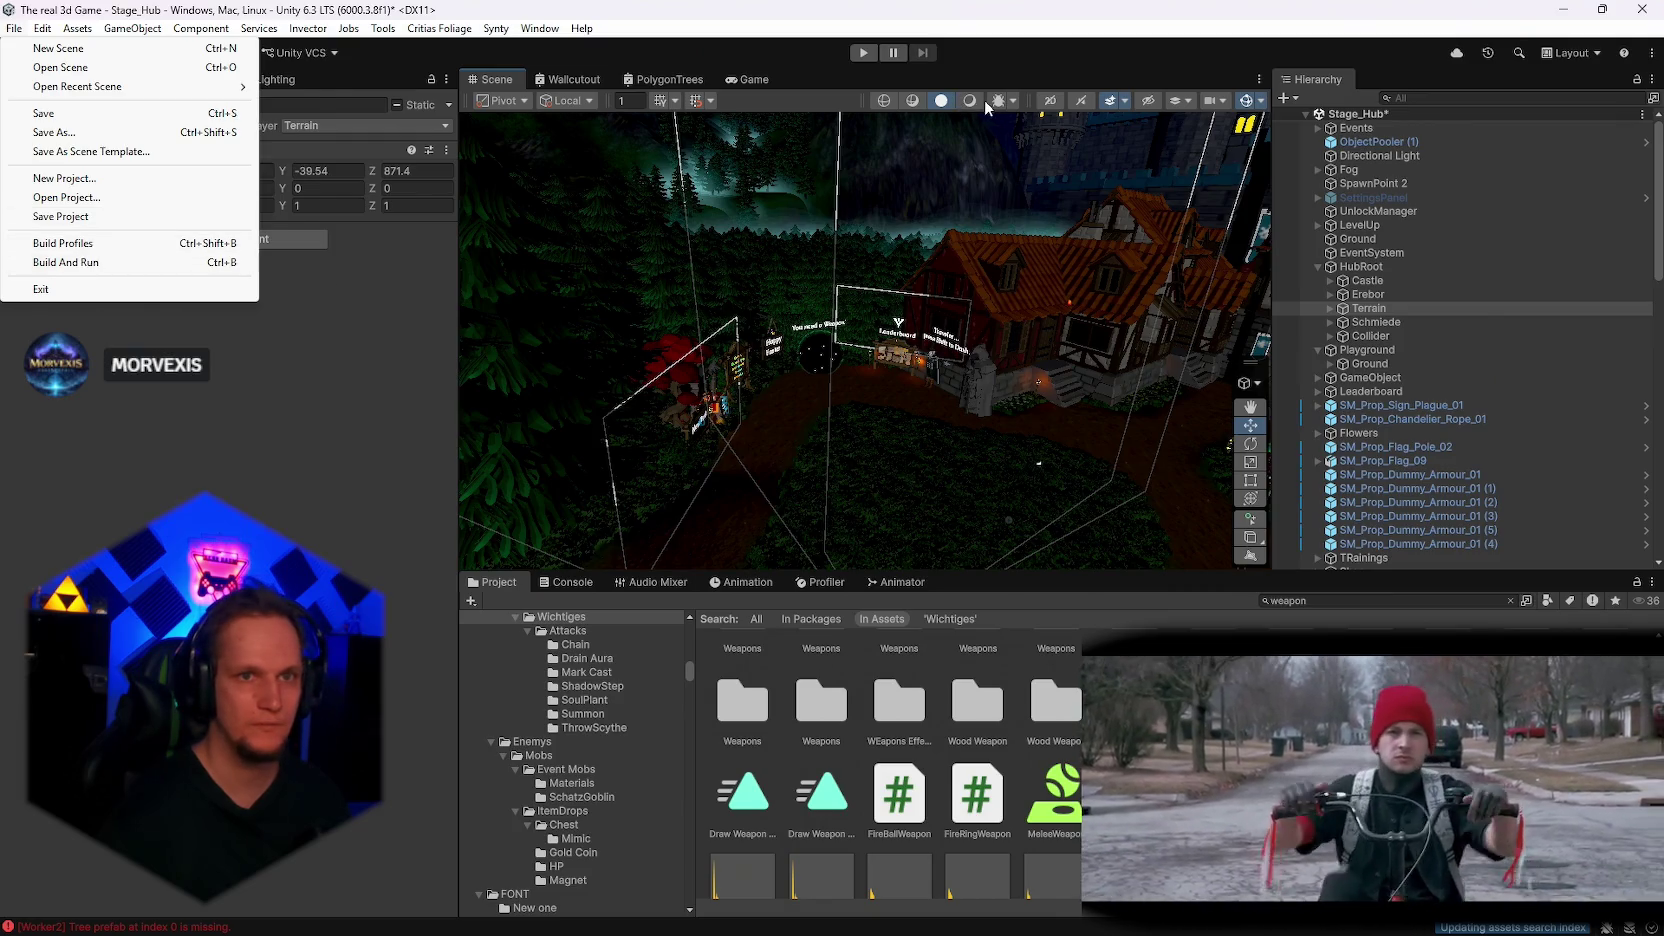
{"action": "left_click", "coordinate": [969, 101]}
{"action": "left_click", "coordinate": [14, 28]}
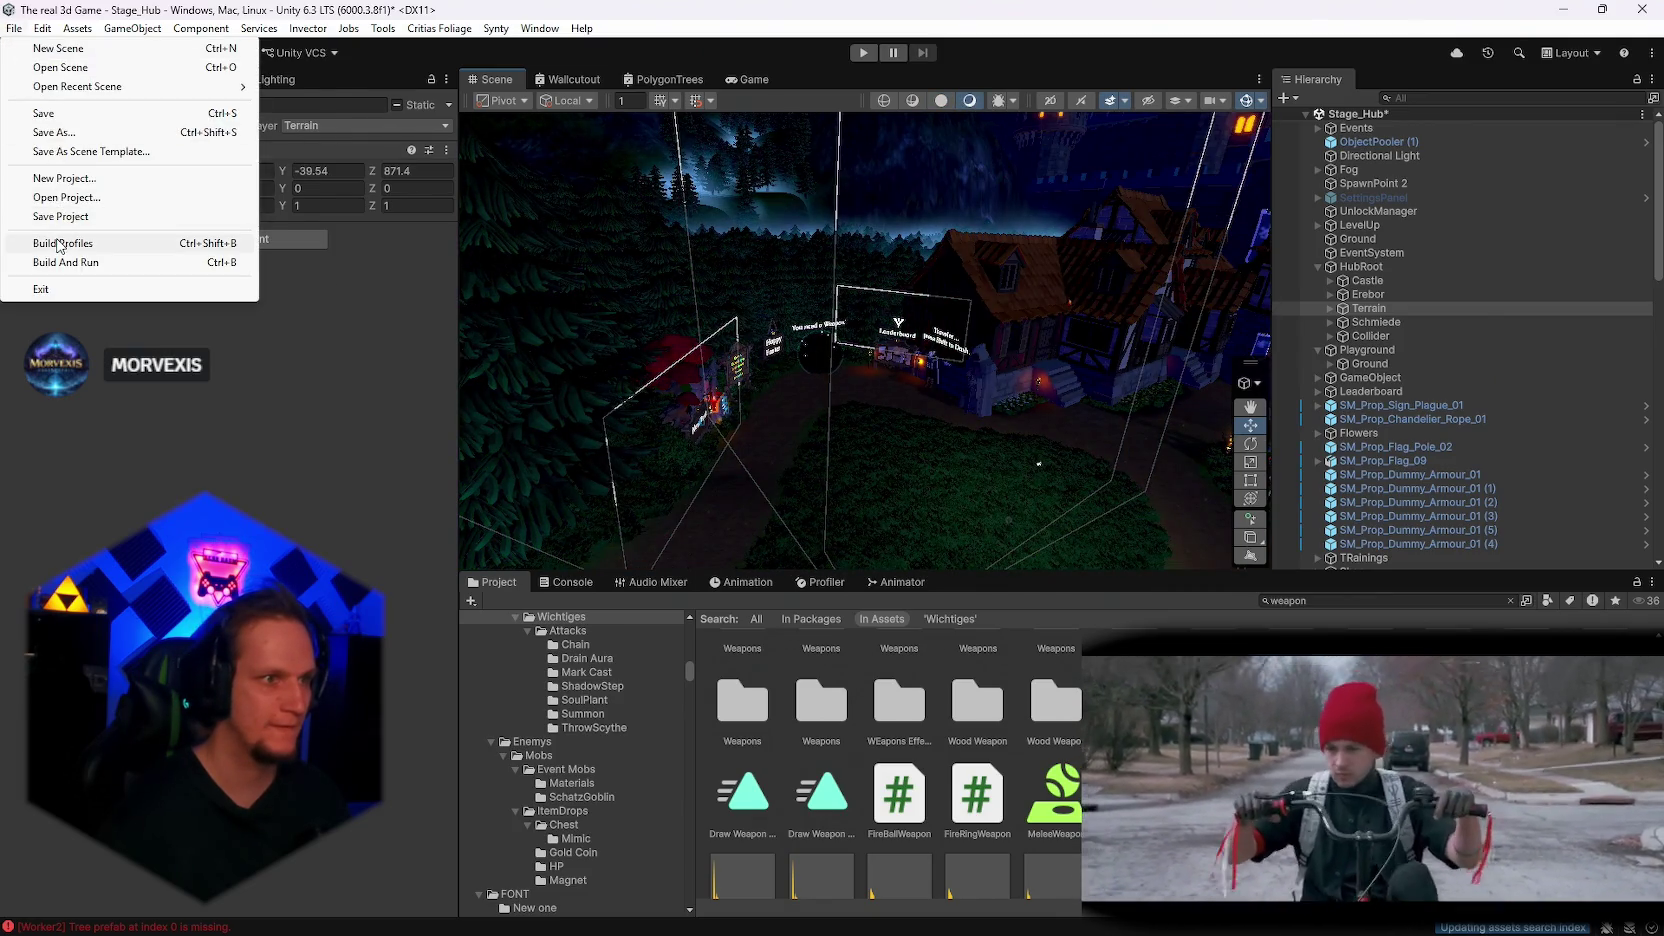
{"action": "left_click", "coordinate": [60, 243]}
{"action": "left_click", "coordinate": [753, 598]}
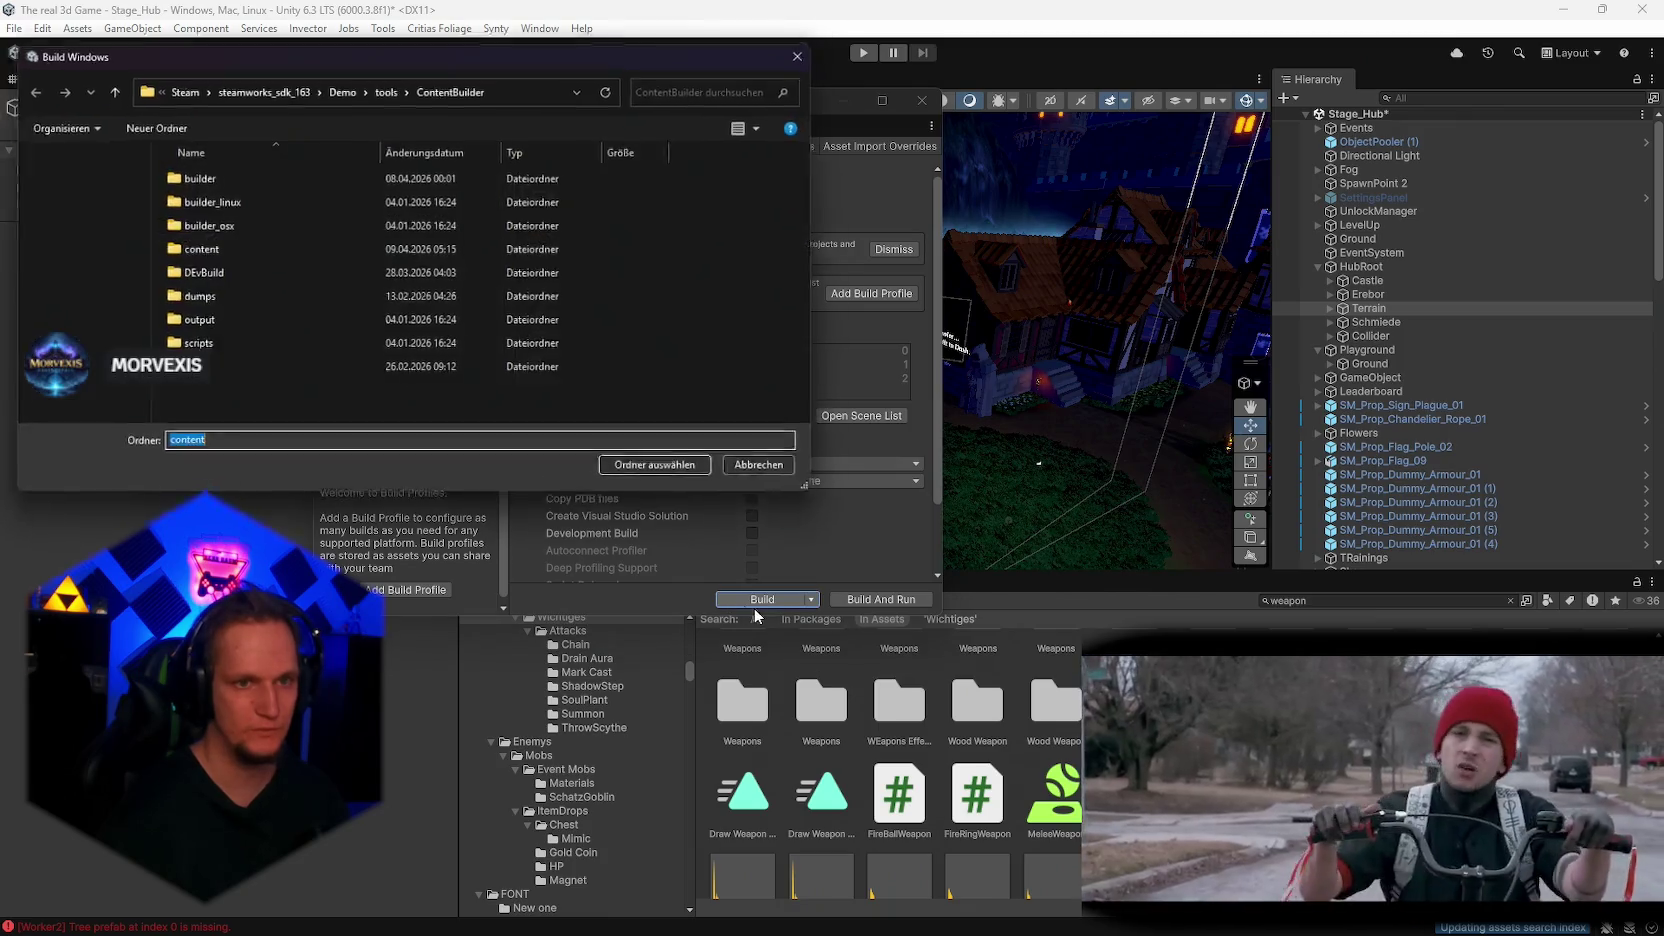
{"action": "left_click", "coordinate": [670, 472]}
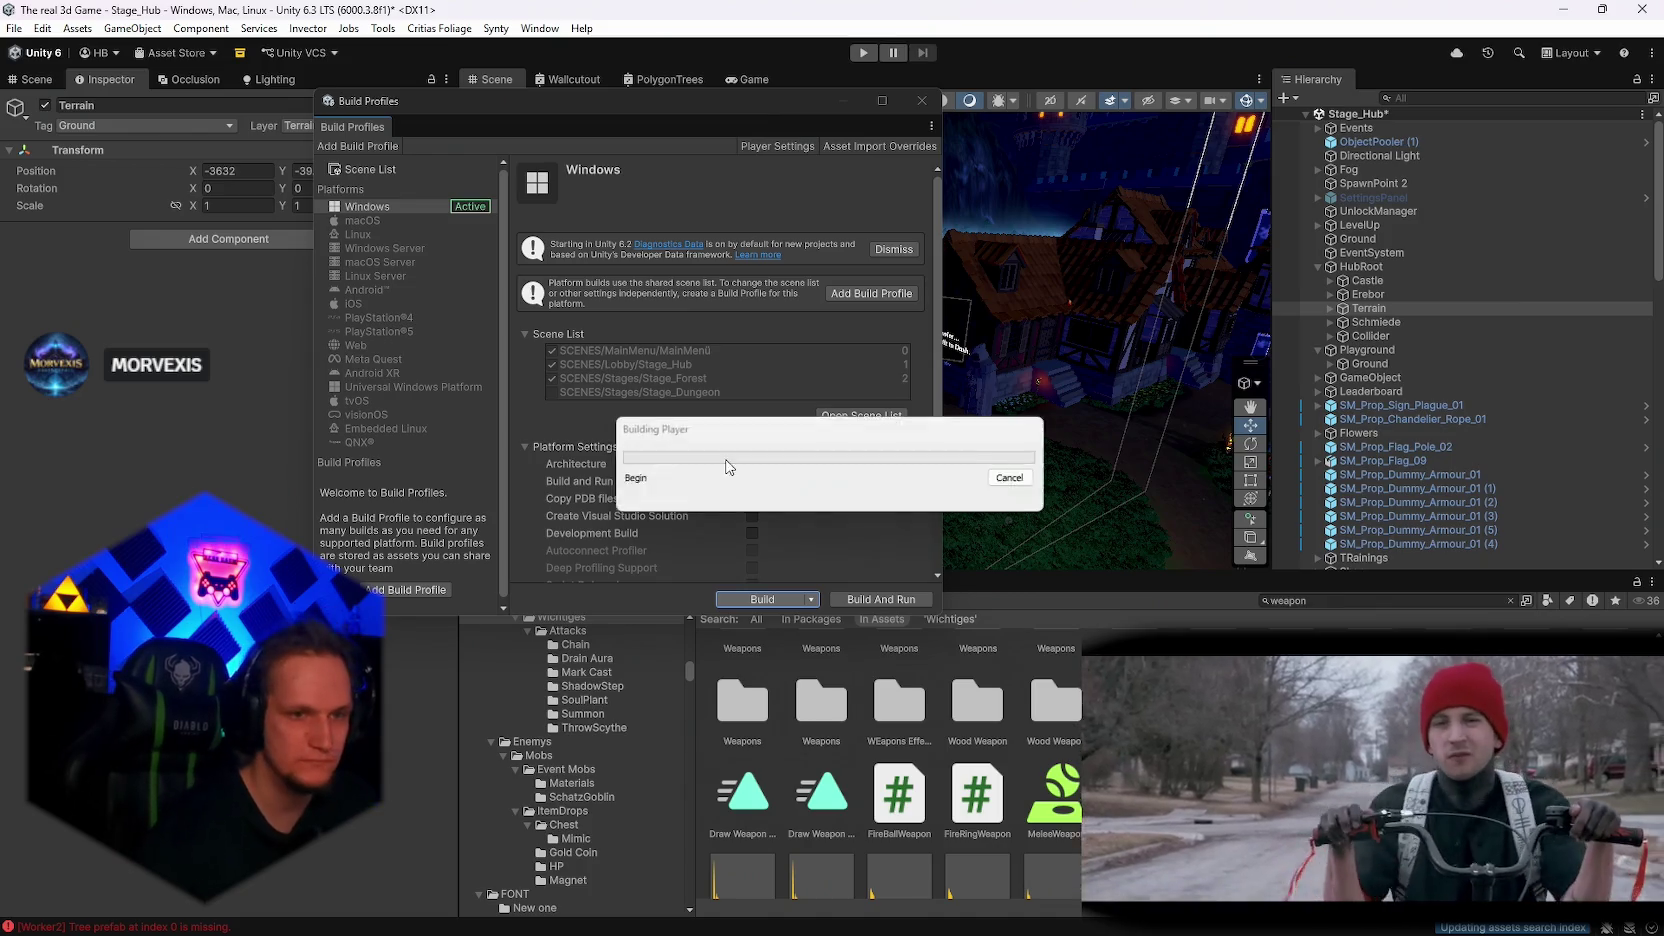
{"action": "left_click", "coordinate": [988, 916]}
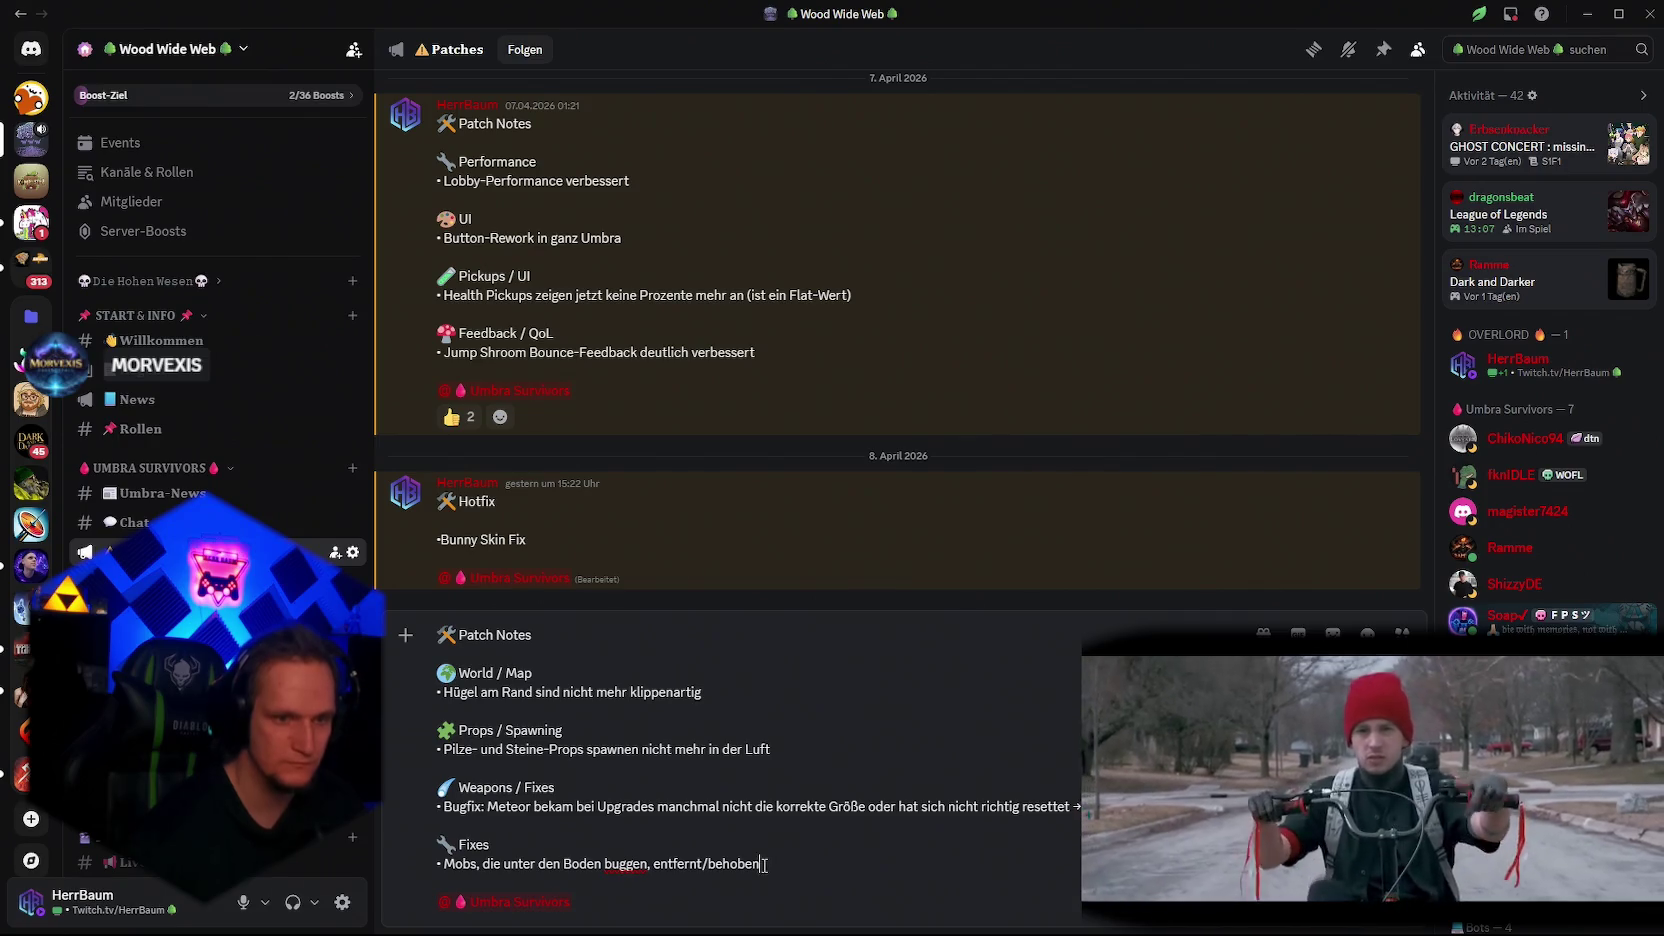
Step: Insert 'Mob Perfomance verbessert' as a new Fixes bullet after 'entfernt/behoben' in the Discord draft
{"action": "key", "text": "shift+Return"}
{"action": "type", "text": "• Mob Perfomance verbessert"}
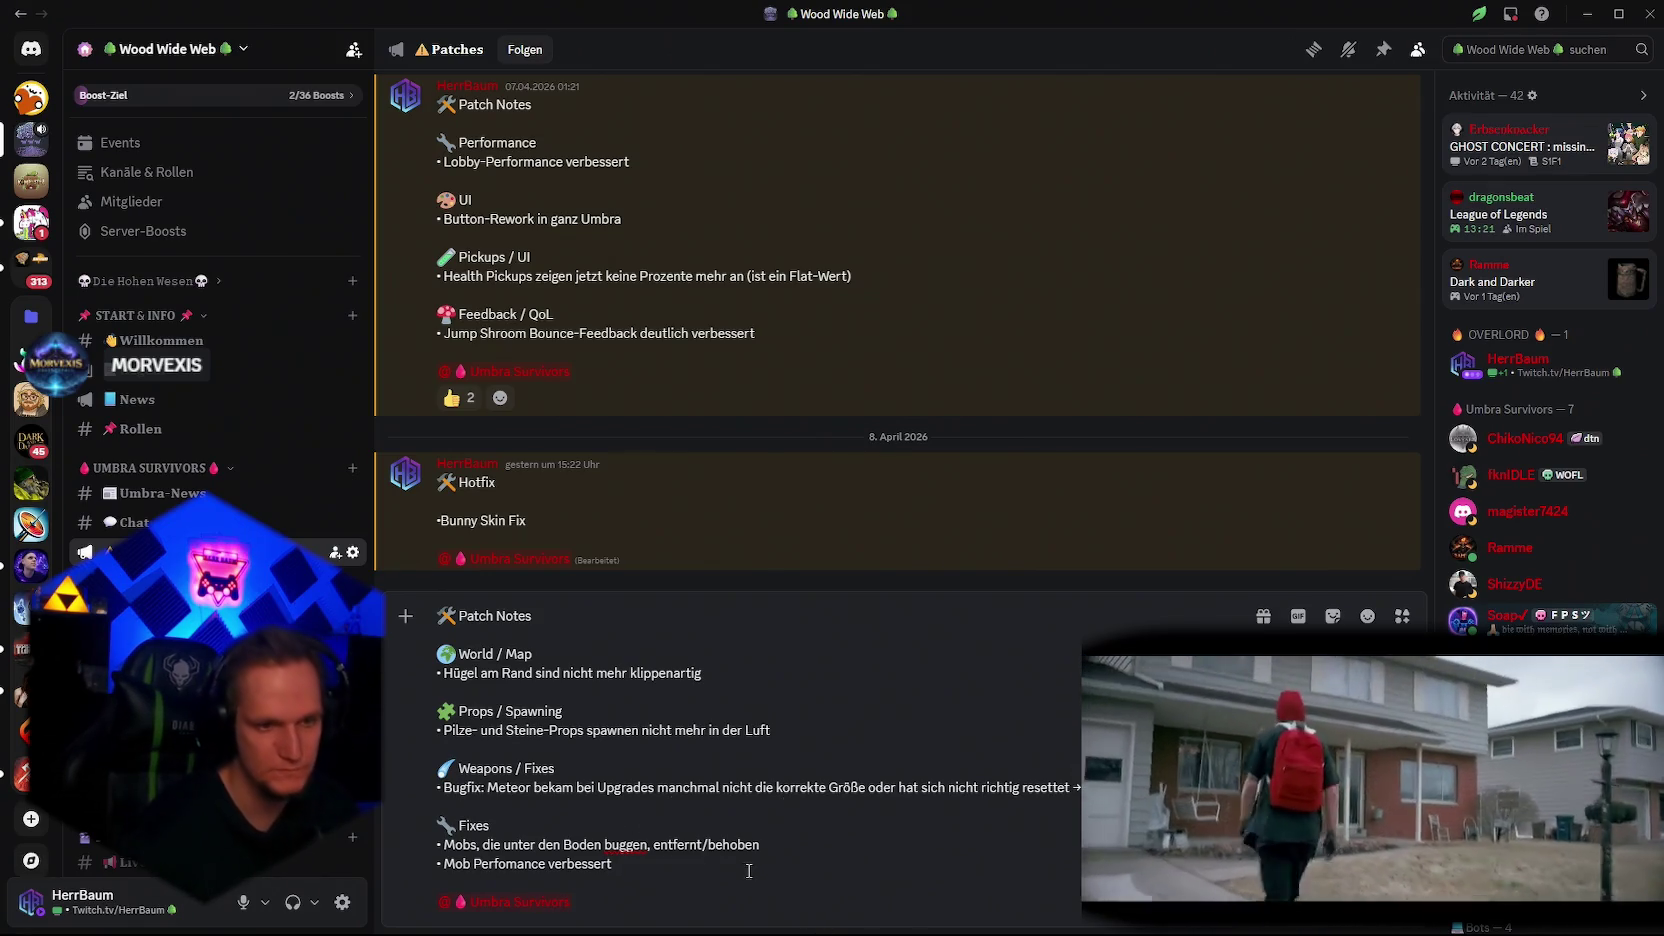
{"action": "key", "text": "ctrl+s"}
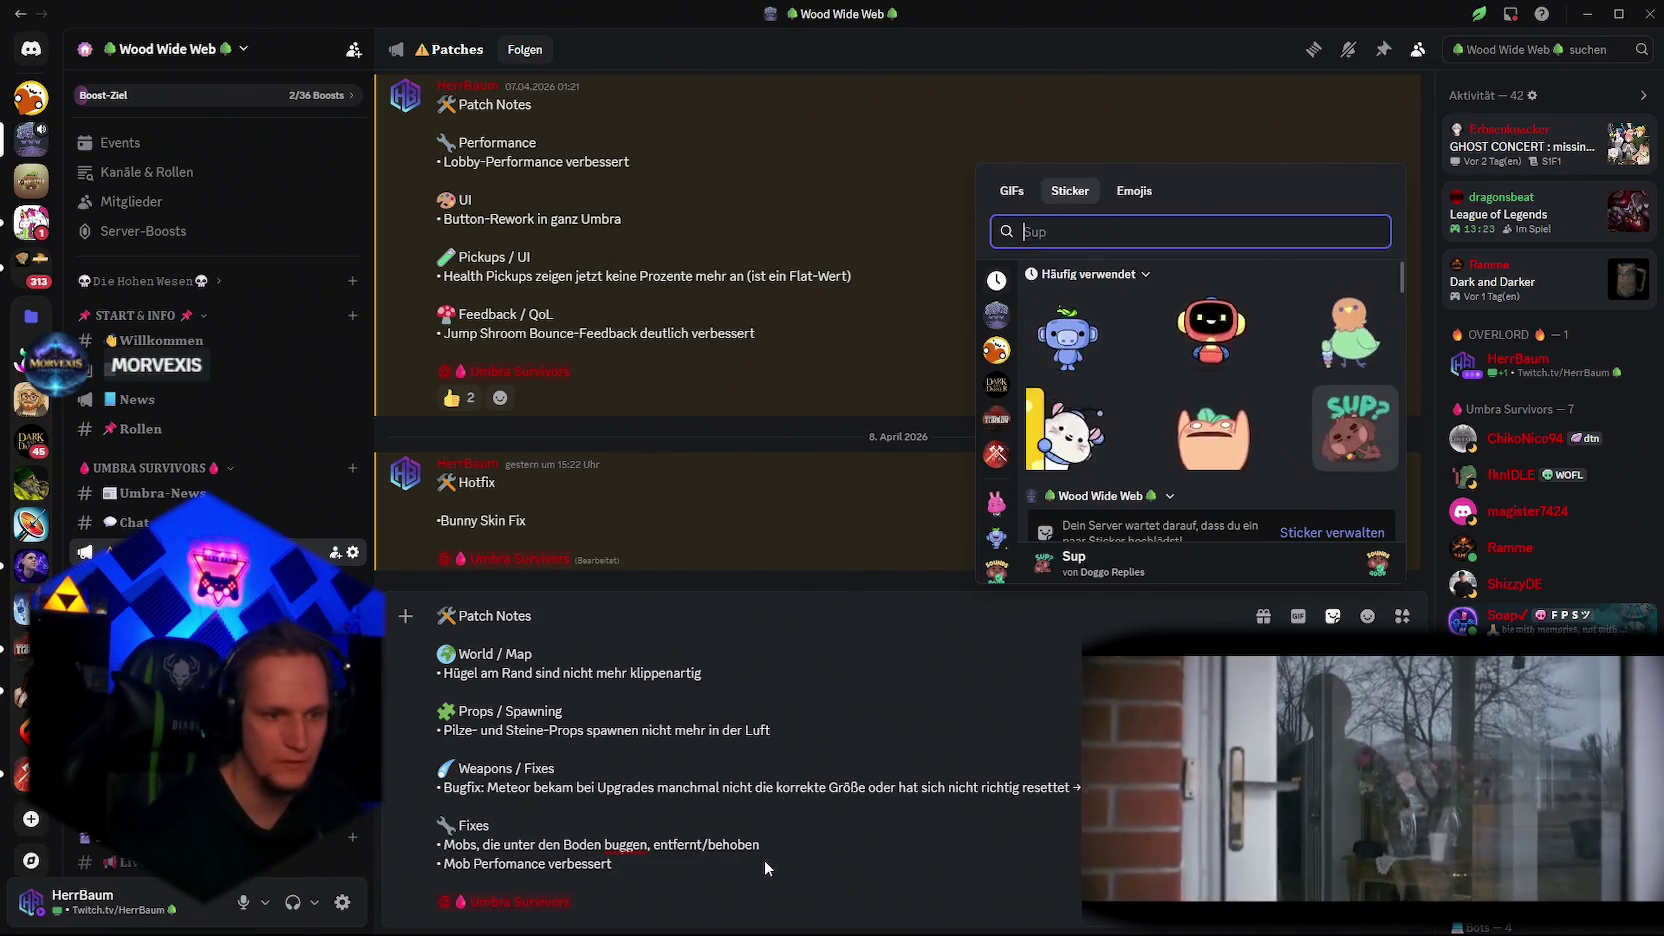
{"action": "key", "text": "Escape"}
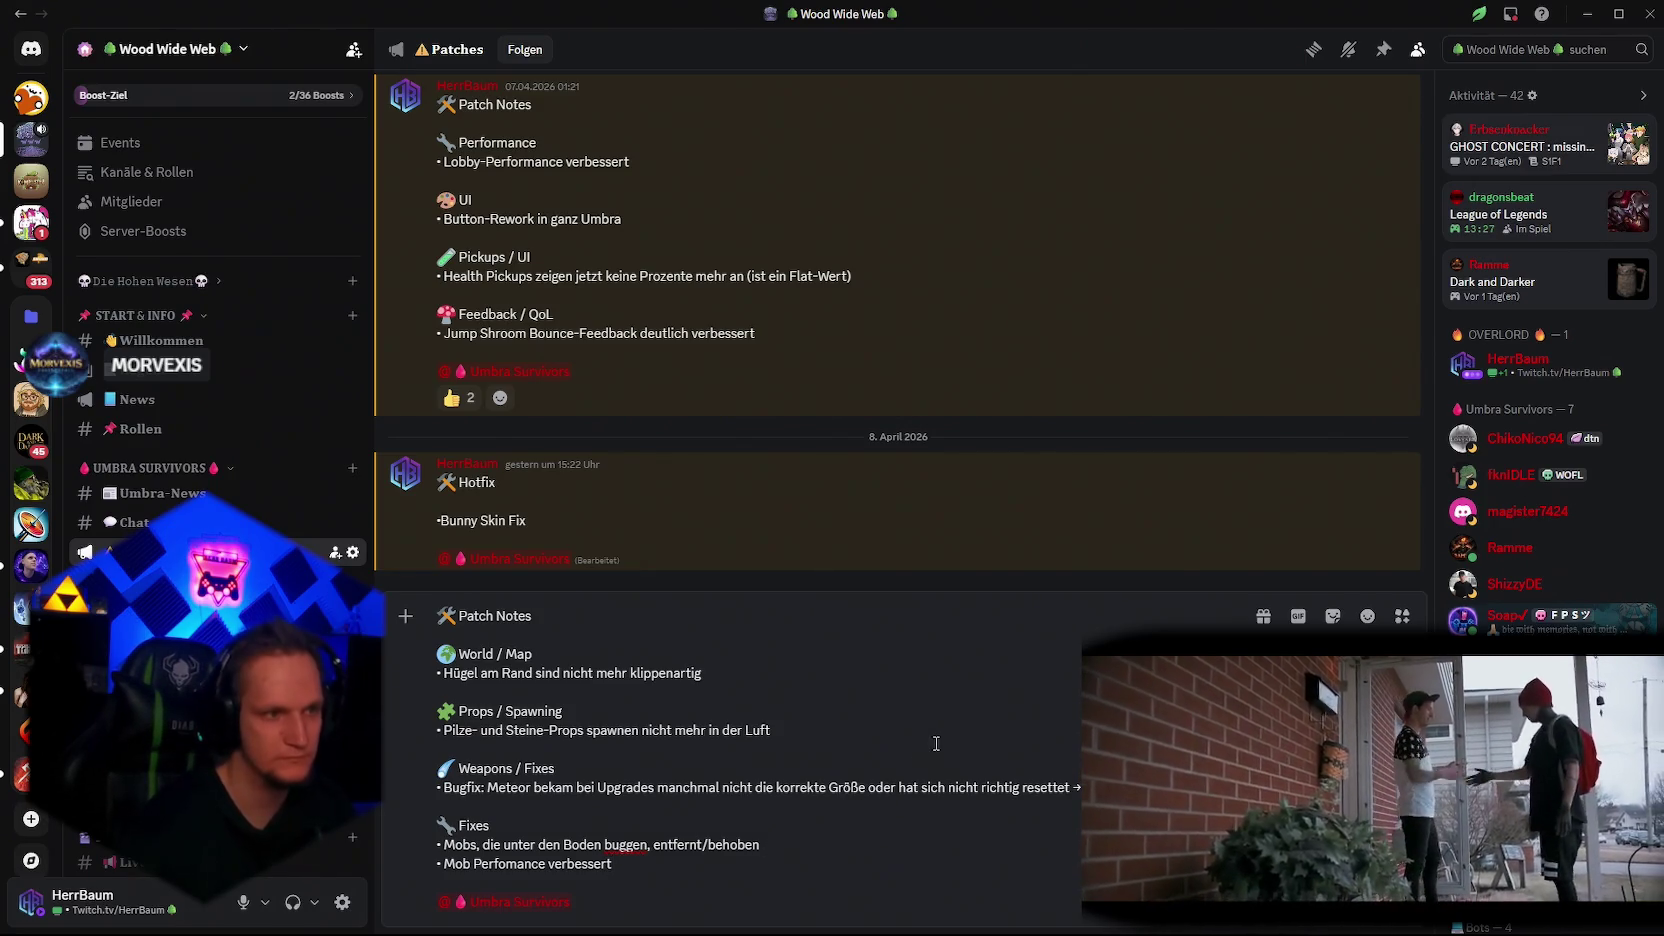
{"action": "key", "text": "alt+Tab"}
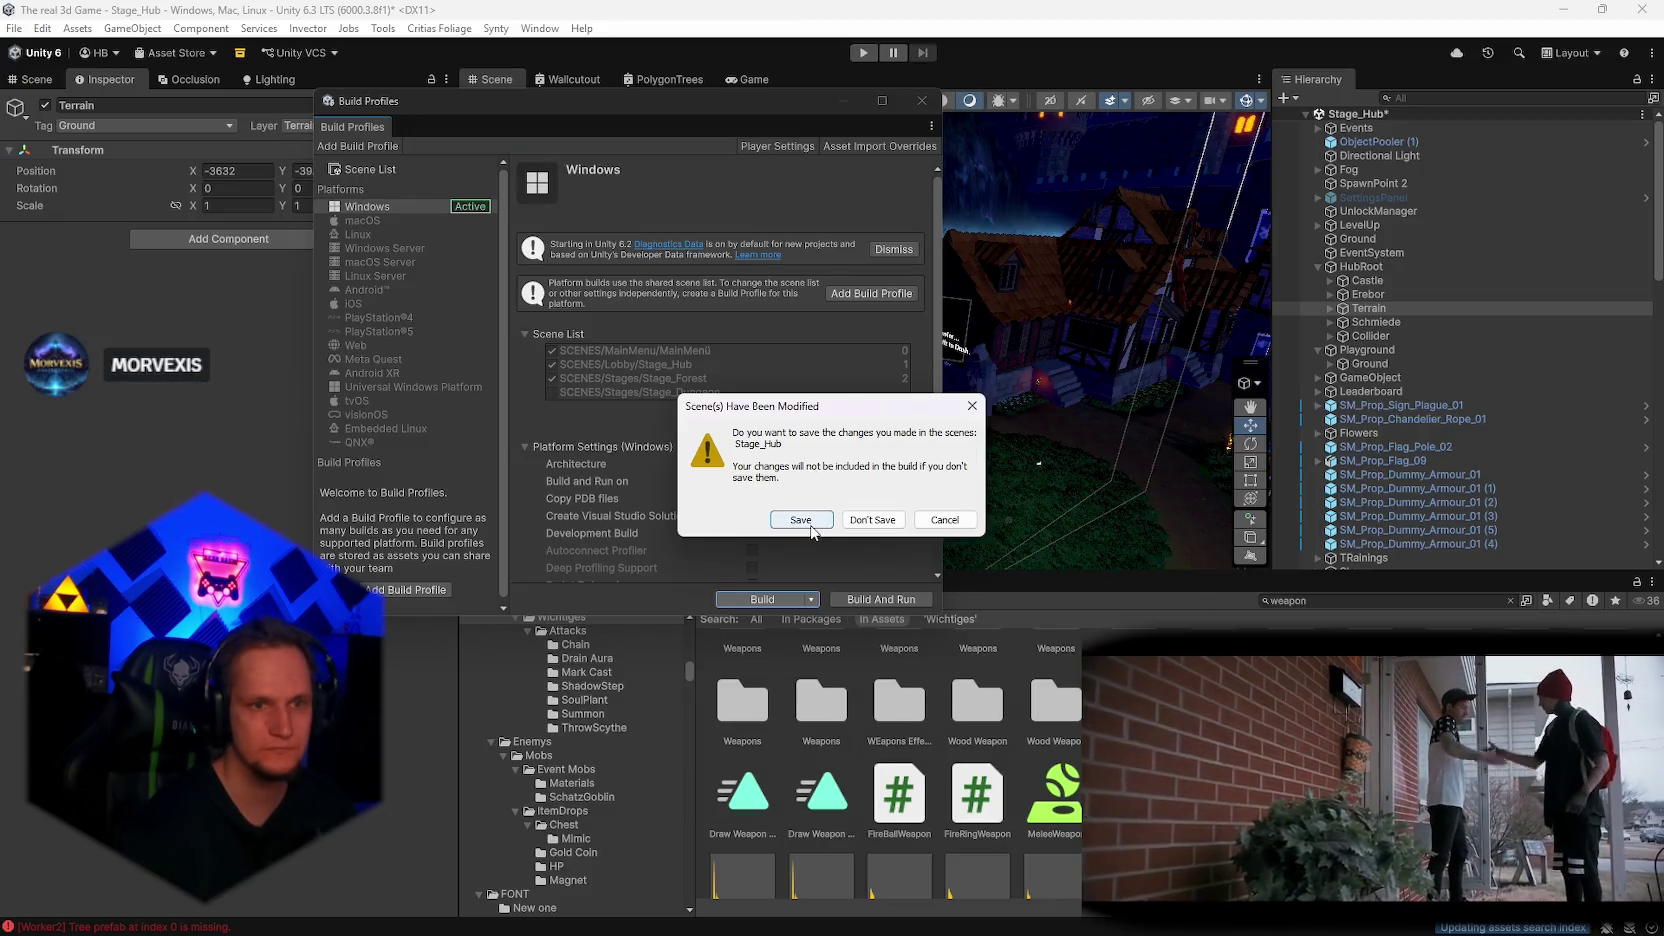
Step: Confirm Save in the 'Scene(s) Have Been Modified' dialog and let the Windows player build run
{"action": "left_click", "coordinate": [811, 526]}
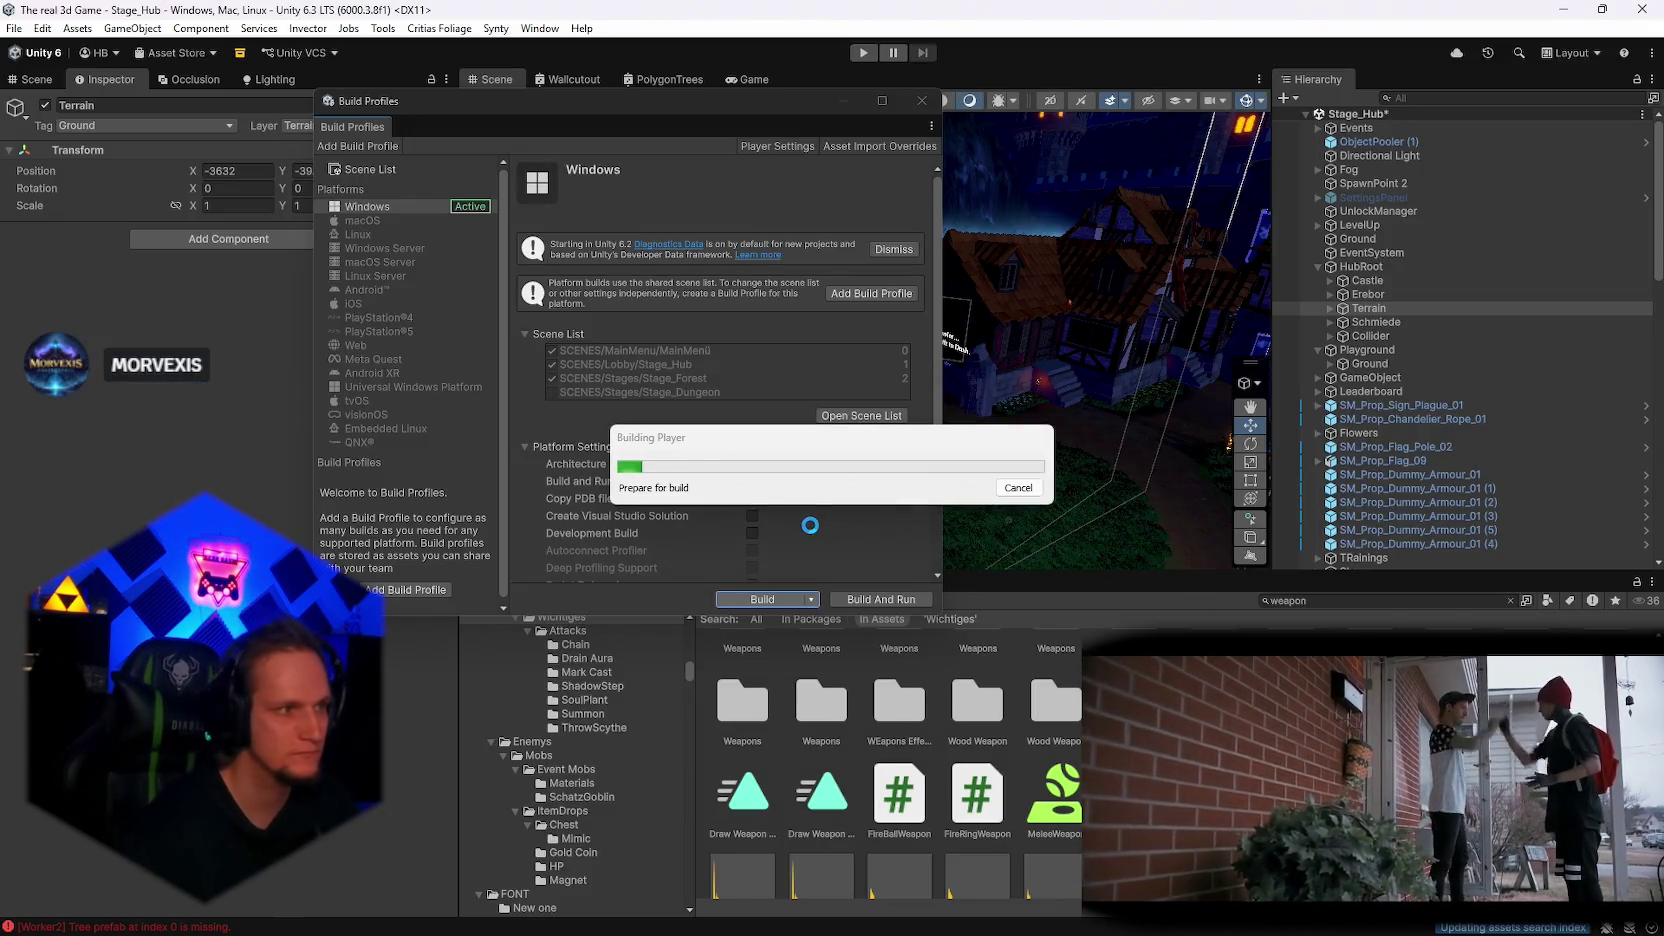
{"action": "mouse_move", "coordinate": [926, 917]}
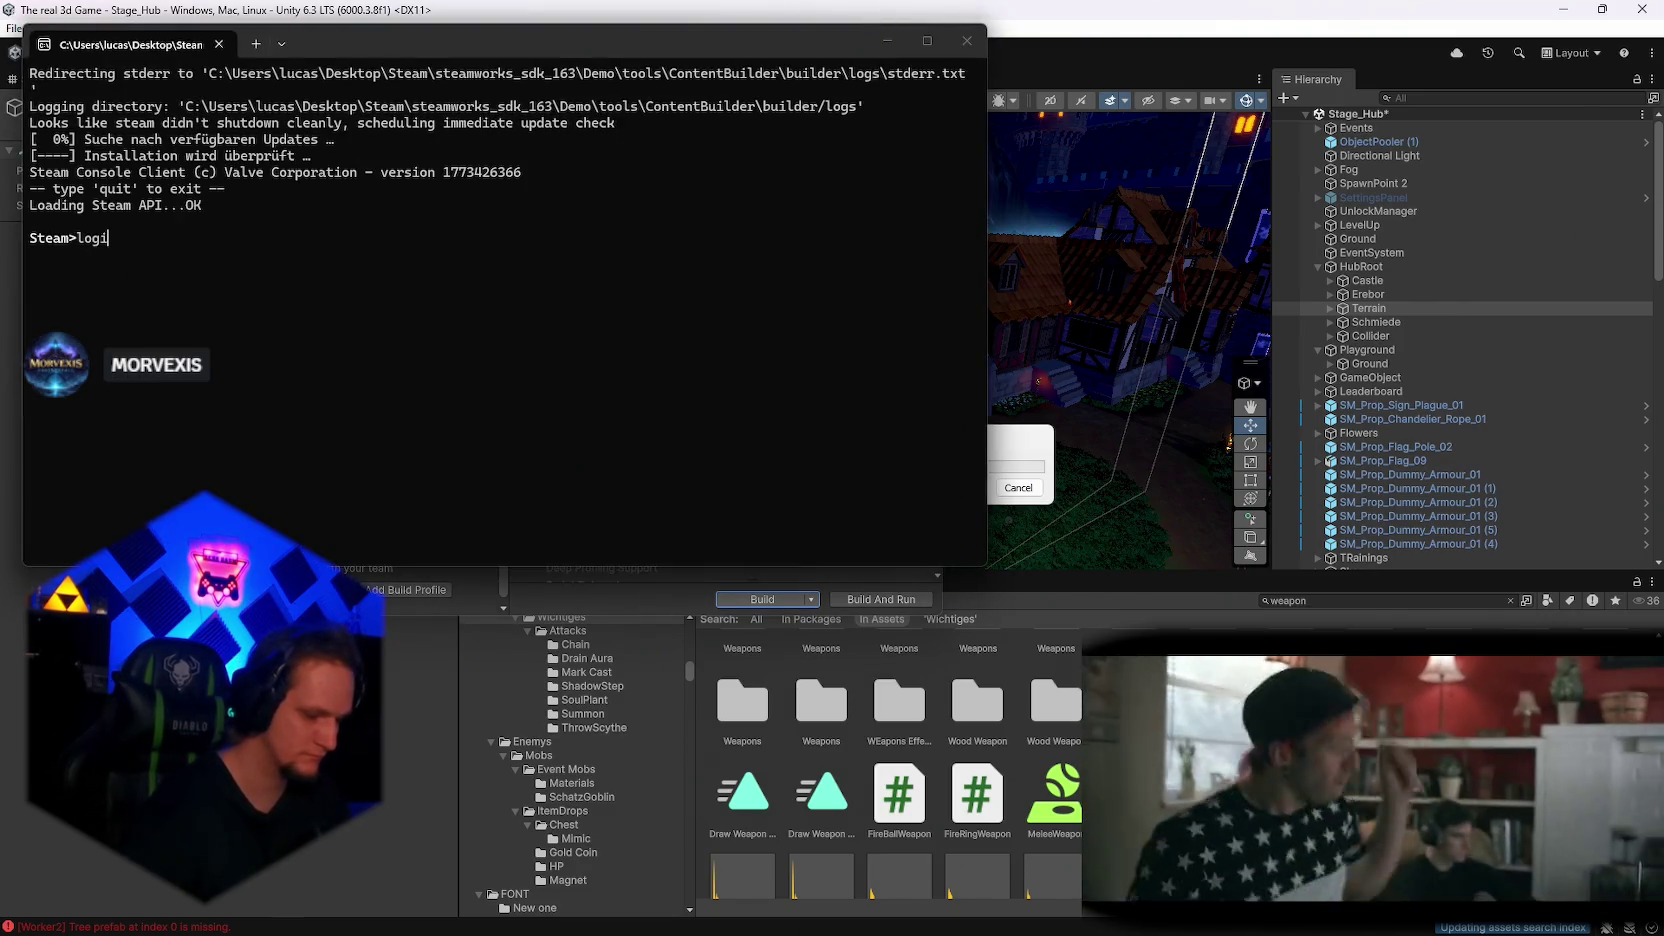
Step: Log the Steam console client into the developer account
{"action": "type", "text": "aumttve"}
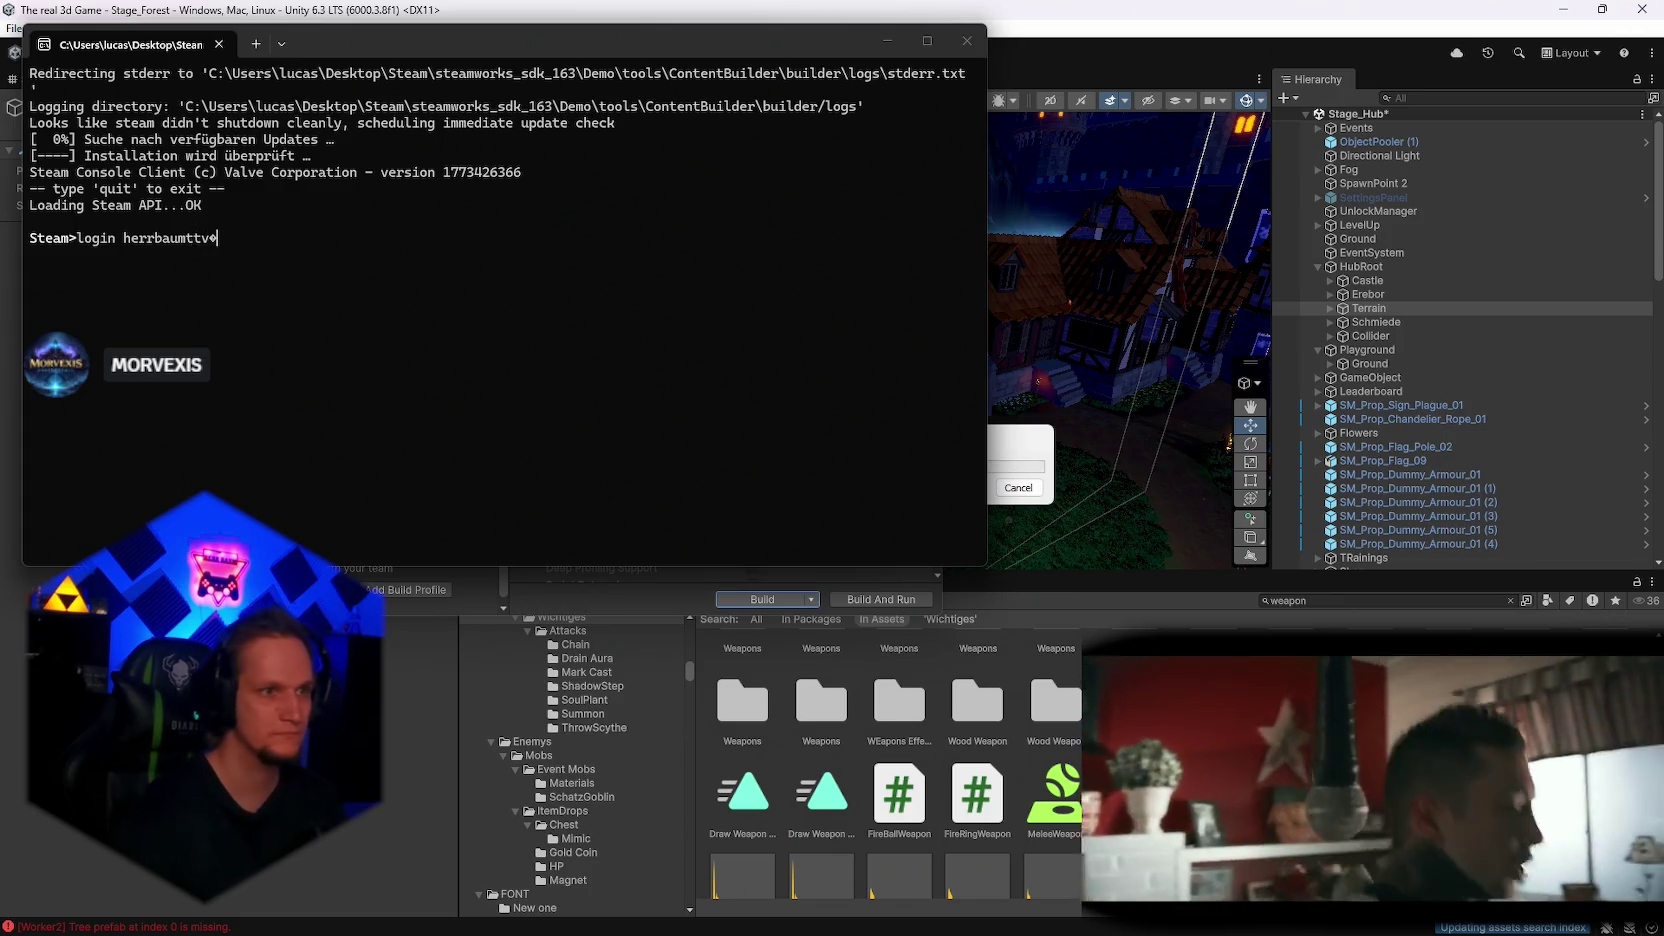
{"action": "key", "text": "Return"}
{"action": "key", "text": "alt+Tab"}
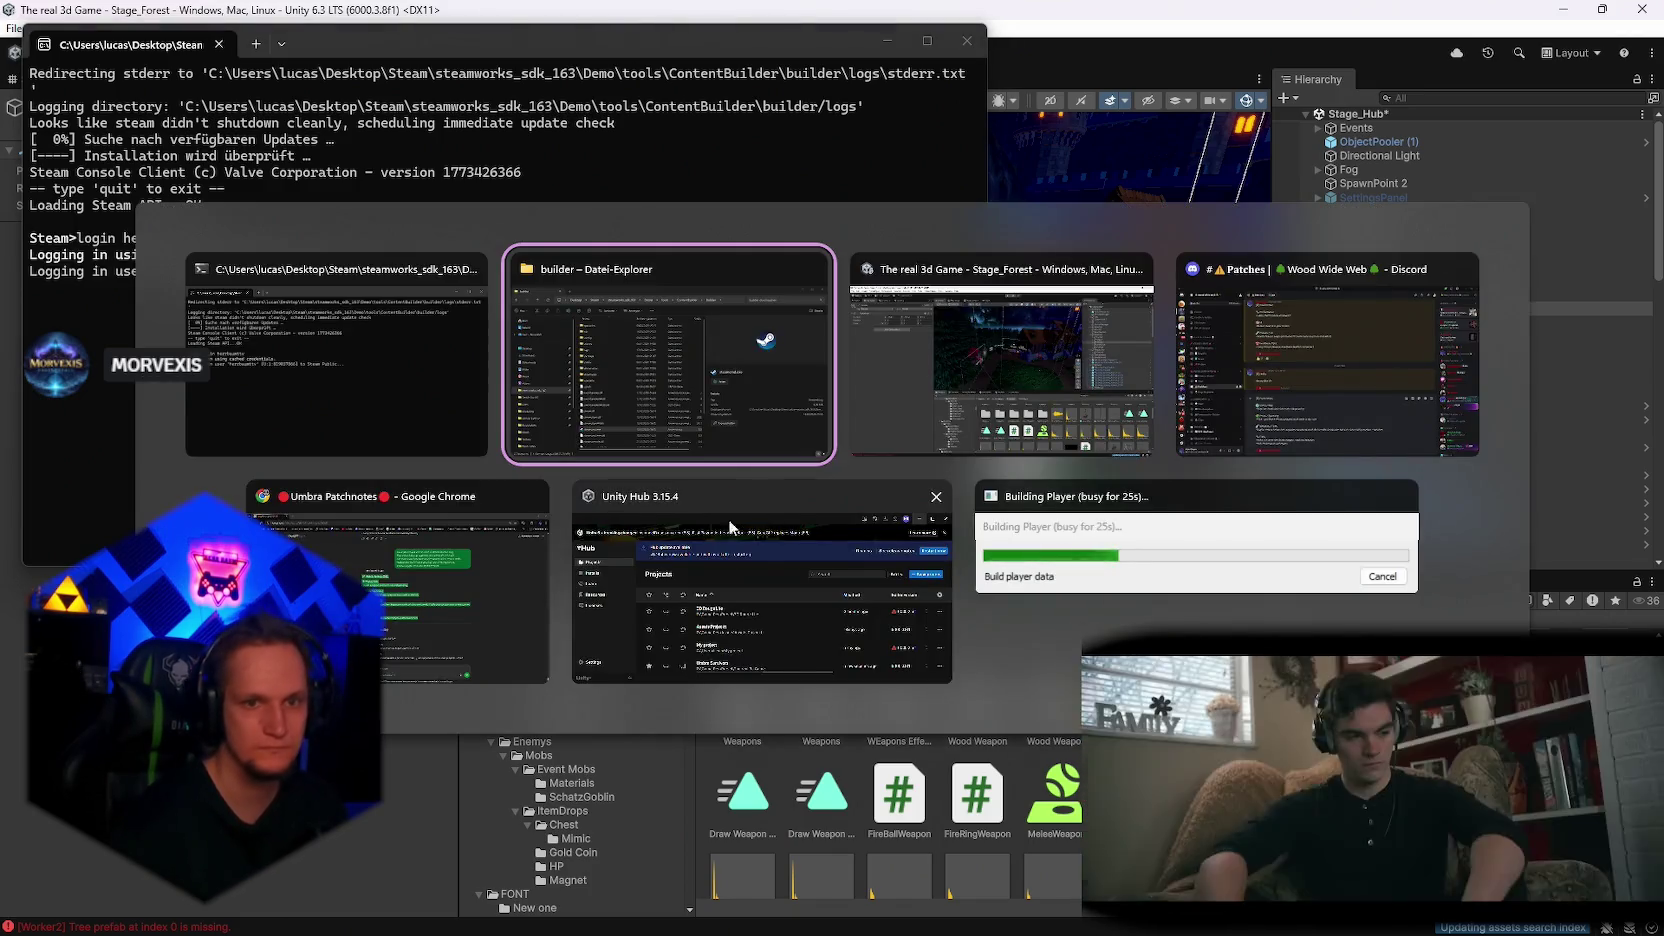
Step: Search Windows for 'pro' and open the problem MONTAG.txt notes file
{"action": "key", "text": "super"}
{"action": "type", "text": "pro"}
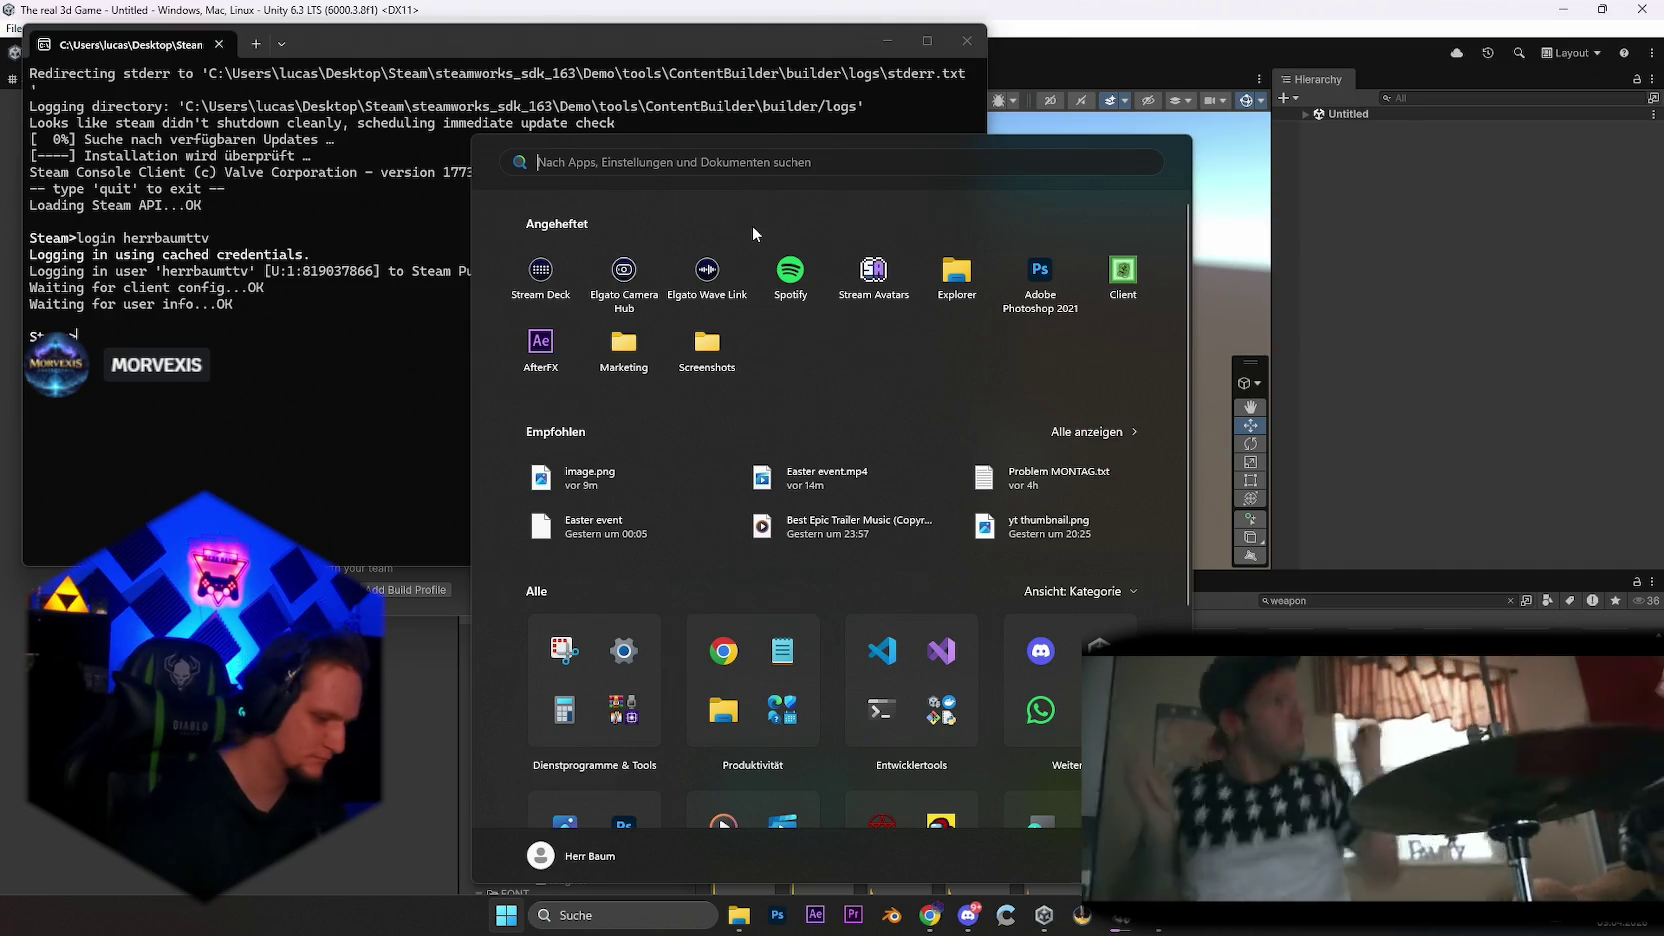
{"action": "key", "text": "Return"}
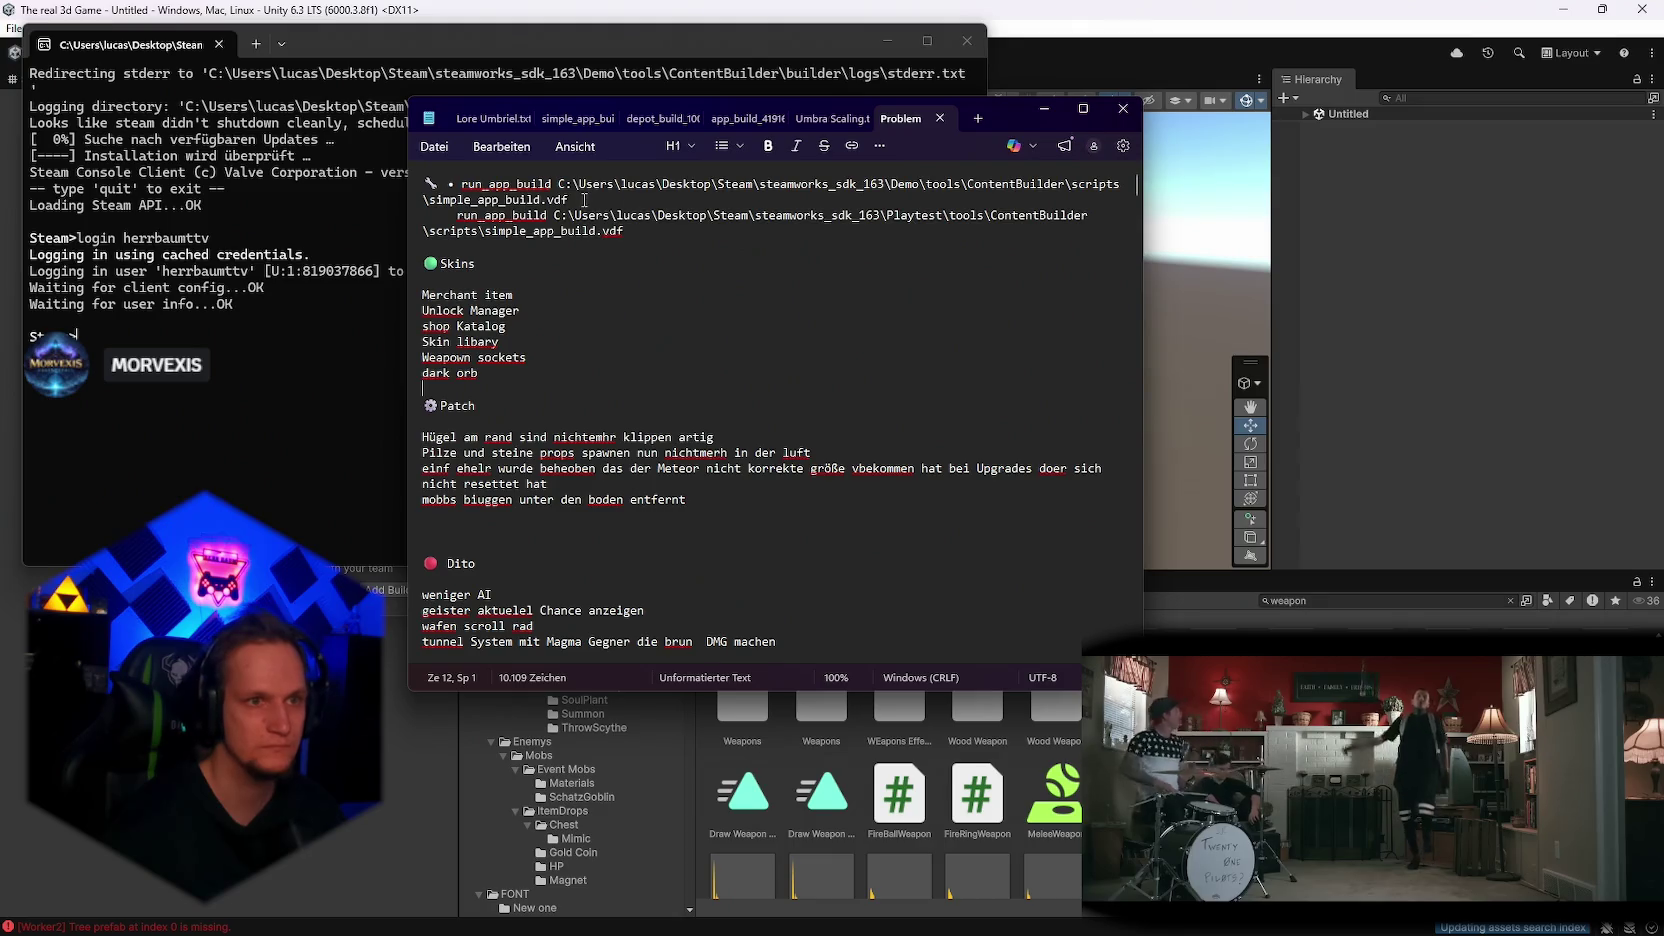
Step: Copy the run_app_build command from problem MONTAG.txt into the Steam console prompt
{"action": "left_click_drag", "start_coordinate": [584, 199], "coordinate": [466, 184]}
{"action": "key", "text": "ctrl+v"}
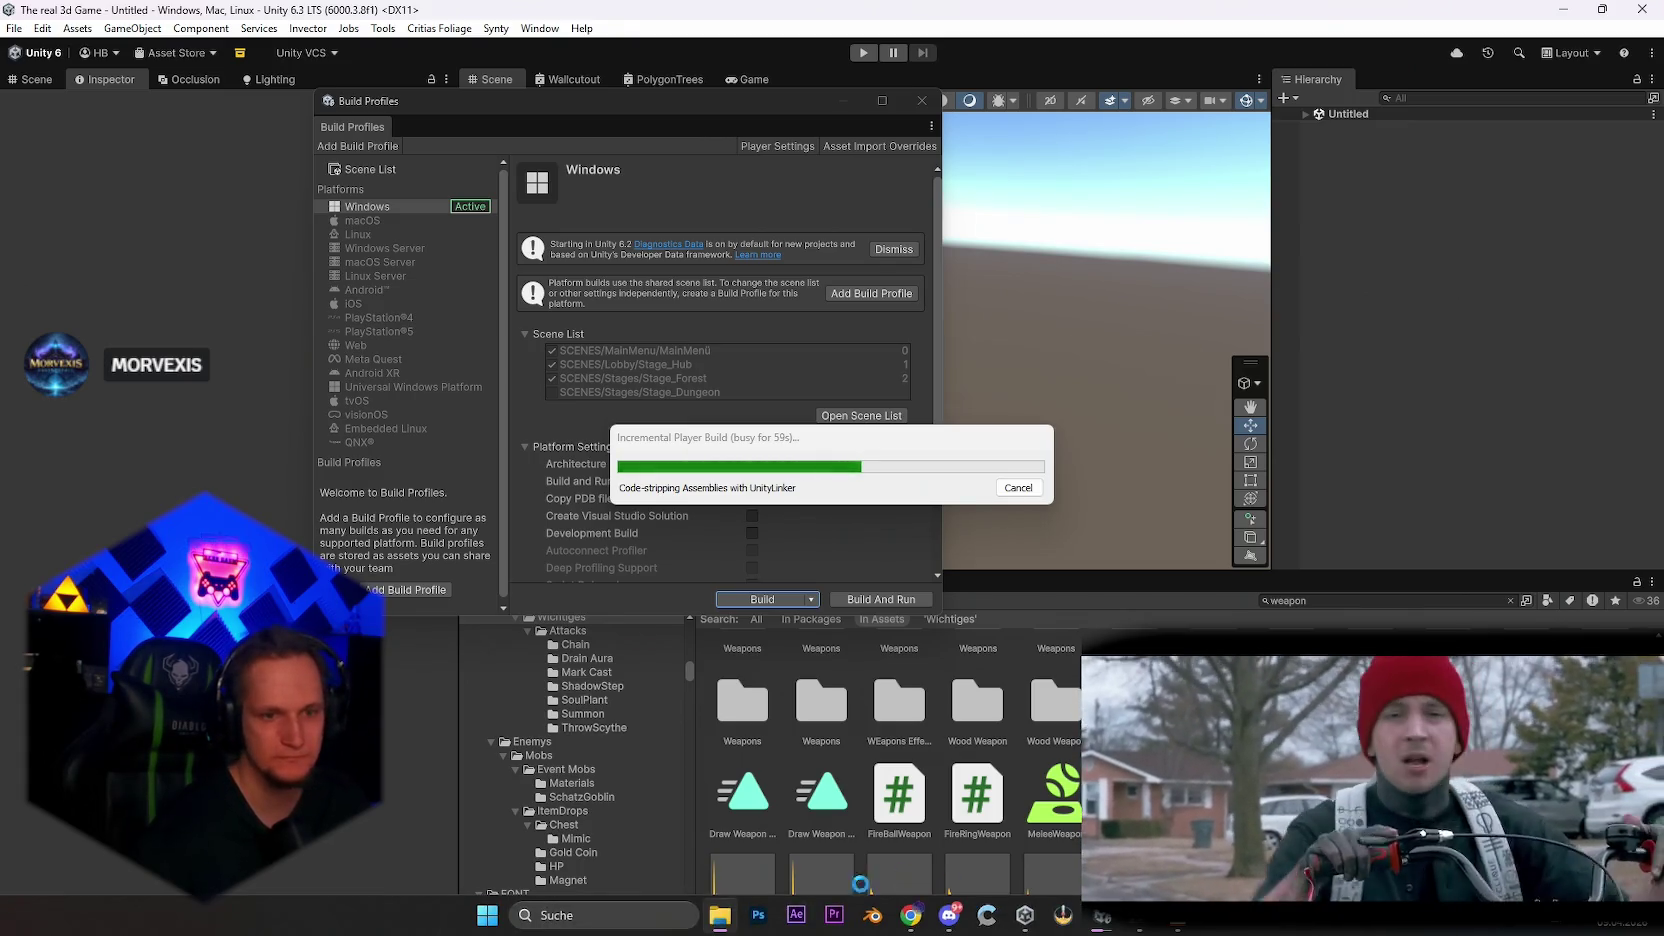
Step: Launch Steam from Start, sign into the account, minimize it, then return to the Steam console
{"action": "left_click", "coordinate": [487, 915]}
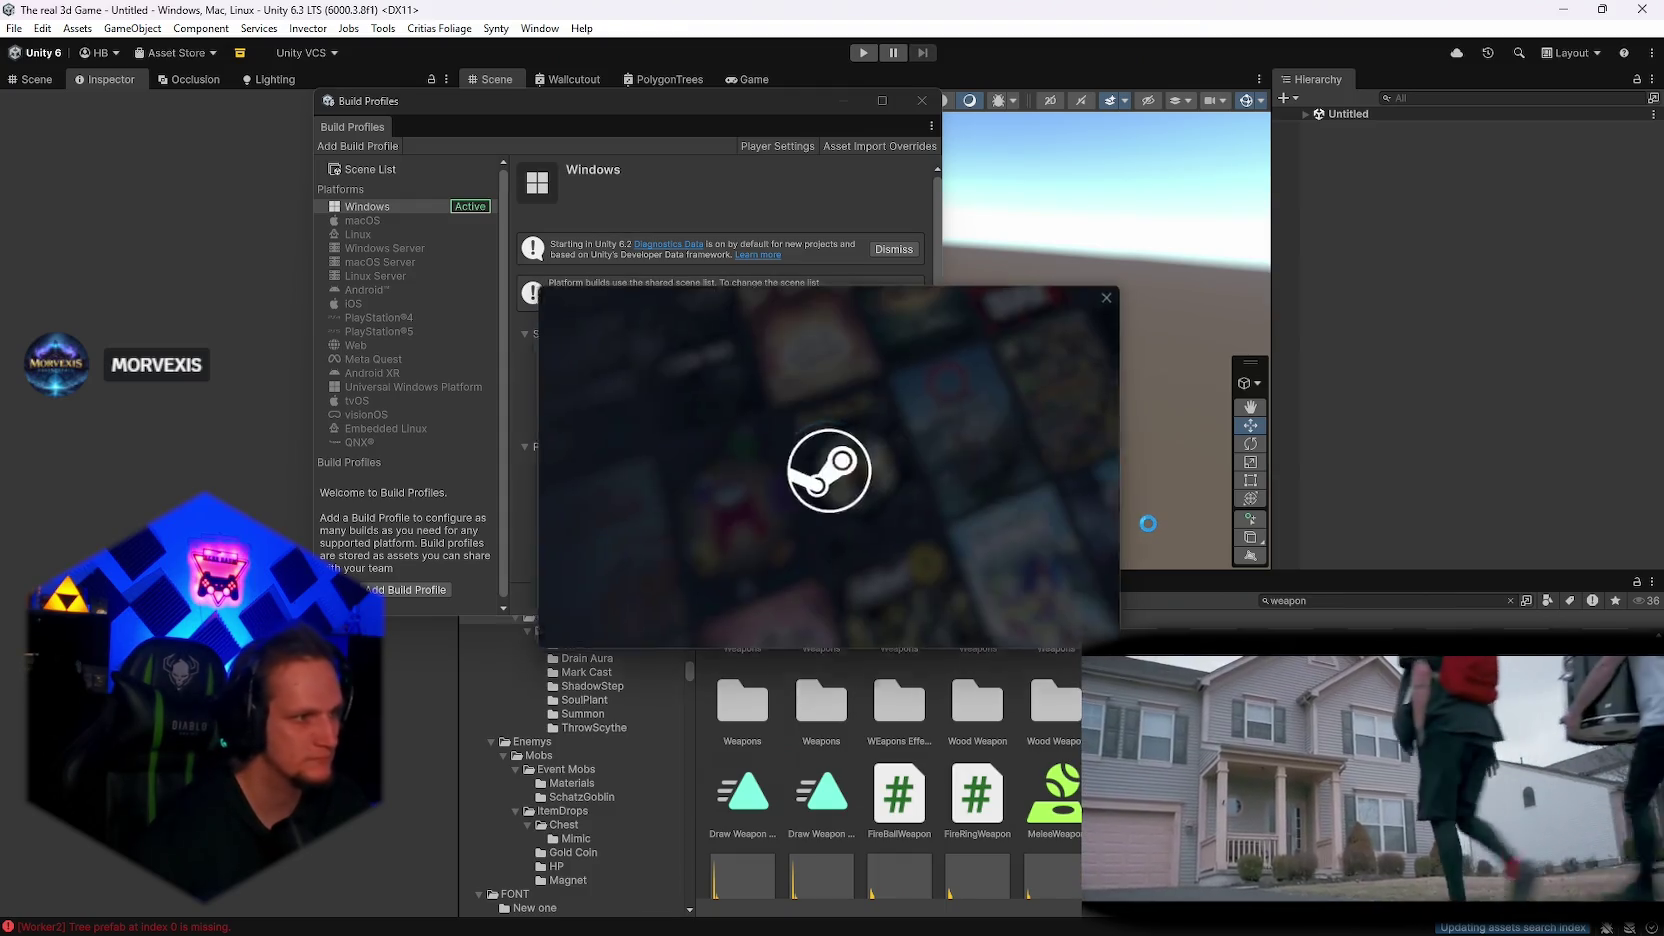
{"action": "left_click", "coordinate": [612, 482]}
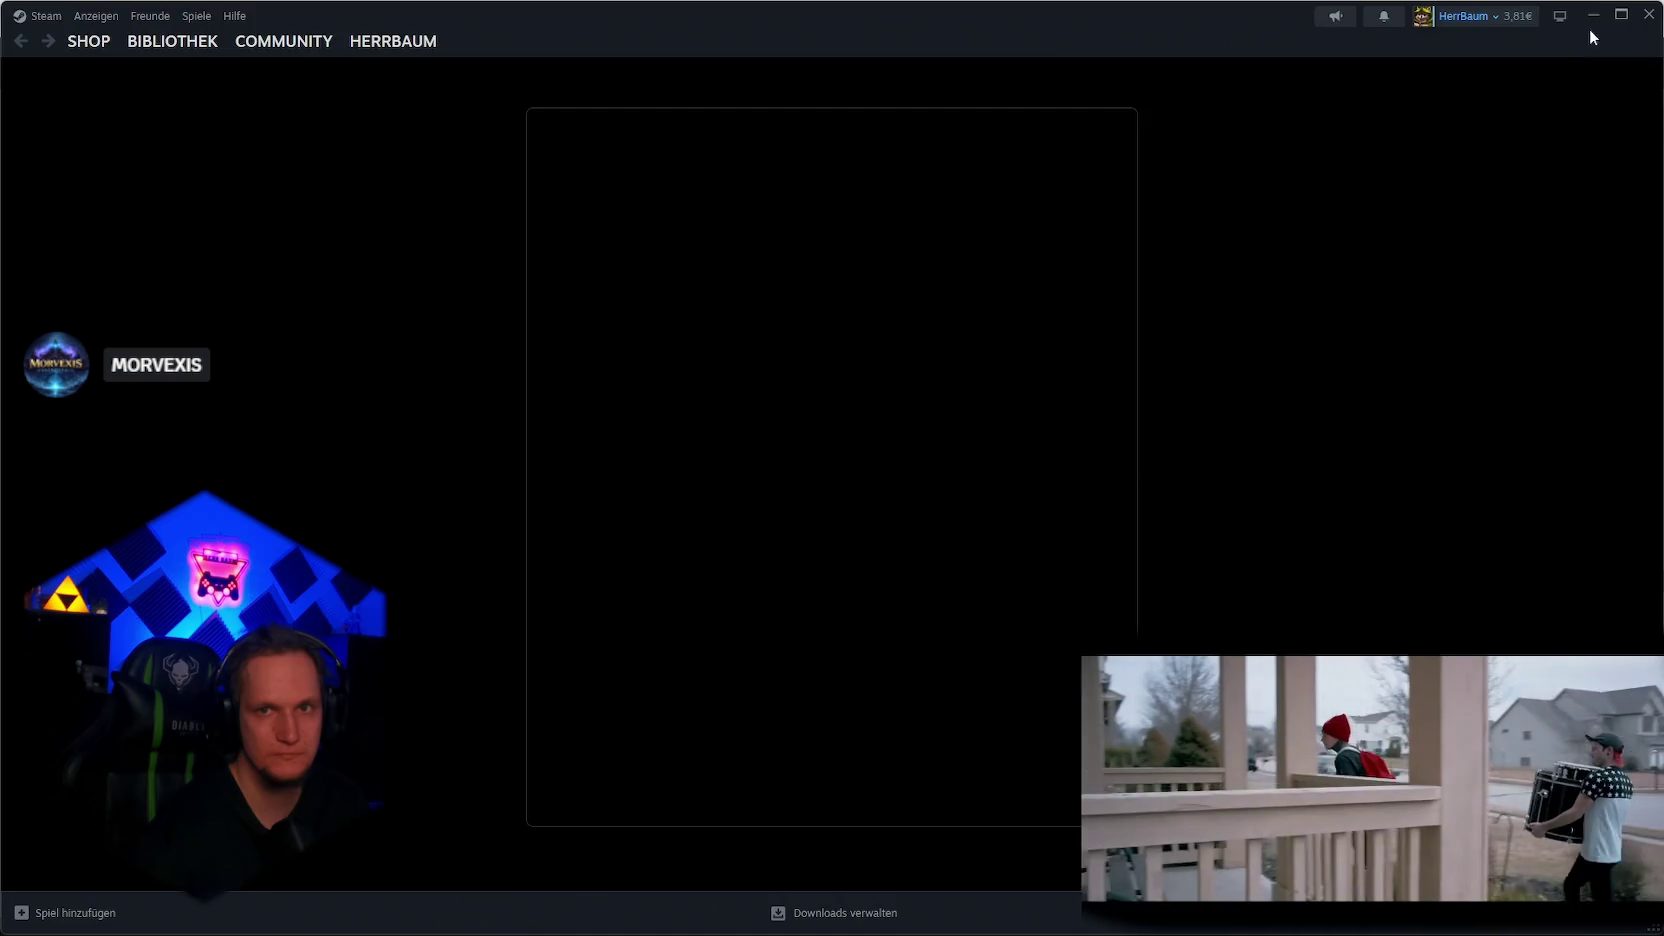
{"action": "left_click", "coordinate": [1592, 16]}
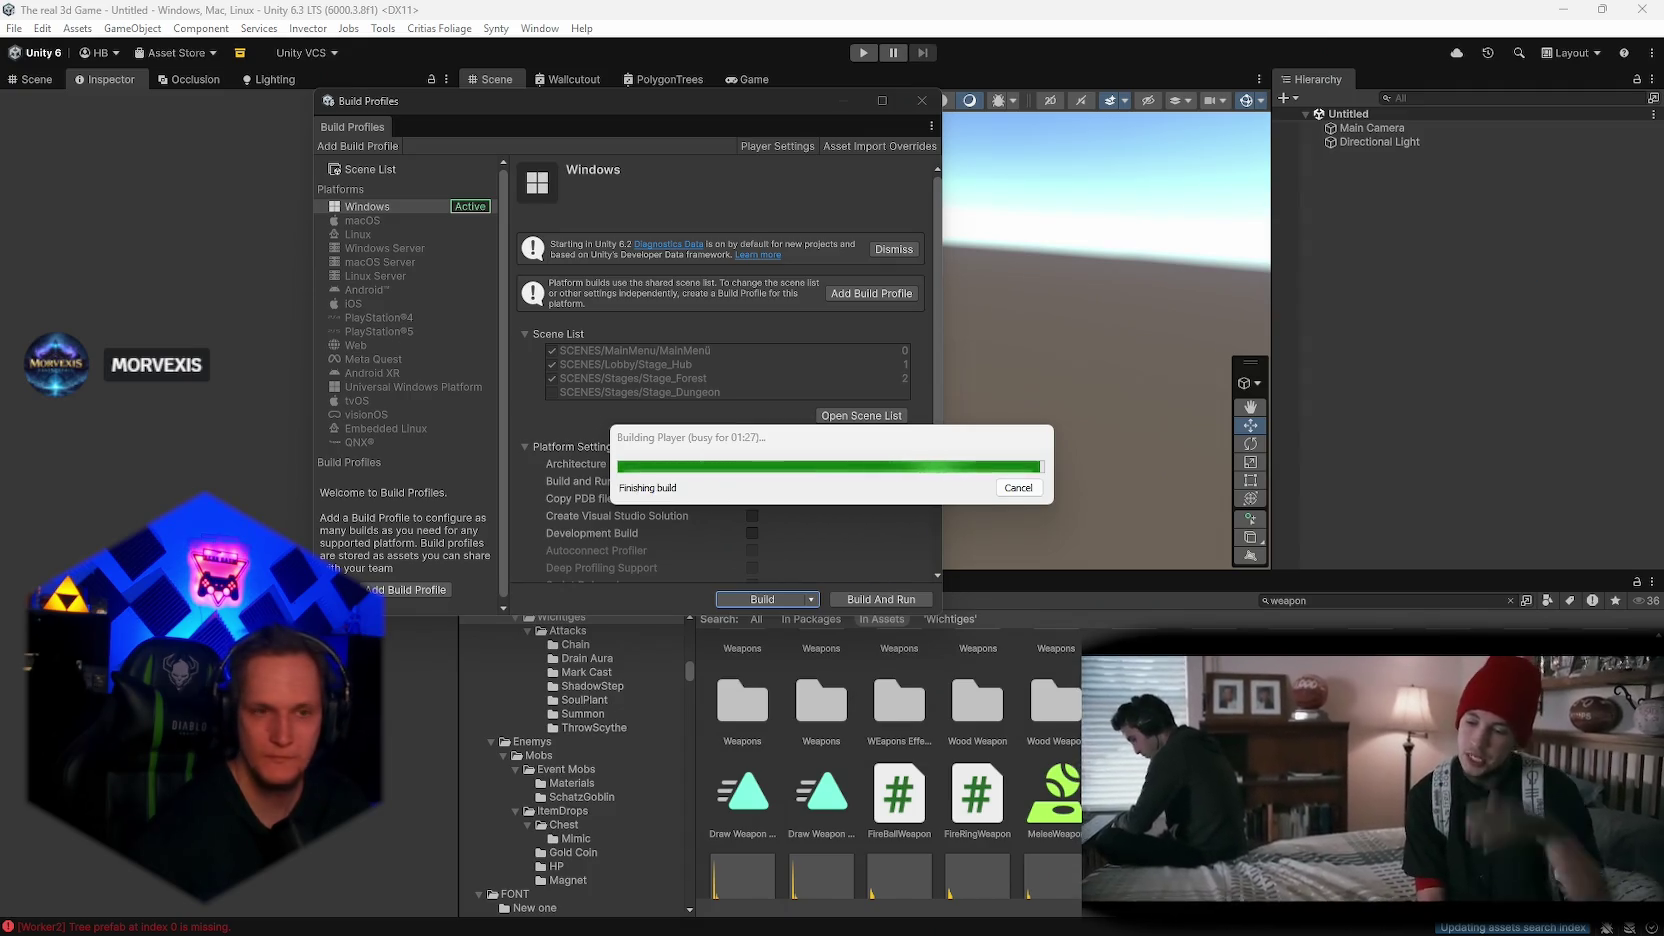
{"action": "left_click", "coordinate": [1161, 922]}
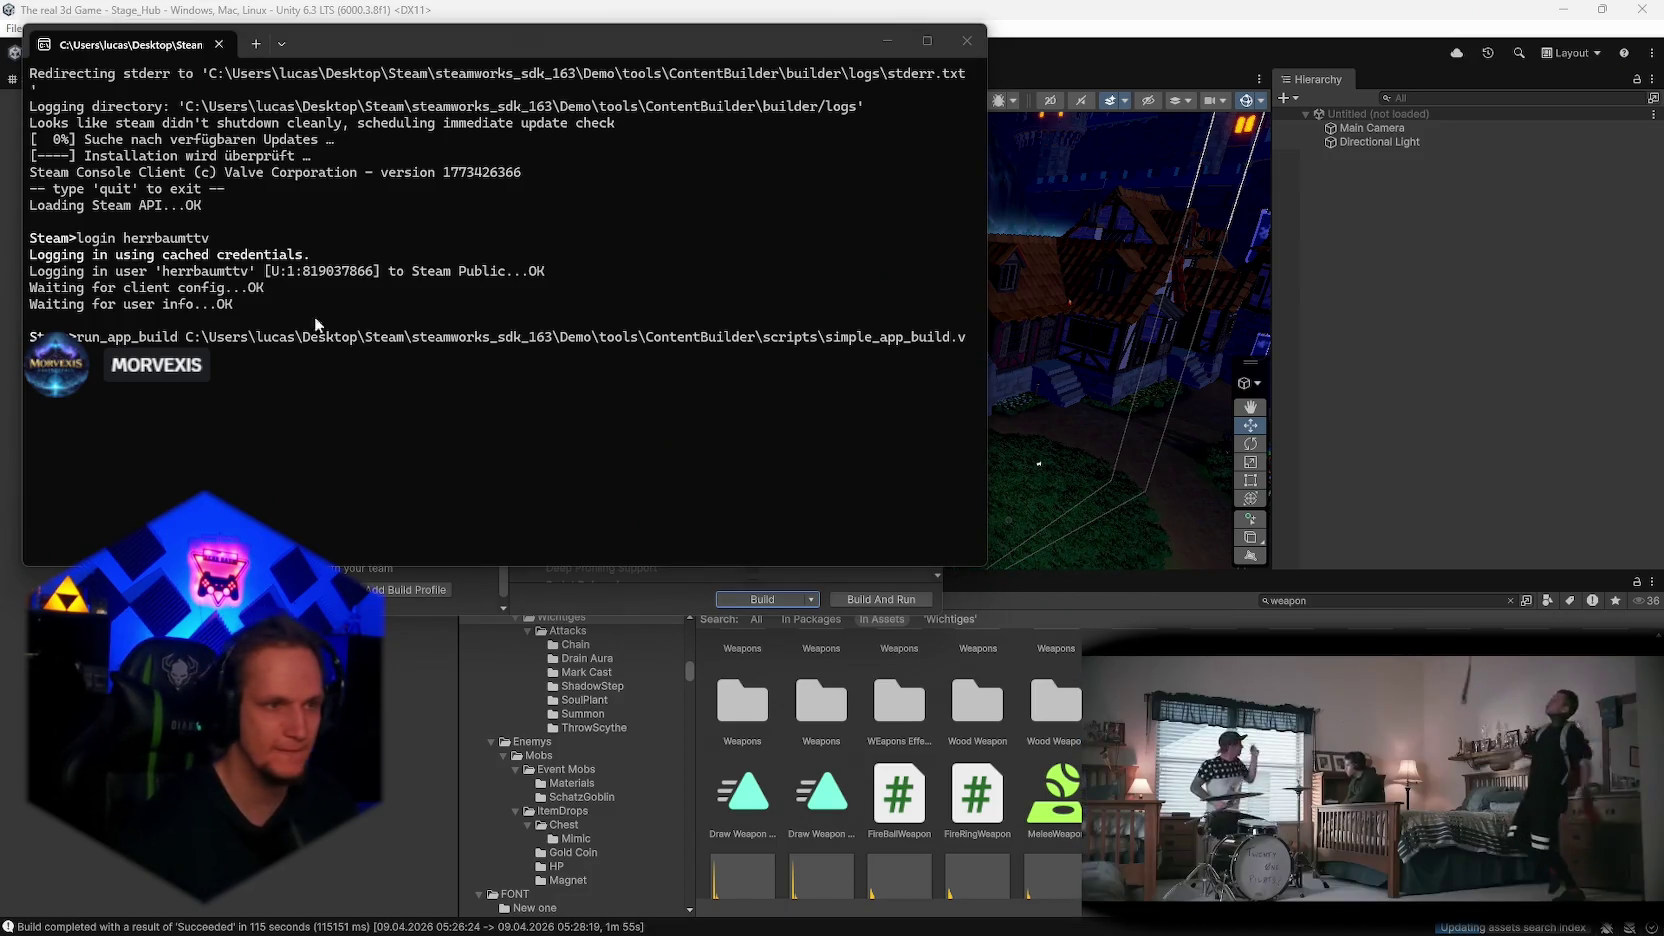
Step: Execute the pasted run_app_build command in SteamCMD to start building AppID 4281810
{"action": "left_click", "coordinate": [150, 389]}
{"action": "key", "text": "Return"}
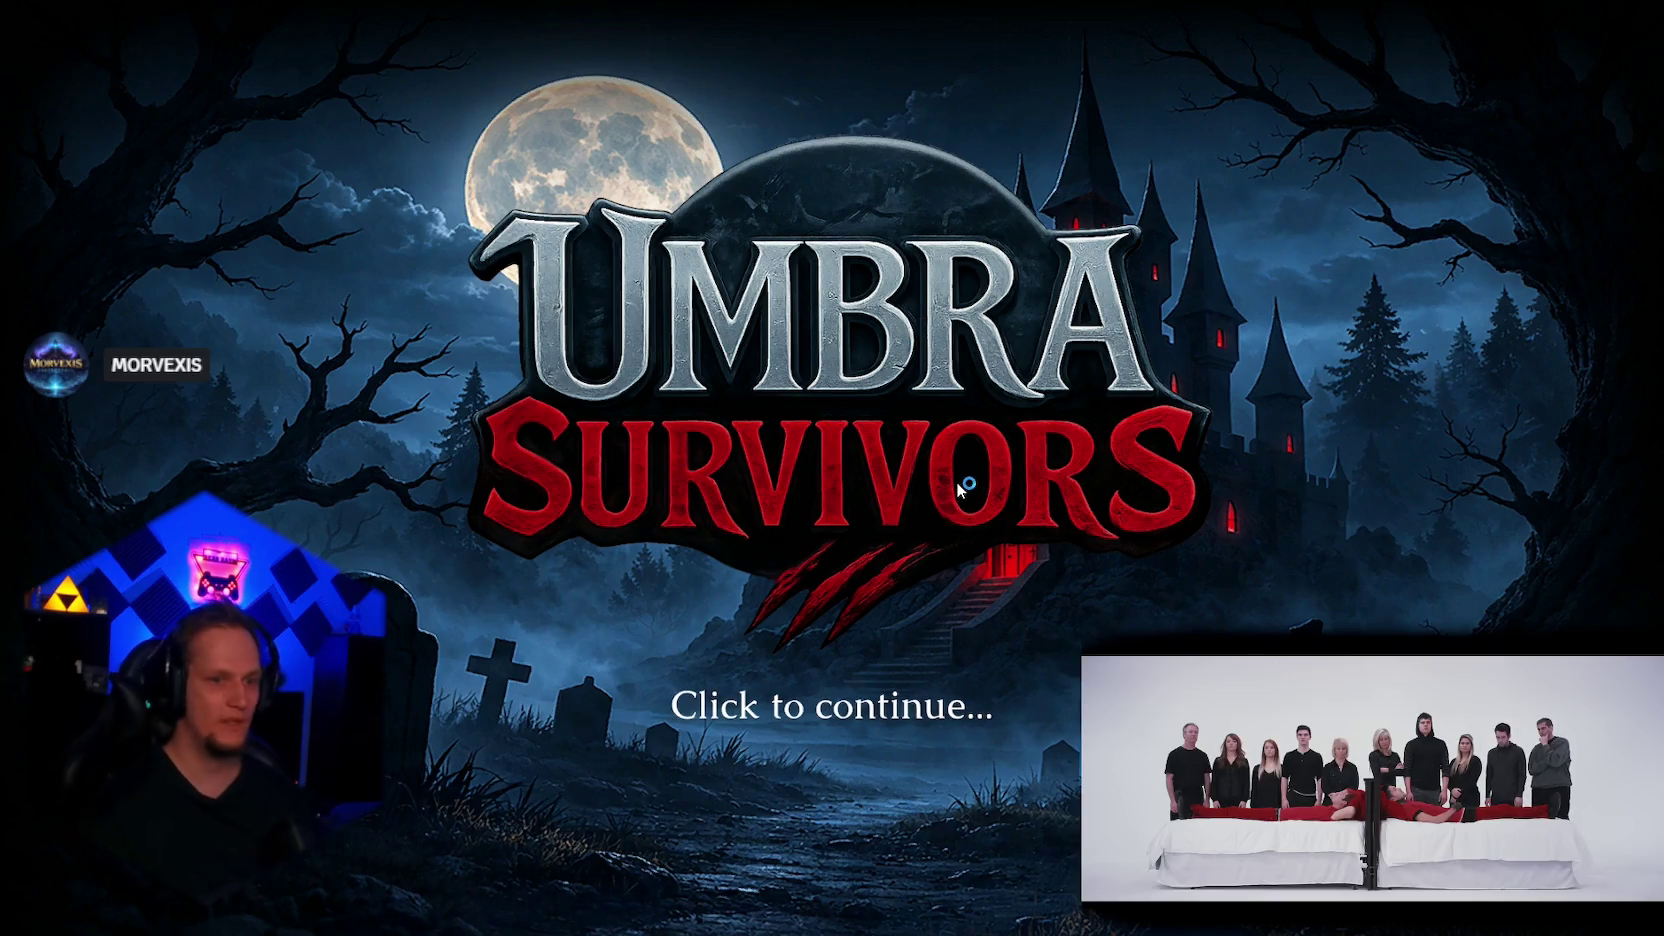
Step: Get past the title screen and equip the Goblin skin at the village Skin Shop
{"action": "left_click", "coordinate": [961, 479]}
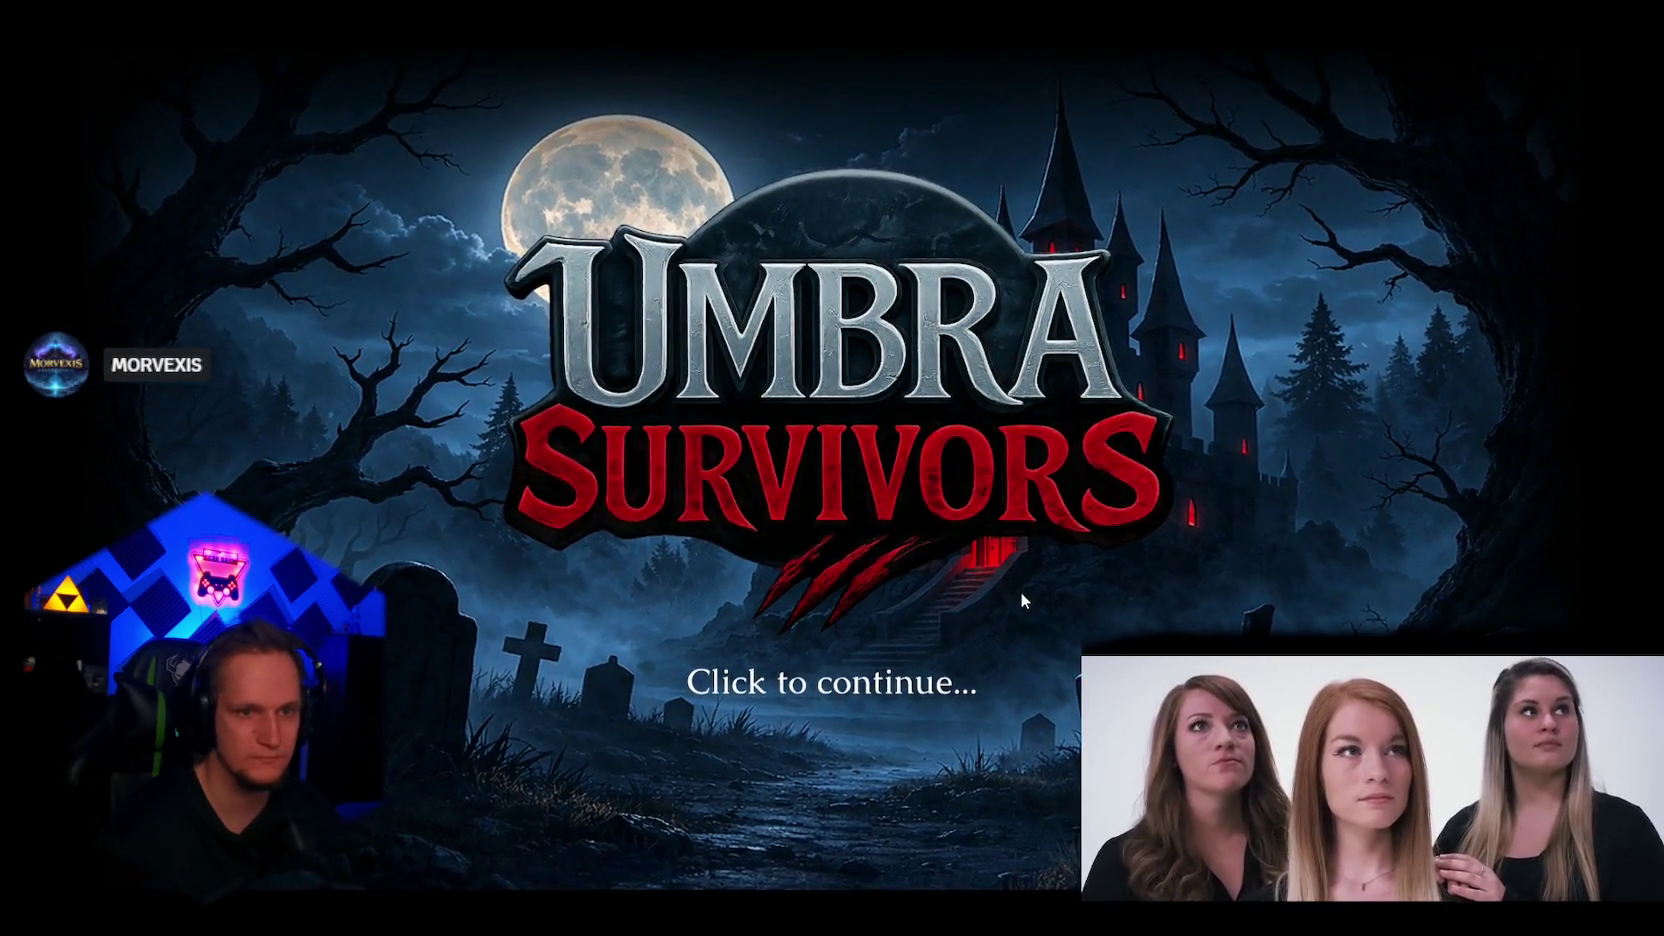
{"action": "left_click", "coordinate": [1014, 582]}
{"action": "key", "text": "Escape"}
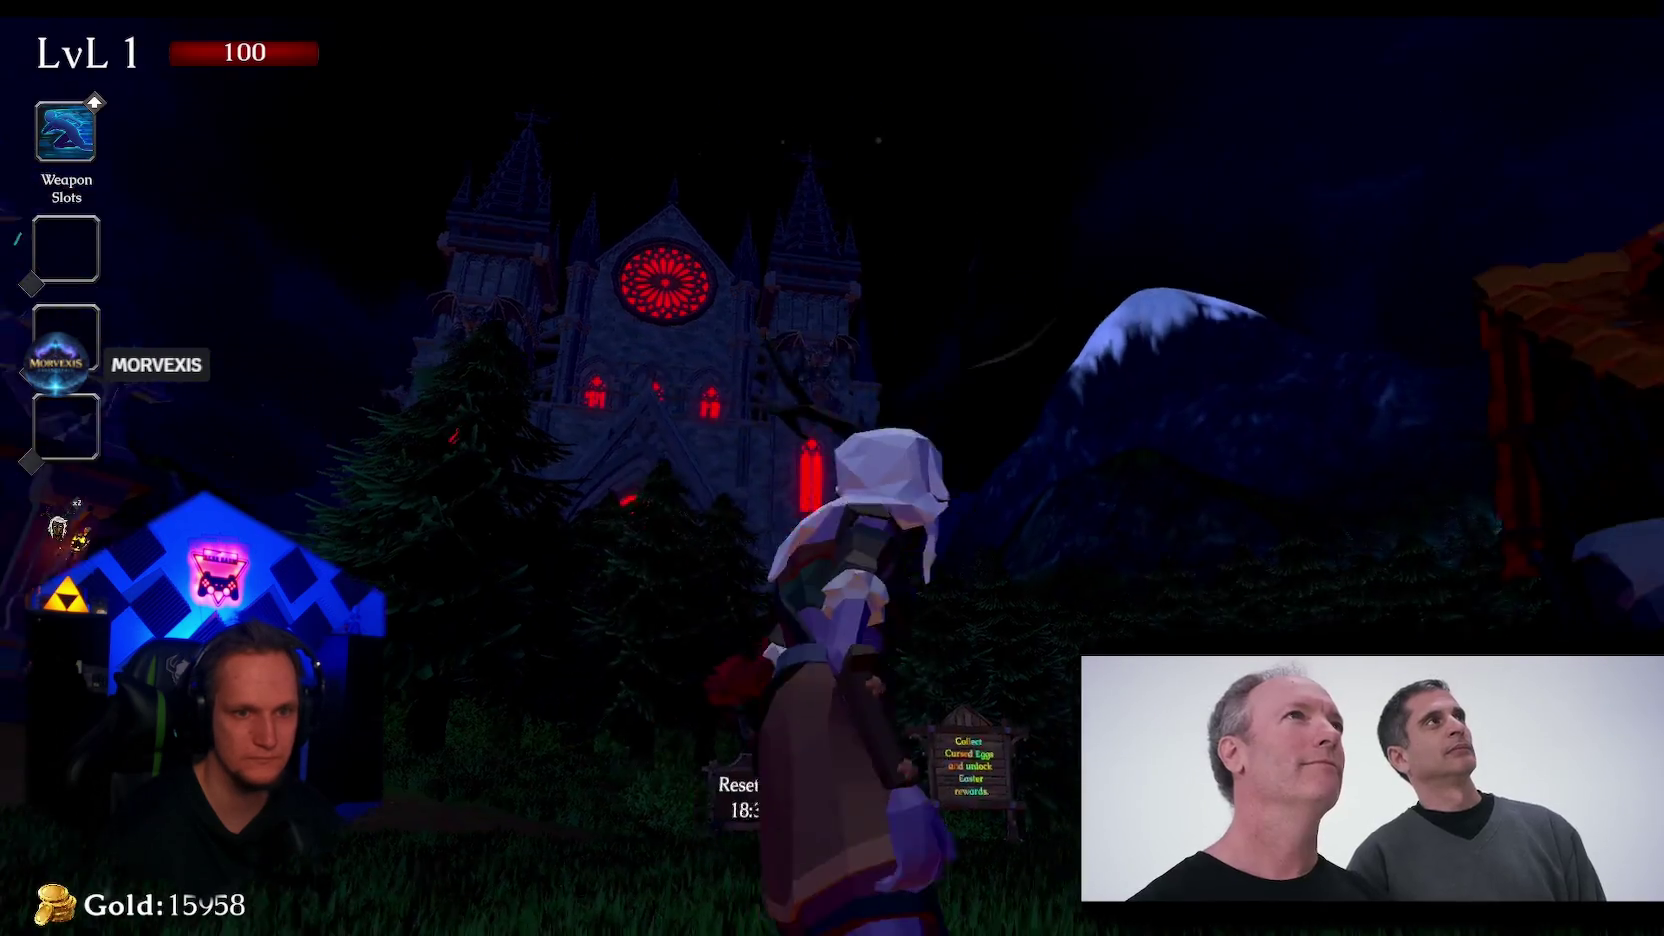
{"action": "key", "text": "w"}
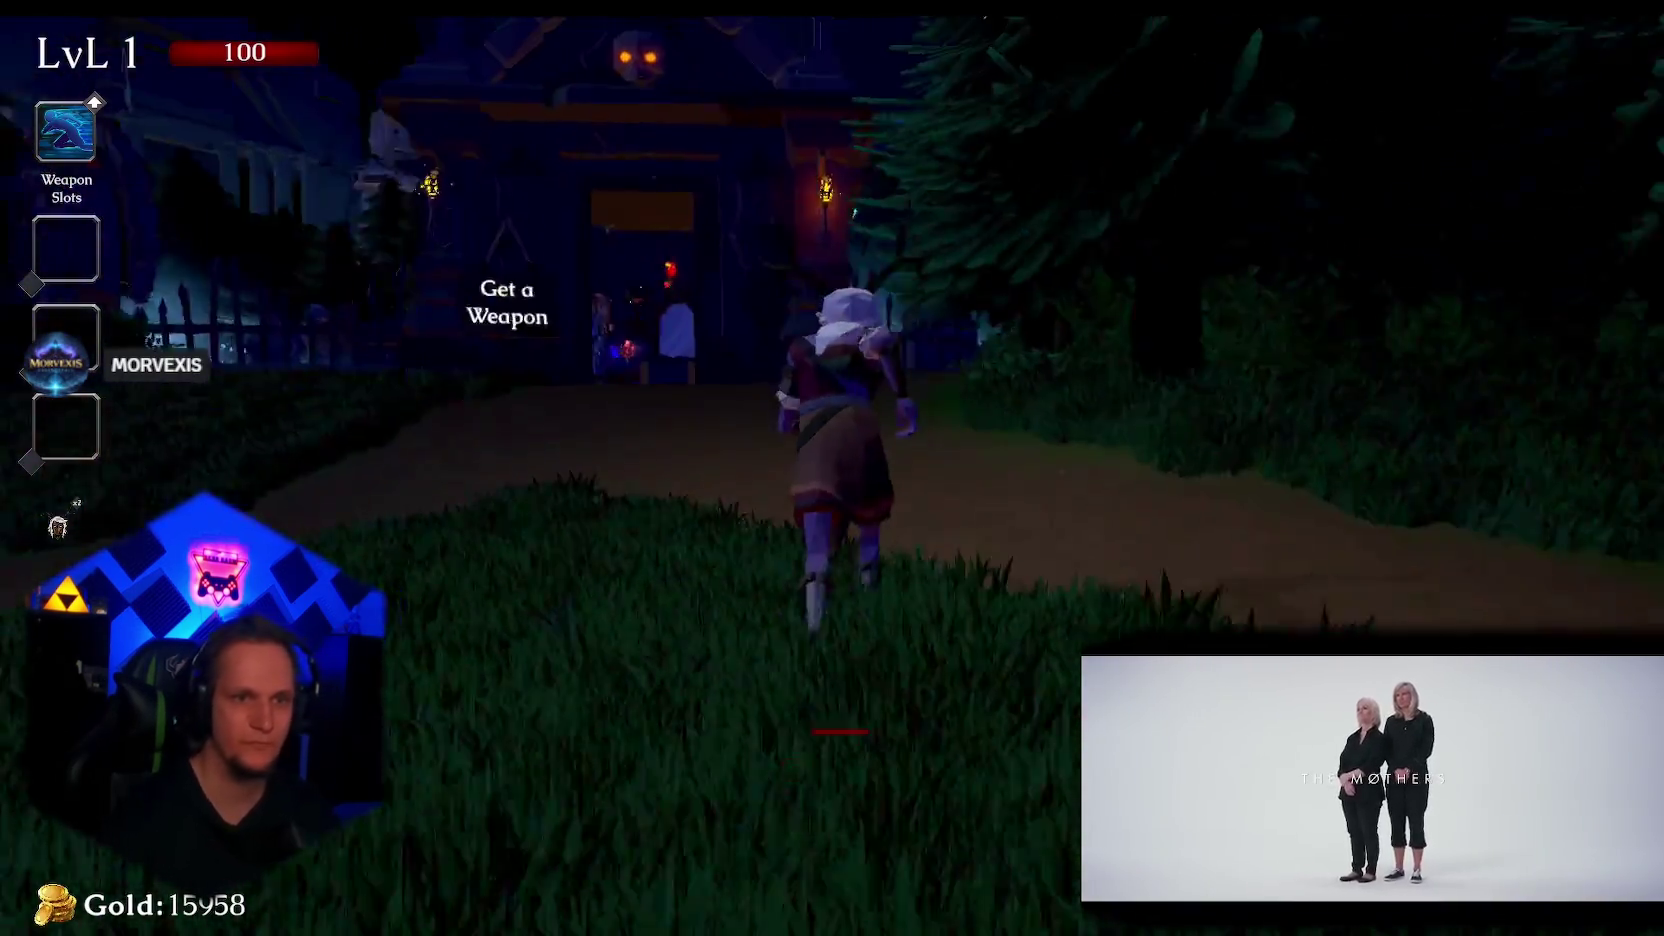
{"action": "key", "text": "w"}
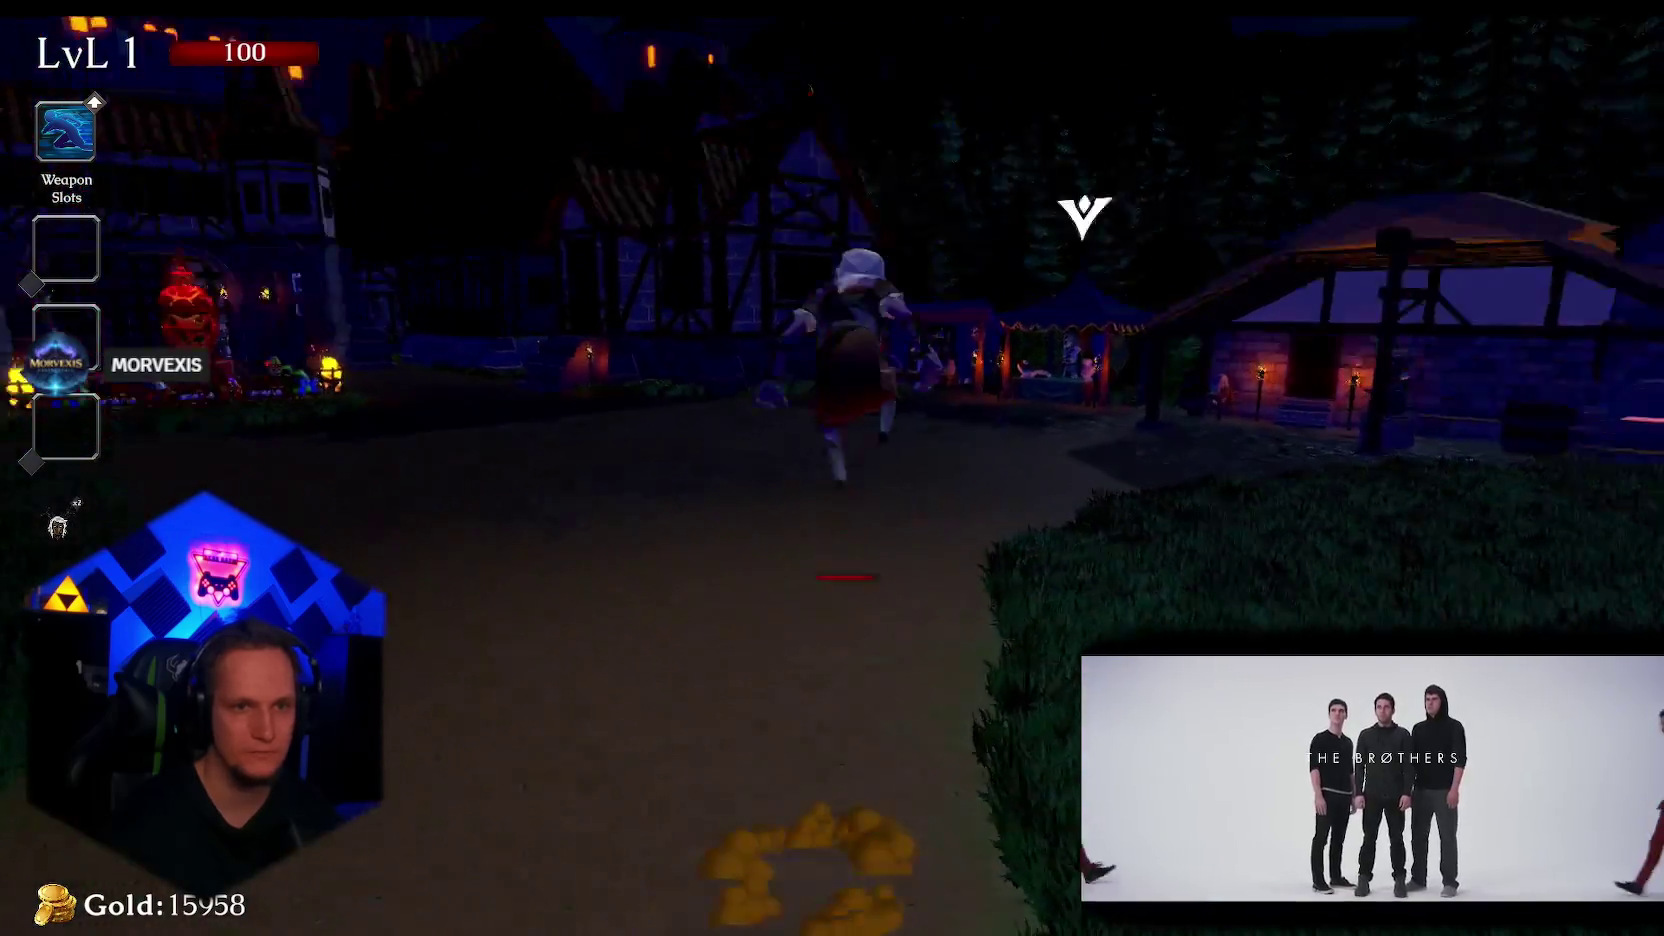
{"action": "key", "text": "w"}
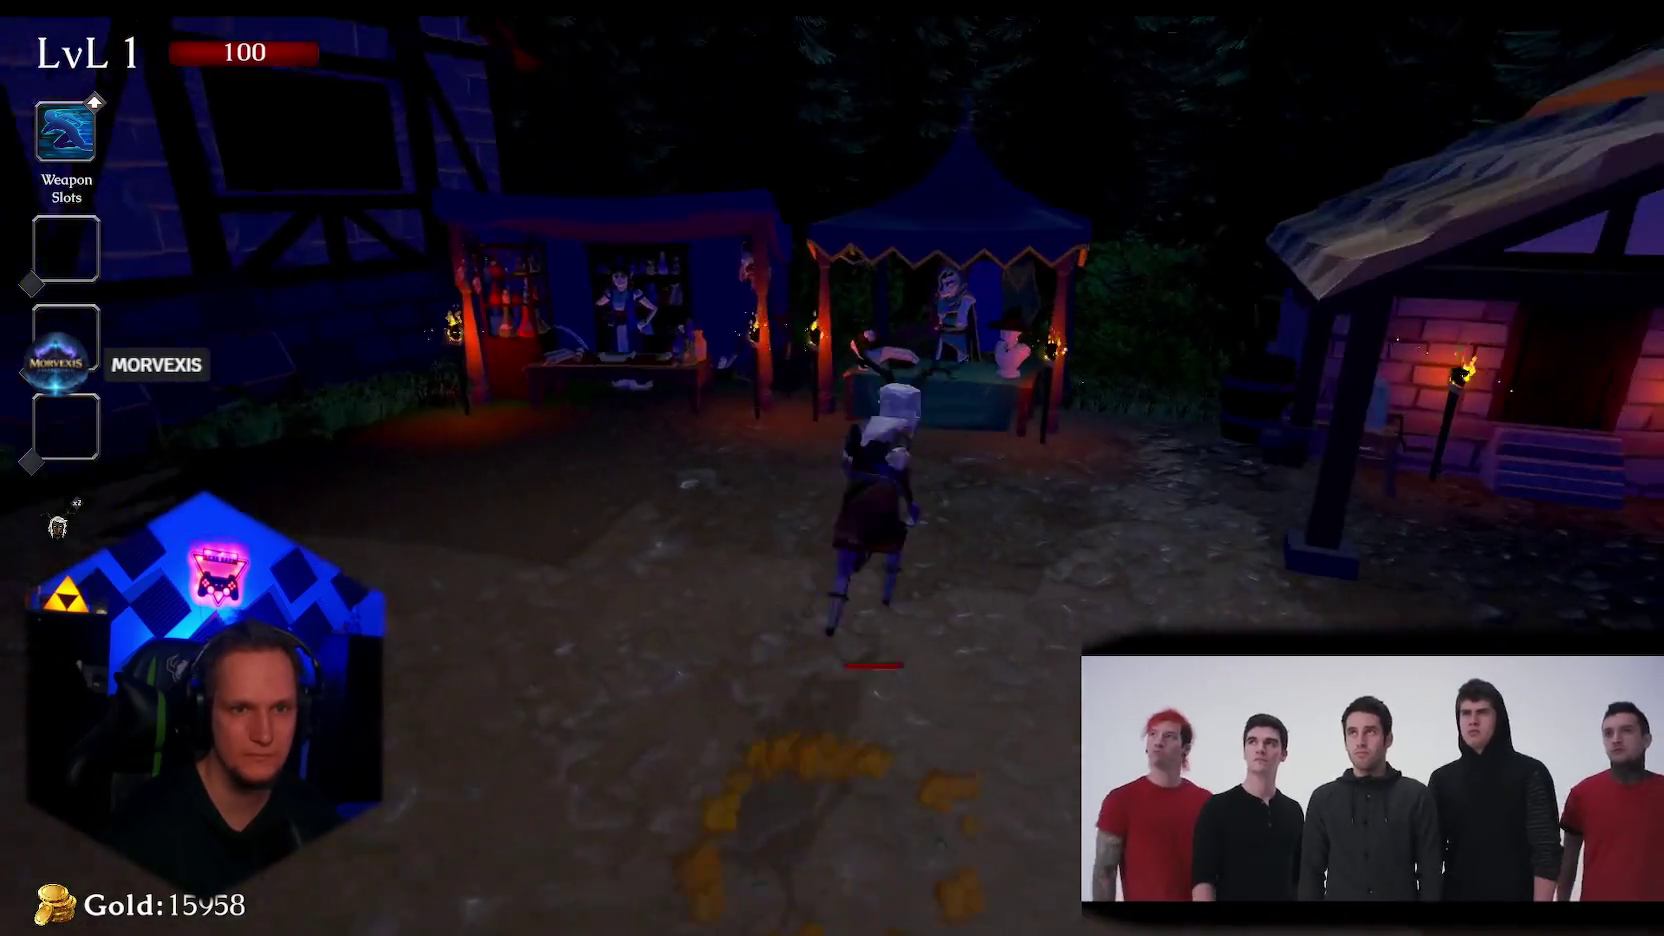
{"action": "key", "text": "e"}
{"action": "scroll", "coordinate": [1025, 630], "scroll_direction": "down", "scroll_amount": 3}
{"action": "scroll", "coordinate": [1025, 630], "scroll_direction": "down", "scroll_amount": 2}
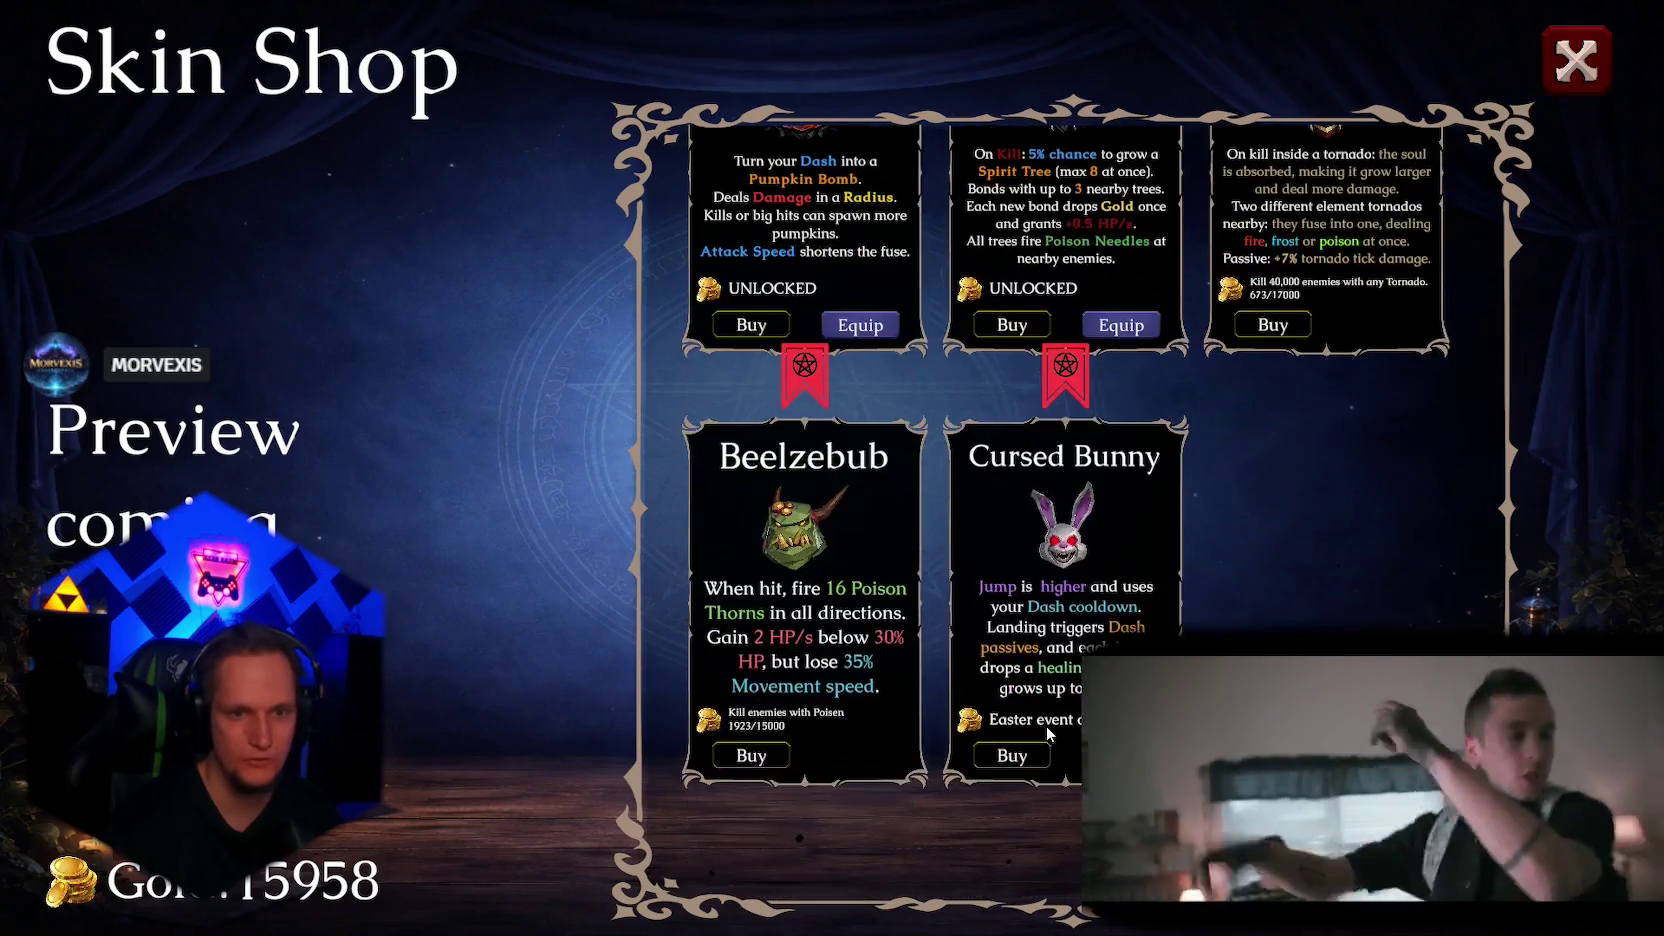
{"action": "scroll", "coordinate": [1046, 725], "scroll_direction": "up", "scroll_amount": 8}
{"action": "left_click", "coordinate": [1382, 824]}
{"action": "key", "text": "Escape"}
Step: Browse the Get a Weapon book, enter the Cursed Forest portal, then leave the game
{"action": "key", "text": "w"}
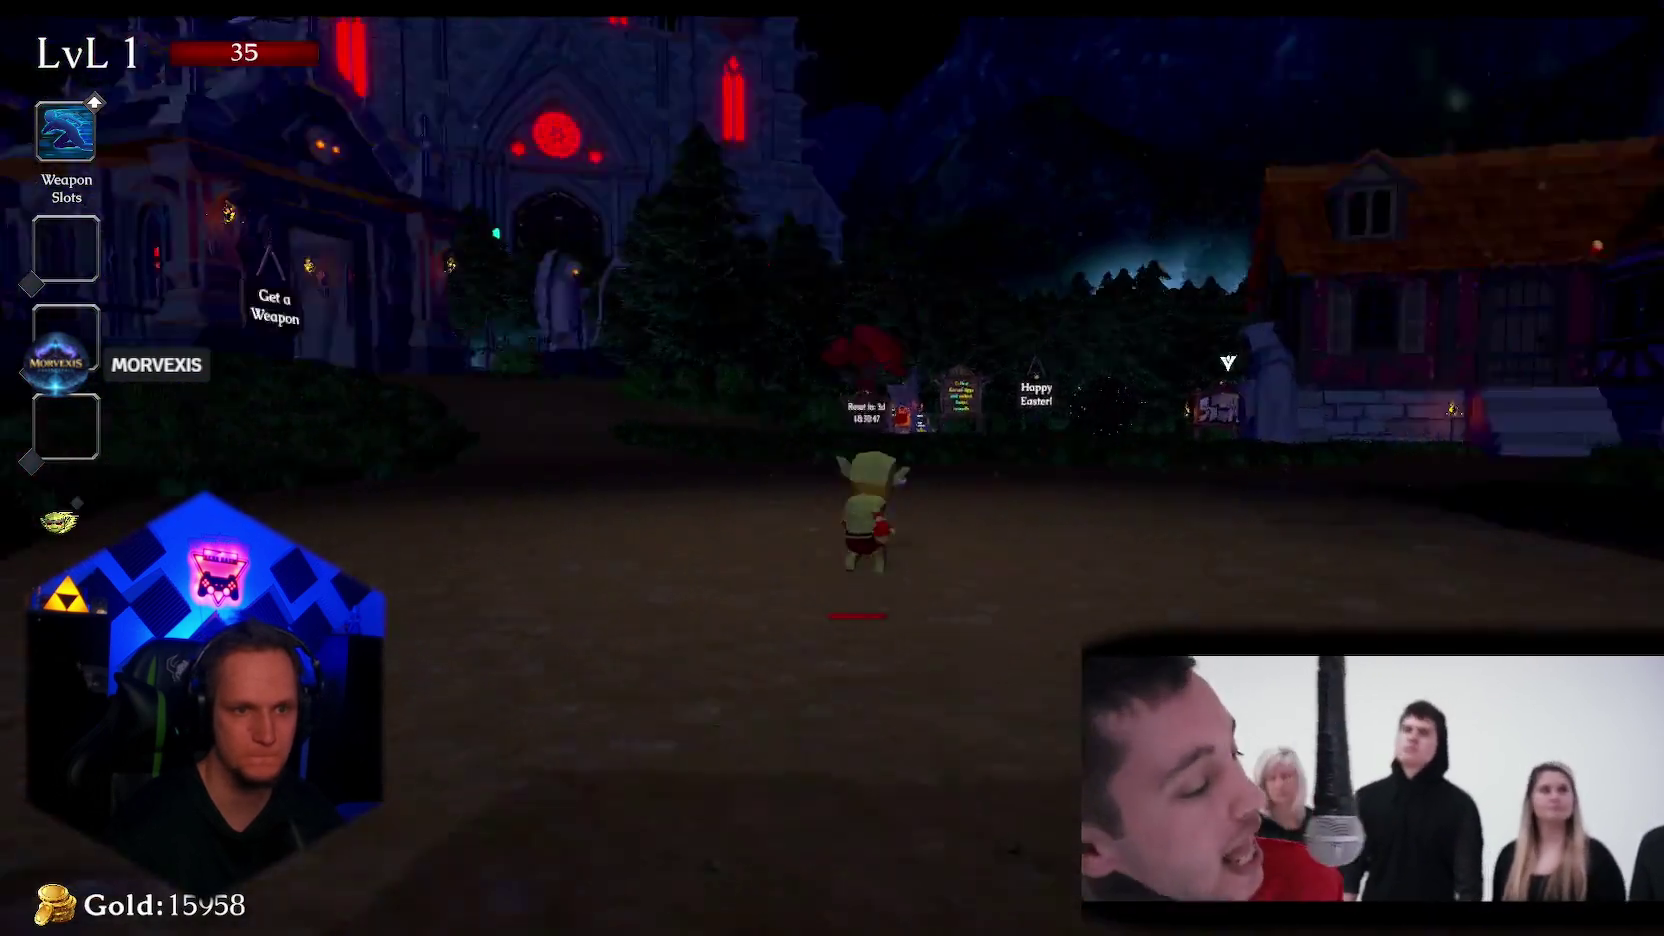
{"action": "key", "text": "w"}
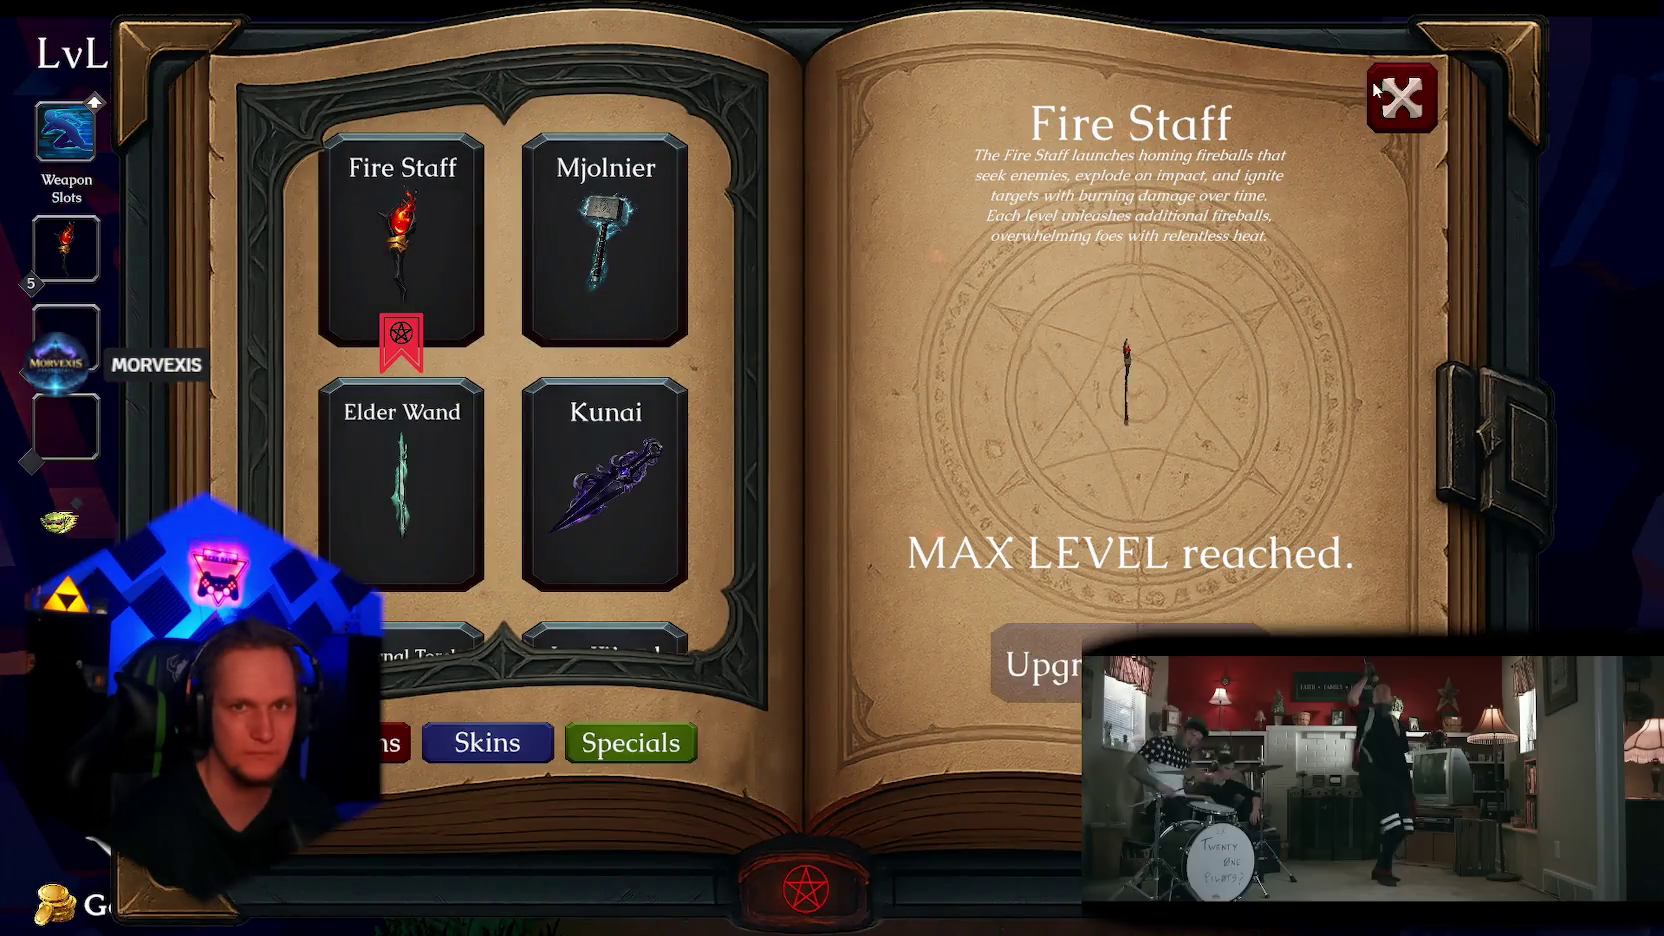
{"action": "key", "text": "Escape"}
{"action": "key", "text": "w"}
{"action": "key", "text": "w"}
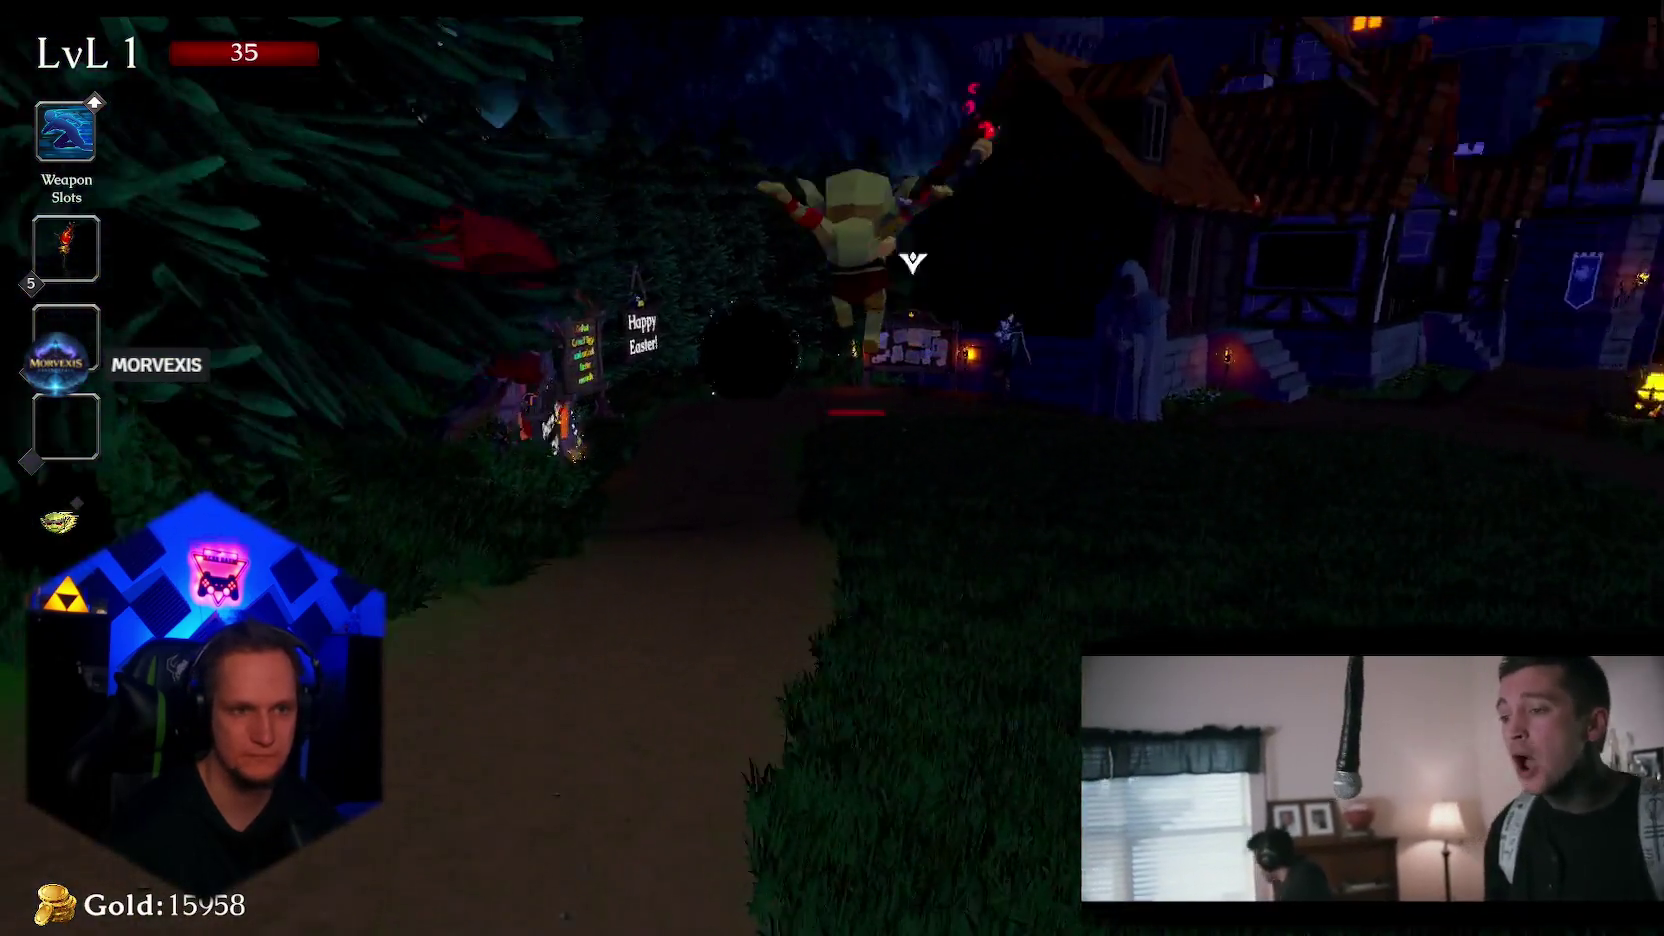
{"action": "key", "text": "e"}
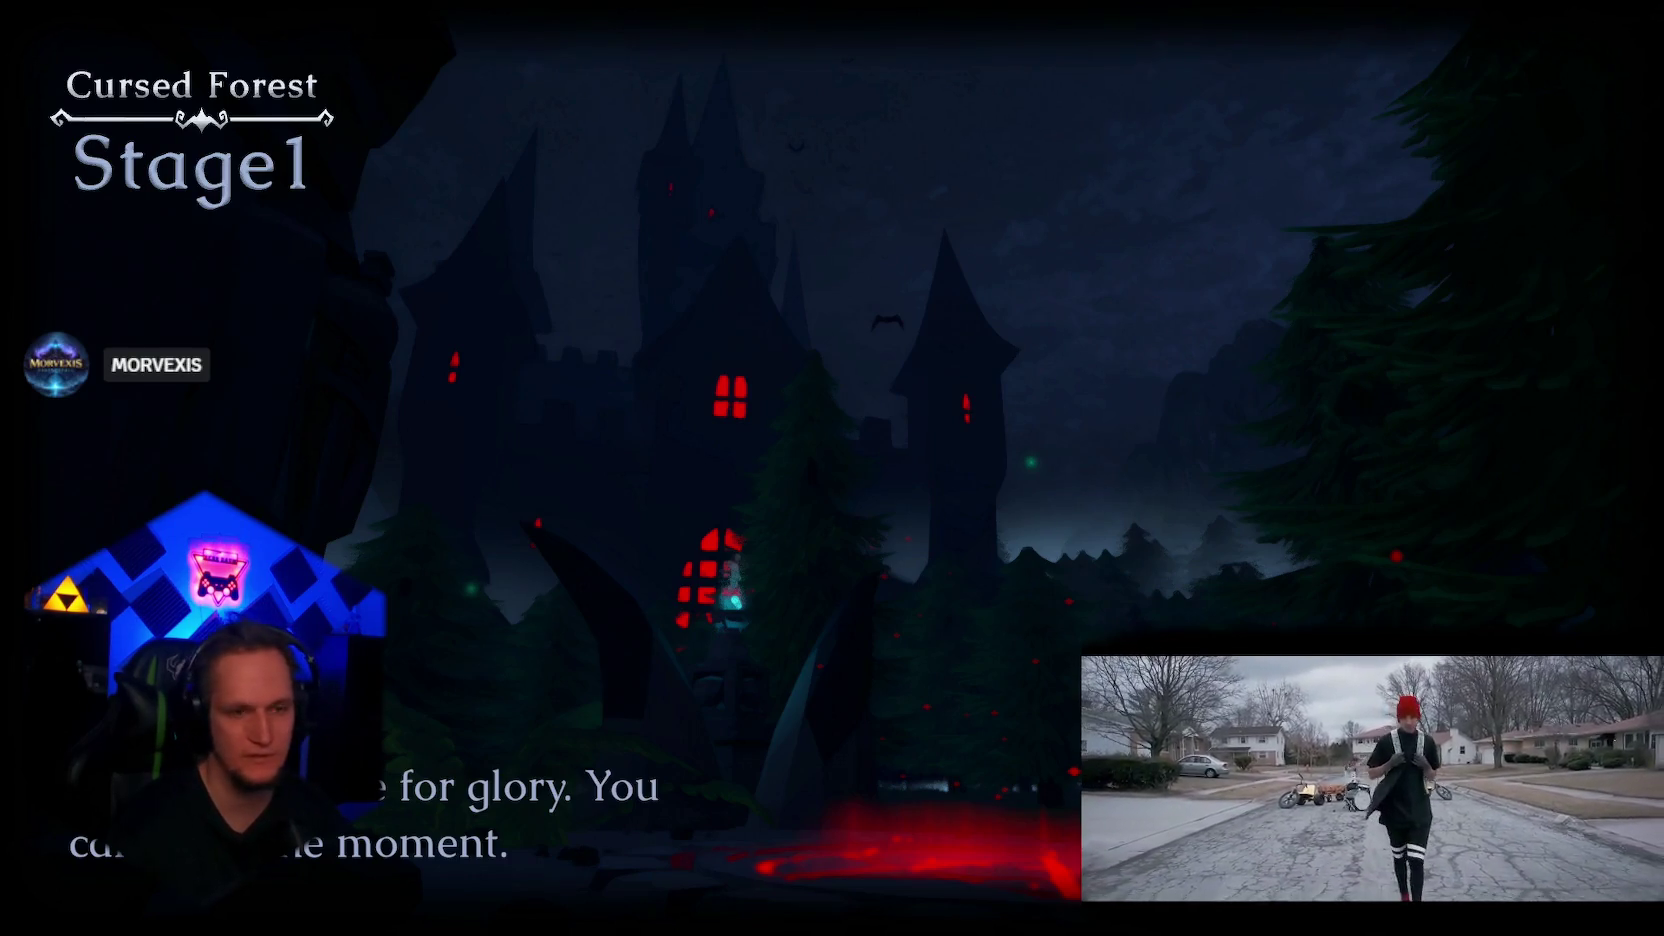
{"action": "key", "text": "alt+Tab"}
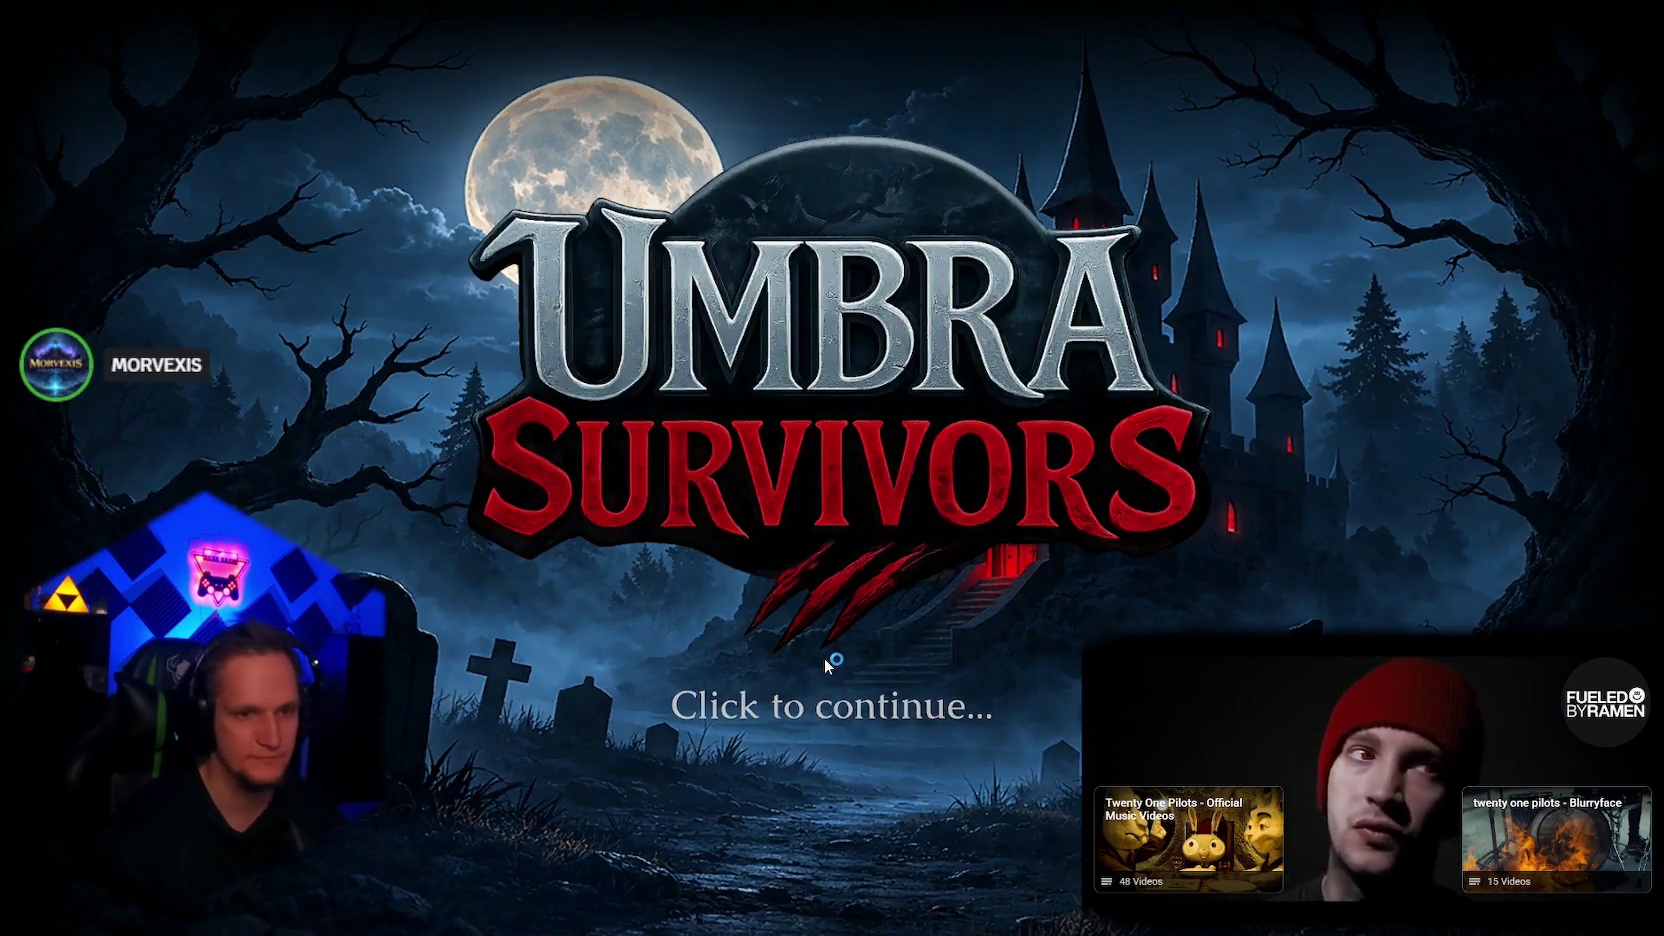
Step: Return to the game, pick the Fire Staff, enter the Stage1 portal, and switch to the desktop
{"action": "left_click", "coordinate": [824, 658]}
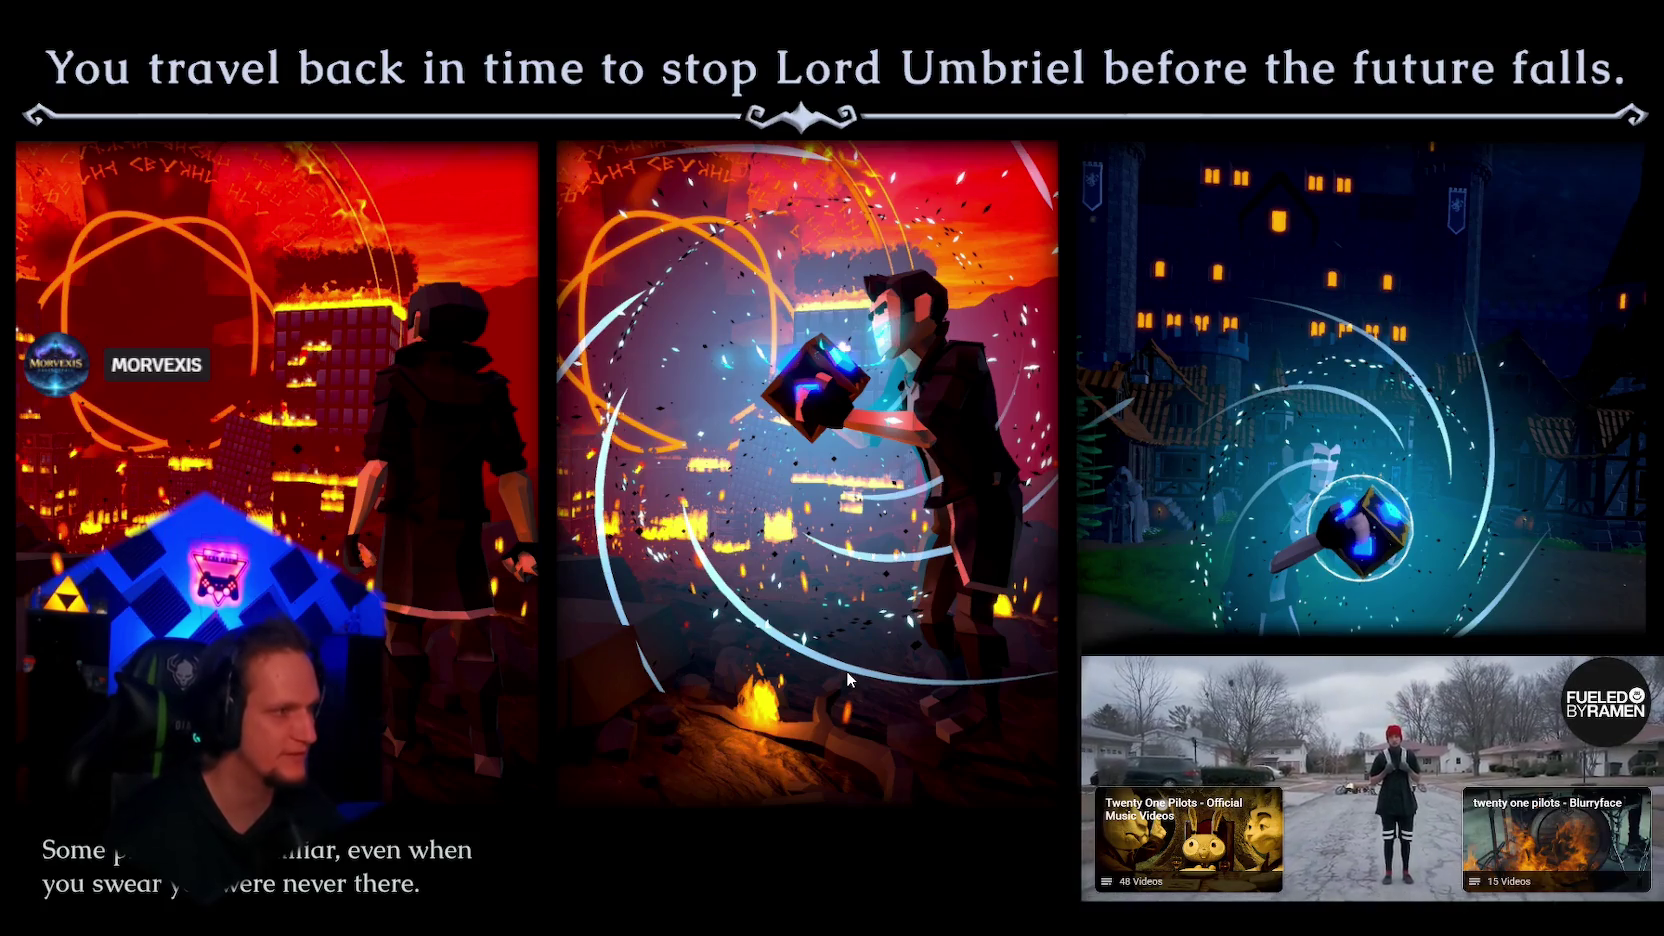
{"action": "key", "text": "w"}
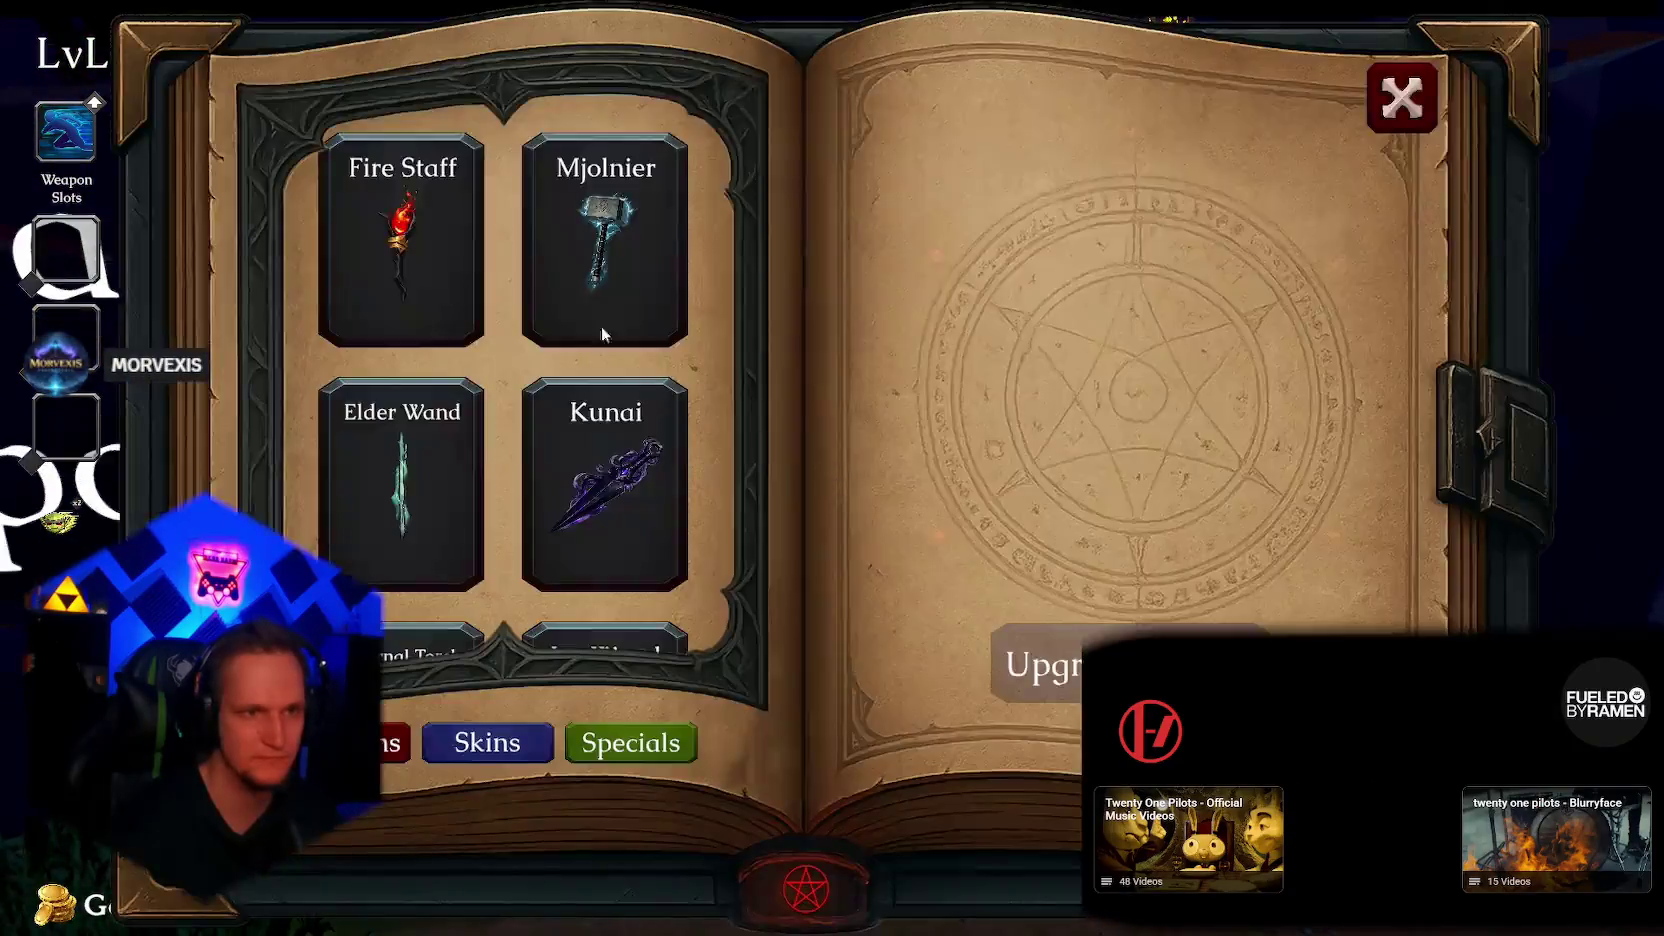
{"action": "left_click", "coordinate": [405, 230]}
{"action": "key", "text": "w"}
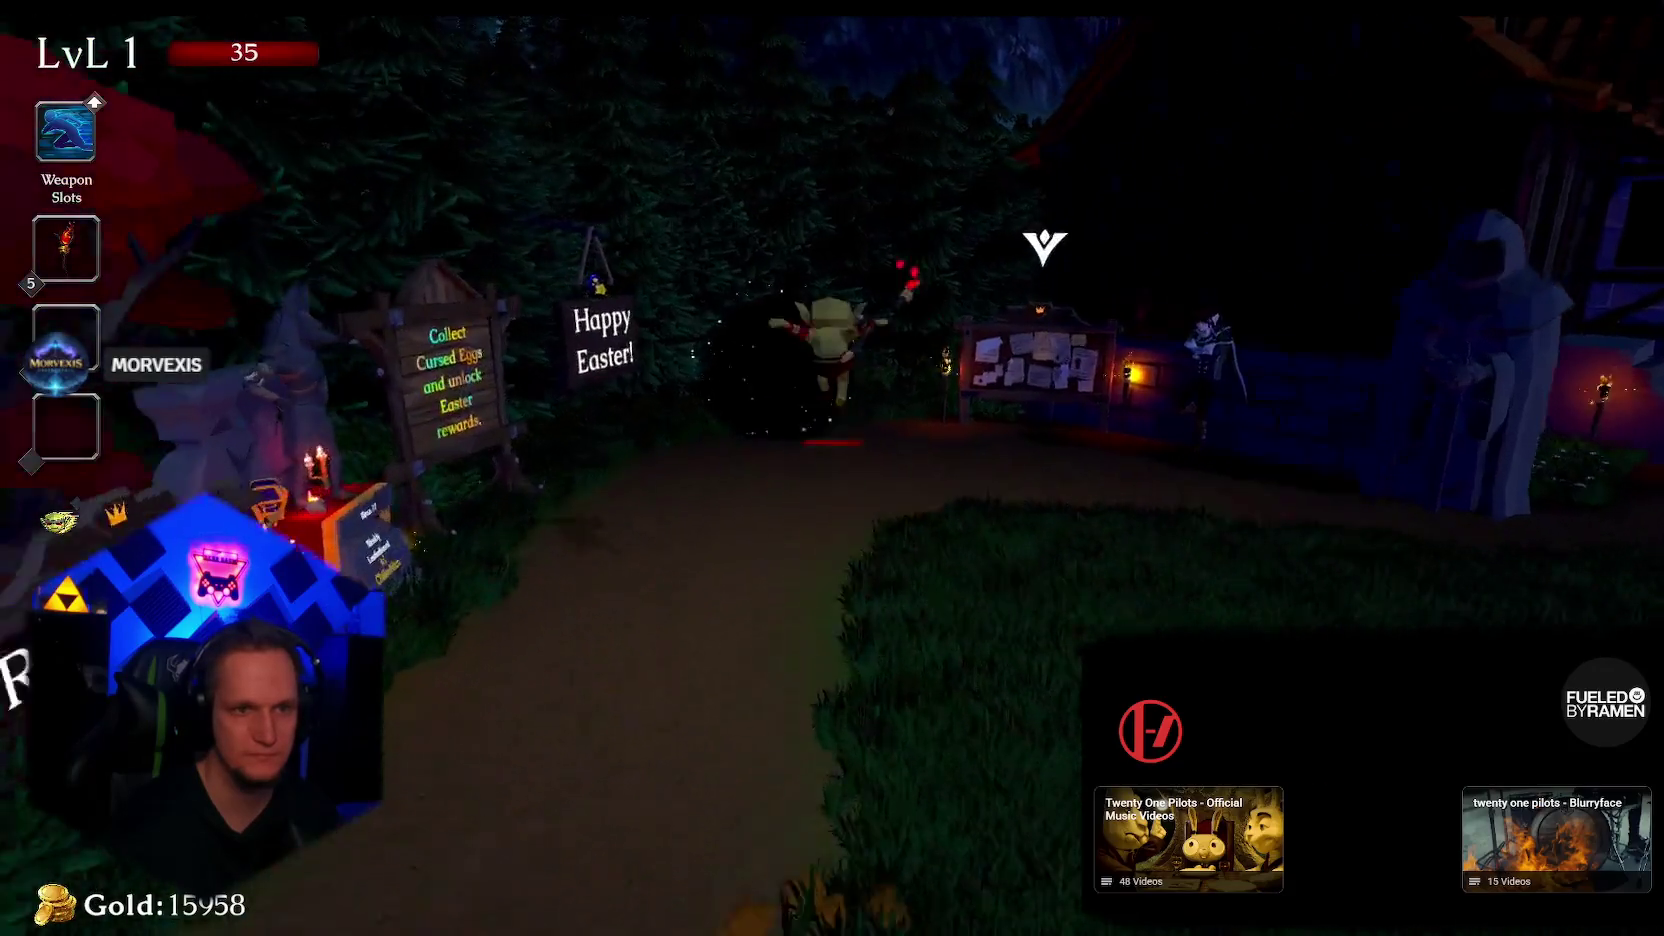
{"action": "key", "text": "e"}
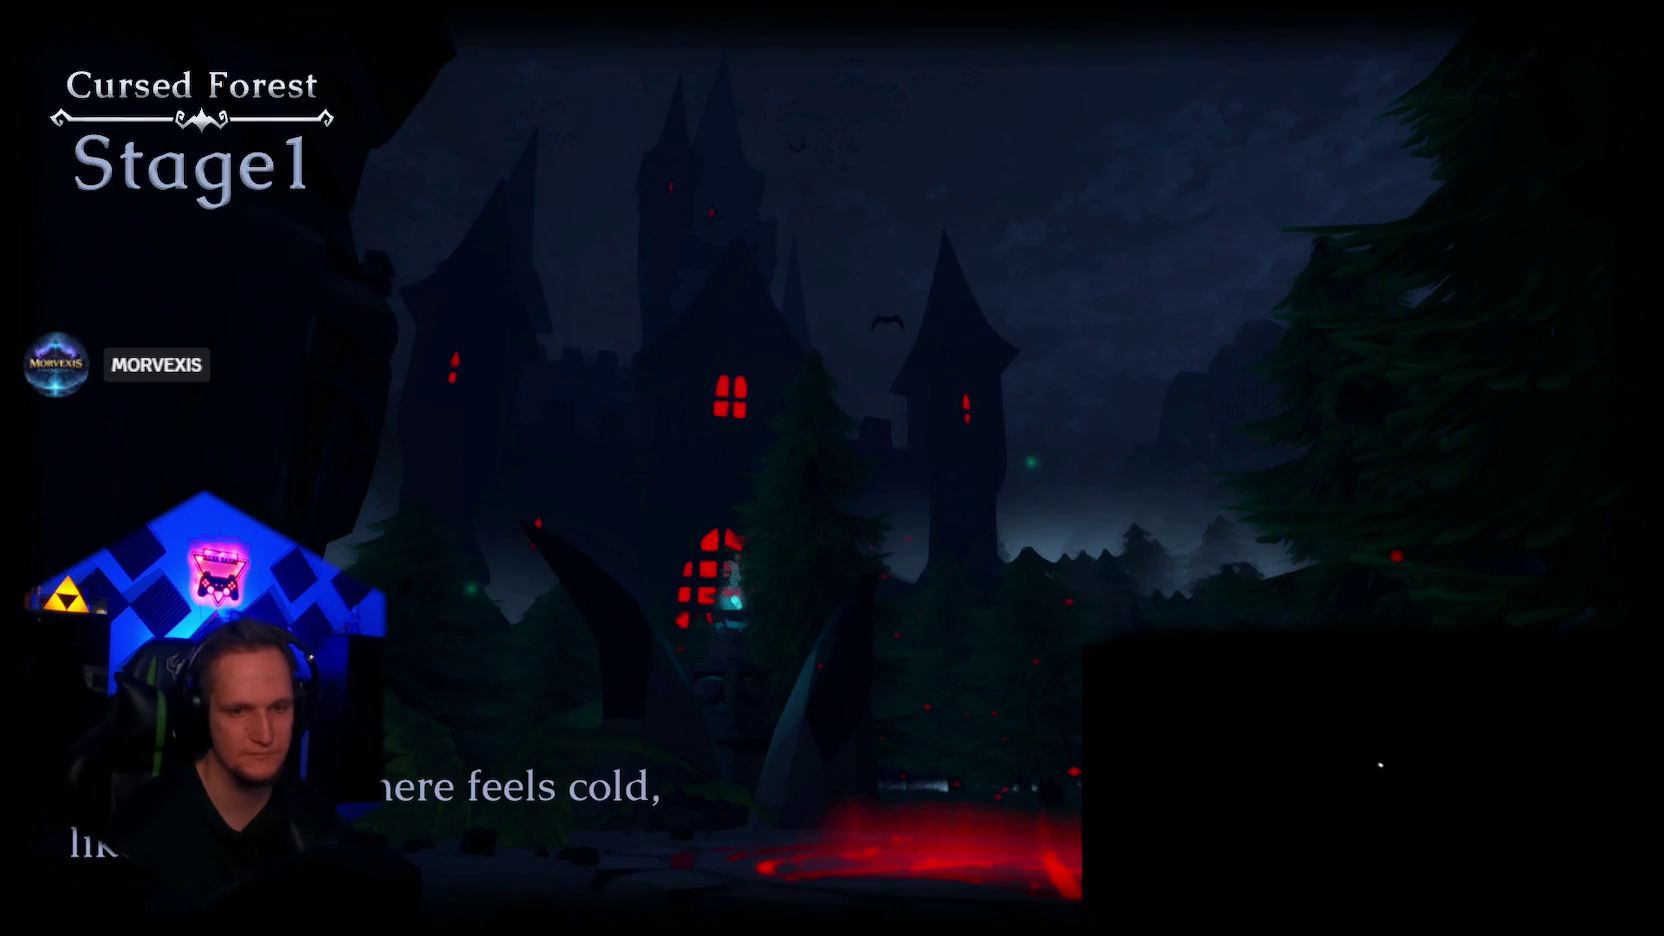
{"action": "key", "text": "alt+Tab"}
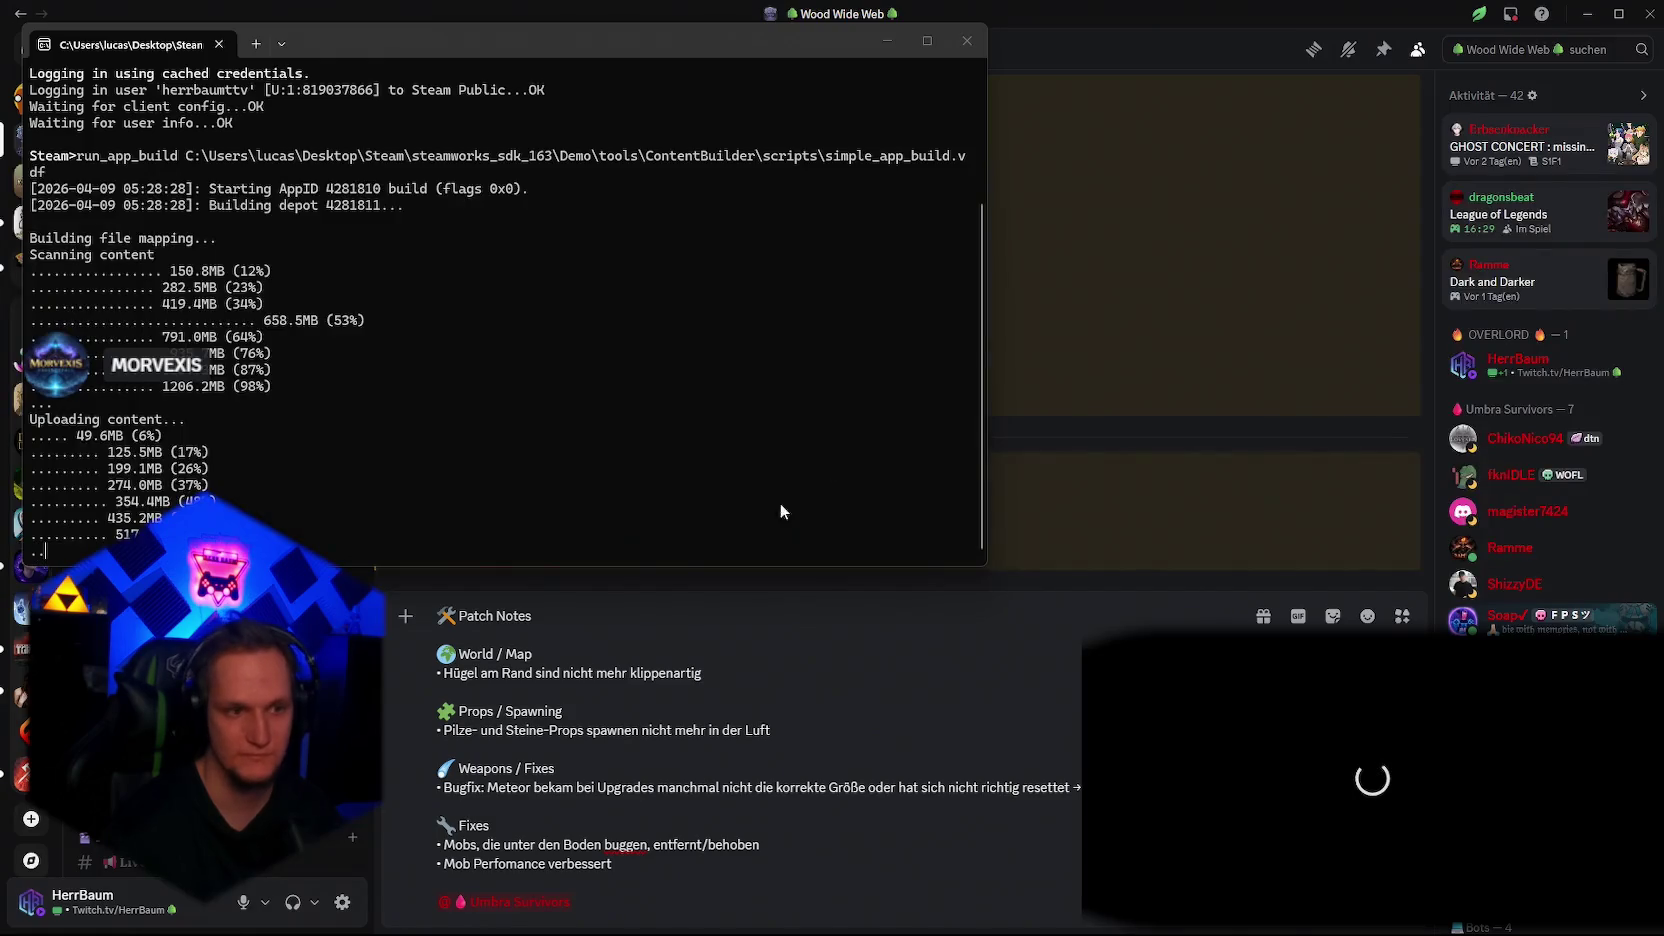
Step: Wait for 'Successfully finished AppID 4281810 build', then bring the Discord window to the front
{"action": "mouse_move", "coordinate": [832, 887]}
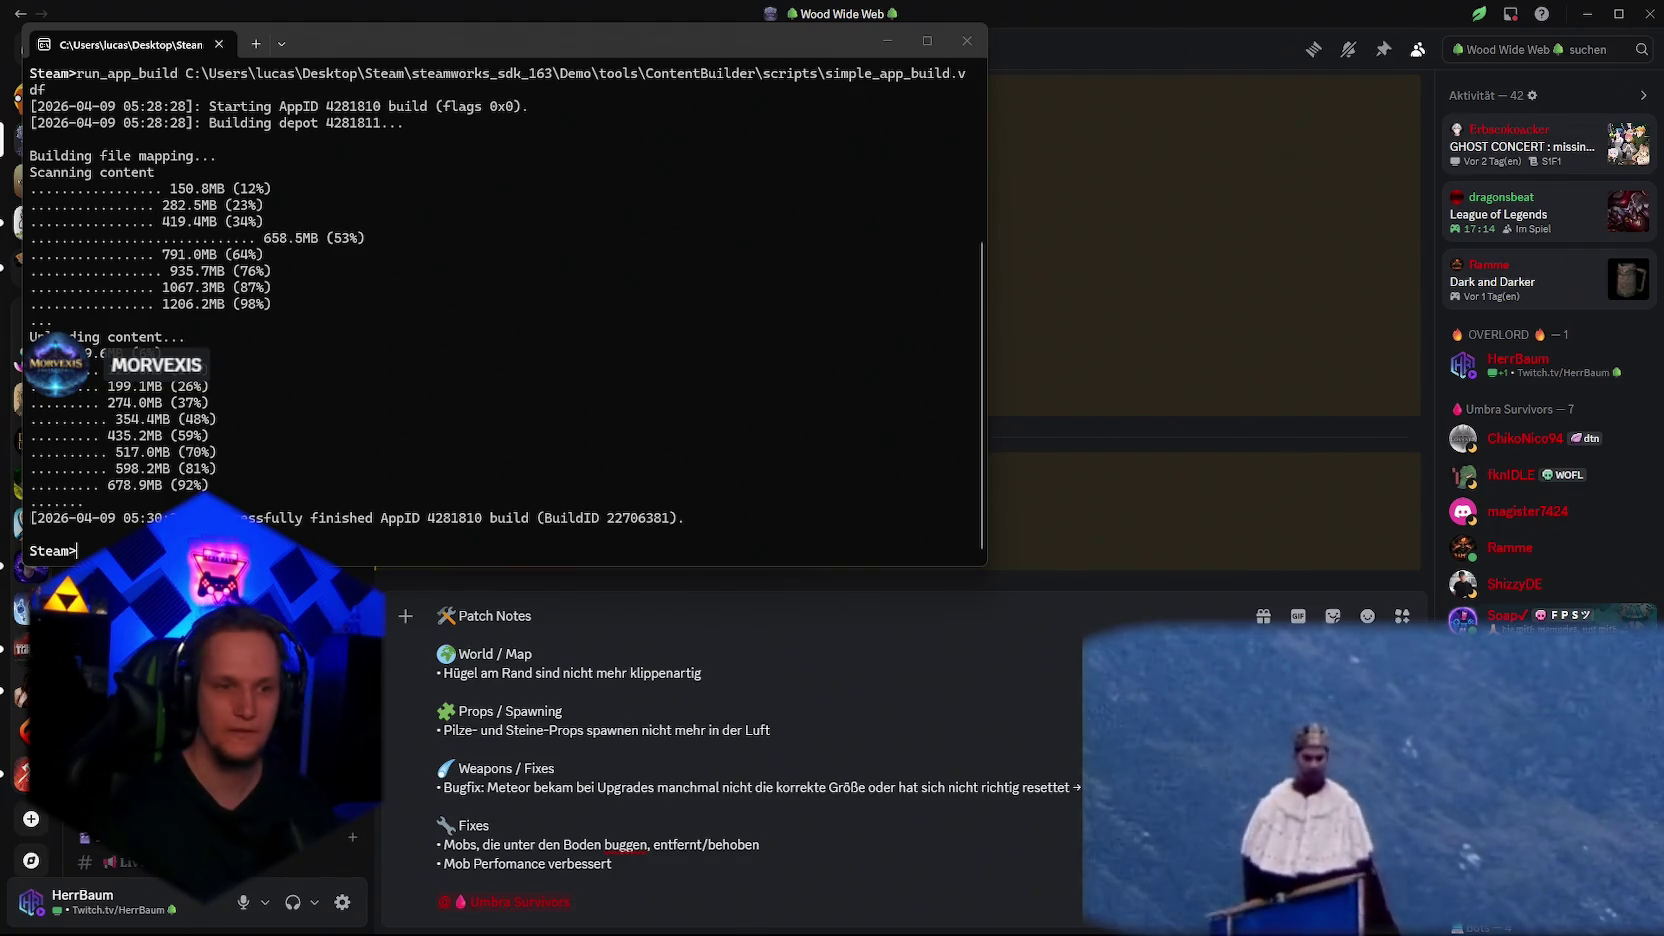
{"action": "left_click", "coordinate": [916, 750]}
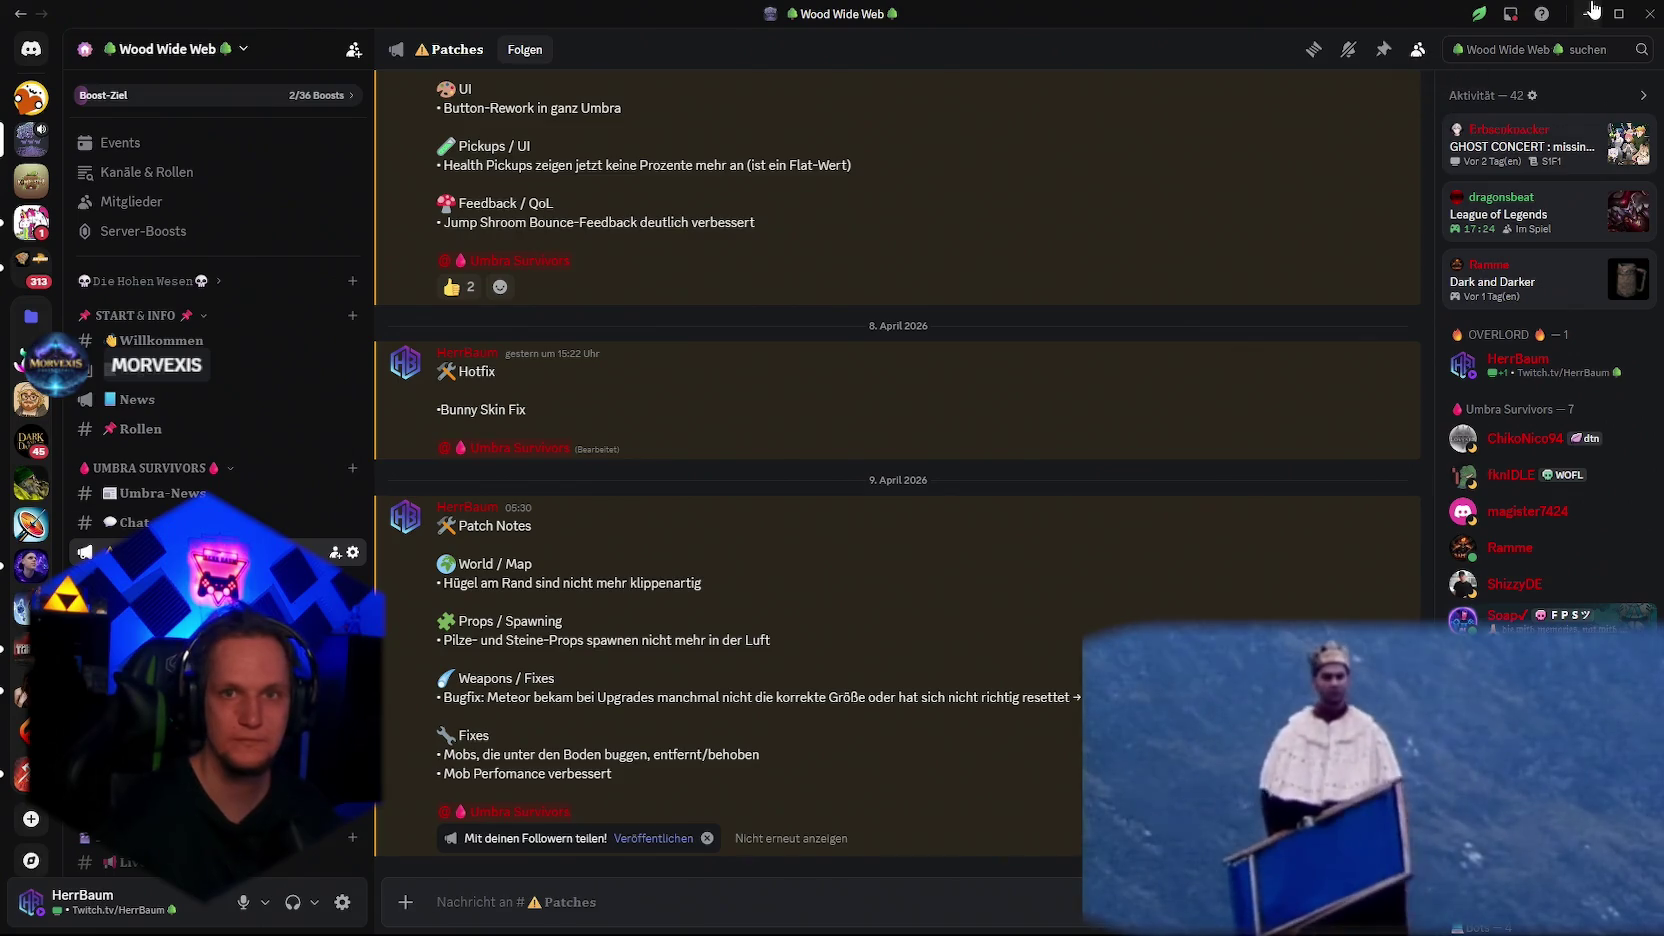
Step: Minimize Discord, quit Steam via Beenden, and close the SteamCMD terminal
{"action": "left_click", "coordinate": [1593, 12]}
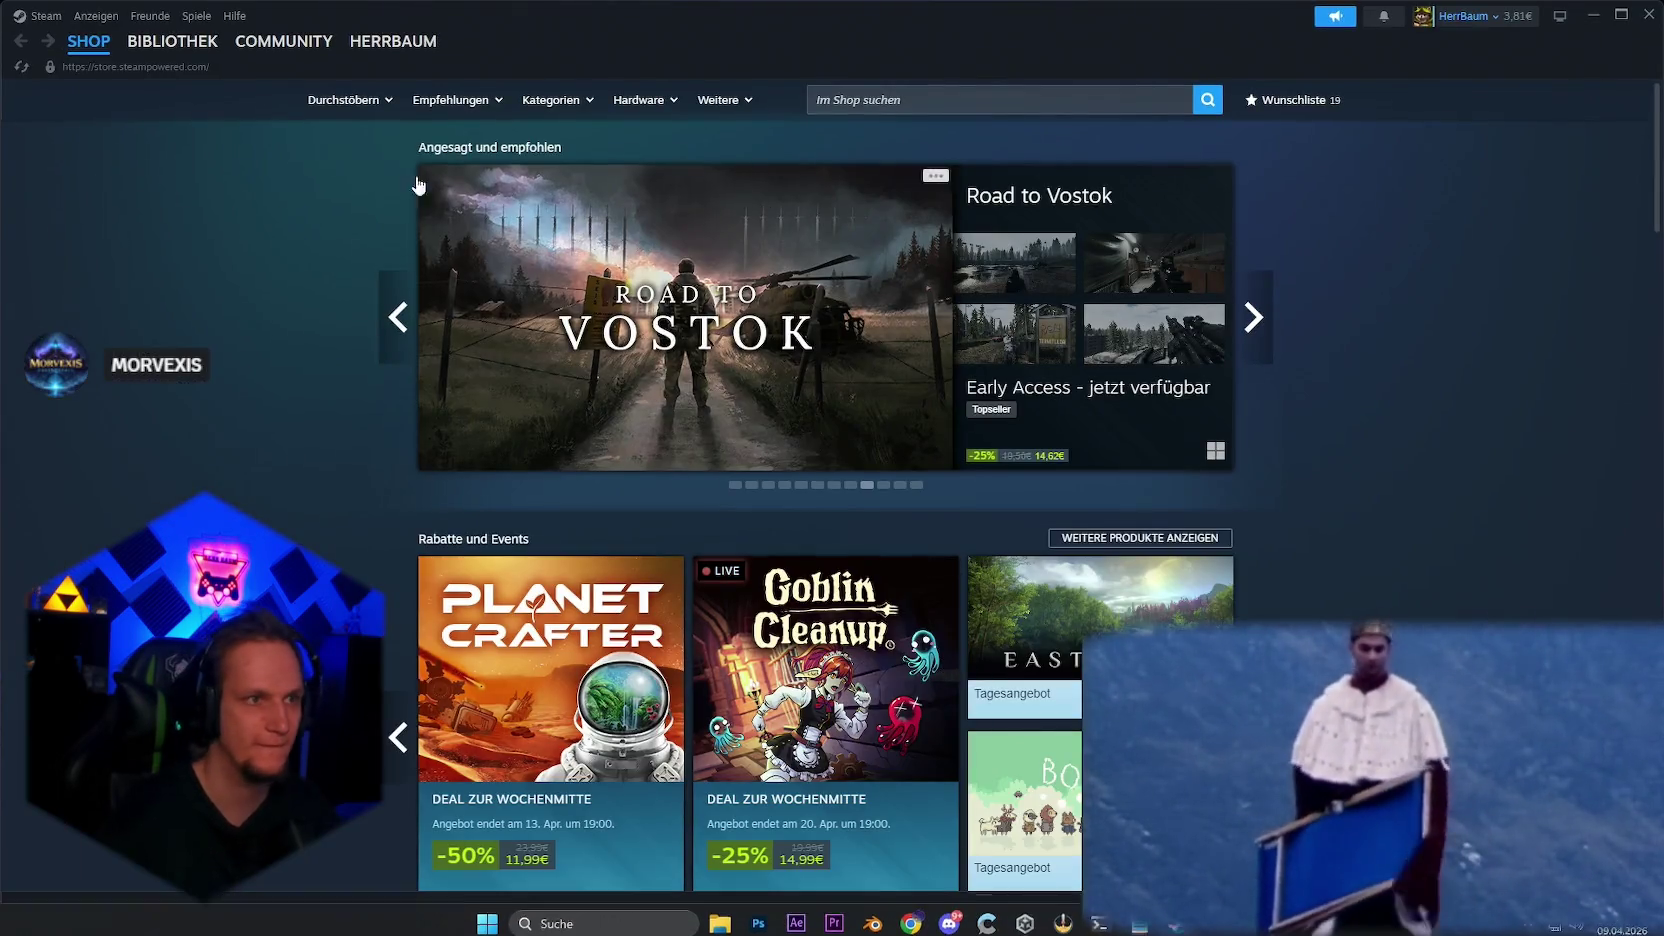
{"action": "left_click", "coordinate": [36, 15]}
{"action": "left_click", "coordinate": [45, 220]}
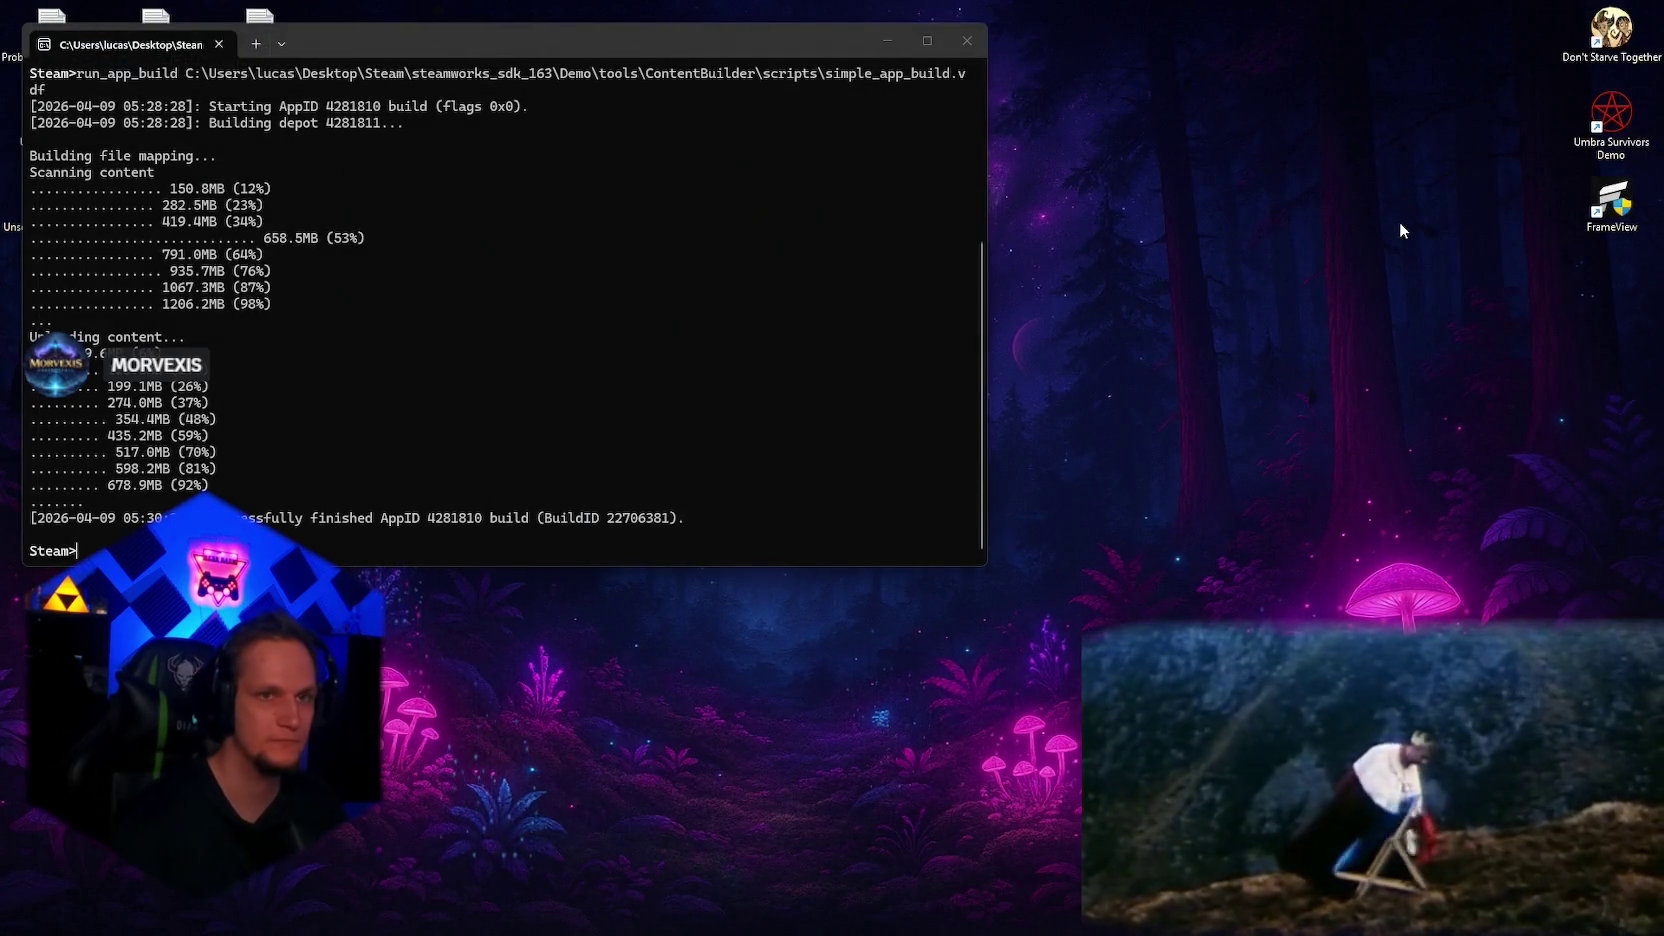
{"action": "left_click", "coordinate": [967, 41]}
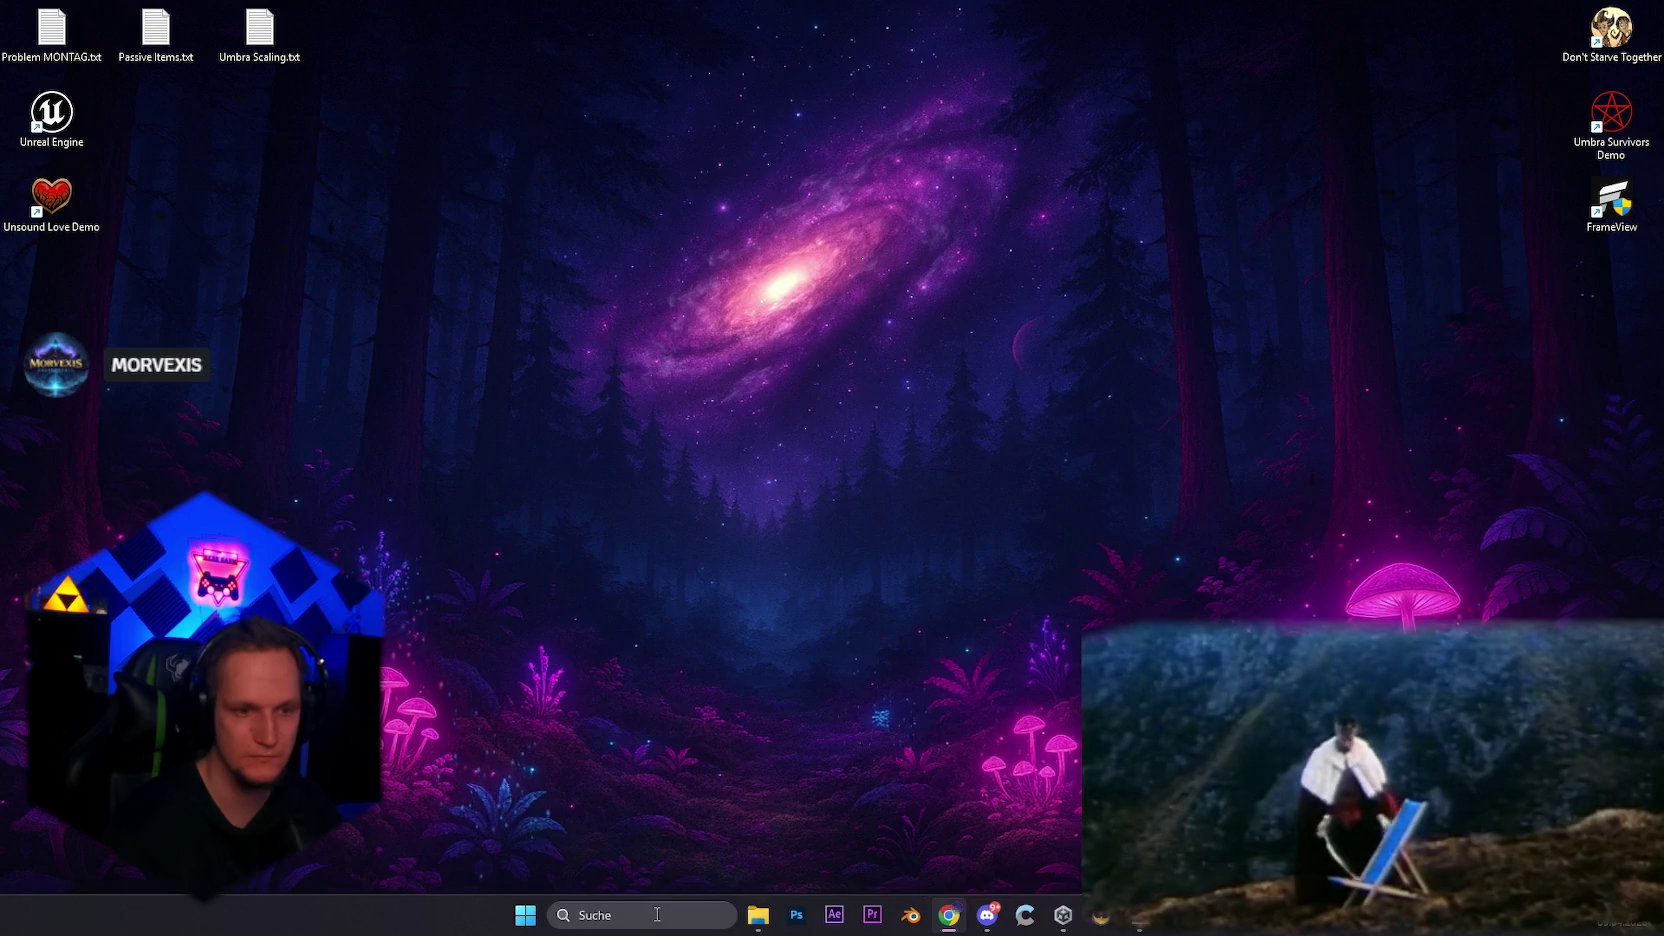
Step: Relaunch Steam, sign into the first profile, and start the Umbra Survivors update
{"action": "left_click", "coordinate": [645, 915]}
{"action": "left_click", "coordinate": [780, 288]}
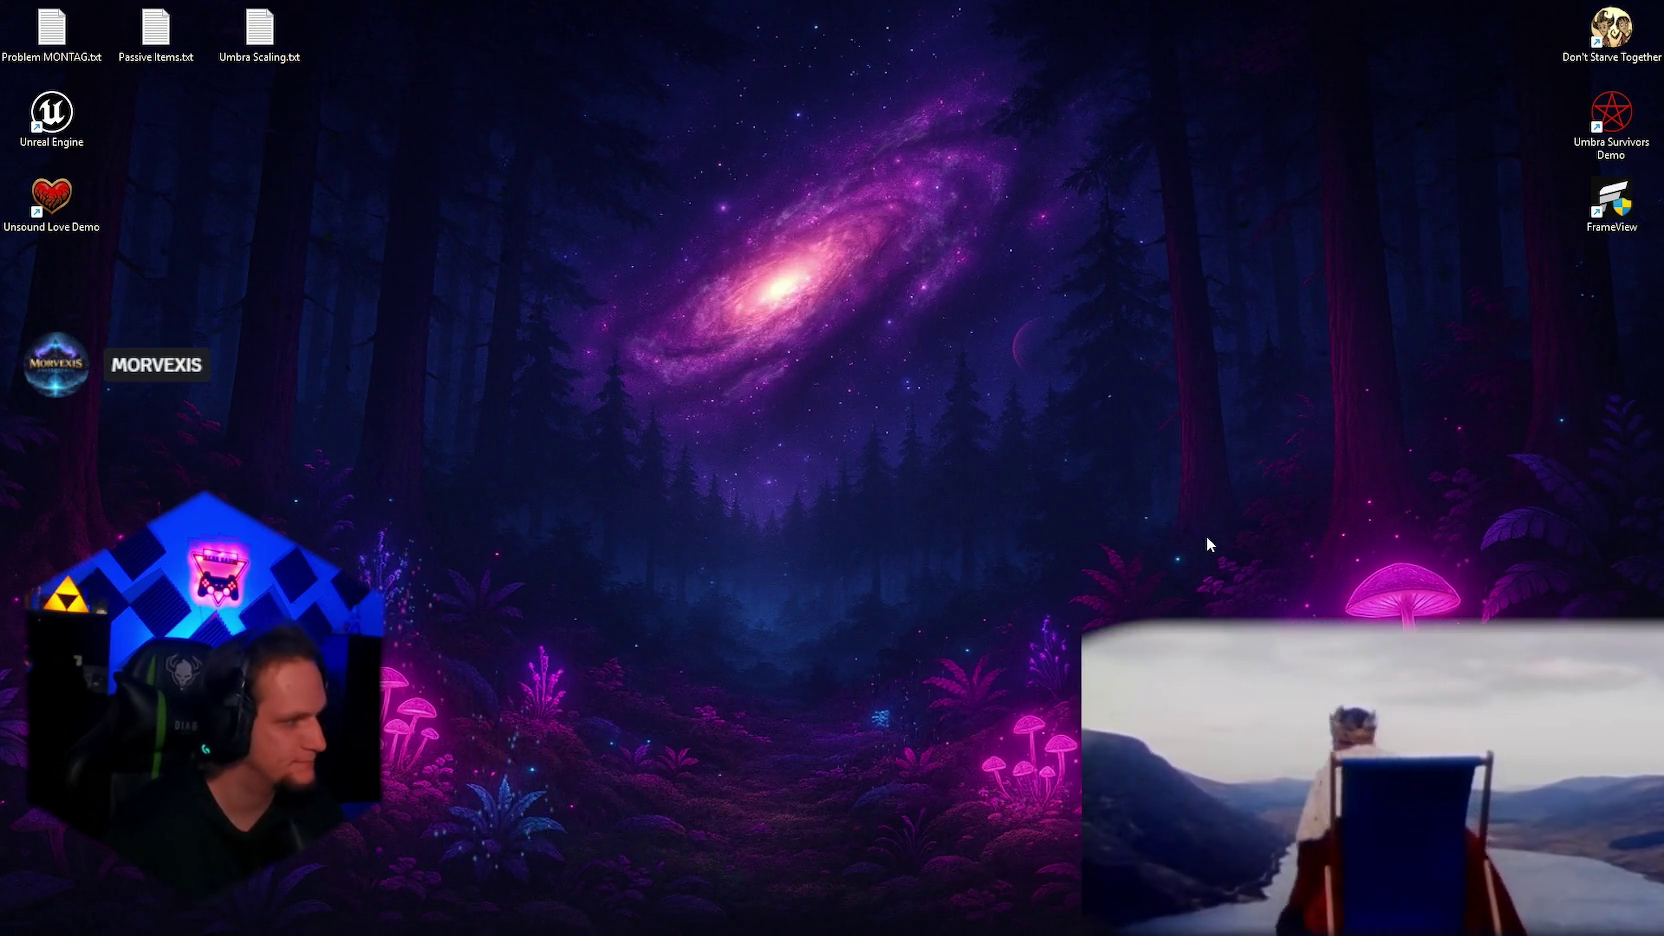
{"action": "left_click", "coordinate": [611, 484]}
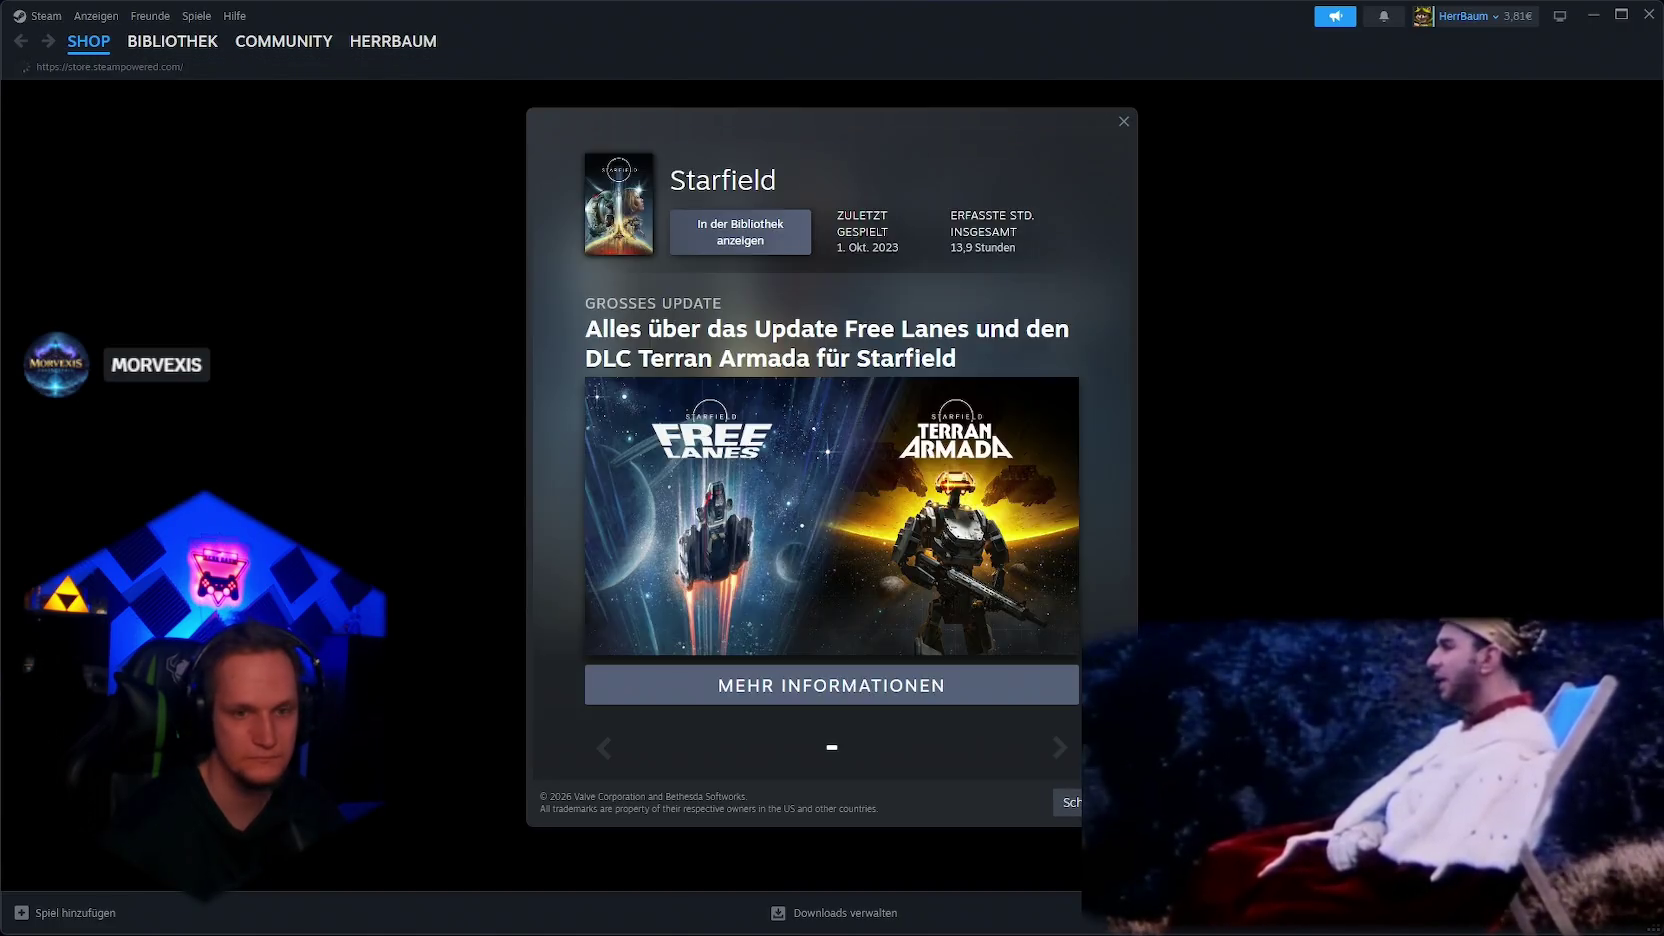
{"action": "left_click", "coordinate": [1076, 810]}
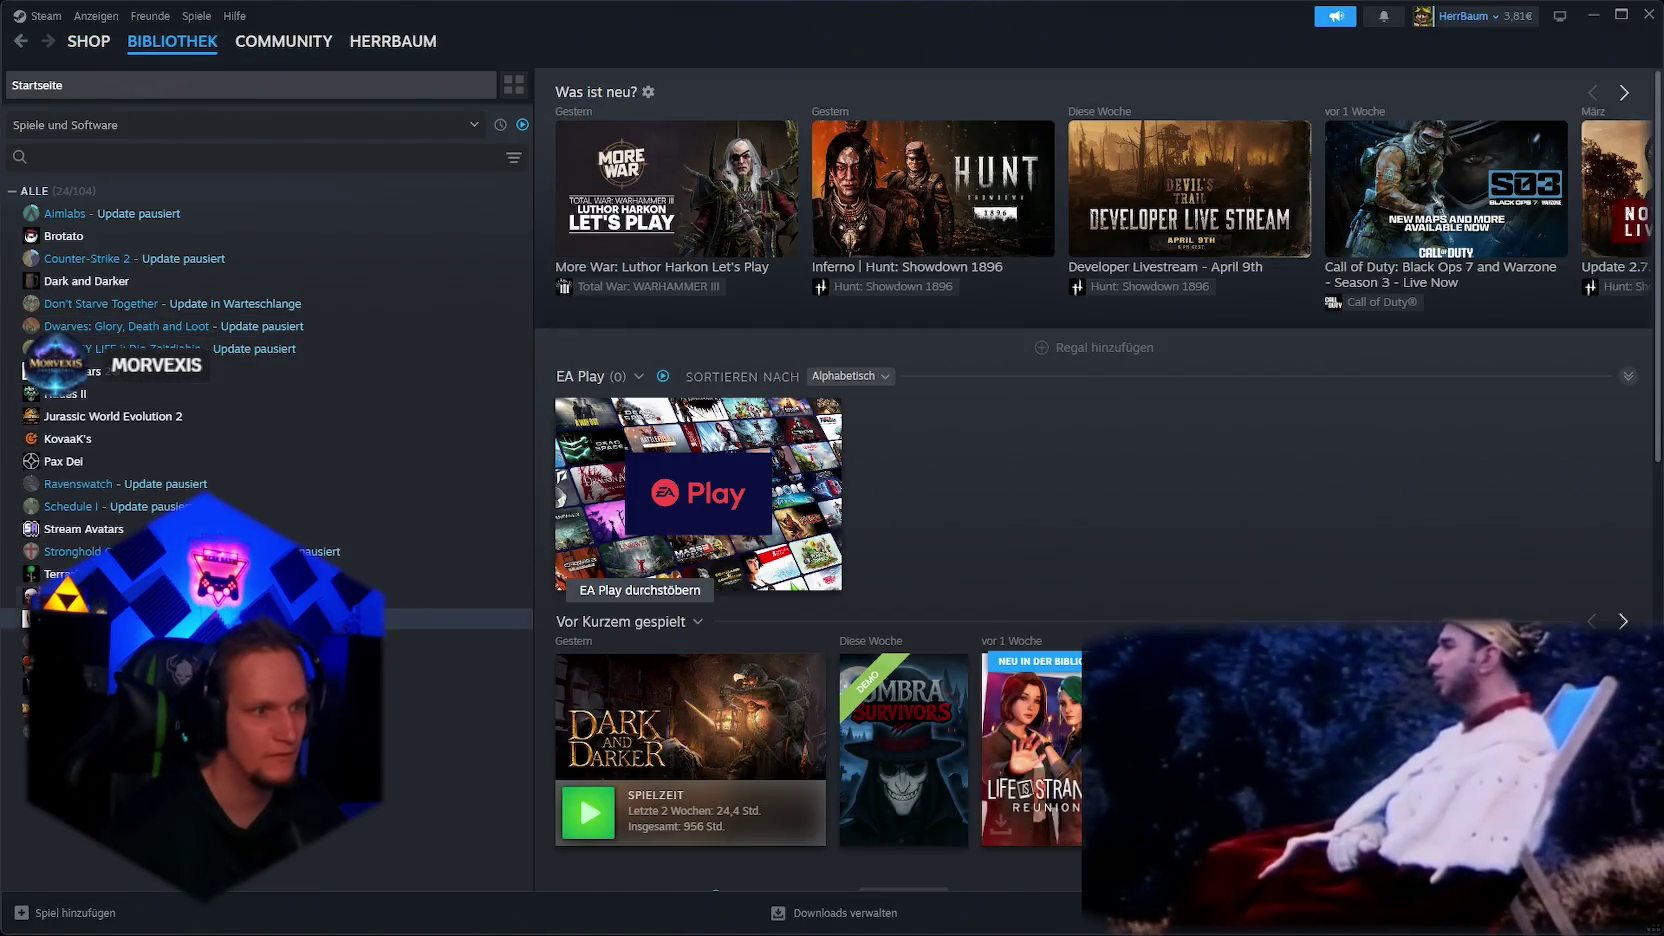
{"action": "left_click", "coordinate": [903, 750]}
{"action": "left_click", "coordinate": [631, 371]}
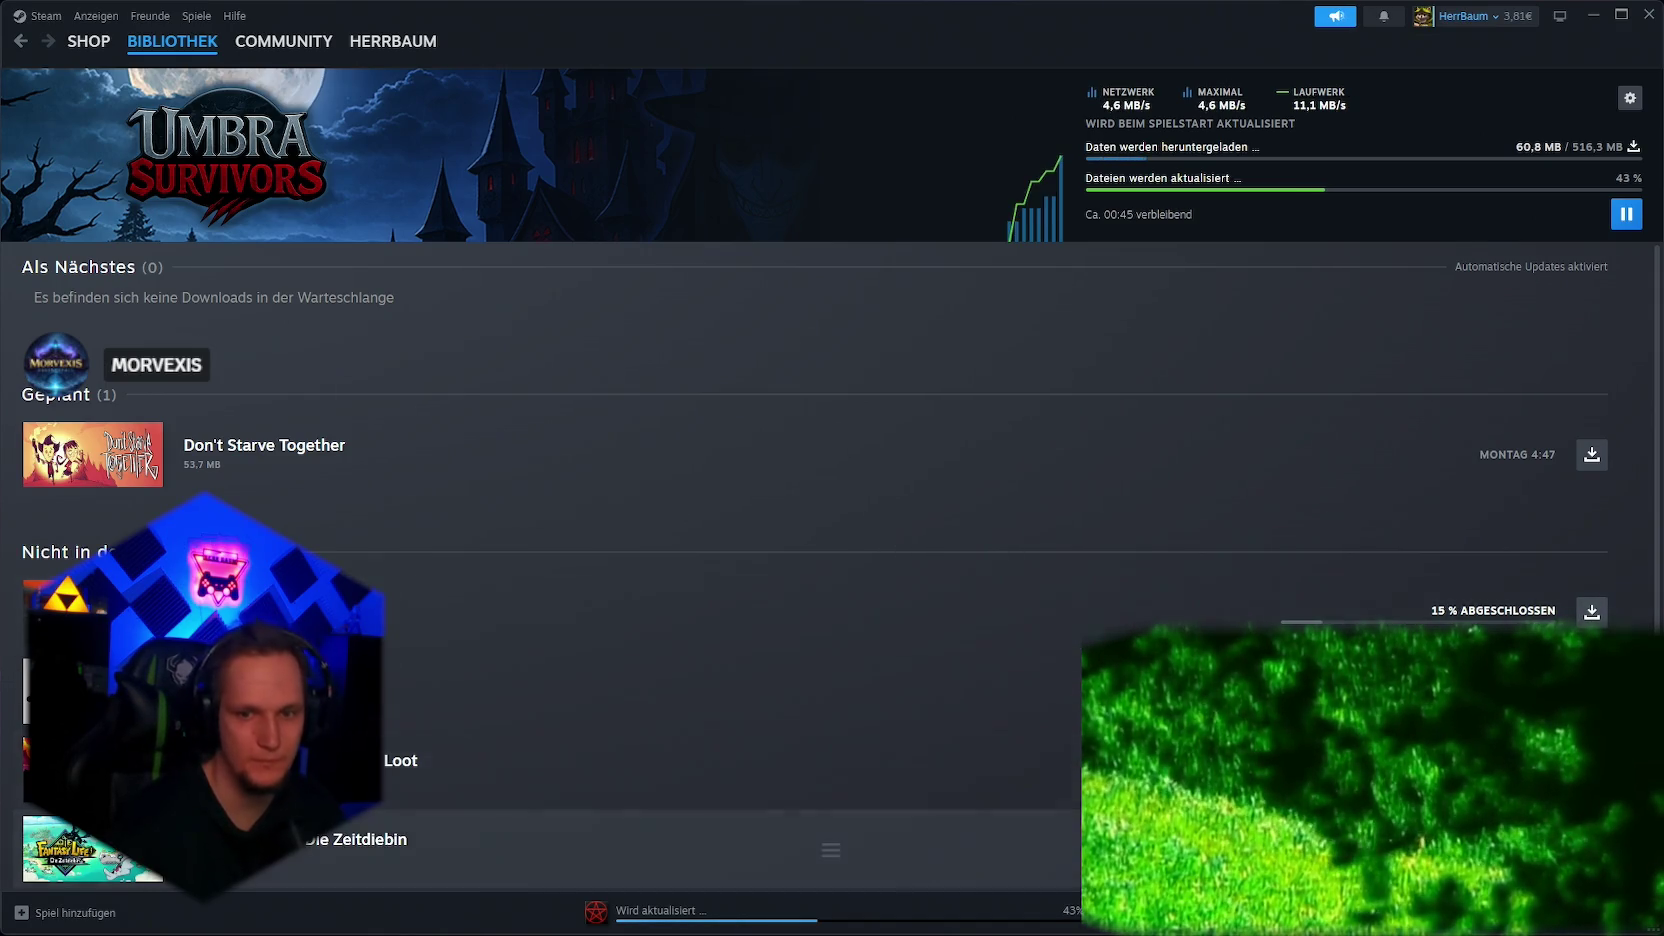
Step: Check the Friends & Chat list, then wait on the downloads page for the Umbra Survivors update to finish
{"action": "left_click", "coordinate": [1600, 912]}
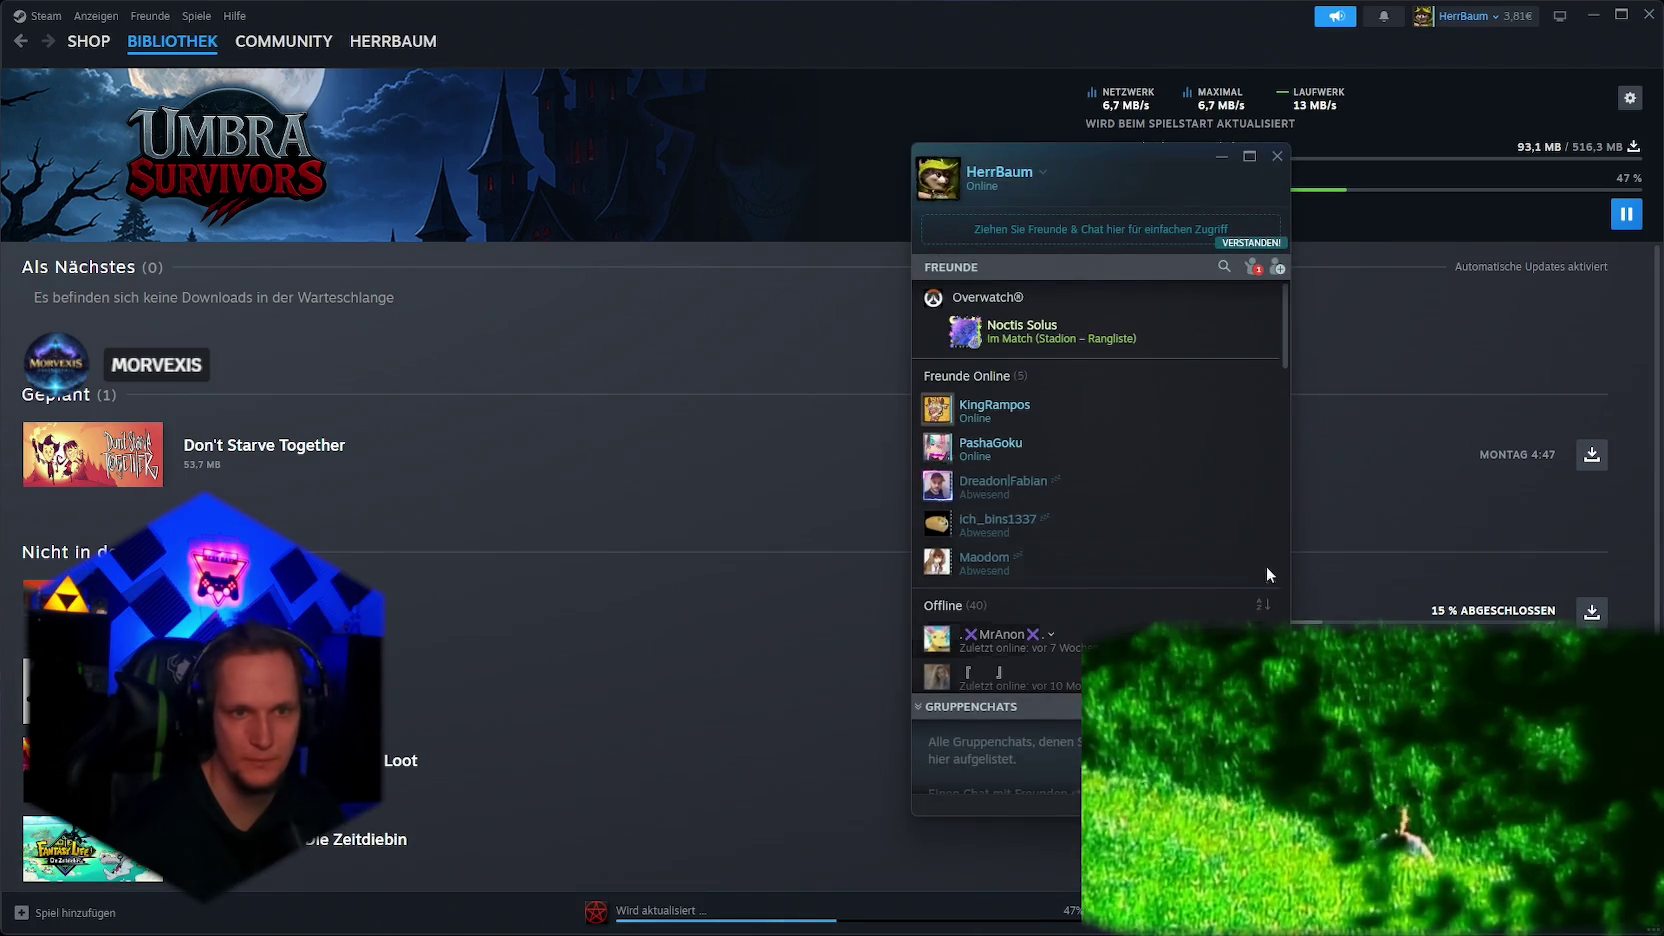
{"action": "left_click", "coordinate": [1277, 156]}
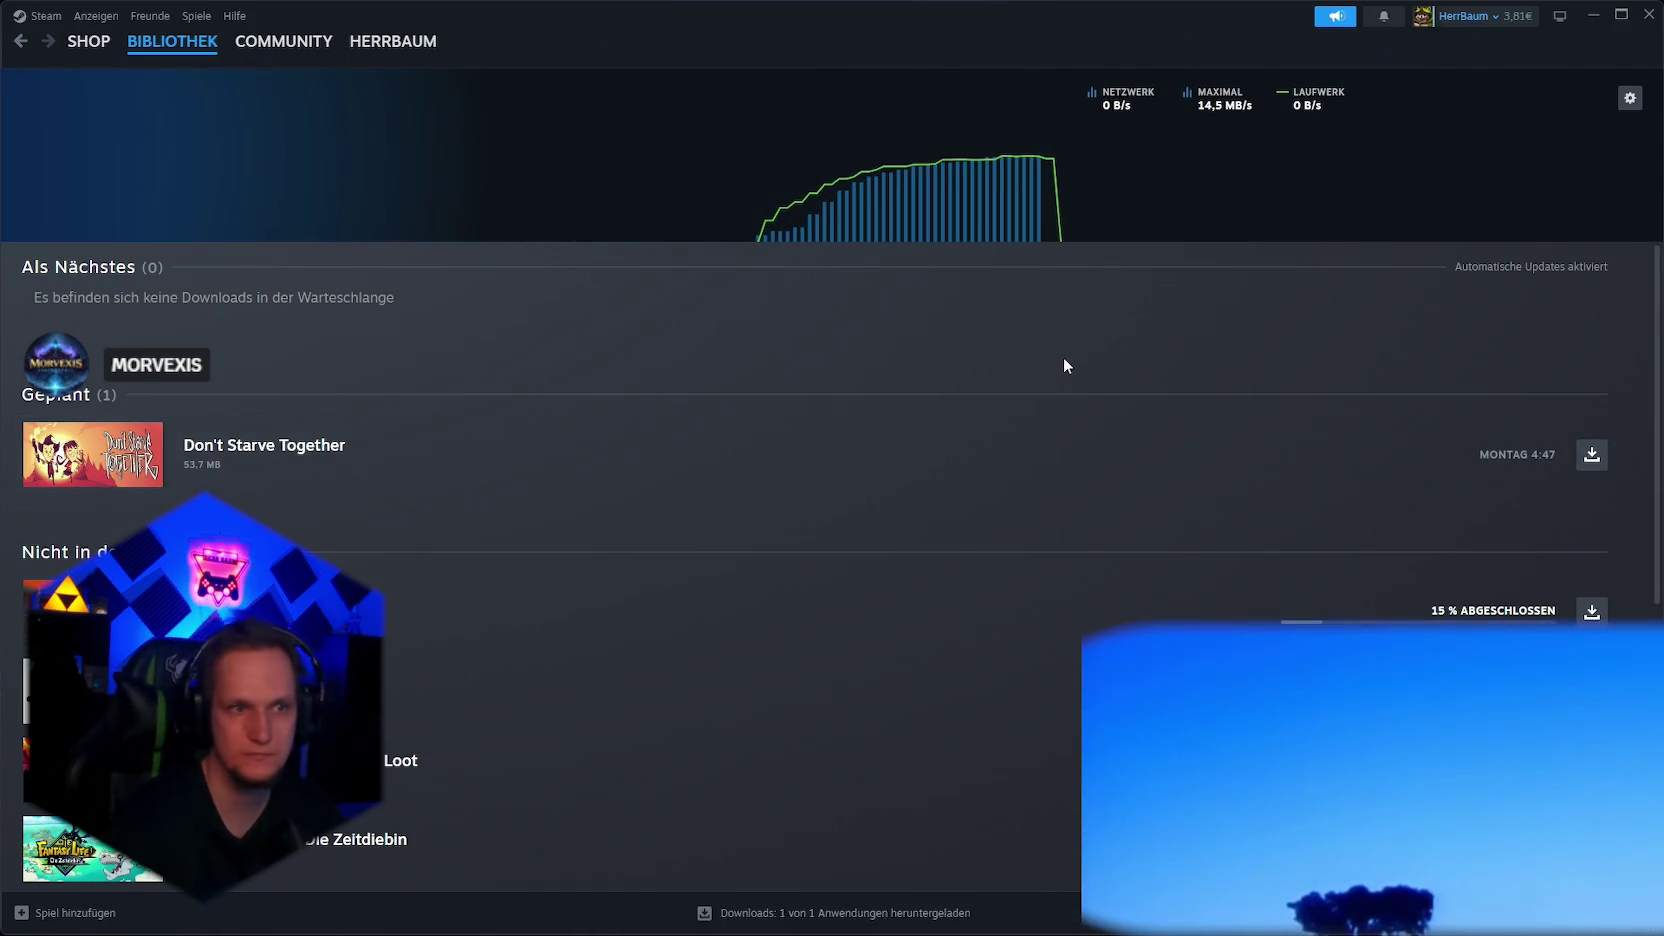
{"action": "scroll", "coordinate": [977, 532], "scroll_direction": "down", "scroll_amount": 5}
{"action": "scroll", "coordinate": [1565, 480], "scroll_direction": "up", "scroll_amount": 5}
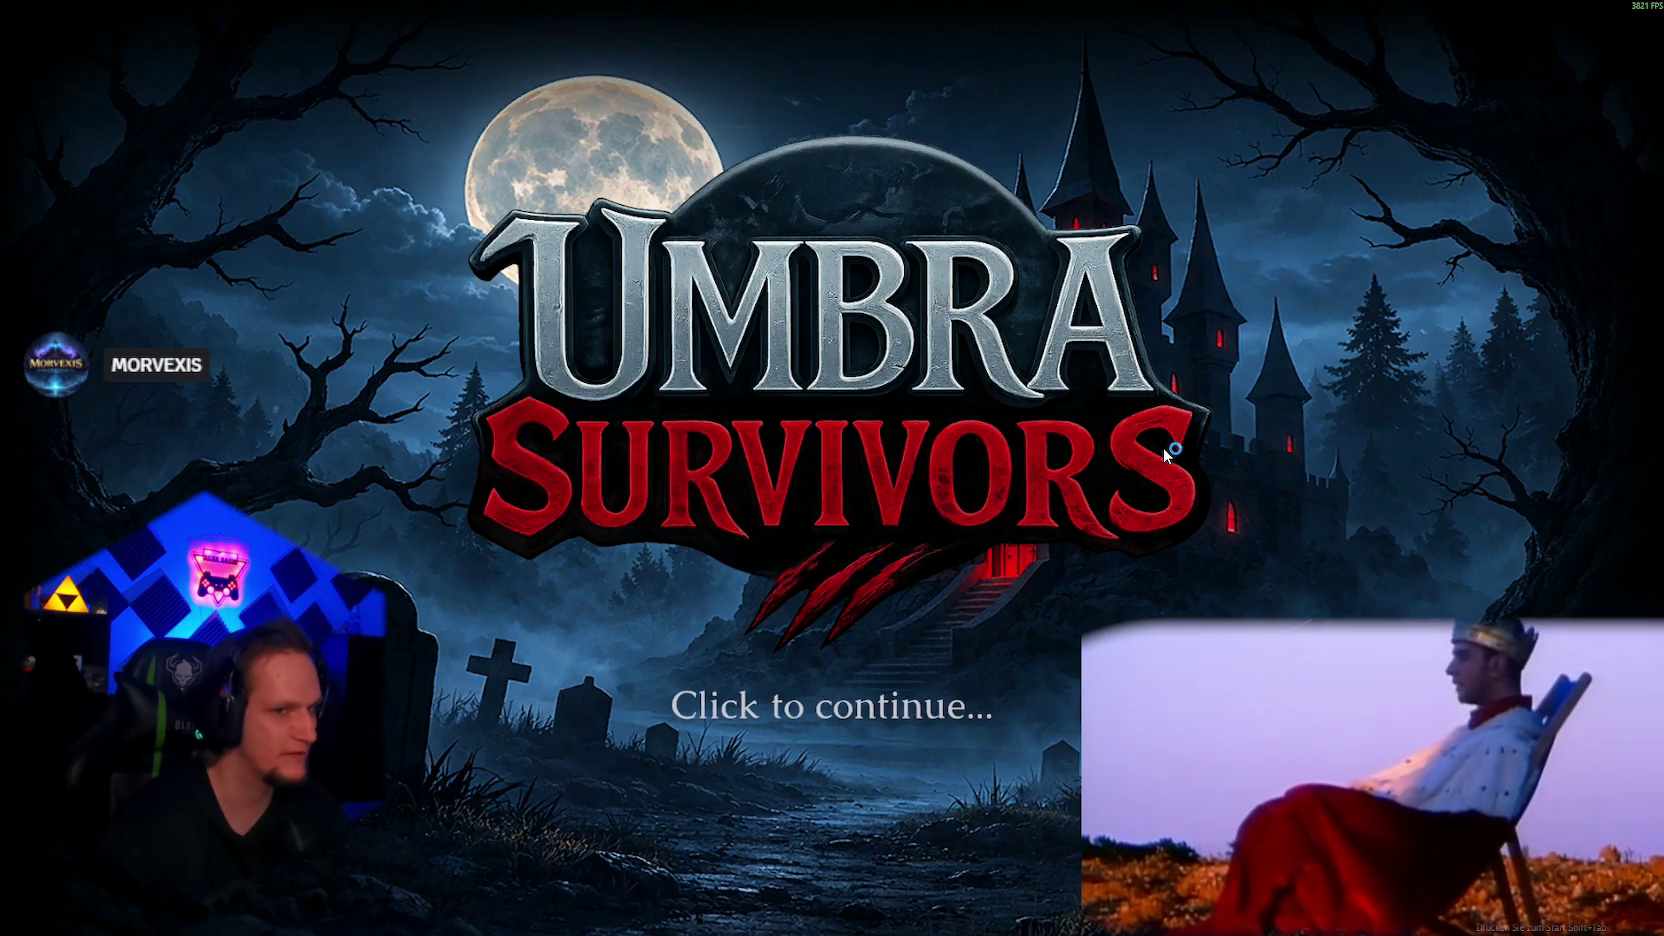
Step: Get past the title screen and equip Mjolnier from the Get a Weapon book
{"action": "left_click", "coordinate": [1164, 462]}
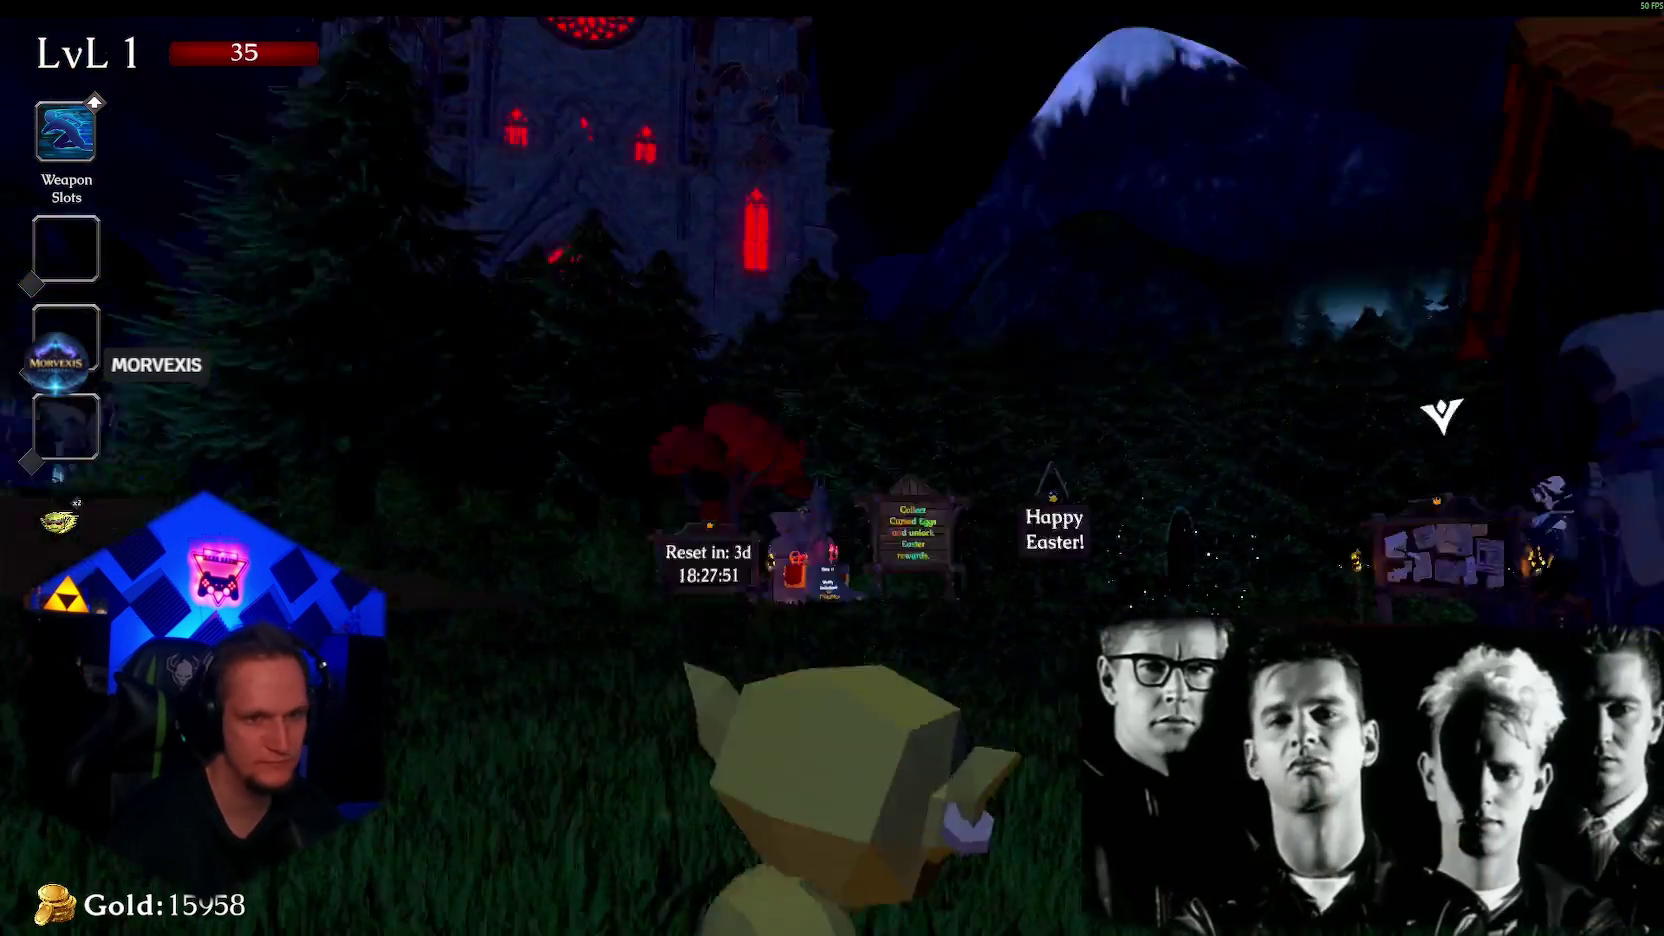
{"action": "key", "text": "w"}
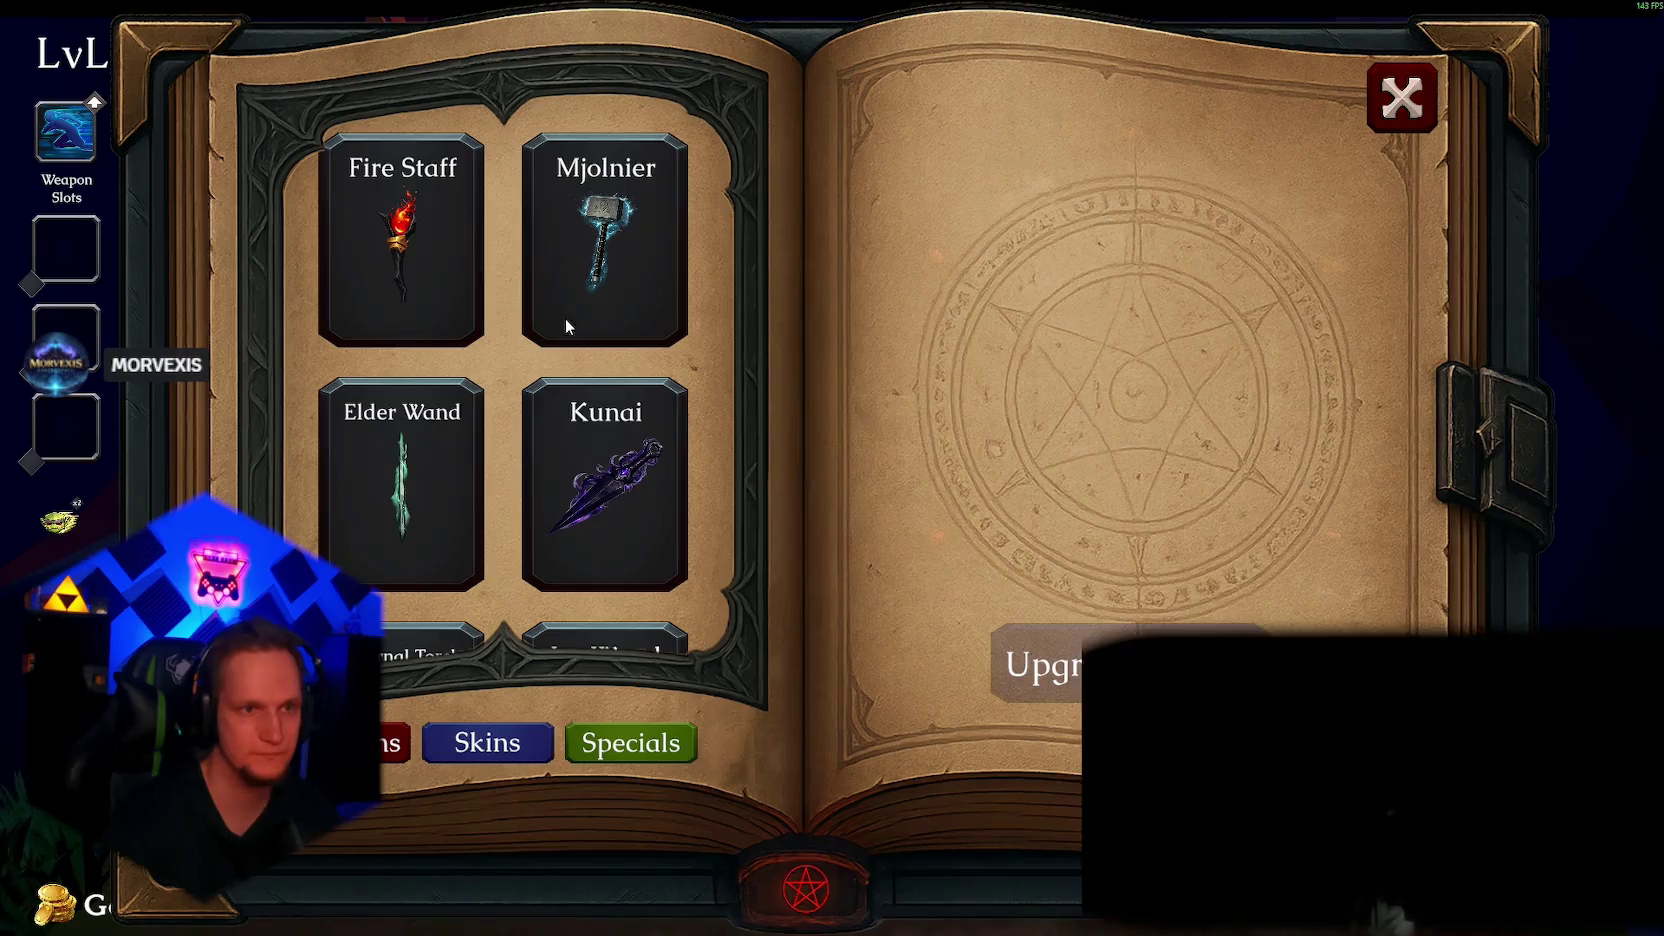
{"action": "left_click", "coordinate": [566, 318]}
{"action": "key", "text": "Escape"}
Step: Walk into the forest portal to reach Cursed Forest Stage1, then switch to Steam
{"action": "key", "text": "w"}
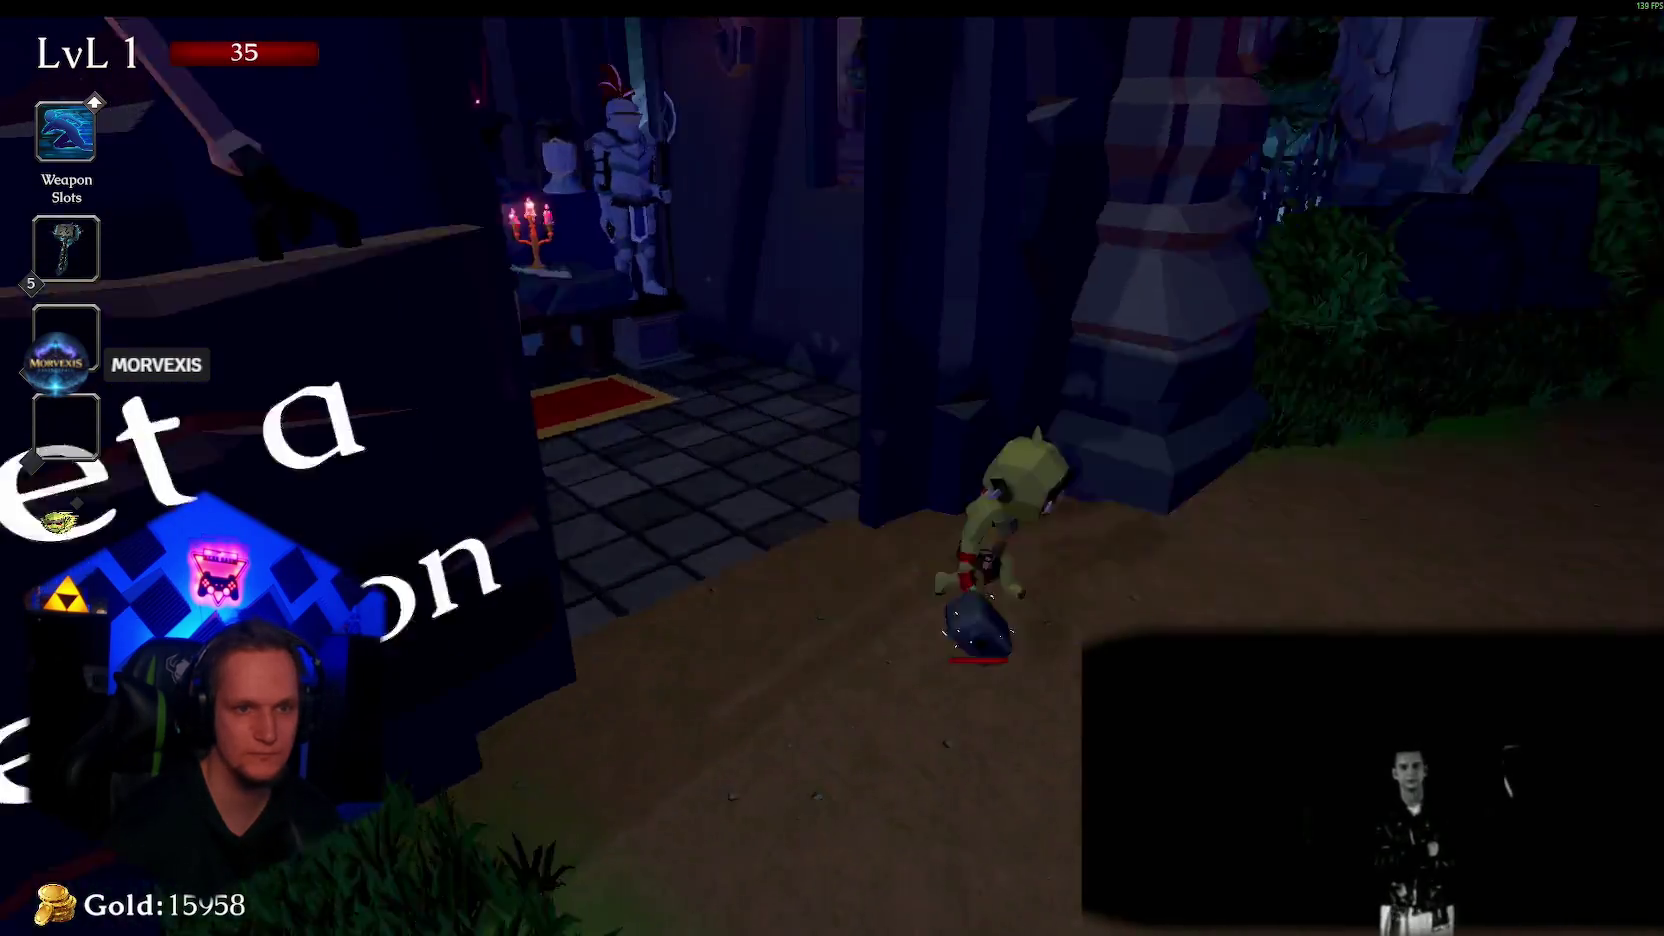
{"action": "key", "text": "w"}
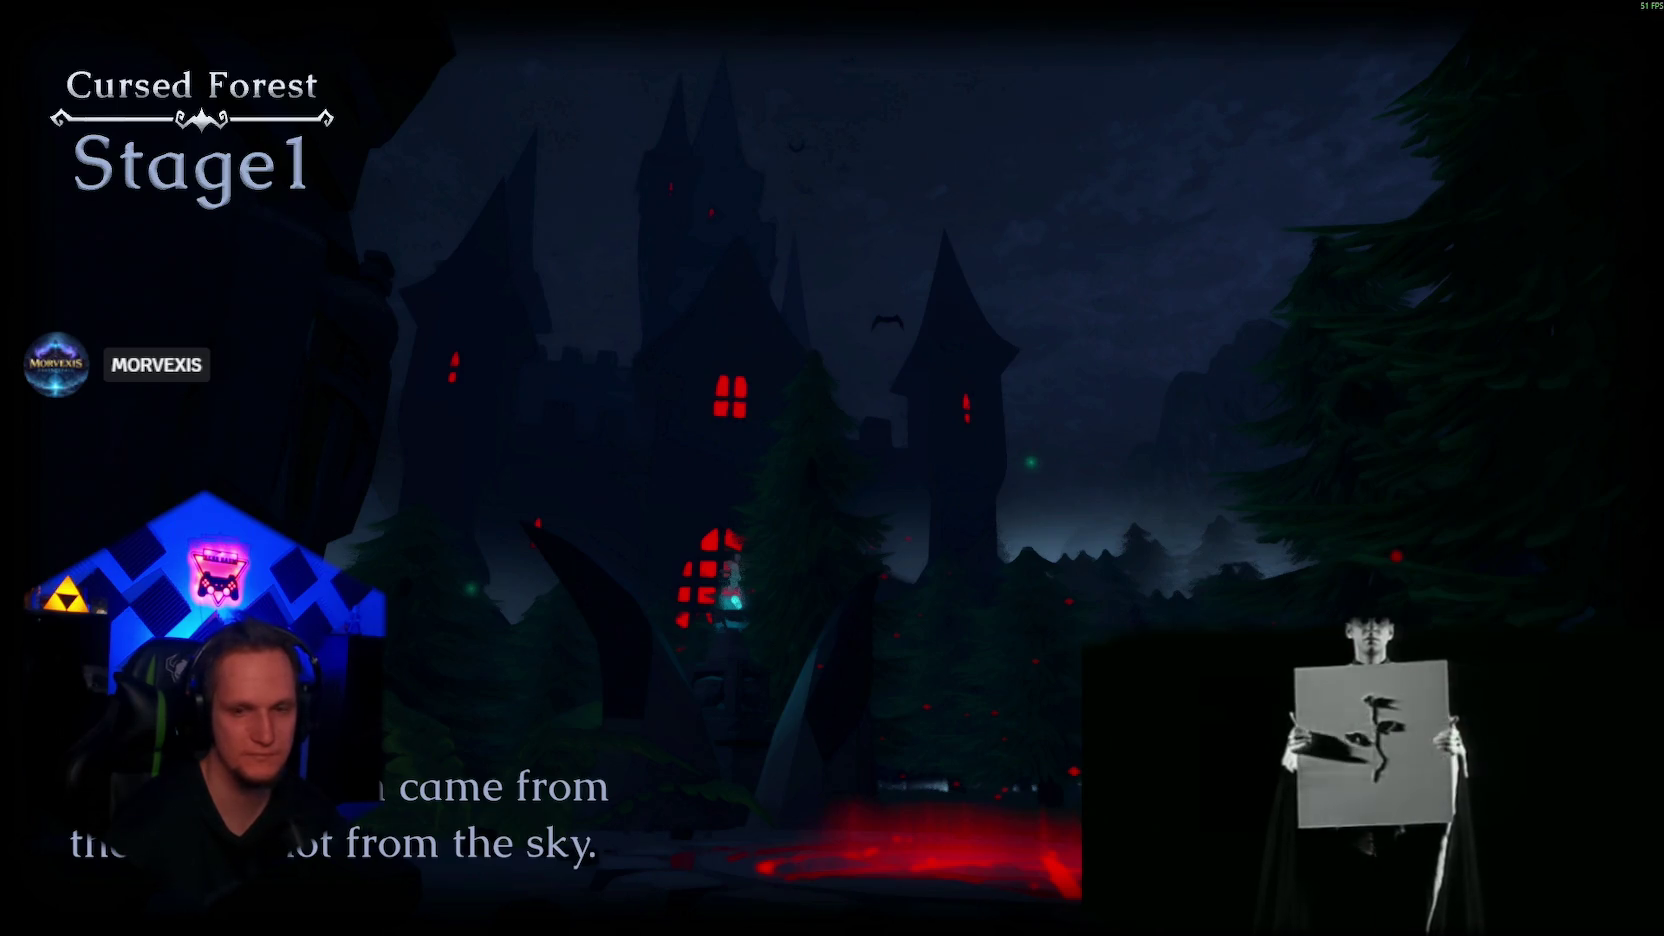
{"action": "key", "text": "alt+Tab"}
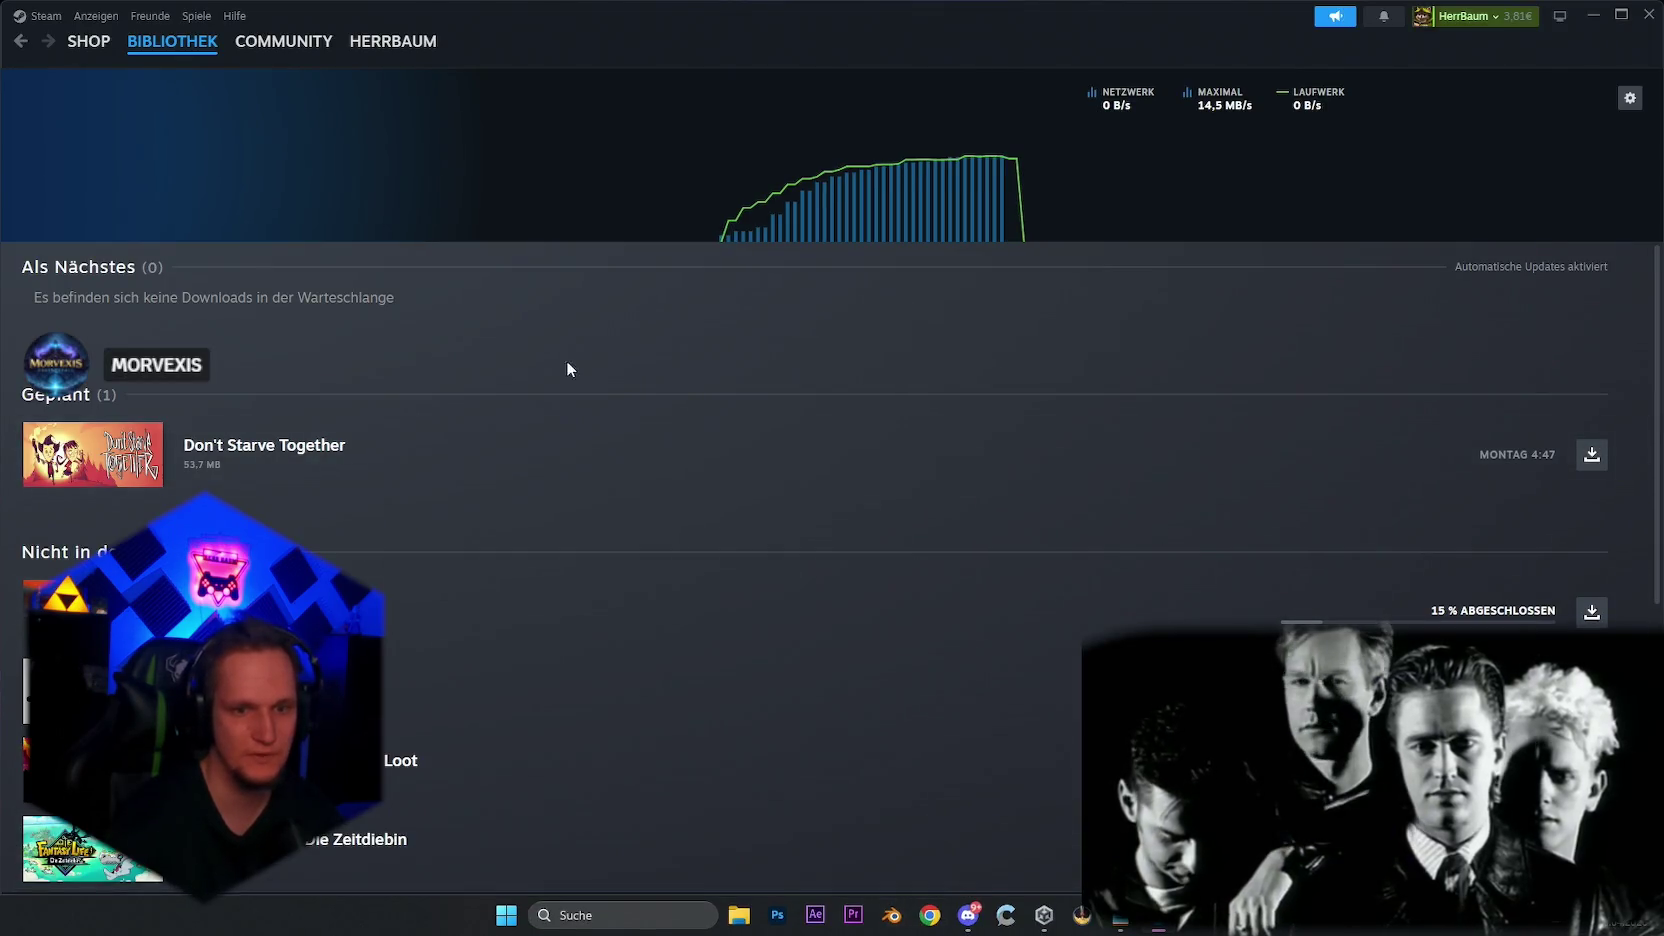
Step: Relaunch Umbra Survivors from its Steam library page with Spielen
{"action": "left_click", "coordinate": [160, 67]}
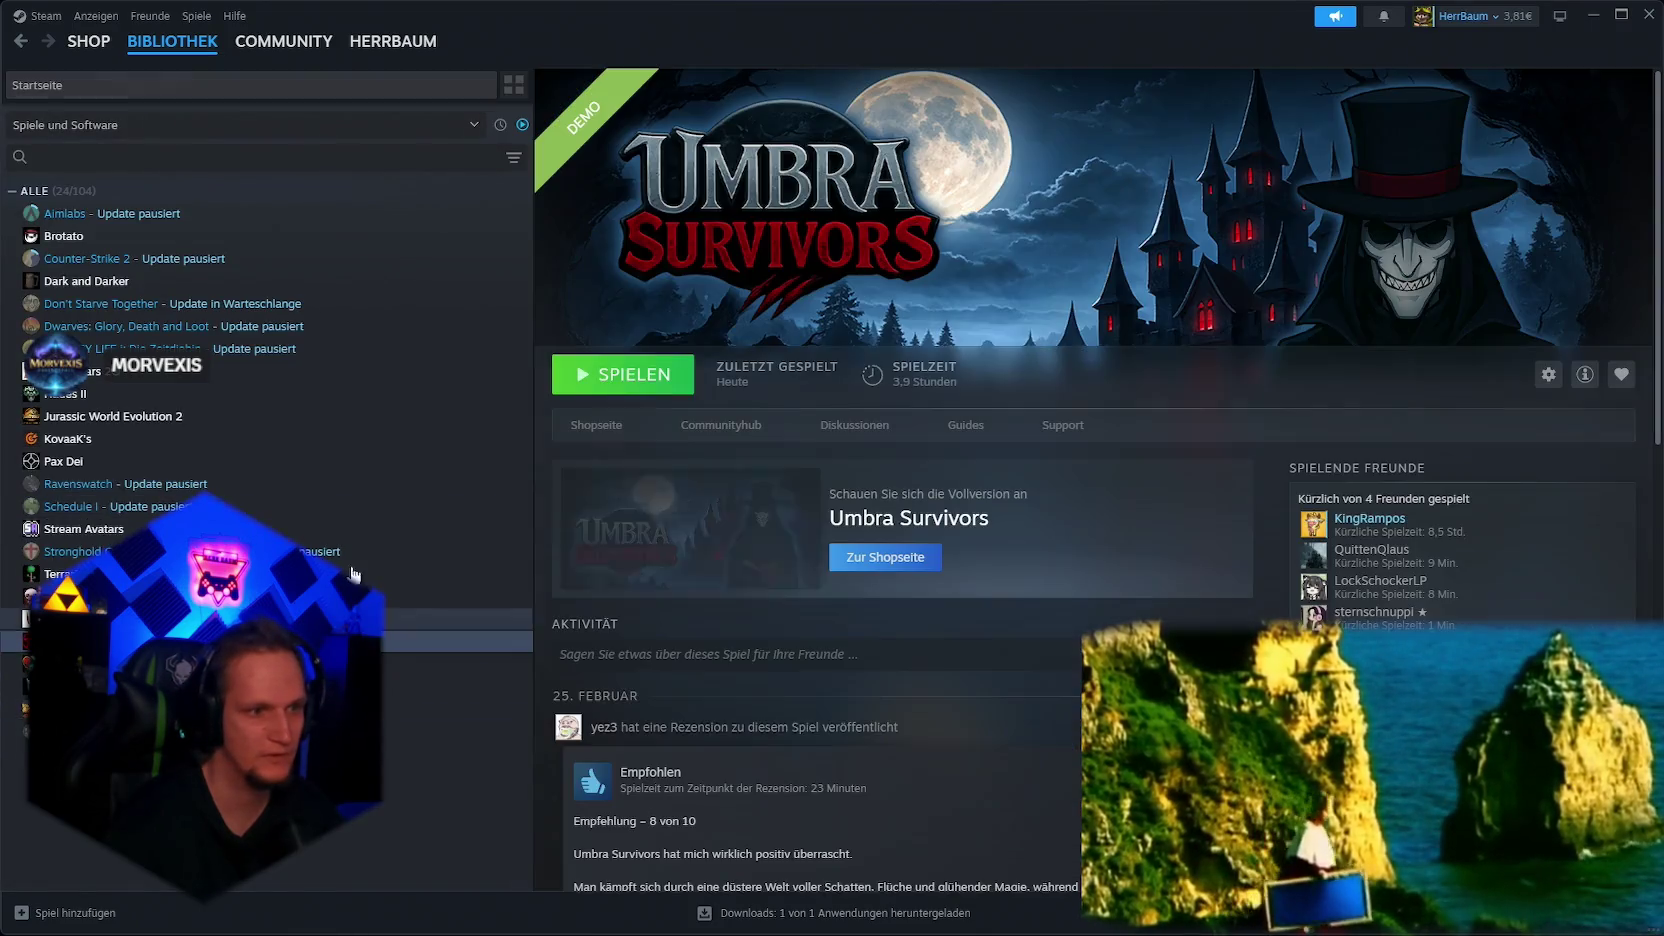
{"action": "left_click", "coordinate": [450, 641]}
{"action": "left_click", "coordinate": [628, 374]}
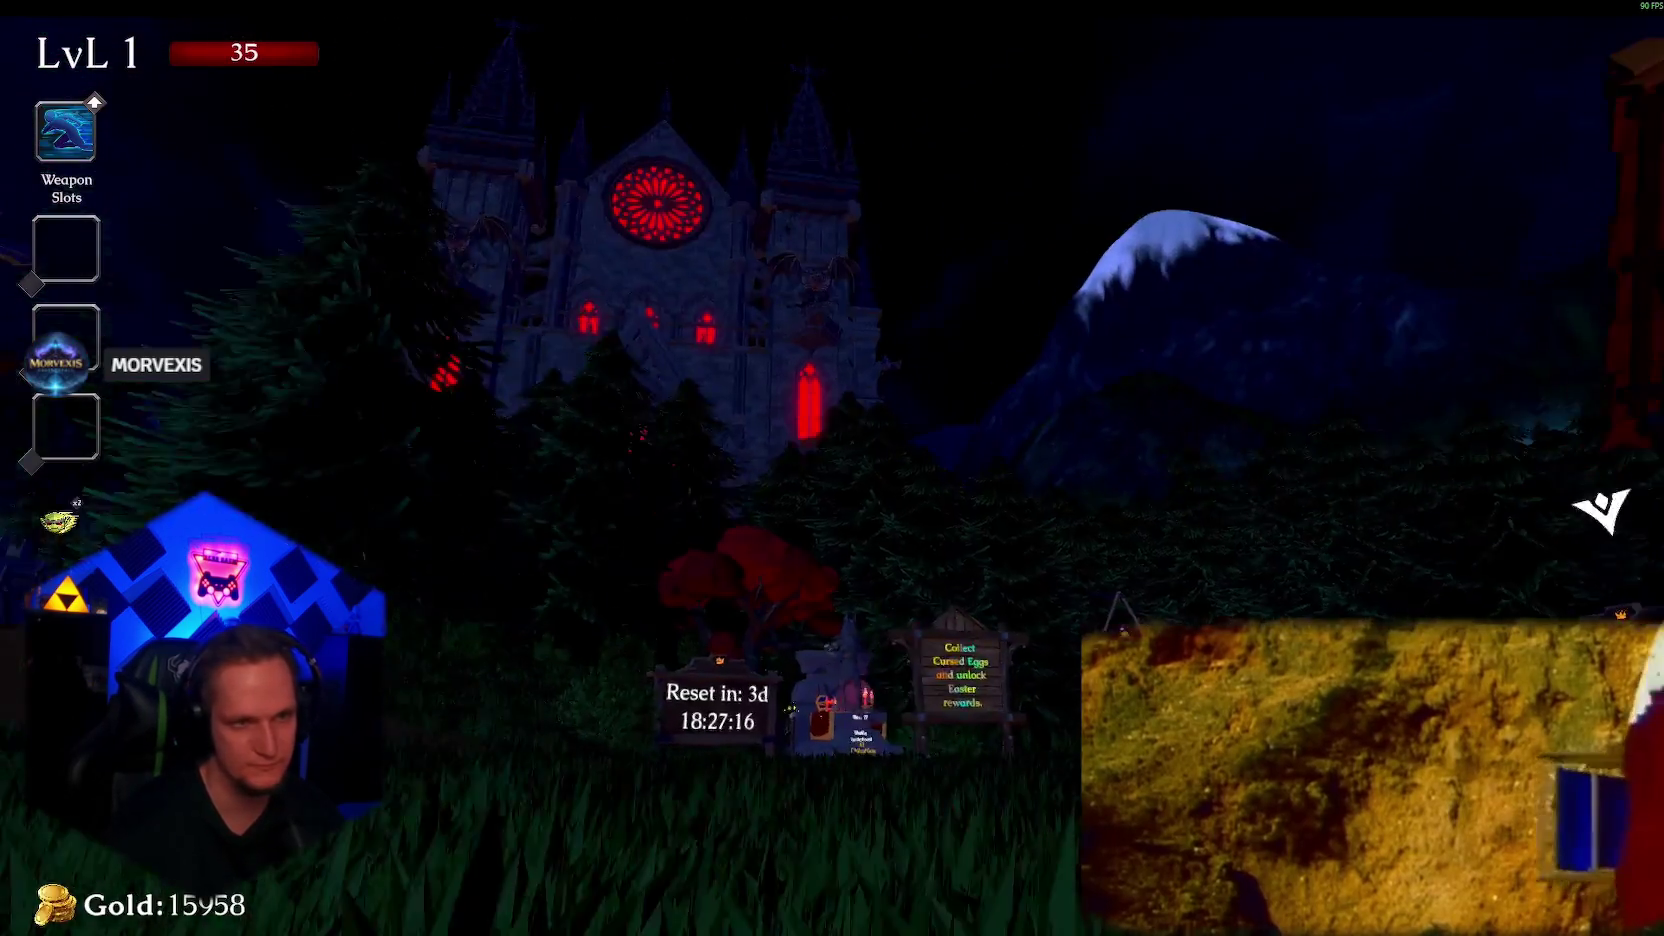
Step: Equip Mjolnier and enter the portal to start Cursed Forest Stage1
{"action": "key", "text": "w"}
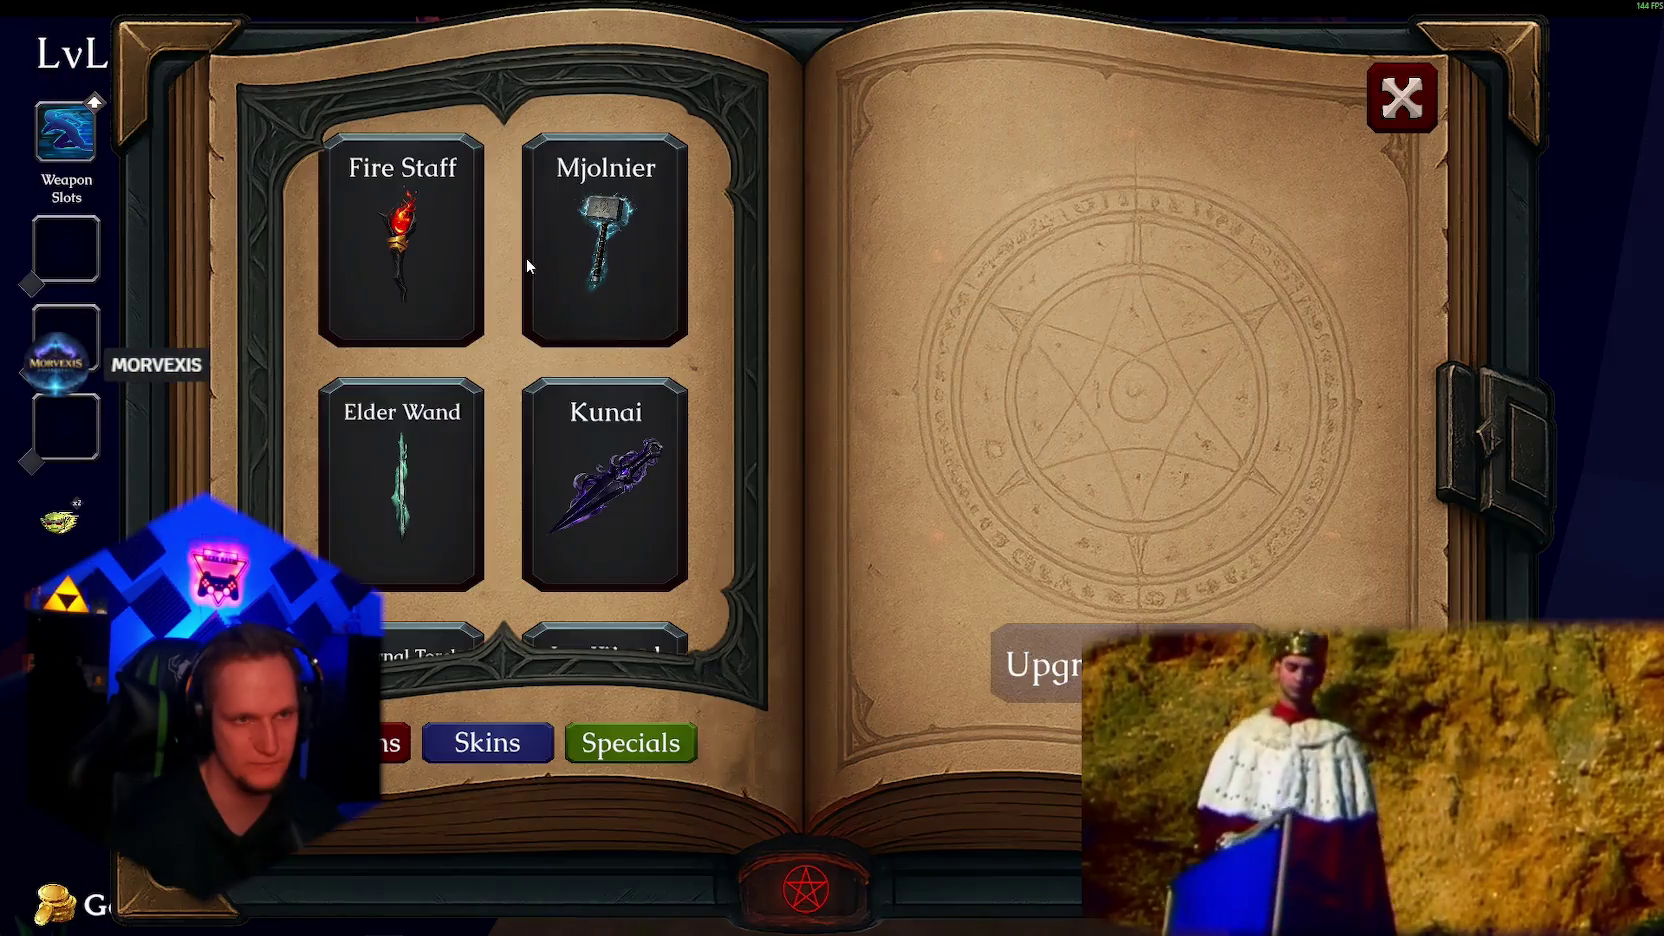
{"action": "left_click", "coordinate": [527, 258]}
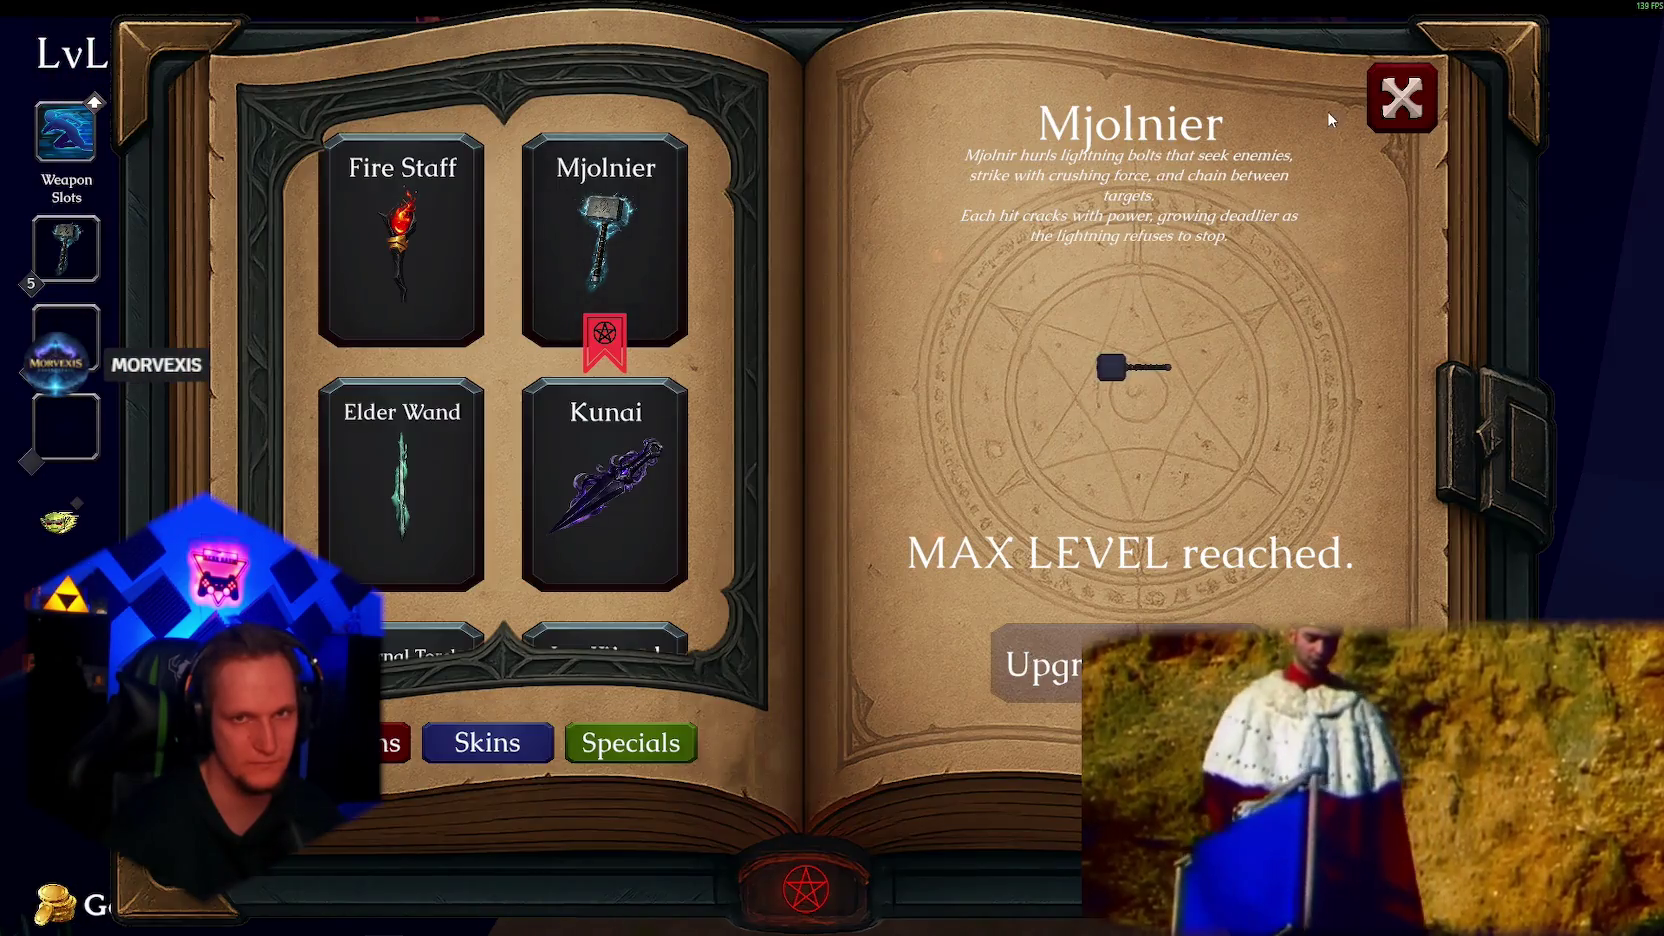
{"action": "left_click", "coordinate": [1401, 97]}
{"action": "key", "text": "w"}
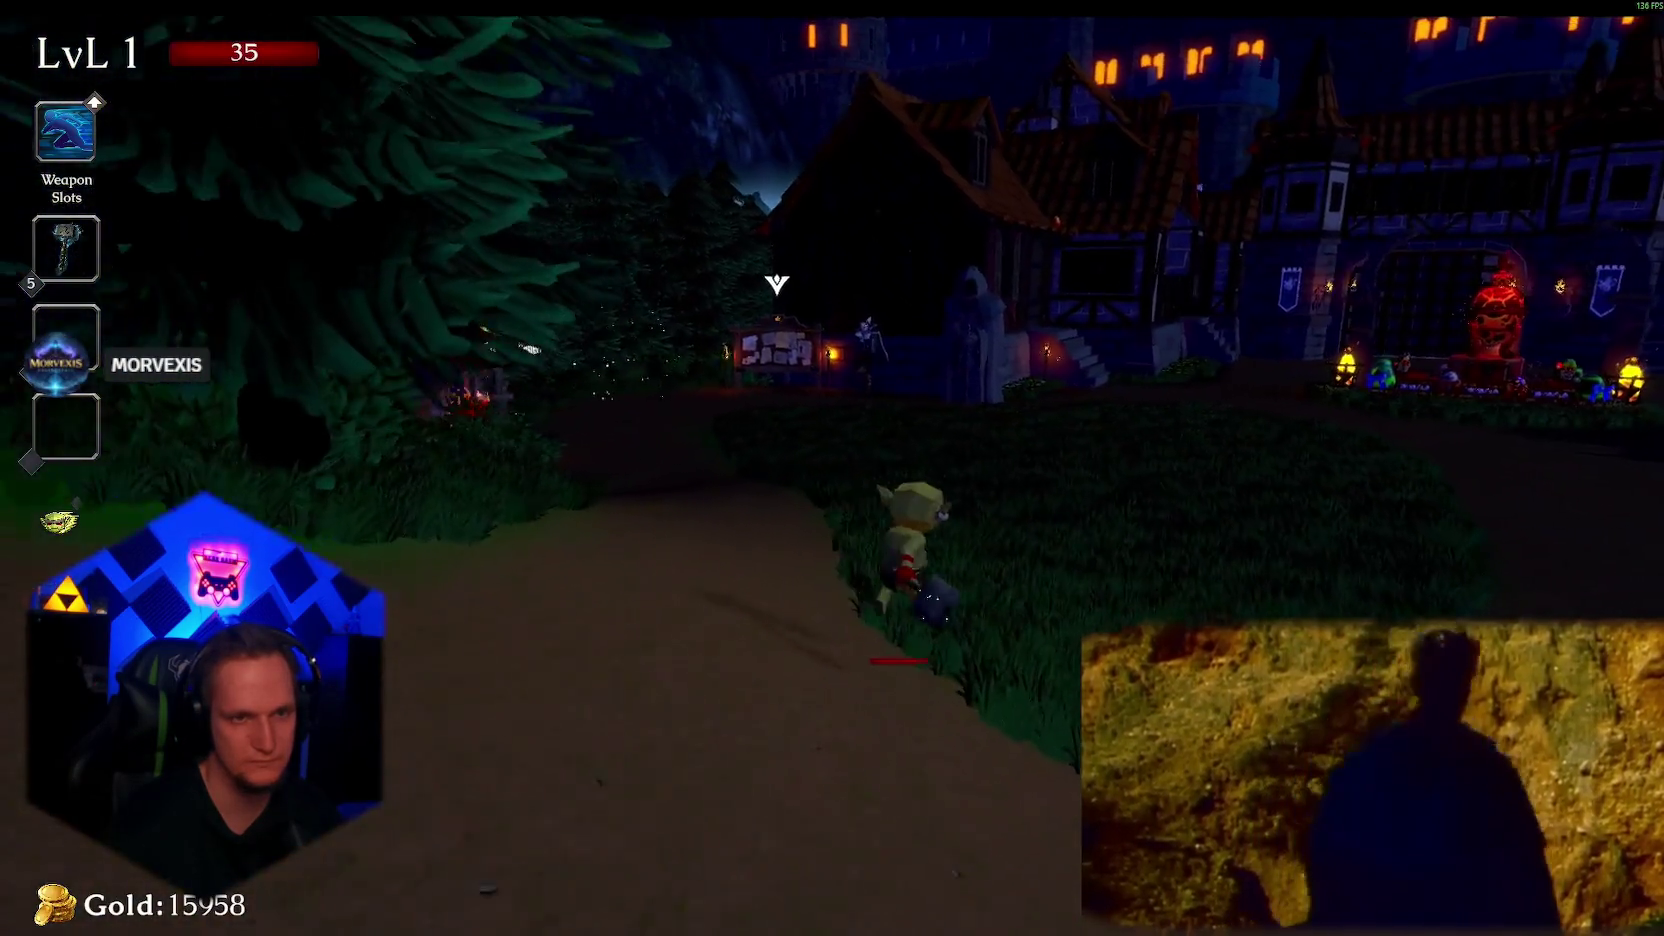
{"action": "key", "text": "w"}
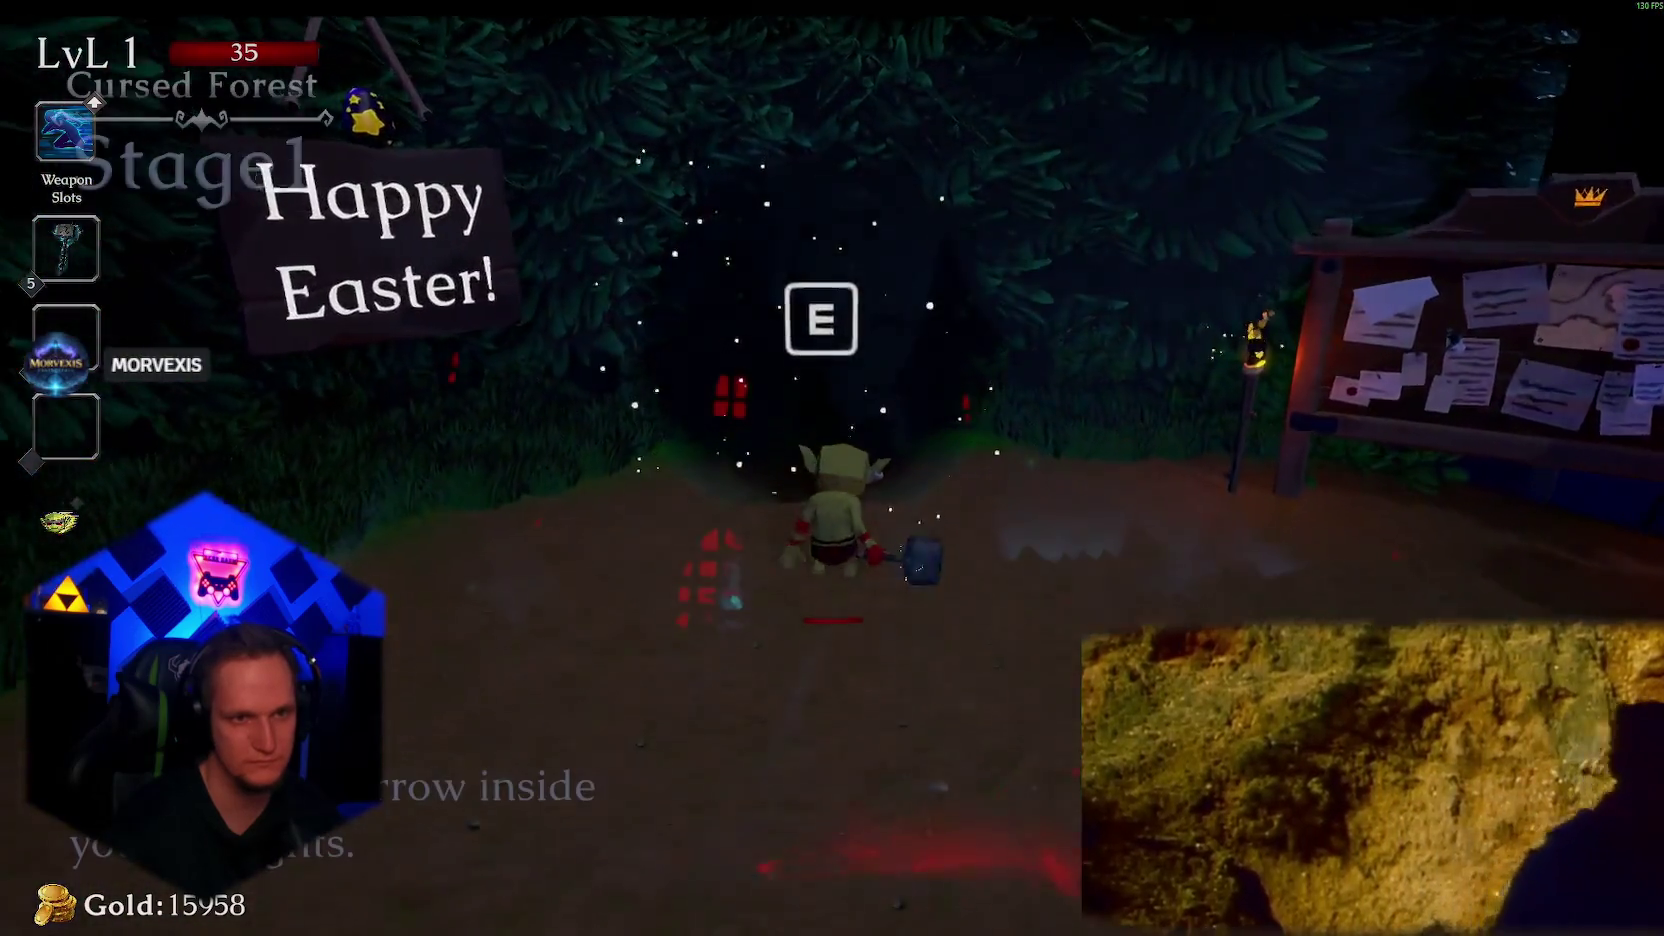
{"action": "key", "text": "e"}
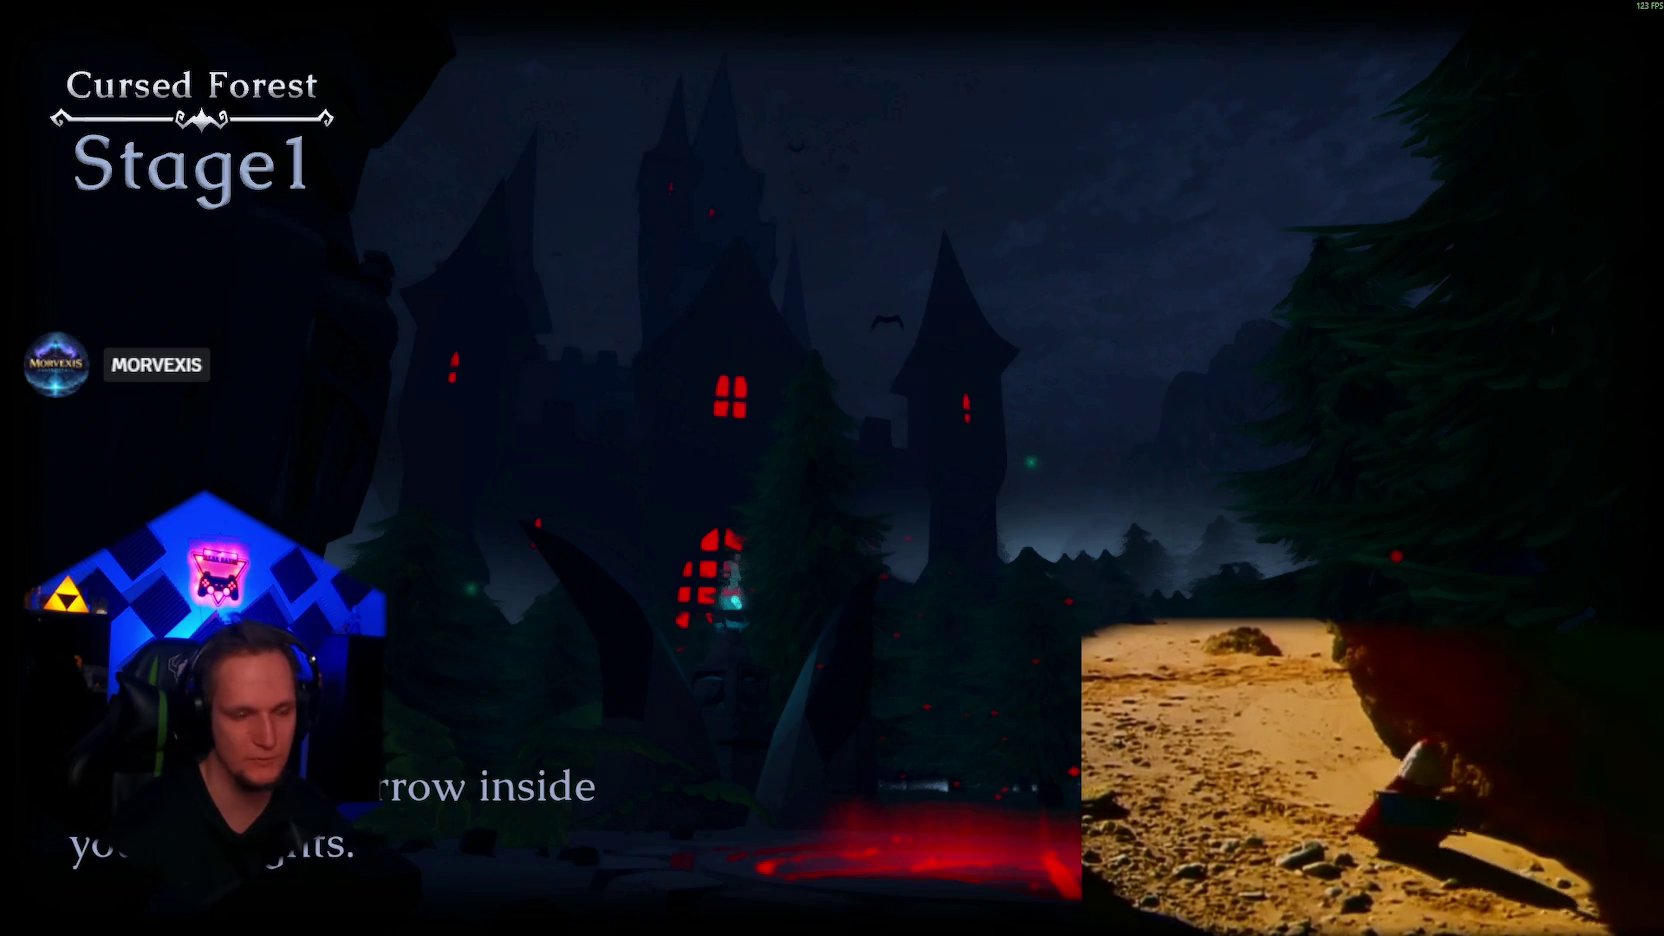
Step: Leave the game, close Steam and bring up Unity Hub
{"action": "key", "text": "alt+Tab"}
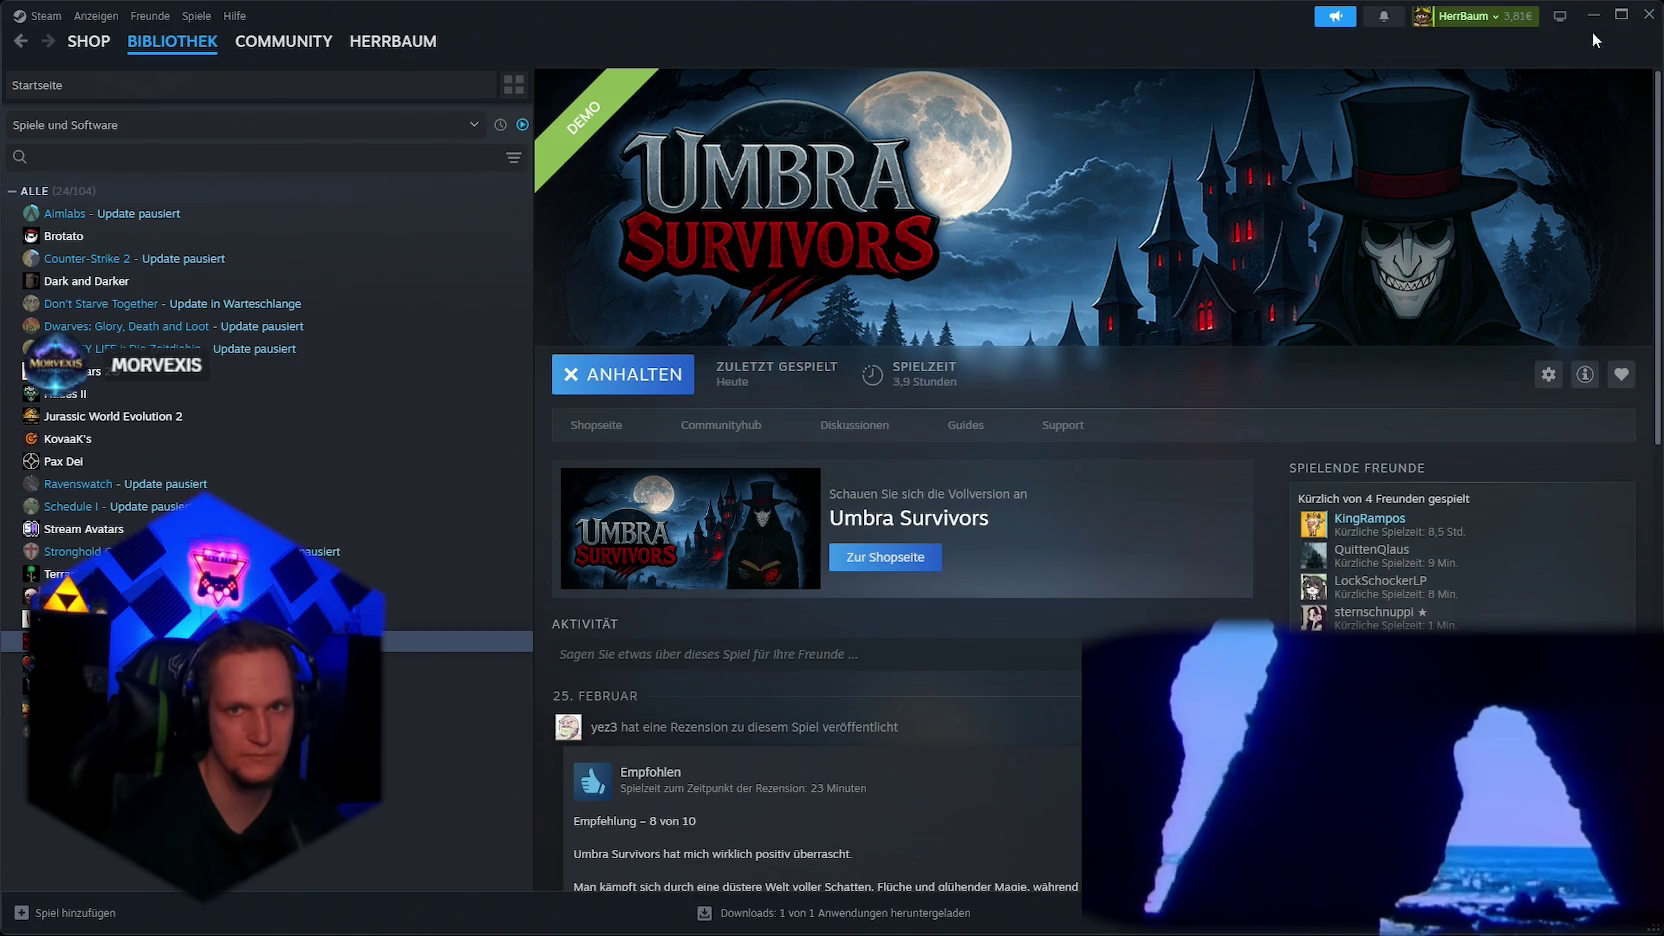
{"action": "left_click", "coordinate": [1646, 18]}
{"action": "left_click", "coordinate": [1063, 921]}
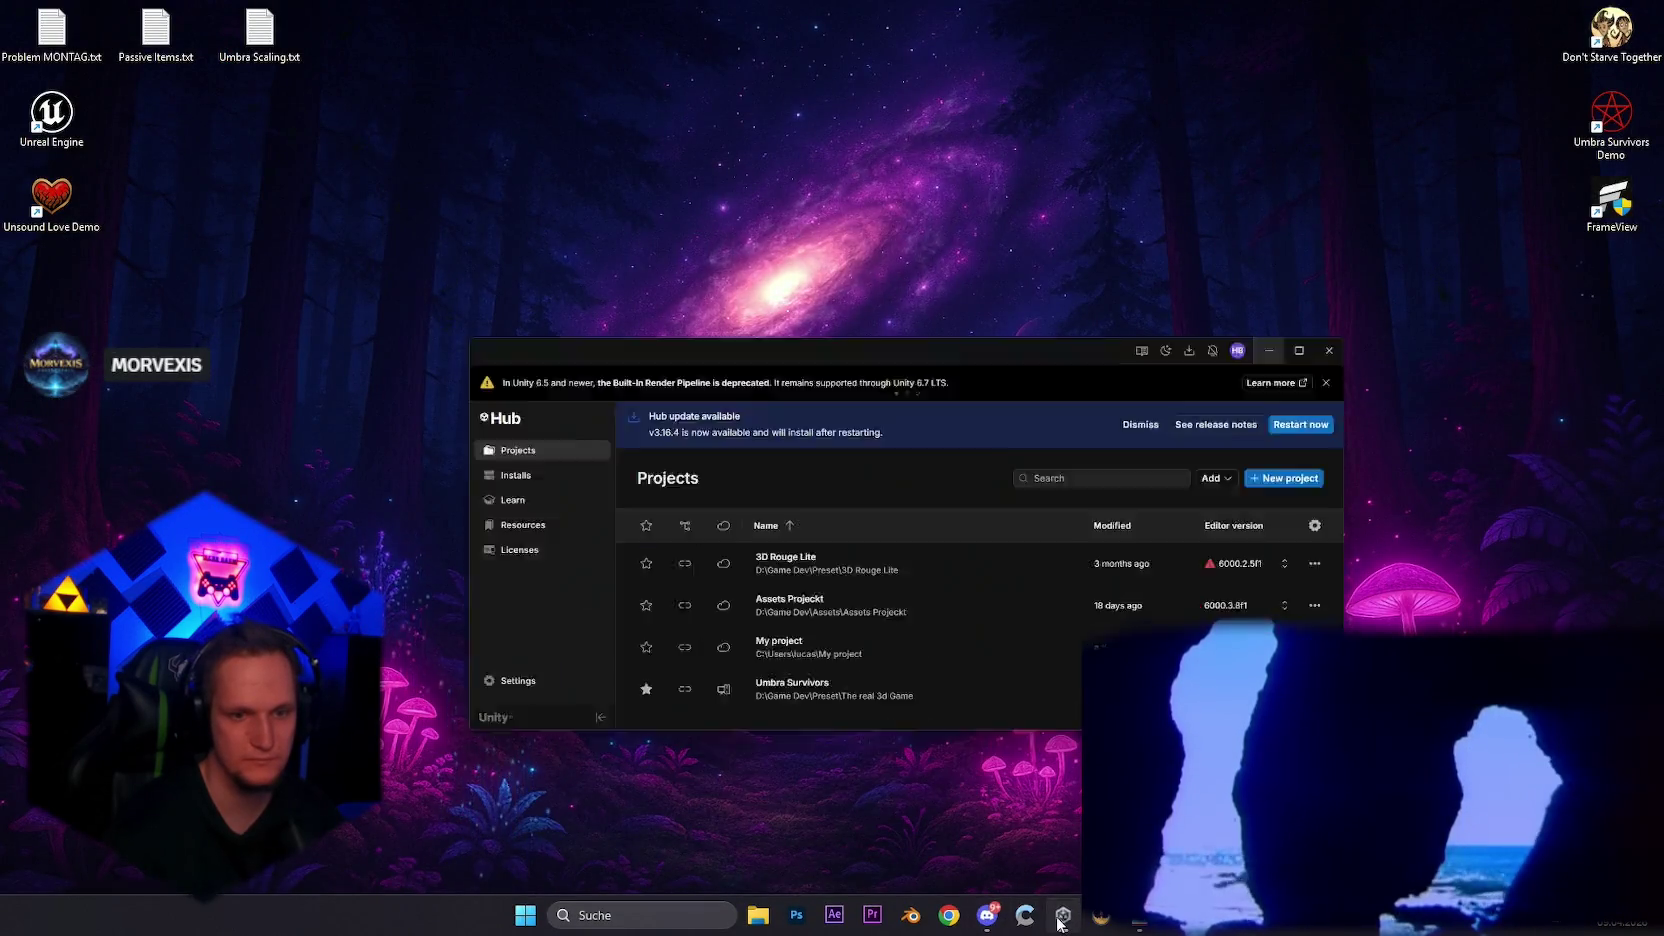
Step: Open the Umbra Survivors project from Unity Hub's project list in the editor
{"action": "left_click", "coordinate": [790, 637]}
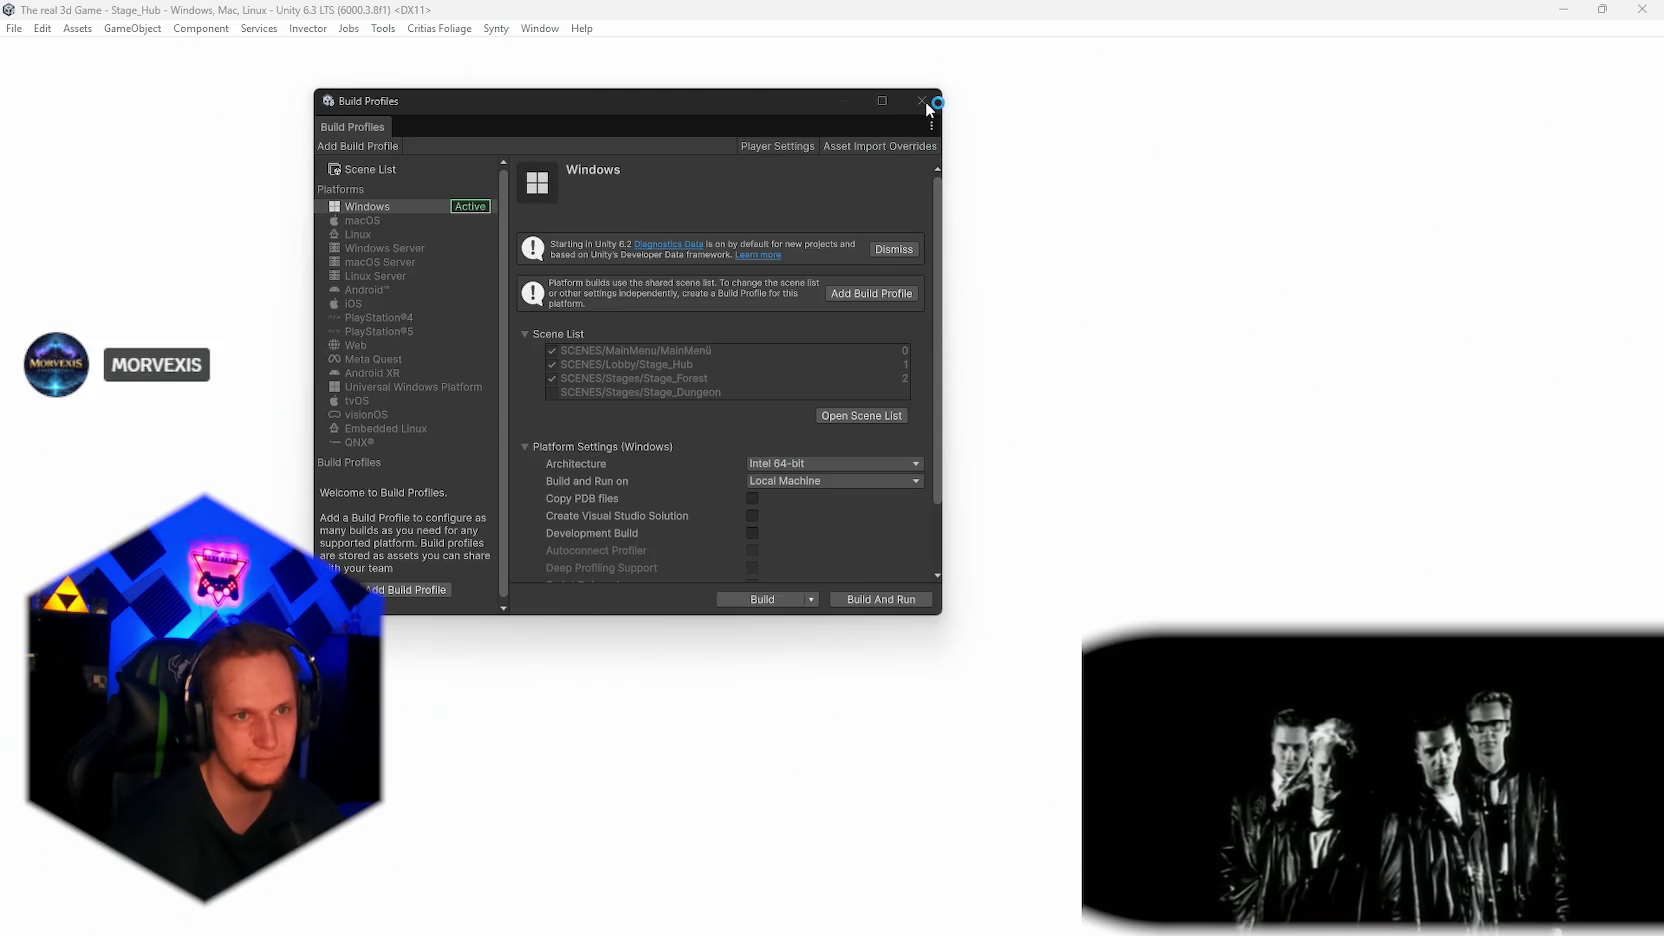
{"action": "scroll", "coordinate": [728, 512], "scroll_direction": "down", "scroll_amount": 2}
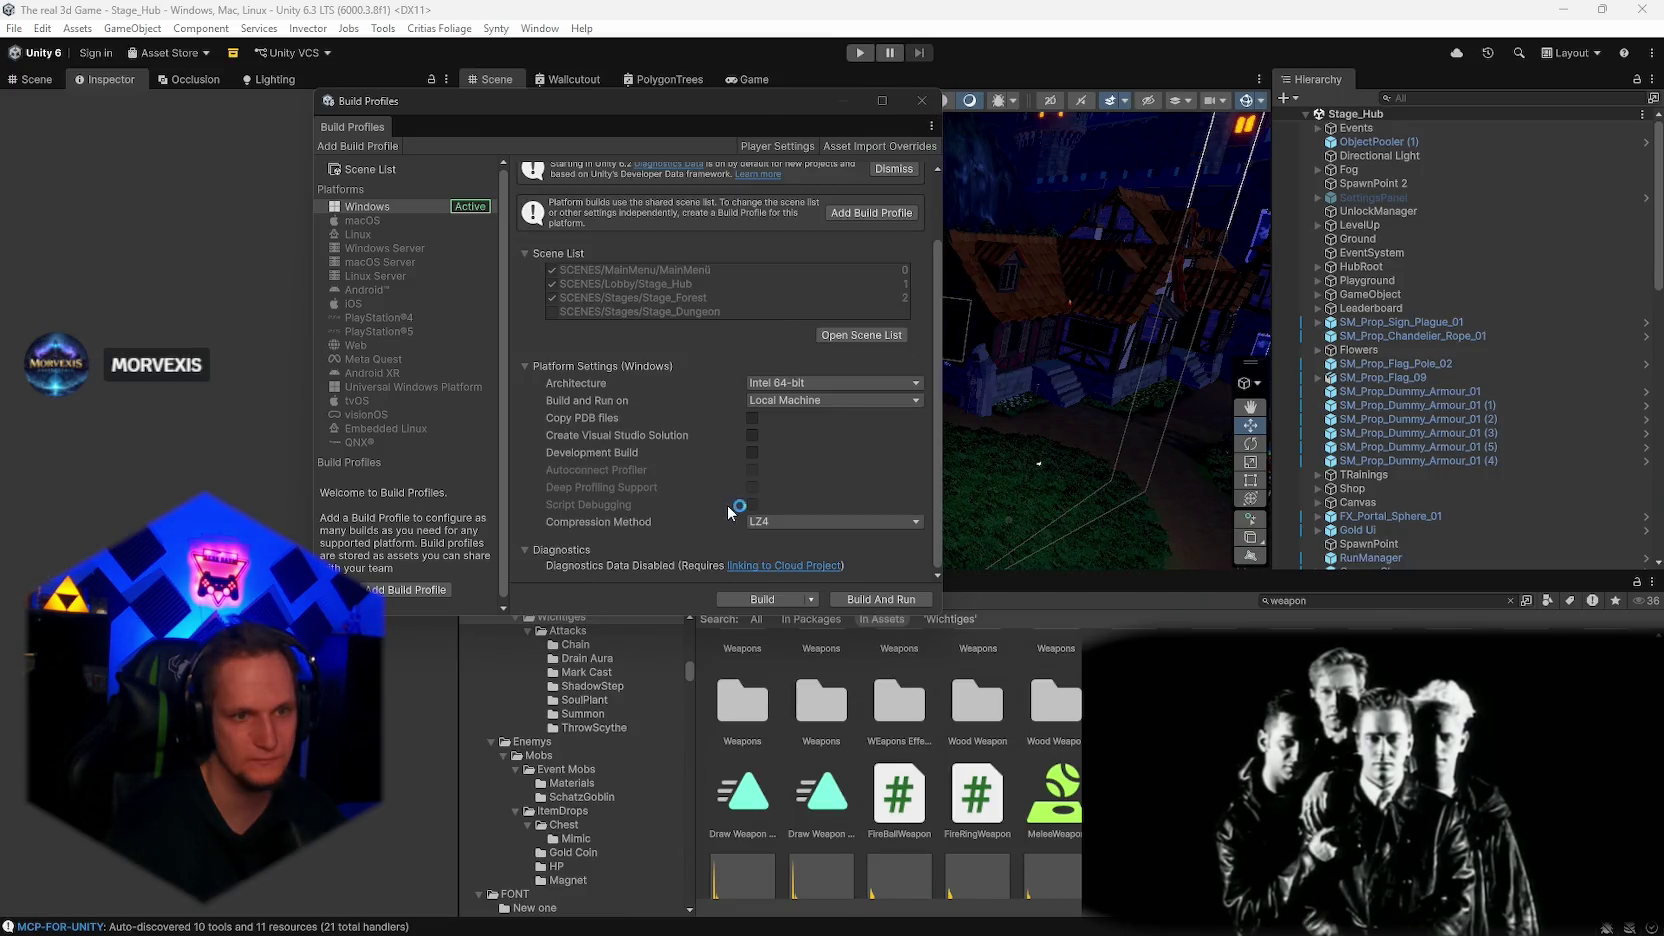
Step: Reopen Build Profiles from File and confirm the Compression Method stays LZ4
{"action": "left_click", "coordinate": [921, 101]}
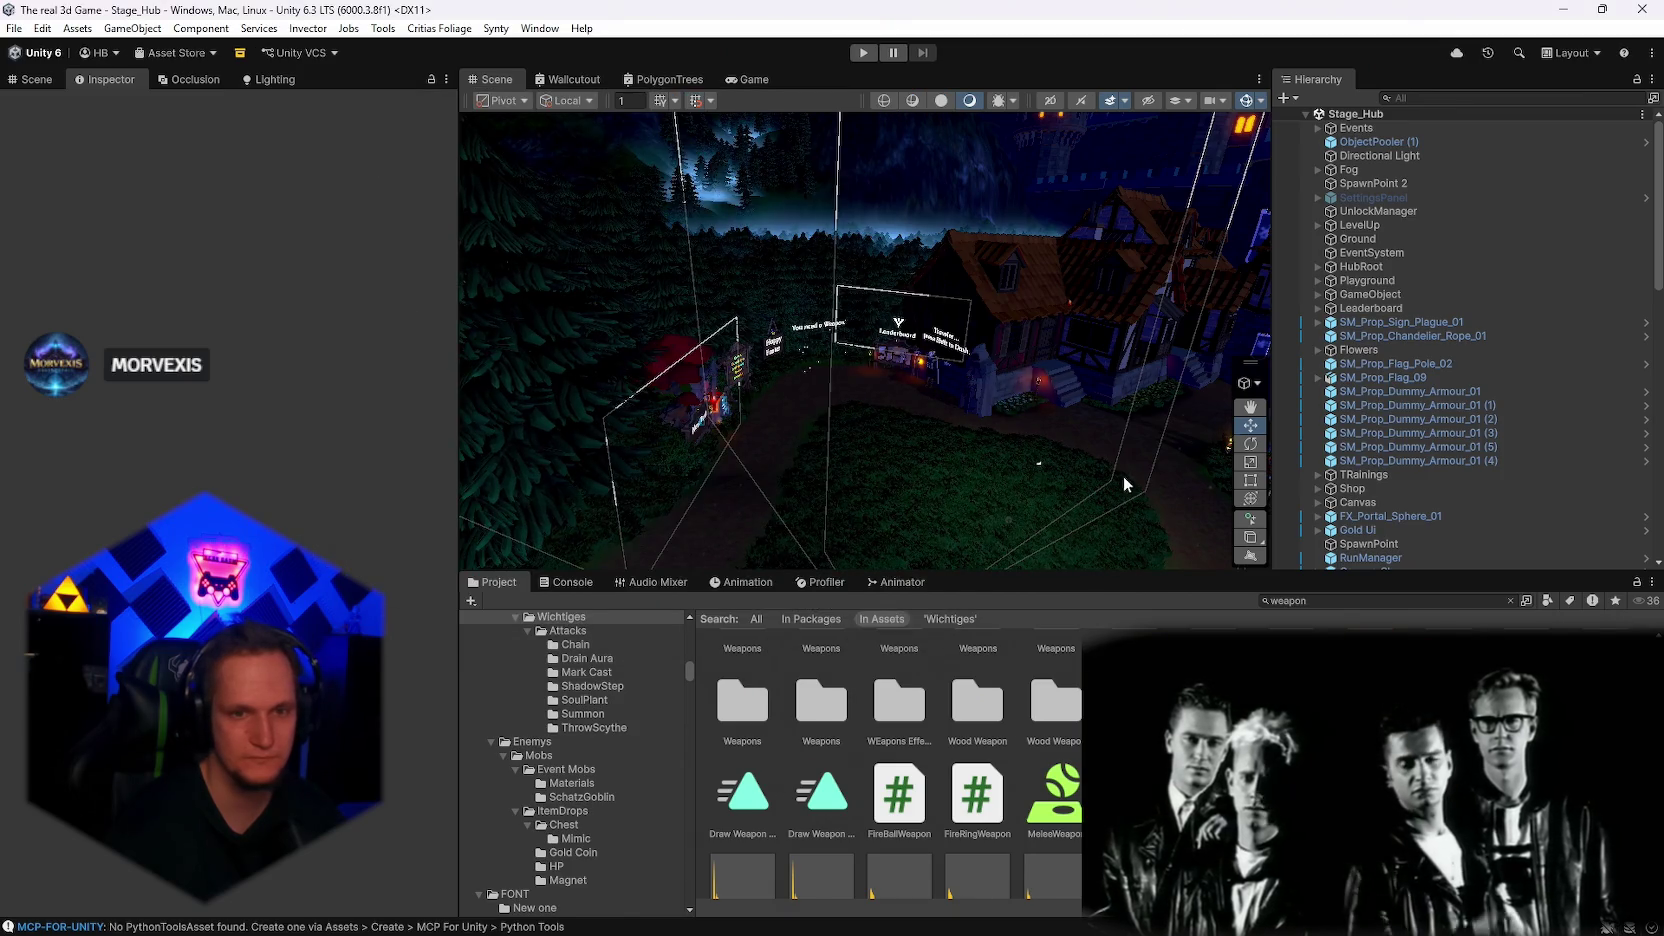
{"action": "left_click", "coordinate": [14, 28]}
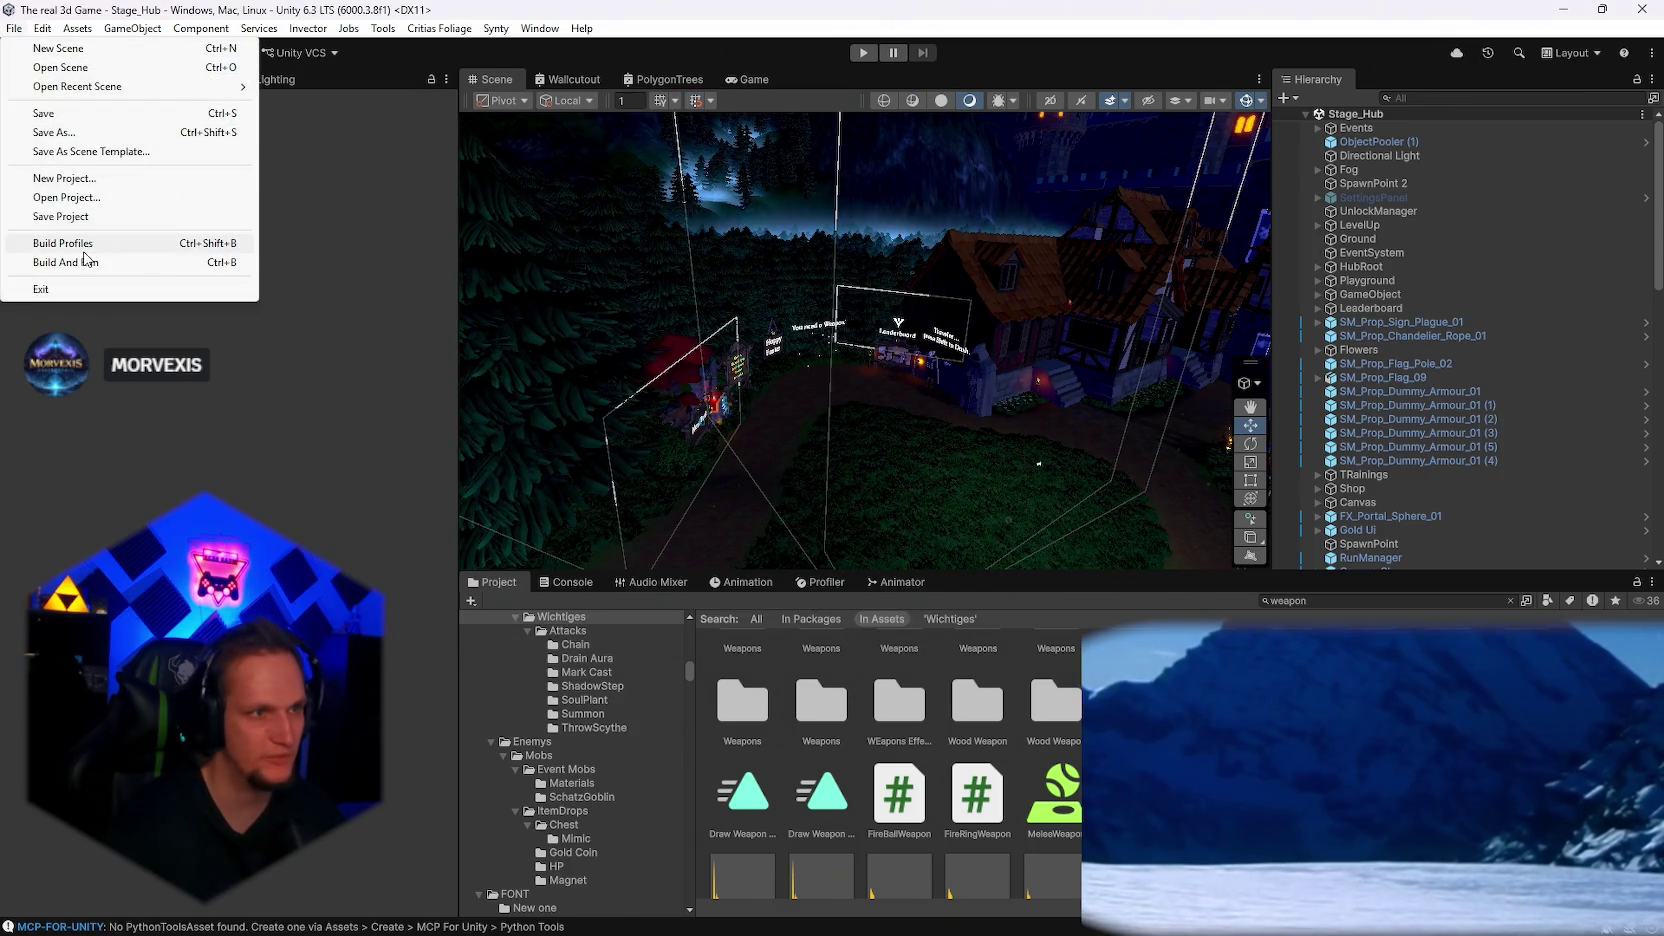
{"action": "left_click", "coordinate": [60, 244]}
{"action": "scroll", "coordinate": [659, 458], "scroll_direction": "down", "scroll_amount": 2}
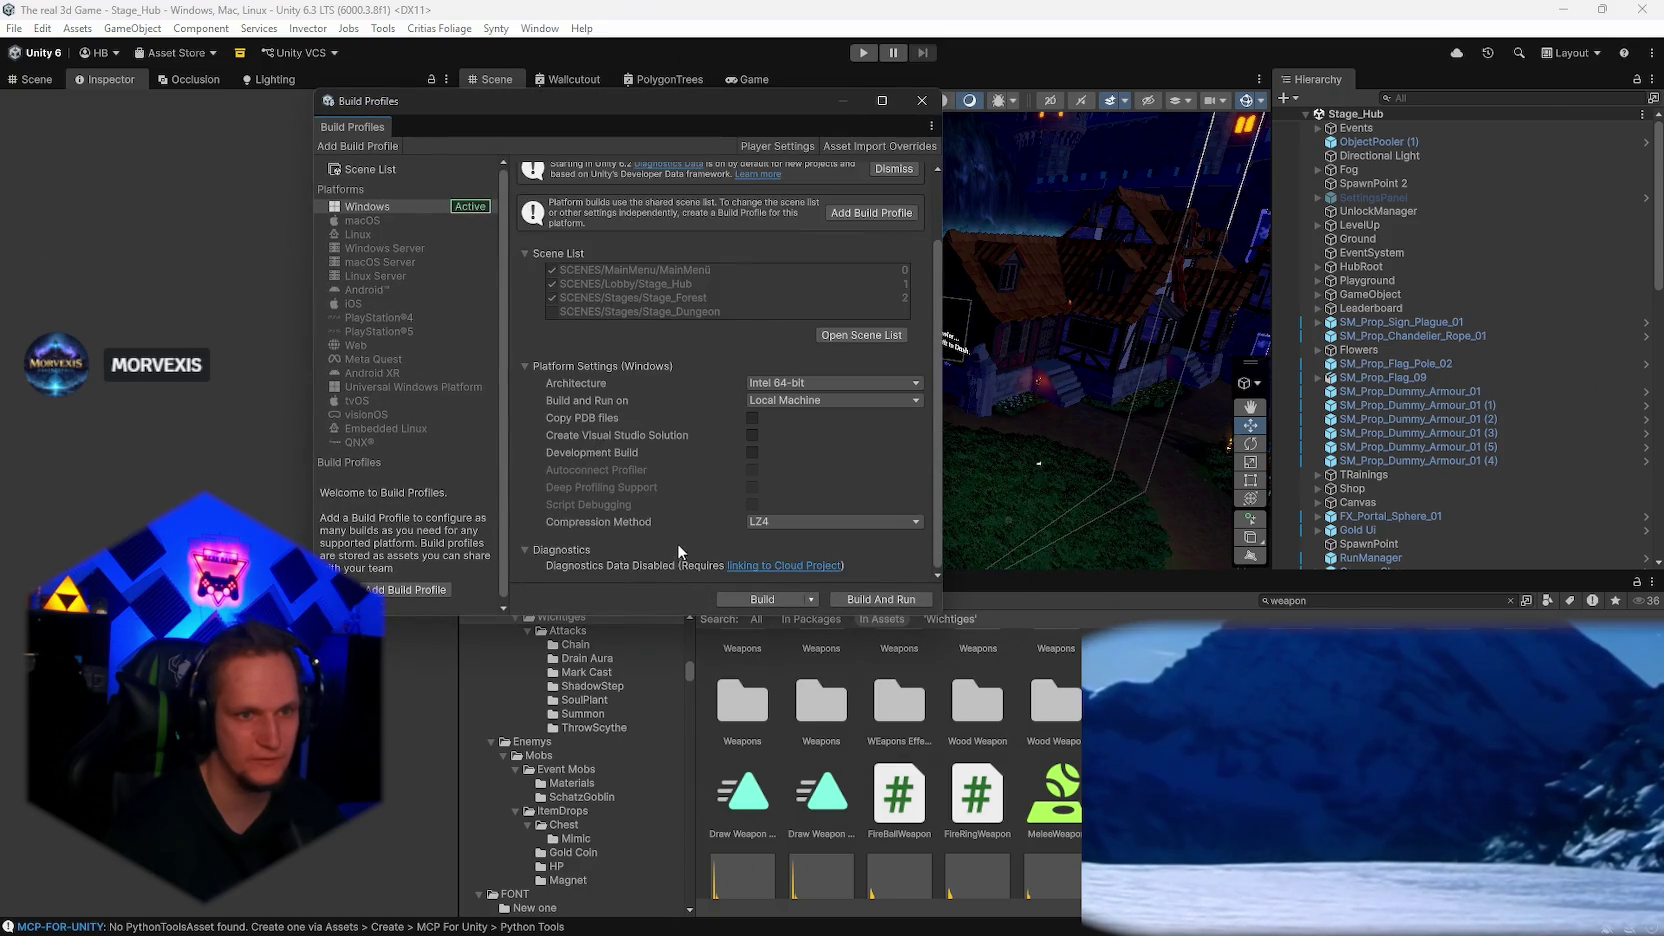
{"action": "left_click", "coordinate": [771, 523]}
{"action": "left_click", "coordinate": [601, 520]}
{"action": "scroll", "coordinate": [601, 520], "scroll_direction": "up", "scroll_amount": 2}
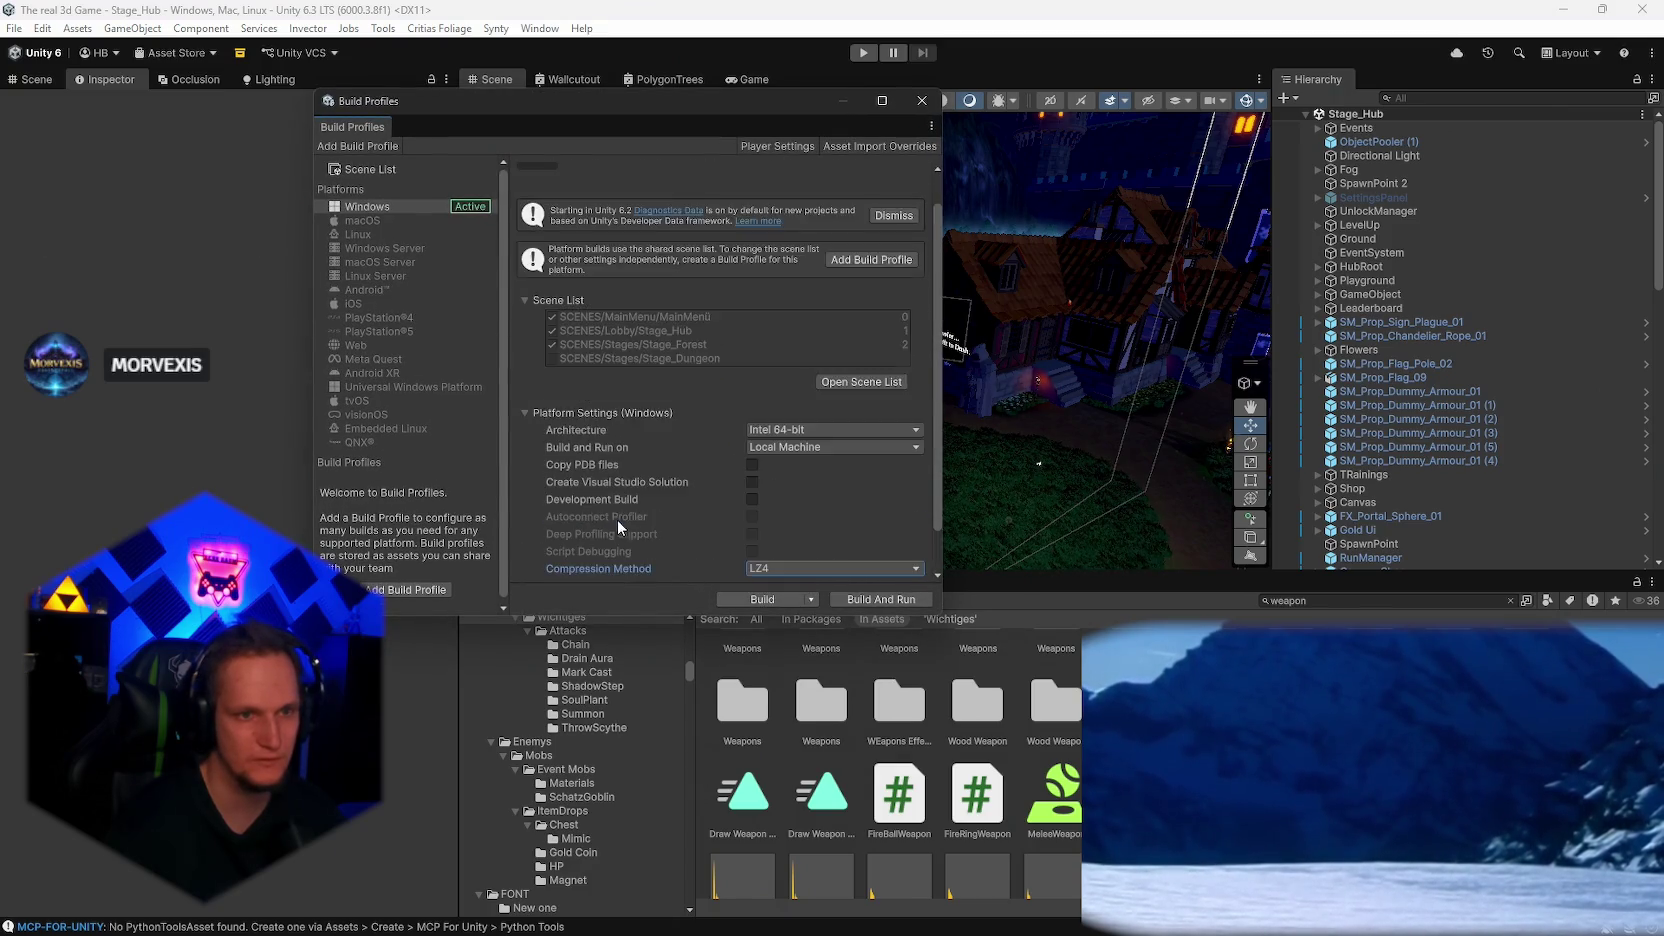
Step: Cancel the Windows build at the folder prompt, close Build Profiles and enter Play mode
{"action": "left_click", "coordinate": [750, 601]}
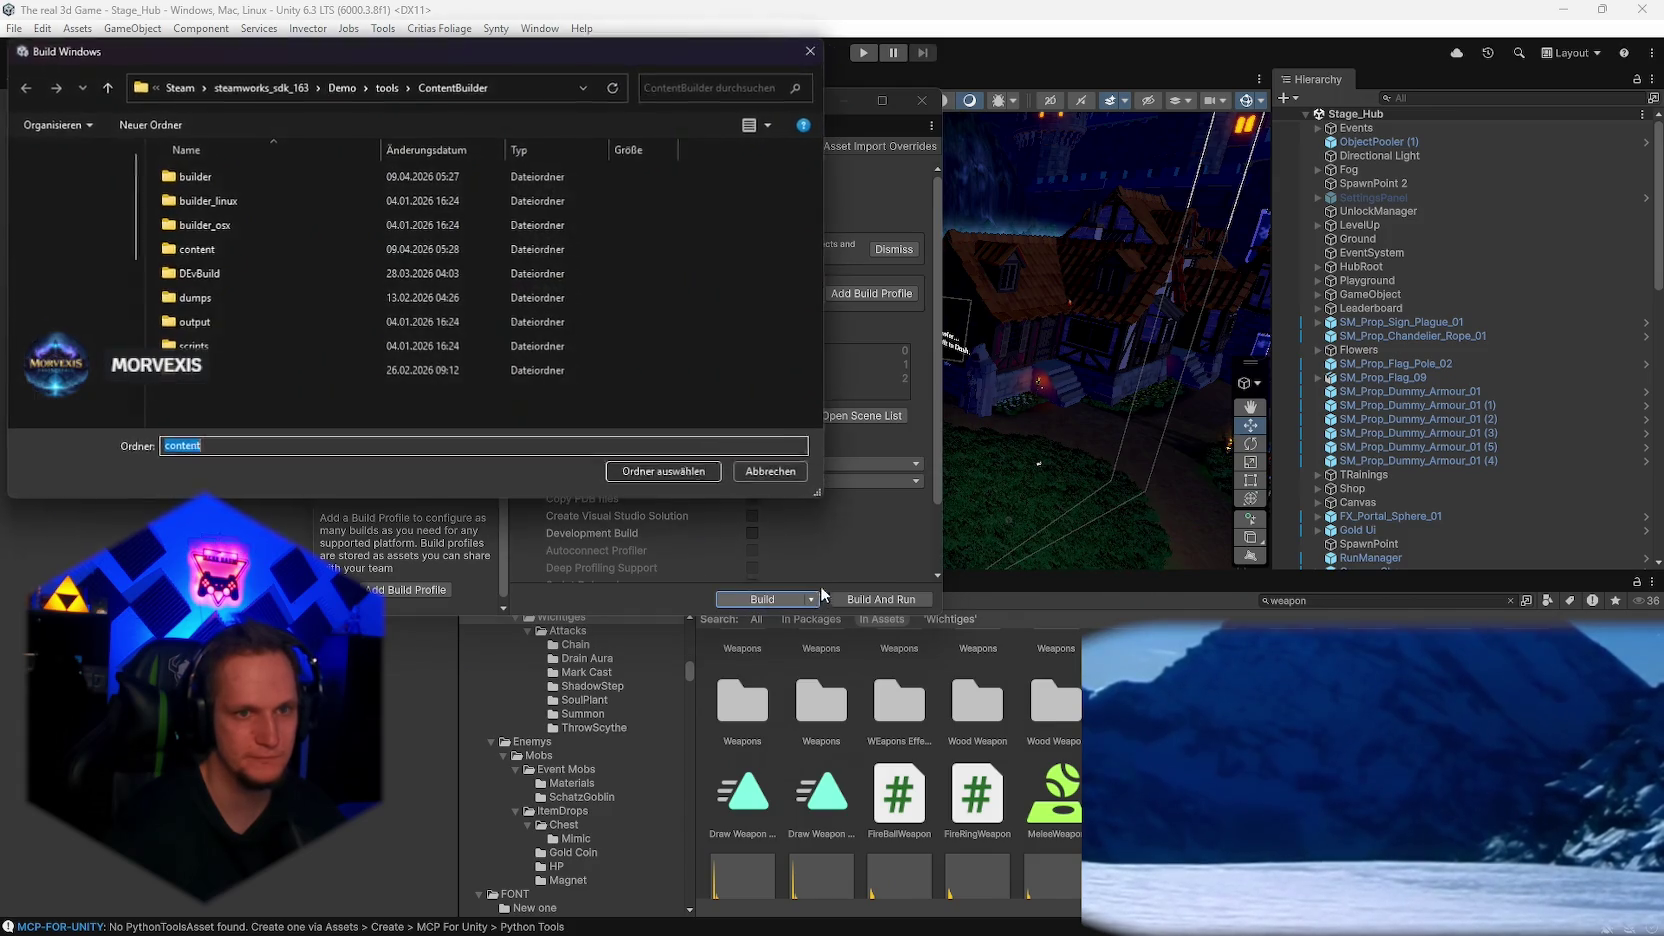
{"action": "key", "text": "Escape"}
{"action": "left_click", "coordinate": [935, 103]}
{"action": "left_click", "coordinate": [862, 52]}
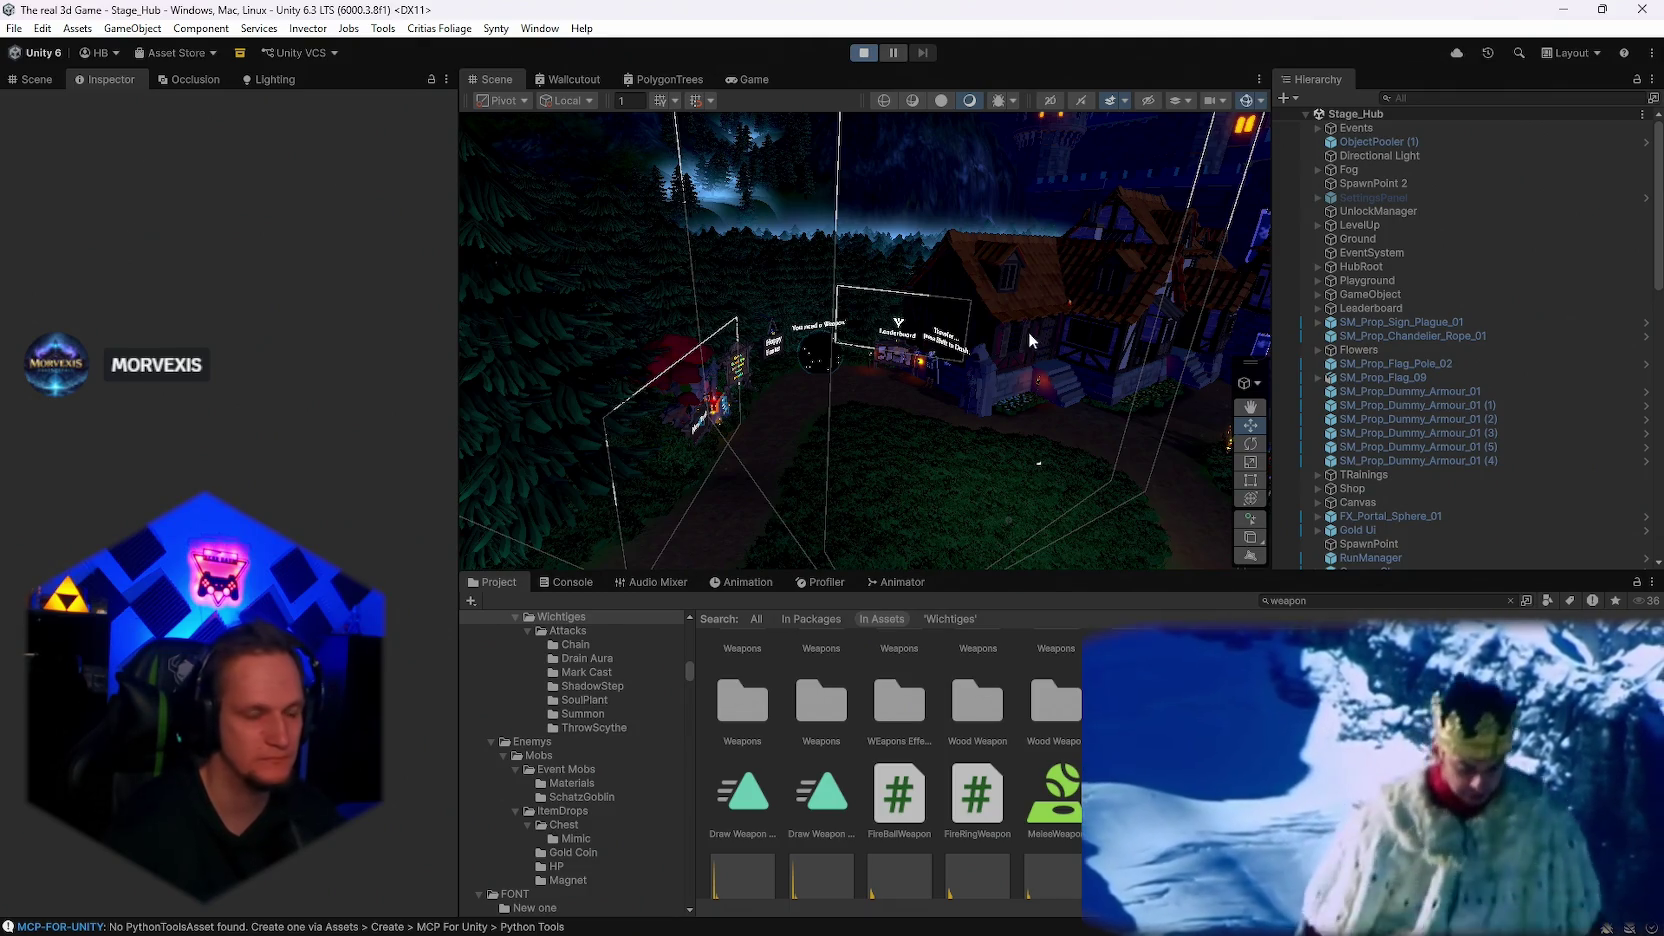
Step: Open %appdata% from the Run prompt and bring the game's Player.log up in Notepad
{"action": "mouse_move", "coordinate": [733, 888]}
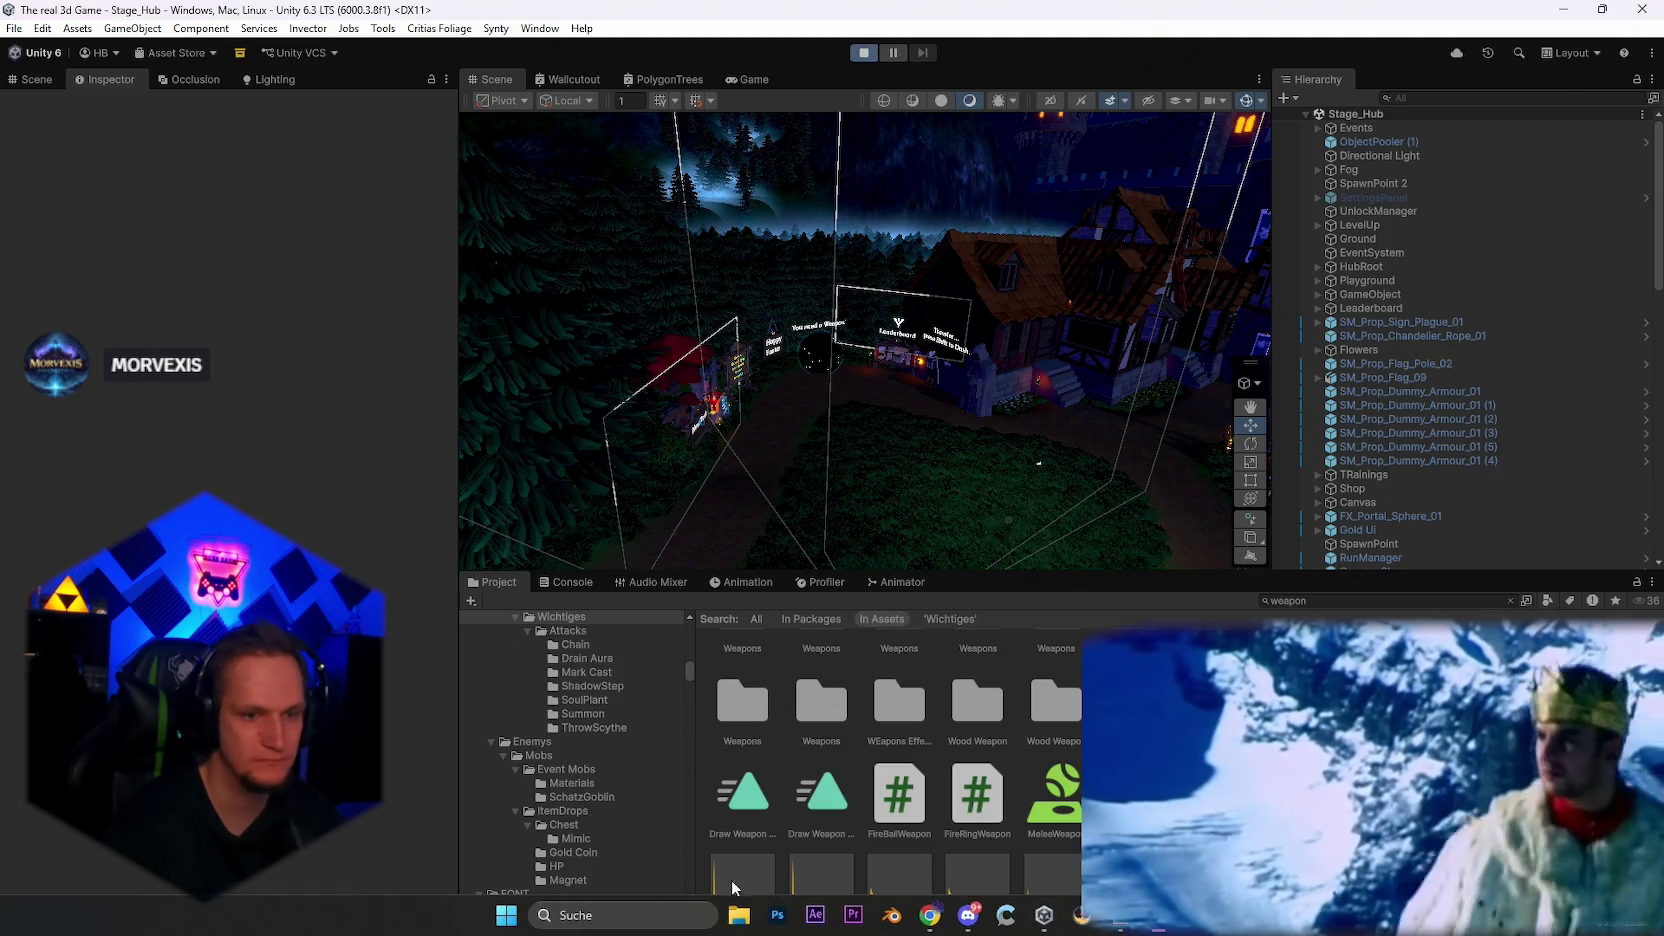
{"action": "key", "text": "super+r"}
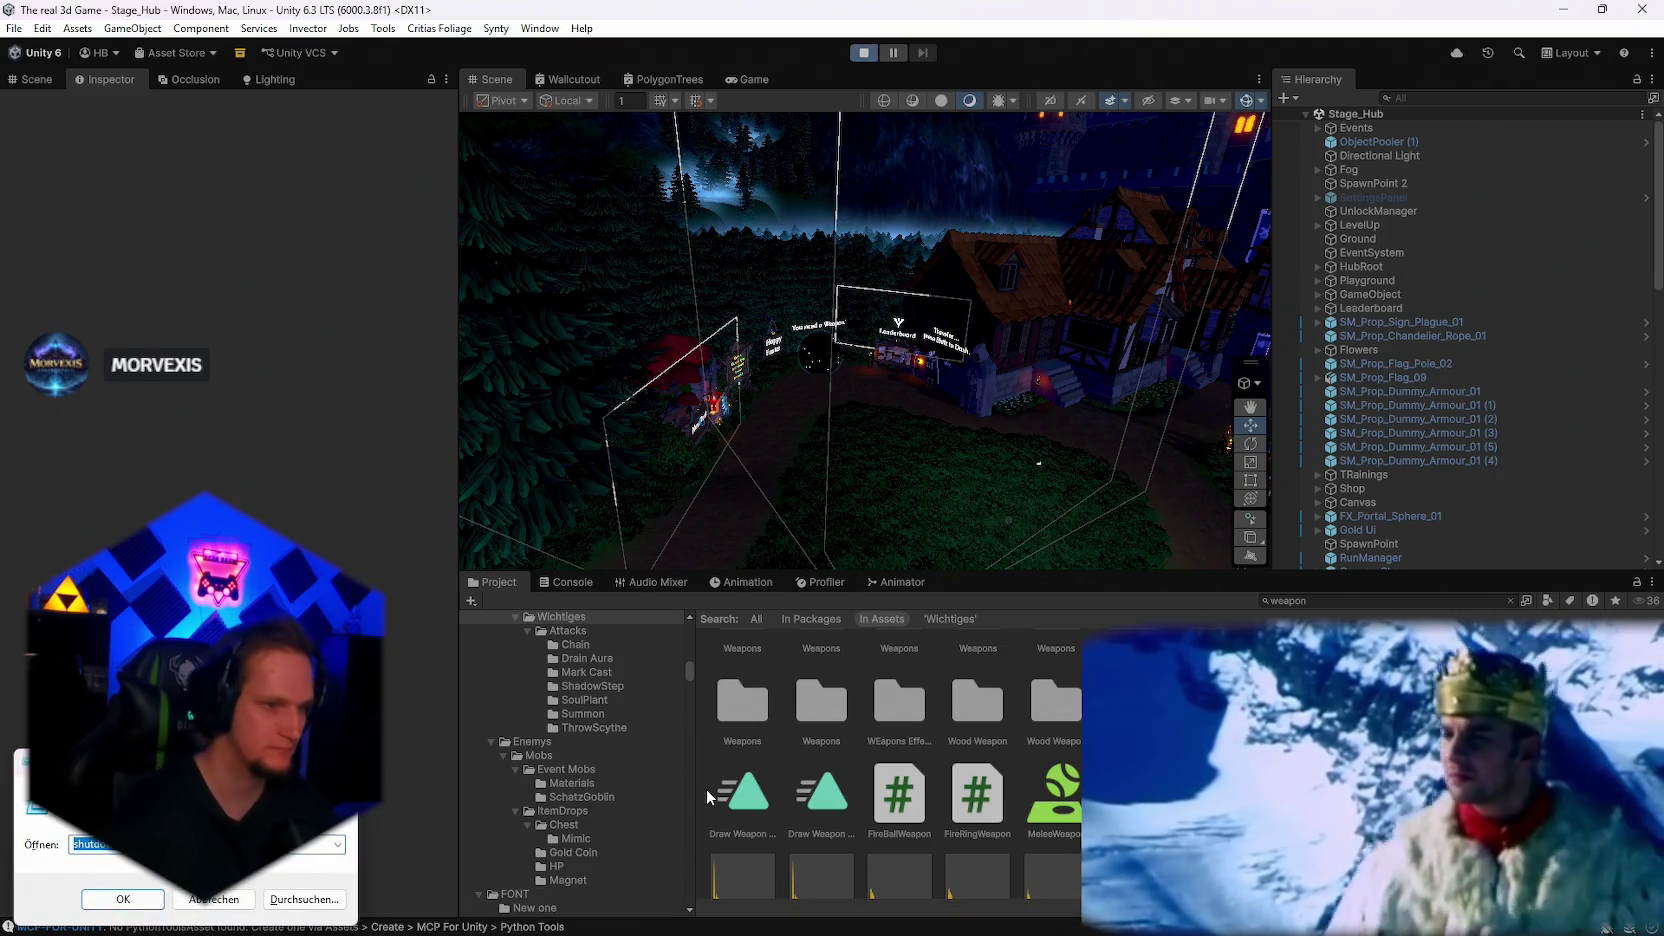
{"action": "type", "text": "%appdata%"}
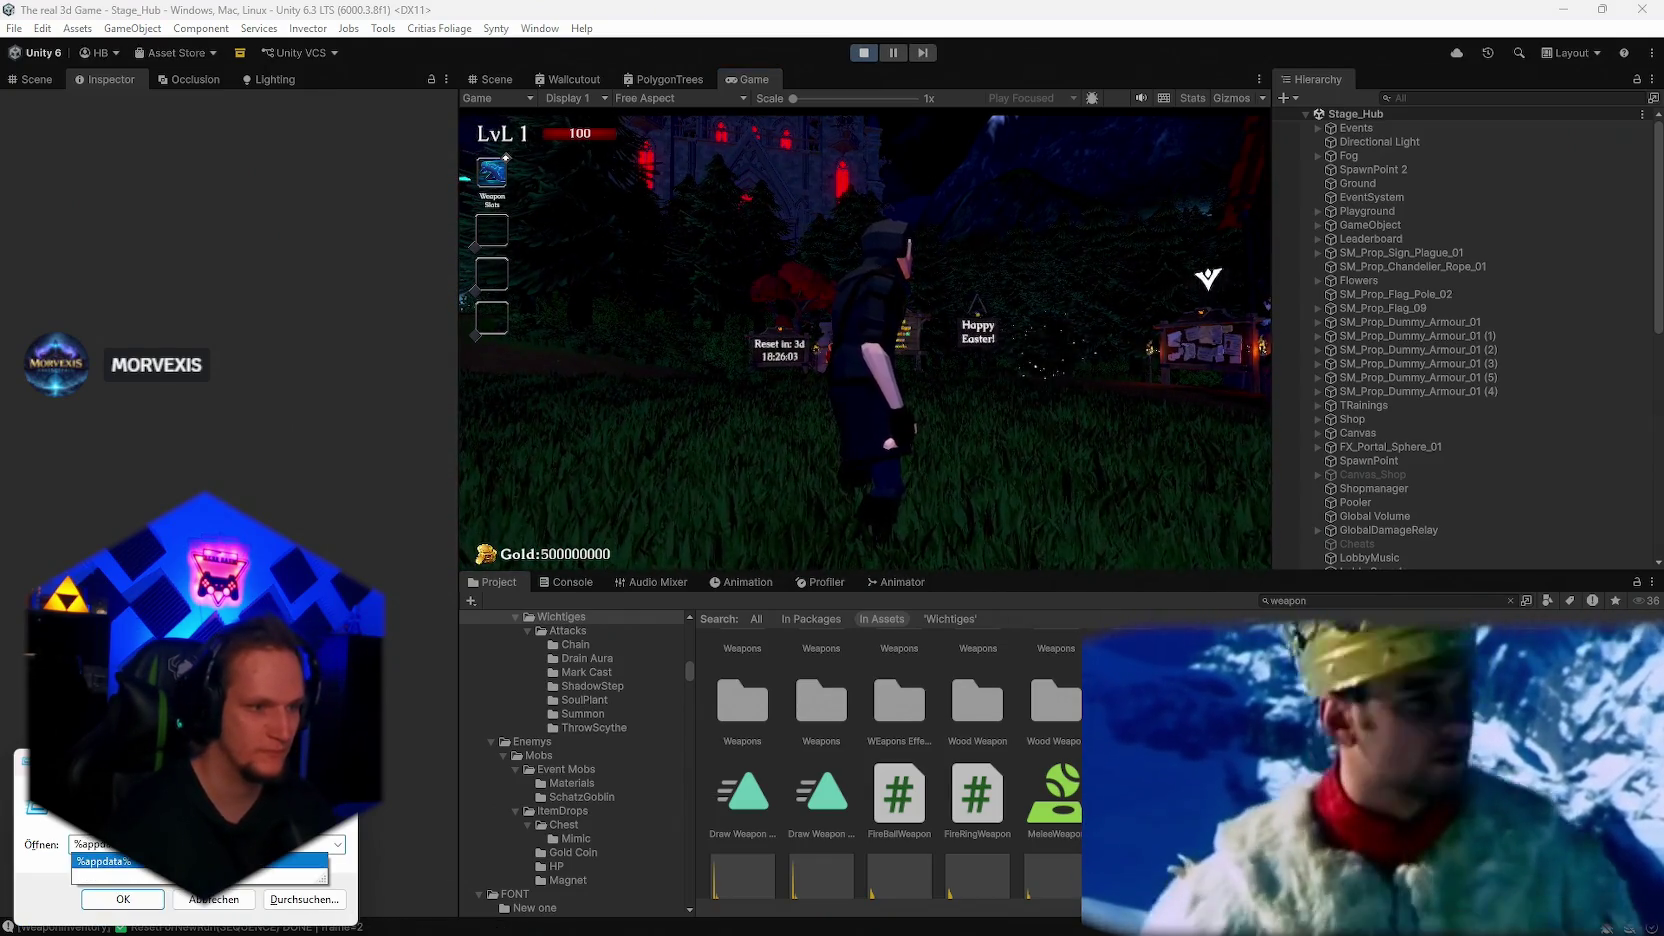
{"action": "left_click", "coordinate": [139, 868]}
{"action": "key", "text": "Return"}
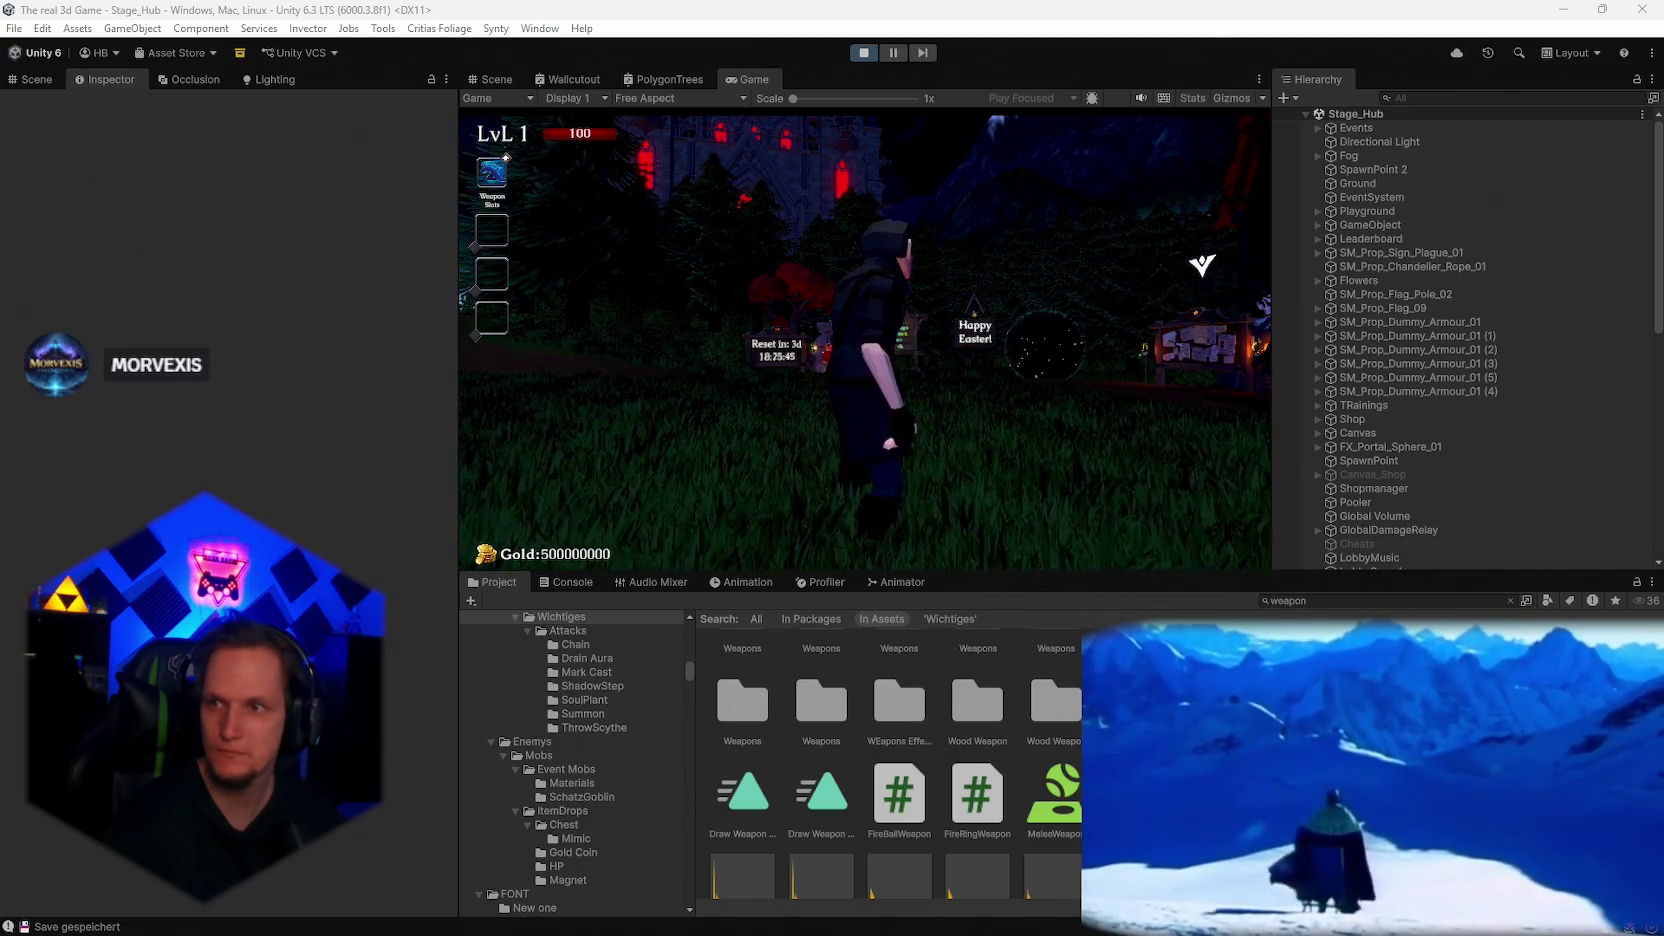
{"action": "key", "text": "alt+Tab"}
{"action": "scroll", "coordinate": [848, 464], "scroll_direction": "down", "scroll_amount": 15}
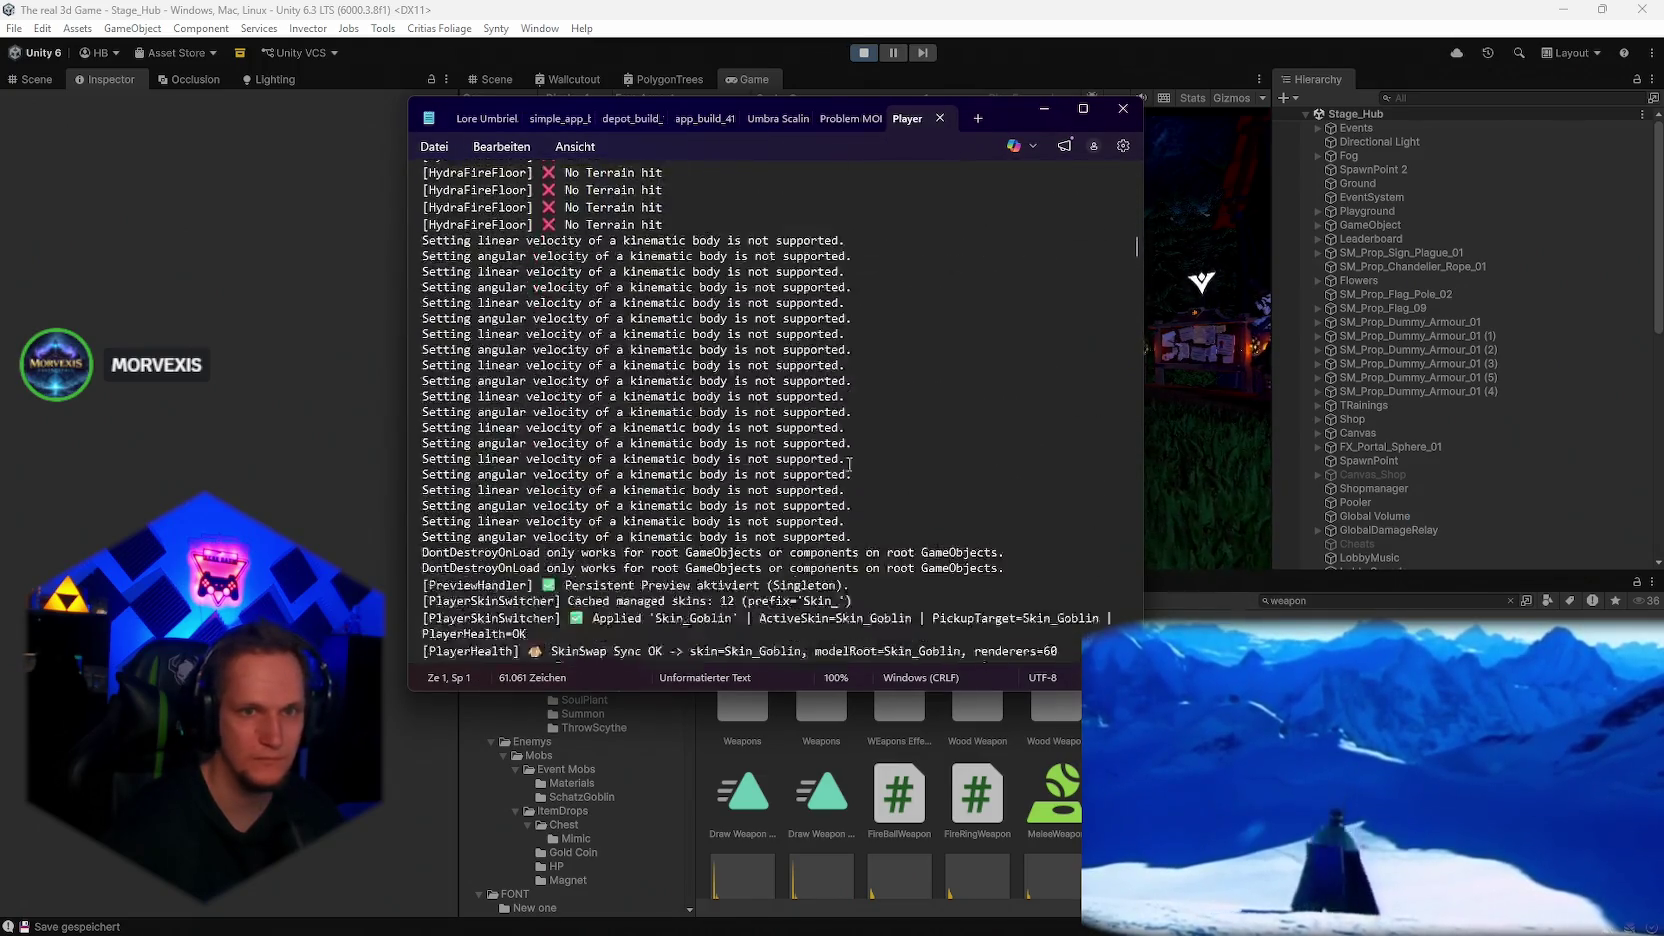
Step: Scroll through Player.log to the 'level2 is corrupted' crash entry, then close Notepad
{"action": "scroll", "coordinate": [848, 464], "scroll_direction": "down", "scroll_amount": 20}
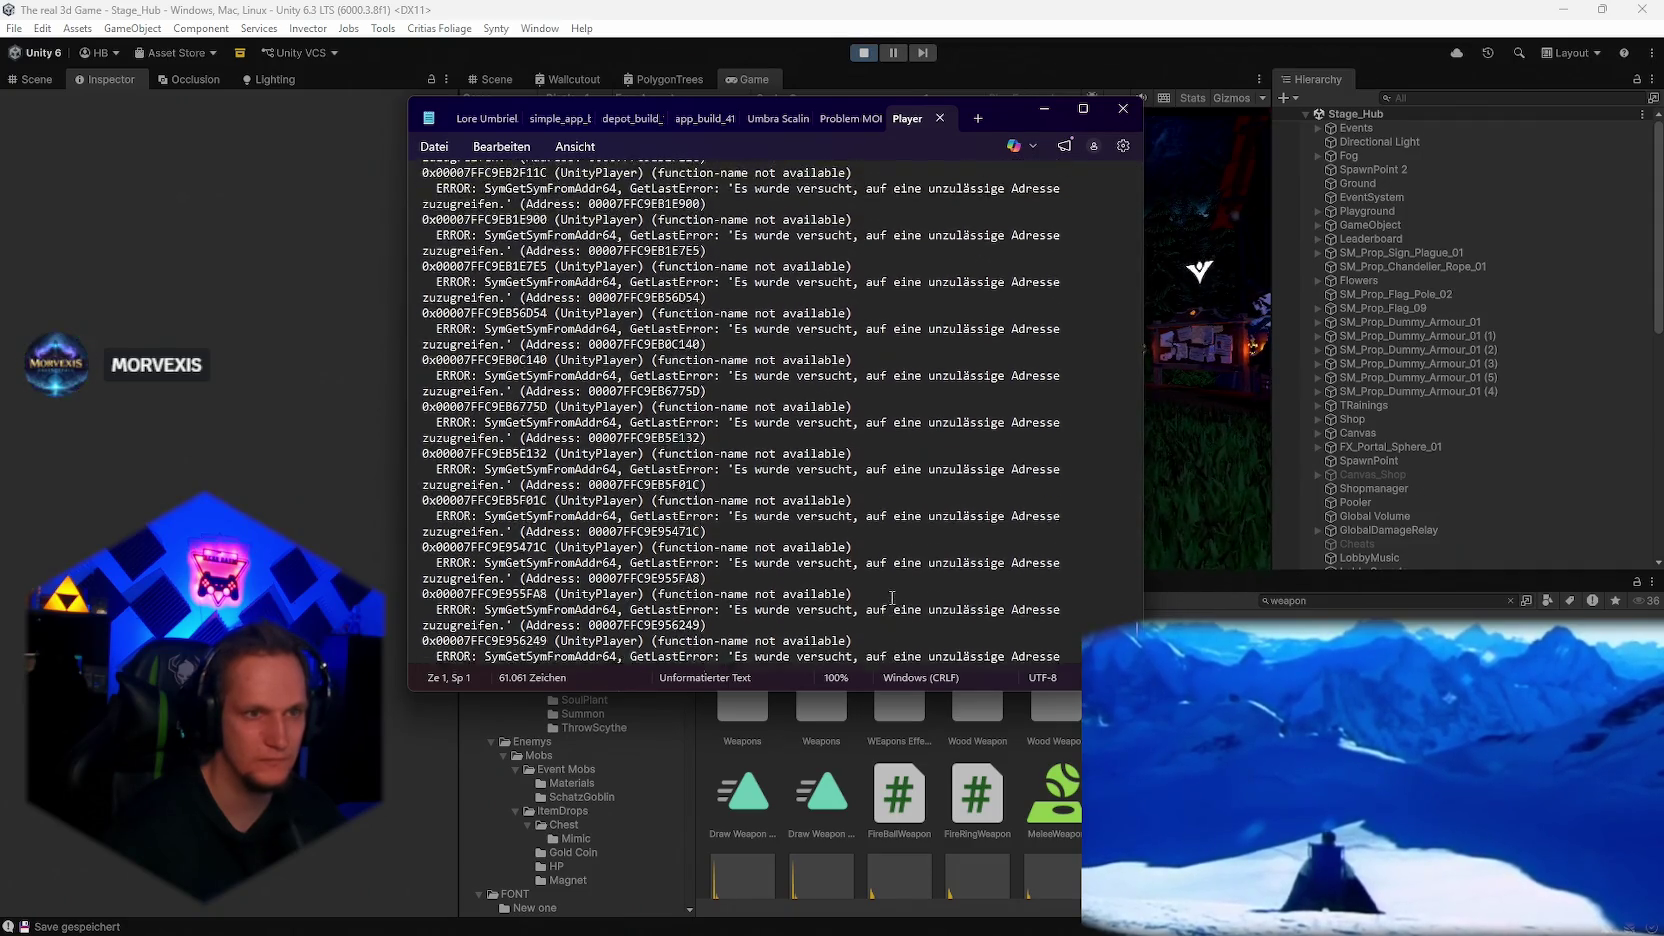
{"action": "scroll", "coordinate": [890, 600], "scroll_direction": "up", "scroll_amount": 10}
{"action": "scroll", "coordinate": [893, 600], "scroll_direction": "up", "scroll_amount": 10}
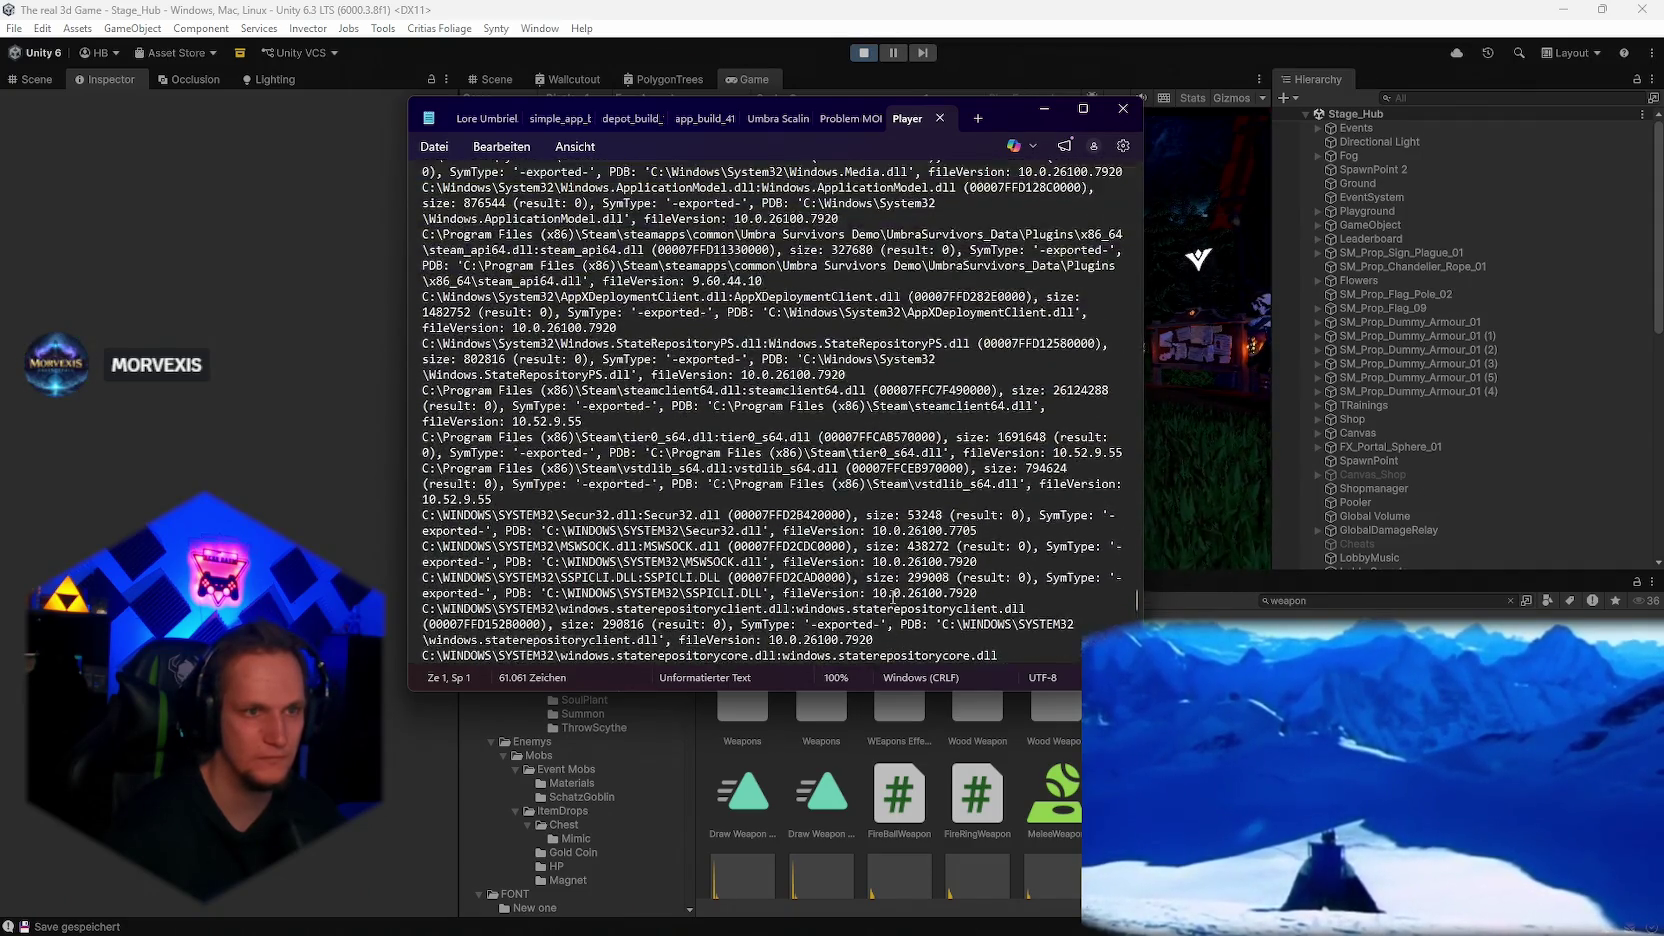
{"action": "scroll", "coordinate": [893, 600], "scroll_direction": "up", "scroll_amount": 10}
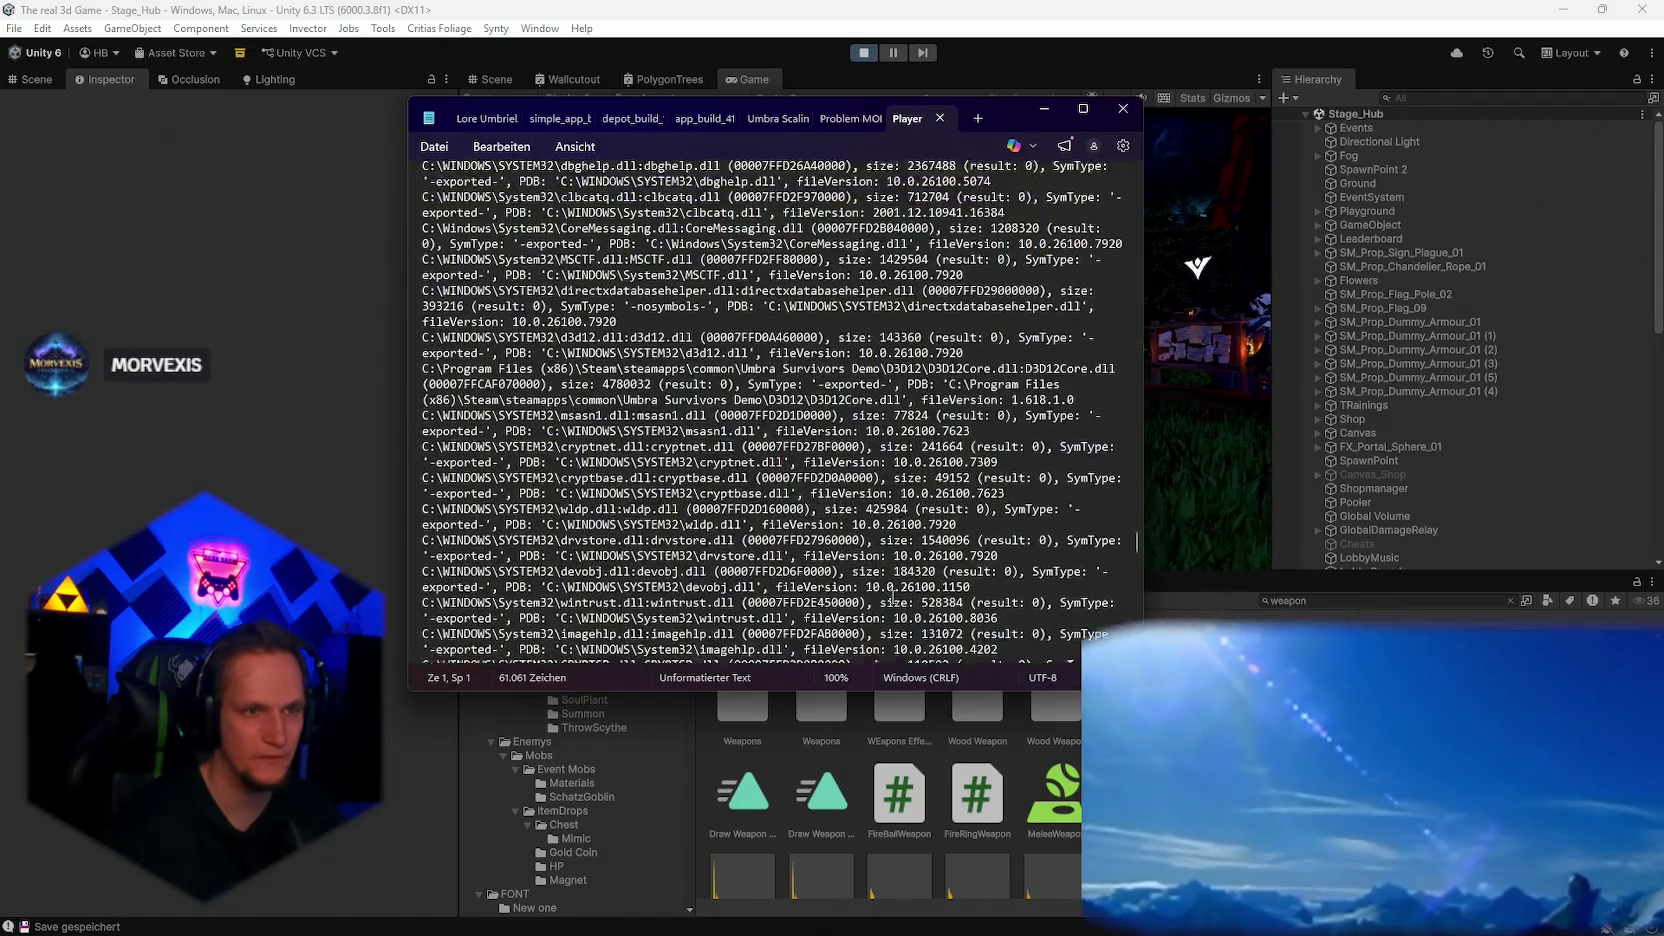
{"action": "scroll", "coordinate": [893, 597], "scroll_direction": "up", "scroll_amount": 10}
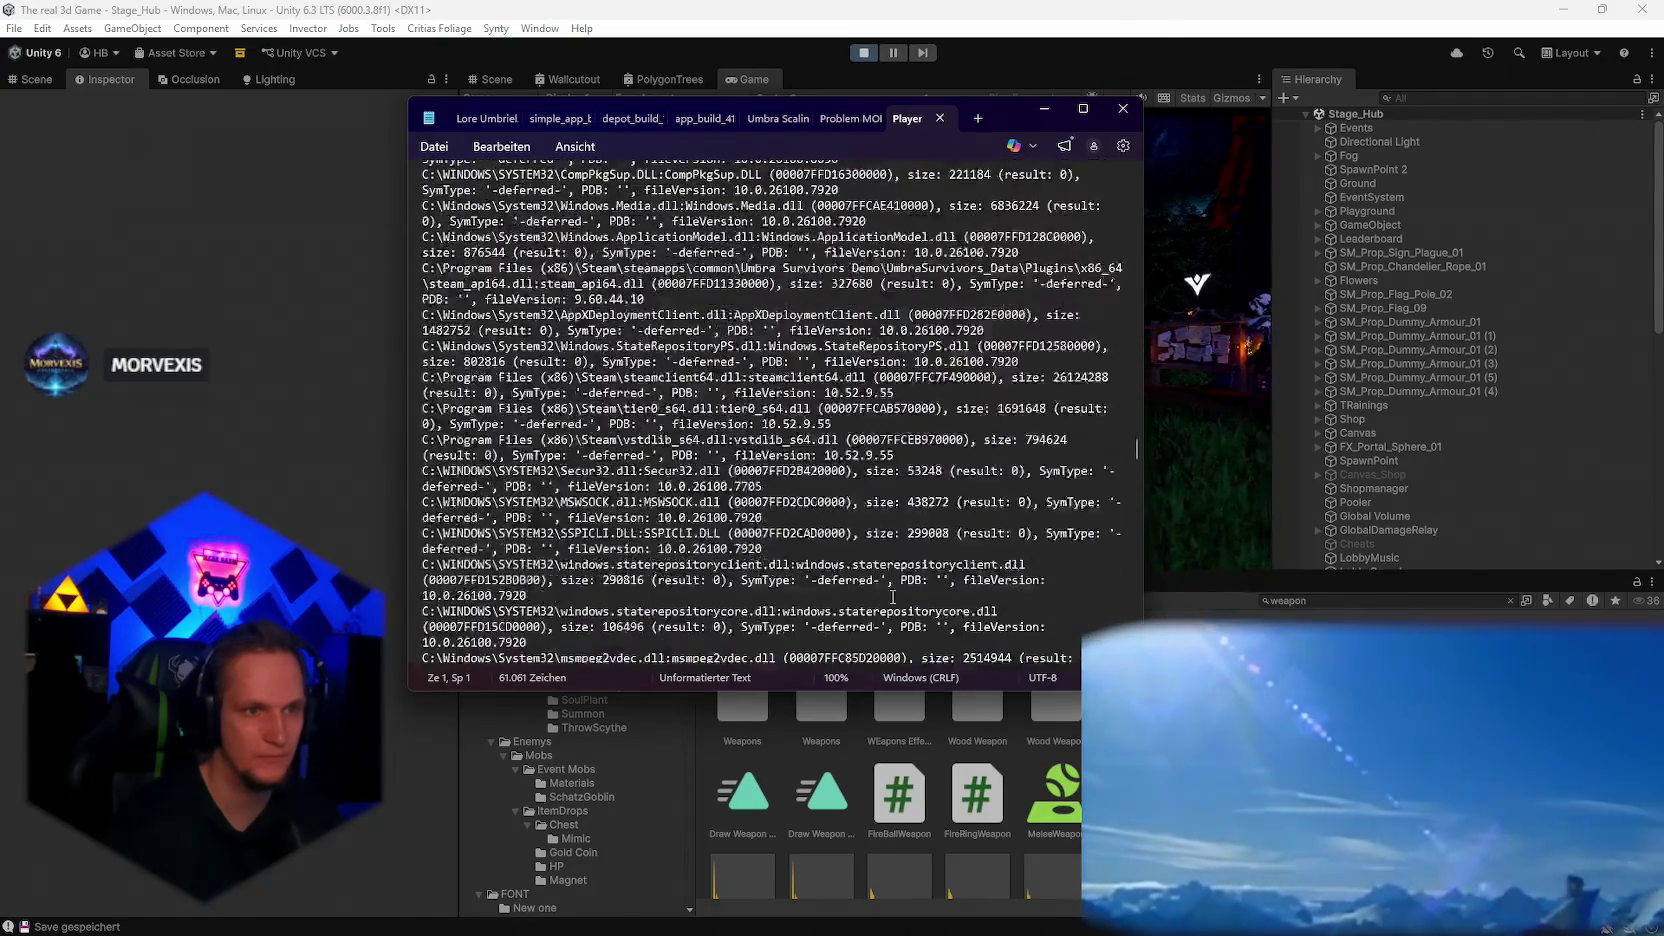
{"action": "scroll", "coordinate": [893, 597], "scroll_direction": "up", "scroll_amount": 5}
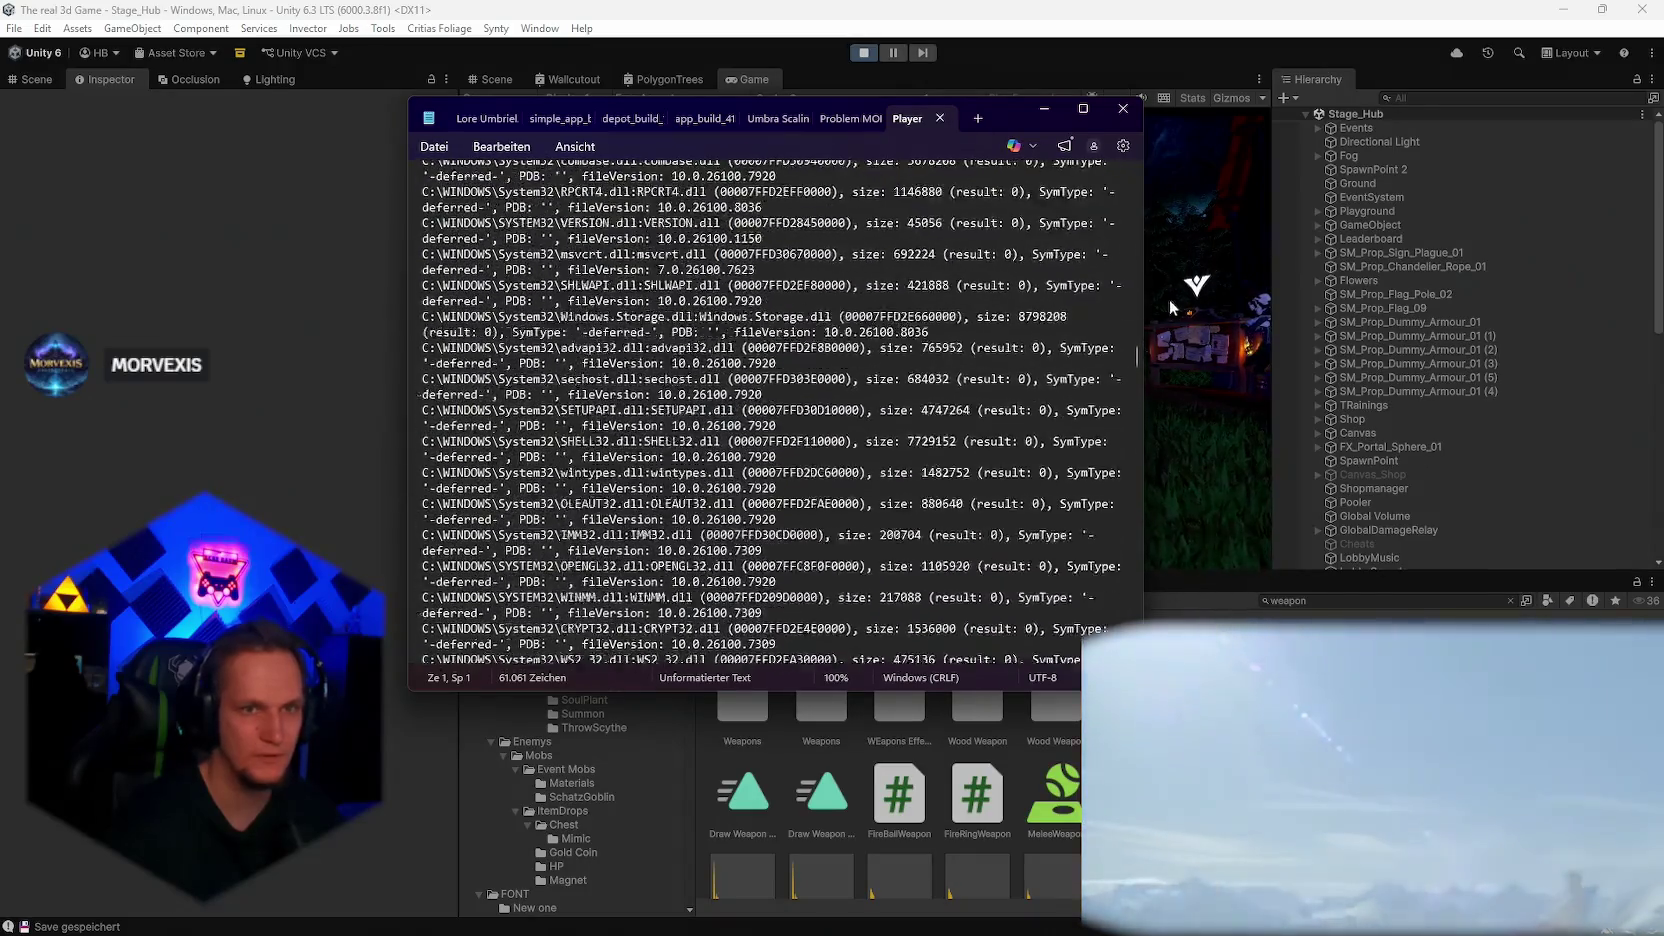
{"action": "left_click_drag", "start_coordinate": [1136, 345], "coordinate": [1140, 297]}
{"action": "scroll", "coordinate": [1087, 348], "scroll_direction": "down", "scroll_amount": 12}
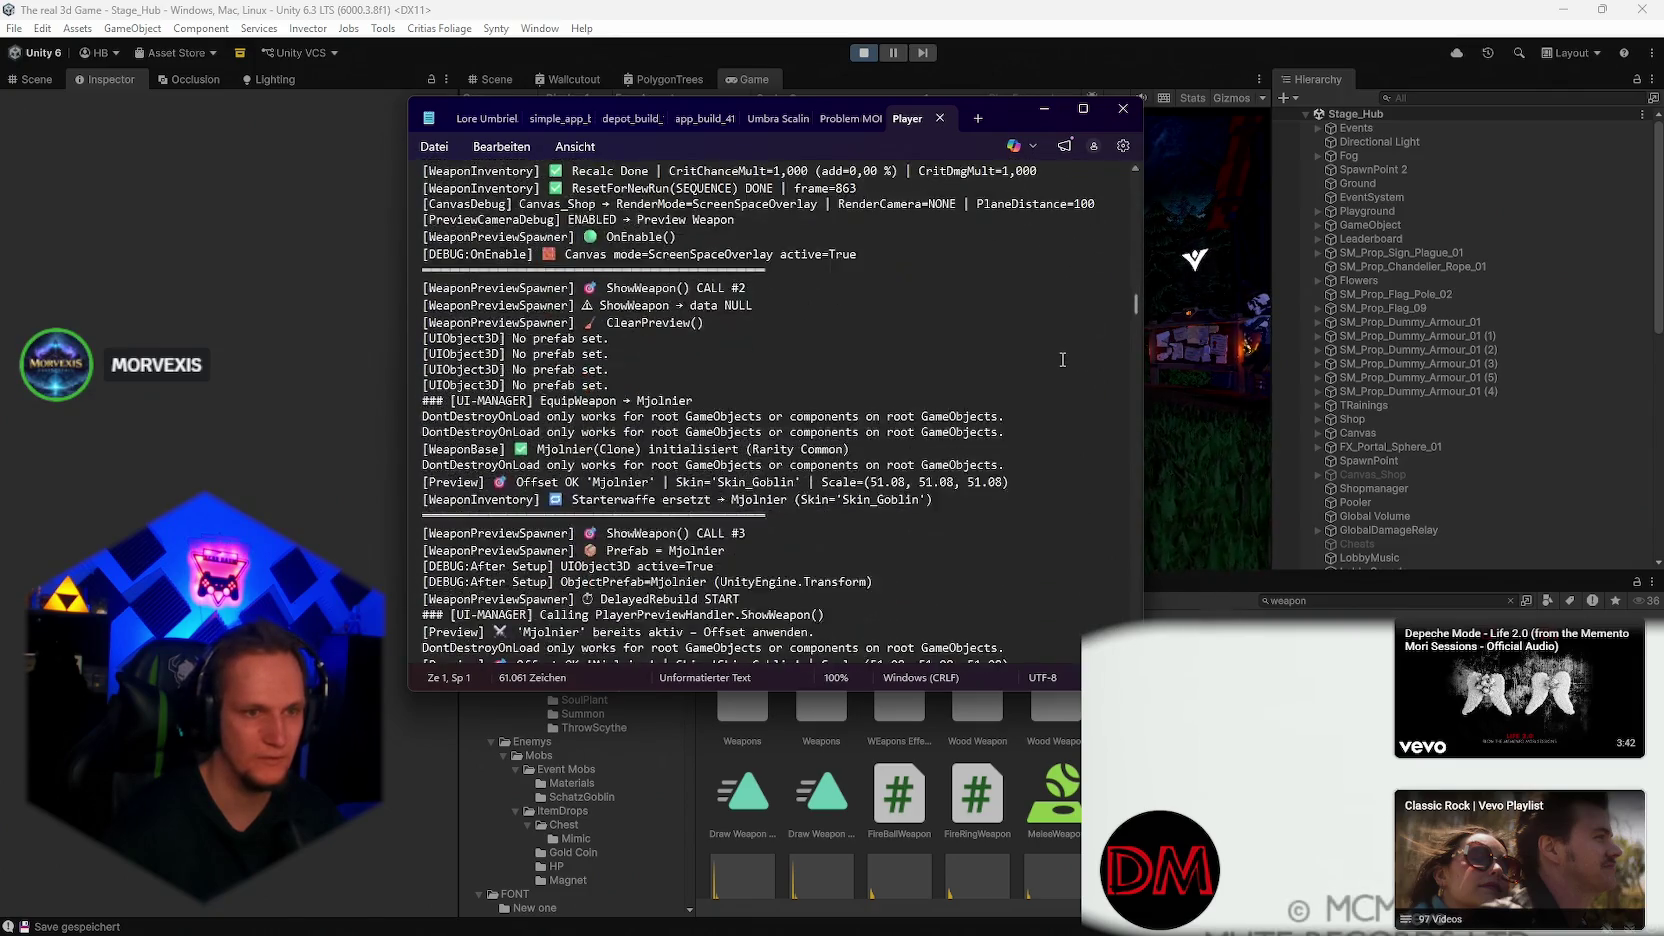
{"action": "scroll", "coordinate": [1062, 358], "scroll_direction": "down", "scroll_amount": 4}
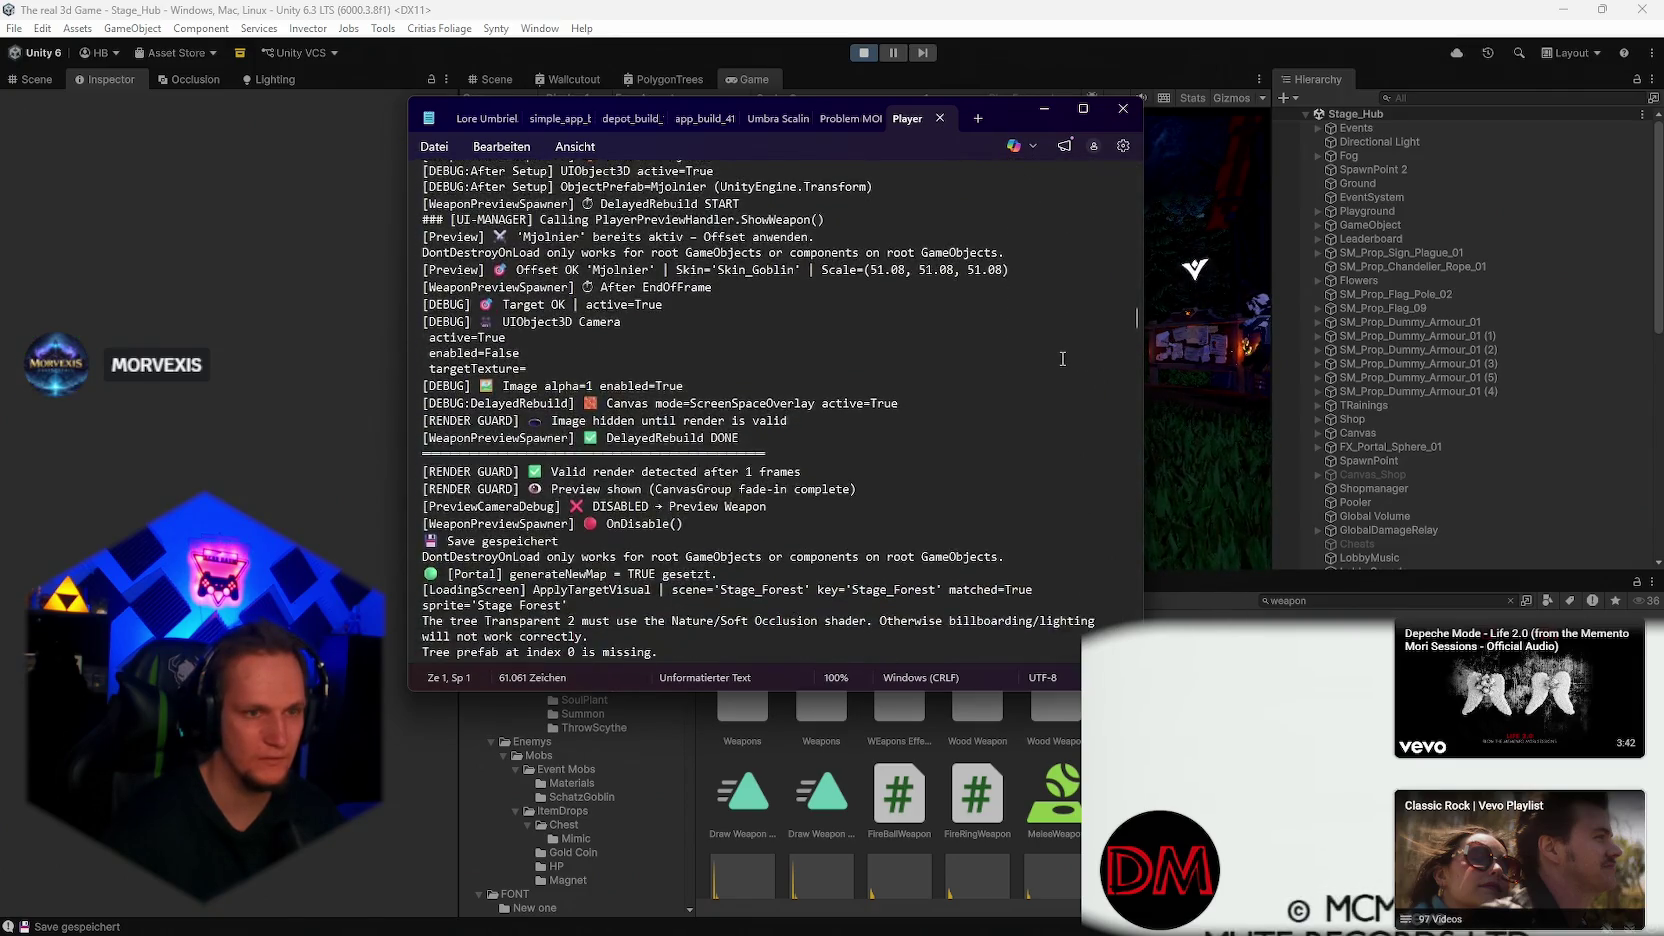
{"action": "scroll", "coordinate": [1062, 358], "scroll_direction": "down", "scroll_amount": 2}
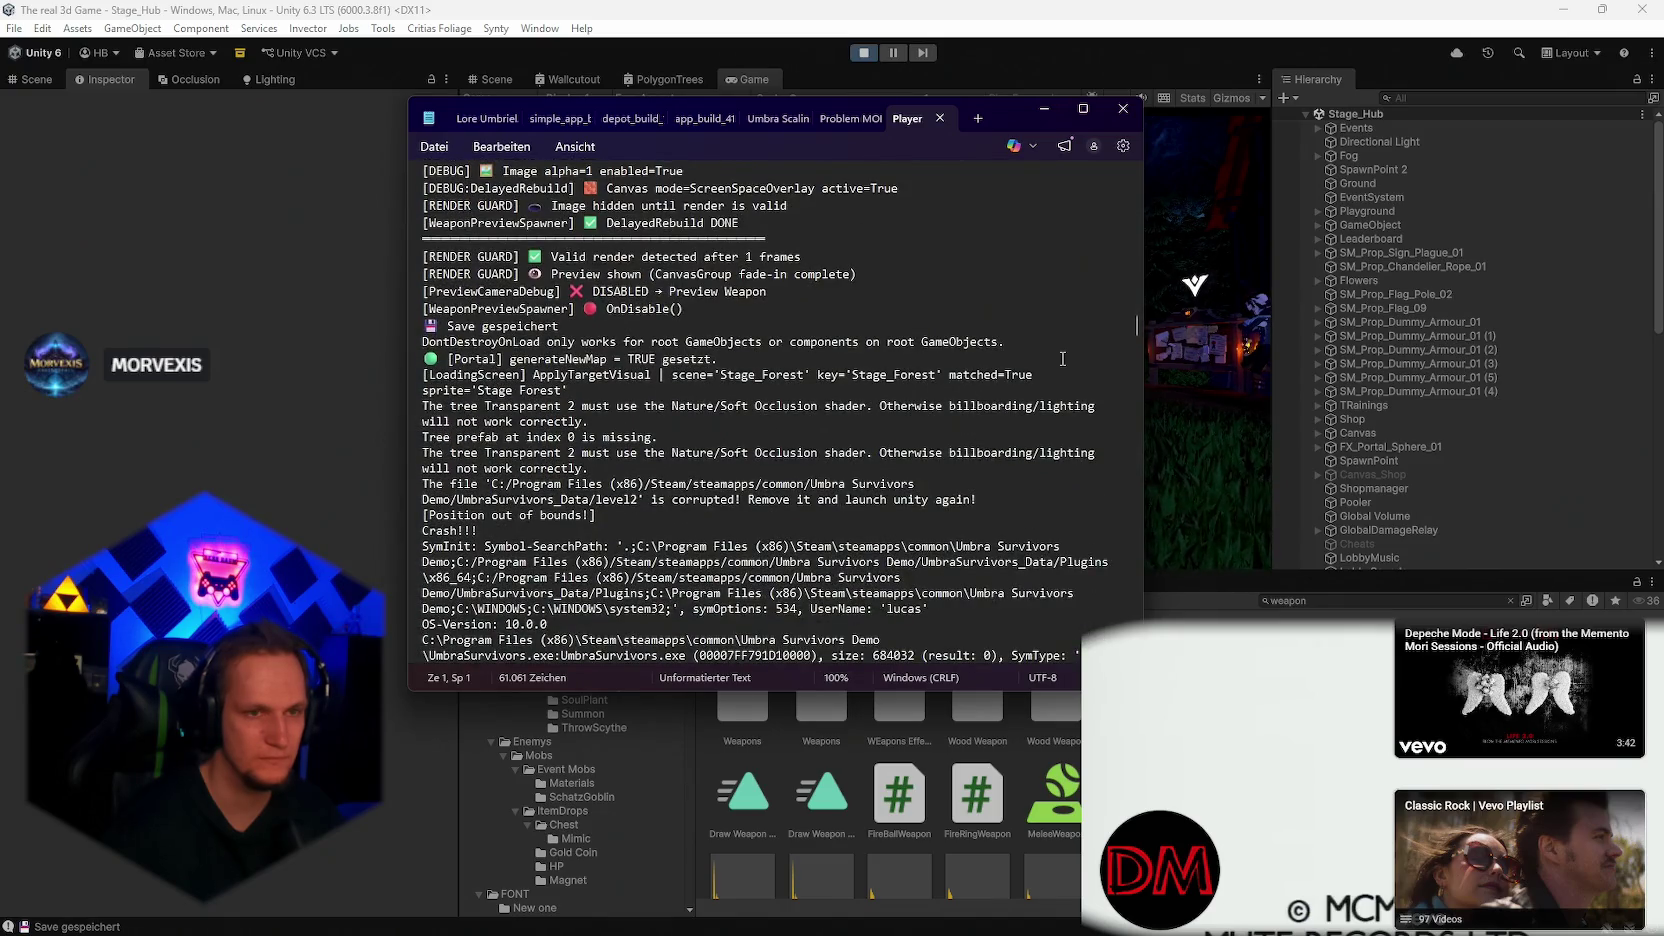
{"action": "scroll", "coordinate": [1062, 358], "scroll_direction": "down", "scroll_amount": 4}
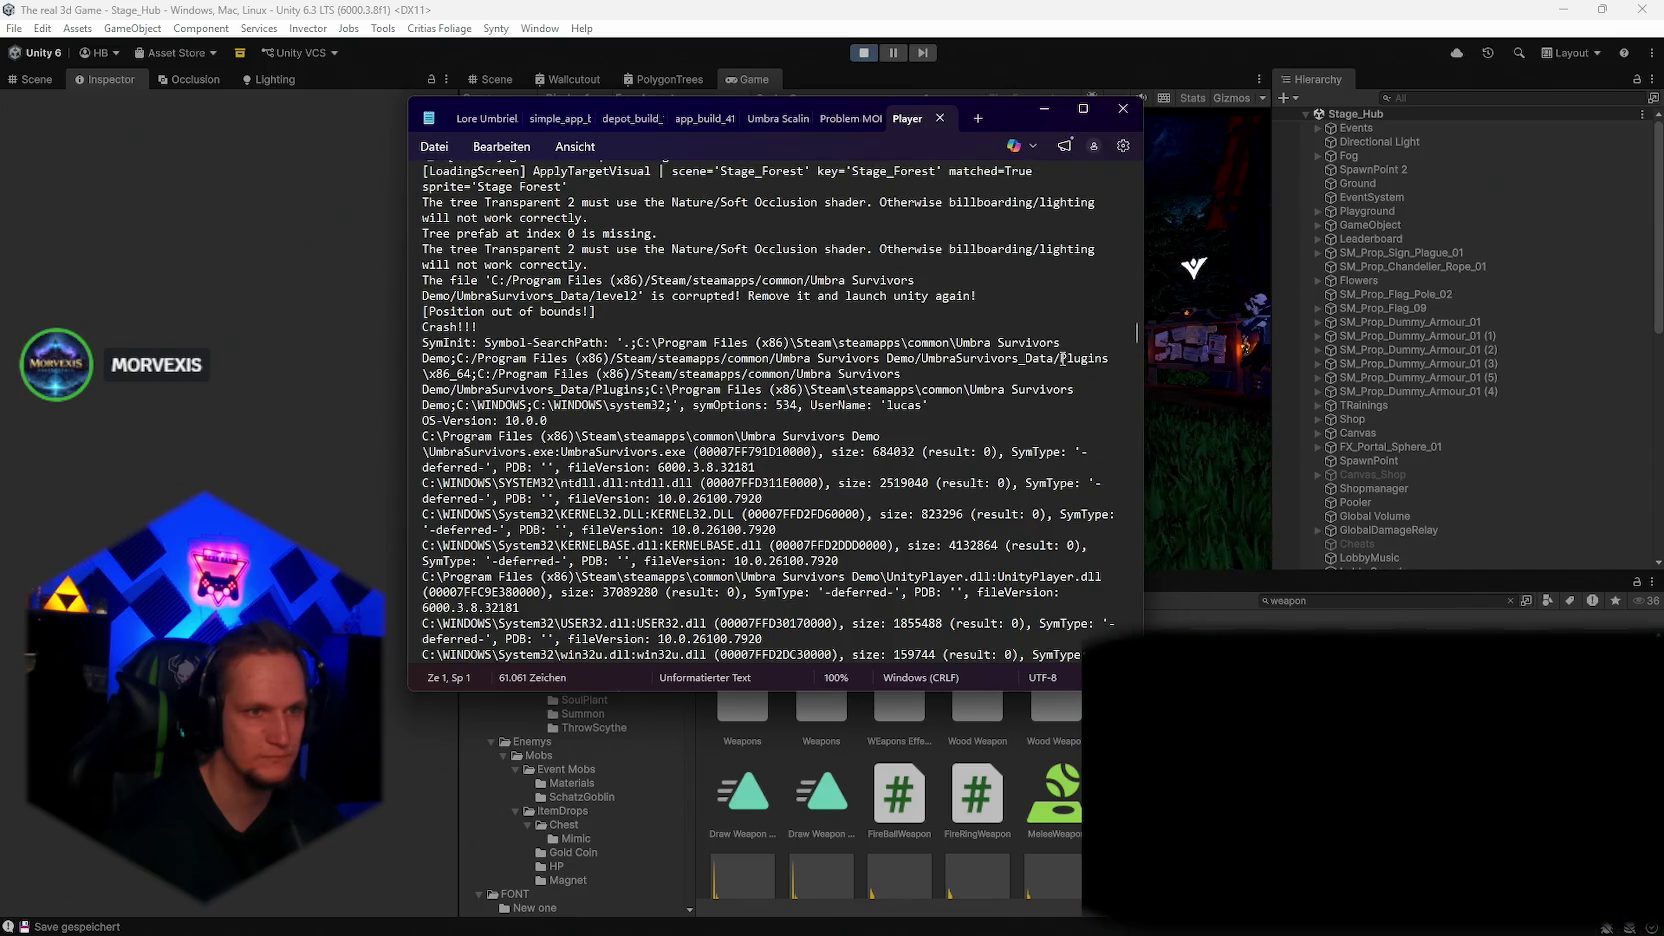
{"action": "scroll", "coordinate": [1062, 358], "scroll_direction": "up", "scroll_amount": 2}
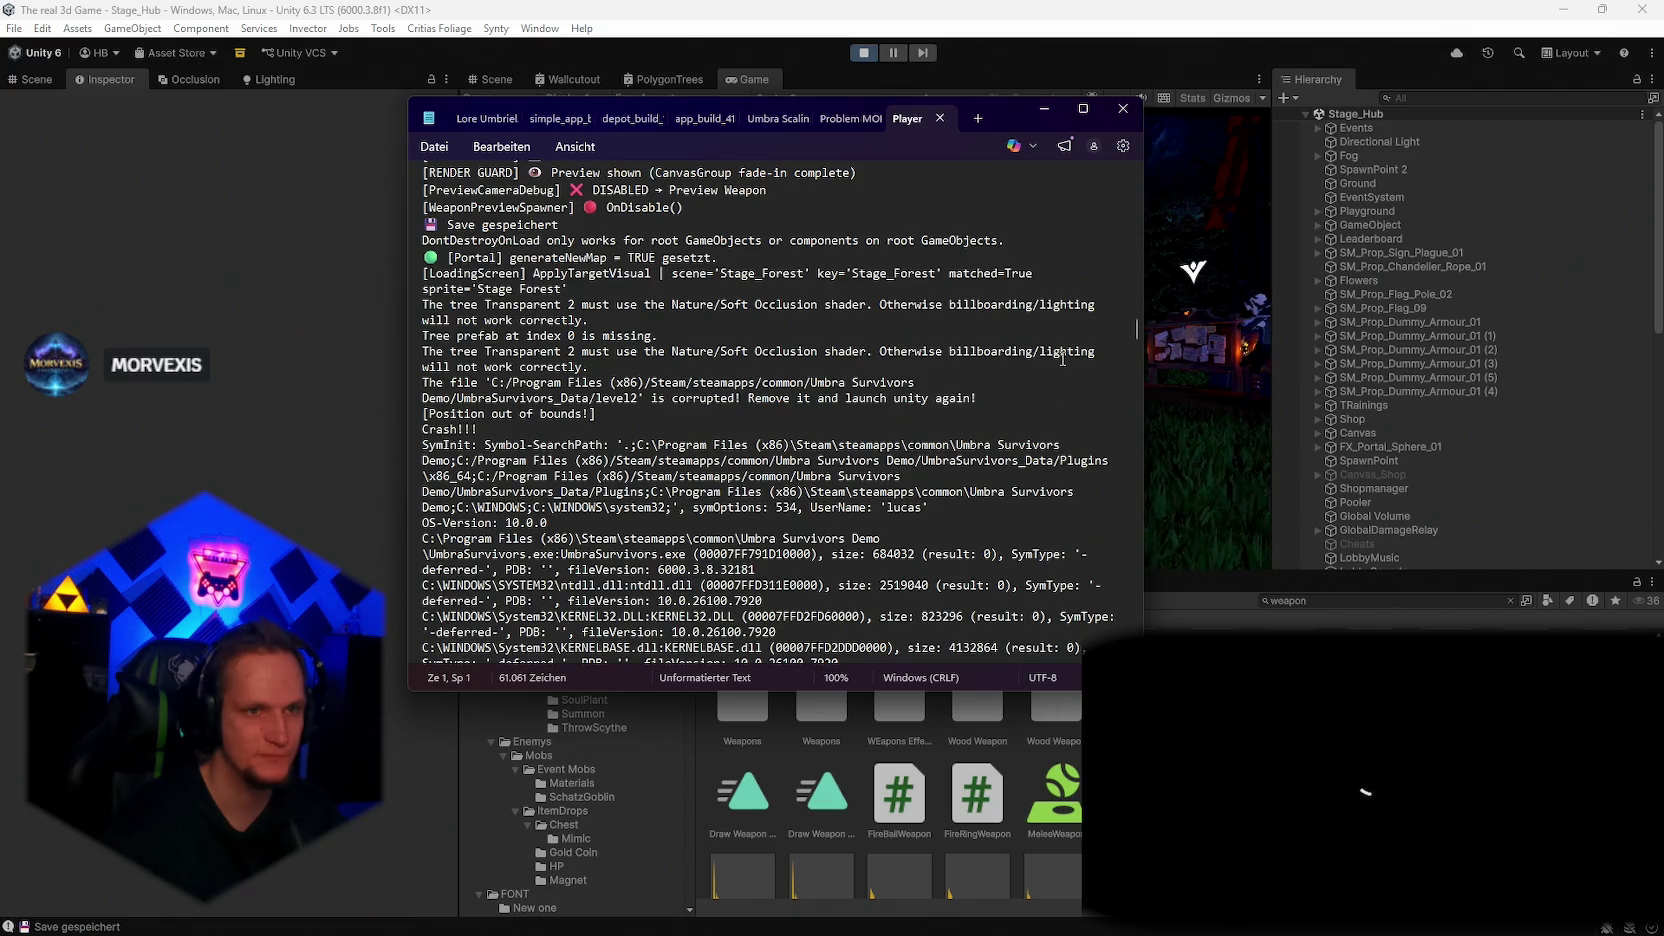
{"action": "scroll", "coordinate": [1062, 358], "scroll_direction": "down", "scroll_amount": 4}
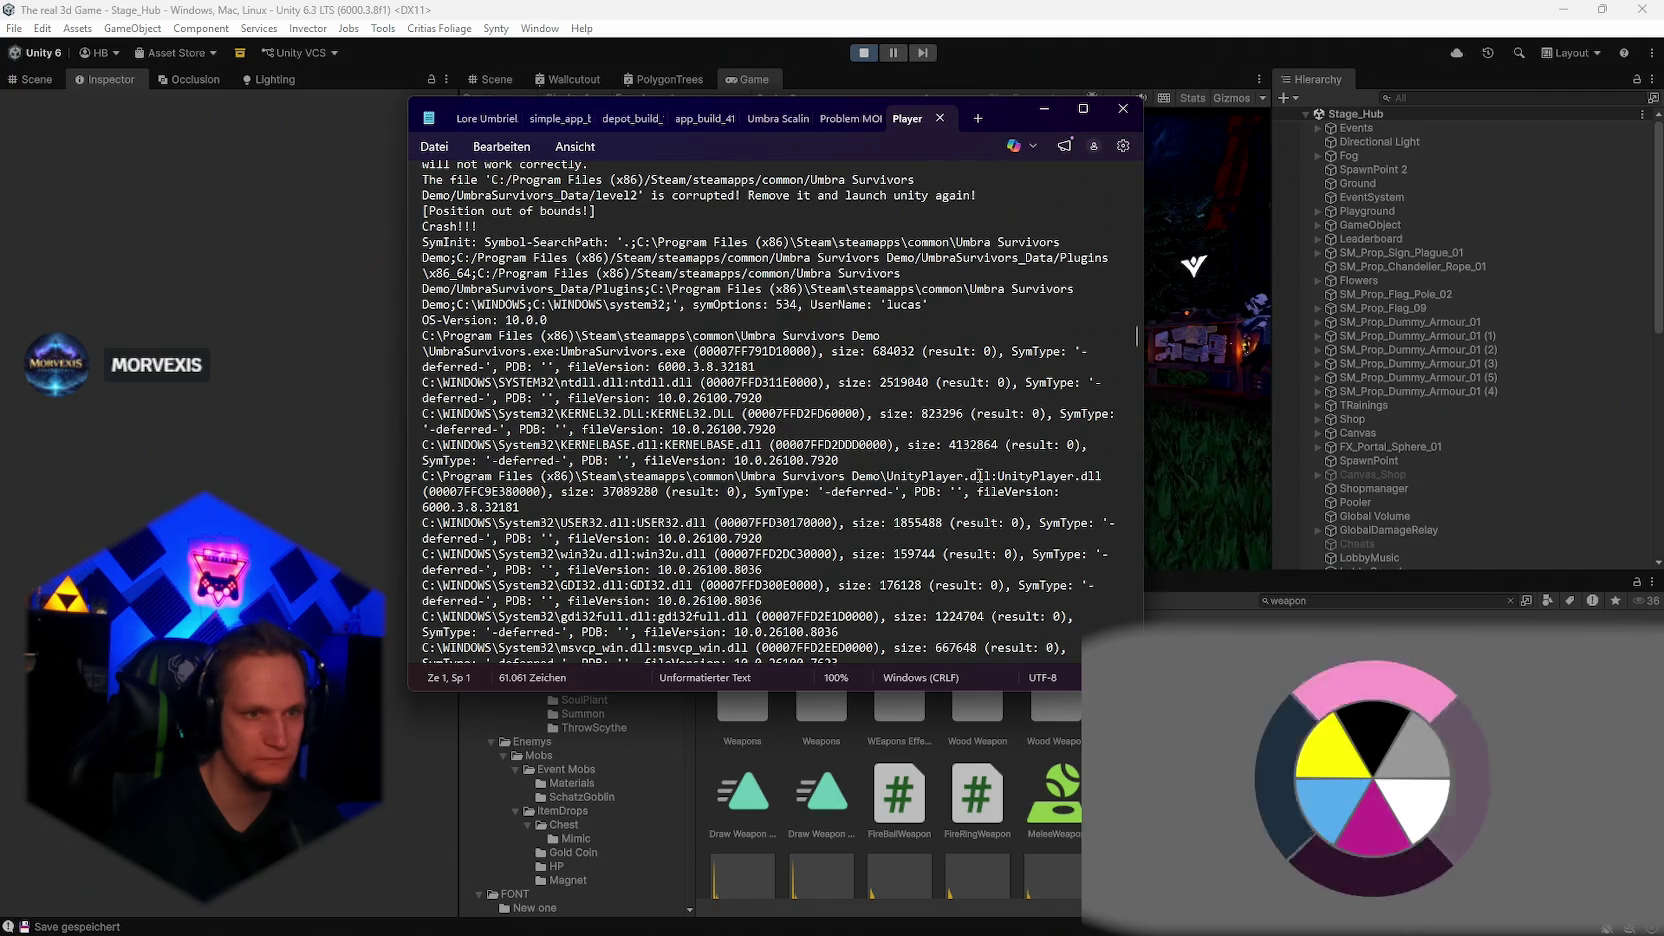
{"action": "scroll", "coordinate": [954, 492], "scroll_direction": "down", "scroll_amount": 2}
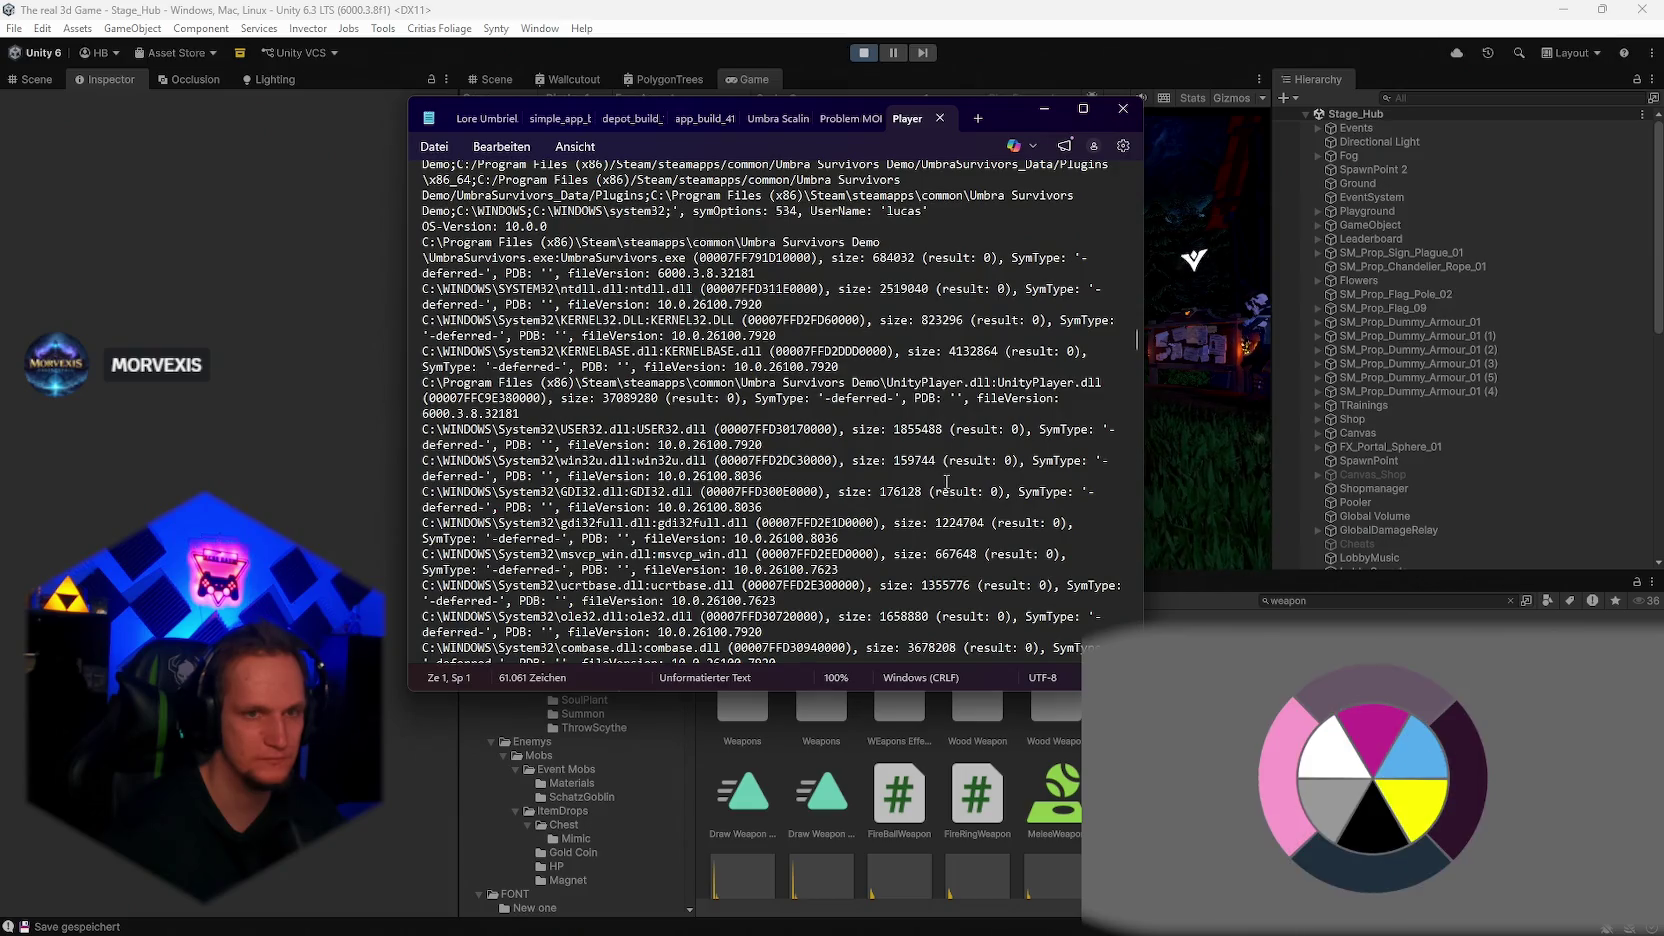
{"action": "scroll", "coordinate": [946, 481], "scroll_direction": "down", "scroll_amount": 2}
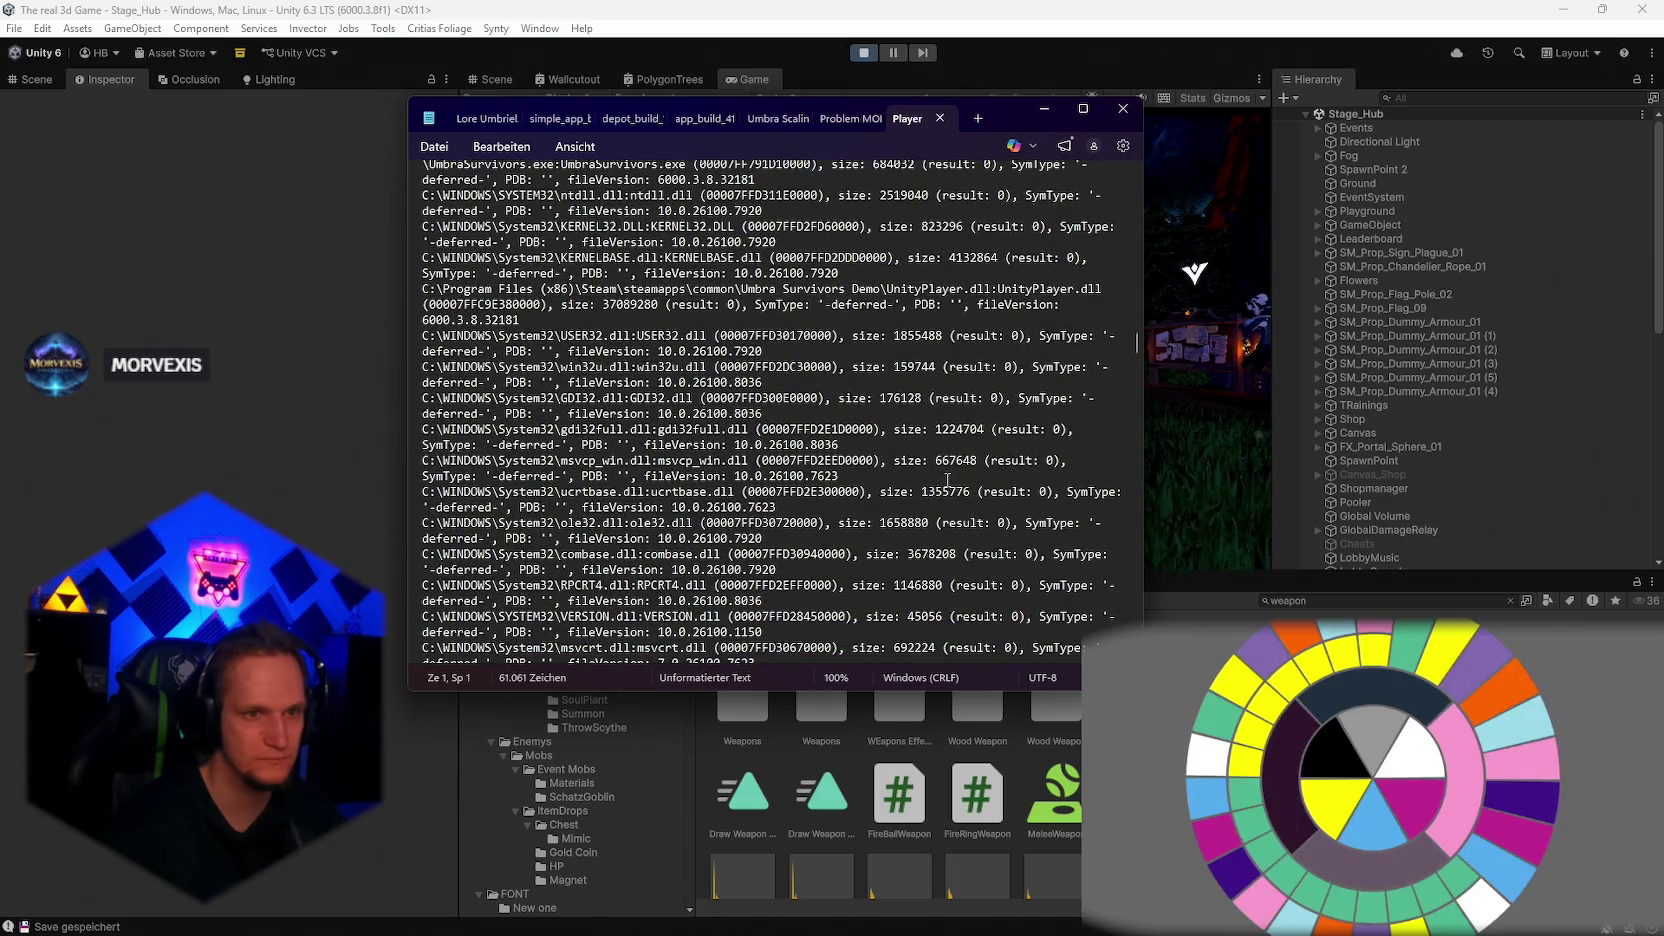
{"action": "scroll", "coordinate": [975, 478], "scroll_direction": "down", "scroll_amount": 6}
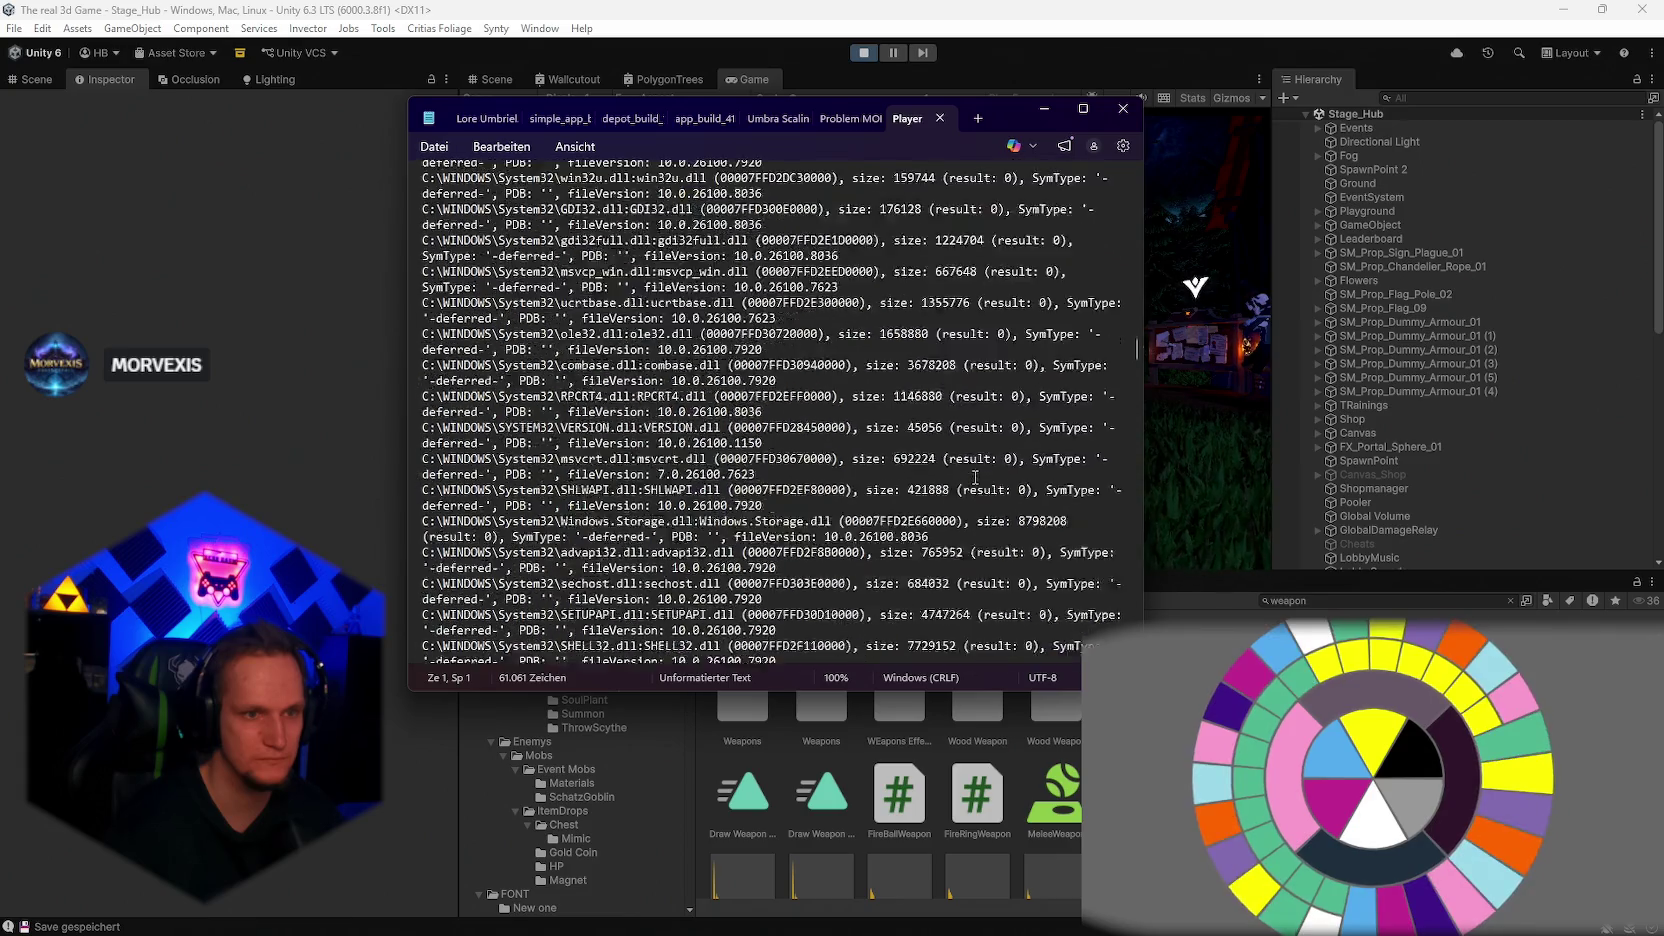
{"action": "left_click", "coordinate": [1122, 109]}
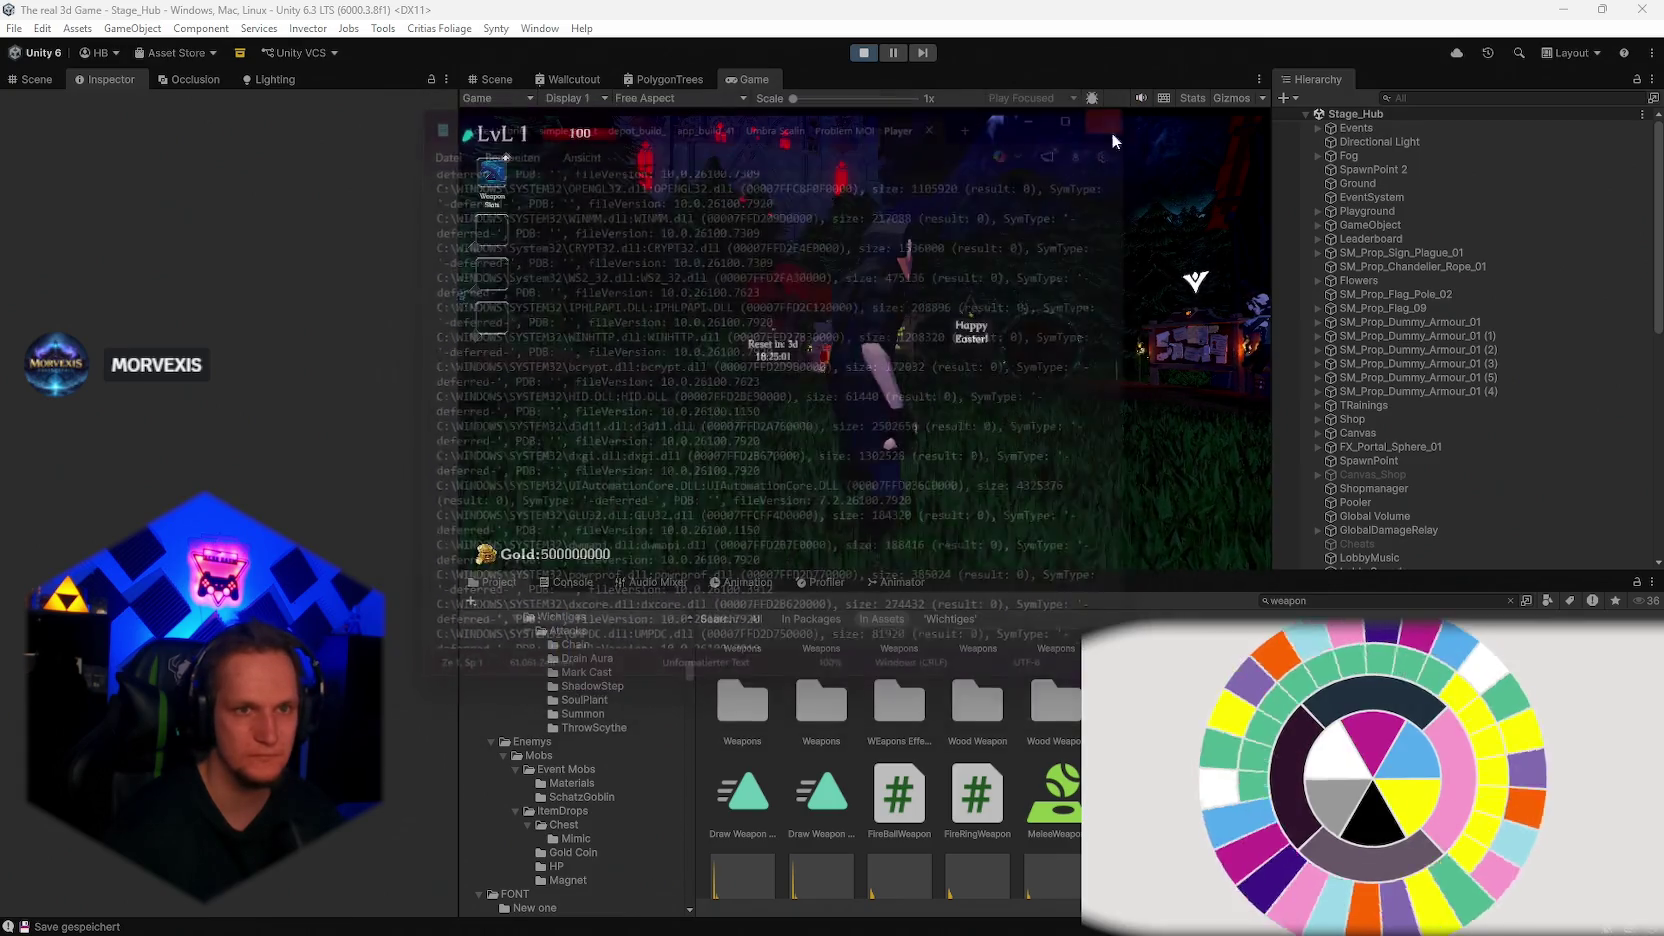
Step: Pick Meteor as the weapon and enter the portal into Cursed Forest Stage1
{"action": "key", "text": "a"}
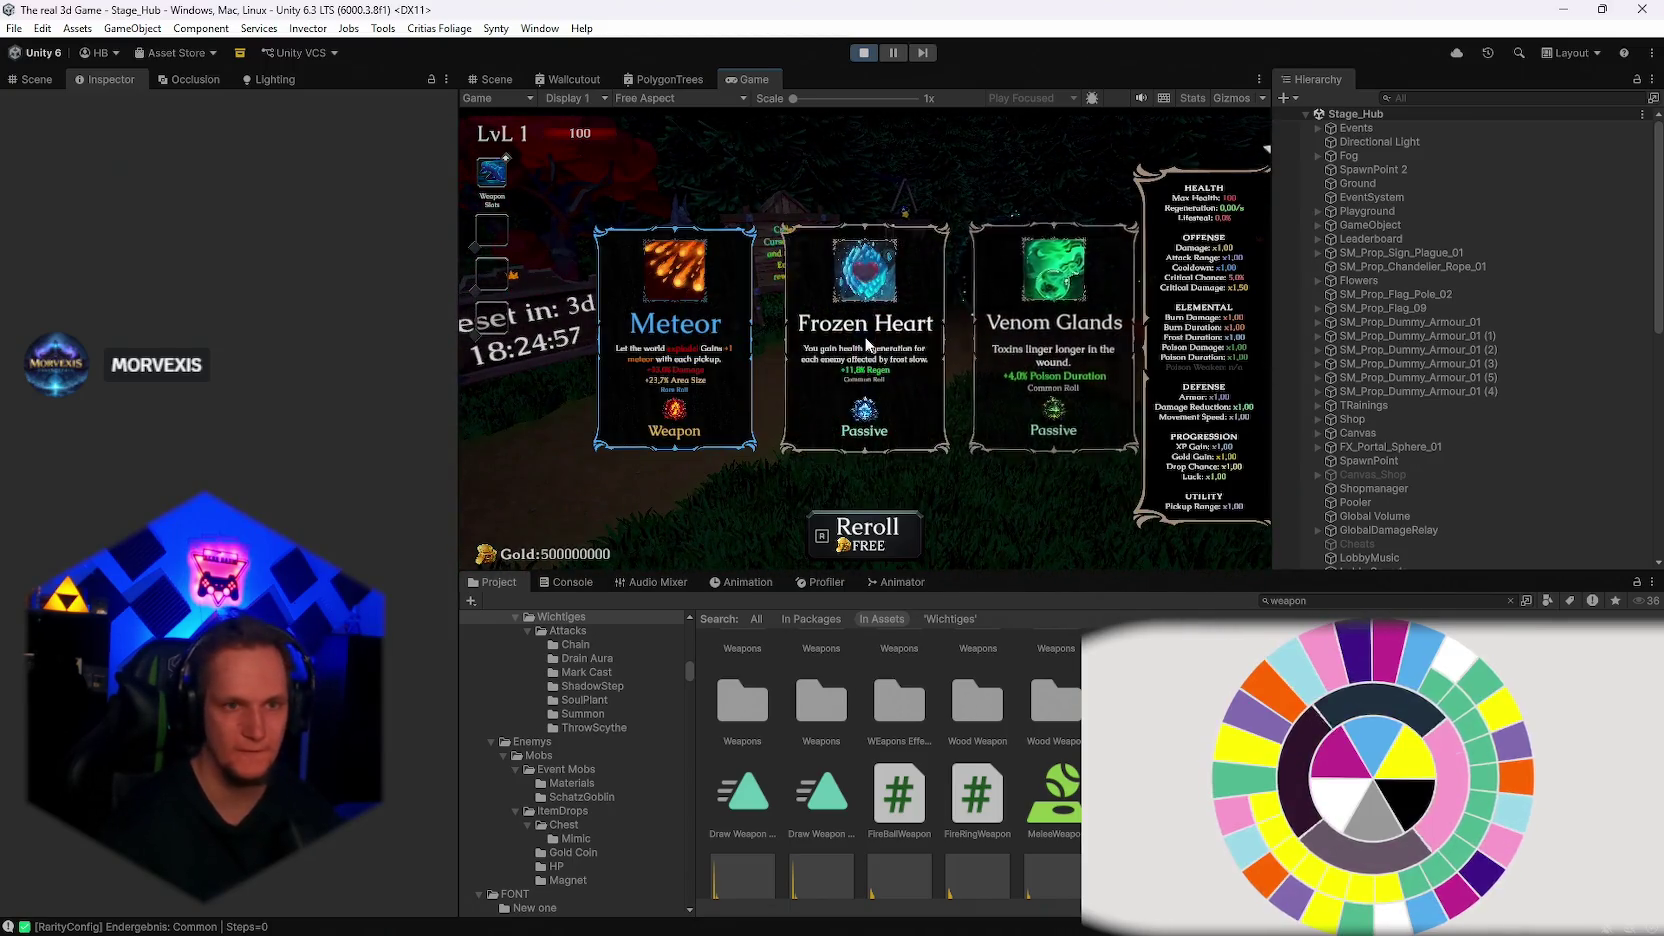
{"action": "left_click", "coordinate": [669, 330]}
{"action": "key", "text": "d"}
{"action": "key", "text": "e"}
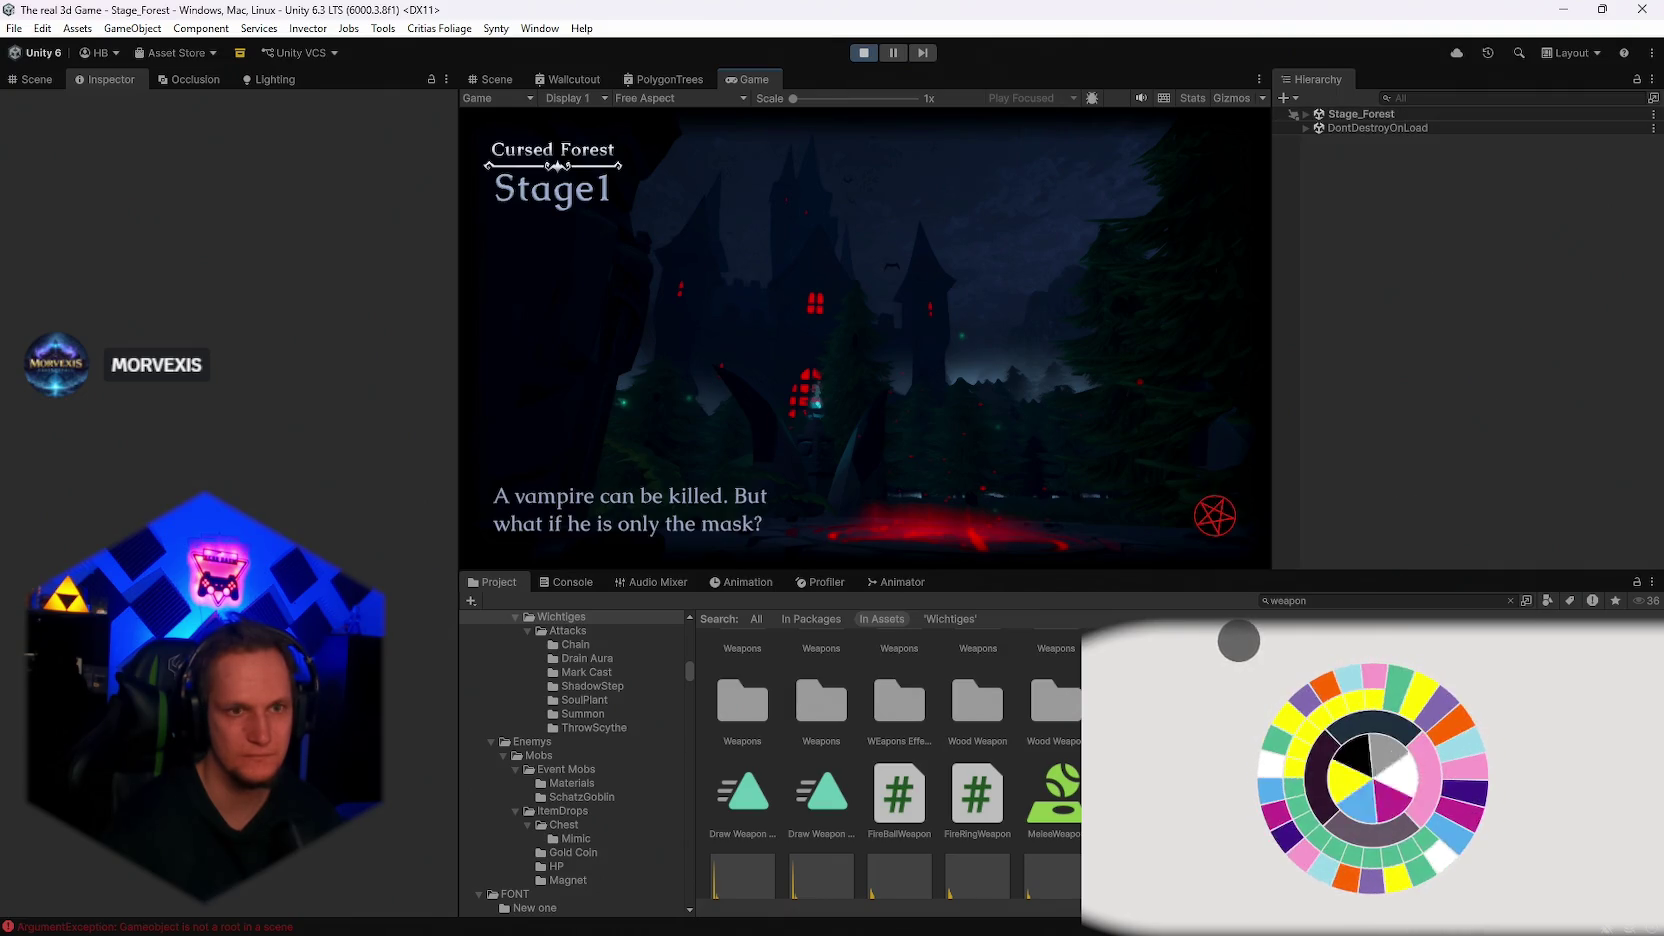
{"action": "left_click", "coordinate": [864, 340]}
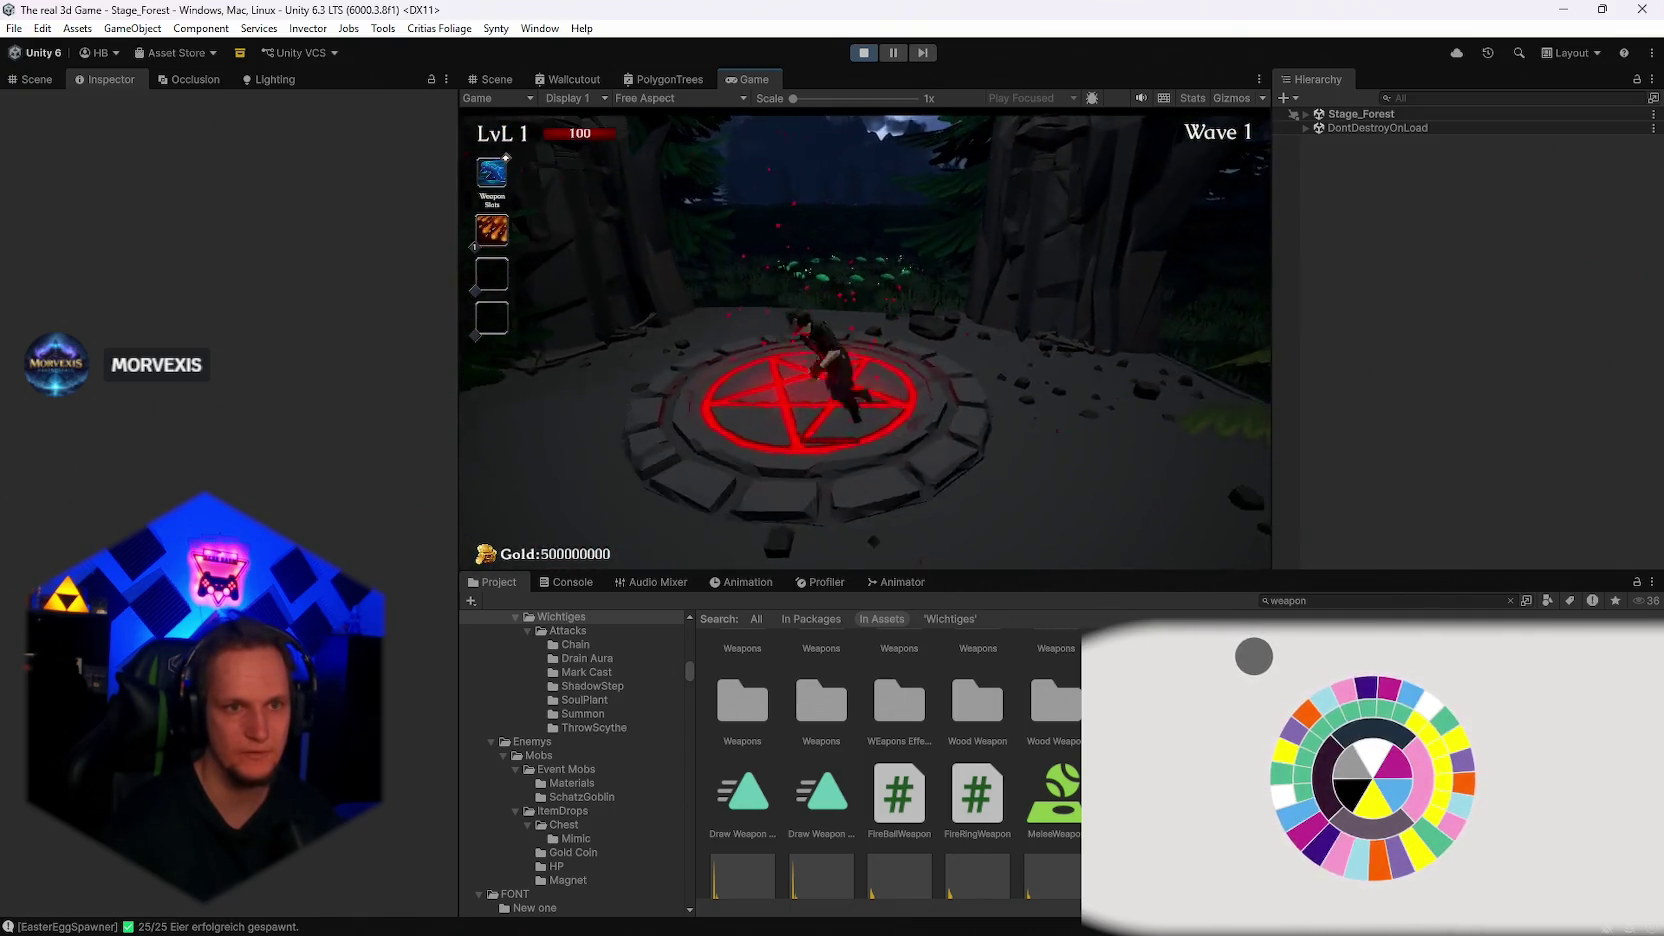
Step: Pause the game and stop Play mode to return to the Stage_Hub scene
{"action": "key", "text": "Escape"}
{"action": "left_click", "coordinate": [871, 52]}
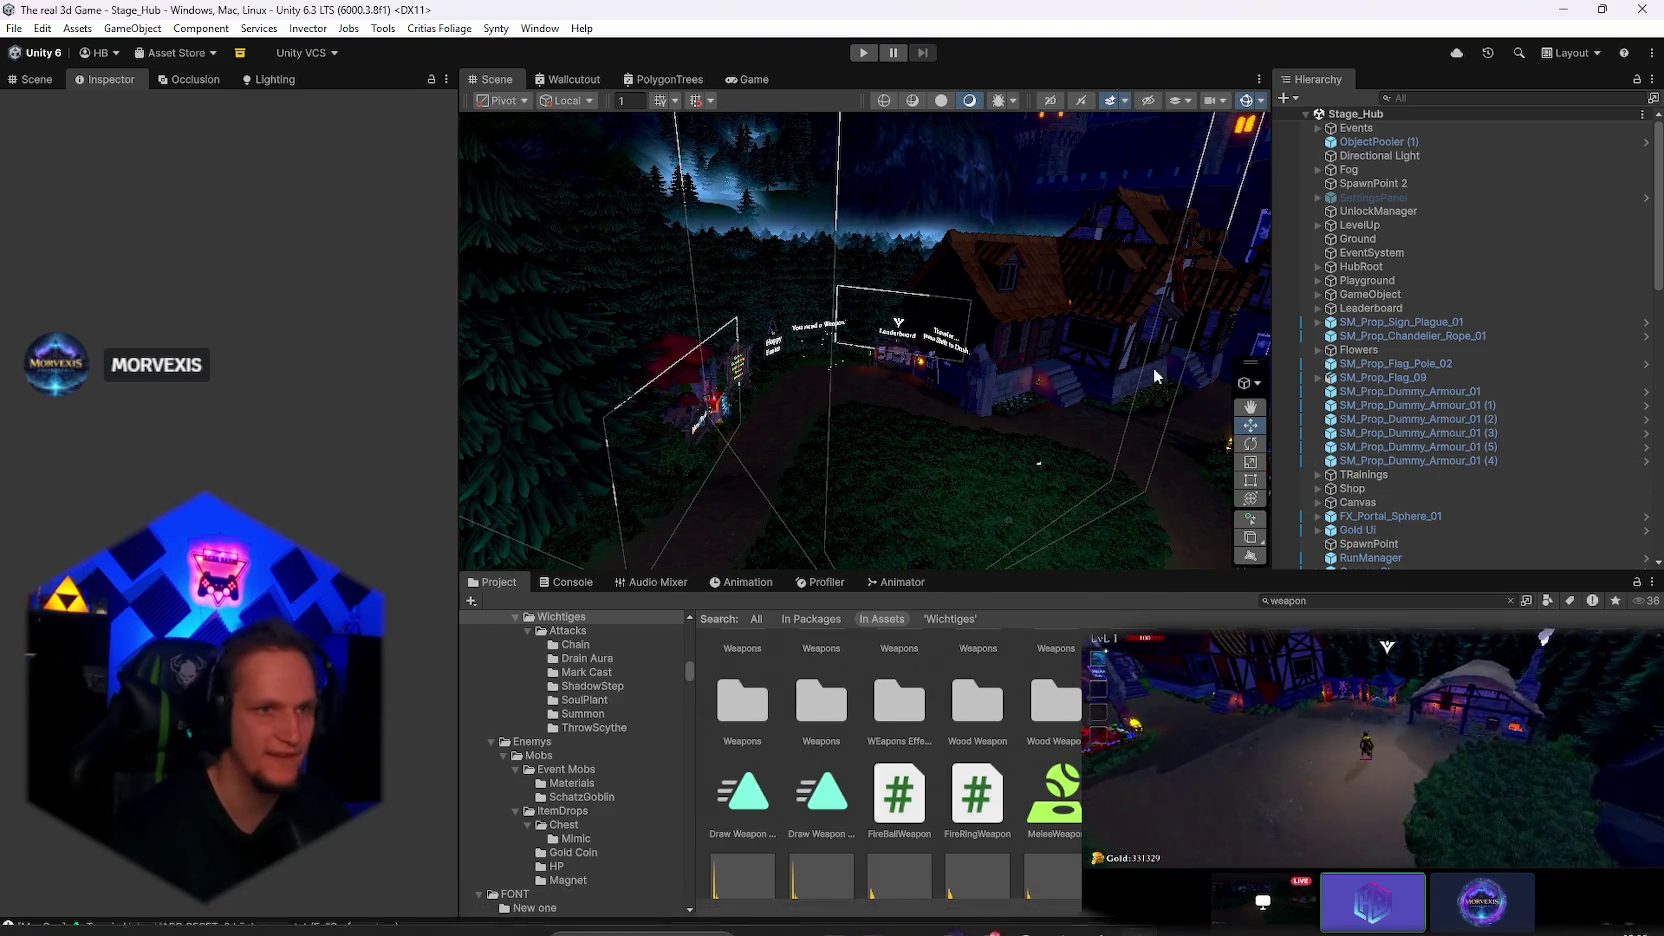
{"action": "left_click", "coordinate": [13, 30]}
Step: Build the Windows player from Build Profiles into the ContentBuilder content folder
{"action": "left_click", "coordinate": [63, 243]}
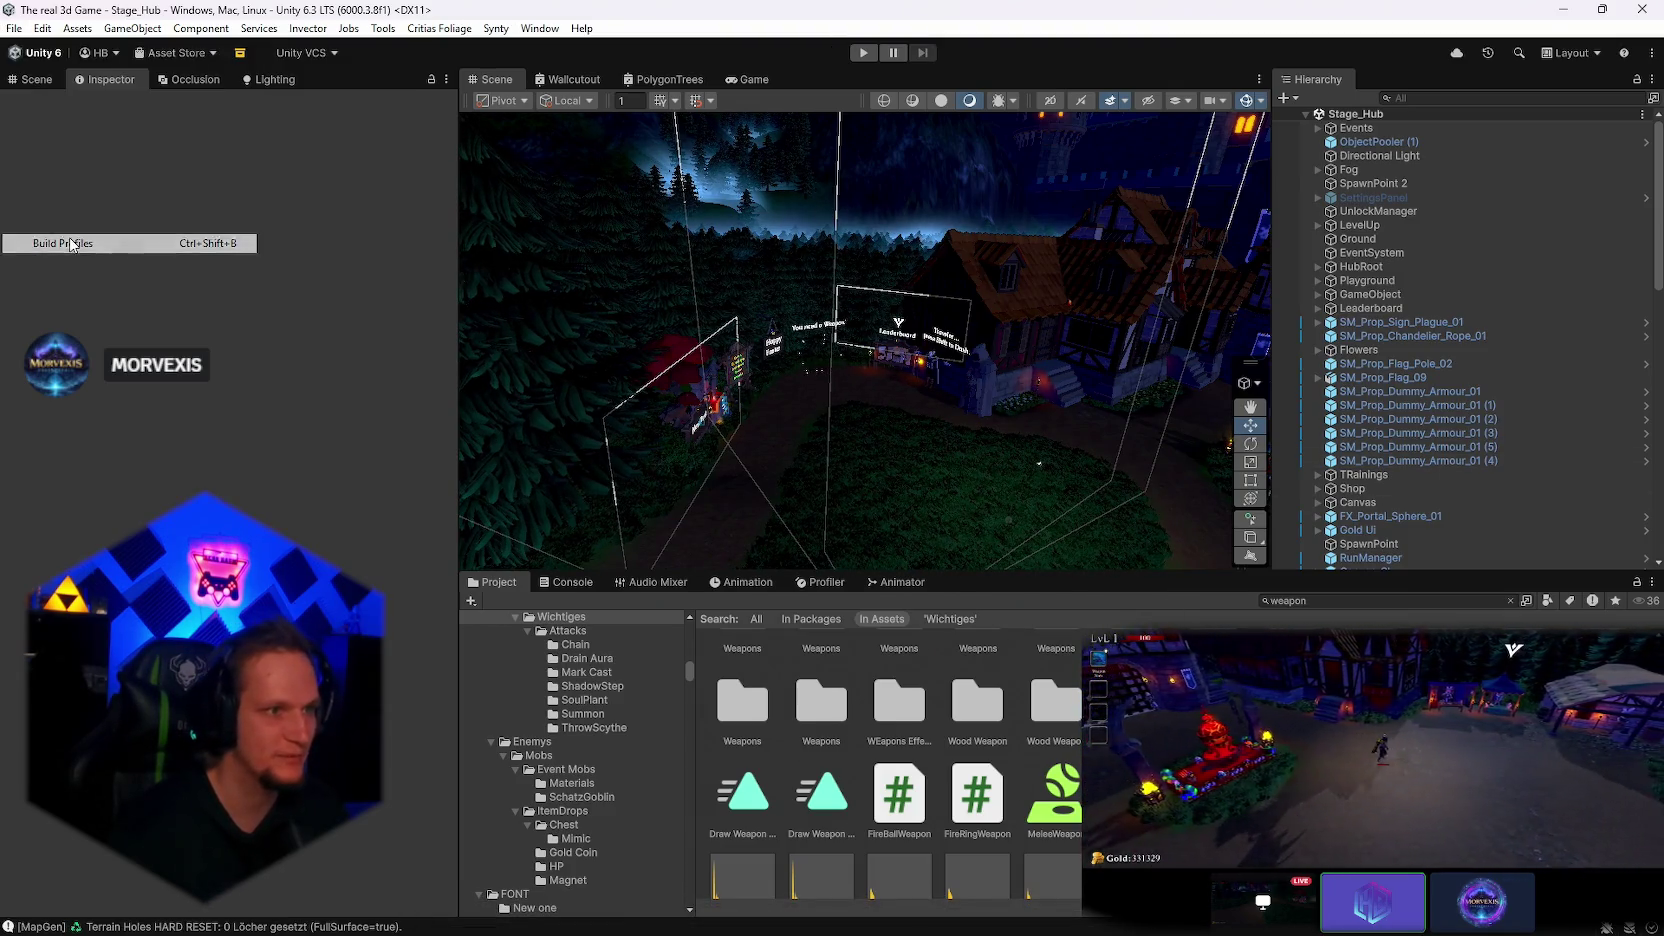
{"action": "left_click", "coordinate": [752, 600]}
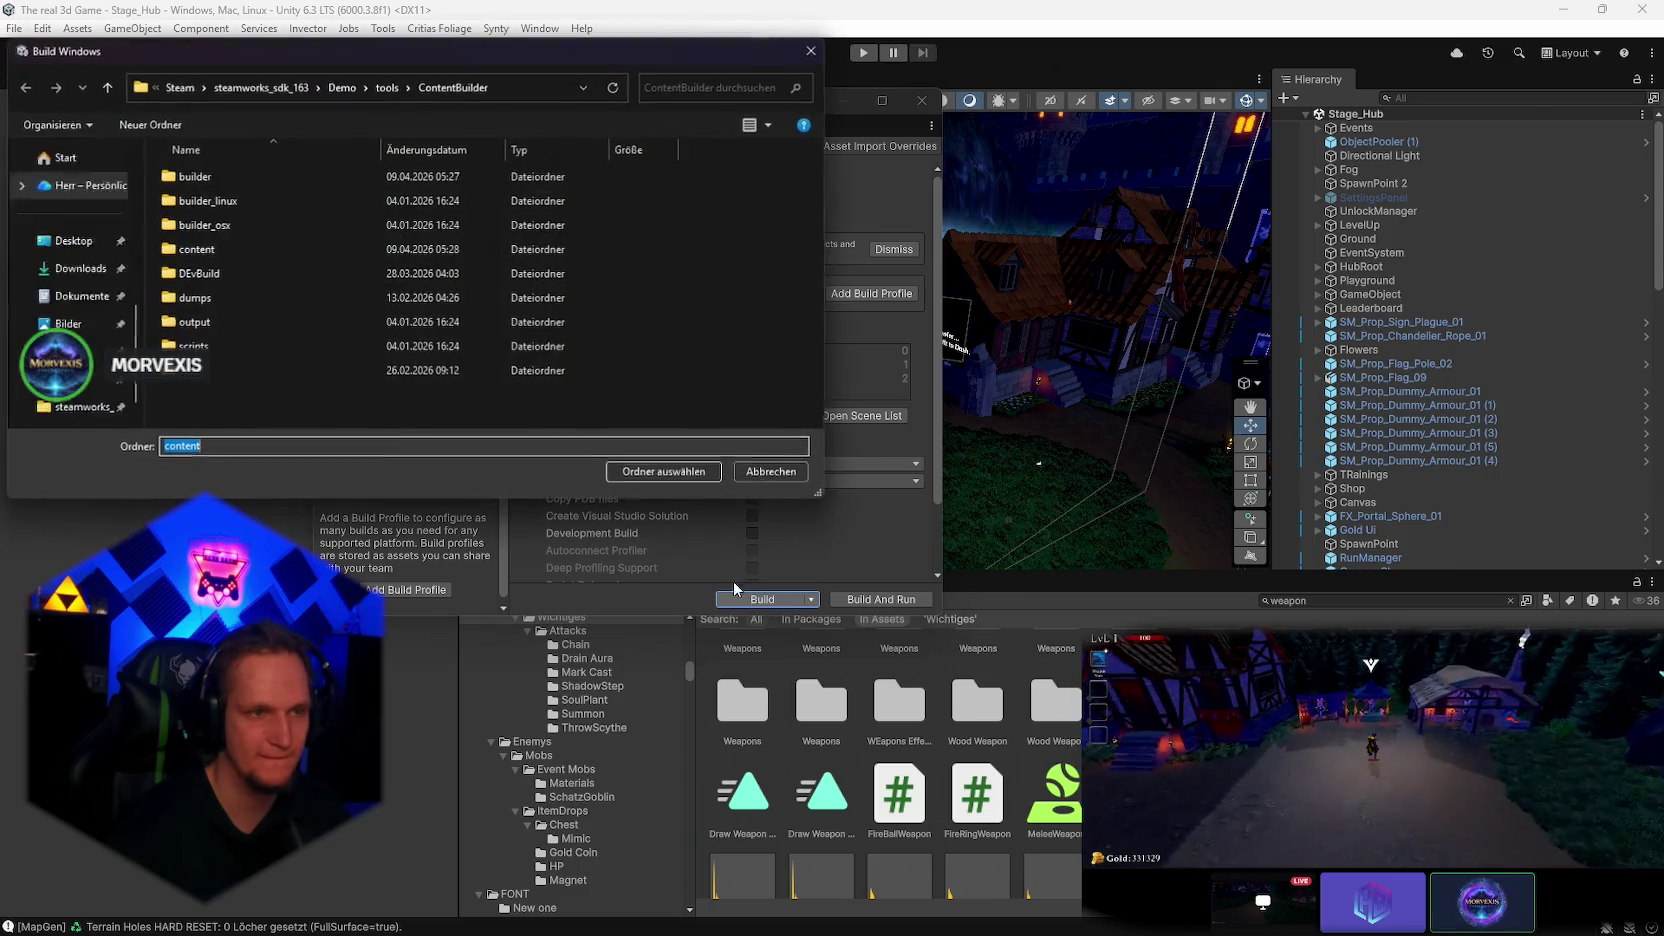
{"action": "left_click", "coordinate": [657, 476]}
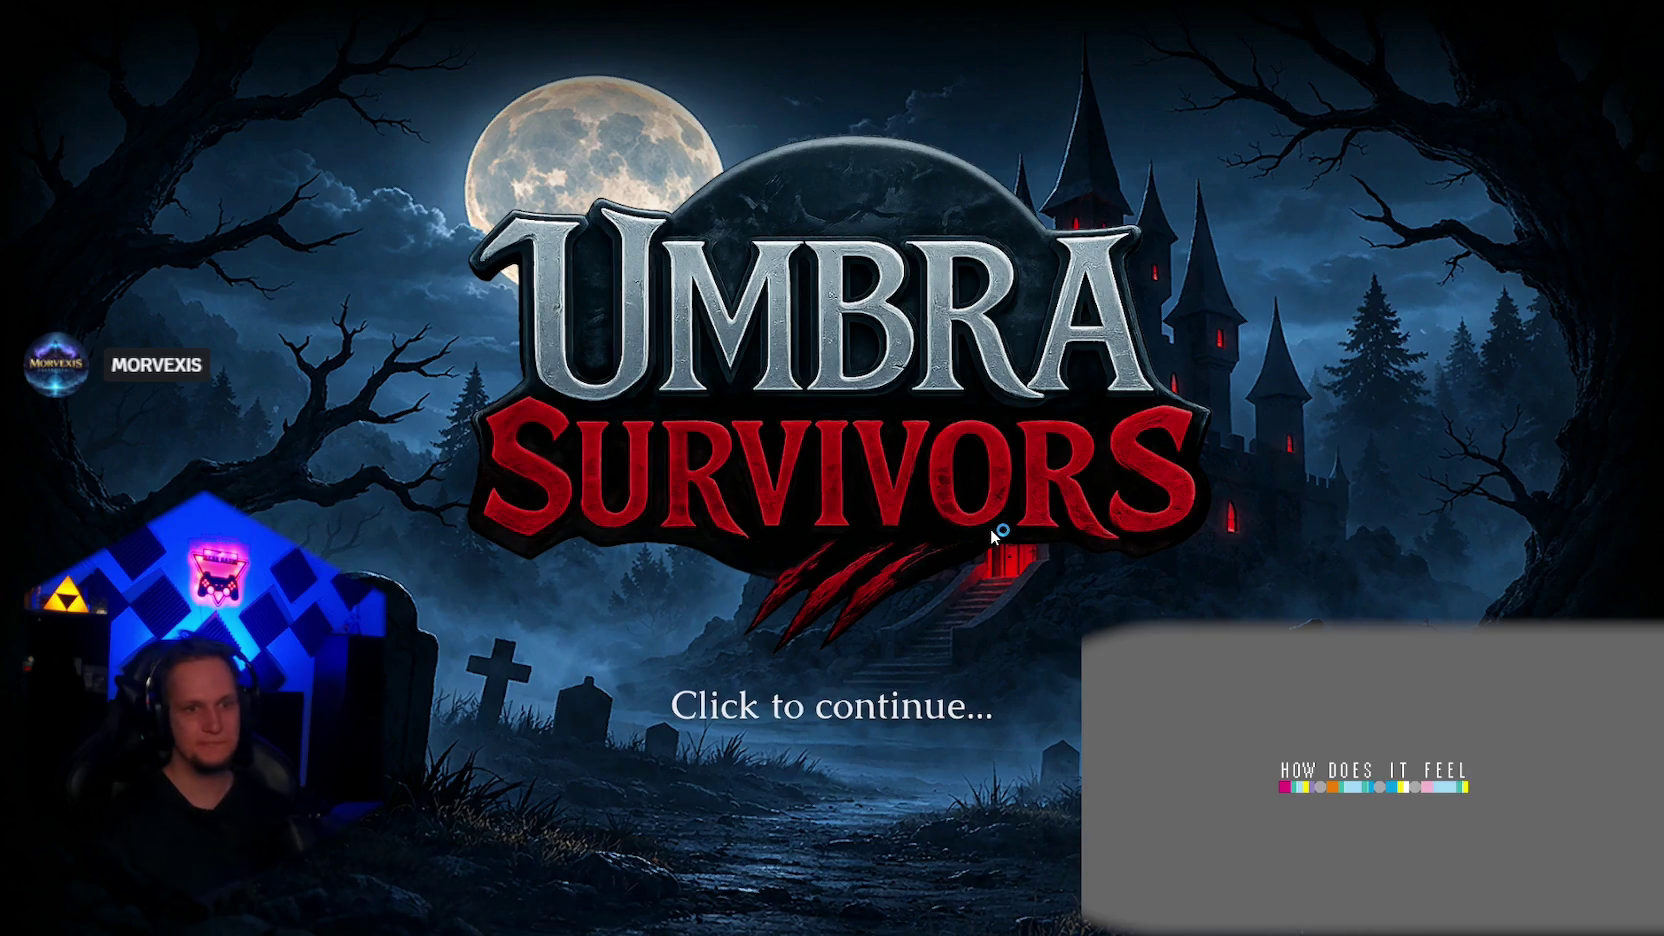
Step: Click past the new build's title screen, intro image and story panel
{"action": "left_click", "coordinate": [990, 535]}
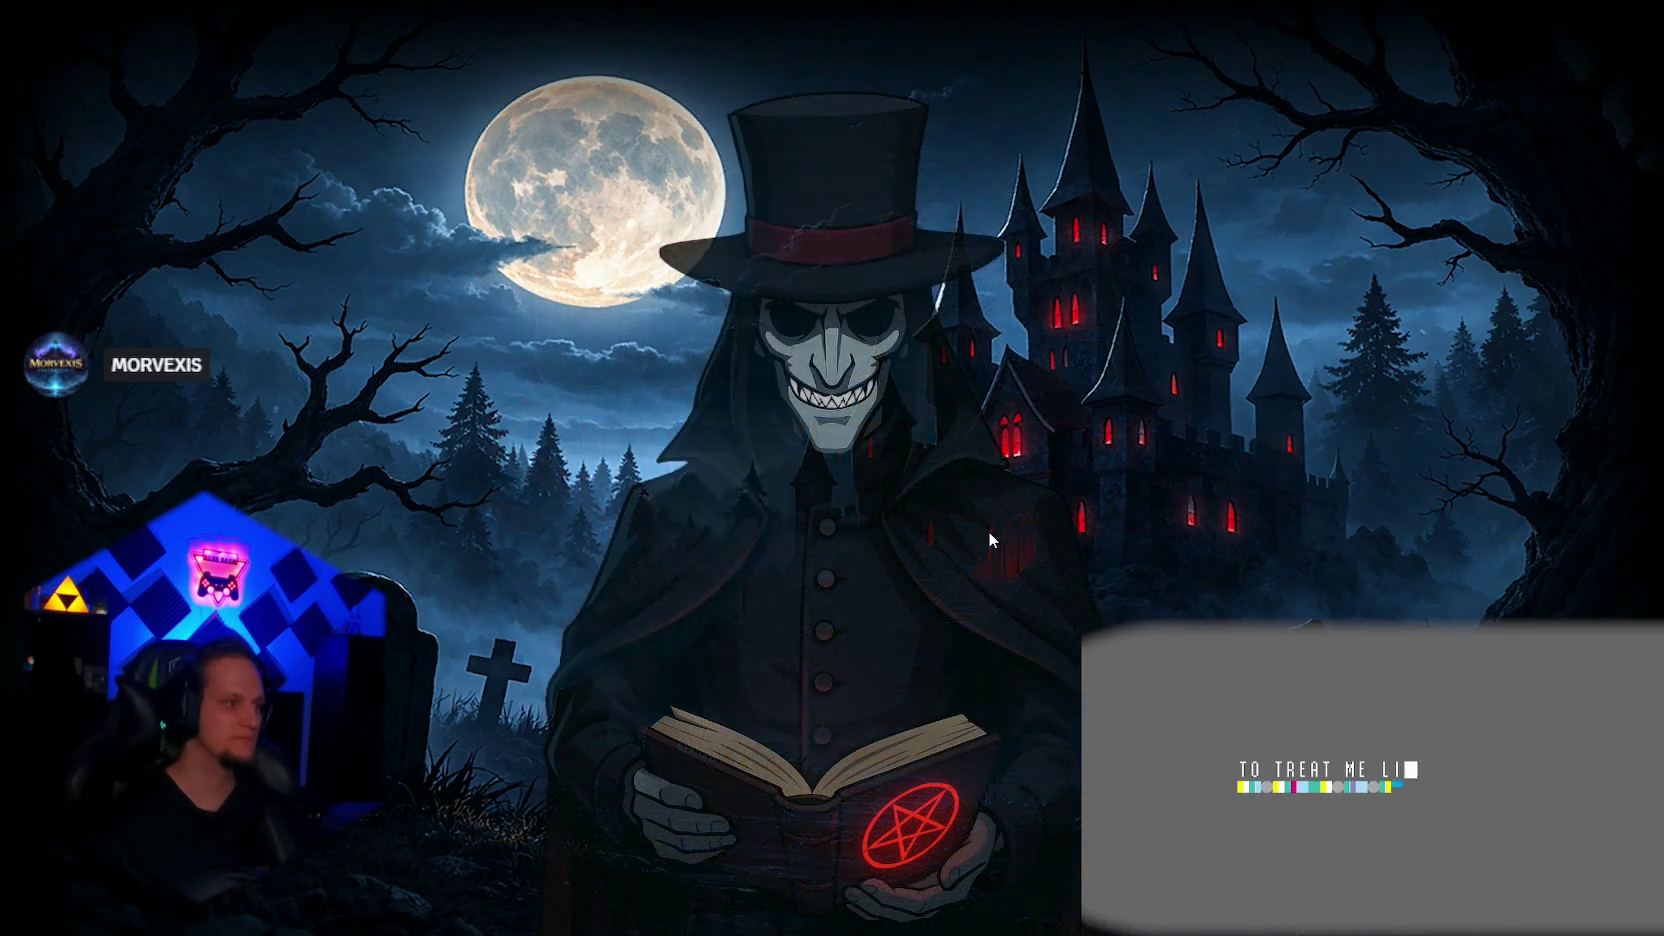
{"action": "left_click", "coordinate": [812, 445]}
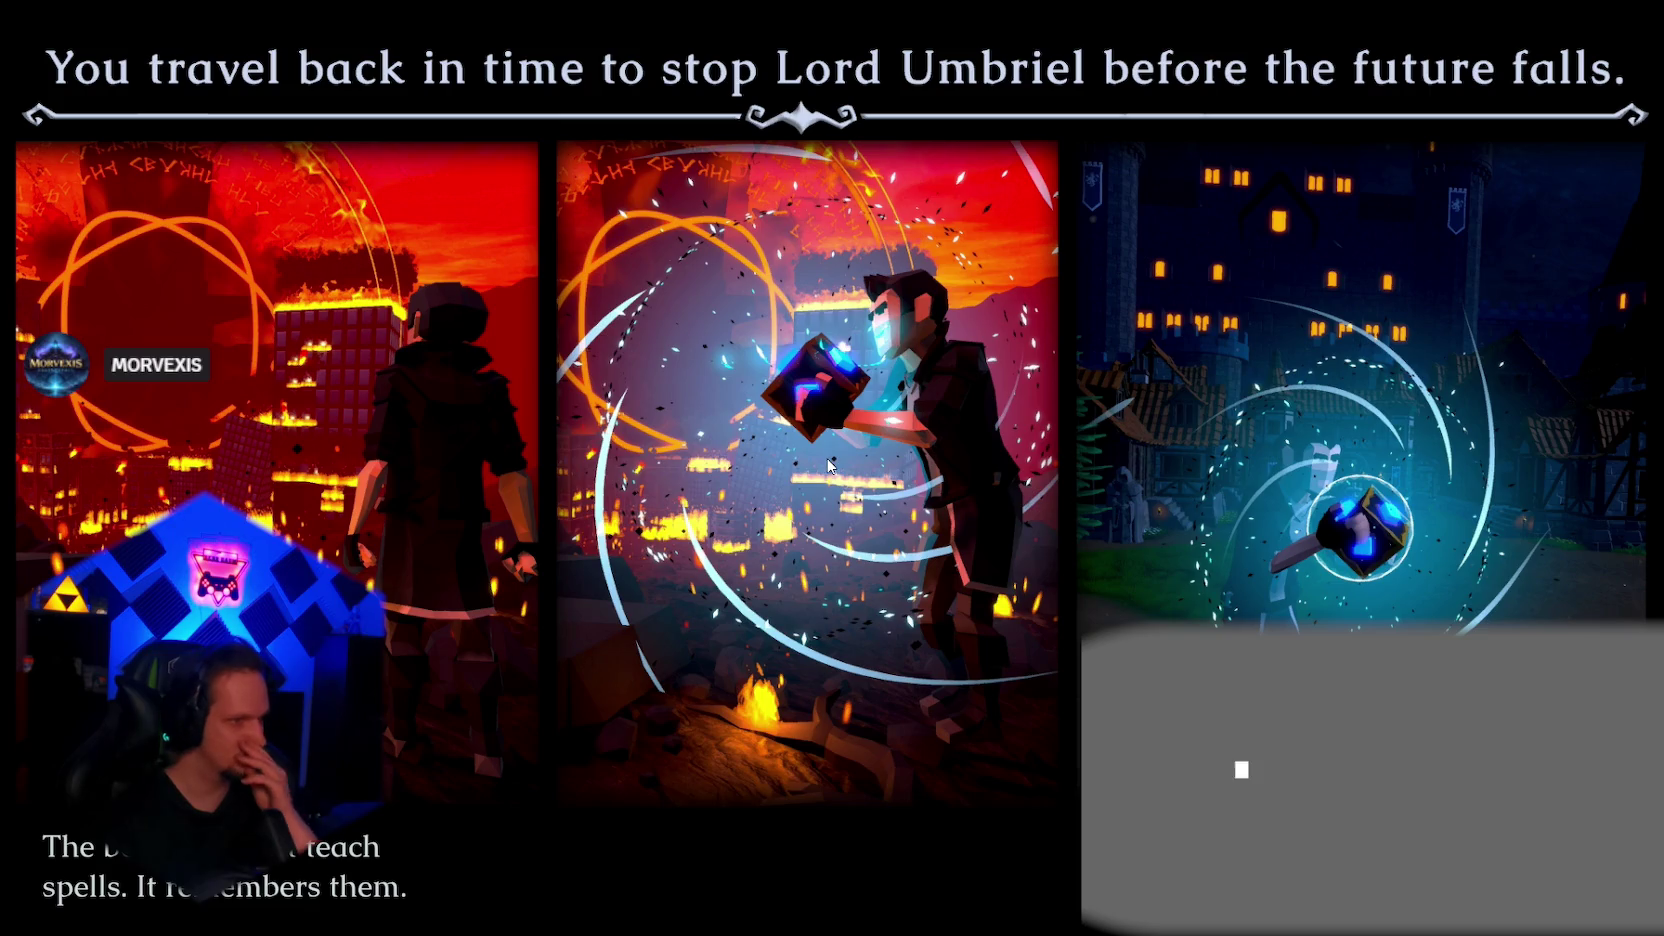
{"action": "left_click", "coordinate": [826, 472]}
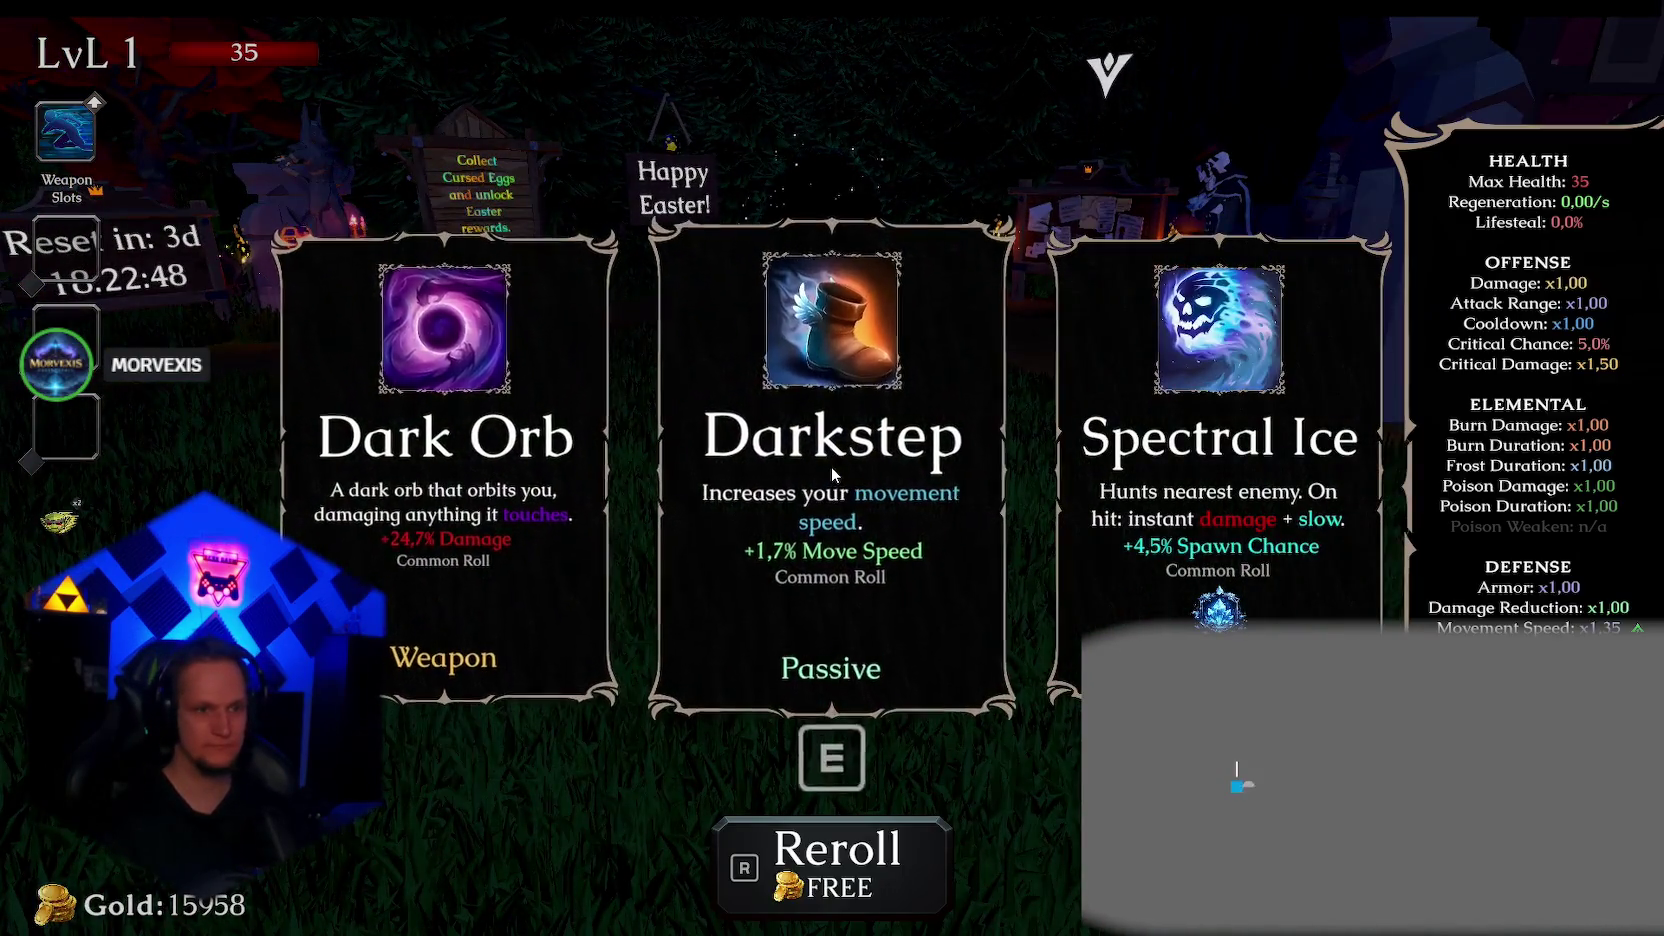
Step: Take the Dark Orb upgrade, enter Cursed Forest Stage 1, then quit with Alt+F4
{"action": "left_click", "coordinate": [440, 420]}
{"action": "key", "text": "w"}
{"action": "key", "text": "e"}
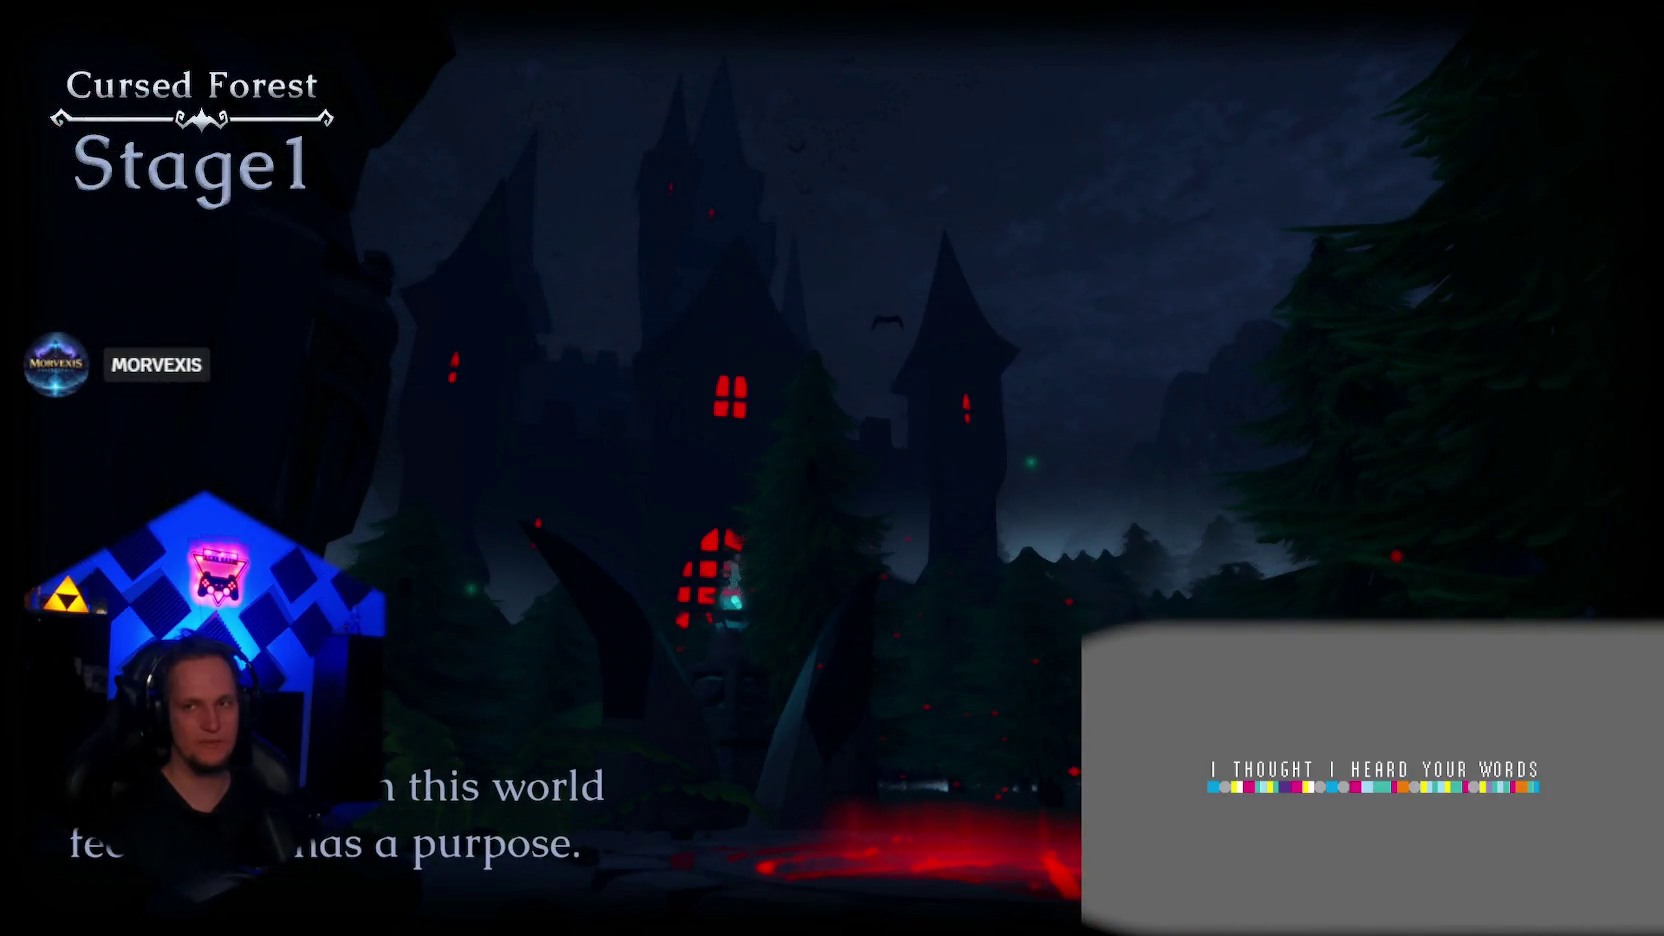
{"action": "key", "text": "alt+F4"}
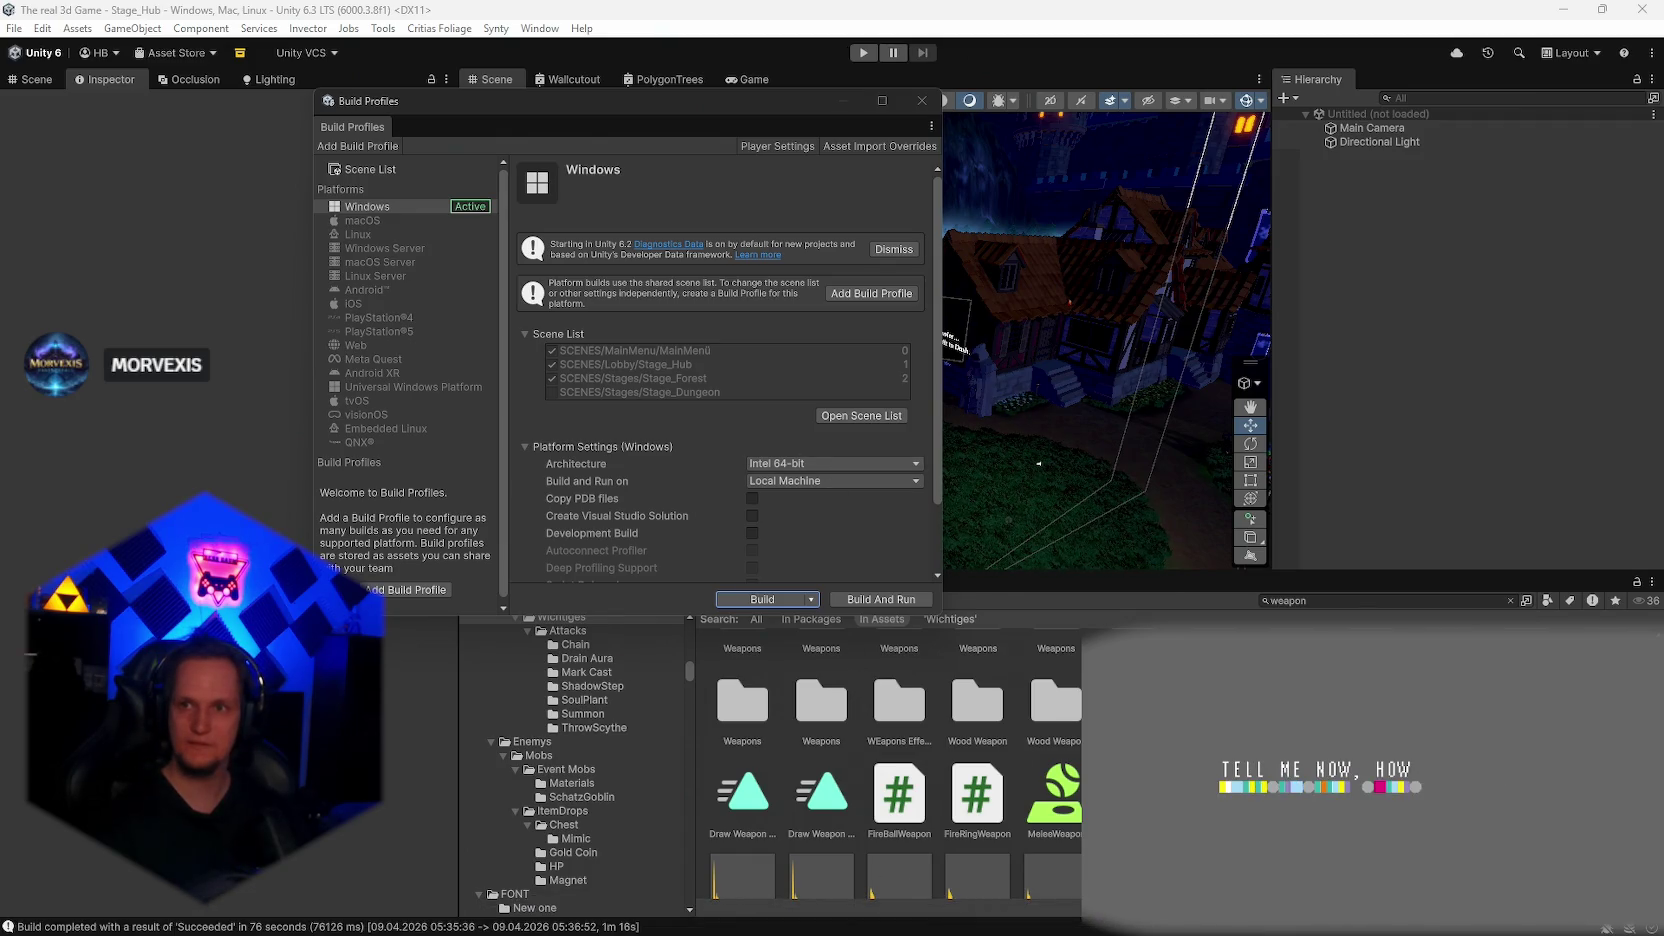
Step: Open Player.log and select from the first RarityConfig line through the crash stack trace
{"action": "left_click", "coordinate": [1074, 114]}
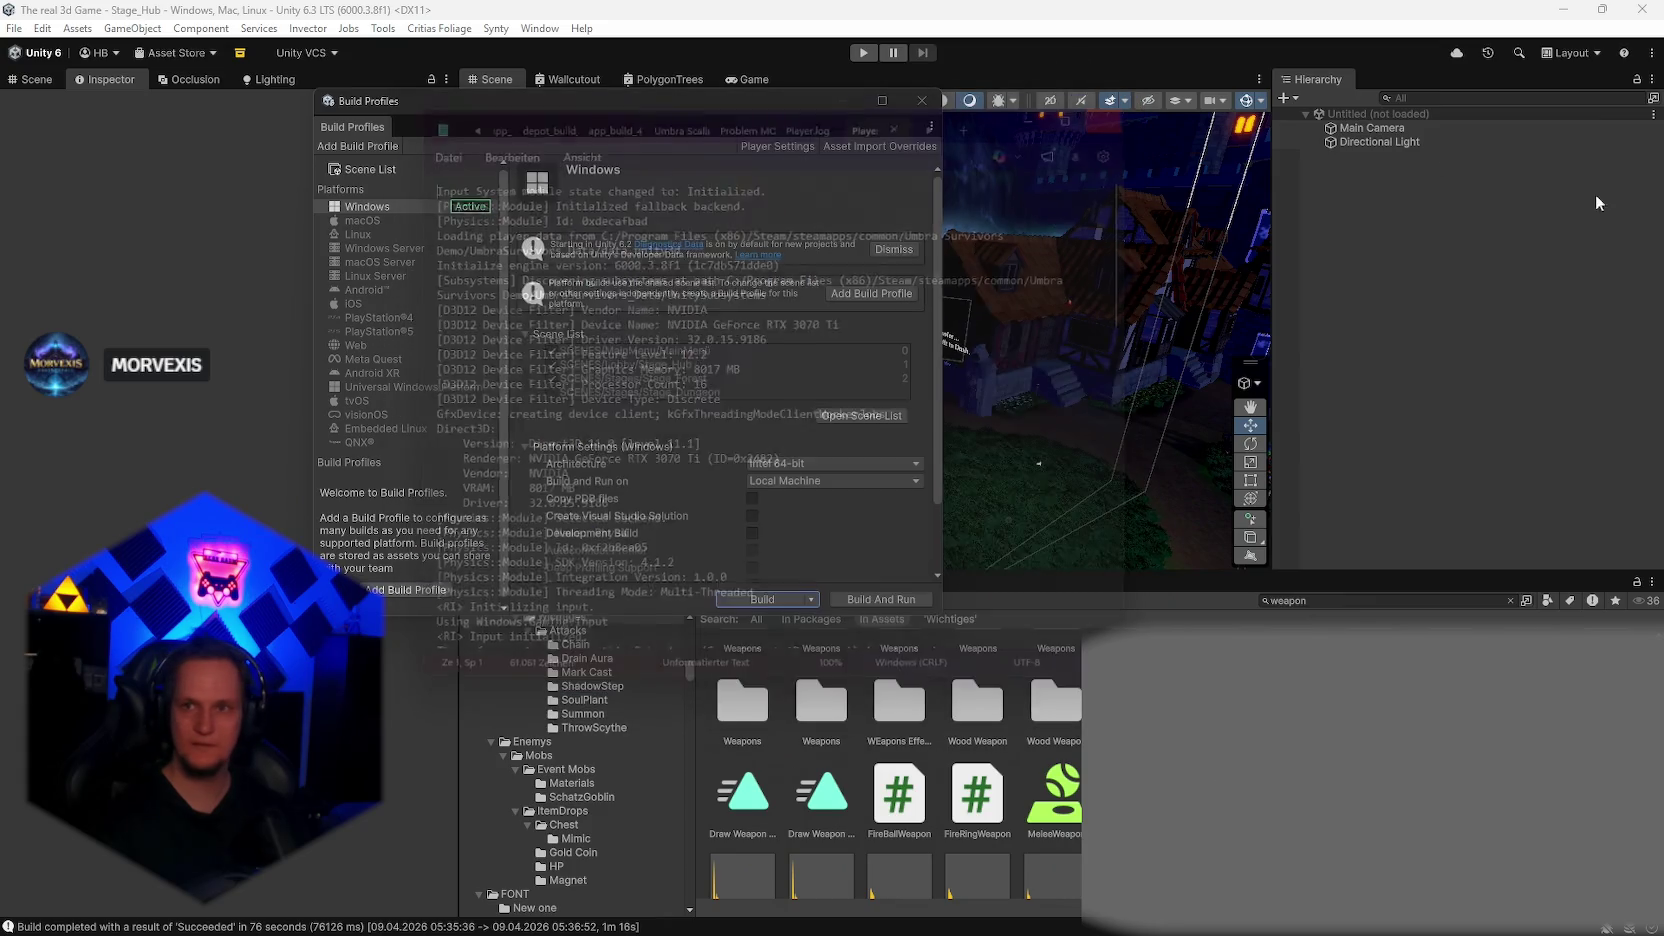
{"action": "scroll", "coordinate": [912, 483], "scroll_direction": "down", "scroll_amount": 10}
{"action": "left_click_drag", "start_coordinate": [1137, 199], "coordinate": [1135, 632]}
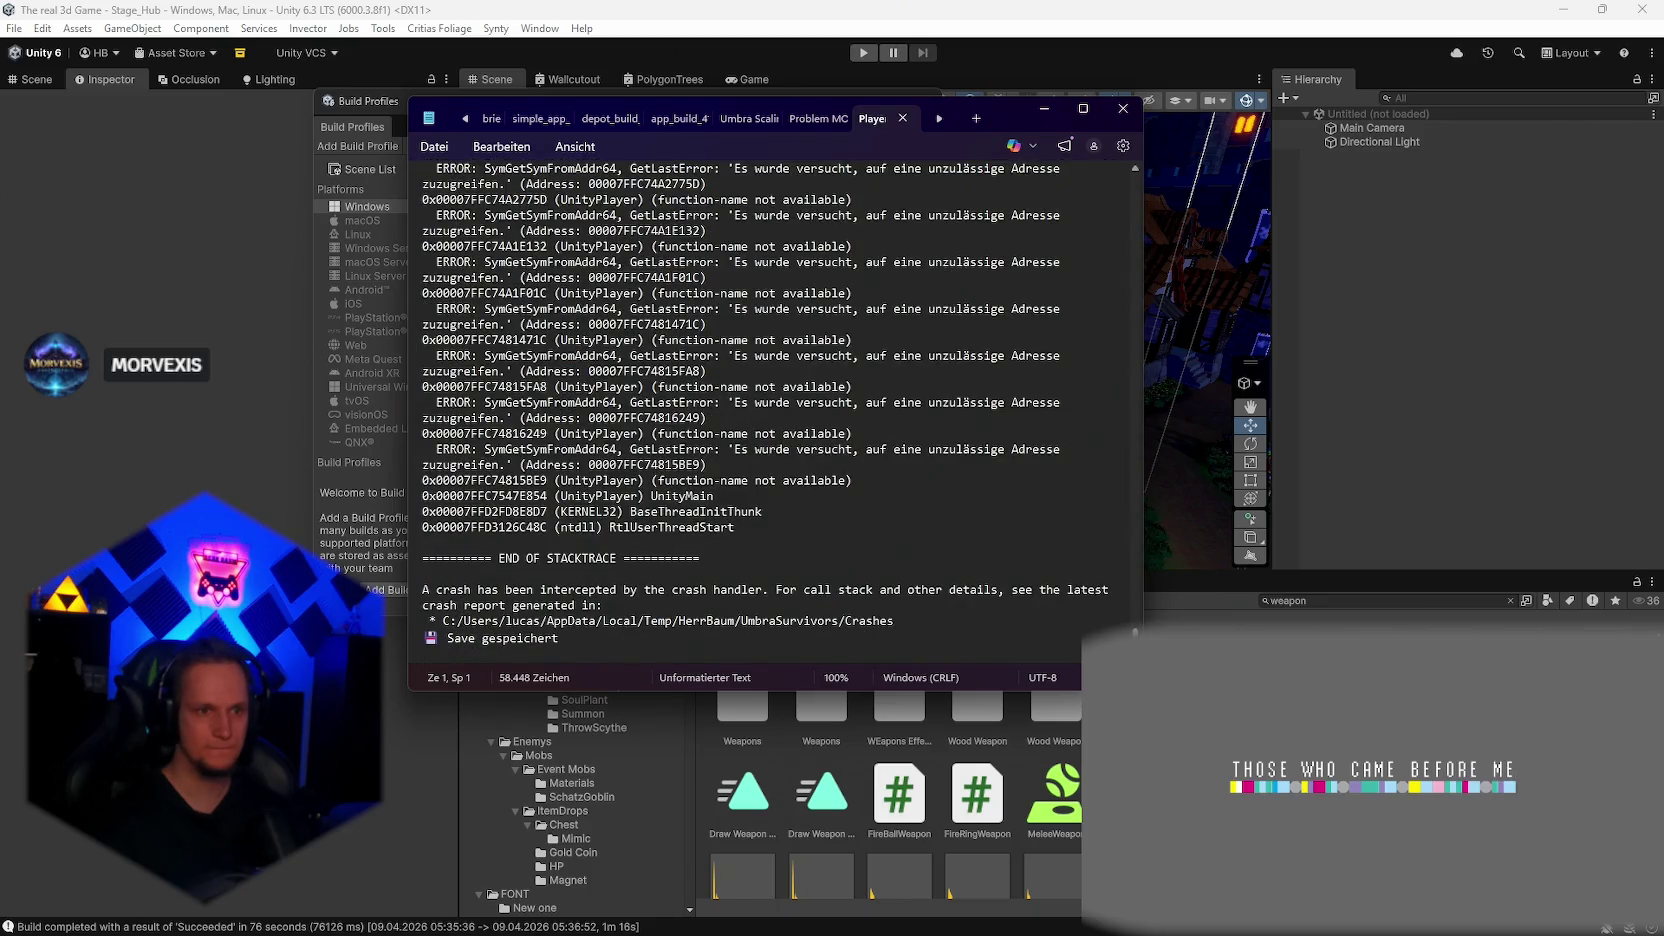
{"action": "left_click_drag", "start_coordinate": [597, 640], "coordinate": [555, 590]}
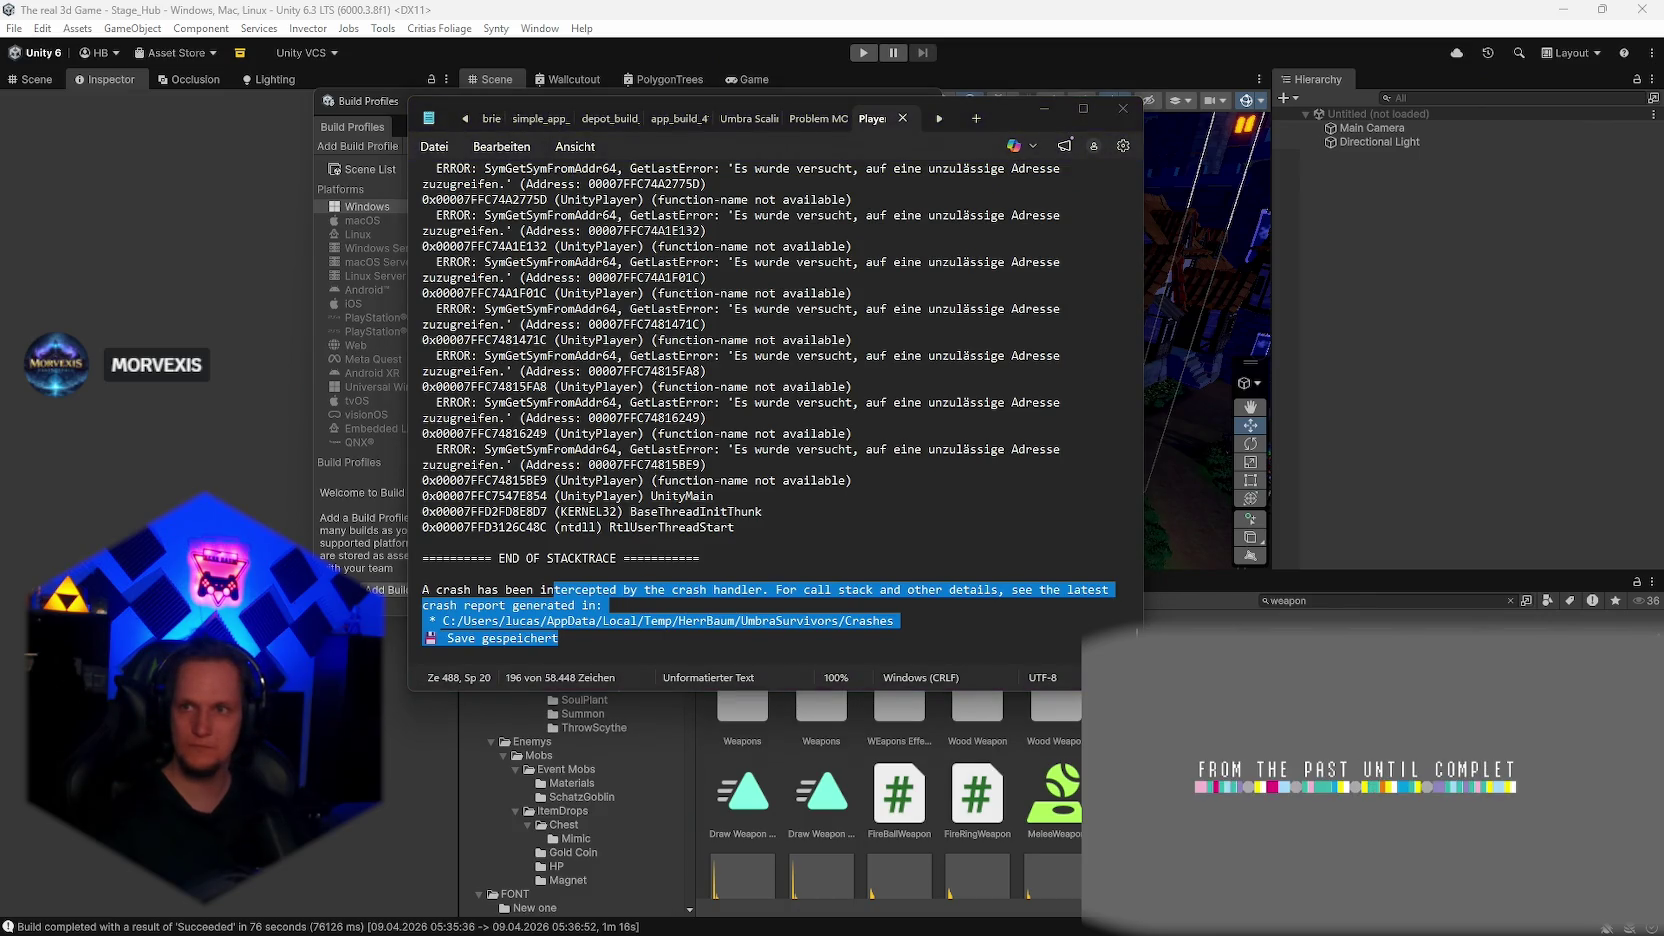
{"action": "mouse_move", "coordinate": [734, 527]}
{"action": "left_mouse_down"}
{"action": "mouse_move", "coordinate": [537, 432]}
{"action": "mouse_move", "coordinate": [537, 155]}
{"action": "mouse_move", "coordinate": [538, 505]}
{"action": "left_mouse_up"}
{"action": "scroll", "coordinate": [538, 505], "scroll_direction": "up", "scroll_amount": 20}
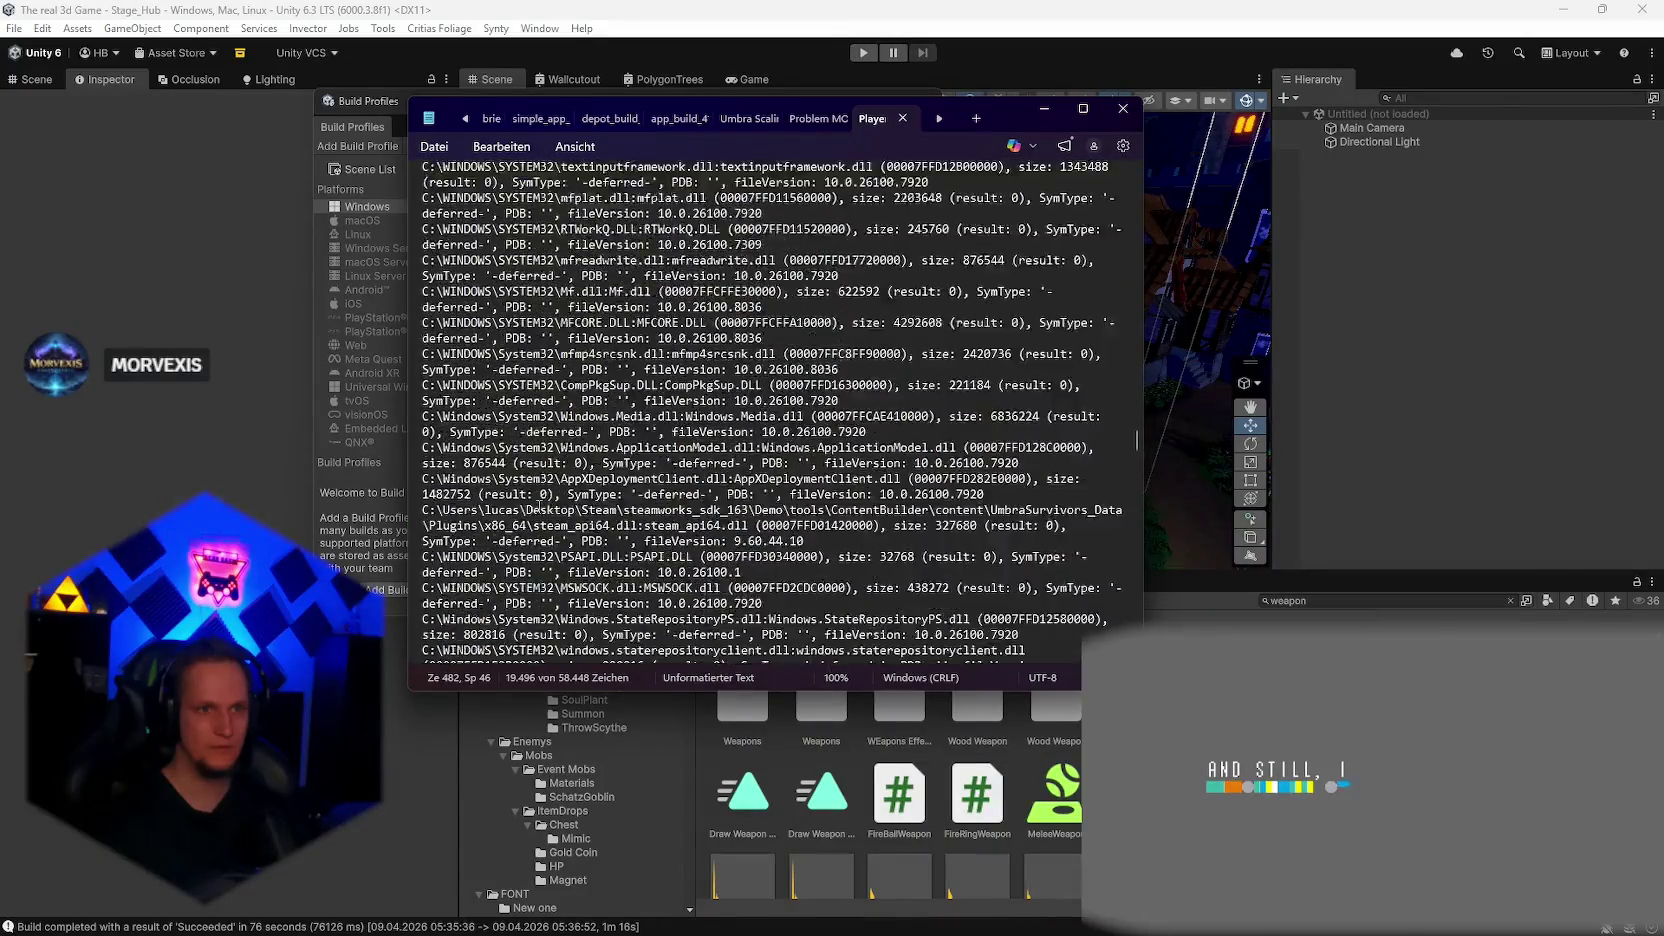
{"action": "scroll", "coordinate": [539, 507], "scroll_direction": "up", "scroll_amount": 15}
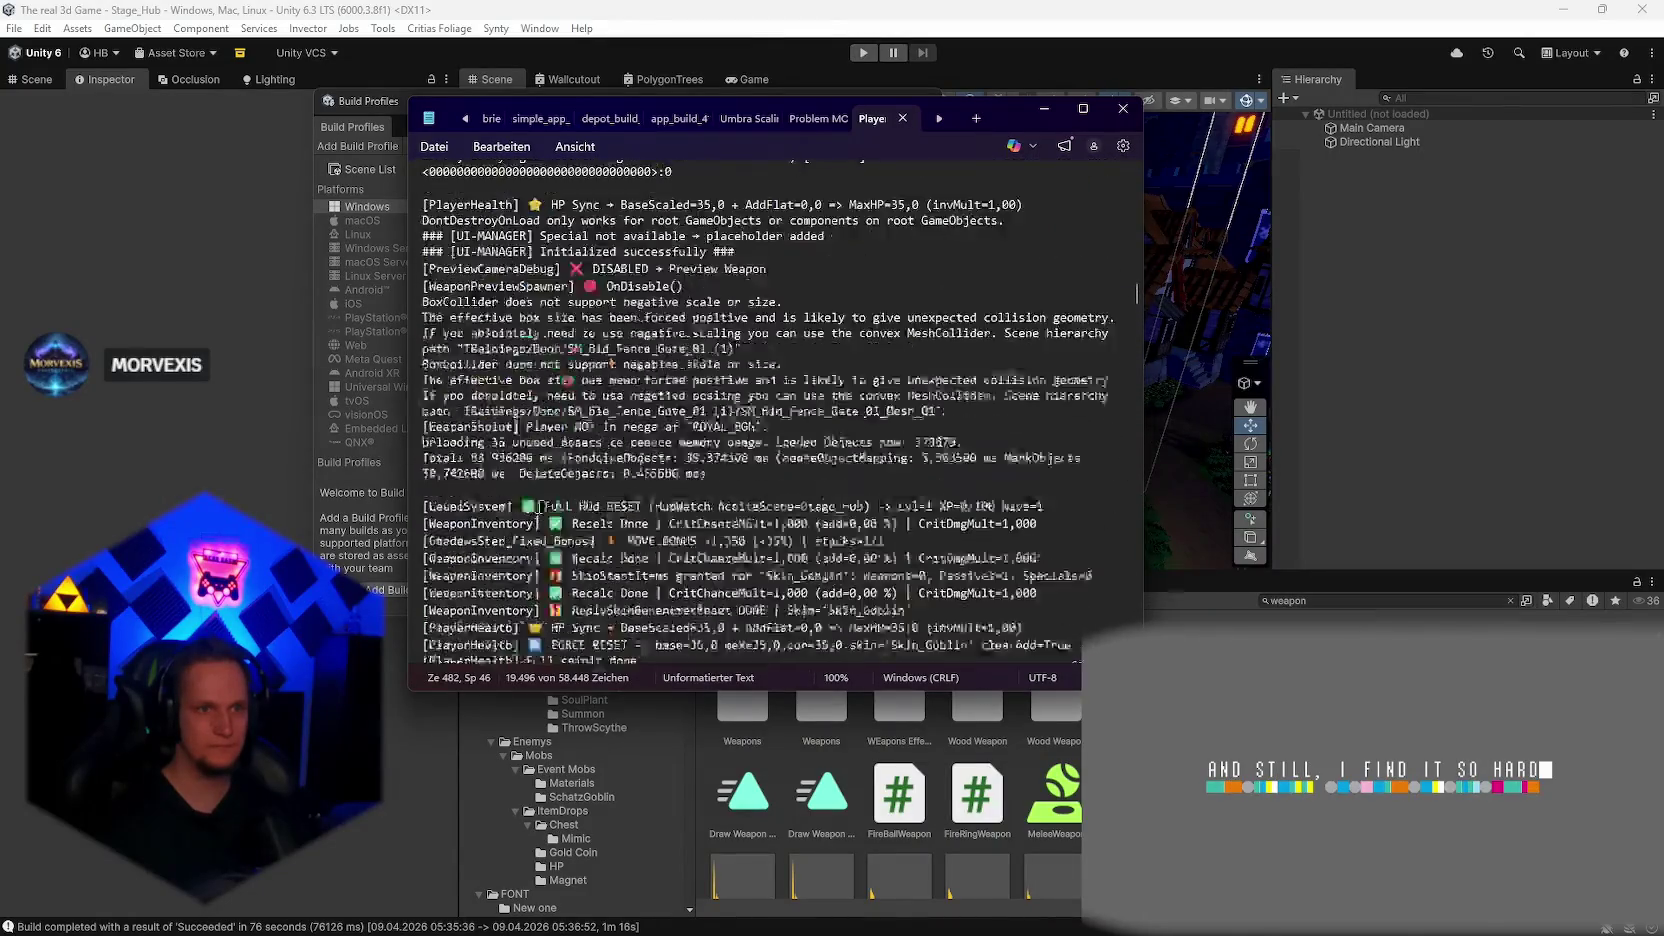
{"action": "left_click", "coordinate": [435, 364], "text": "shift"}
{"action": "left_click", "coordinate": [424, 431], "text": "shift"}
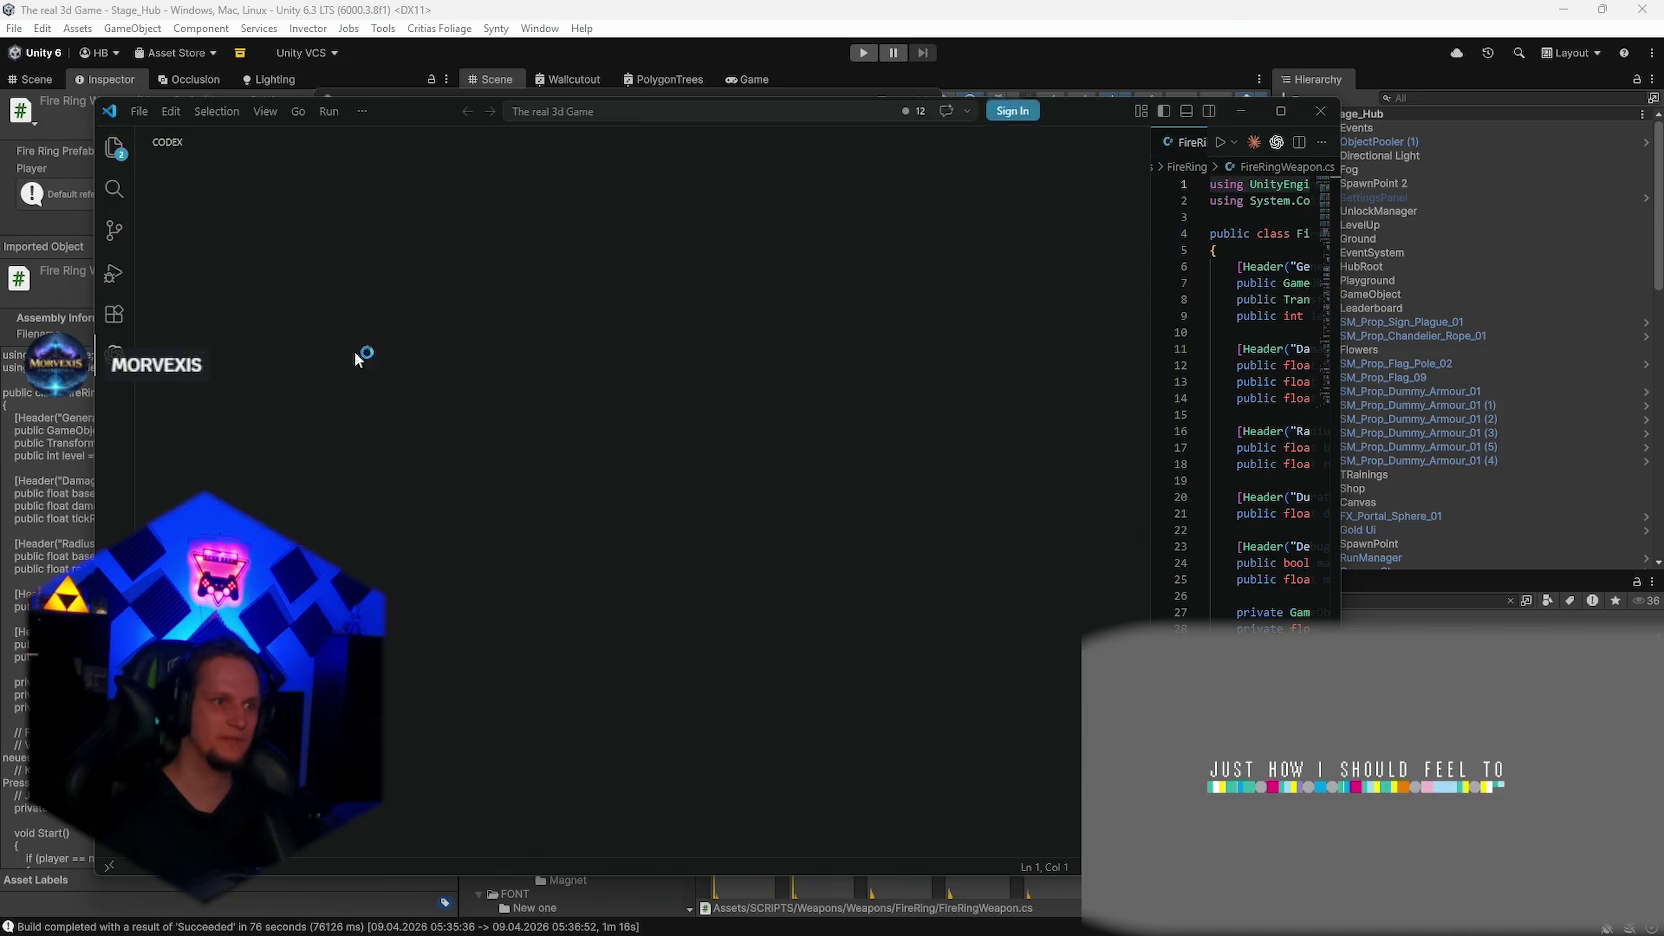
Step: Send Codex the stage 1 crash description ending 'geht das ganz normal:' with the pasted log lines
{"action": "left_click", "coordinate": [1280, 111]}
{"action": "type", "text": "man stage 1 betritt aber in unity"}
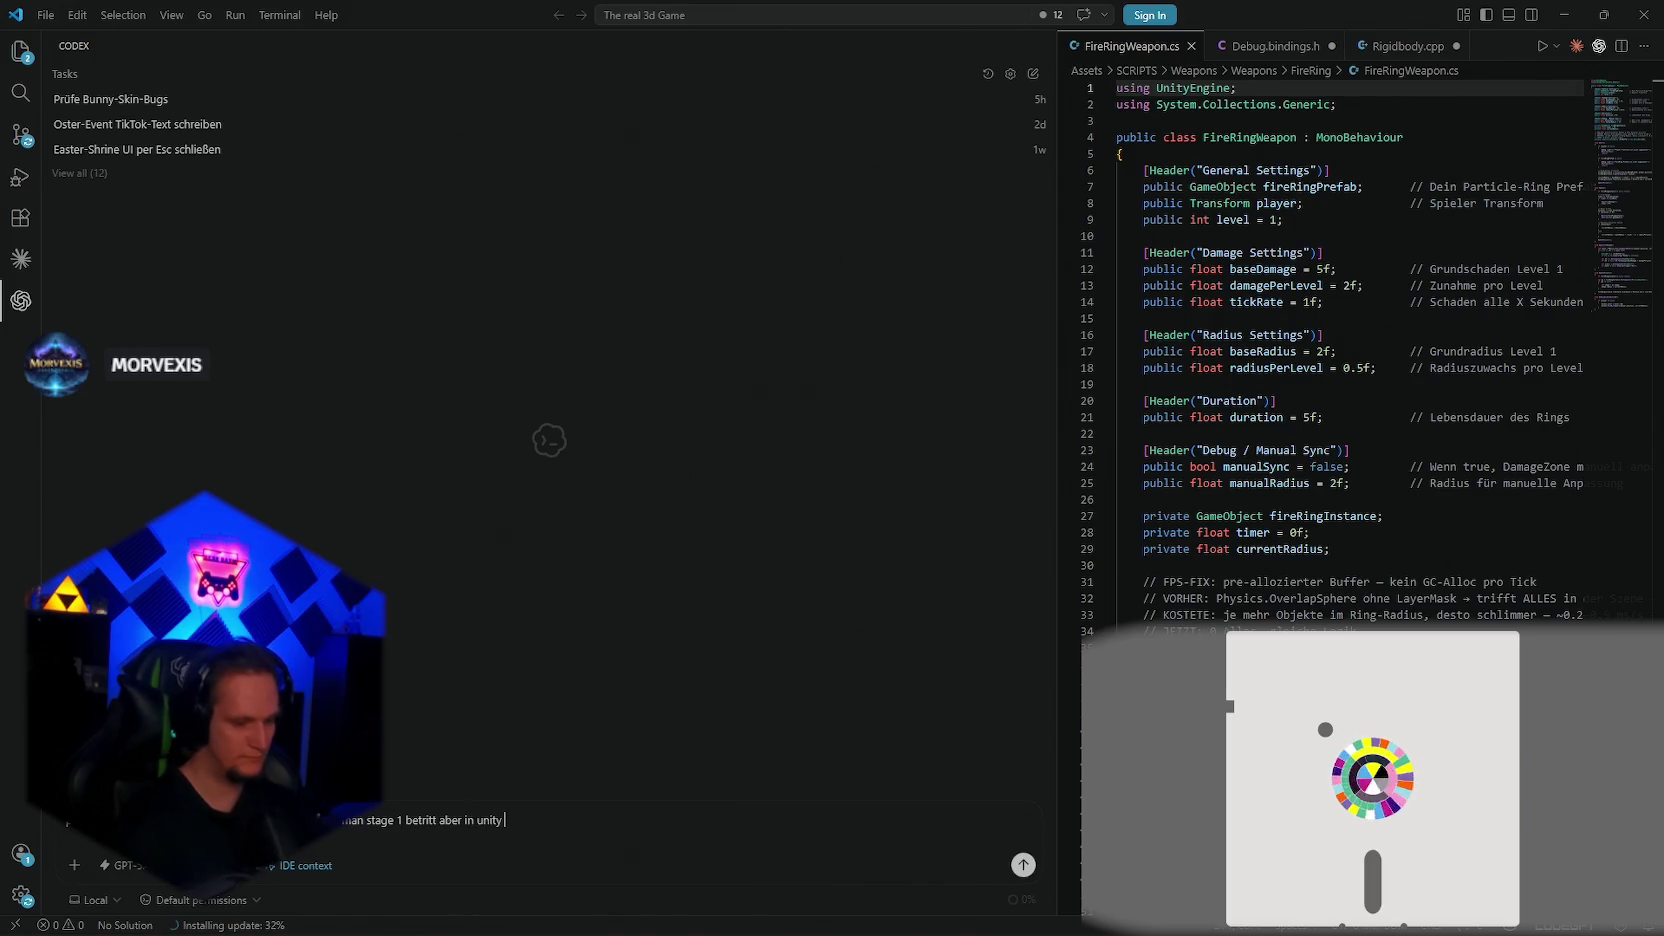
{"action": "type", "text": "geht das ga"}
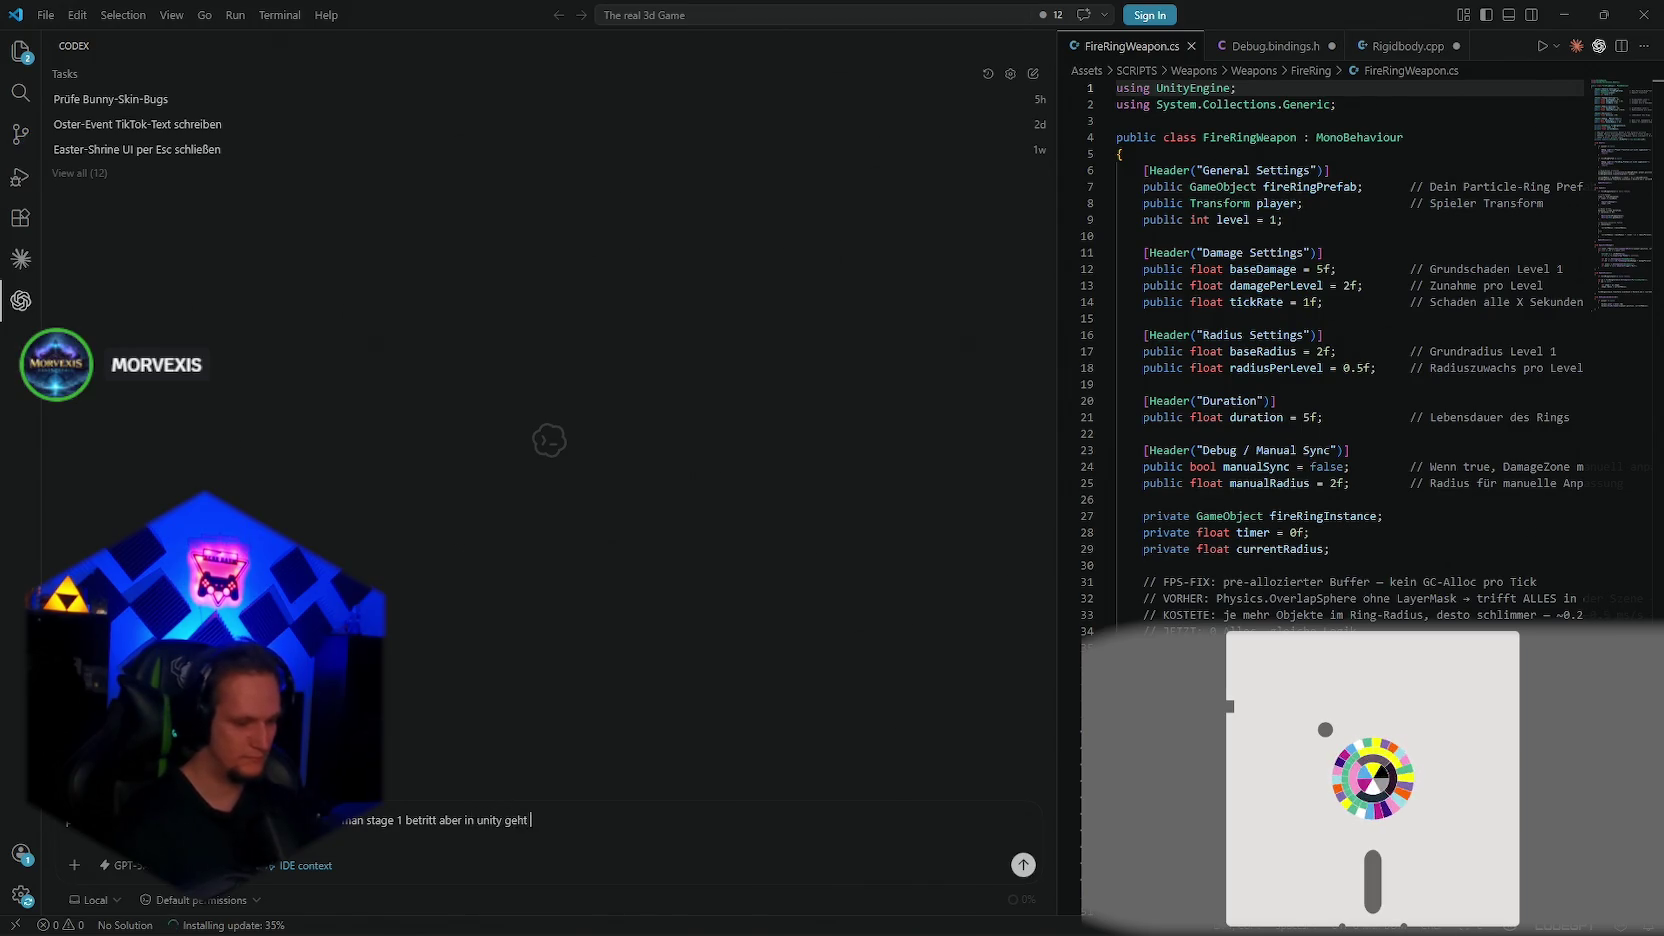
{"action": "type", "text": "nz normal:"}
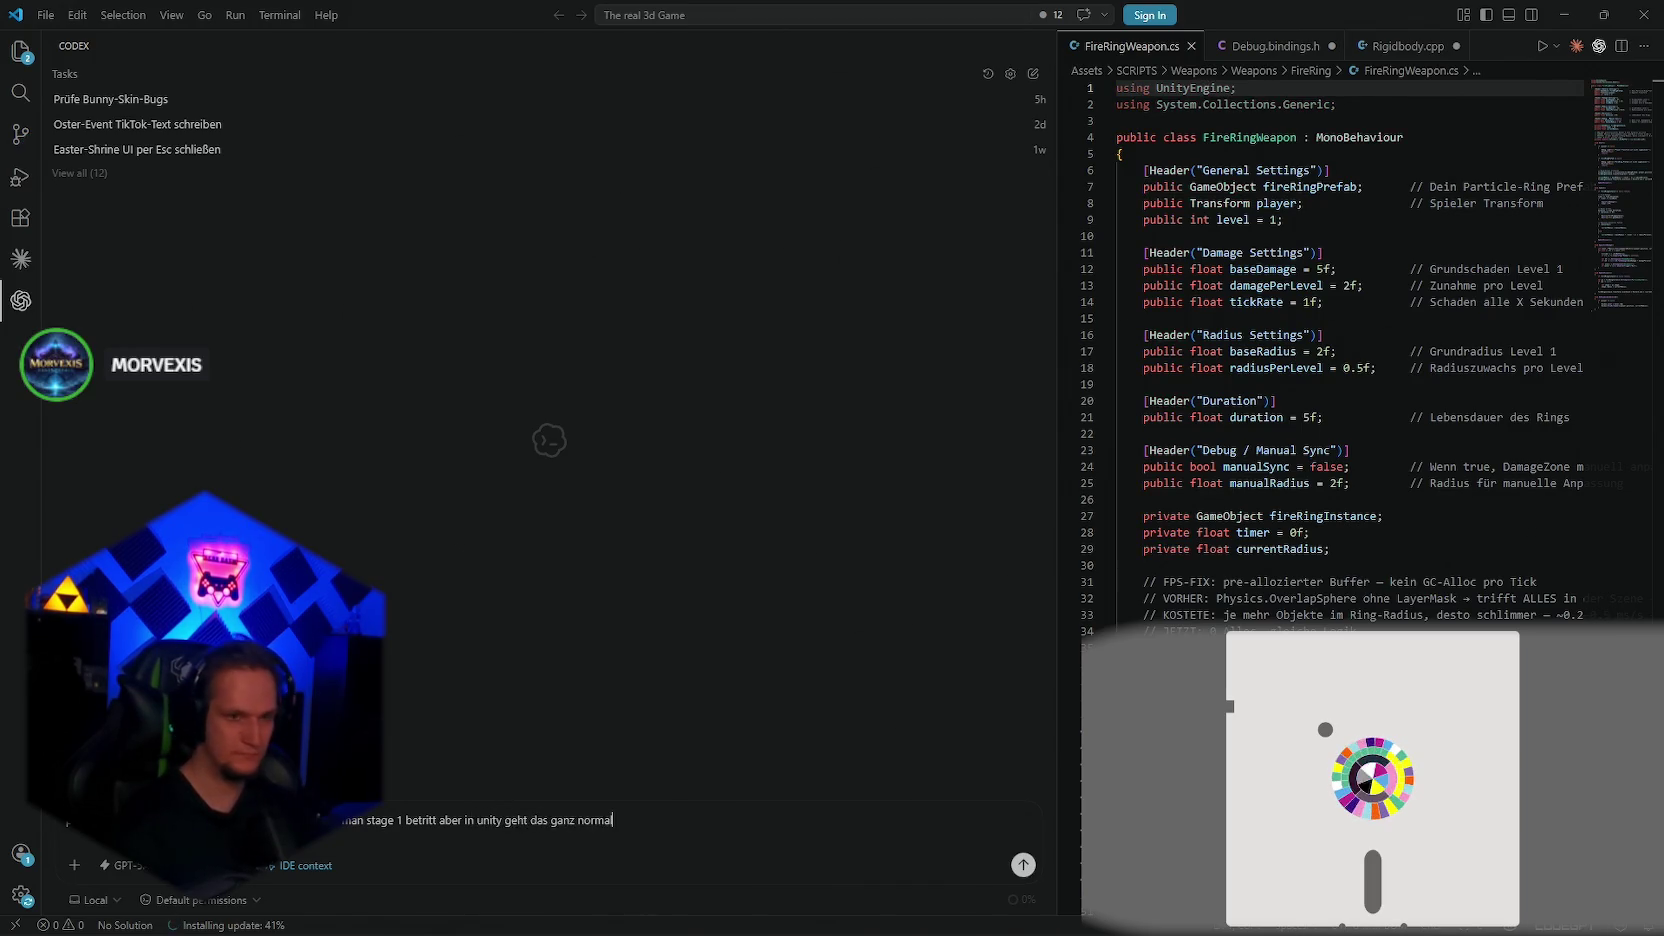
{"action": "key", "text": "shift+Return"}
{"action": "key", "text": "ctrl+v"}
{"action": "key", "text": "Return"}
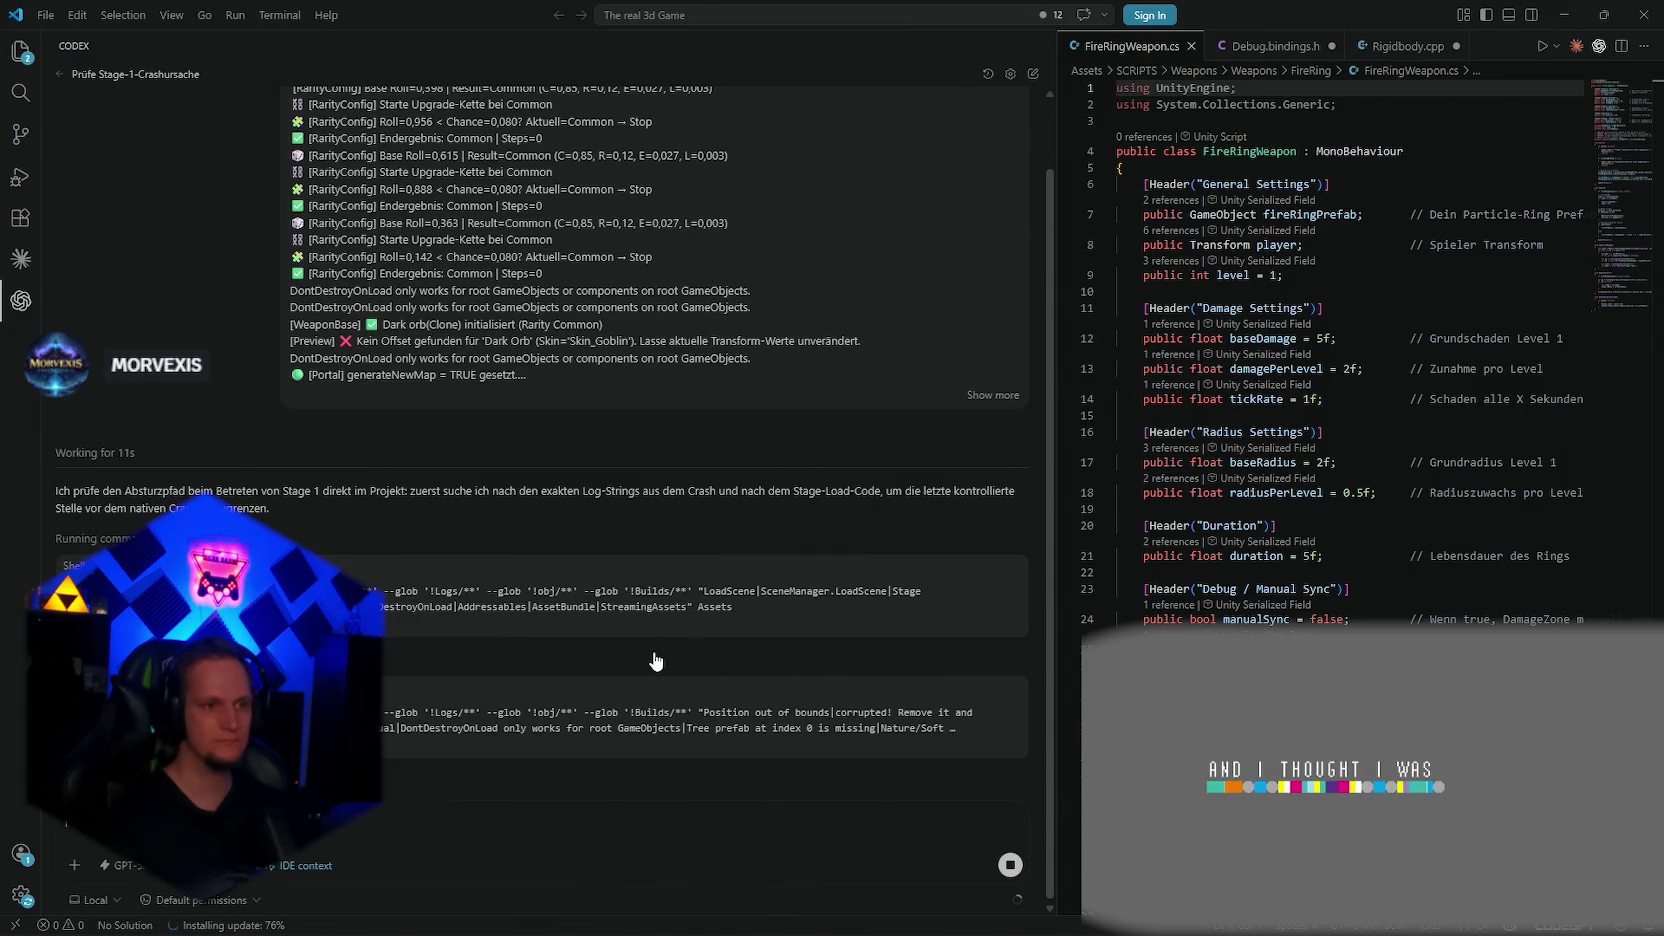
Step: Wait while Codex searches the project for the crash log strings and stage-loading code
{"action": "mouse_move", "coordinate": [926, 920]}
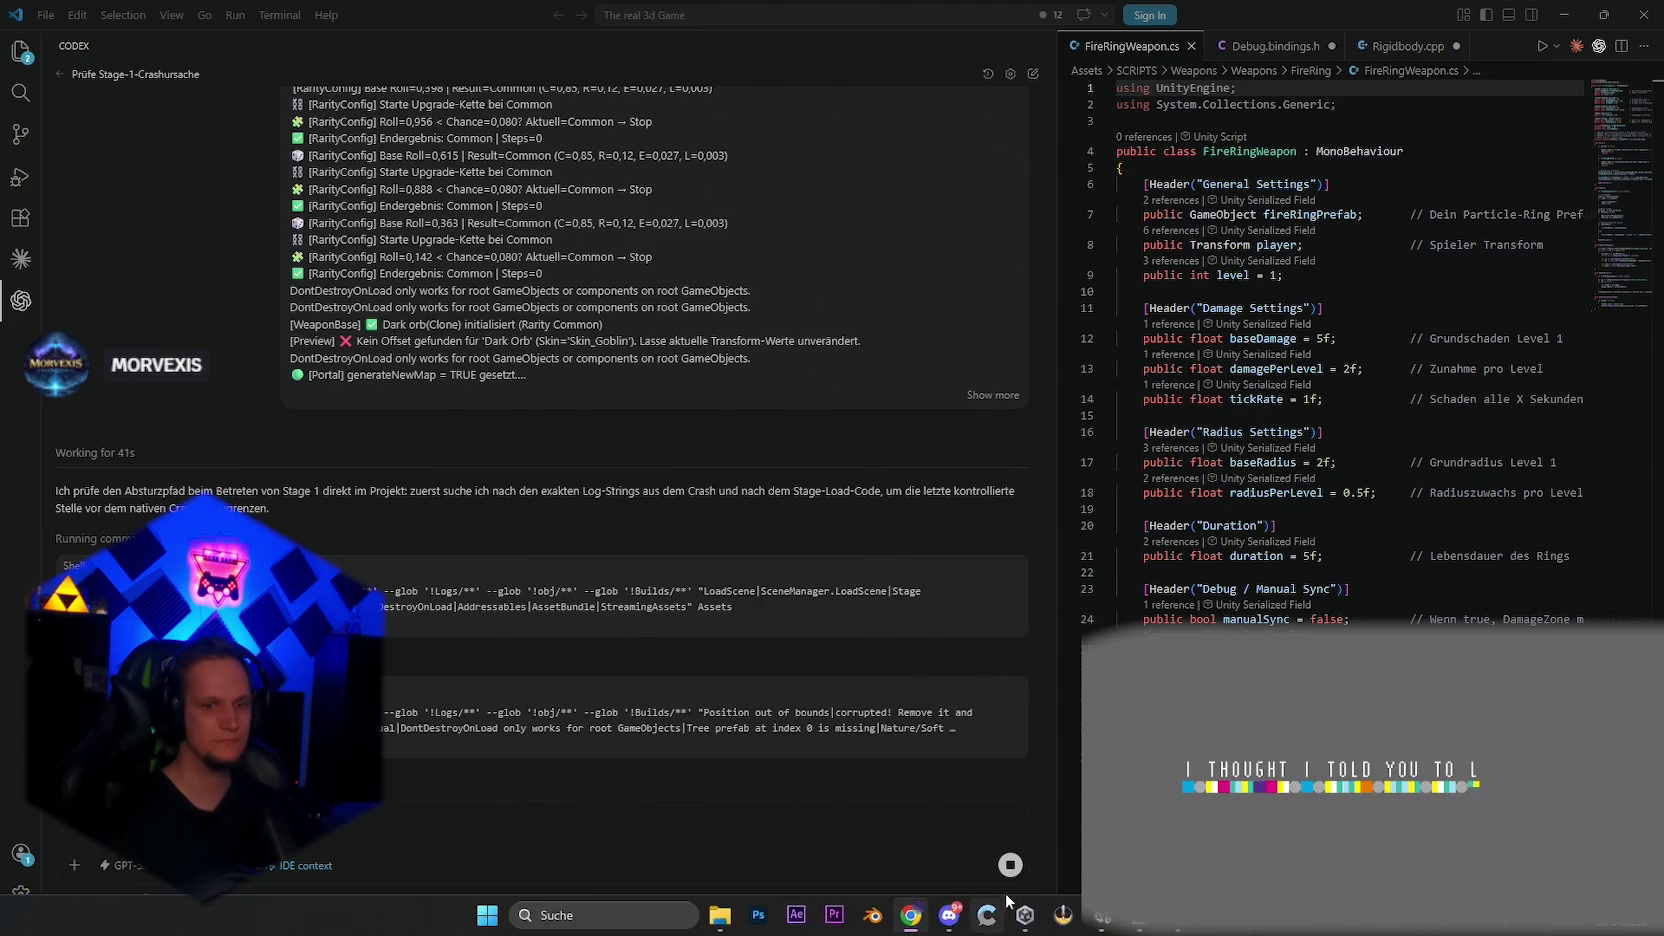
{"action": "mouse_move", "coordinate": [1105, 918]}
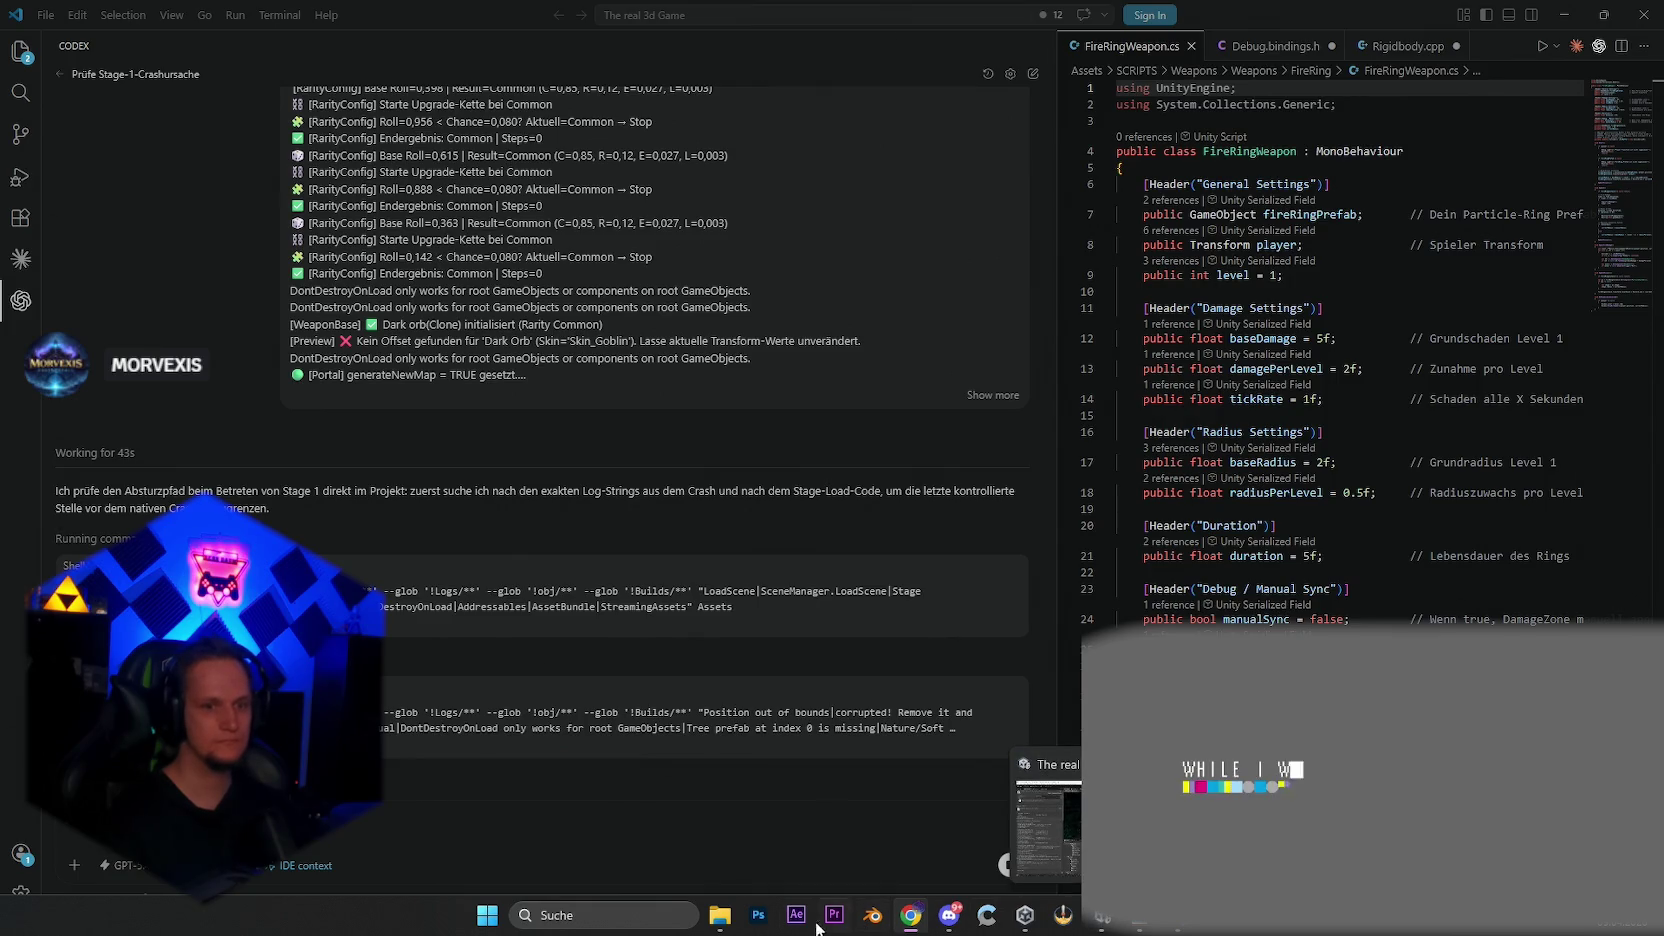
{"action": "mouse_move", "coordinate": [720, 915]}
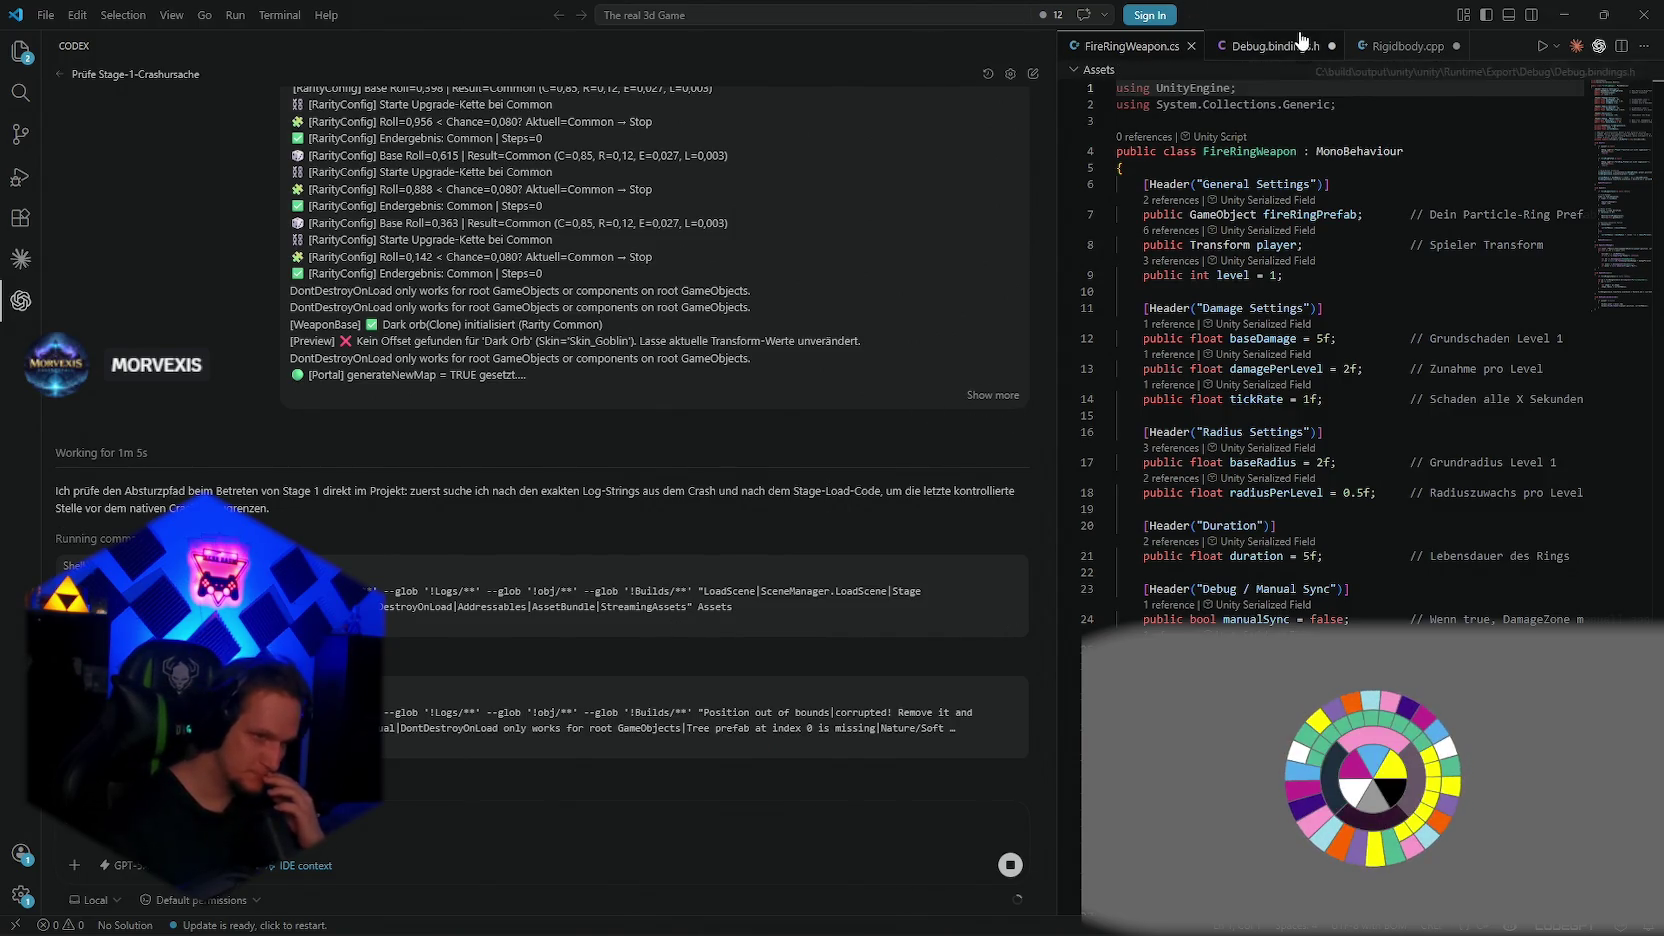
Step: Close Build Profiles, minimize VS Code, Unity and Unity Hub, and launch Steam from Windows search
{"action": "left_click", "coordinate": [1564, 15]}
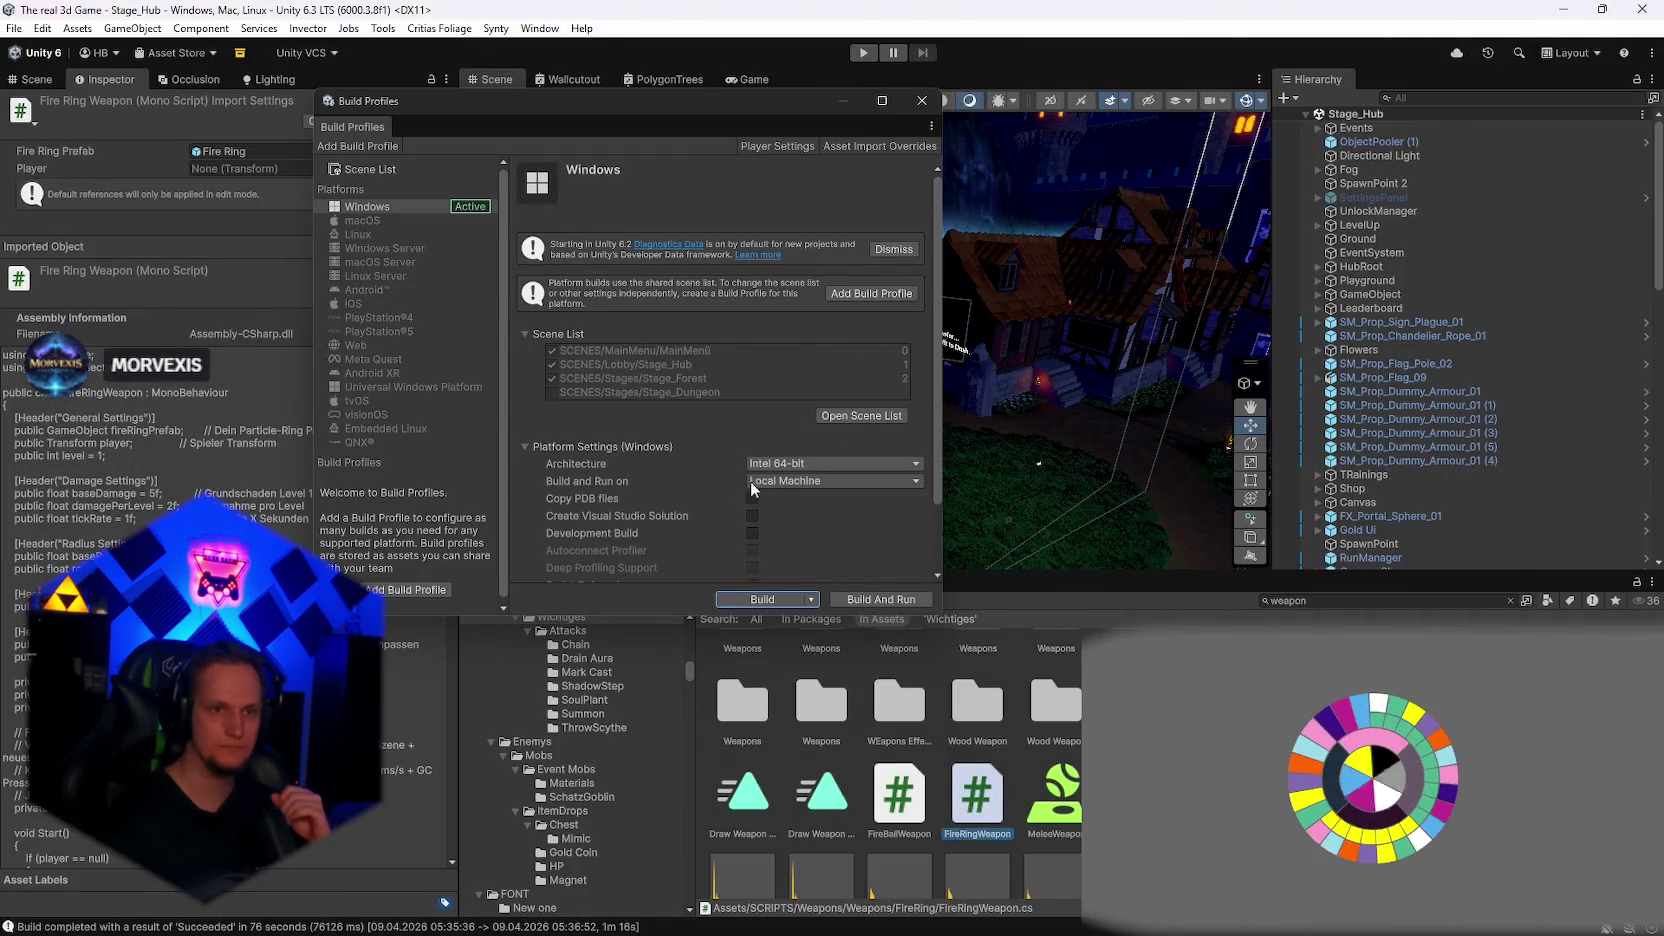
{"action": "scroll", "coordinate": [705, 413], "scroll_direction": "down", "scroll_amount": 2}
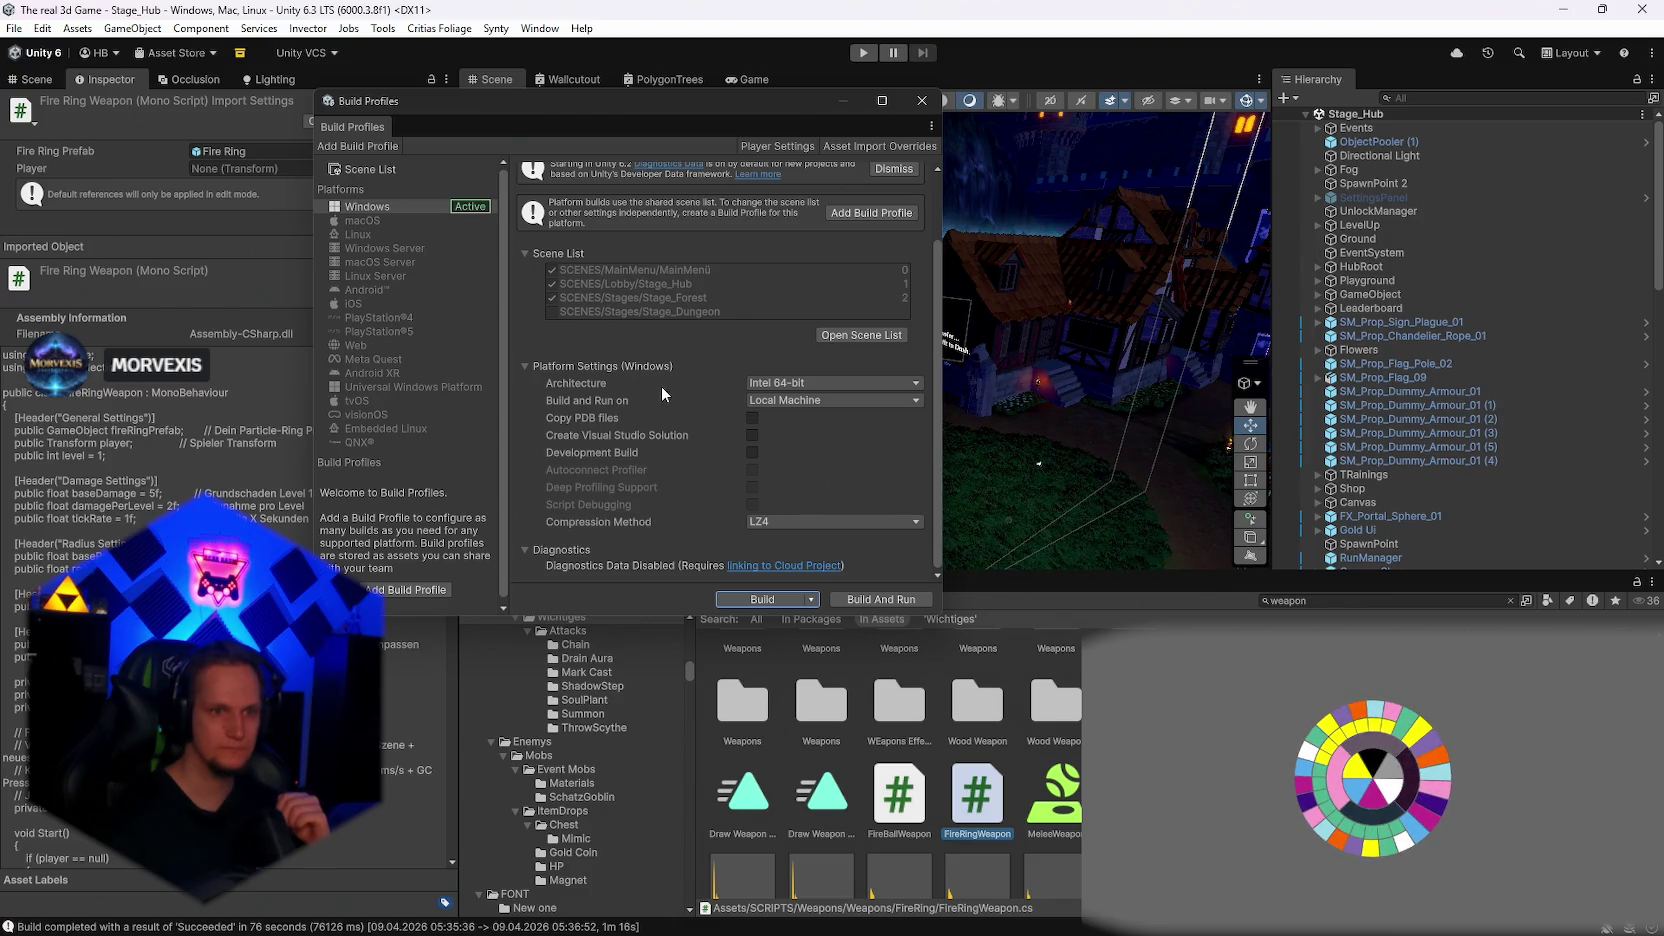
{"action": "scroll", "coordinate": [660, 386], "scroll_direction": "up", "scroll_amount": 1}
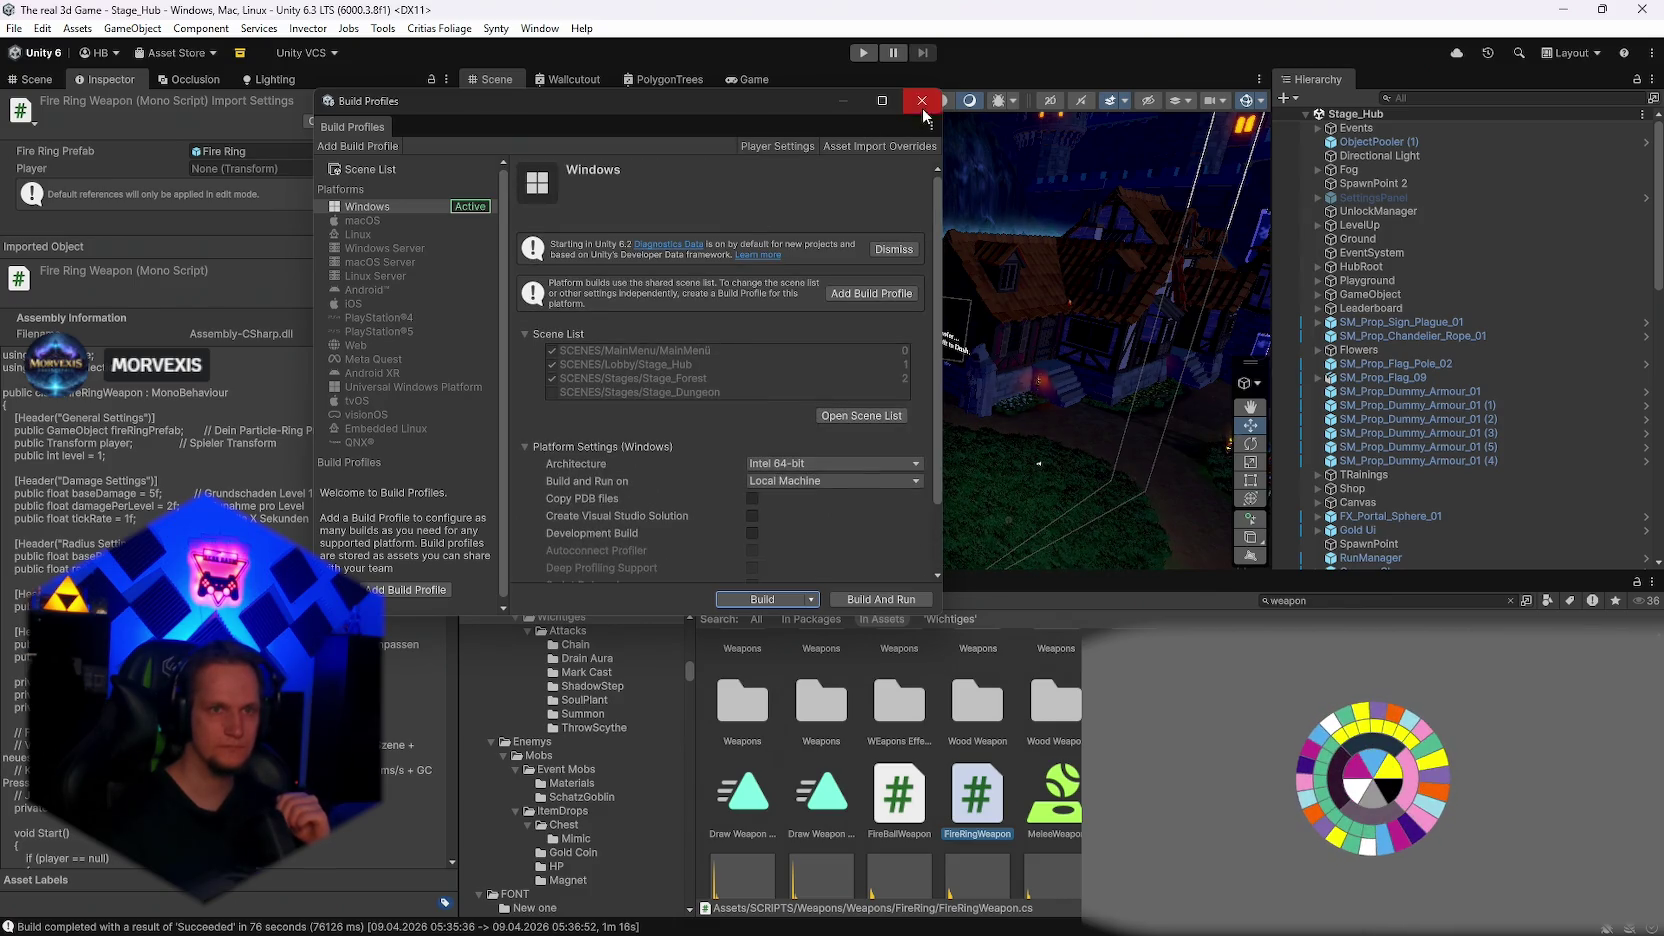
{"action": "left_click", "coordinate": [921, 104]}
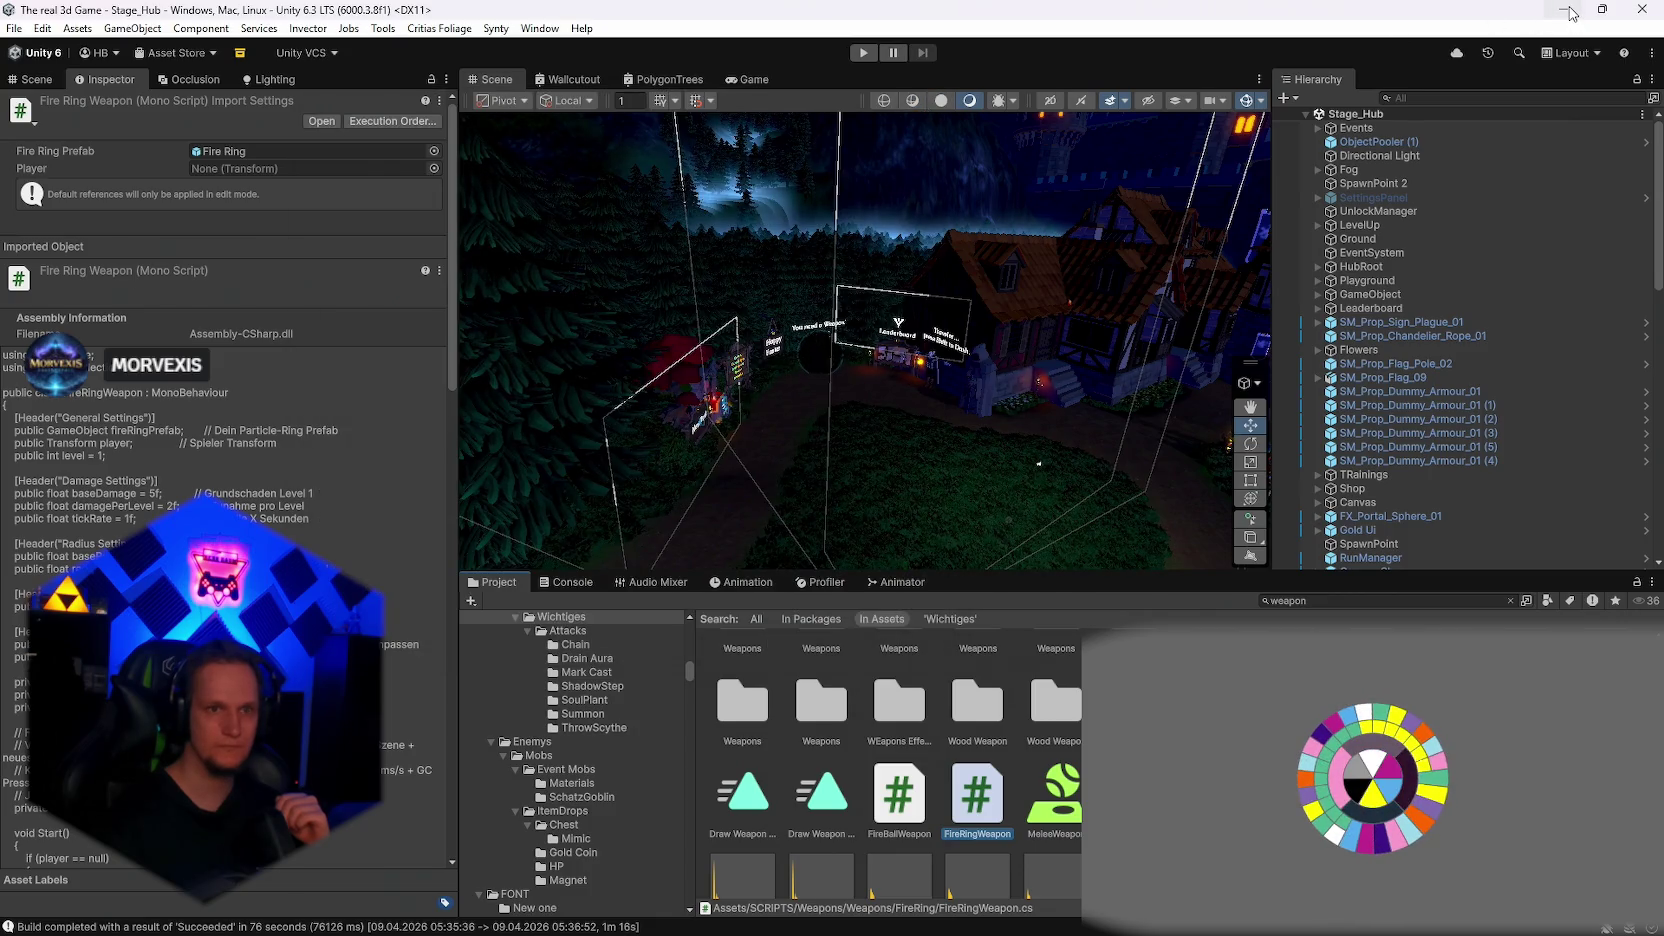
{"action": "left_click", "coordinate": [1566, 10]}
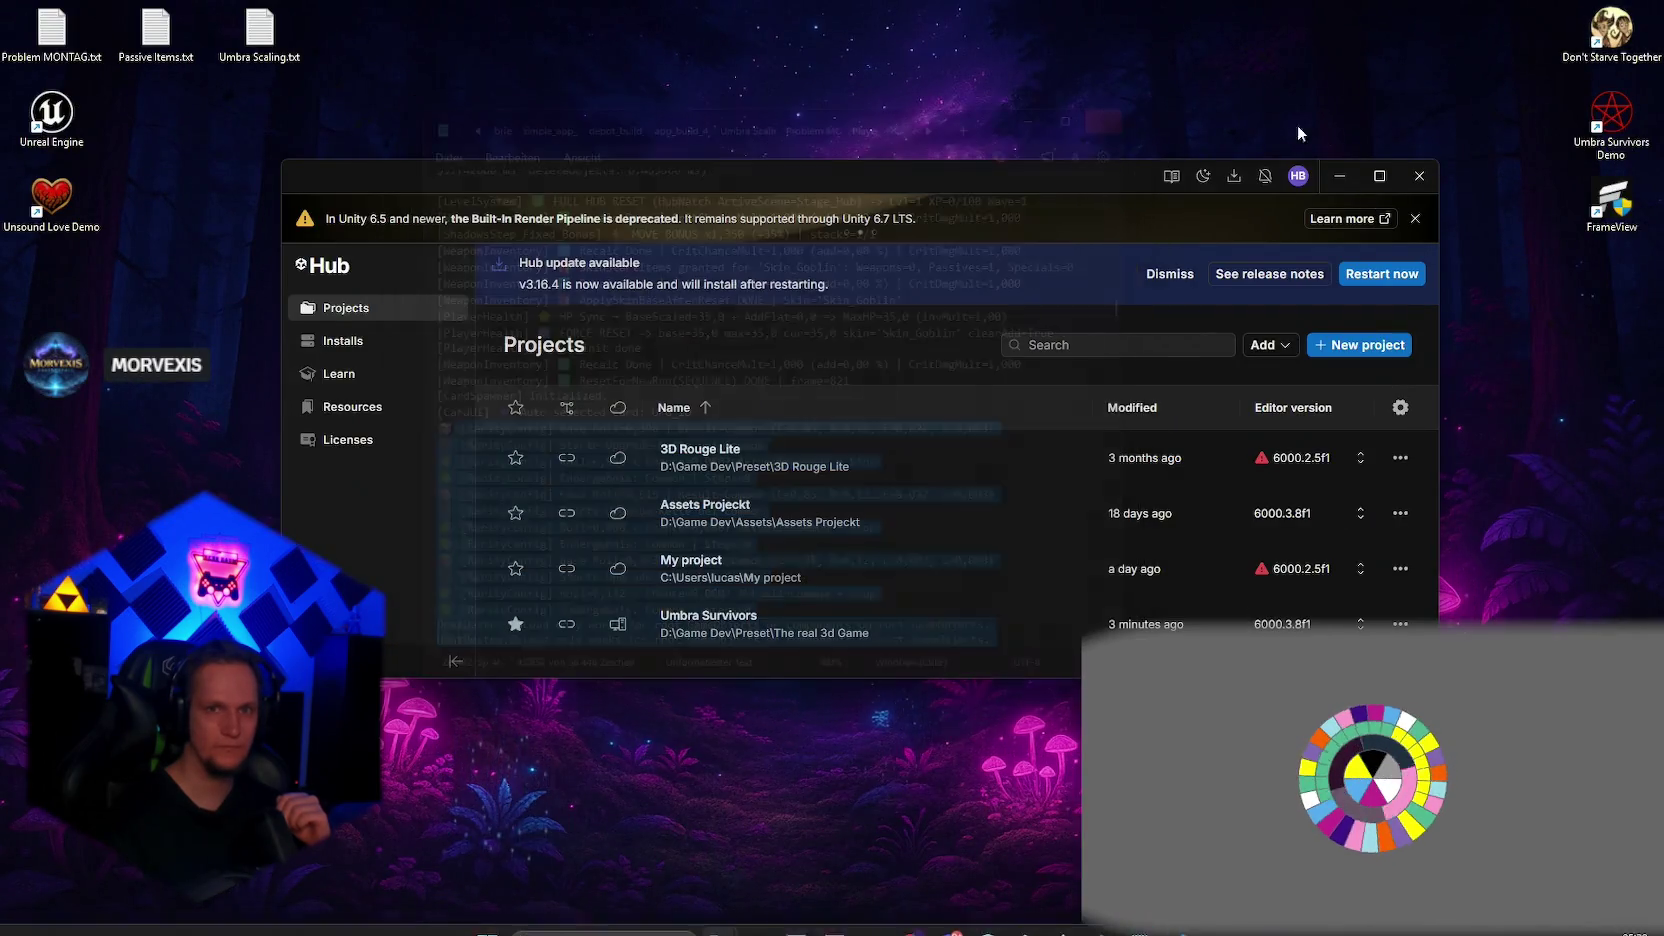
{"action": "left_click", "coordinate": [1419, 175]}
{"action": "left_click", "coordinate": [597, 913]}
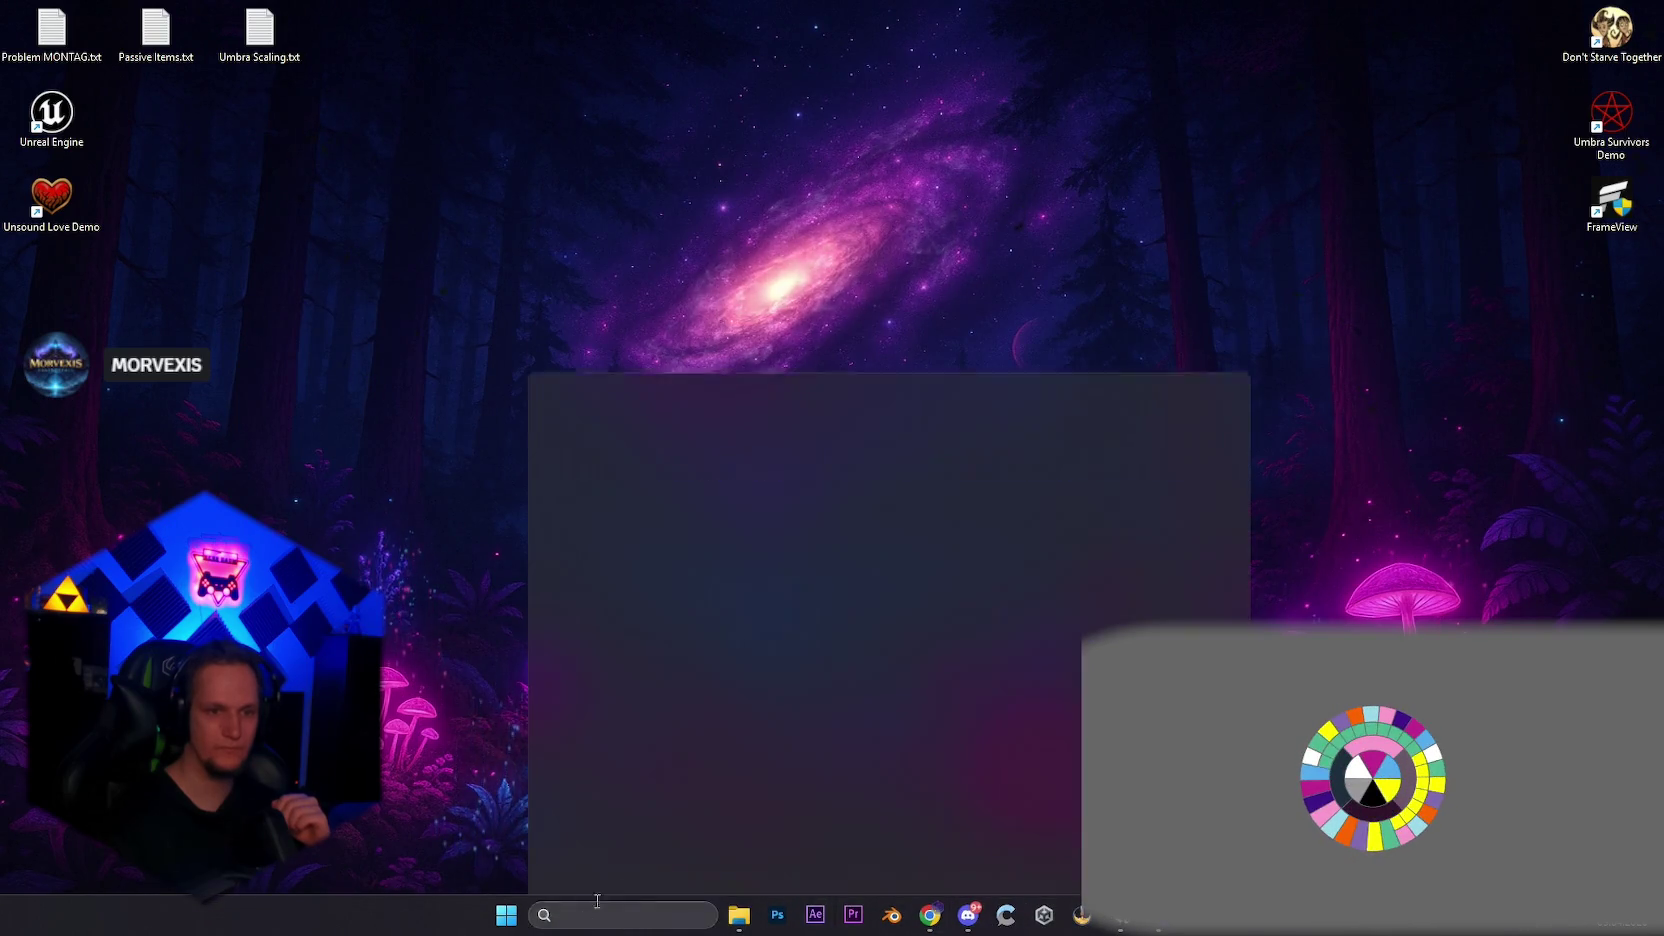
{"action": "left_click", "coordinate": [790, 279]}
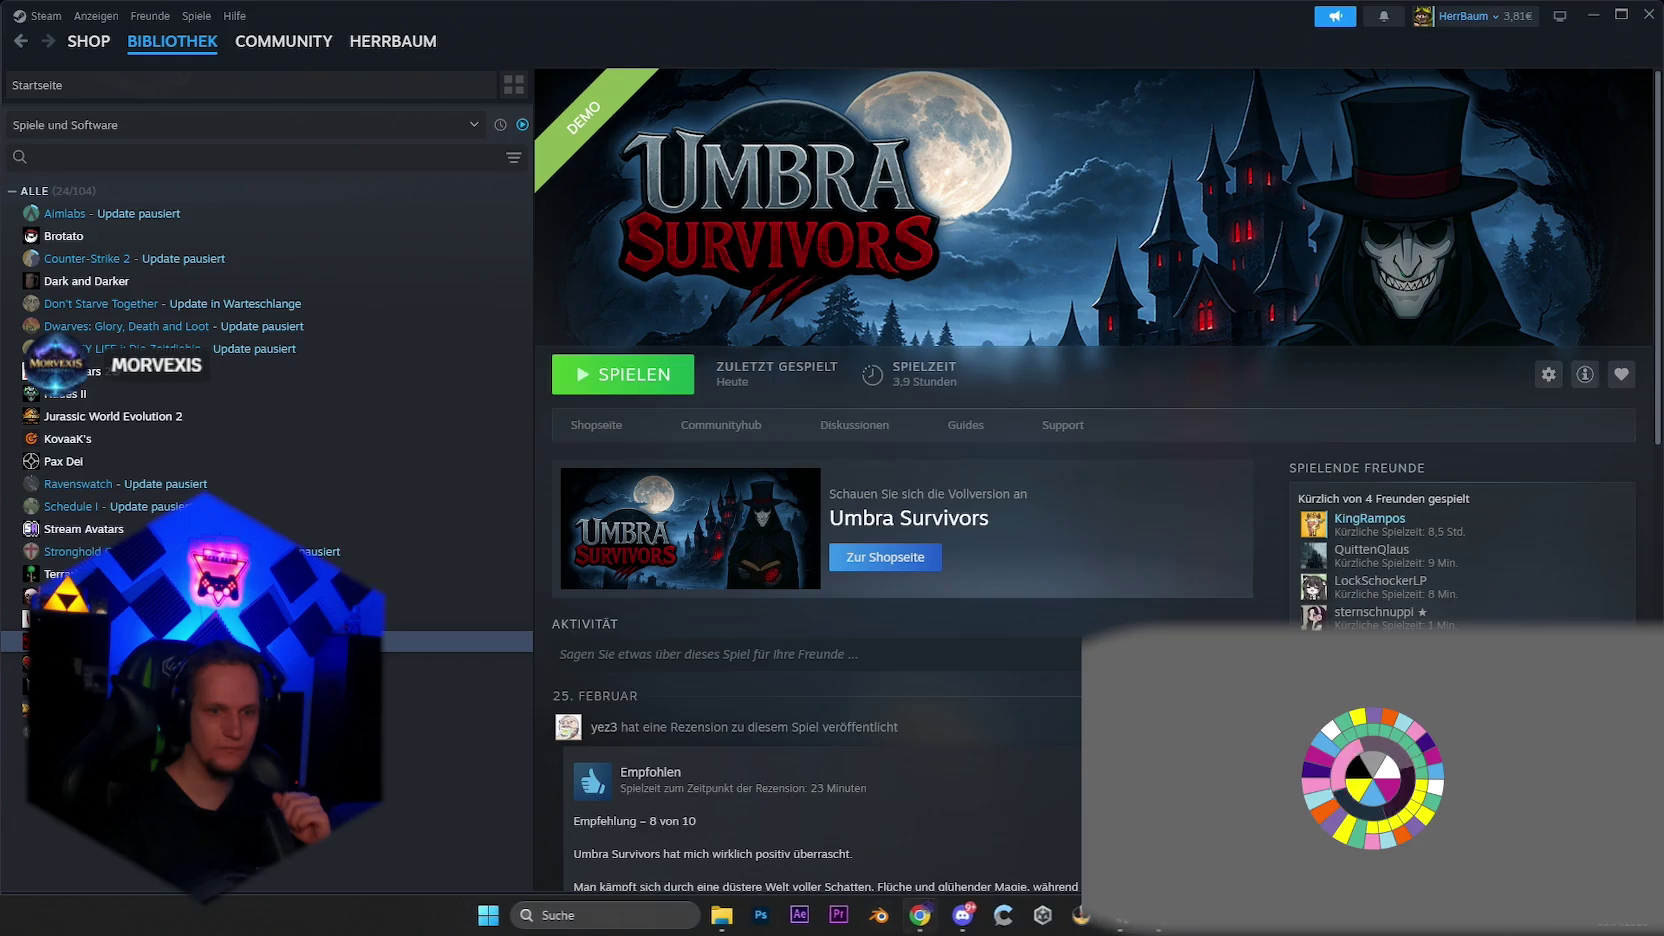
Step: Start Dark and Darker from the Steam library, then bring VS Code back to check Codex
{"action": "double_click", "coordinate": [117, 283]}
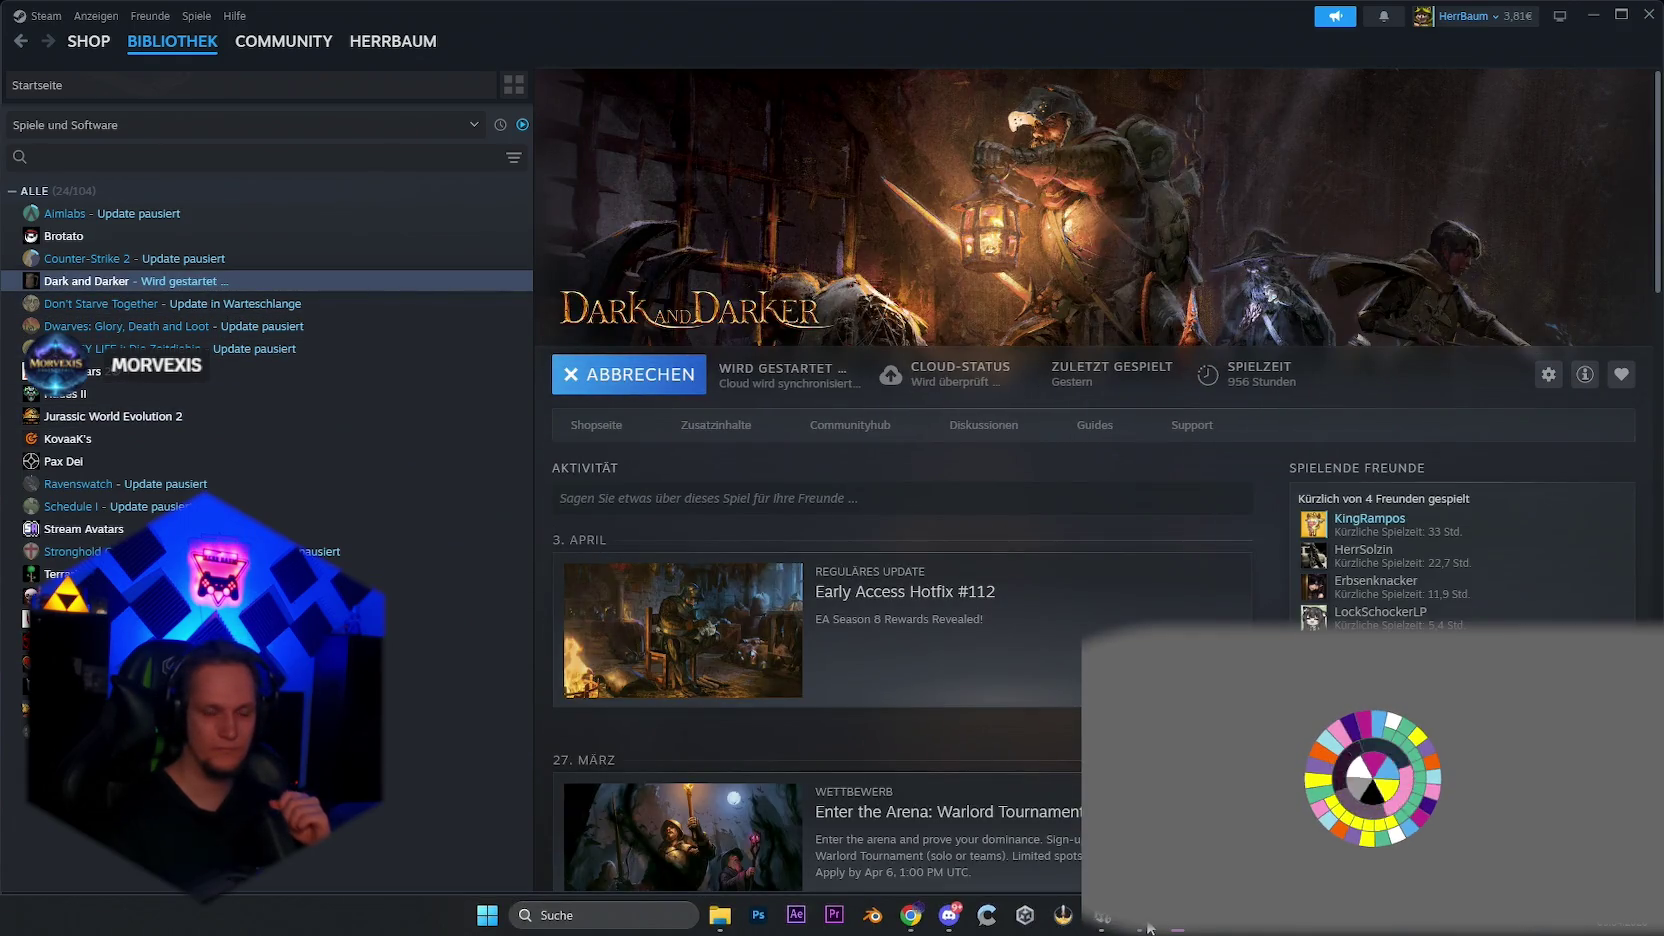
{"action": "left_click", "coordinate": [1150, 930]}
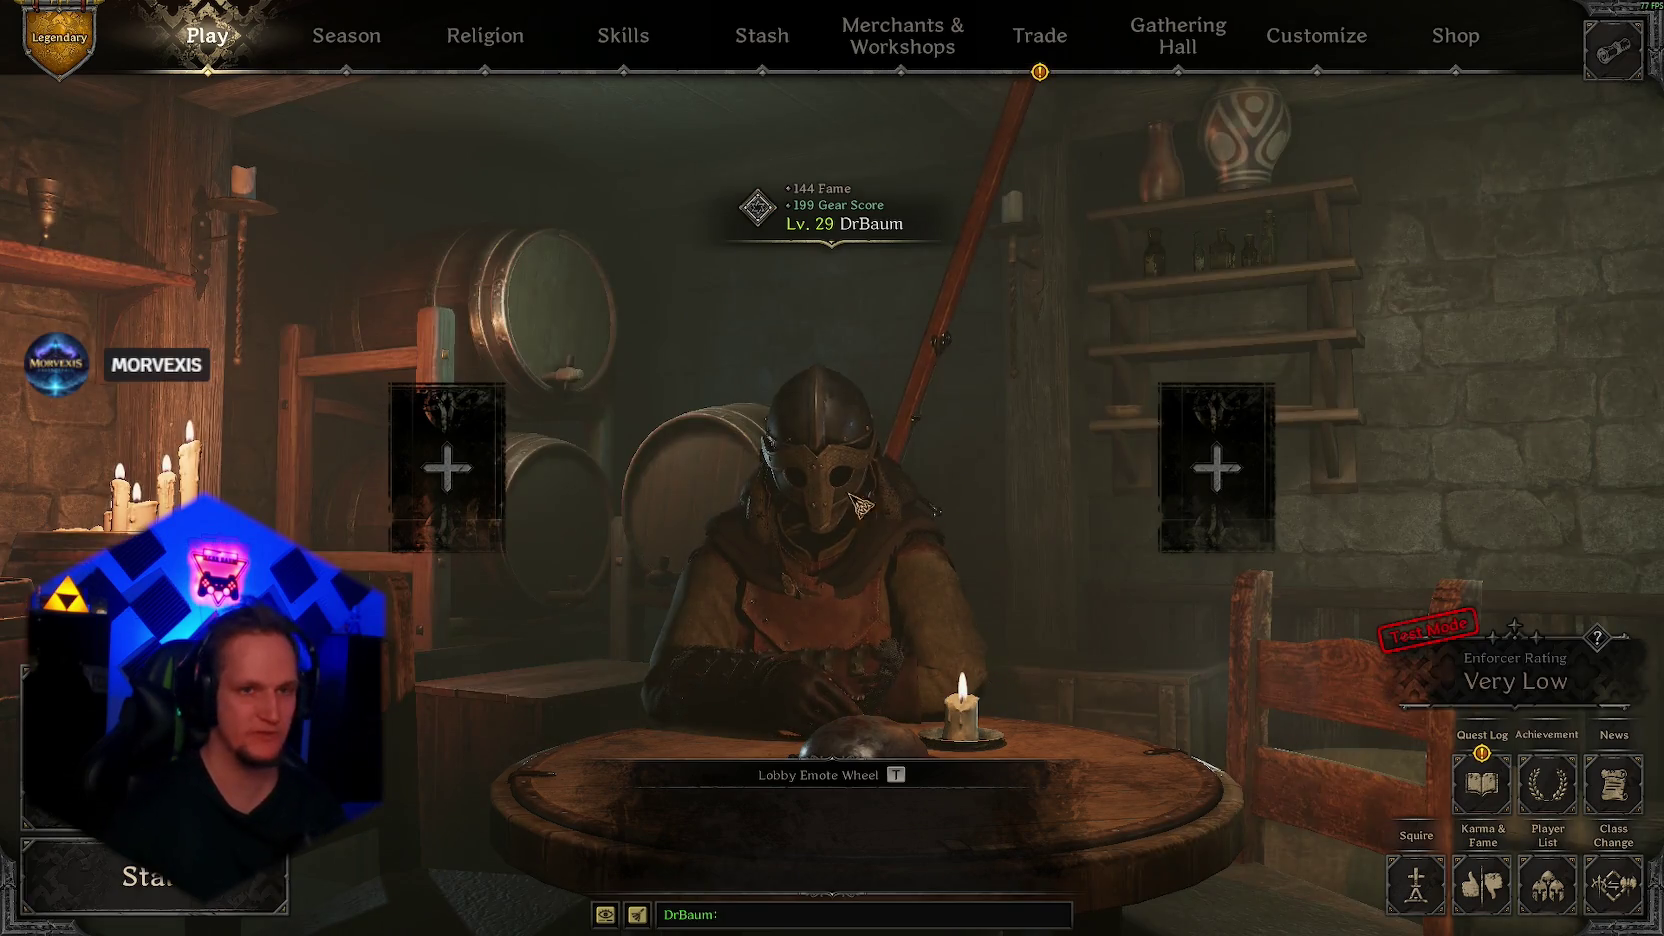
Step: In My Listings, collect every sold item's gold, including the 499, 1,999 and 599 payouts
{"action": "left_click", "coordinate": [1038, 45]}
{"action": "left_click", "coordinate": [1032, 216]}
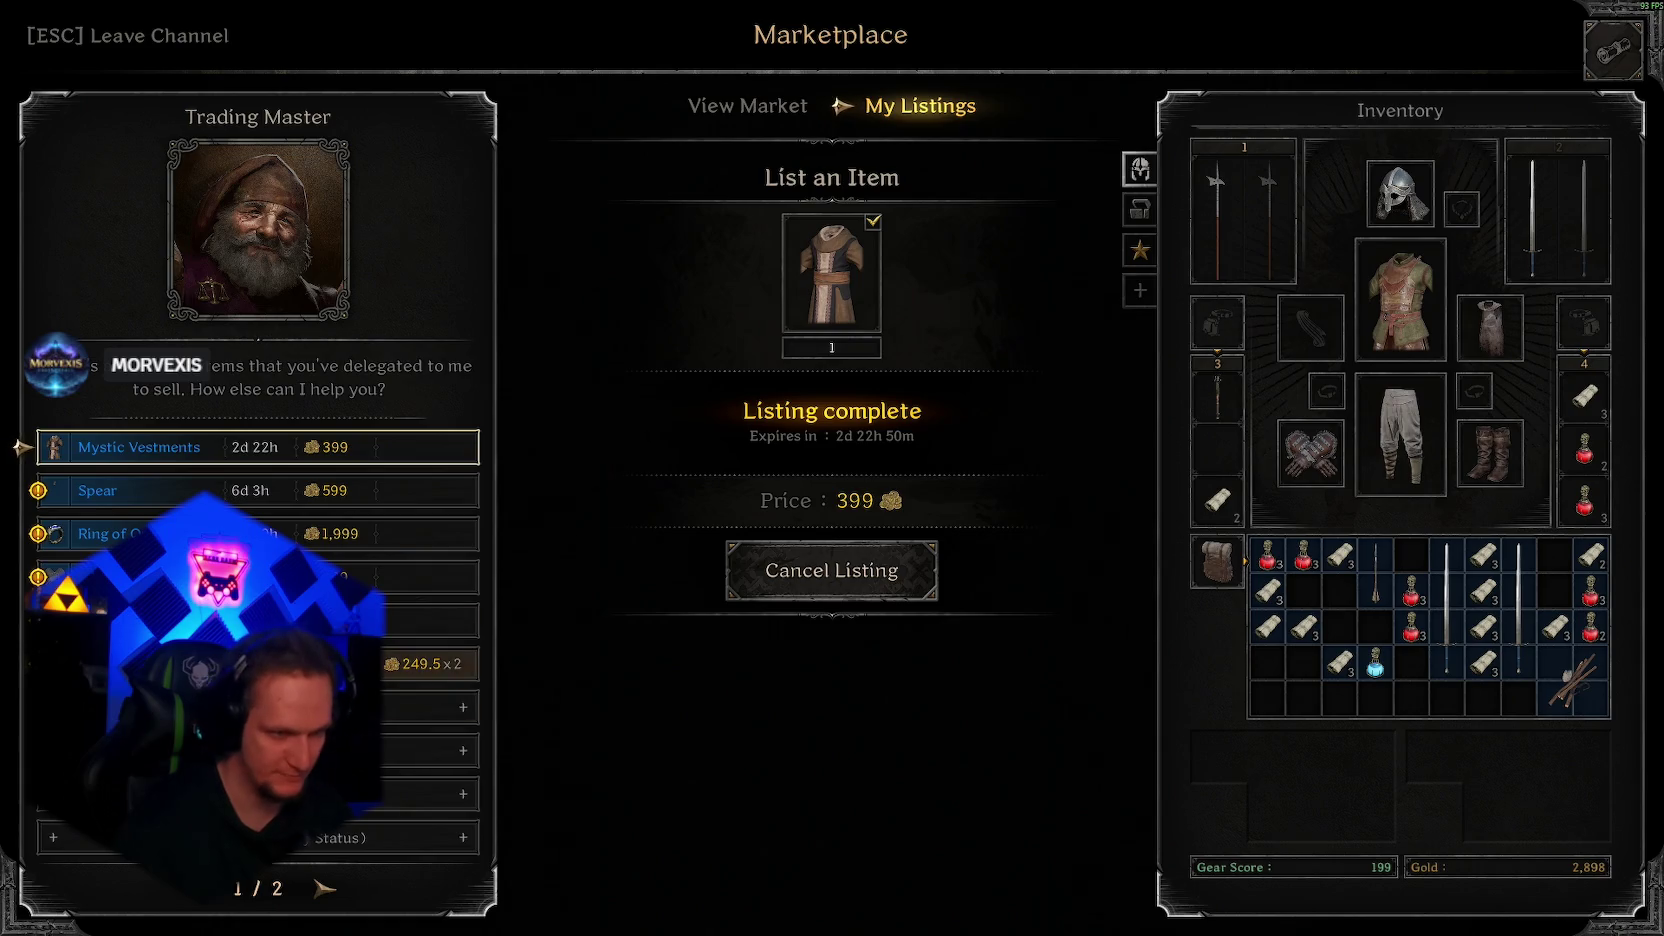
{"action": "left_click", "coordinate": [440, 663]}
{"action": "left_click", "coordinate": [812, 570]}
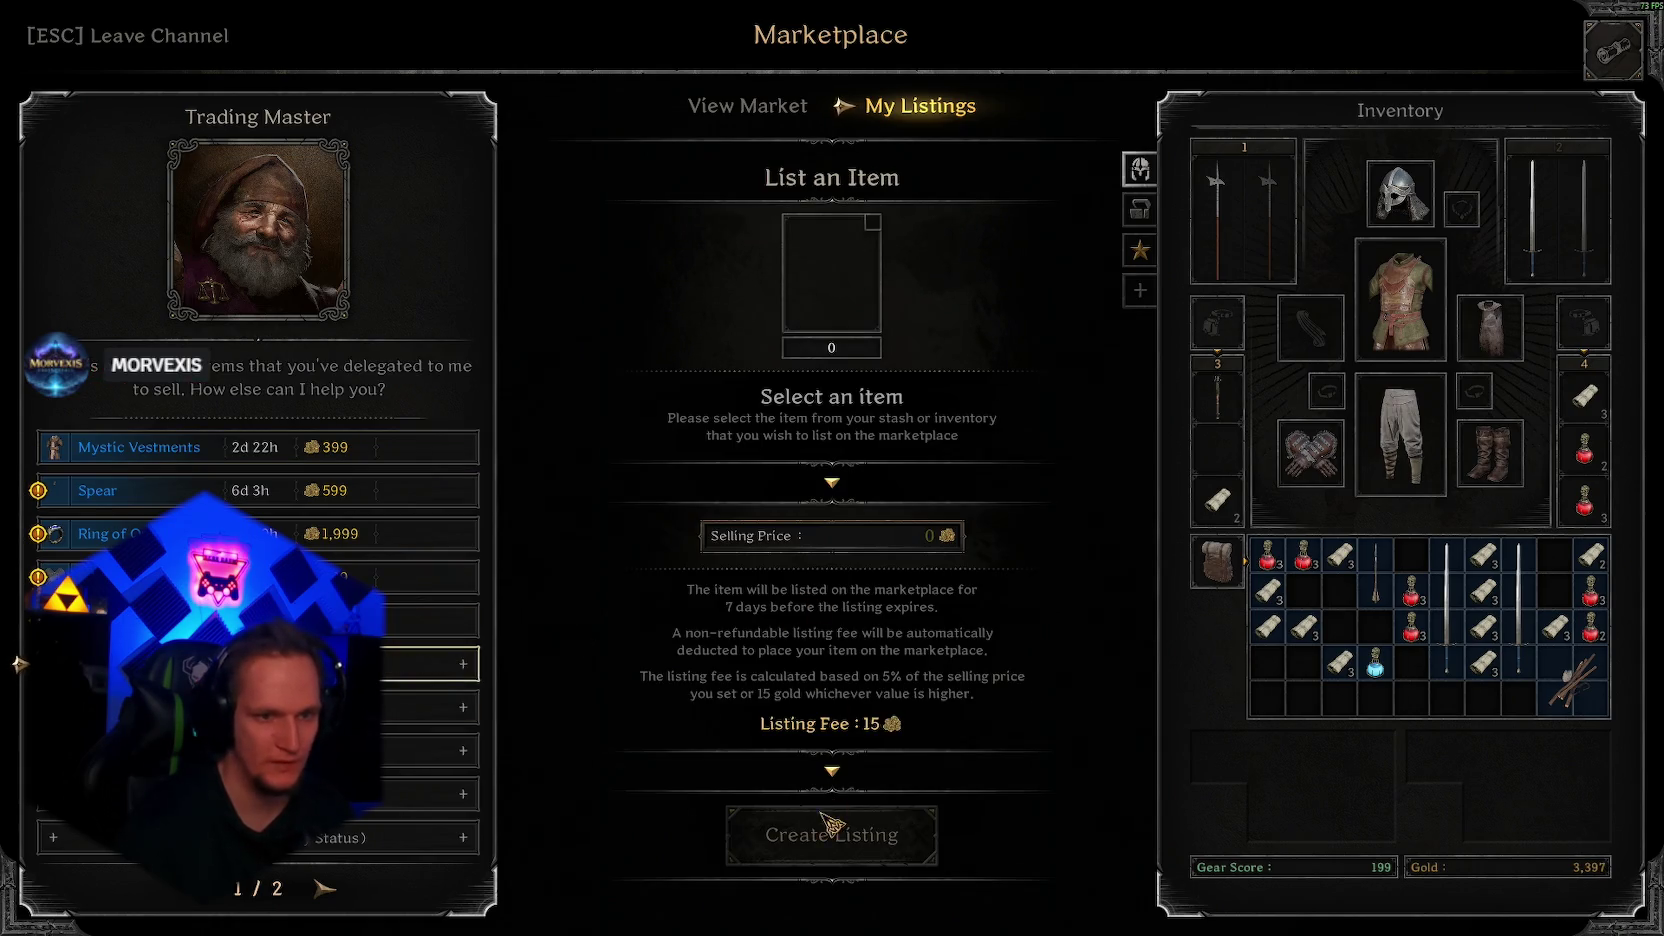
{"action": "left_click", "coordinate": [400, 618]}
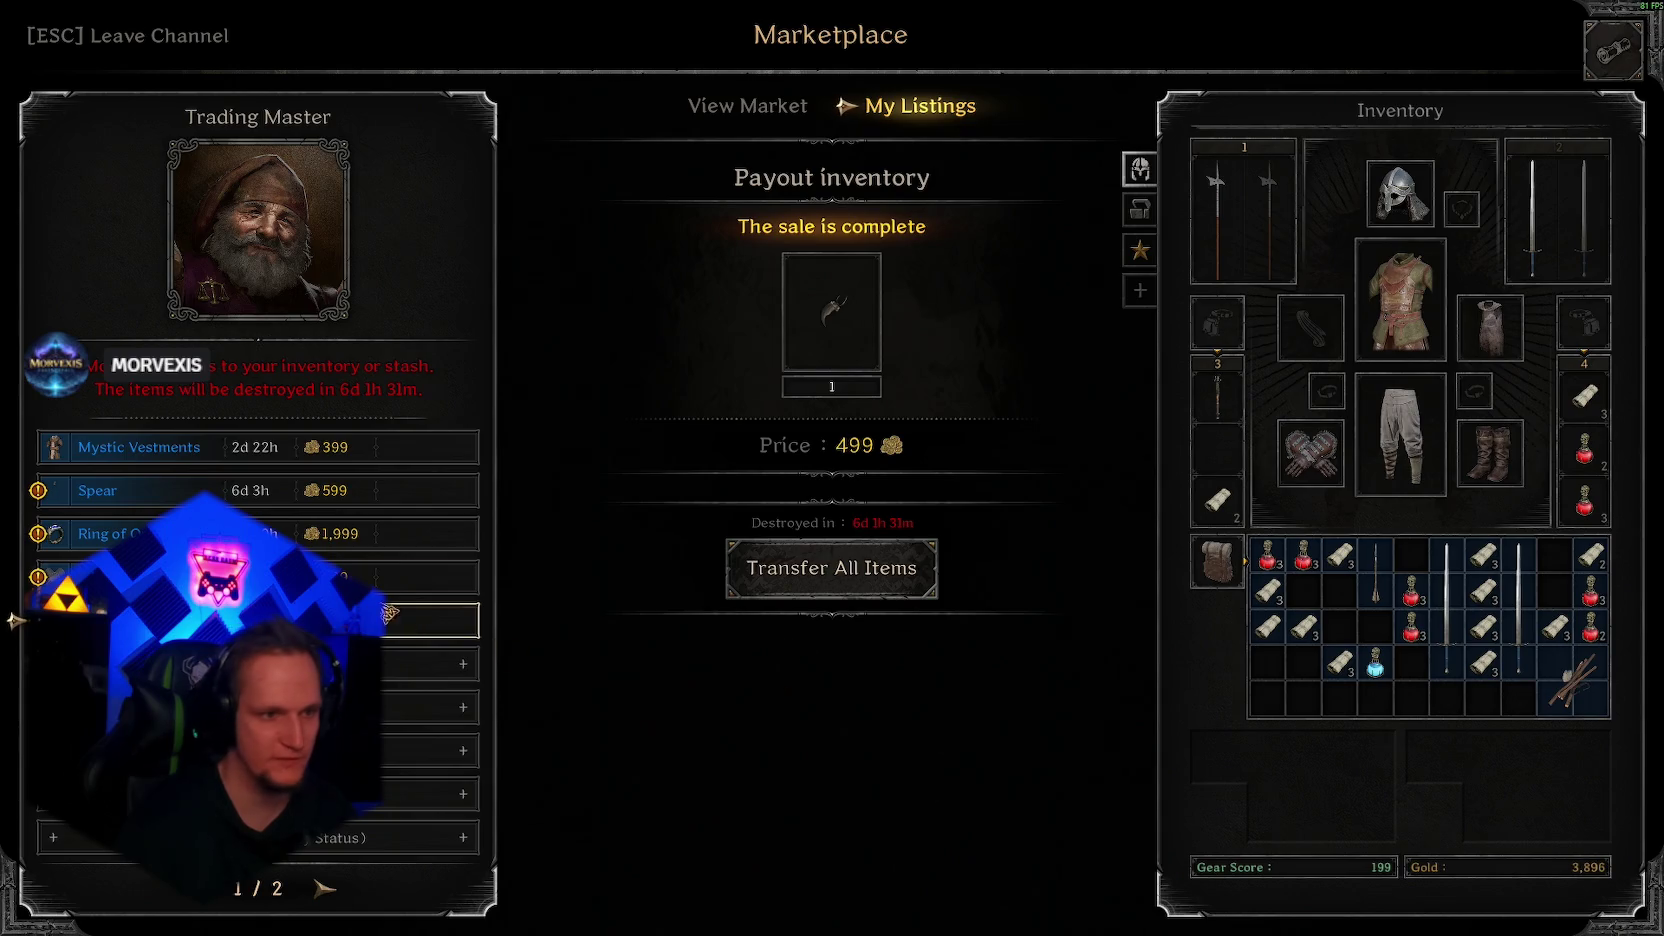
{"action": "left_click", "coordinate": [891, 565]}
{"action": "left_click", "coordinate": [328, 540]}
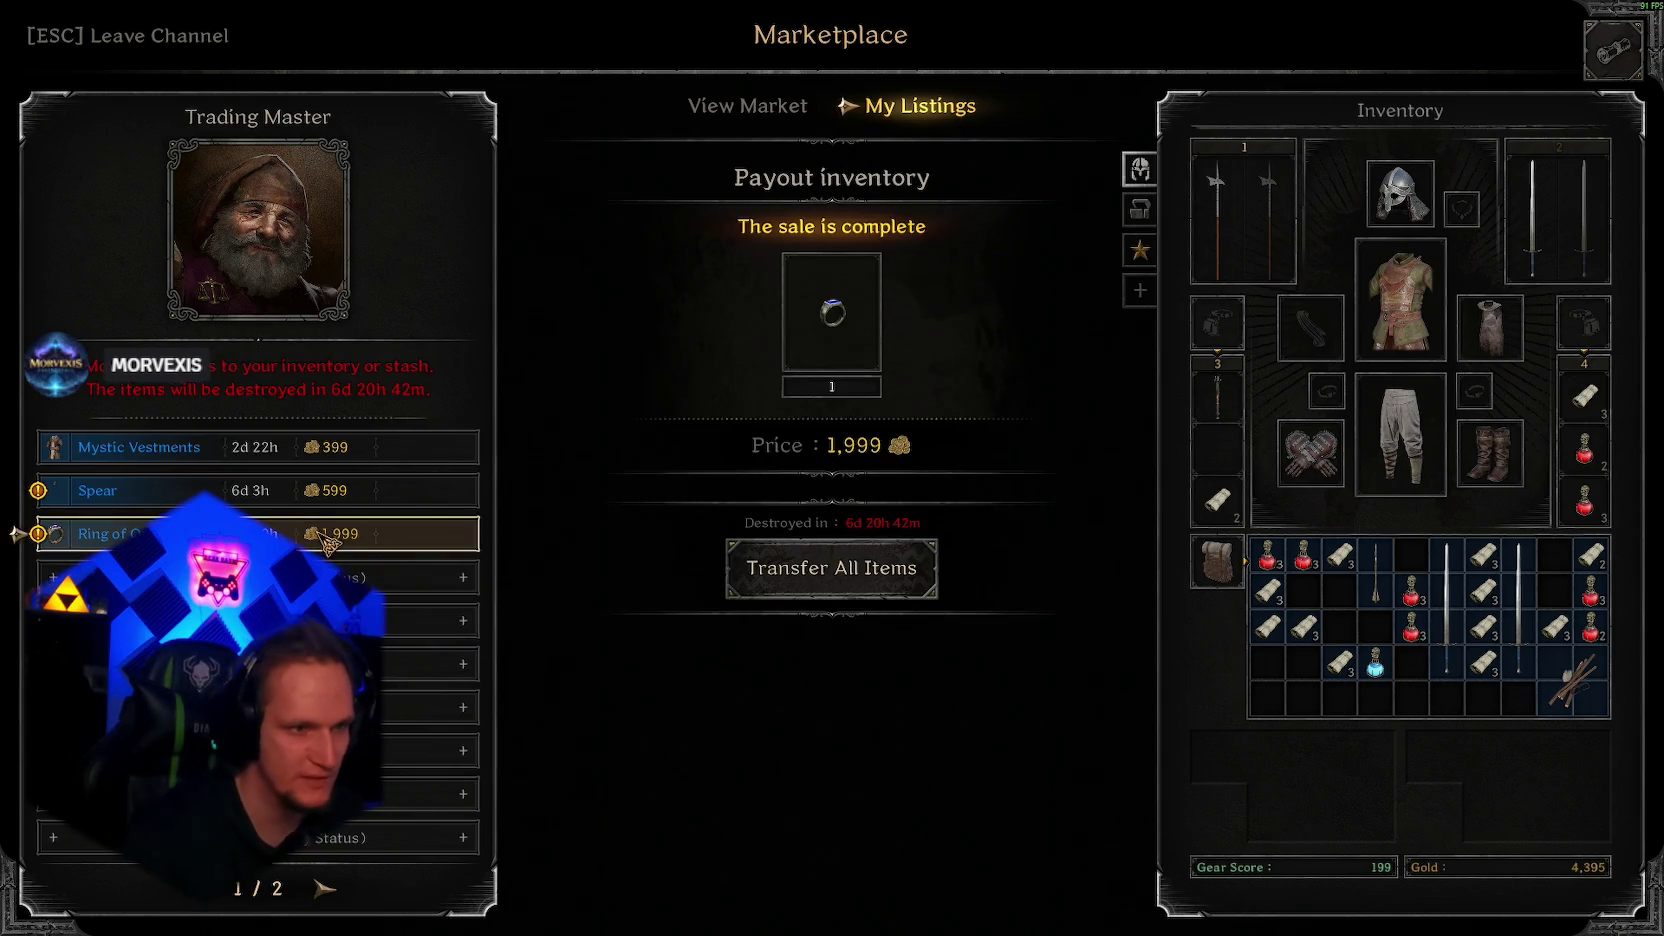
{"action": "left_click", "coordinate": [886, 588]}
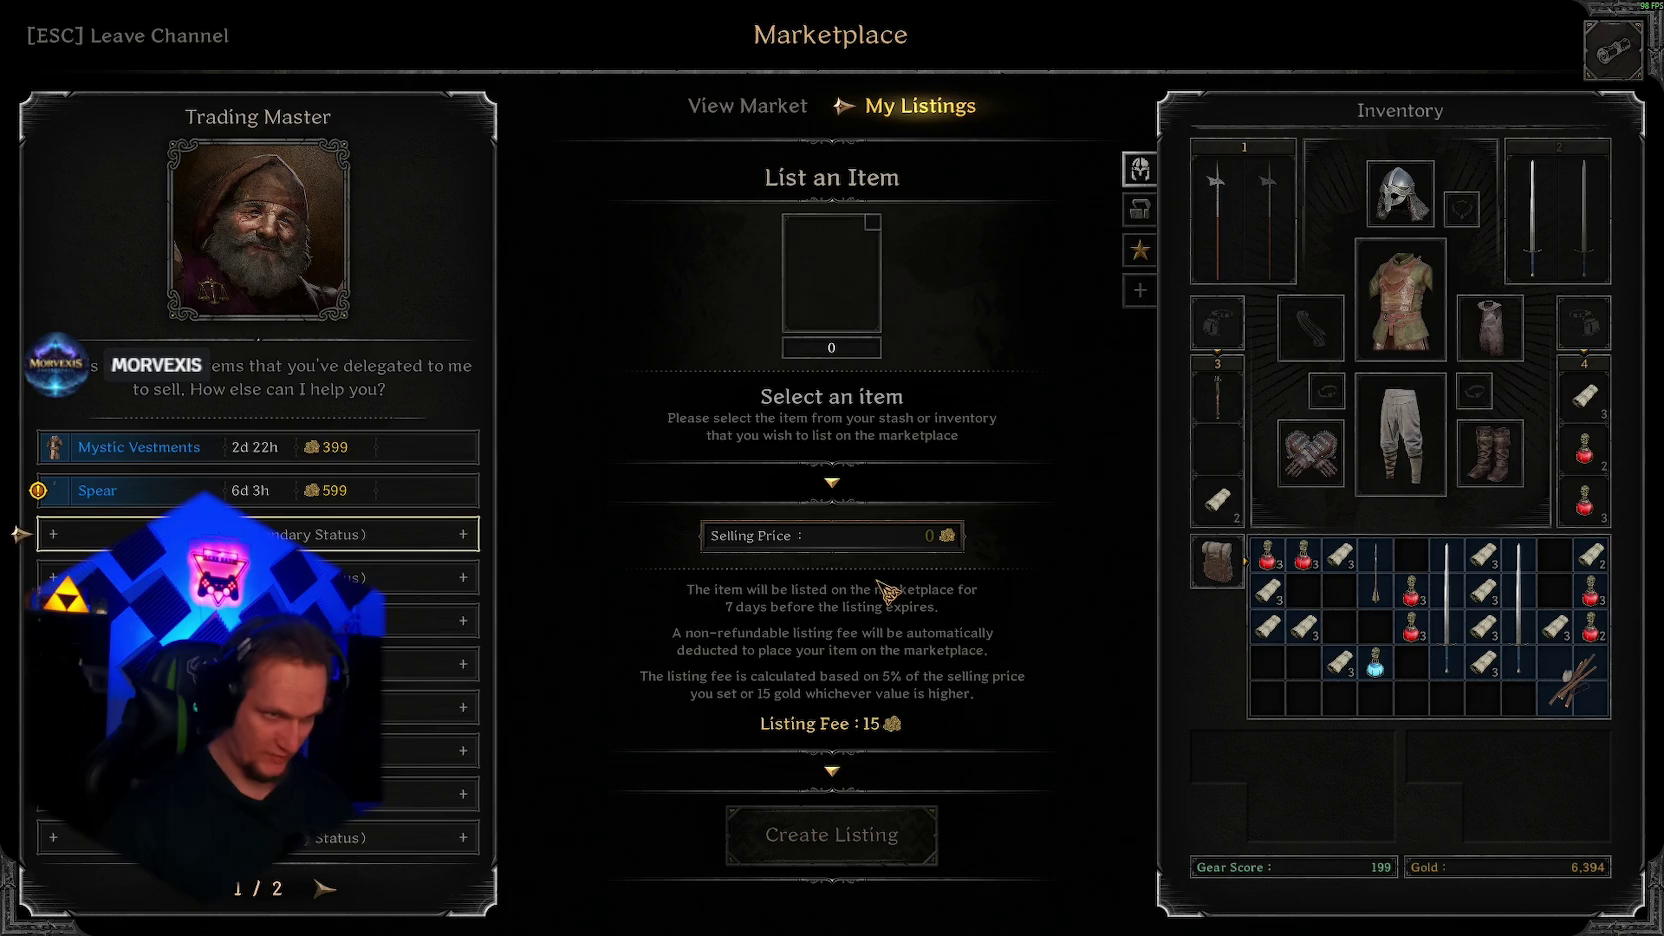
{"action": "key", "text": "Up"}
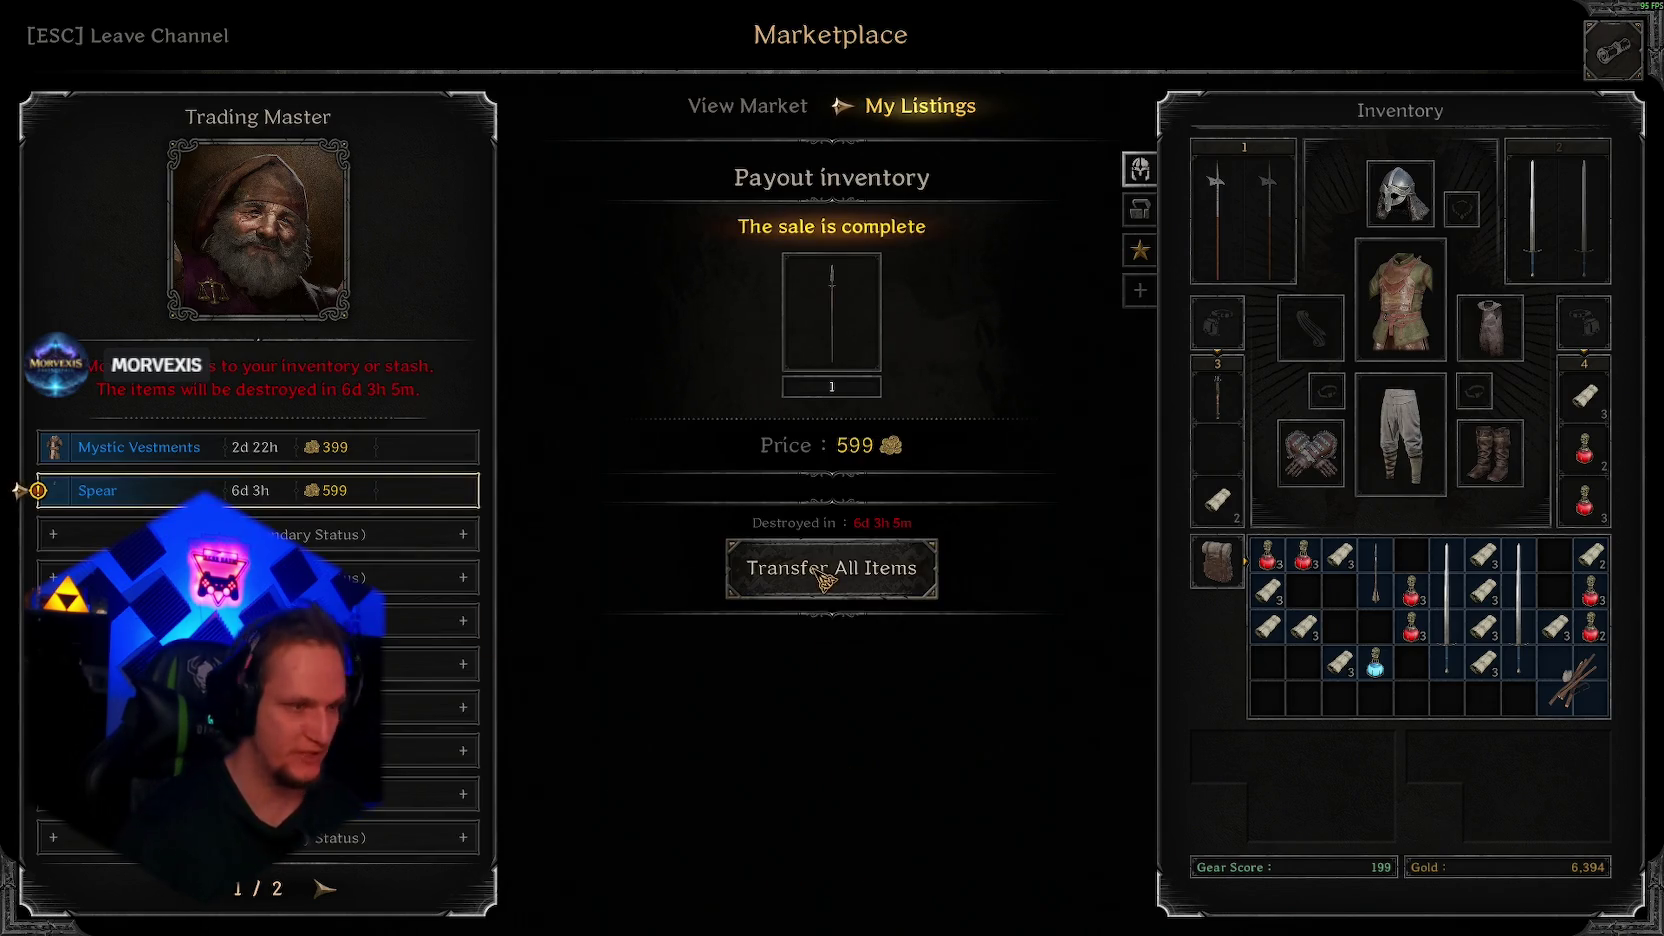
{"action": "left_click", "coordinate": [825, 578]}
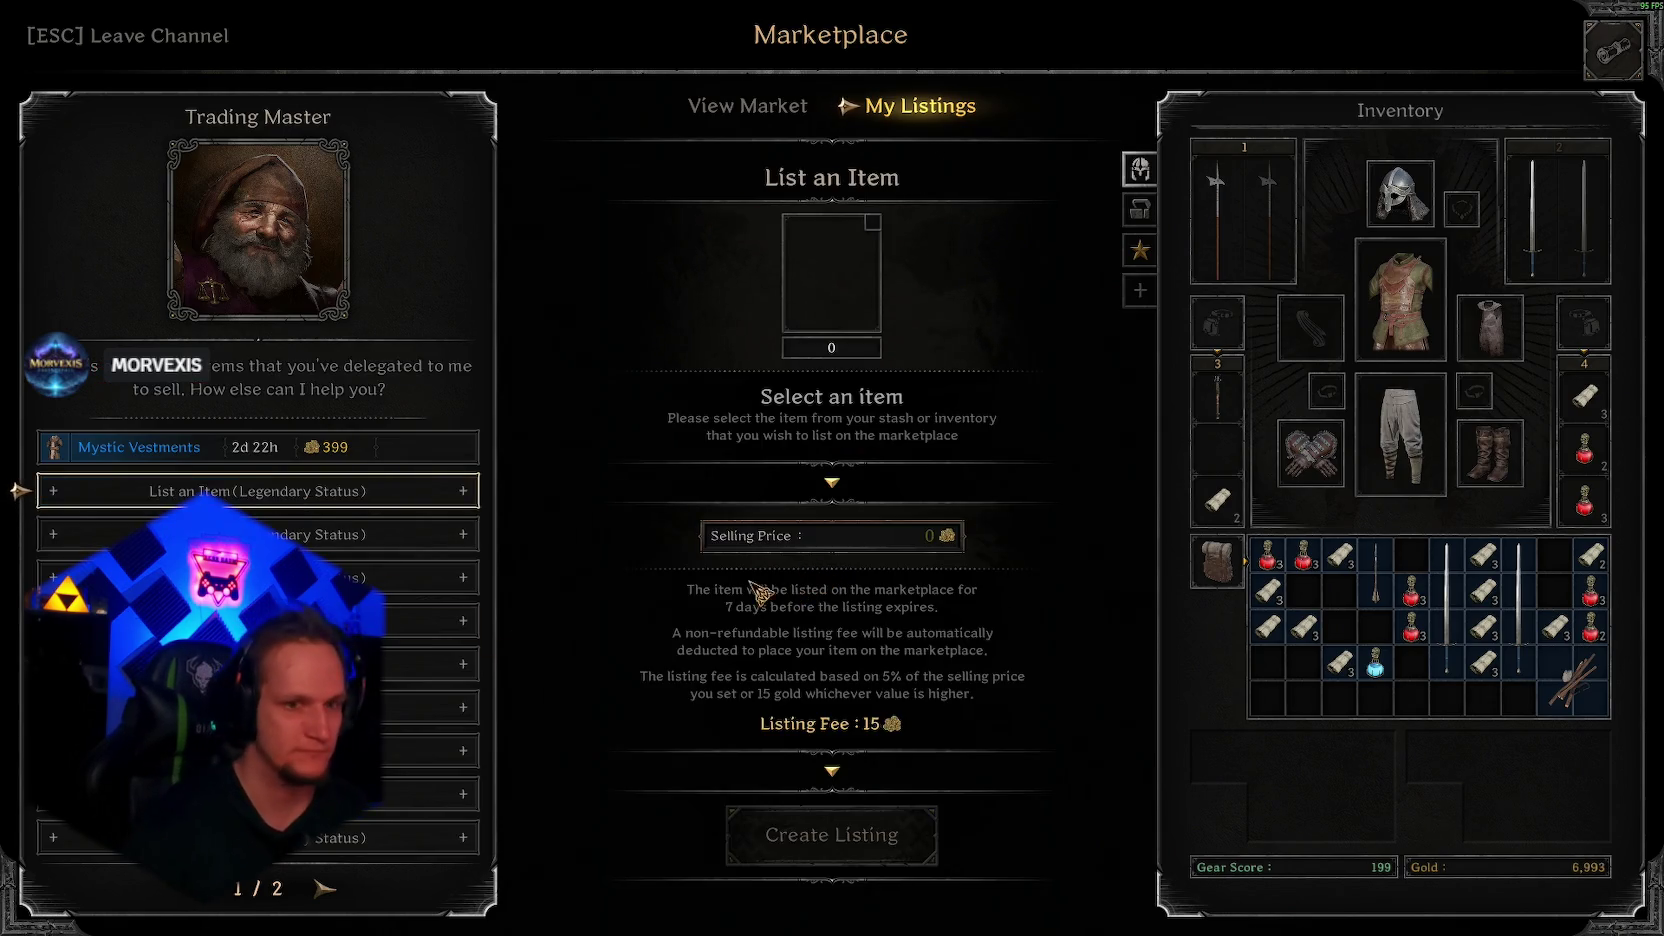
Step: Leave the marketplace channel and go to the stash
{"action": "left_click", "coordinate": [123, 45]}
{"action": "left_click", "coordinate": [755, 546]}
{"action": "left_click", "coordinate": [762, 35]}
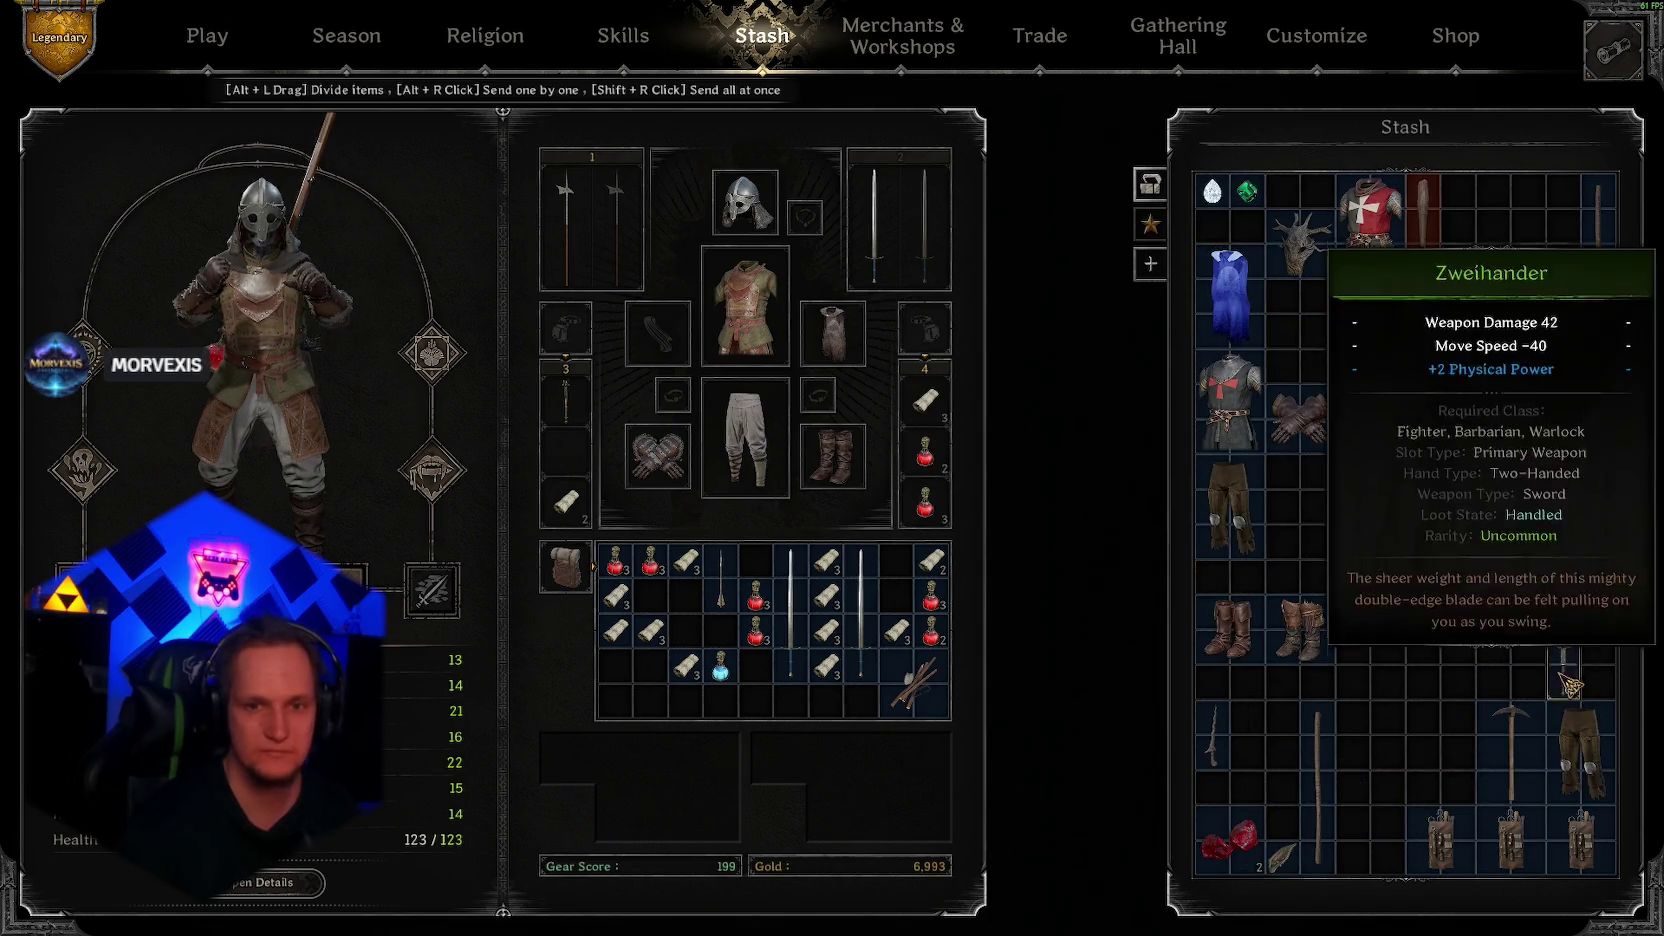
Step: Move the long staff and the bag's longsword into the stash
{"action": "left_click_drag", "start_coordinate": [1335, 790], "coordinate": [1600, 612]}
{"action": "mouse_move", "coordinate": [860, 615]}
{"action": "left_mouse_down"}
{"action": "mouse_move", "coordinate": [1564, 455]}
{"action": "mouse_move", "coordinate": [1598, 405]}
{"action": "left_mouse_up"}
{"action": "left_click_drag", "start_coordinate": [1597, 482], "coordinate": [1598, 470]}
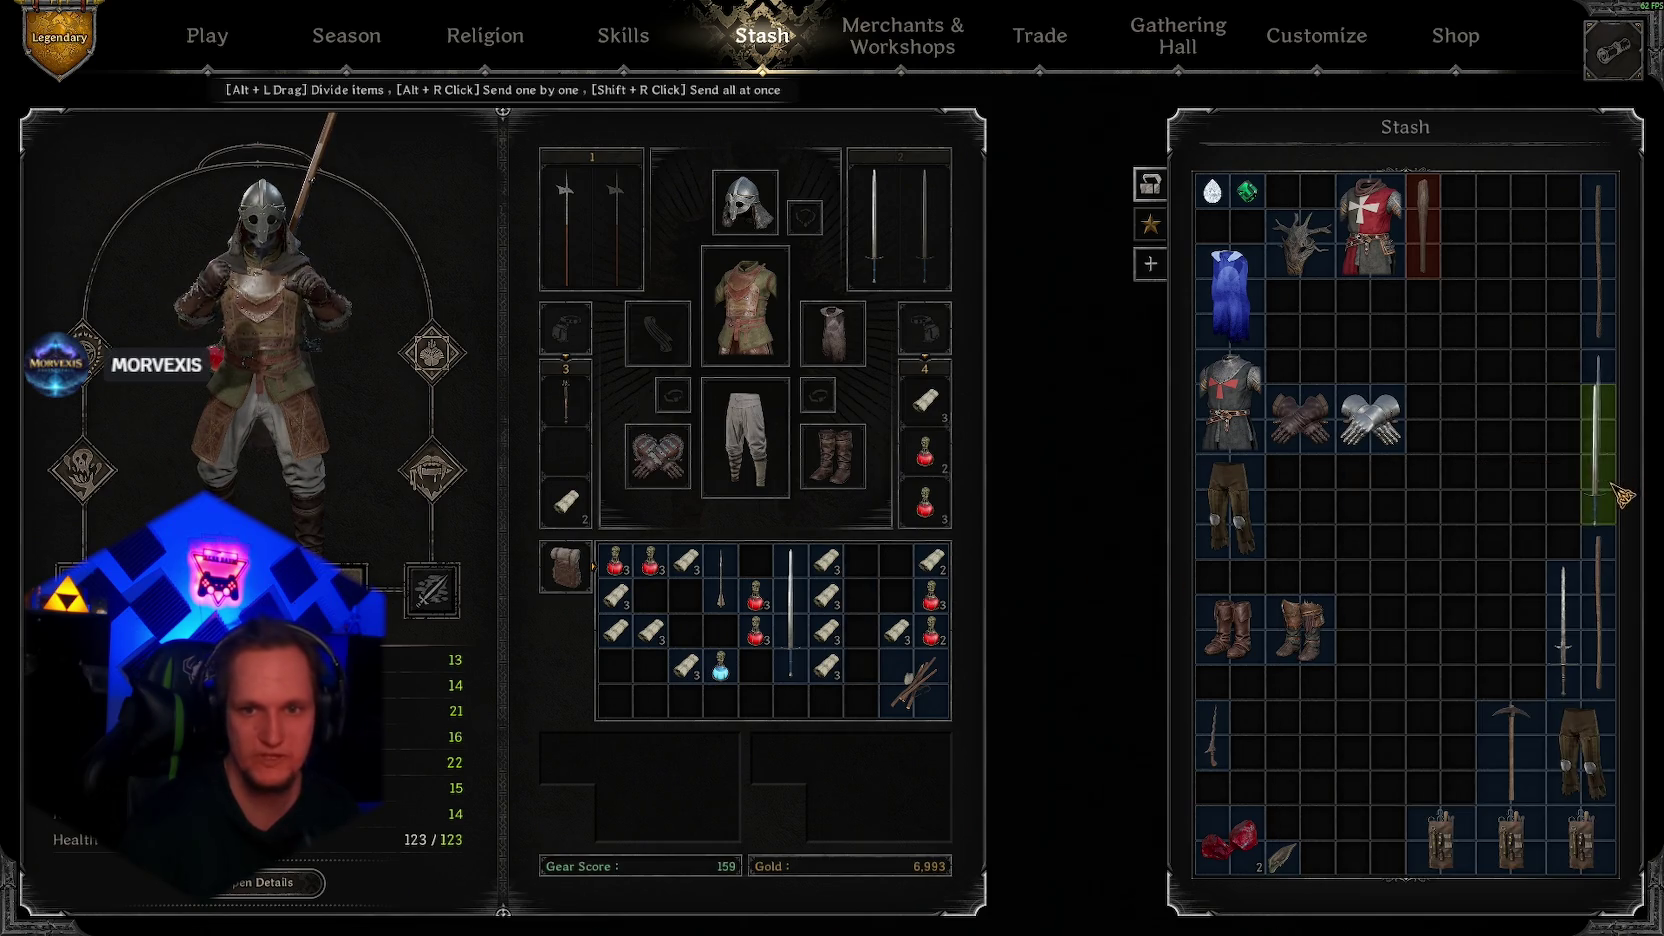
{"action": "left_click_drag", "start_coordinate": [792, 630], "coordinate": [1562, 505]}
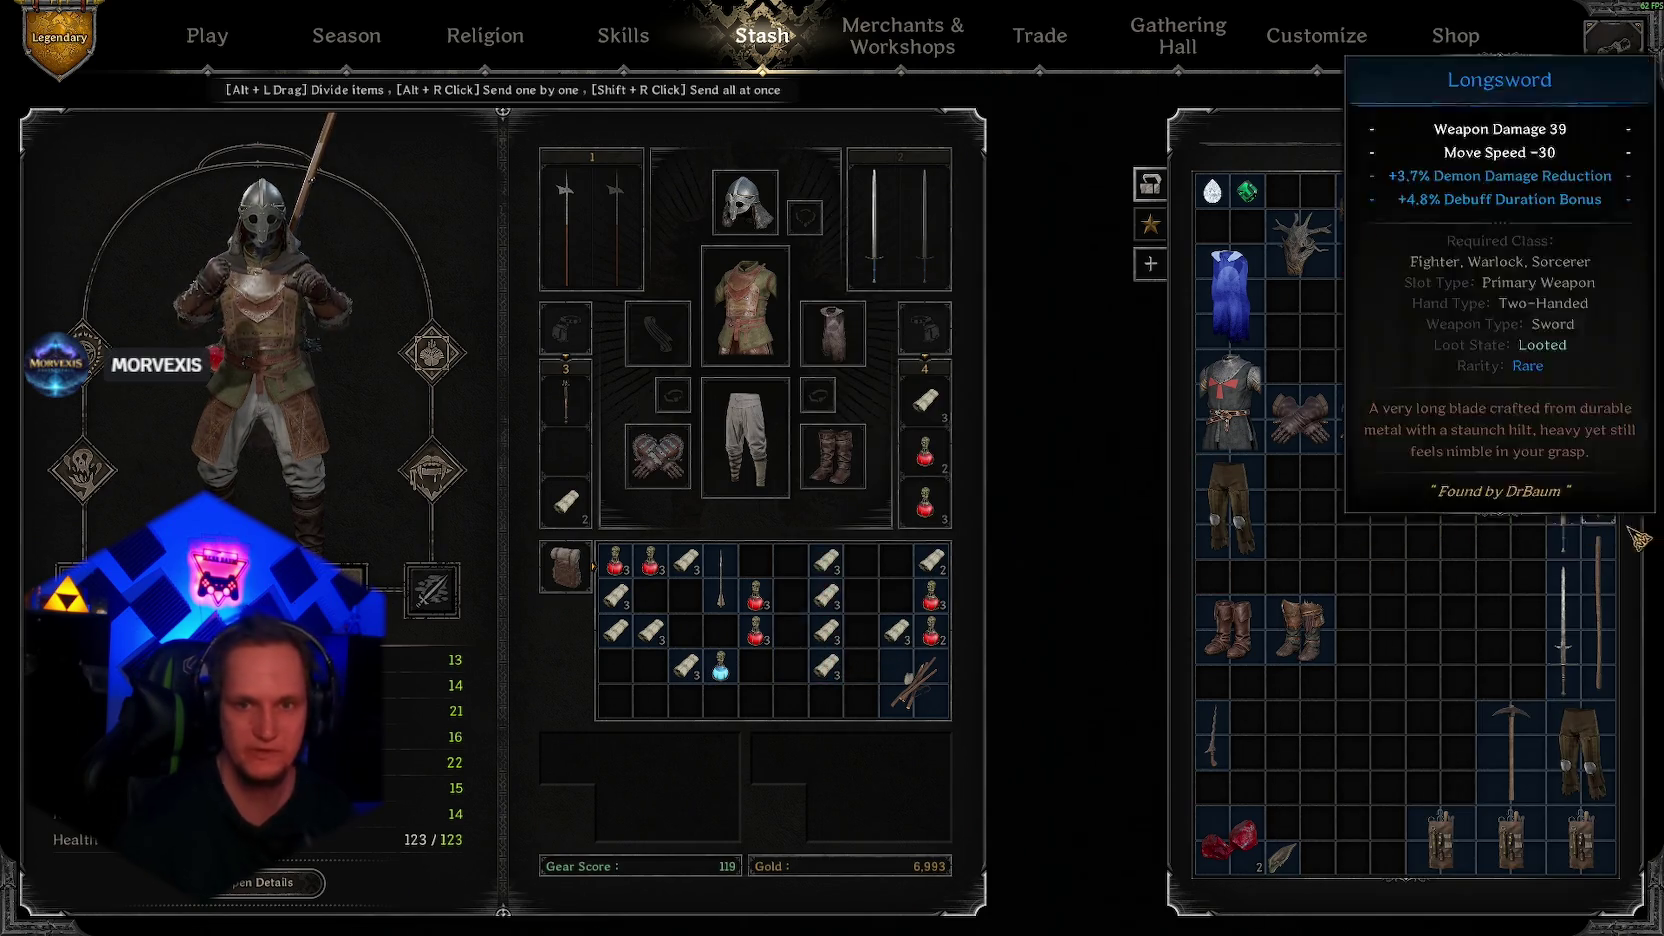
Step: Arrange the bag so scrolls fill the bottom row and healing potions share one row
{"action": "mouse_move", "coordinate": [615, 595]}
{"action": "left_mouse_down"}
{"action": "mouse_move", "coordinate": [800, 704]}
{"action": "mouse_move", "coordinate": [615, 704]}
{"action": "left_mouse_up"}
{"action": "left_click_drag", "start_coordinate": [650, 630], "coordinate": [650, 704]}
{"action": "left_click_drag", "start_coordinate": [700, 640], "coordinate": [686, 702]}
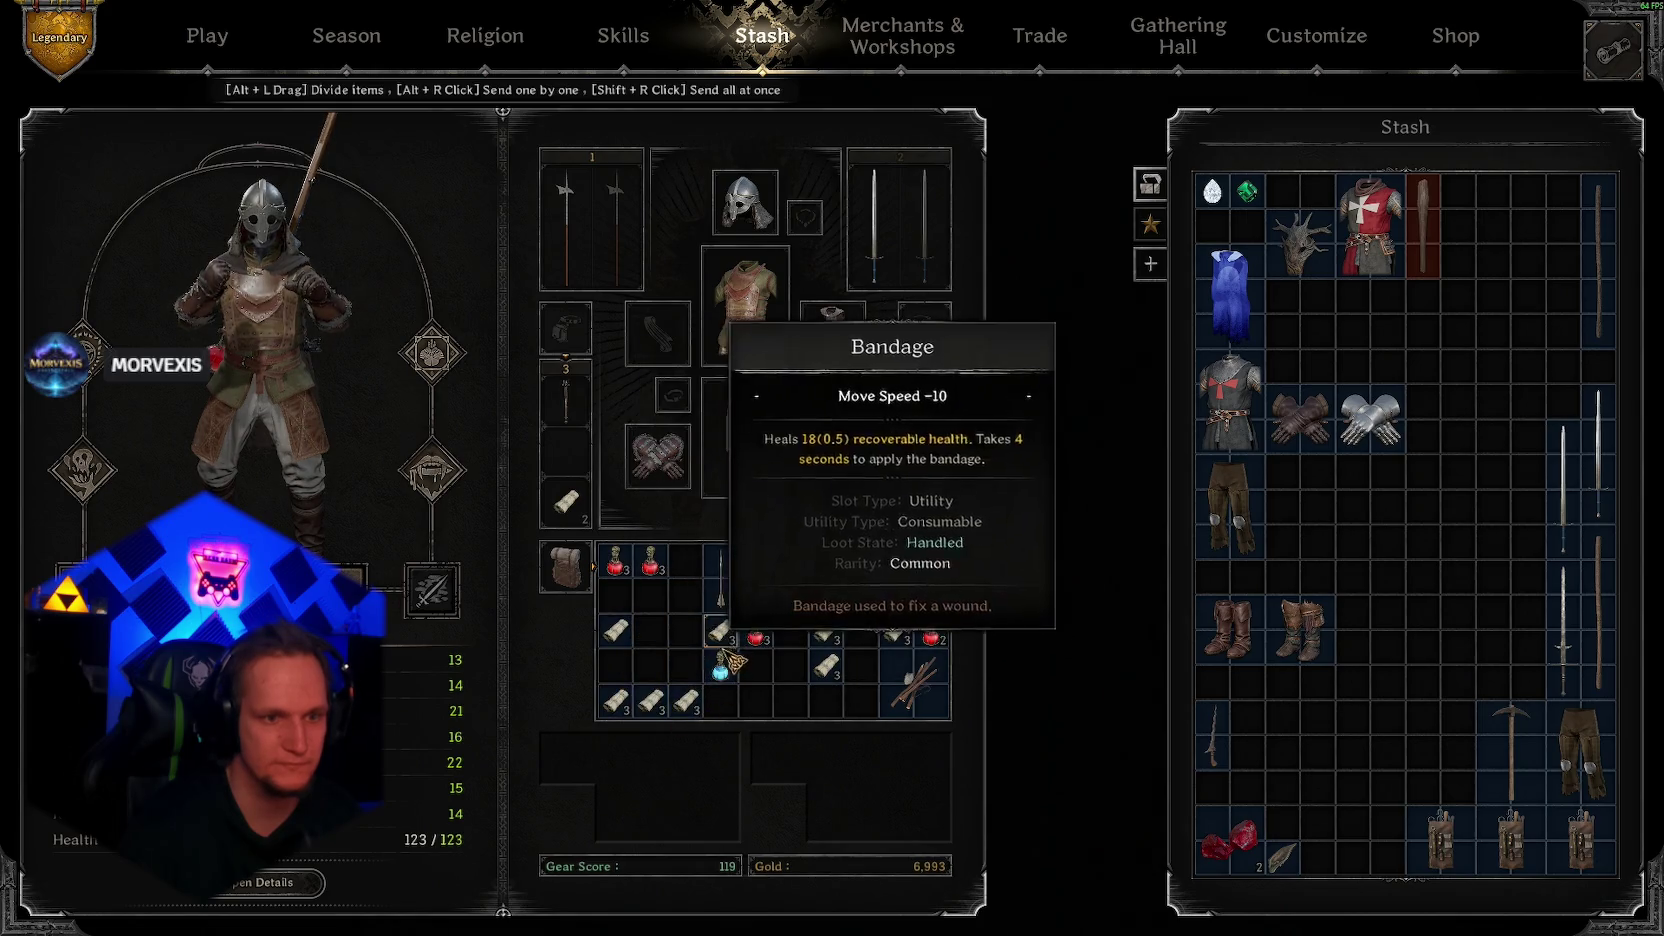
{"action": "mouse_move", "coordinate": [720, 632]}
{"action": "left_mouse_down"}
{"action": "mouse_move", "coordinate": [757, 667]}
{"action": "mouse_move", "coordinate": [720, 702]}
{"action": "mouse_move", "coordinate": [792, 560]}
{"action": "left_mouse_up"}
{"action": "mouse_move", "coordinate": [825, 632]}
{"action": "left_mouse_down"}
{"action": "mouse_move", "coordinate": [655, 677]}
{"action": "mouse_move", "coordinate": [757, 702]}
{"action": "left_mouse_up"}
{"action": "left_click_drag", "start_coordinate": [765, 640], "coordinate": [720, 667]}
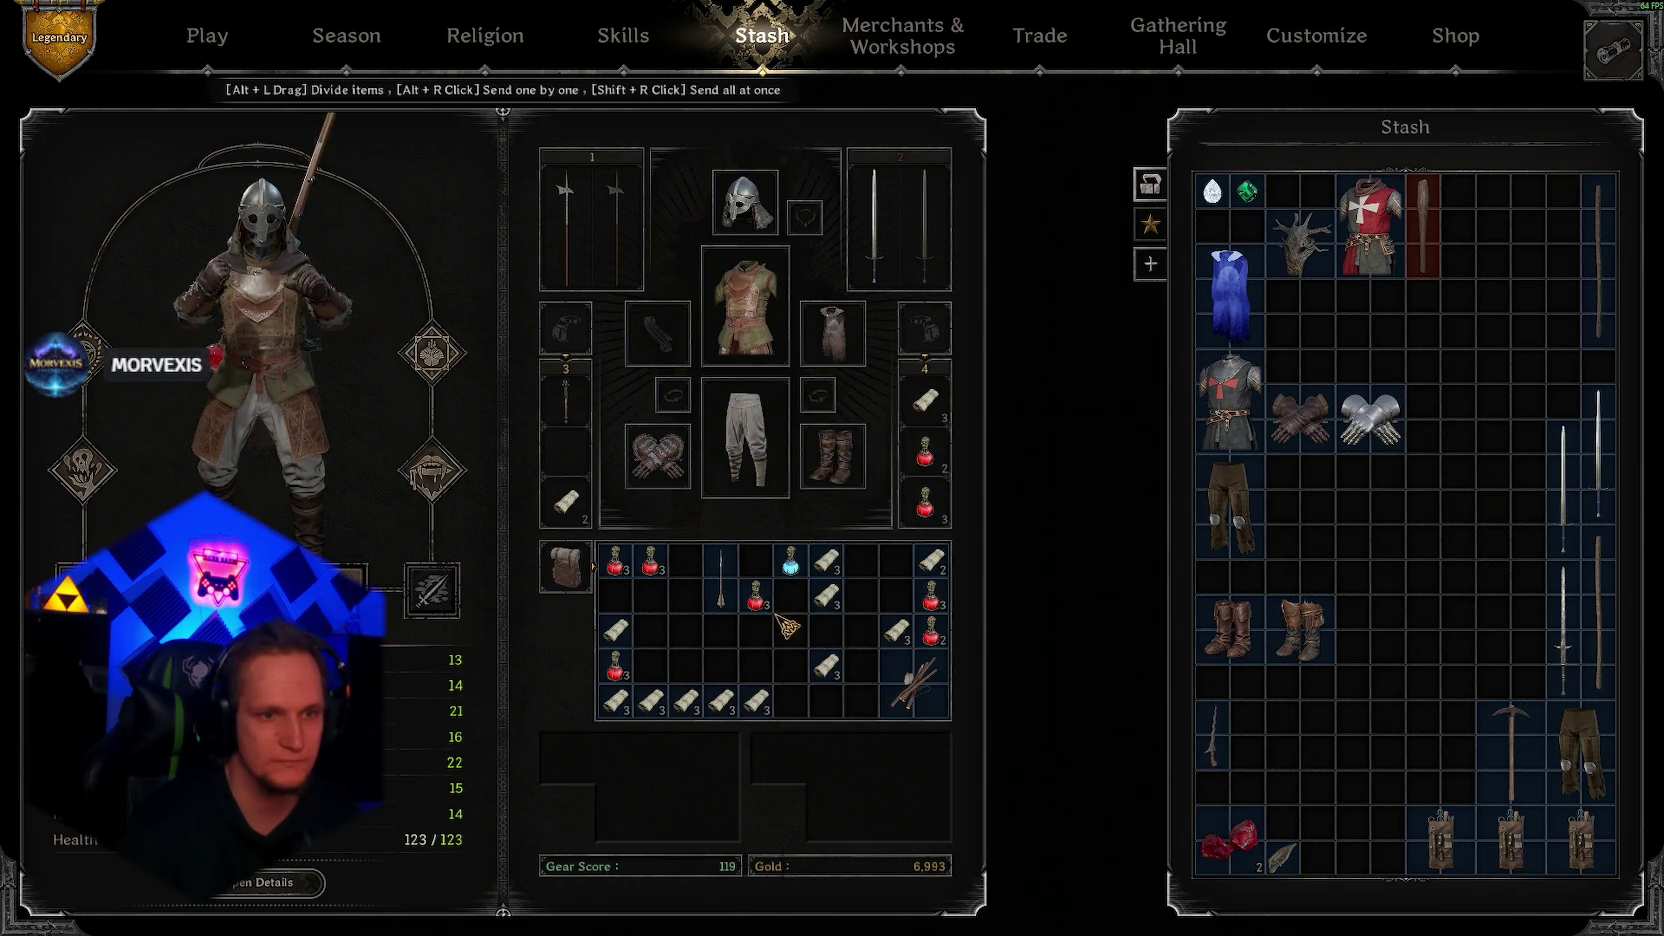
{"action": "left_click_drag", "start_coordinate": [615, 560], "coordinate": [615, 667]}
{"action": "mouse_move", "coordinate": [755, 597]}
{"action": "left_mouse_down"}
{"action": "mouse_move", "coordinate": [650, 667]}
{"action": "mouse_move", "coordinate": [762, 690]}
{"action": "mouse_move", "coordinate": [685, 667]}
{"action": "mouse_move", "coordinate": [790, 675]}
{"action": "mouse_move", "coordinate": [808, 713]}
{"action": "mouse_move", "coordinate": [795, 705]}
{"action": "mouse_move", "coordinate": [825, 702]}
{"action": "left_mouse_up"}
{"action": "mouse_move", "coordinate": [930, 597]}
{"action": "left_mouse_down"}
{"action": "mouse_move", "coordinate": [765, 683]}
{"action": "mouse_move", "coordinate": [757, 667]}
{"action": "left_mouse_up"}
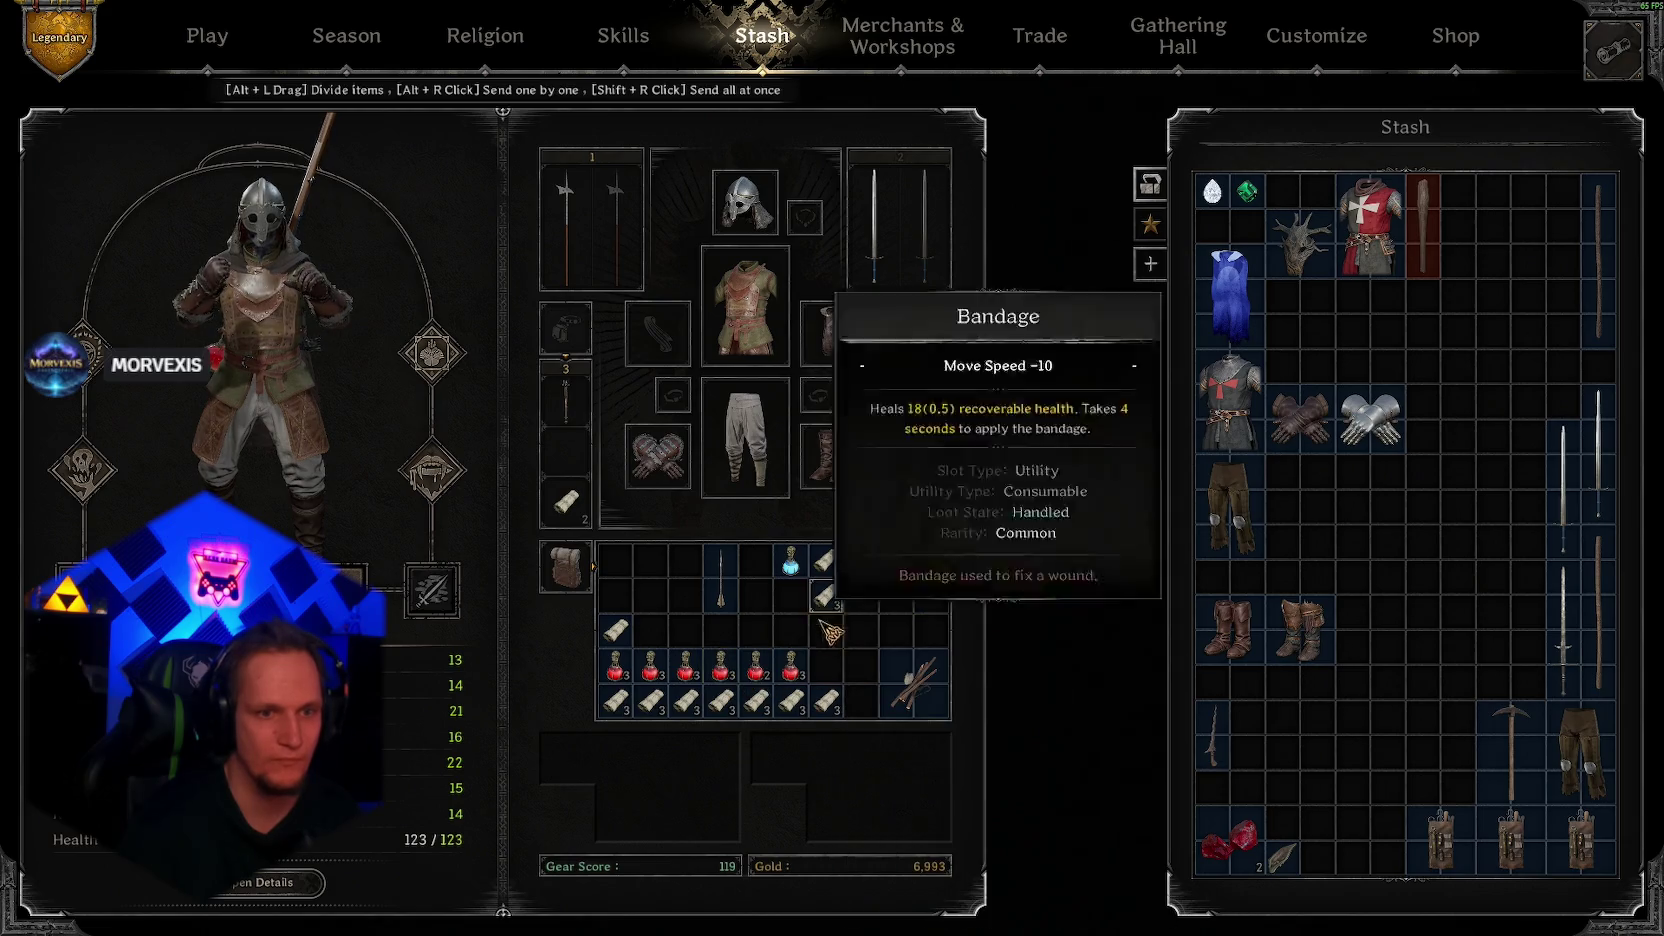
{"action": "left_click", "coordinate": [200, 45]}
Step: Glance at Visual Studio Code and return to the game
{"action": "key", "text": "alt+Tab"}
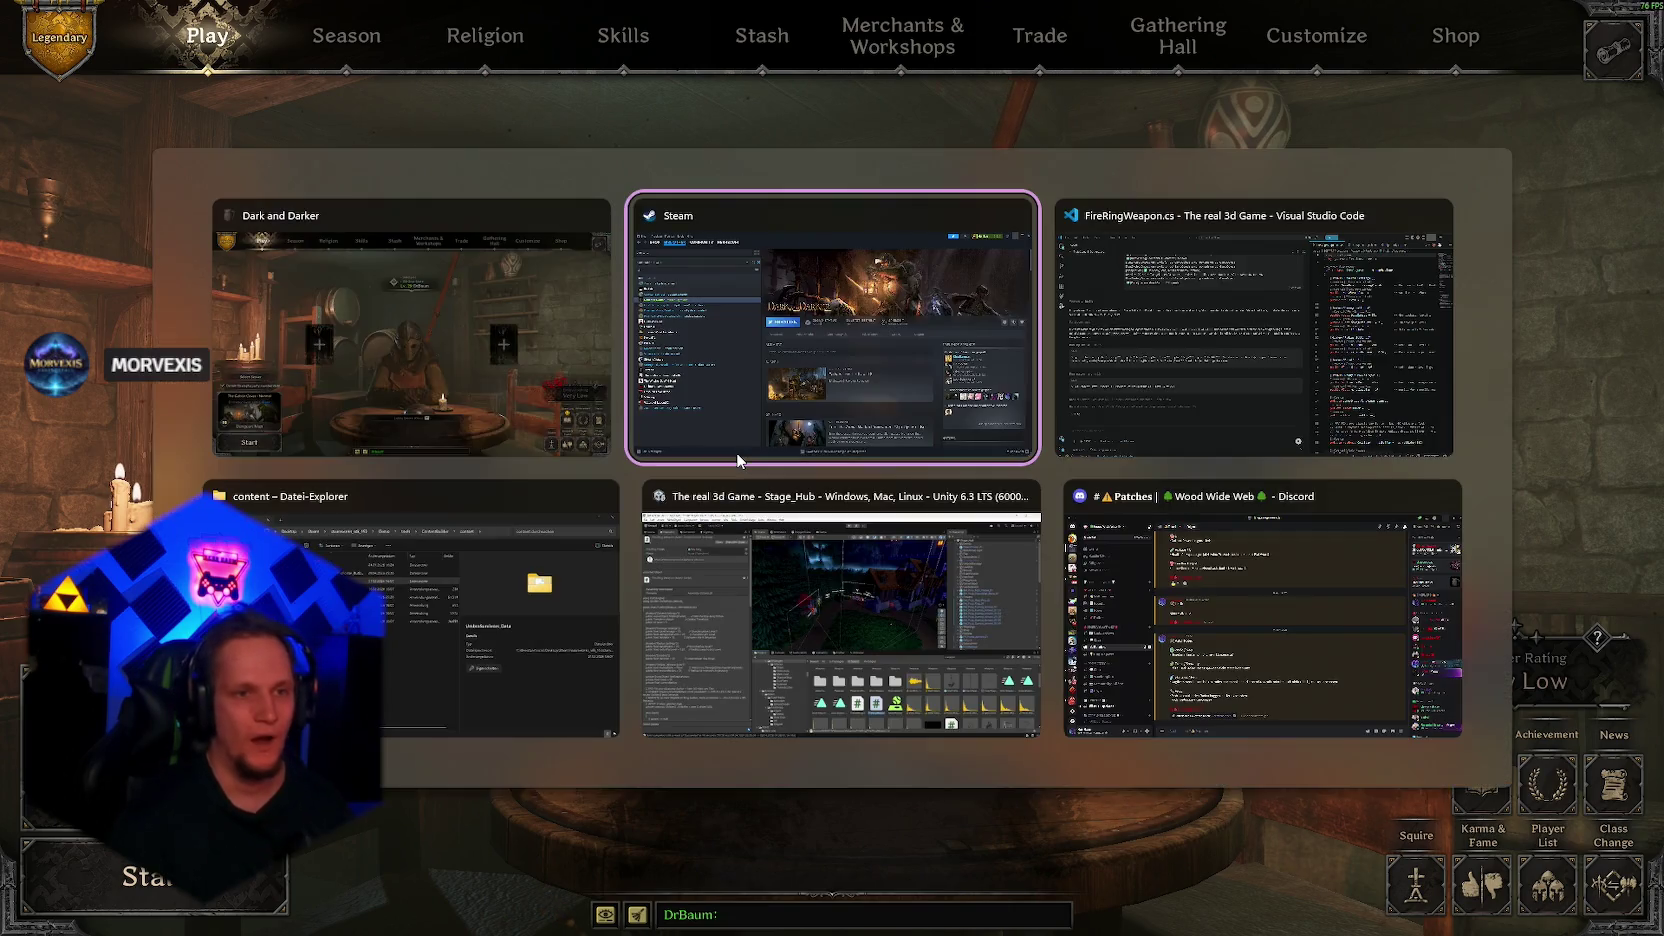
{"action": "key", "text": "alt+Tab"}
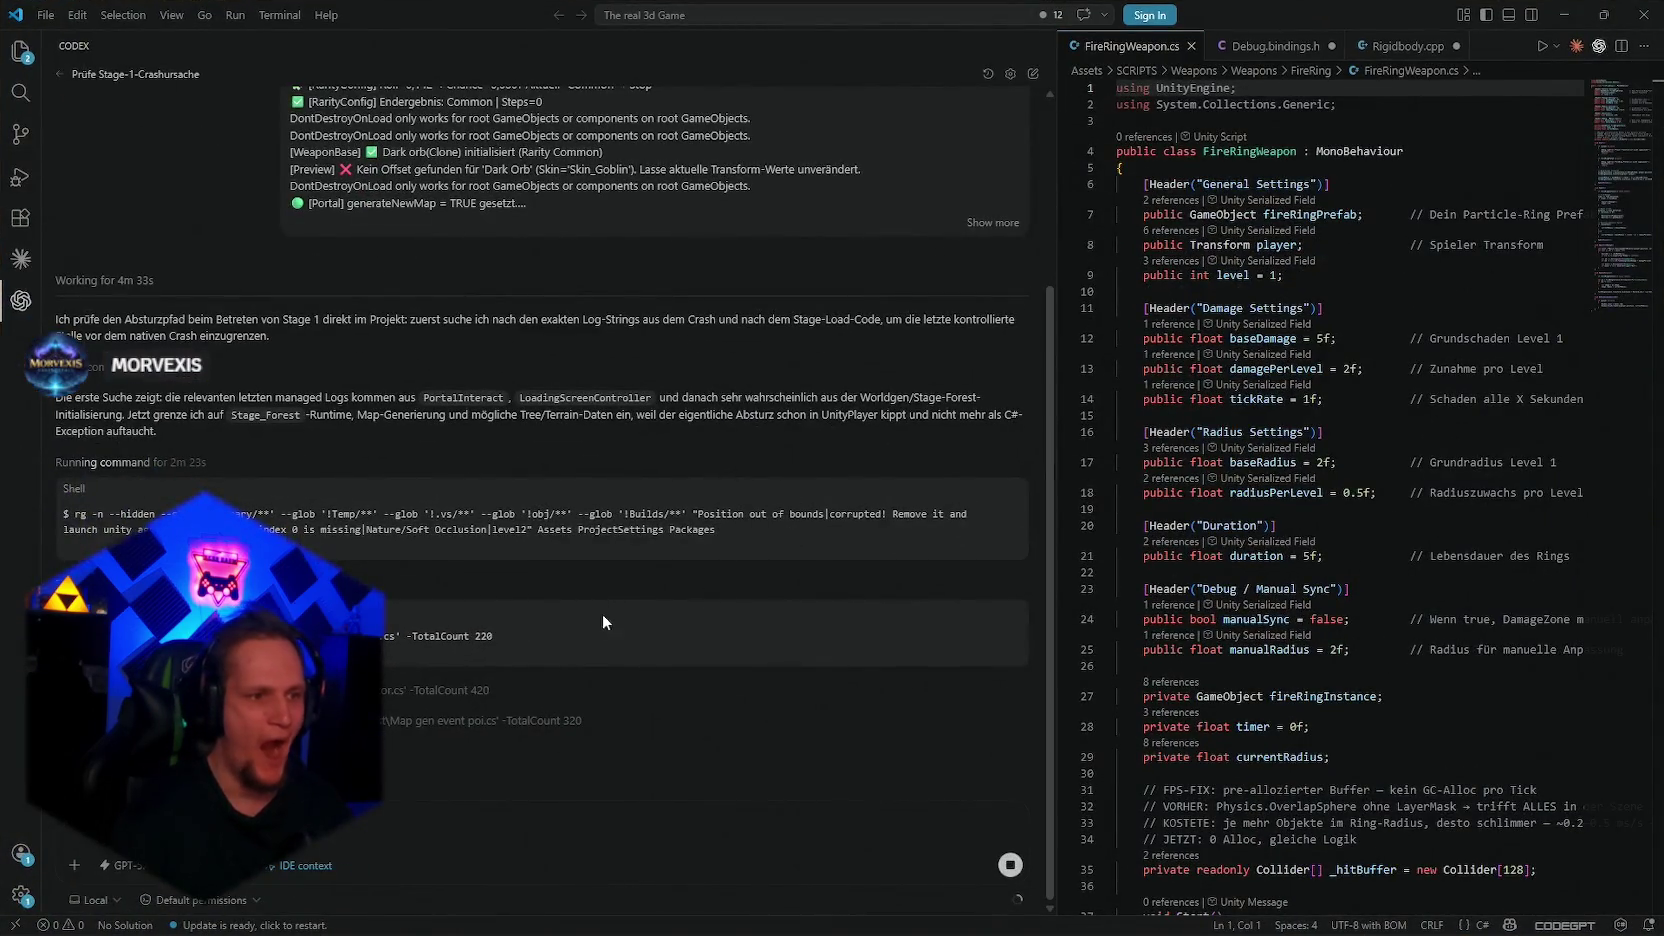
{"action": "key", "text": "alt+Tab"}
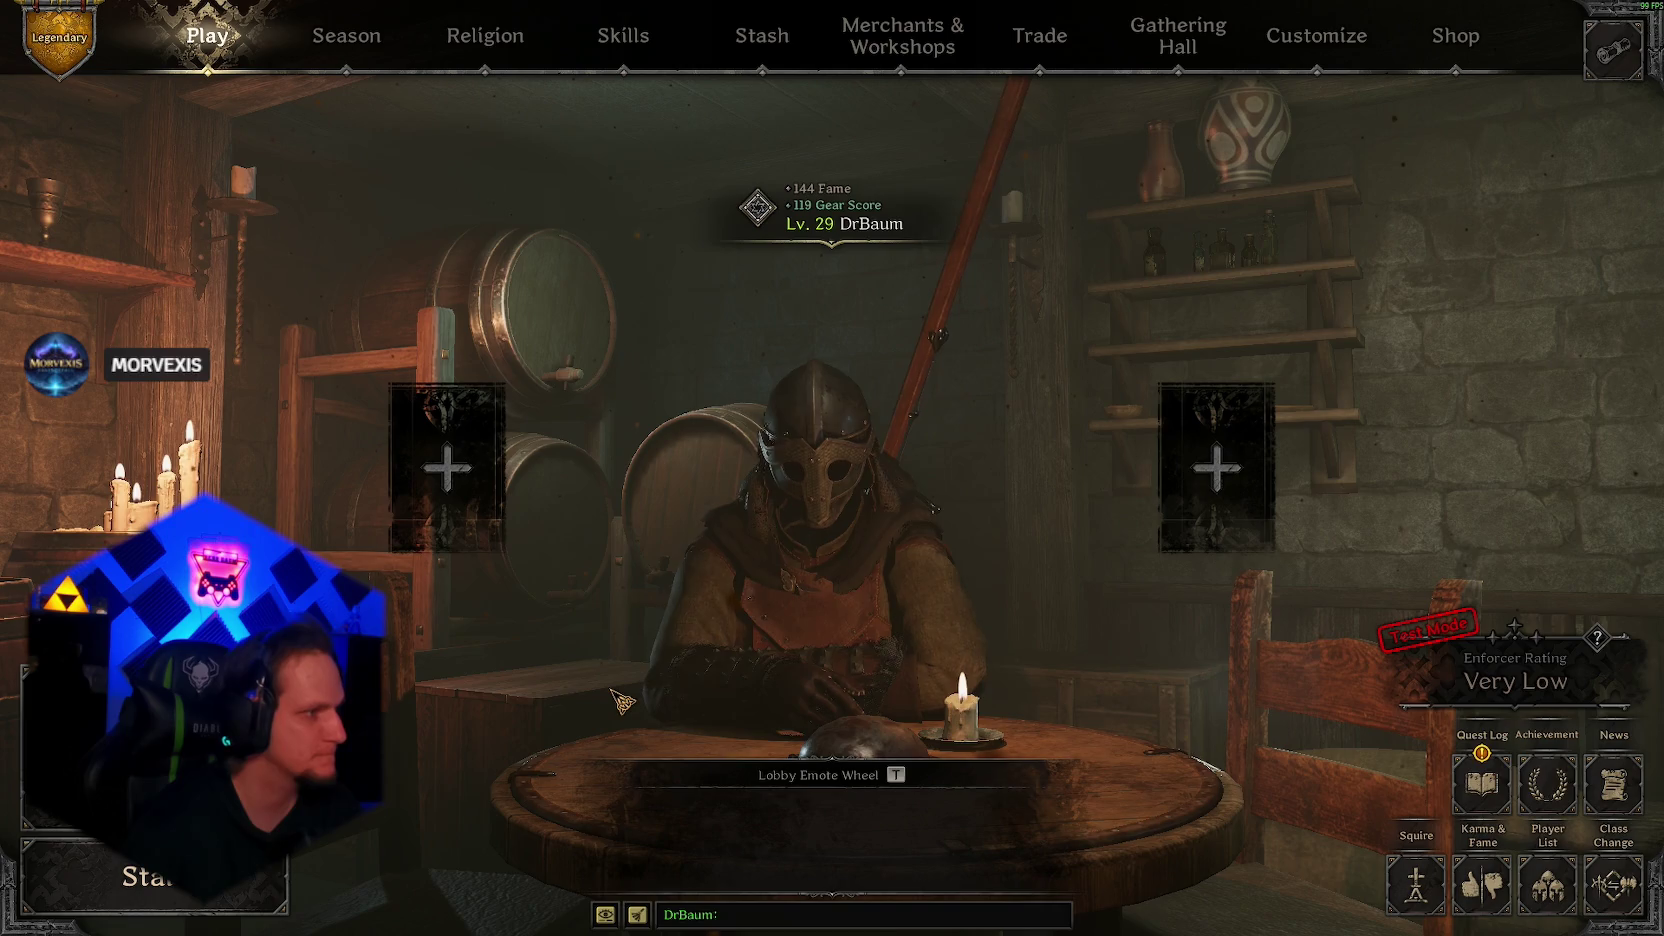
Step: Browse the stash, perks and skills, spells and merchants screens, ending in the play lobby
{"action": "left_click", "coordinate": [762, 38]}
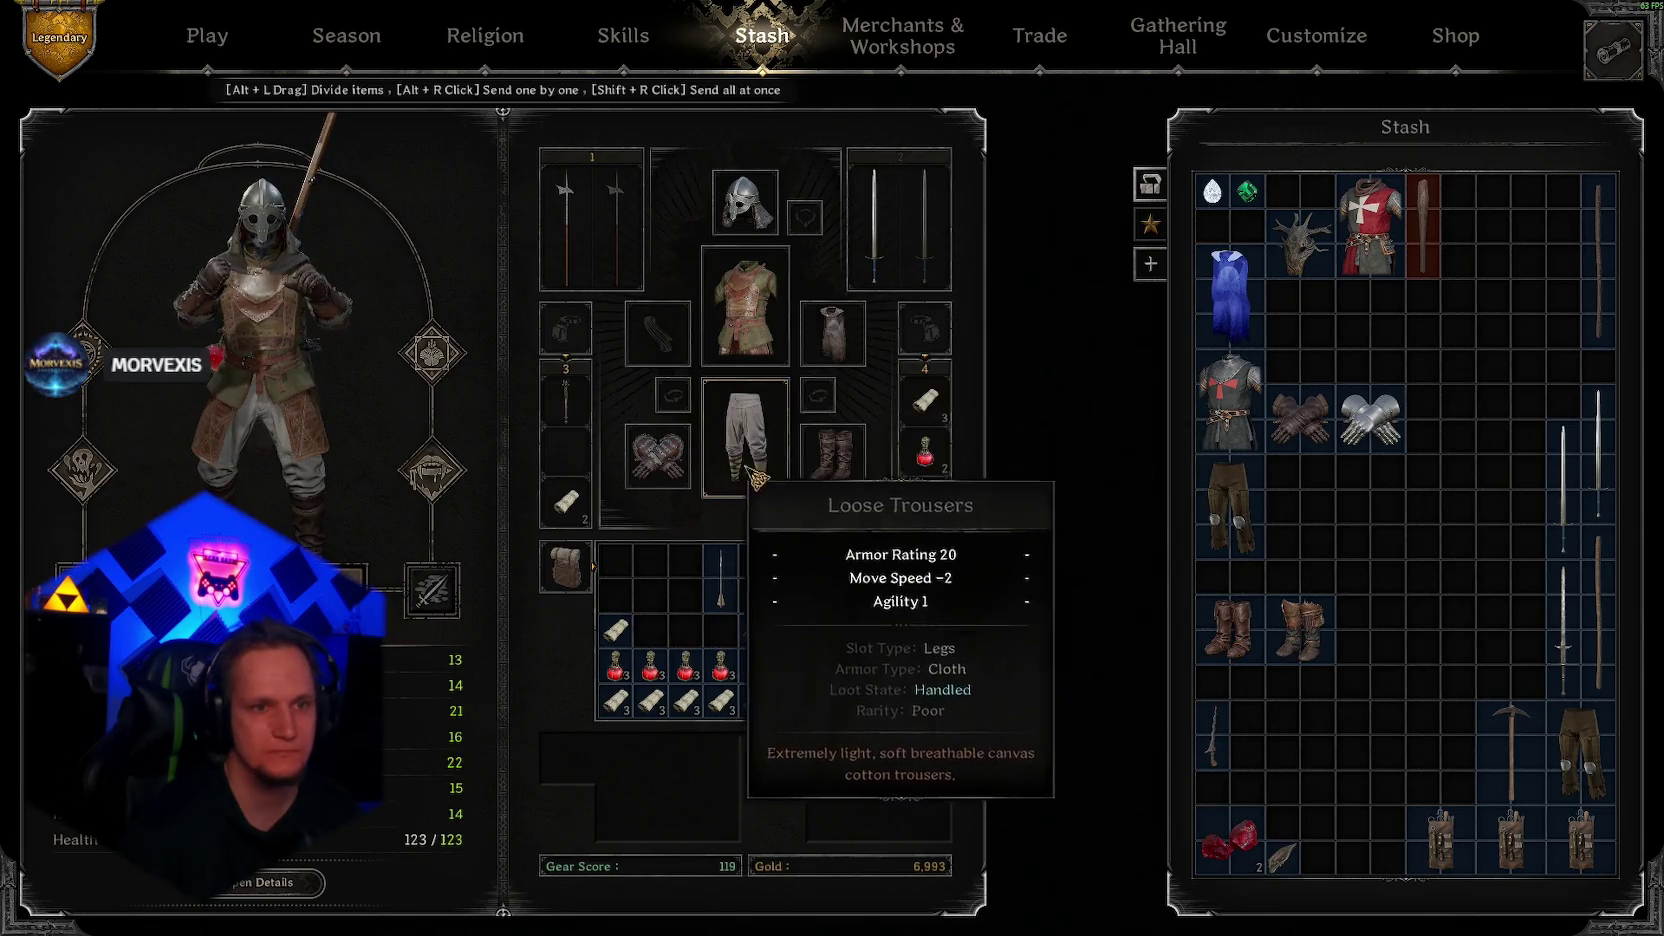
{"action": "left_click", "coordinate": [623, 35]}
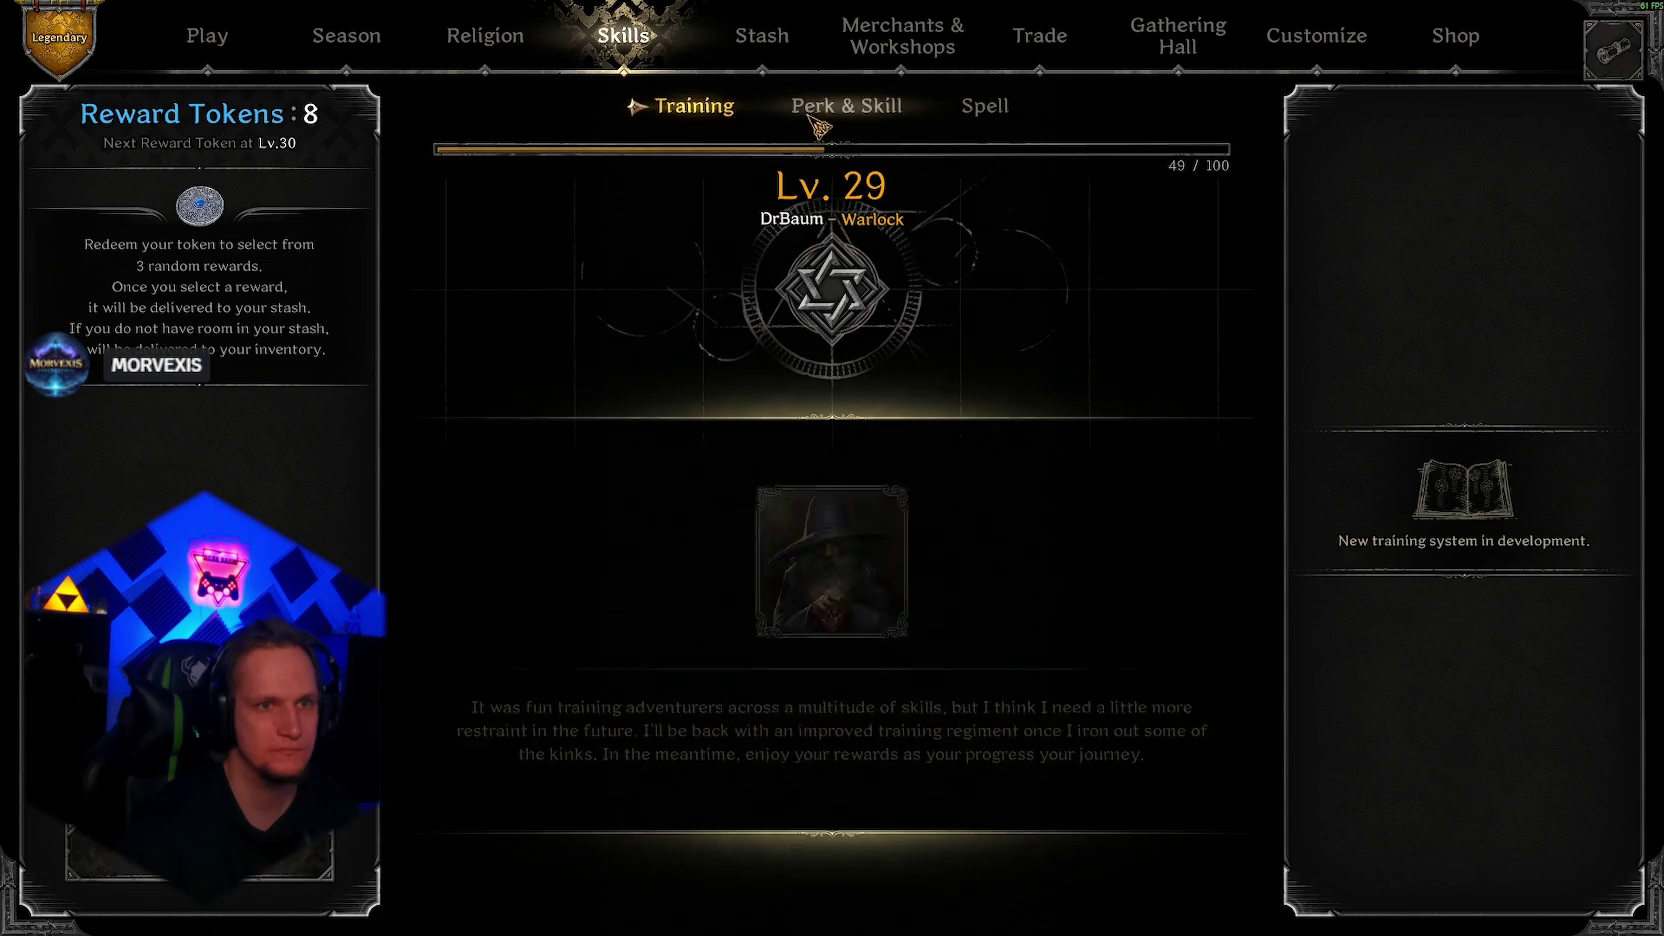
{"action": "left_click", "coordinate": [870, 108]}
{"action": "left_click", "coordinate": [980, 106]}
{"action": "left_click", "coordinate": [800, 108]}
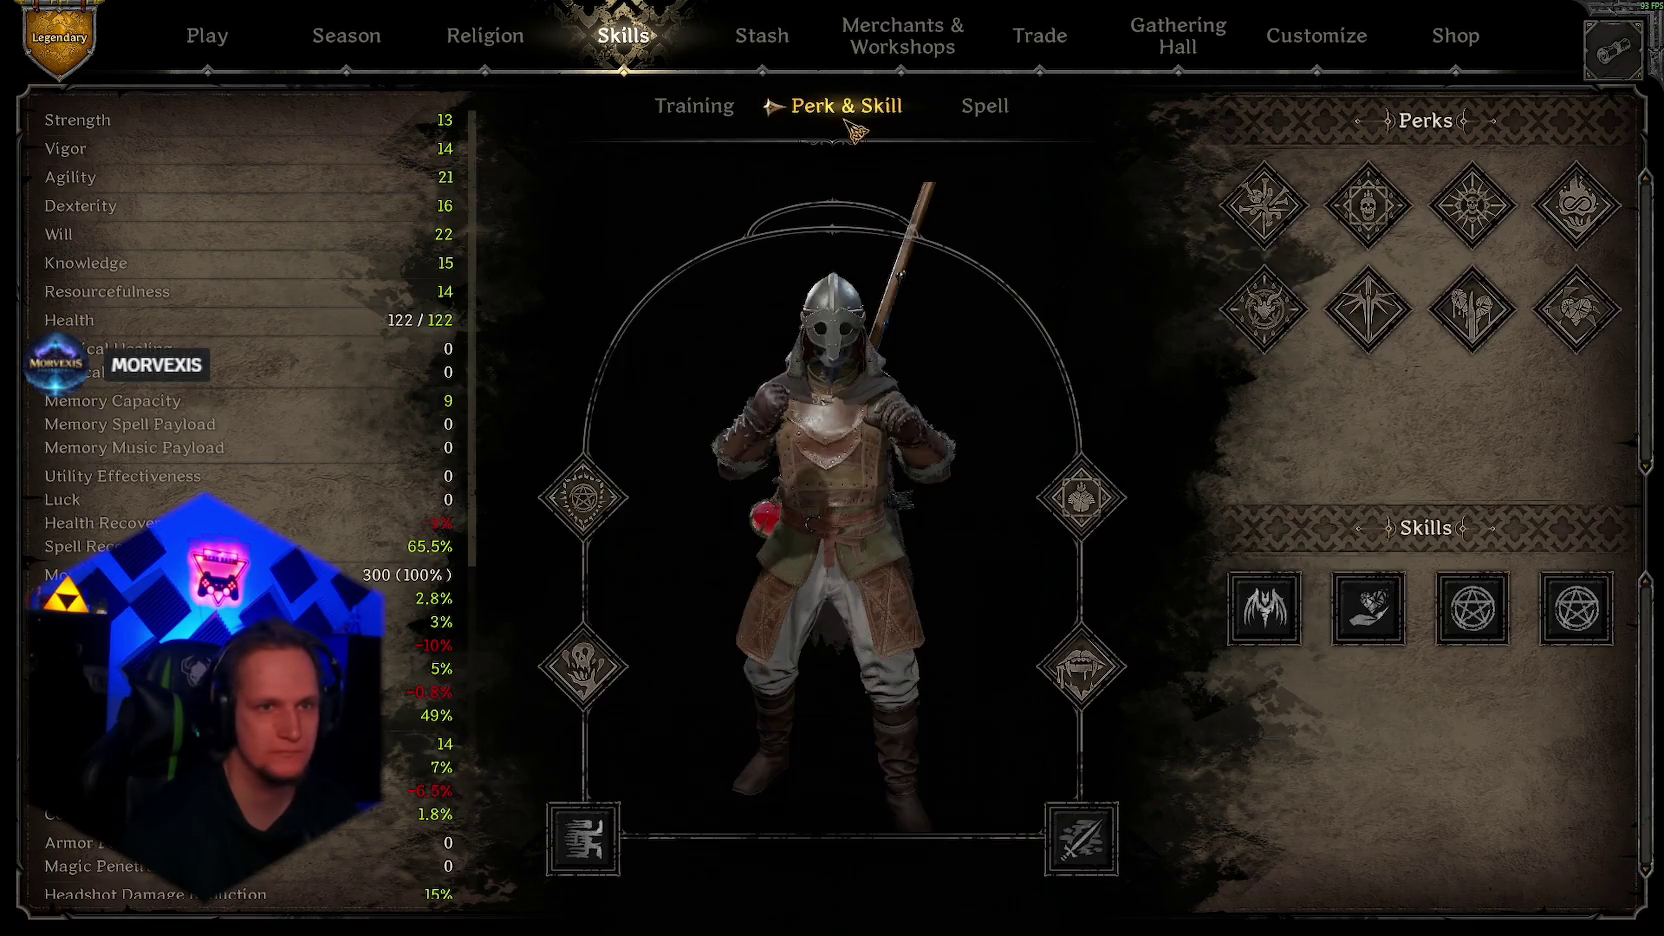
{"action": "left_click", "coordinate": [812, 26]}
{"action": "left_click", "coordinate": [830, 30]}
{"action": "left_click", "coordinate": [762, 35]}
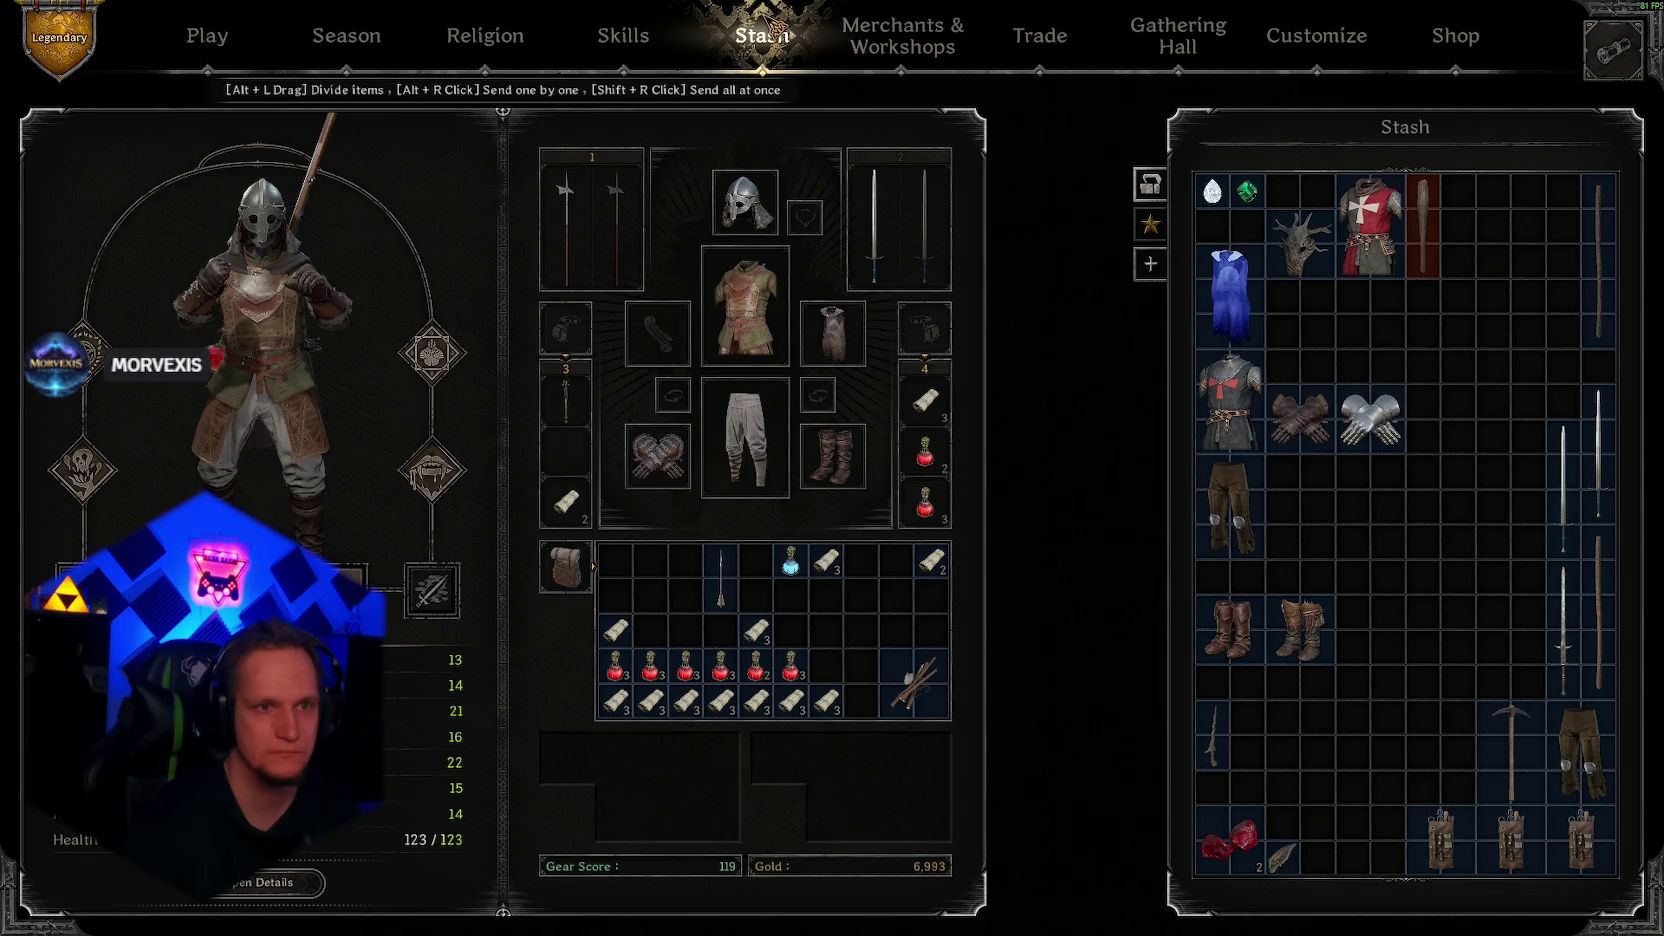
{"action": "left_click", "coordinate": [623, 35]}
{"action": "left_click", "coordinate": [900, 38]}
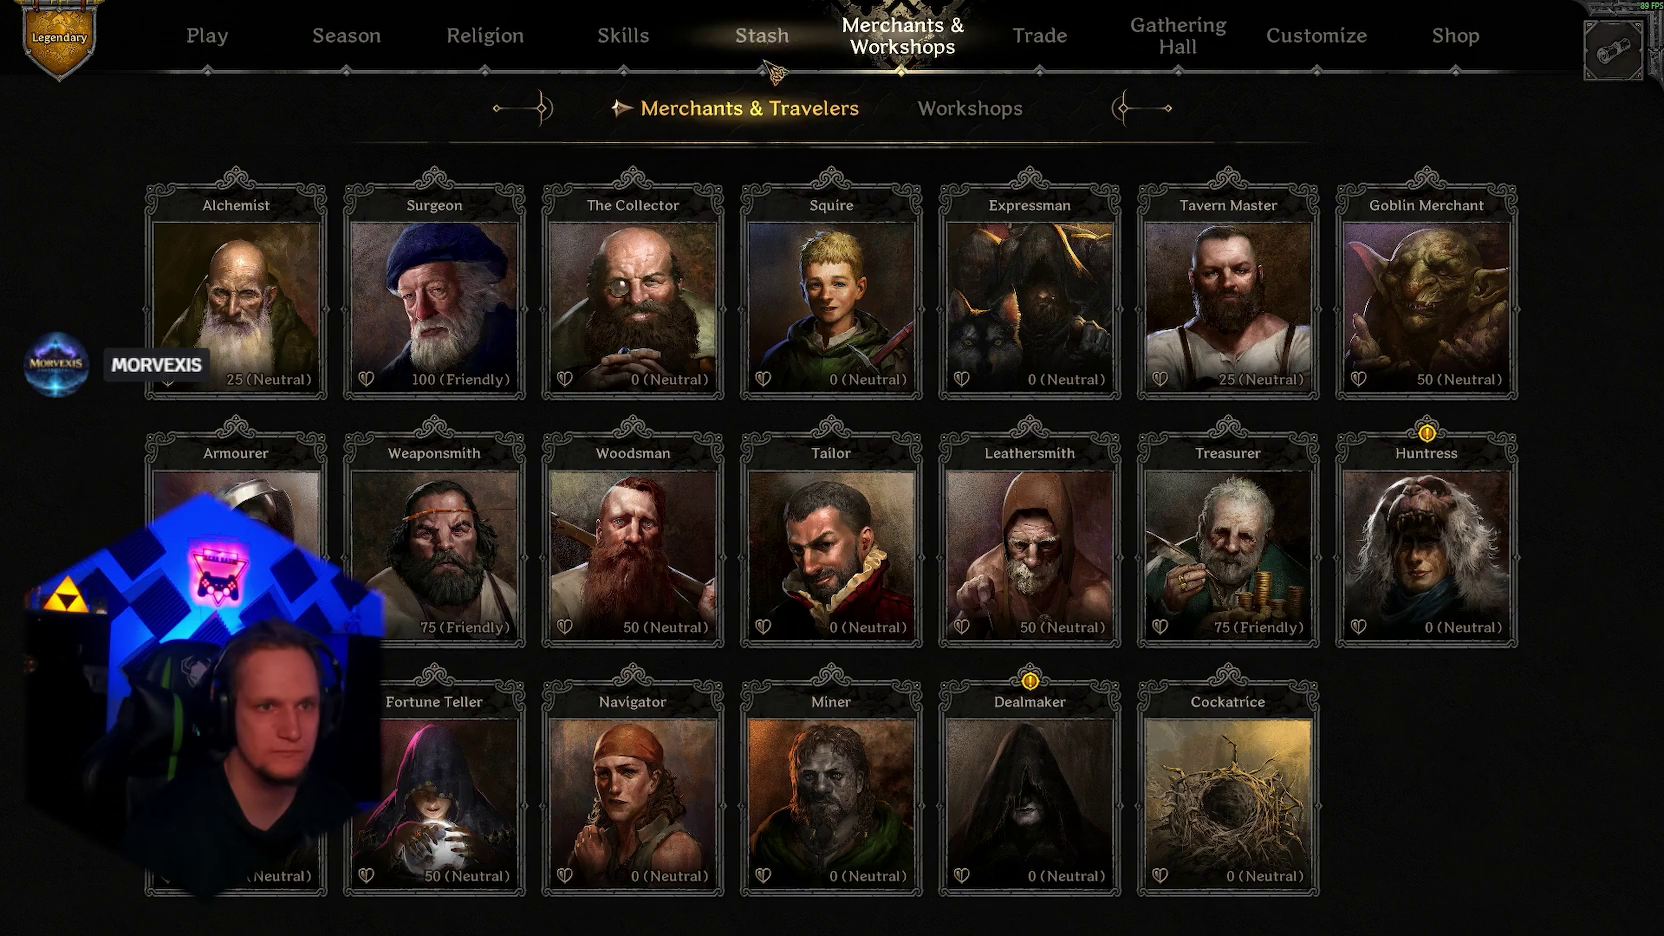
{"action": "left_click", "coordinate": [762, 35]}
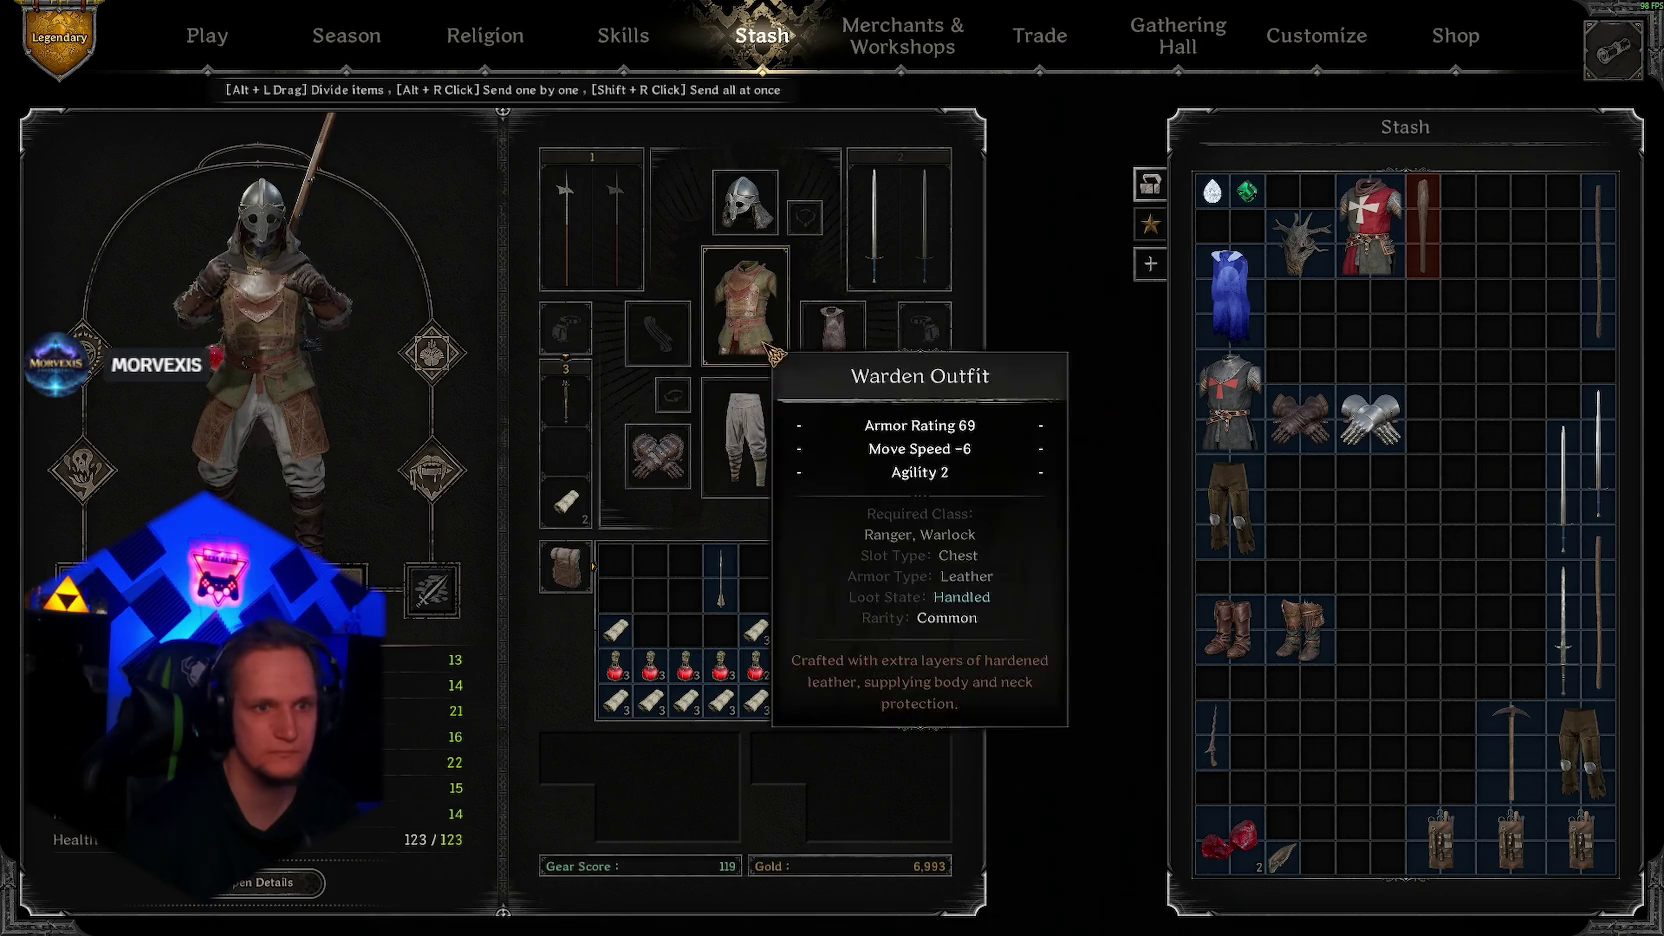
{"action": "left_click", "coordinate": [232, 33]}
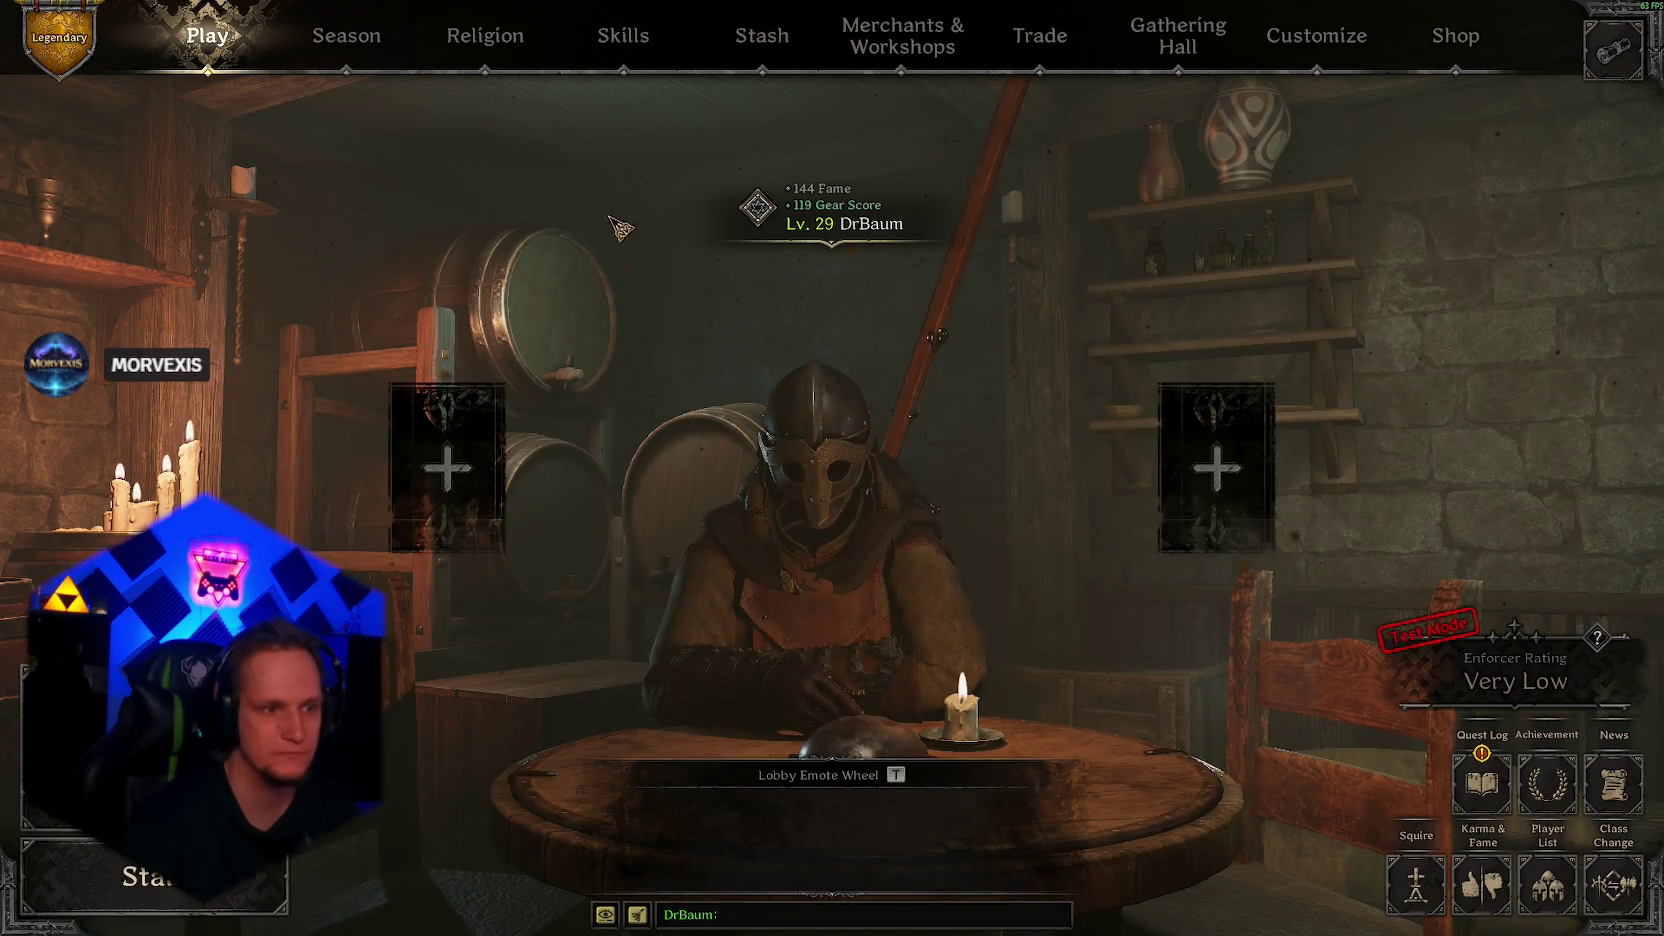
{"action": "left_click", "coordinate": [762, 35]}
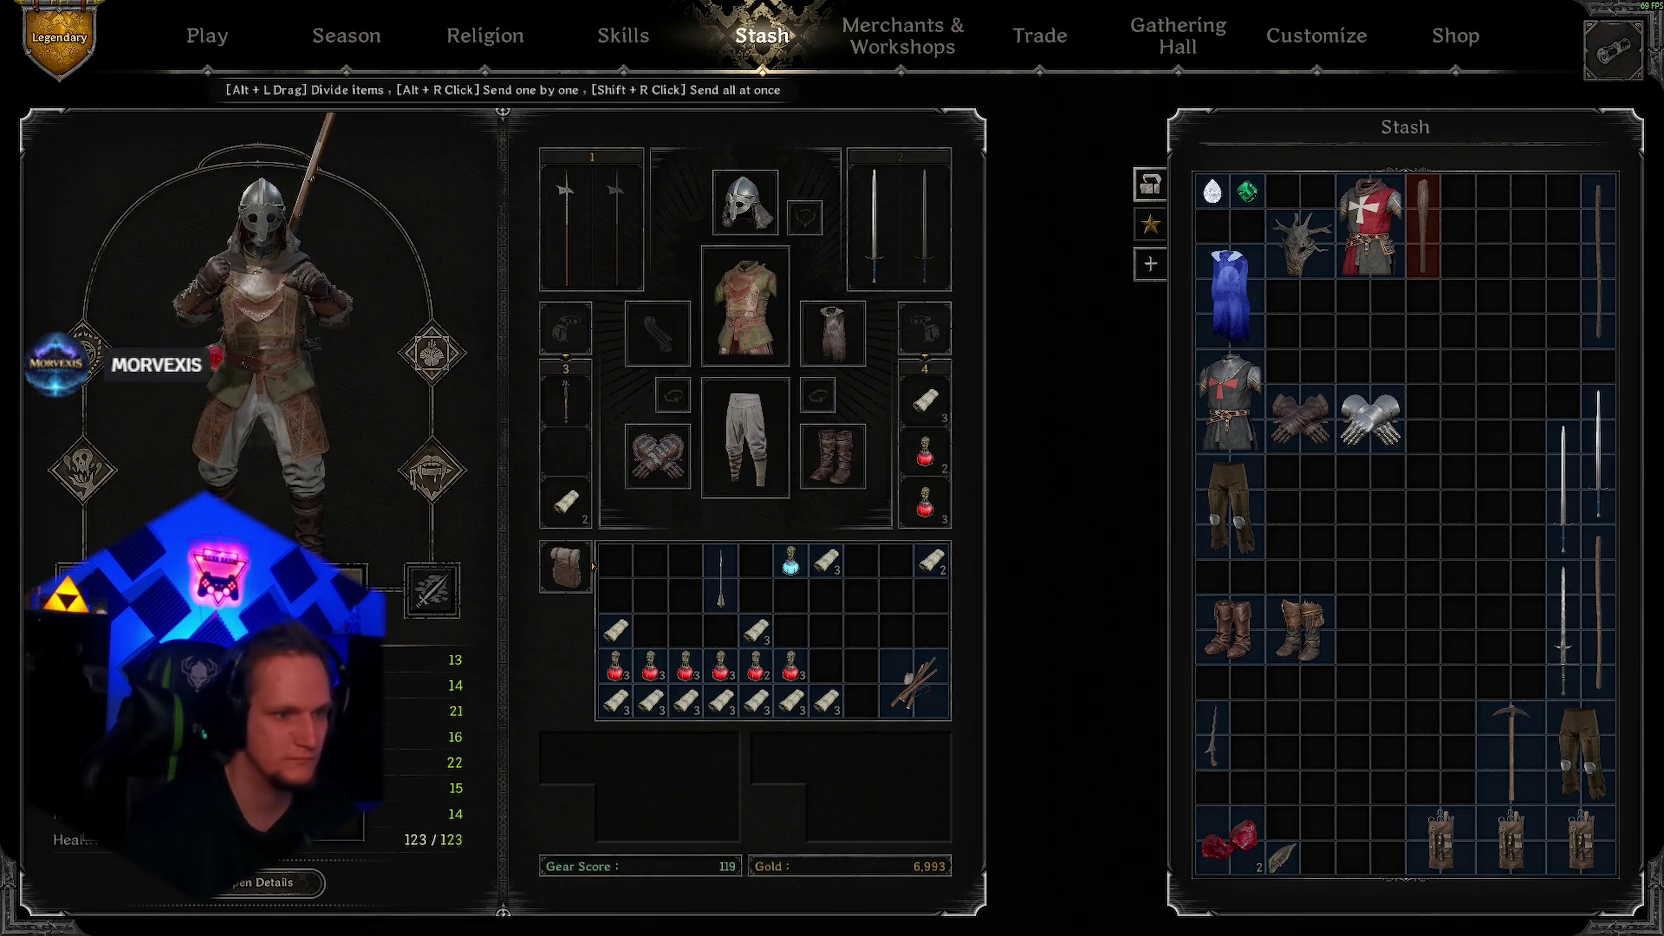
{"action": "left_click", "coordinate": [228, 50]}
Step: Accept all available quests in the Quest Log
{"action": "left_click", "coordinate": [1478, 784]}
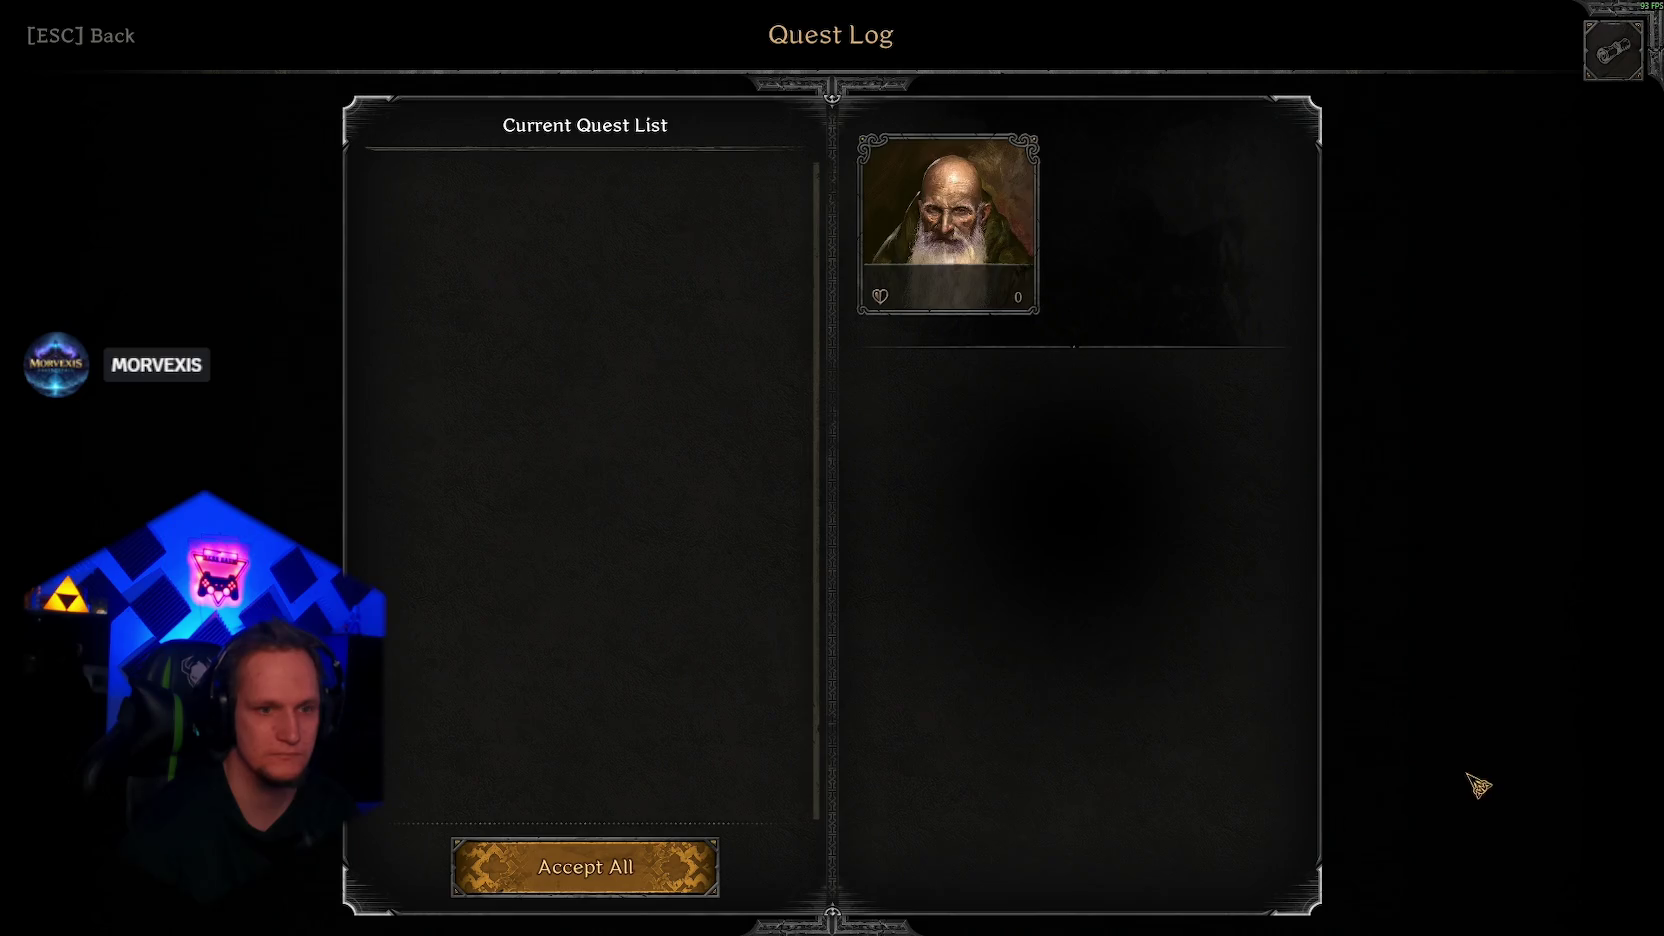
{"action": "left_click", "coordinate": [660, 852]}
{"action": "key", "text": "Escape"}
{"action": "key", "text": "alt+Tab"}
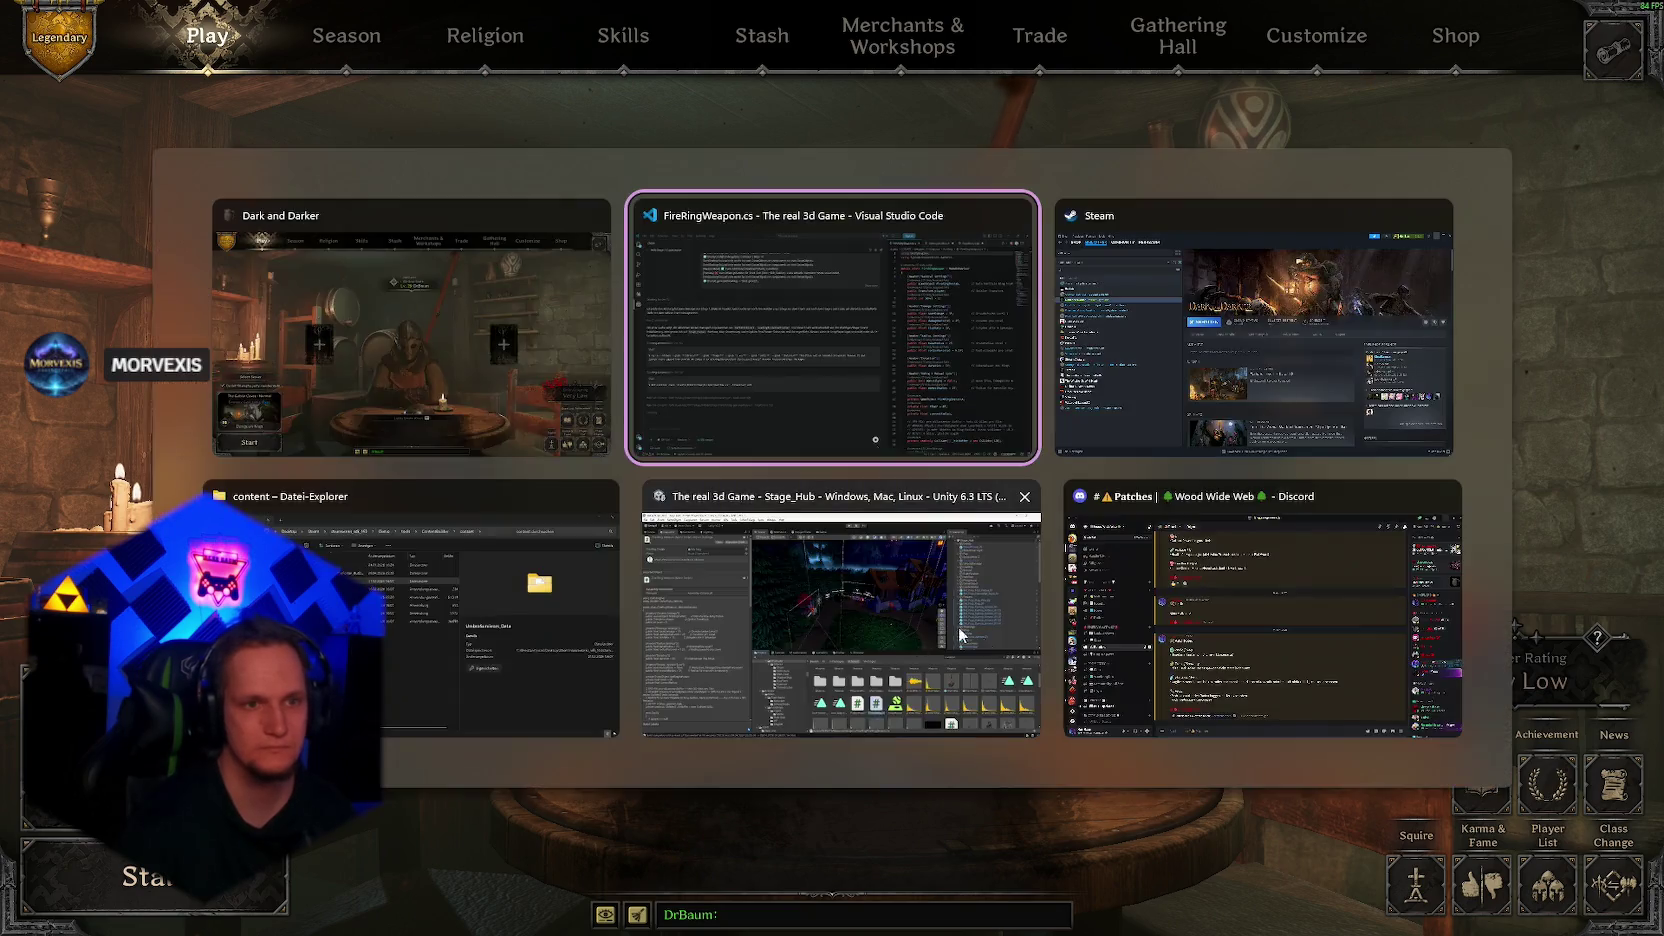
{"action": "key", "text": "alt+Tab"}
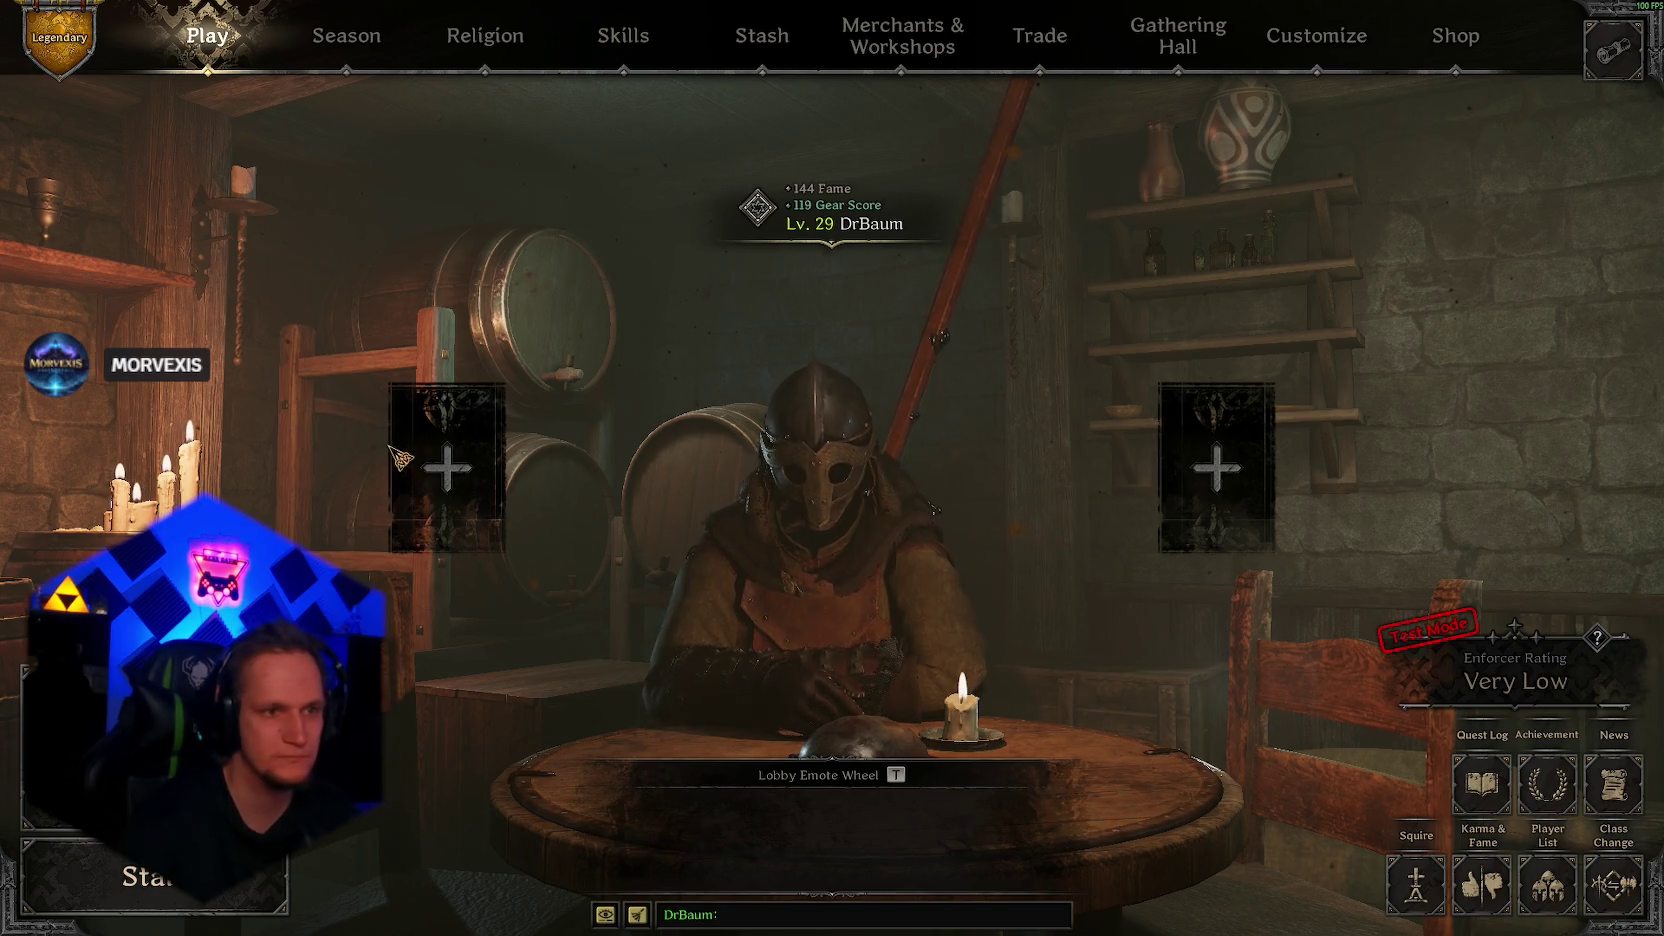
Step: Invite a friend from the Player List's Friends tab to the party, then return to the stash
{"action": "left_click", "coordinate": [440, 466]}
{"action": "left_click", "coordinate": [622, 106]}
{"action": "left_click", "coordinate": [602, 216]}
{"action": "left_click", "coordinate": [640, 232]}
{"action": "left_click", "coordinate": [769, 531]}
{"action": "left_click", "coordinate": [78, 36]}
{"action": "left_click", "coordinate": [762, 35]}
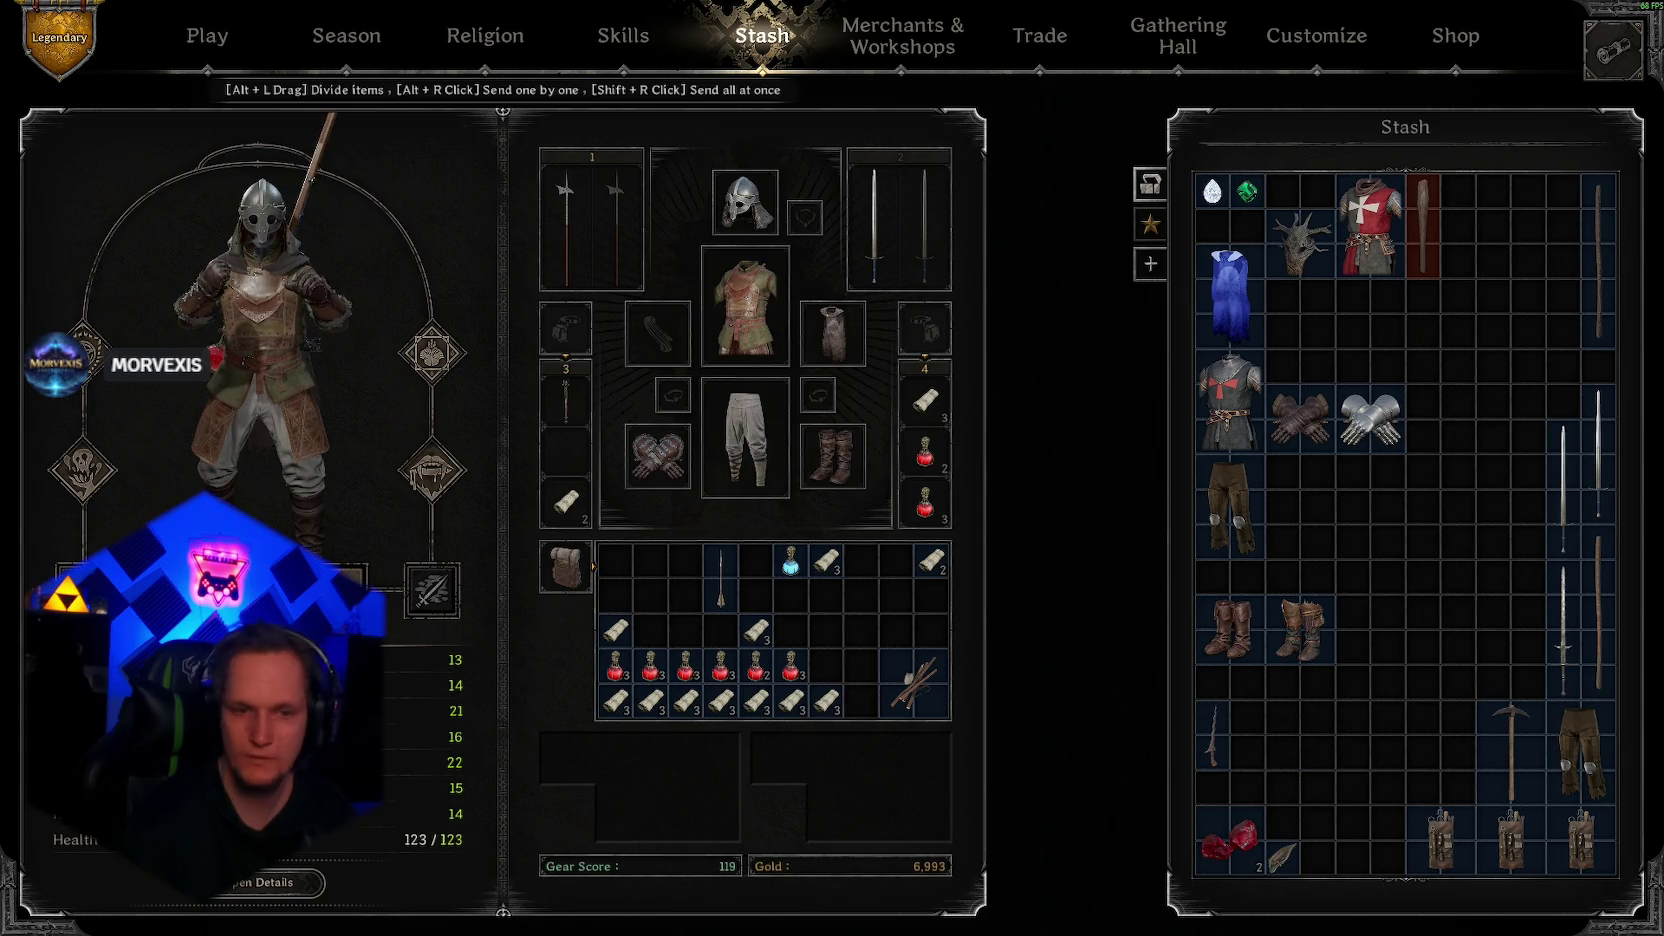
{"action": "key", "text": "alt+Tab"}
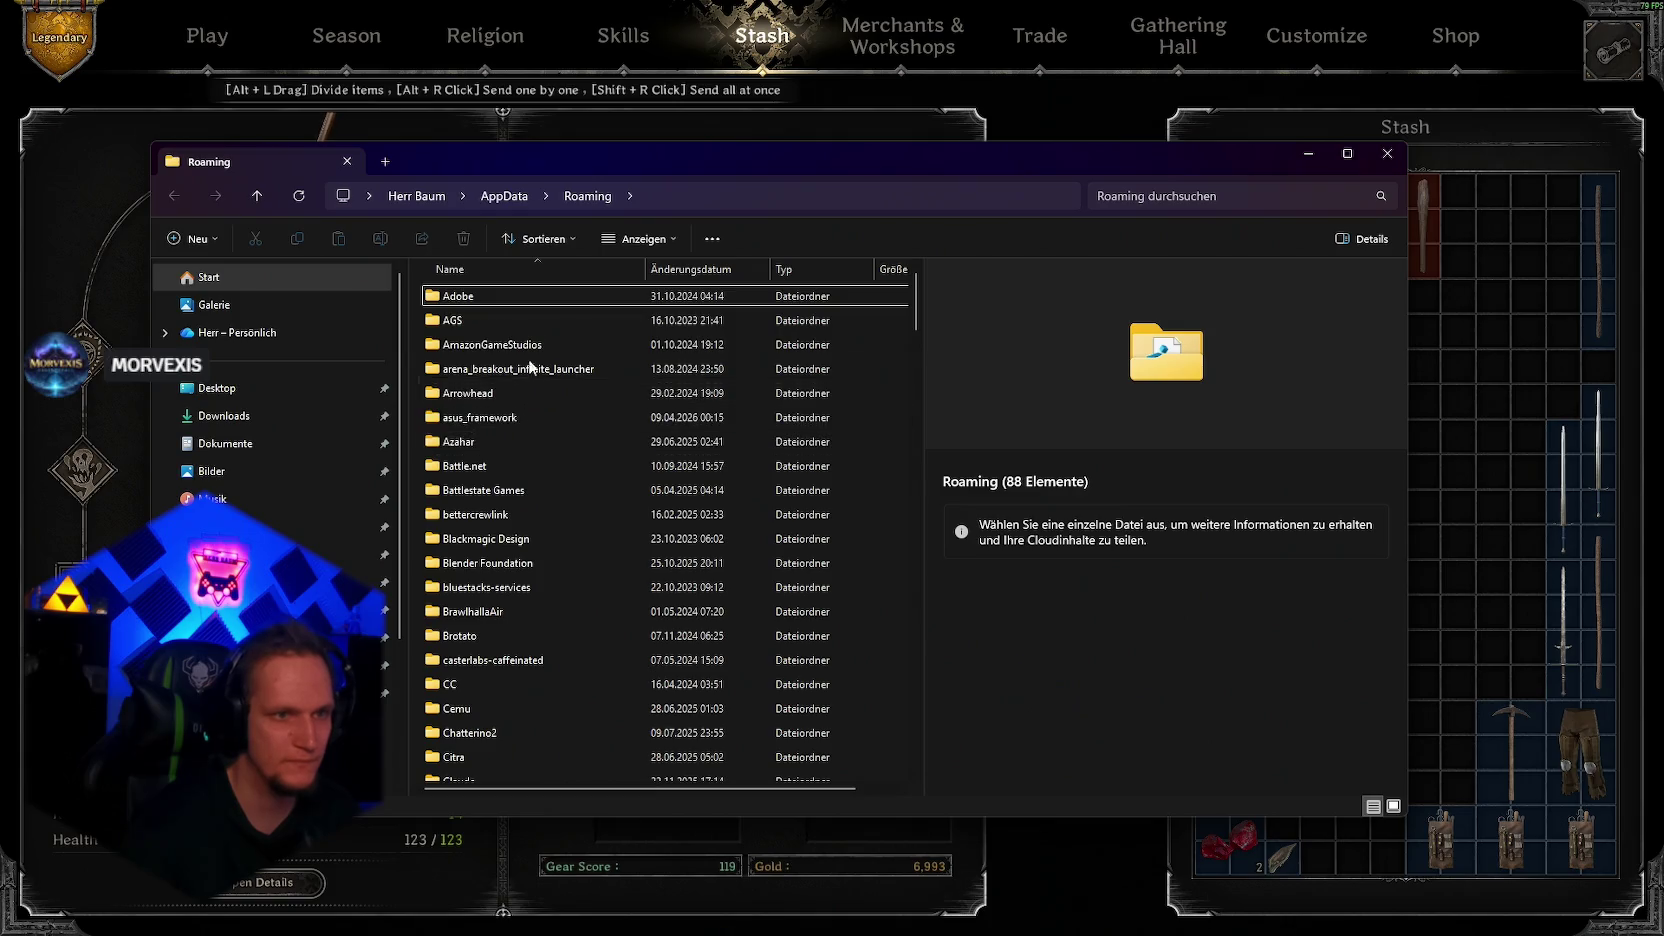
Step: Navigate to the game's UmbraSurvivors folder under AppData\LocalLow and open Player.log
{"action": "left_click", "coordinate": [502, 197]}
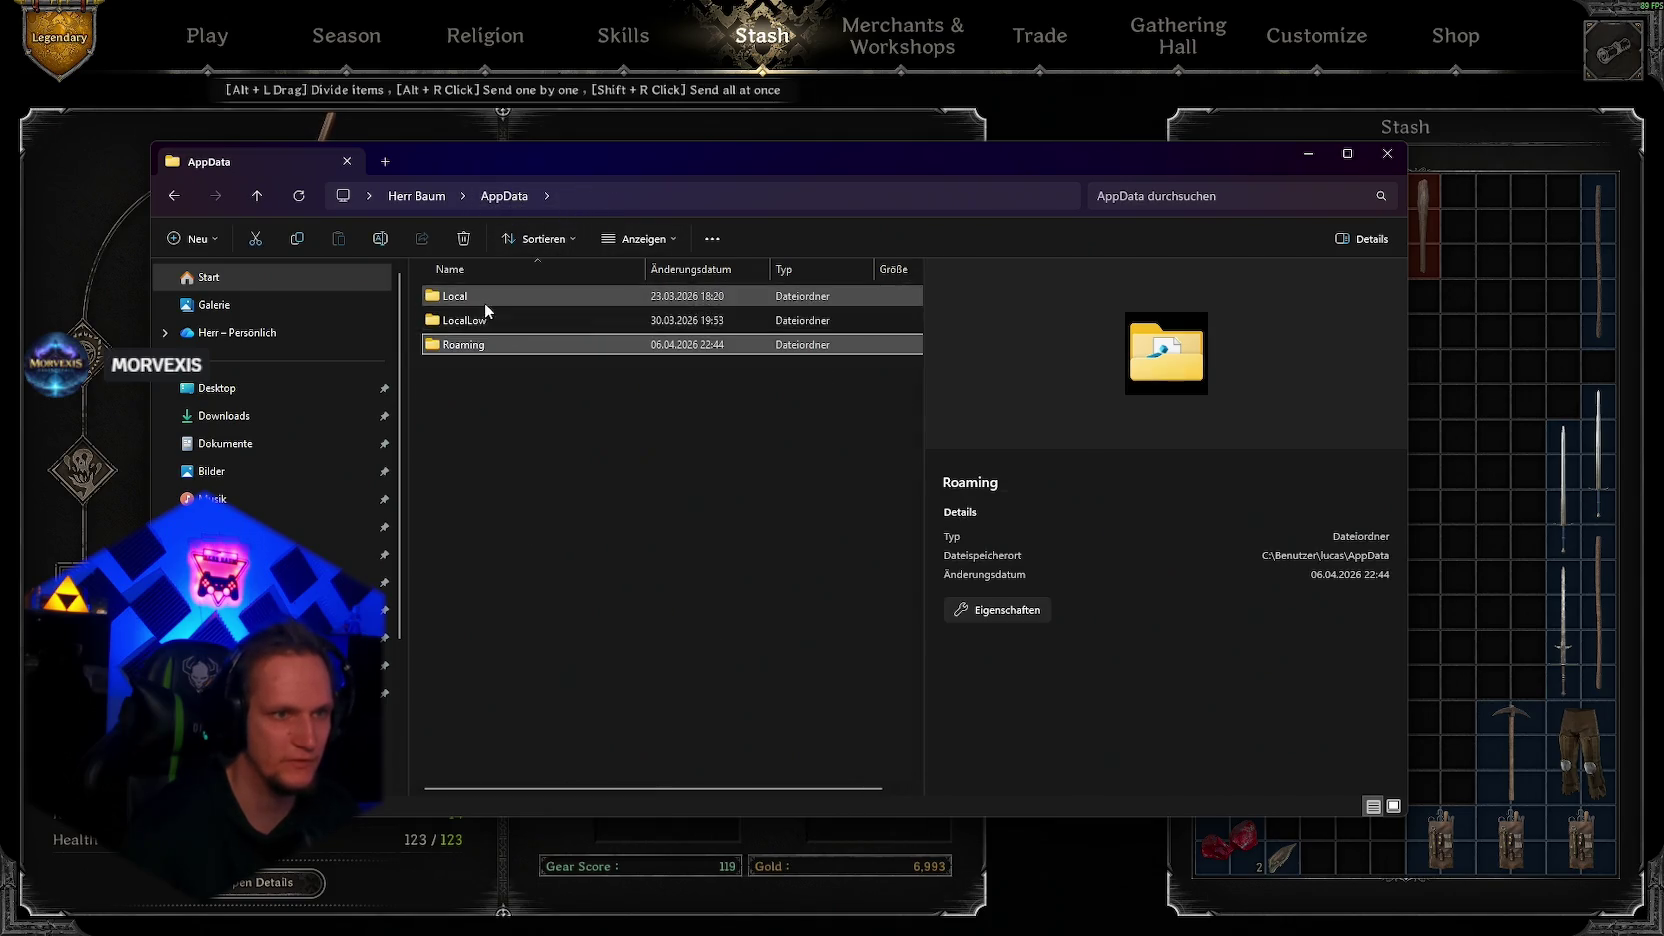
{"action": "double_click", "coordinate": [485, 320]}
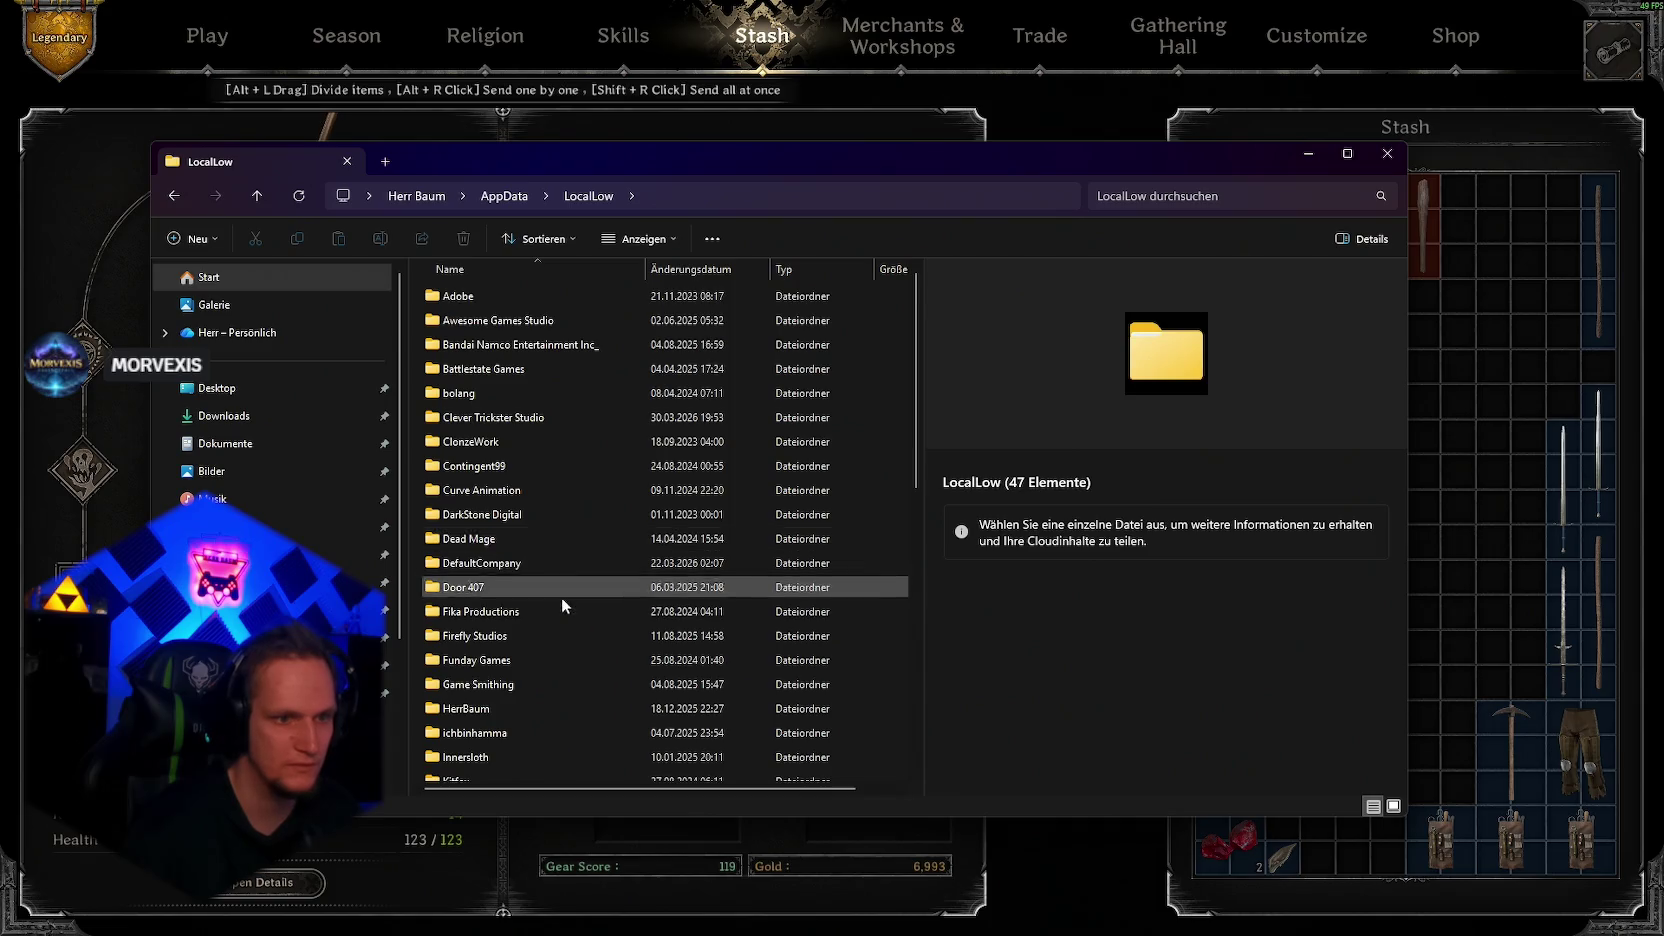
{"action": "scroll", "coordinate": [562, 597], "scroll_direction": "down", "scroll_amount": 2}
{"action": "double_click", "coordinate": [470, 576]}
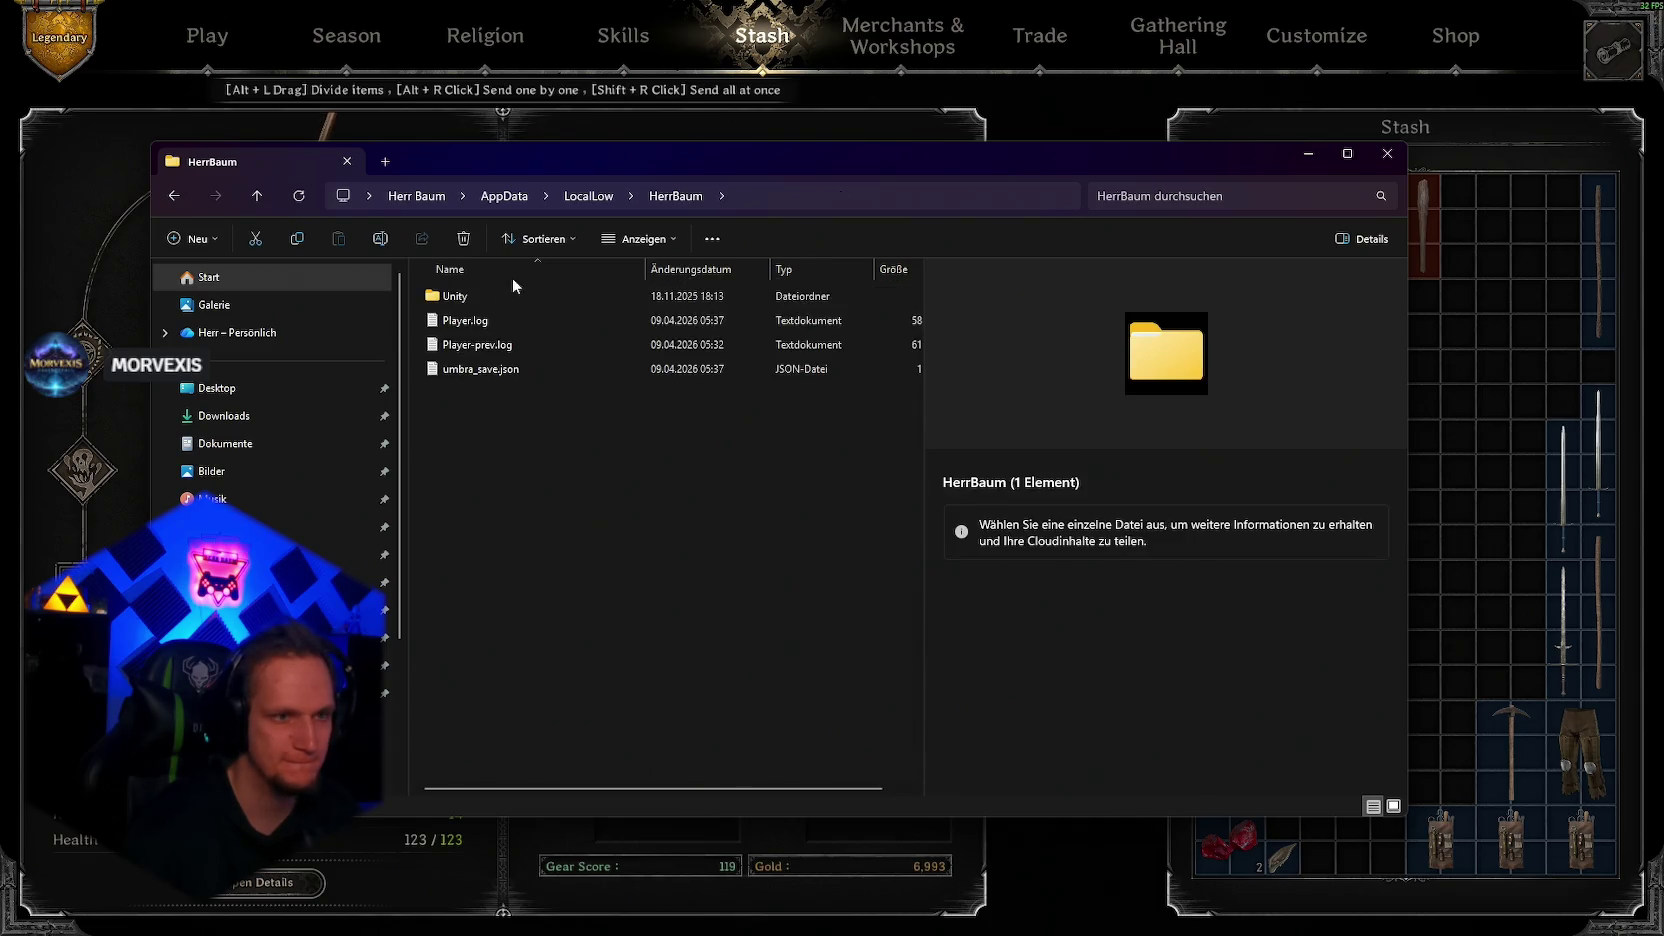
{"action": "left_click", "coordinate": [494, 321]}
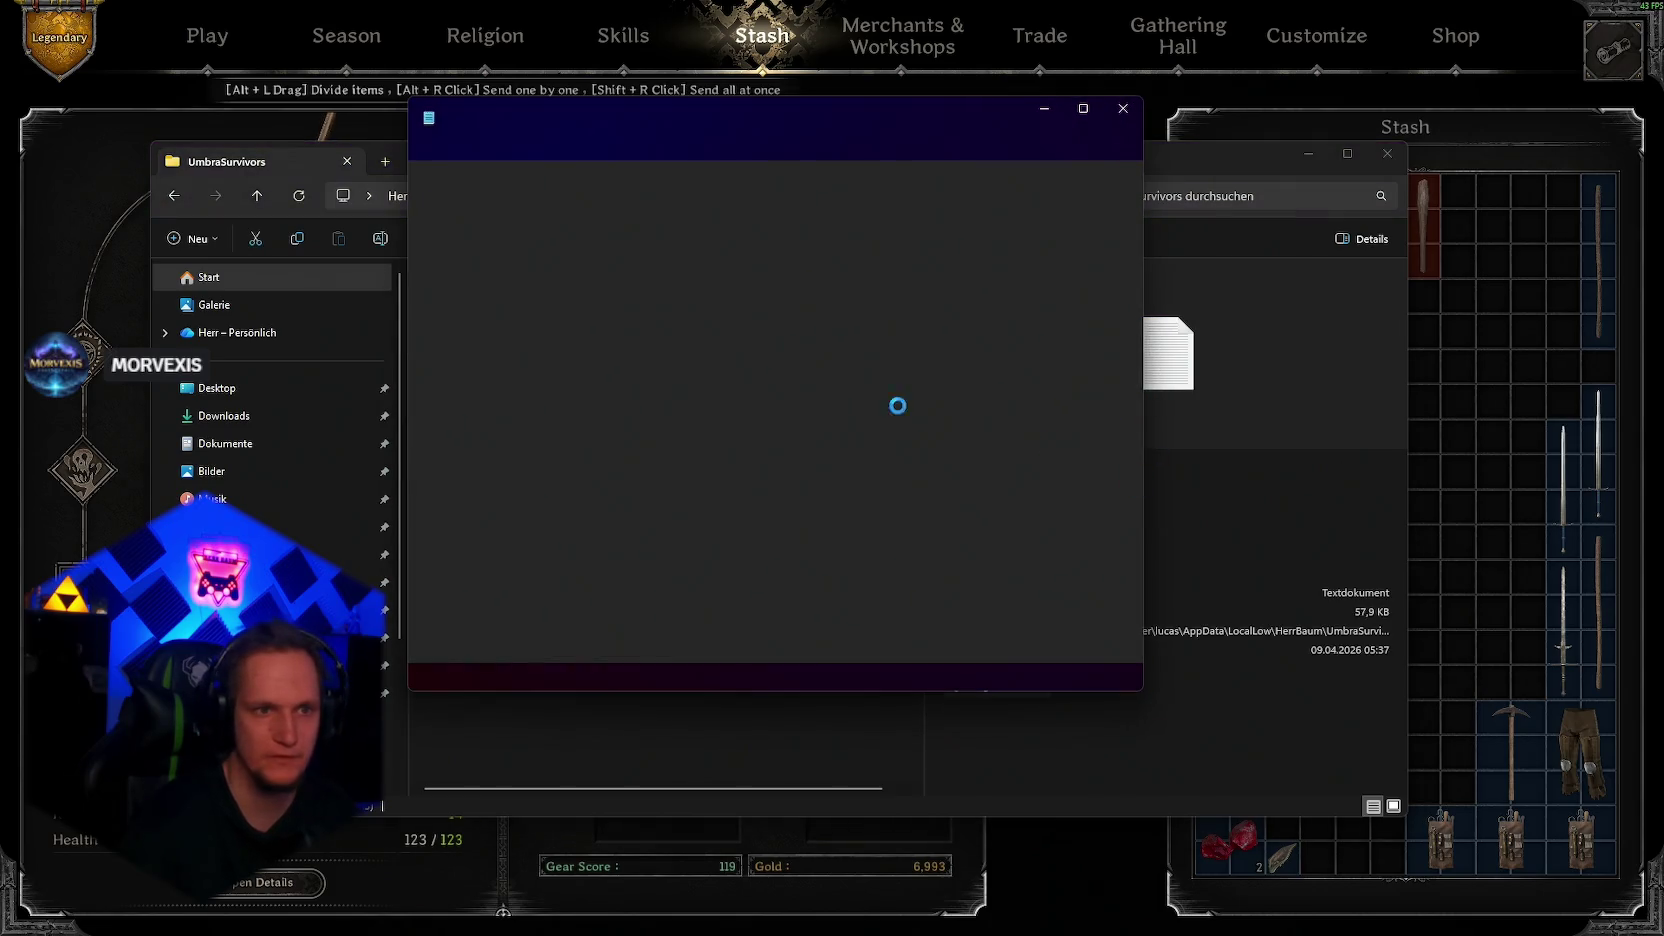
{"action": "left_click", "coordinate": [1092, 124]}
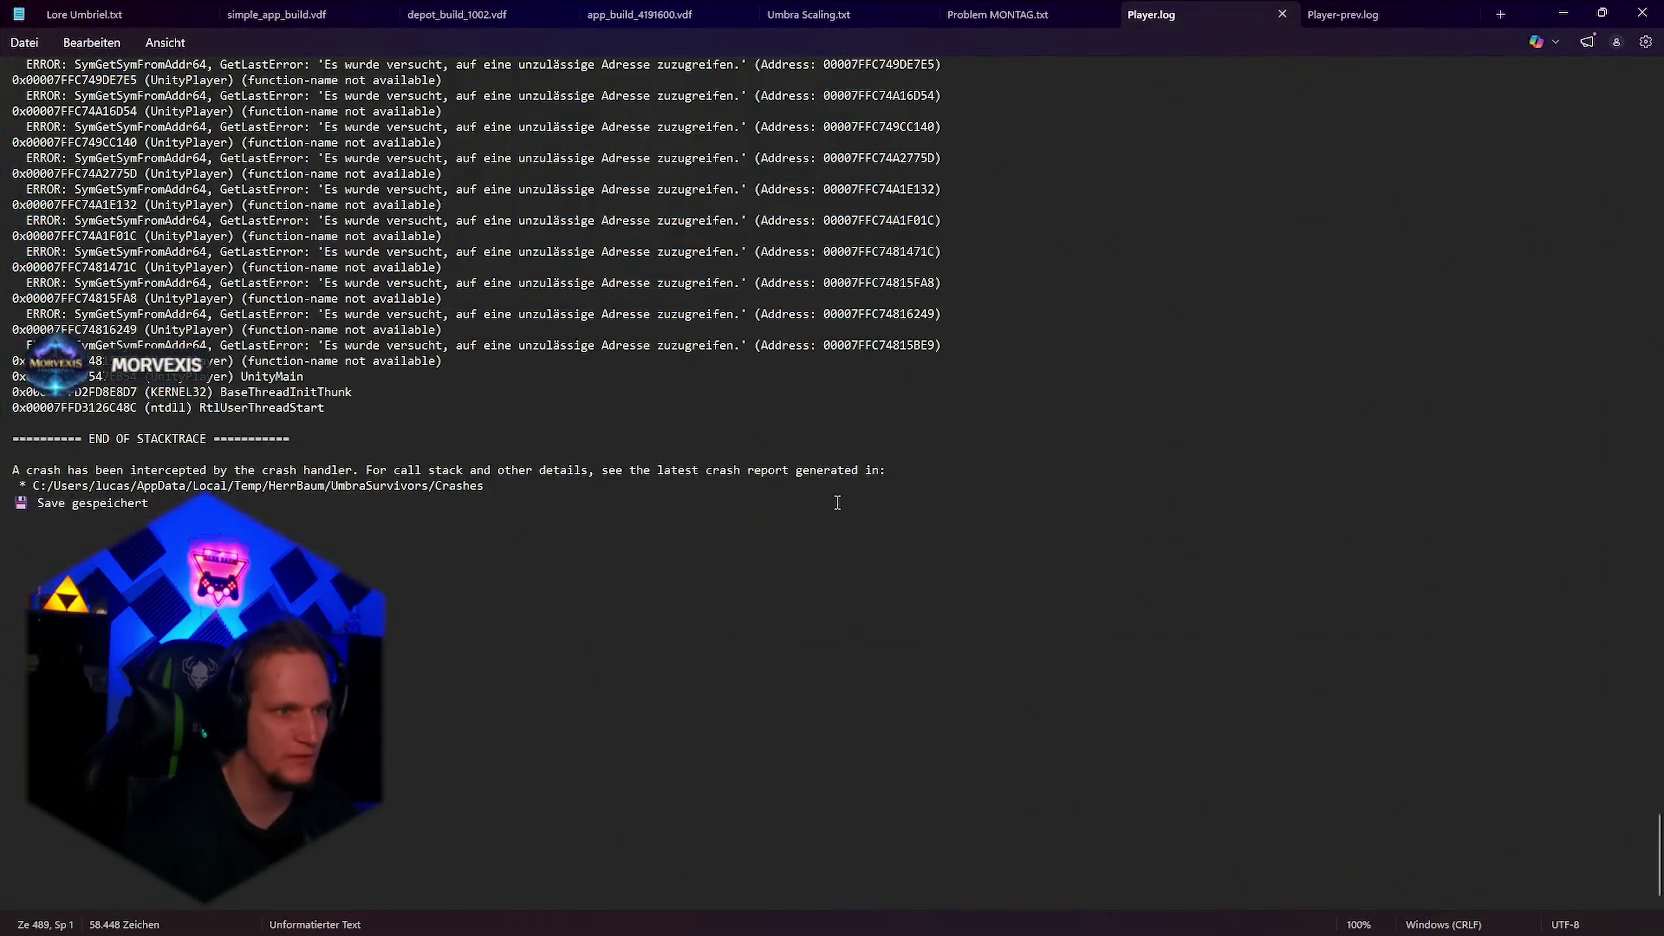
Step: Search Player.log for 'corrup', examine the corrupted level2 file line, and close Notepad
{"action": "key", "text": "ctrl+f"}
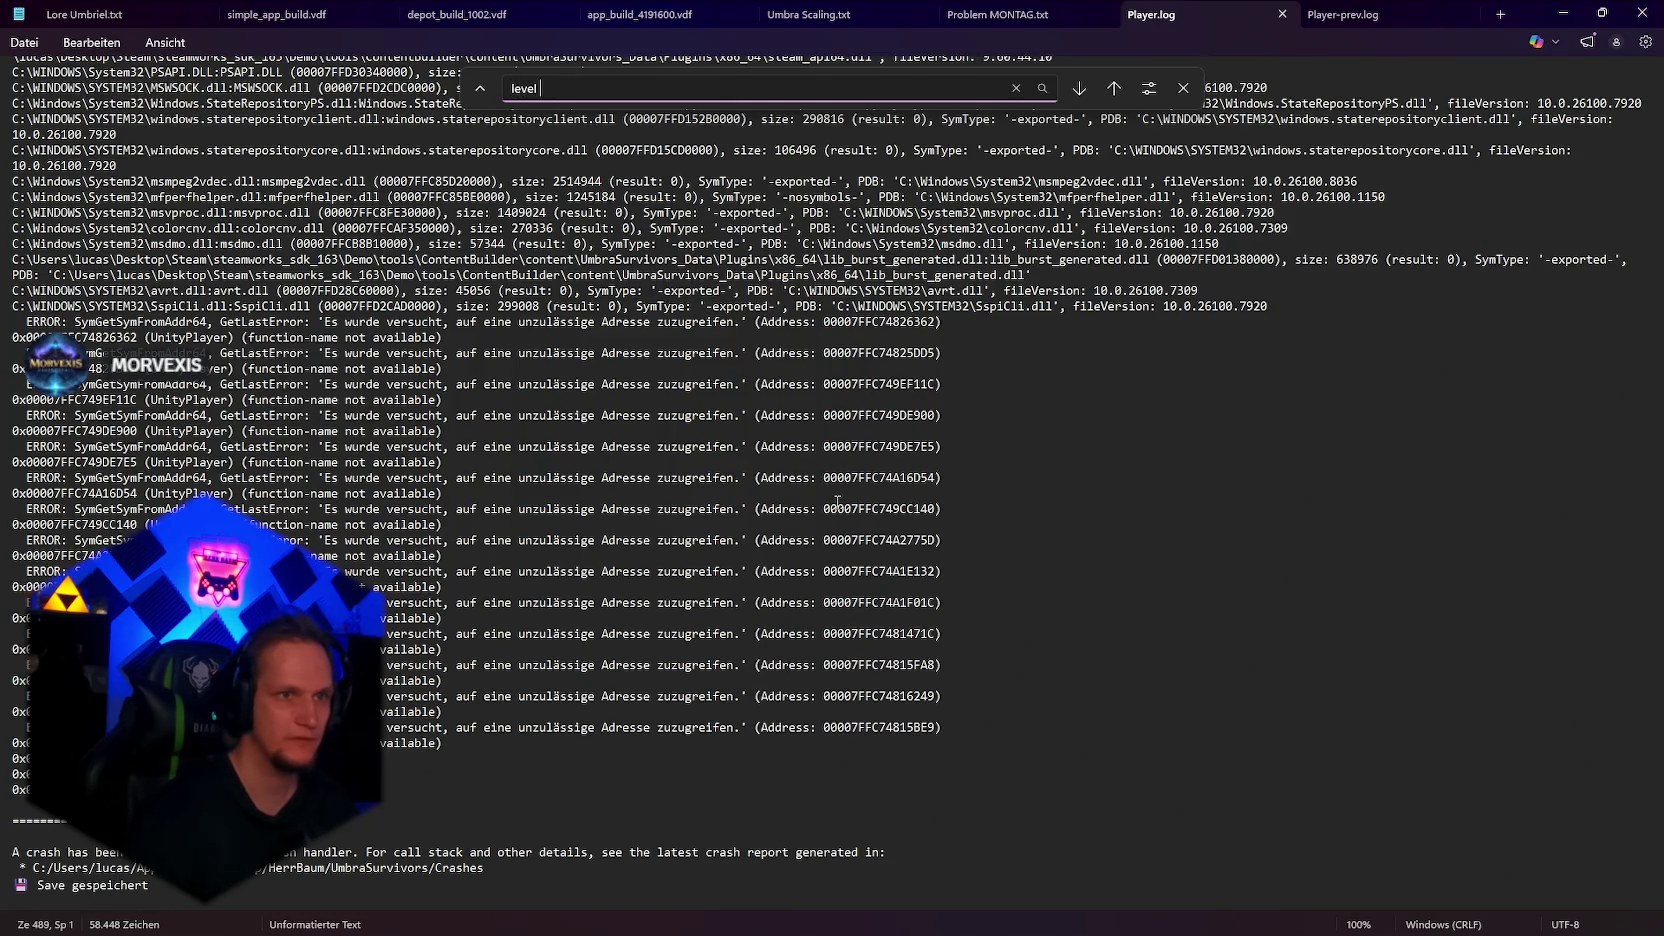
{"action": "type", "text": "corrup"}
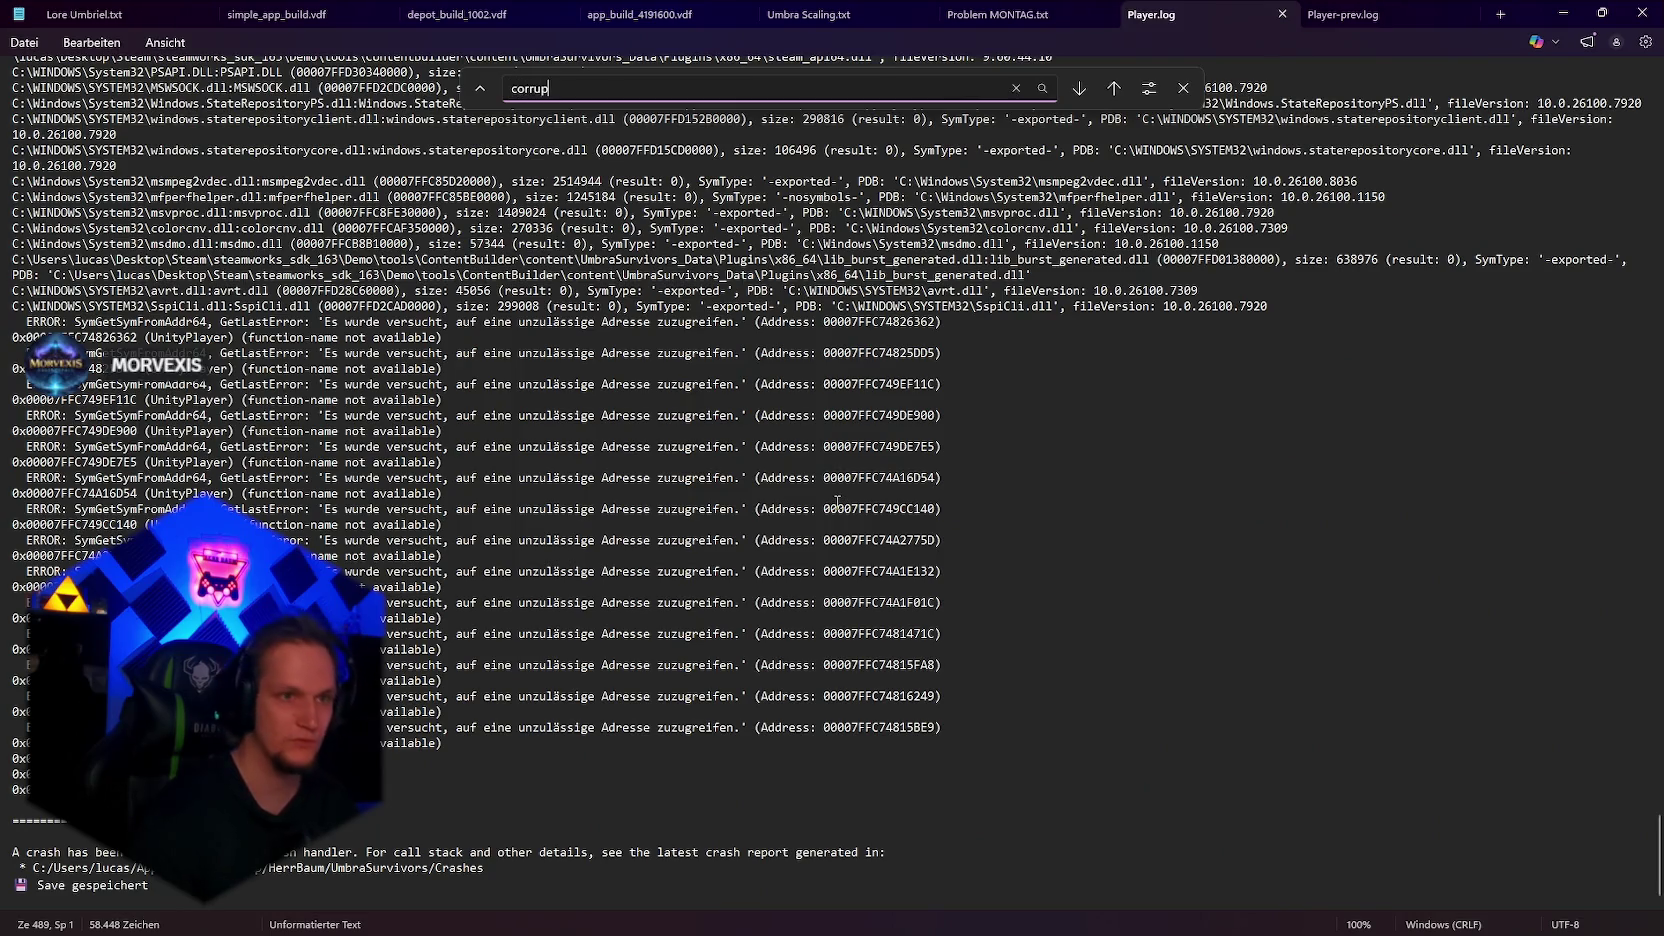
{"action": "key", "text": "Return"}
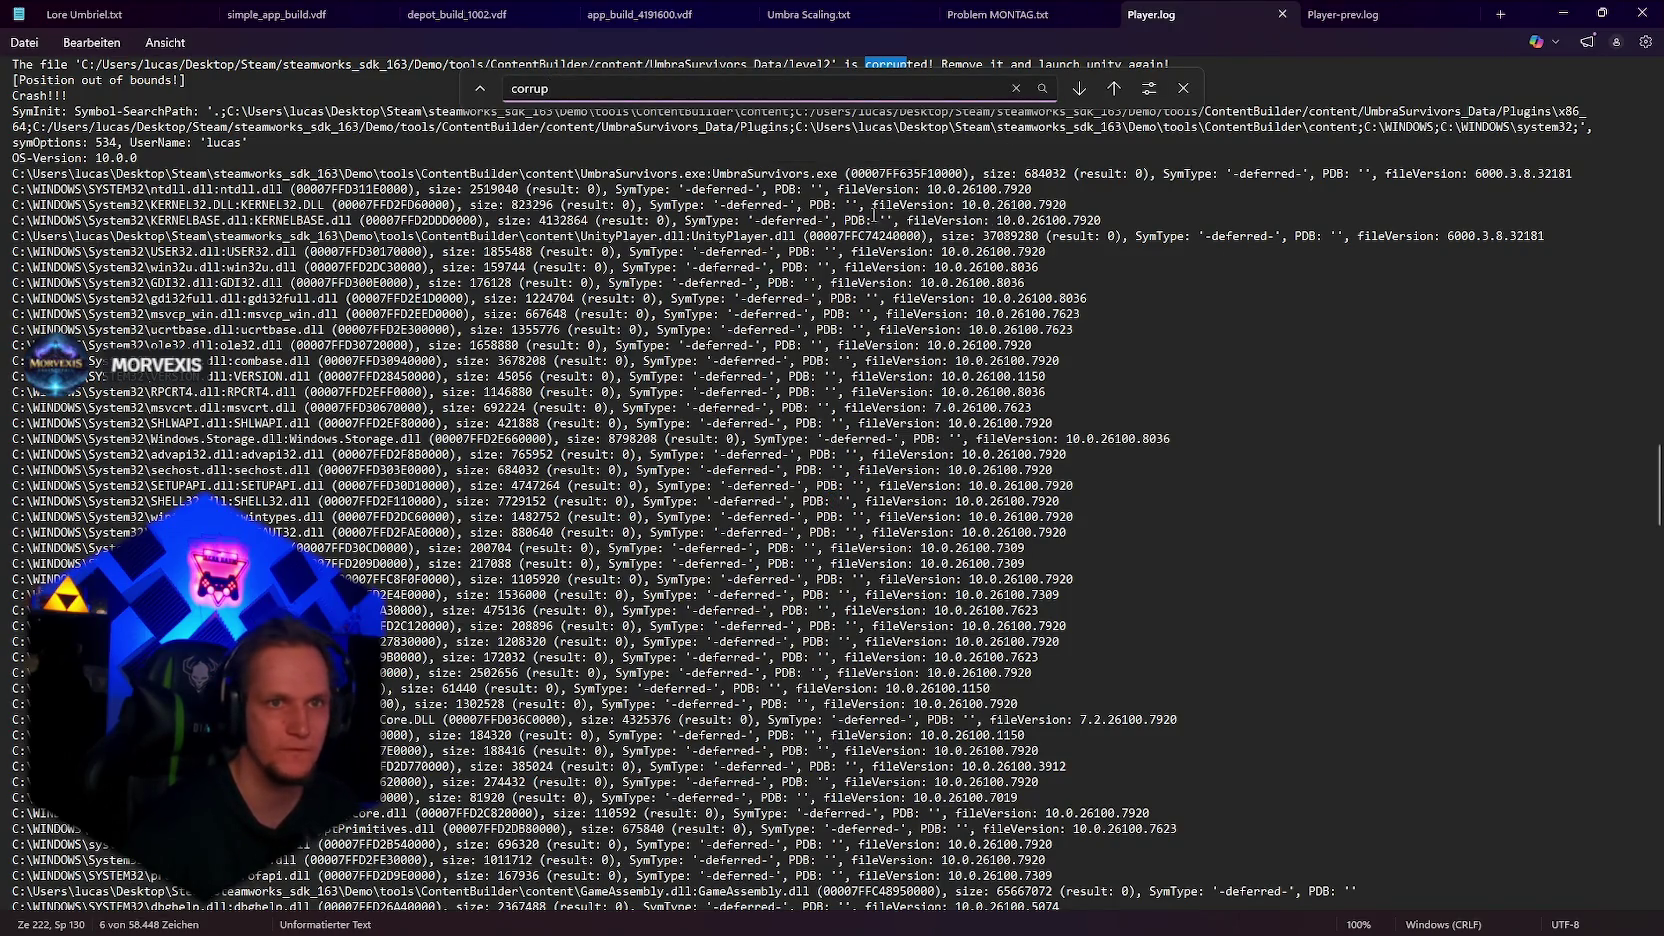
{"action": "scroll", "coordinate": [874, 213], "scroll_direction": "up", "scroll_amount": 6}
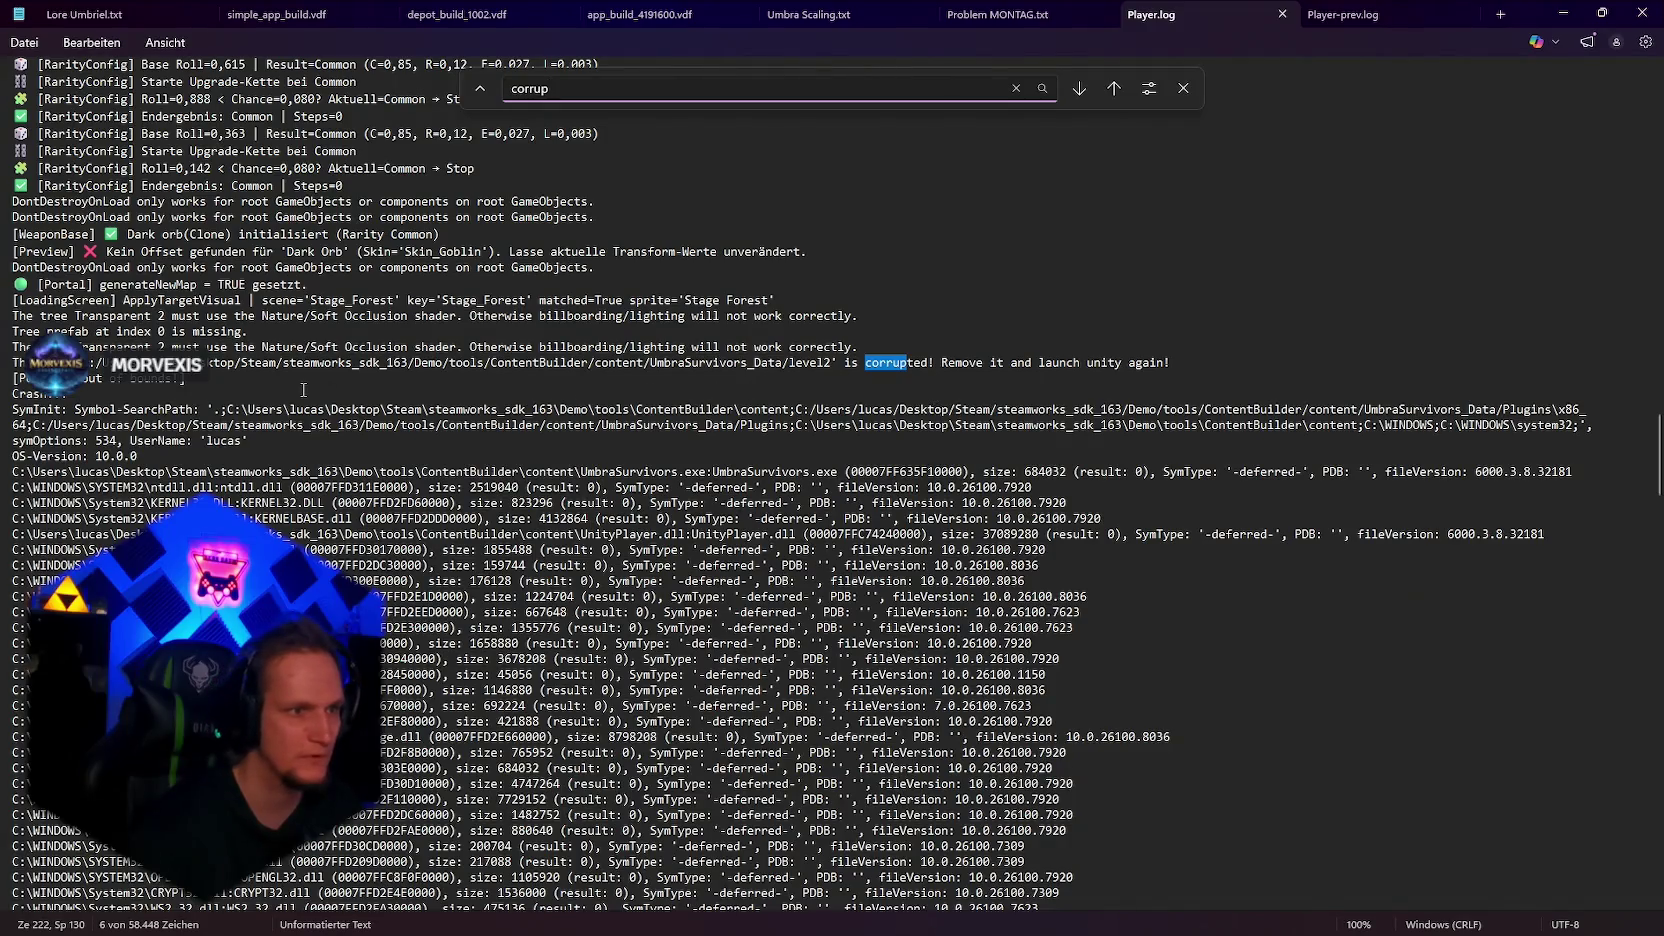
{"action": "mouse_move", "coordinate": [414, 362]}
{"action": "left_mouse_down"}
{"action": "mouse_move", "coordinate": [546, 348]}
{"action": "mouse_move", "coordinate": [1176, 362]}
{"action": "left_mouse_up"}
{"action": "left_click", "coordinate": [1176, 362]}
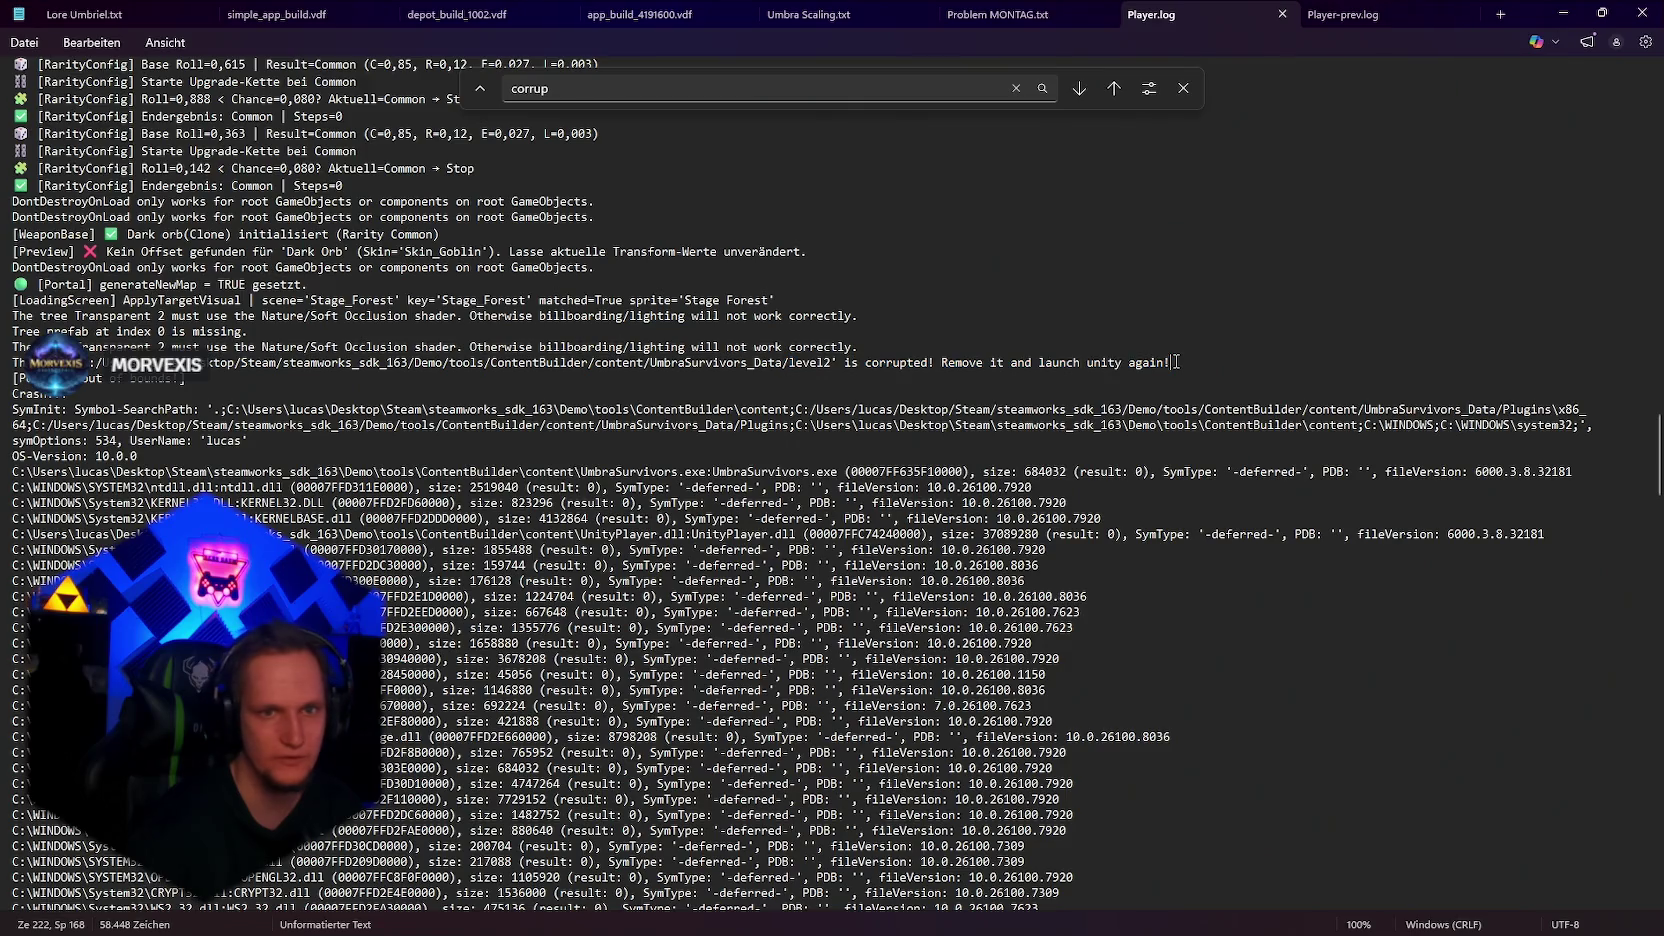
{"action": "left_click_drag", "start_coordinate": [1174, 362], "coordinate": [3, 368]}
{"action": "left_click", "coordinate": [96, 379]}
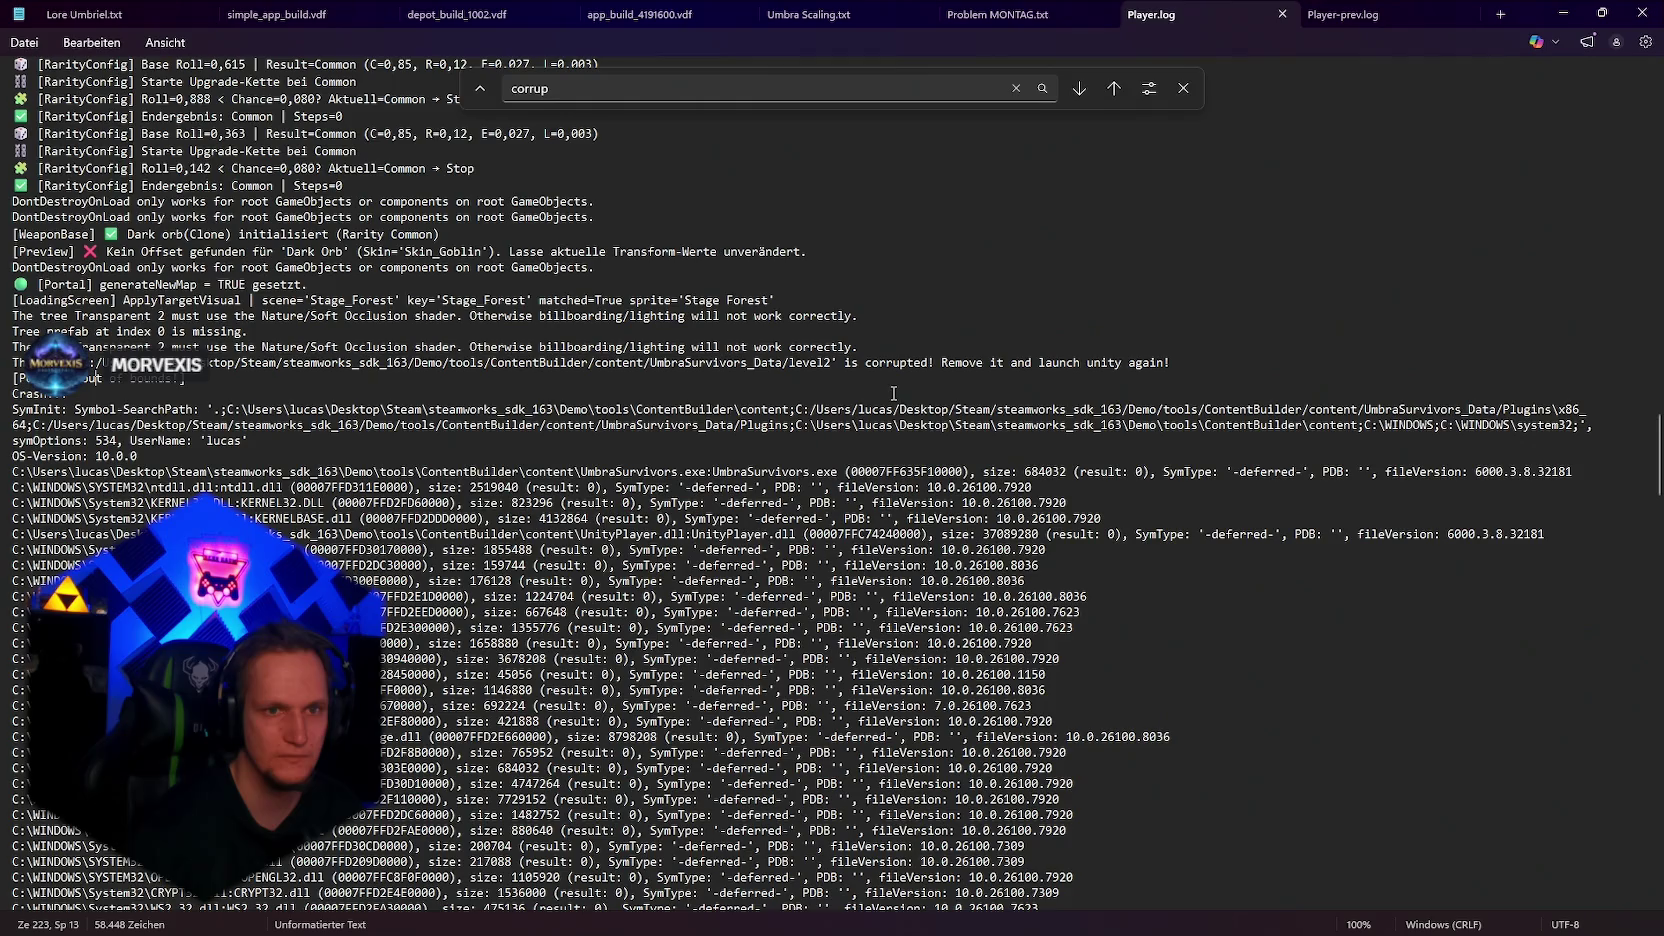
{"action": "left_click_drag", "start_coordinate": [1191, 352], "coordinate": [820, 362]}
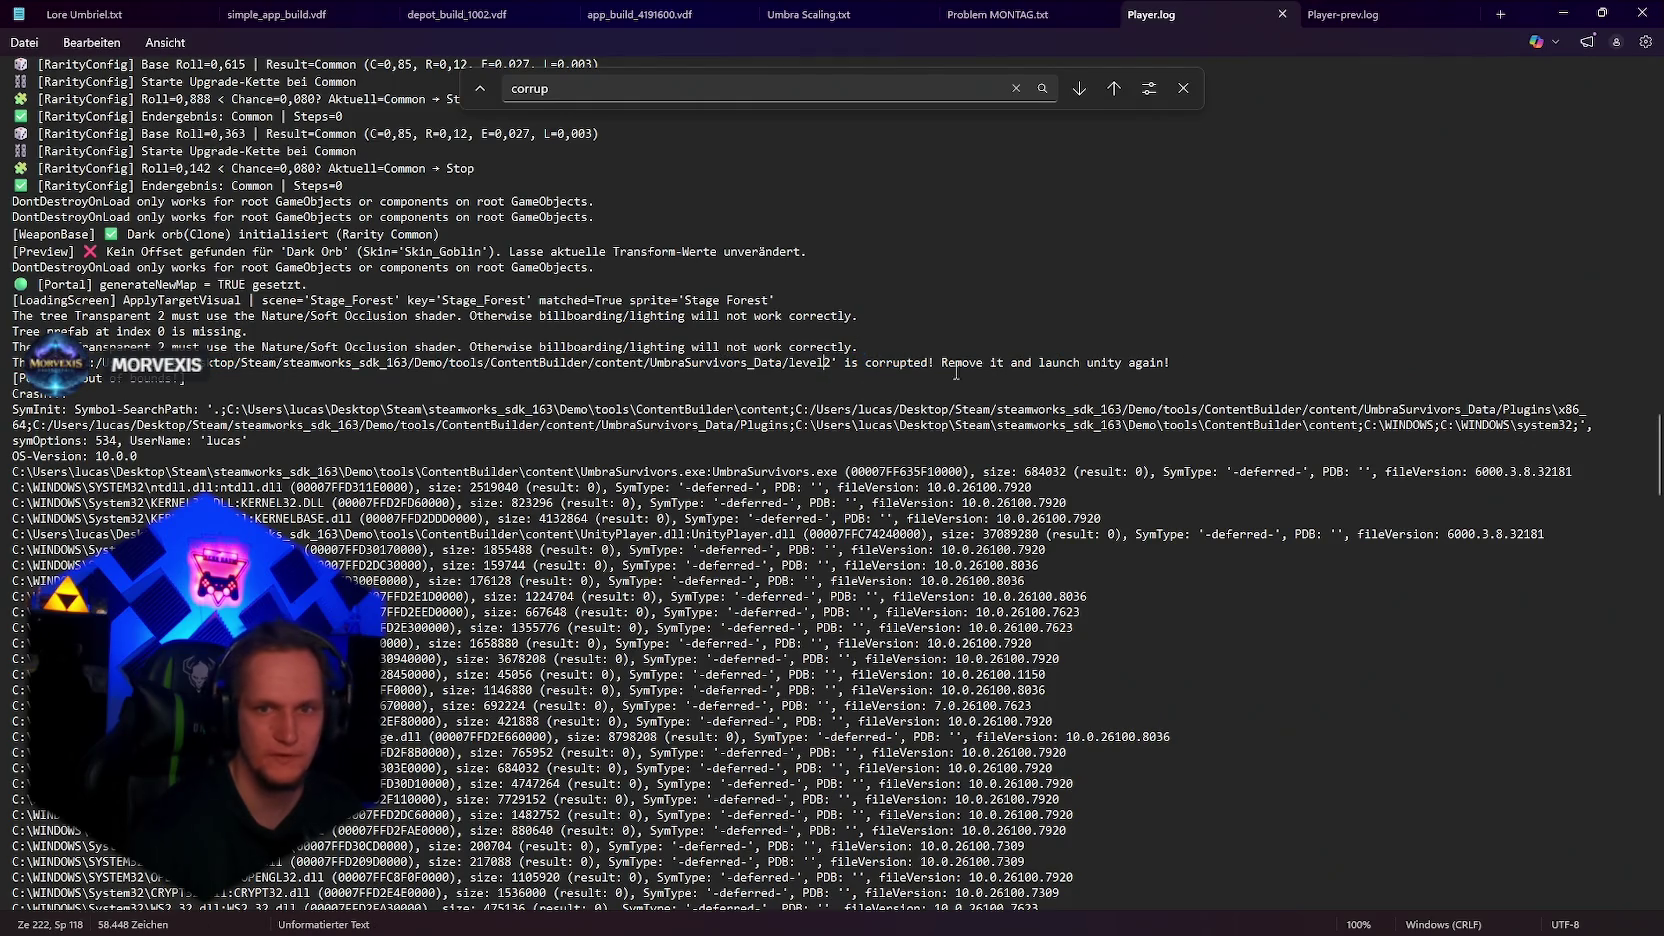
{"action": "left_click", "coordinate": [820, 362]}
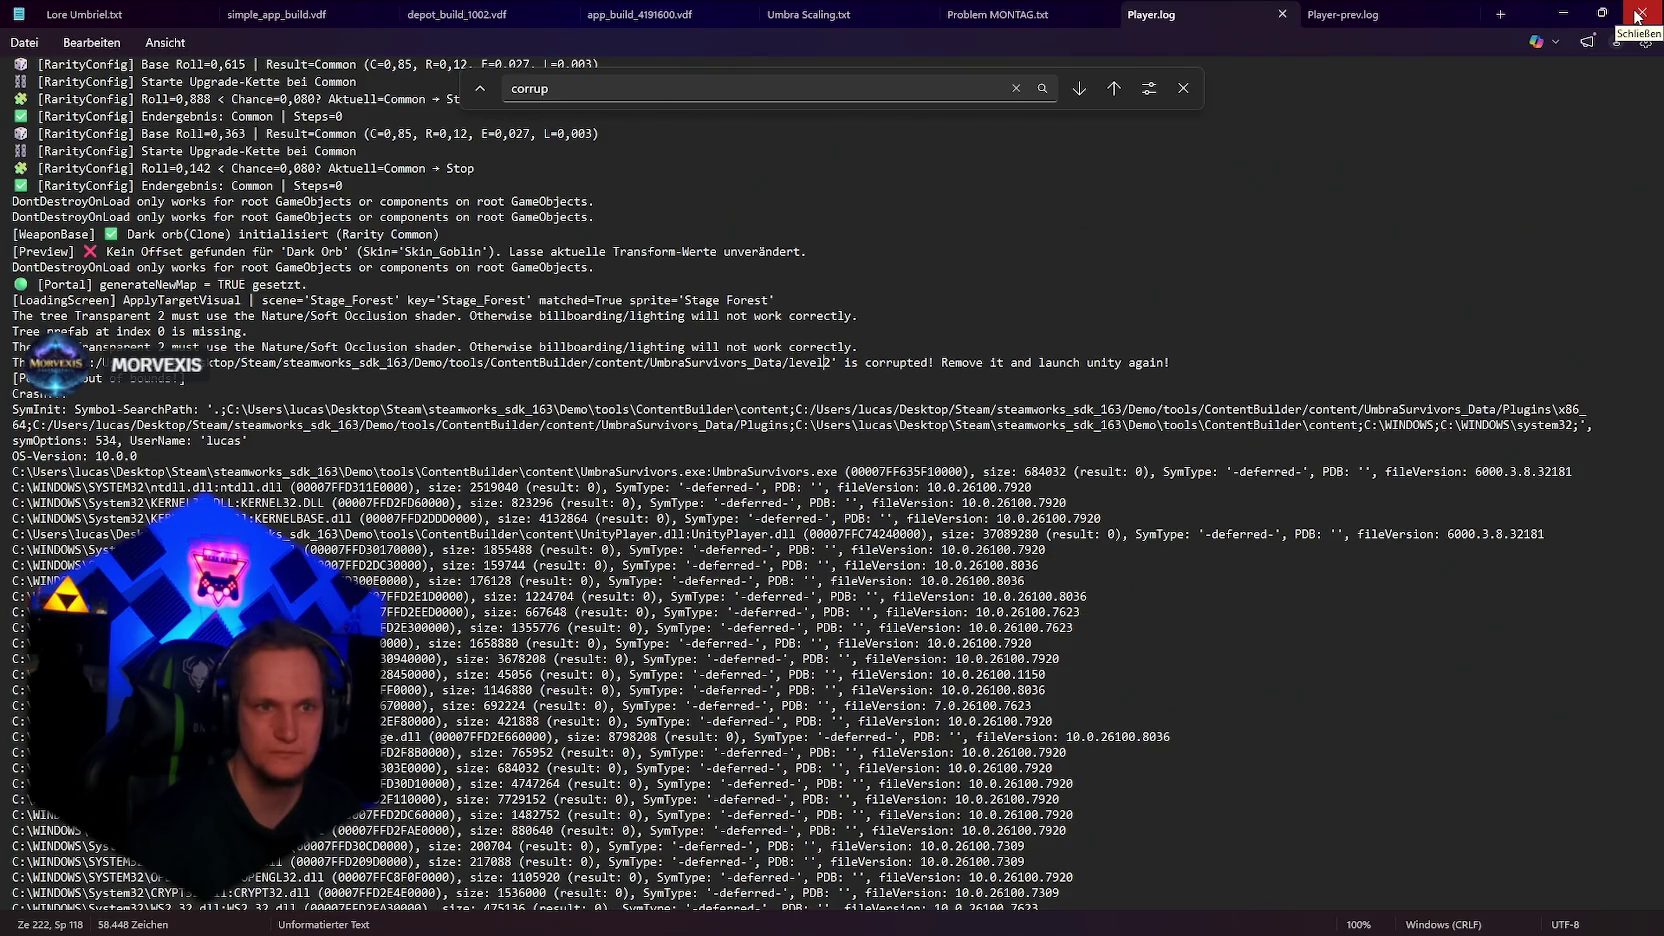
{"action": "left_click", "coordinate": [1640, 14]}
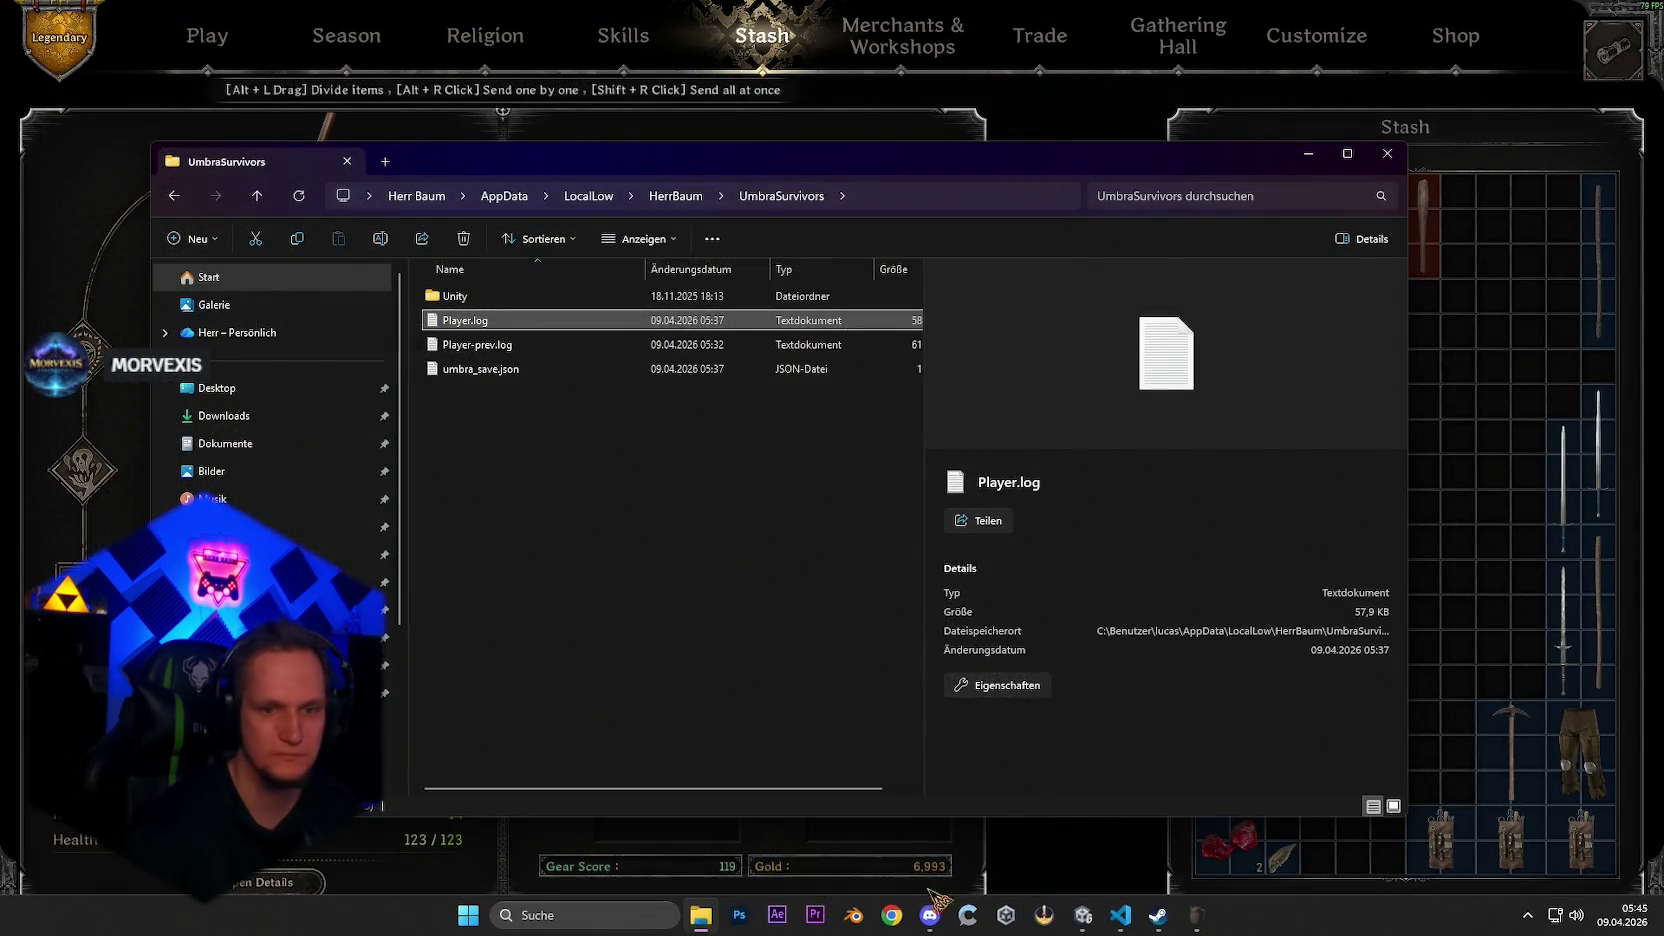
Step: Start a Windows build from Build Profiles and copy the ContentBuilder content folder path from the picker
{"action": "left_click", "coordinate": [1083, 920]}
{"action": "left_click", "coordinate": [14, 28]}
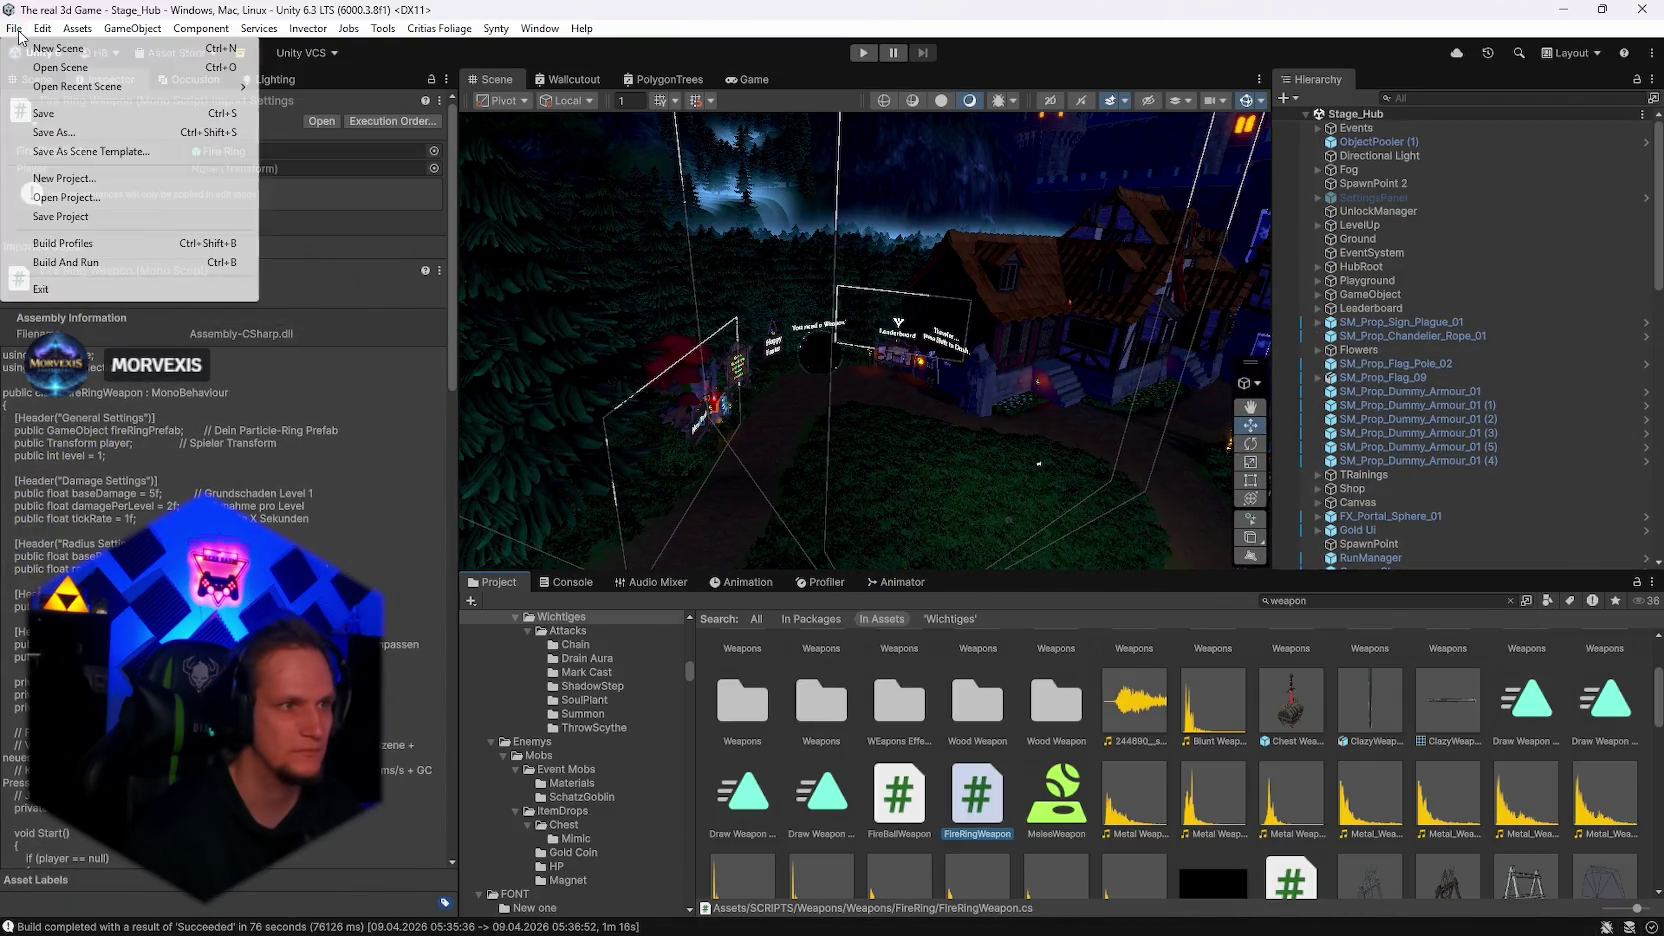
{"action": "left_click", "coordinate": [58, 243]}
{"action": "left_click", "coordinate": [762, 599]}
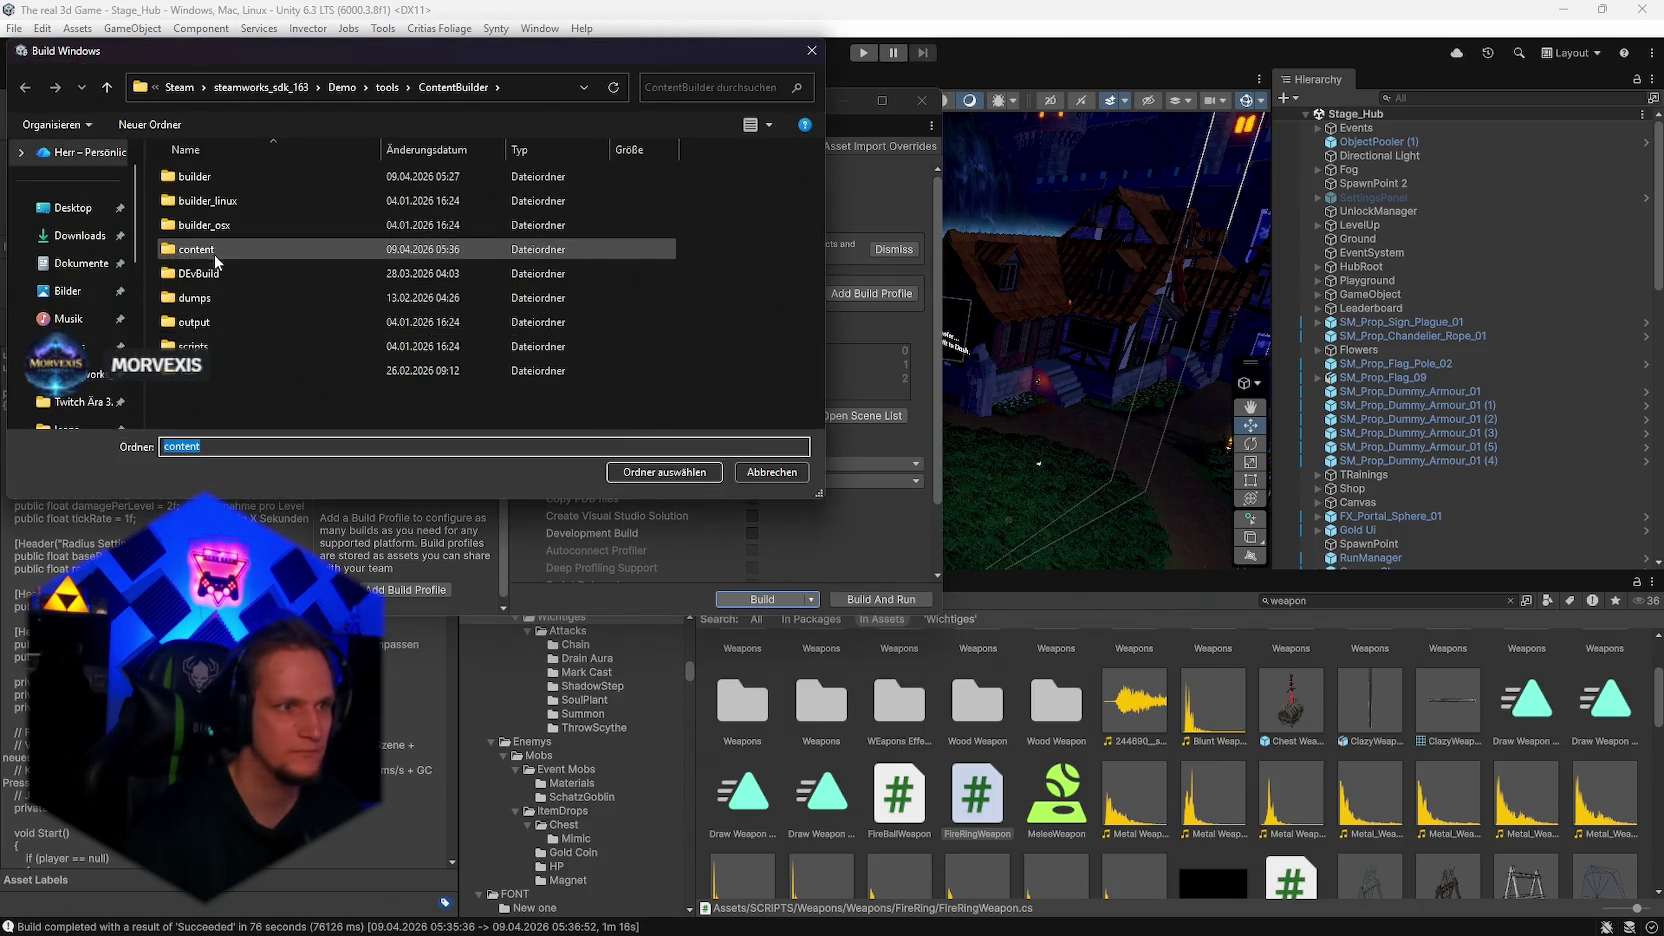
{"action": "double_click", "coordinate": [215, 258]}
{"action": "key", "text": "alt+Left"}
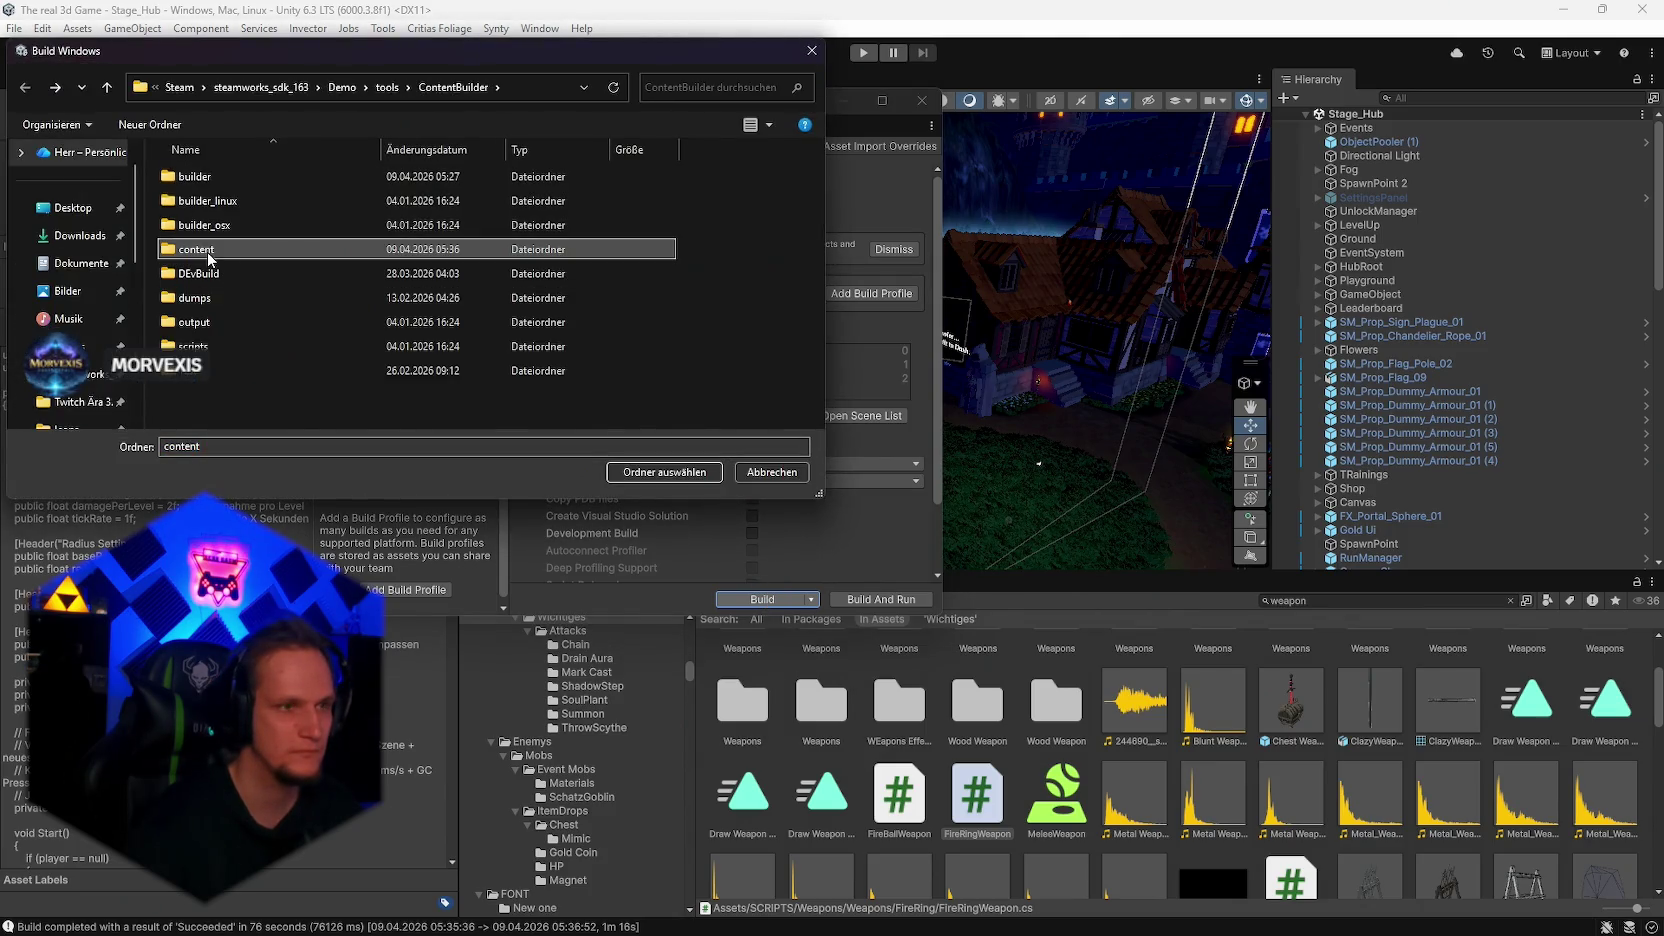
{"action": "double_click", "coordinate": [210, 258]}
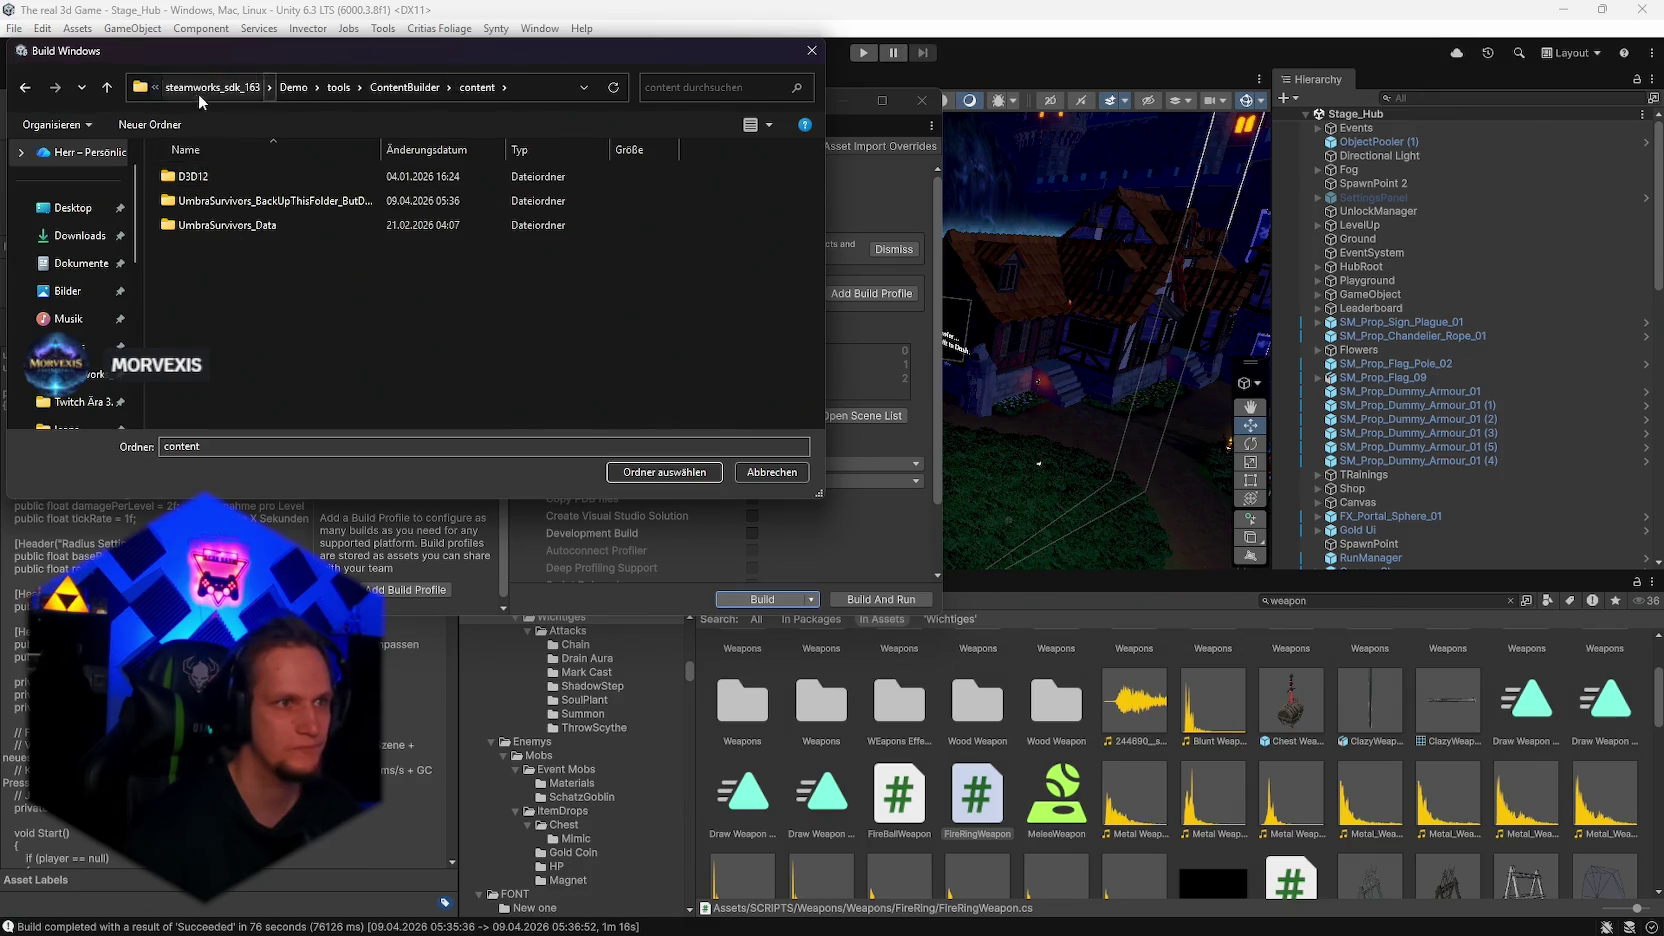
{"action": "right_click", "coordinate": [468, 88]}
{"action": "left_click", "coordinate": [563, 71]}
{"action": "right_click", "coordinate": [550, 90]}
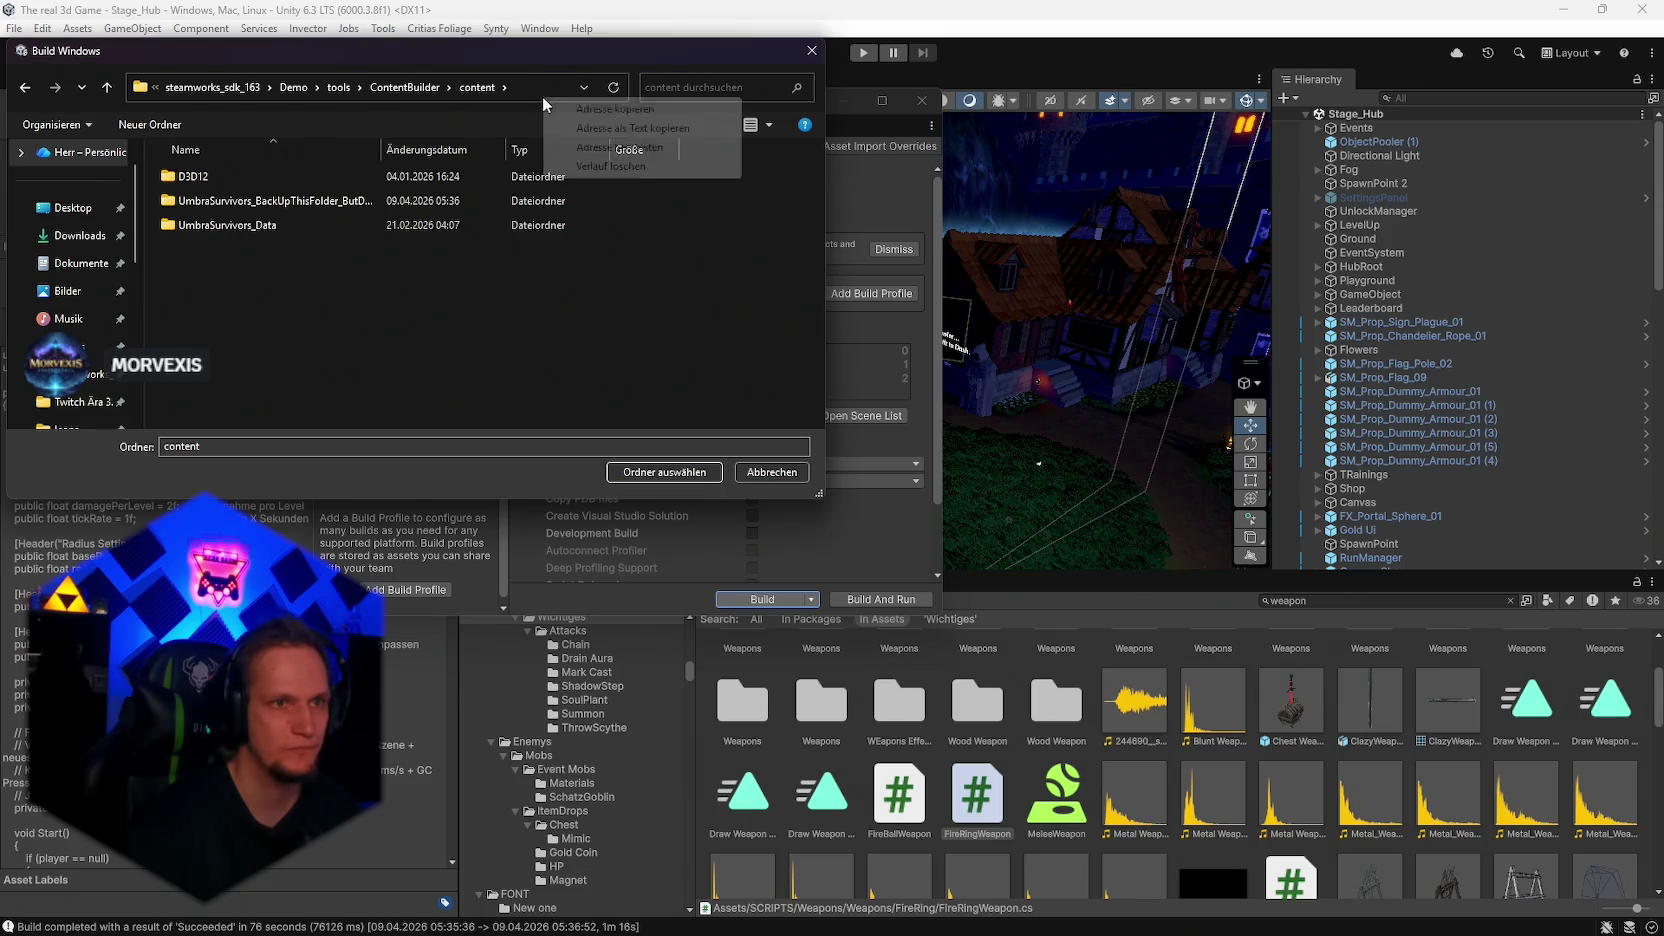
{"action": "left_click", "coordinate": [590, 165]}
{"action": "right_click", "coordinate": [535, 86]}
{"action": "left_click", "coordinate": [585, 150]}
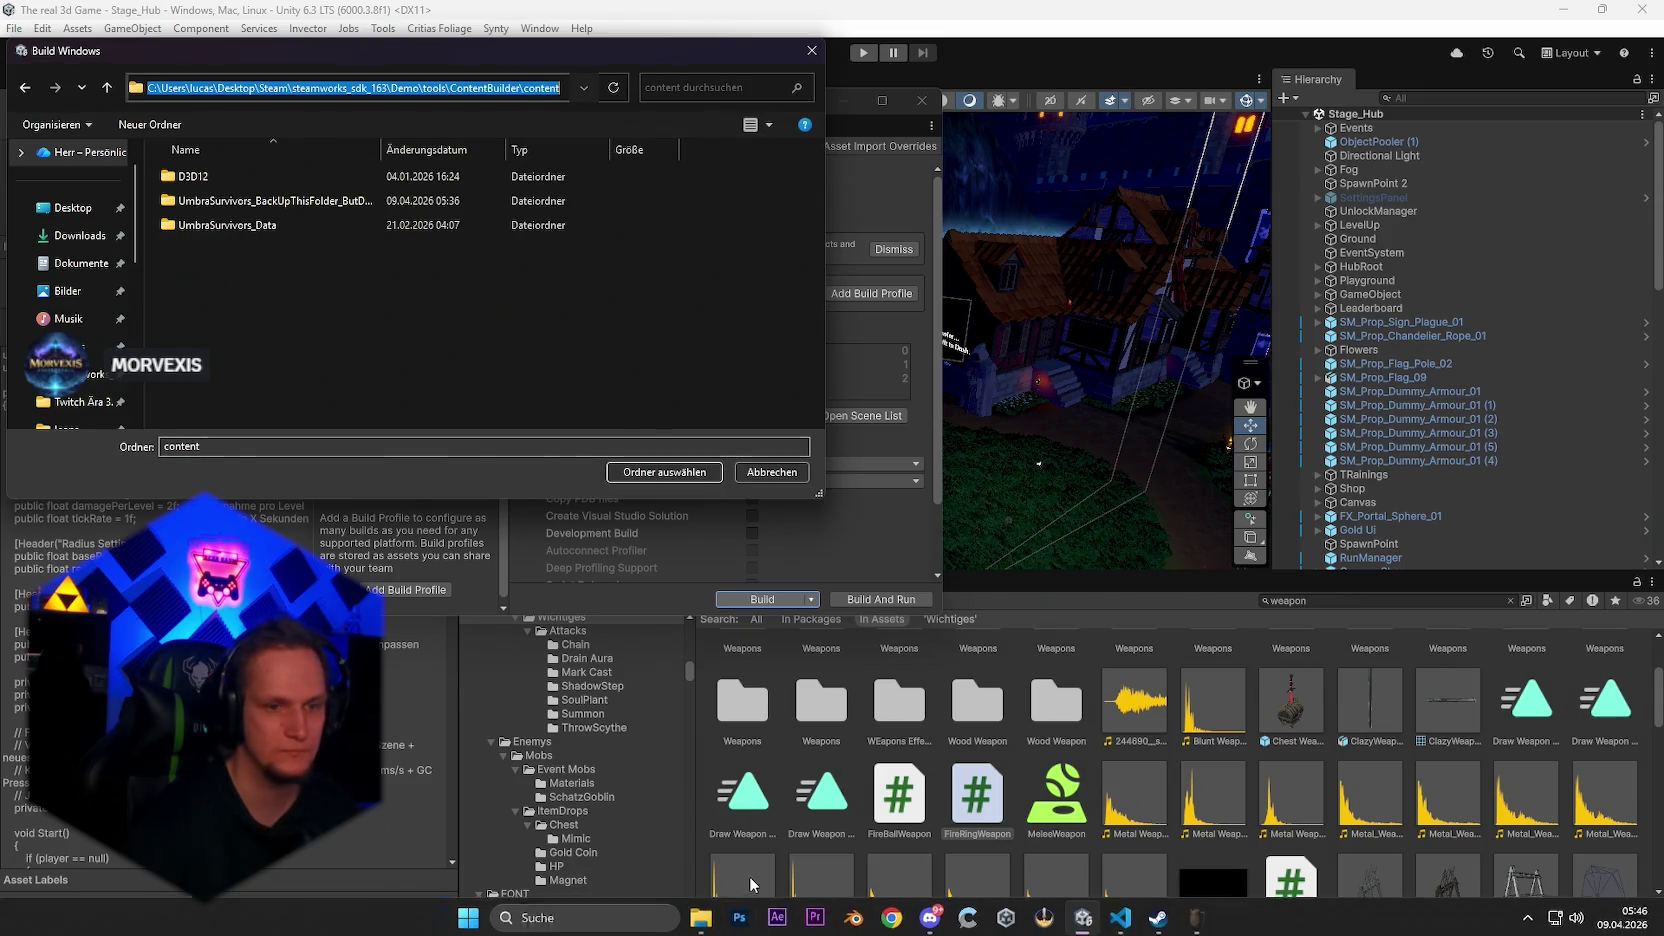
Step: Delete the eight old build files from the content folder, then build into it
{"action": "left_click", "coordinate": [700, 915]}
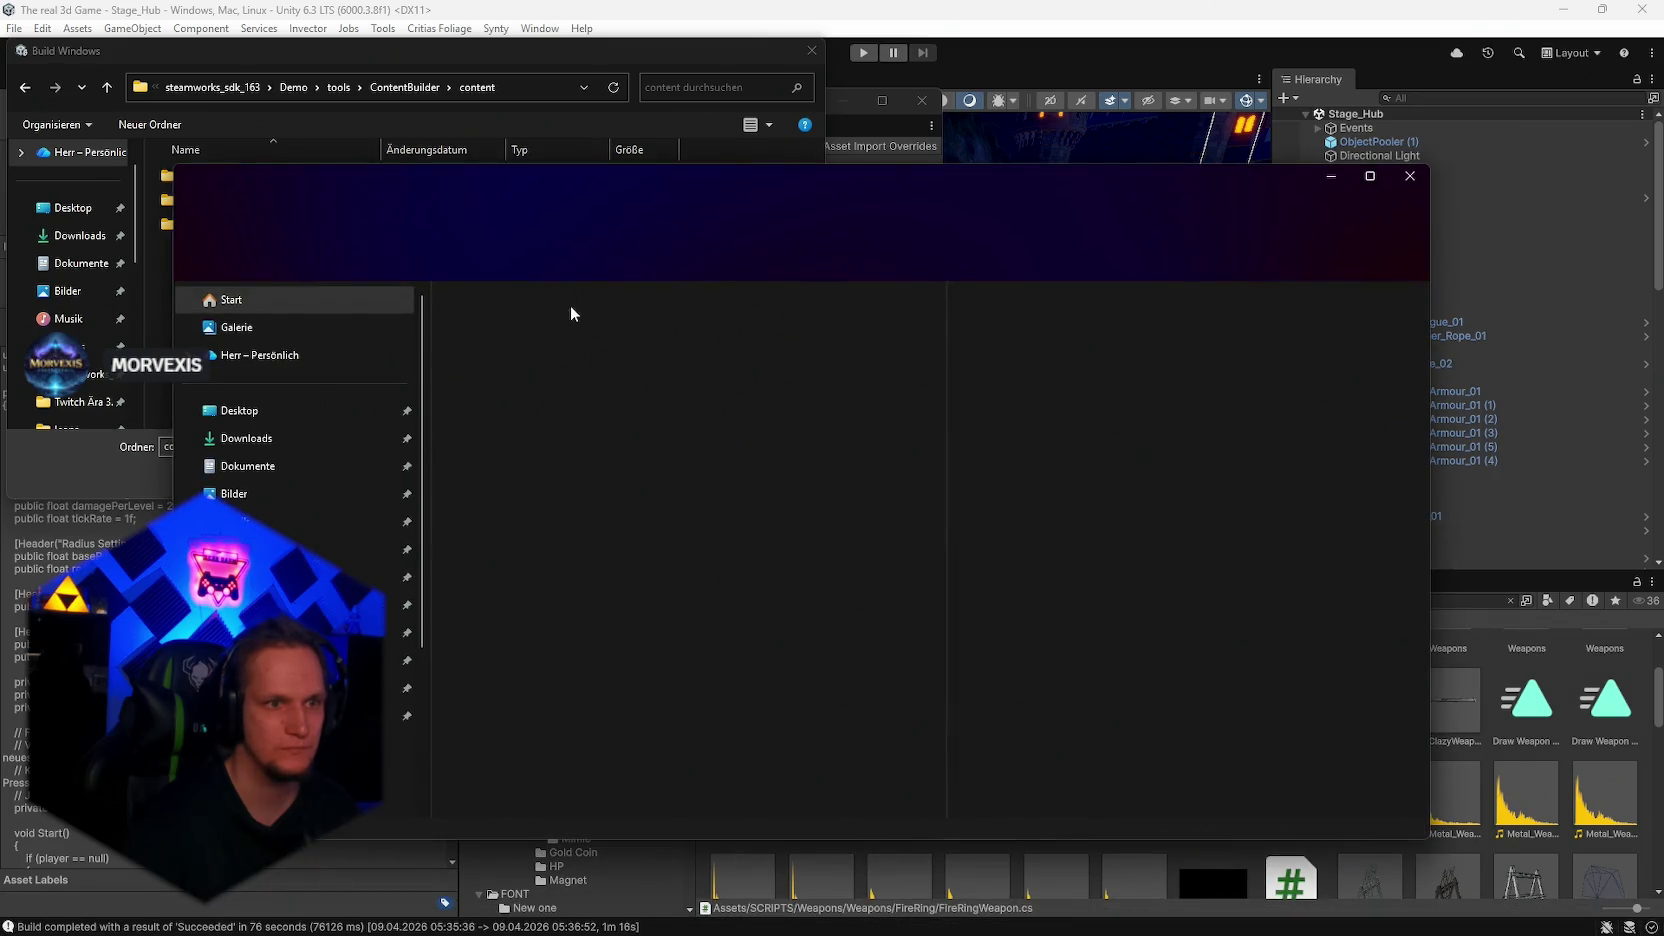
{"action": "left_click", "coordinate": [774, 218]}
{"action": "type", "text": "C:\\Users\\lucas\\Desktop\\Steam\\steamworks_sdk_163\\Demo\\tools\\ContentBuilder\\content"}
{"action": "key", "text": "Return"}
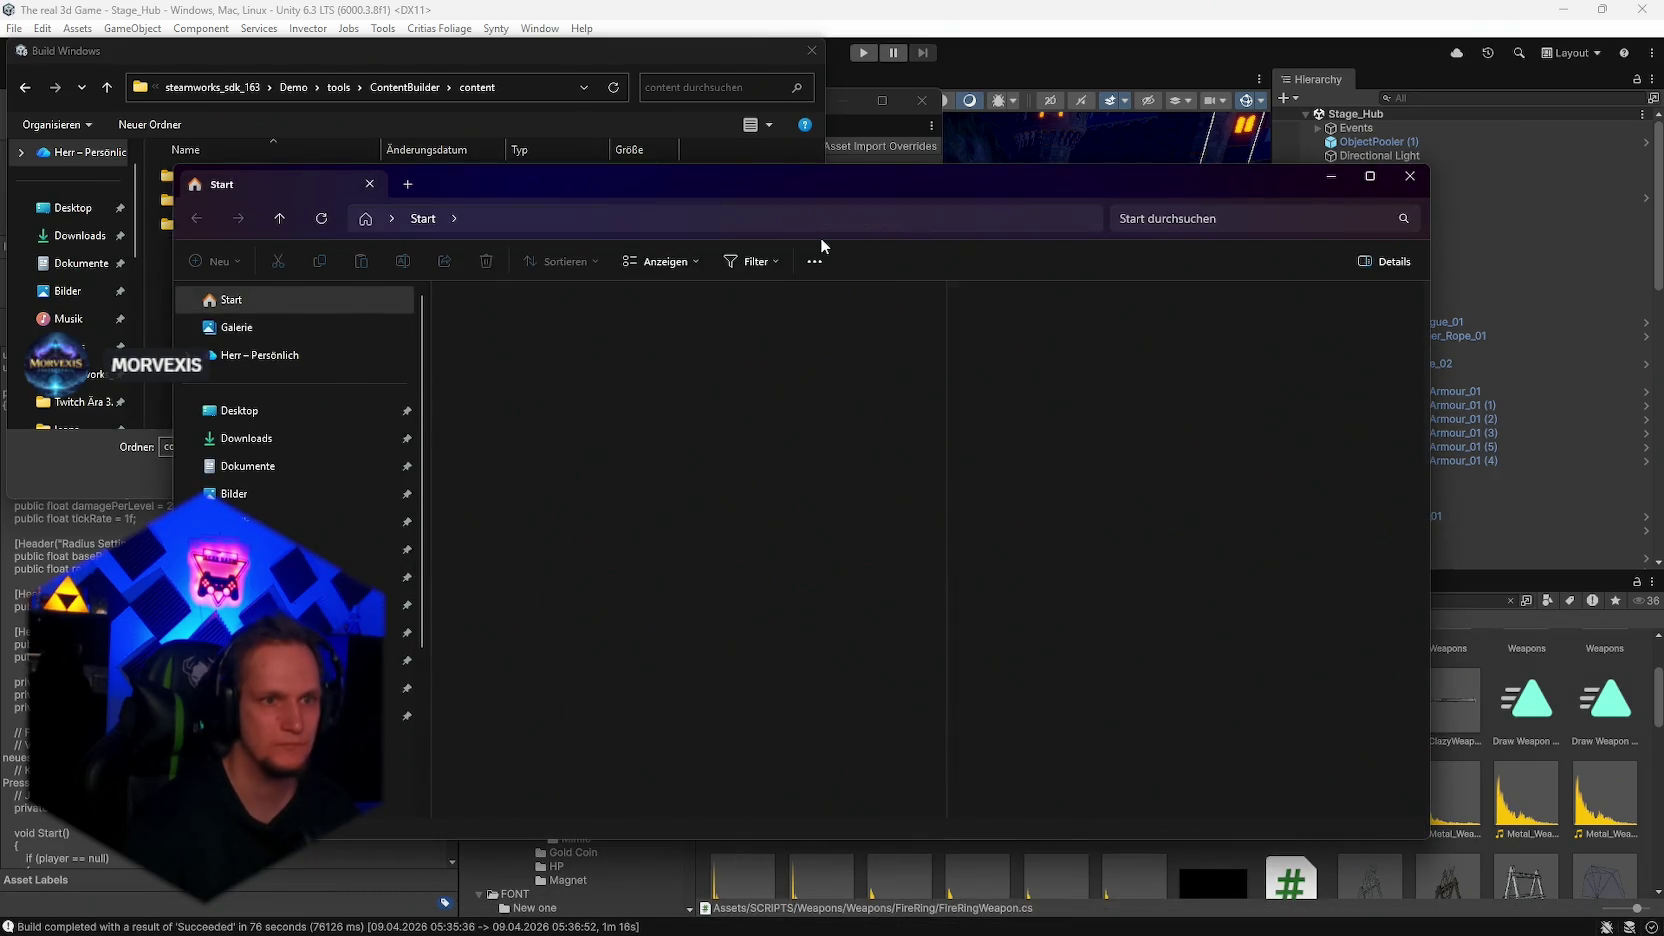
{"action": "left_click", "coordinate": [900, 219]}
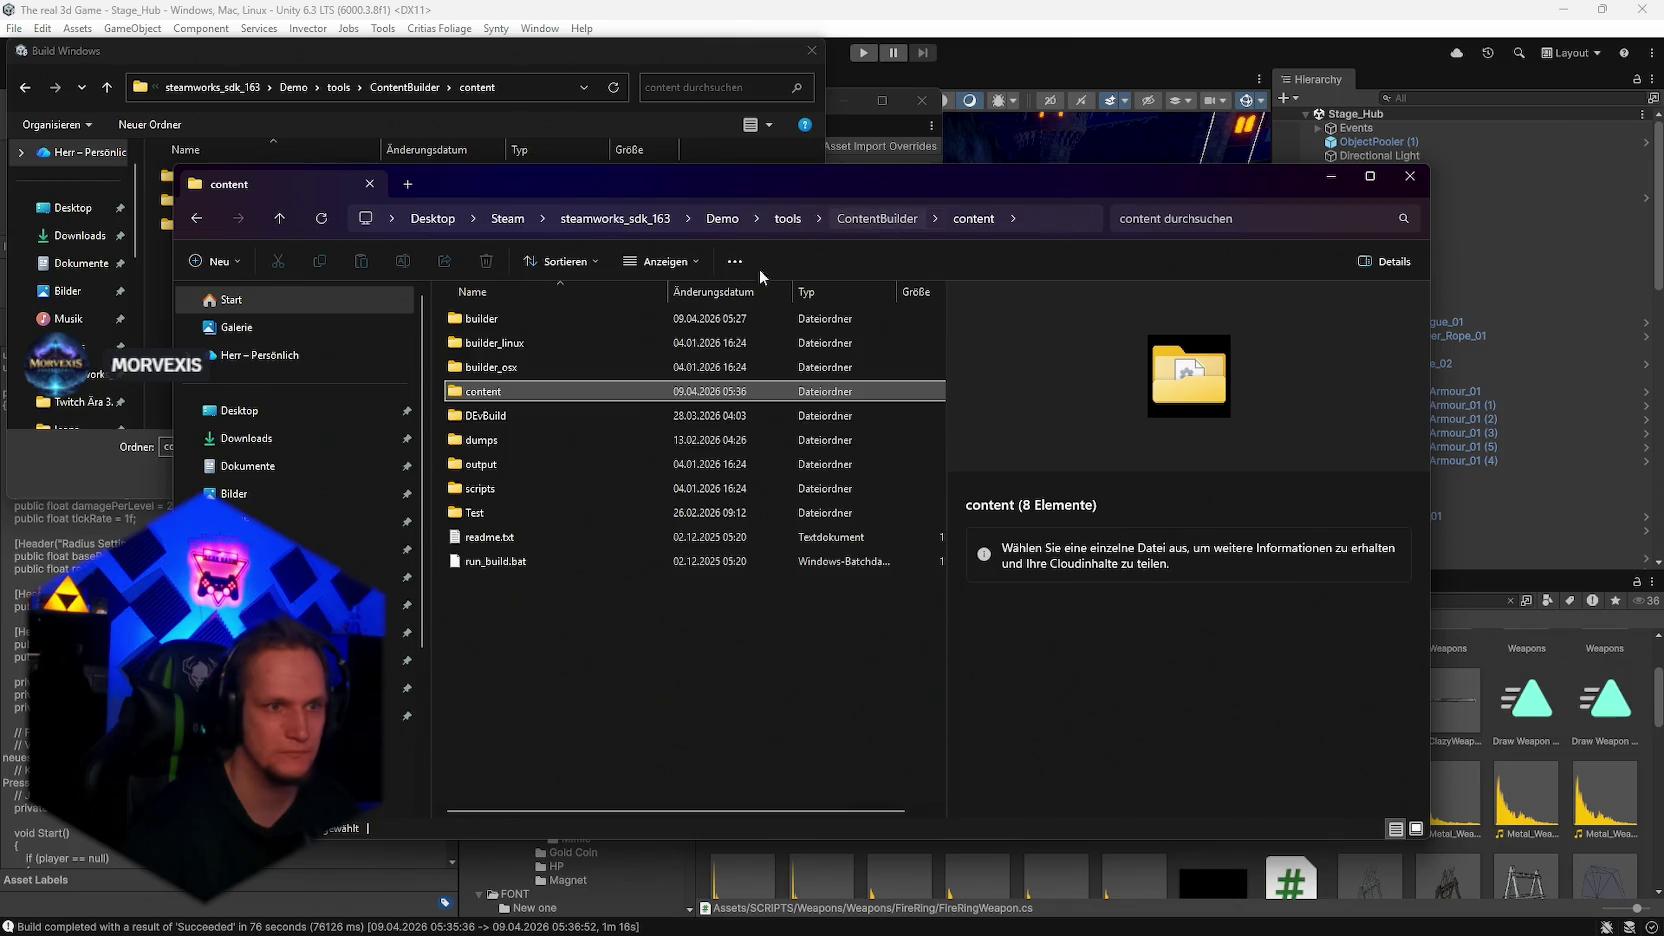
{"action": "double_click", "coordinate": [495, 395]}
{"action": "left_click_drag", "start_coordinate": [517, 603], "coordinate": [490, 323]}
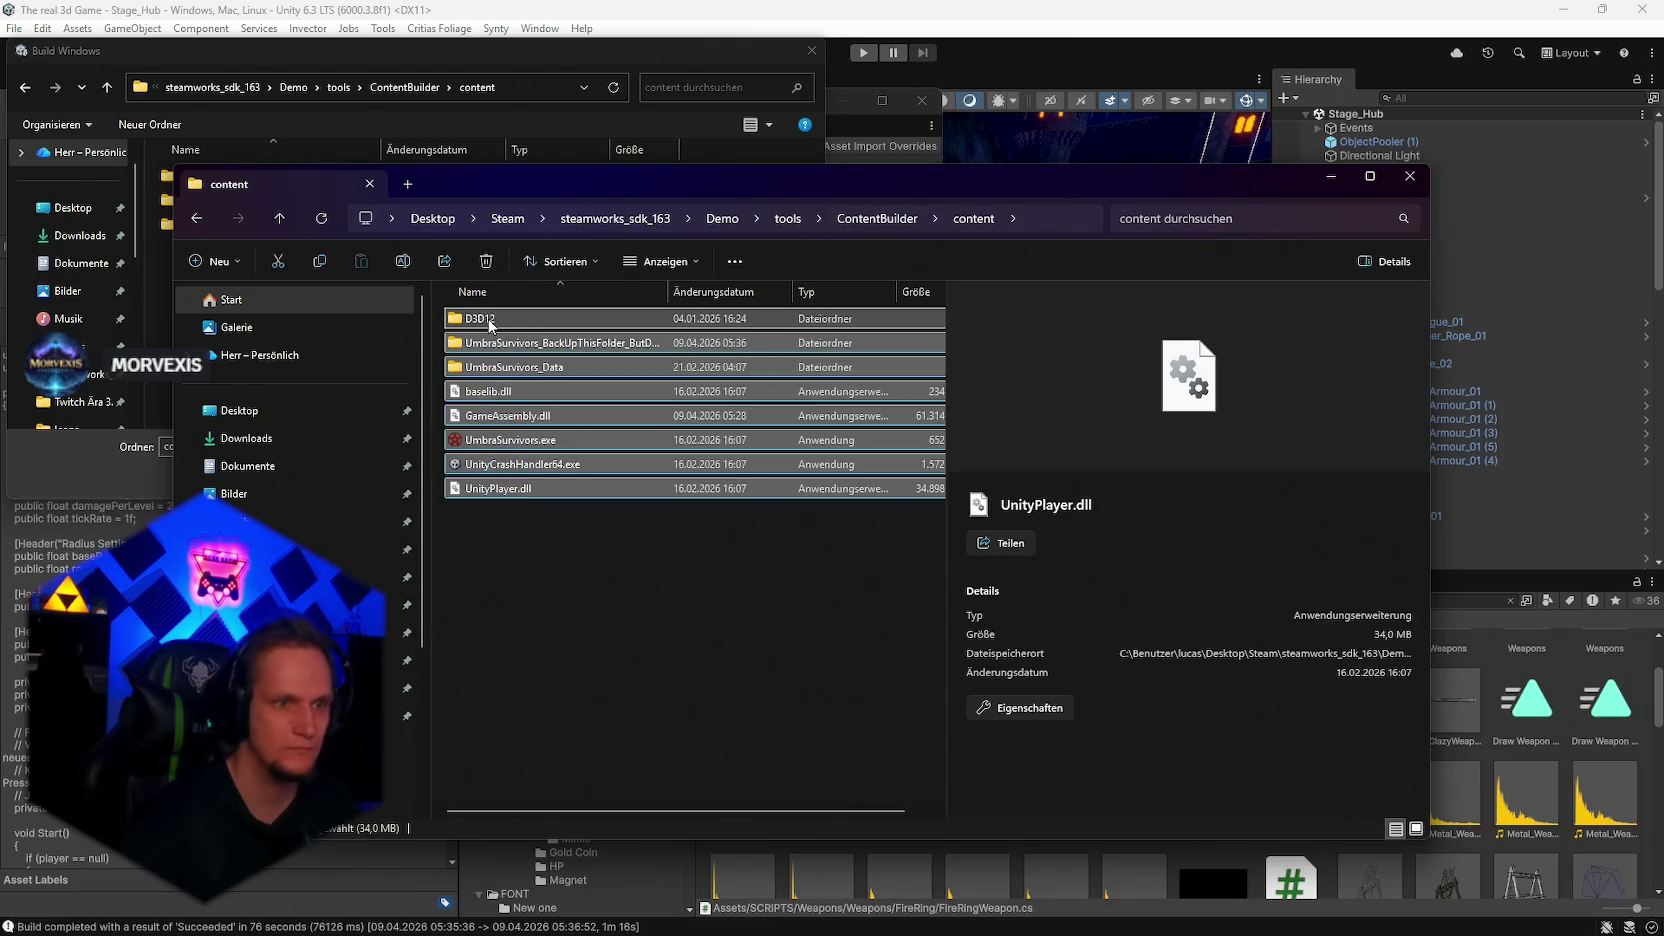
{"action": "key", "text": "Delete"}
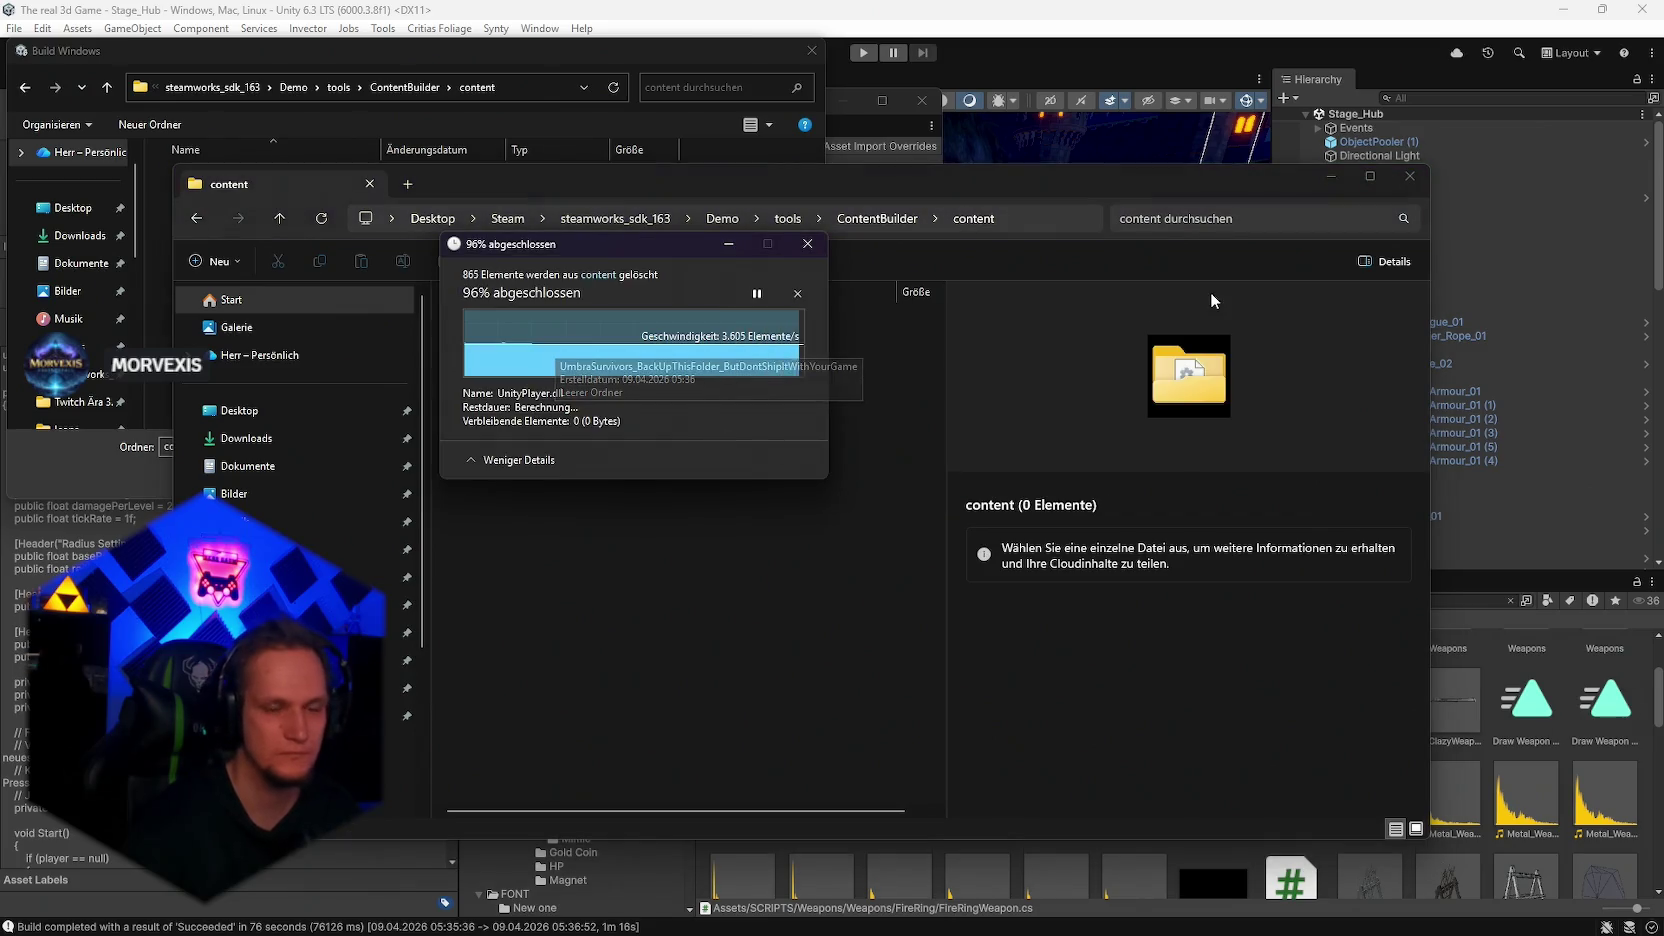
{"action": "left_click", "coordinate": [1410, 180]}
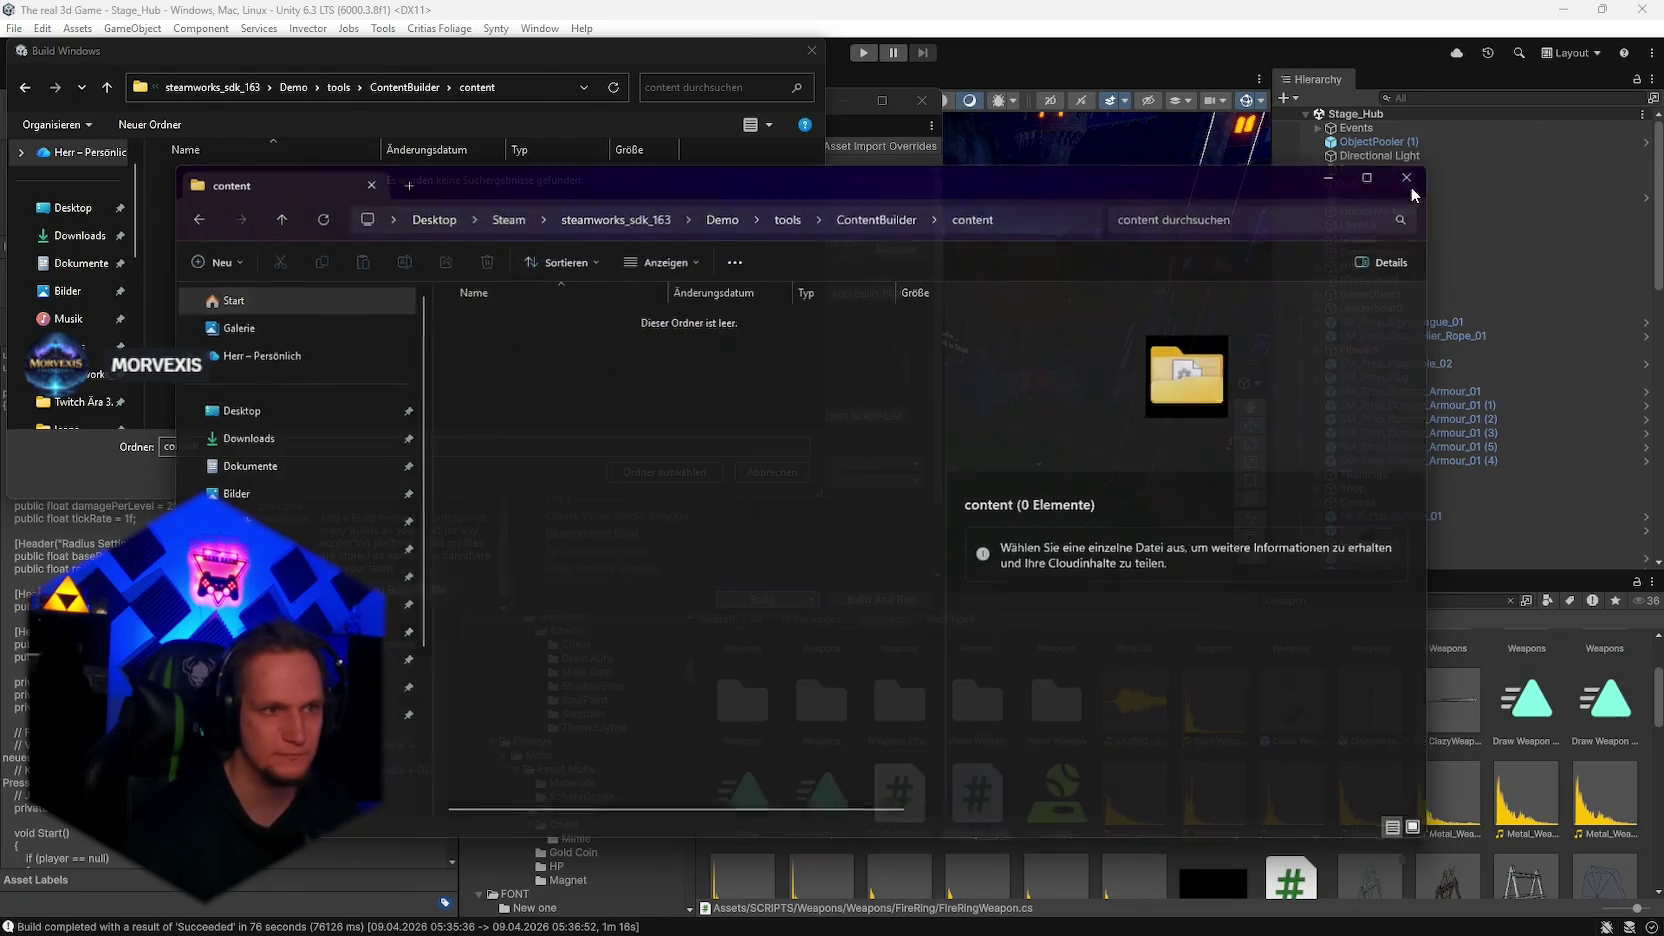
{"action": "left_click", "coordinate": [647, 474]}
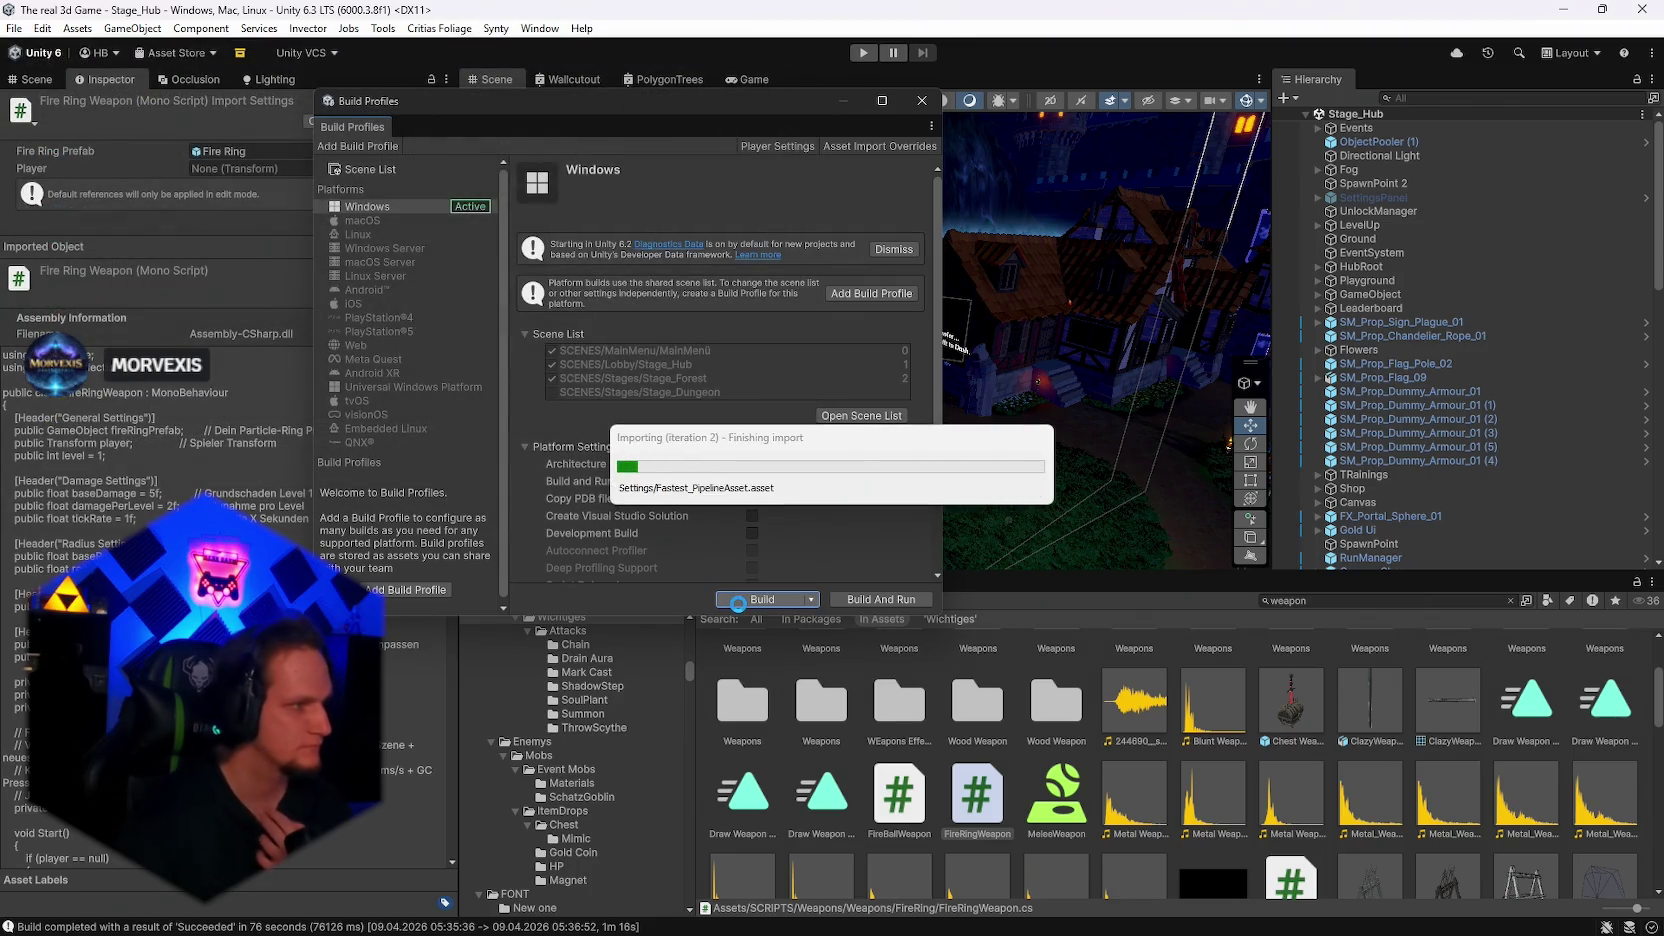
{"action": "left_click", "coordinate": [1204, 924]}
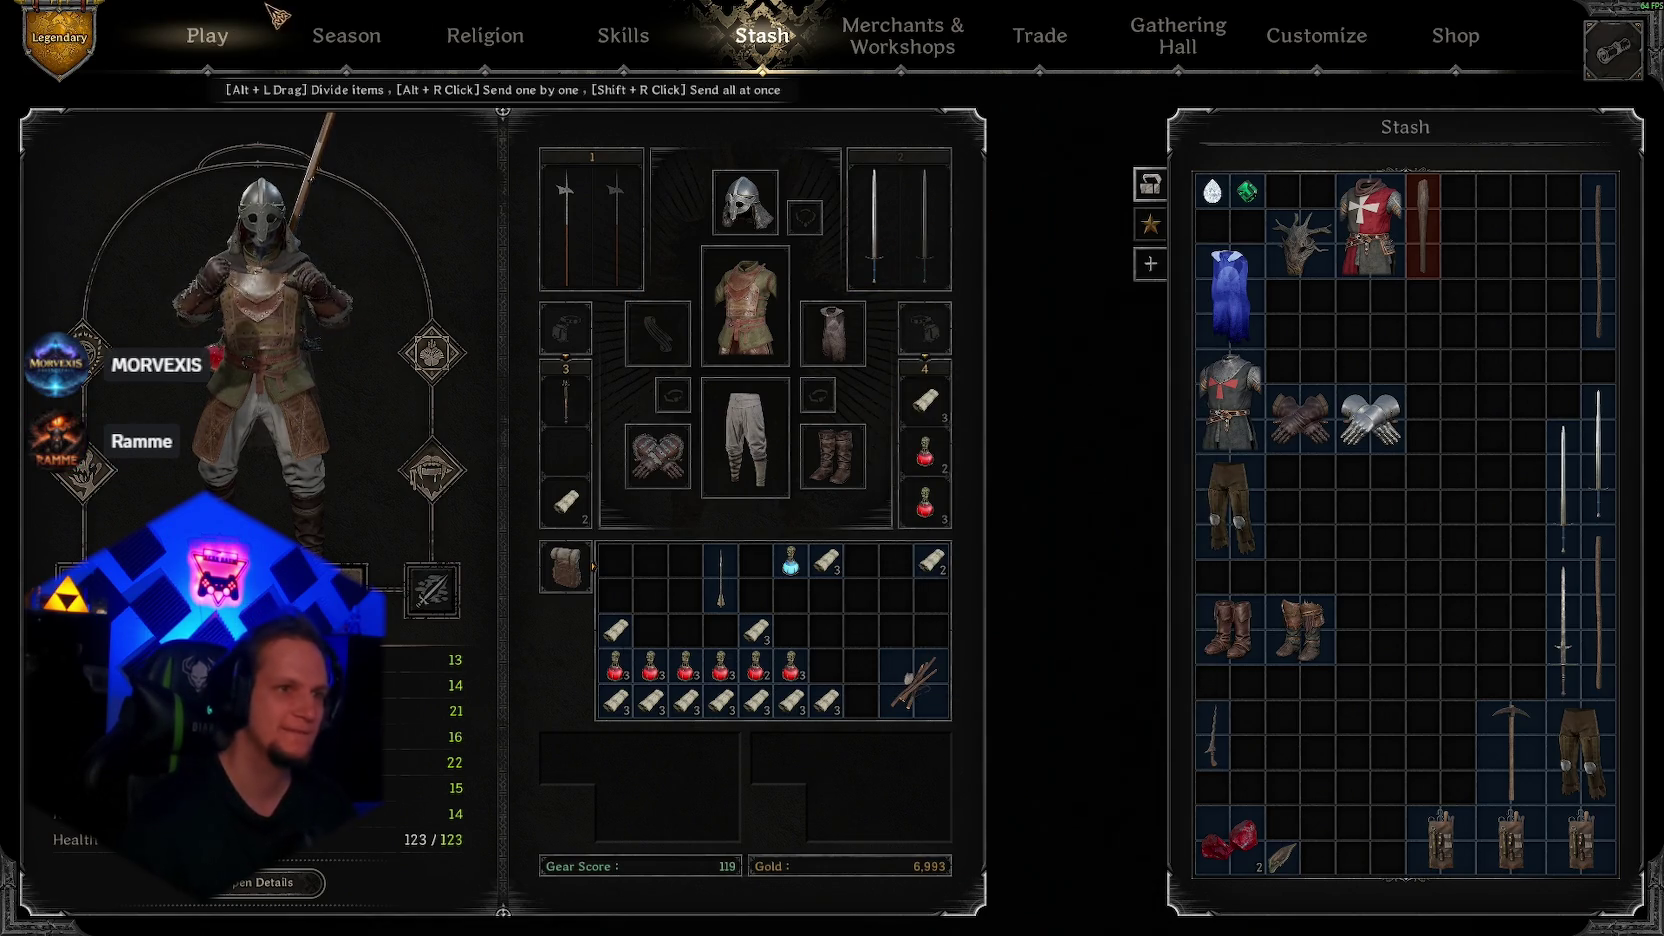
Step: Cycle through the Play, Stash and Merchants tabs, ending back on the Play lobby with the level 31 party member
{"action": "left_click", "coordinate": [222, 44]}
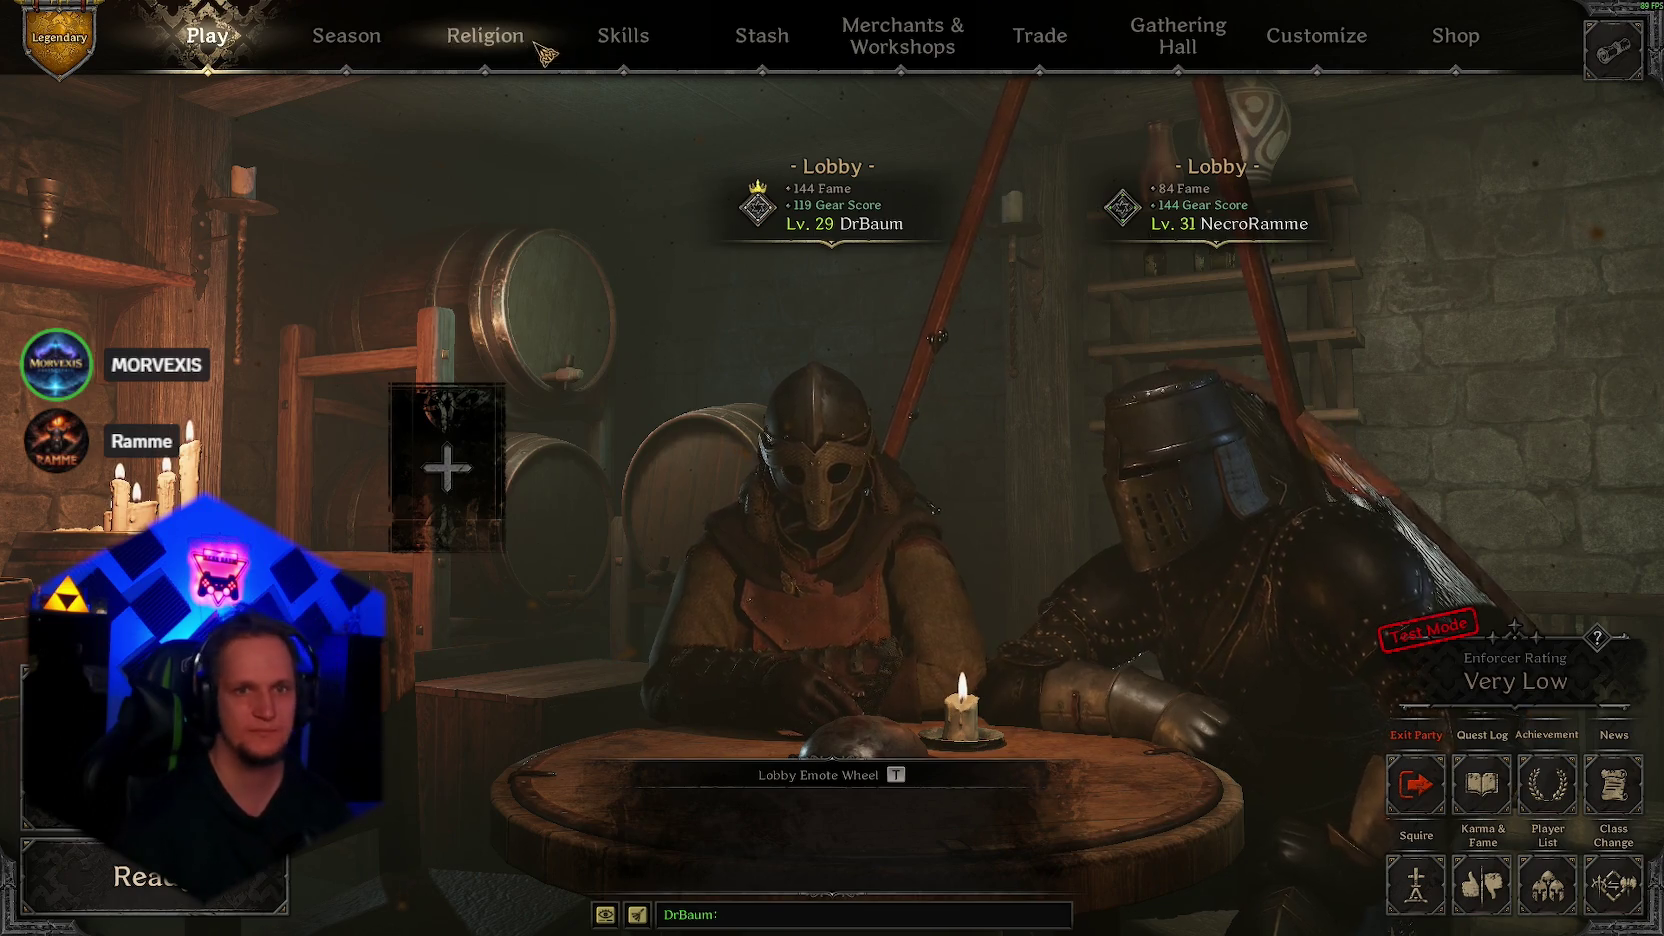
{"action": "left_click", "coordinate": [762, 35]}
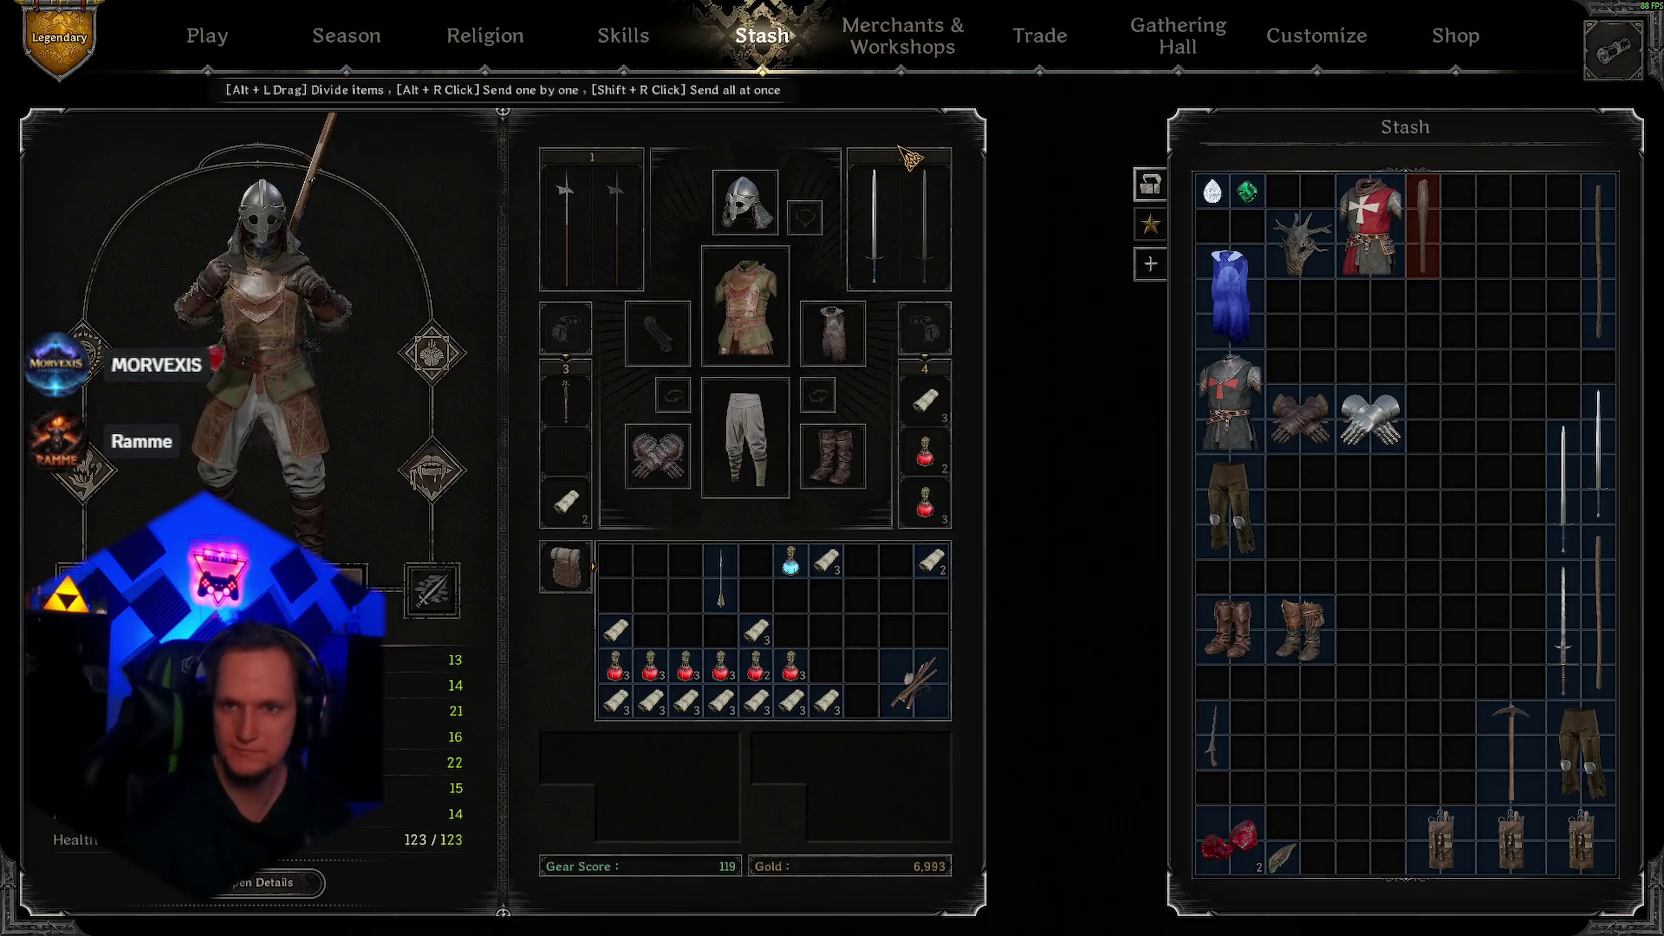
{"action": "left_click", "coordinate": [902, 38]}
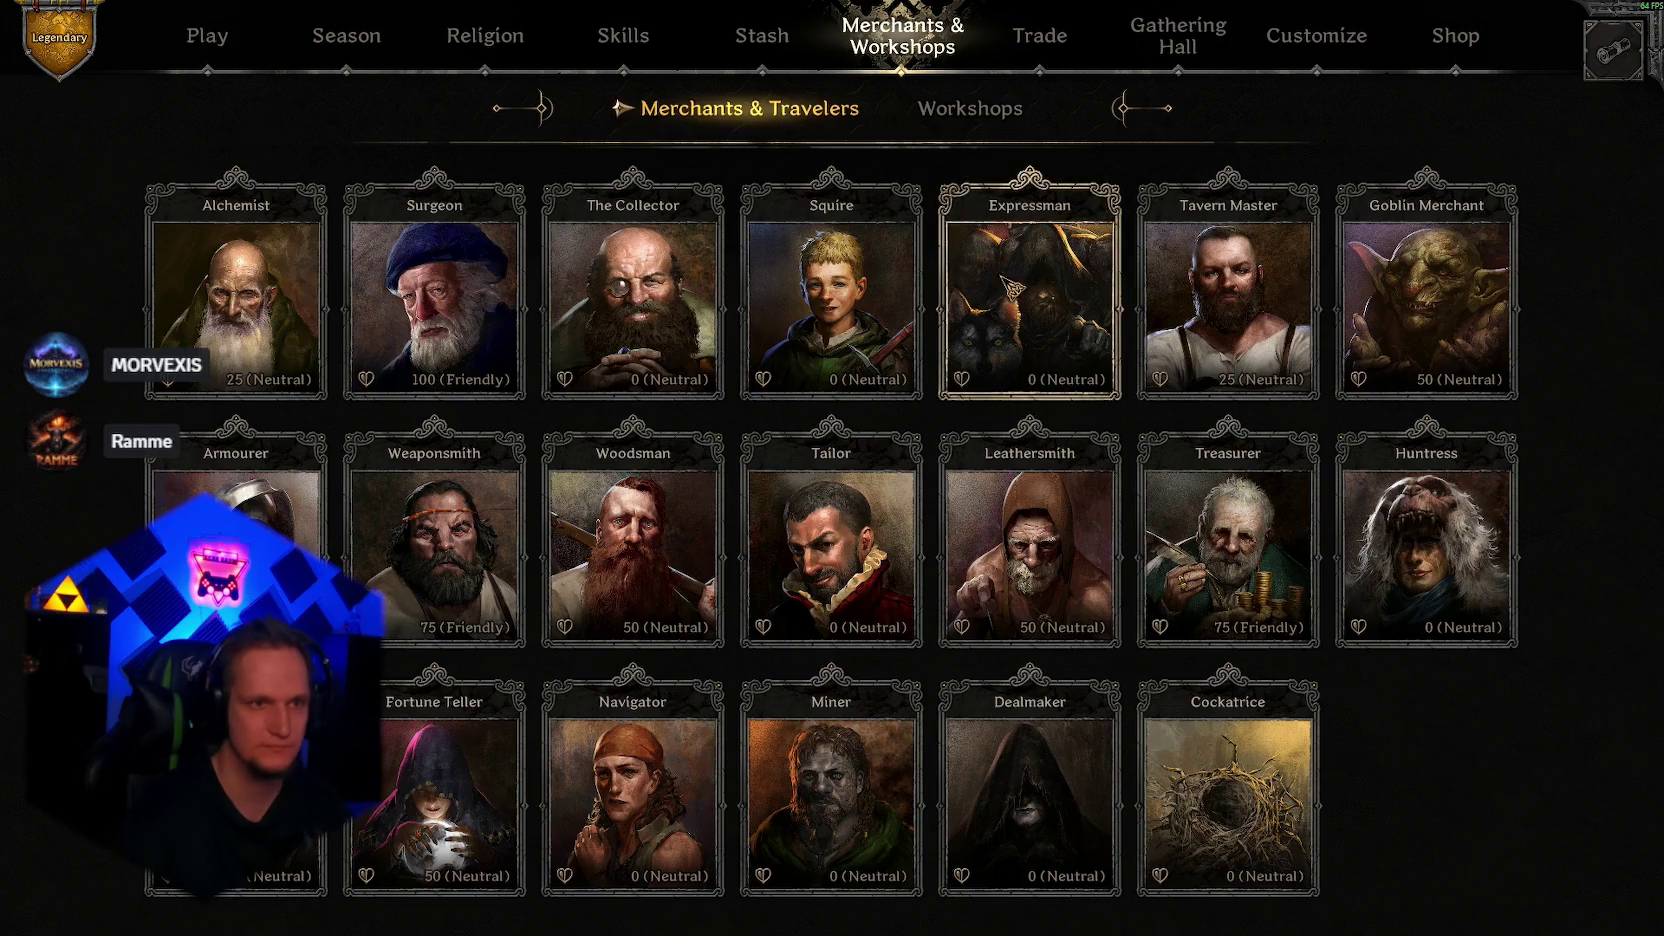
{"action": "left_click", "coordinate": [210, 38]}
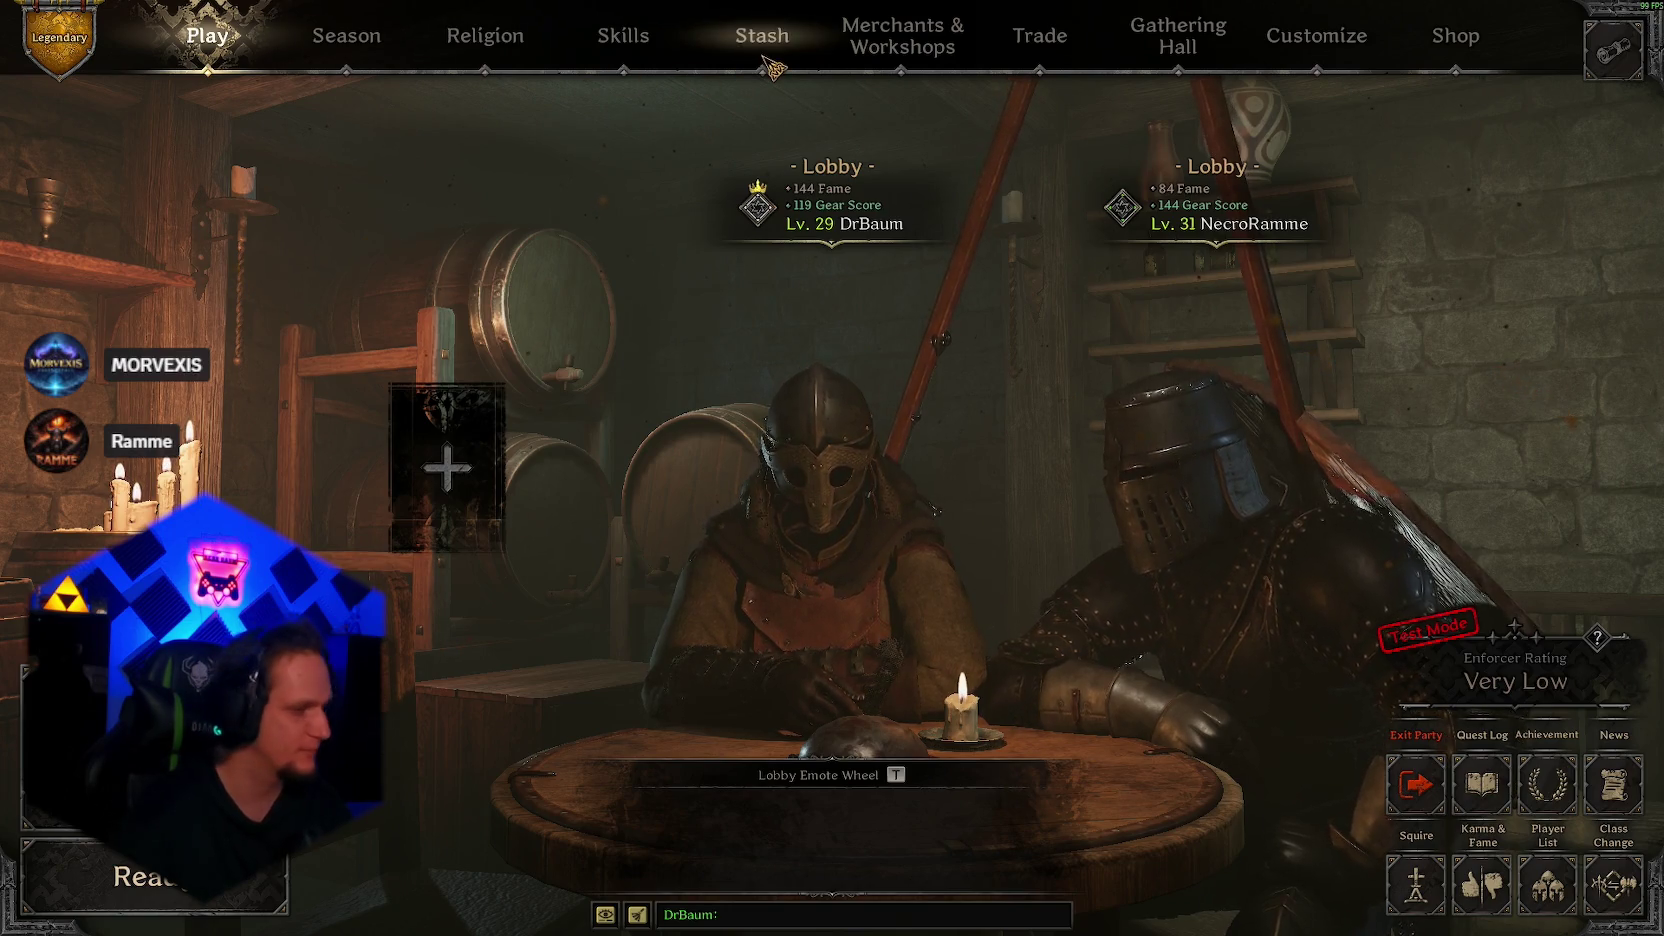
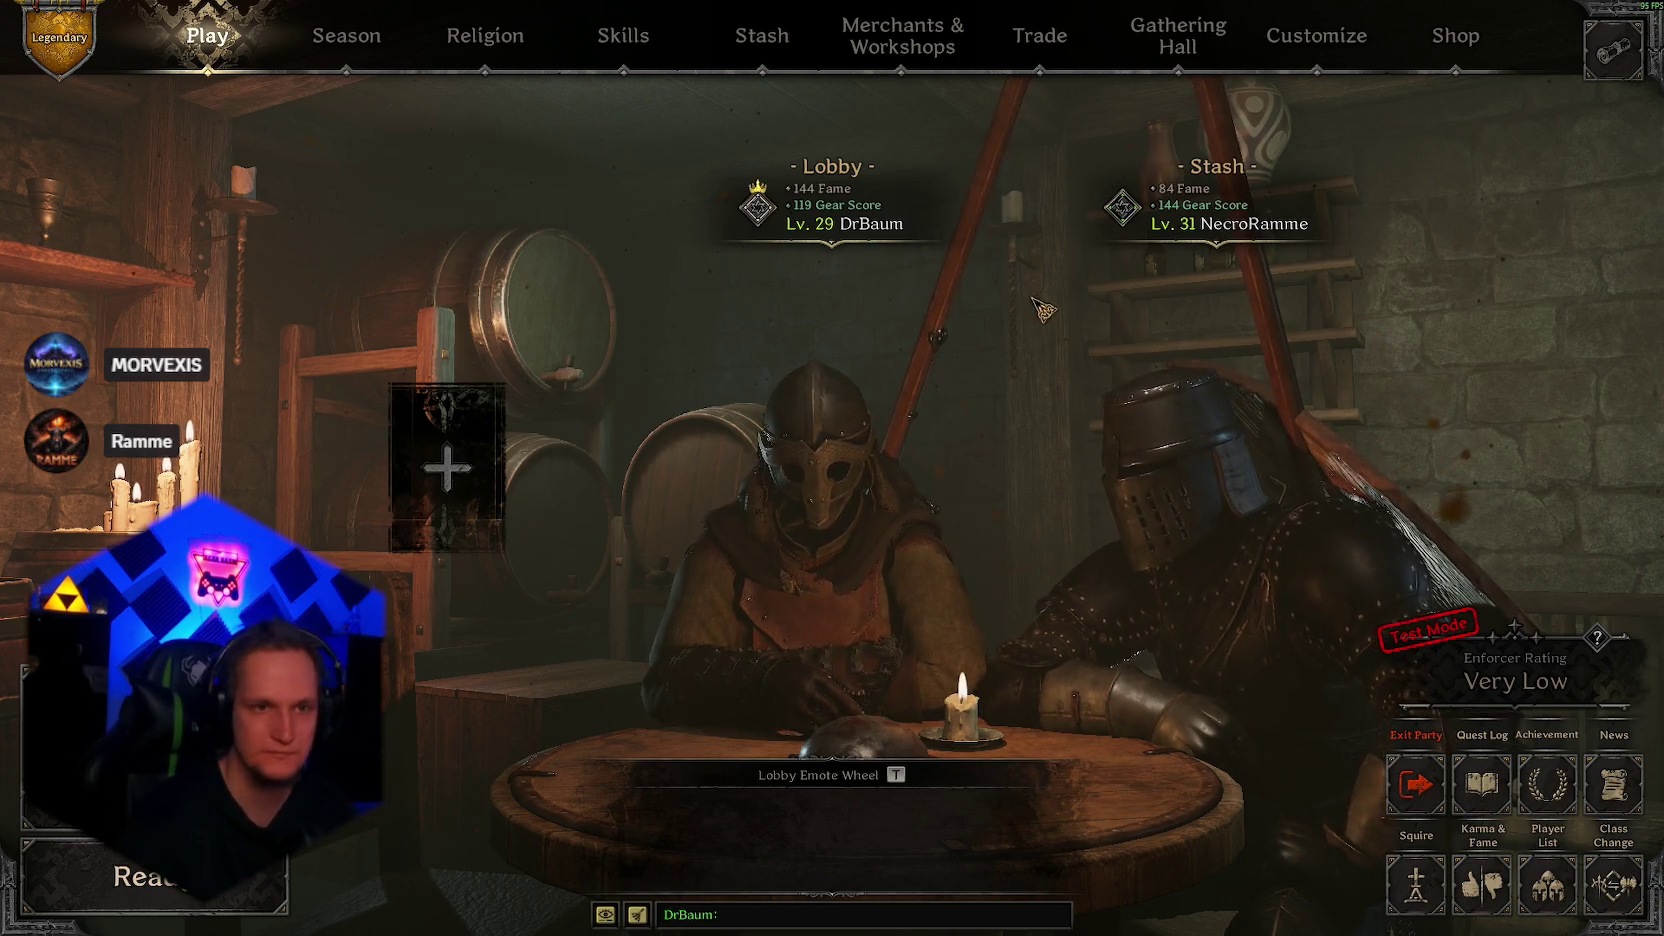
Step: Move the arrows, bandages and blue potion into new backpack slots, then bring up the Friends List
{"action": "left_click", "coordinate": [762, 36]}
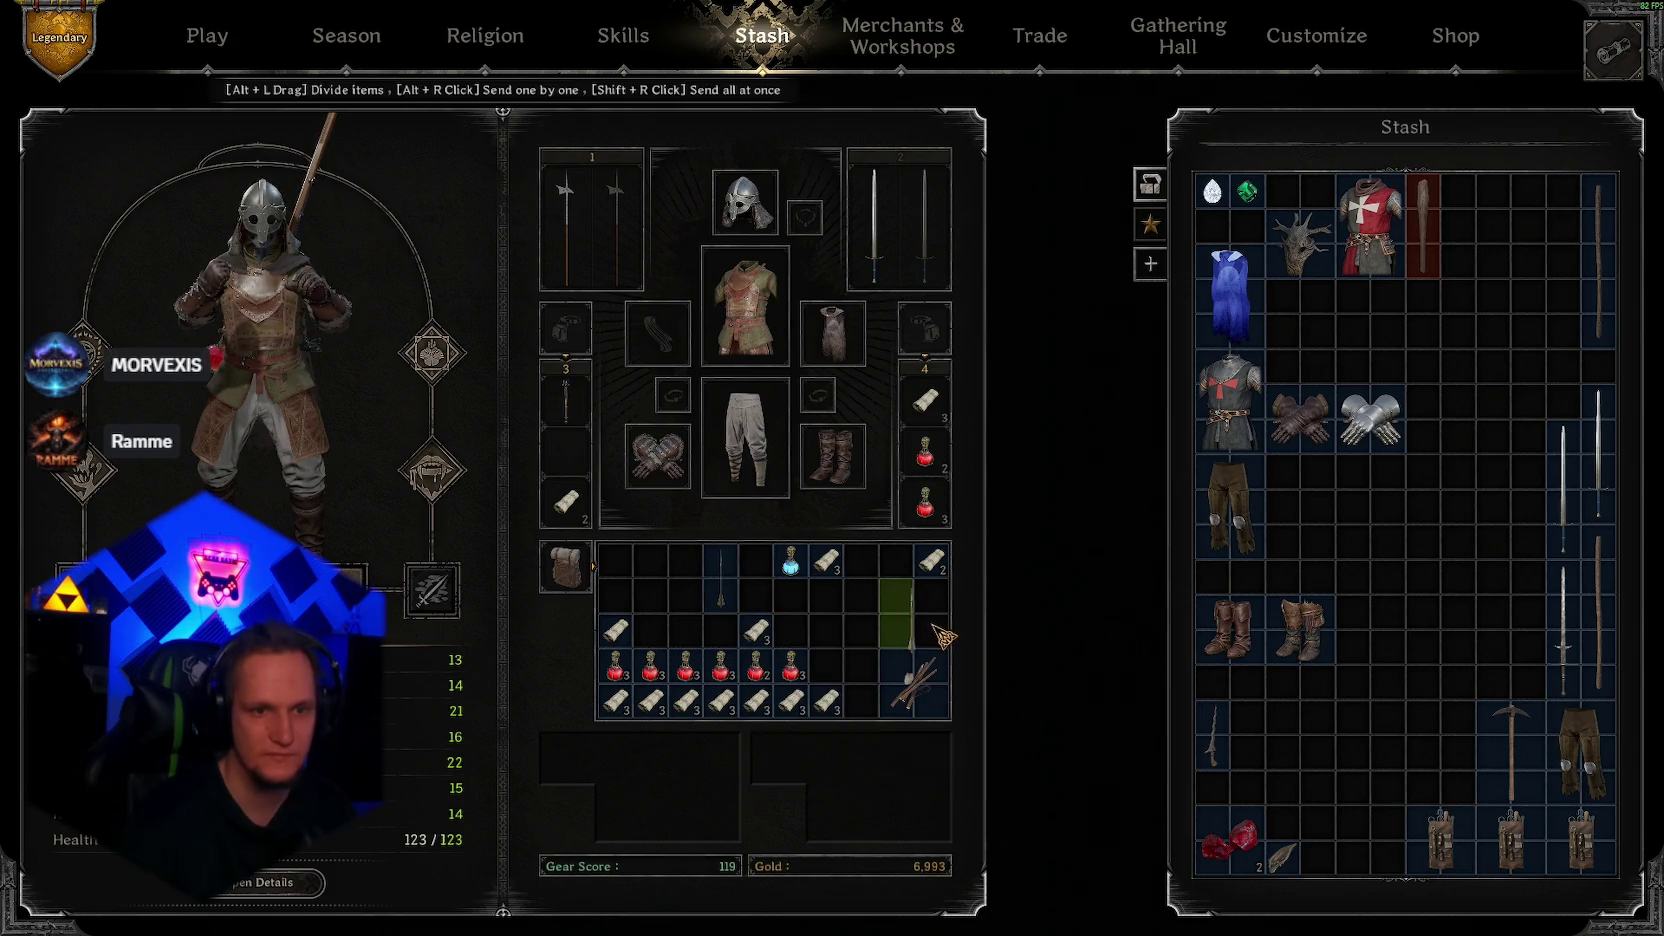
{"action": "left_click_drag", "start_coordinate": [944, 636], "coordinate": [930, 630]}
{"action": "left_click_drag", "start_coordinate": [757, 631], "coordinate": [651, 630]}
{"action": "mouse_move", "coordinate": [791, 562]}
{"action": "left_mouse_down"}
{"action": "mouse_move", "coordinate": [760, 632]}
{"action": "mouse_move", "coordinate": [687, 631]}
{"action": "left_mouse_up"}
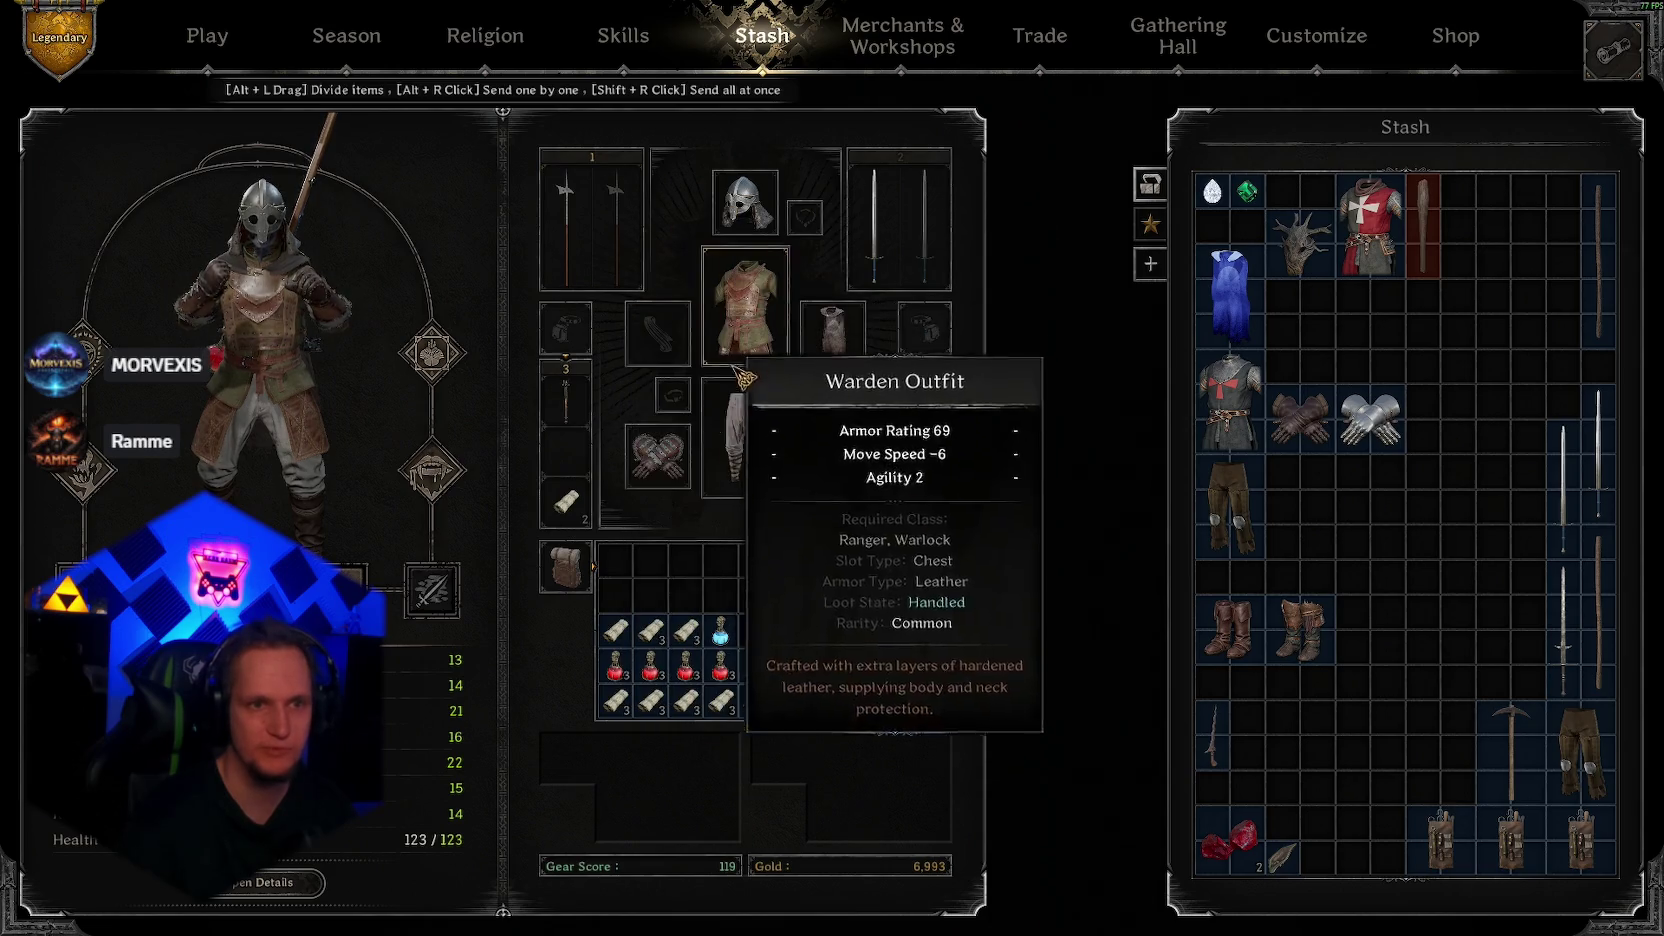
{"action": "left_click", "coordinate": [238, 52]}
{"action": "left_click", "coordinate": [449, 465]}
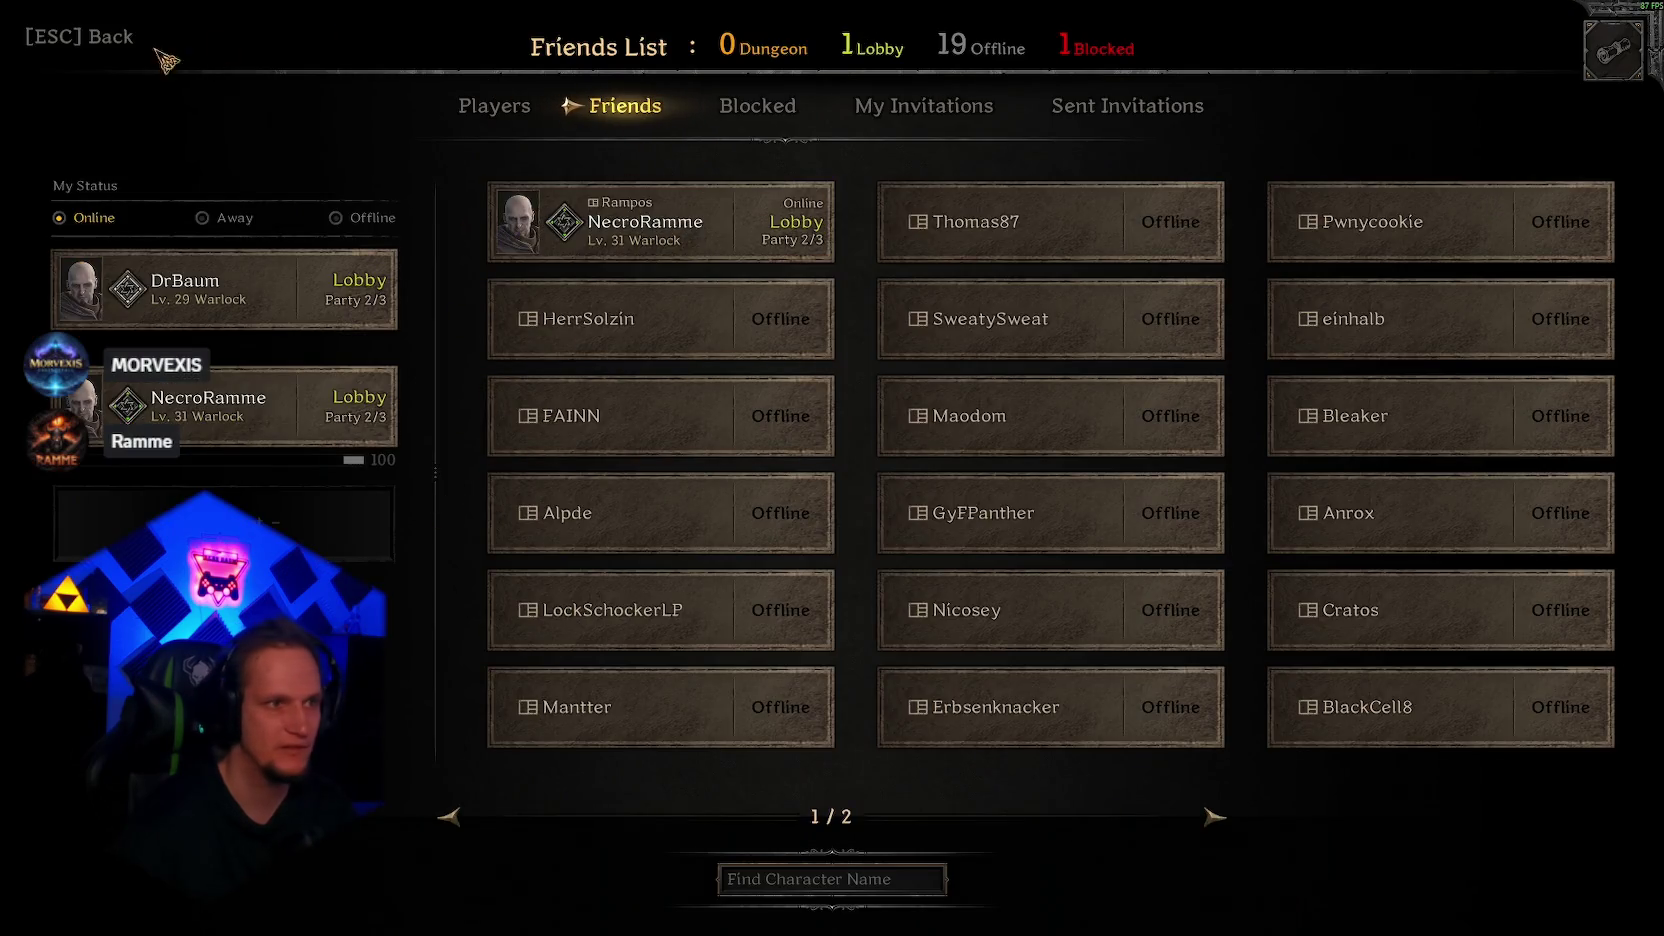
Step: Reopen the Friends List and look through online players and the character name search field
{"action": "left_click", "coordinate": [158, 53]}
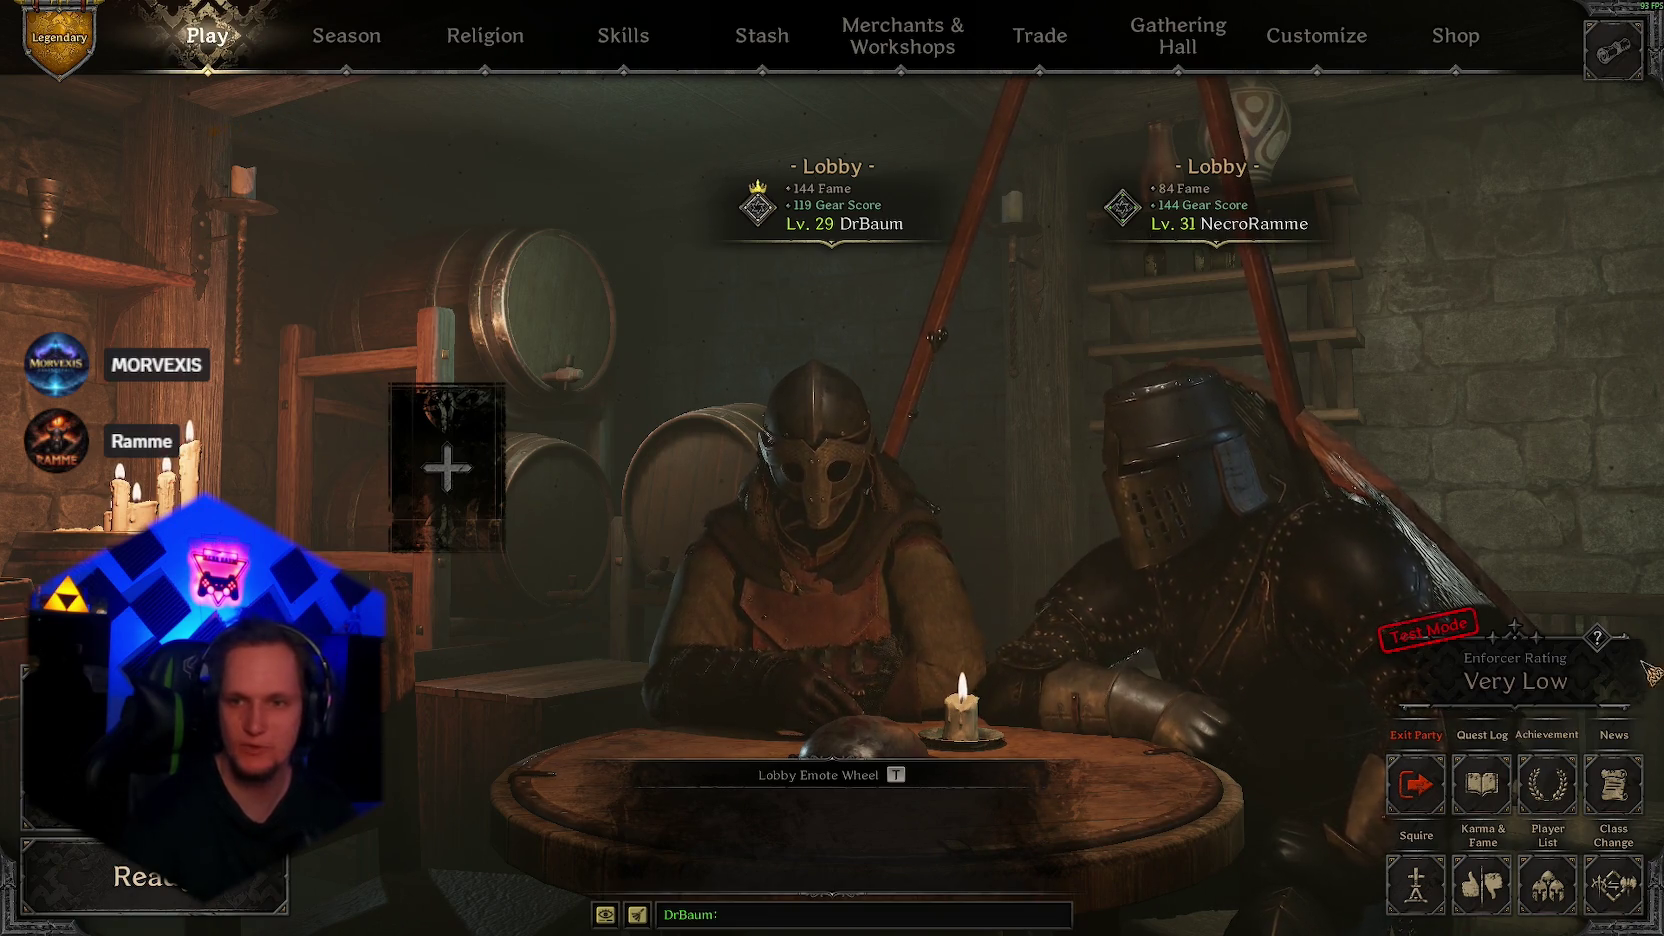
{"action": "left_click", "coordinate": [448, 465]}
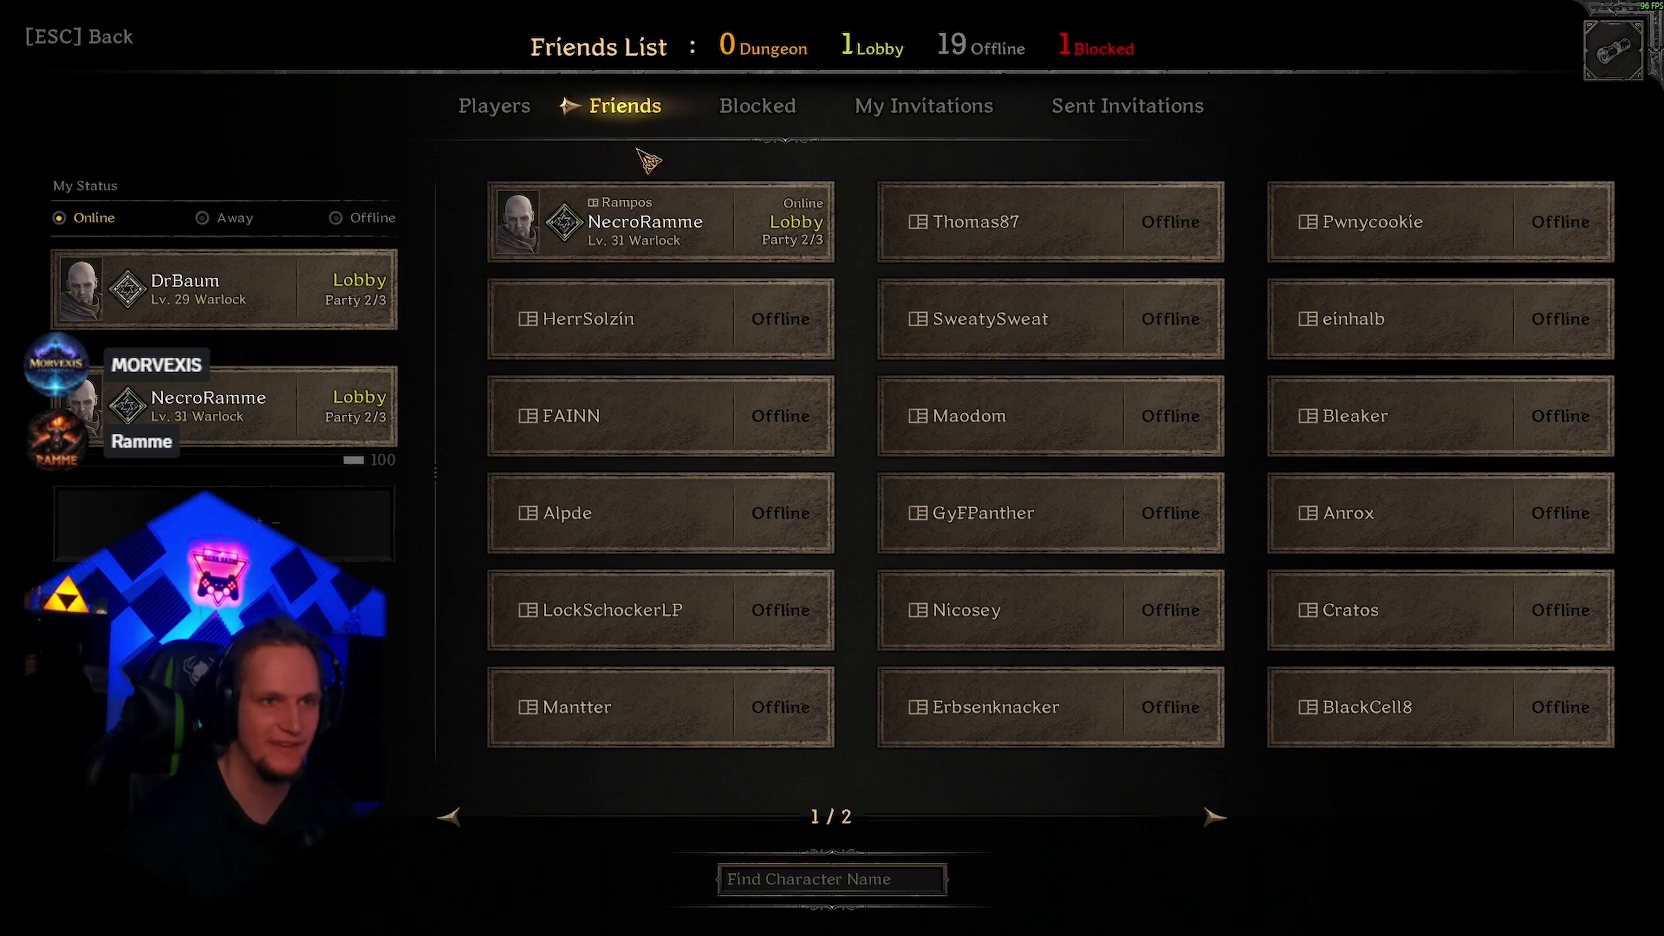
{"action": "left_click", "coordinate": [494, 107]}
{"action": "left_click", "coordinate": [625, 107]}
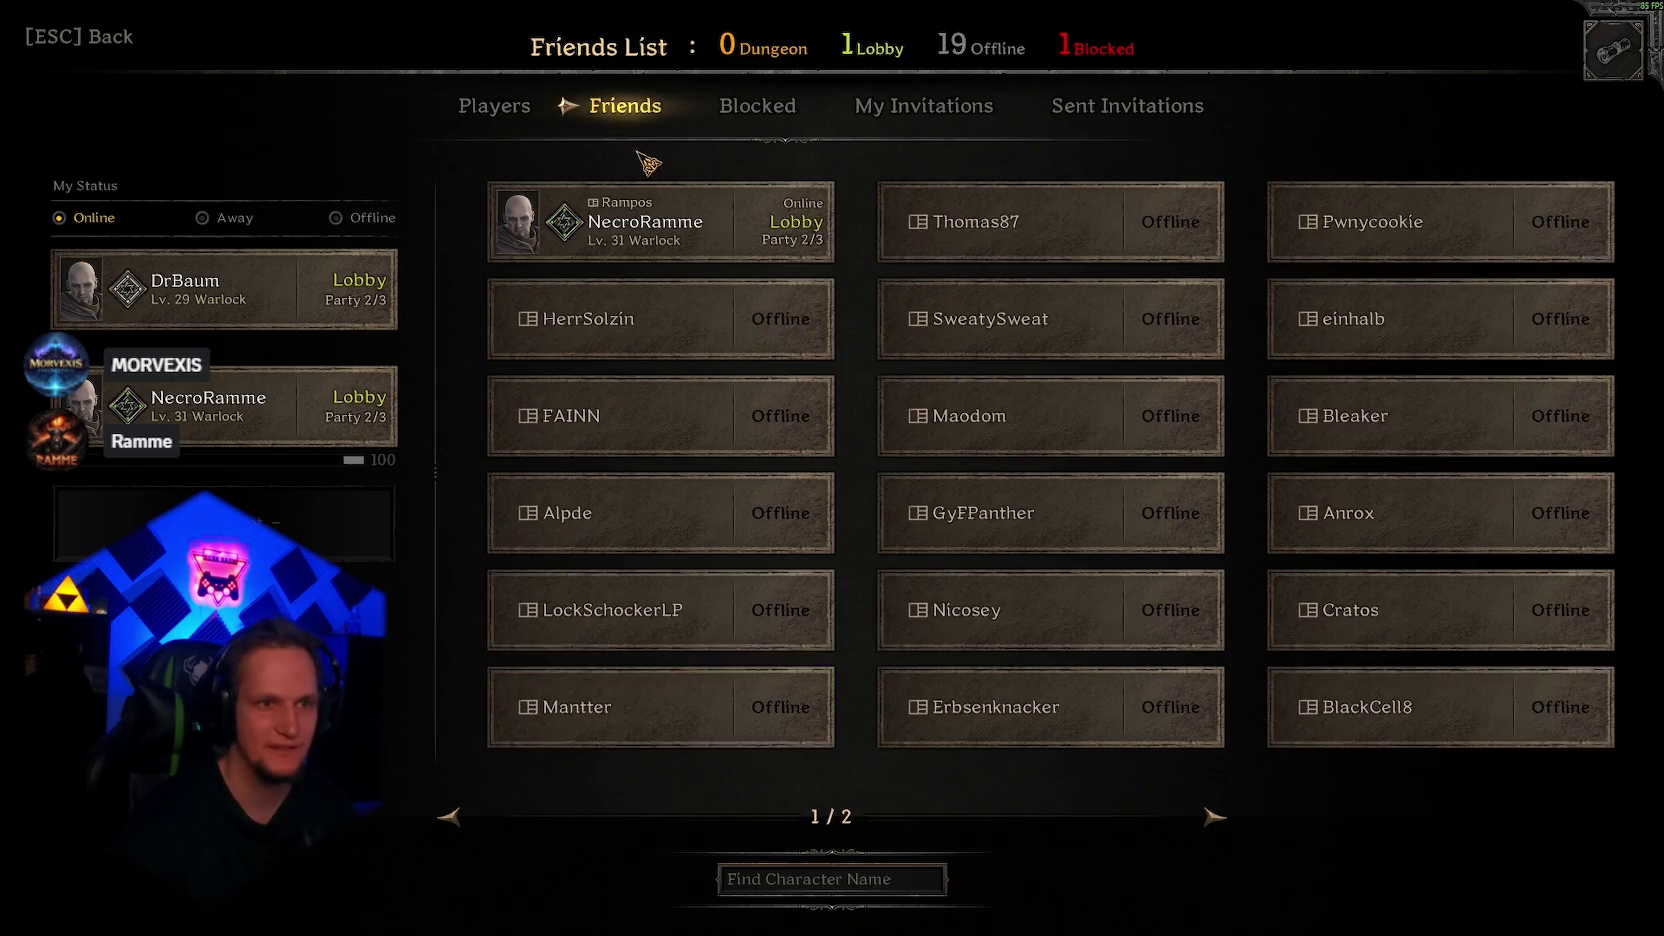
{"action": "left_click", "coordinate": [761, 881]}
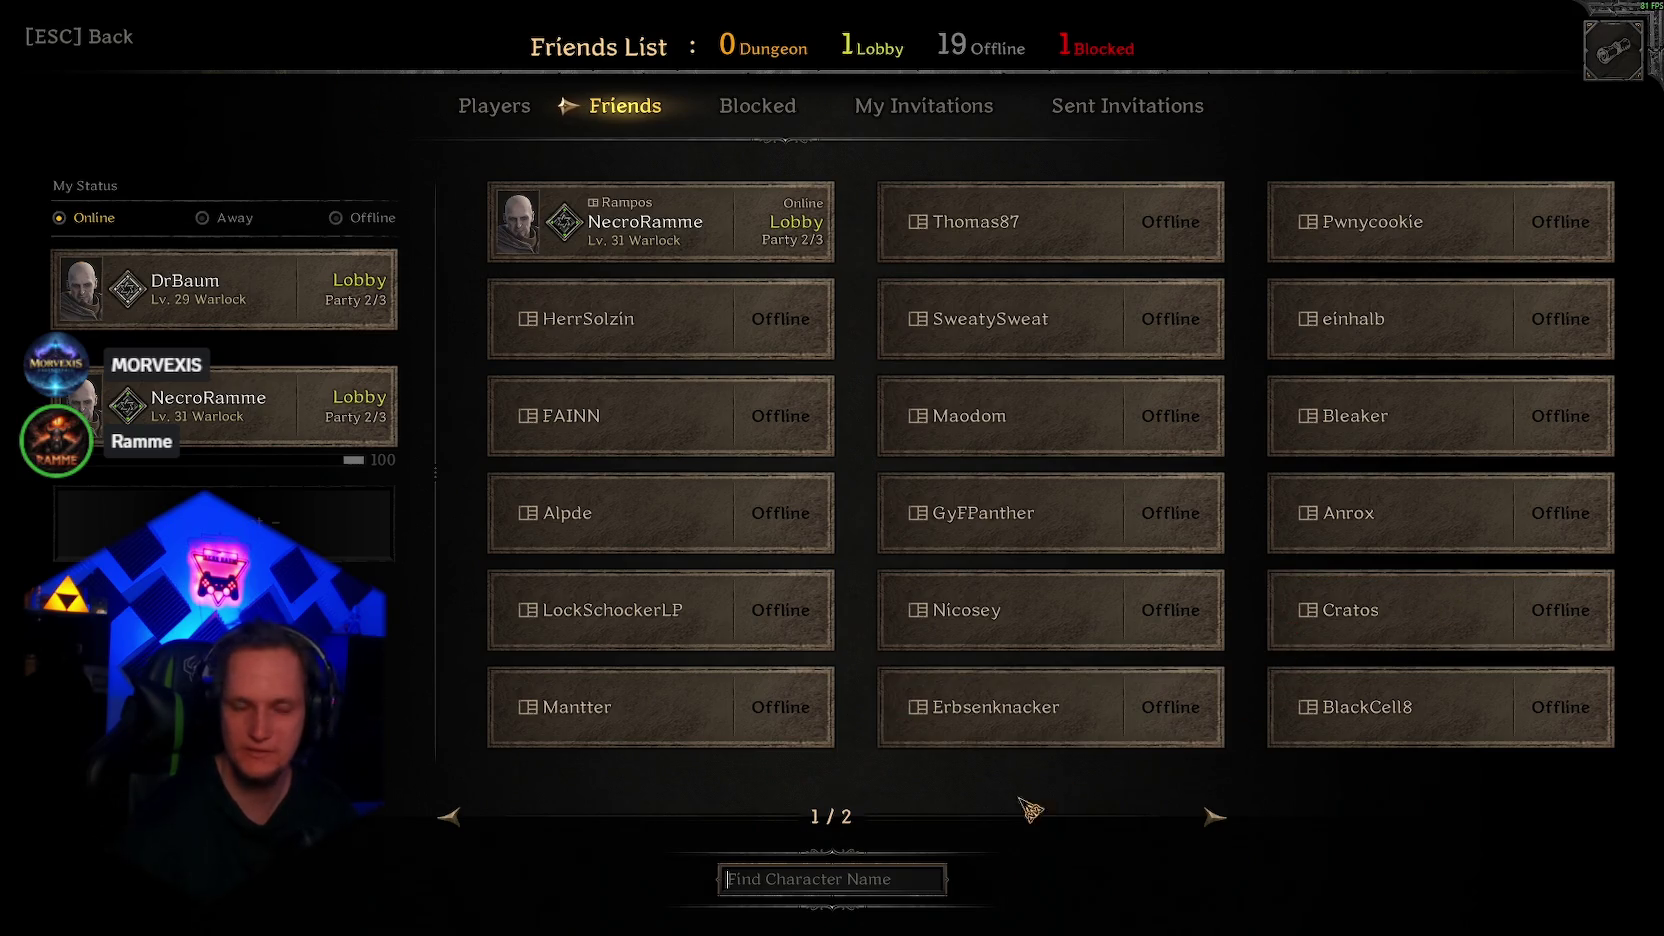
{"action": "left_click", "coordinate": [811, 884]}
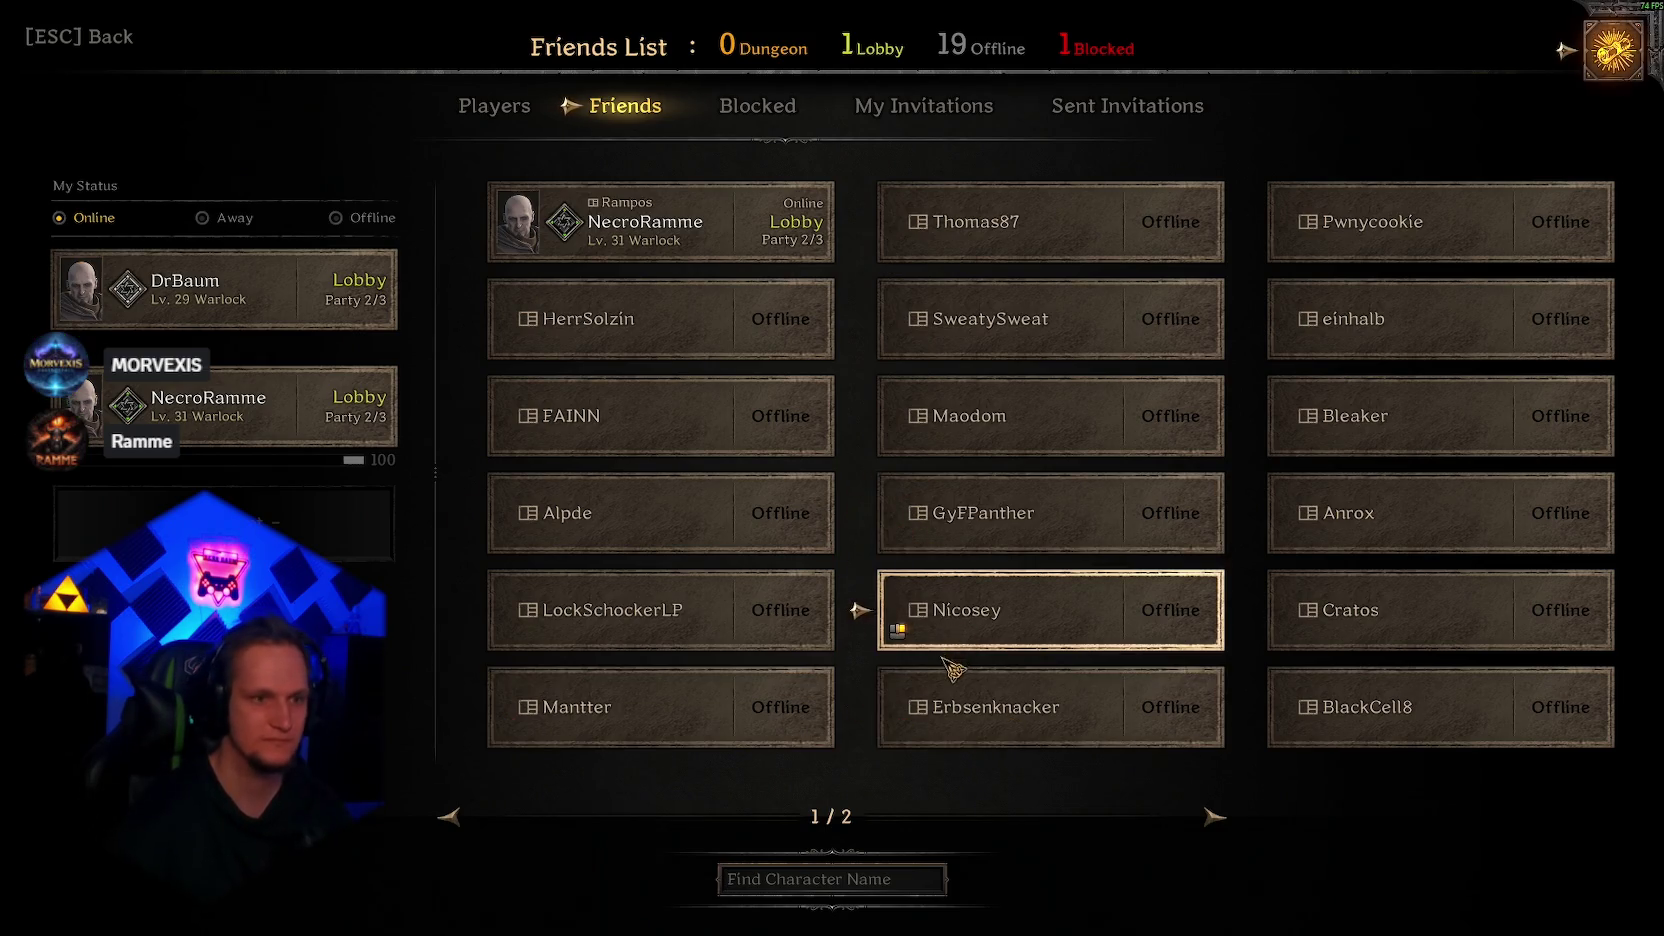
Step: Accept the third player's join request in the Invite/Request List, check invitations, and return to the lobby
{"action": "left_click", "coordinate": [1613, 50]}
{"action": "left_click", "coordinate": [1562, 109]}
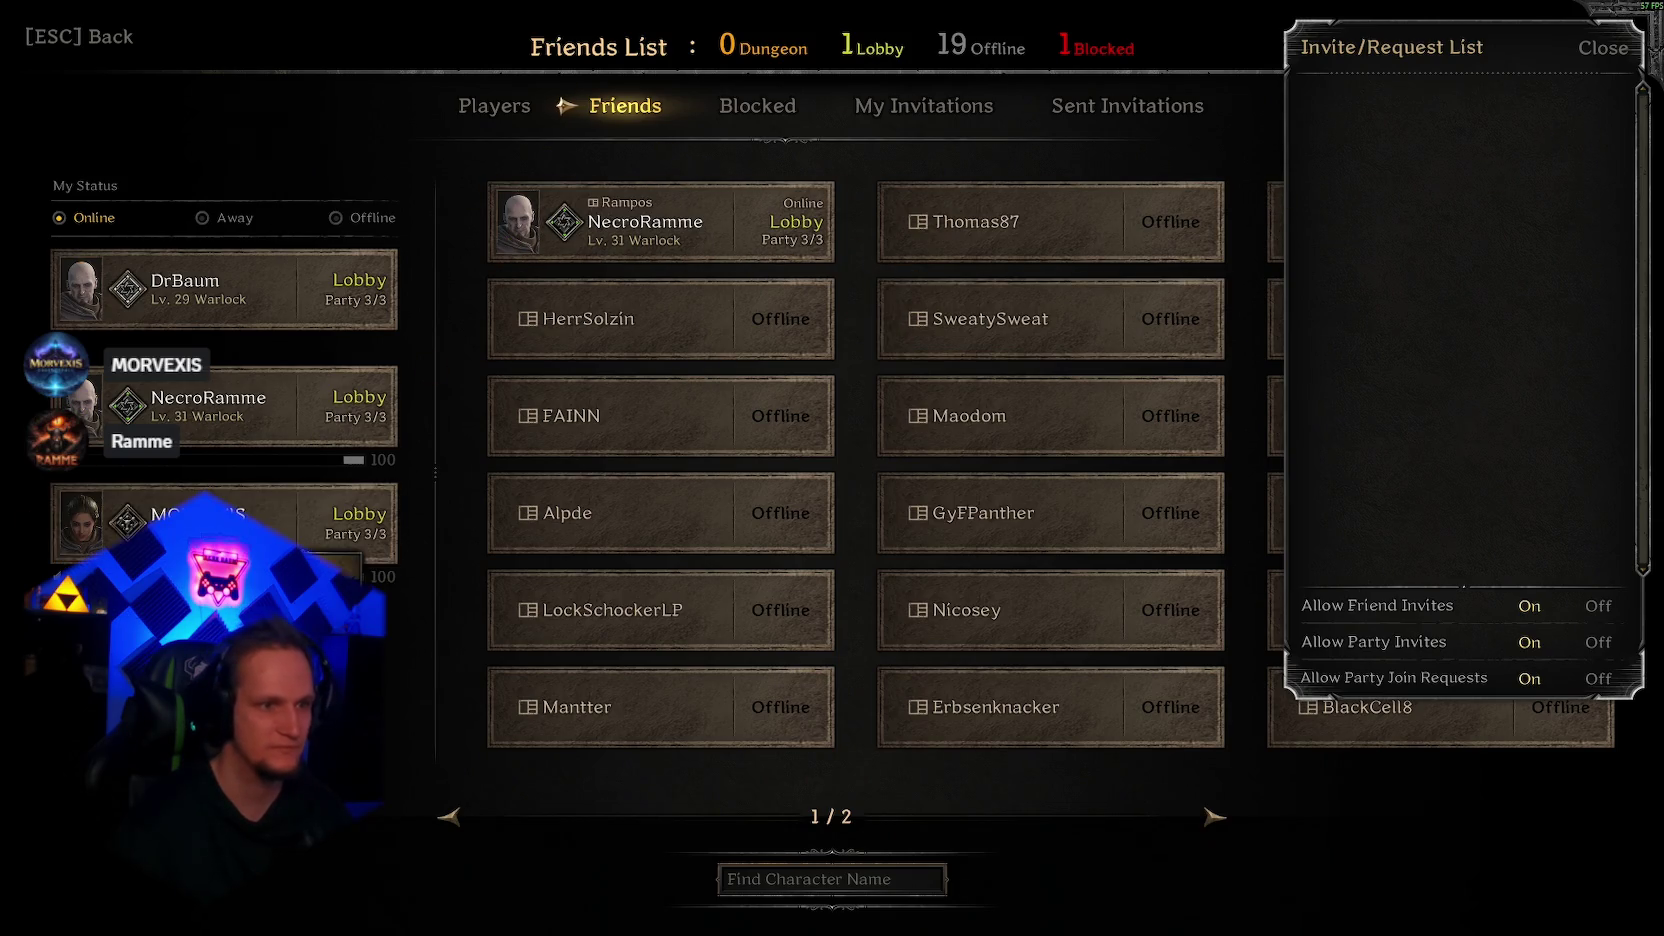
{"action": "left_click", "coordinate": [520, 110]}
{"action": "left_click", "coordinate": [628, 110]}
{"action": "left_click", "coordinate": [965, 110]}
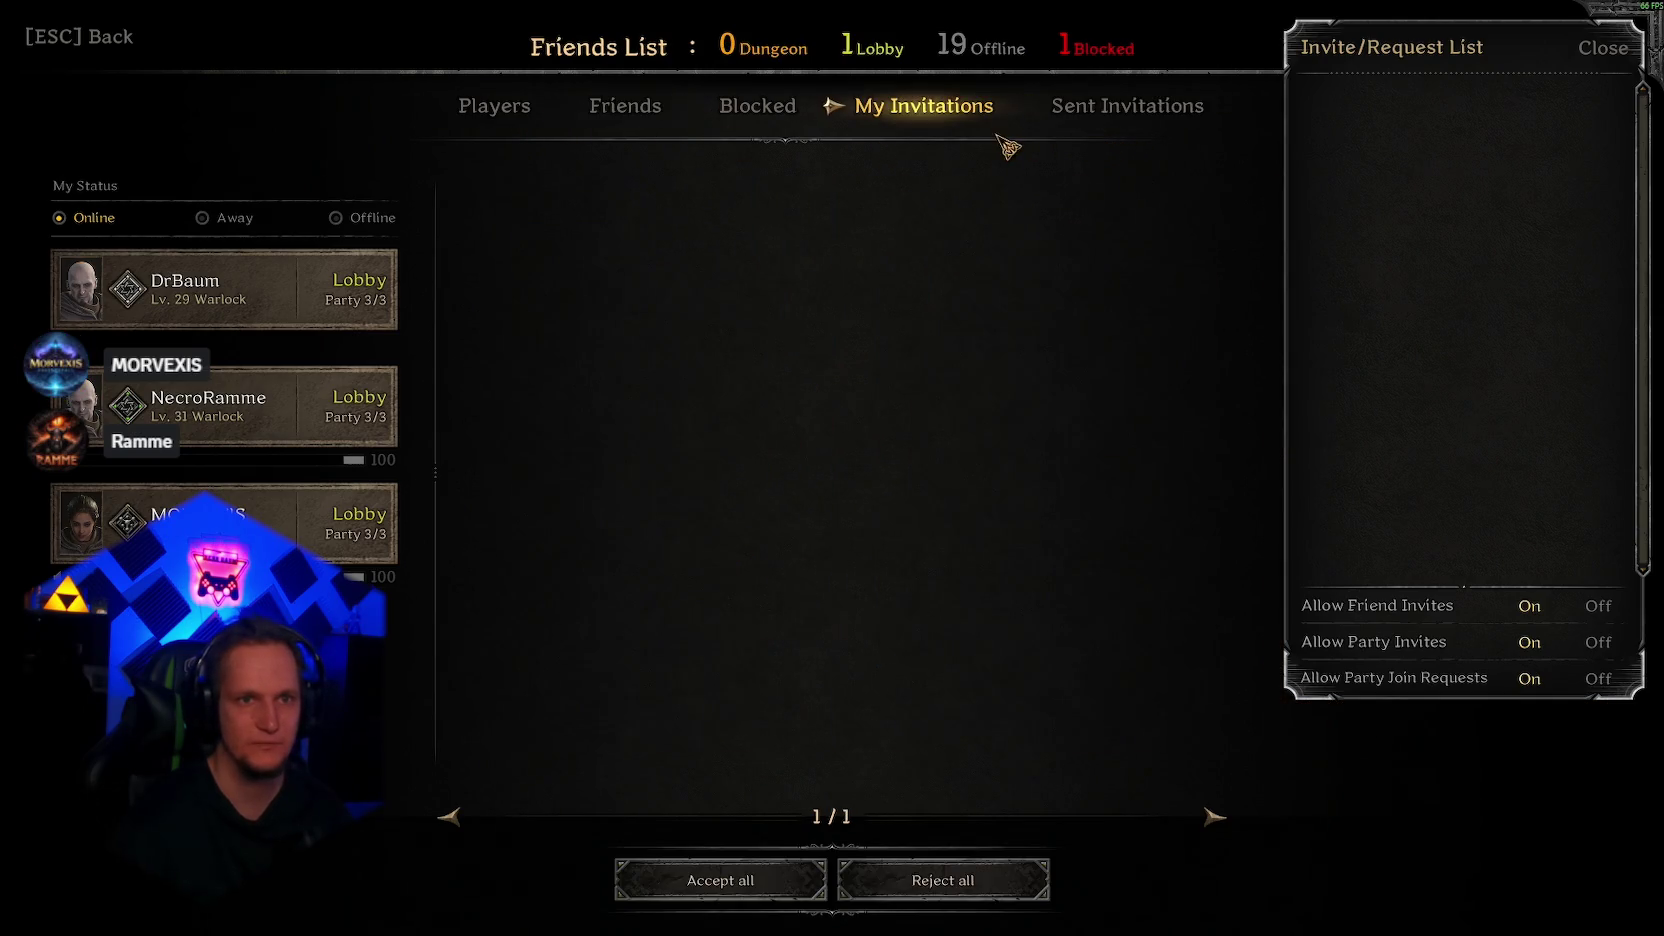
{"action": "left_click", "coordinate": [1603, 47]}
{"action": "key", "text": "Escape"}
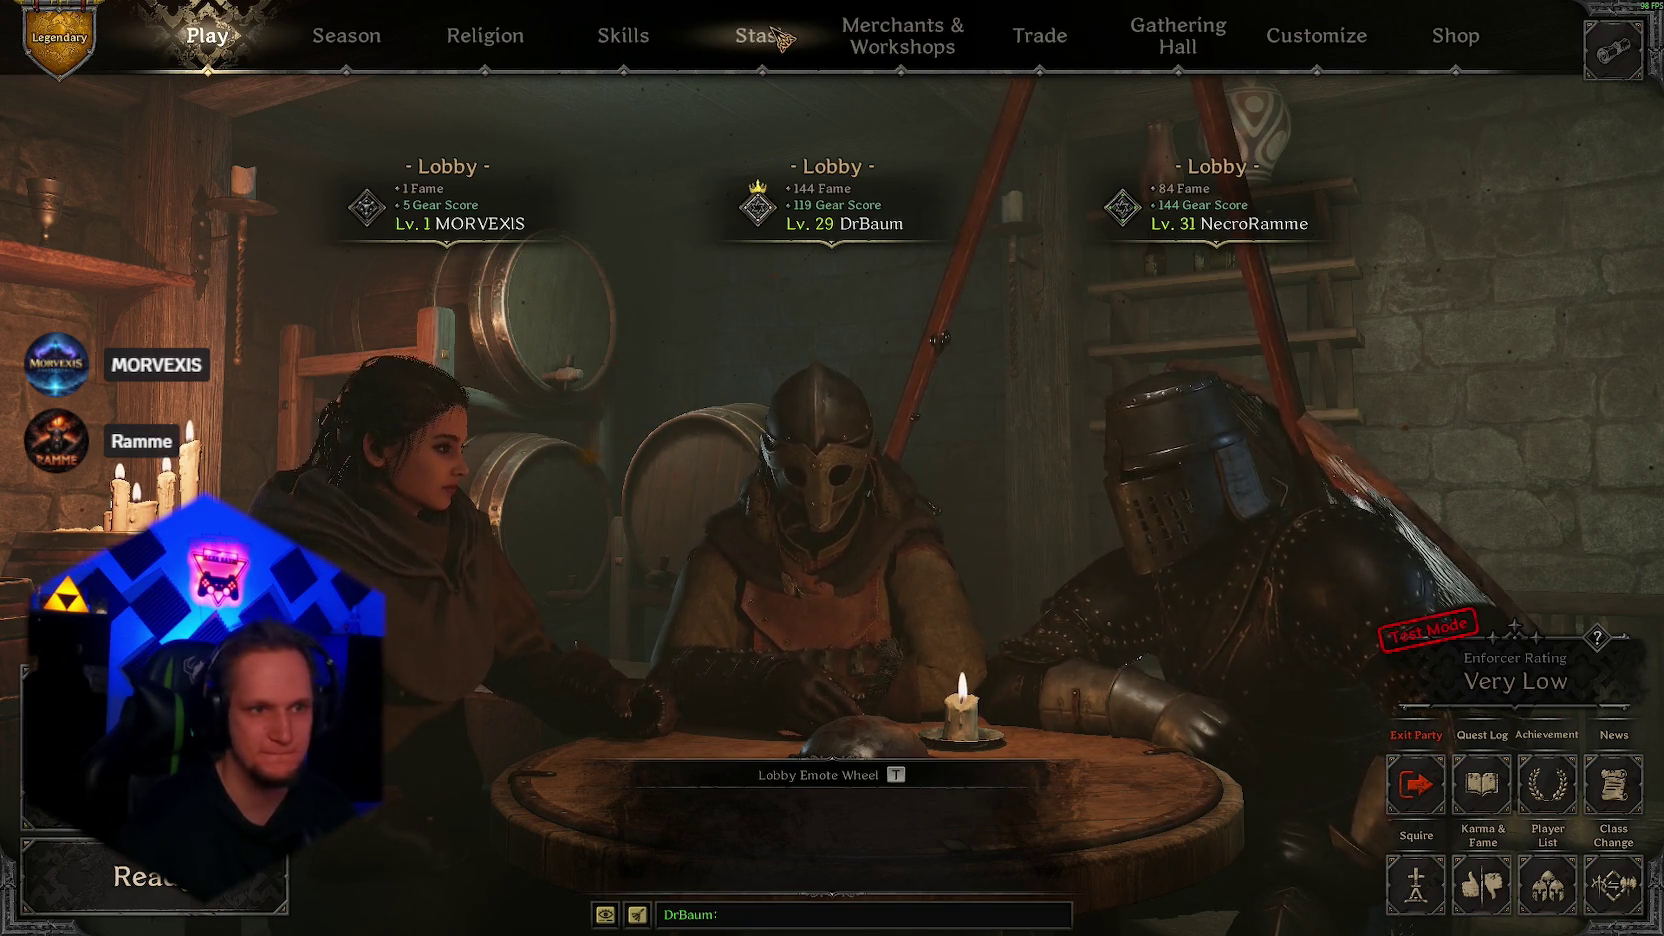
Step: Glance at the stash and merchants pages, then go back to the lobby
{"action": "left_click", "coordinate": [781, 40]}
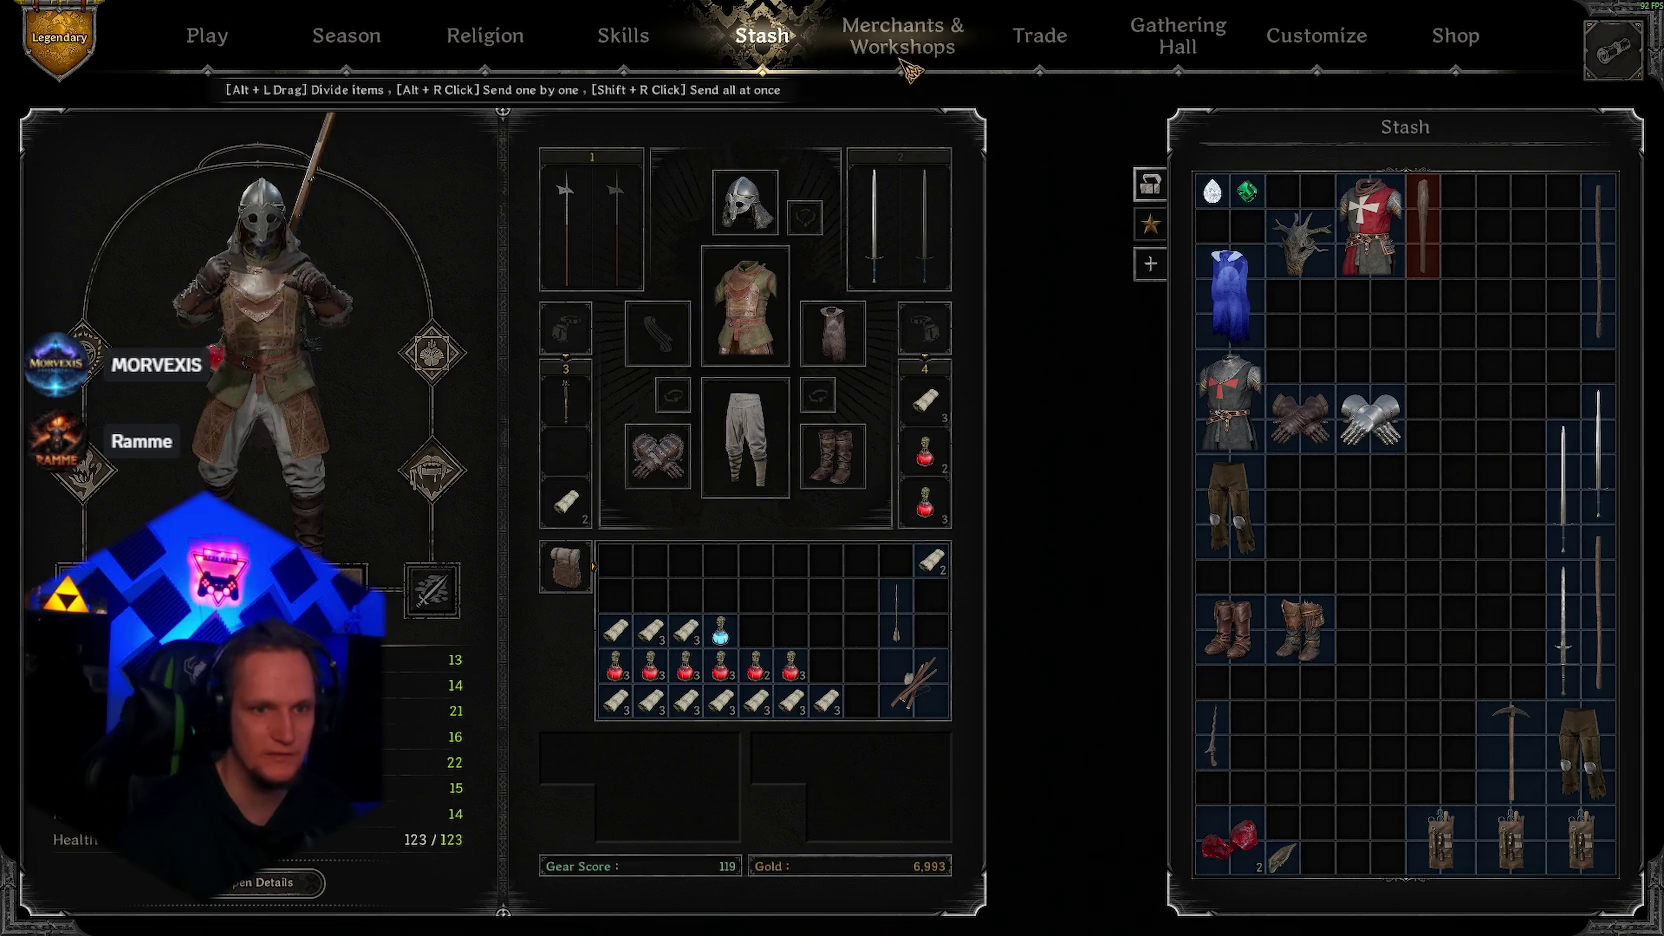
{"action": "key", "text": "e"}
{"action": "left_click", "coordinate": [763, 38]}
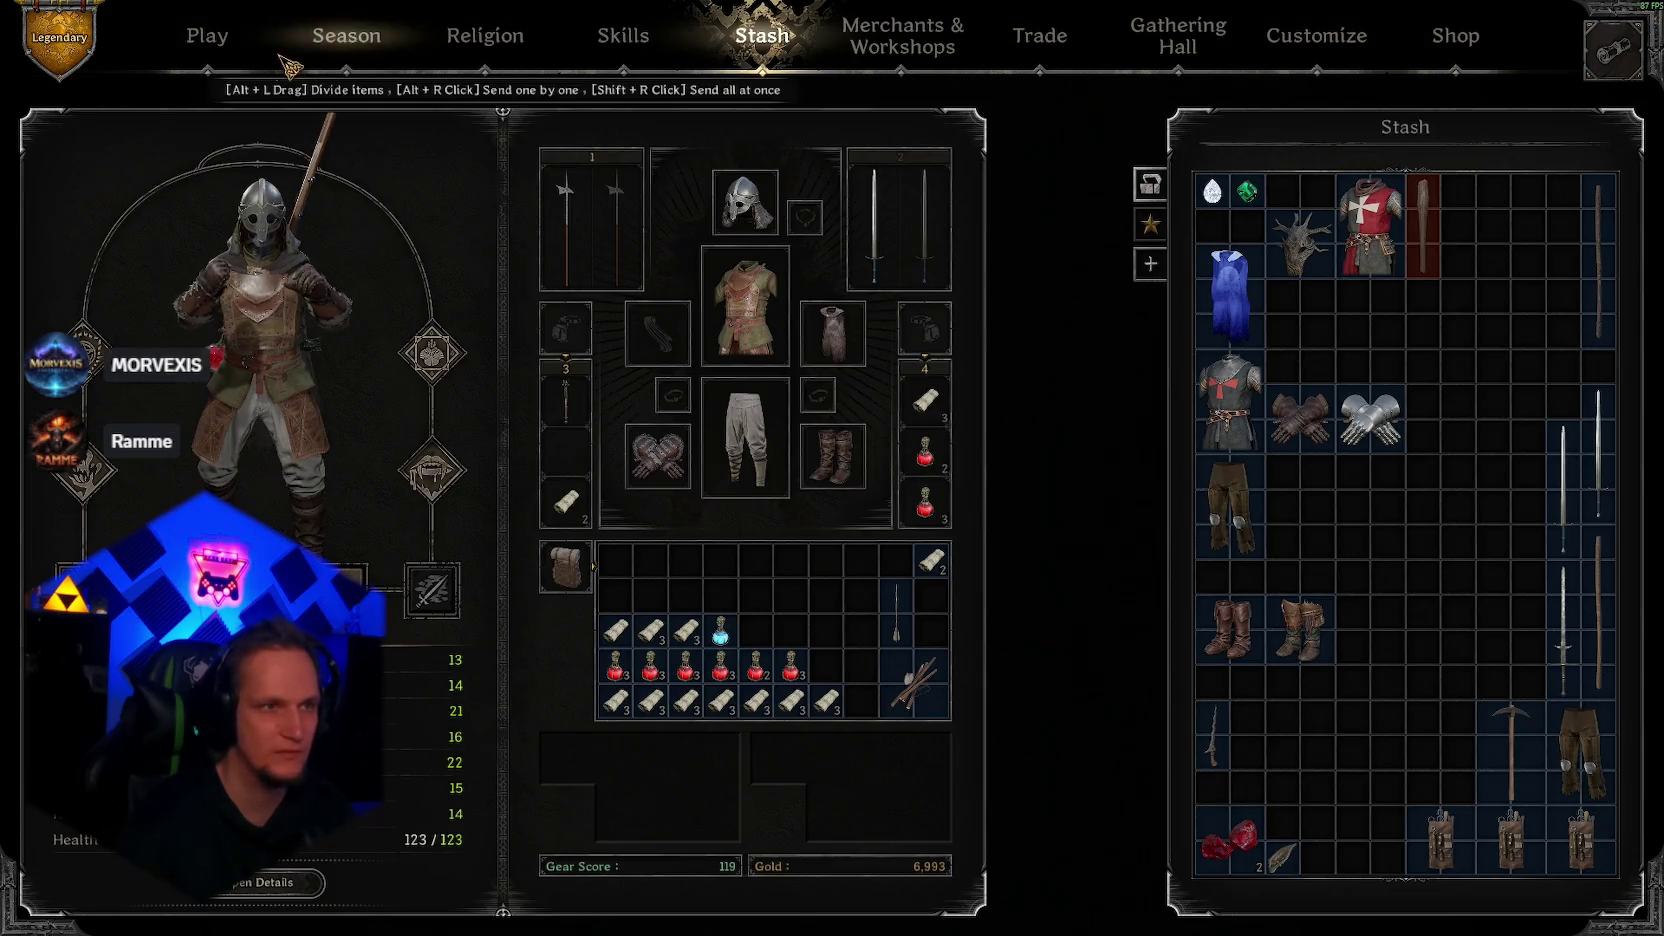
{"action": "left_click", "coordinate": [227, 60]}
Step: Select The Forgotten Castle under Normal Campaigns and confirm it
{"action": "left_click", "coordinate": [150, 601]}
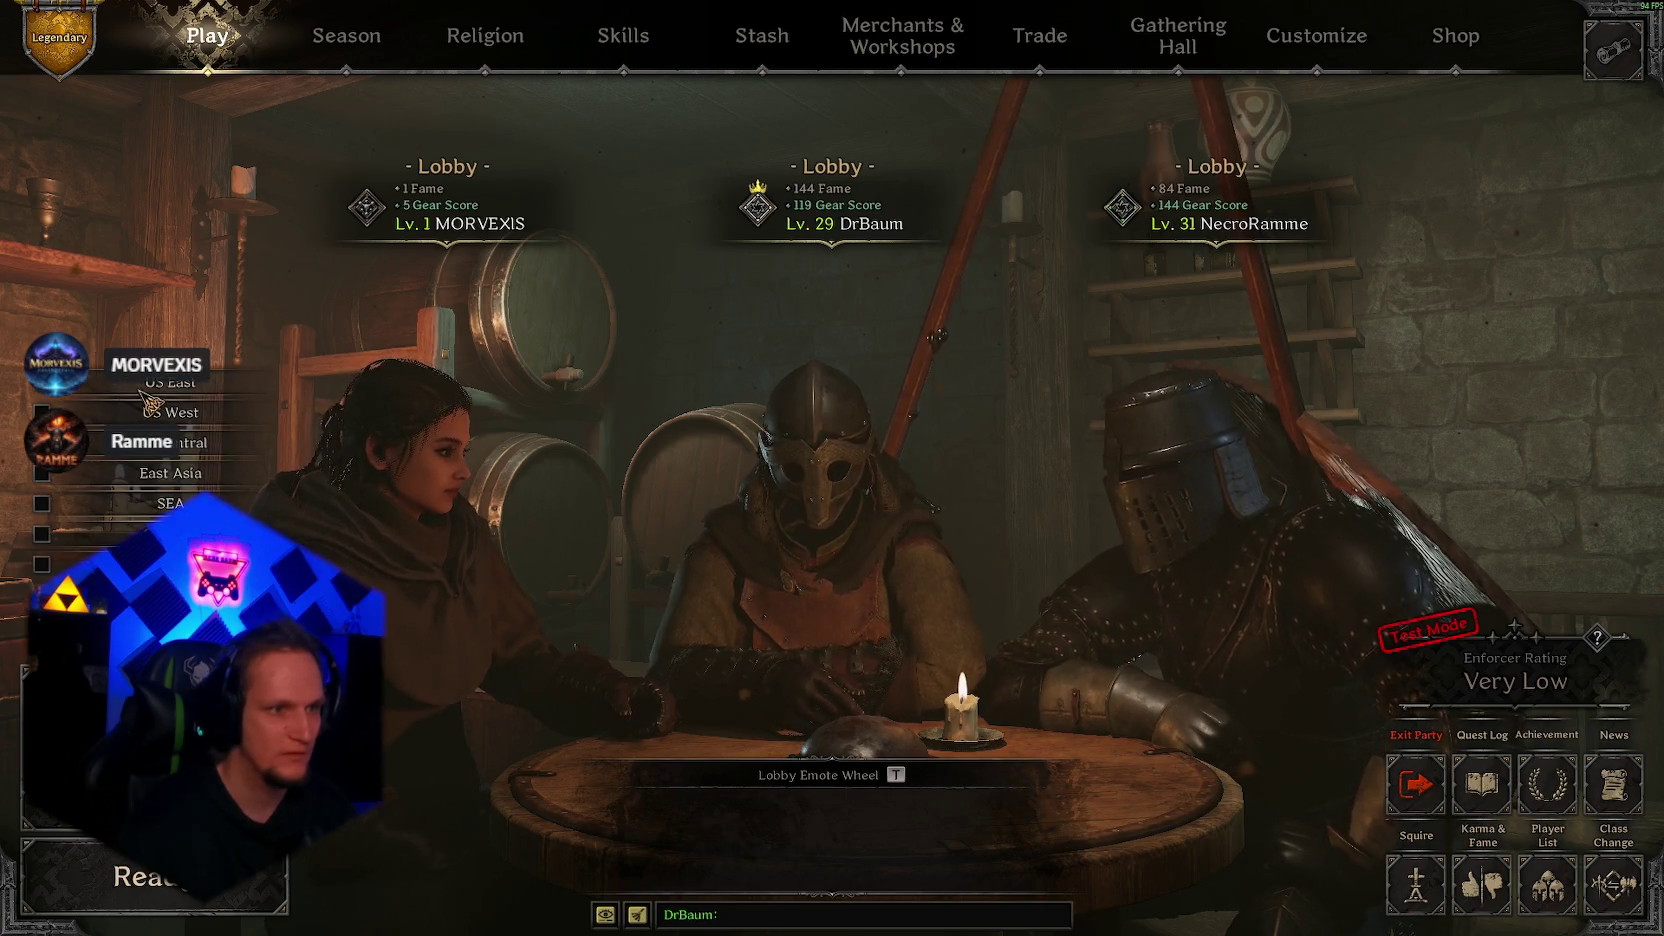
{"action": "left_click", "coordinate": [400, 720]}
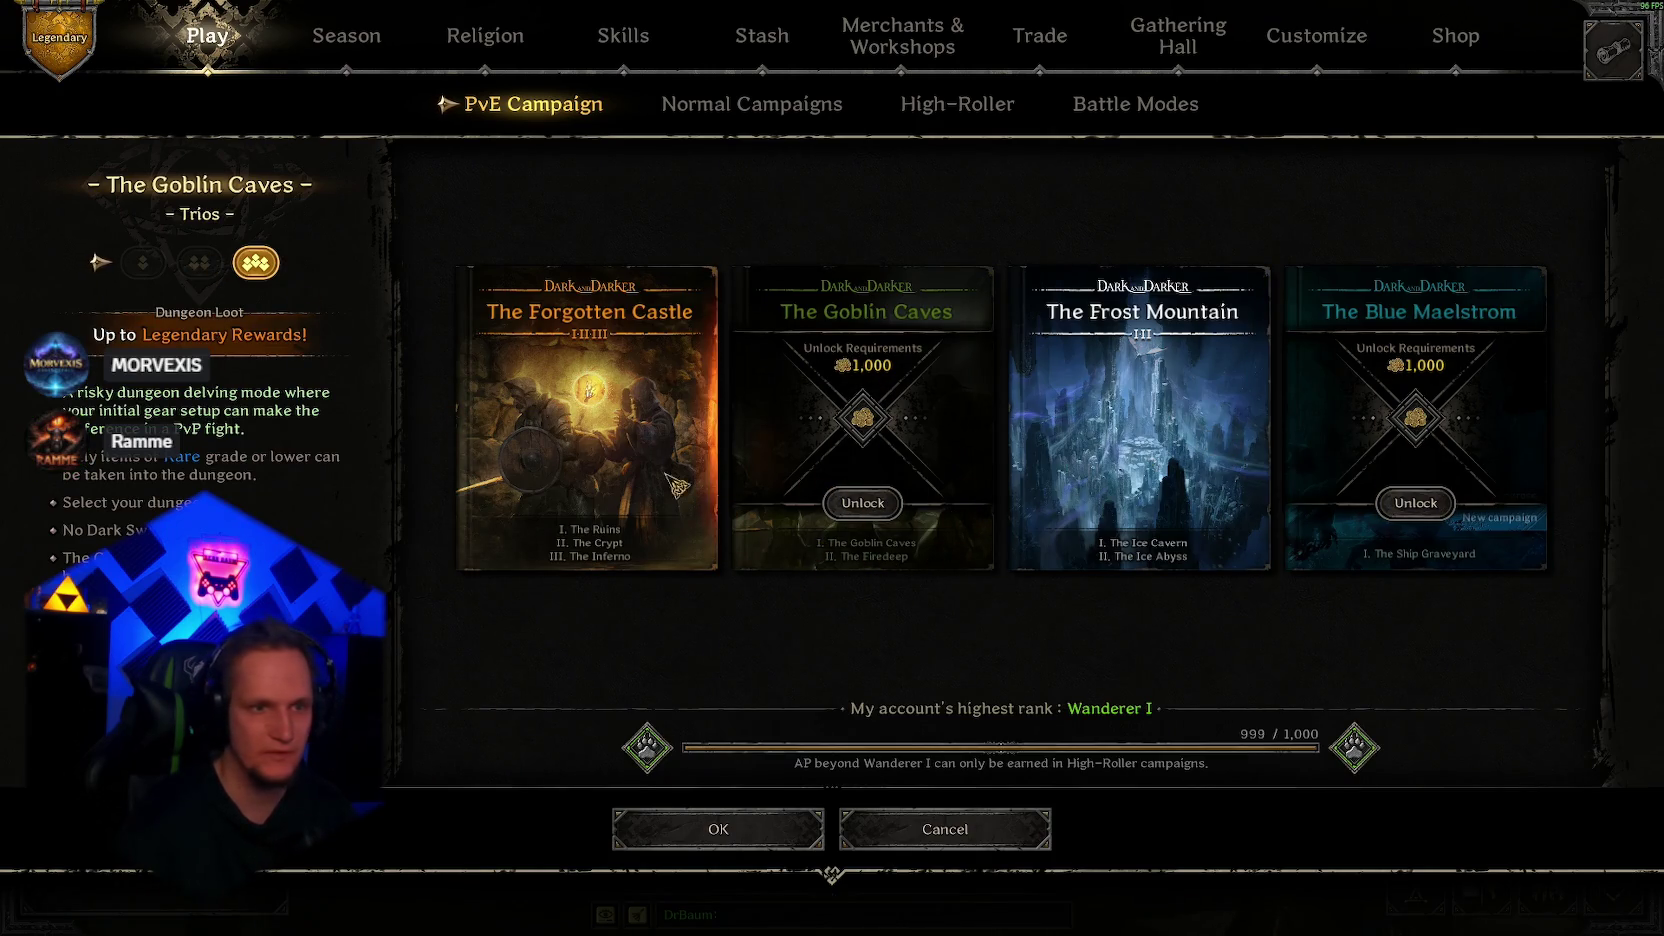
{"action": "left_click", "coordinate": [605, 449]}
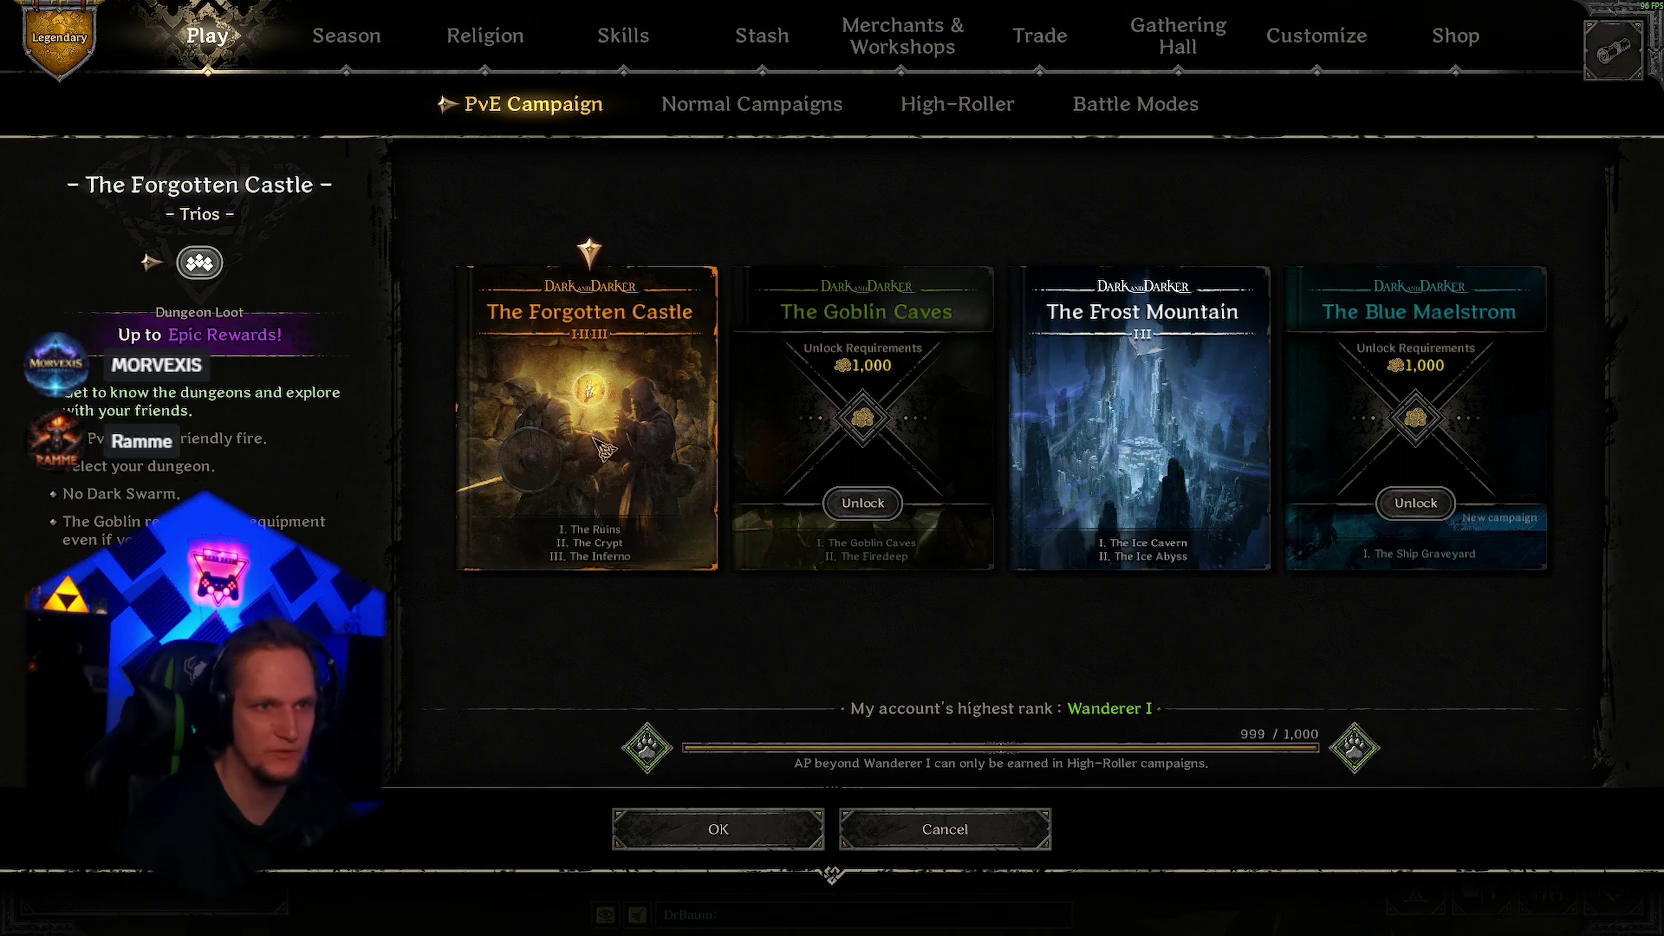
{"action": "left_click", "coordinate": [751, 106]}
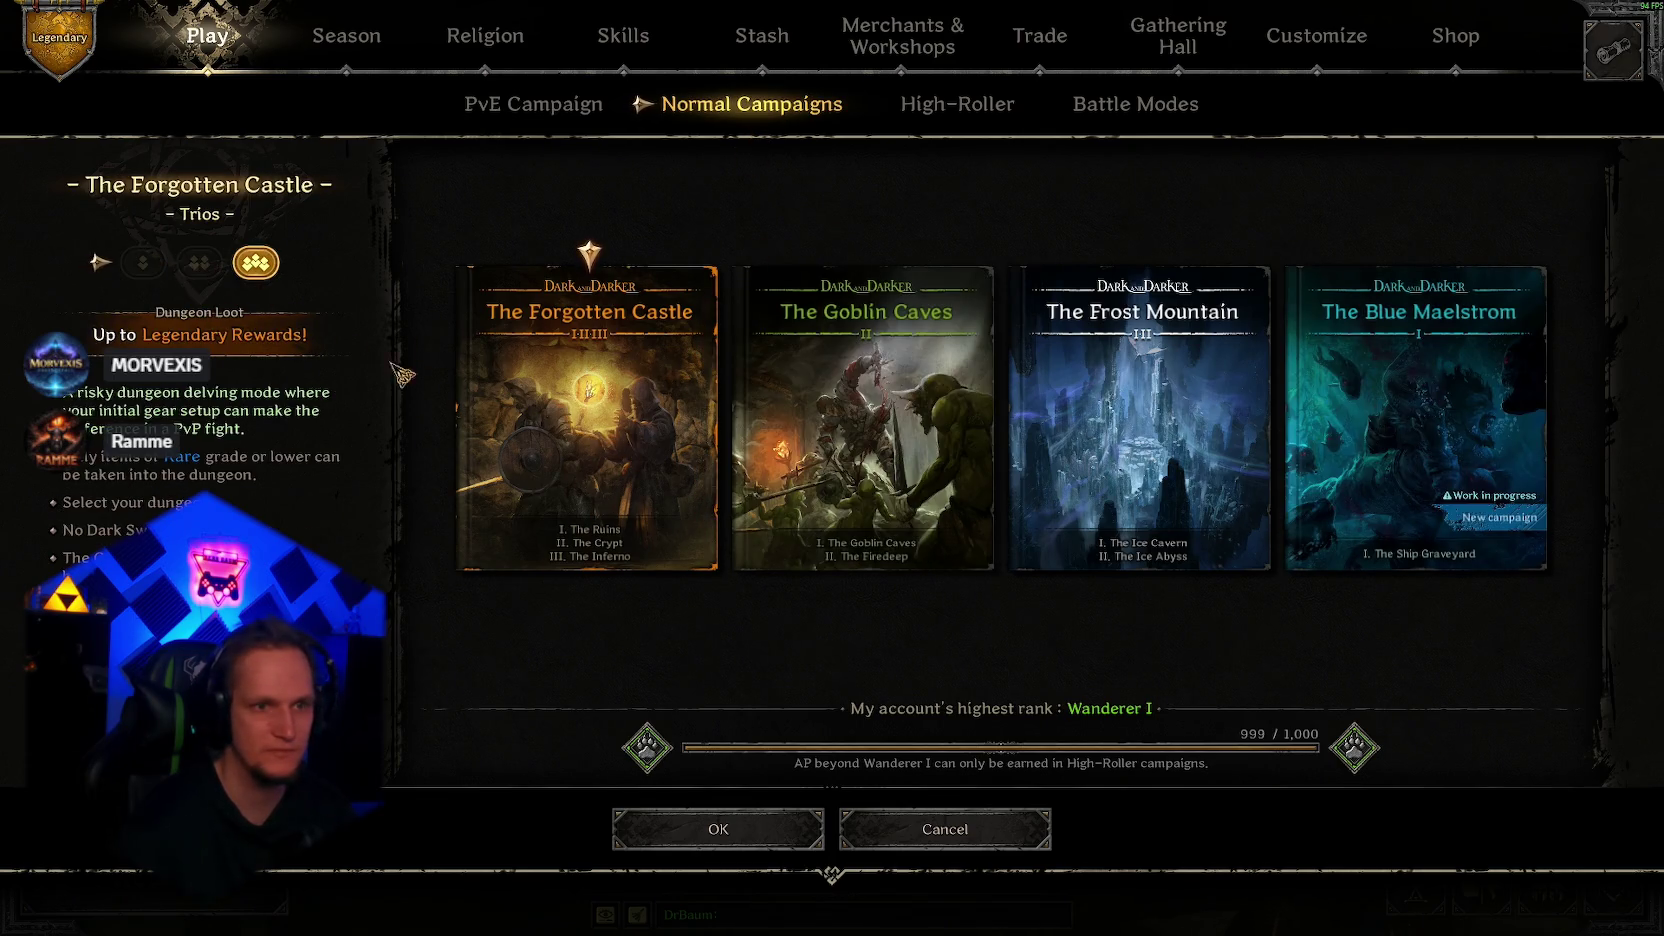
{"action": "left_click", "coordinate": [718, 829]}
Step: Mark the character Ready and confirm the loadout check
{"action": "left_click", "coordinate": [150, 877]}
{"action": "left_click", "coordinate": [665, 579]}
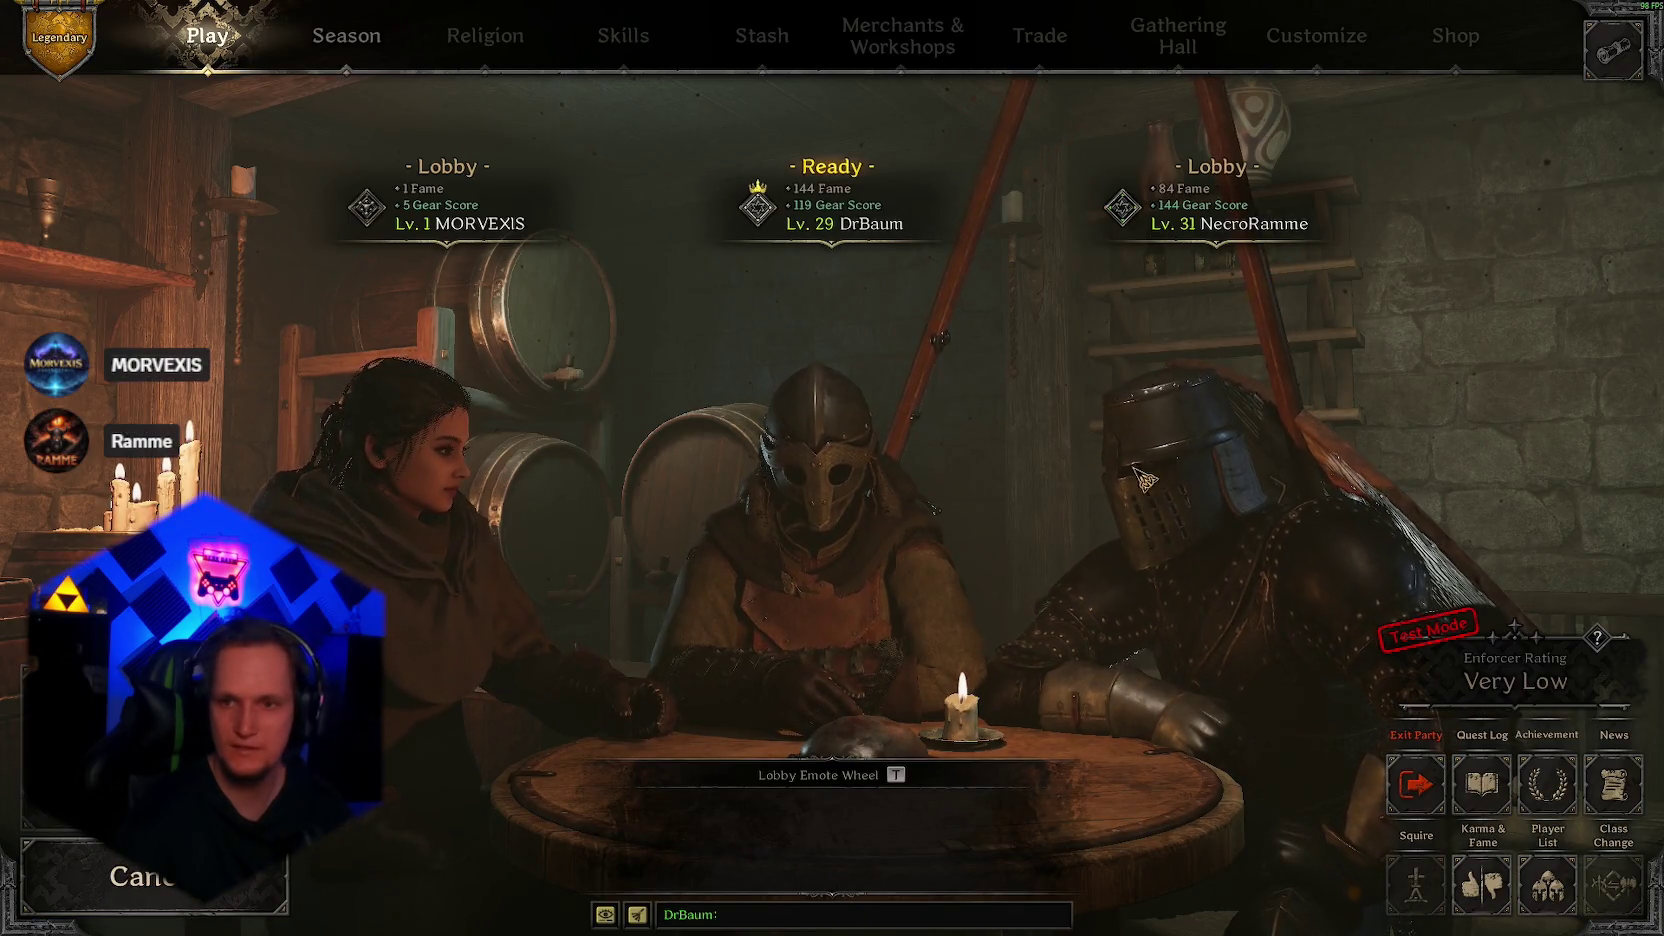
{"action": "key", "text": "alt+Tab"}
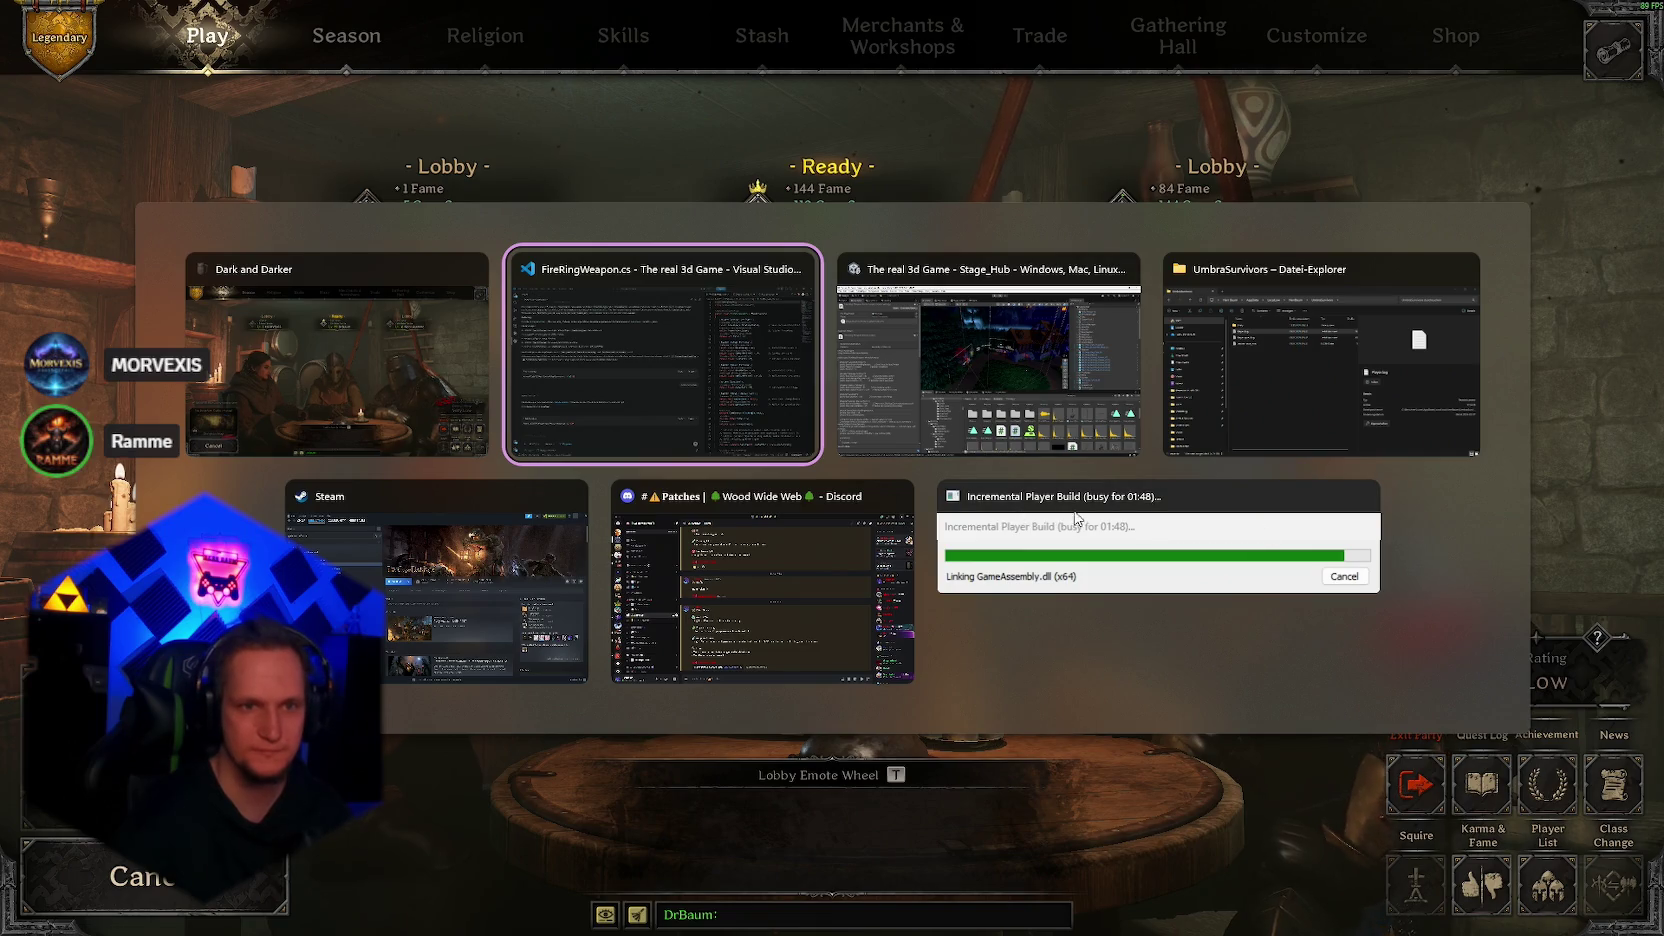
Step: Switch past the build progress window to File Explorer and launch UmbraSurvivors.exe
{"action": "left_click", "coordinate": [1240, 582]}
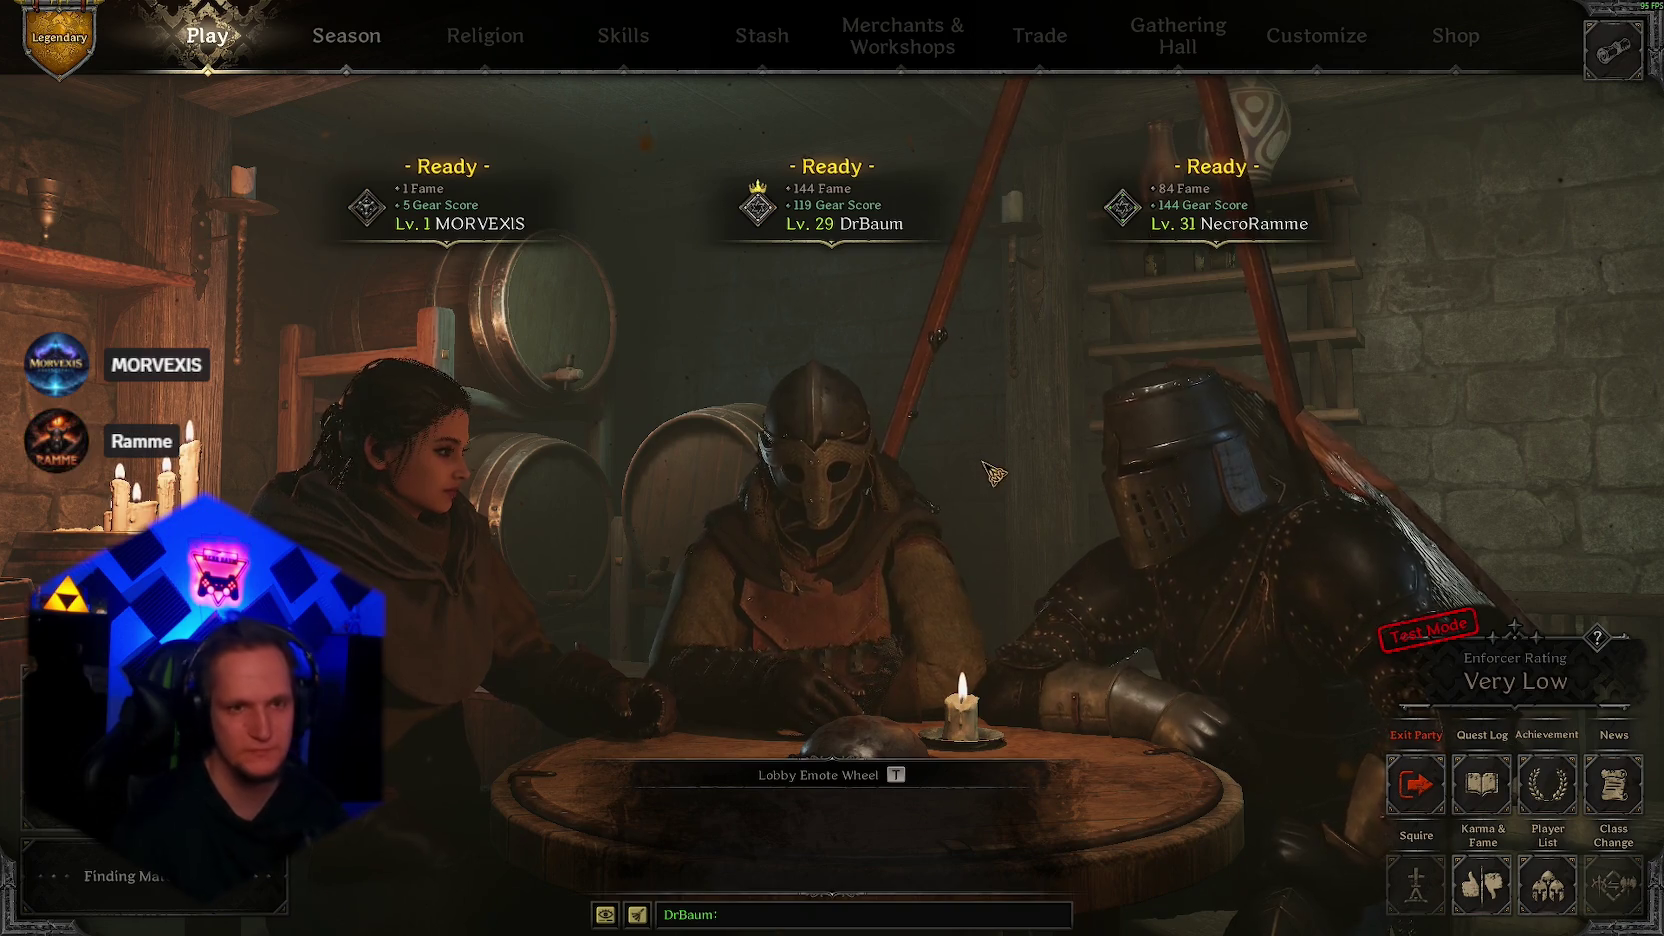
{"action": "key", "text": "alt+Tab"}
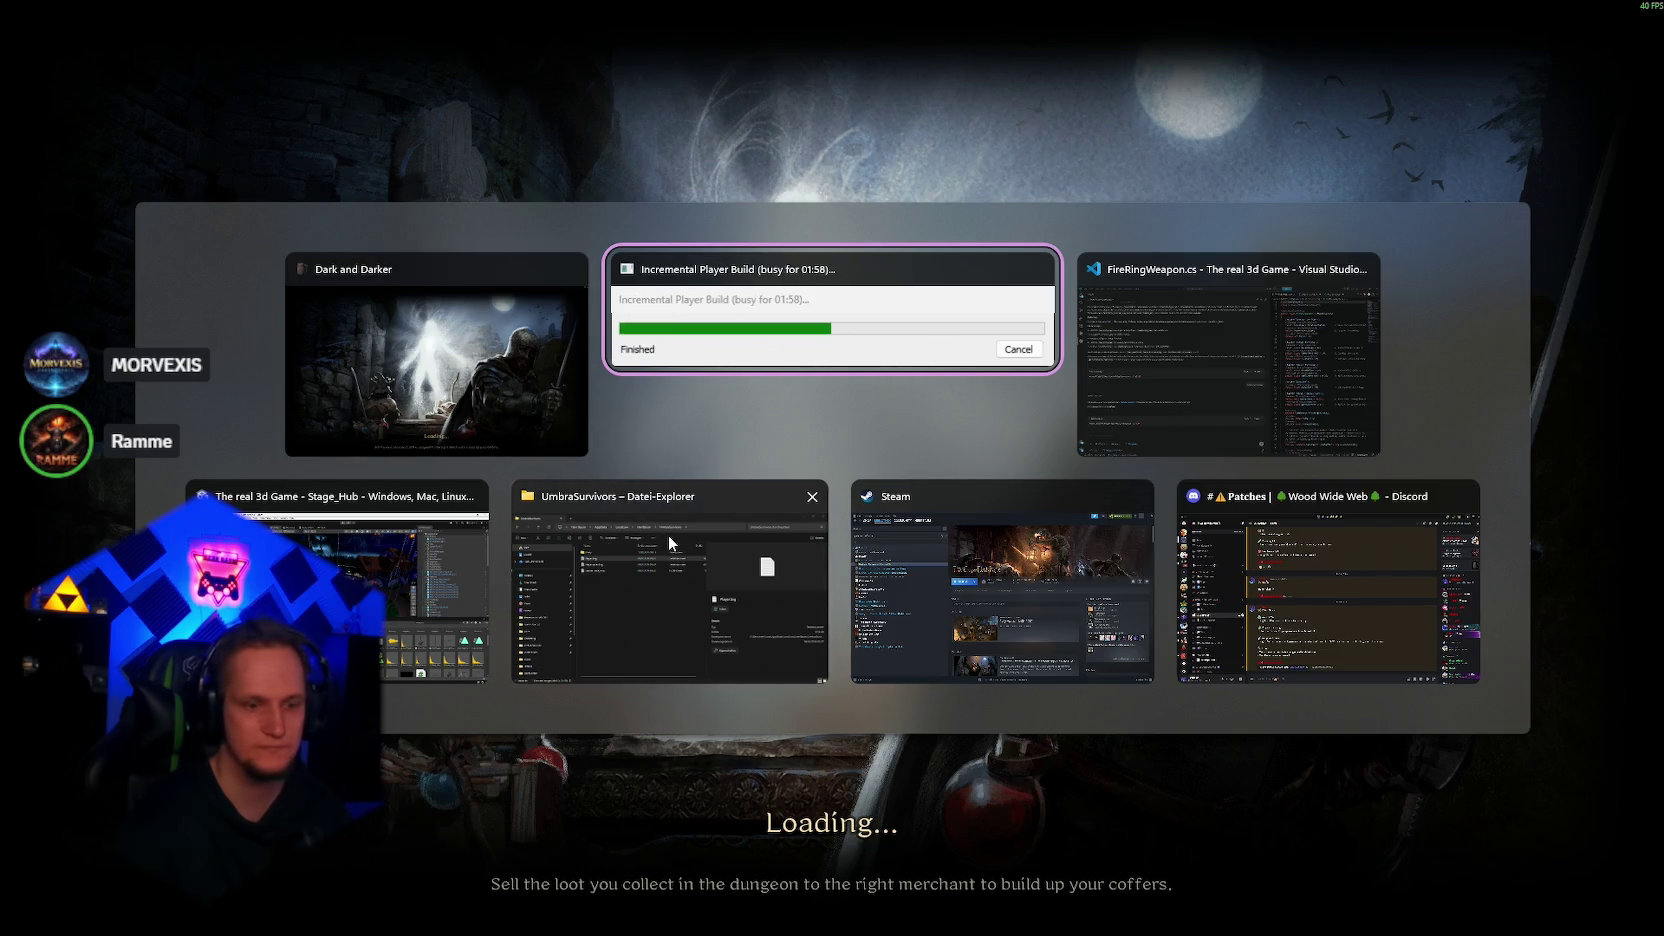
{"action": "key", "text": "Escape"}
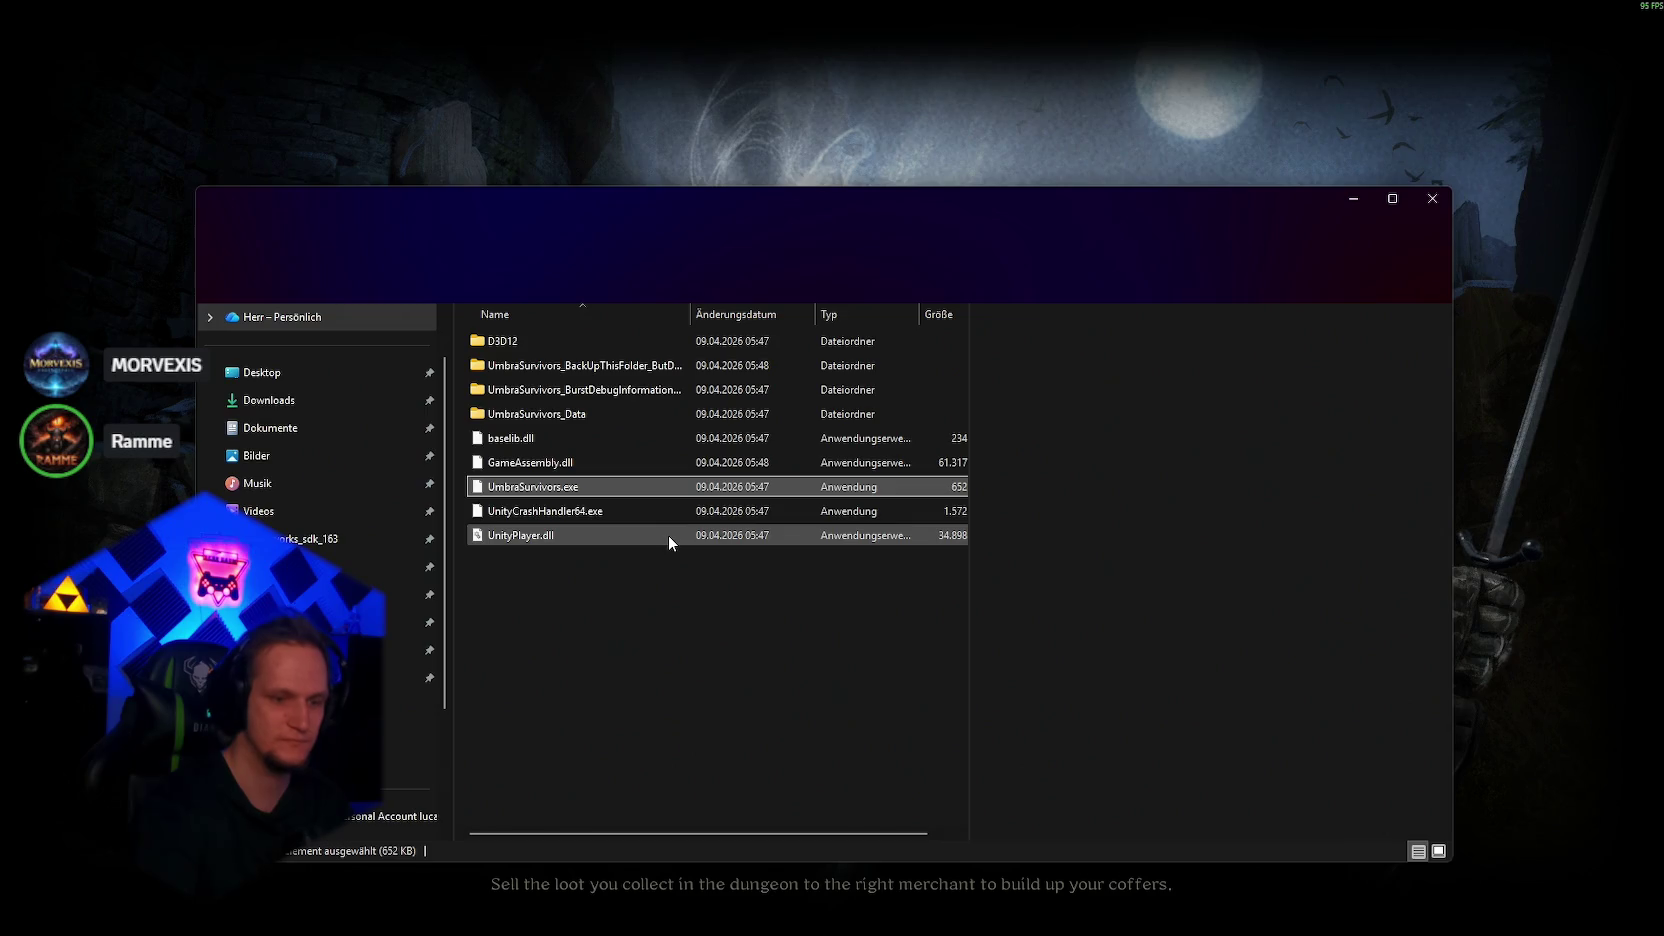
{"action": "double_click", "coordinate": [559, 489]}
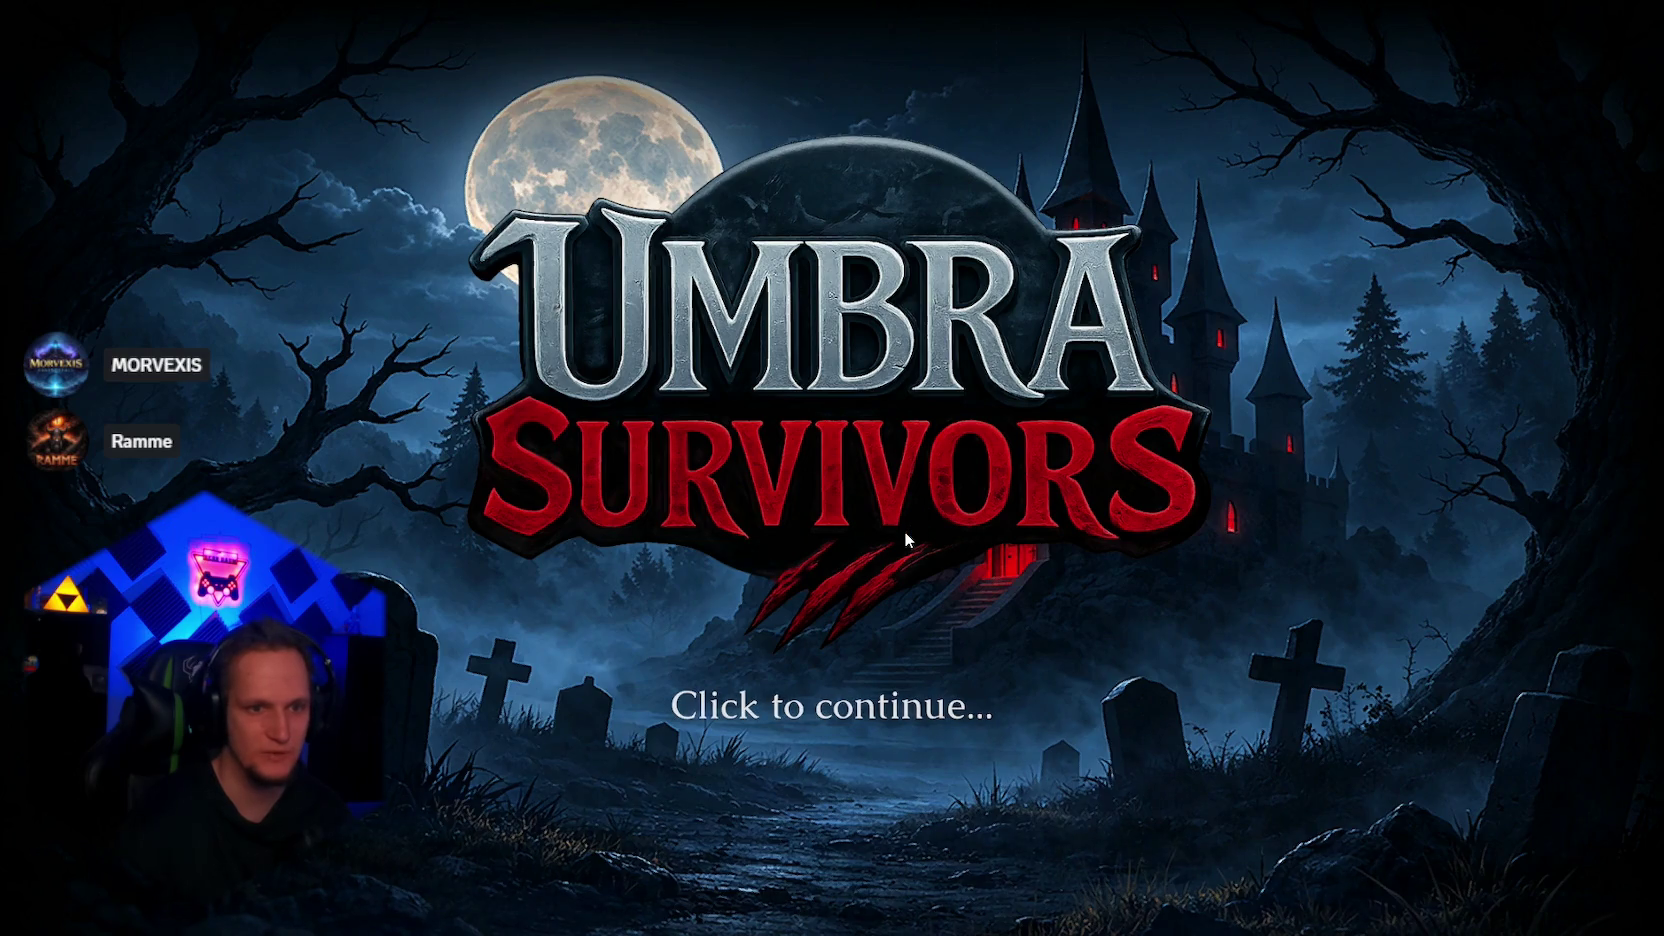
Step: Get past the title screen and equip the Fire Staff at the Get a Weapon shrine
{"action": "left_click", "coordinate": [905, 533]}
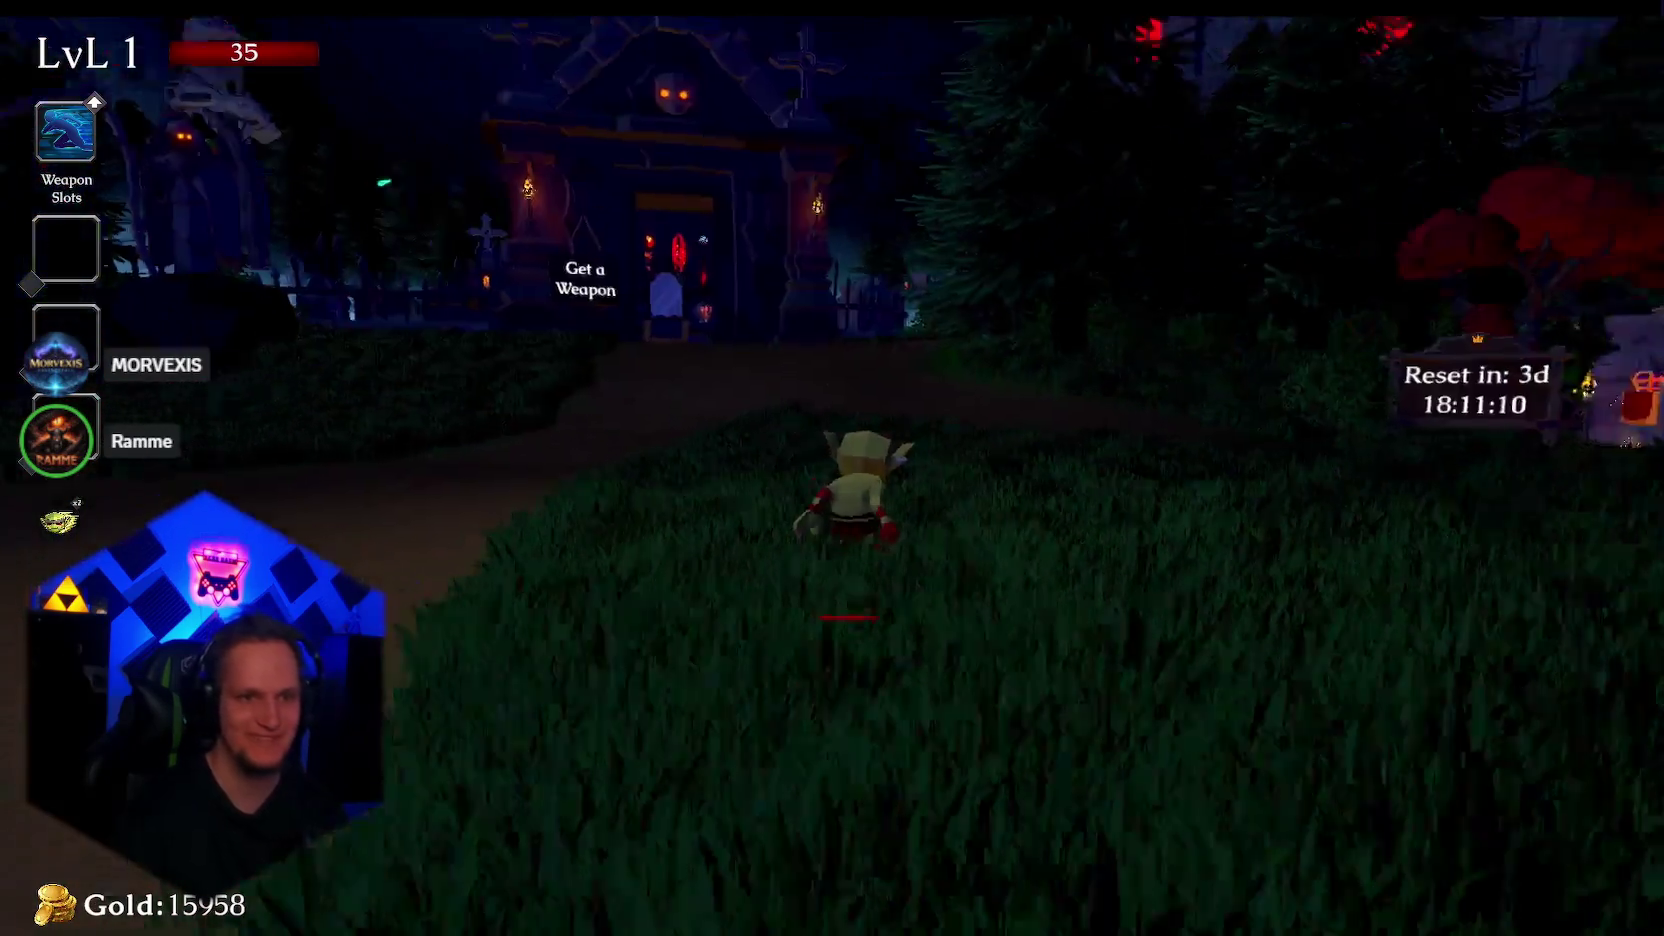
{"action": "key", "text": "w"}
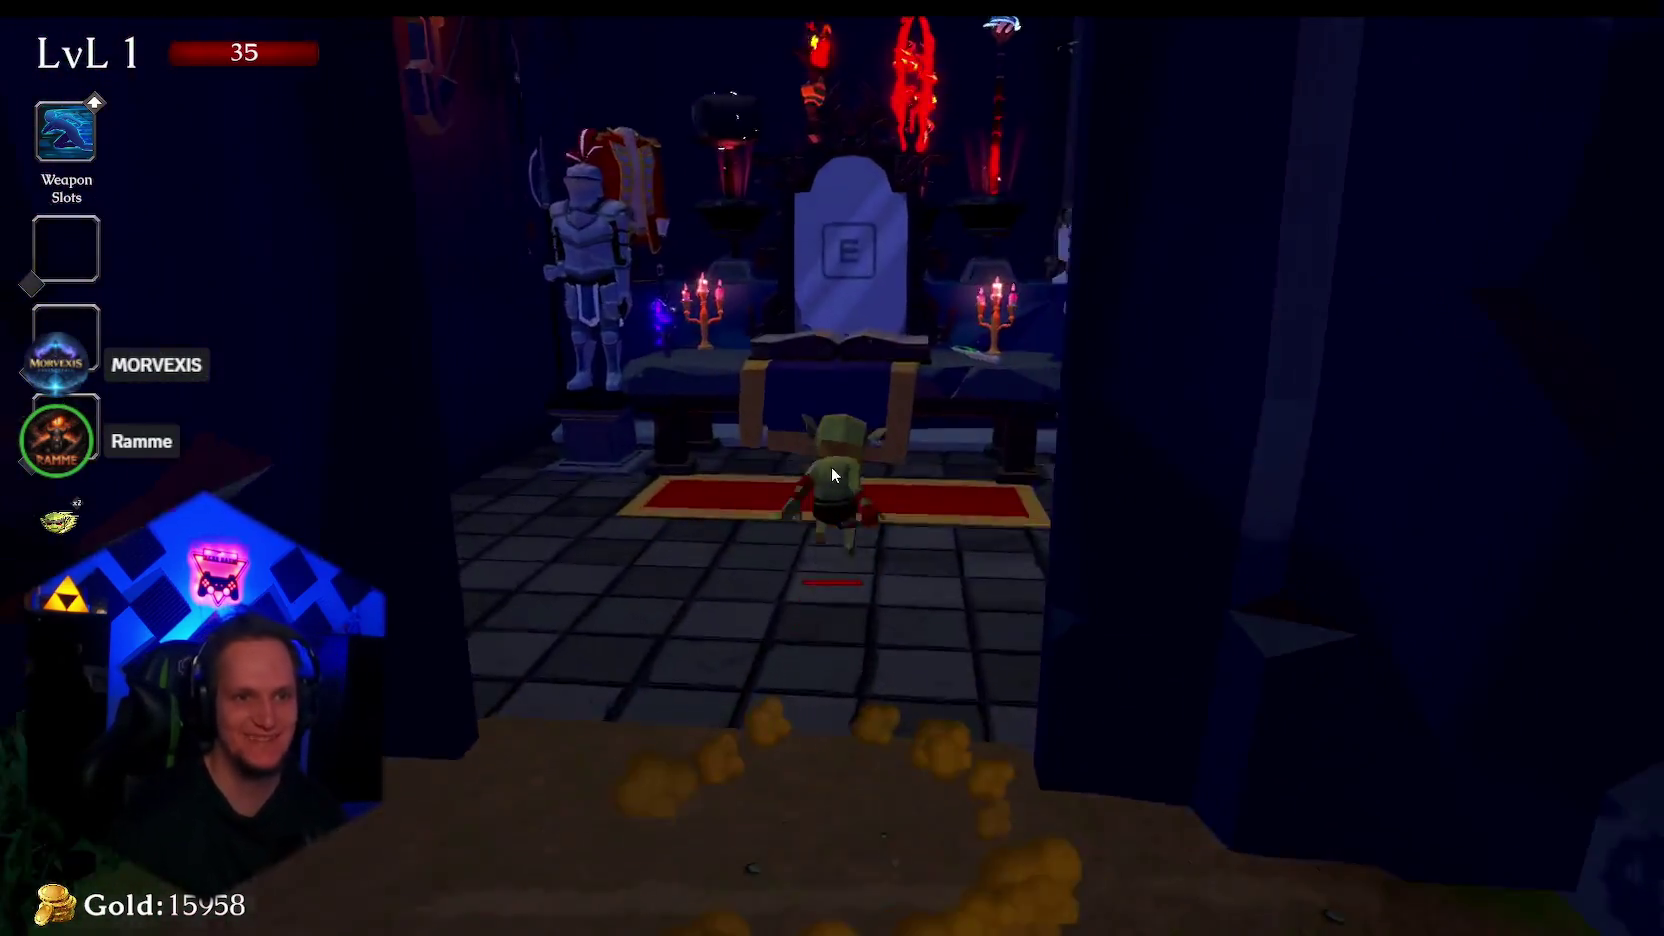
{"action": "key", "text": "e"}
{"action": "left_click", "coordinate": [446, 267]}
{"action": "key", "text": "e"}
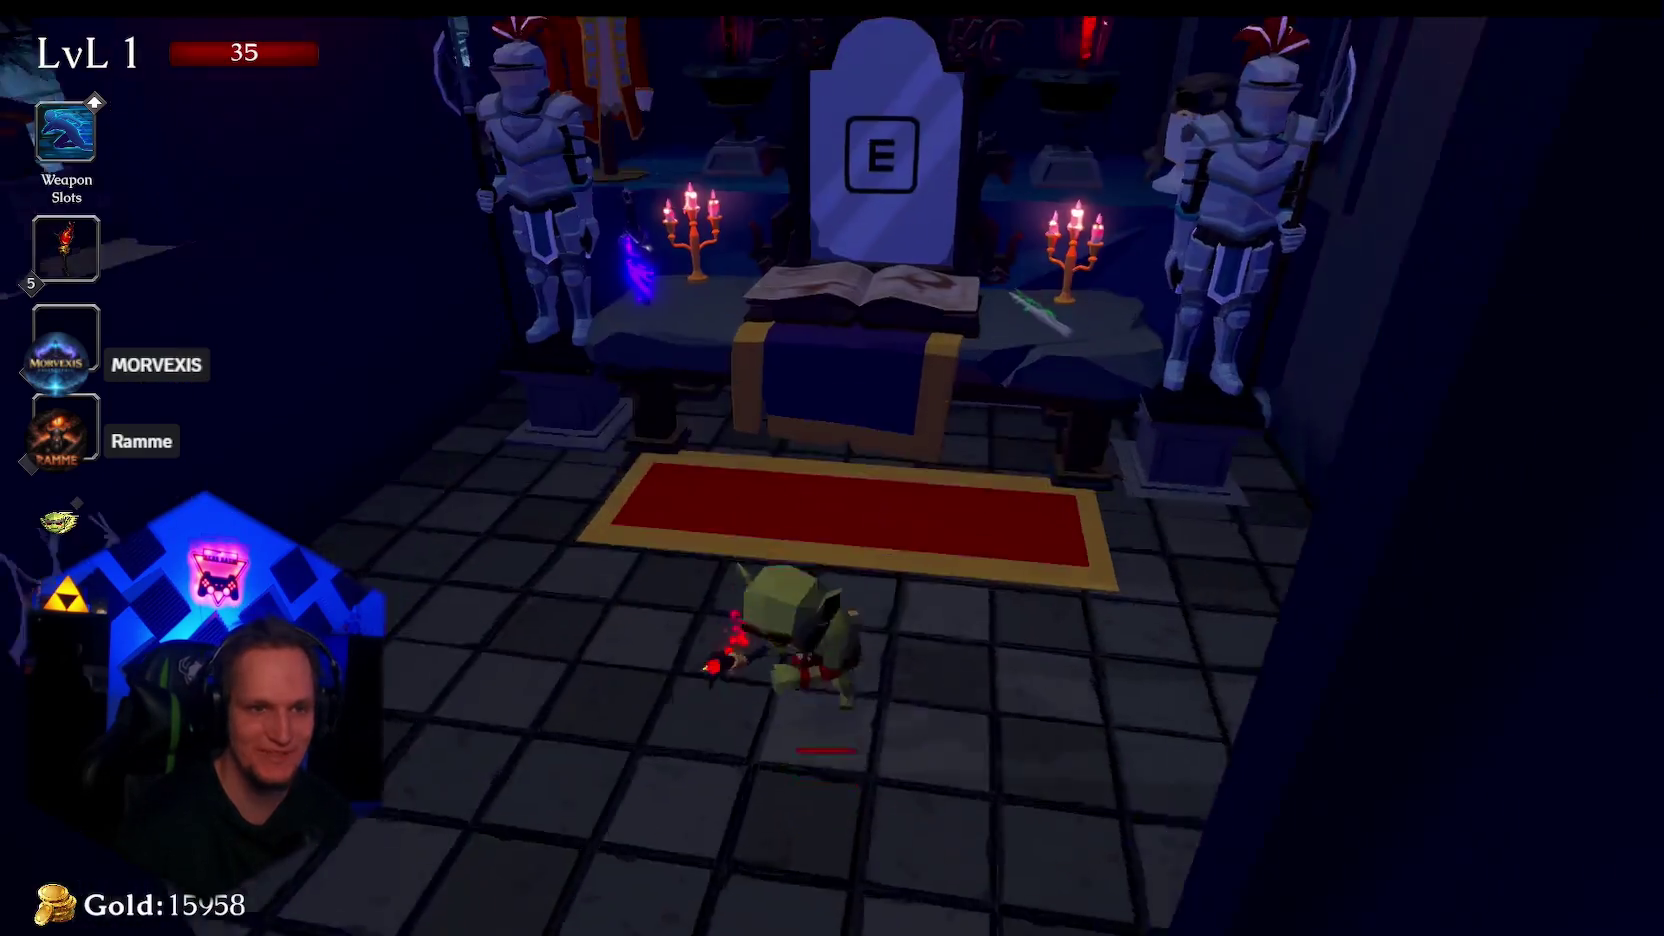
Step: Run up the path to the dark portal and enter it to start Cursed Forest Stage 1
{"action": "key", "text": "w"}
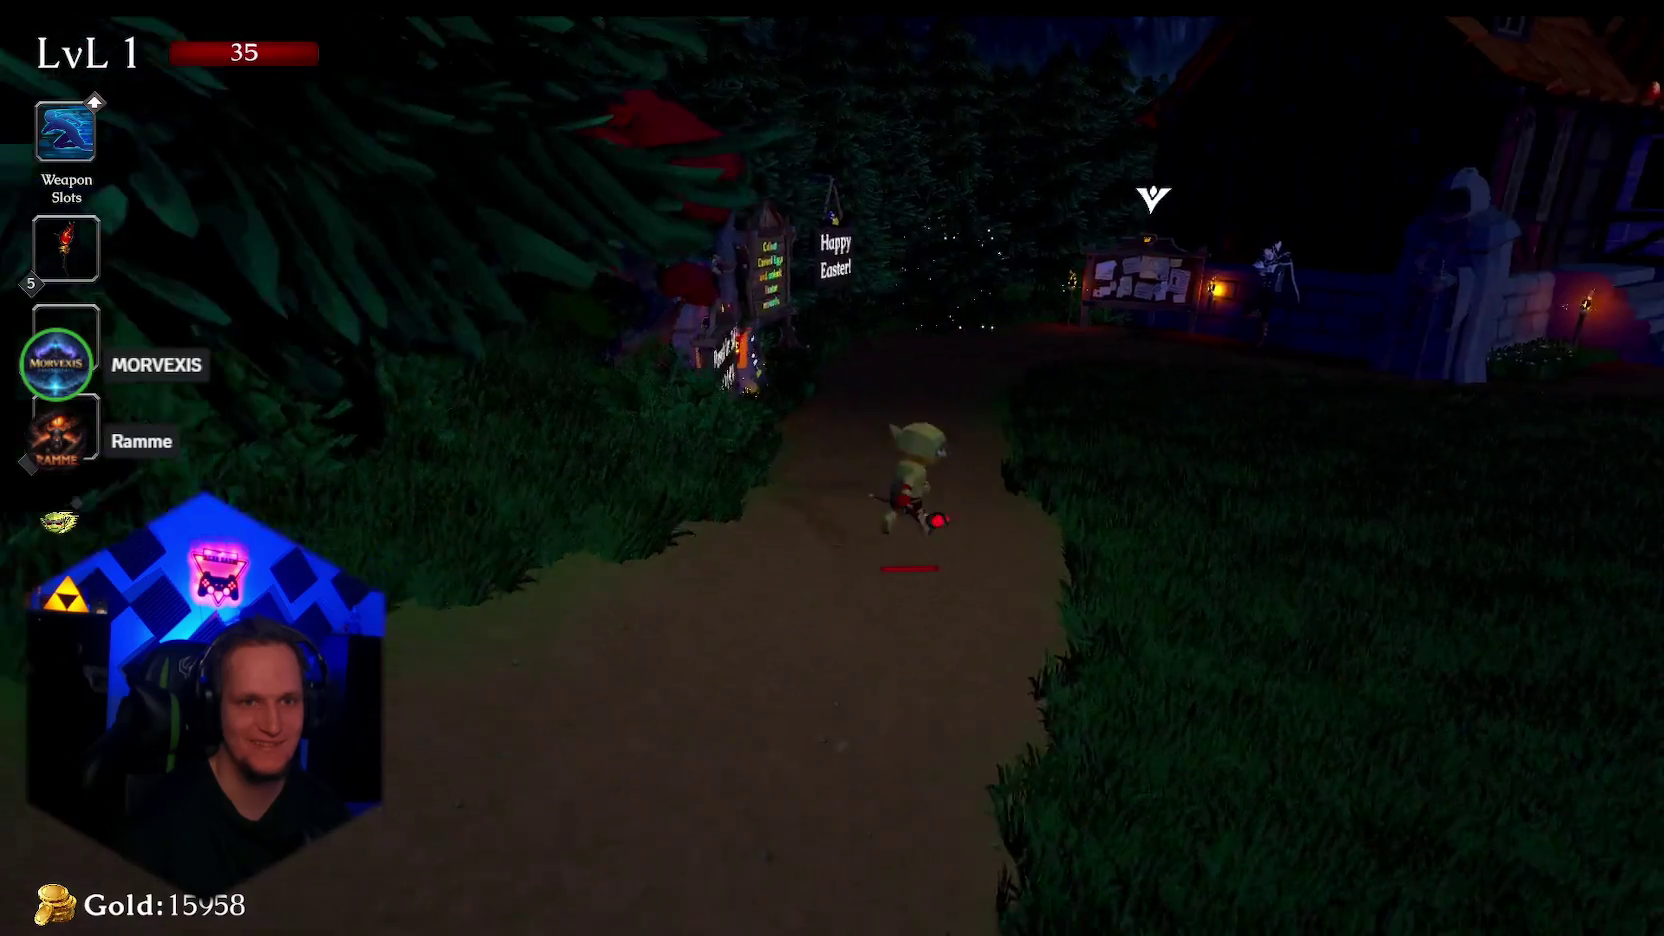
{"action": "key", "text": "w"}
{"action": "key", "text": "e"}
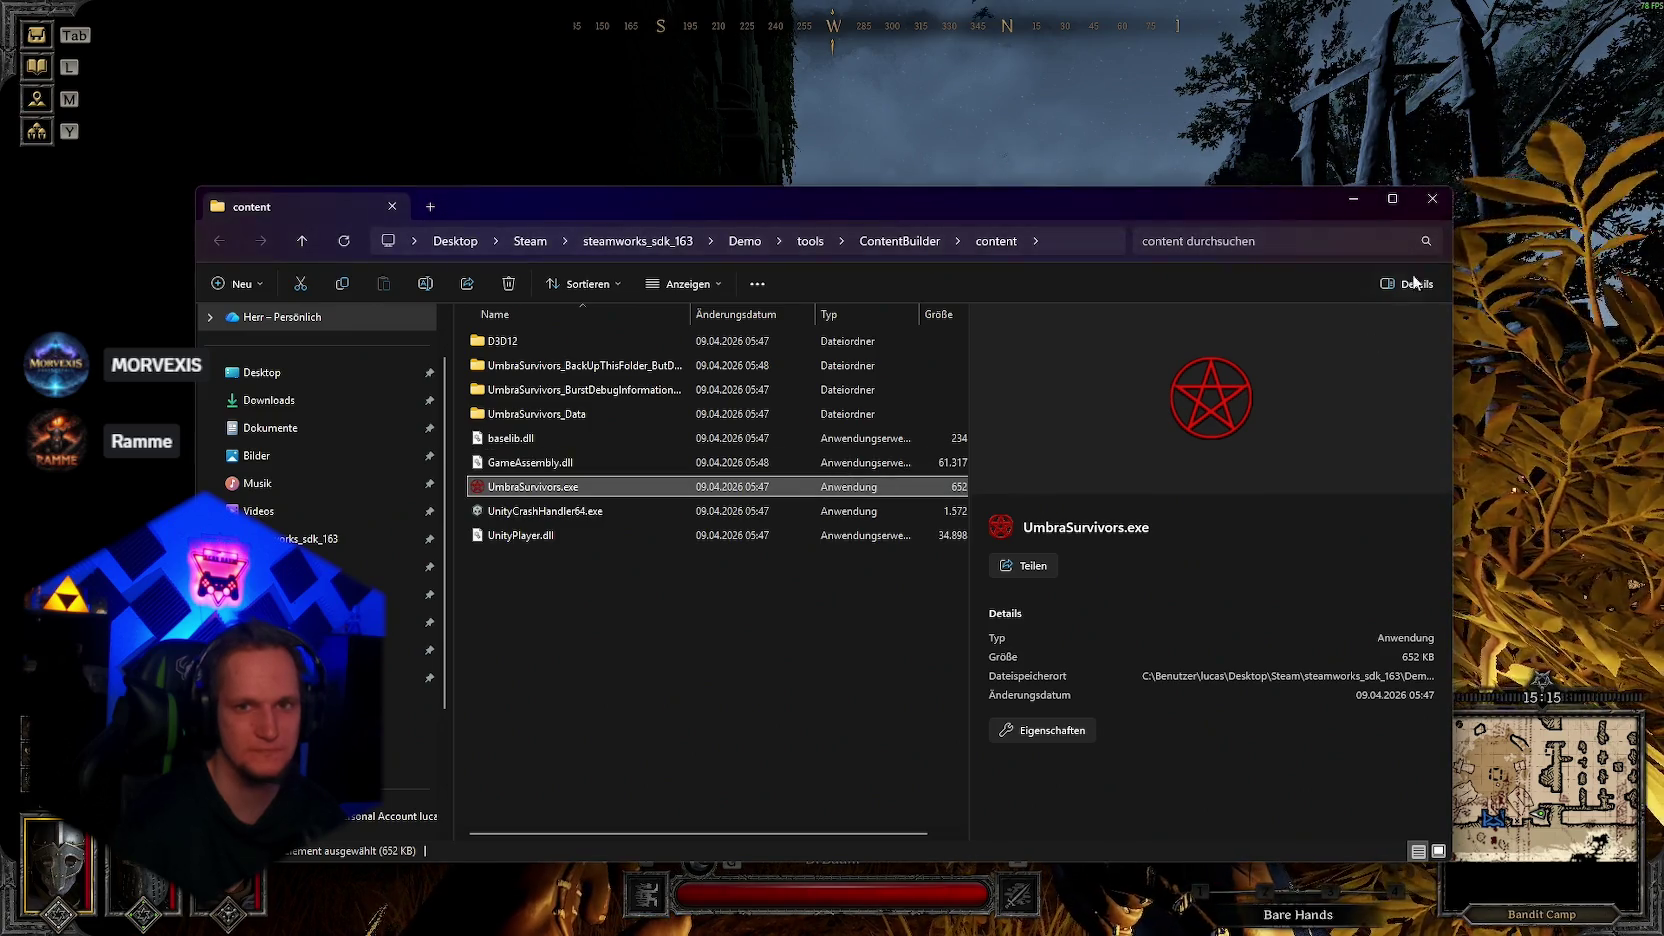
Step: Enter the Bandit Camp and fight the skeleton with the halberd
{"action": "key", "text": "w"}
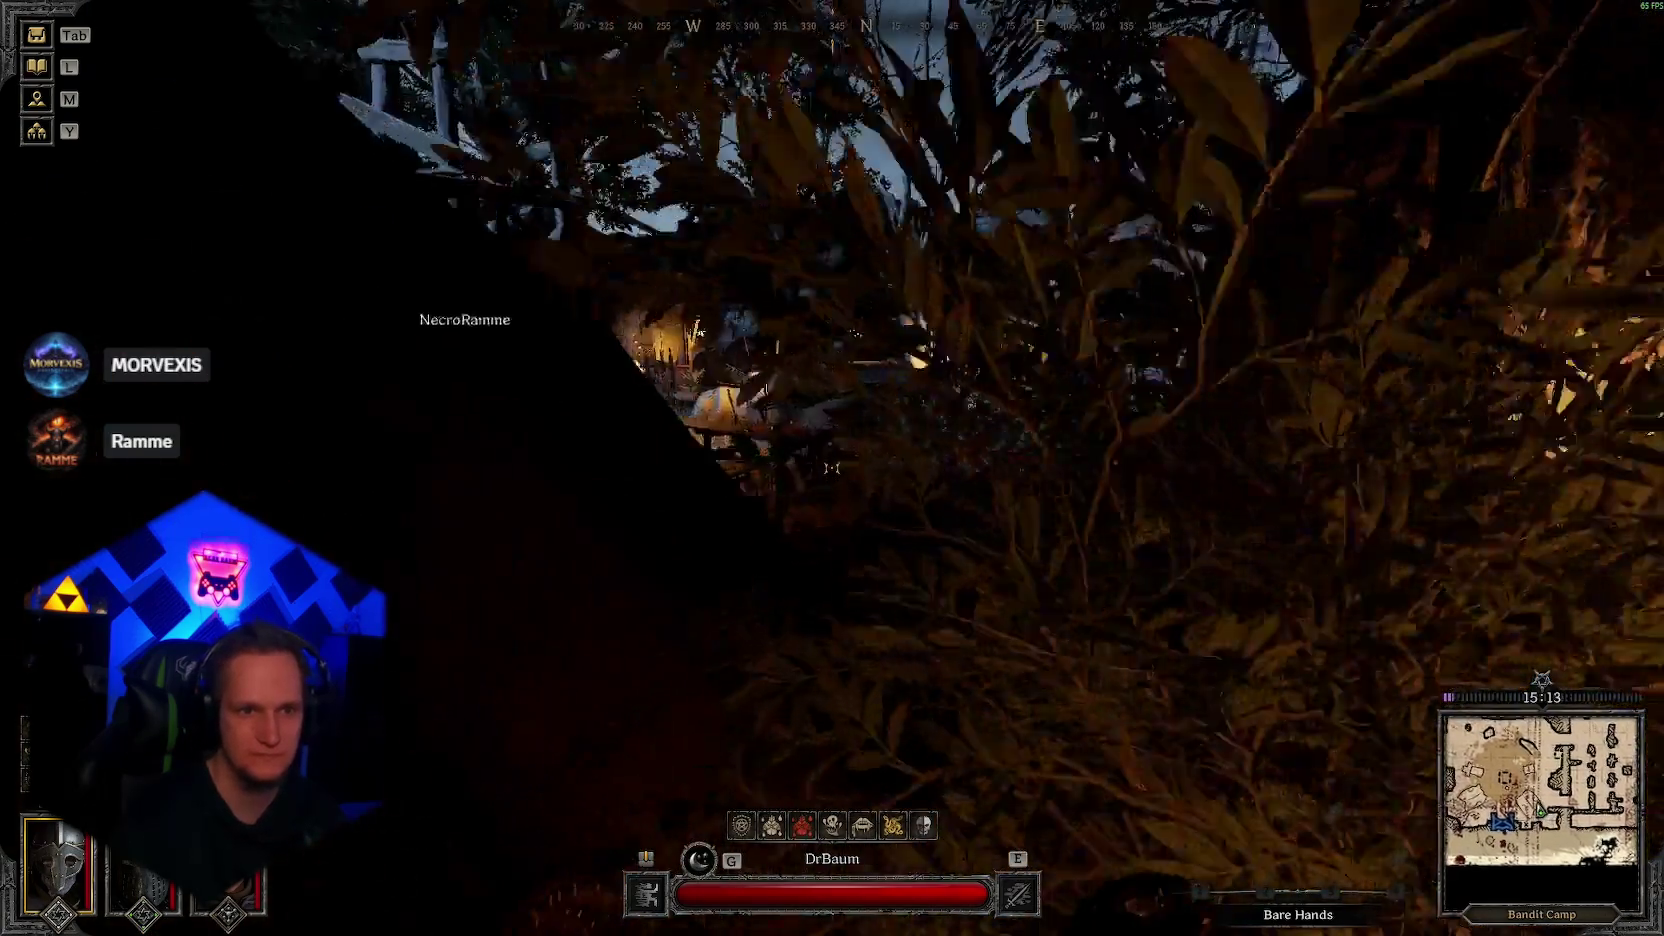
{"action": "key", "text": "w"}
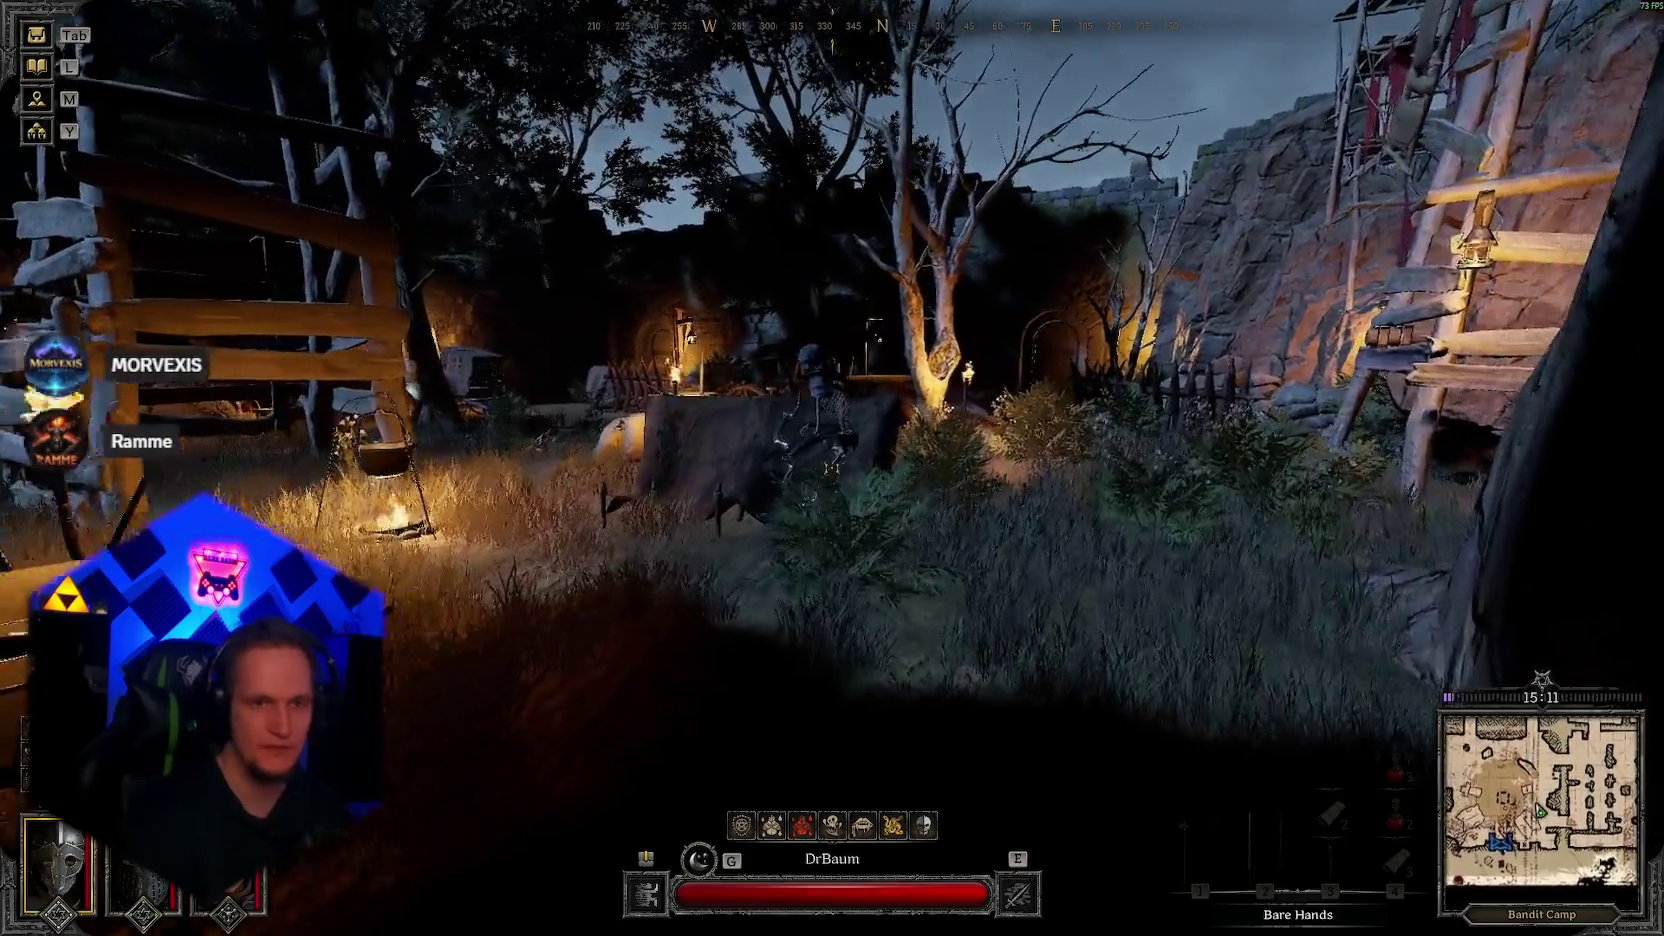
{"action": "key", "text": "1"}
{"action": "key", "text": "w"}
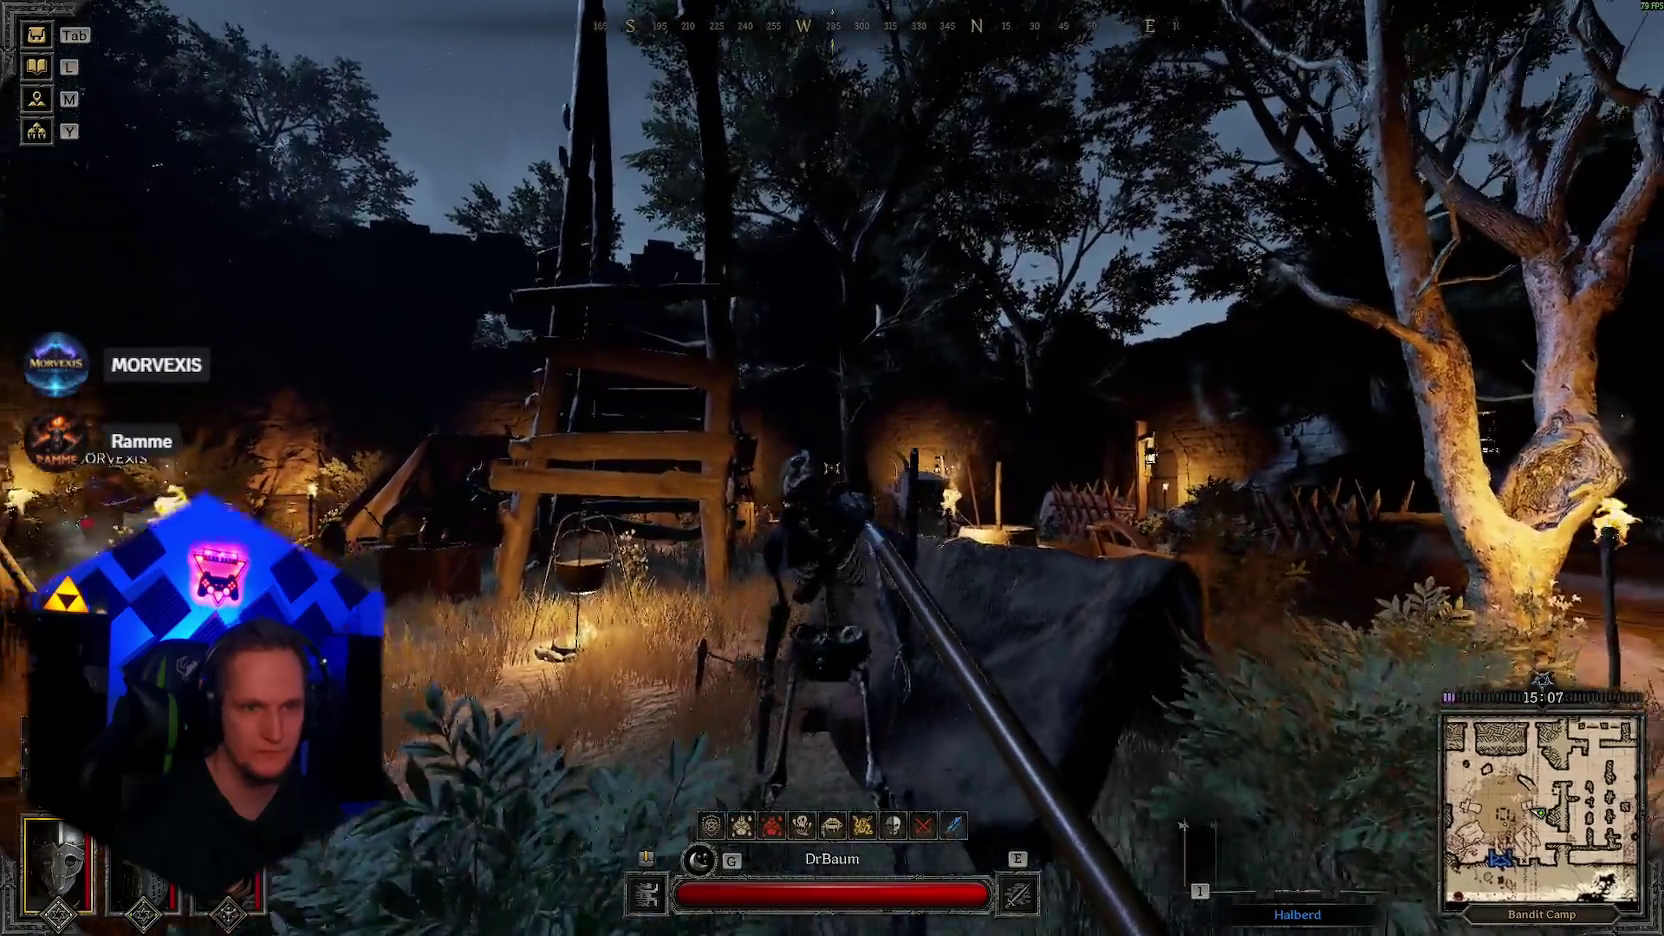
{"action": "left_click", "coordinate": [832, 469]}
{"action": "key", "text": "w"}
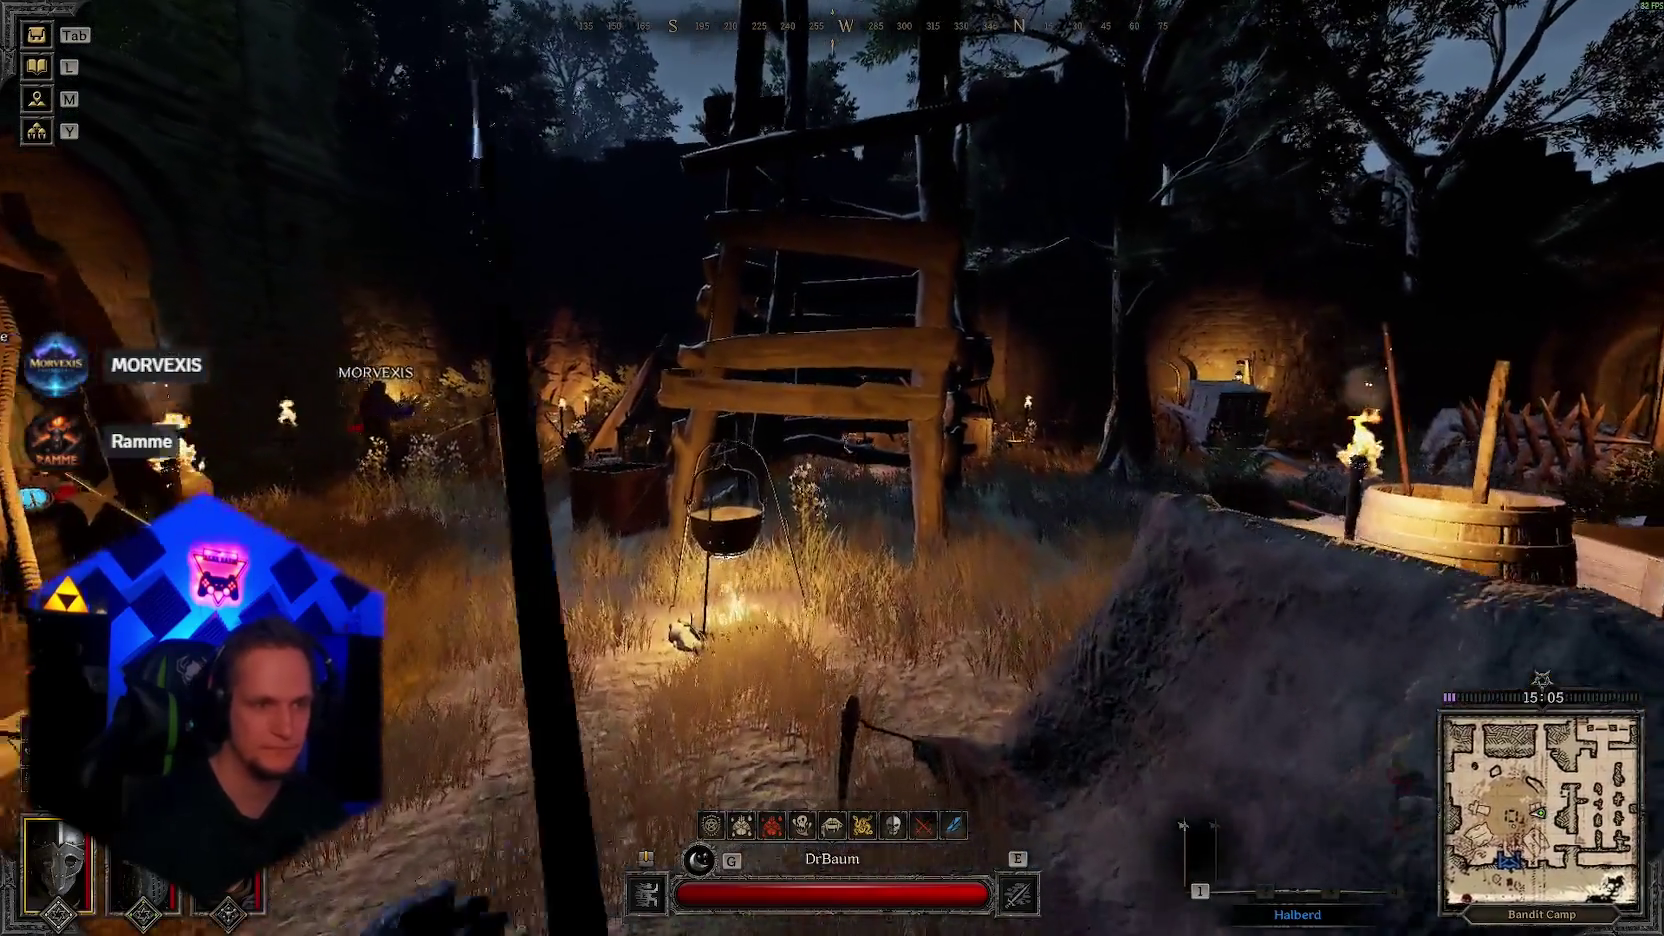
{"action": "key", "text": "1"}
{"action": "key", "text": "w"}
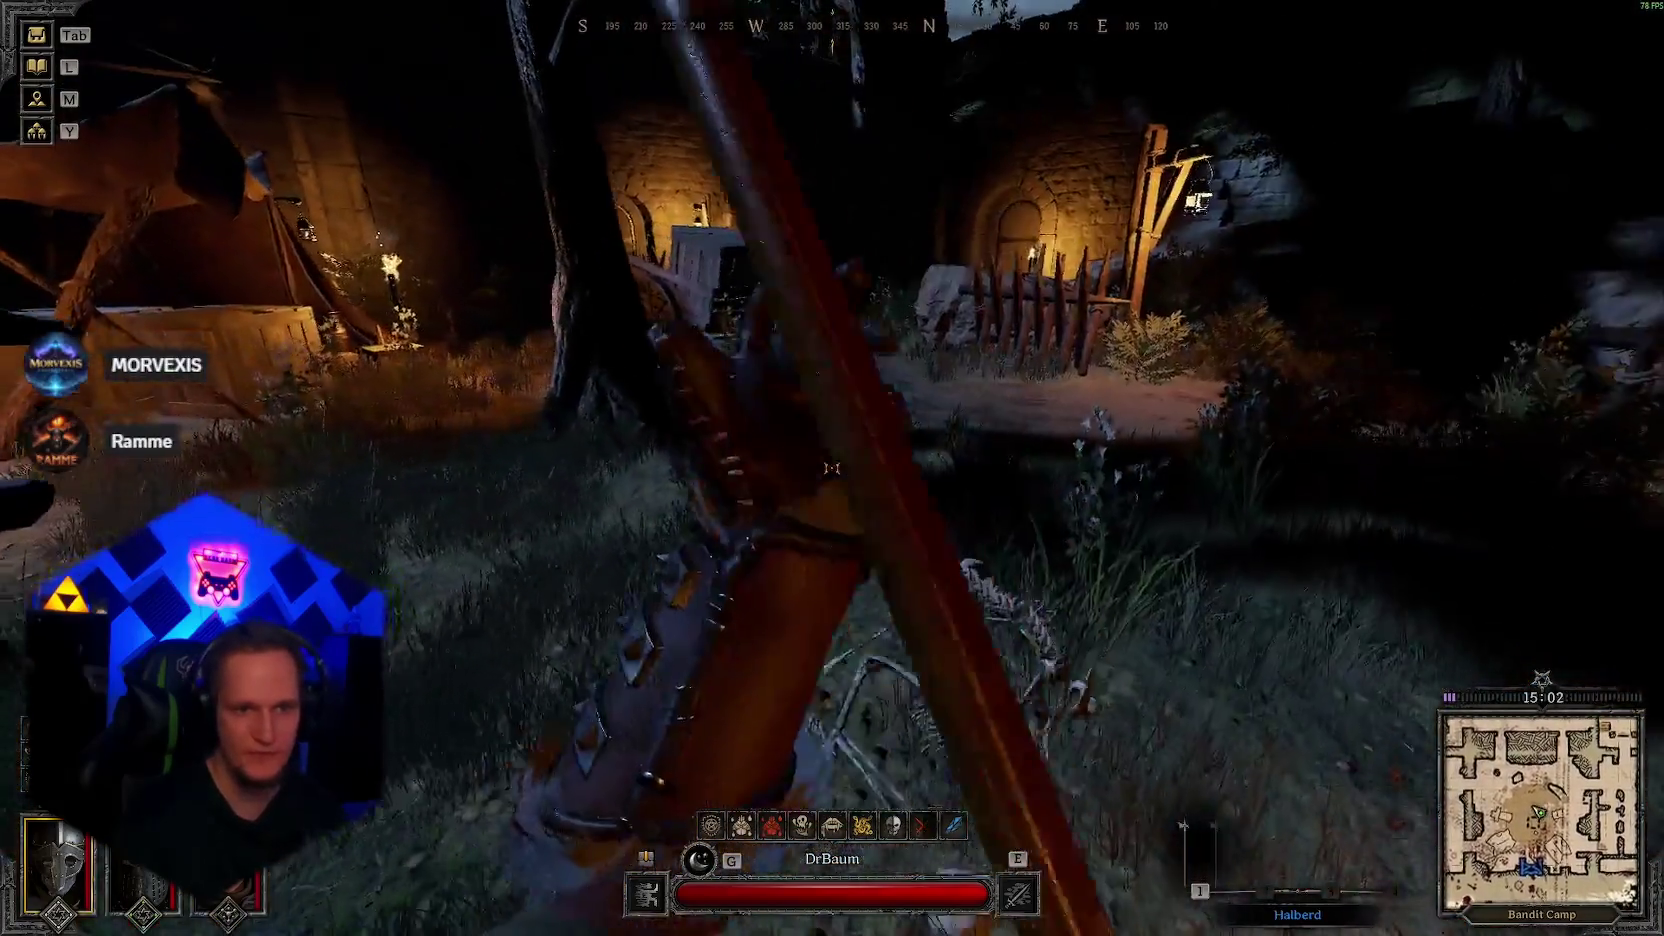
{"action": "left_click", "coordinate": [832, 468]}
{"action": "key", "text": "s"}
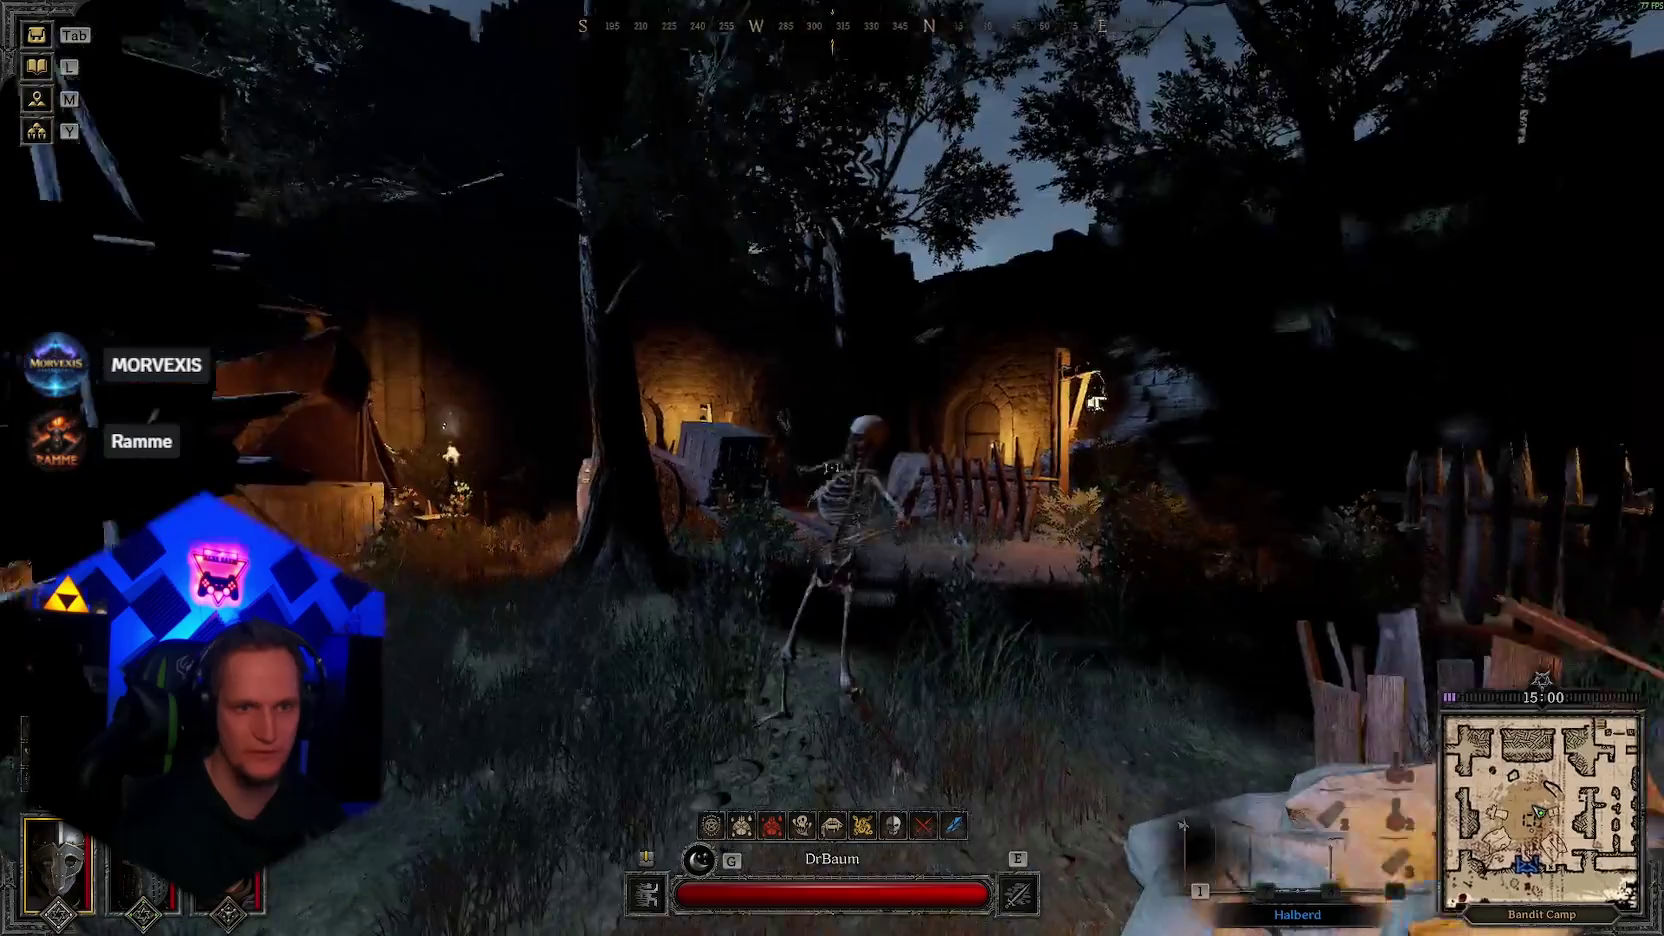
{"action": "left_click", "coordinate": [832, 469]}
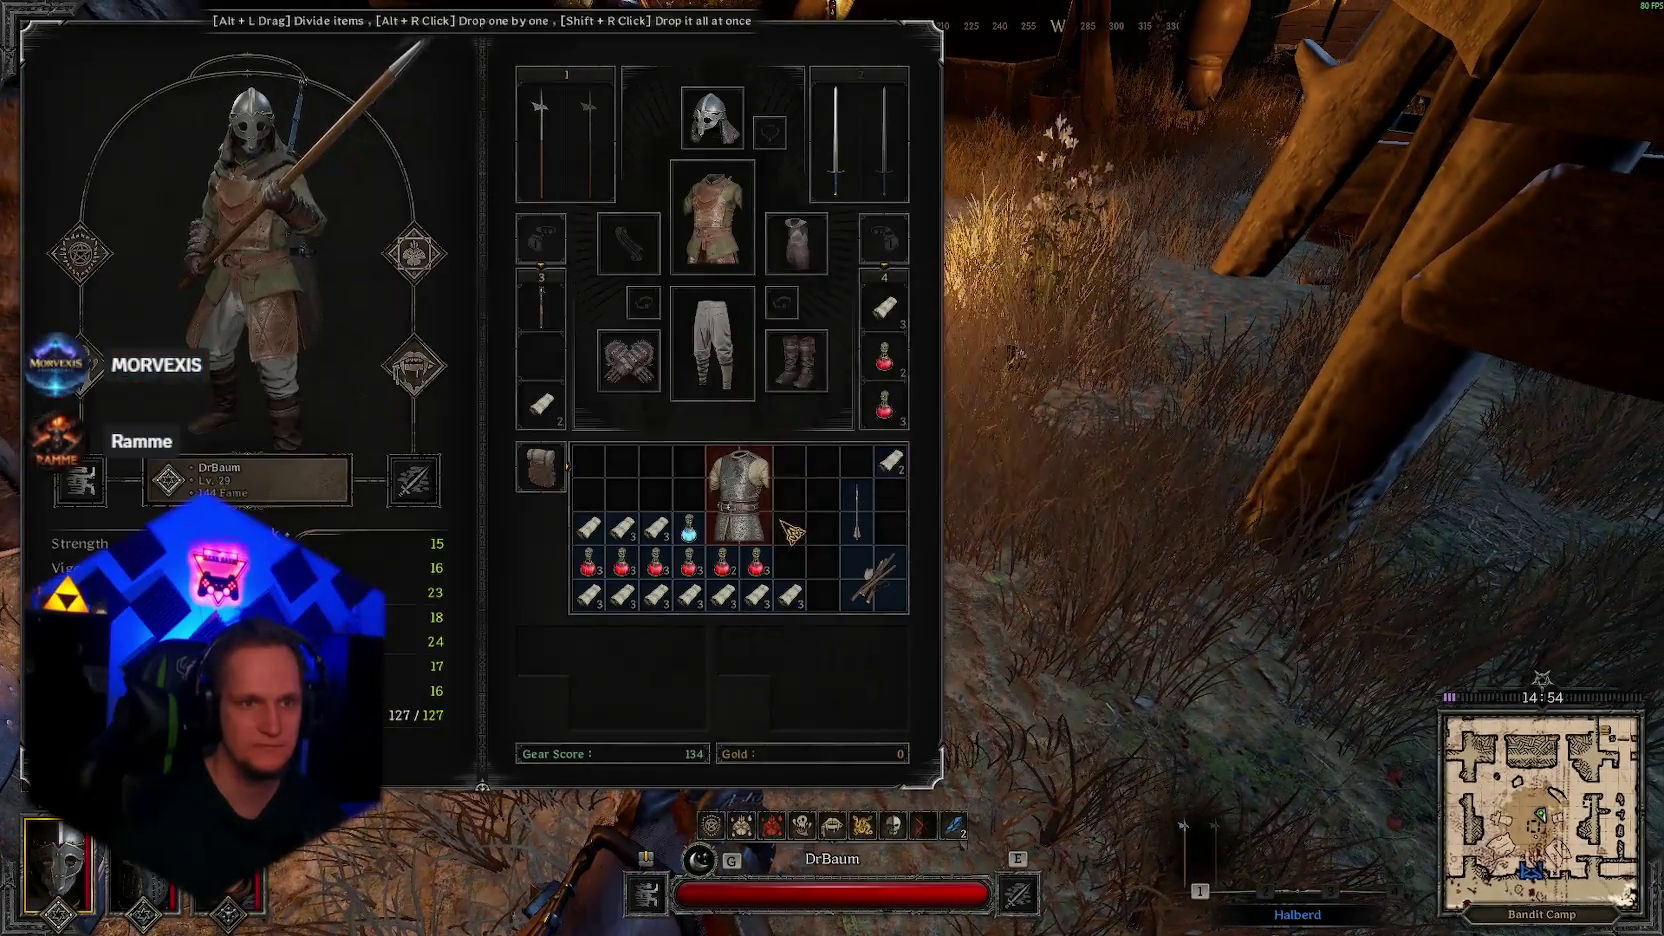
Step: Drop the chest armour from the inventory and check the potions and equipment
{"action": "left_click_drag", "start_coordinate": [760, 510], "coordinate": [1199, 519]}
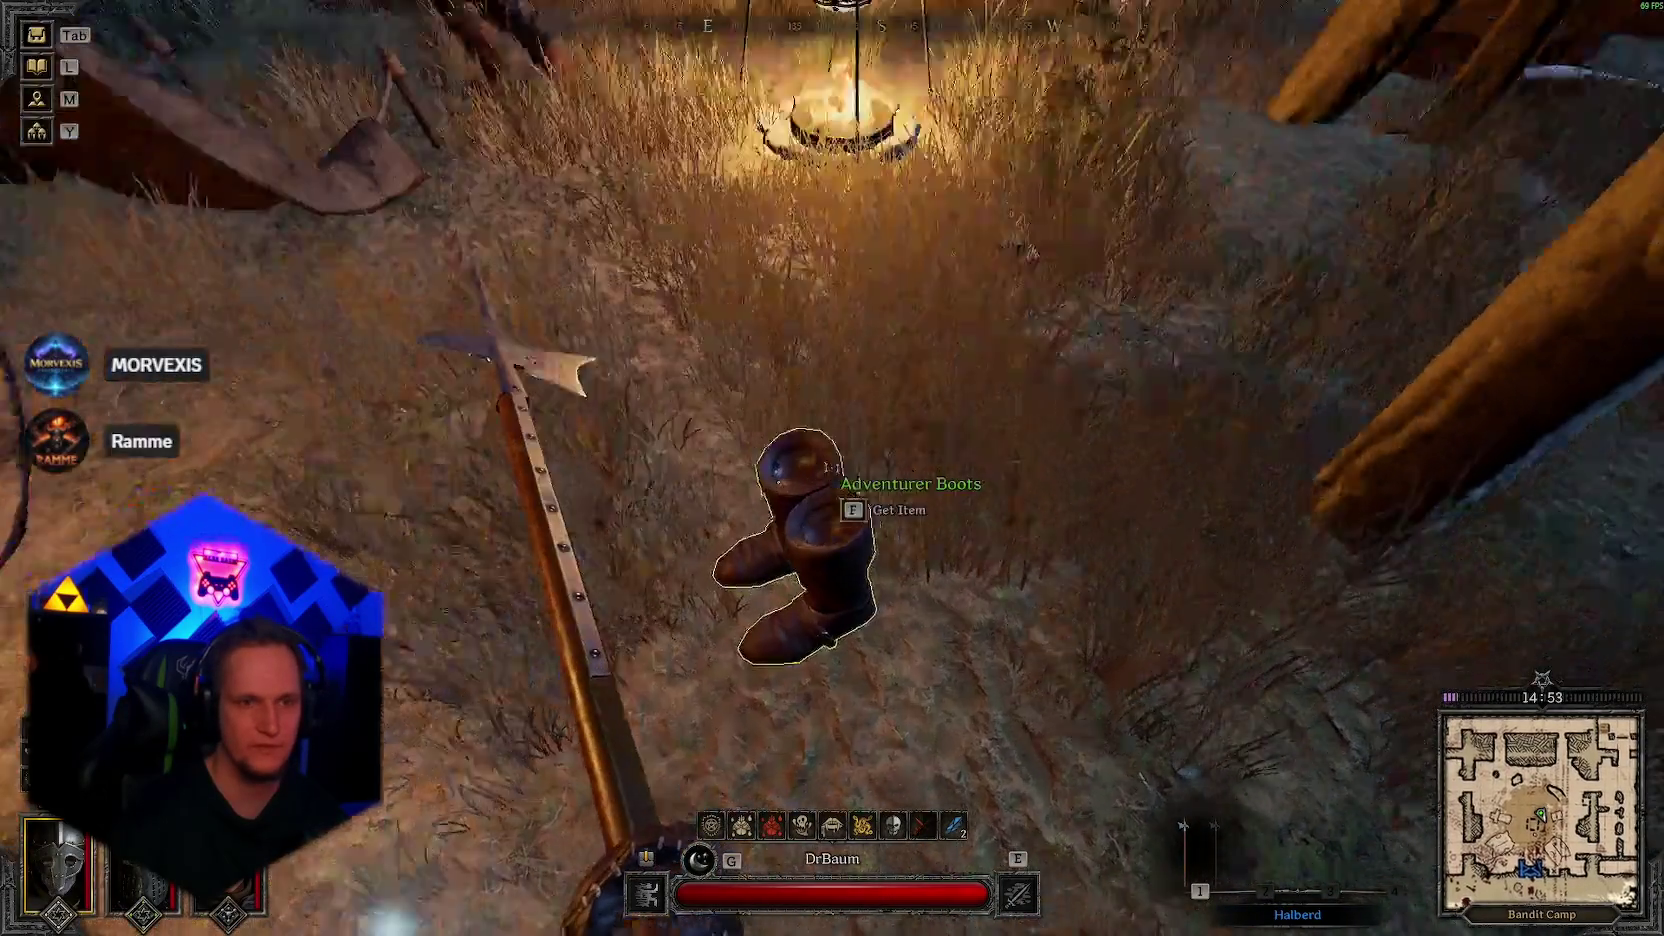
{"action": "key", "text": "Tab"}
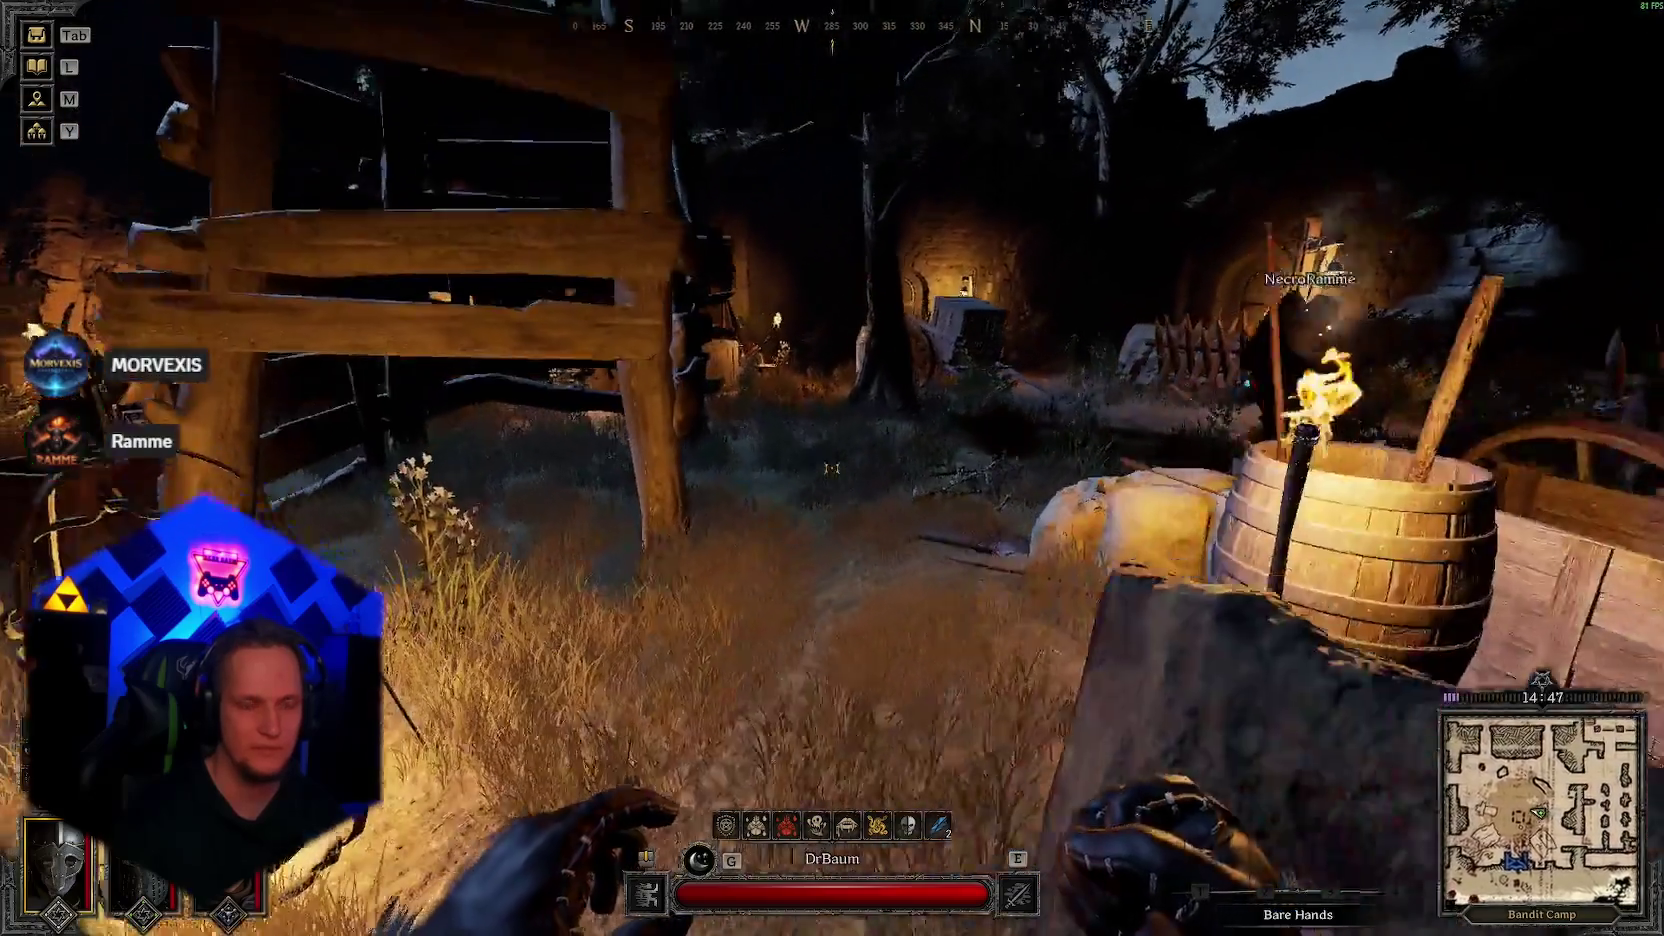
{"action": "key", "text": "s"}
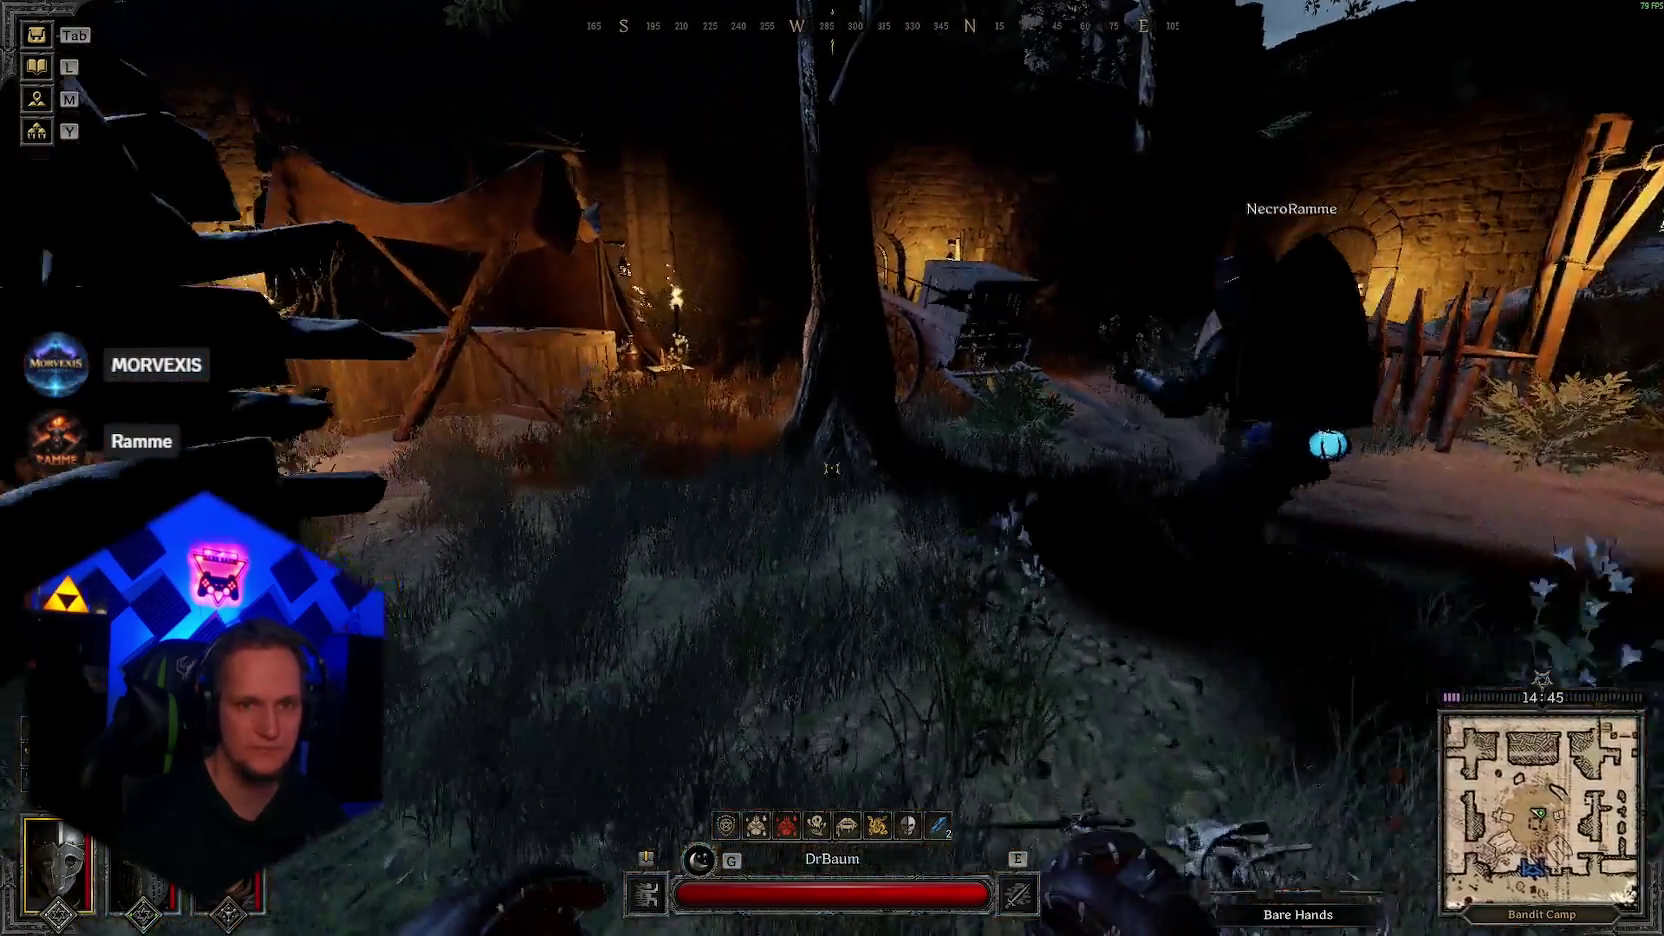
{"action": "key", "text": "Tab"}
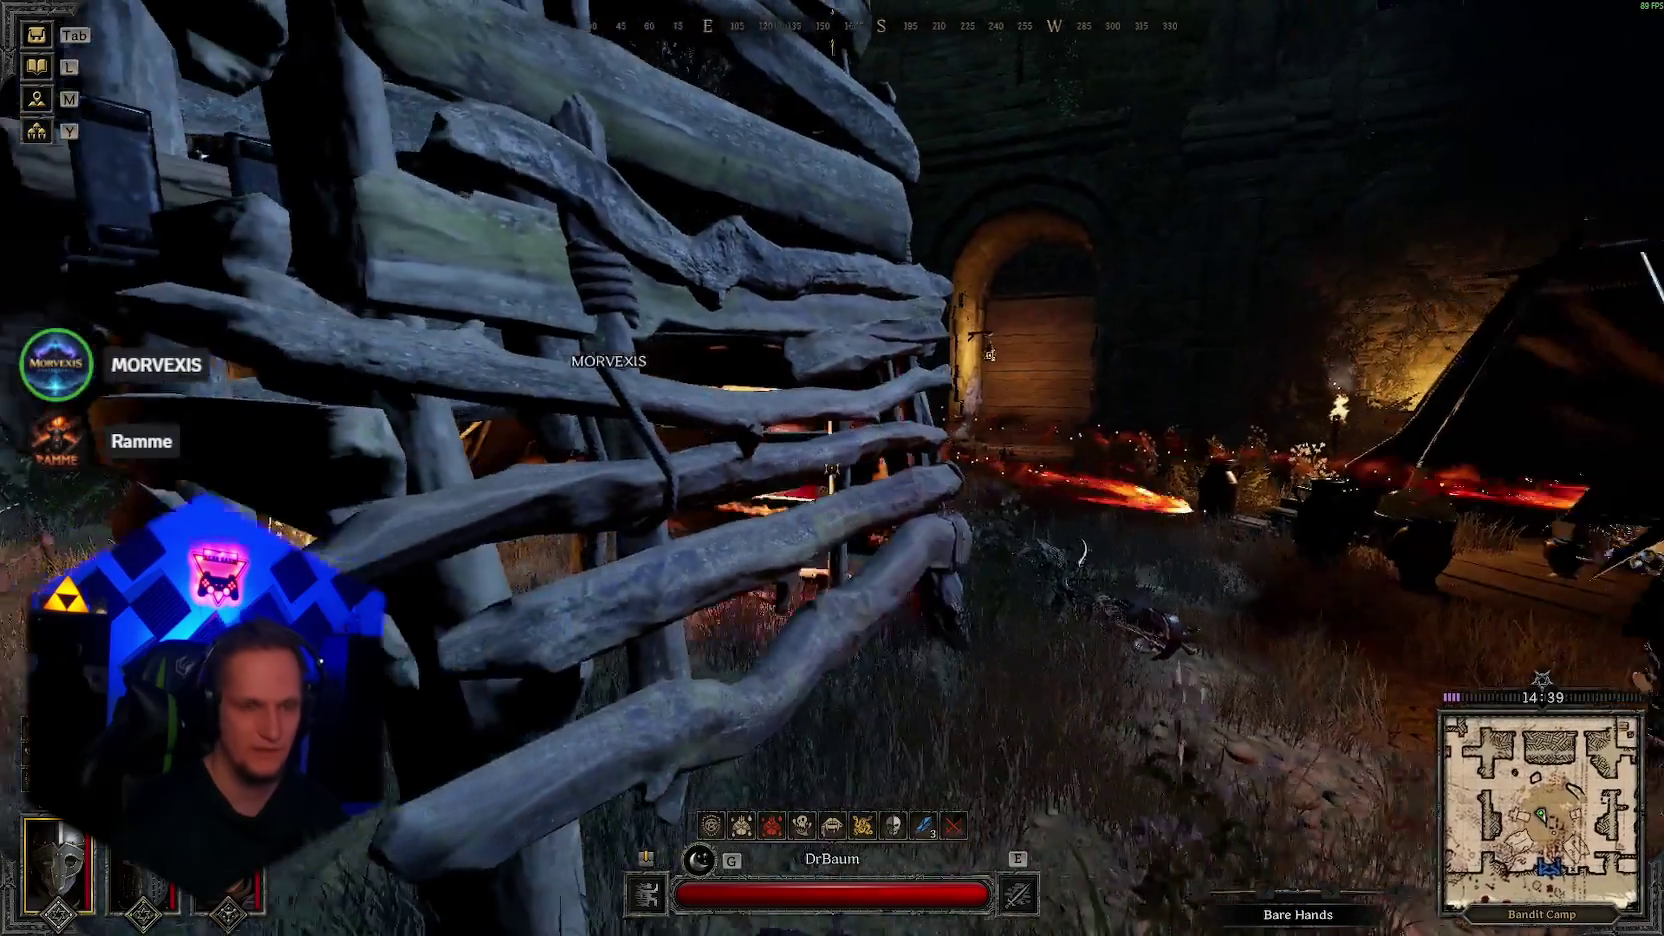
Step: Head toward the arched doors and loot the skeleton's remains
{"action": "key", "text": "x"}
{"action": "key", "text": "w"}
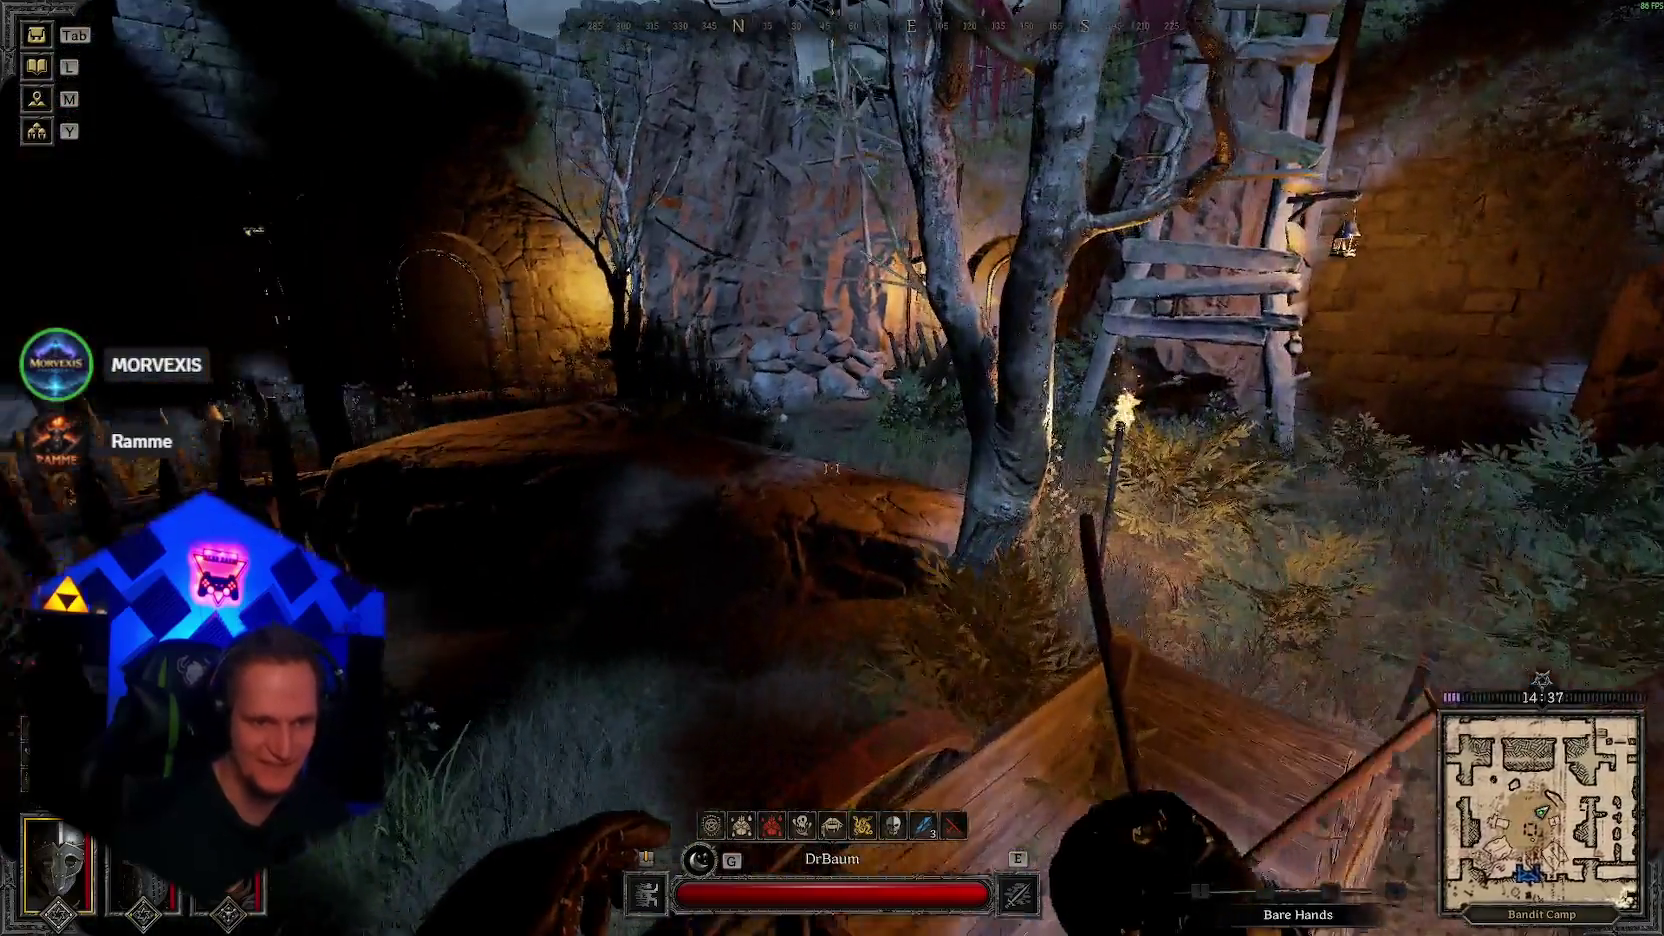
{"action": "key", "text": "w"}
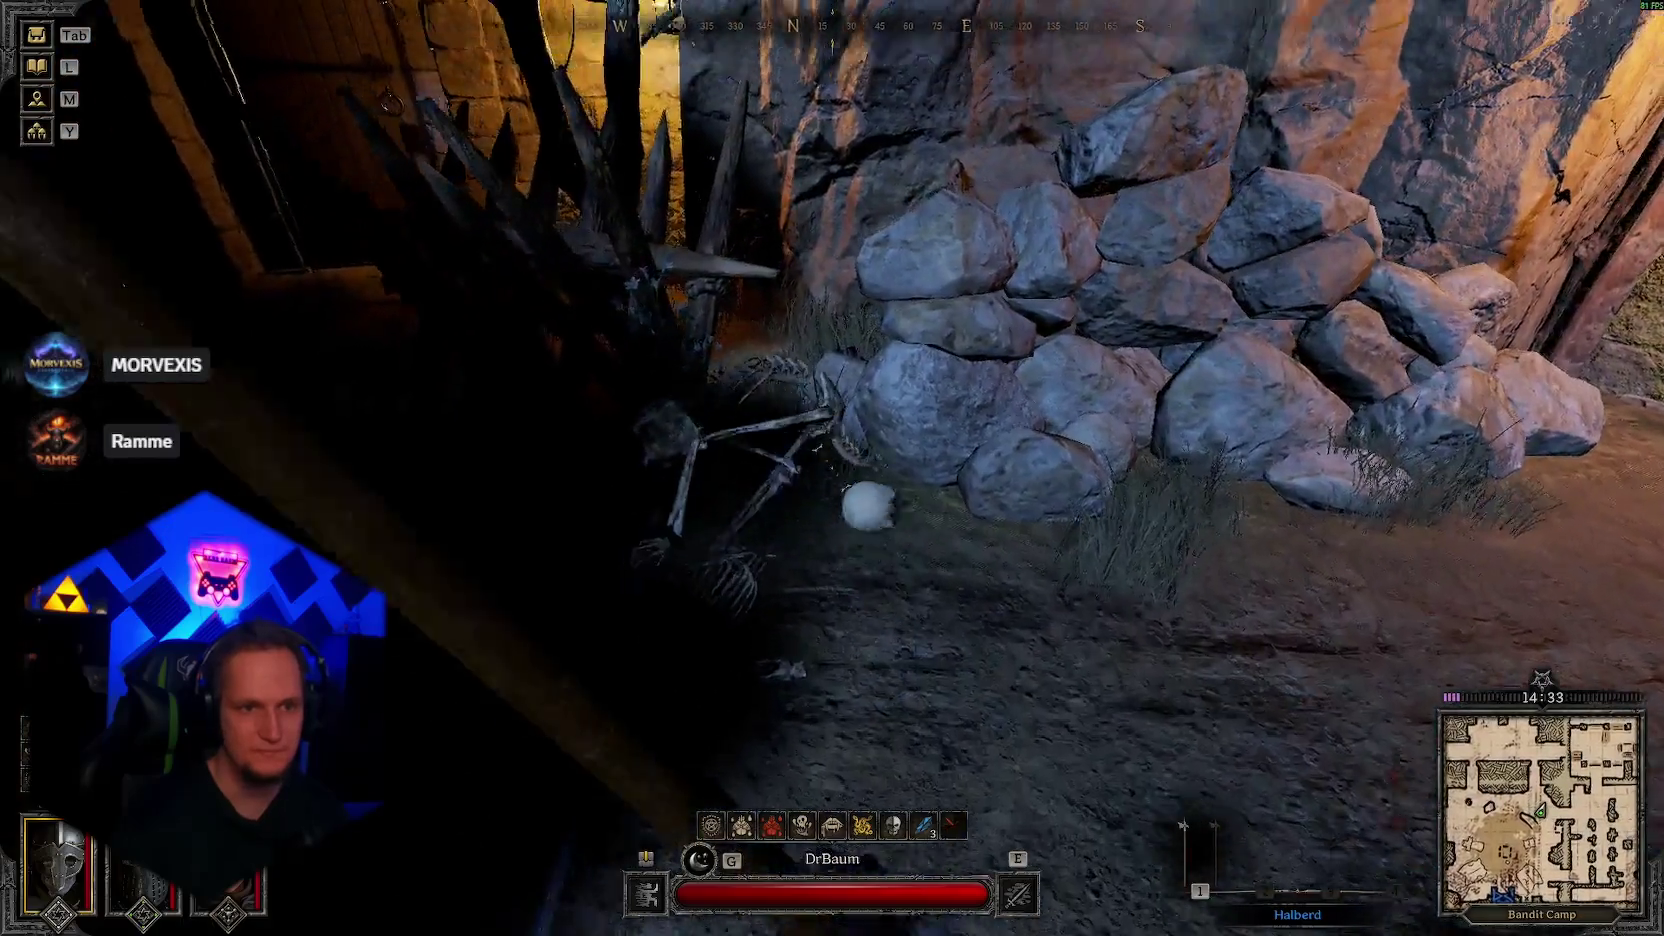
{"action": "key", "text": "s"}
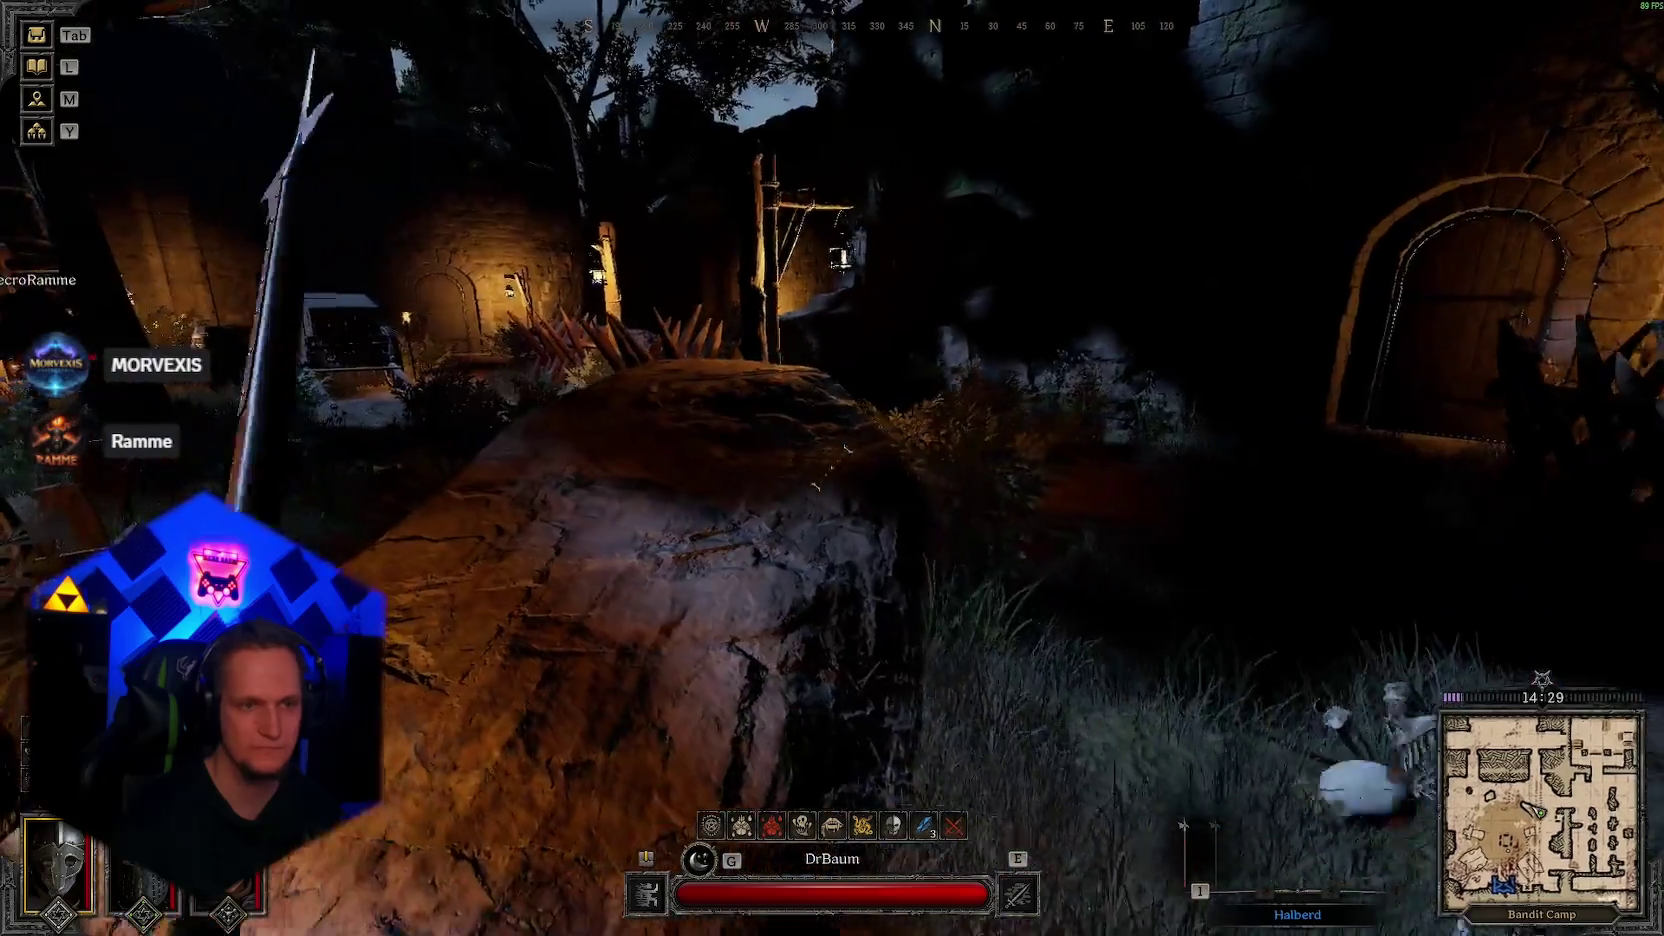
{"action": "key", "text": "w"}
{"action": "key", "text": "f"}
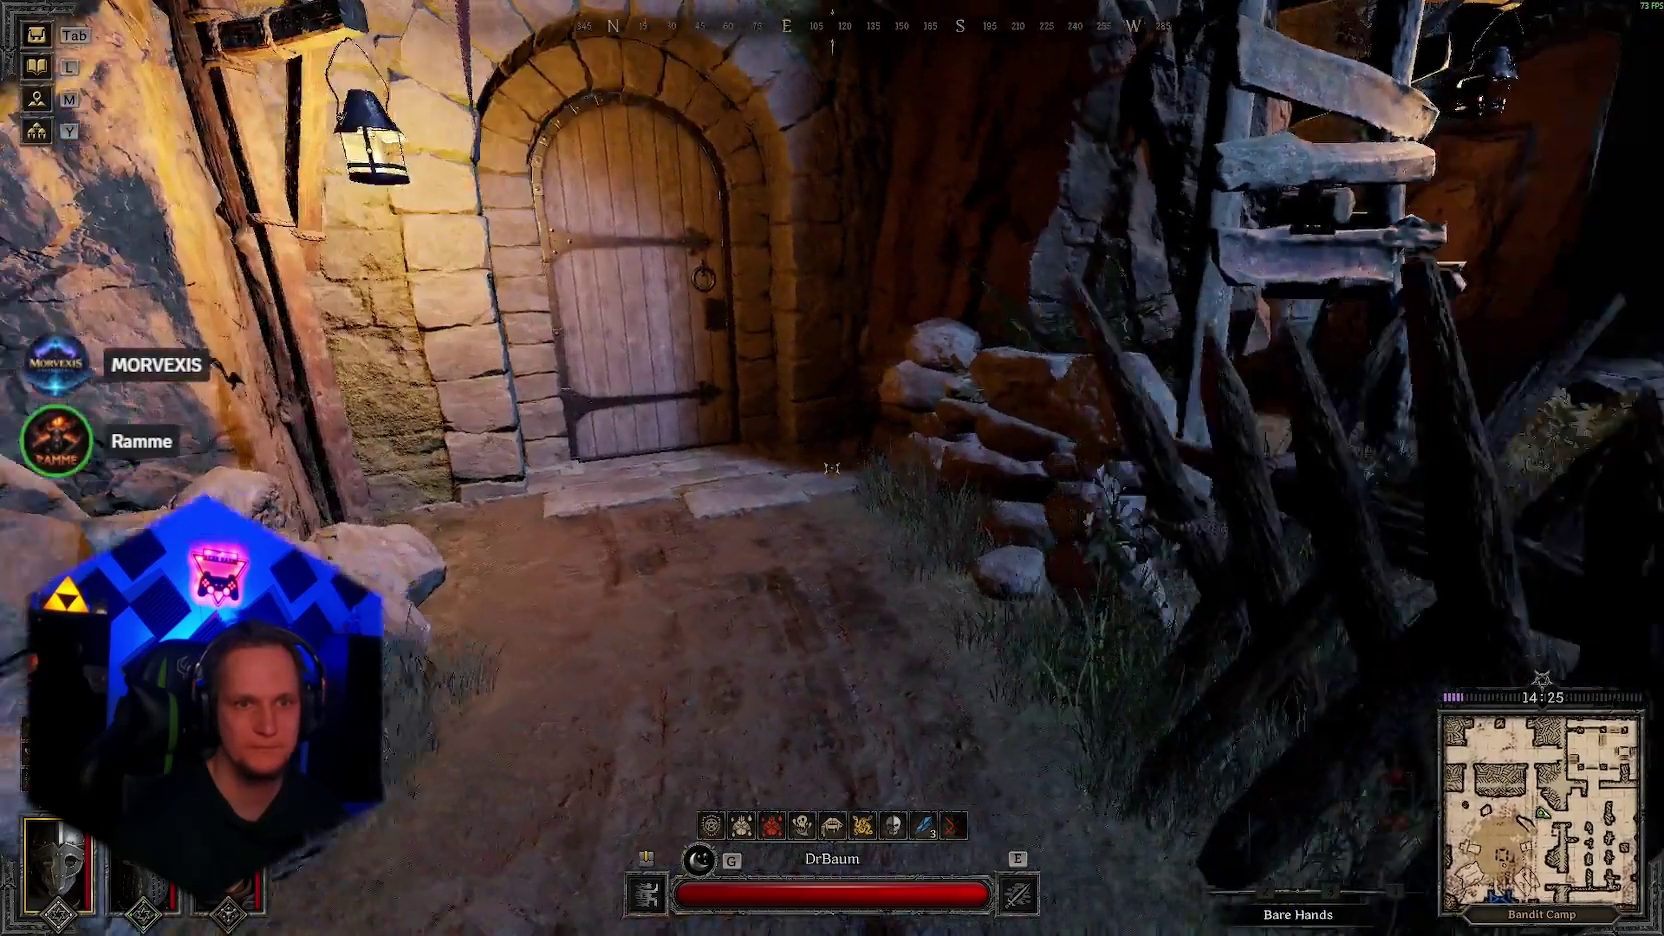
{"action": "mouse_move", "coordinate": [830, 466]}
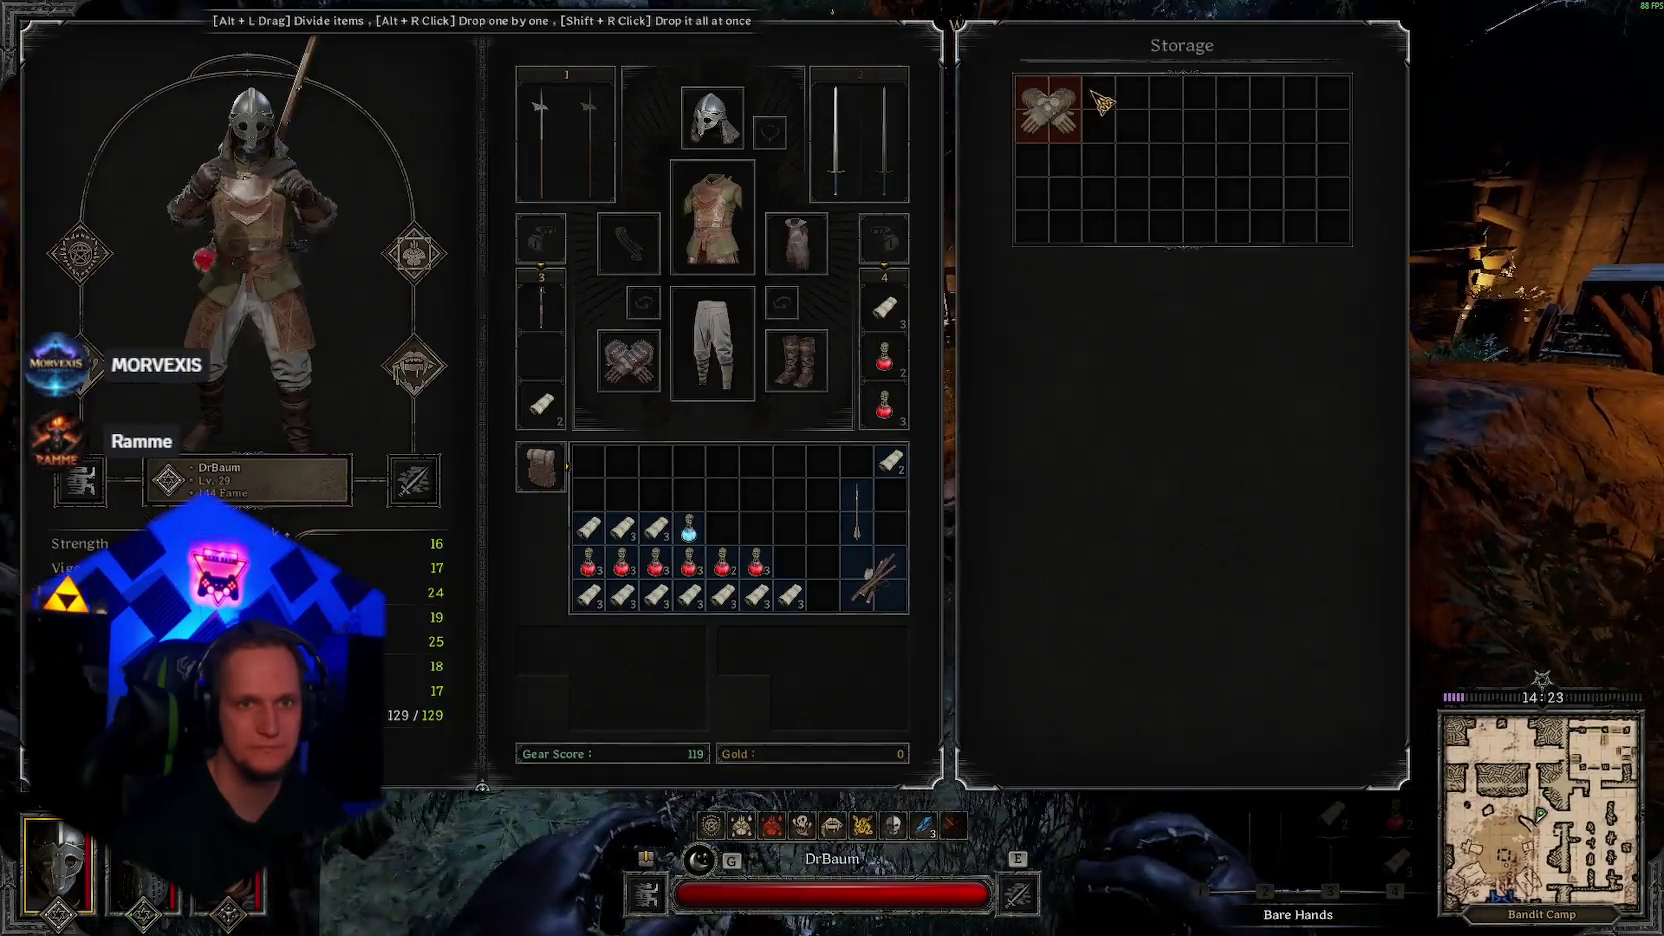
{"action": "key", "text": "Tab"}
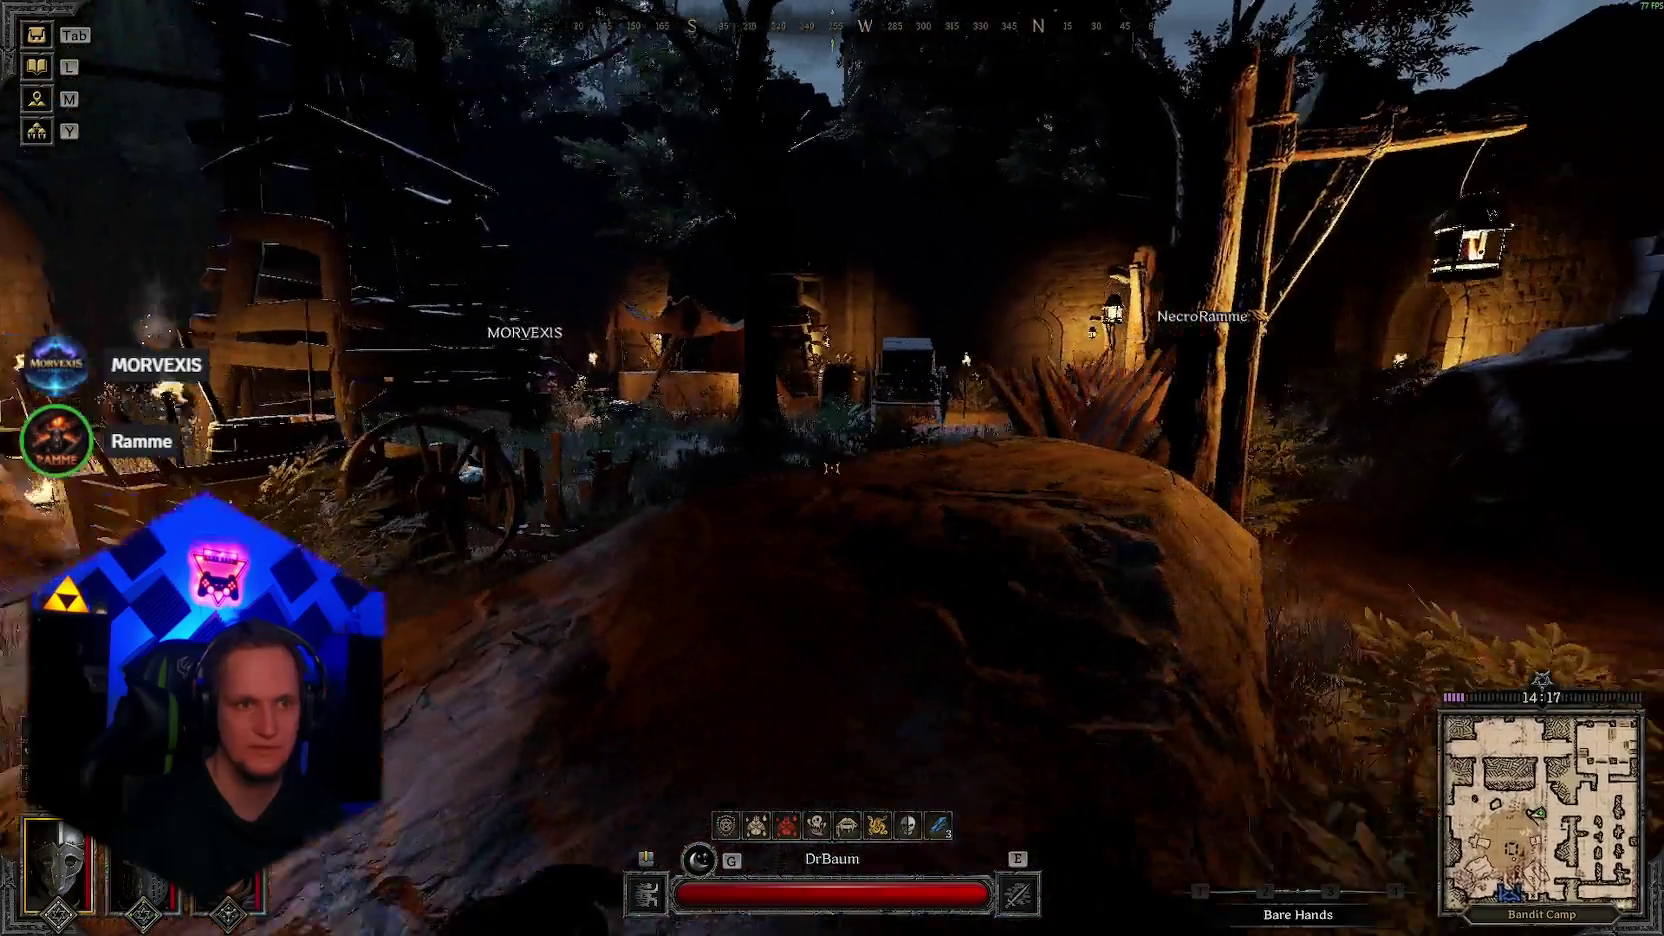
{"action": "key", "text": "Tab"}
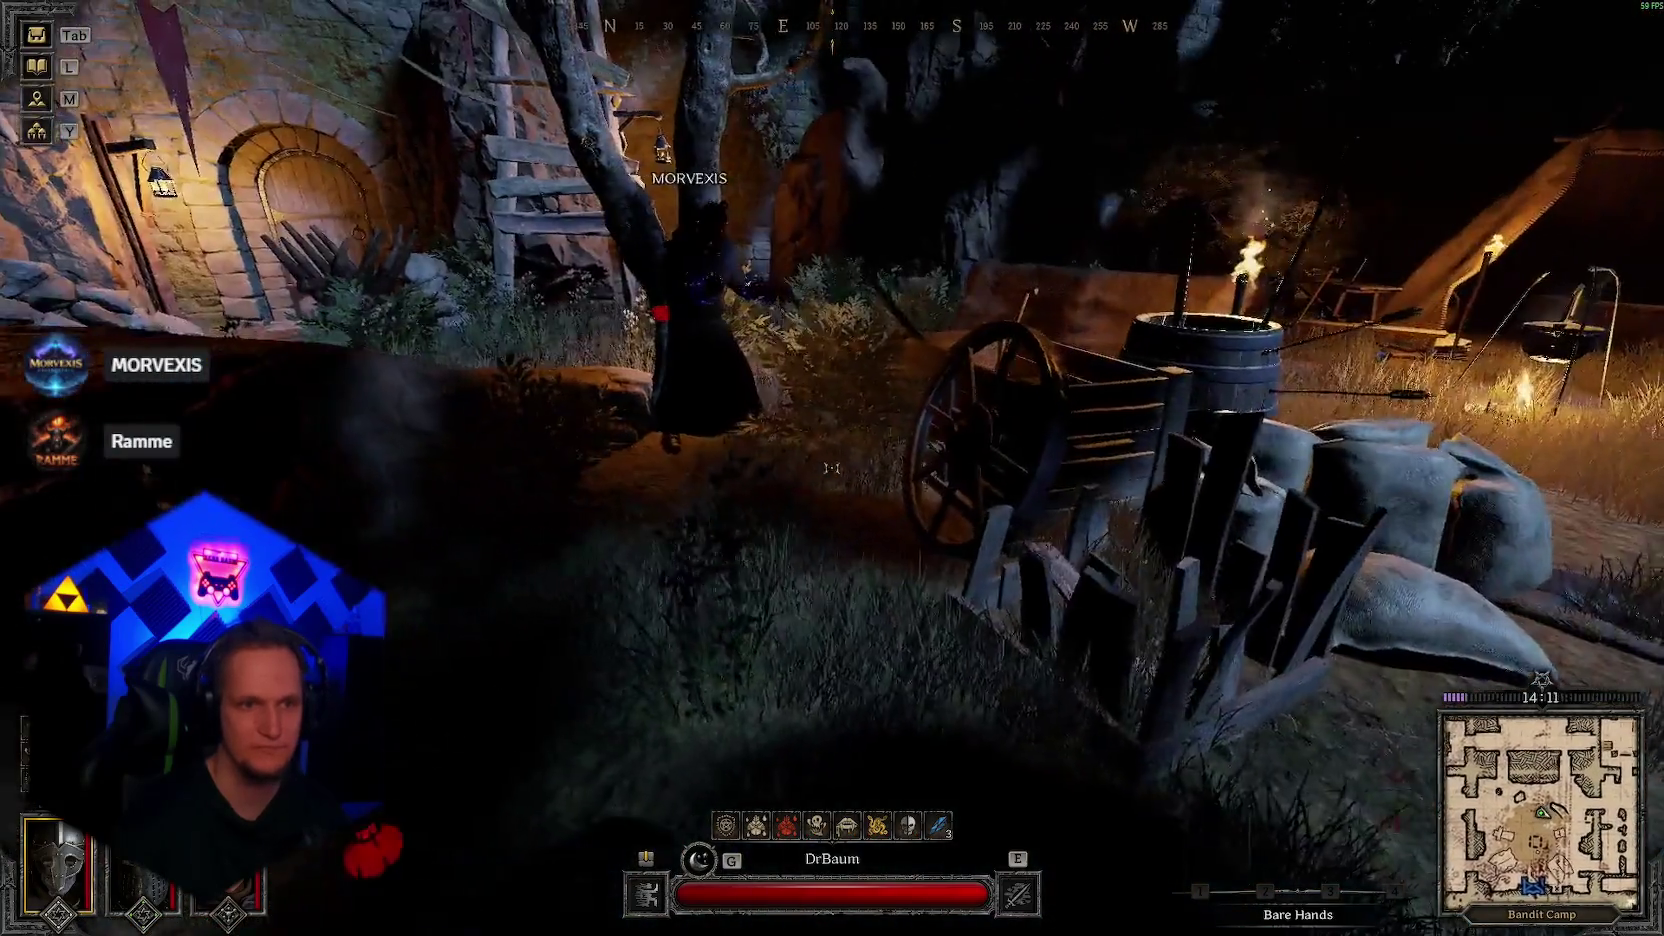
Step: Climb past the rocks, draw the halberd and walk through the arched doorway
{"action": "key", "text": "w"}
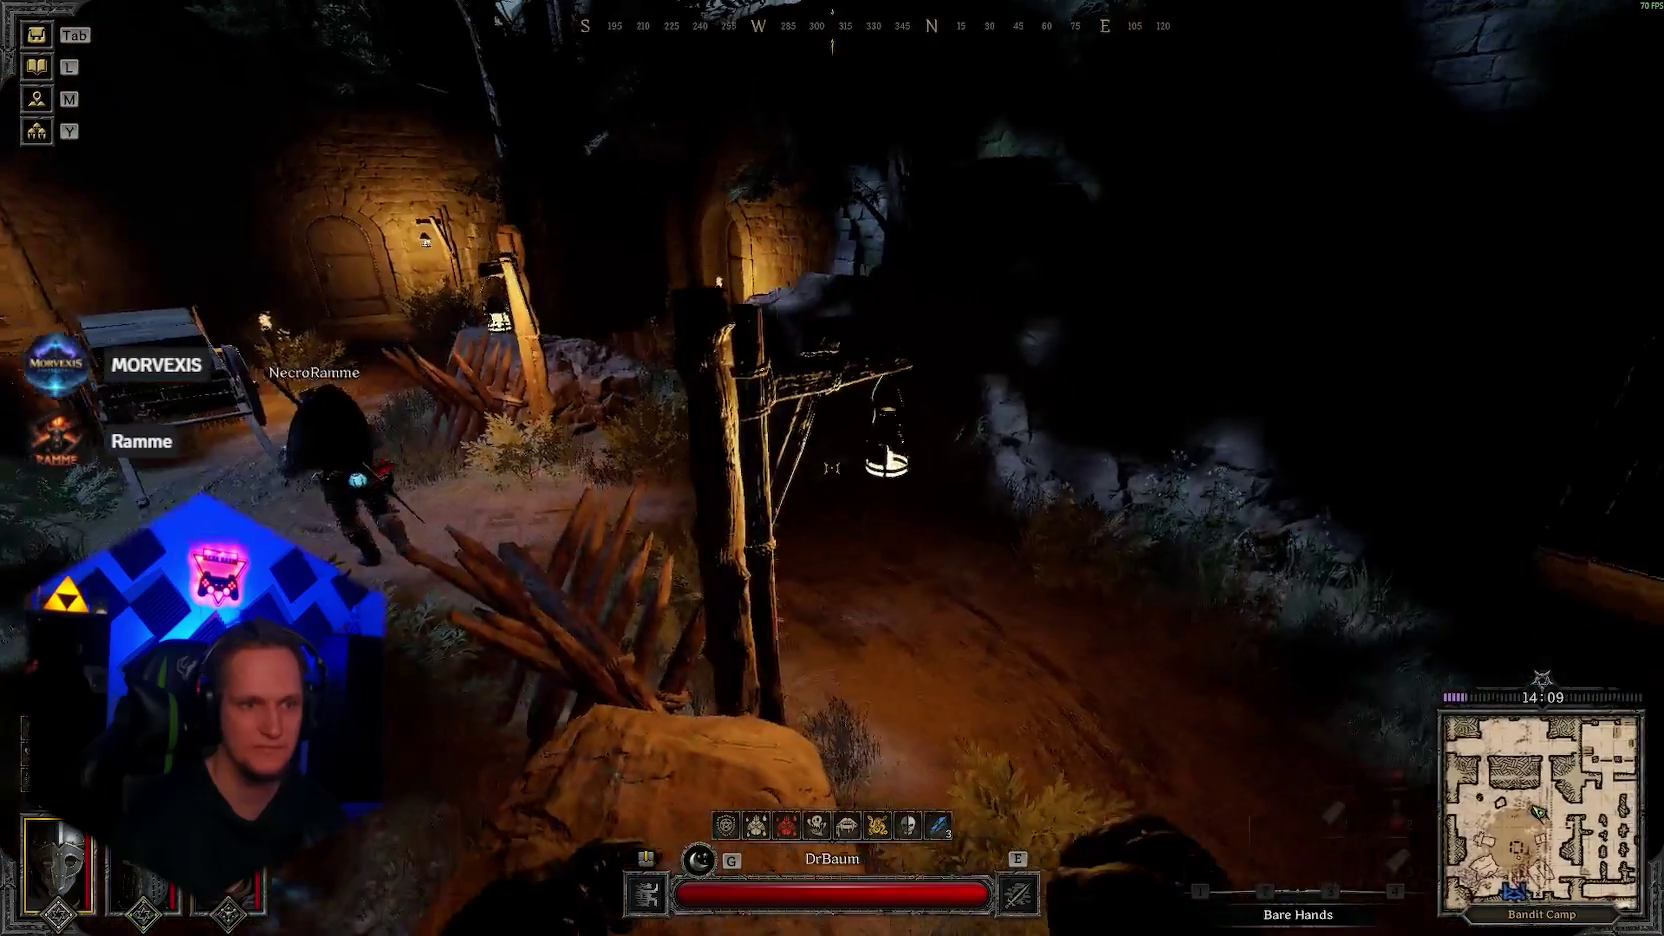
{"action": "key", "text": "space"}
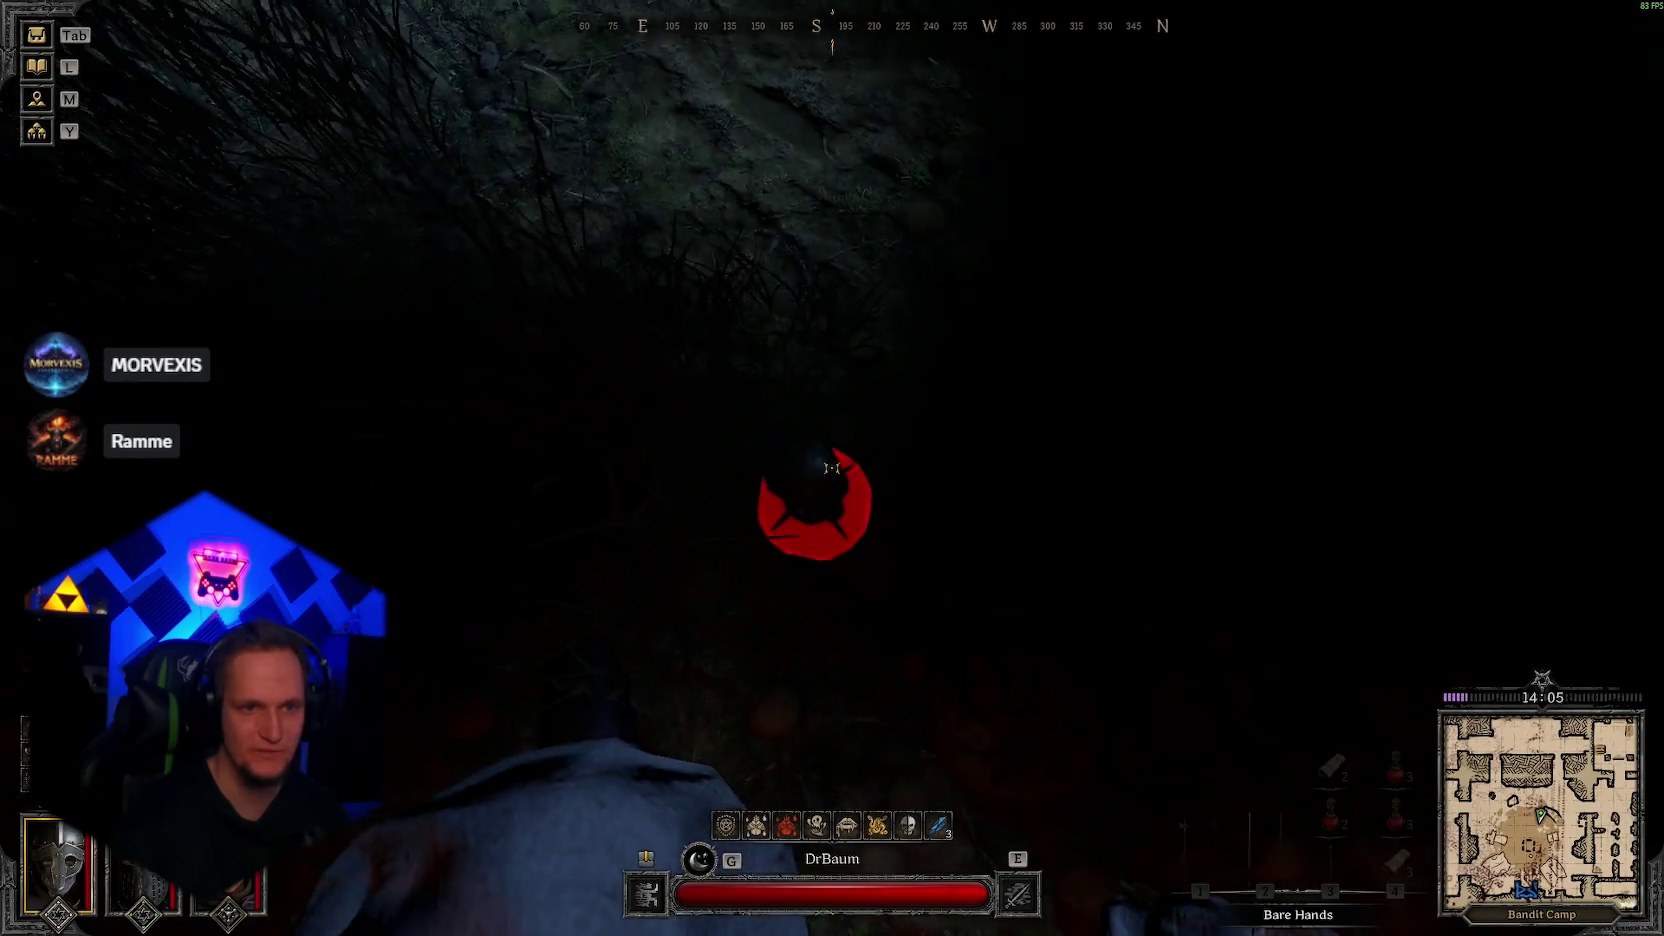
{"action": "left_click", "coordinate": [831, 467]}
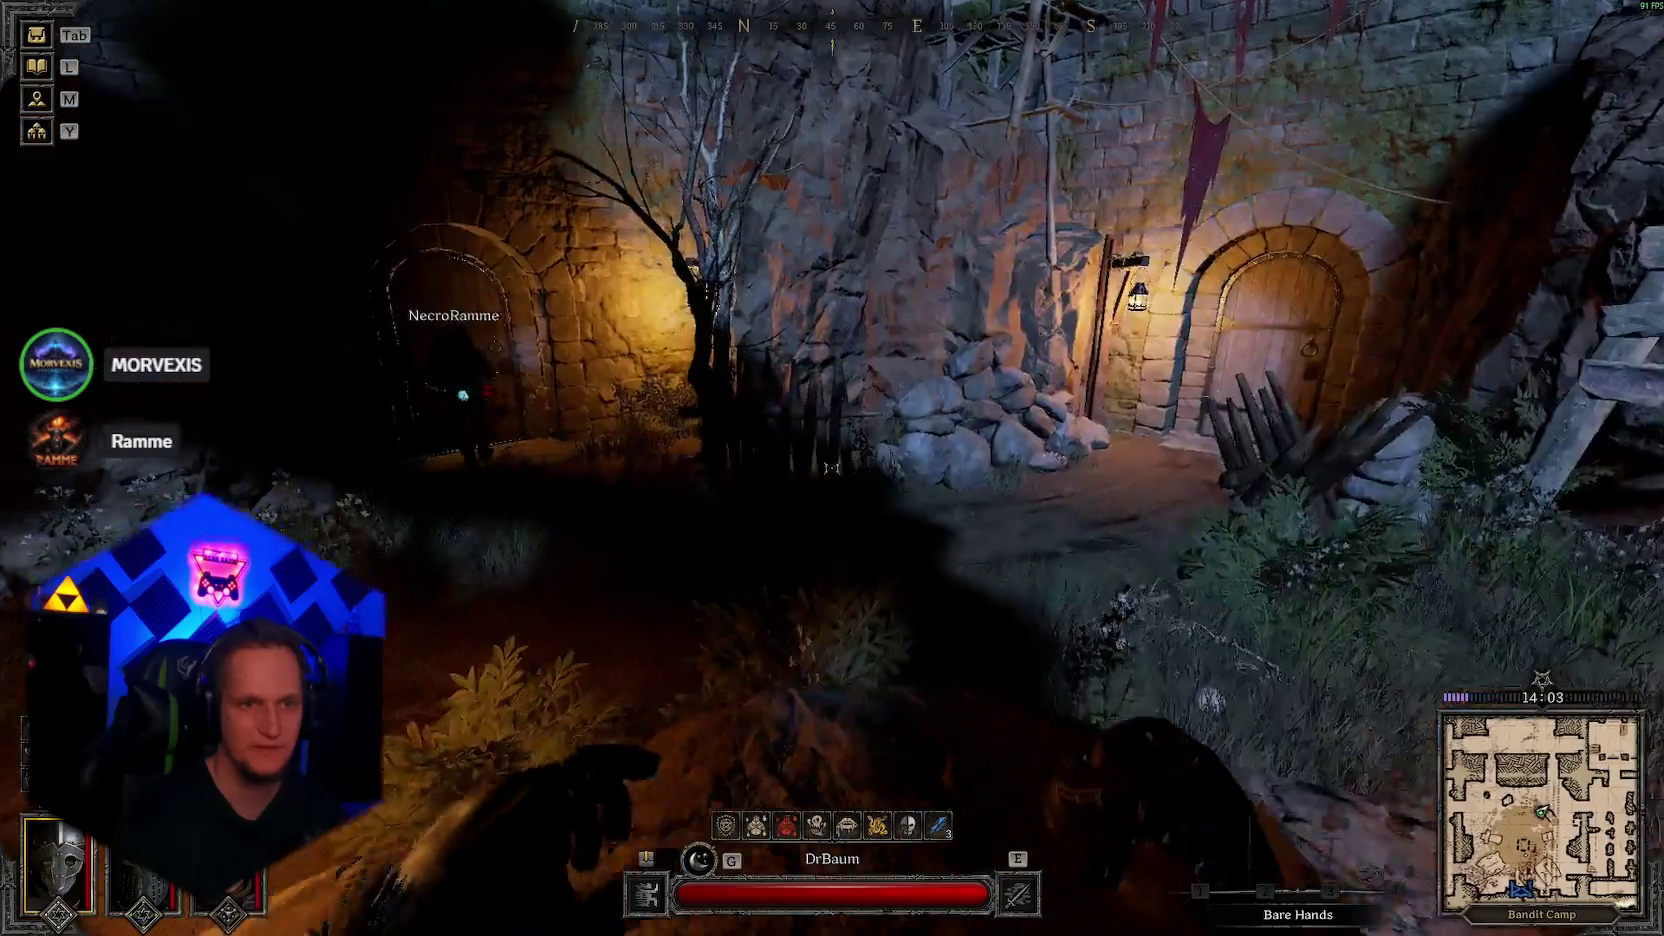
{"action": "key", "text": "1"}
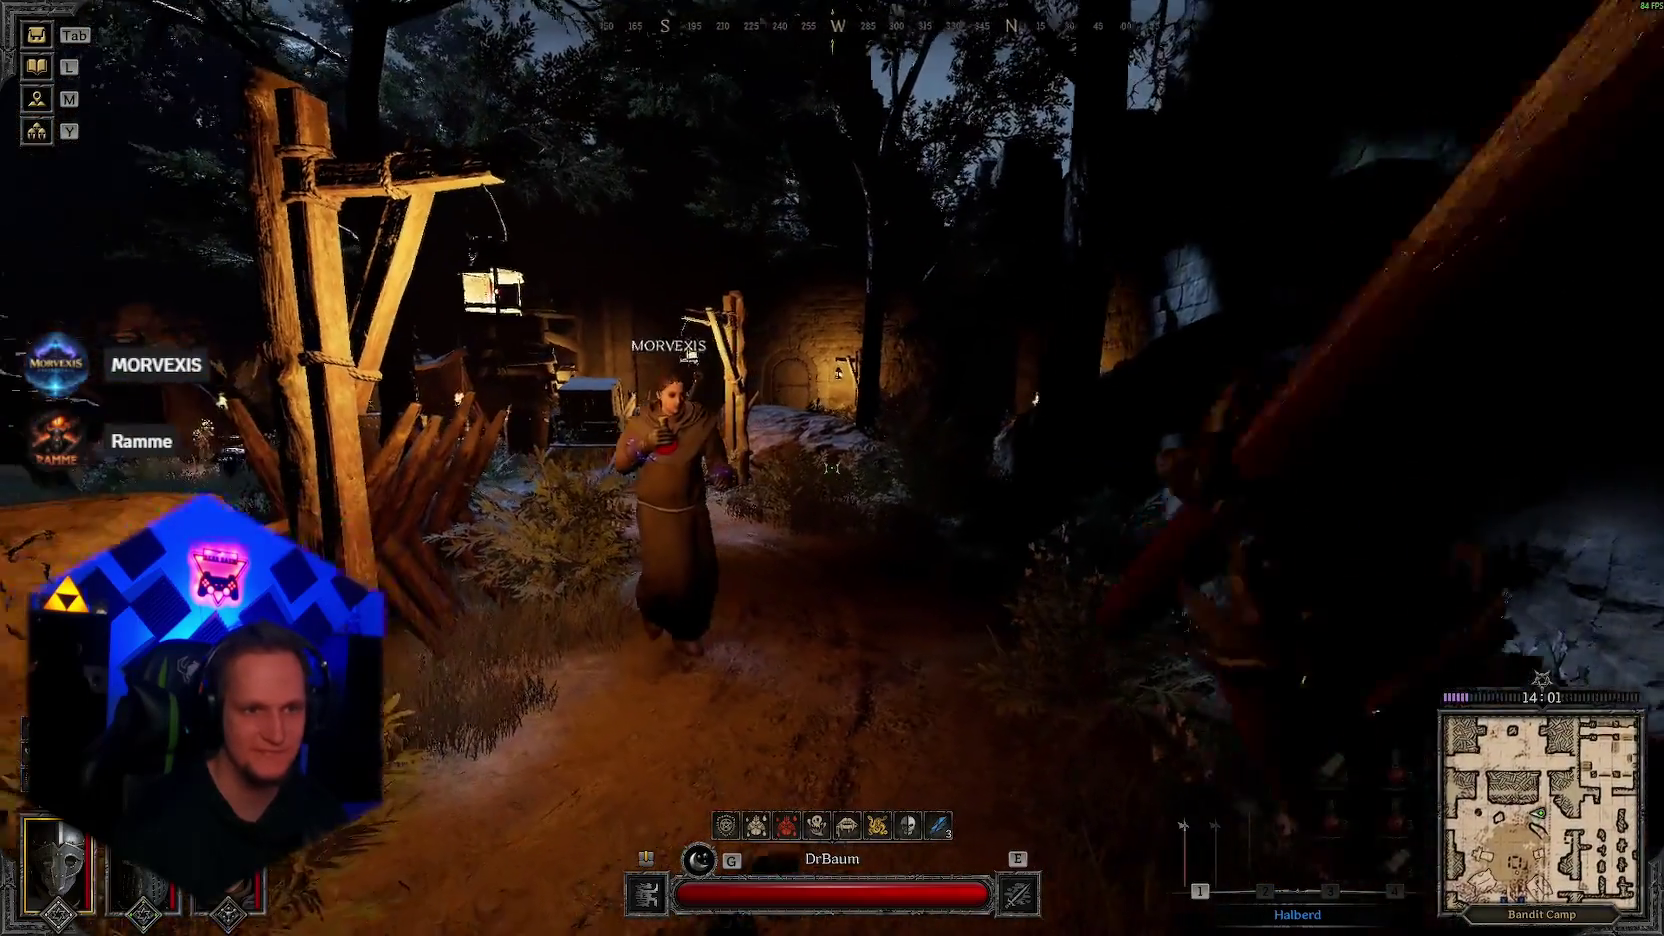
{"action": "key", "text": "w"}
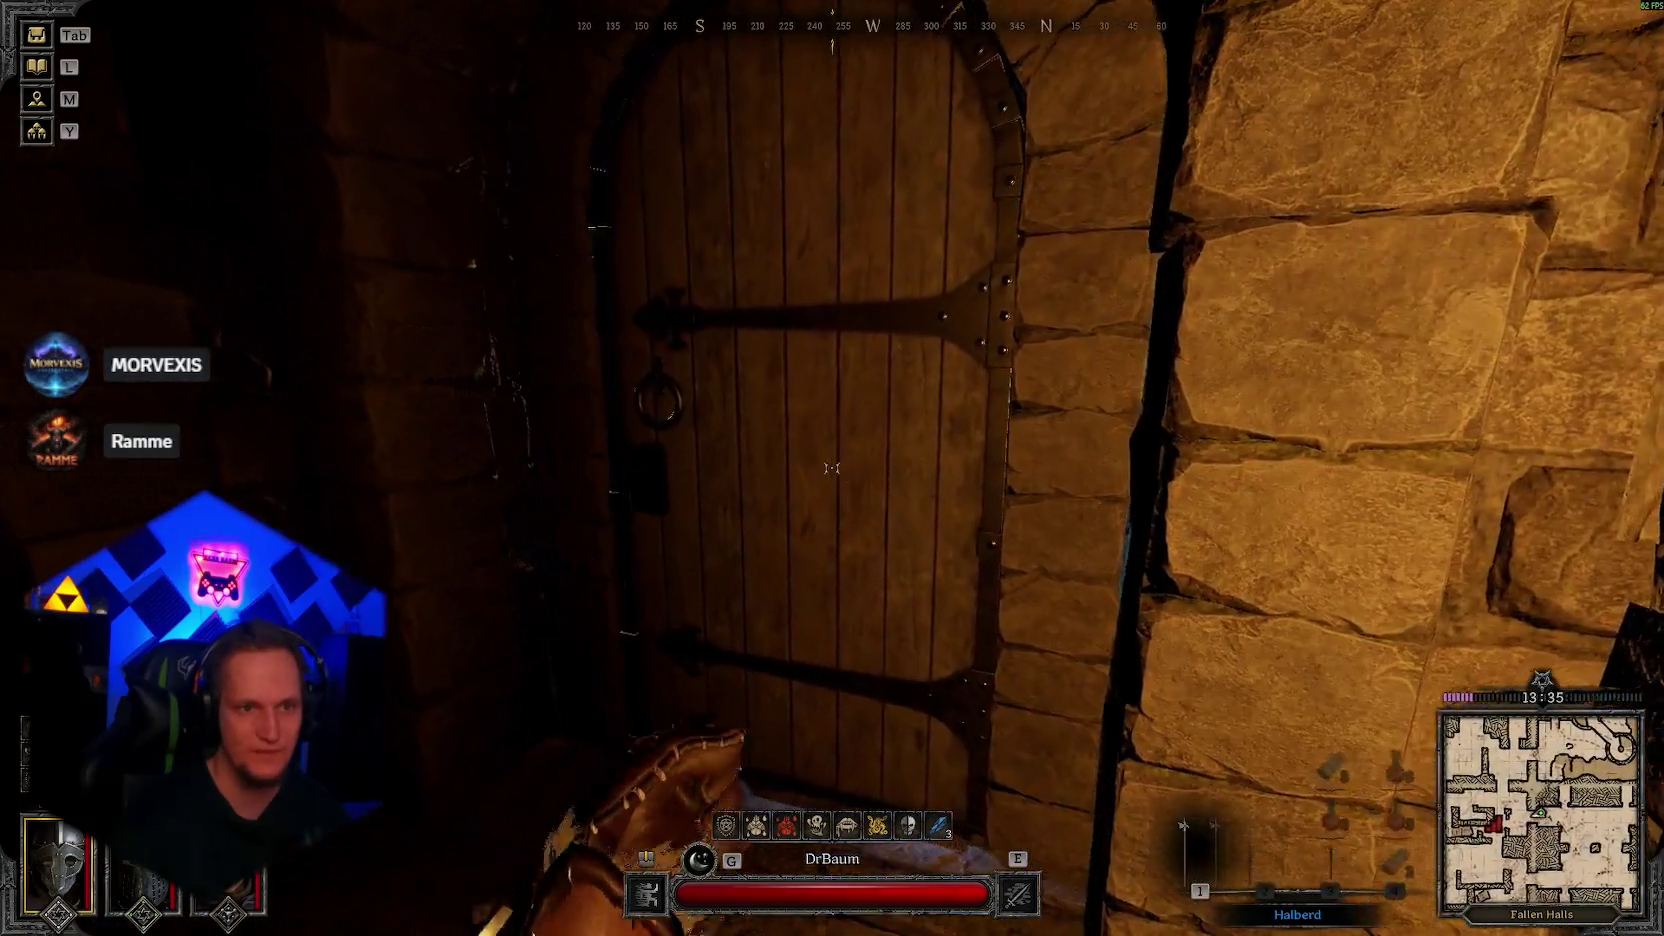
Step: Open the Greathall door and fight the enemy players inside, scoring a kill
{"action": "key", "text": "f"}
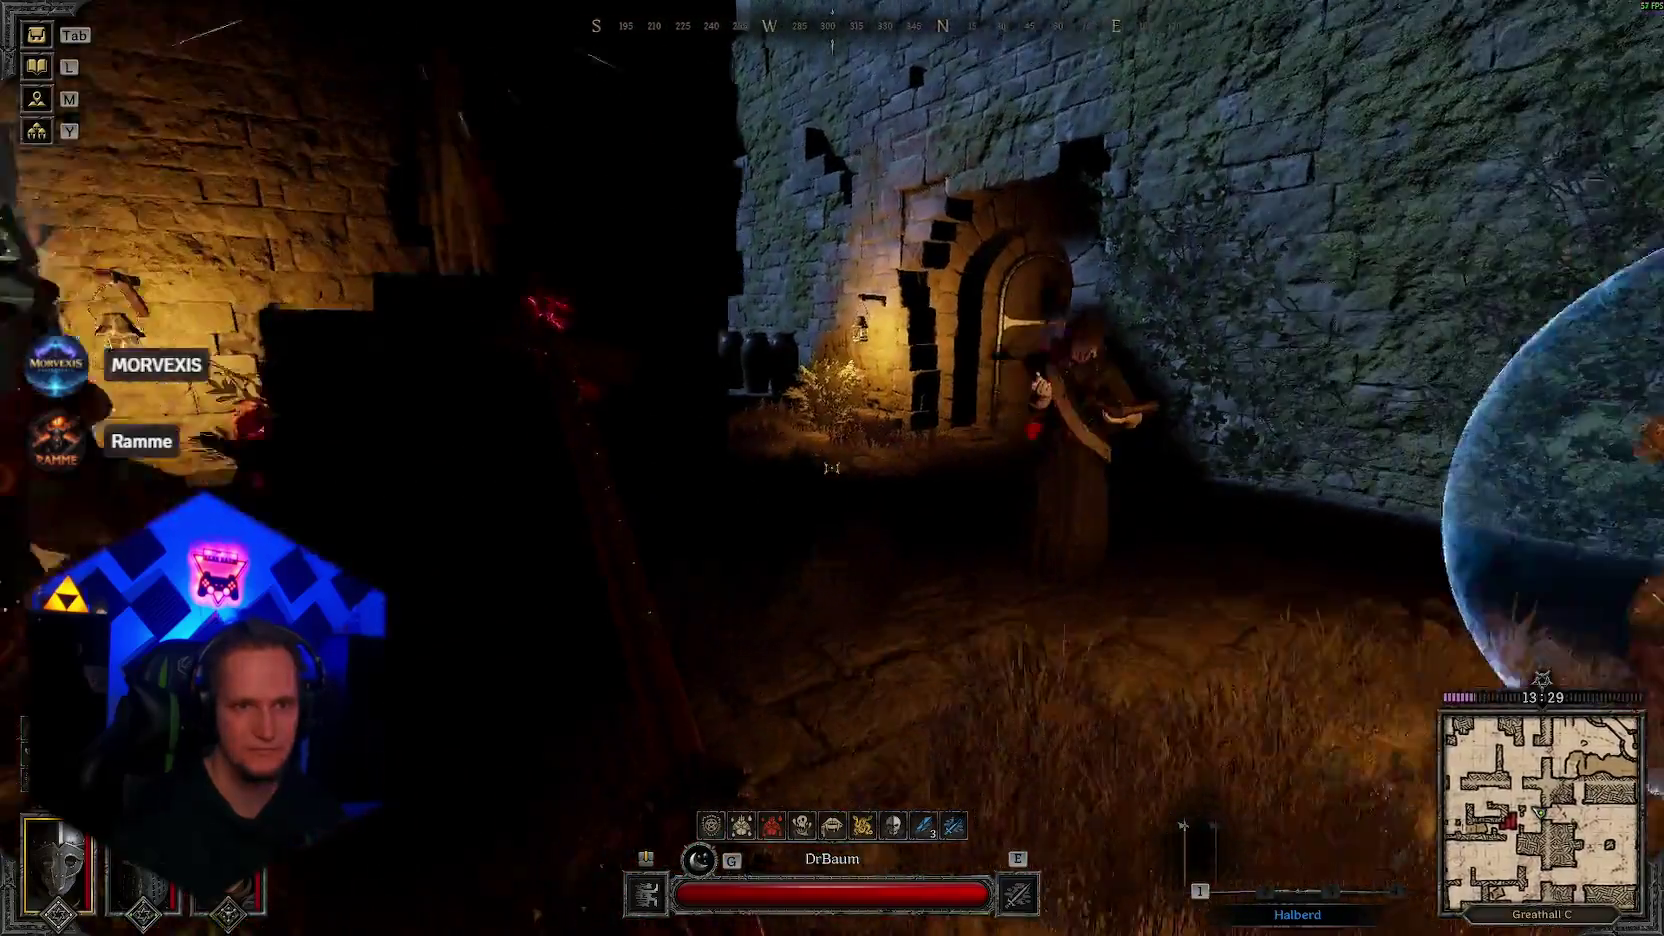
{"action": "key", "text": "w"}
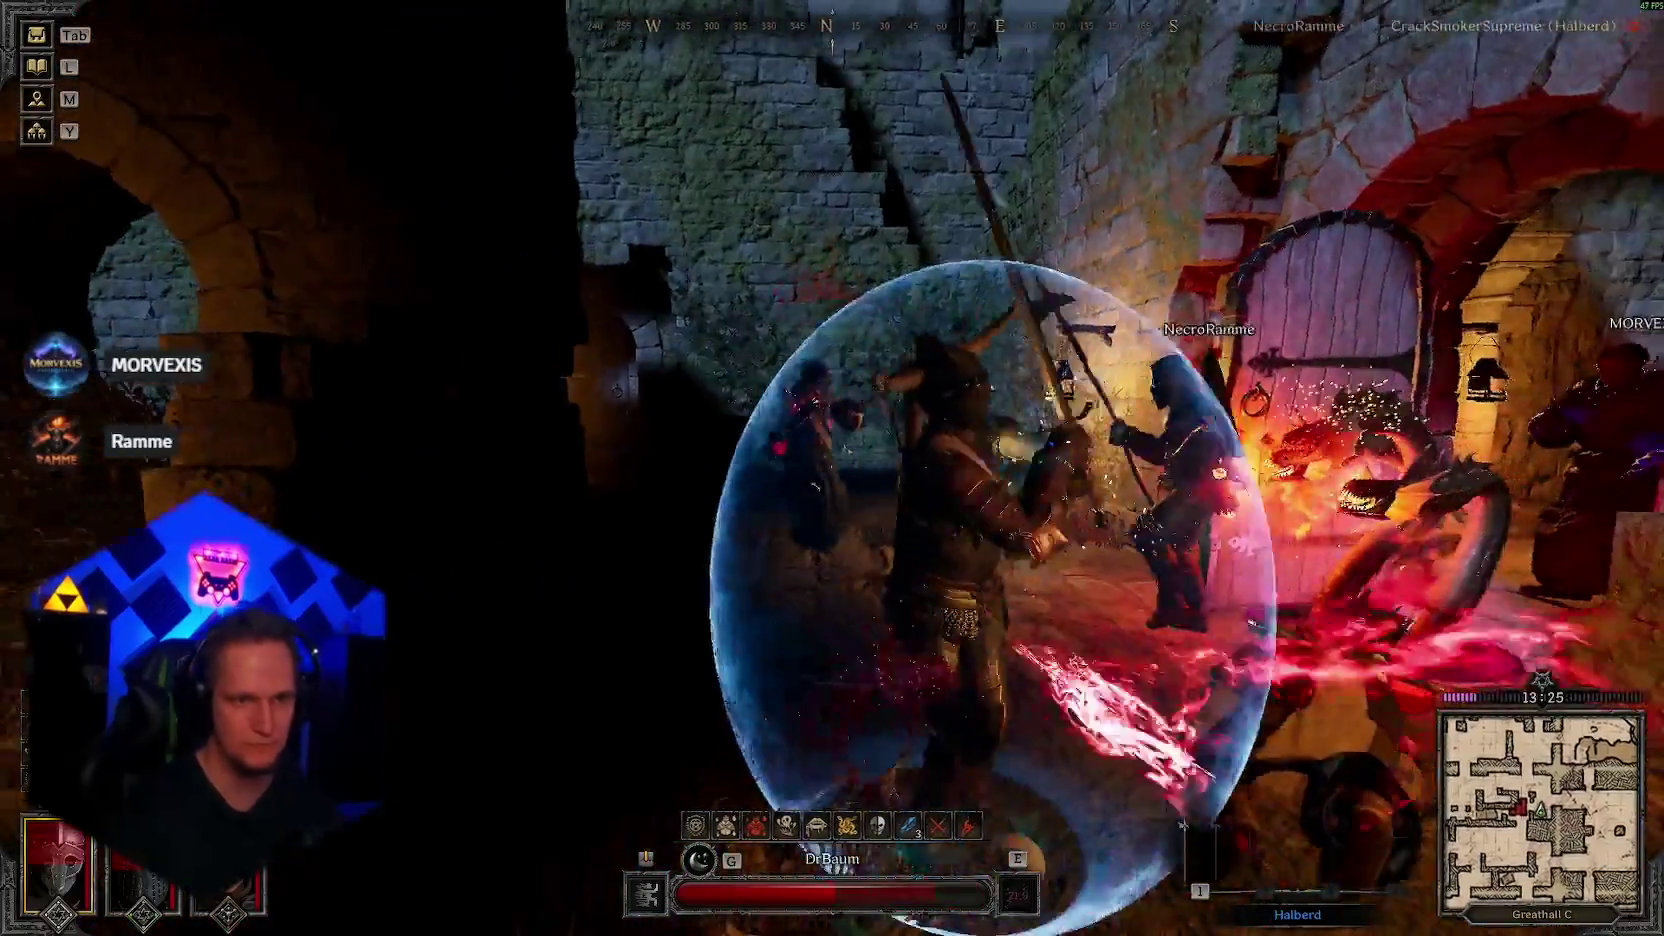
{"action": "left_click", "coordinate": [832, 468]}
{"action": "left_click", "coordinate": [833, 469]}
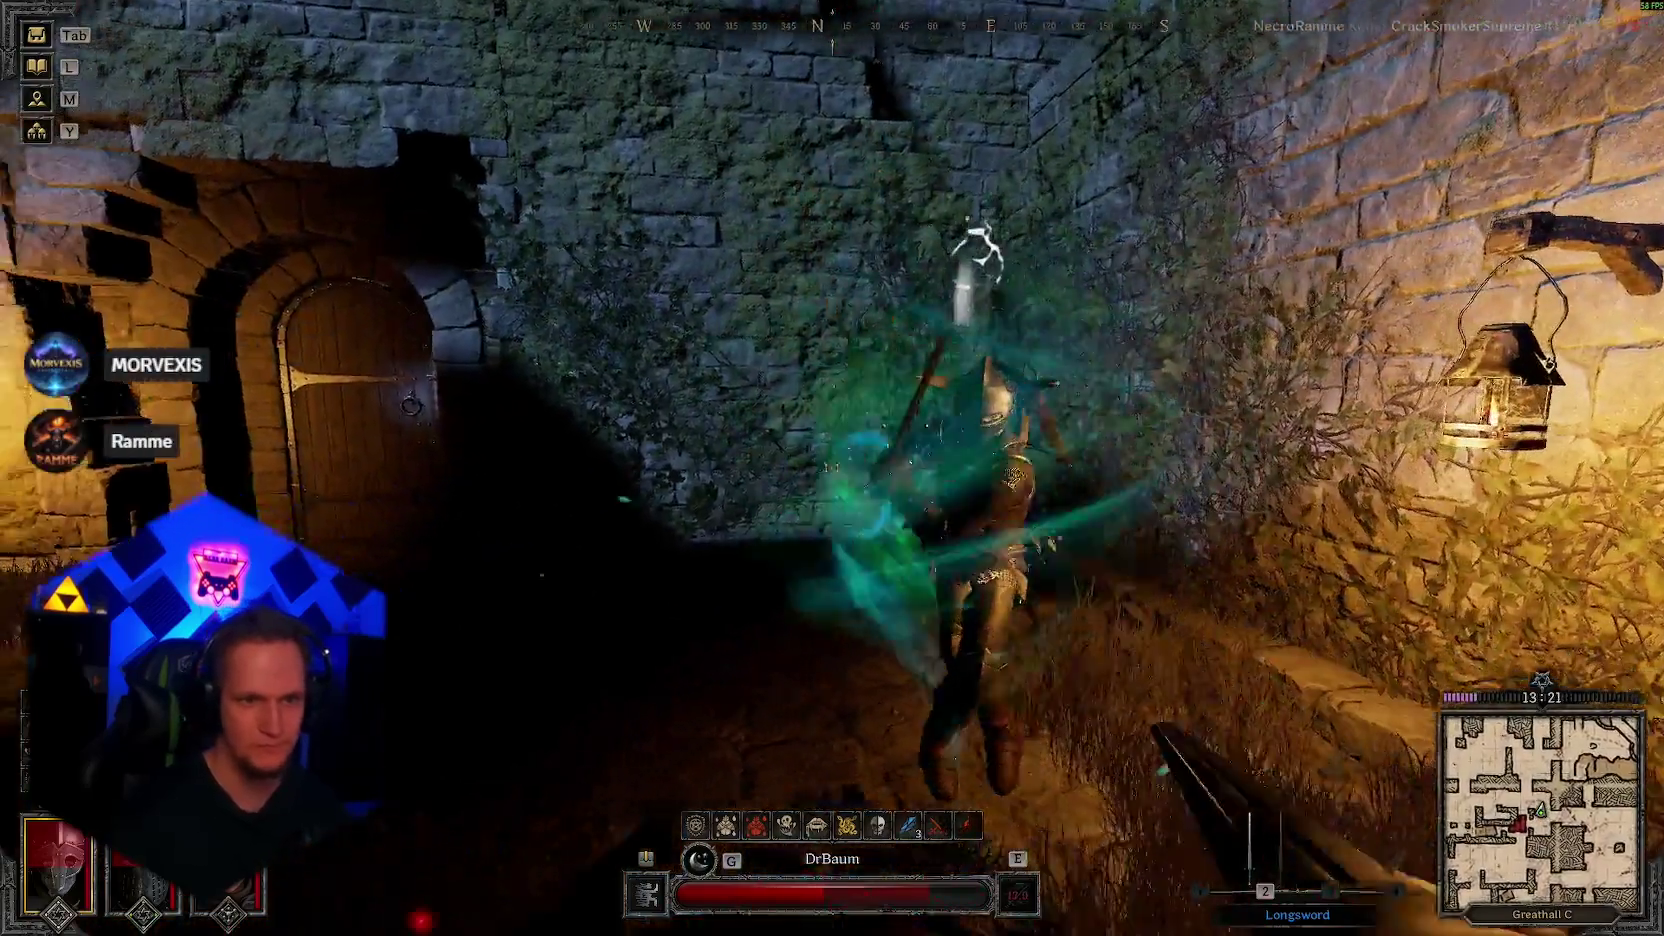
{"action": "left_click", "coordinate": [832, 468]}
{"action": "left_click", "coordinate": [832, 468]}
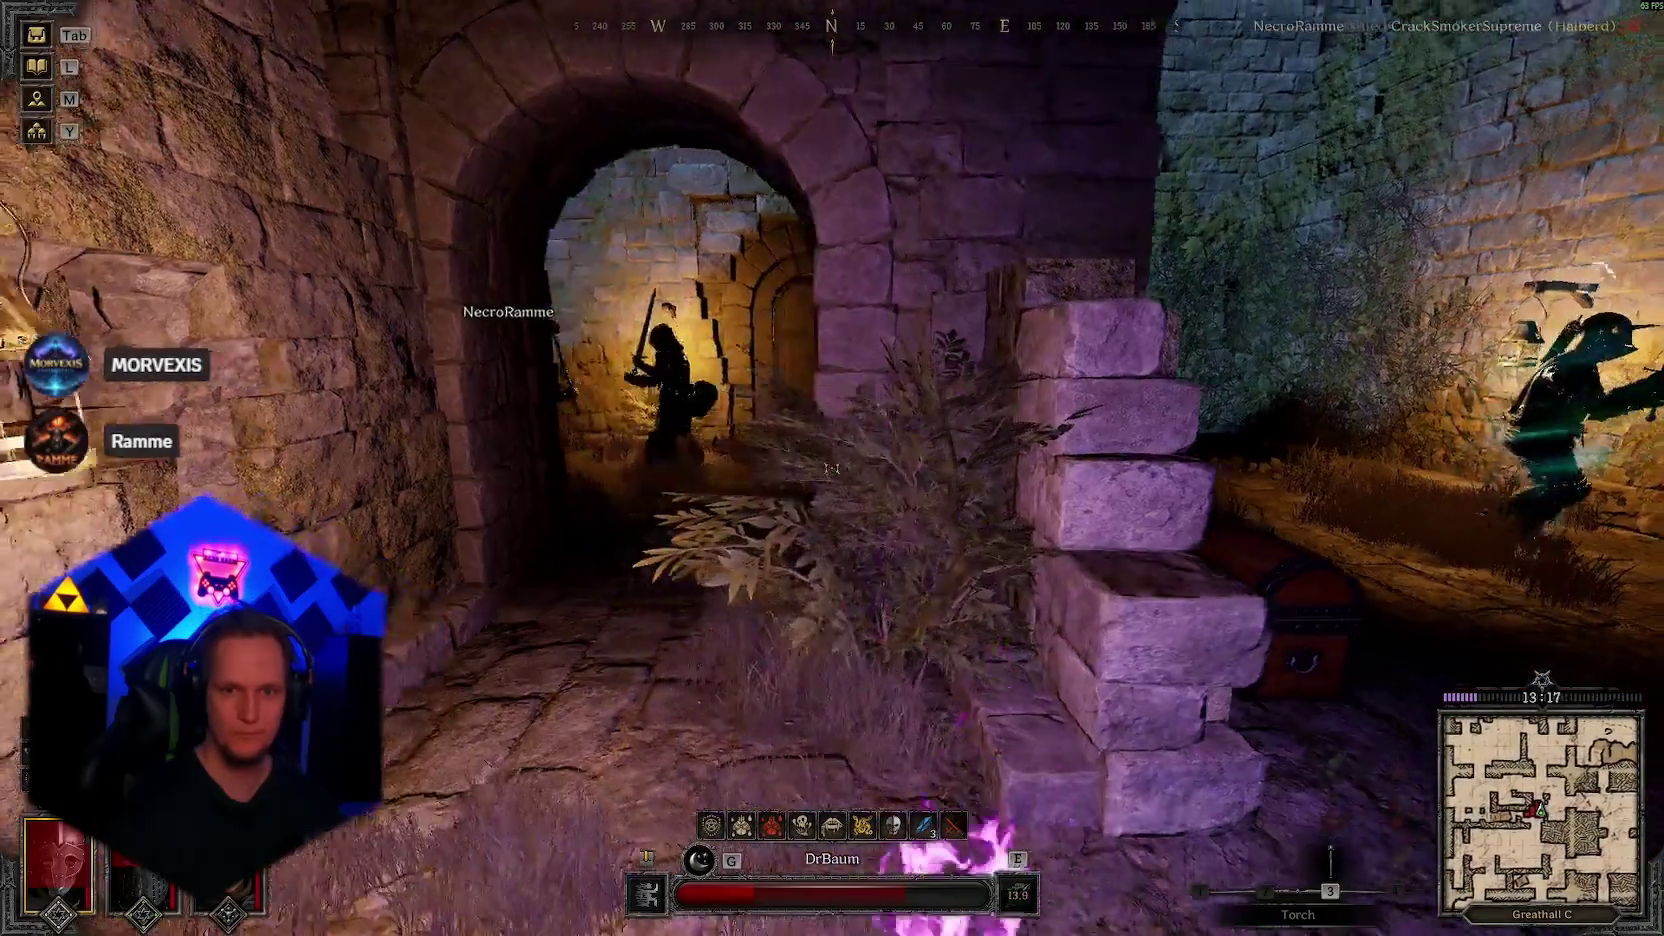
Step: Keep swinging the halberd at the enemies by the door, then drink a Potion of Healing
{"action": "key", "text": "3"}
{"action": "key", "text": "1"}
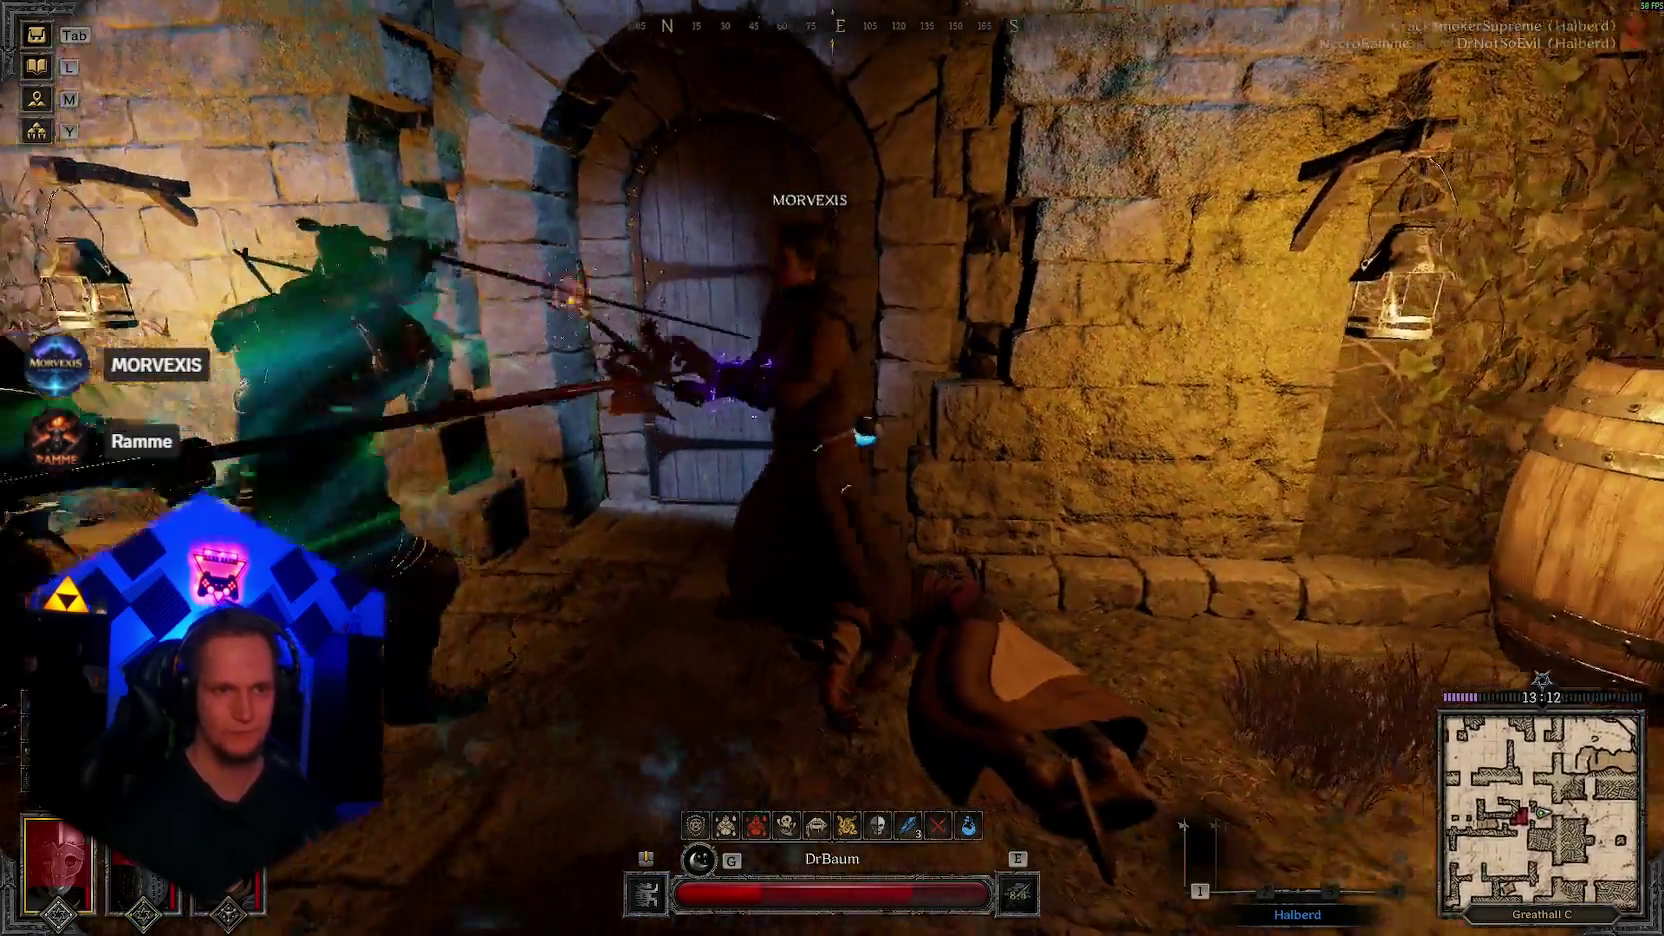
{"action": "left_click", "coordinate": [832, 468]}
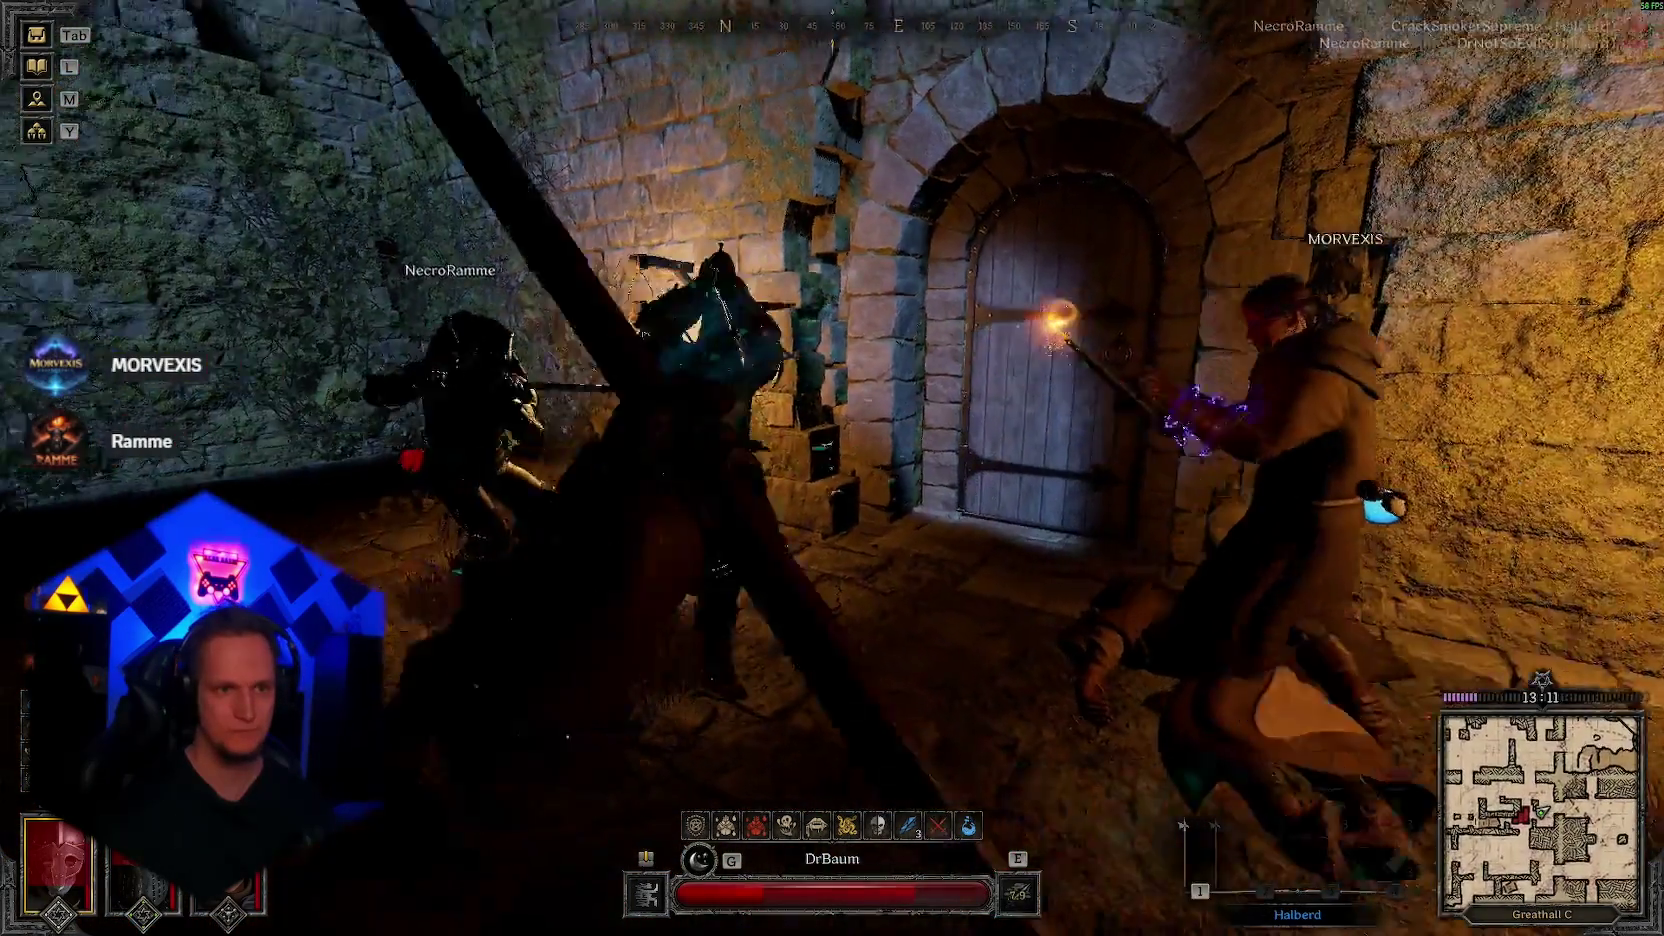
{"action": "left_click", "coordinate": [832, 468]}
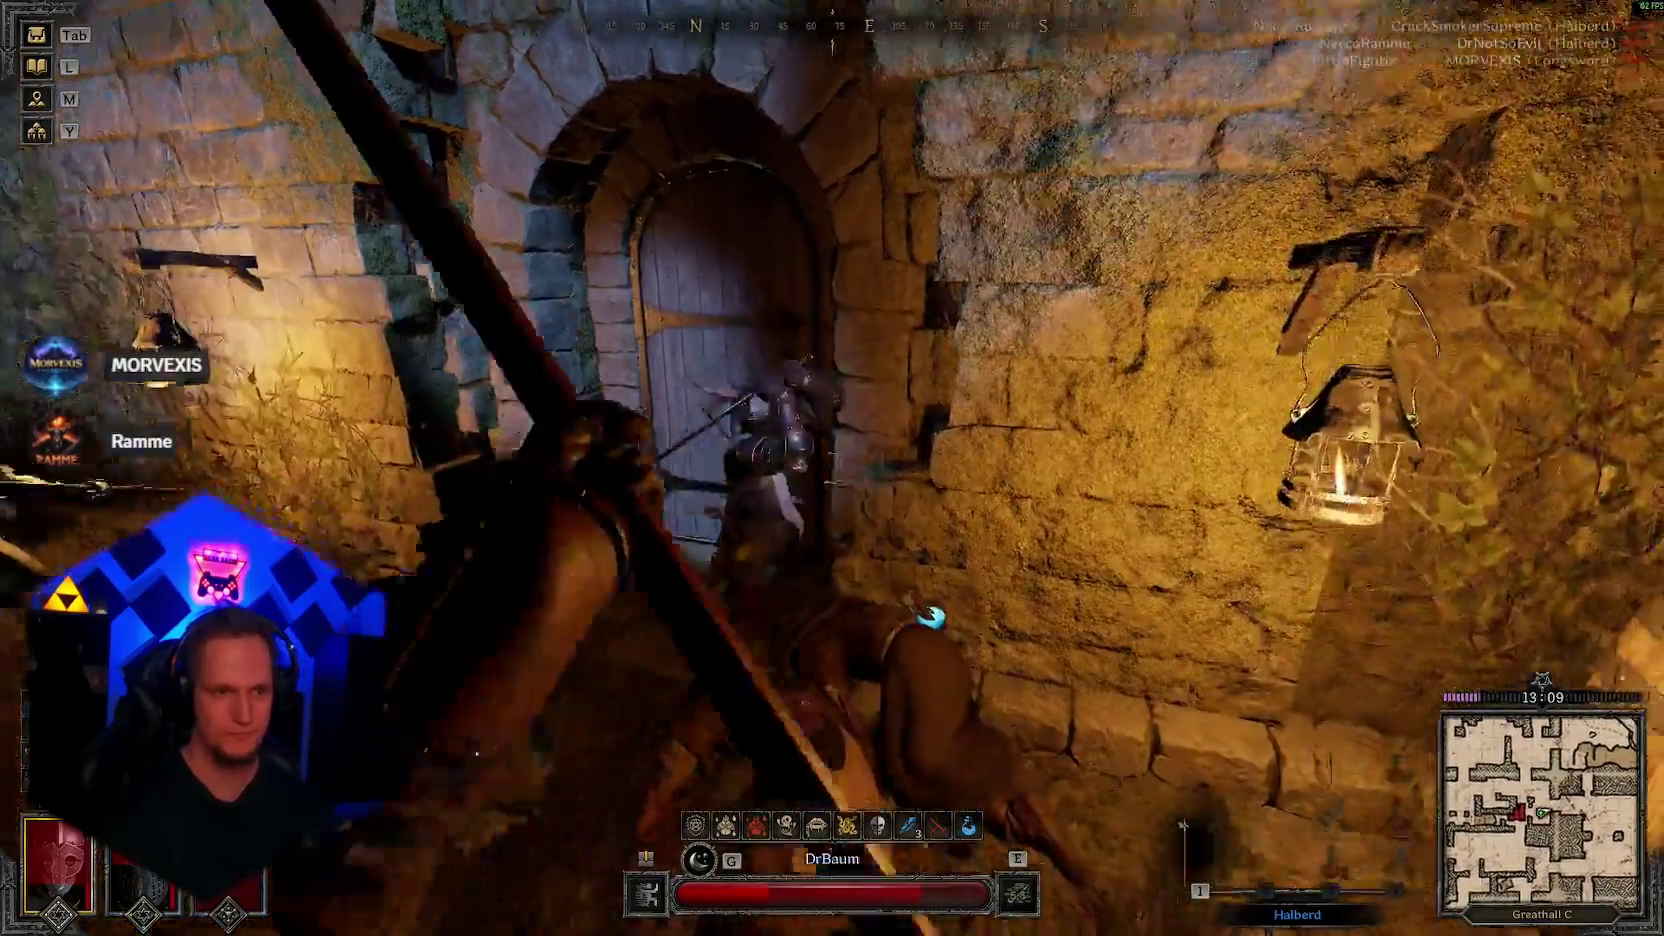
{"action": "left_click", "coordinate": [832, 468]}
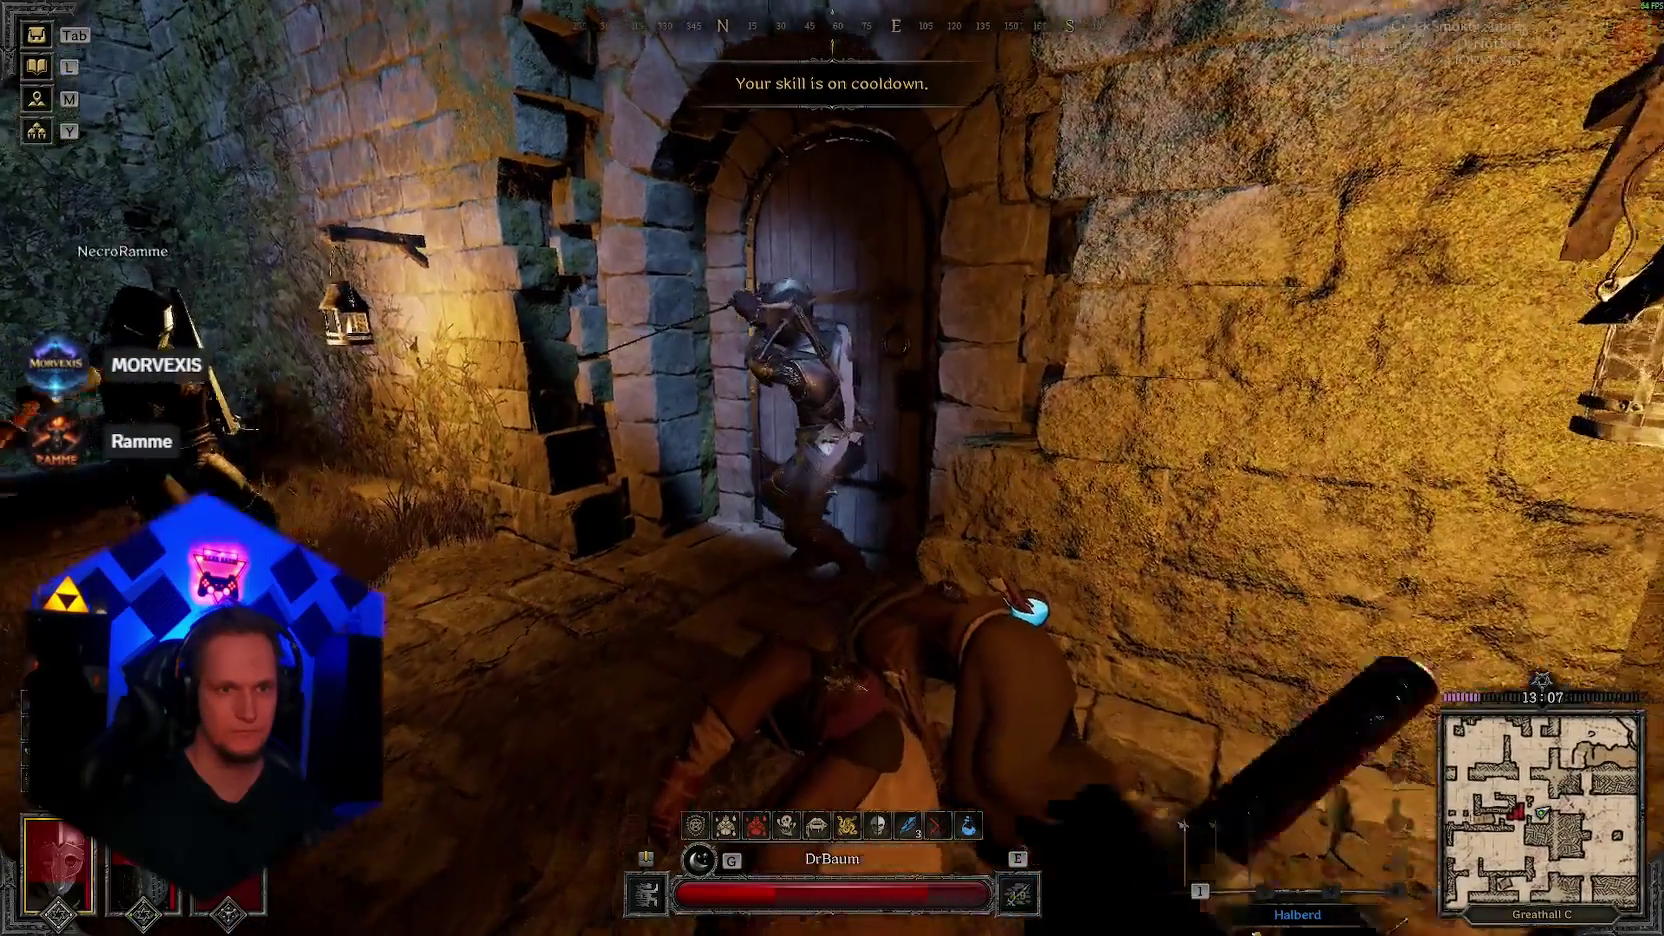
{"action": "left_click", "coordinate": [832, 468]}
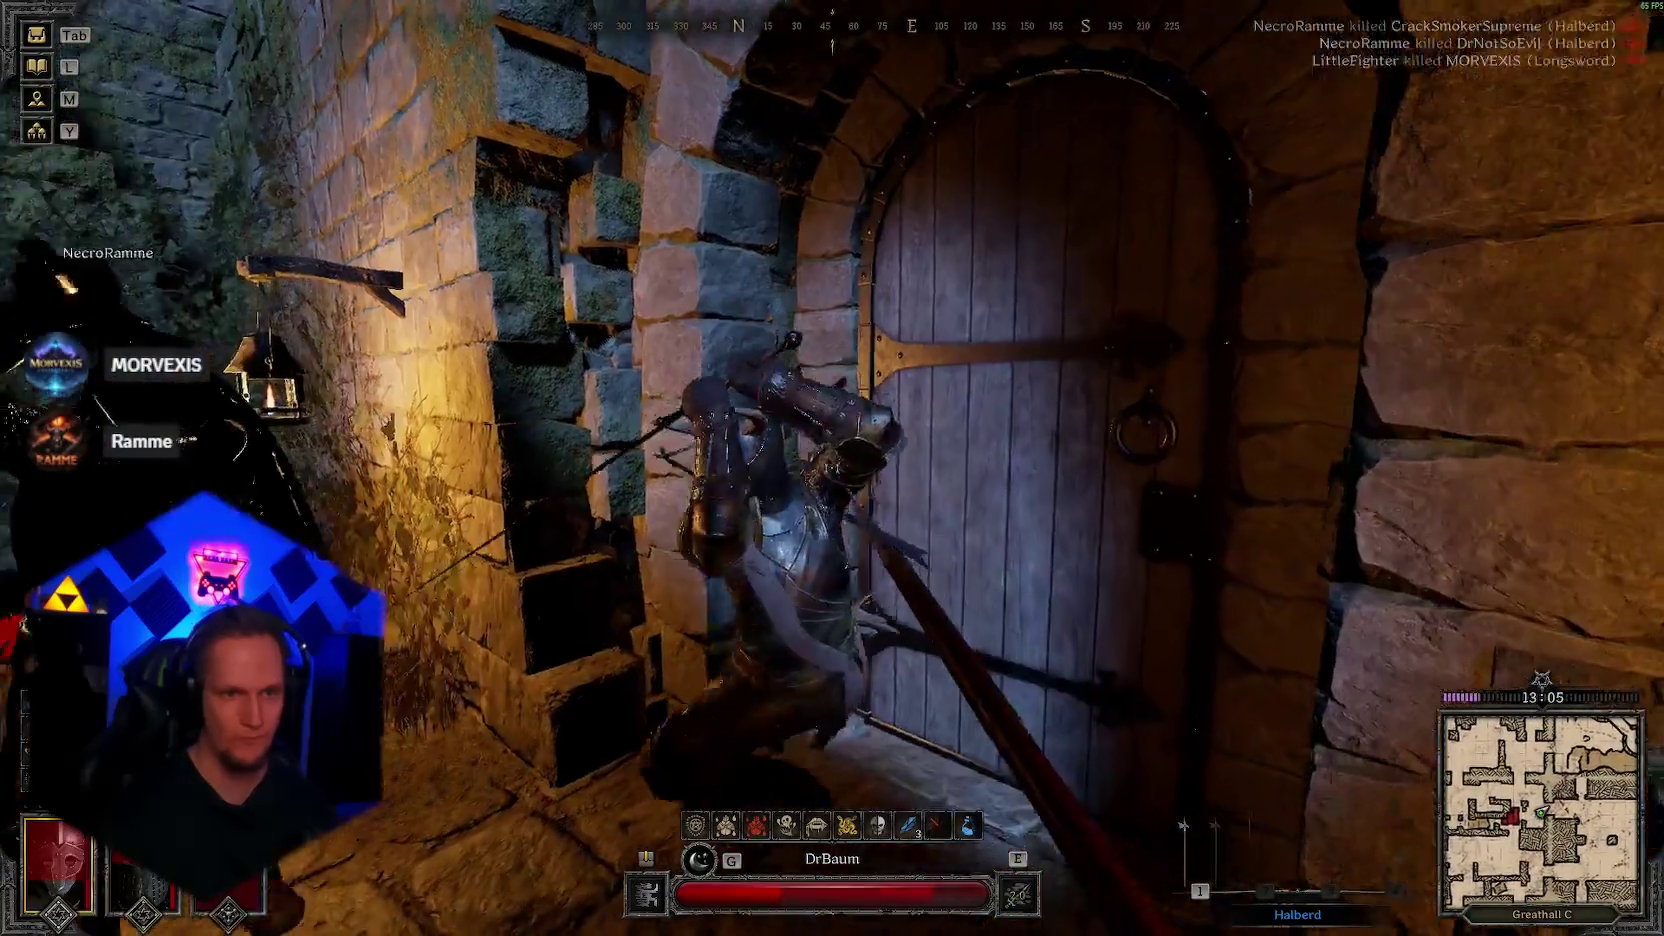
{"action": "left_click", "coordinate": [833, 469]}
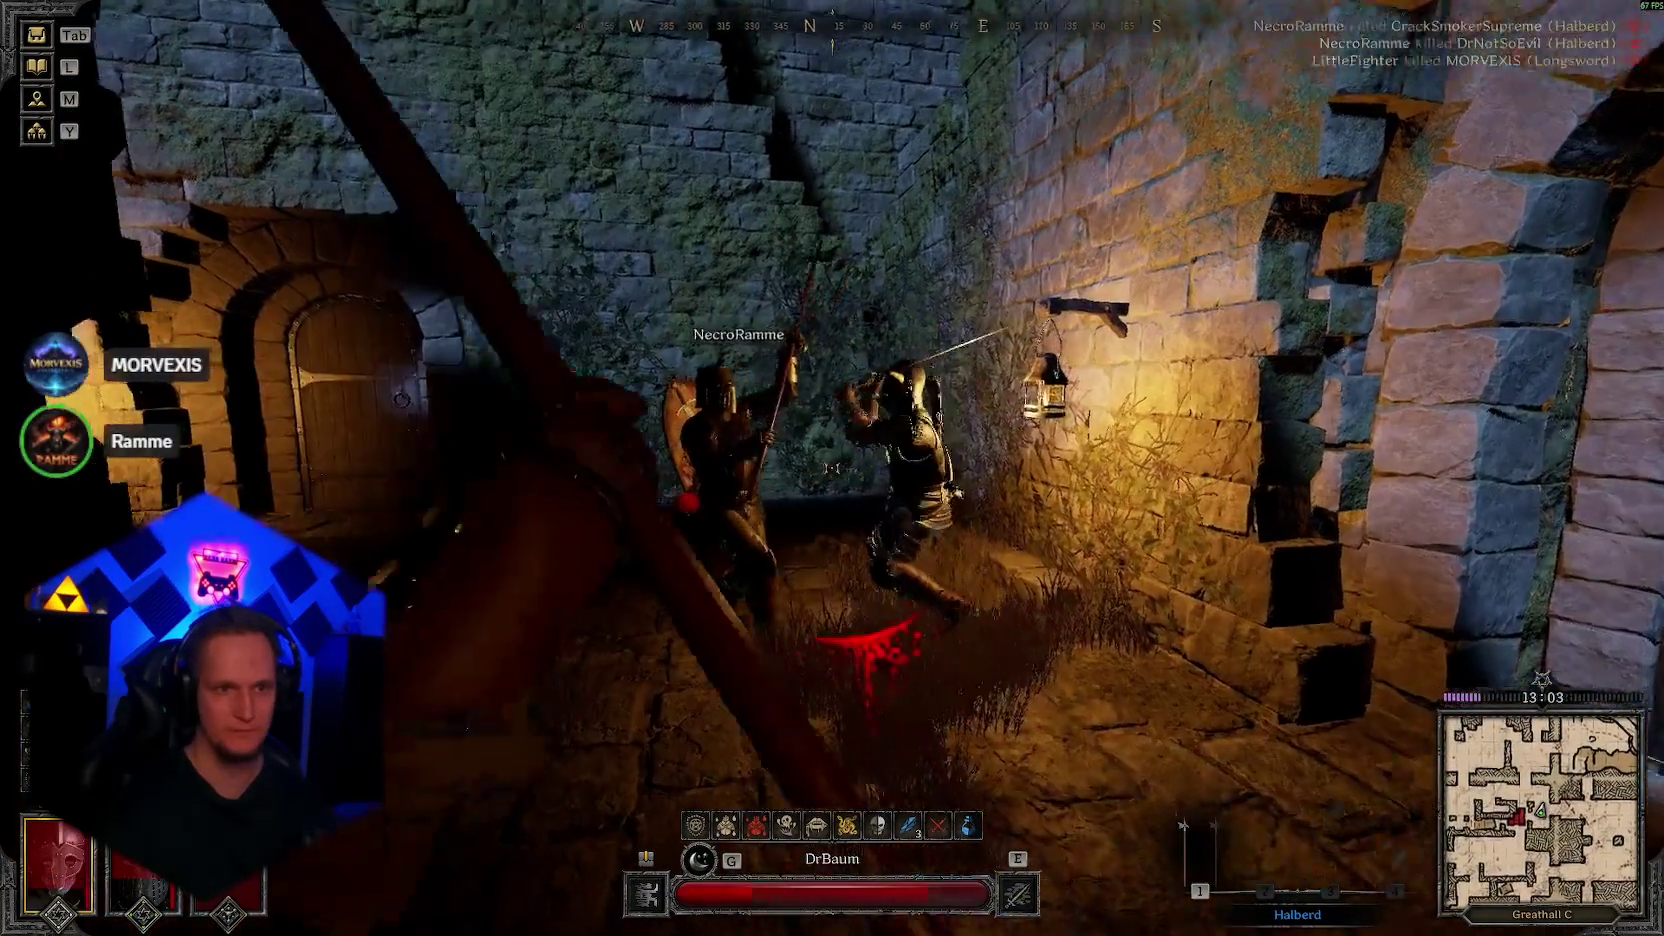
{"action": "left_click", "coordinate": [832, 469]}
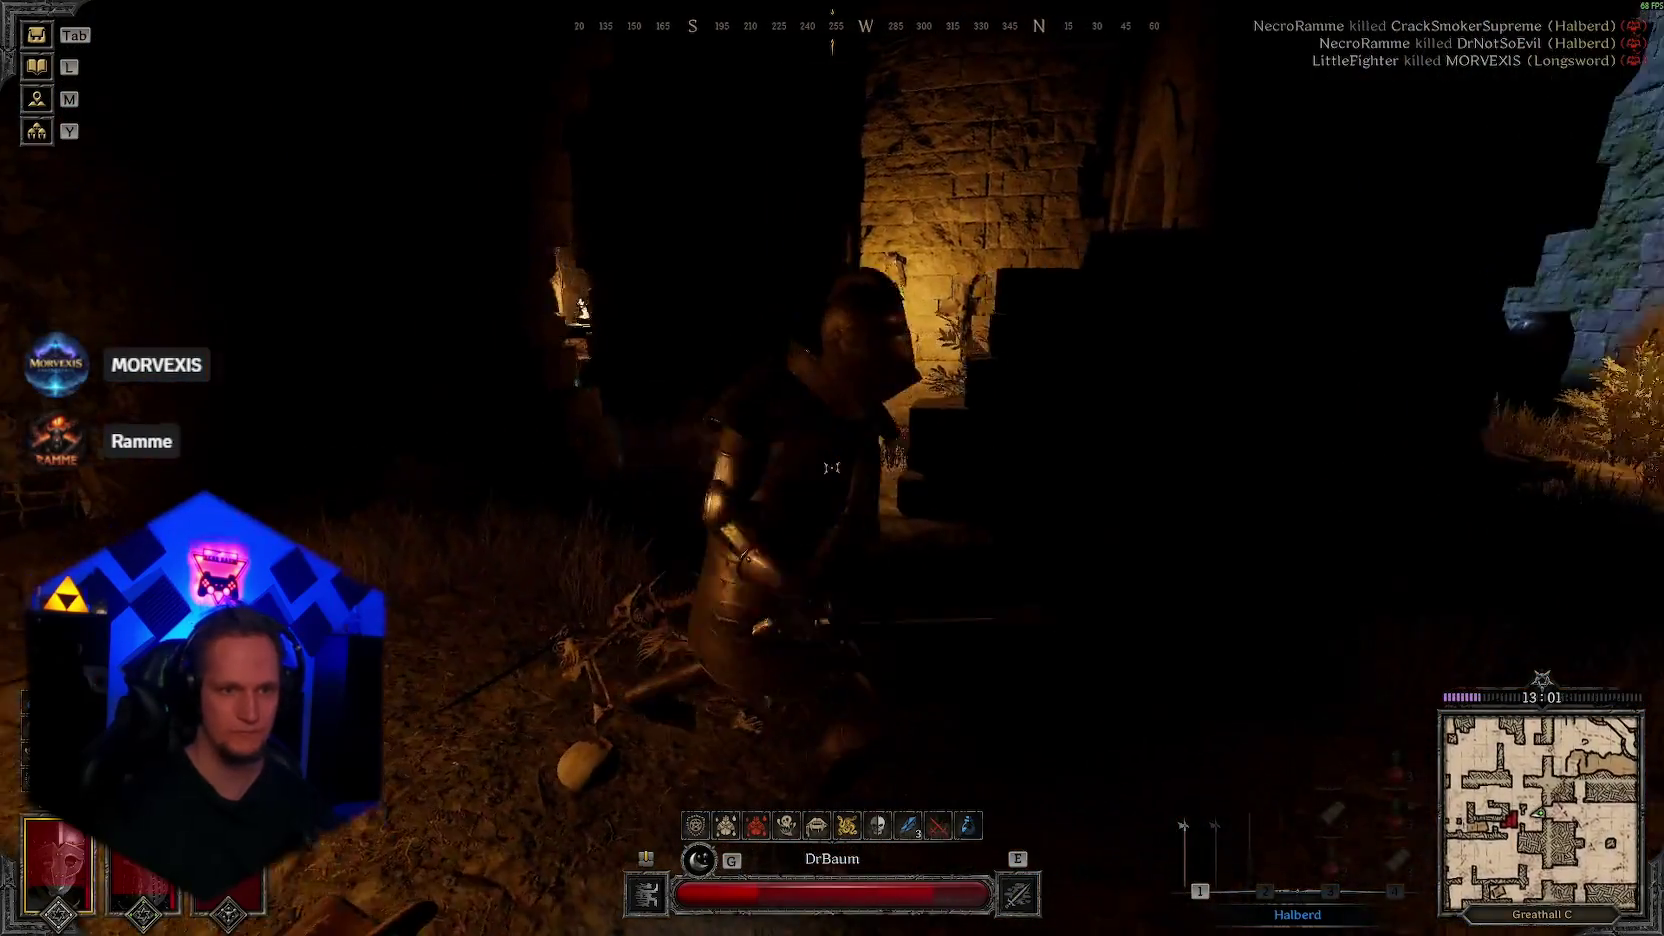
{"action": "left_click", "coordinate": [833, 468]}
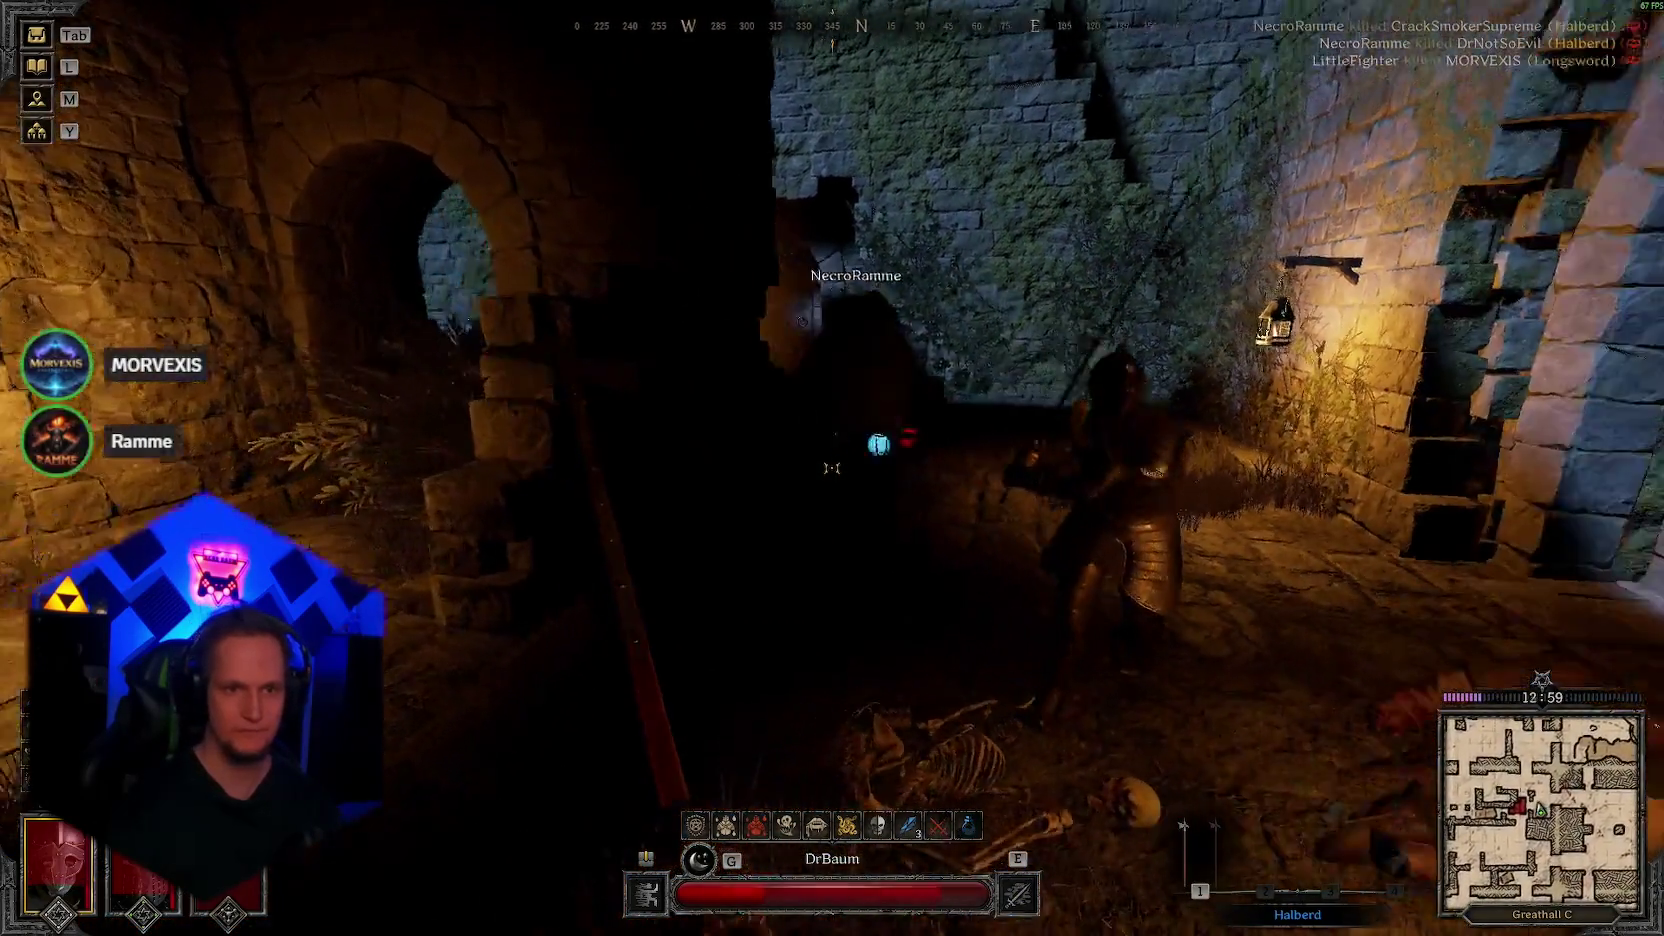
{"action": "key", "text": "3"}
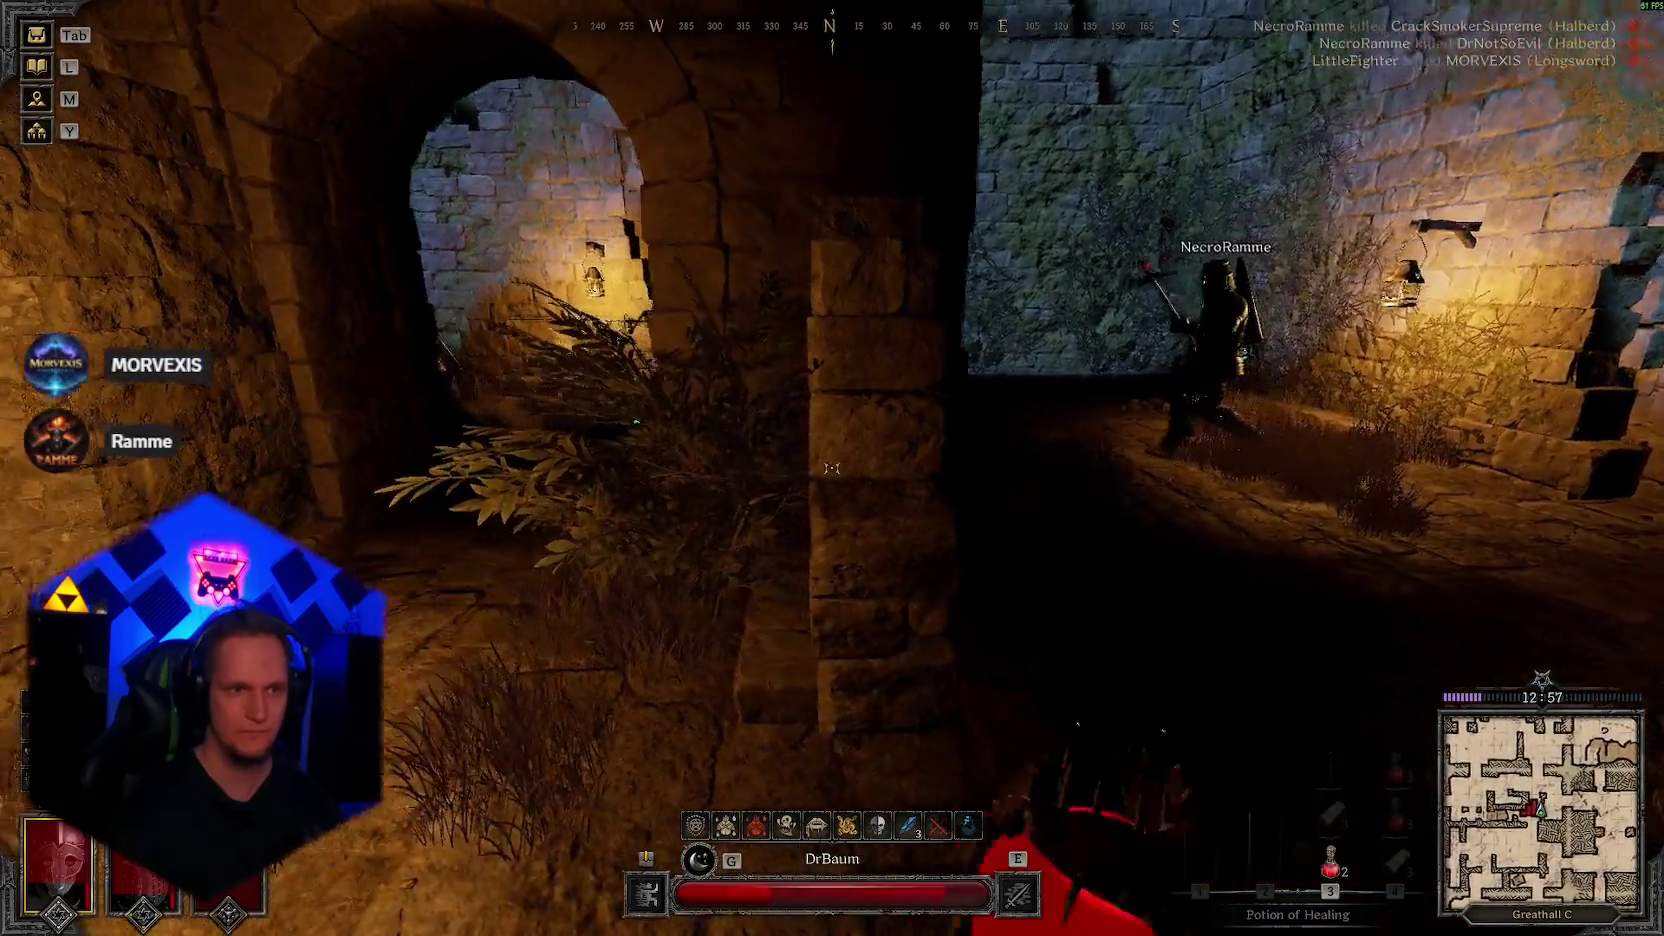
{"action": "left_click", "coordinate": [833, 468]}
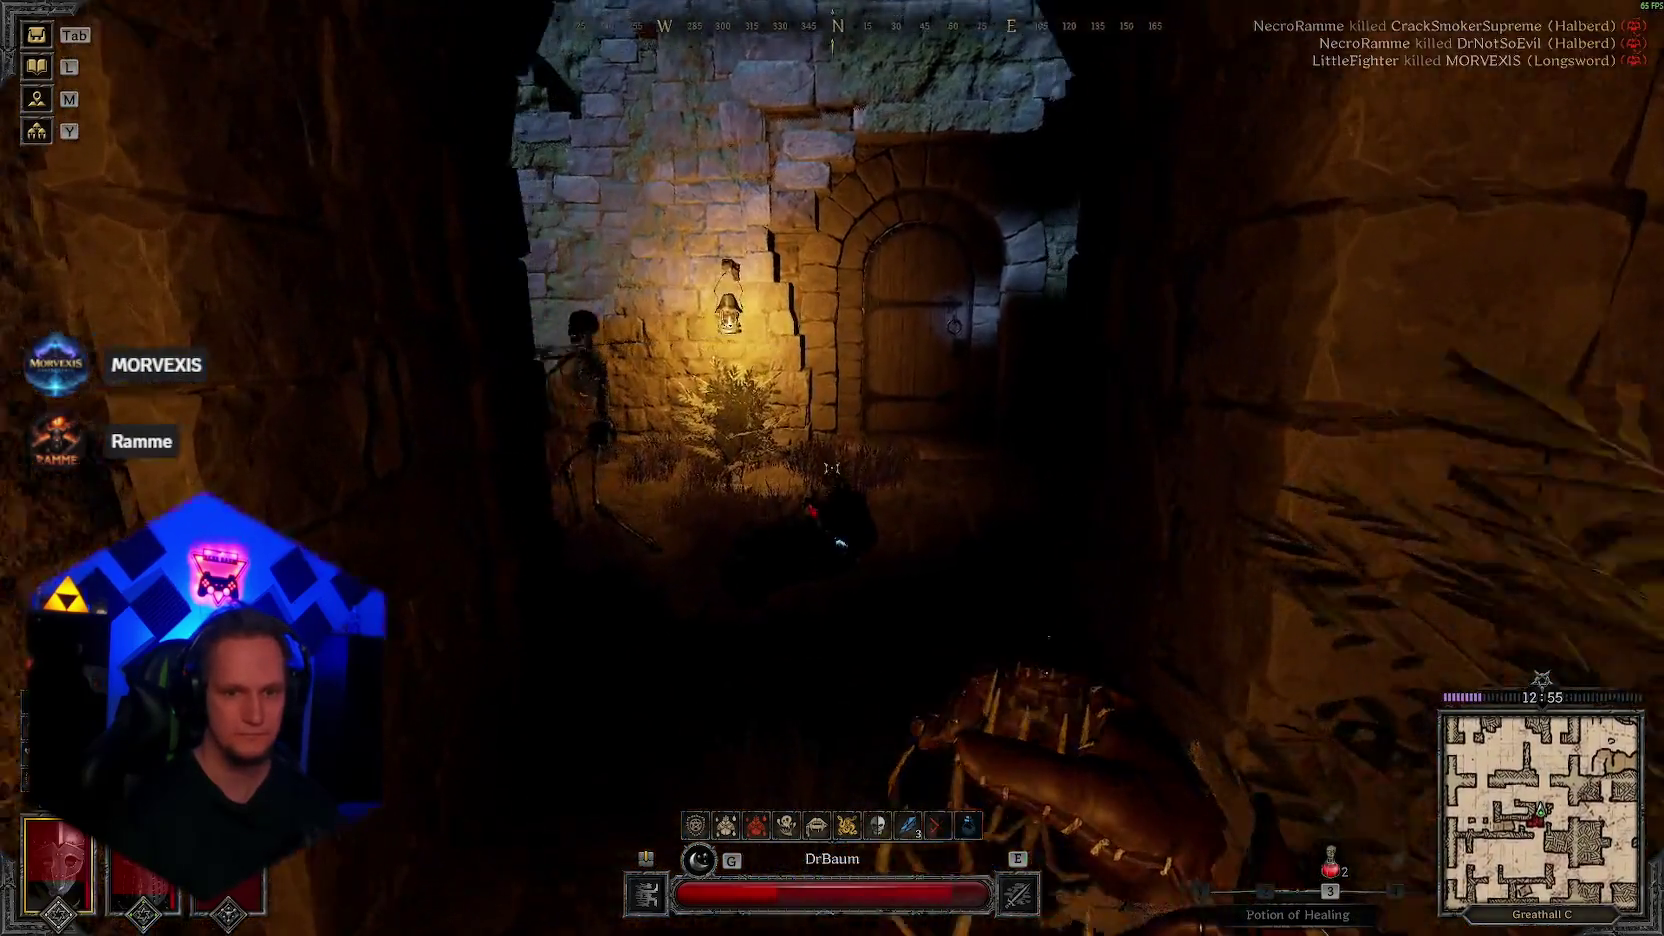
Step: Apply bandages repeatedly while moving up to the lit door
{"action": "key", "text": "3"}
{"action": "key", "text": "3"}
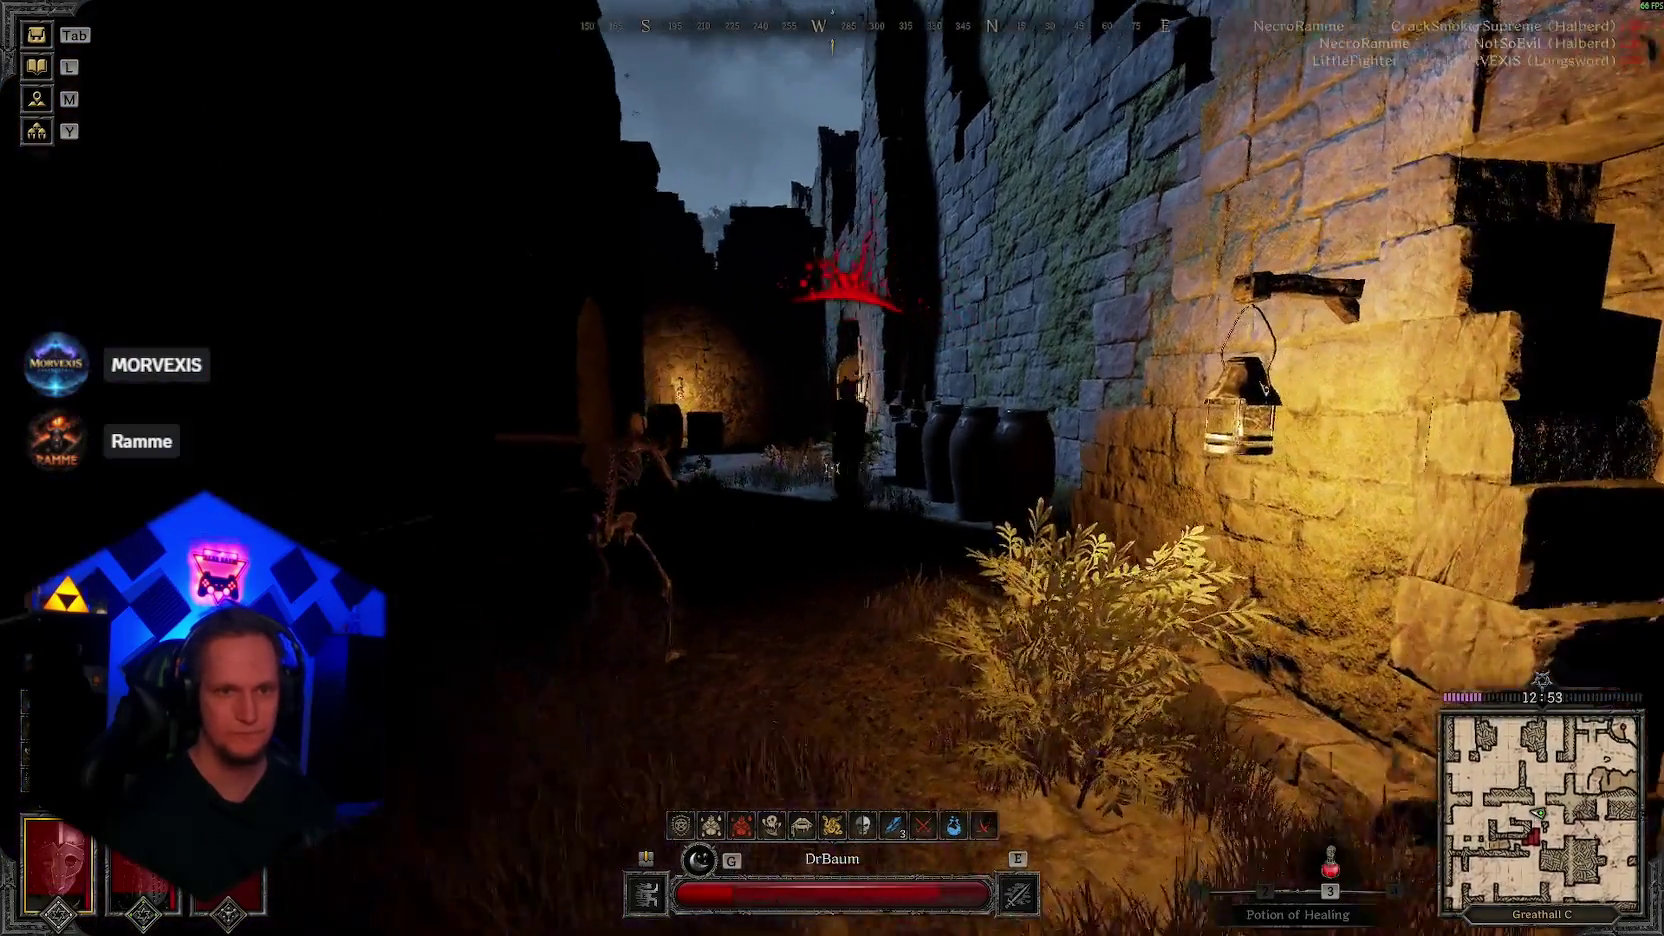
{"action": "key", "text": "3"}
{"action": "left_click", "coordinate": [832, 468]}
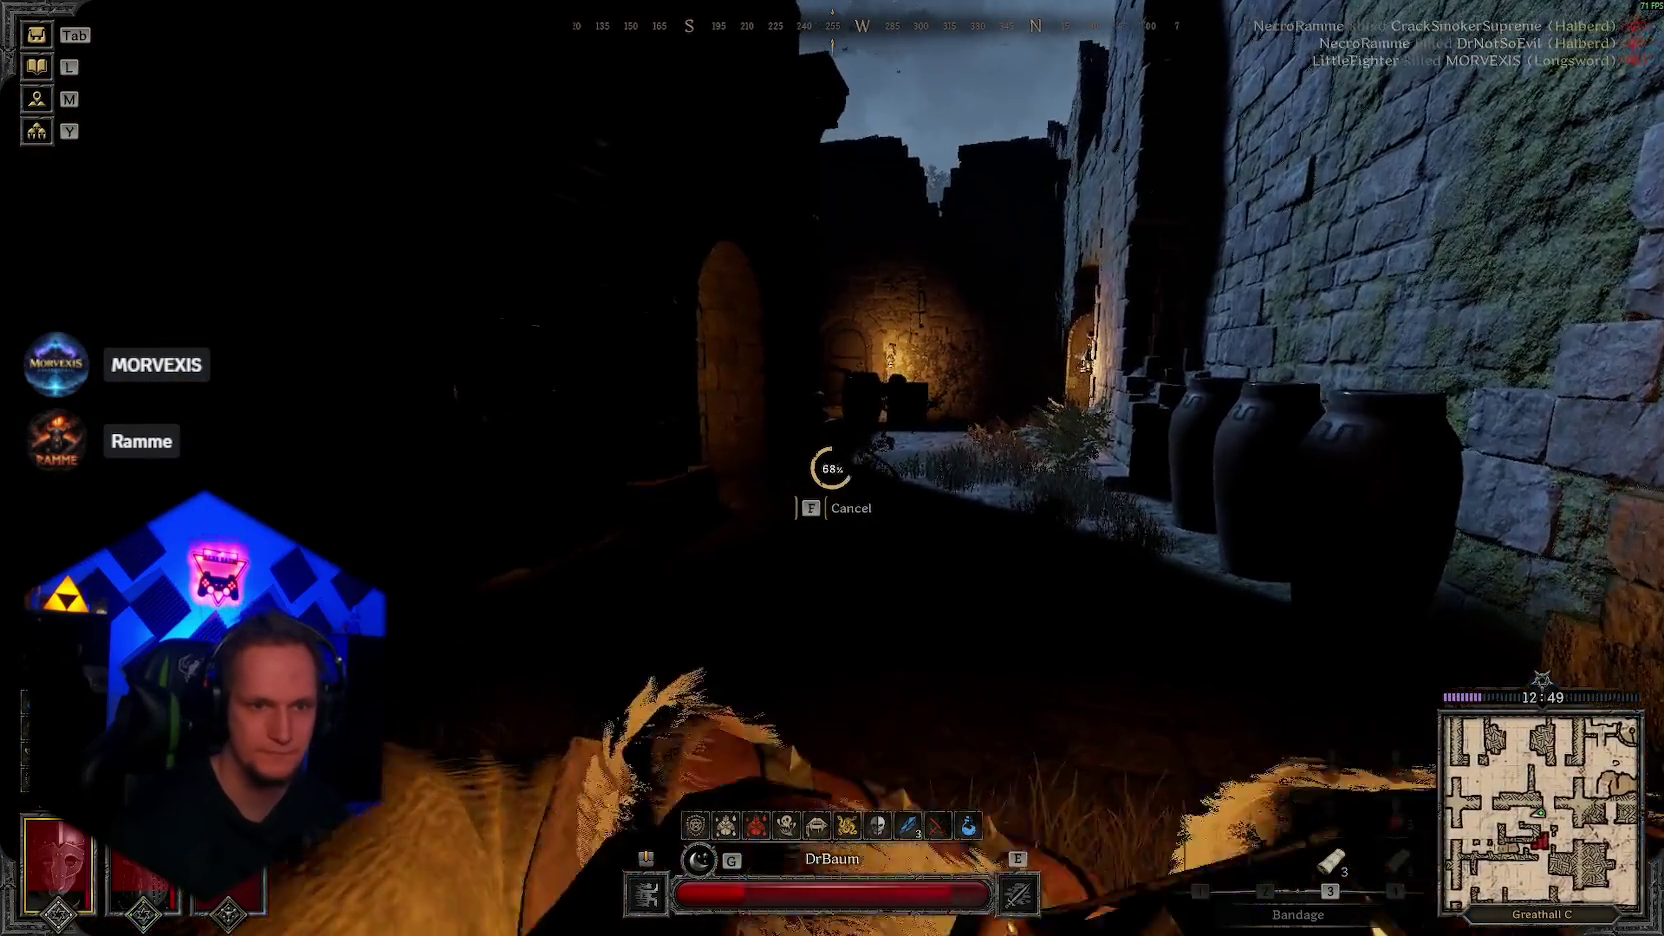
{"action": "left_click", "coordinate": [833, 468]}
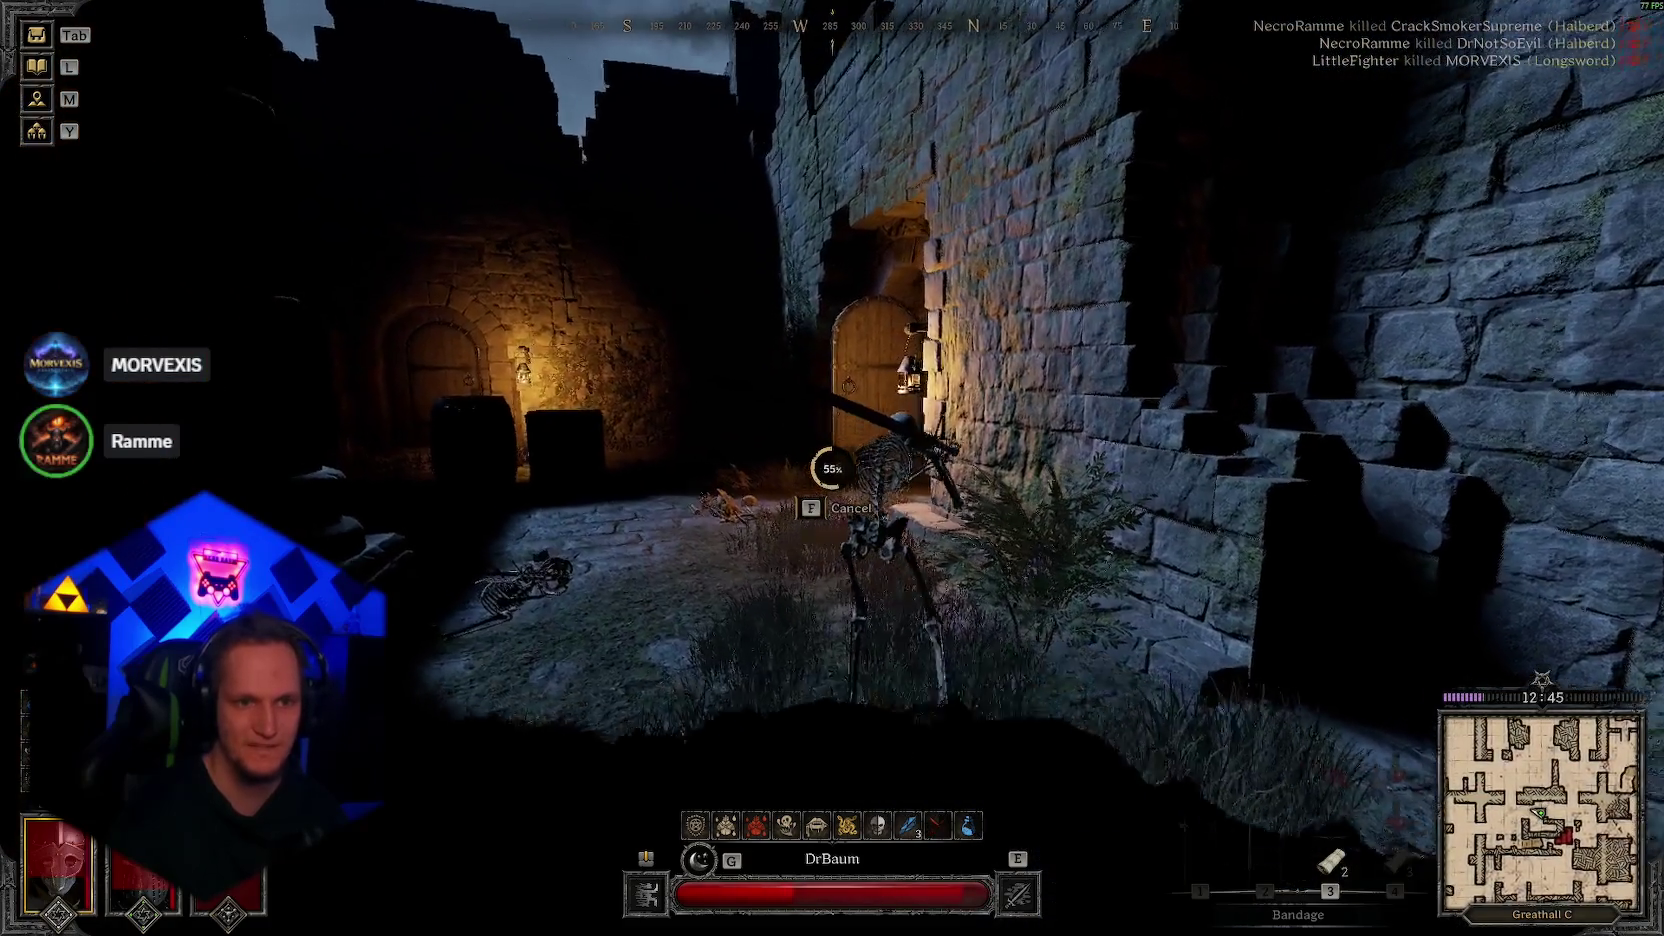
{"action": "key", "text": "w"}
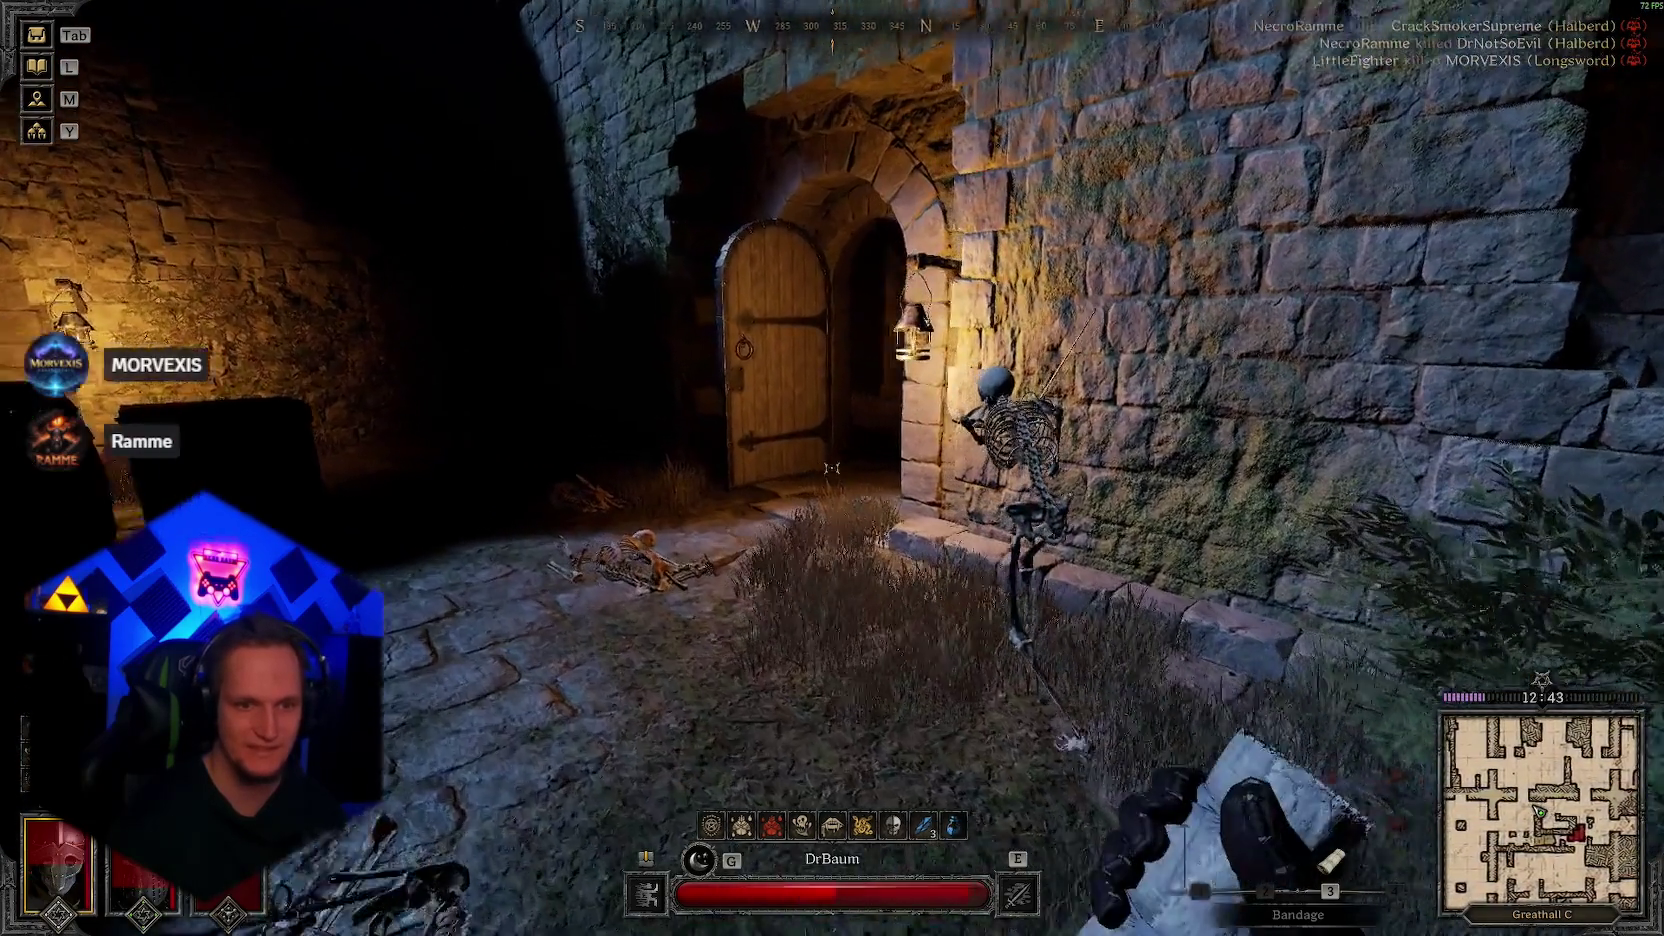
{"action": "left_click", "coordinate": [832, 468]}
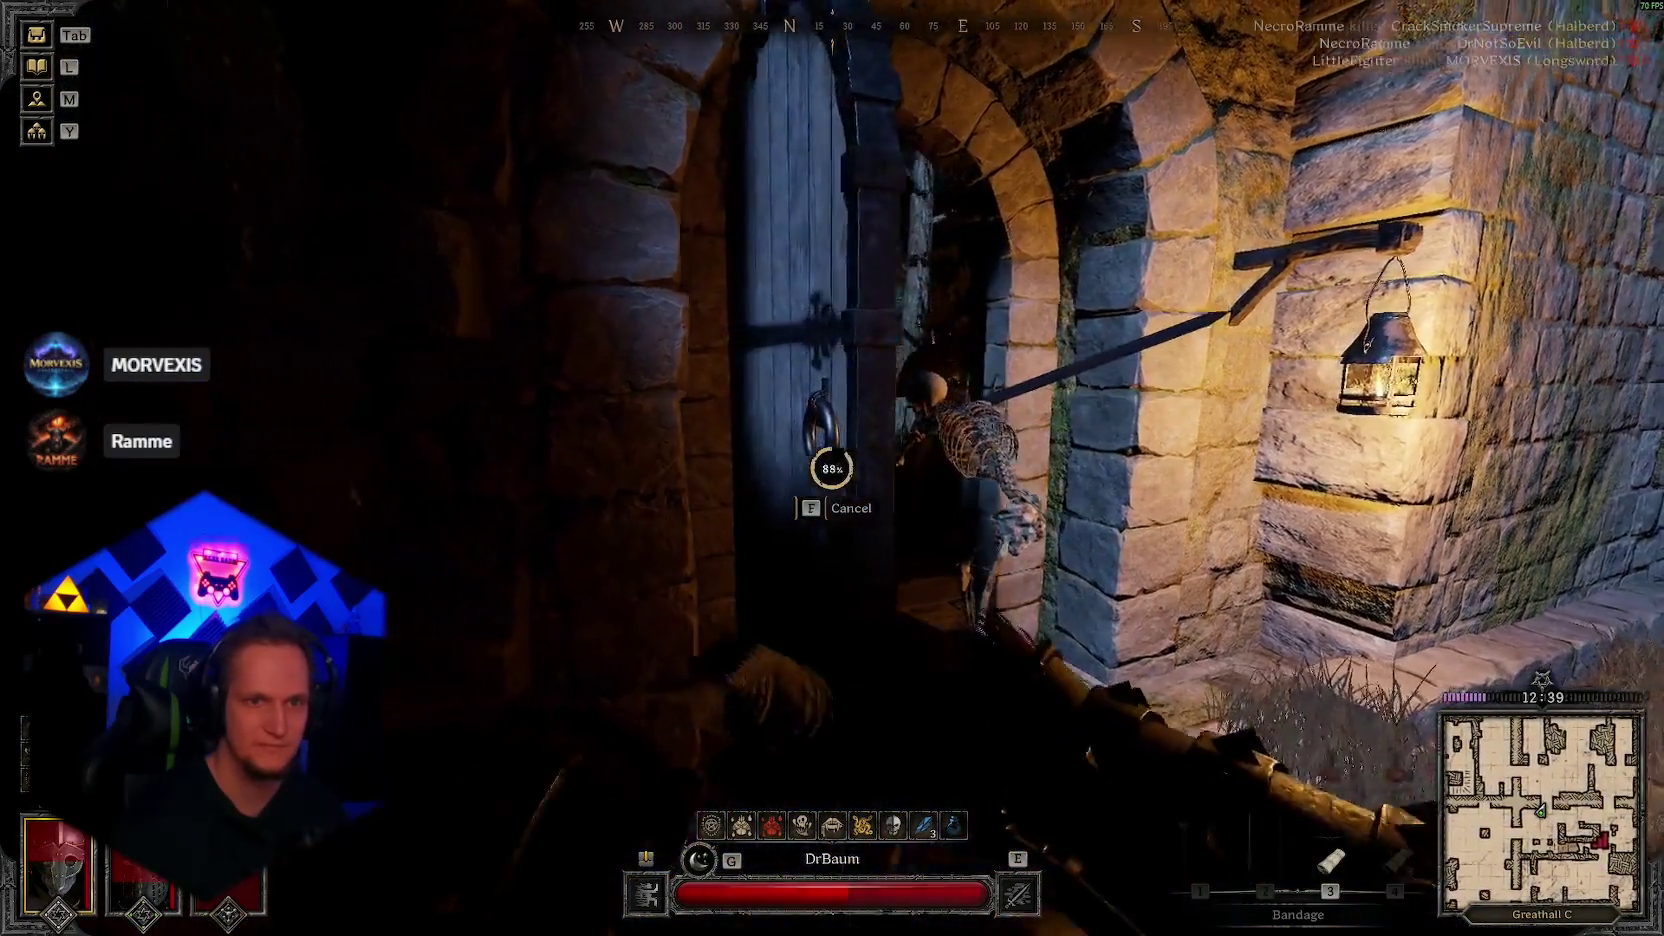
Step: Switch back to the Halberd and chase the enemy through the doorway, attacking
{"action": "key", "text": "2"}
{"action": "key", "text": "w"}
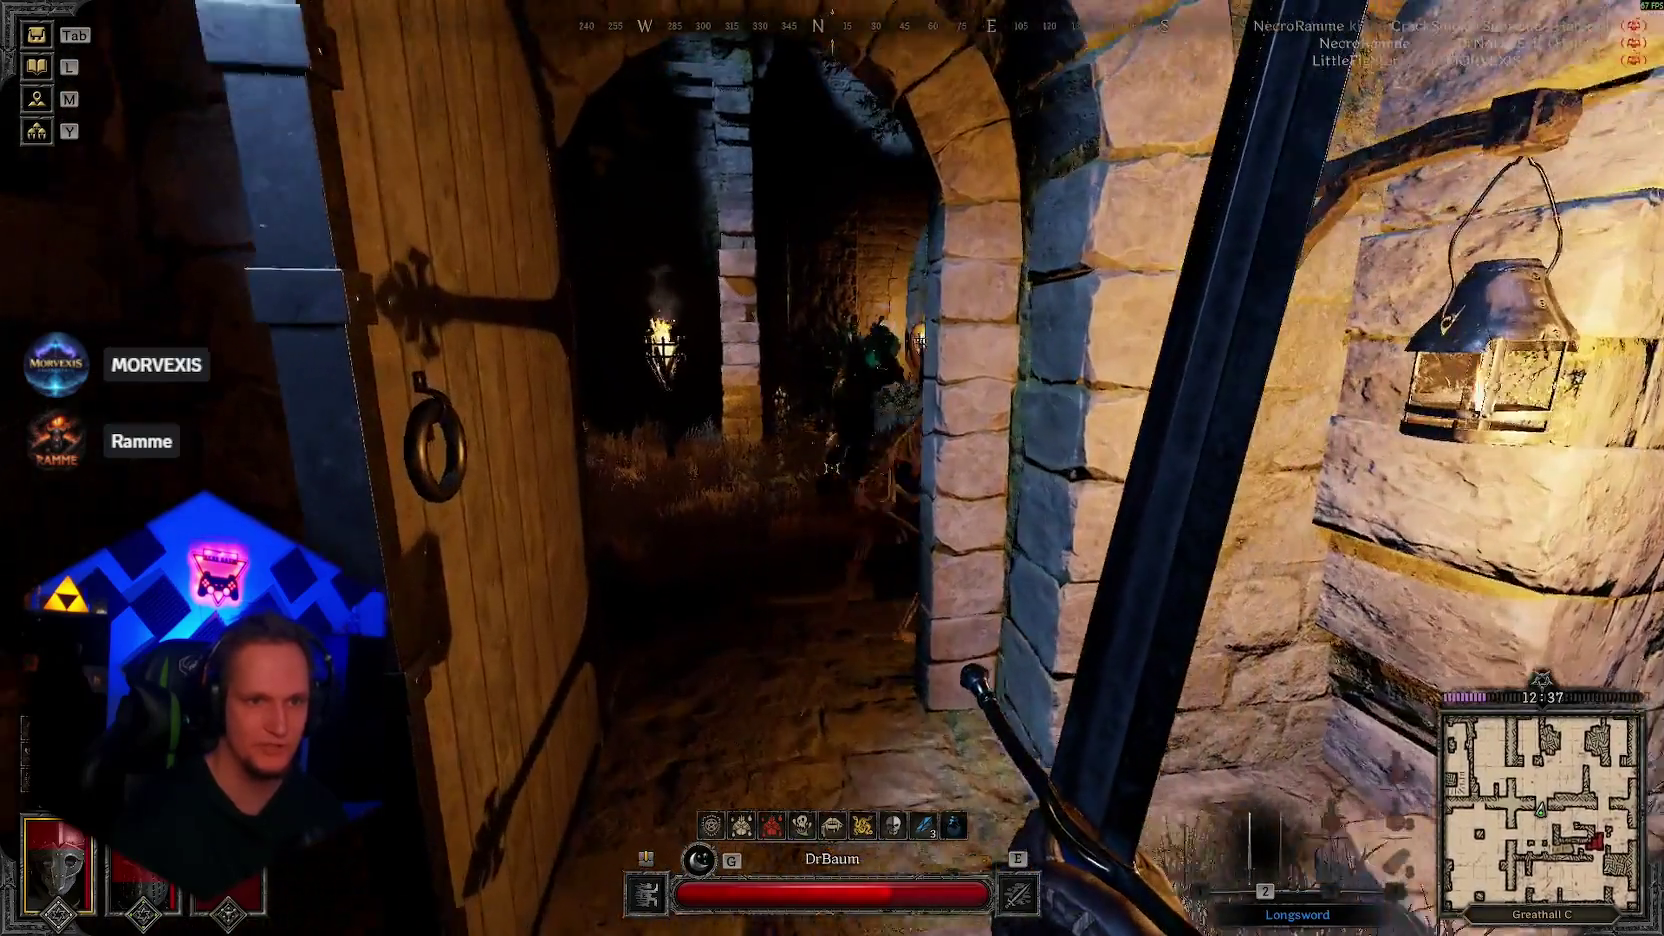
{"action": "key", "text": "1"}
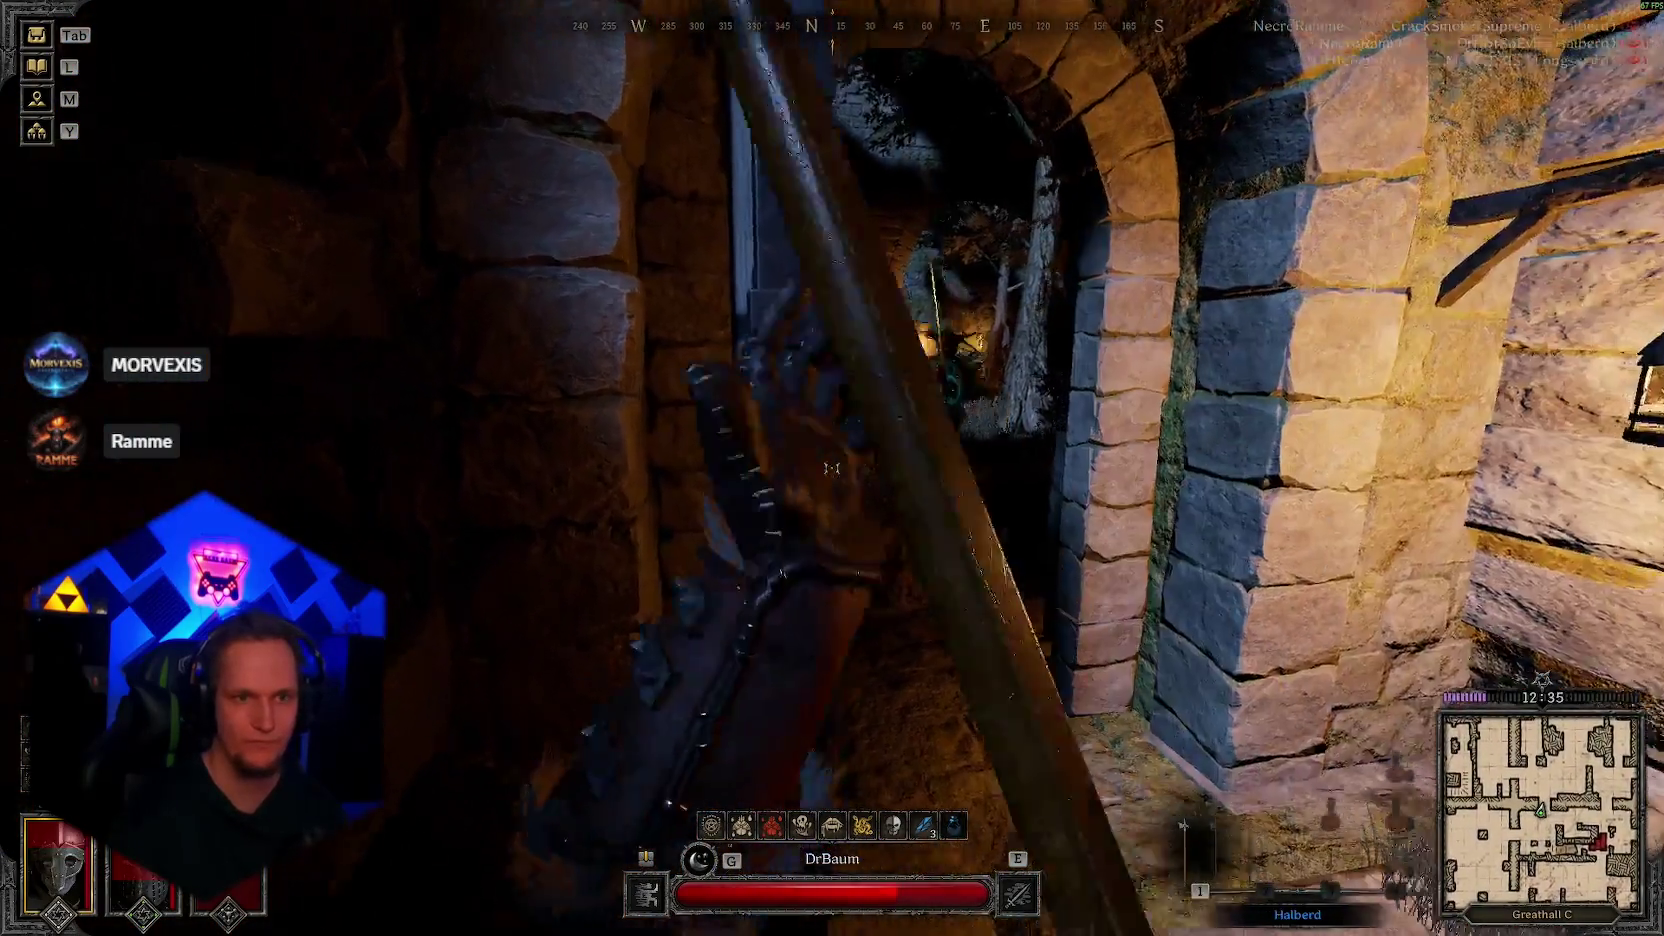
{"action": "key", "text": "w"}
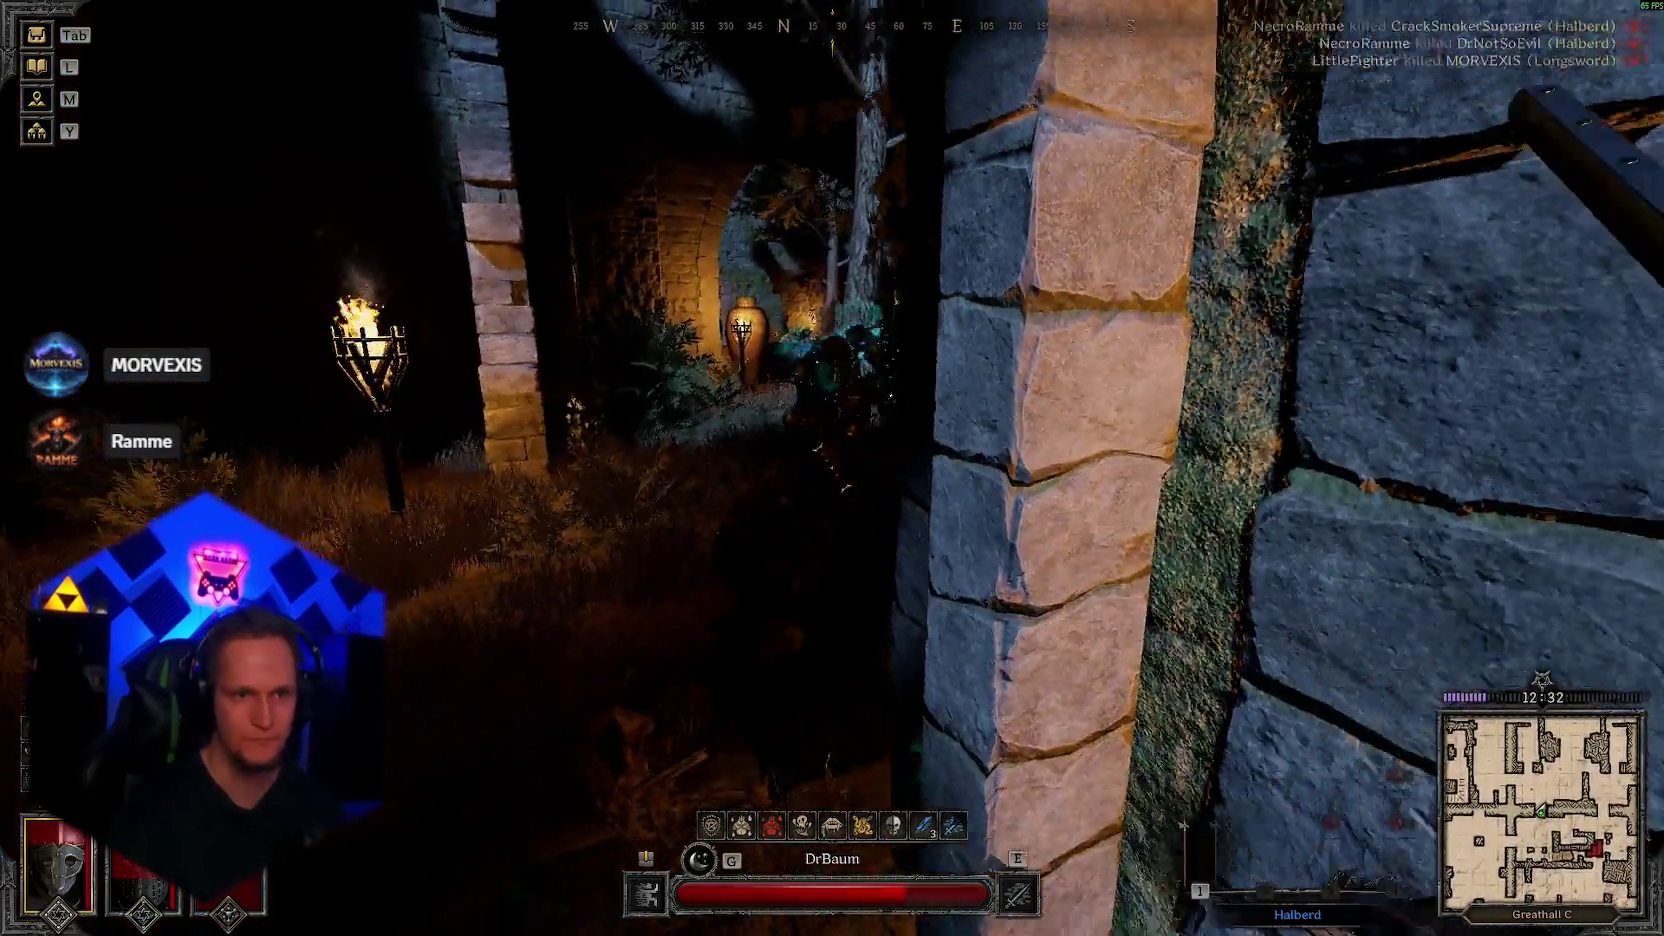
{"action": "left_click", "coordinate": [832, 468]}
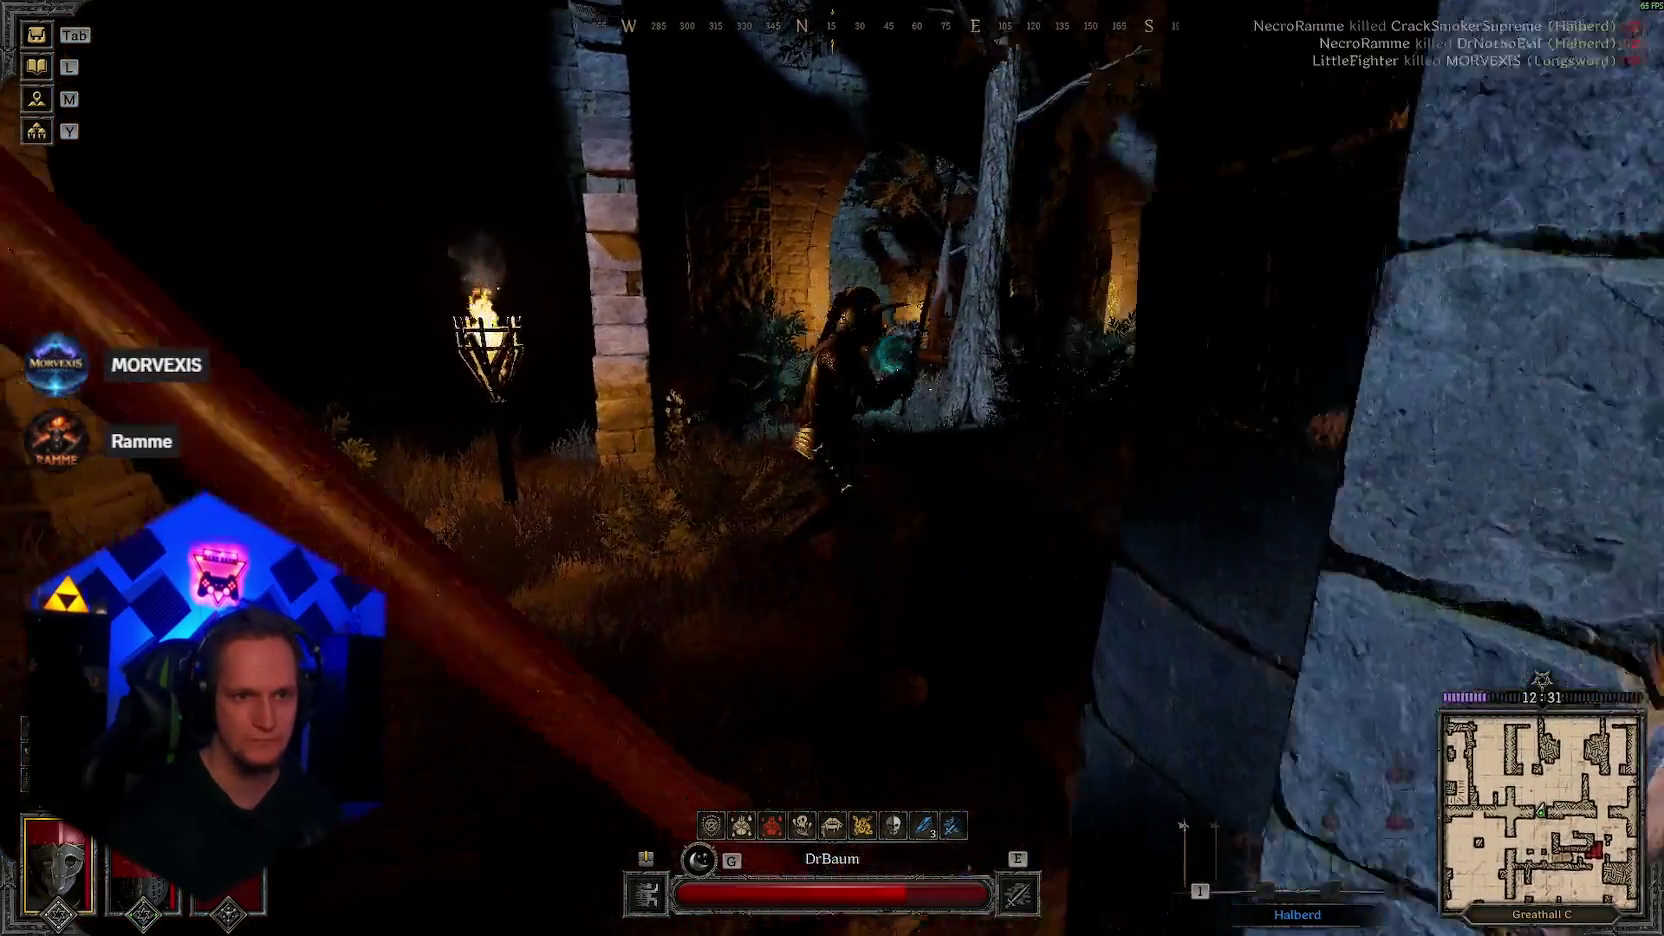
Step: Kill the enemy, loot two 20-arrow stacks from the armoured body, and head back to the door
{"action": "key", "text": "w"}
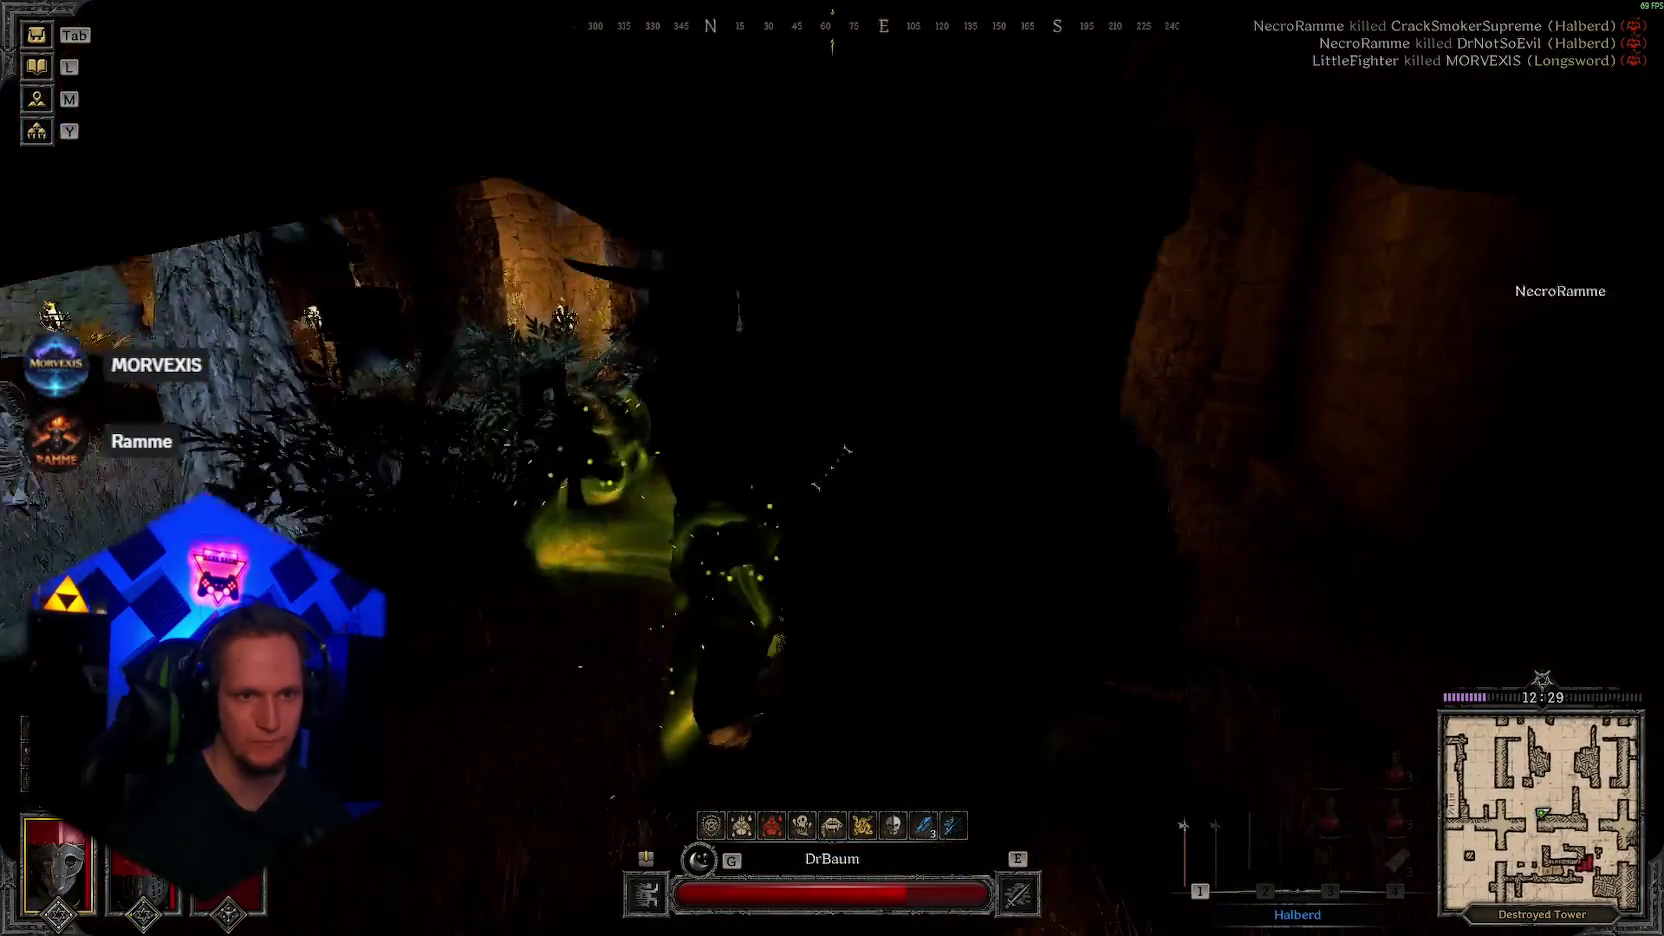
{"action": "key", "text": "w"}
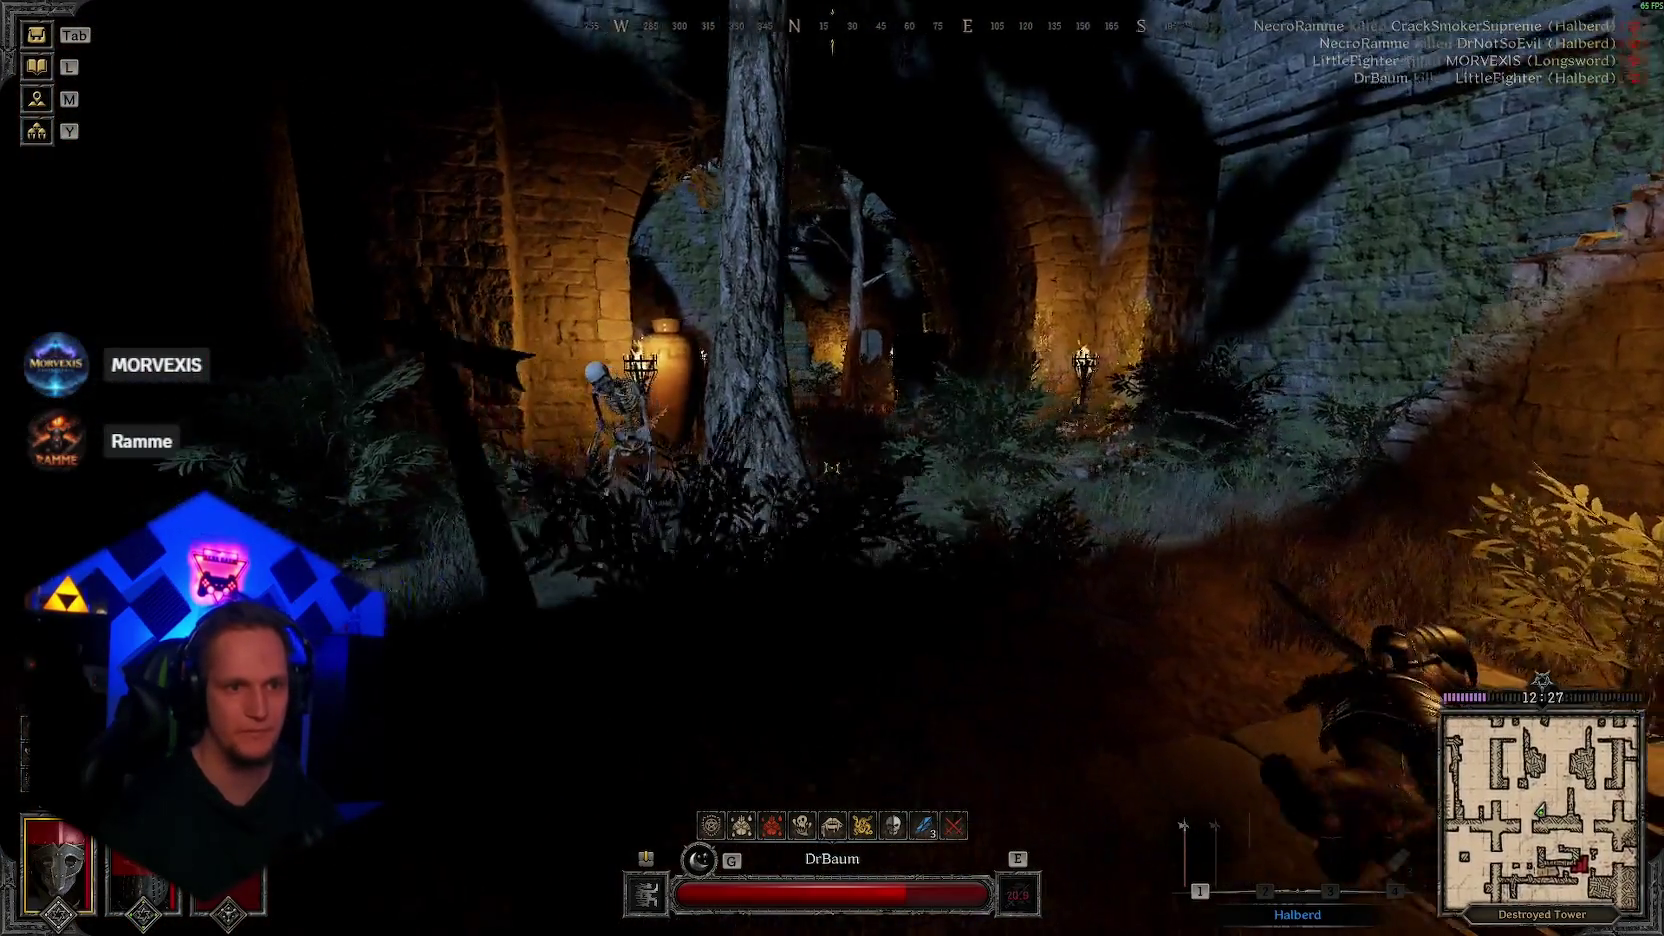
{"action": "key", "text": "w"}
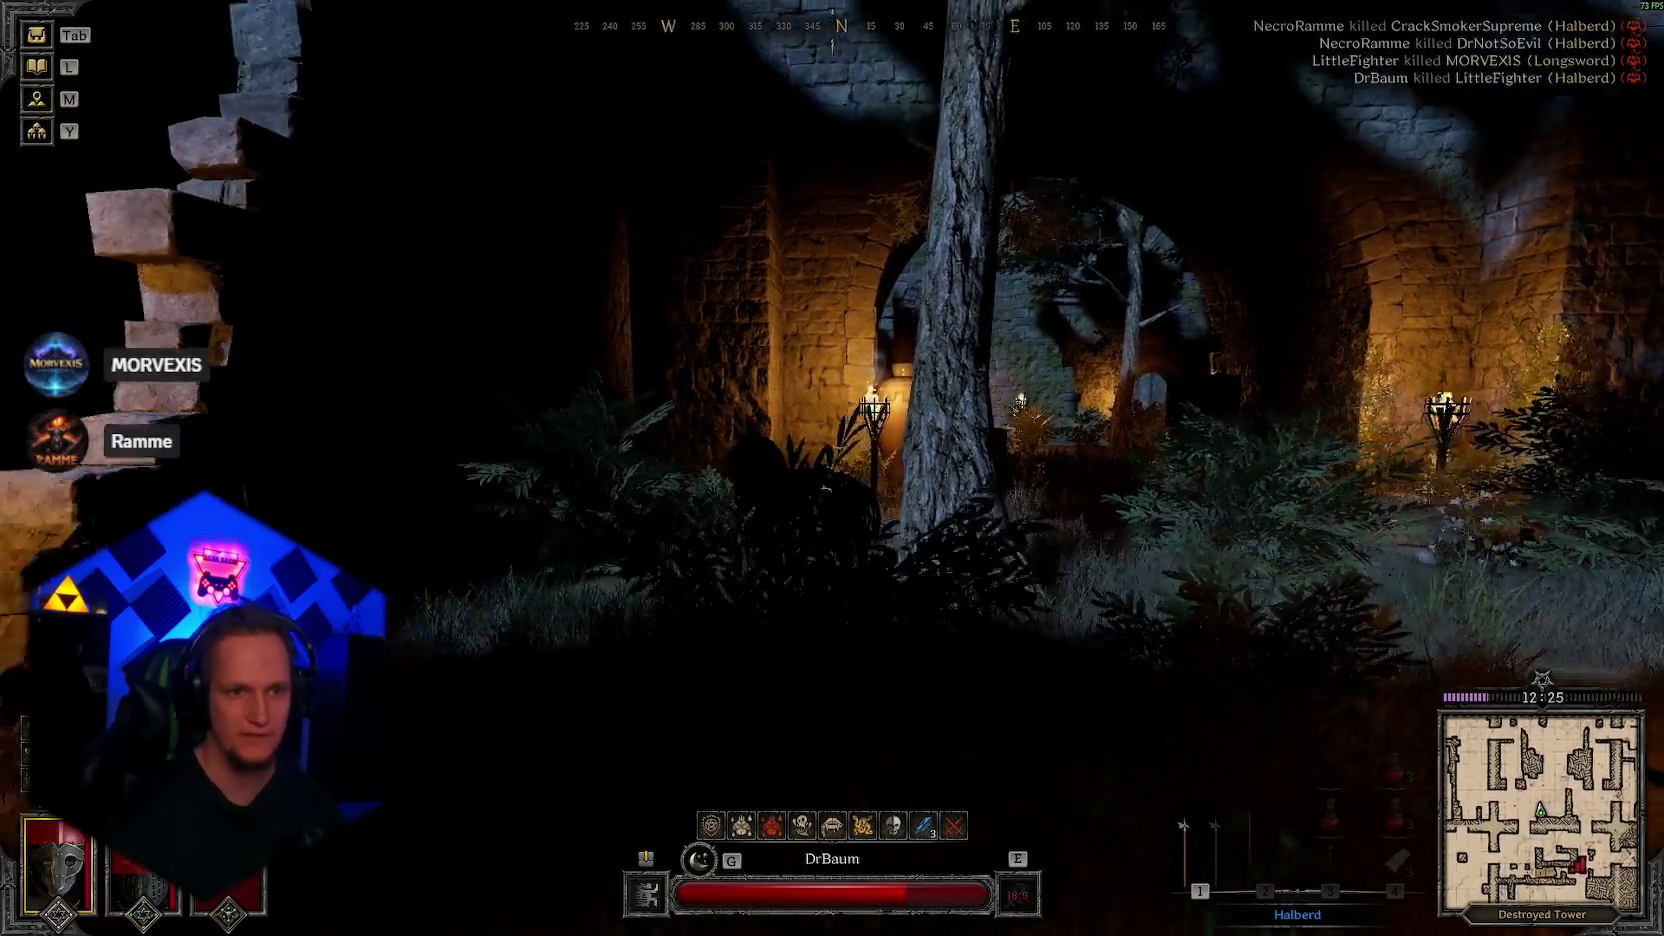
{"action": "key", "text": "w"}
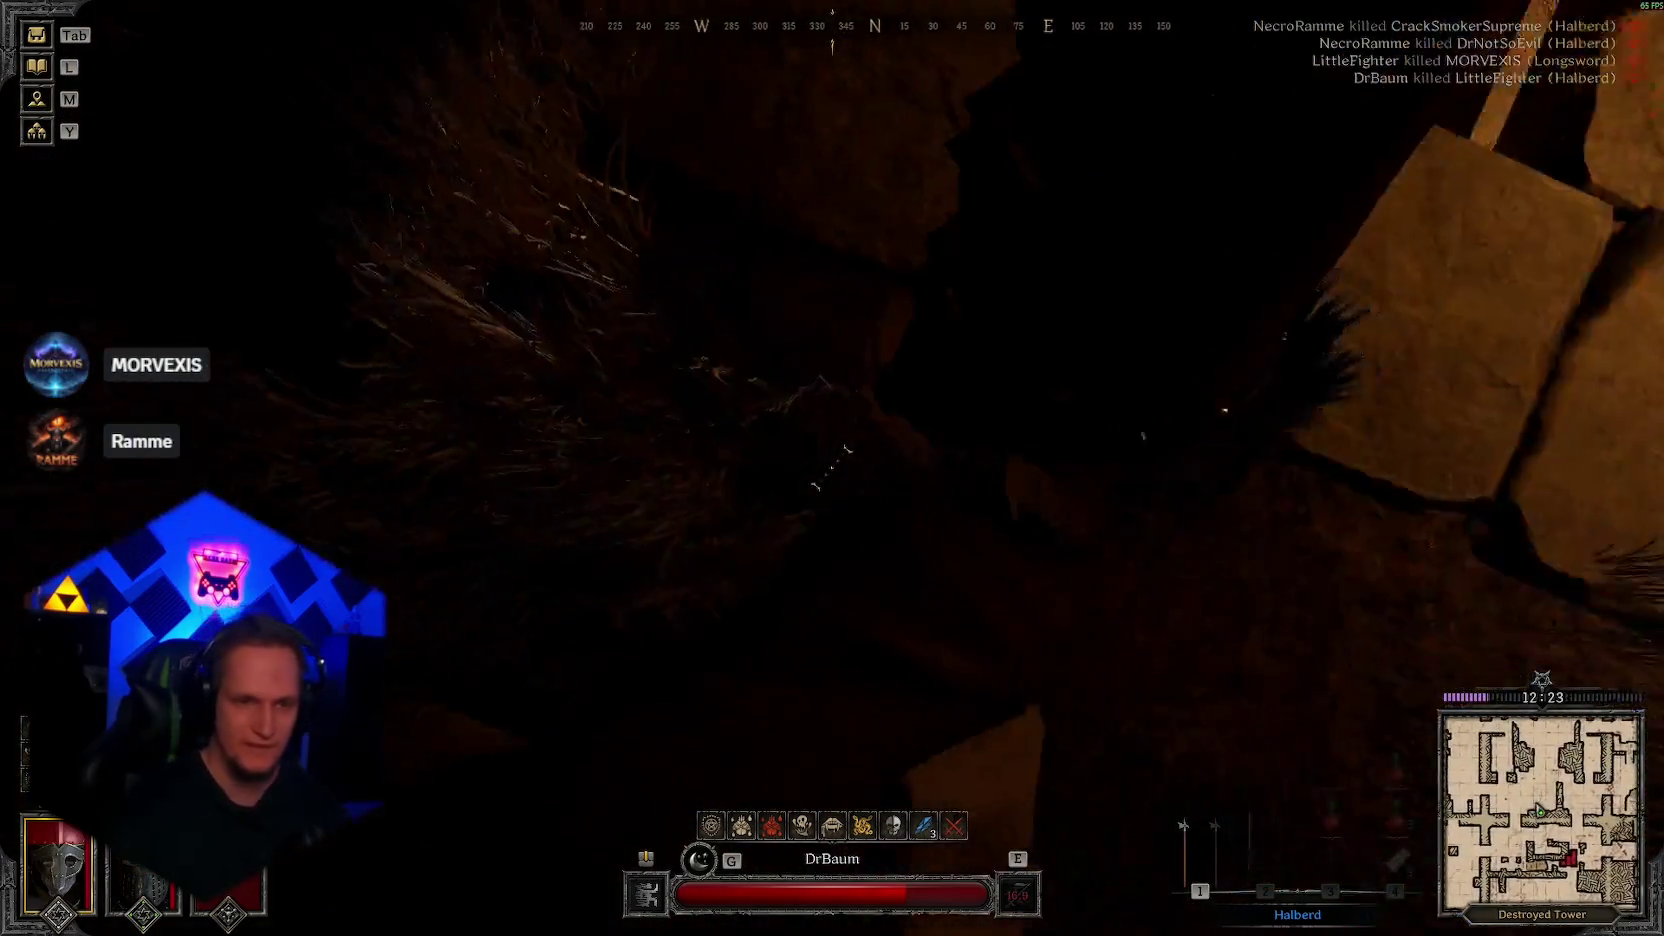
{"action": "key", "text": "f"}
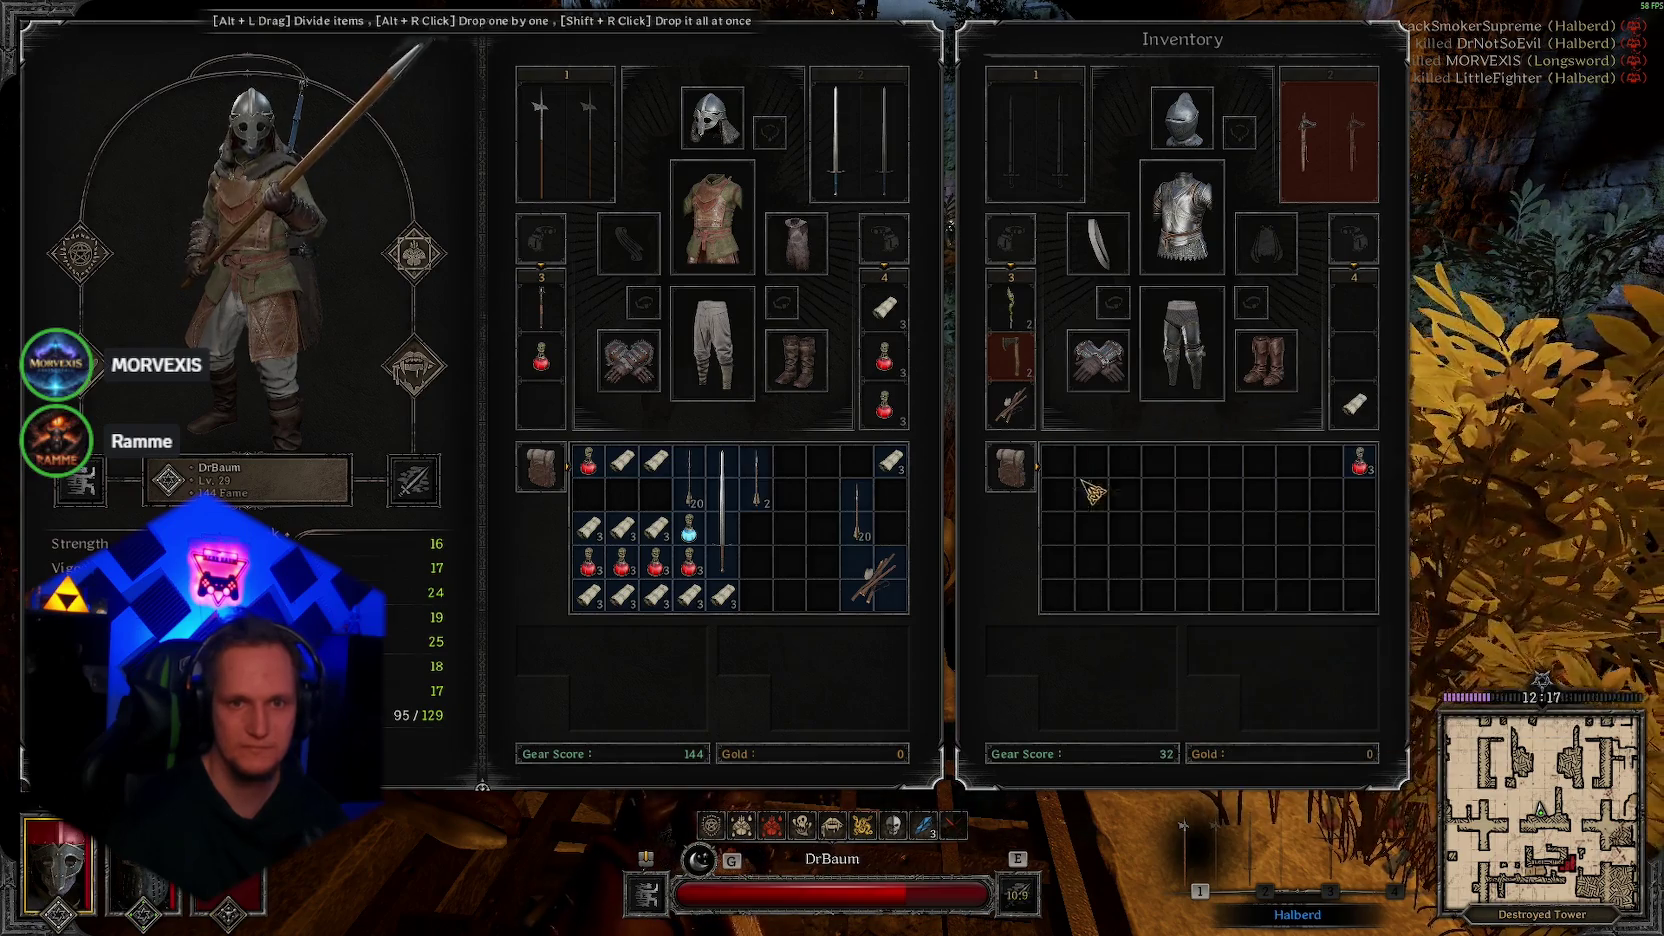
{"action": "key", "text": "Escape"}
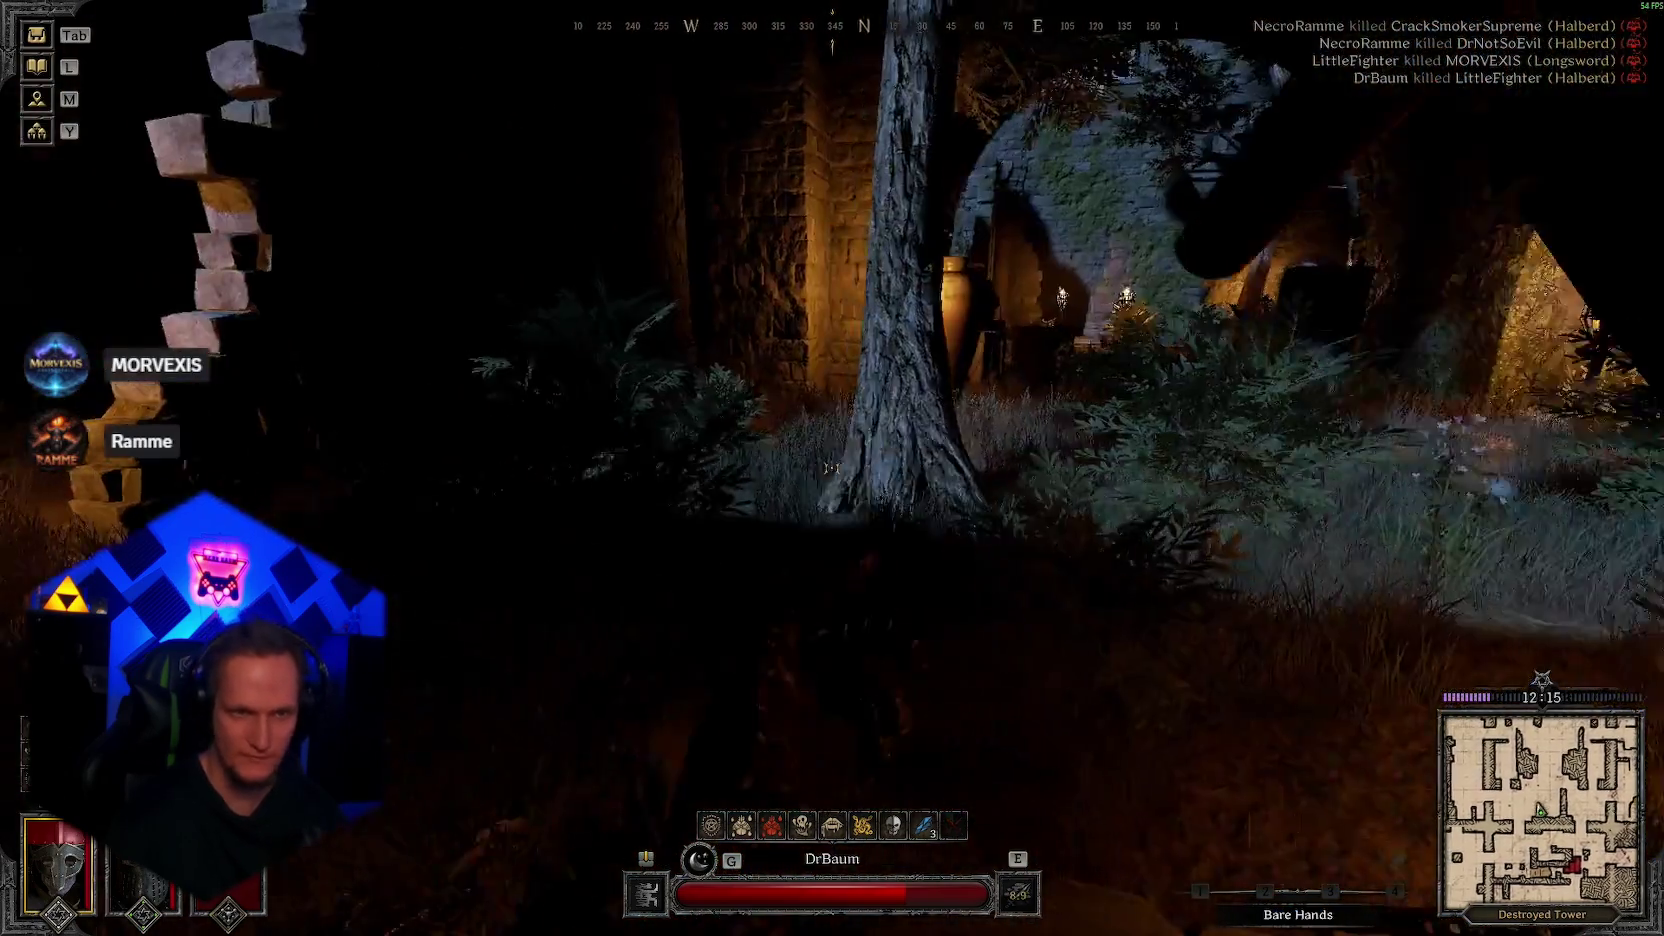
{"action": "key", "text": "Tab"}
{"action": "key", "text": "Tab"}
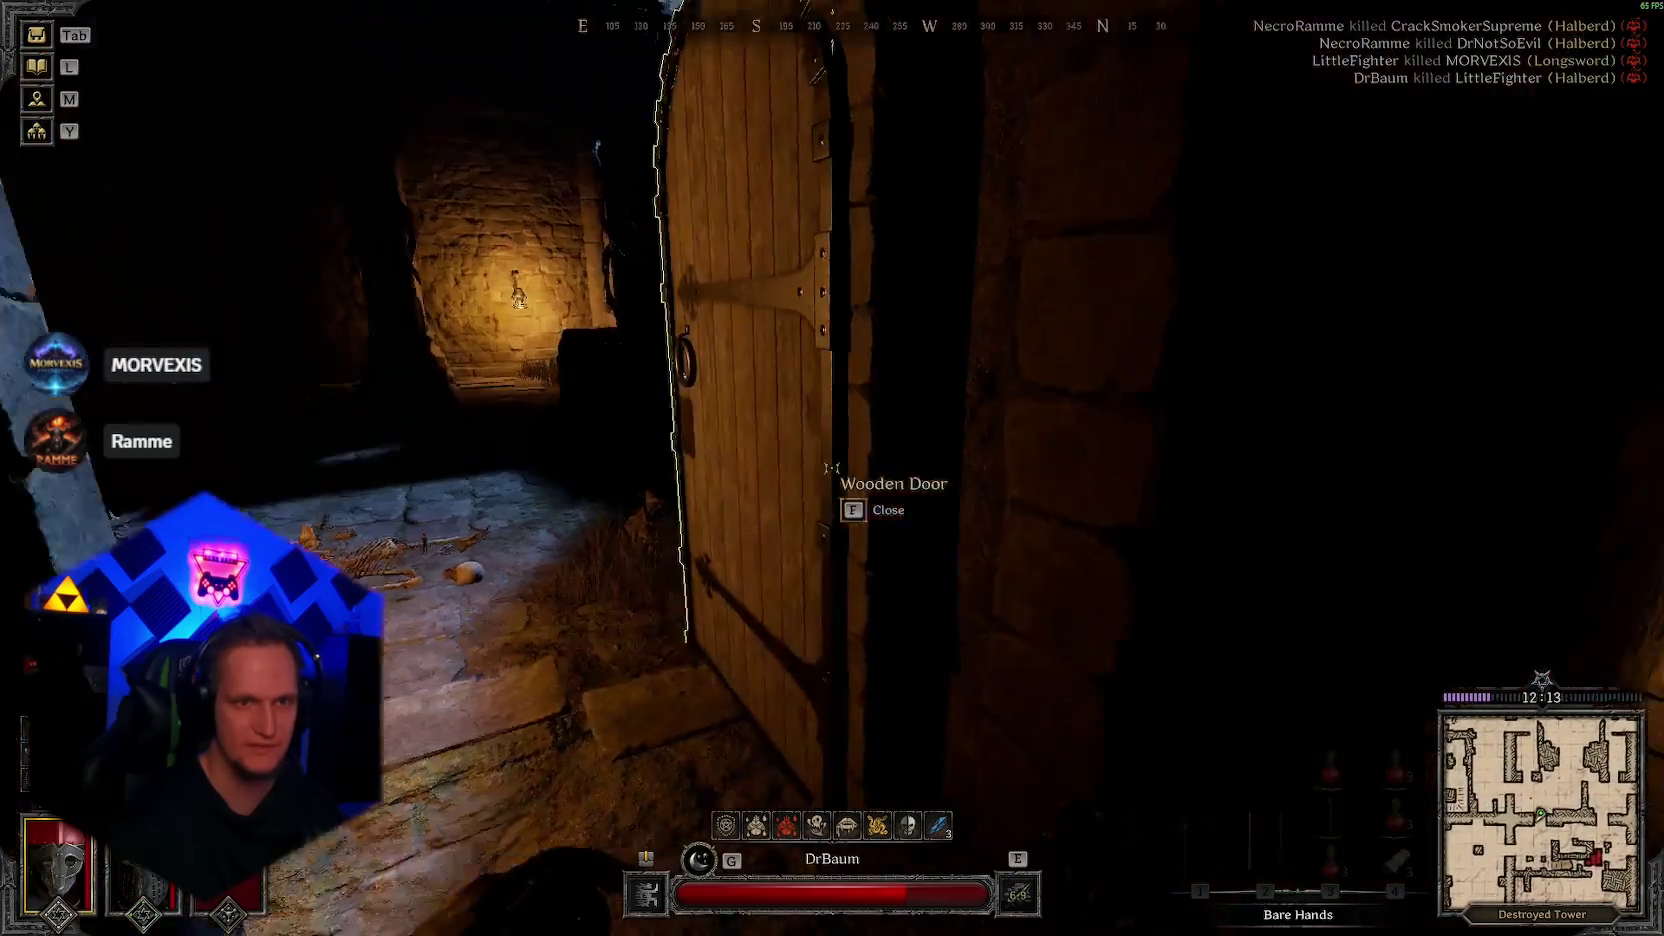
{"action": "key", "text": "3"}
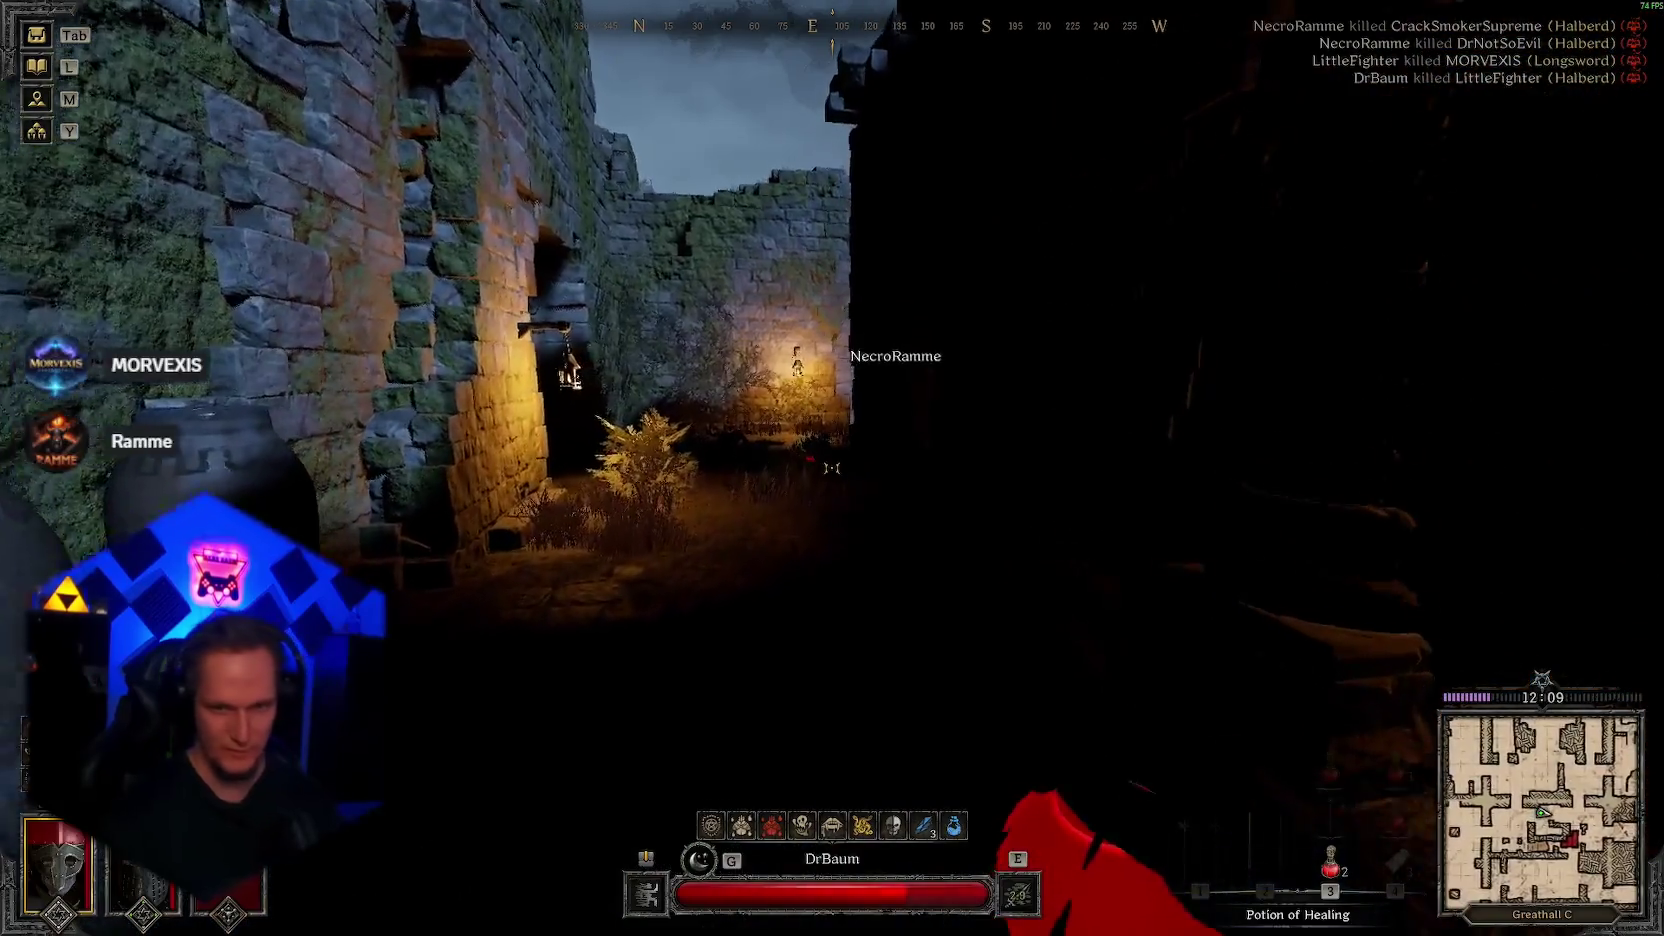
Step: Walk up to the body by the door and glance at the dungeon map
{"action": "key", "text": "3"}
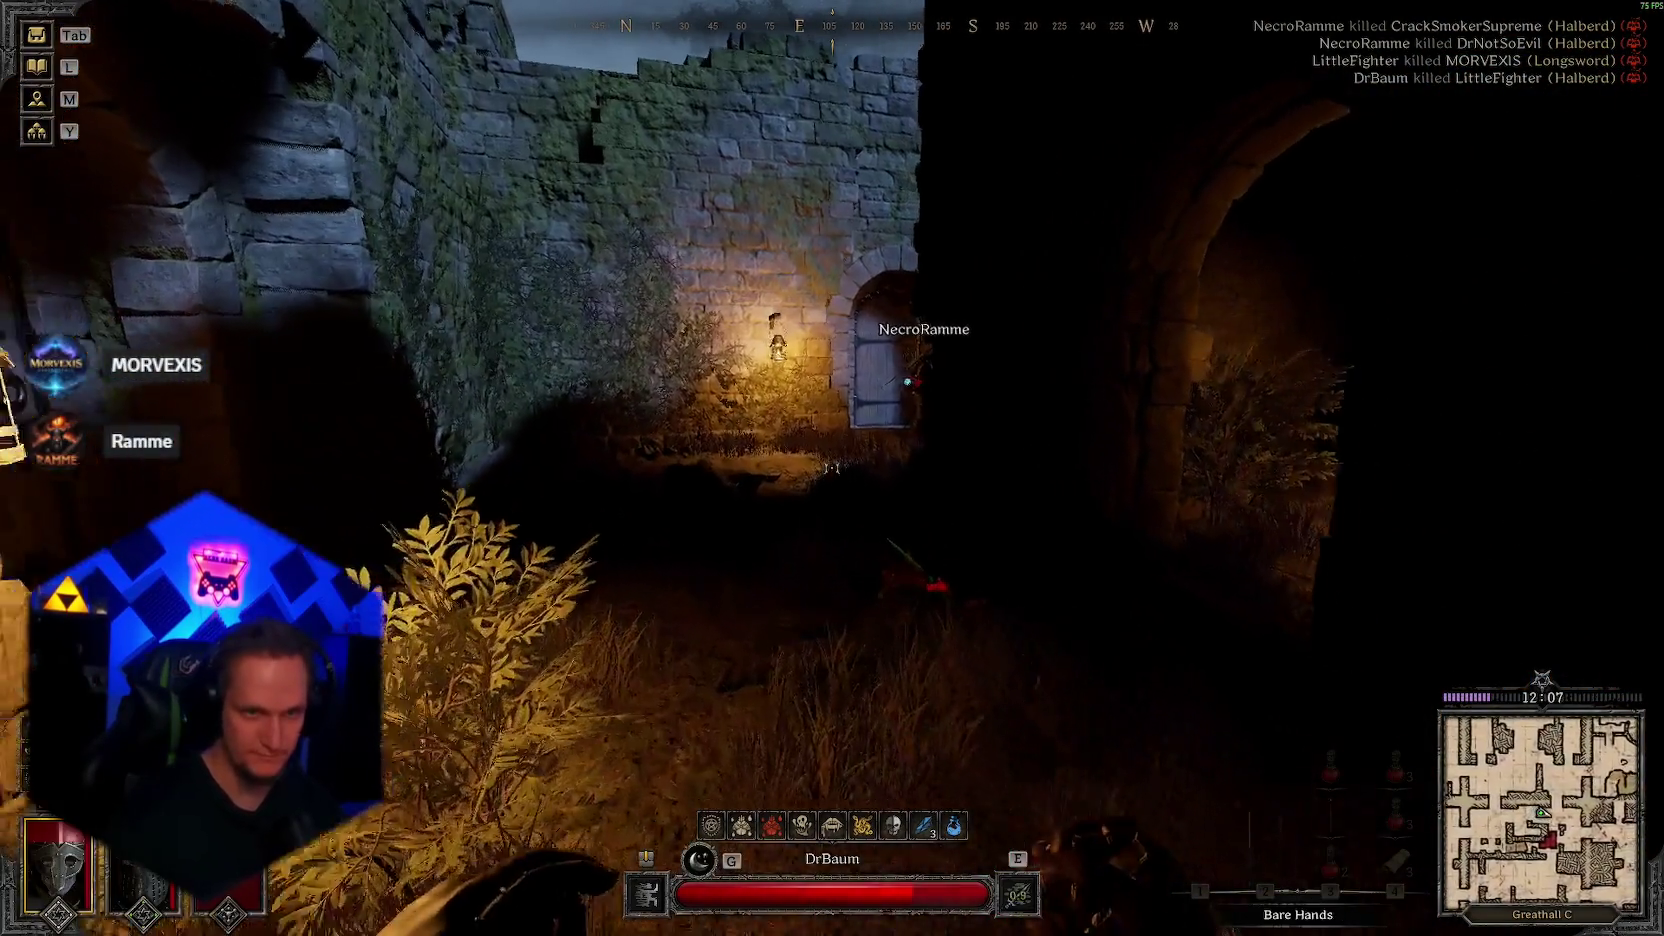
{"action": "key", "text": "w"}
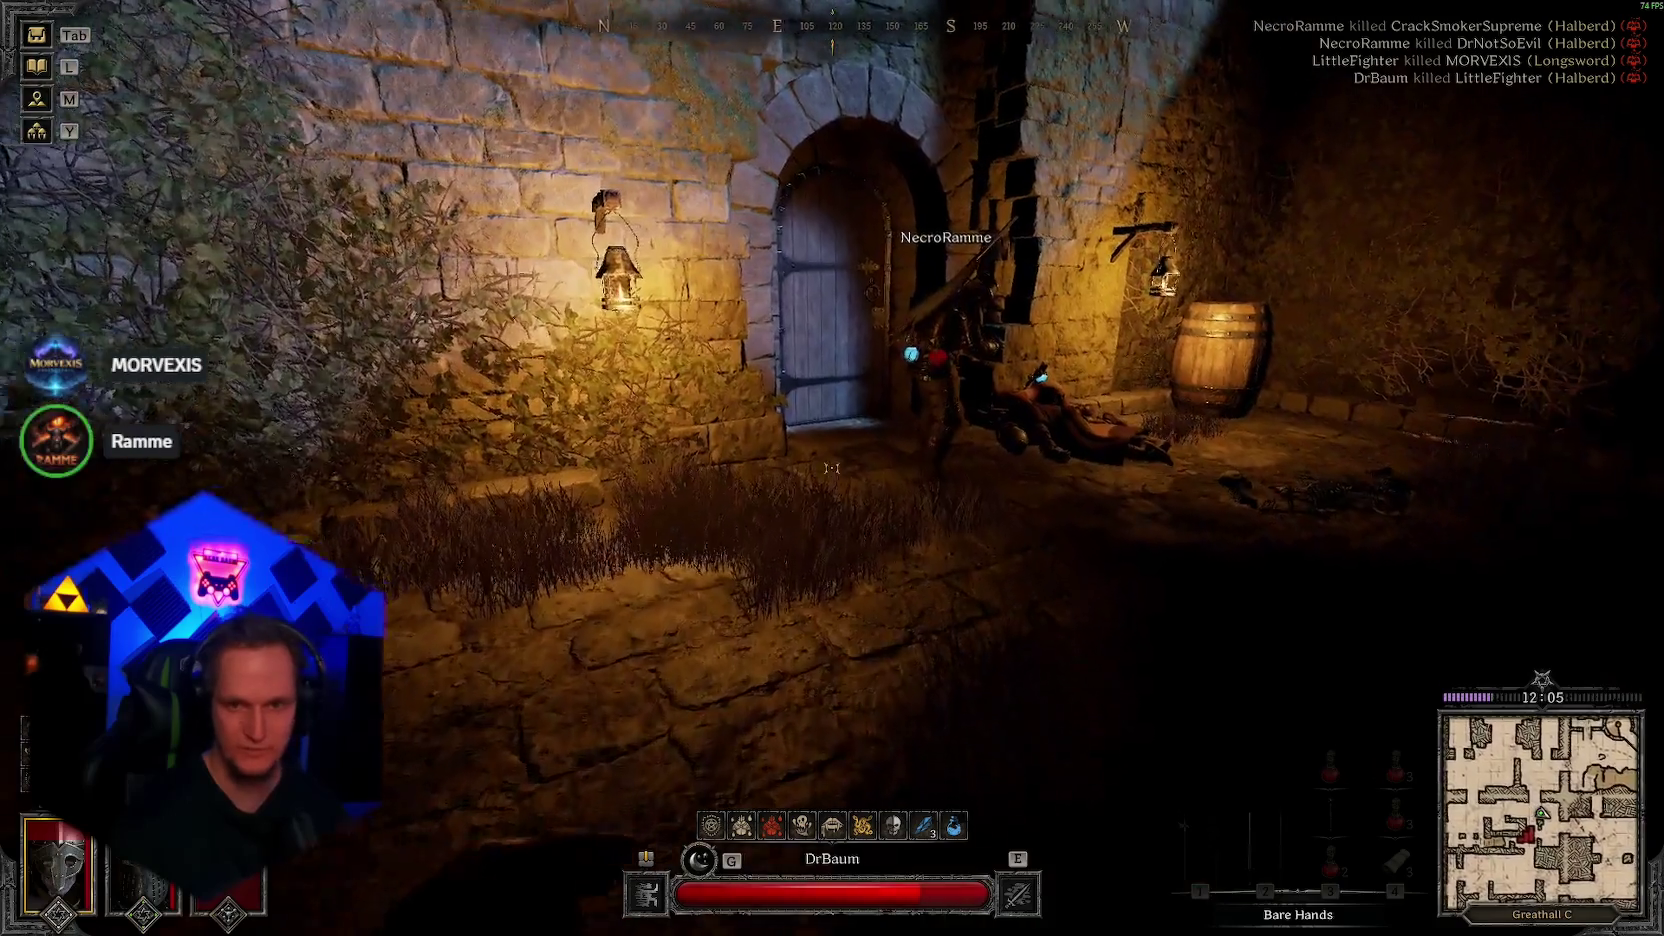
{"action": "key", "text": "w"}
{"action": "key", "text": "f"}
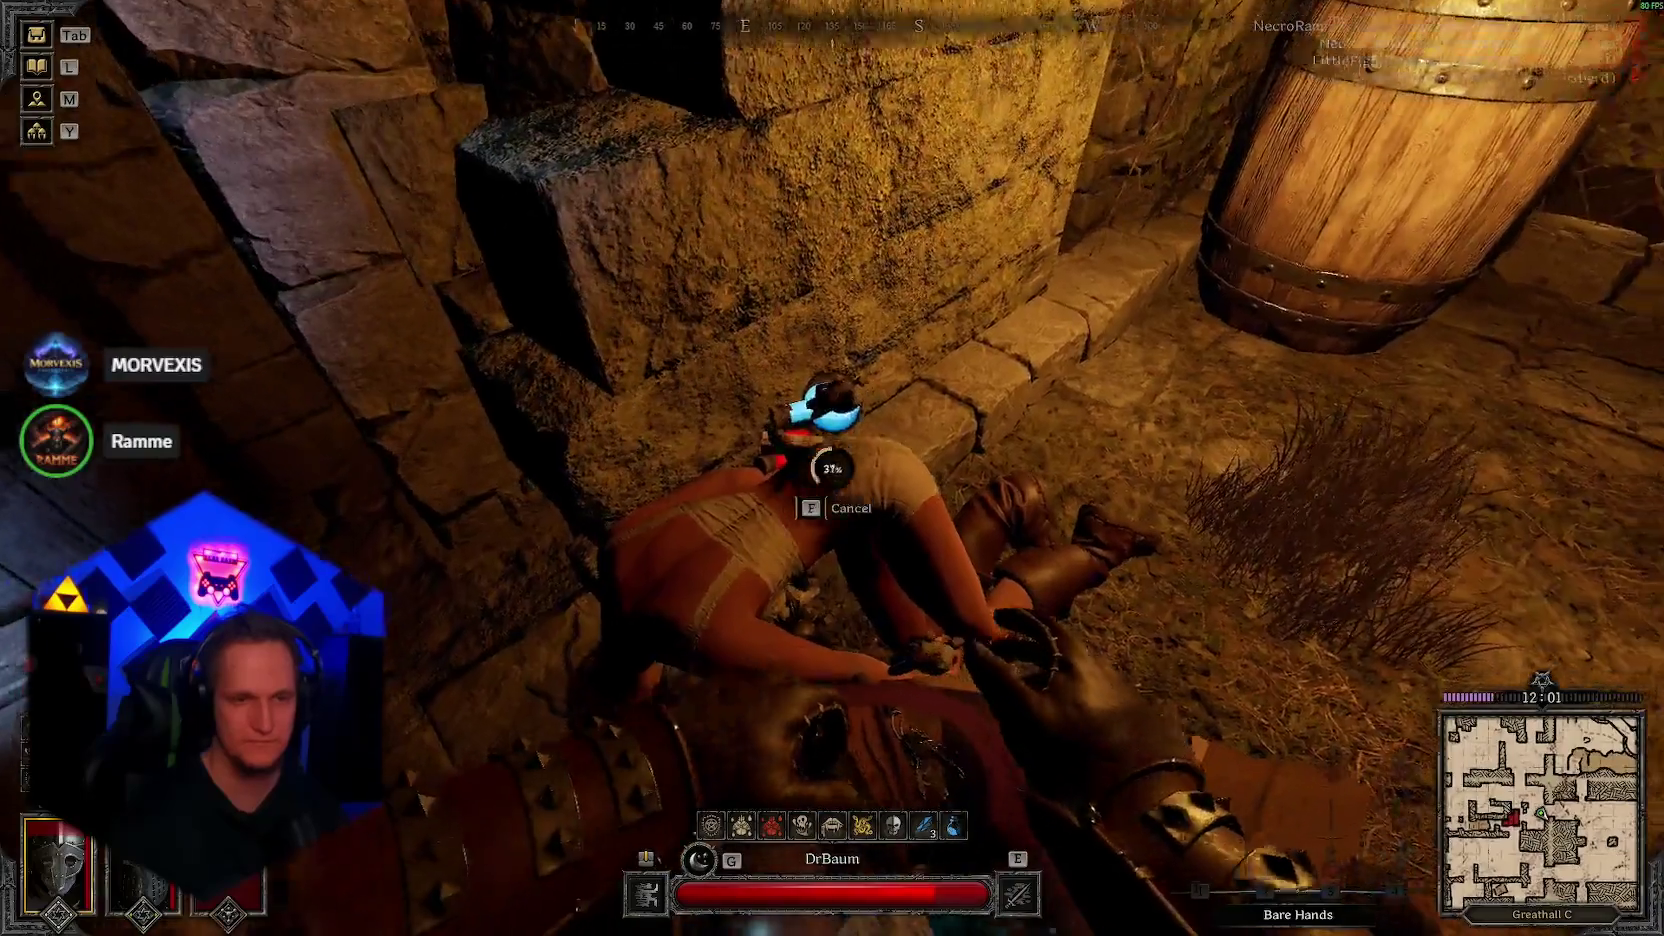
{"action": "key", "text": "m"}
{"action": "key", "text": "m"}
{"action": "key", "text": "m"}
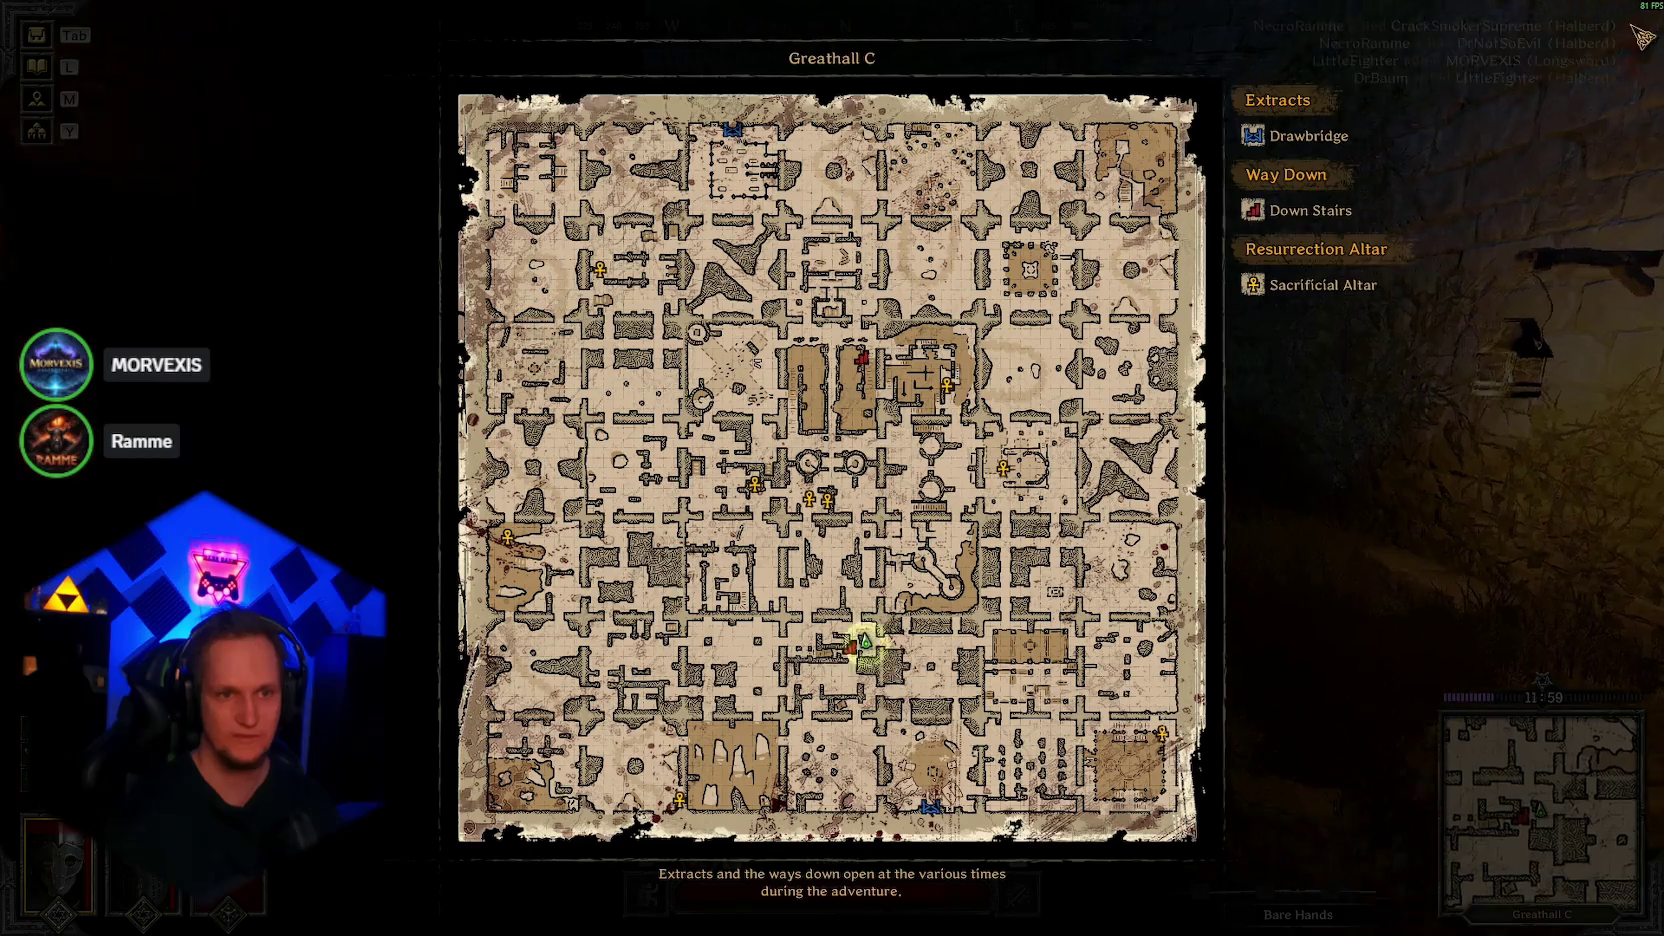
{"action": "key", "text": "m"}
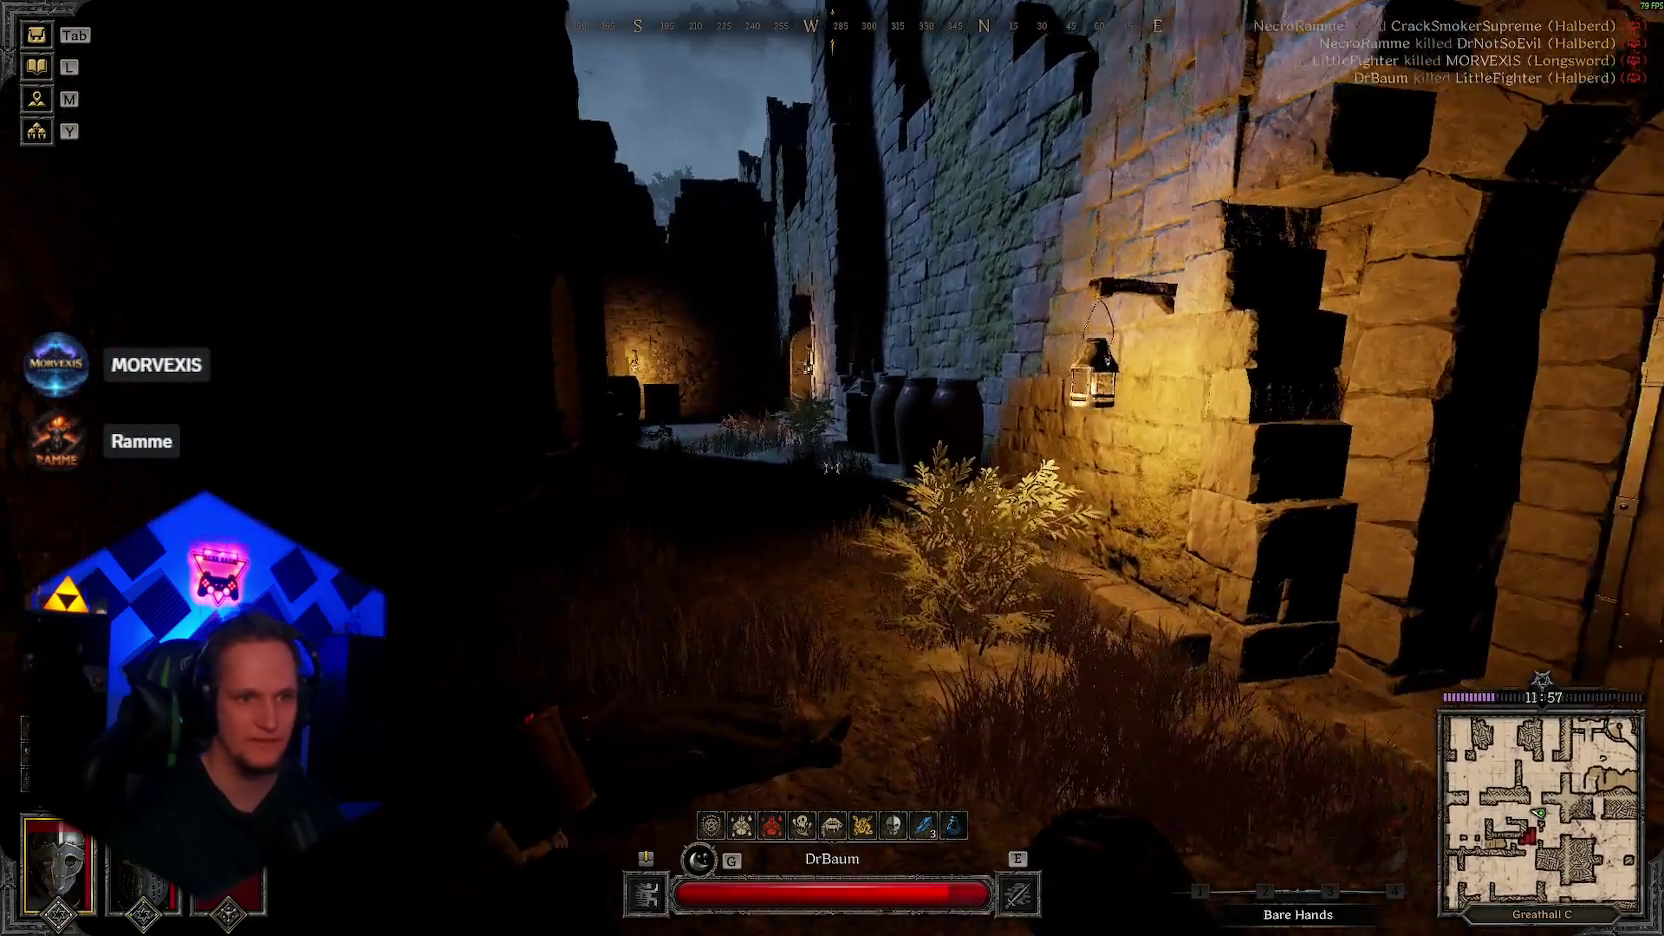
Step: Search the body, then view the full Greathall C map and close it
{"action": "key", "text": "f"}
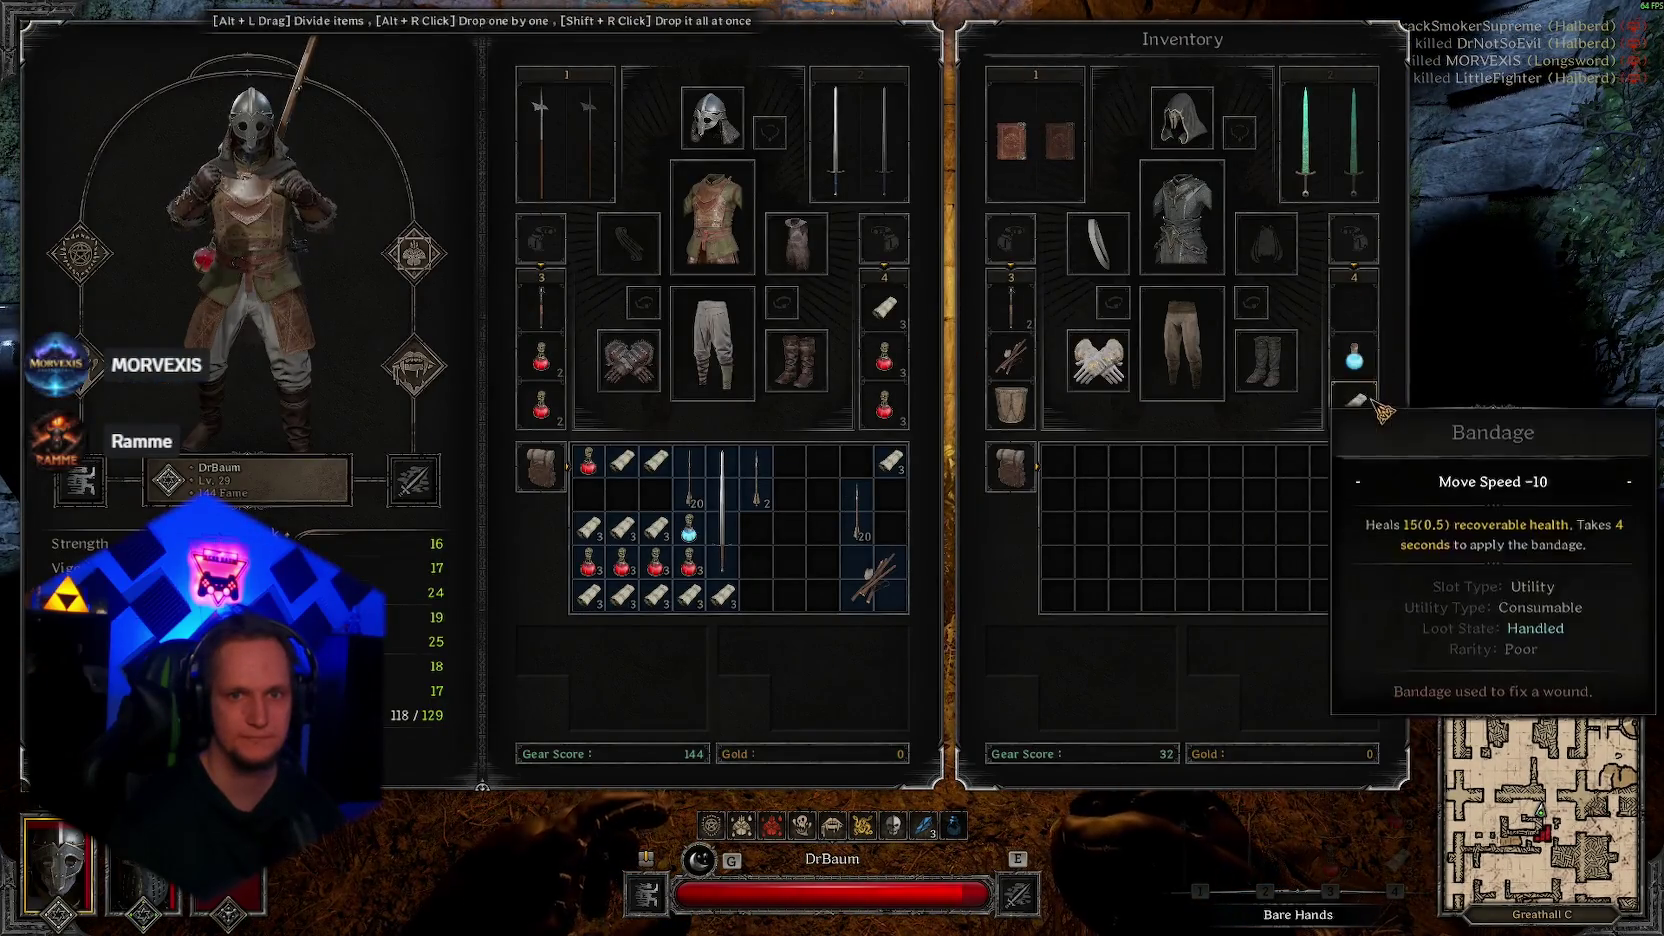
{"action": "key", "text": "Tab"}
{"action": "key", "text": "Tab"}
{"action": "key", "text": "Tab"}
{"action": "key", "text": "m"}
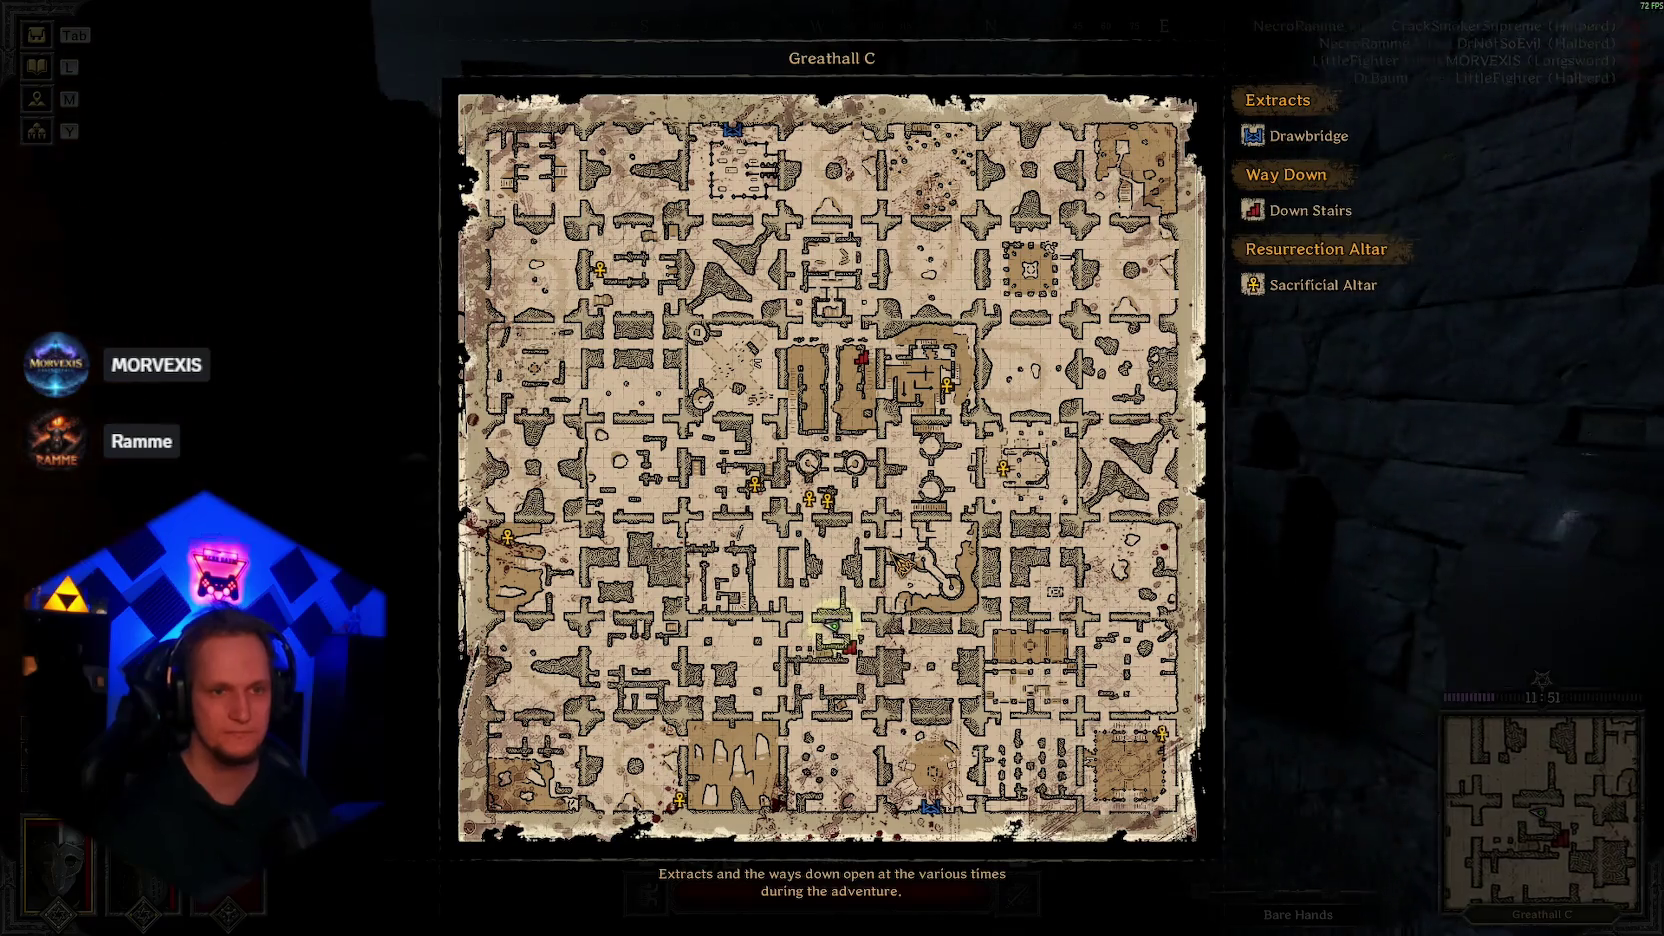
{"action": "key", "text": "m"}
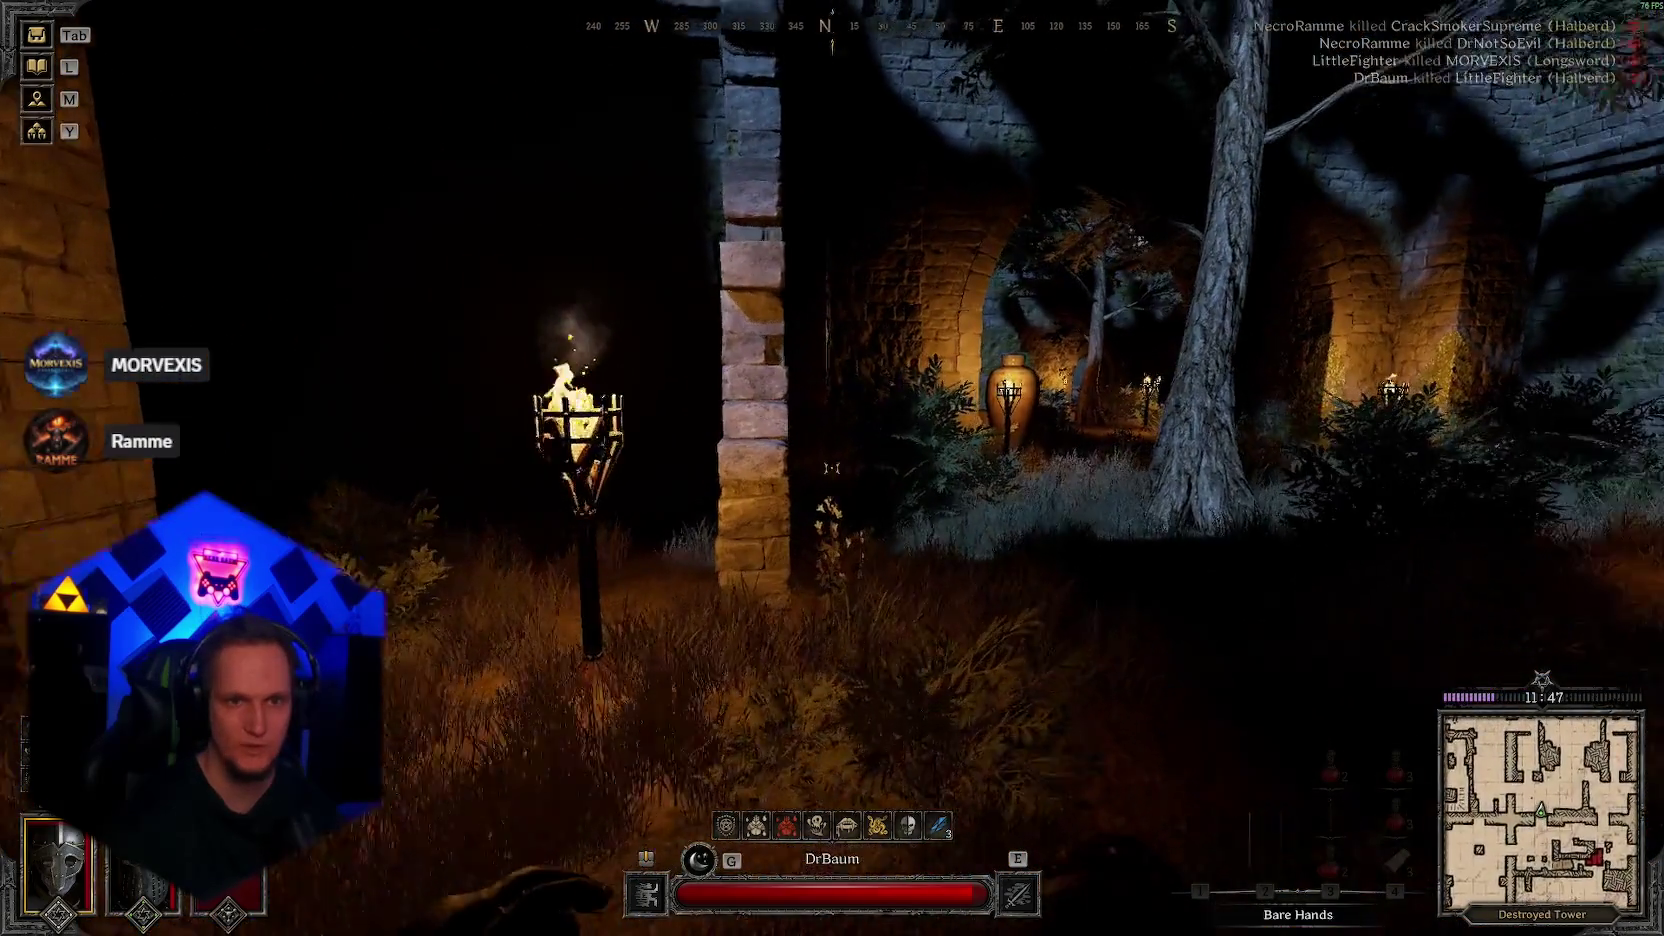
Step: Draw the longsword, push through the archway past the torch and ruined wall, and swing the halberd at the enemies
{"action": "key", "text": "2"}
{"action": "key", "text": "w"}
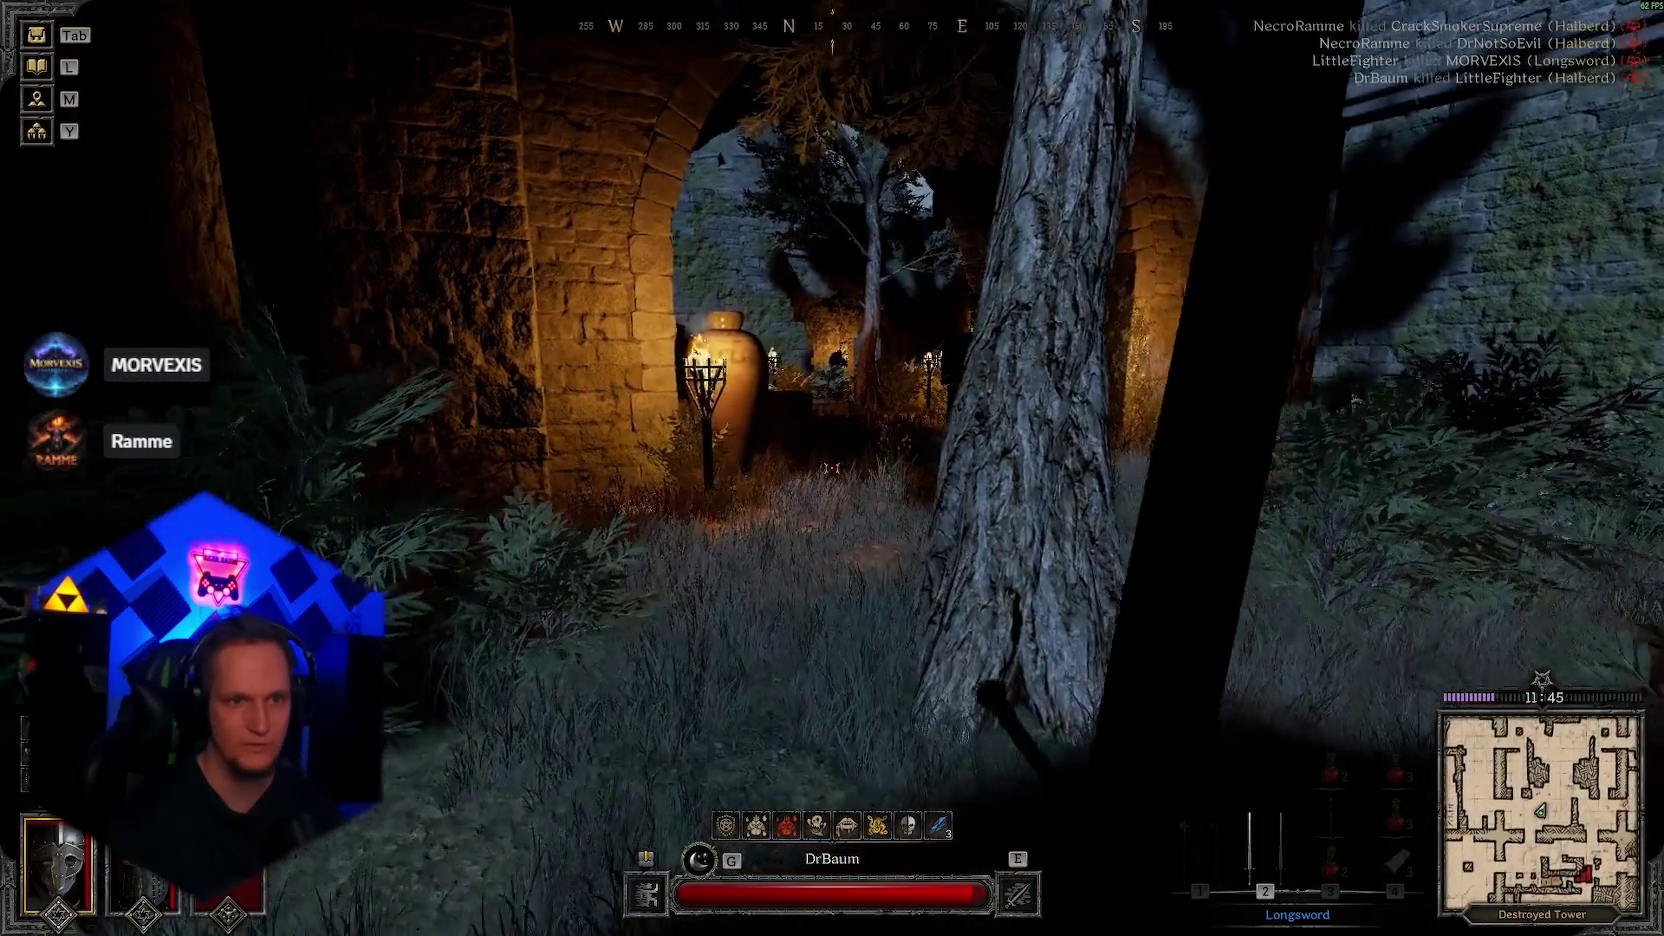
{"action": "key", "text": "w"}
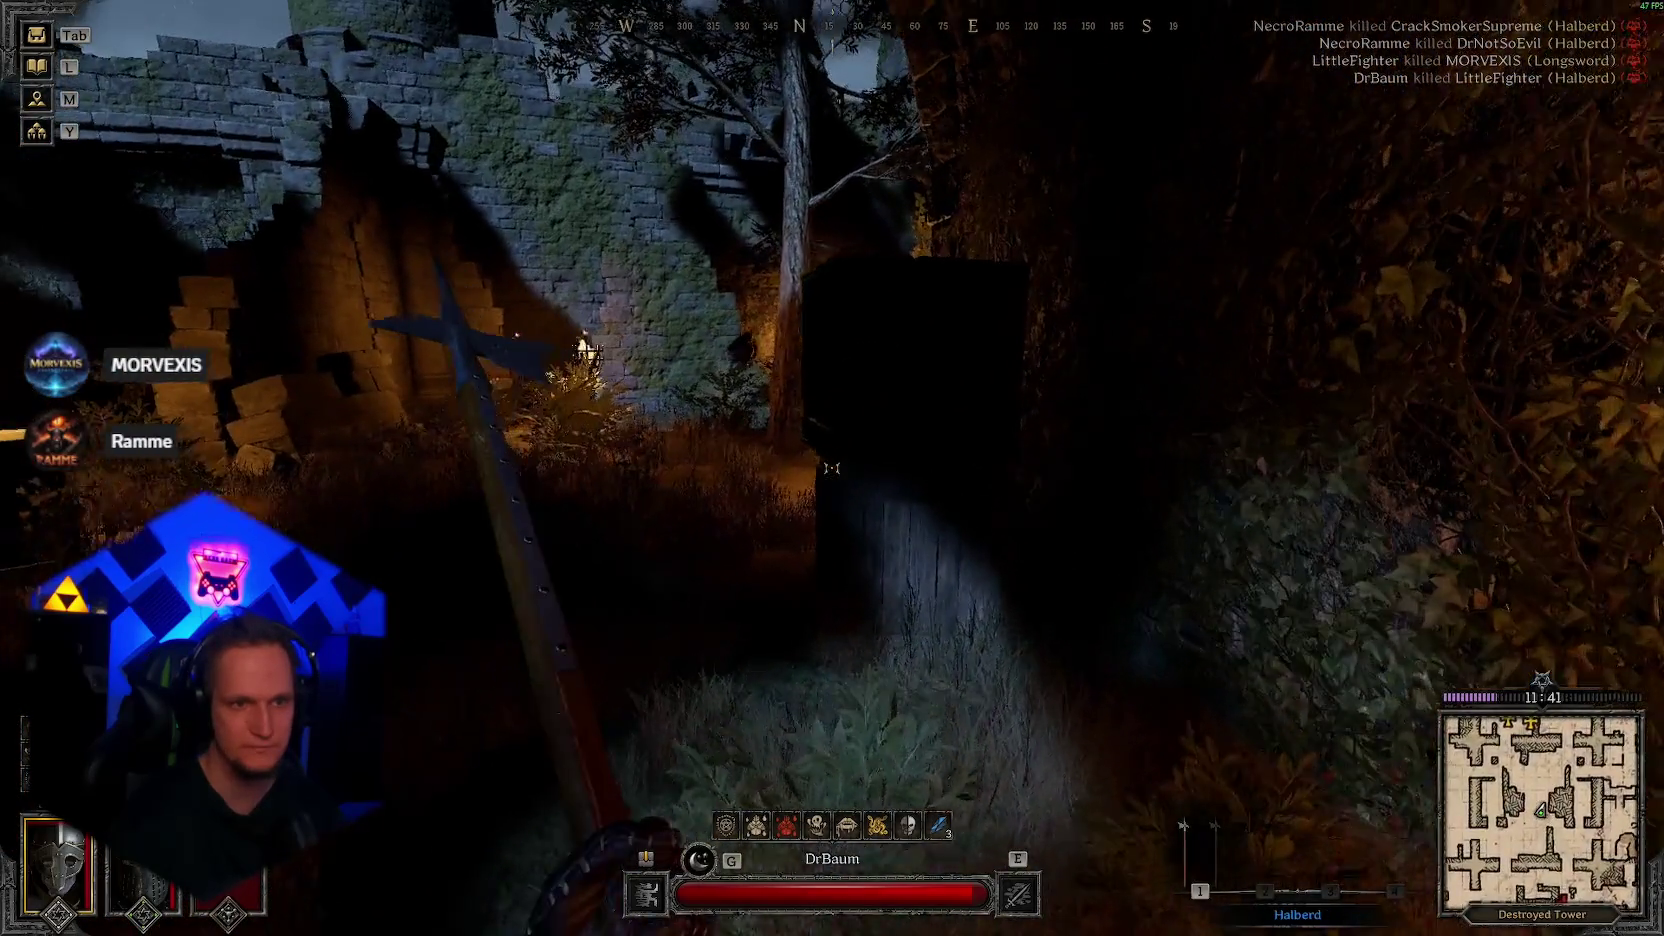
{"action": "key", "text": "w"}
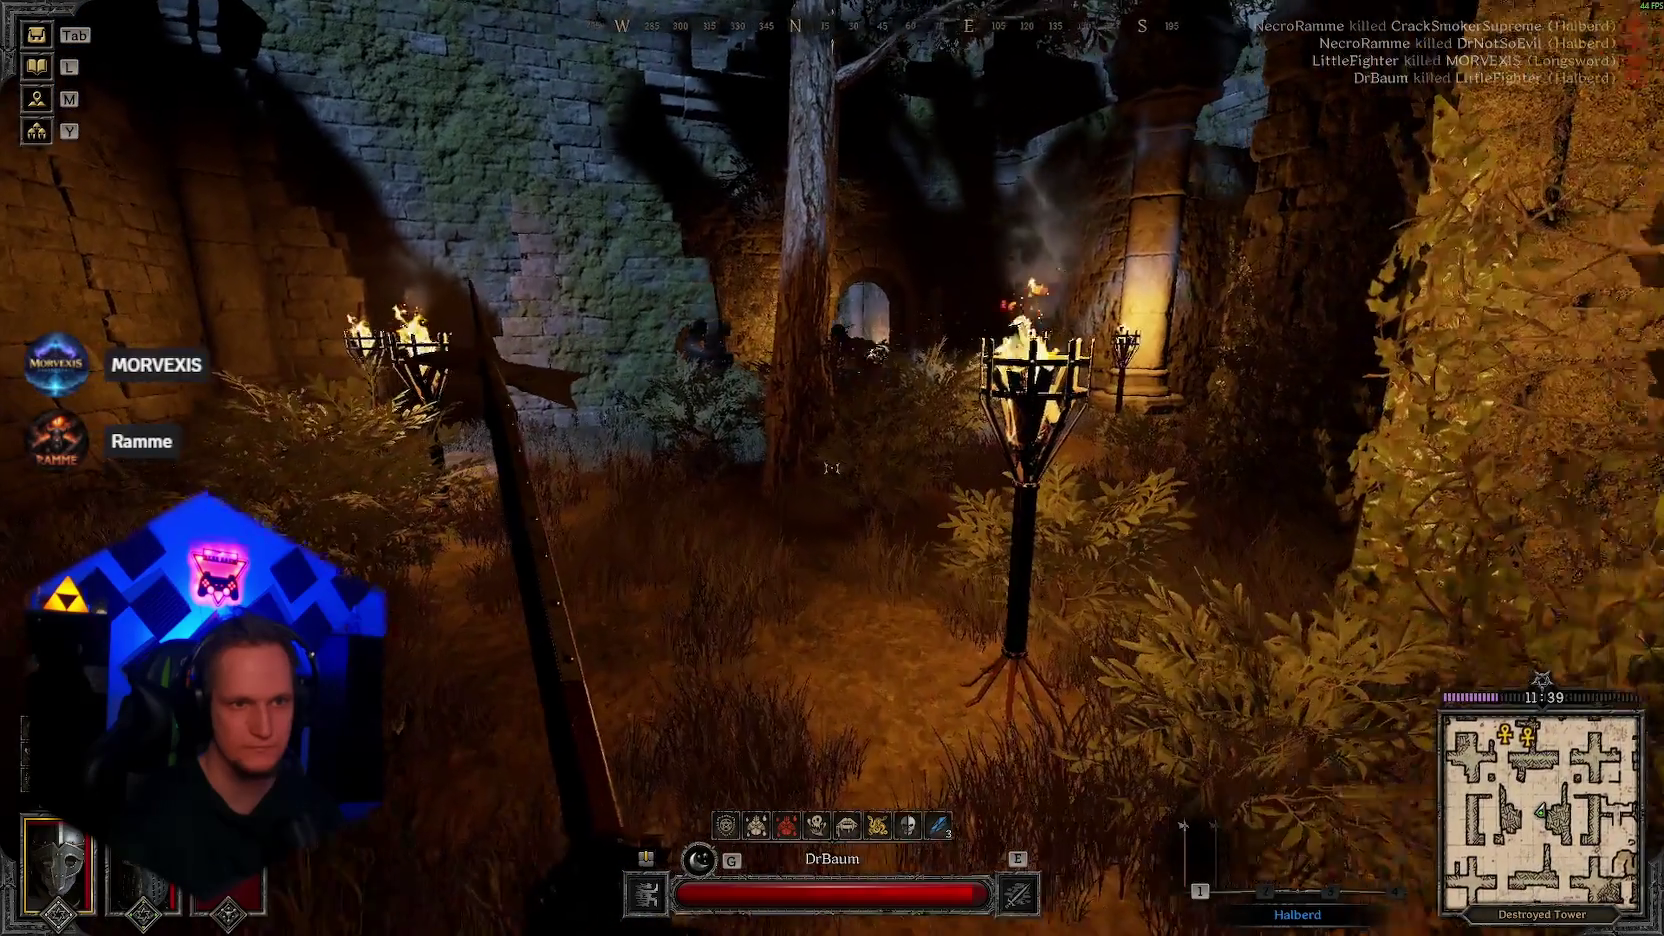
{"action": "key", "text": "w"}
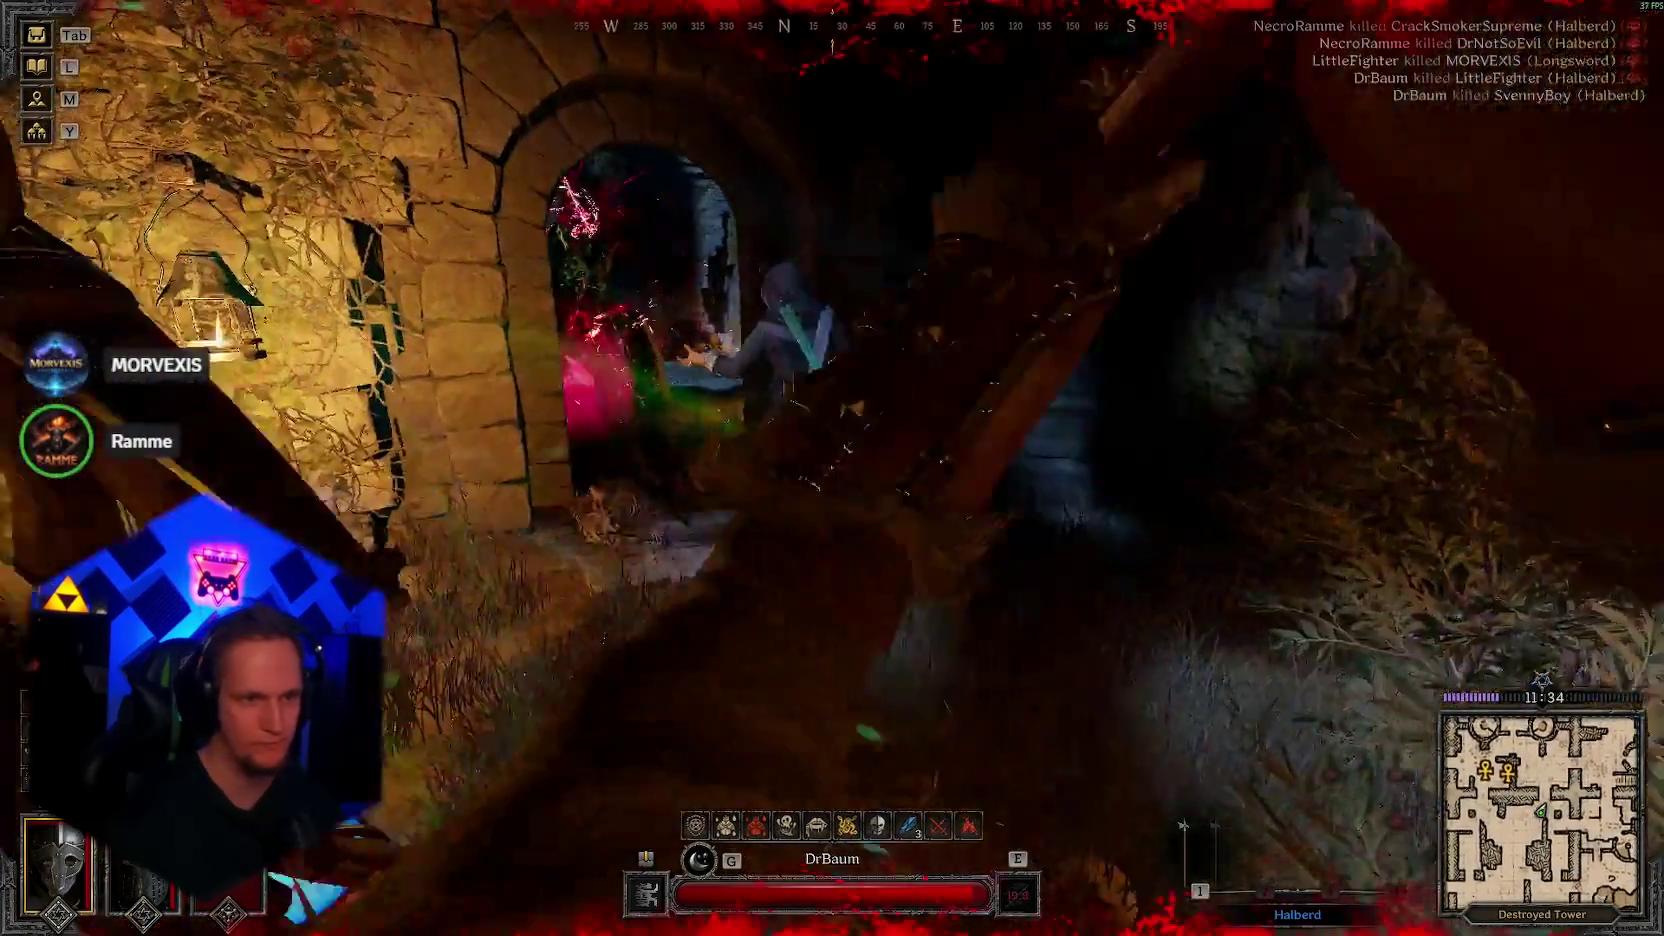
{"action": "left_click", "coordinate": [832, 468]}
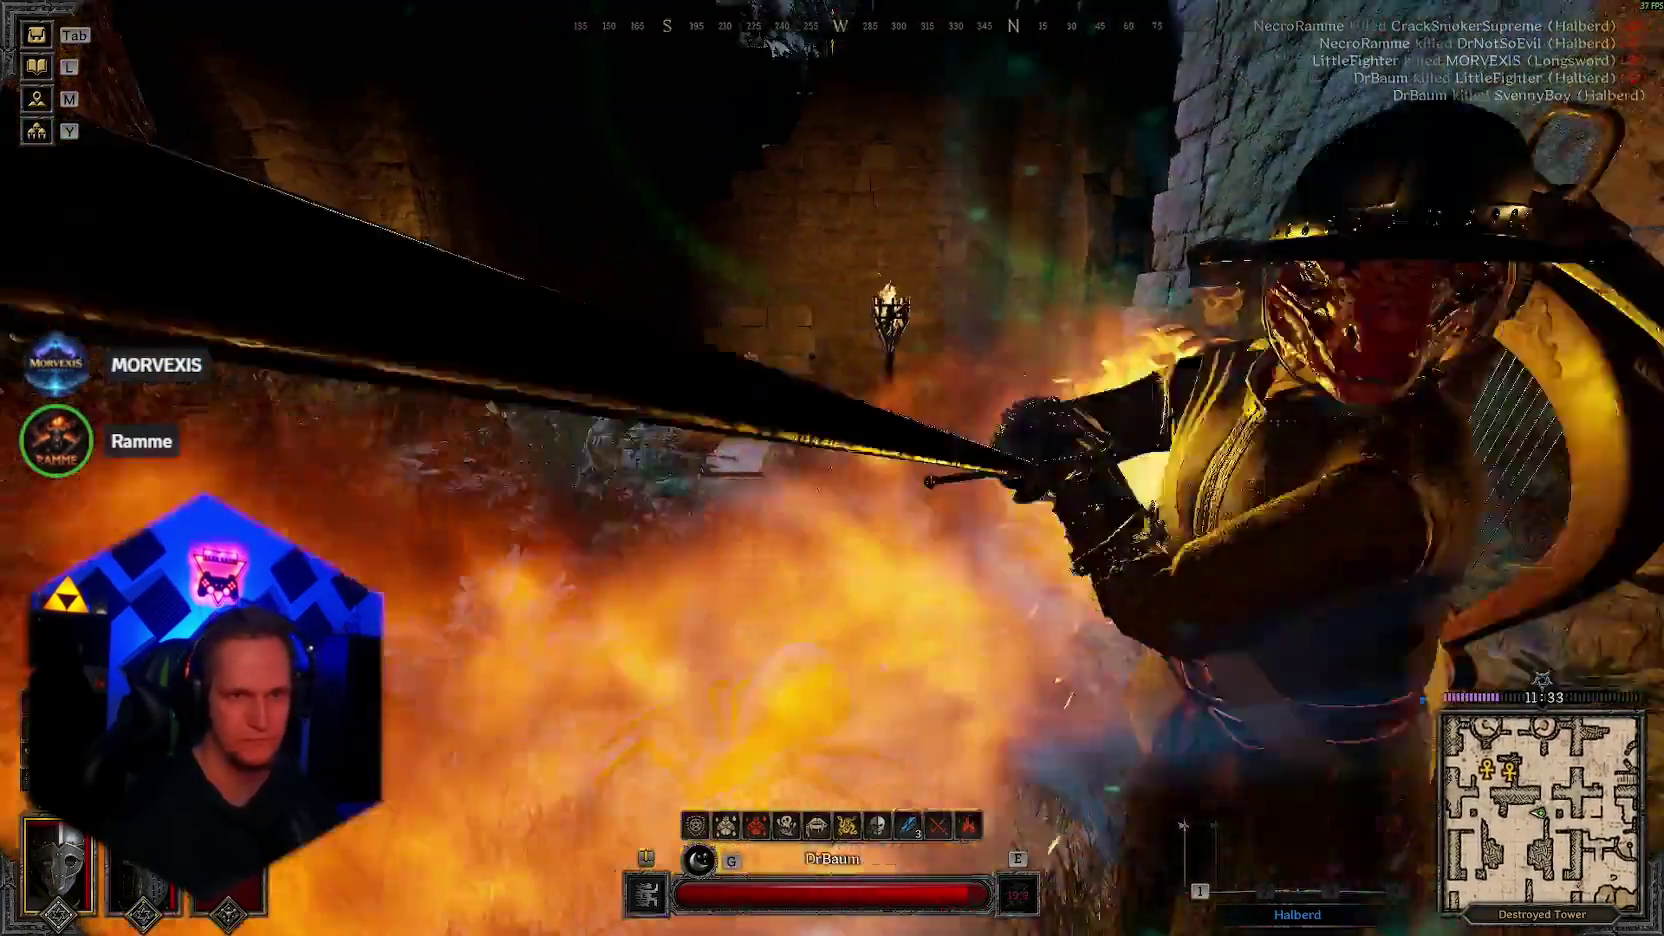
{"action": "key", "text": "e"}
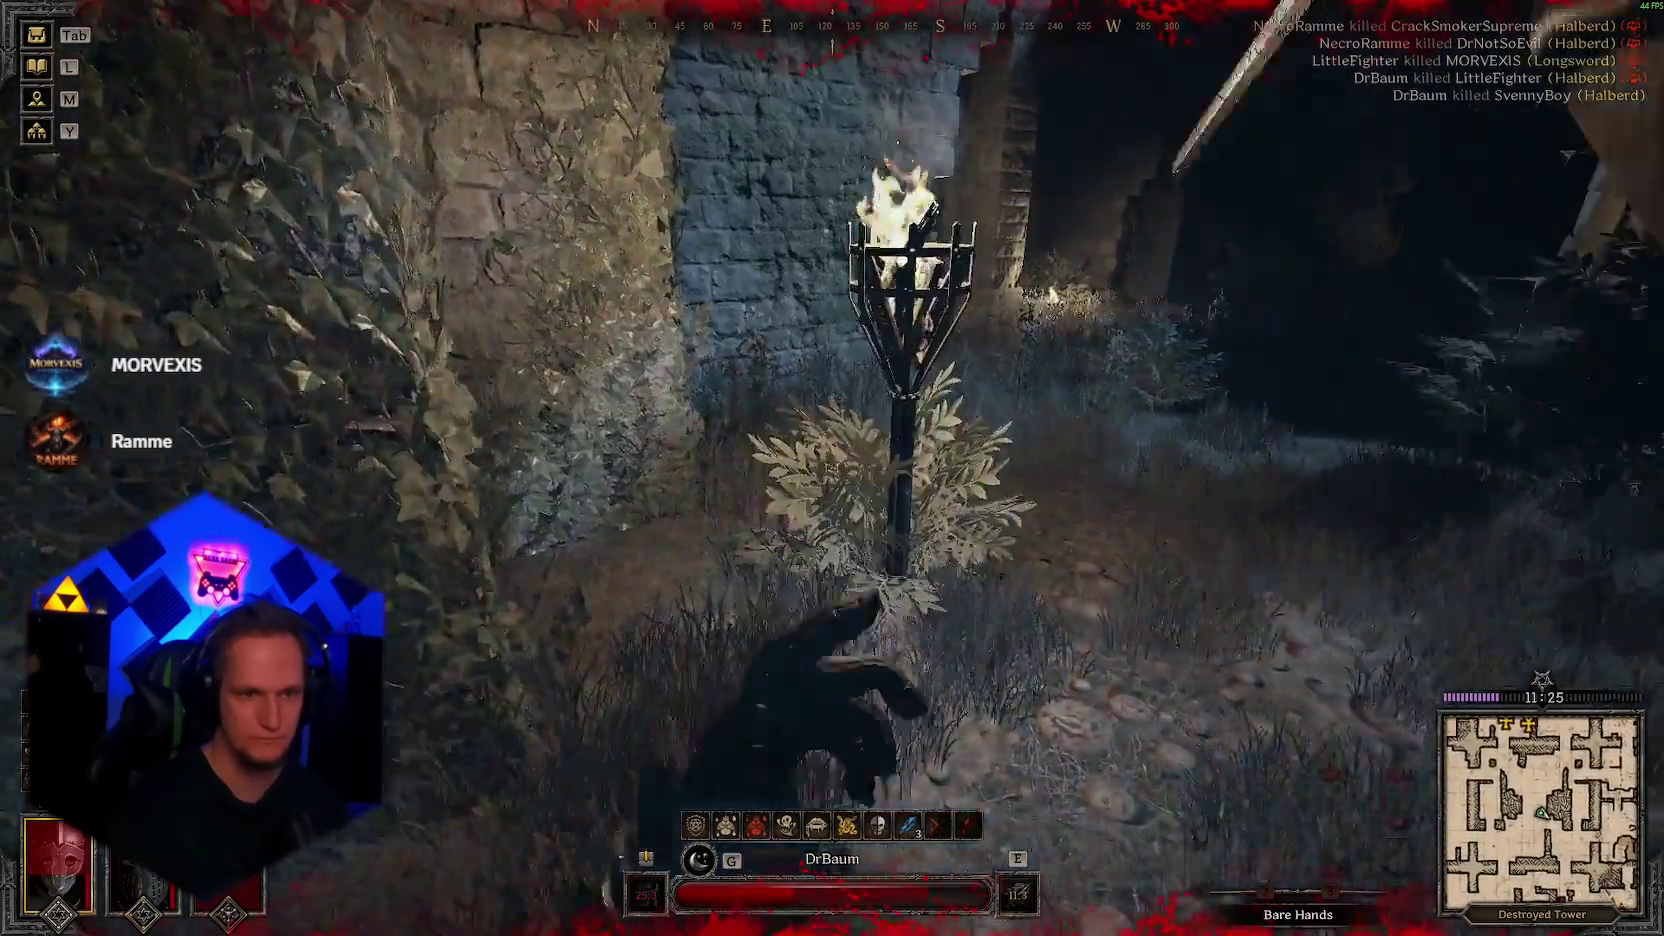
Step: Walk through the cellar past the torch-lit pillars and bushes, then ready the Potion of Healing
{"action": "key", "text": "w"}
{"action": "key", "text": "w"}
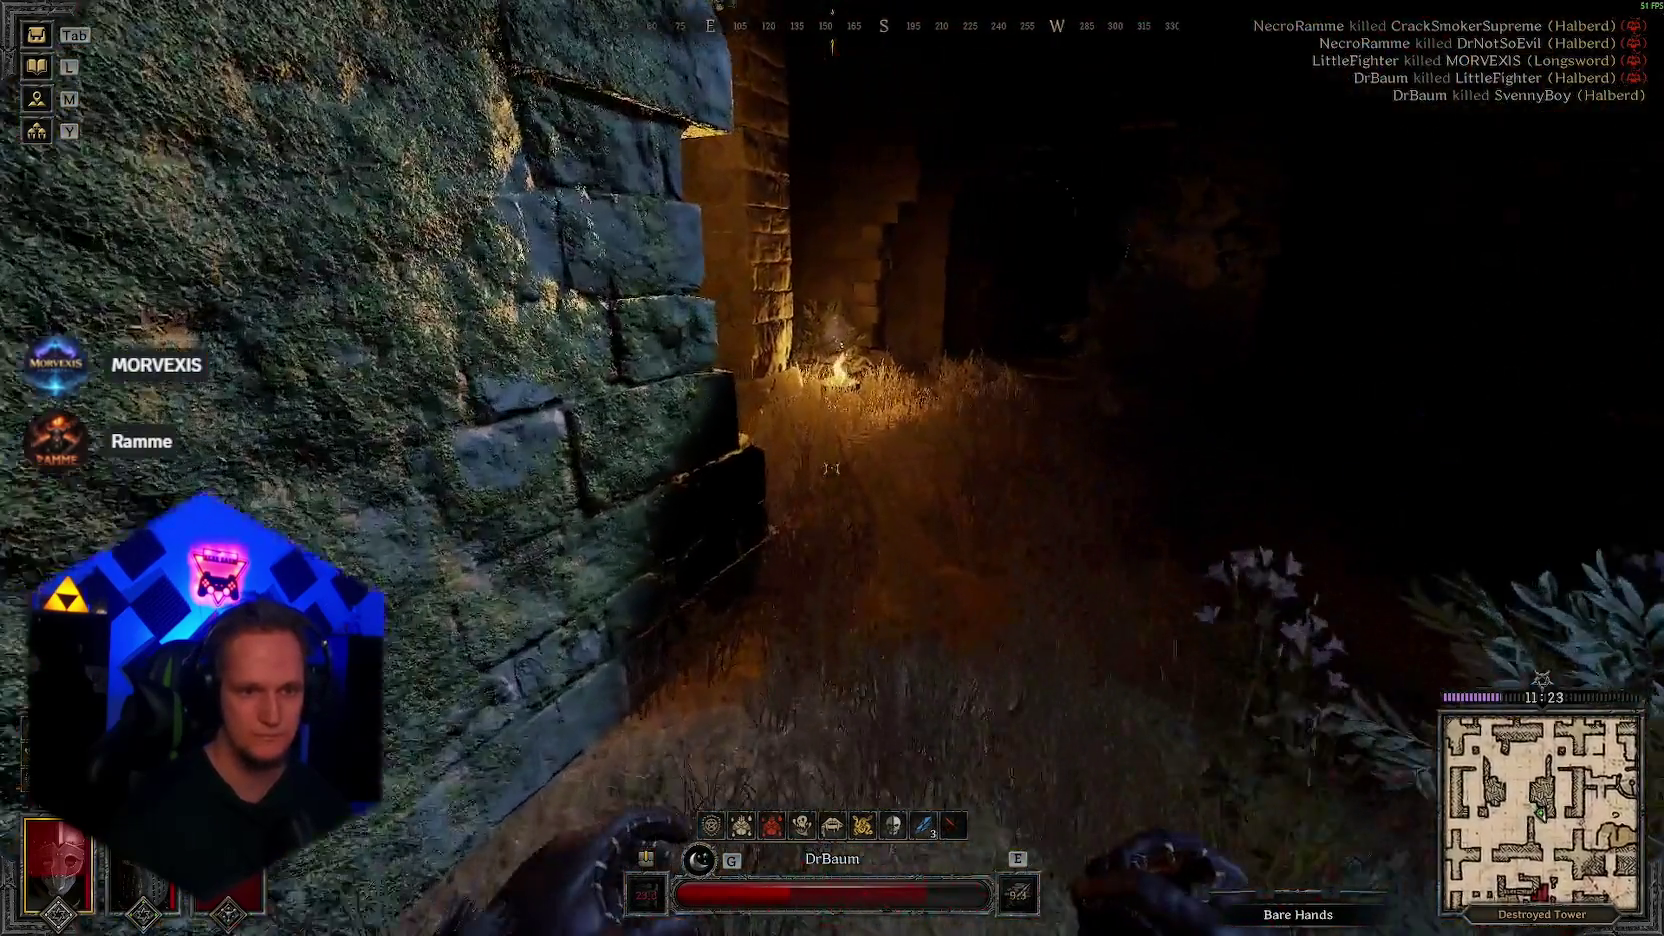
{"action": "key", "text": "w"}
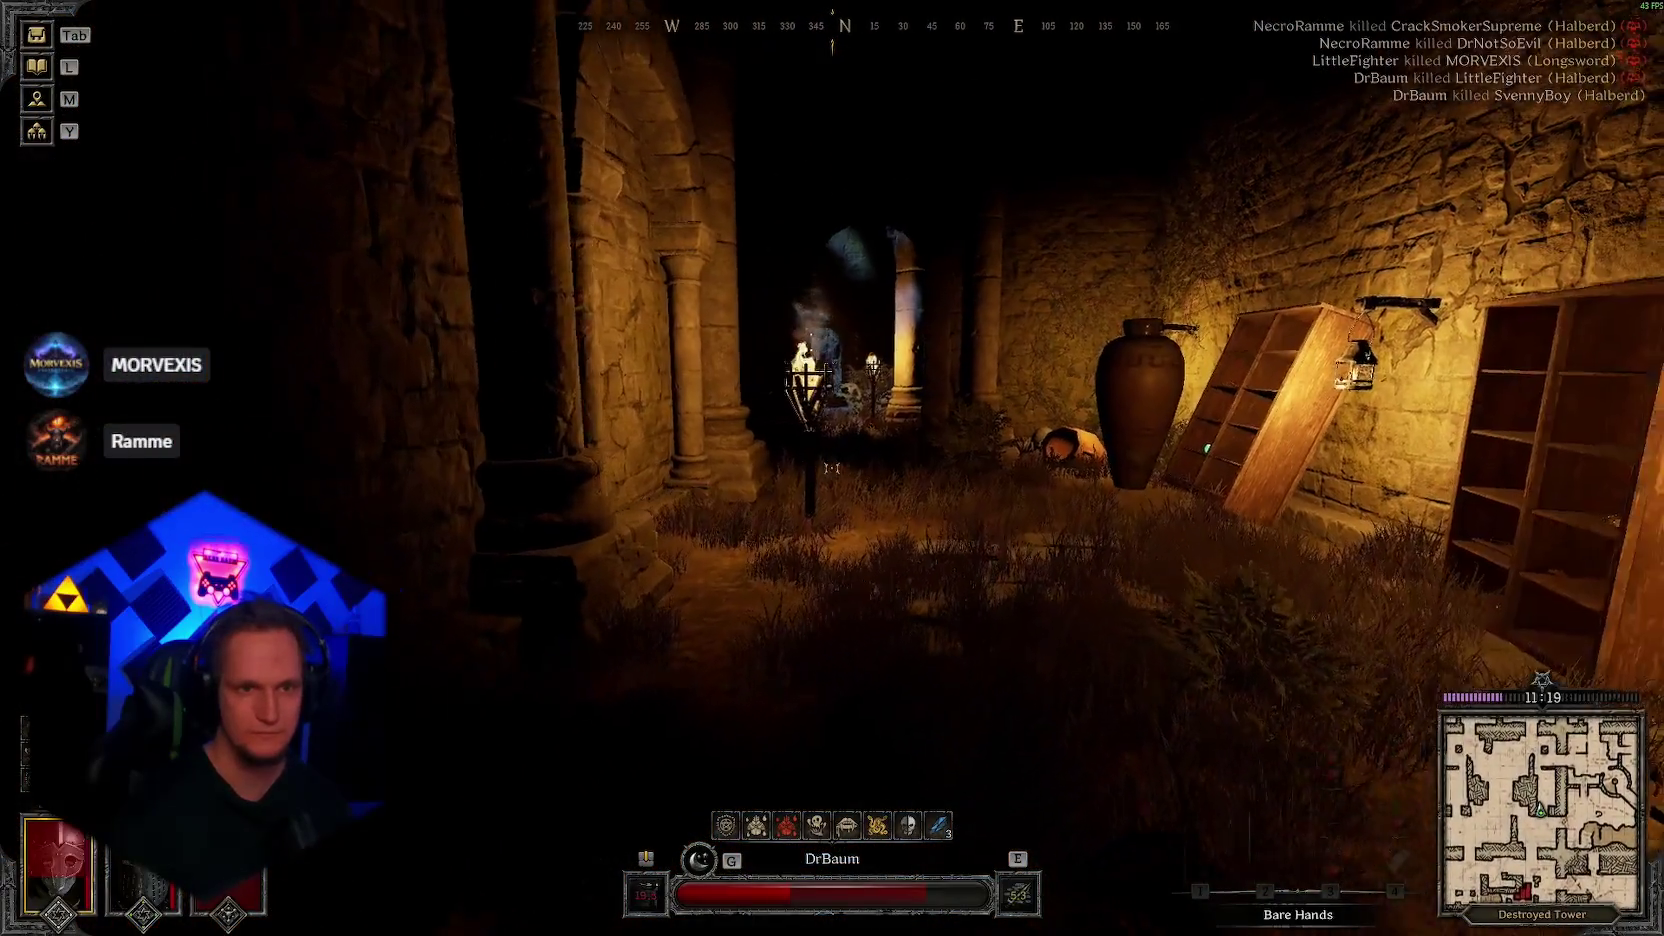
{"action": "key", "text": "w"}
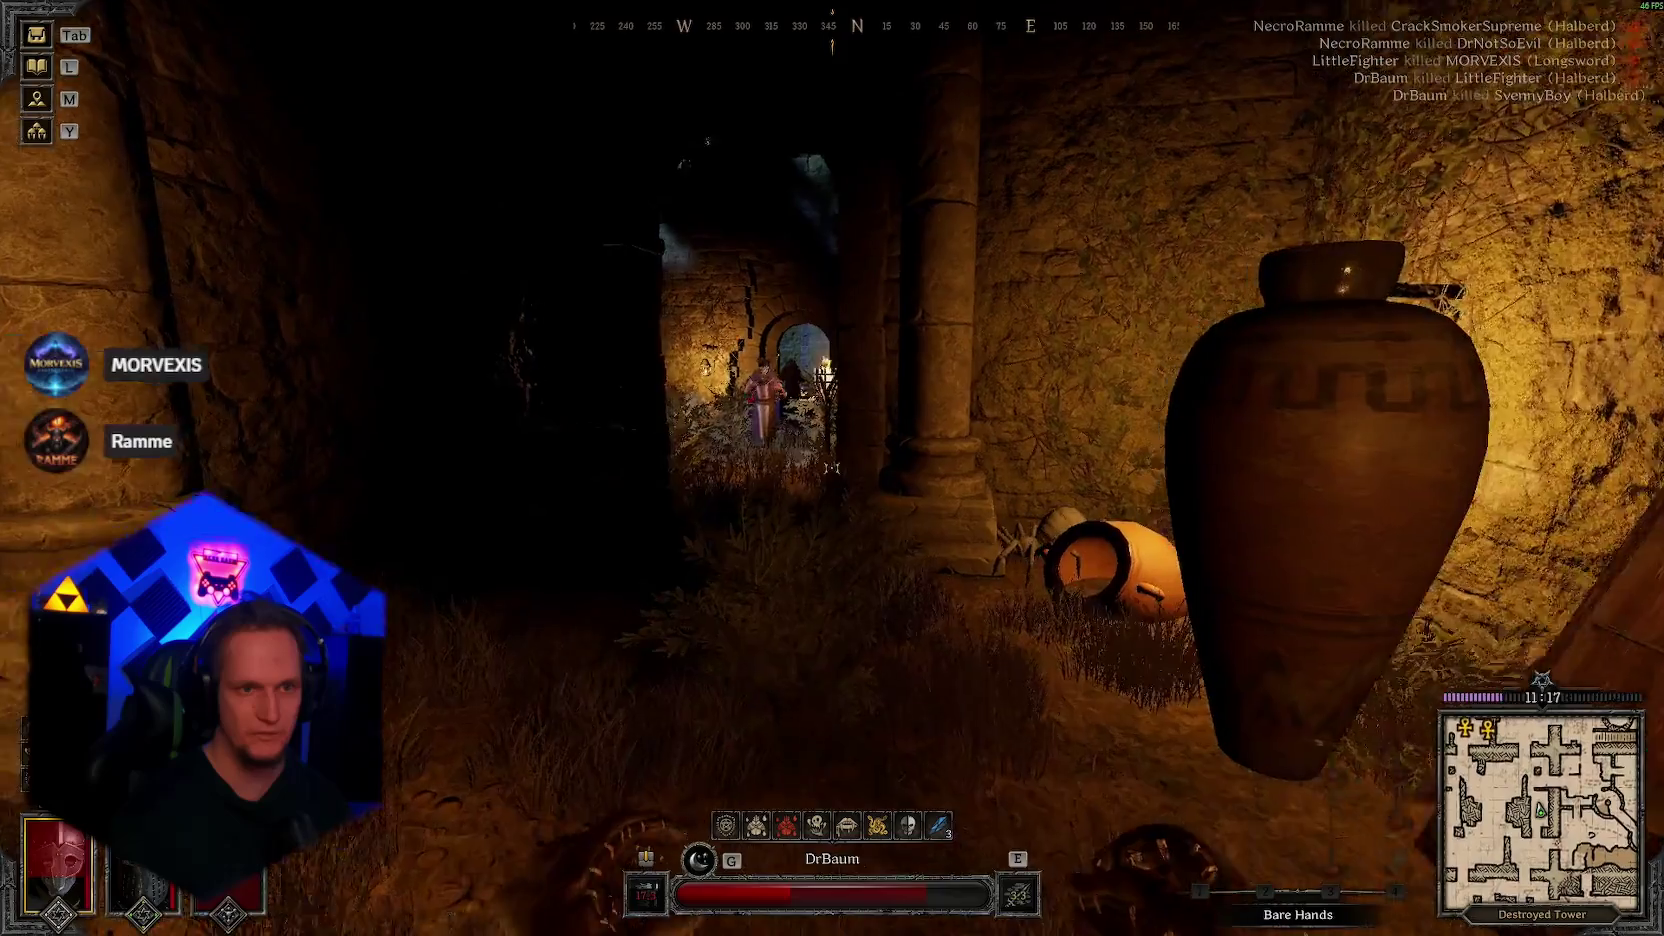
{"action": "key", "text": "w"}
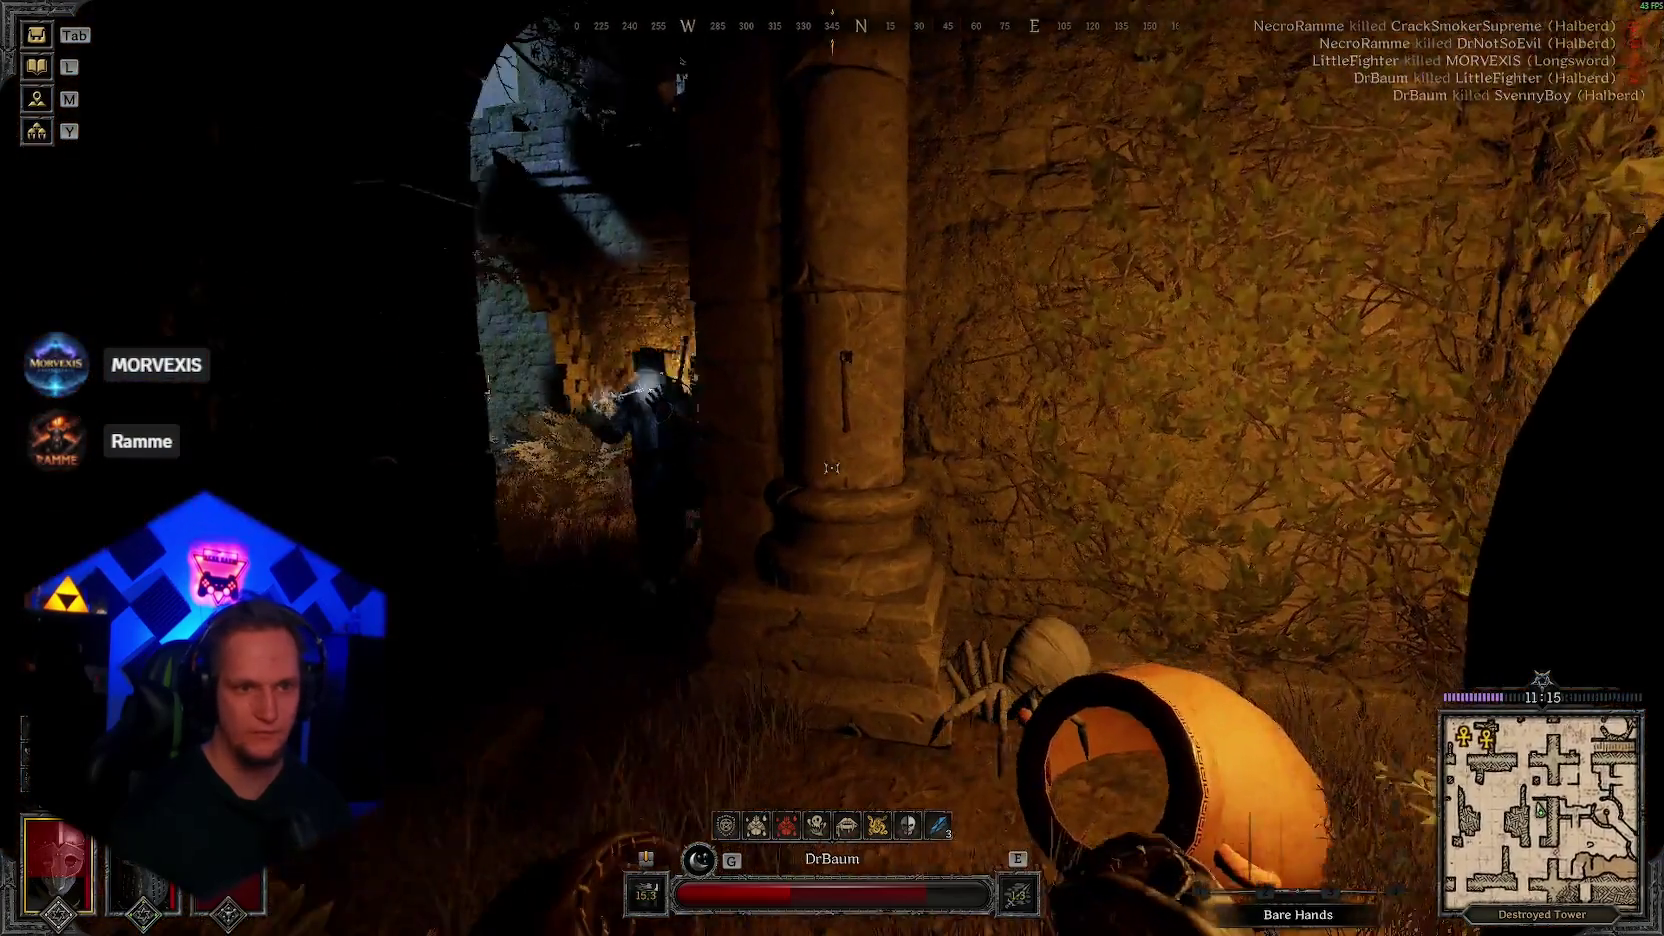
{"action": "key", "text": "w"}
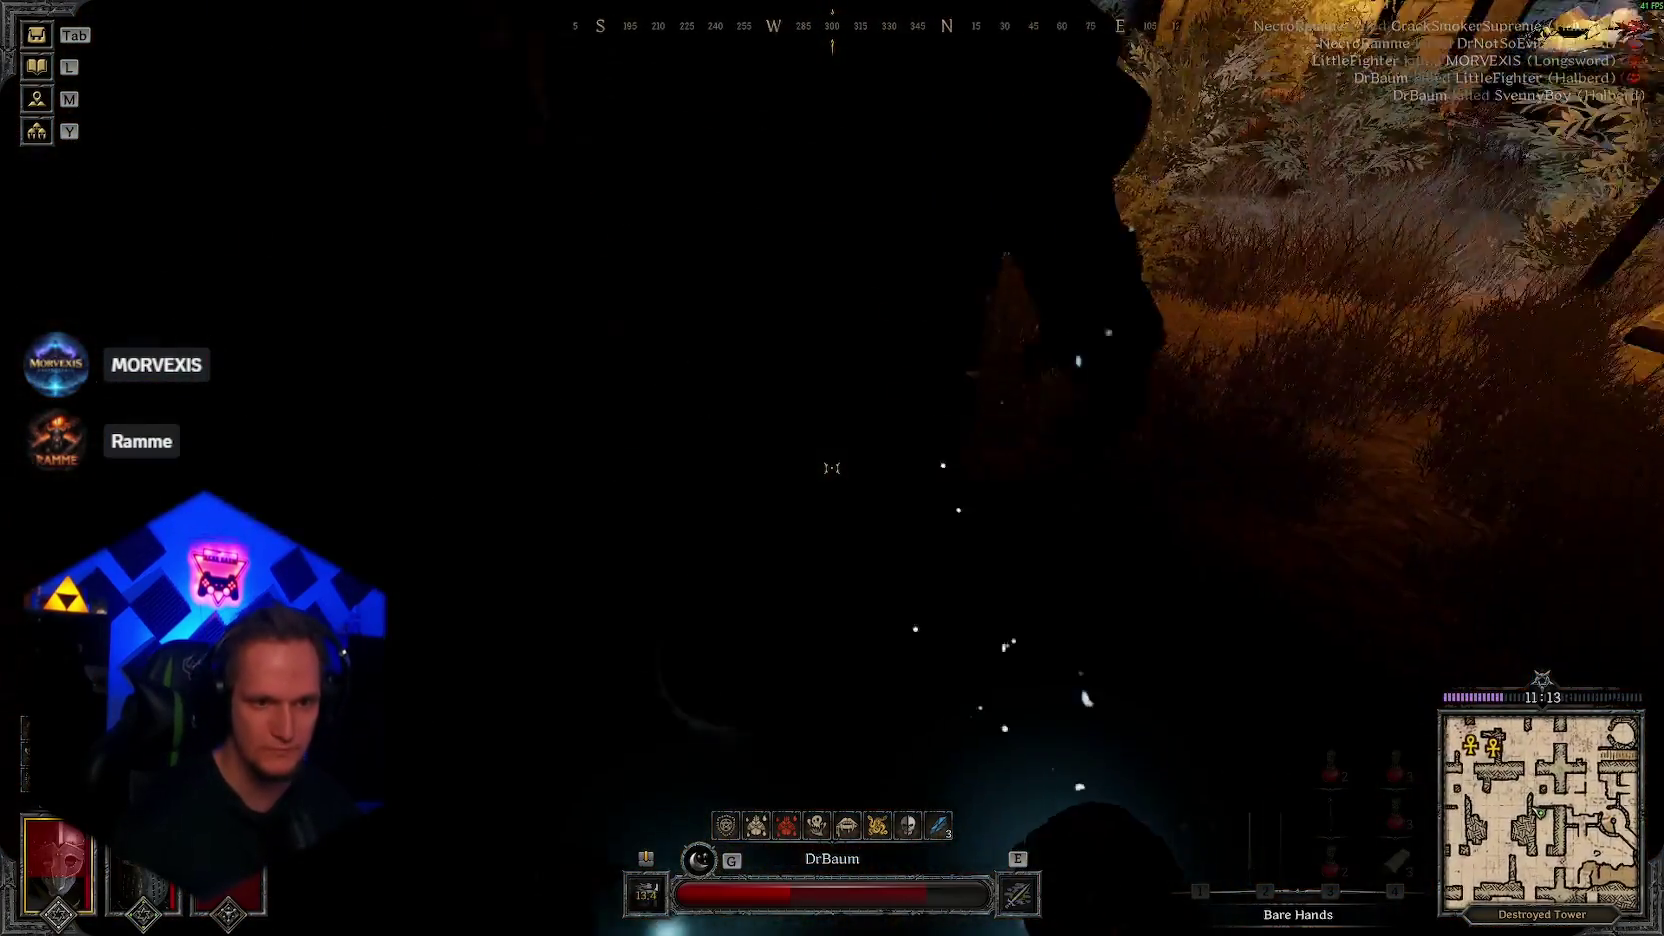
{"action": "key", "text": "w"}
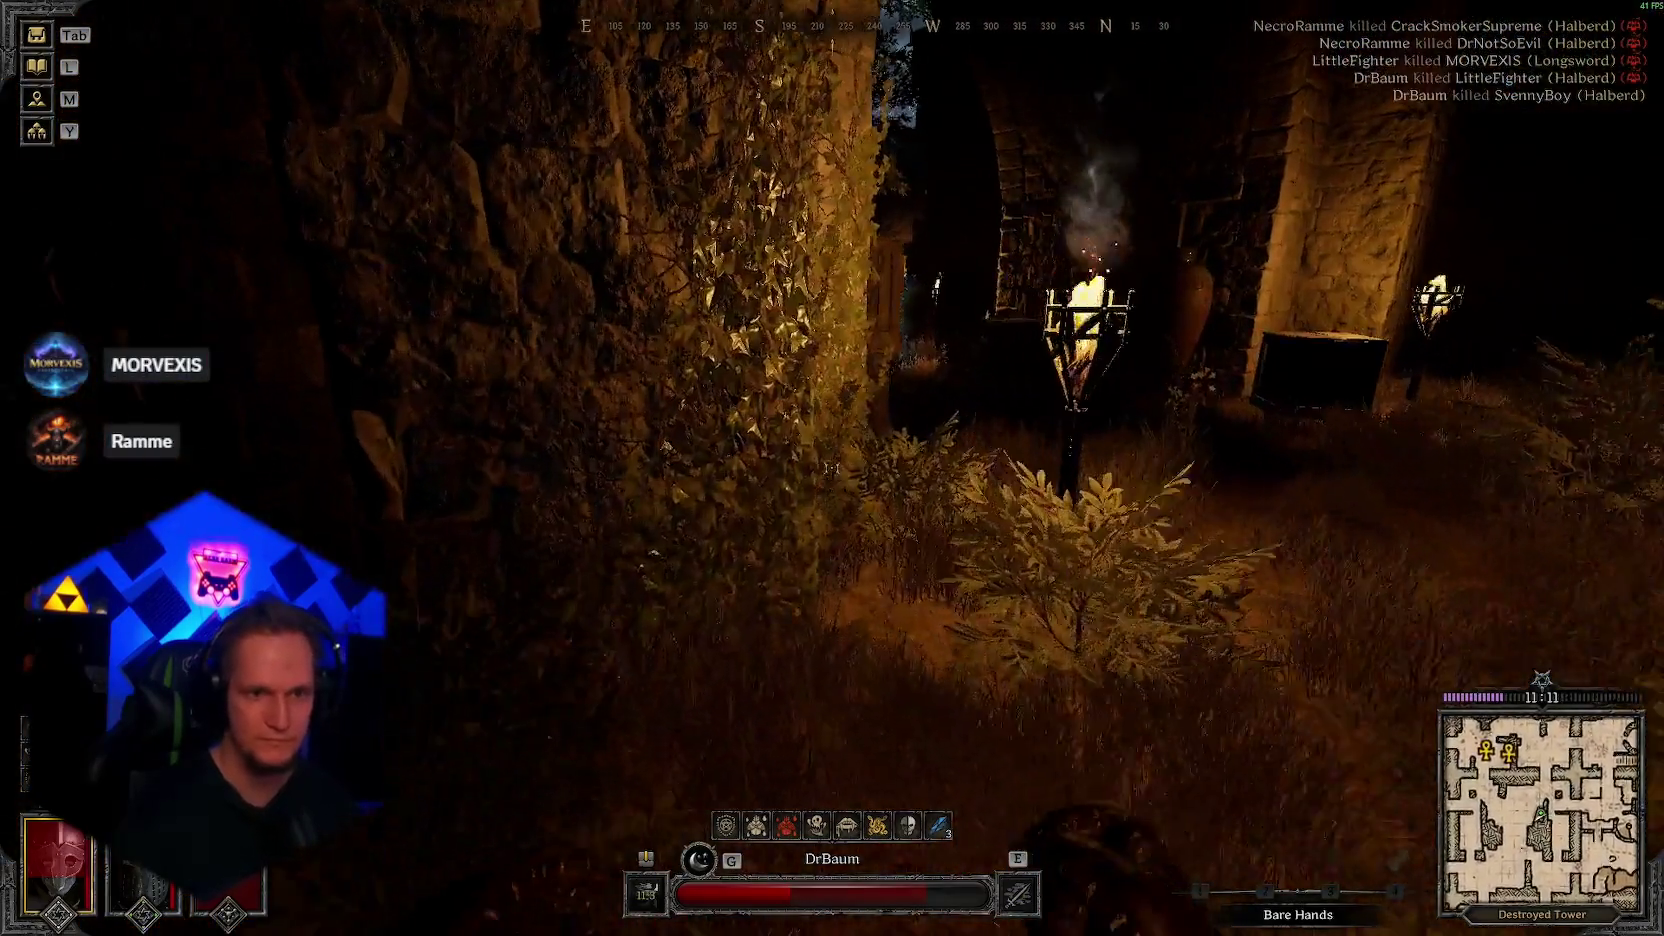
{"action": "key", "text": "w"}
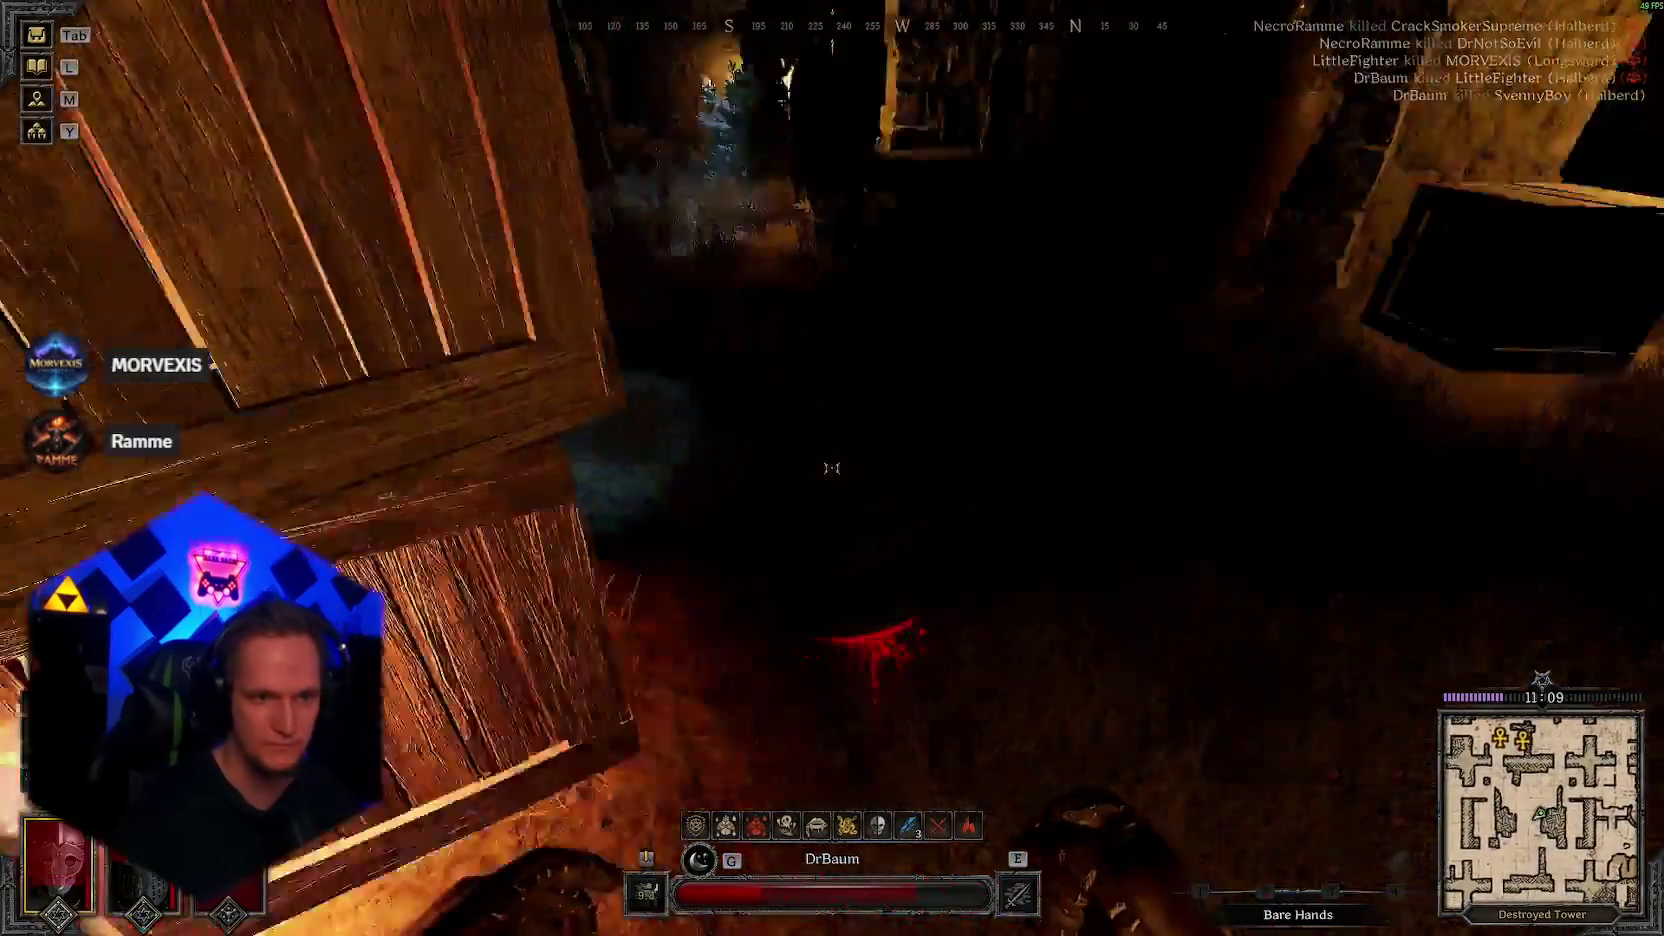
{"action": "key", "text": "3"}
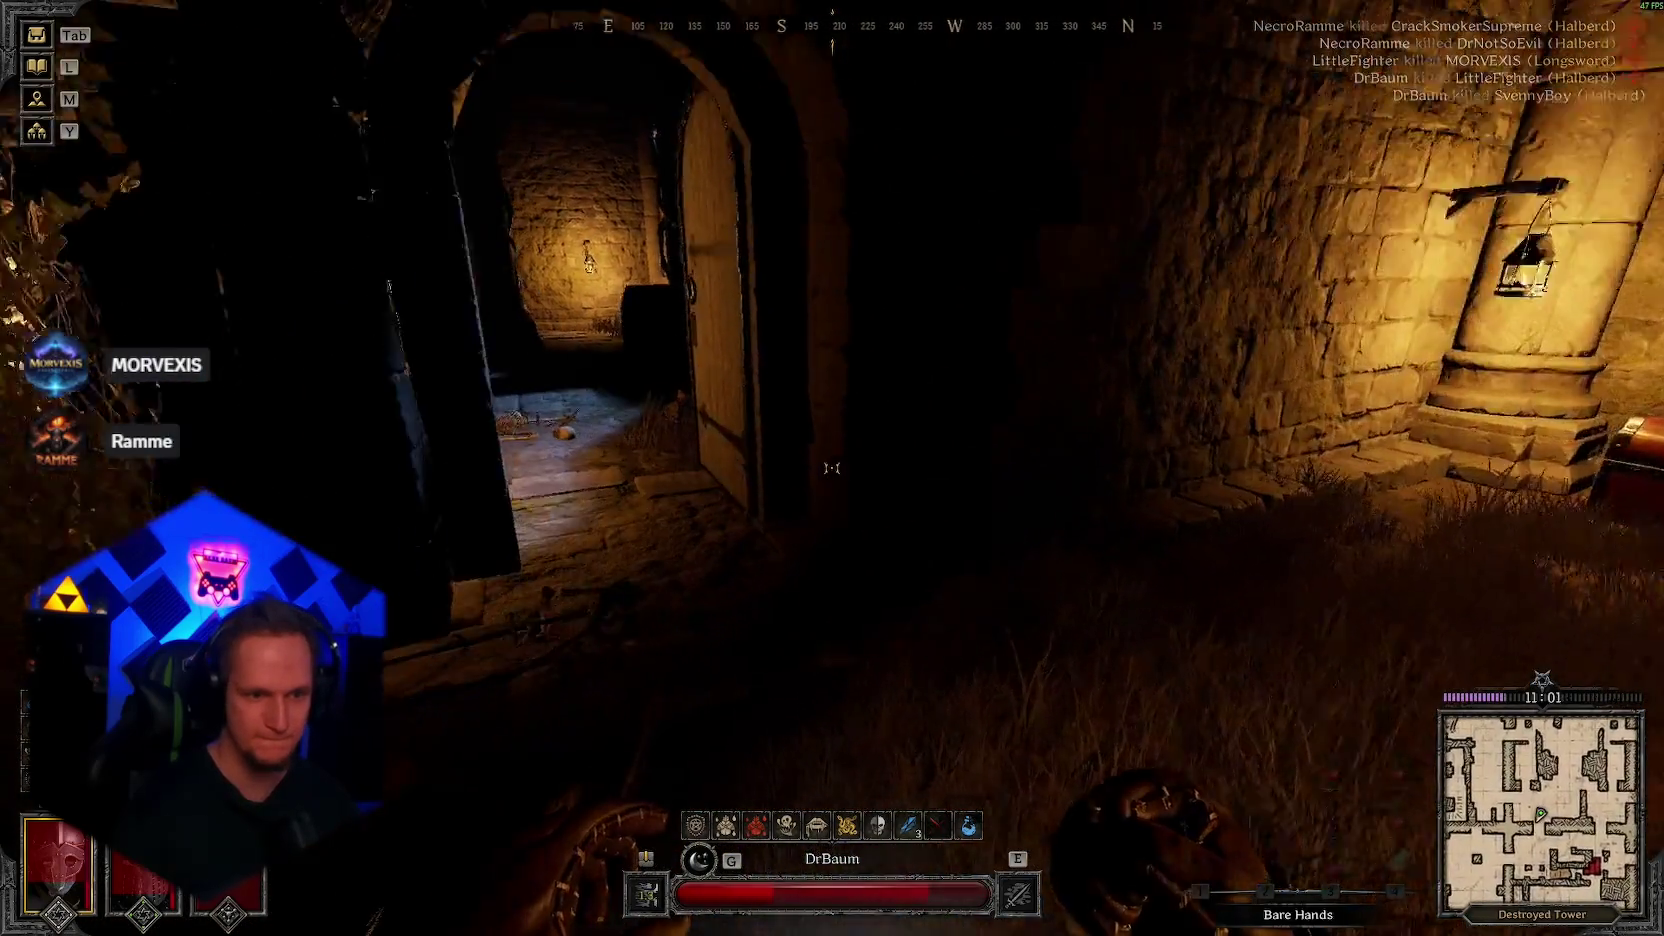
Step: Leave the wooden door, walk into the courtyard, activate the fire buff, and equip the Halberd
{"action": "key", "text": "w"}
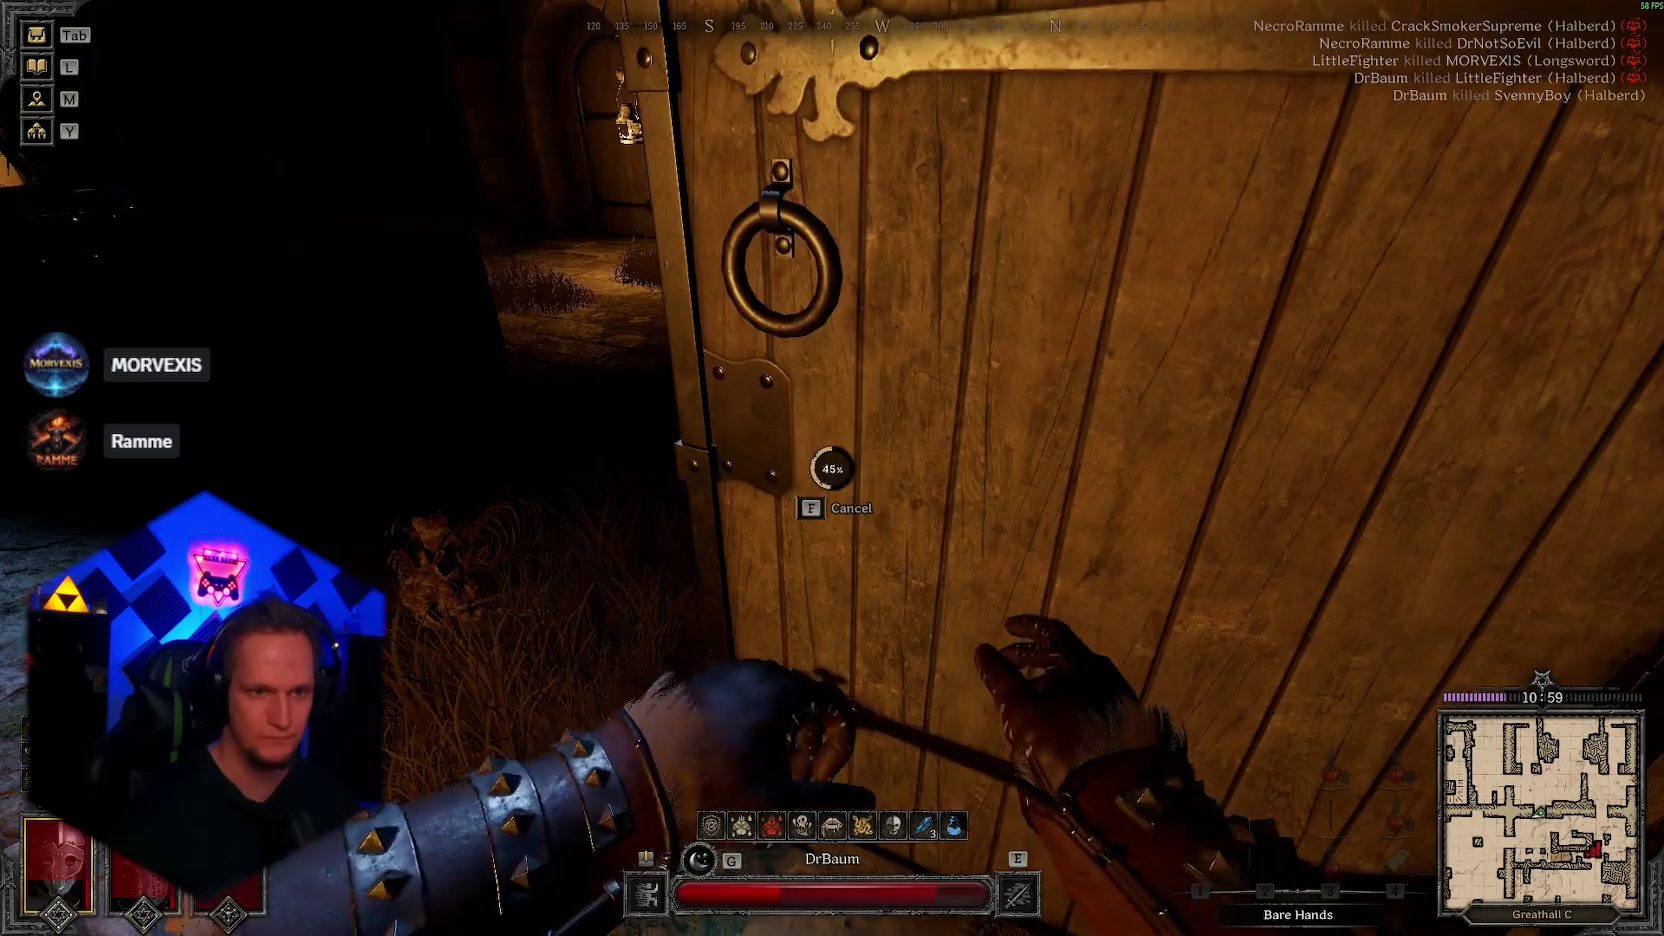
{"action": "key", "text": "3"}
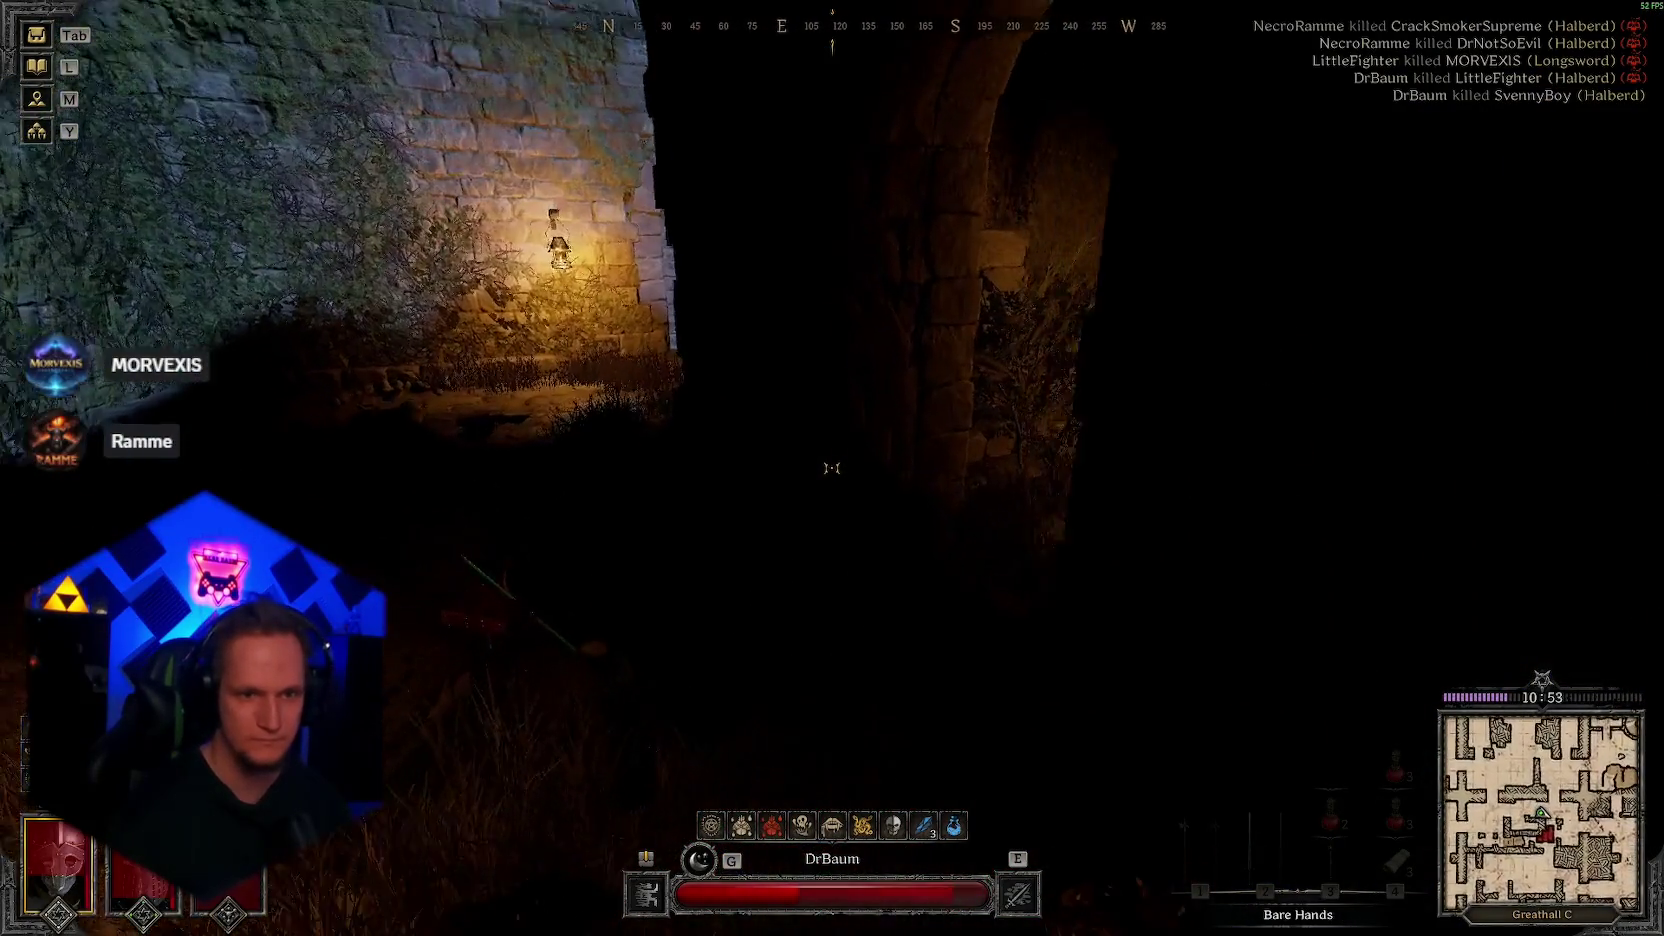
{"action": "key", "text": "w"}
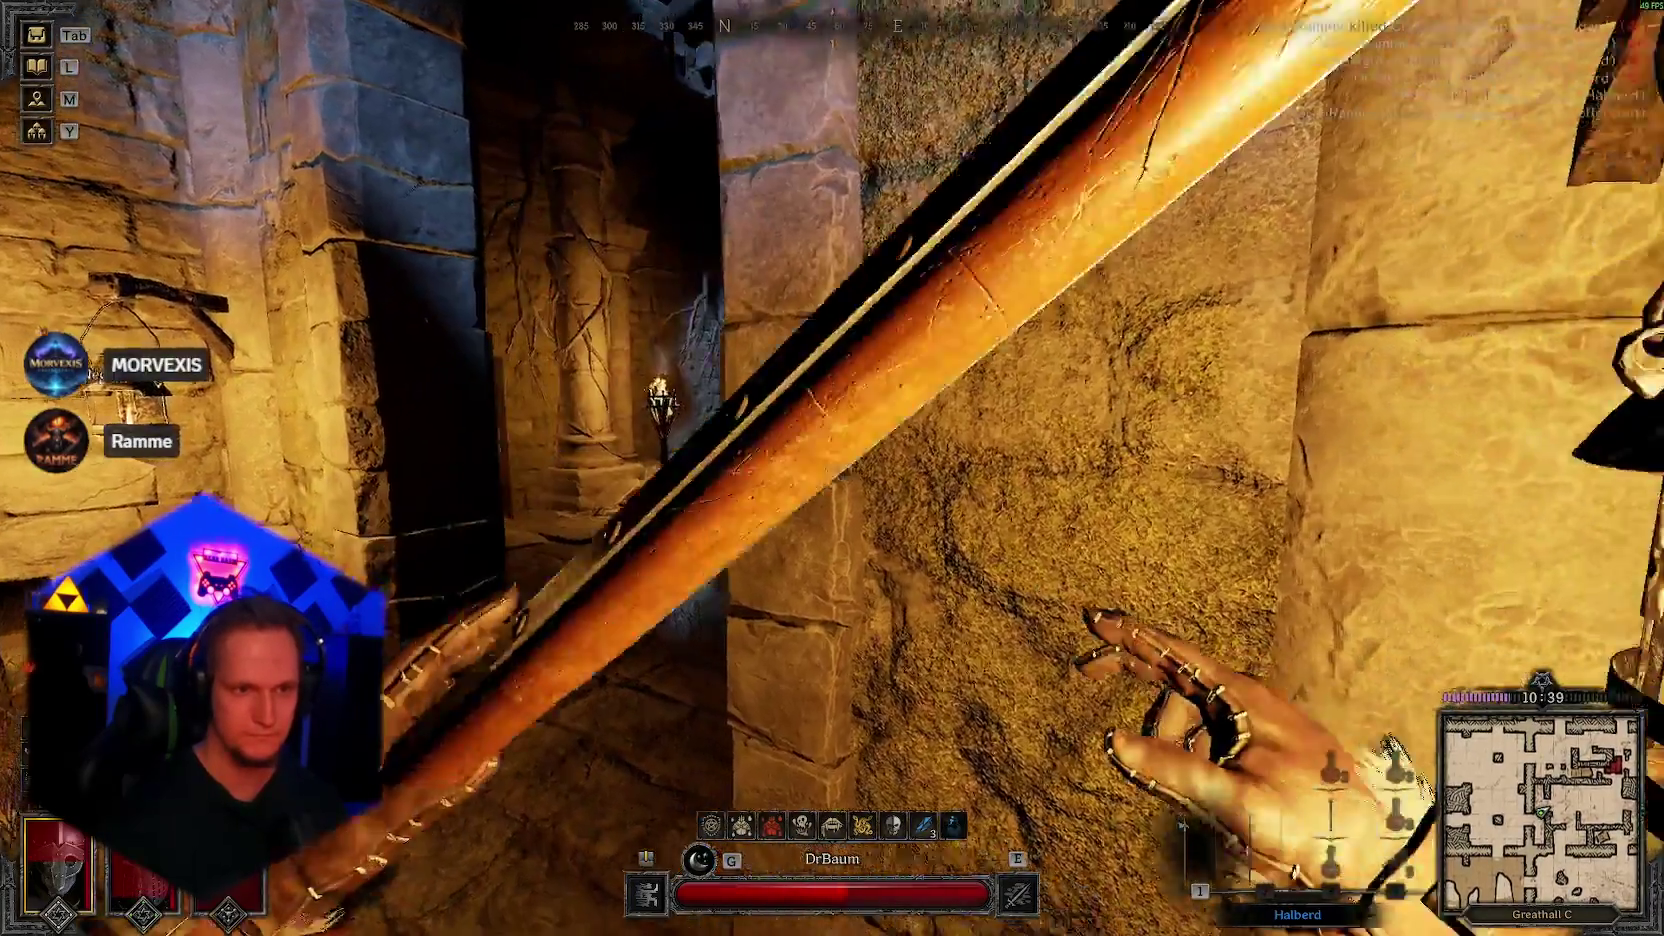
{"action": "key", "text": "e"}
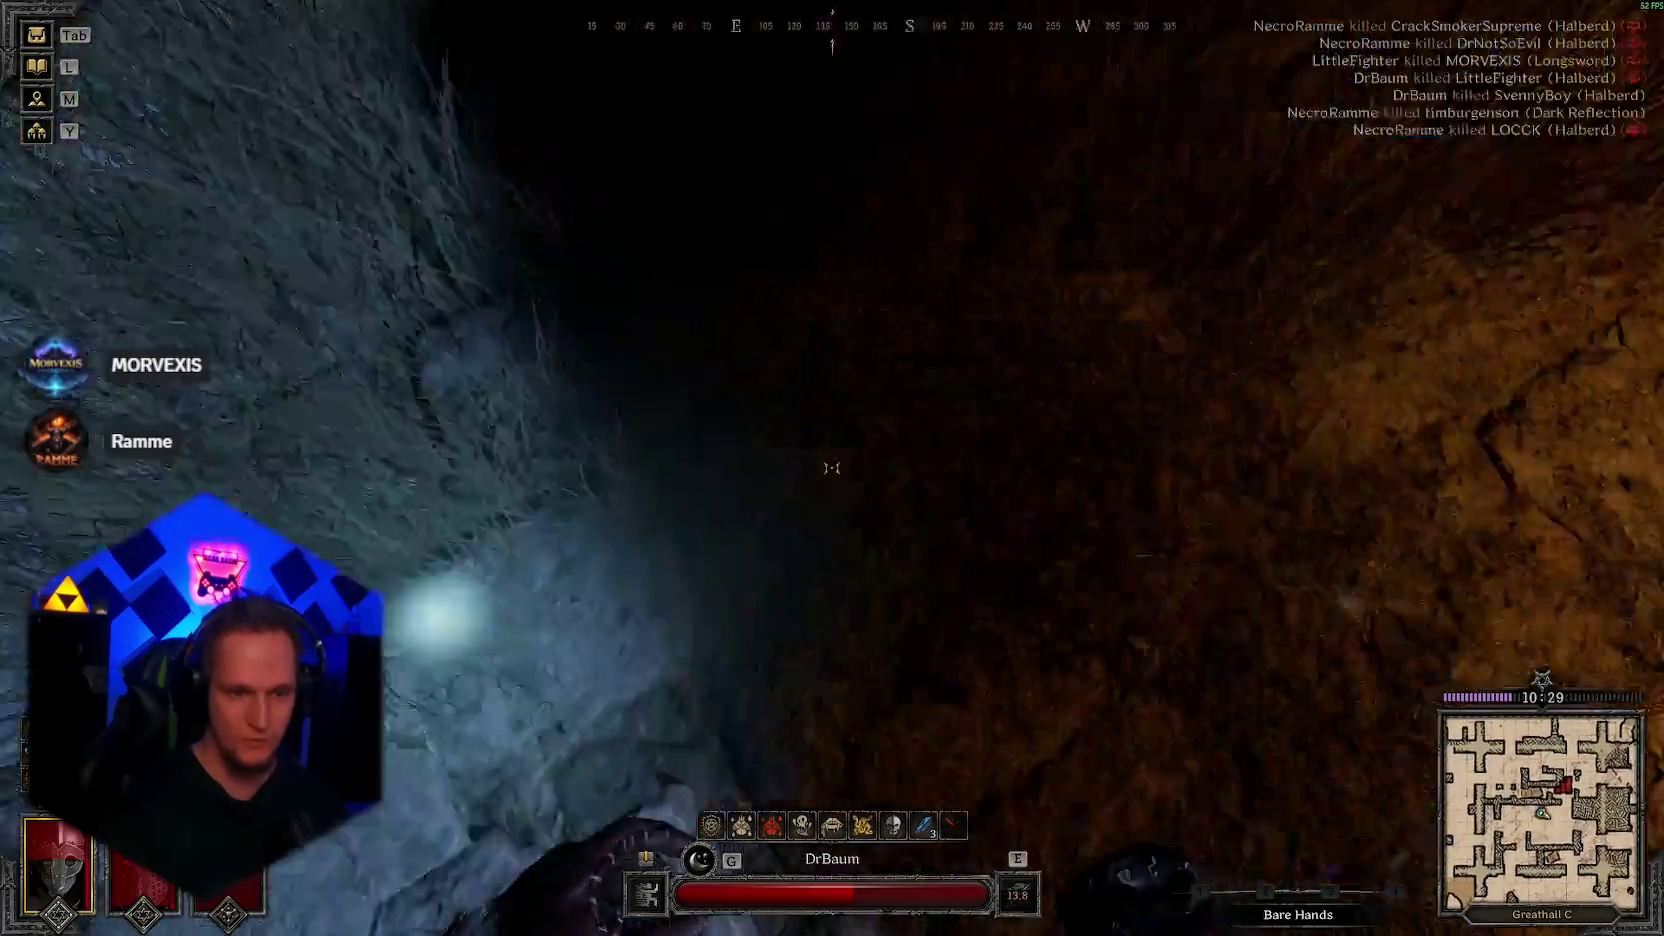
{"action": "key", "text": "1"}
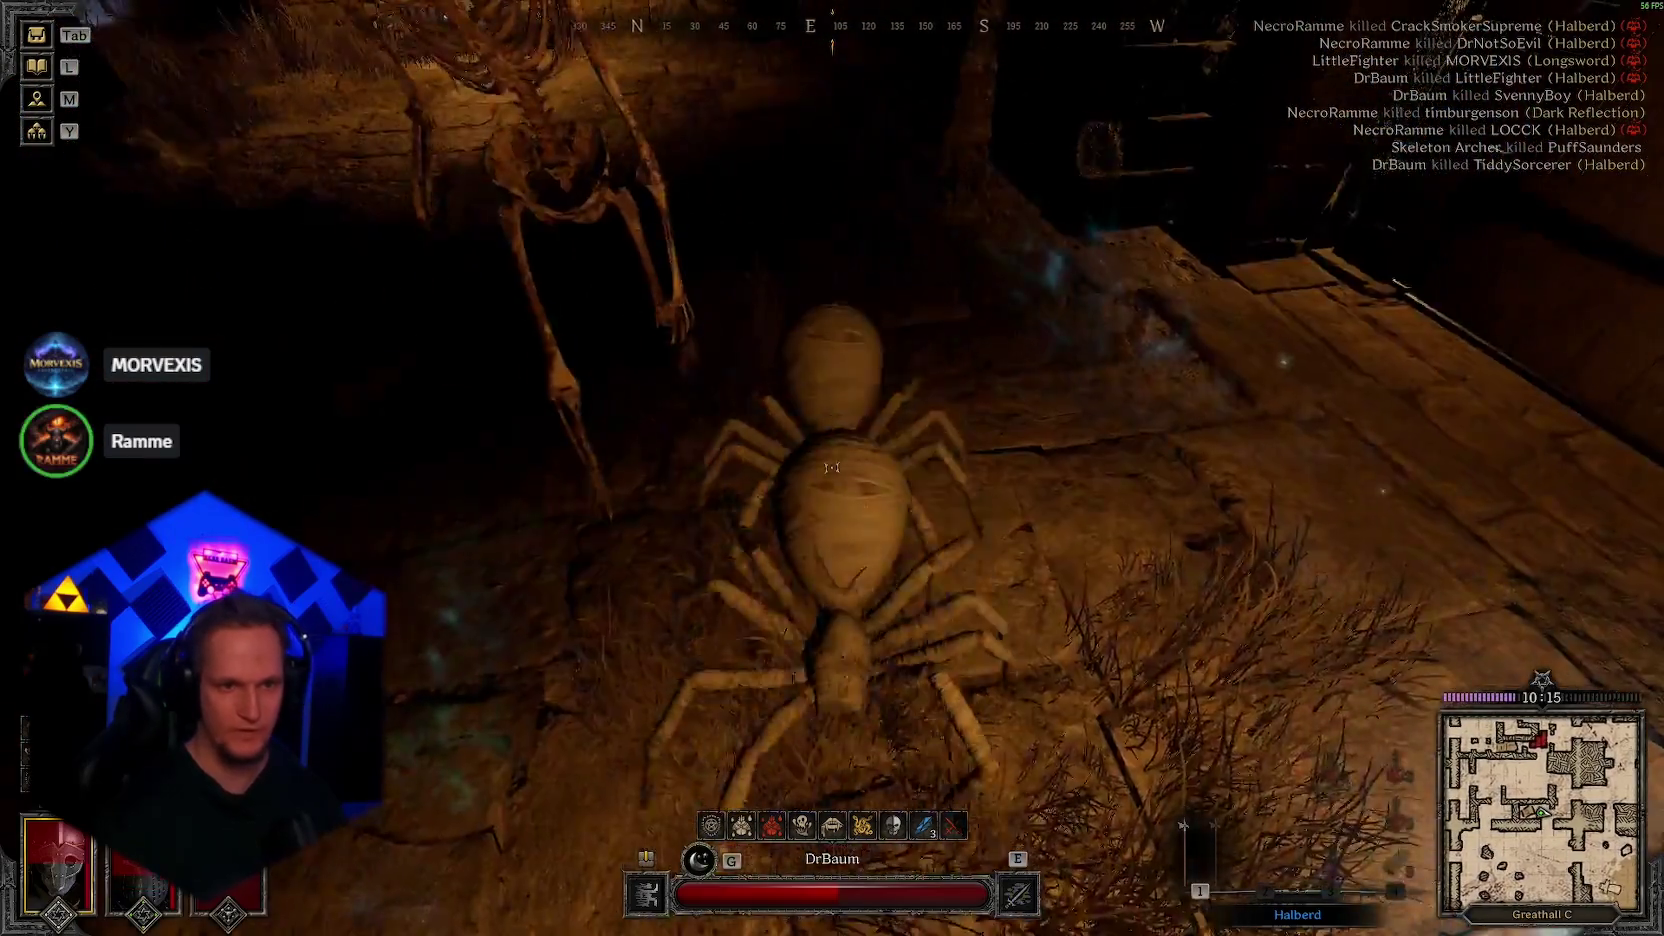
Step: Hit the giant spider, then swing the halberd at the skeleton again and again until it drops
{"action": "left_click", "coordinate": [832, 469]}
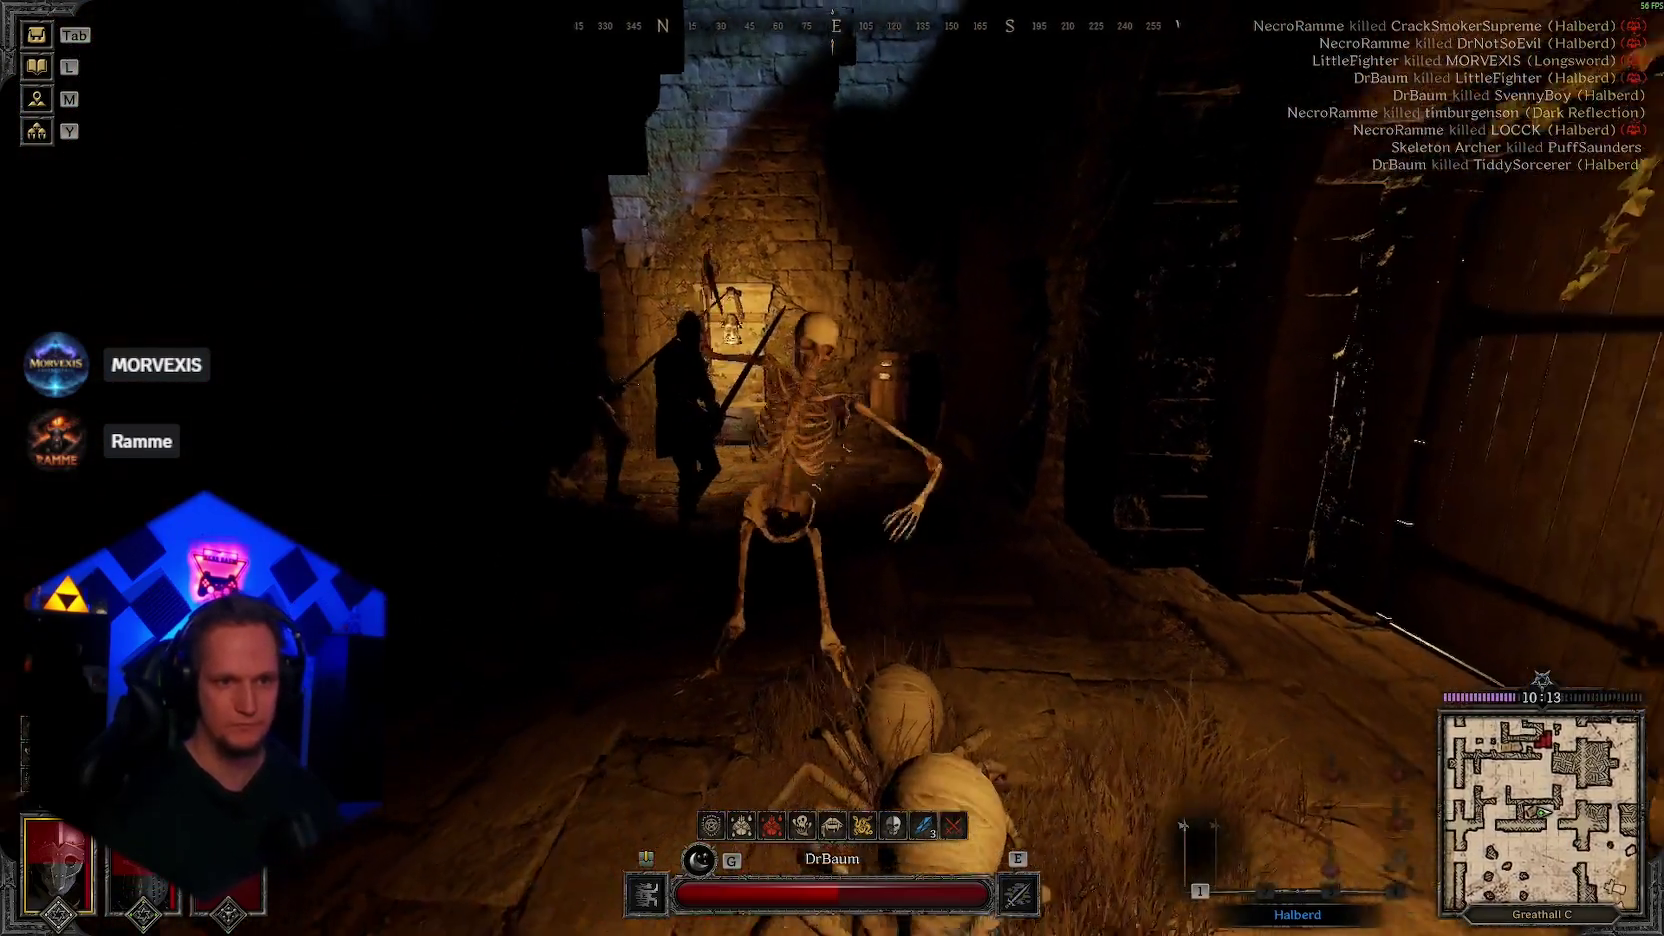
{"action": "left_click", "coordinate": [832, 468]}
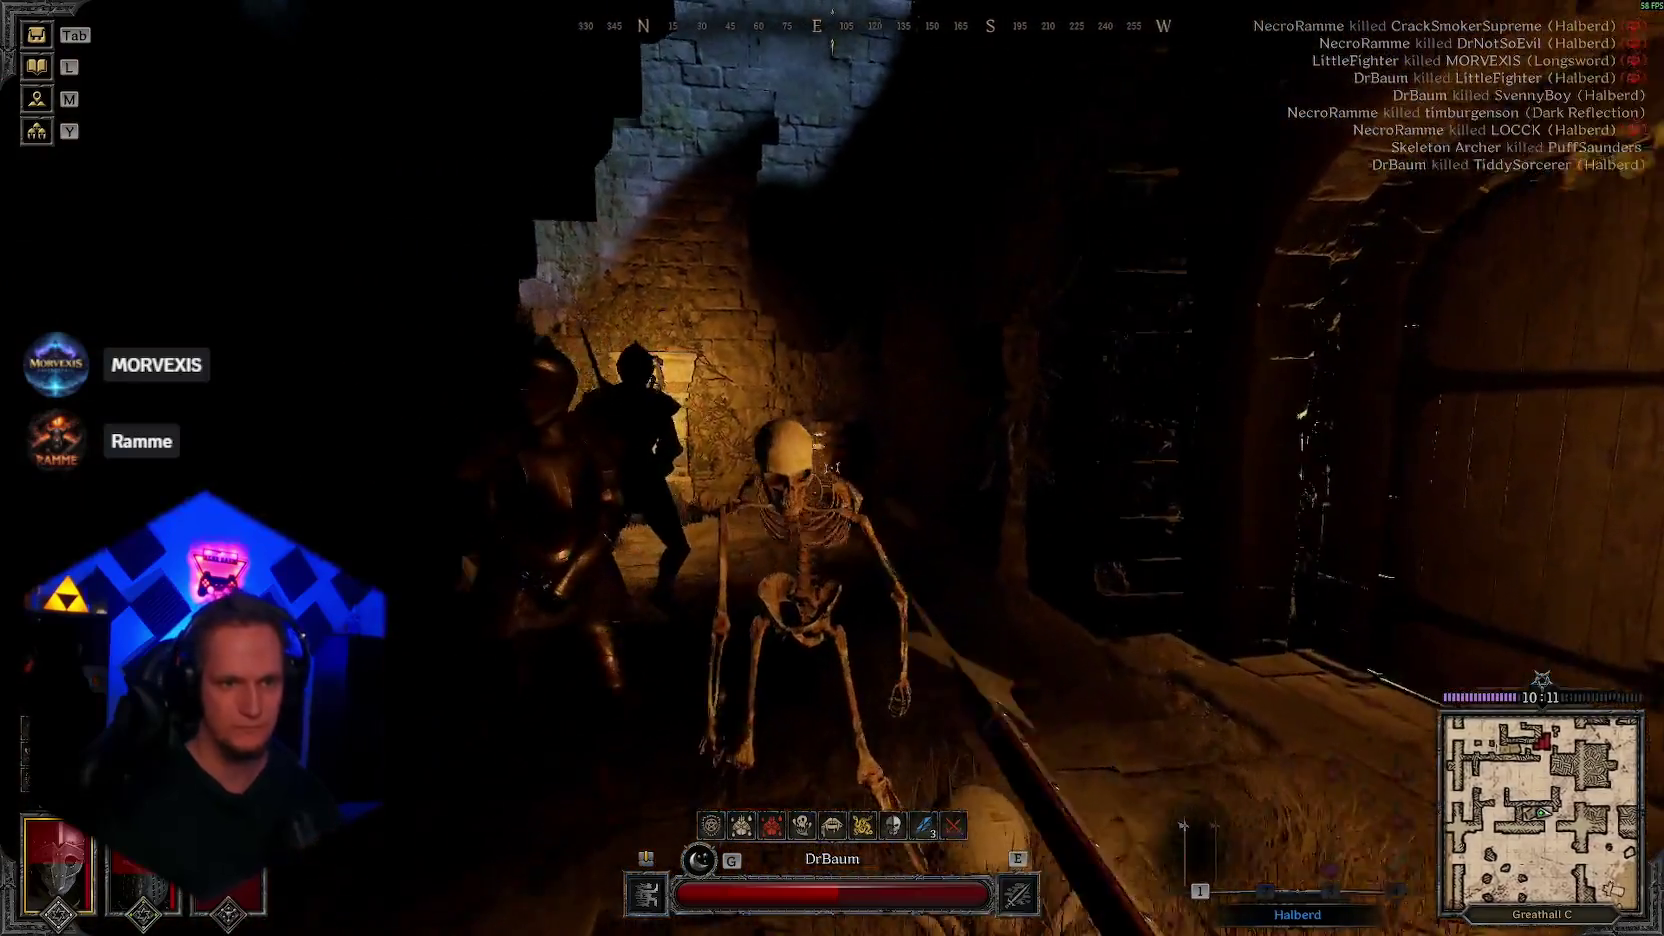
{"action": "left_click", "coordinate": [832, 468]}
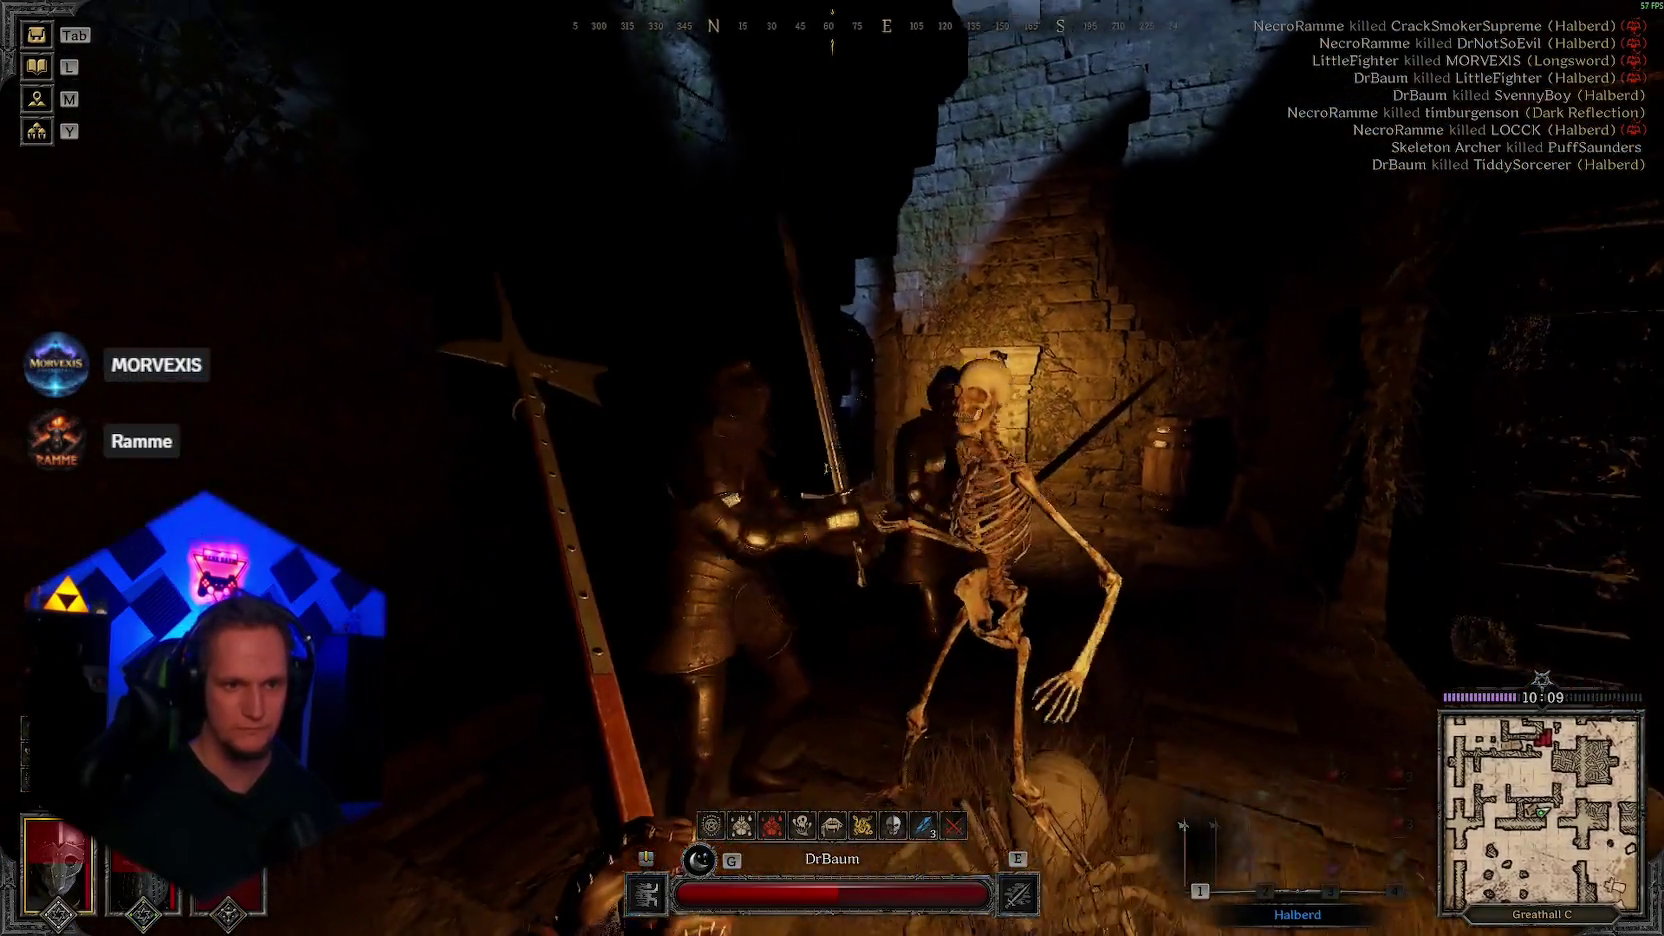
{"action": "left_click", "coordinate": [832, 469]}
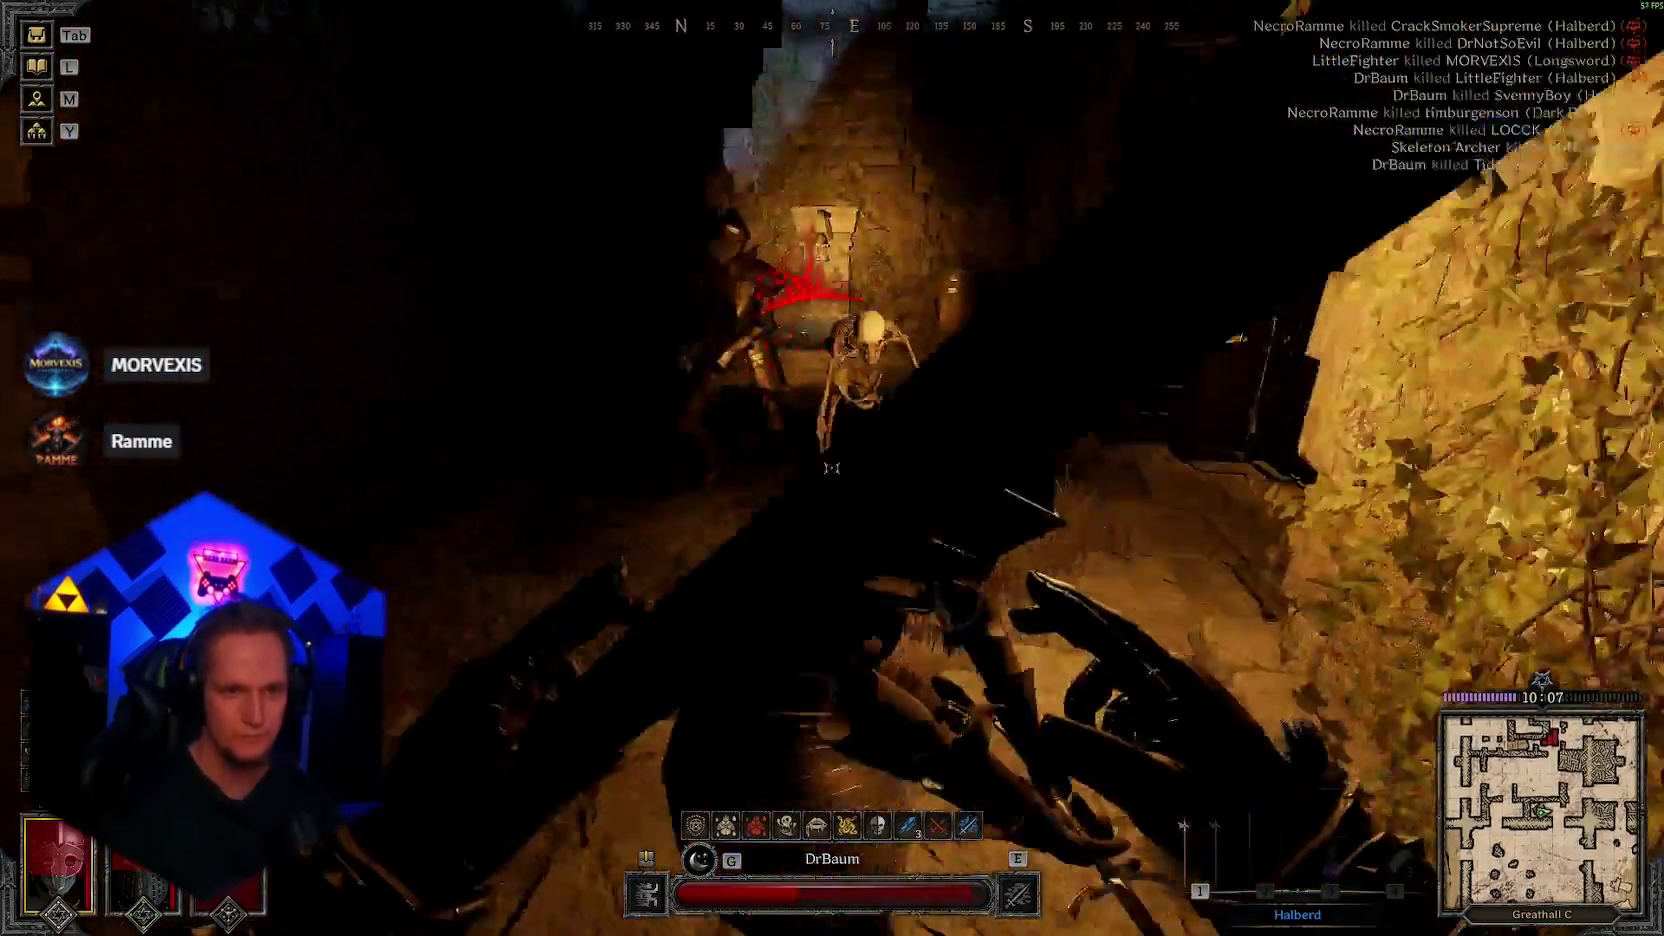
{"action": "left_click", "coordinate": [832, 468]}
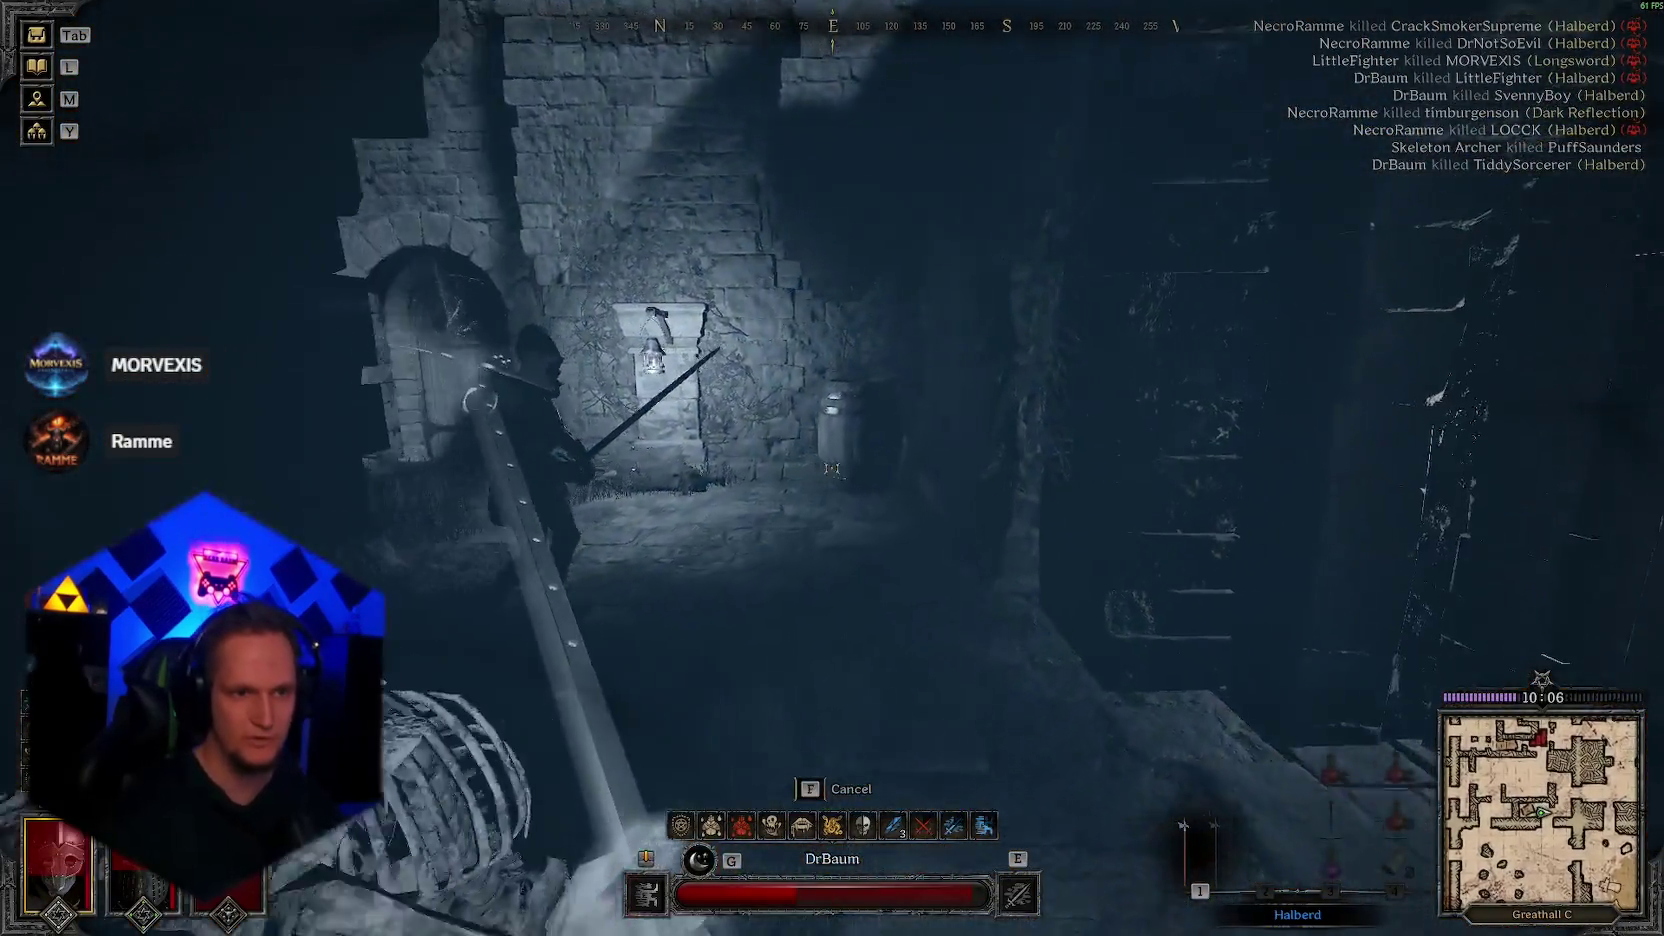
{"action": "left_click", "coordinate": [833, 468]}
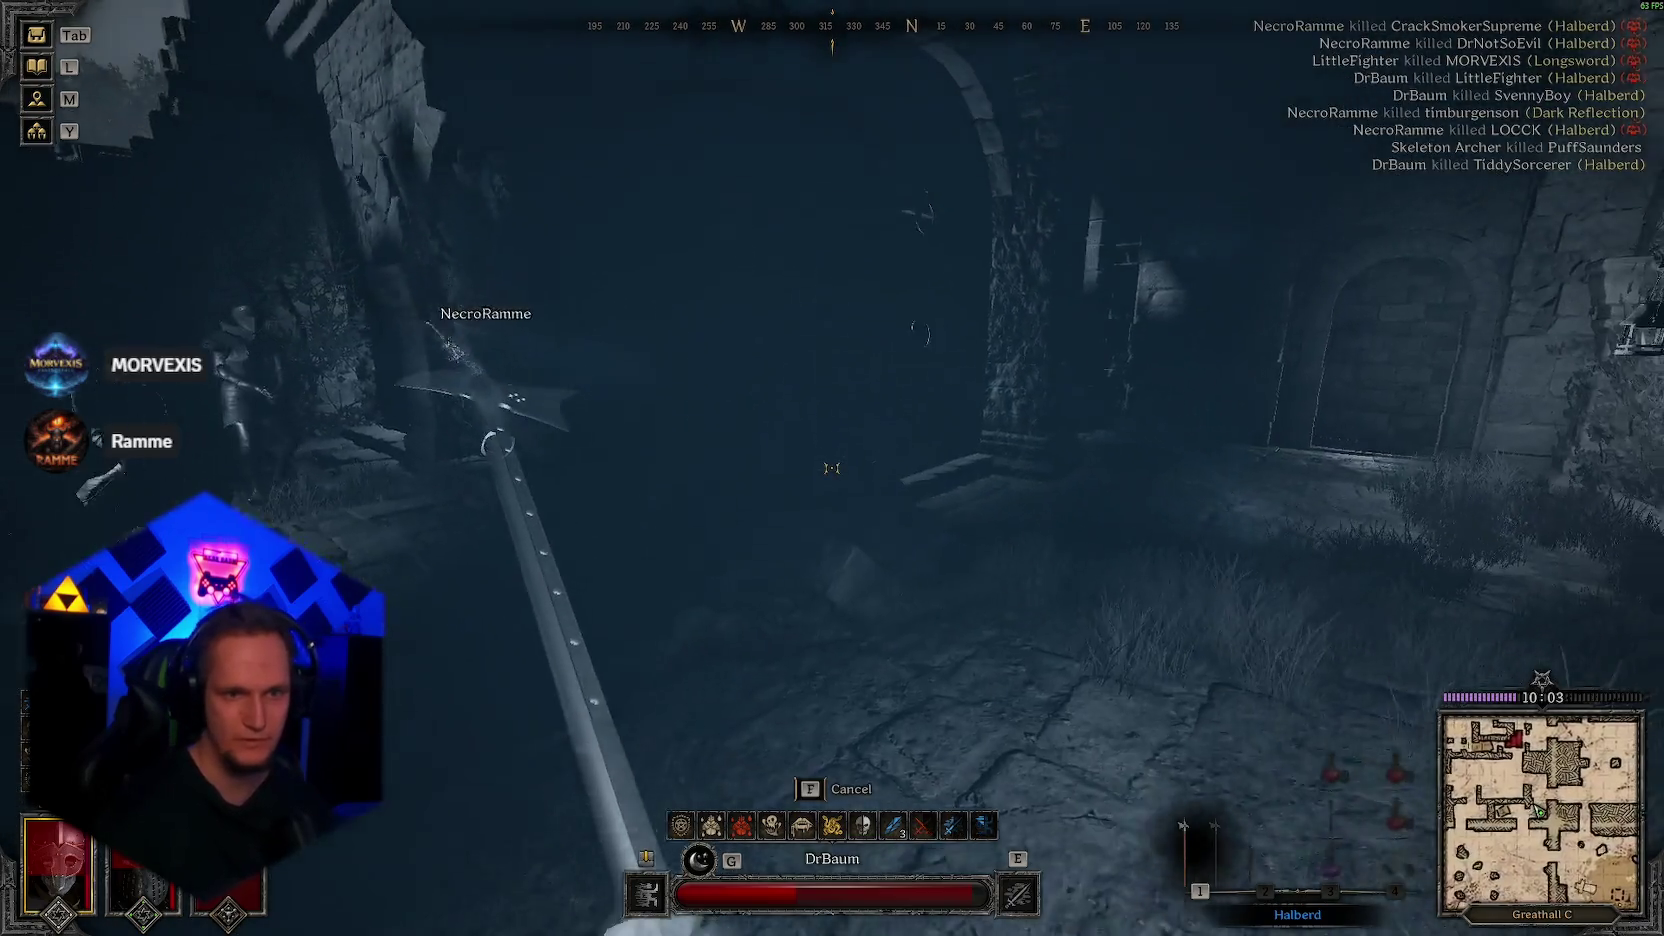
Step: Move through the doorway and courtyard toward the firelit room, swapping between potion and halberd
{"action": "key", "text": "3"}
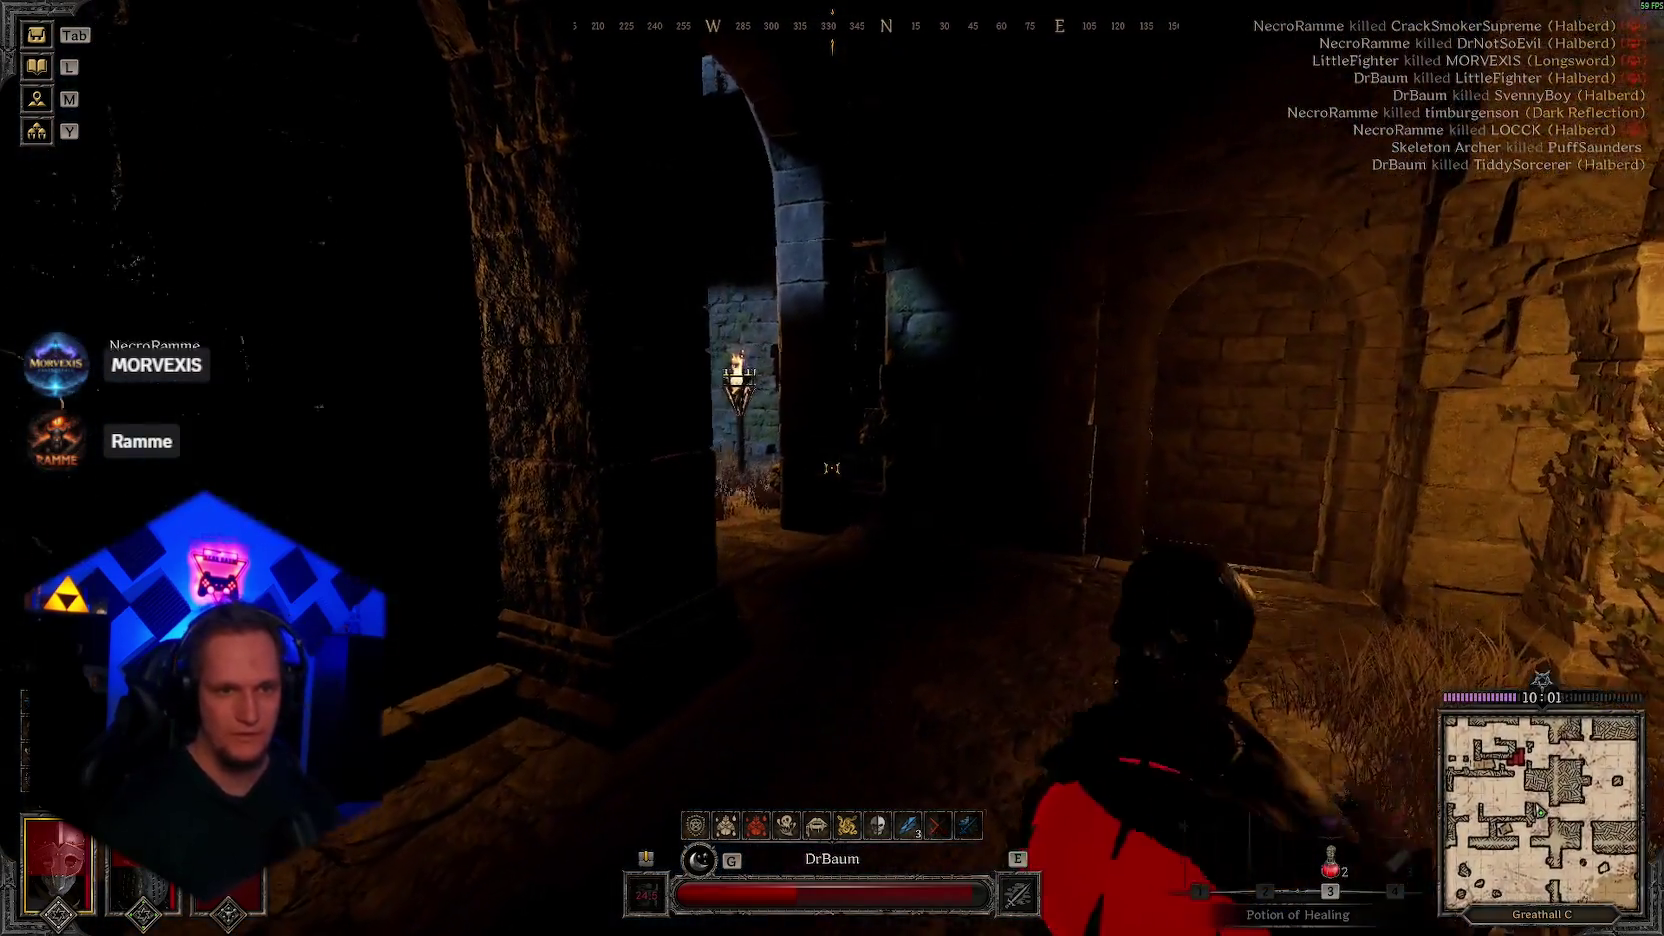
{"action": "key", "text": "w"}
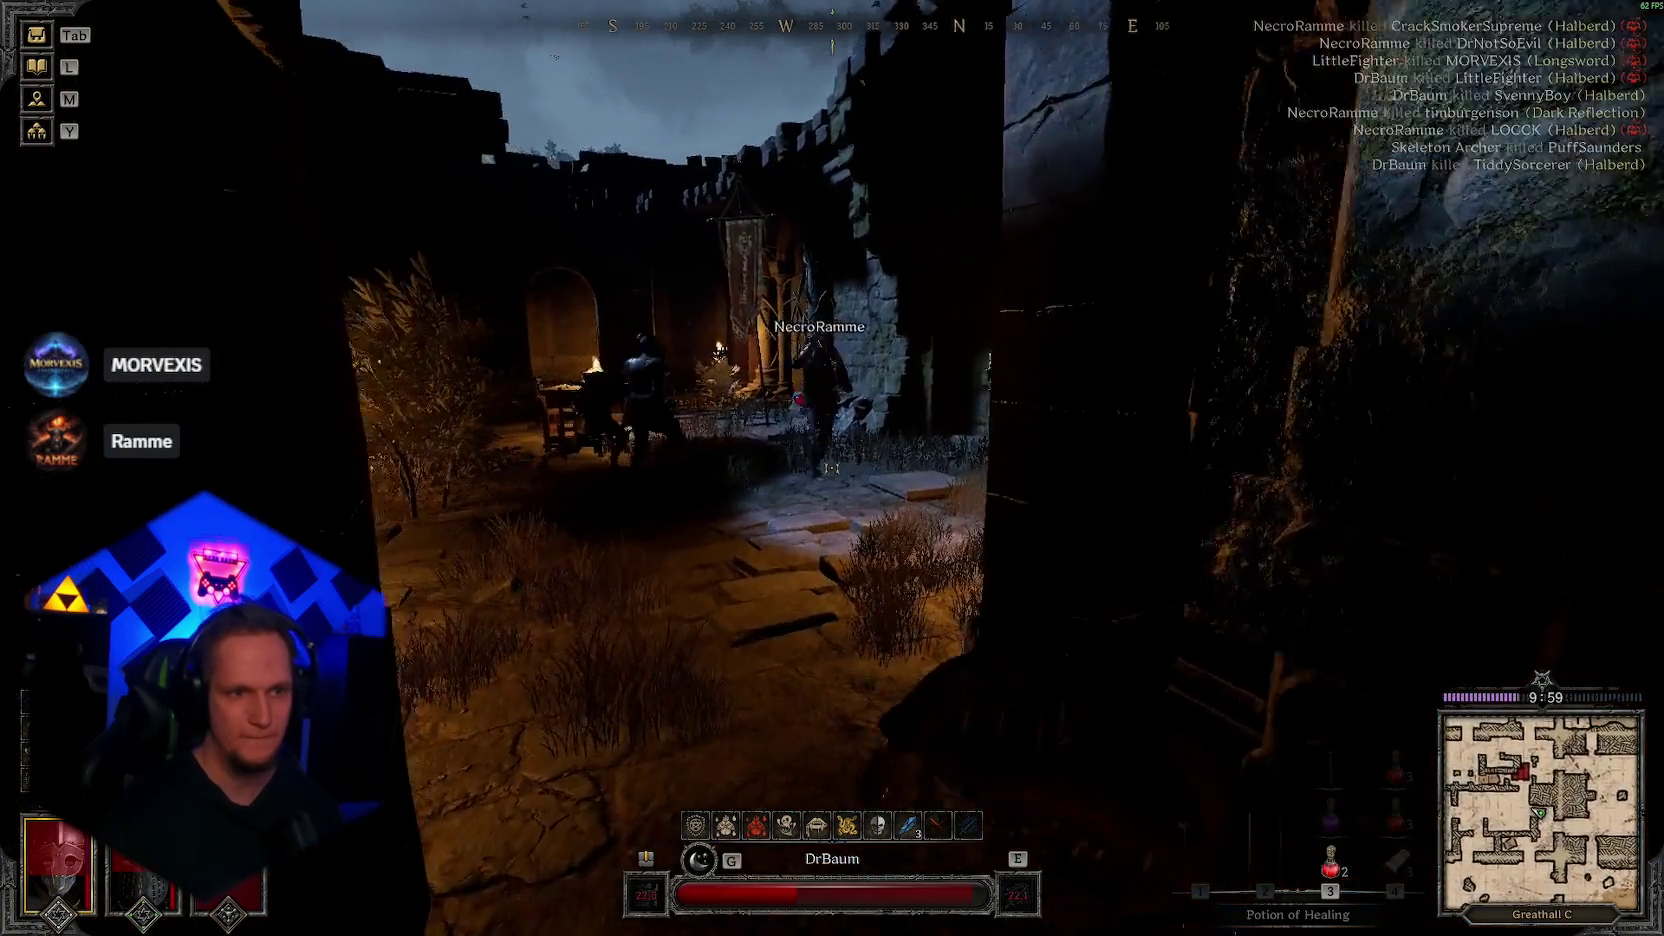
{"action": "key", "text": "1"}
{"action": "key", "text": "w"}
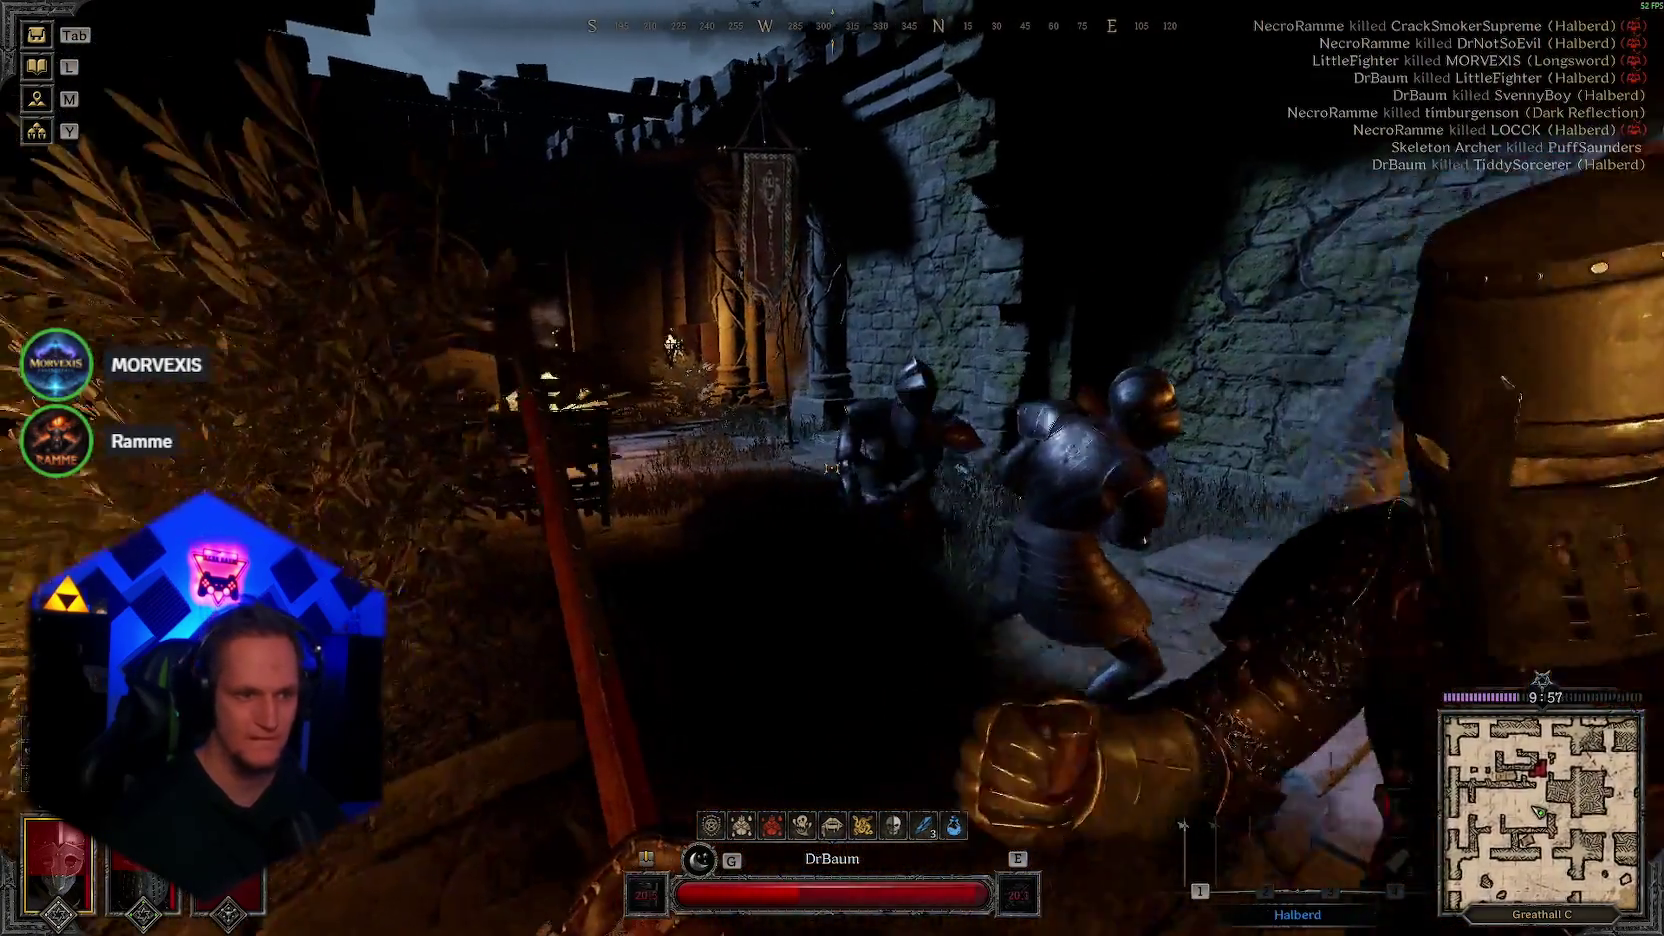
{"action": "key", "text": "1"}
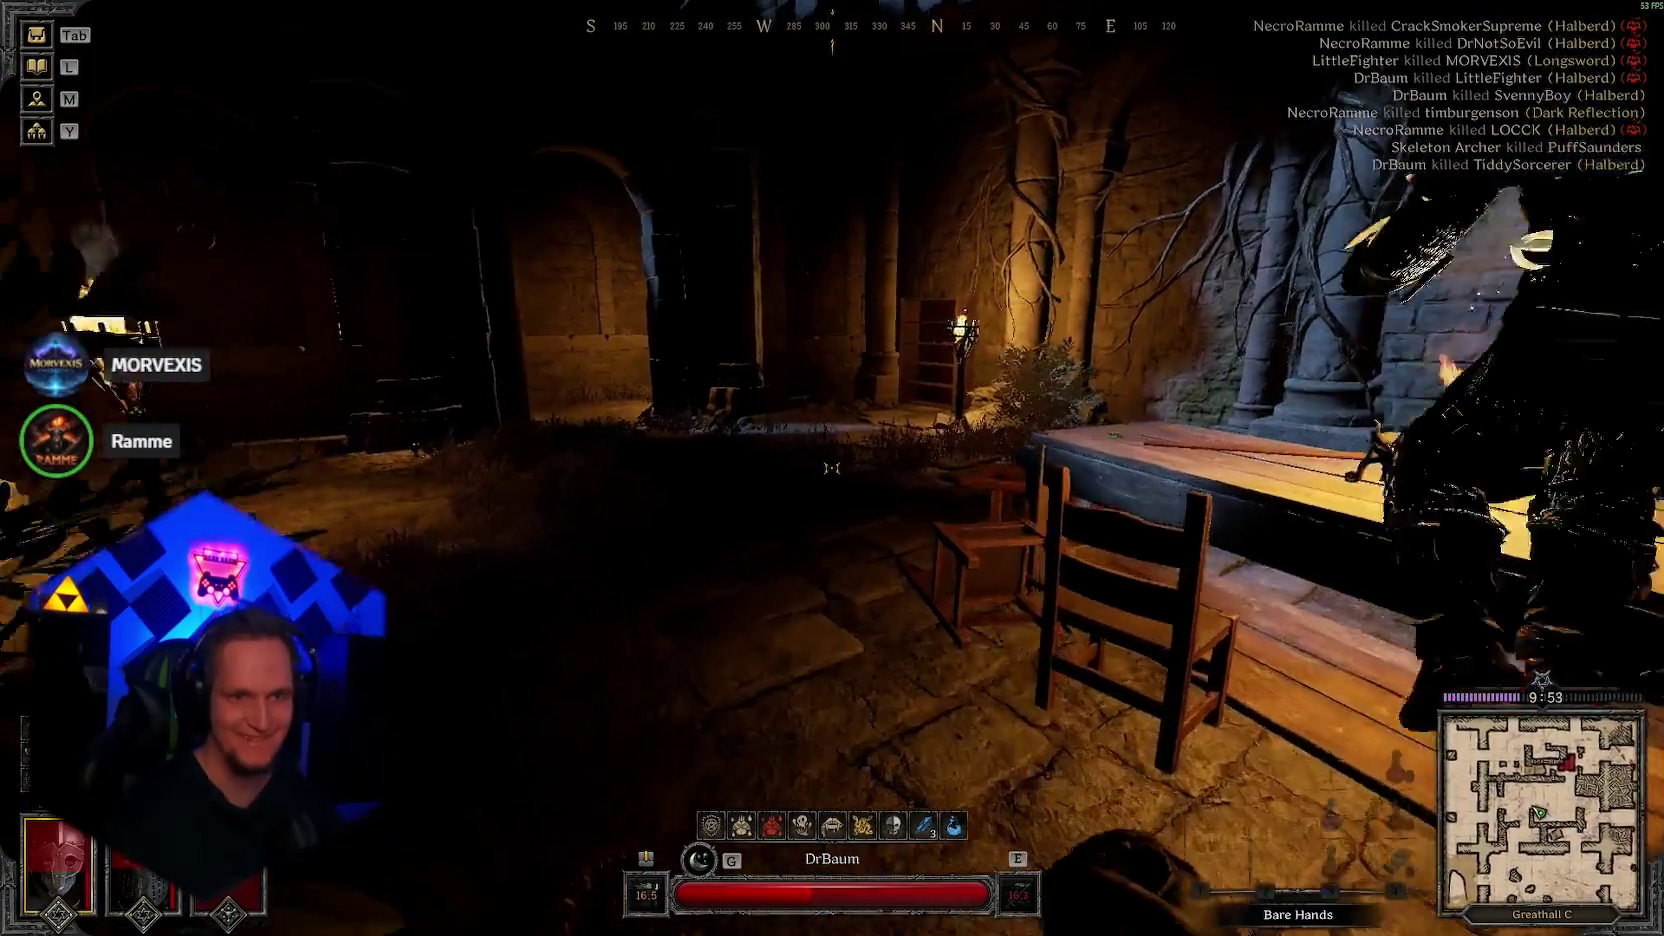
{"action": "key", "text": "w"}
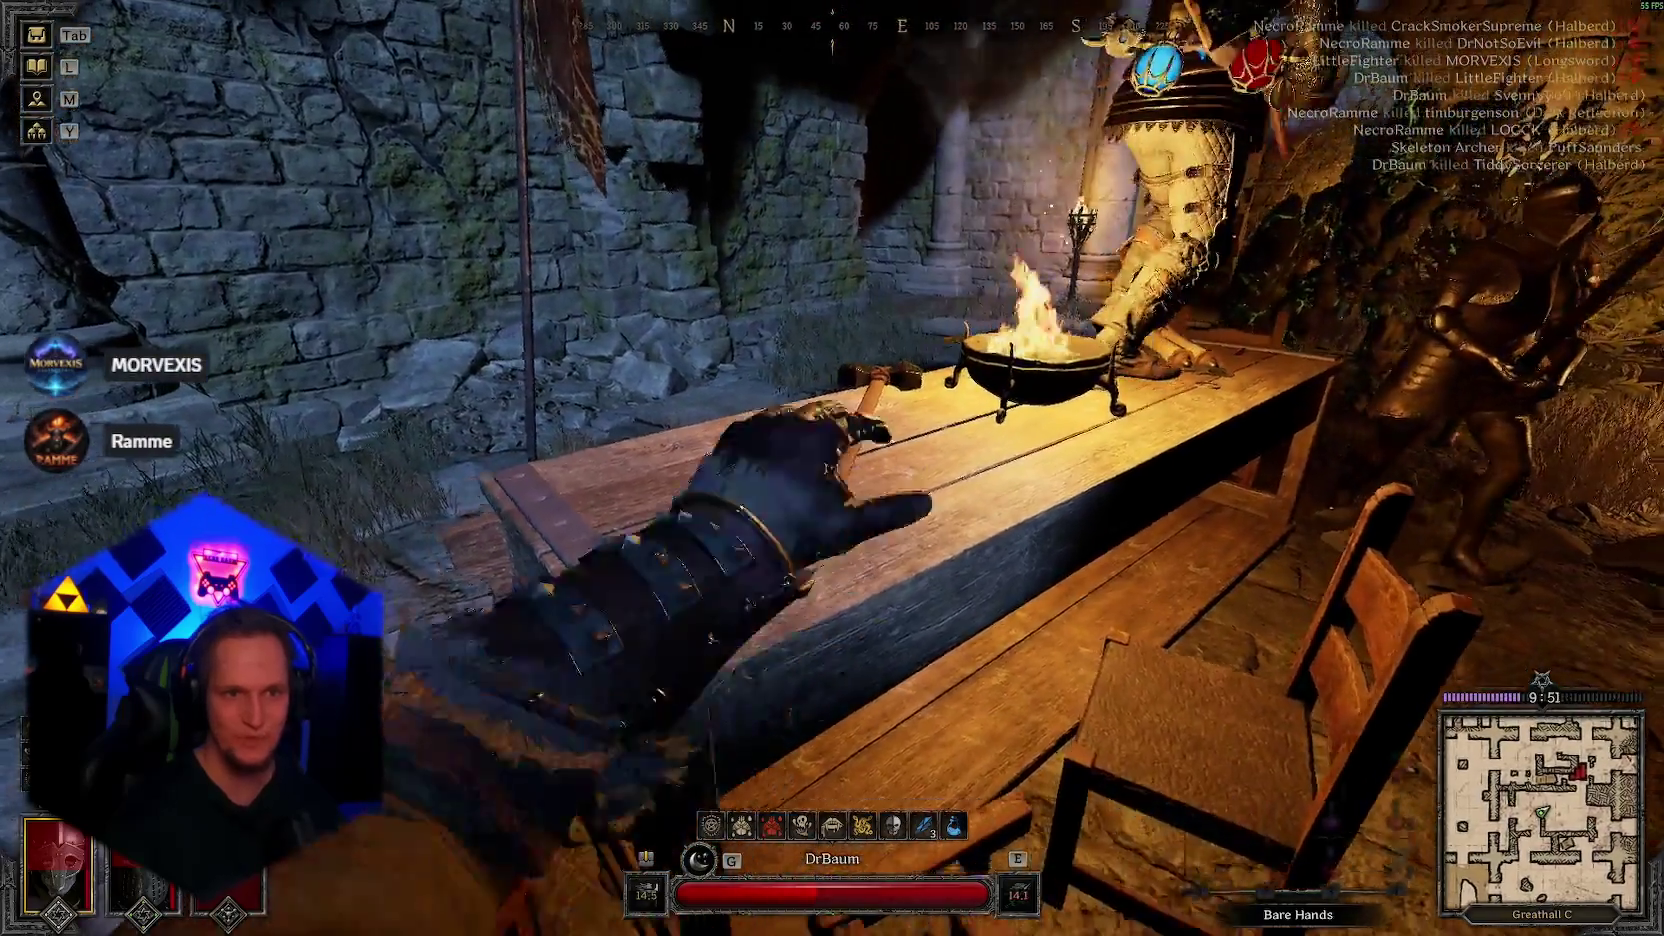
Step: Check the inventory, then ready a healing potion and switch back to the halberd
{"action": "key", "text": "Tab"}
{"action": "key", "text": "Tab"}
{"action": "key", "text": "1"}
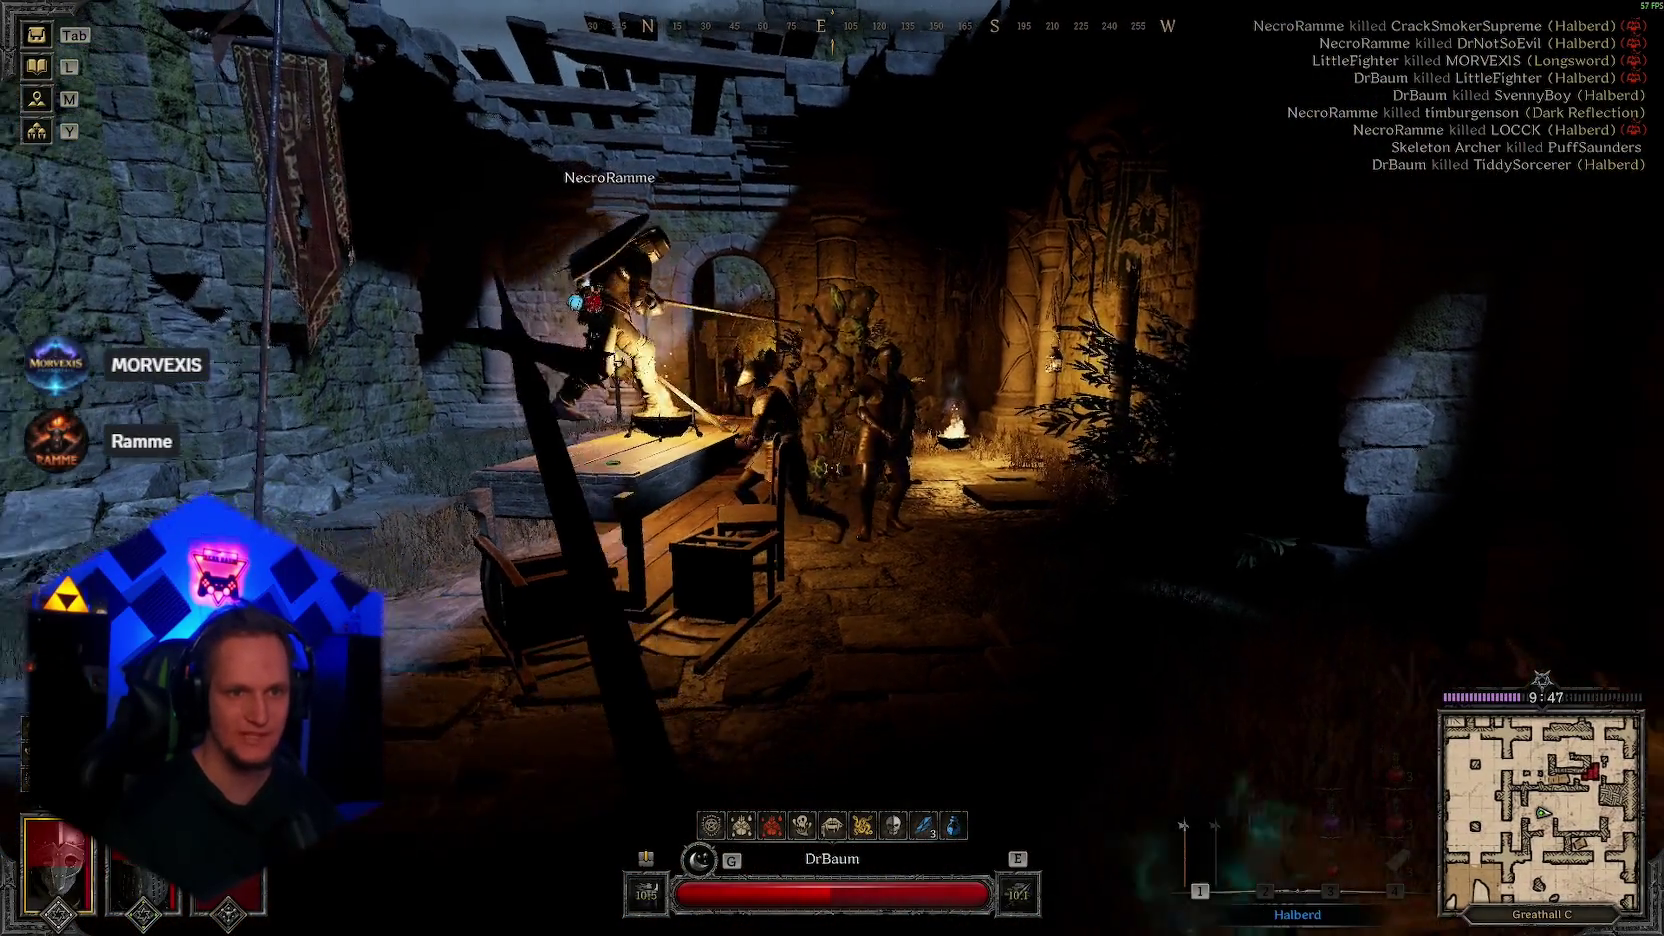
{"action": "key", "text": "1"}
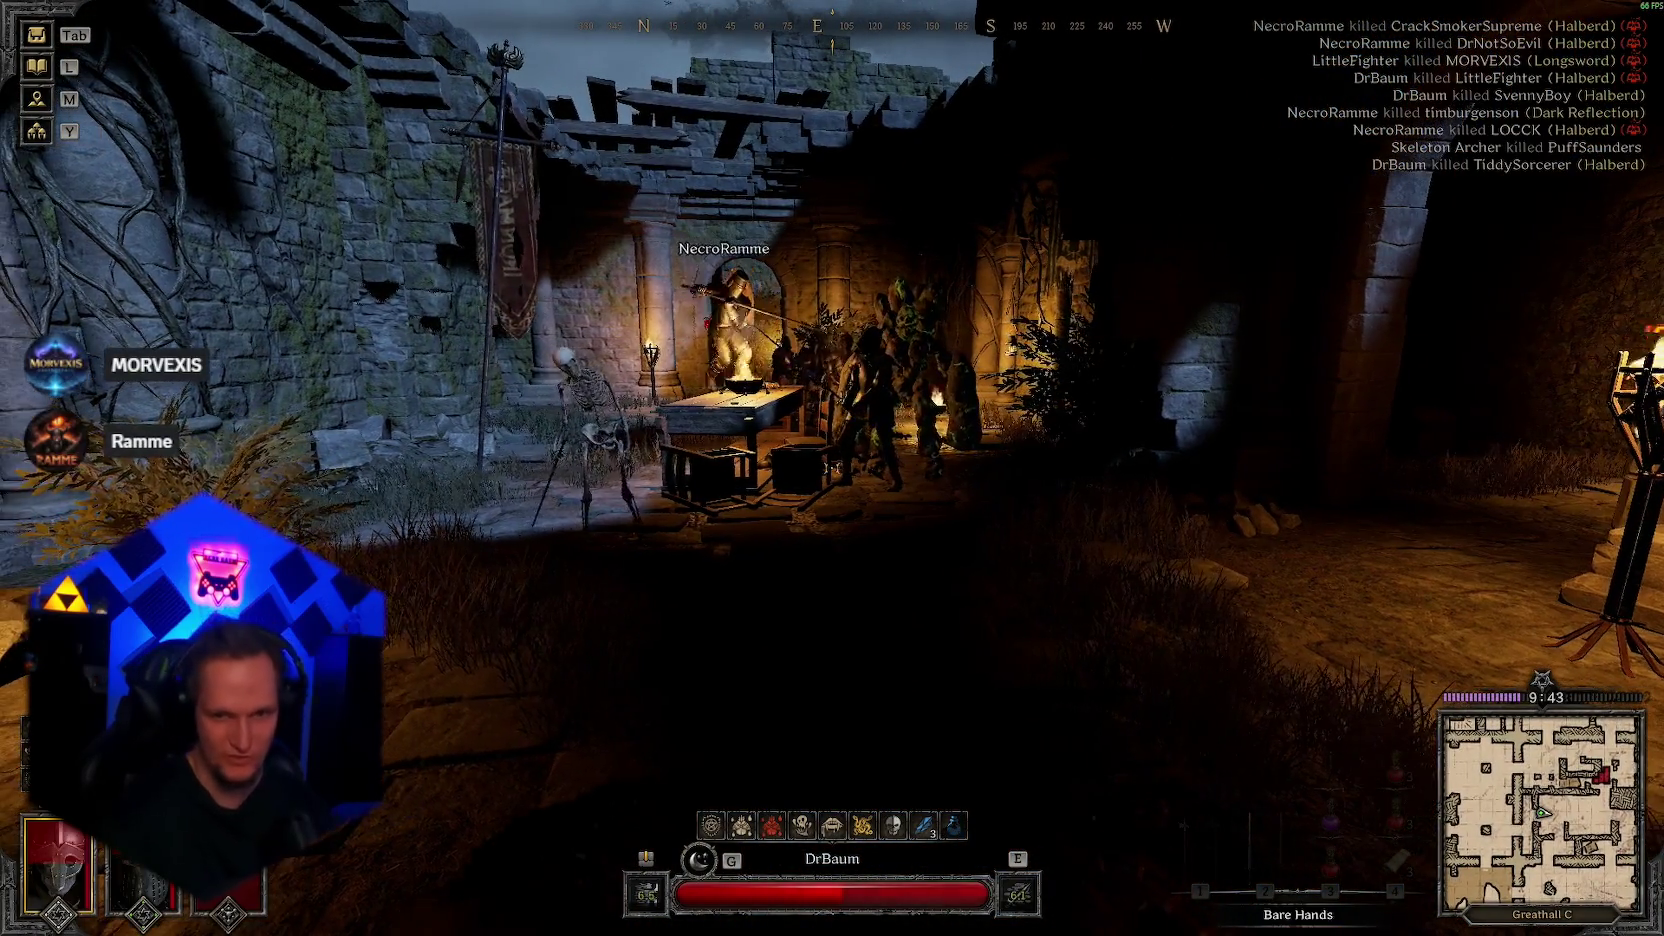
{"action": "key", "text": "3"}
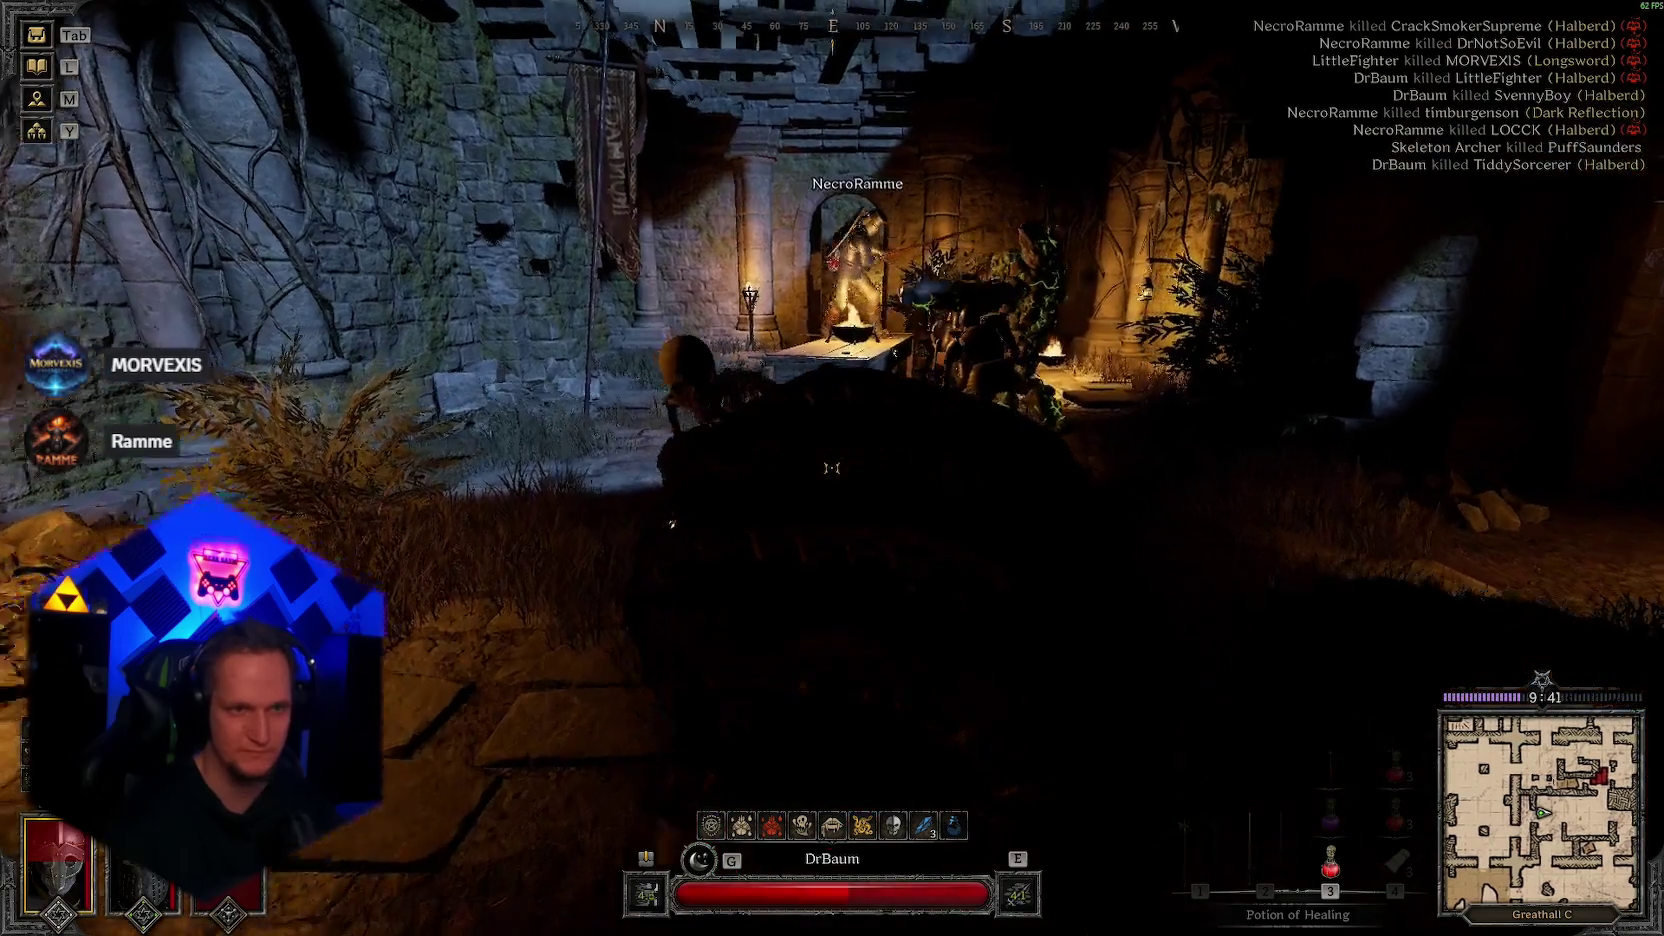
{"action": "key", "text": "1"}
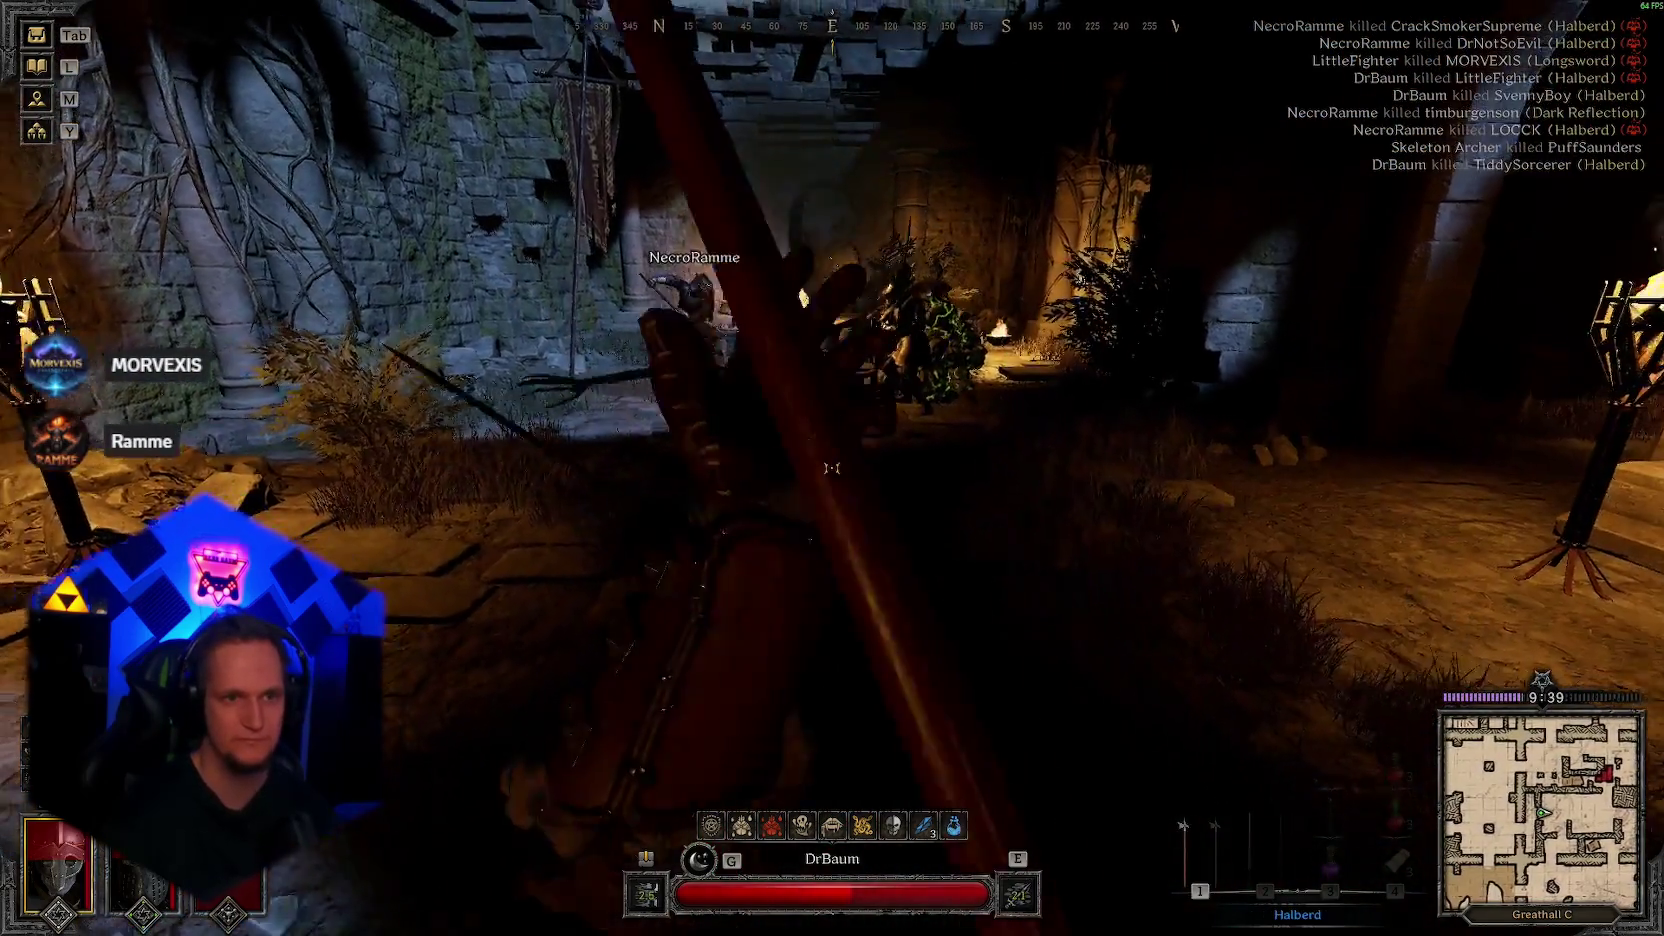
Step: Join the teammate's fight by the table and strike the stone golem repeatedly with the halberd
{"action": "key", "text": "w"}
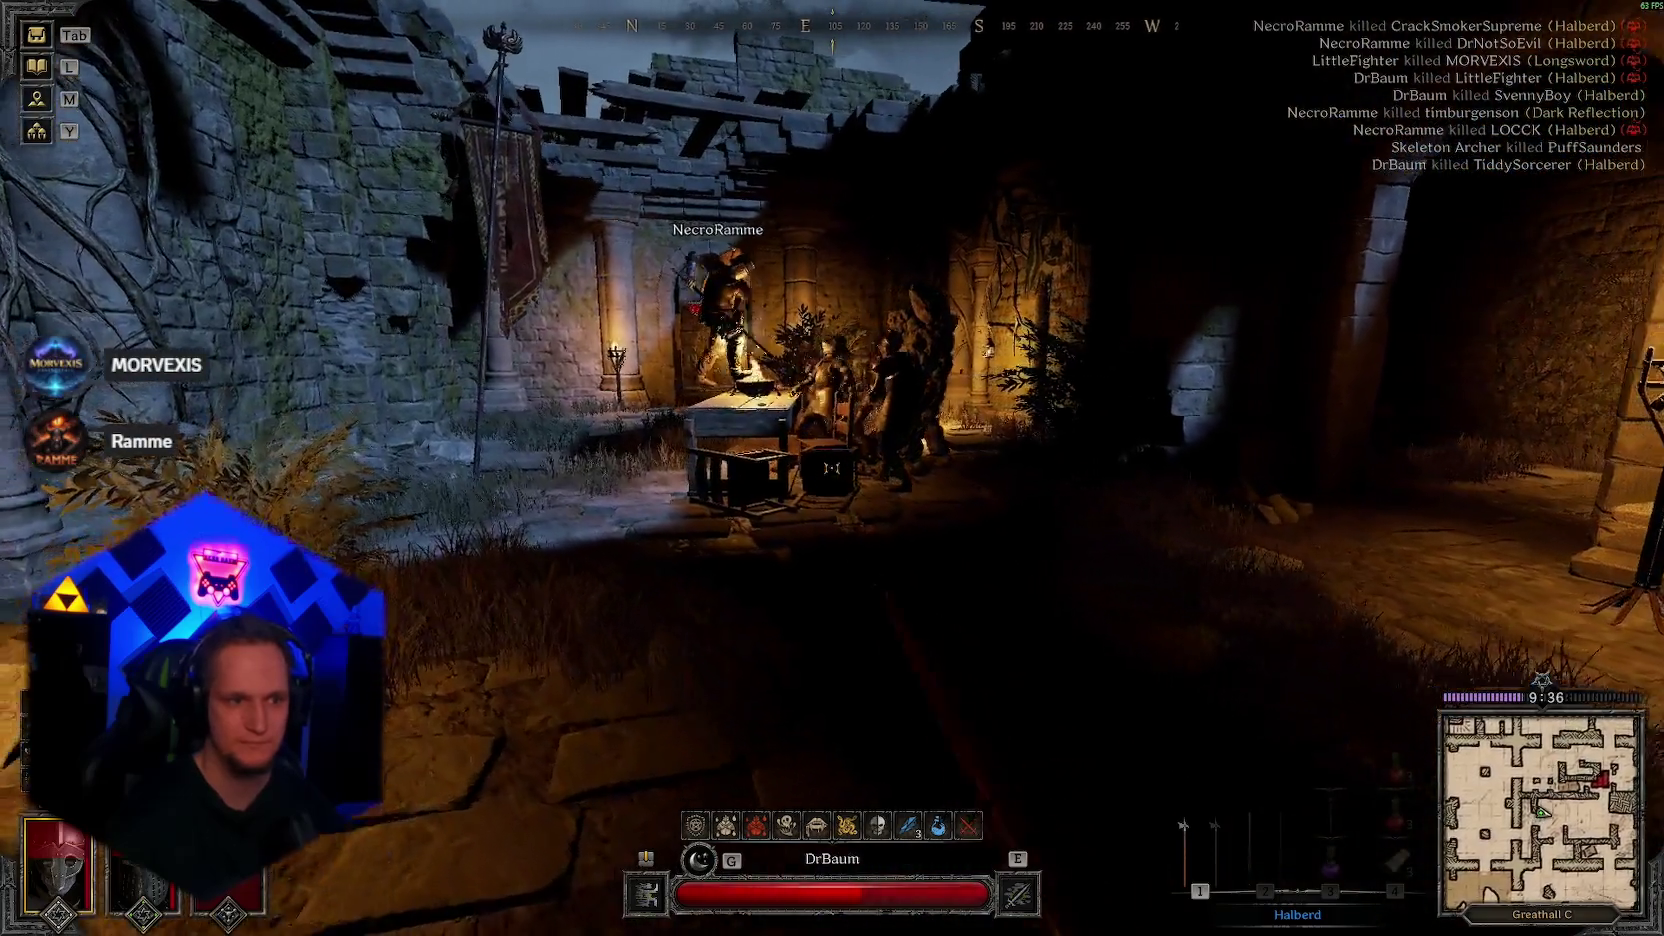
{"action": "key", "text": "w"}
{"action": "left_click", "coordinate": [831, 468]}
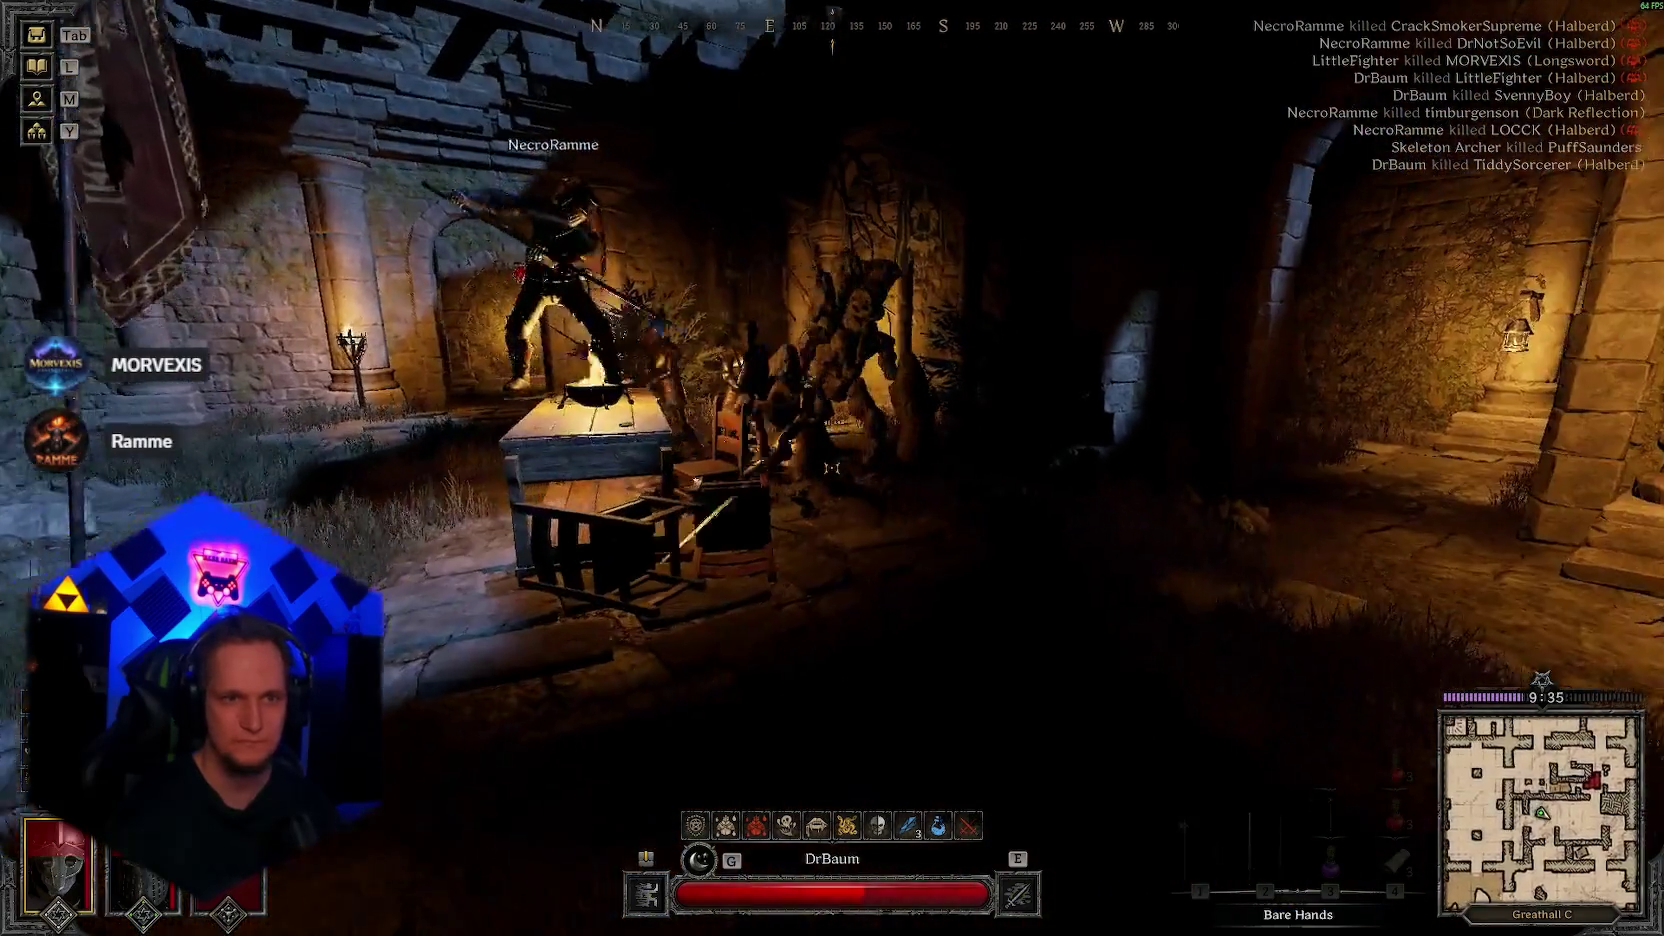
{"action": "key", "text": "s"}
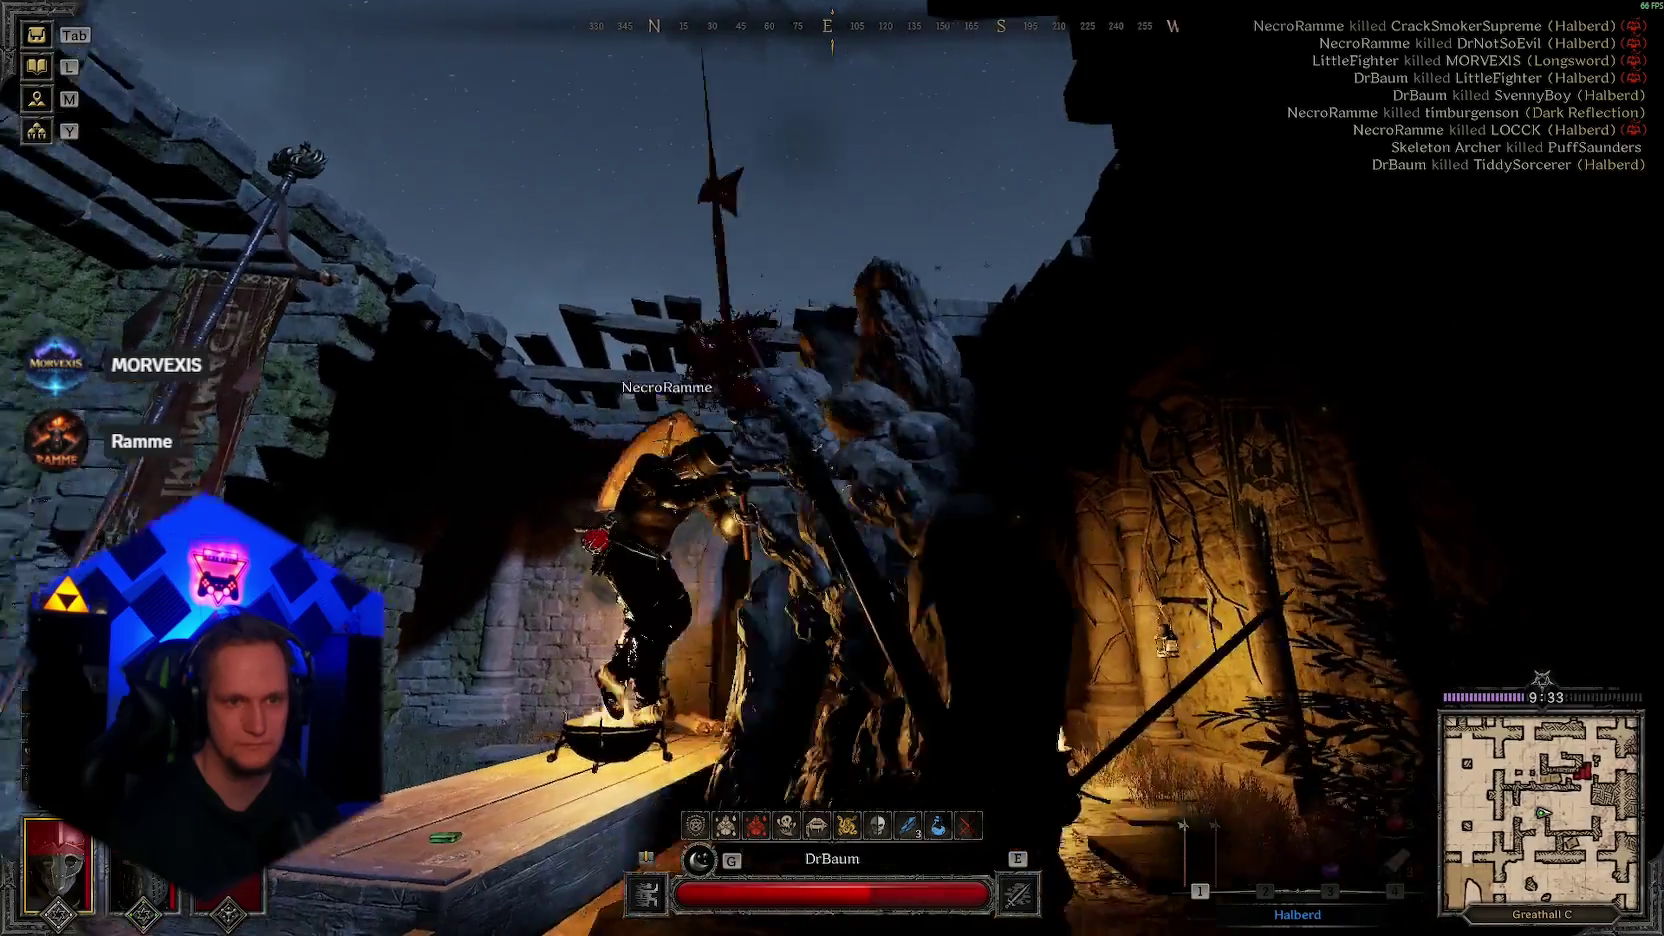
{"action": "key", "text": "s"}
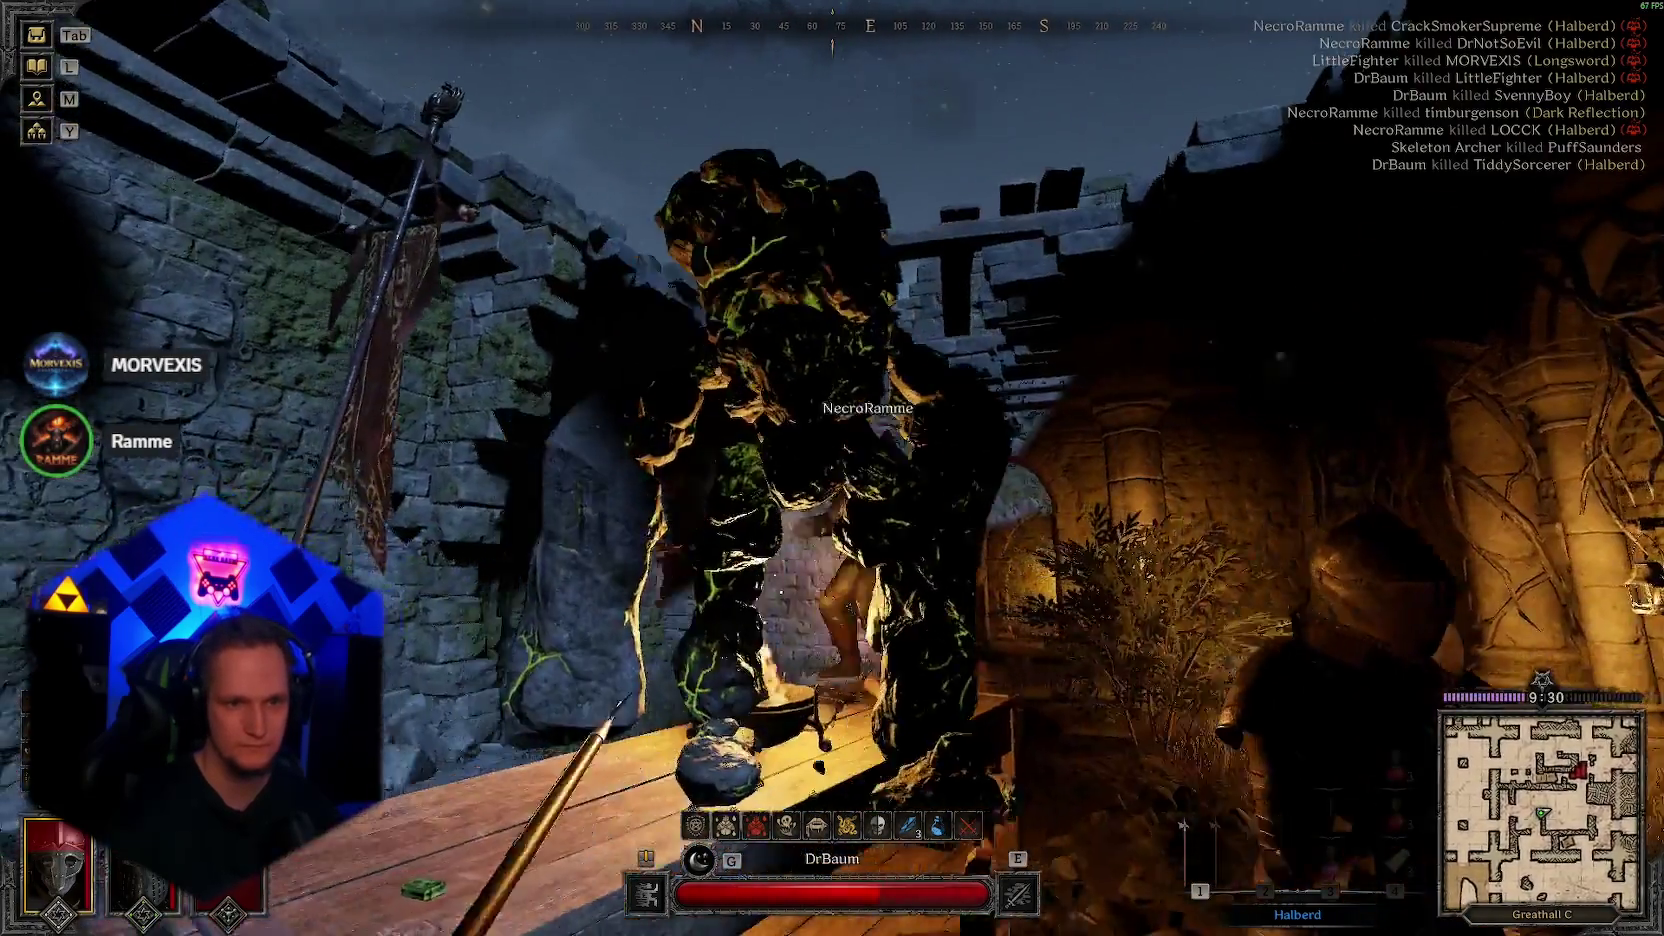
{"action": "left_click", "coordinate": [833, 468]}
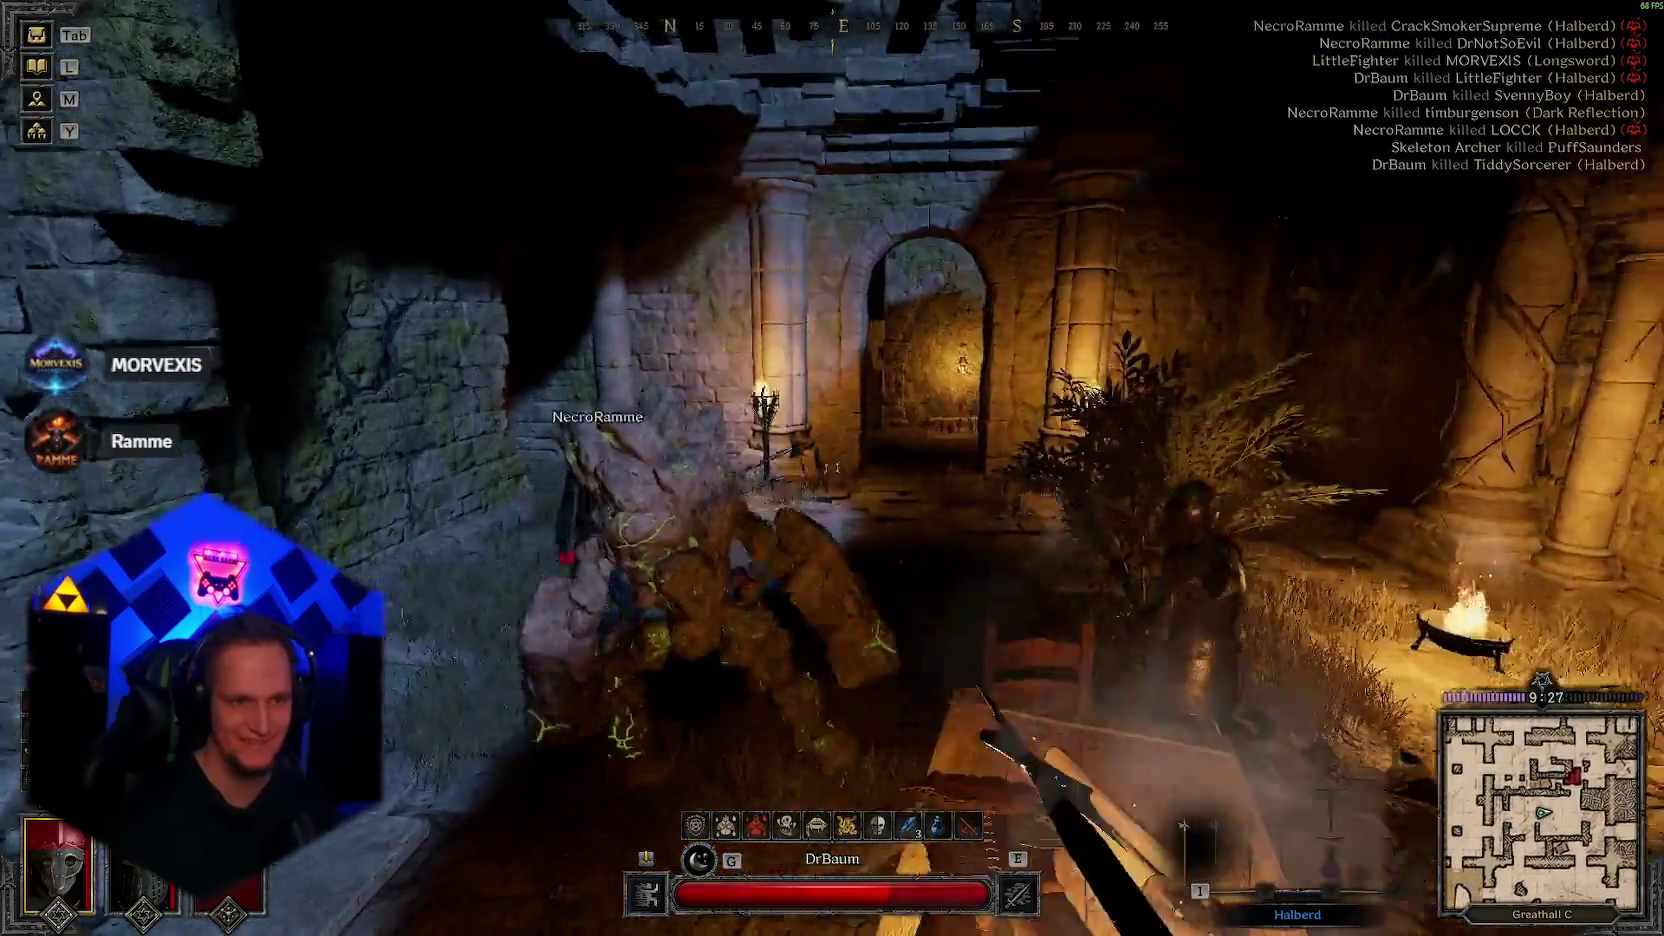
{"action": "left_click", "coordinate": [832, 468]}
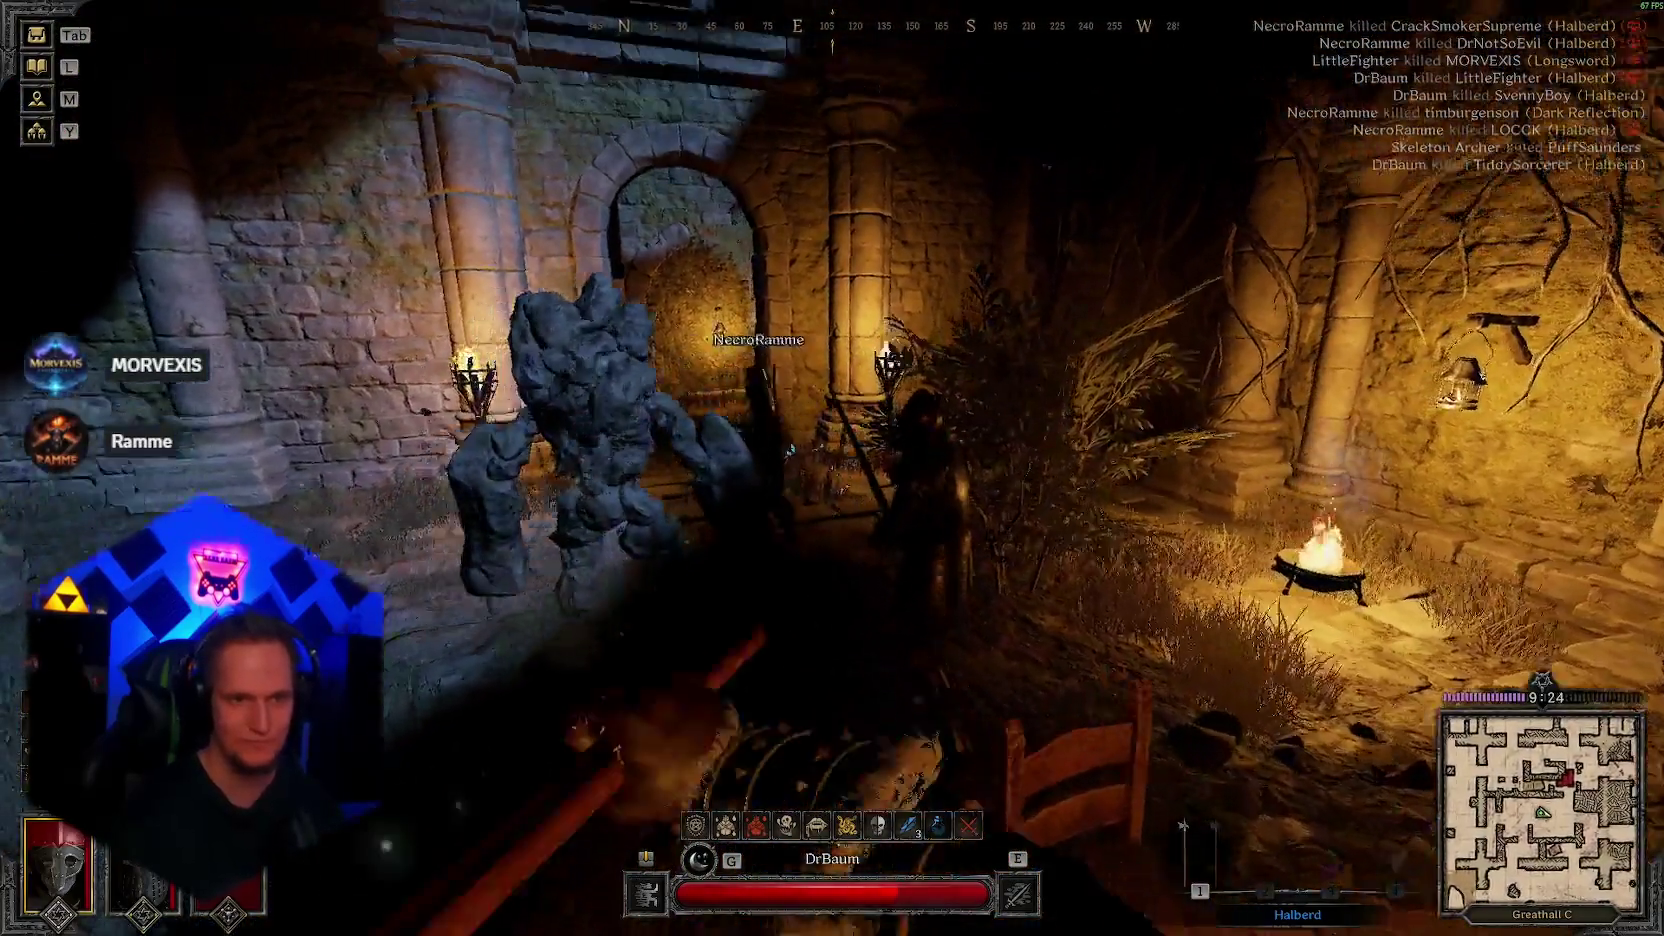
{"action": "left_click", "coordinate": [833, 468]}
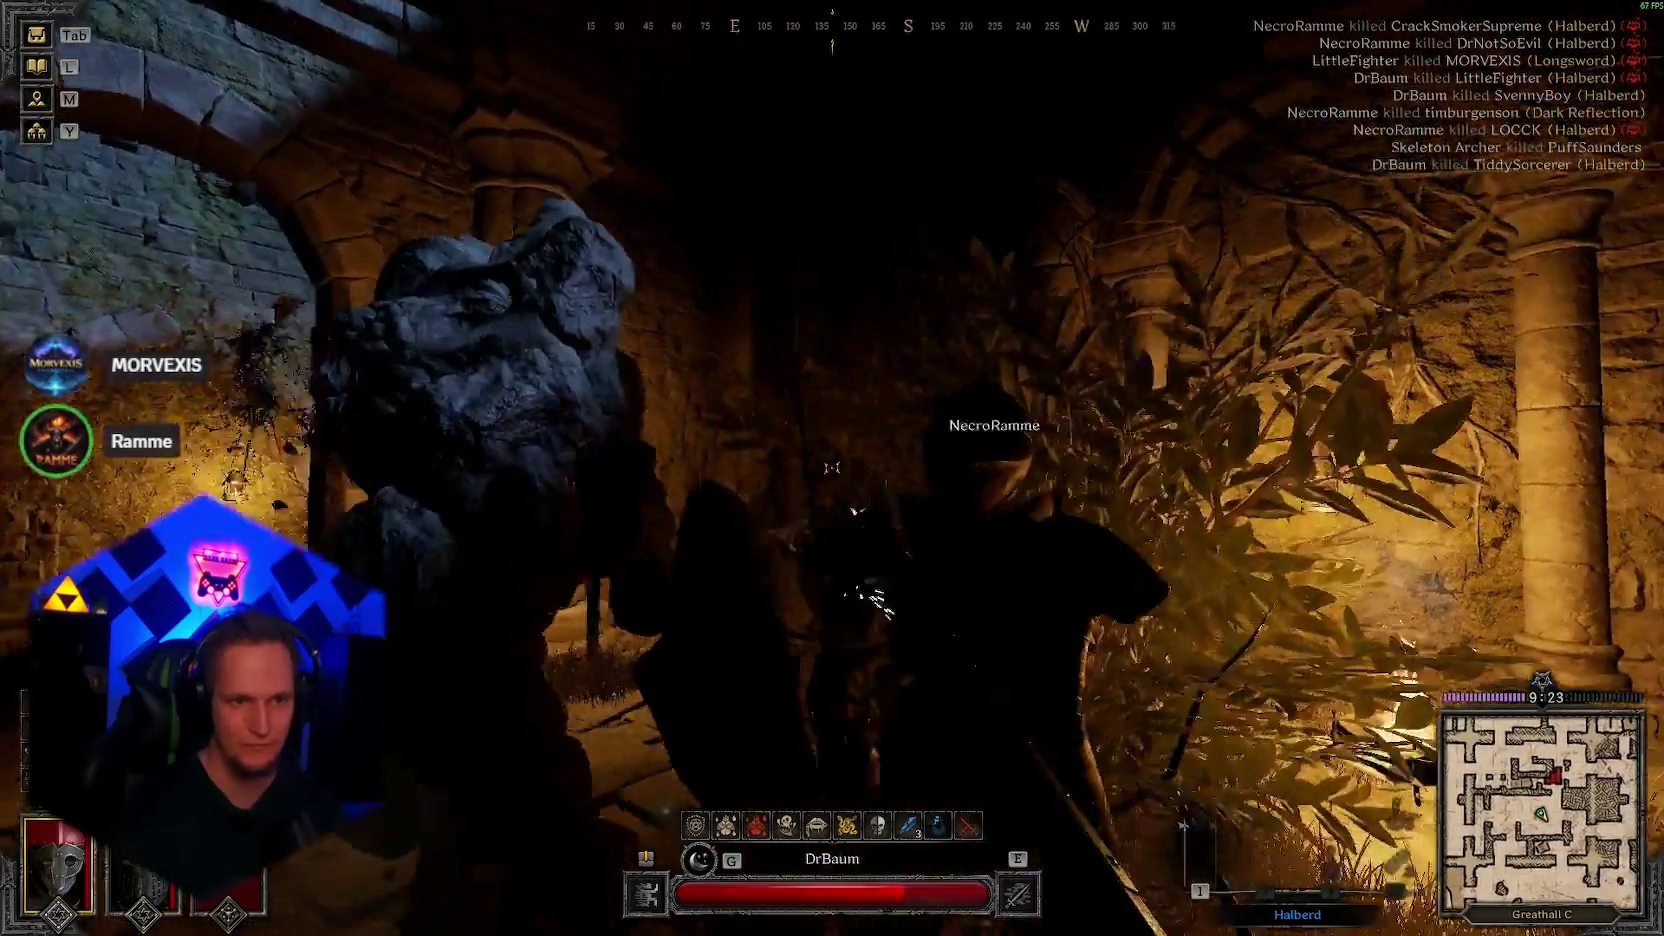
{"action": "left_click", "coordinate": [832, 469]}
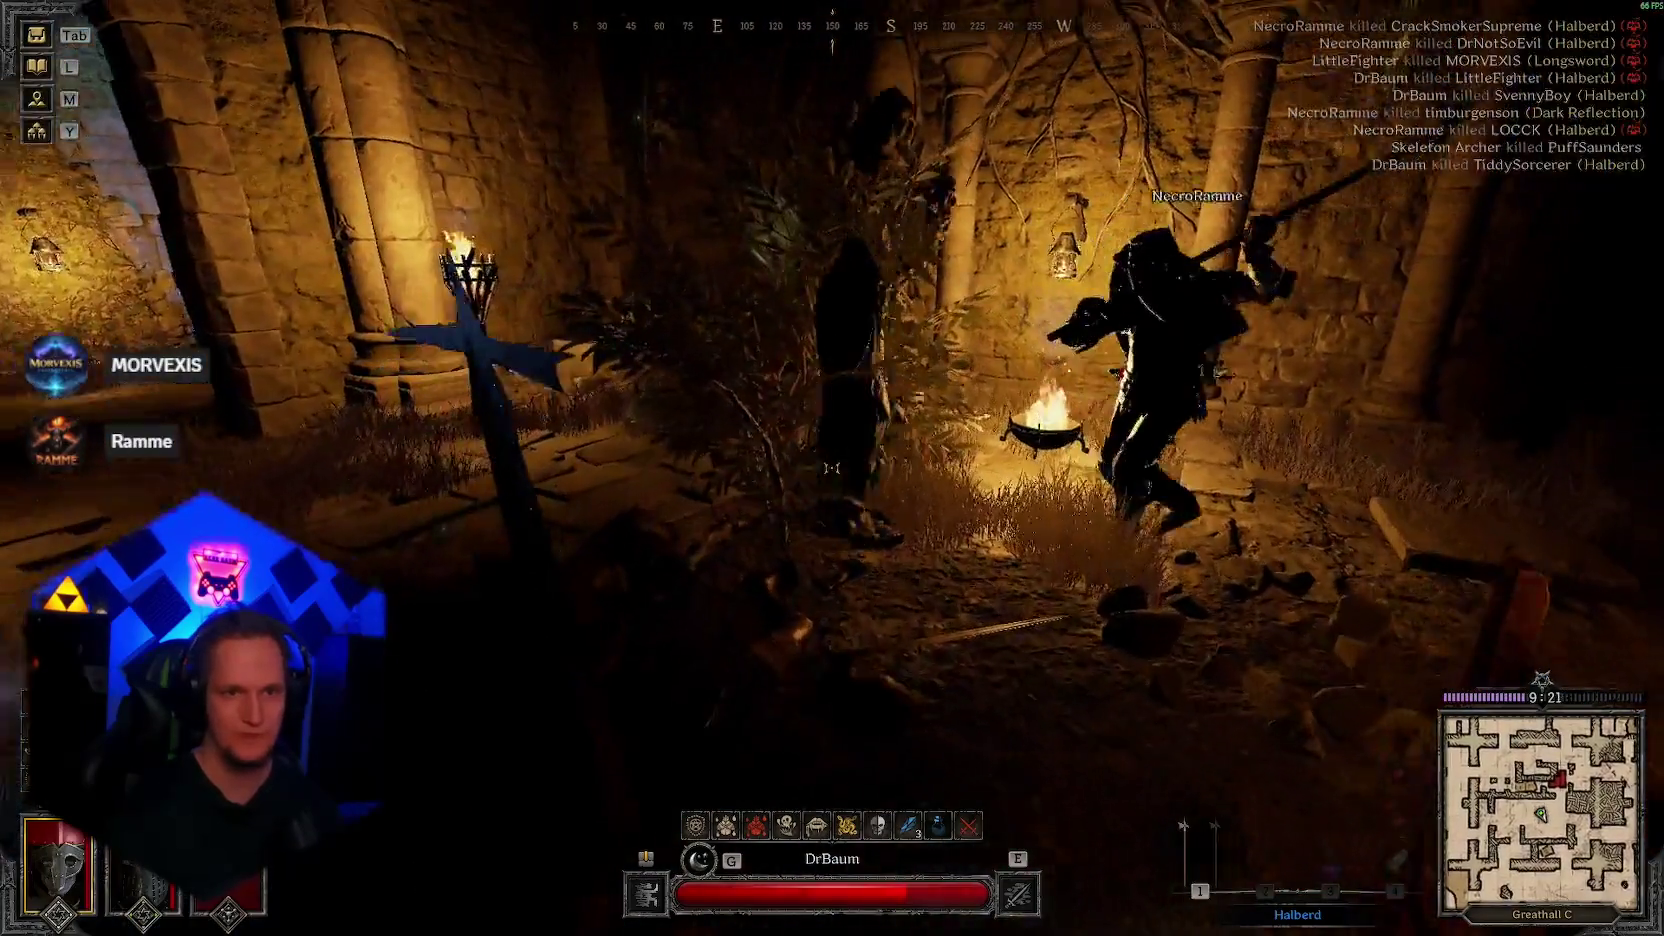
{"action": "left_click", "coordinate": [832, 468]}
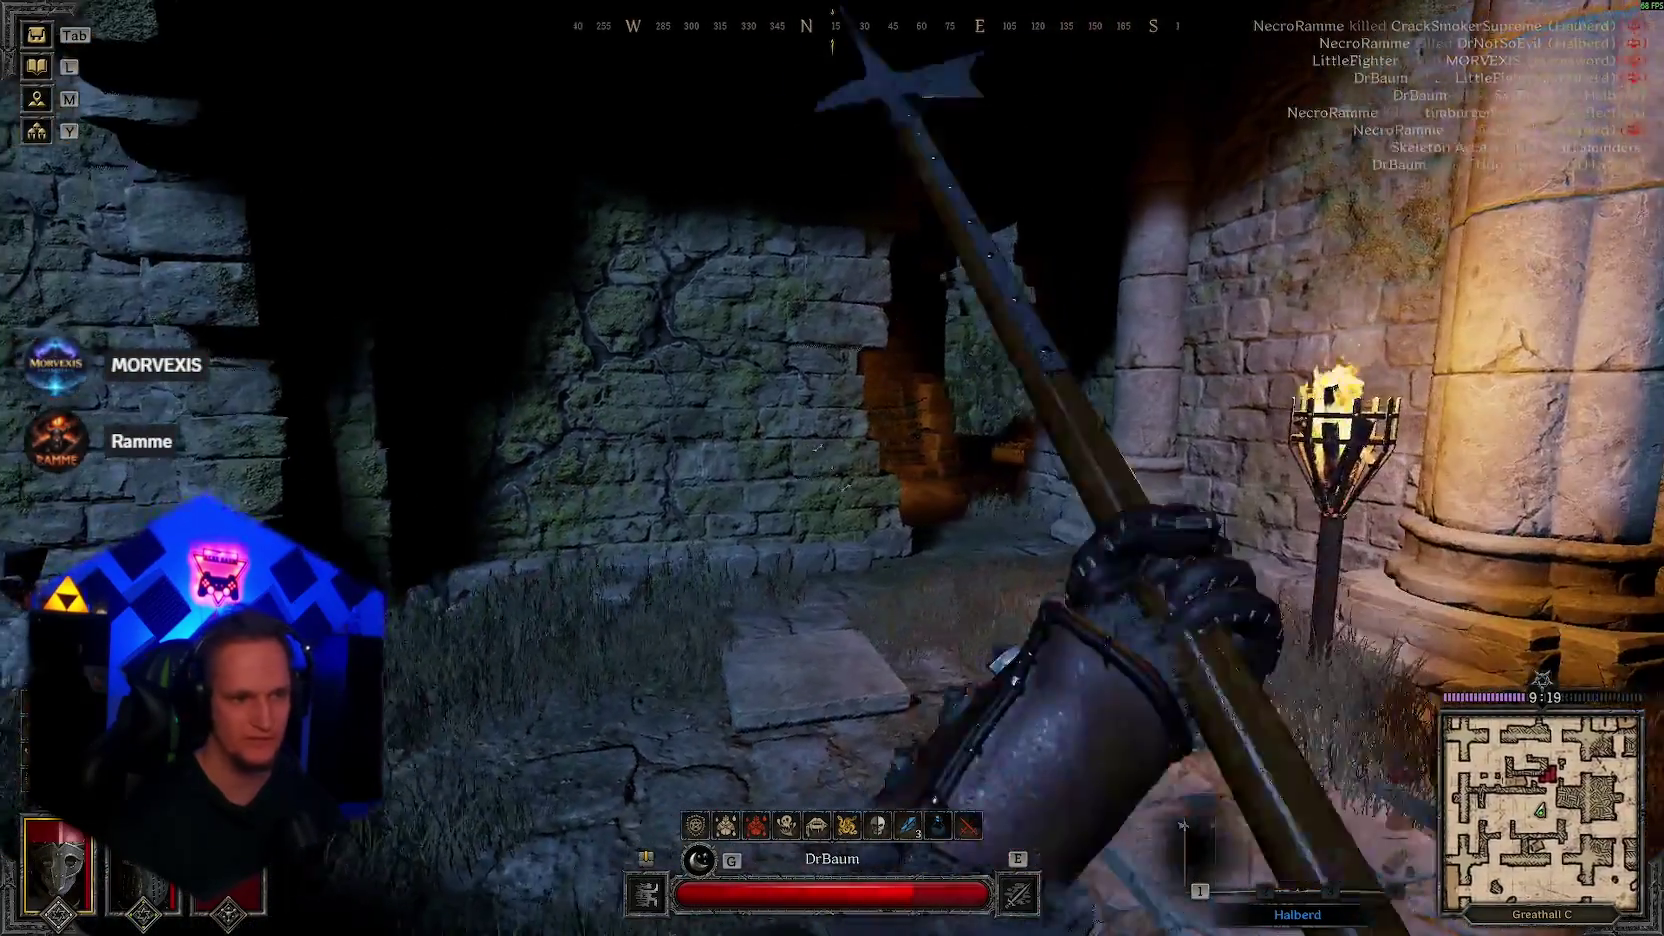
Step: Search the body in the corridor and take its 27 gold, throwing knife, Light Gold Bangle and bandage
{"action": "key", "text": "2"}
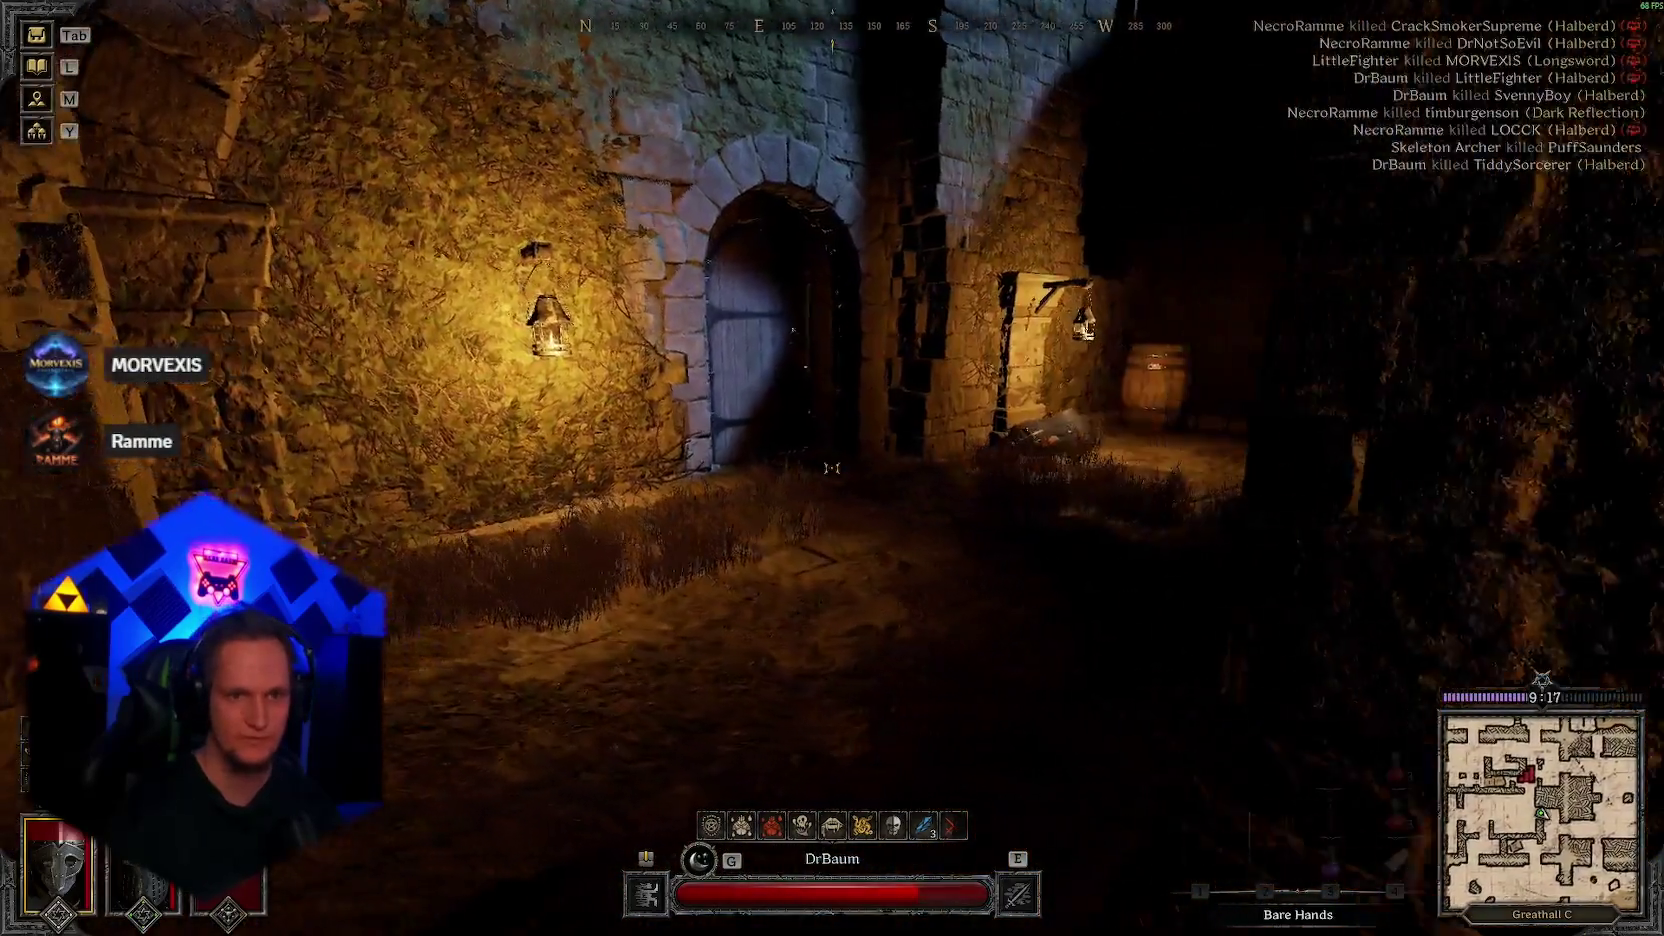
{"action": "key", "text": "w"}
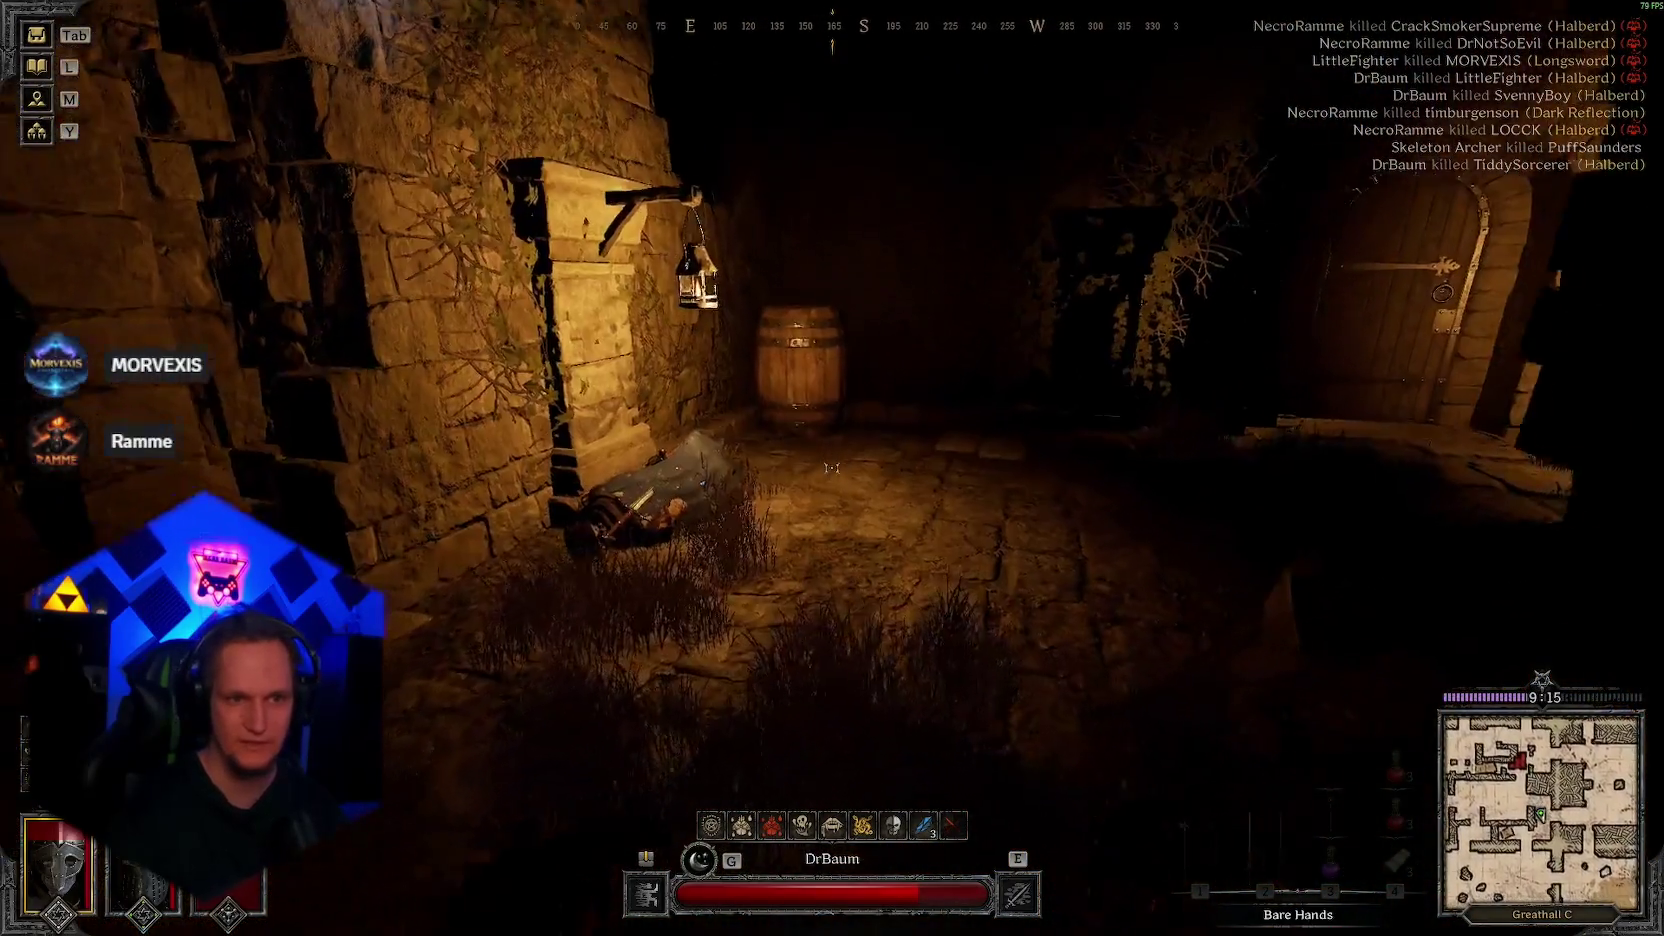
{"action": "key", "text": "f"}
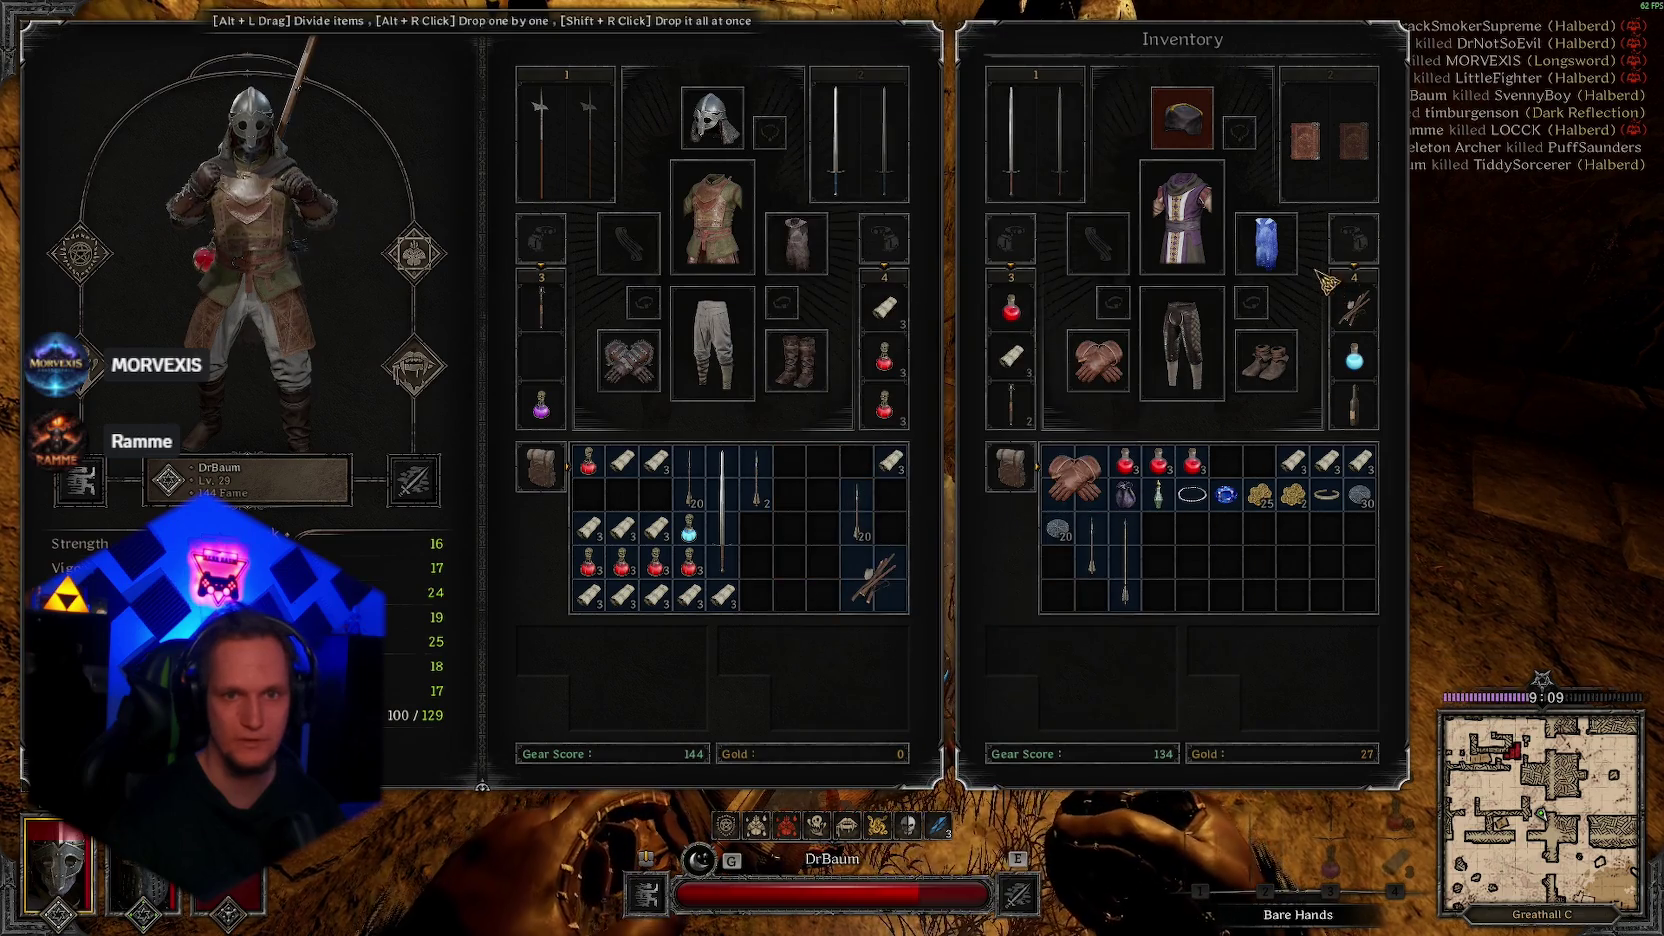
{"action": "right_click", "coordinate": [1306, 506]}
{"action": "right_click", "coordinate": [1327, 461]}
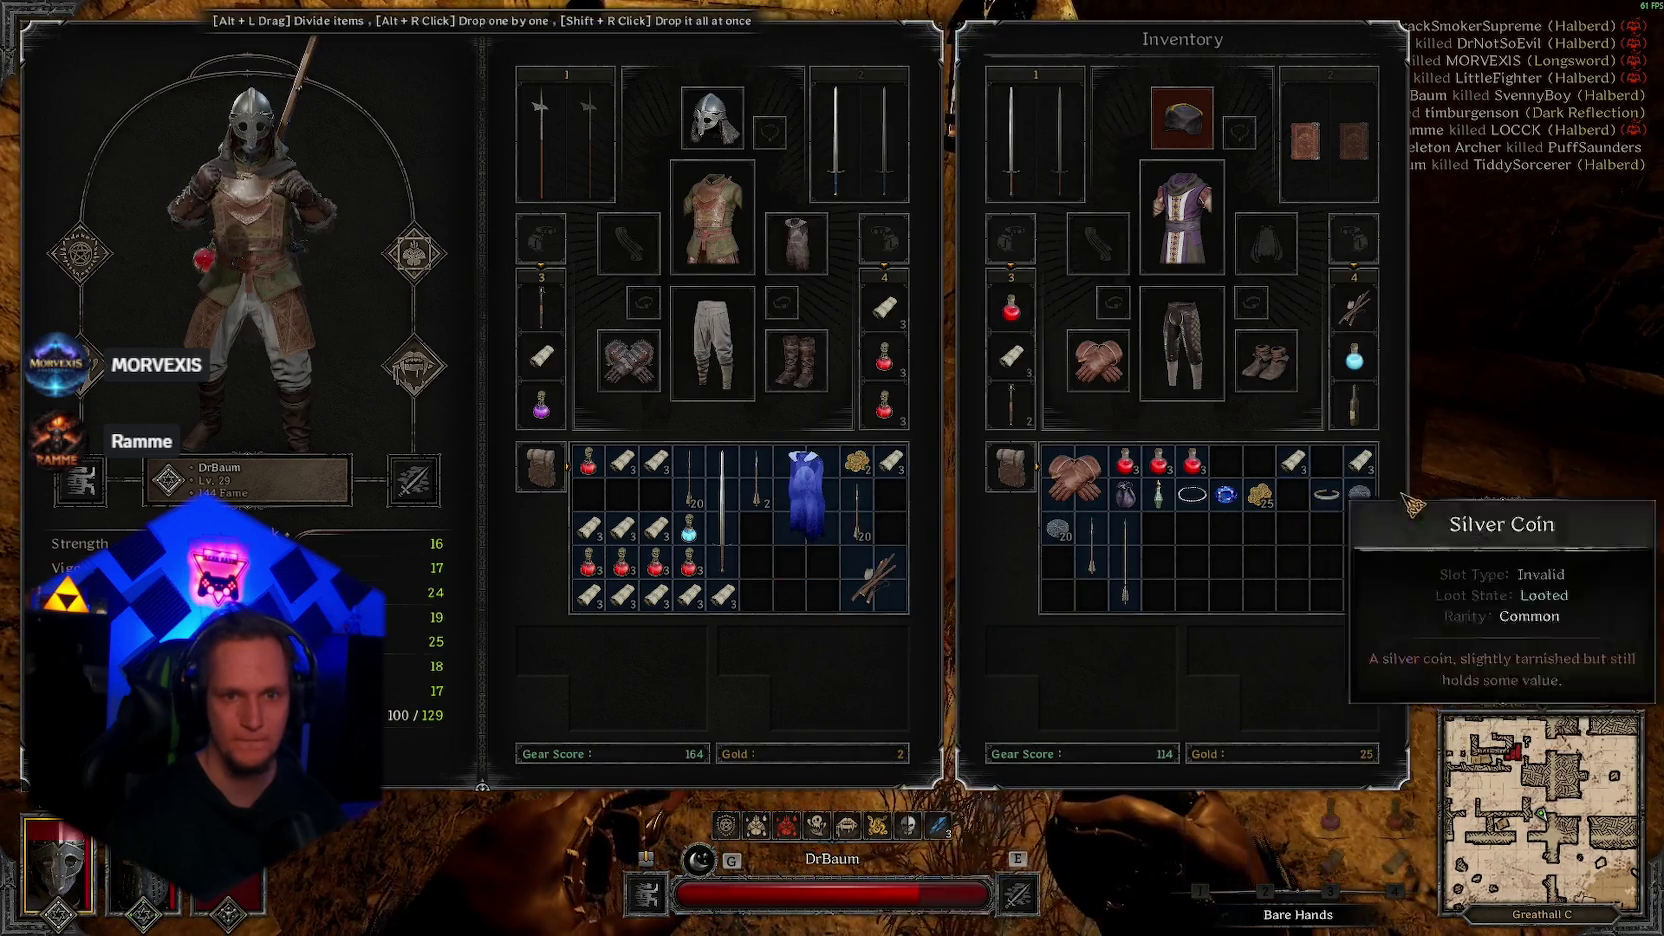
{"action": "right_click", "coordinate": [1326, 494]}
{"action": "right_click", "coordinate": [1359, 462]}
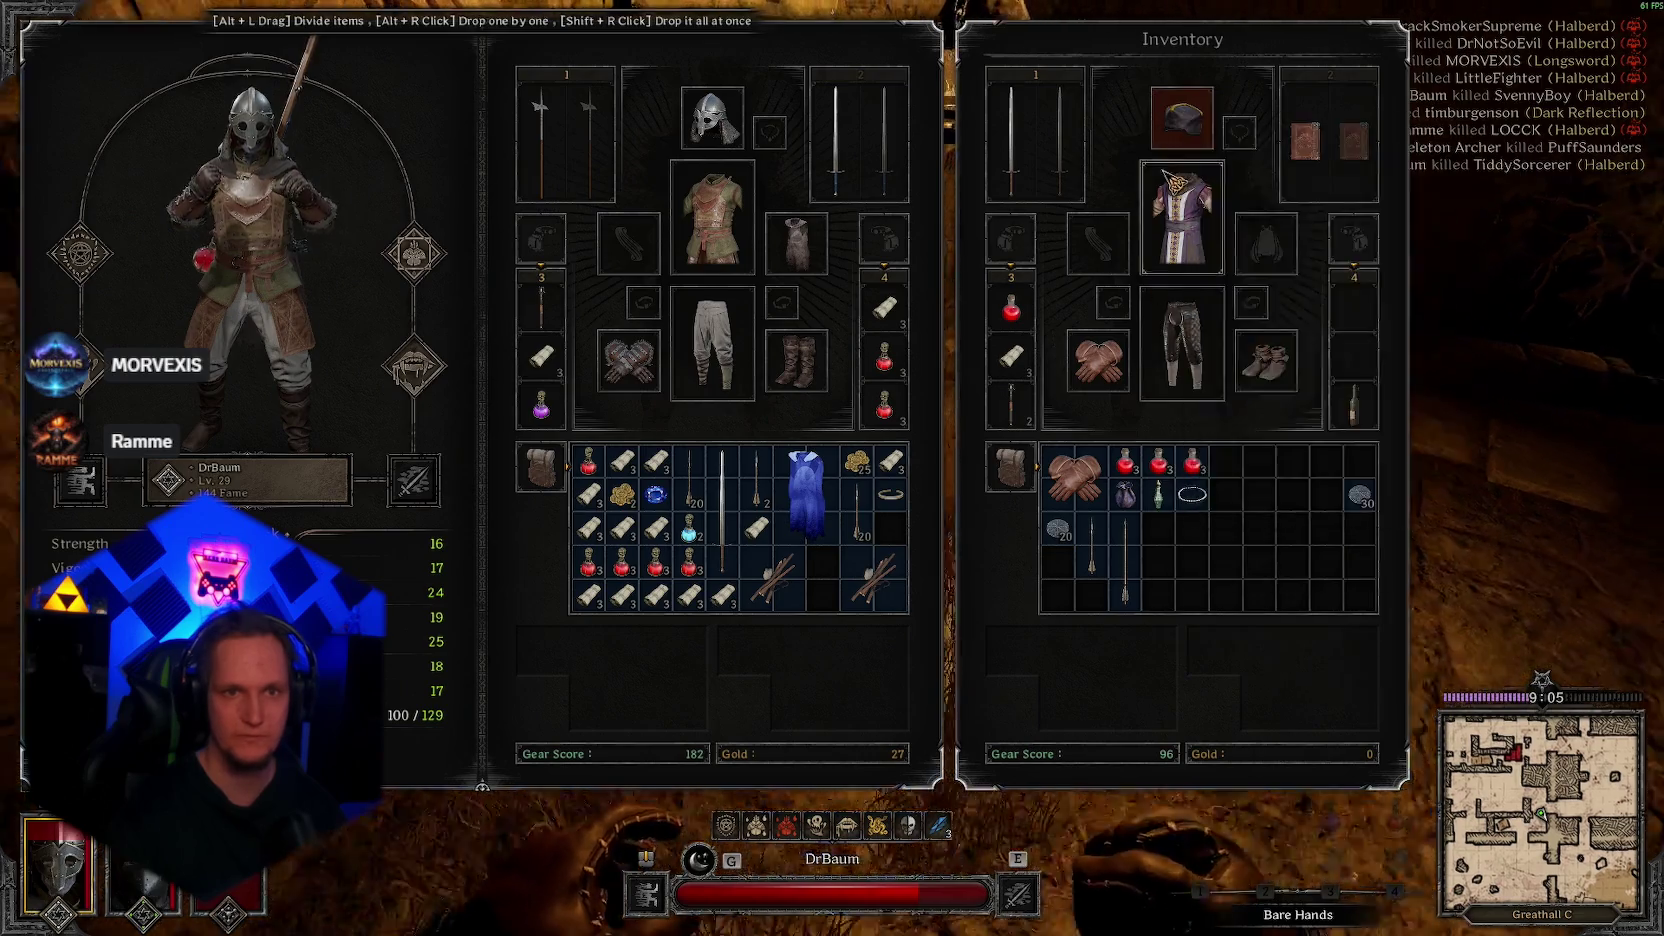
{"action": "key", "text": "Tab"}
{"action": "key", "text": "Tab"}
{"action": "key", "text": "Tab"}
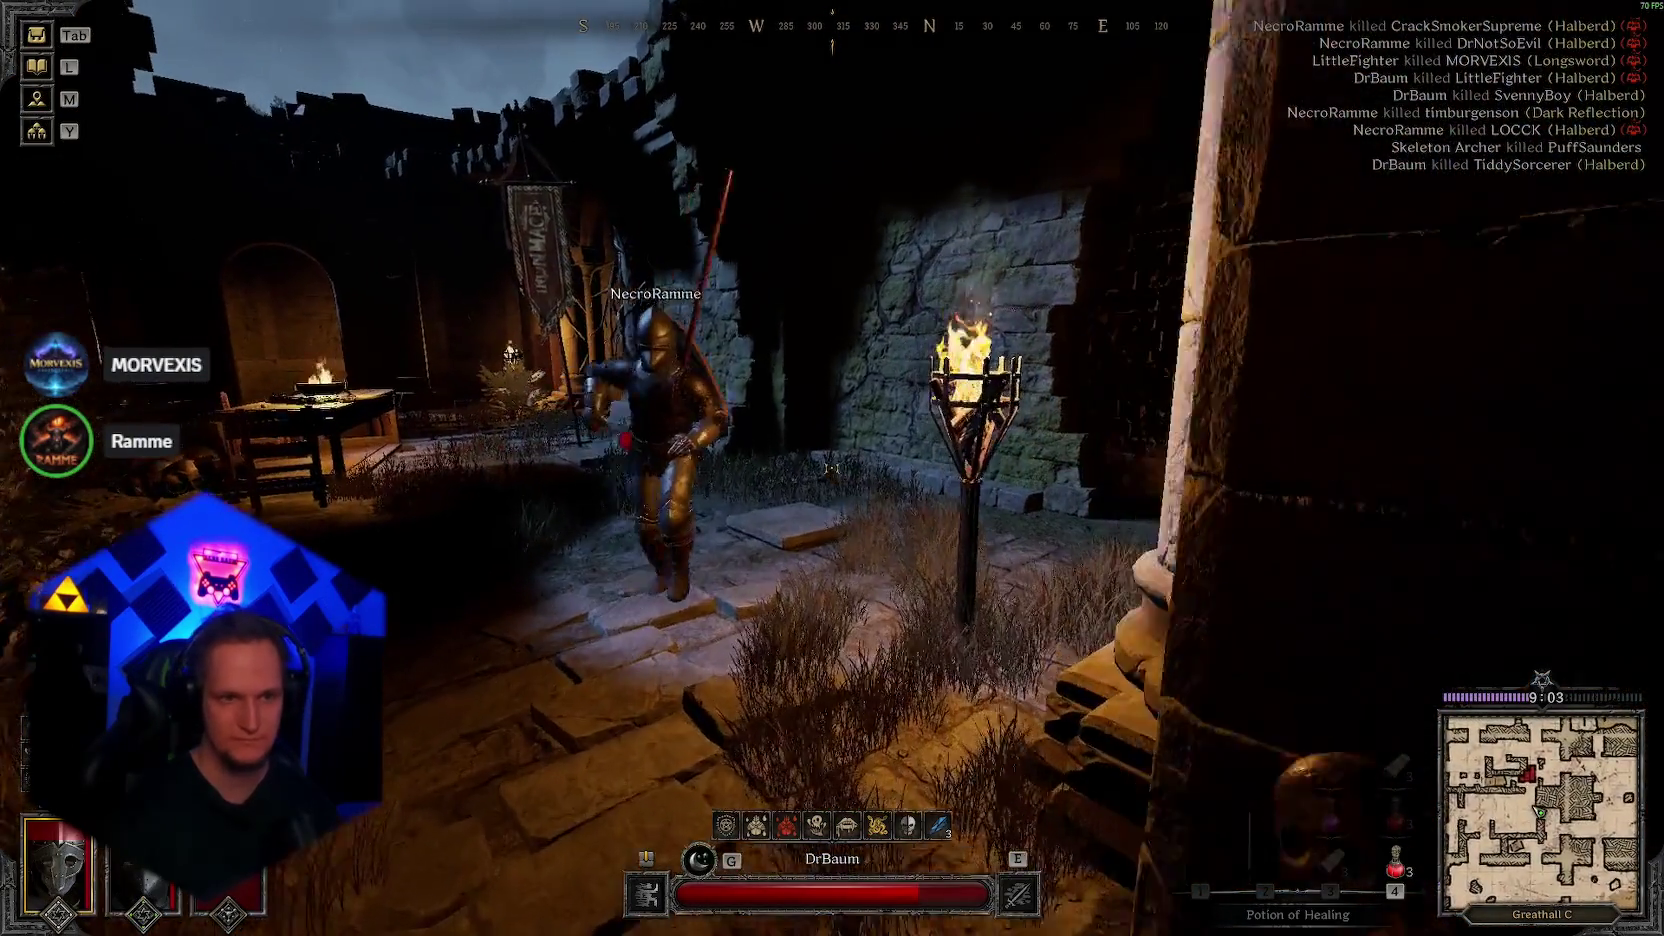
Step: Drink a healing potion, apply a bandage, then fight on with the halberd until the character dies
{"action": "key", "text": "4"}
{"action": "left_click", "coordinate": [831, 469]}
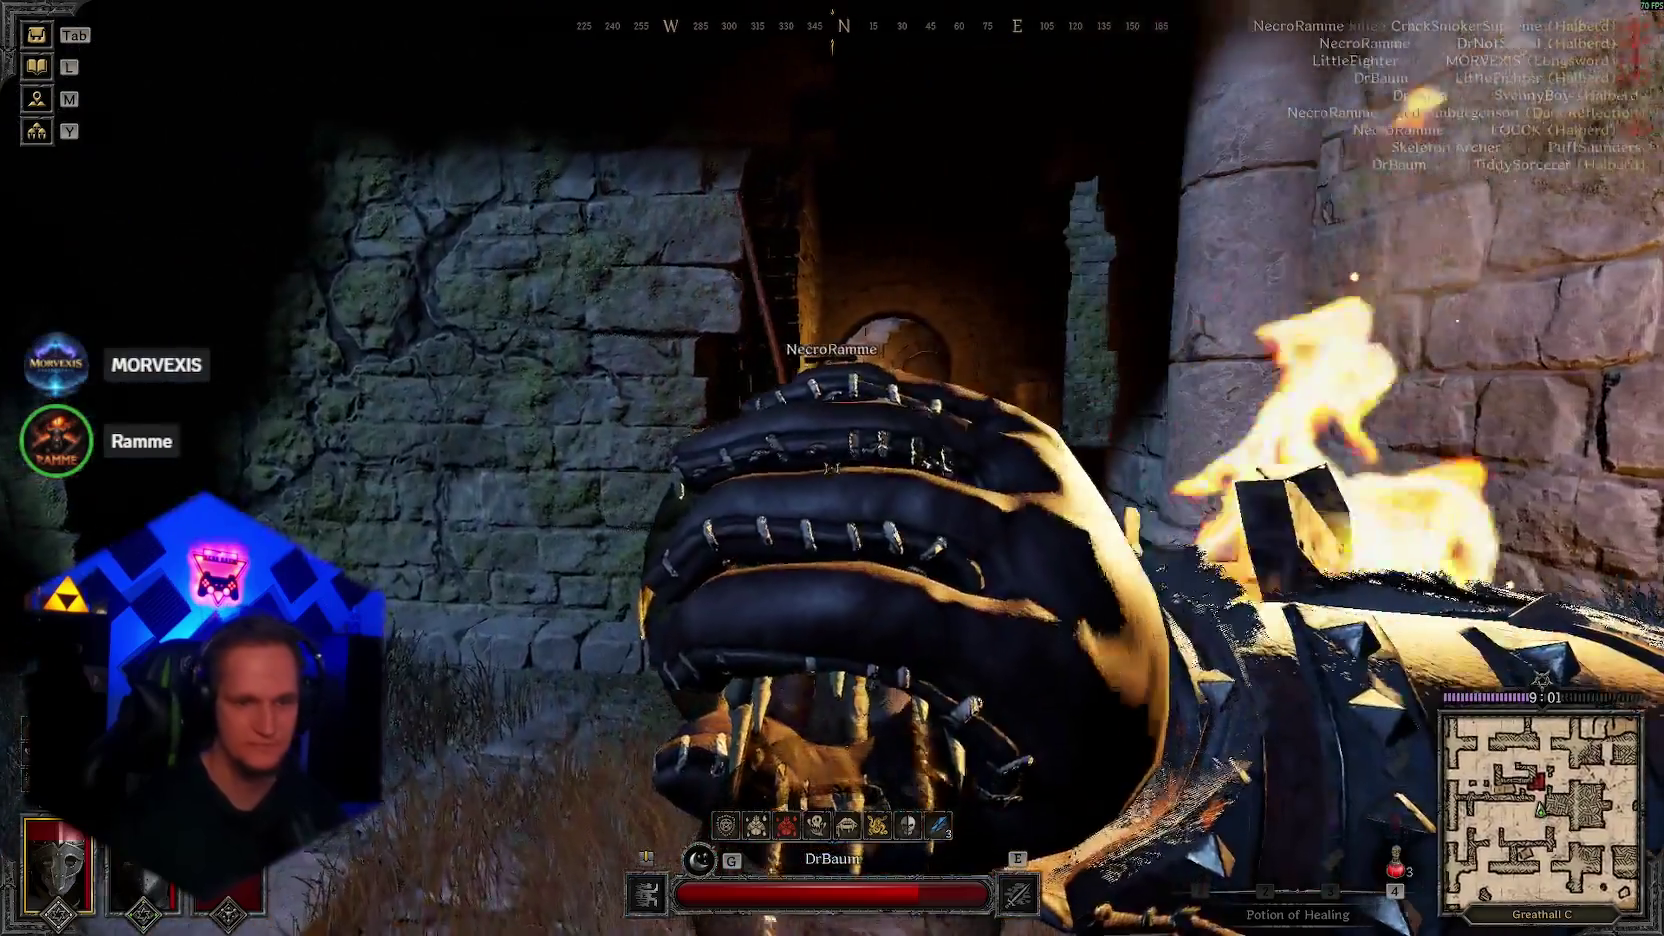
{"action": "key", "text": "1"}
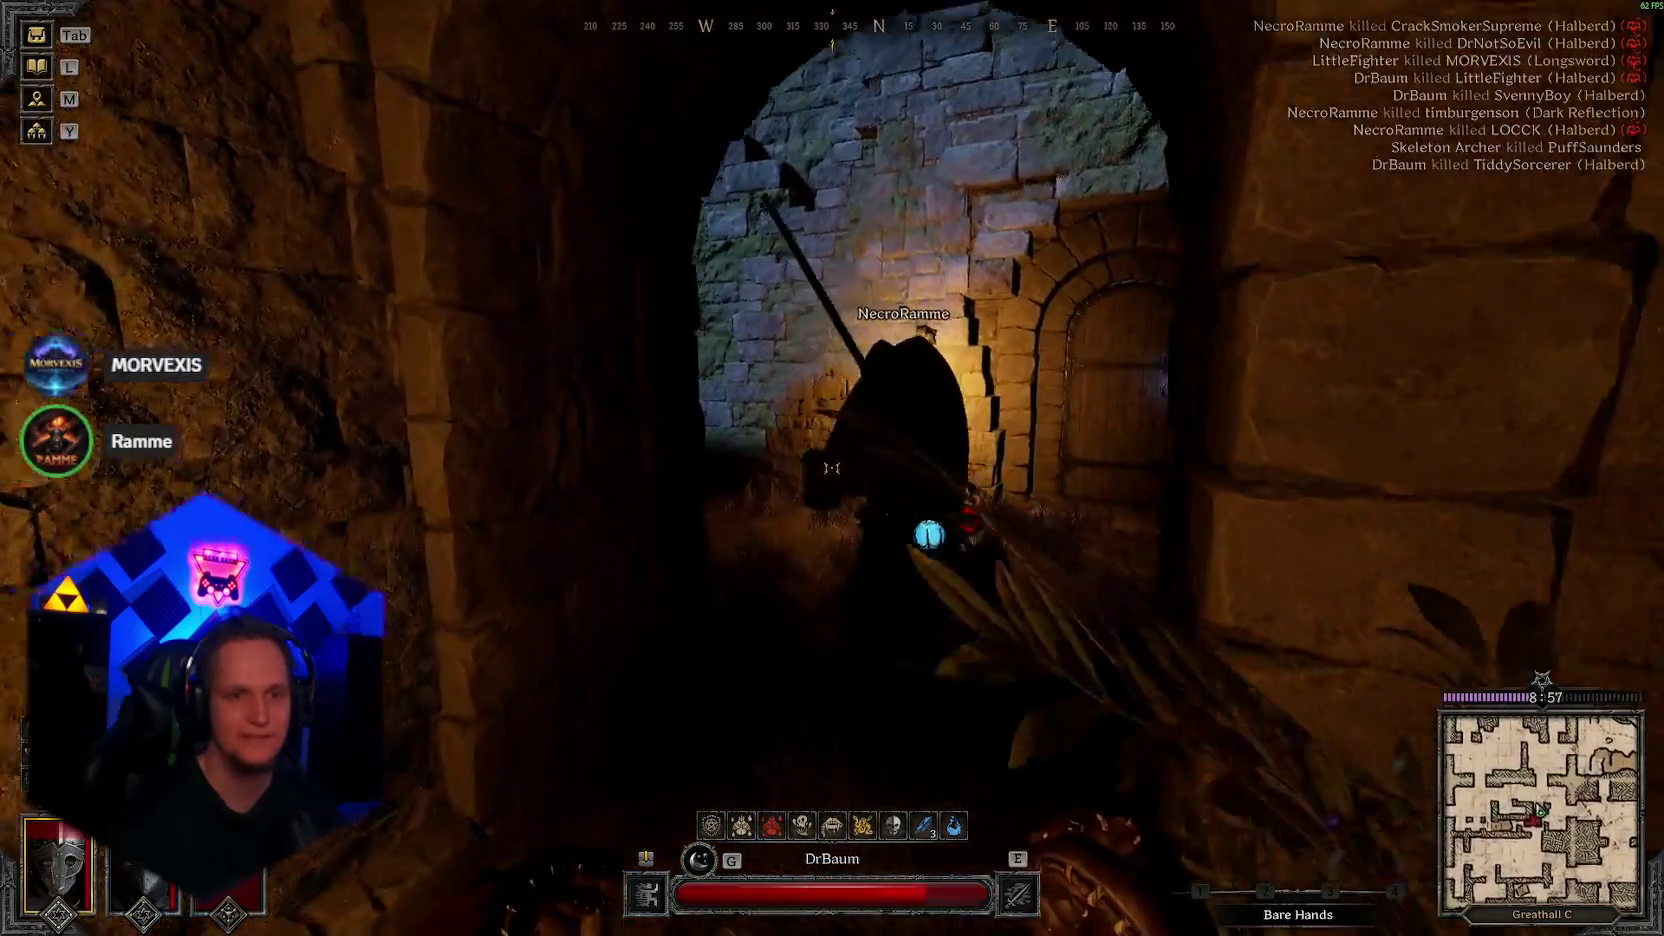
{"action": "key", "text": "1"}
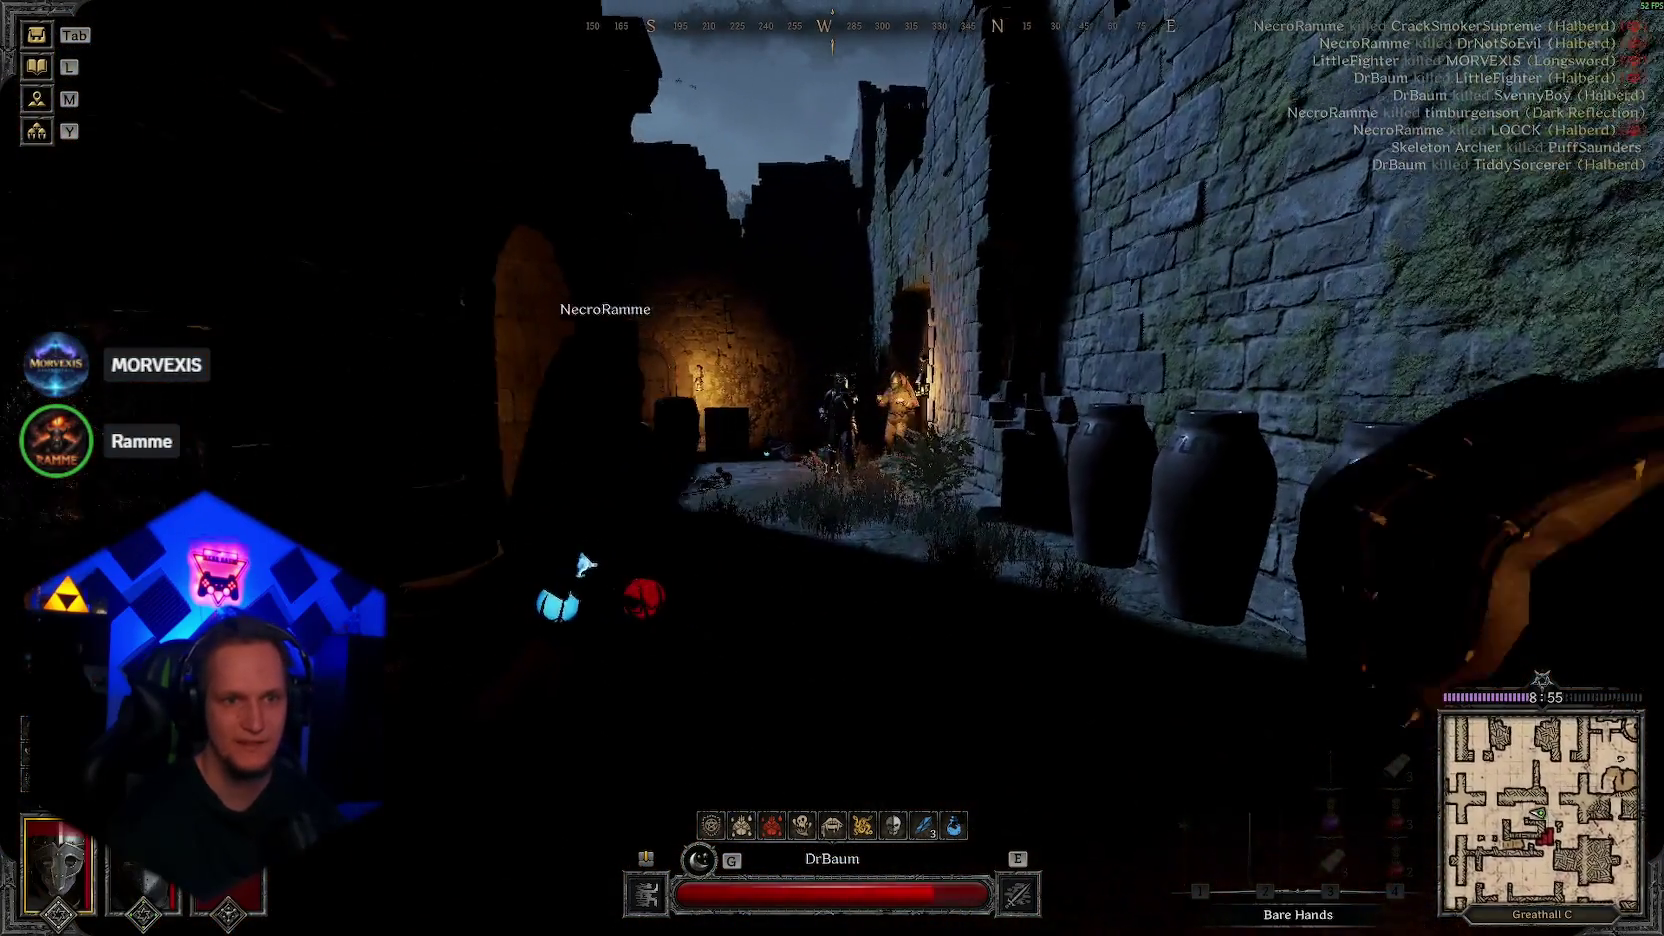
{"action": "key", "text": "3"}
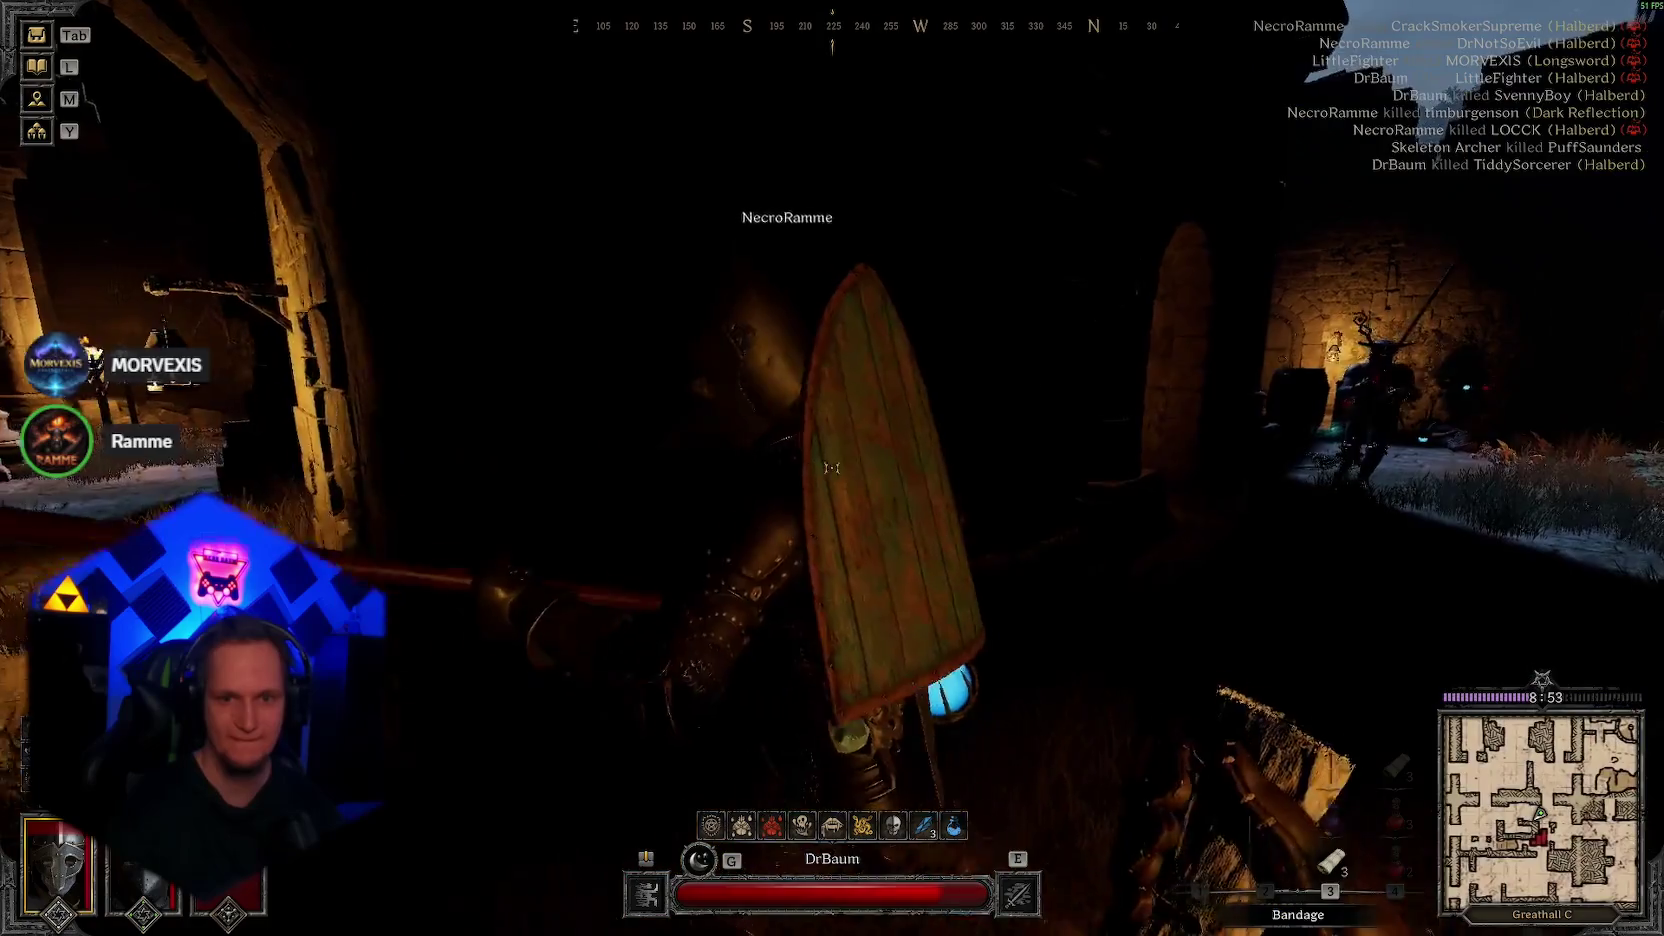
{"action": "left_click", "coordinate": [832, 468]}
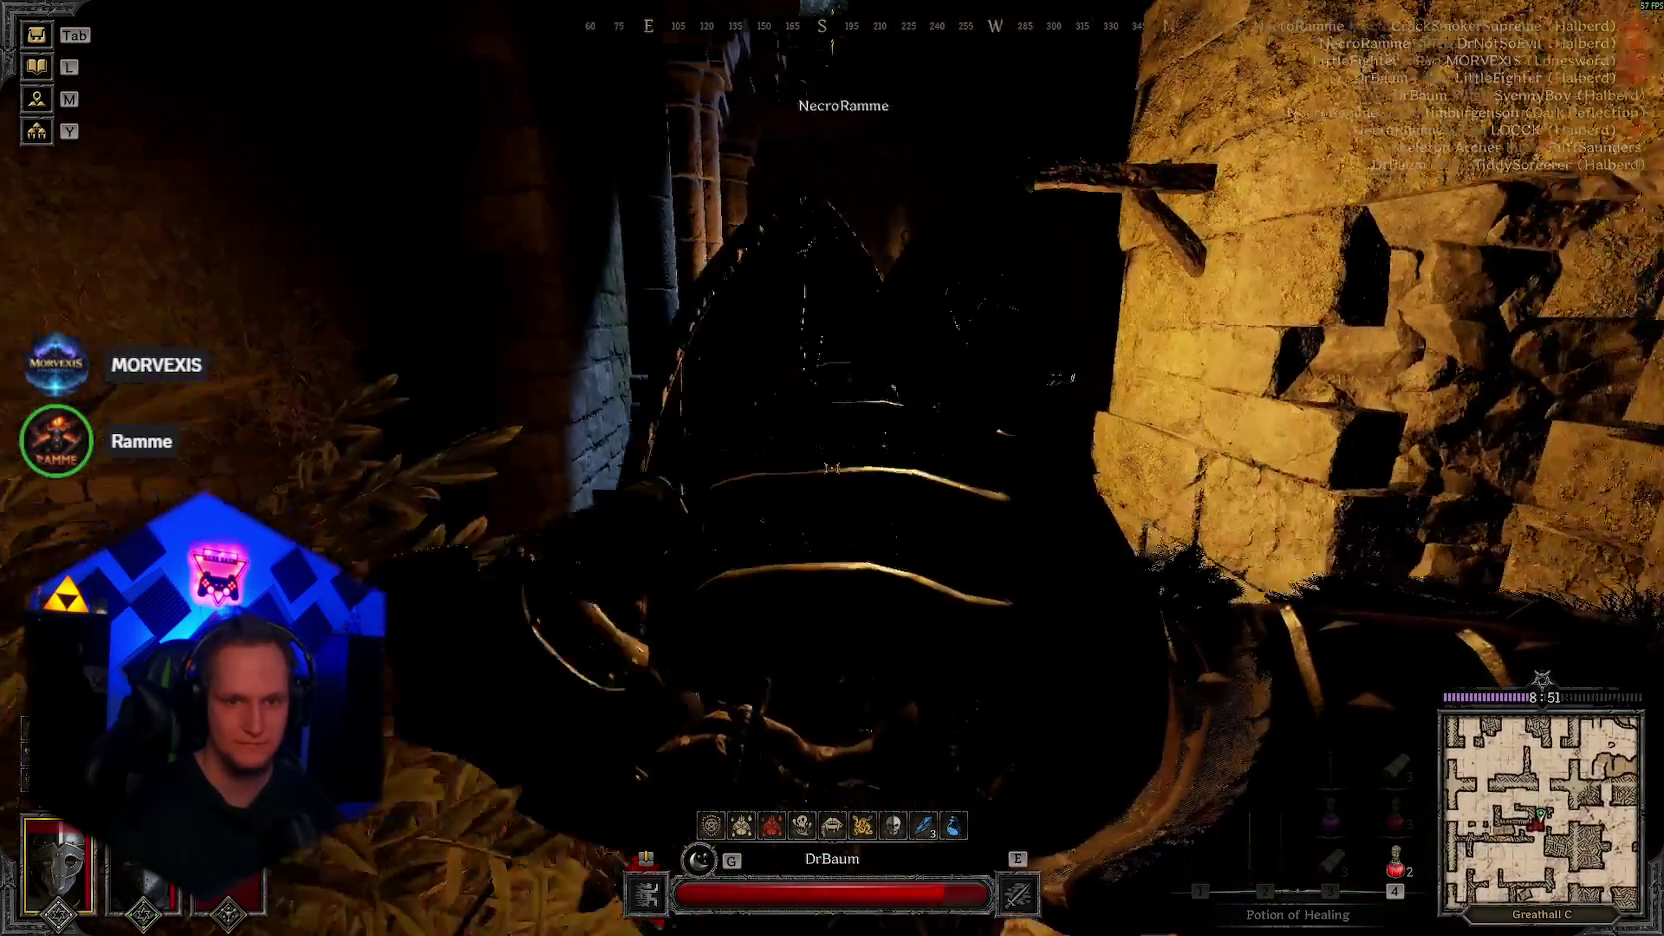
{"action": "key", "text": "3"}
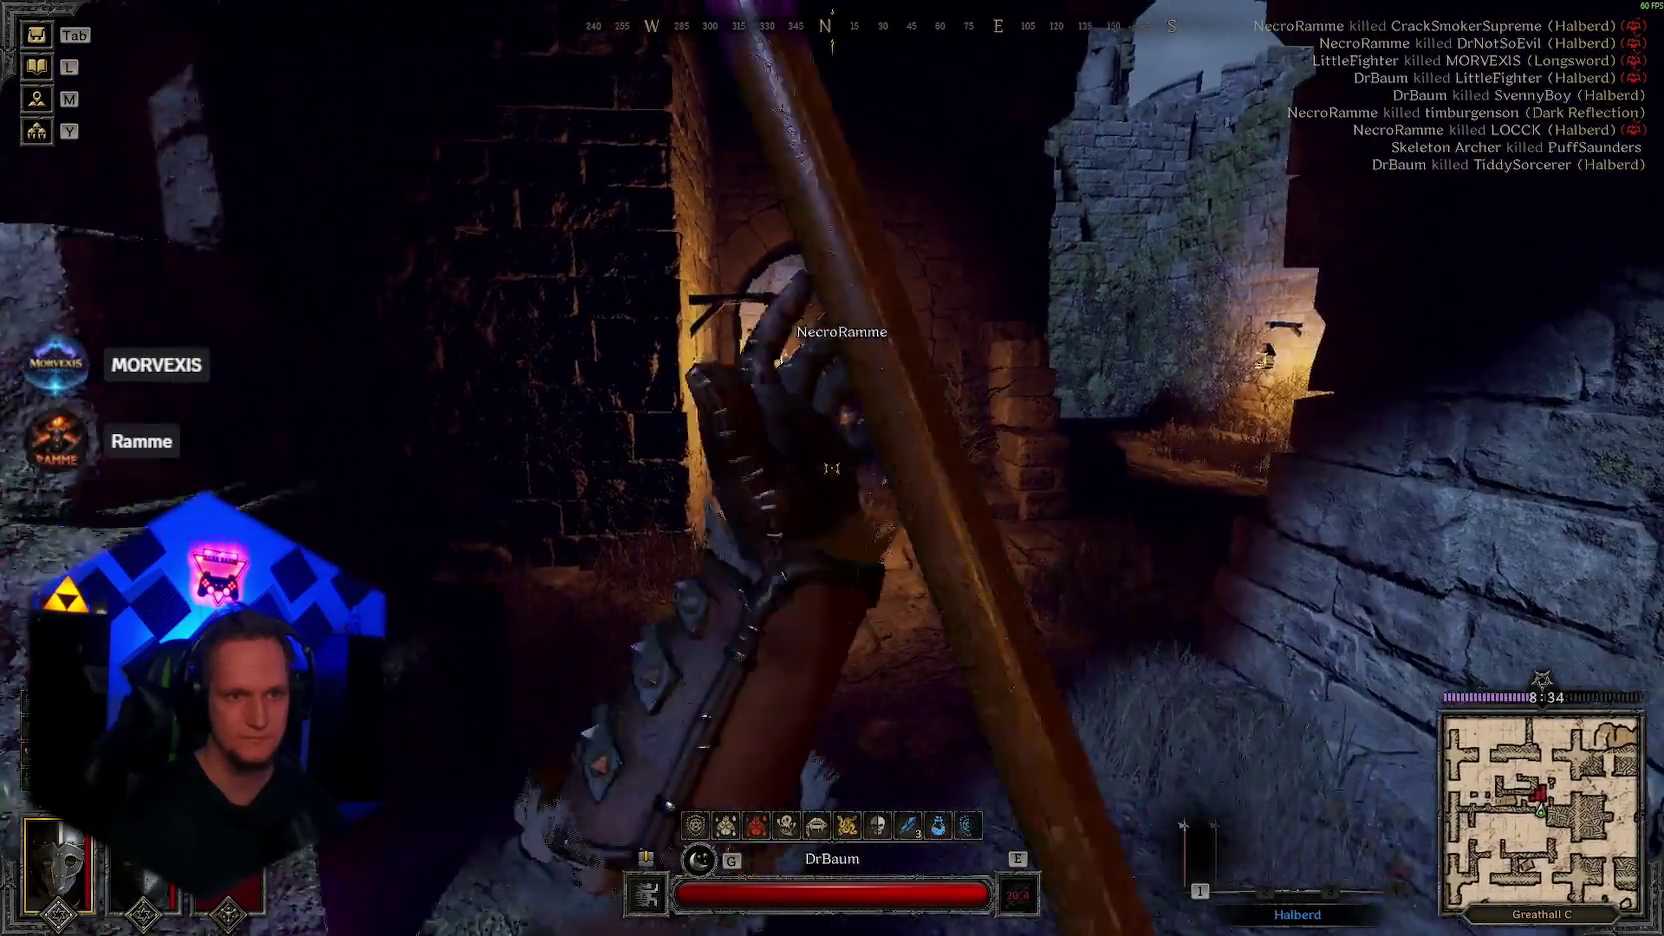
{"action": "left_click", "coordinate": [831, 467]}
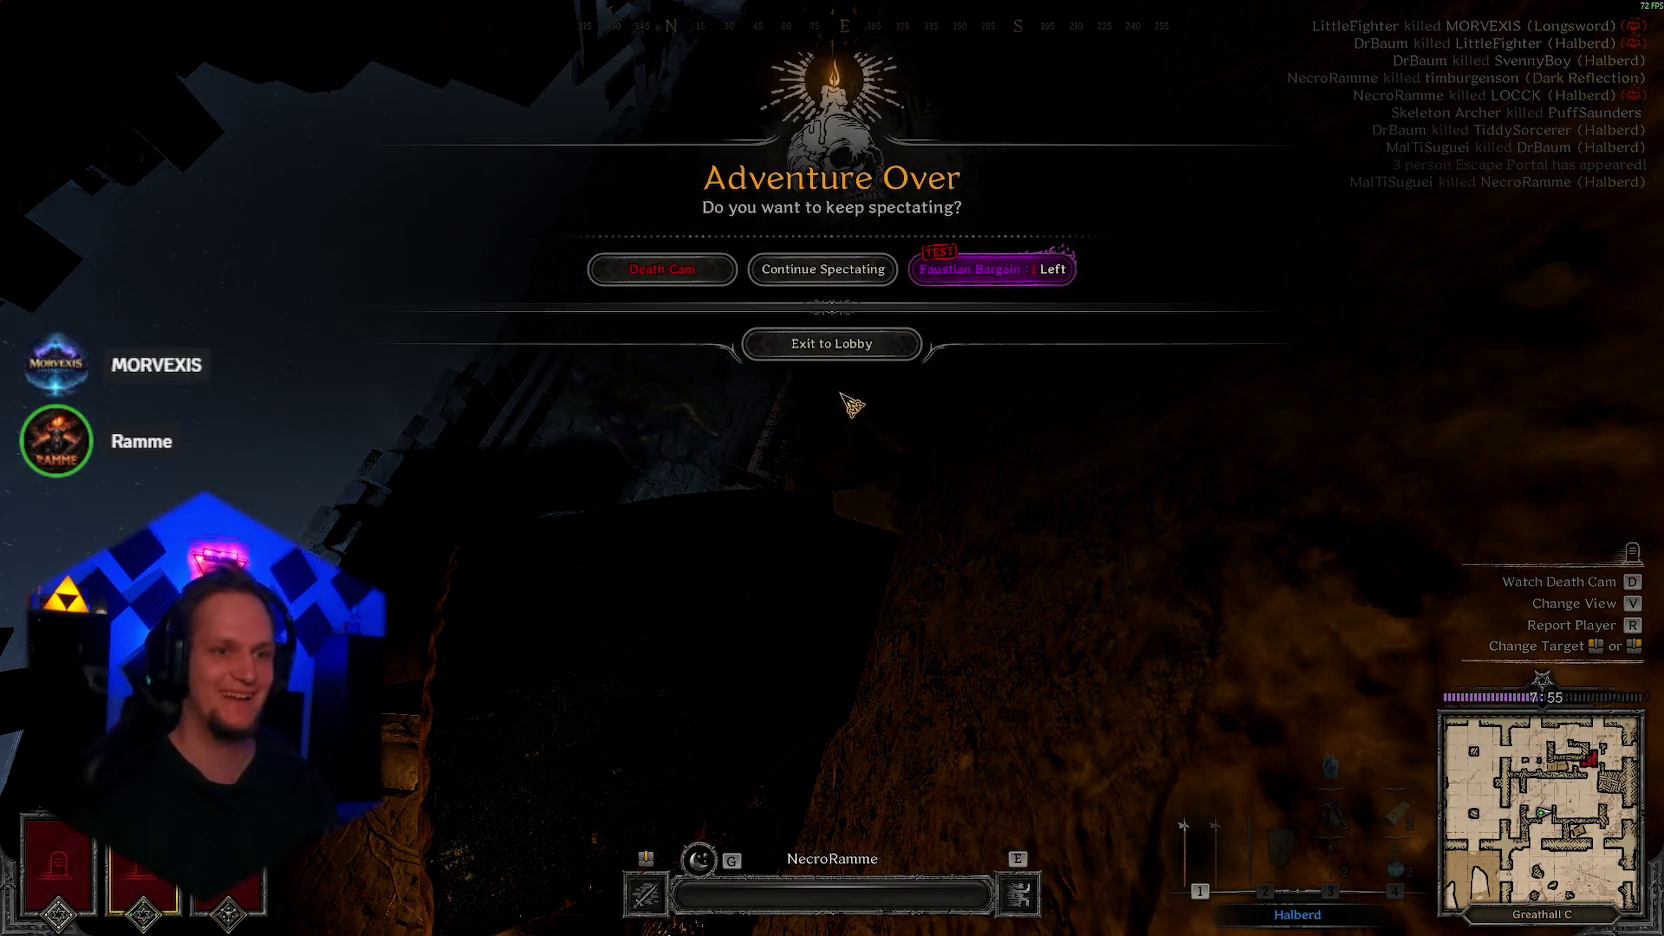
Step: Dismiss the spectating prompt and close the Adventure Results showing +310 AP and 3 player kills
{"action": "key", "text": "Escape"}
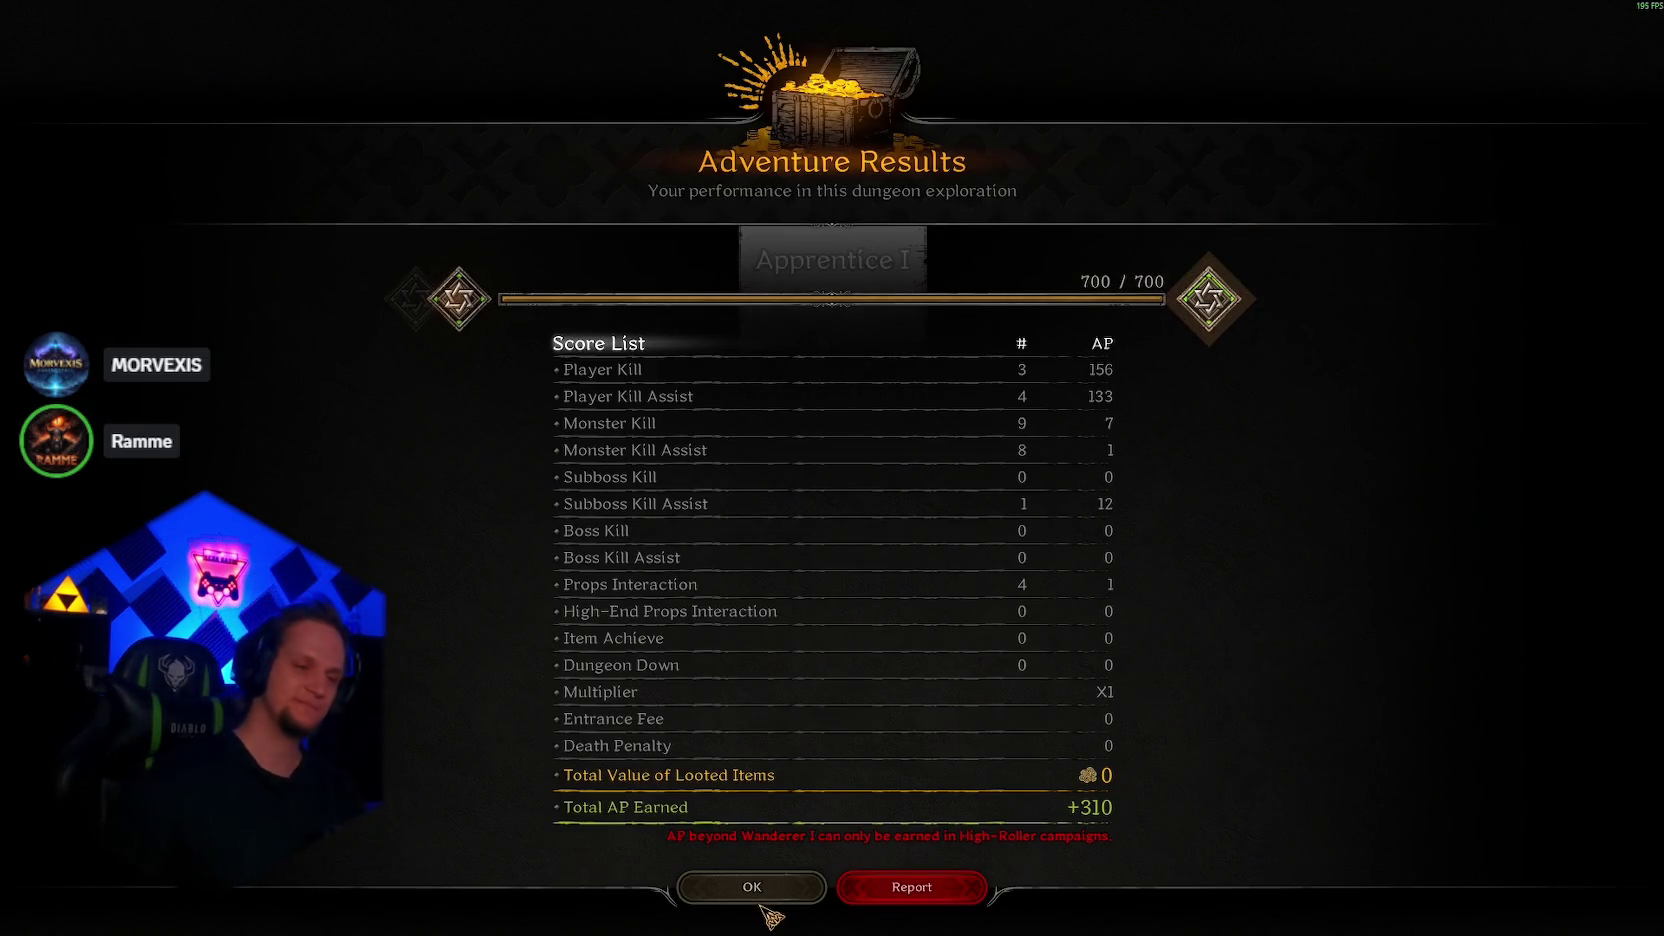
{"action": "left_click", "coordinate": [758, 898]}
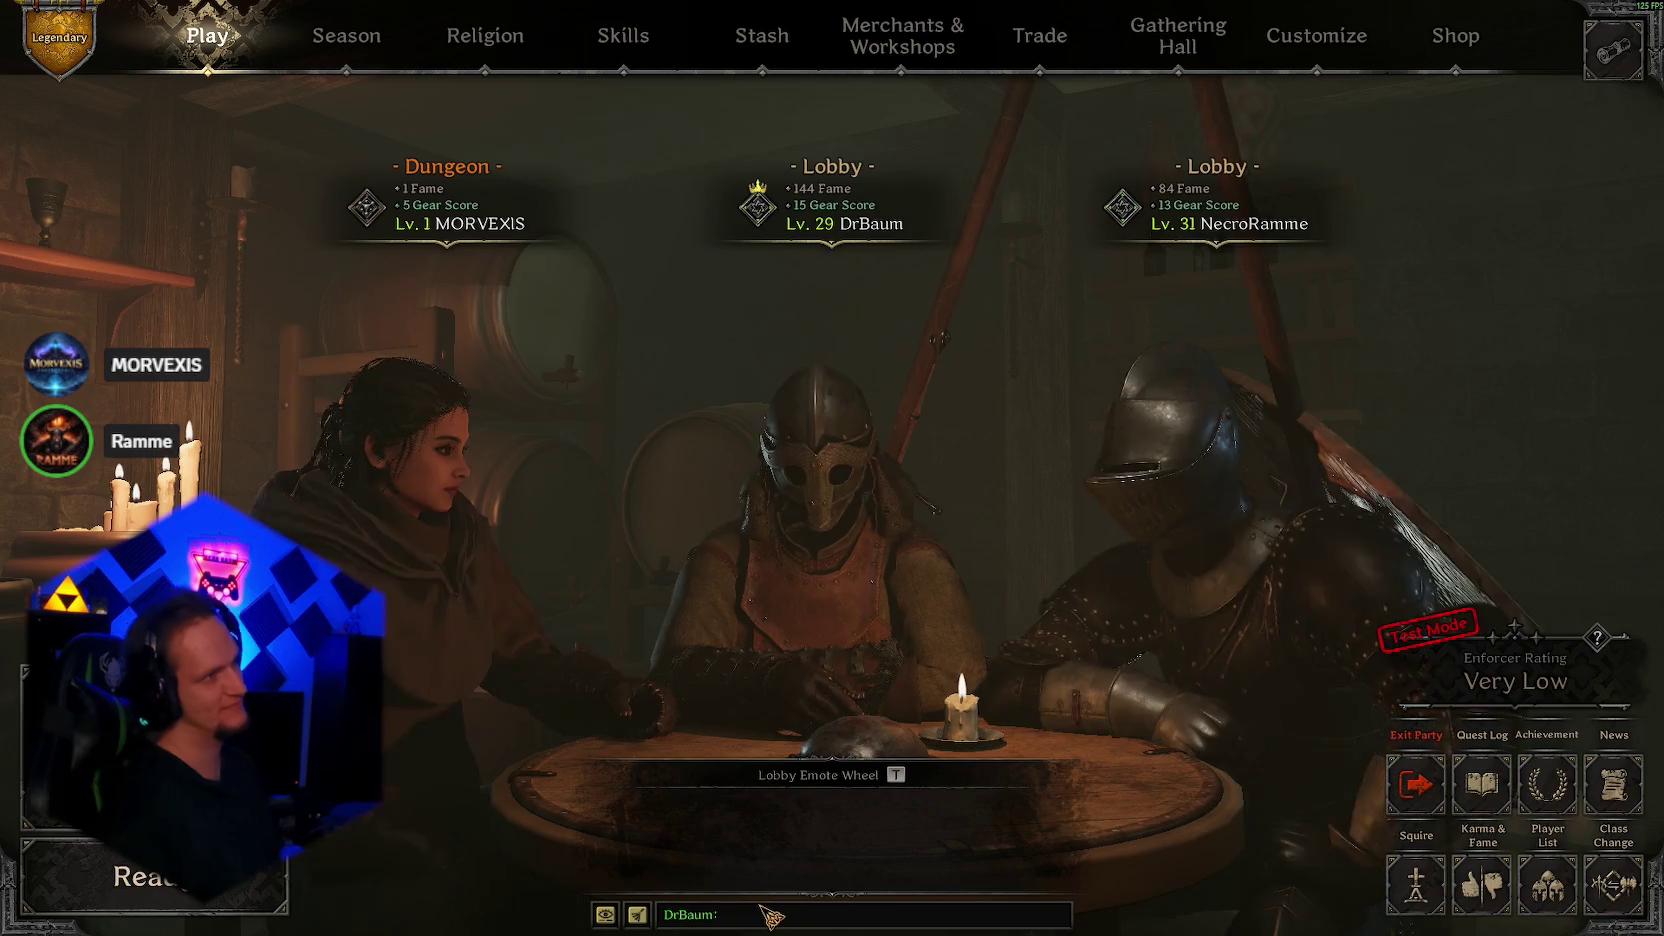
Step: Buy 3 red healing potions from the Alchemist
{"action": "left_click", "coordinate": [762, 35]}
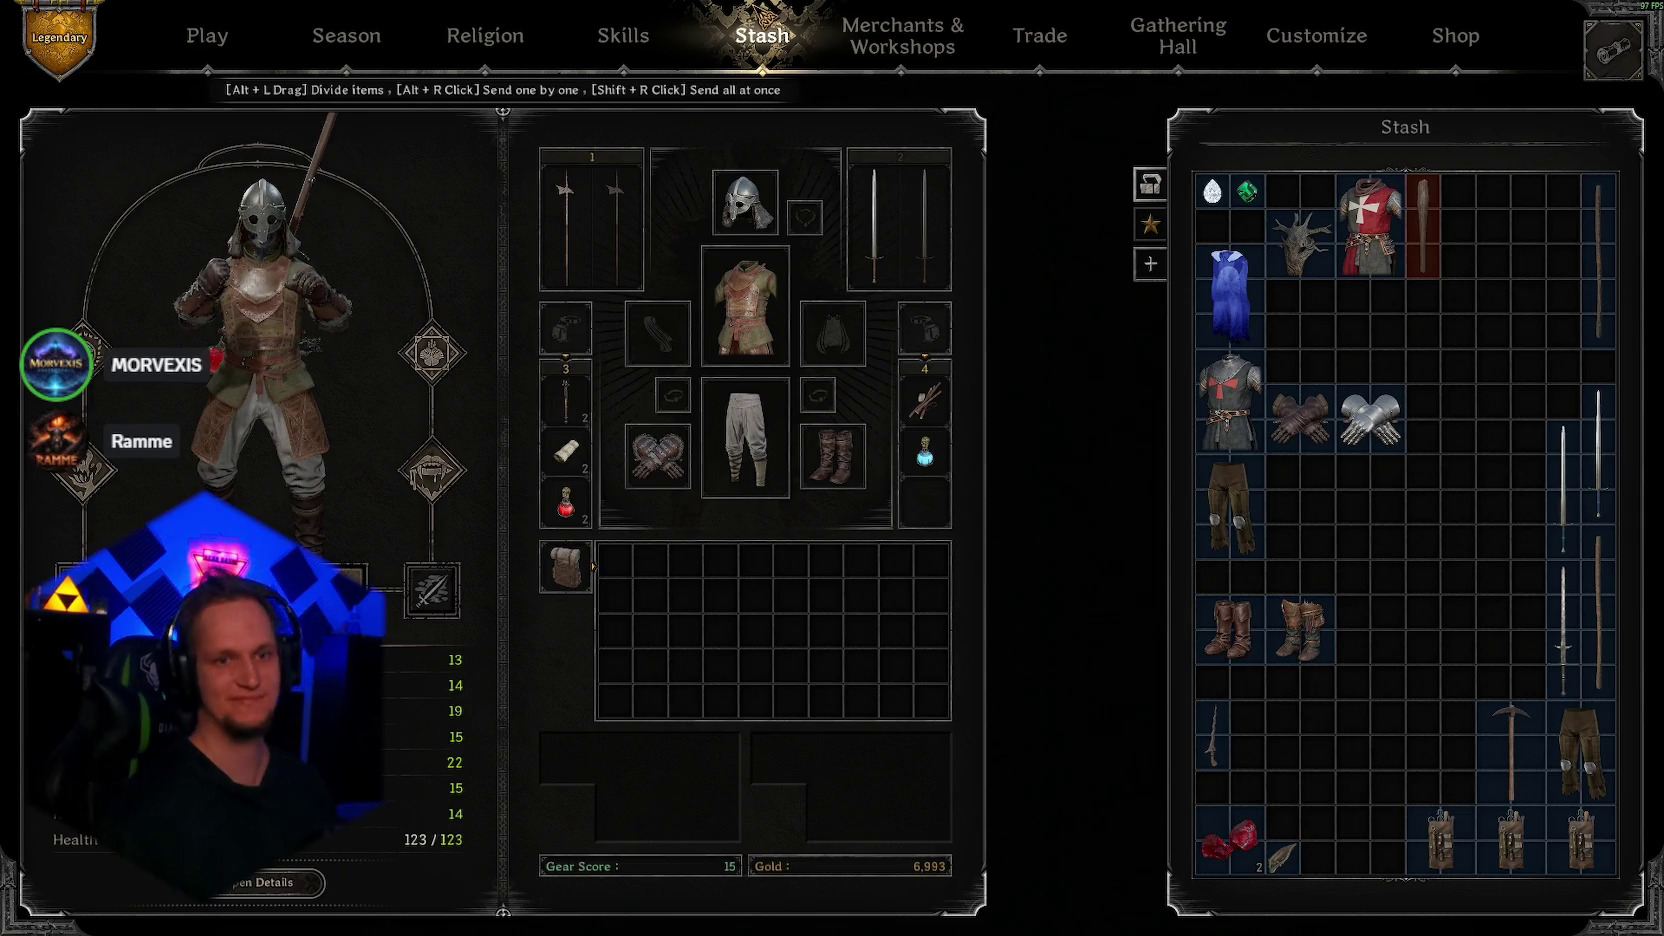
{"action": "mouse_move", "coordinate": [1243, 289]}
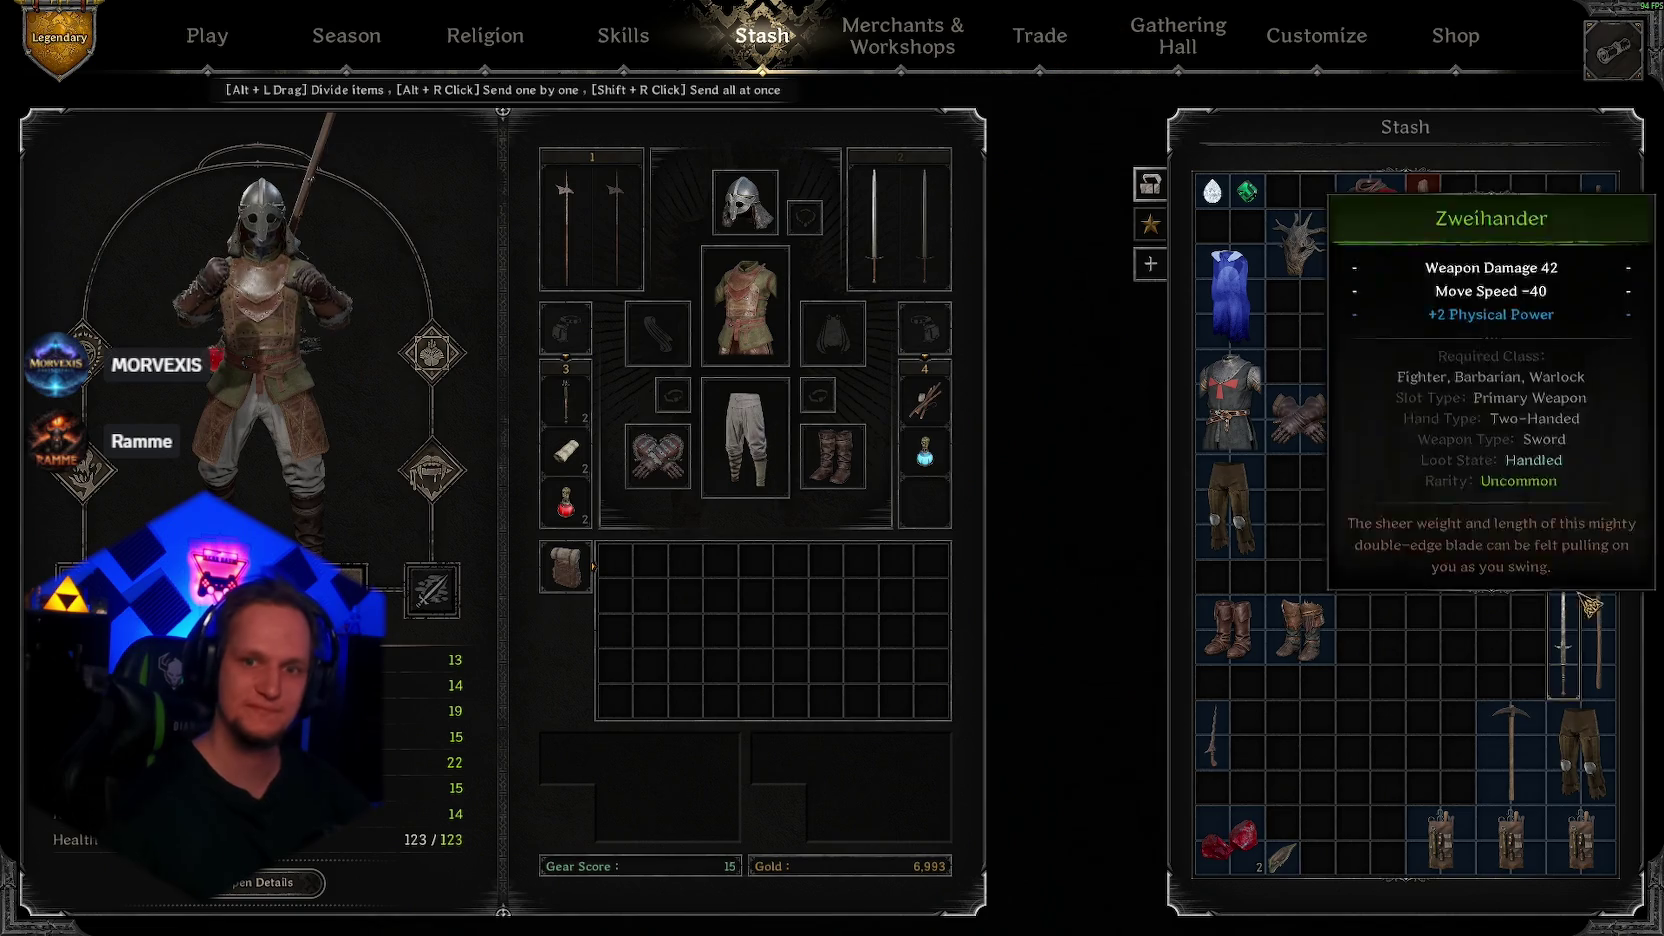
{"action": "left_click", "coordinate": [899, 37]}
{"action": "left_click", "coordinate": [238, 220]}
{"action": "left_click", "coordinate": [102, 256]}
{"action": "left_click", "coordinate": [878, 512]}
{"action": "left_click", "coordinate": [879, 513]}
{"action": "left_click", "coordinate": [834, 792]}
{"action": "left_click", "coordinate": [834, 846]}
{"action": "key", "text": "Escape"}
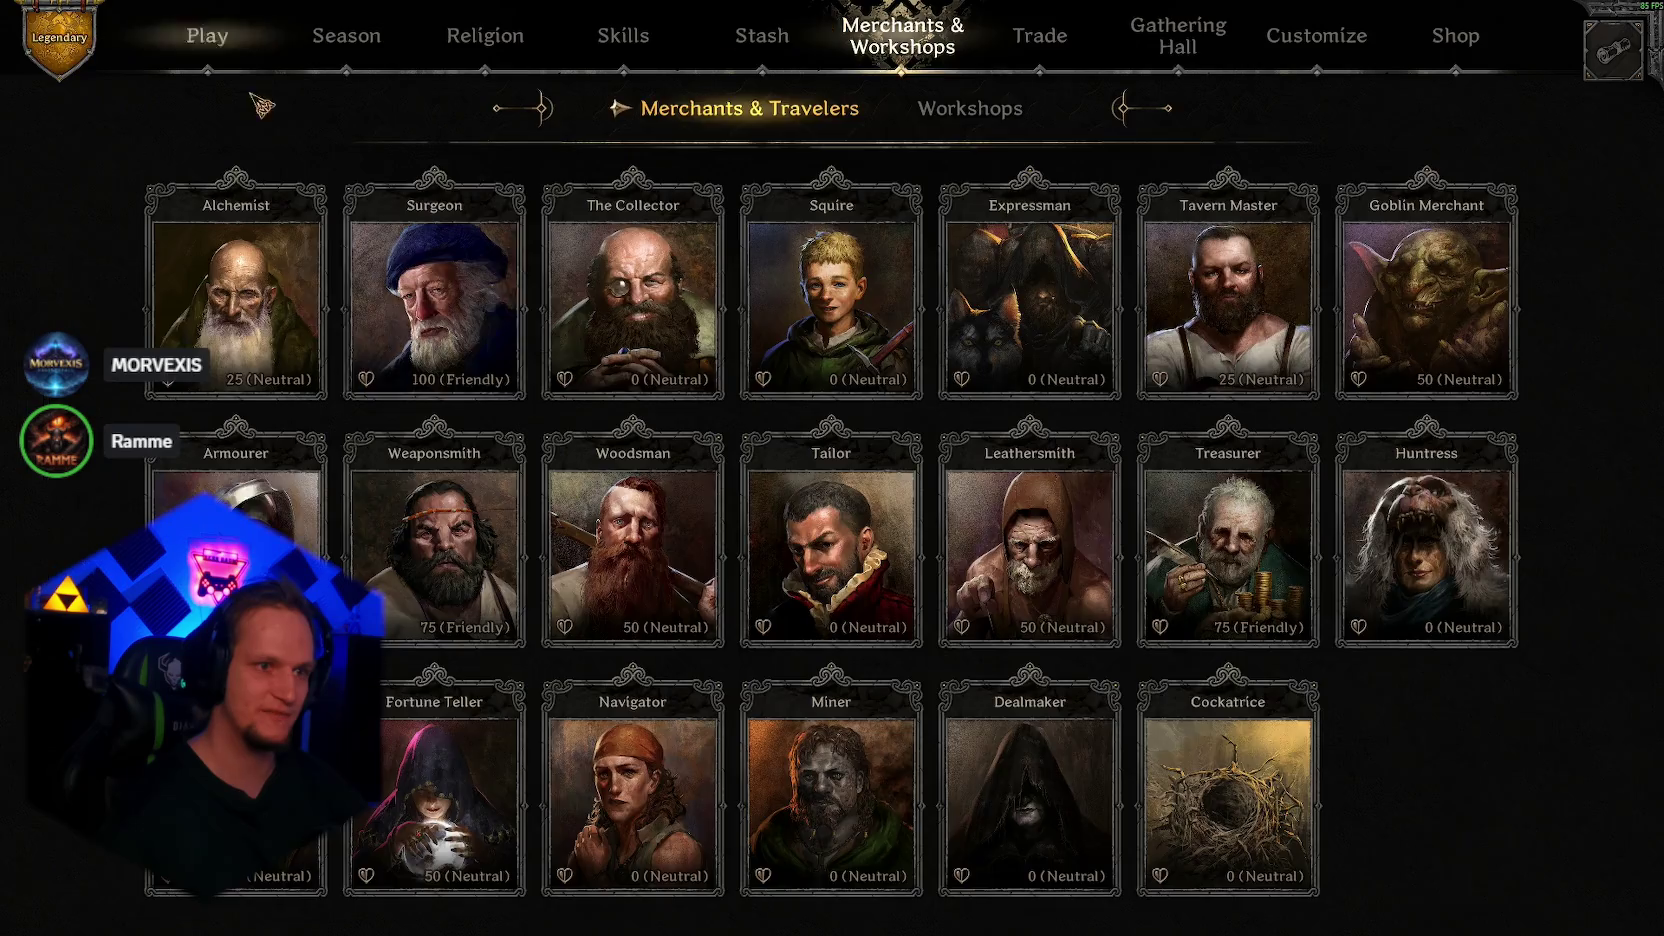
Step: Buy bandages from the Surgeon and check the restocked inventory
{"action": "left_click", "coordinate": [436, 275]}
{"action": "left_click", "coordinate": [174, 255]}
{"action": "left_click", "coordinate": [833, 791]}
{"action": "left_click", "coordinate": [832, 847]}
{"action": "key", "text": "Escape"}
{"action": "left_click", "coordinate": [712, 67]}
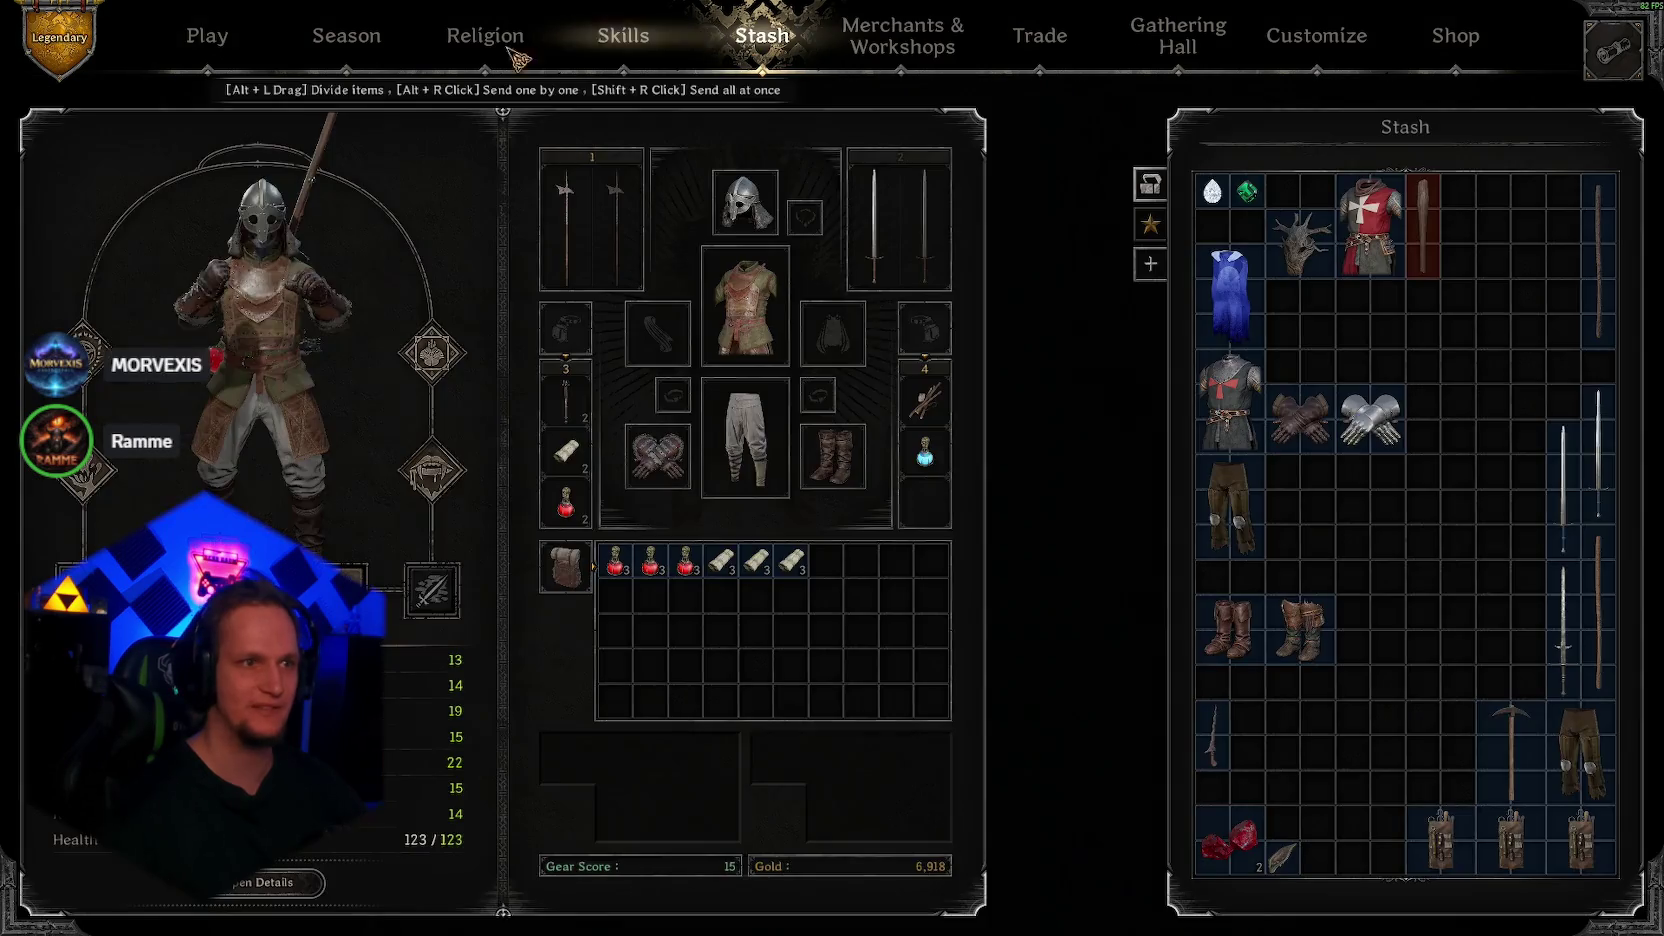
{"action": "left_click", "coordinate": [207, 38]}
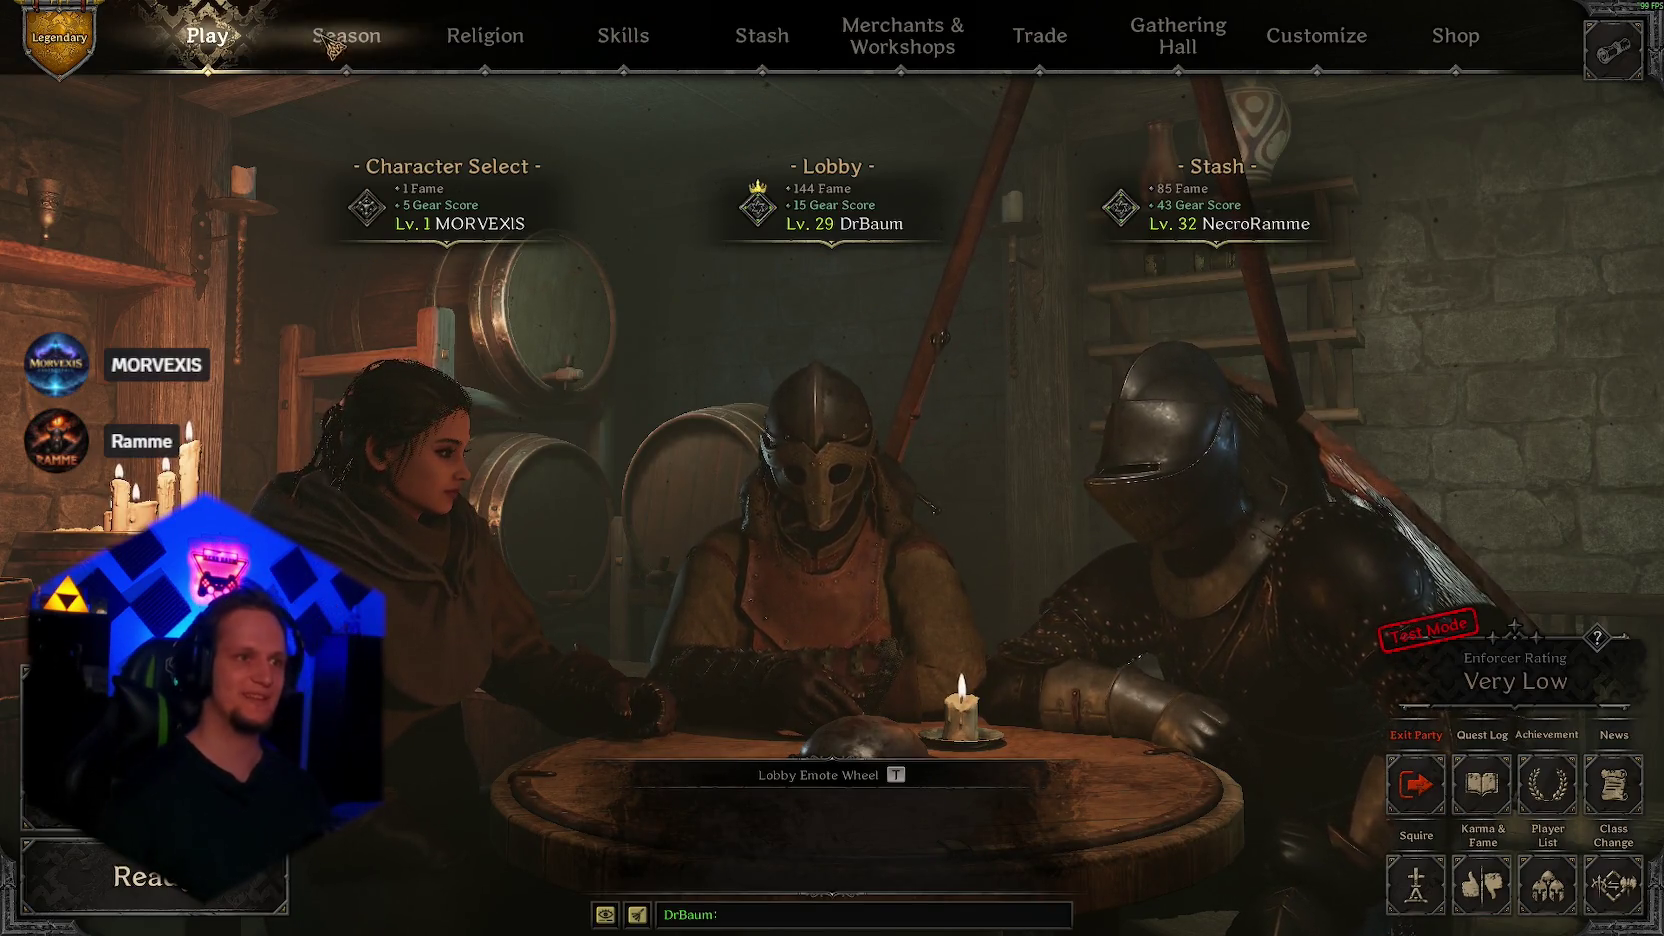
Step: Look over the inventory once more, then mark ready and confirm entering the dungeon
{"action": "left_click", "coordinate": [790, 8]}
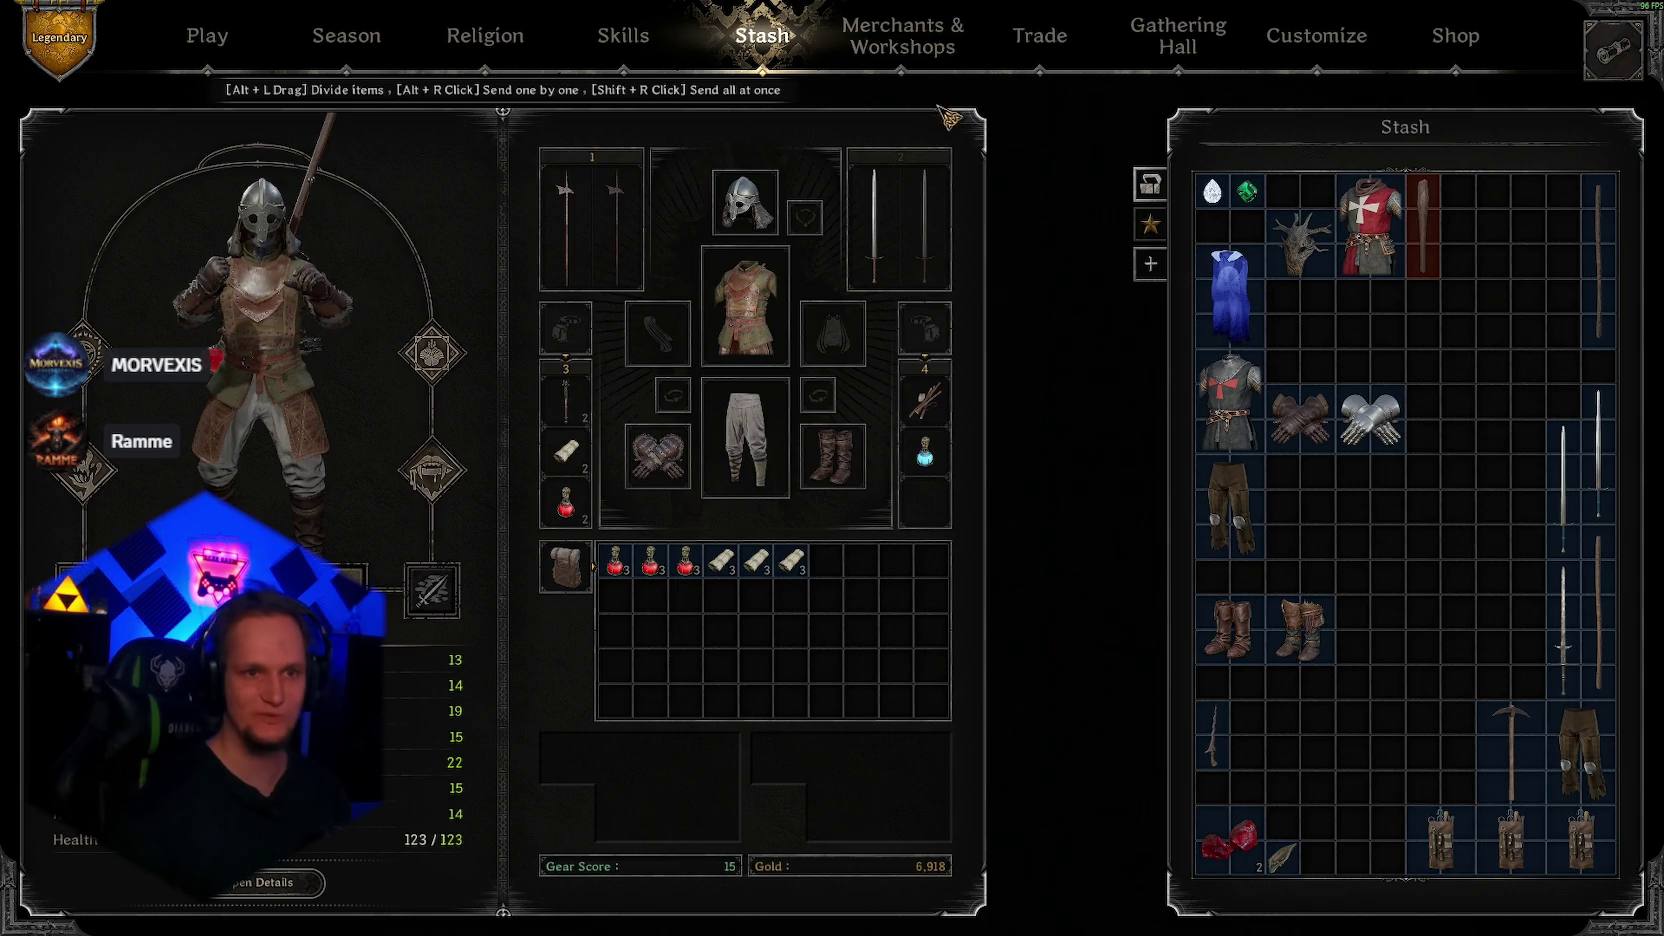
{"action": "left_click", "coordinate": [900, 30]}
{"action": "left_click", "coordinate": [257, 33]}
{"action": "left_click", "coordinate": [155, 878]}
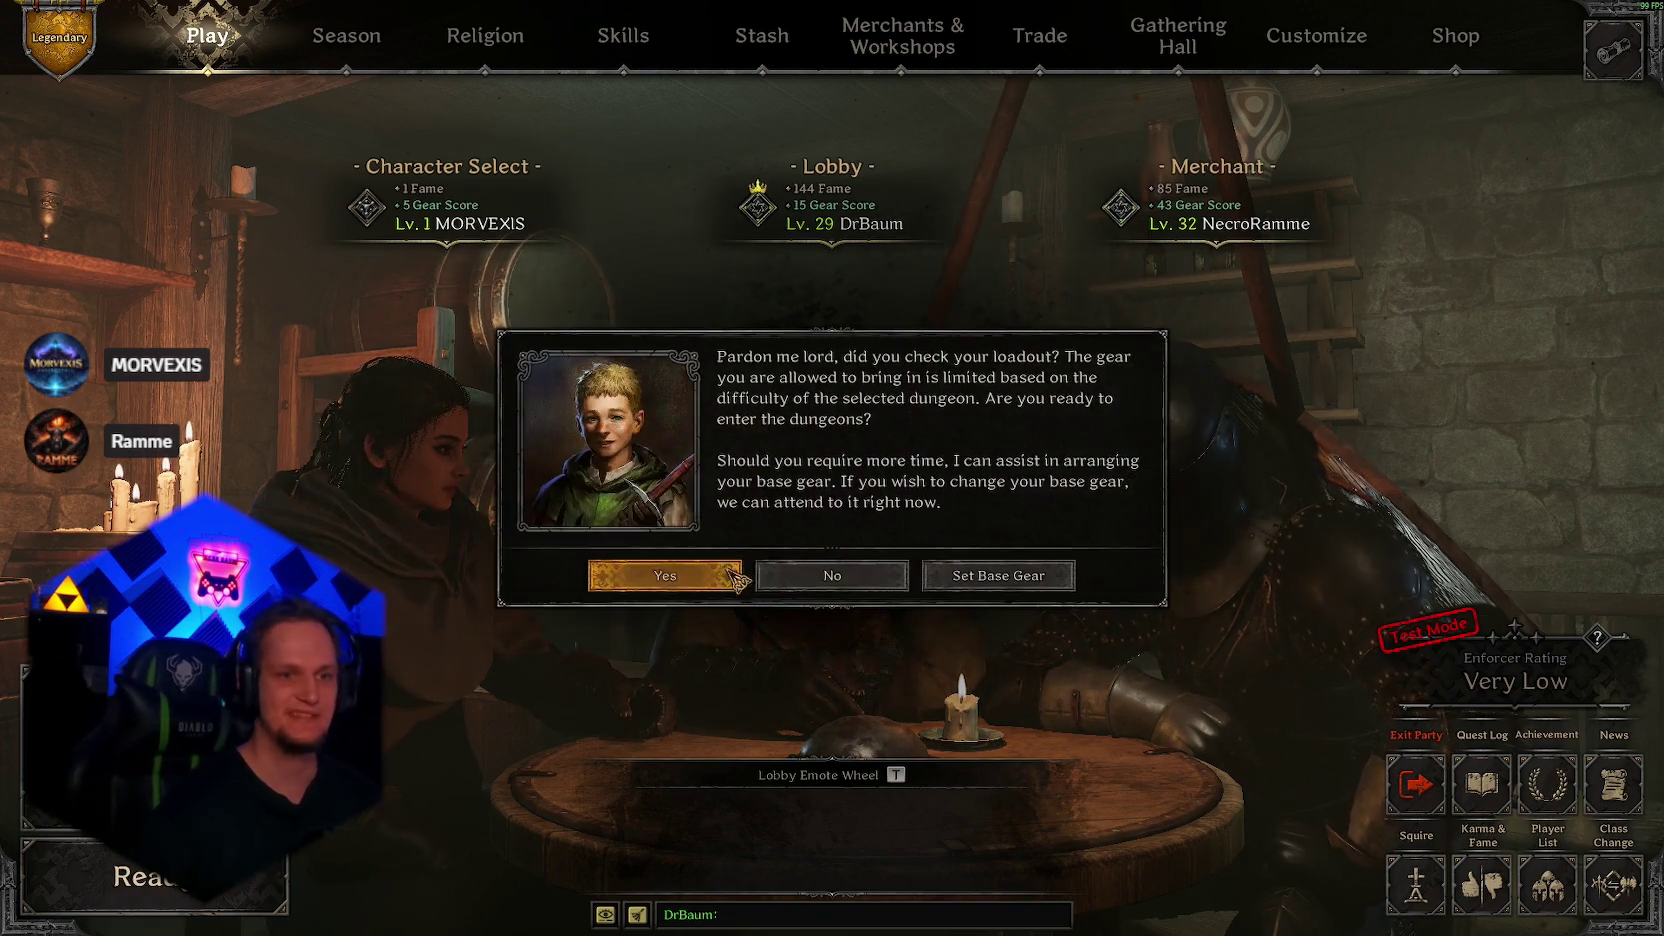
{"action": "left_click", "coordinate": [700, 577]}
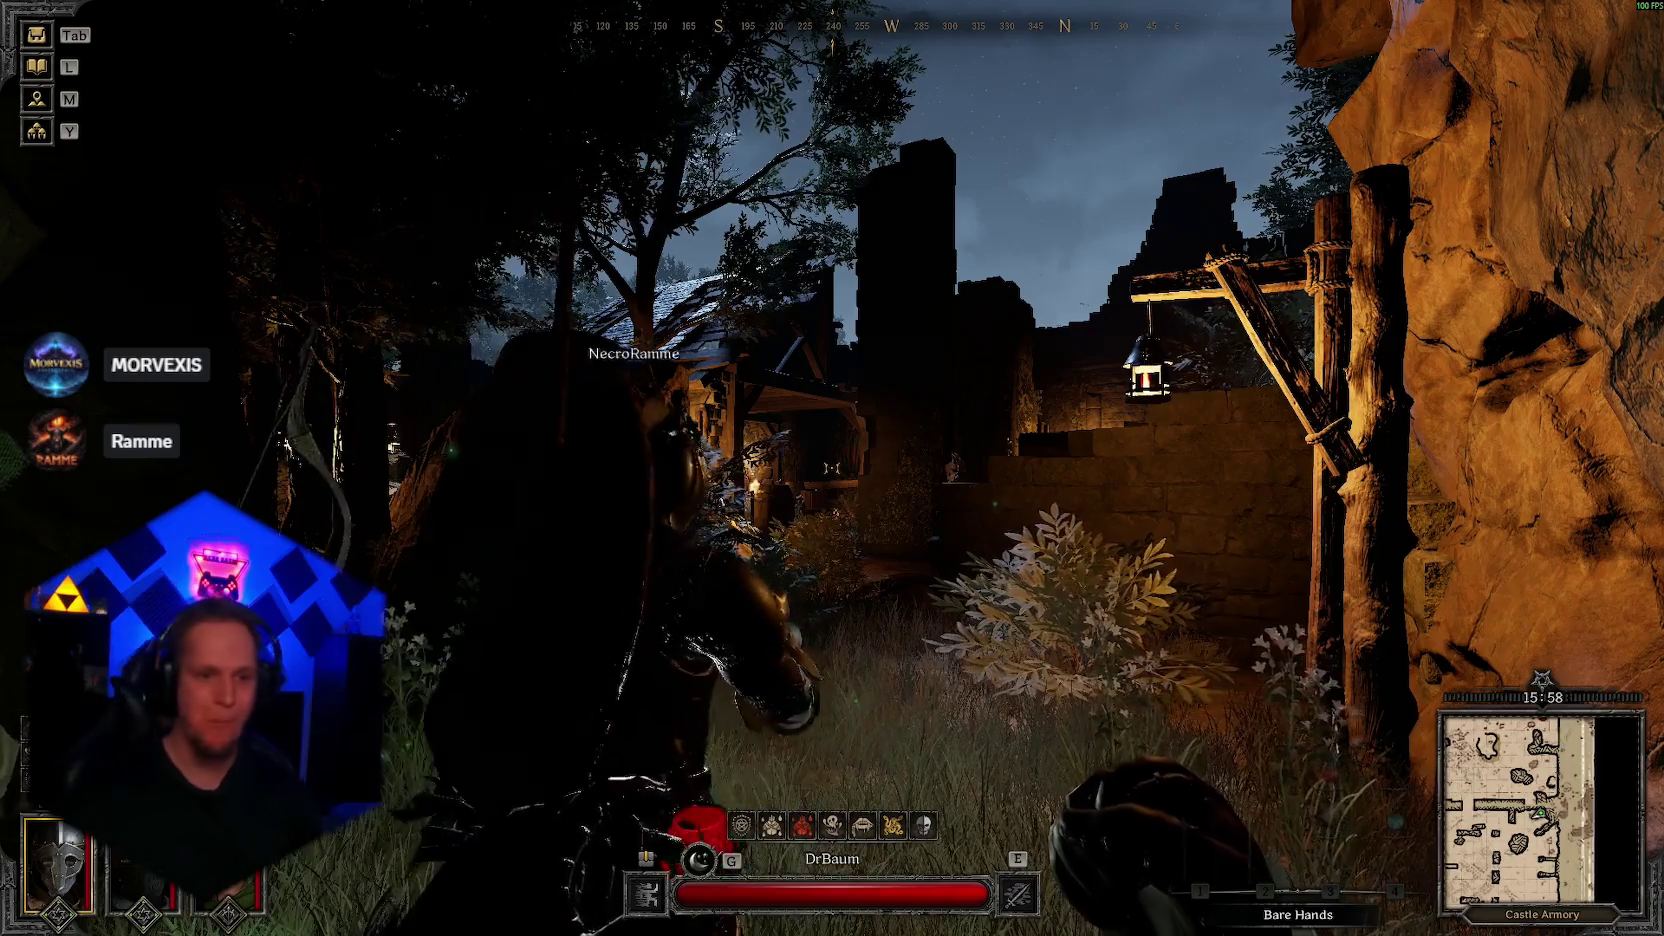
Step: Walk past the teammate into the Castle Armory courtyard, check the map, and draw the halberd
{"action": "key", "text": "w"}
{"action": "key", "text": "w"}
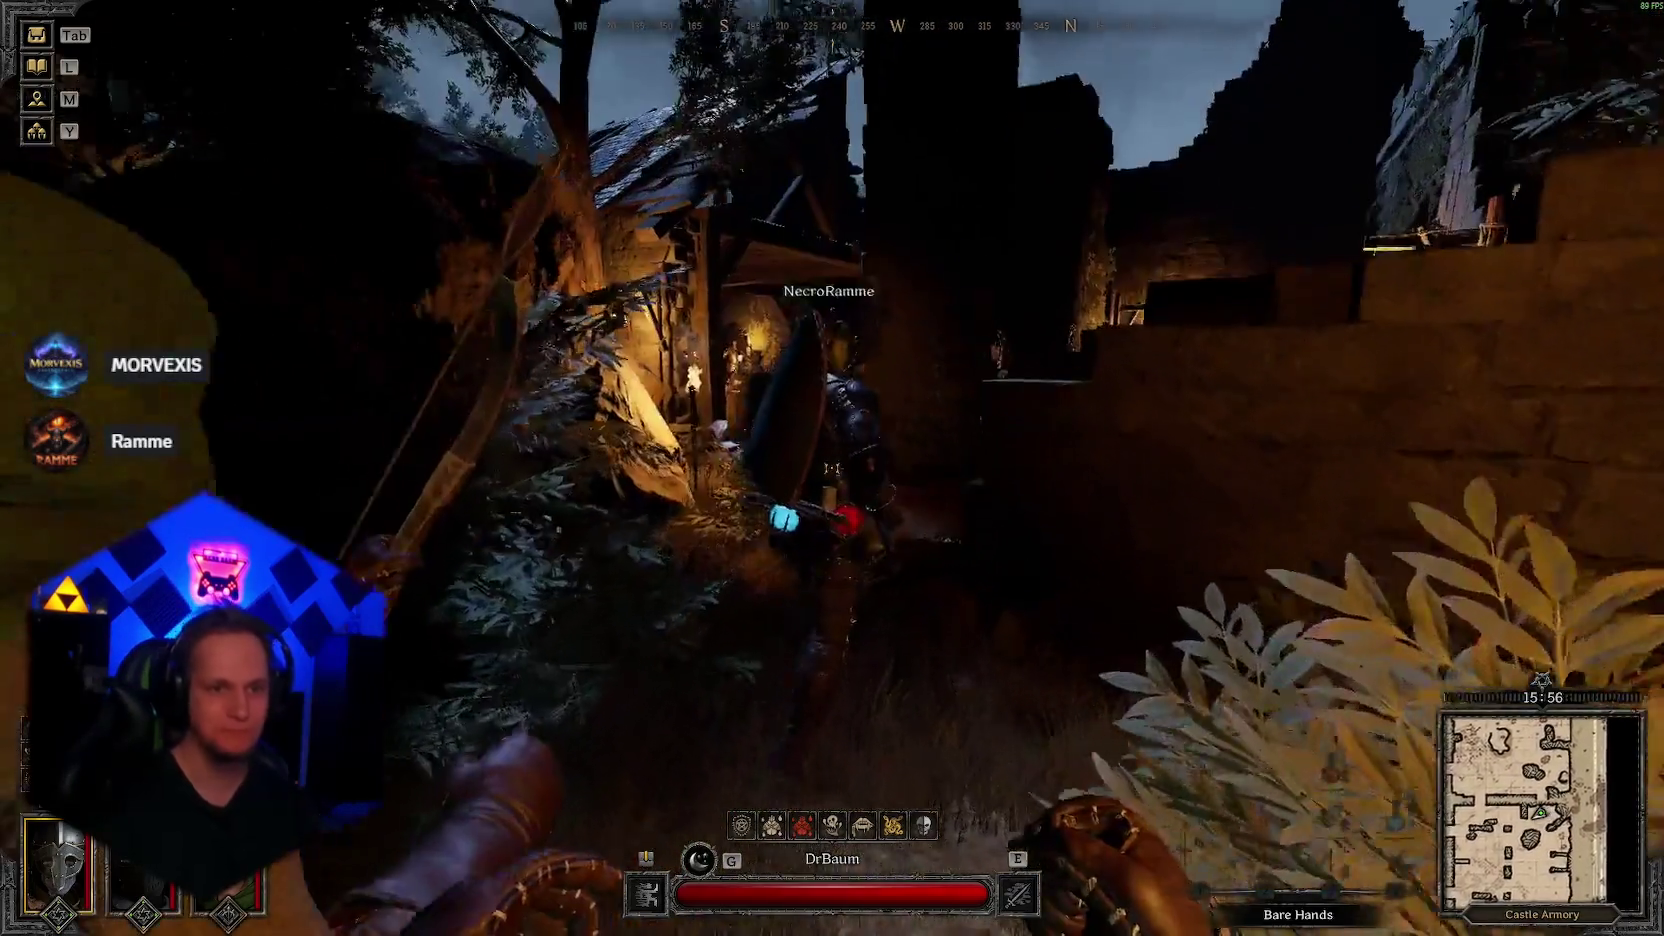
{"action": "key", "text": "w"}
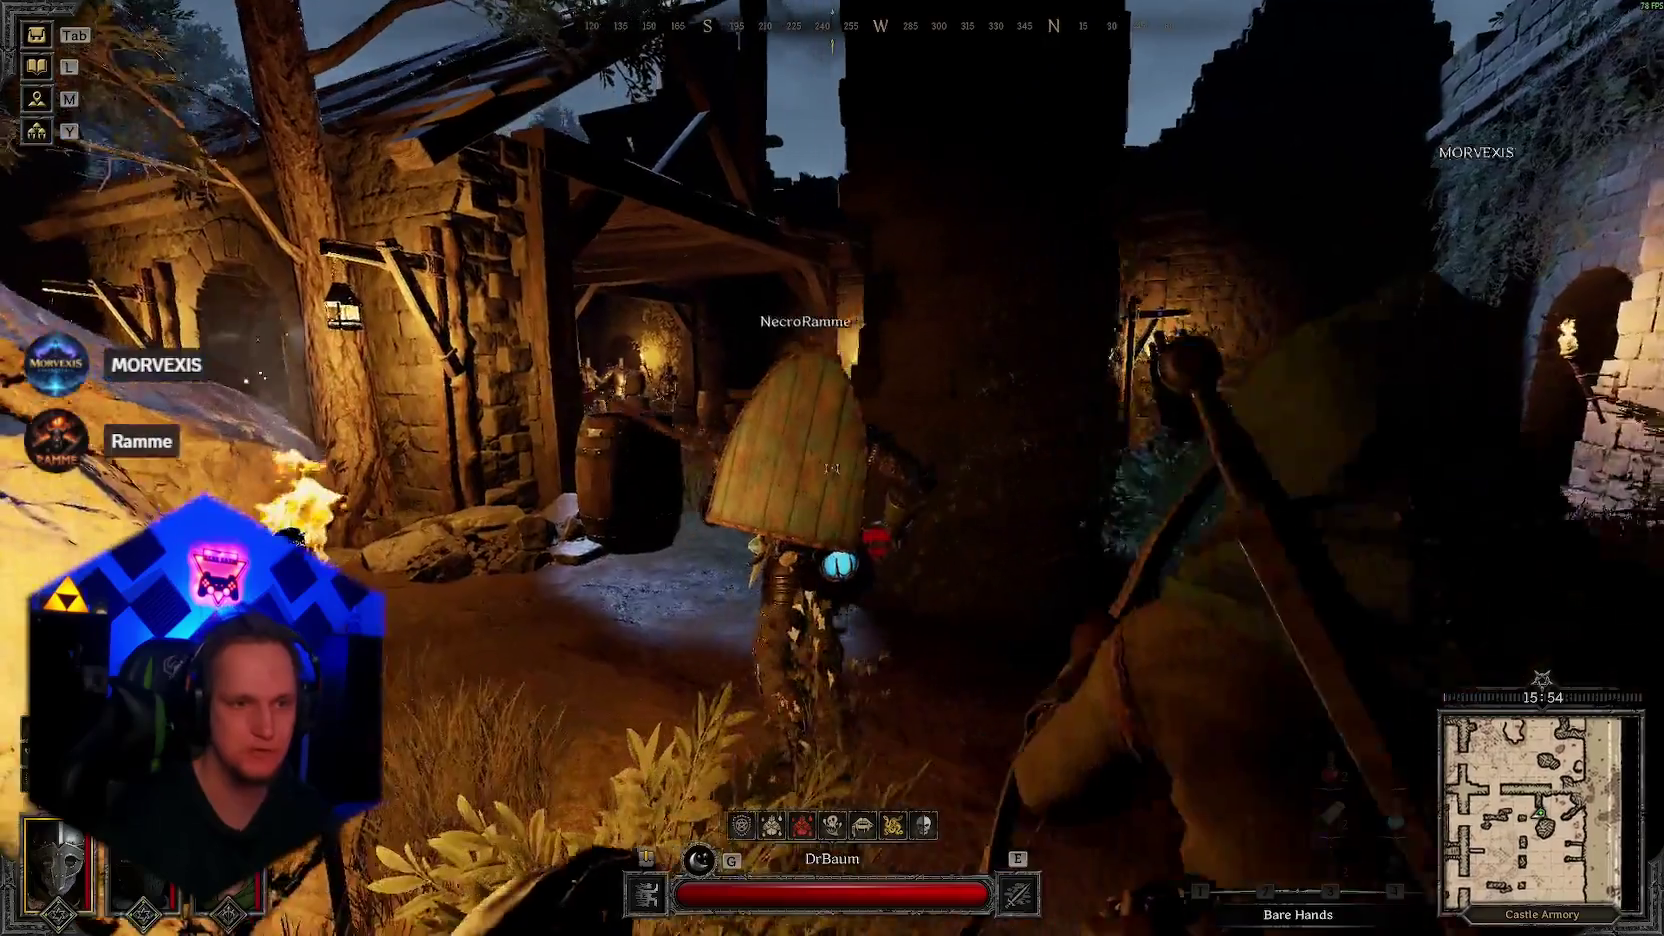
{"action": "key", "text": "w"}
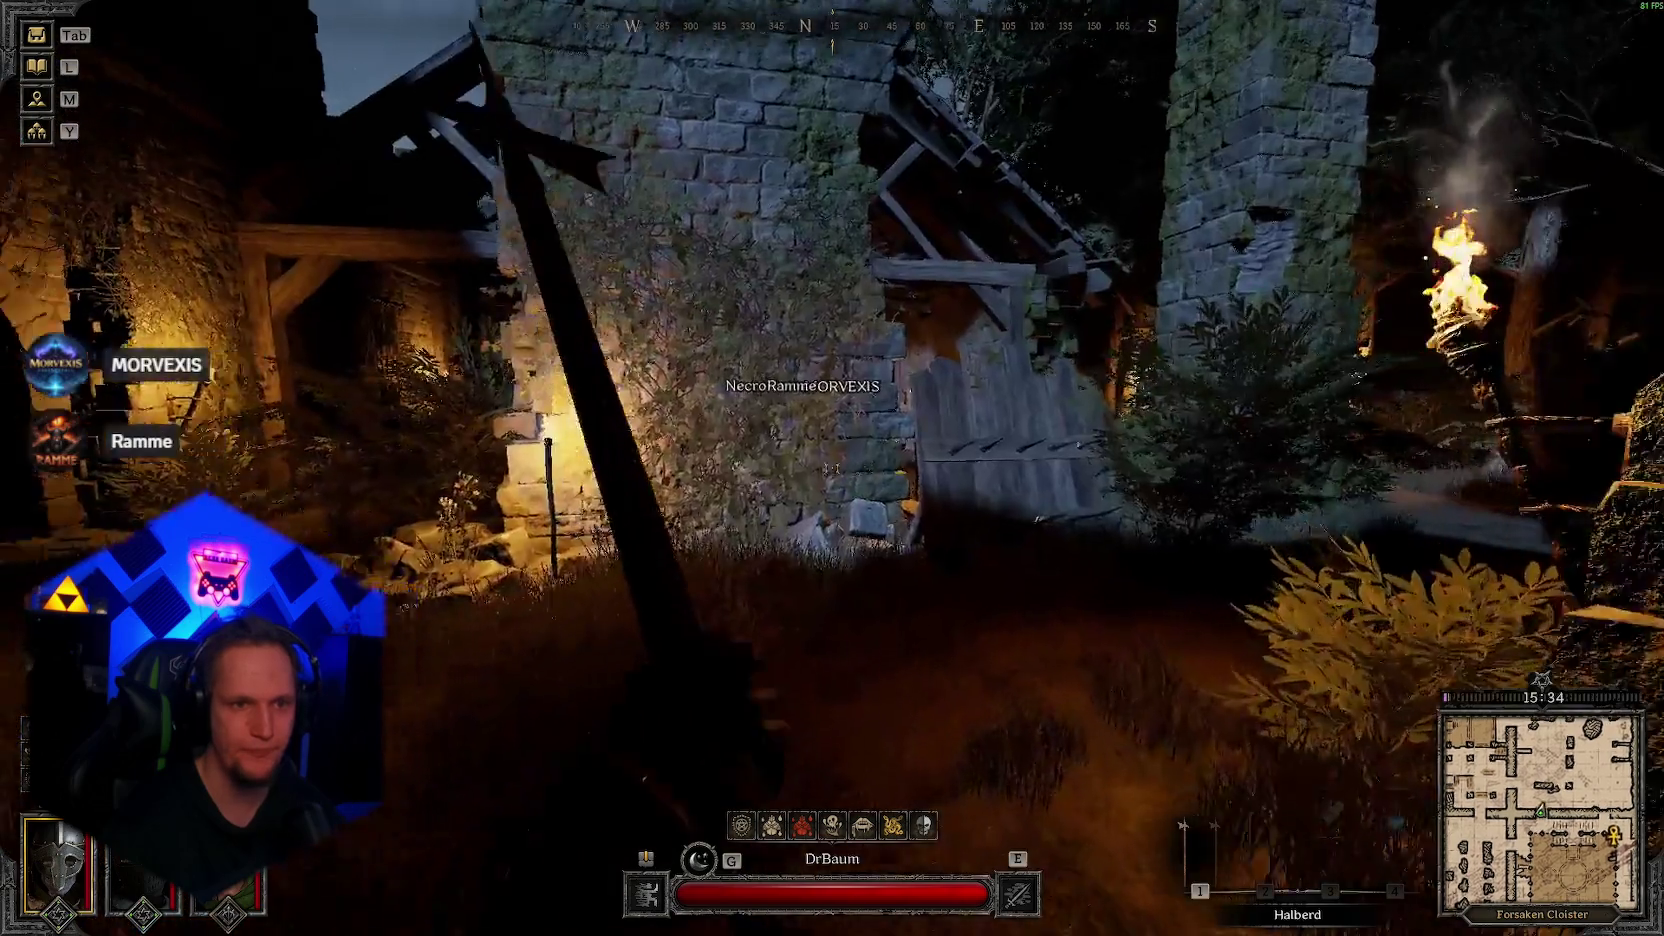
{"action": "key", "text": "m"}
{"action": "key", "text": "m"}
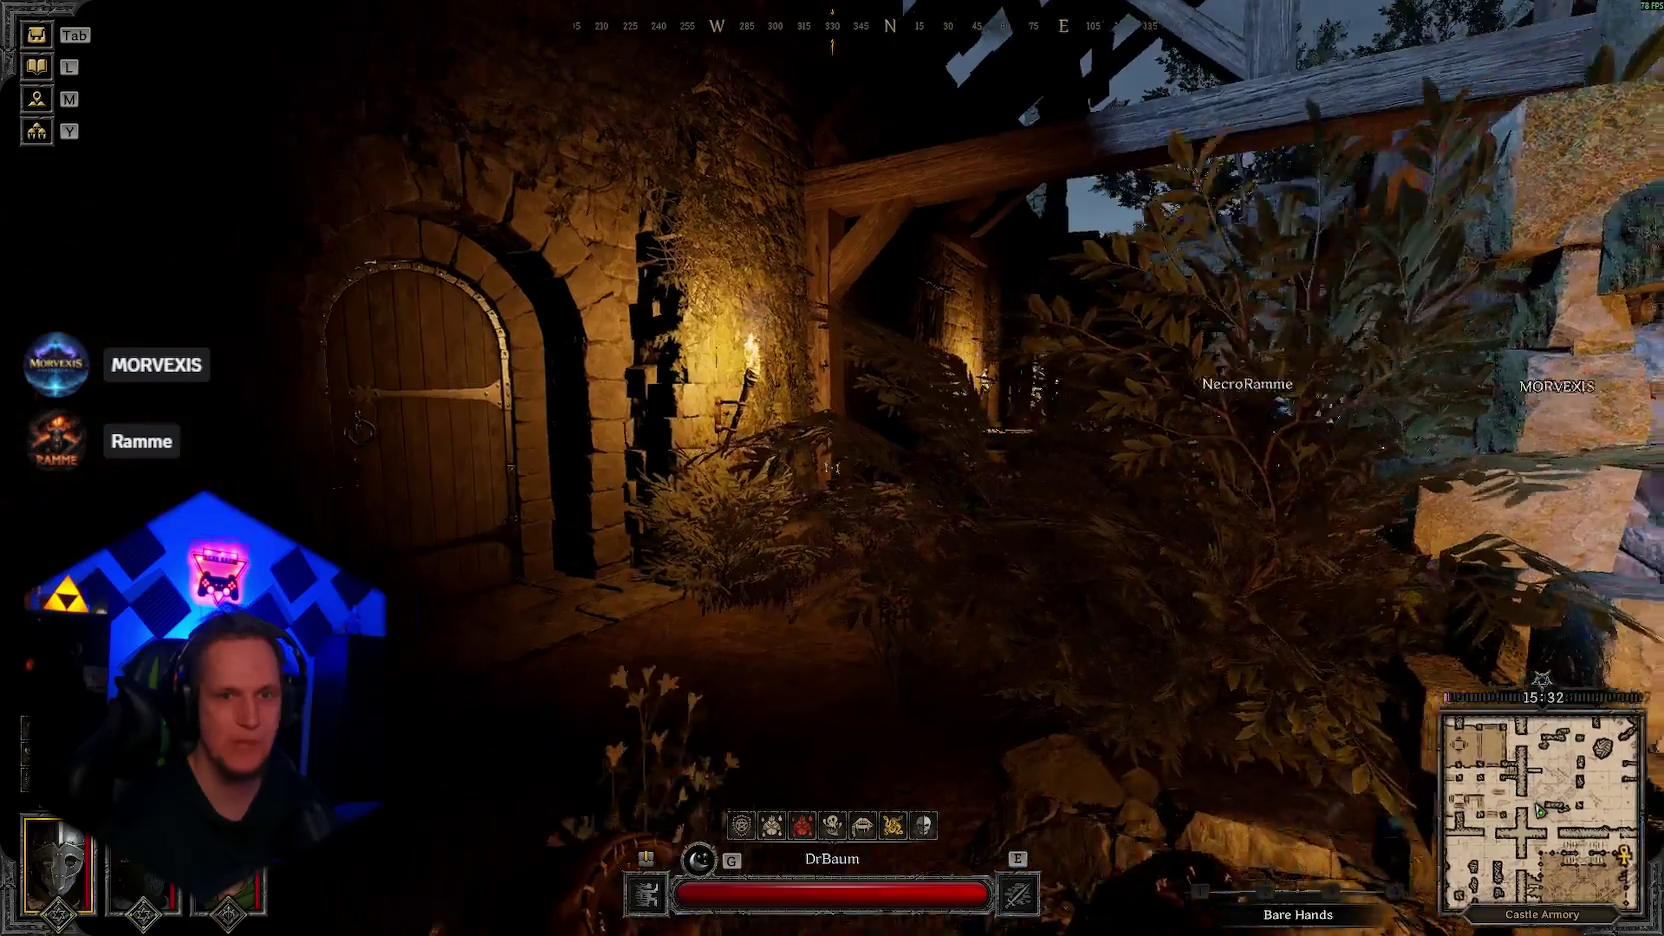
{"action": "key", "text": "w"}
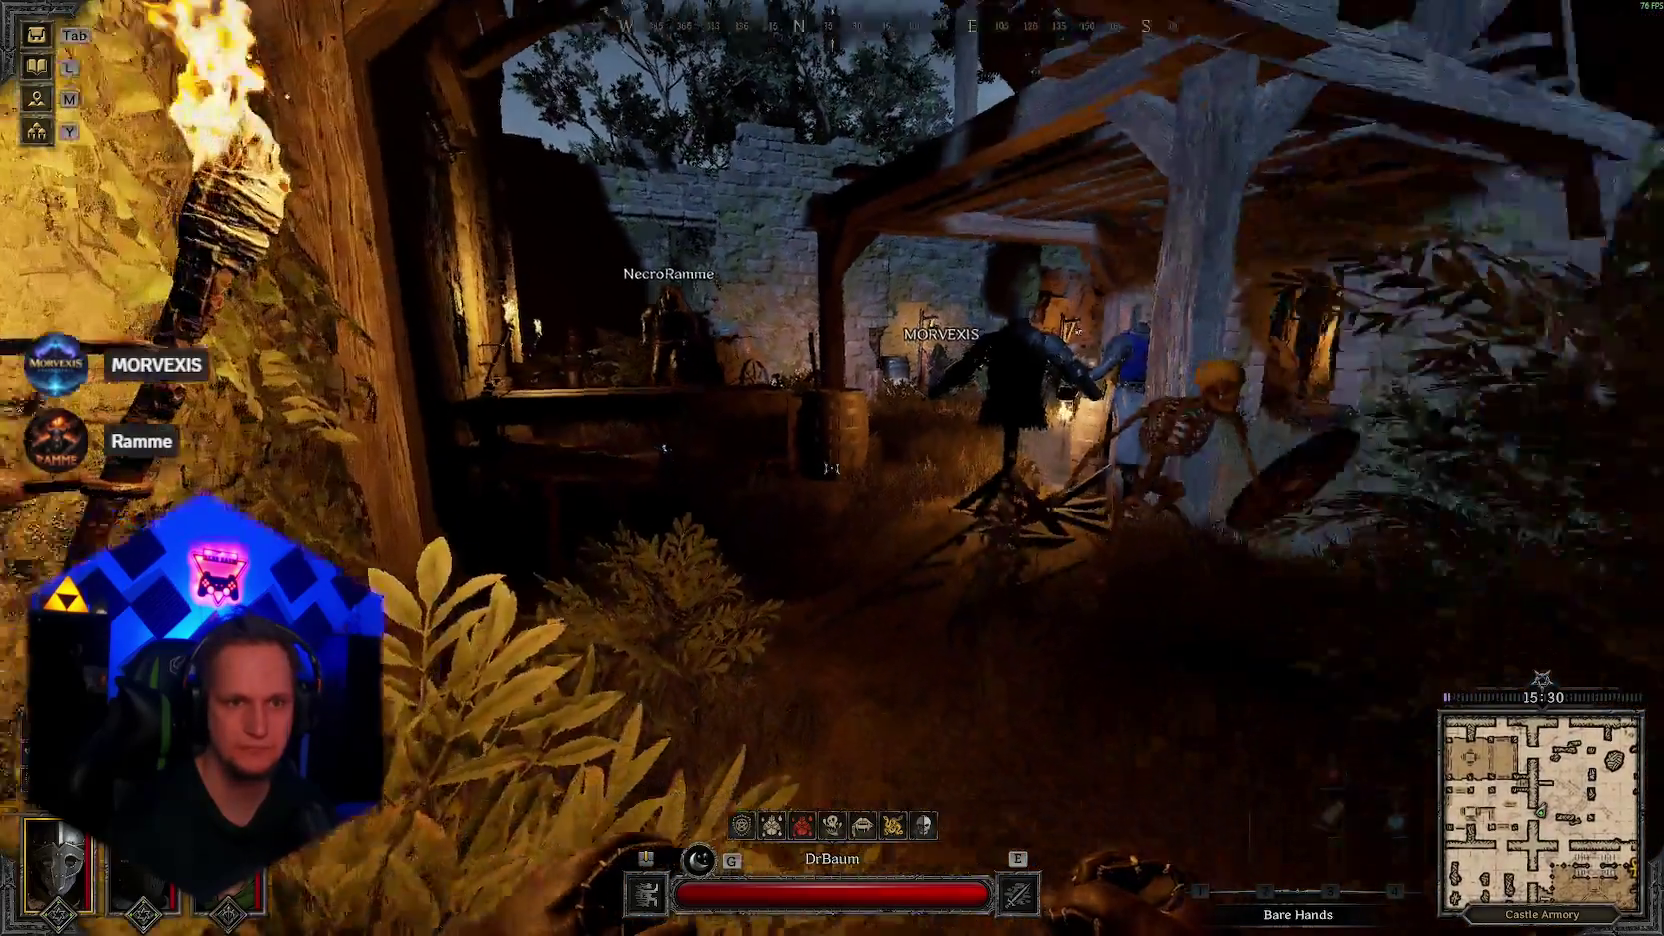
{"action": "key", "text": "1"}
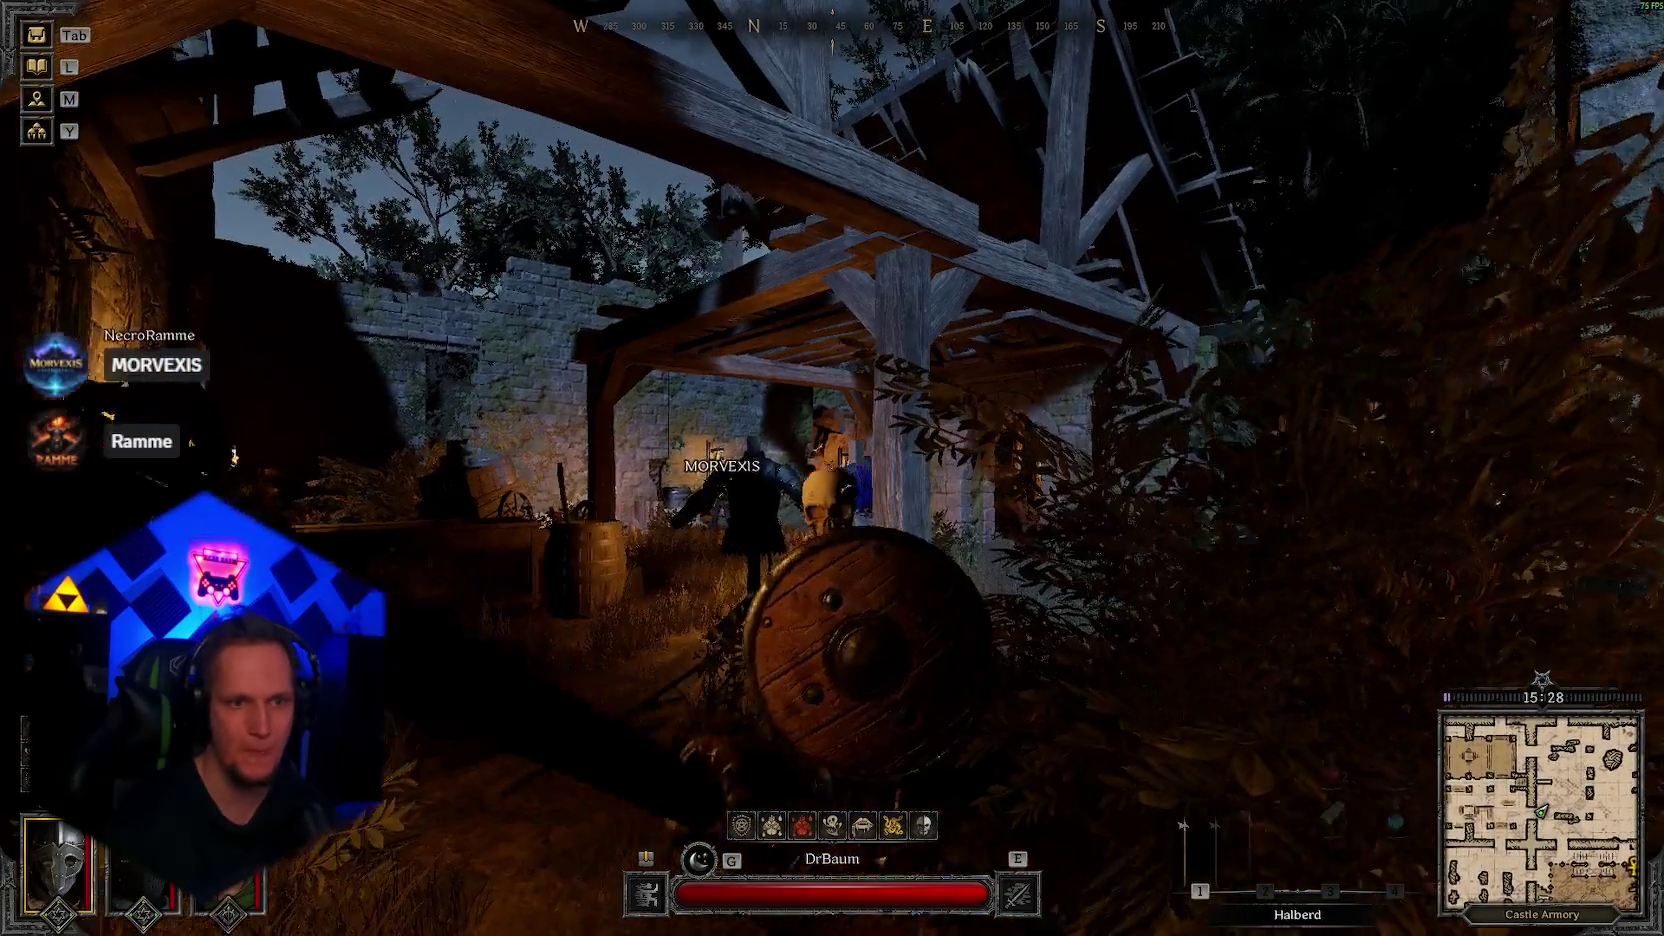
{"action": "key", "text": "s"}
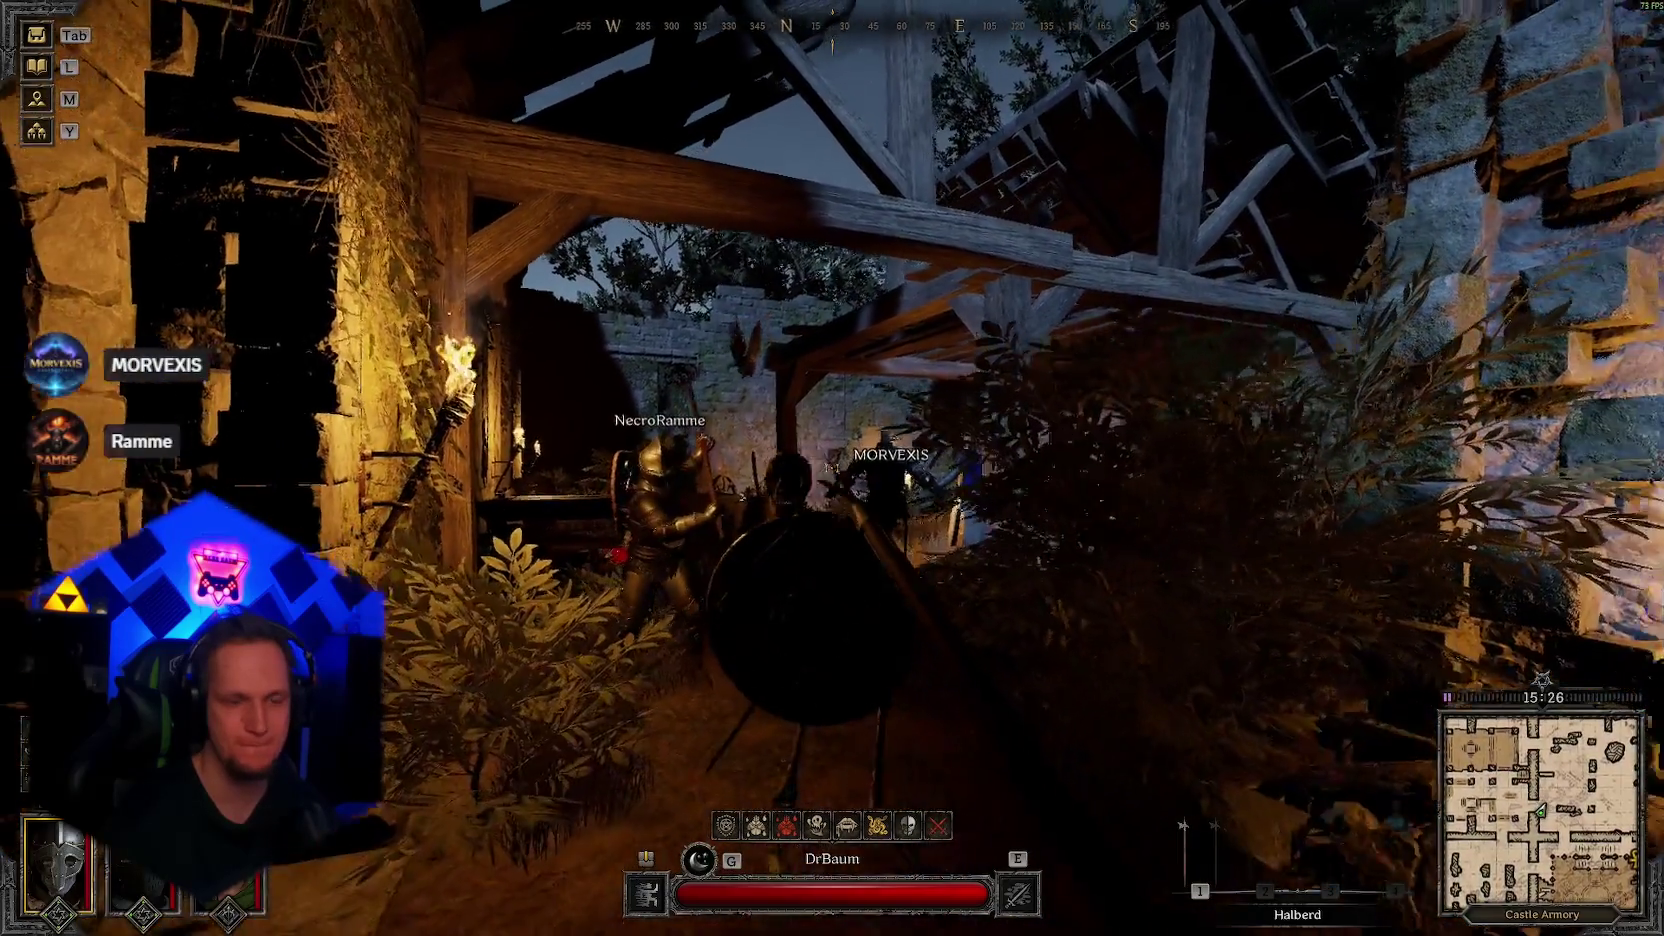